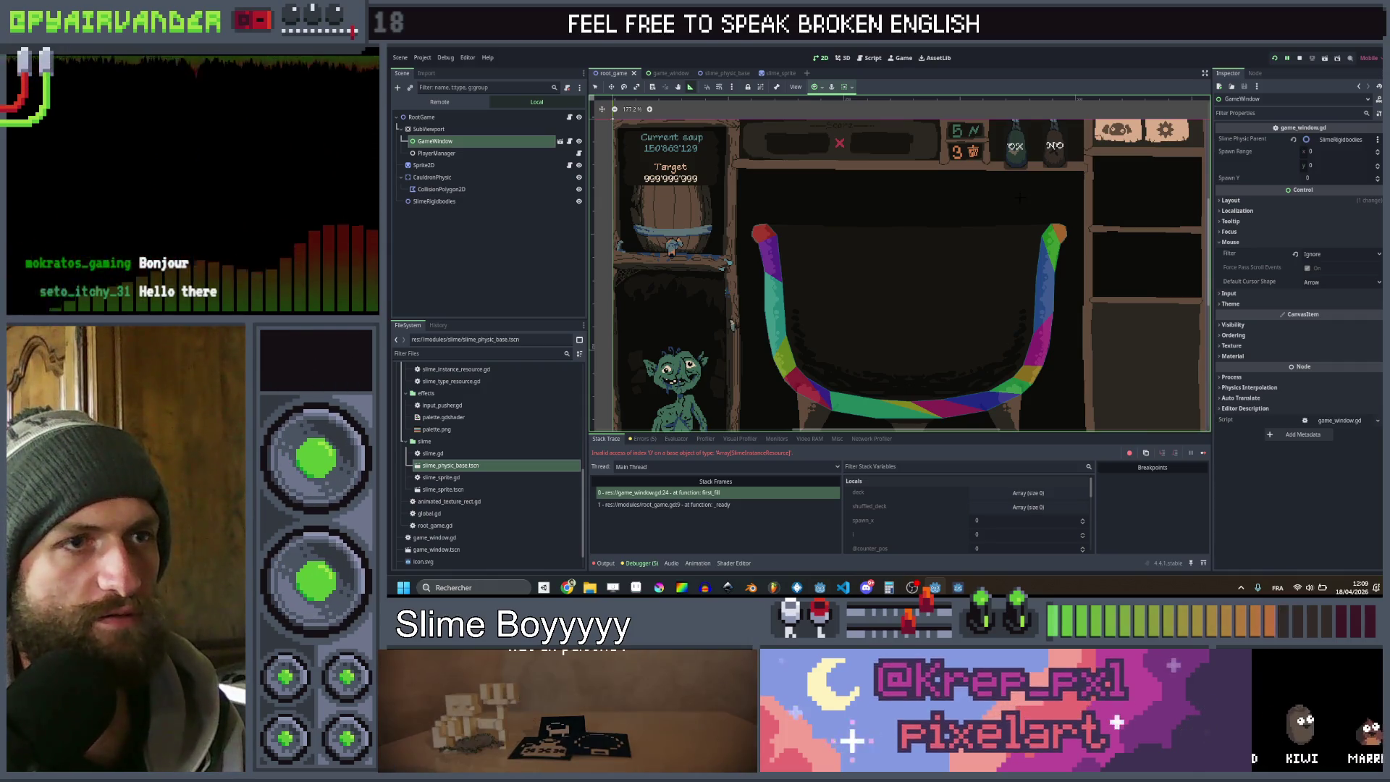
Set the GameWindow node's Spawn Y to -50 in the Inspector
left_click(1310, 178)
type("90")
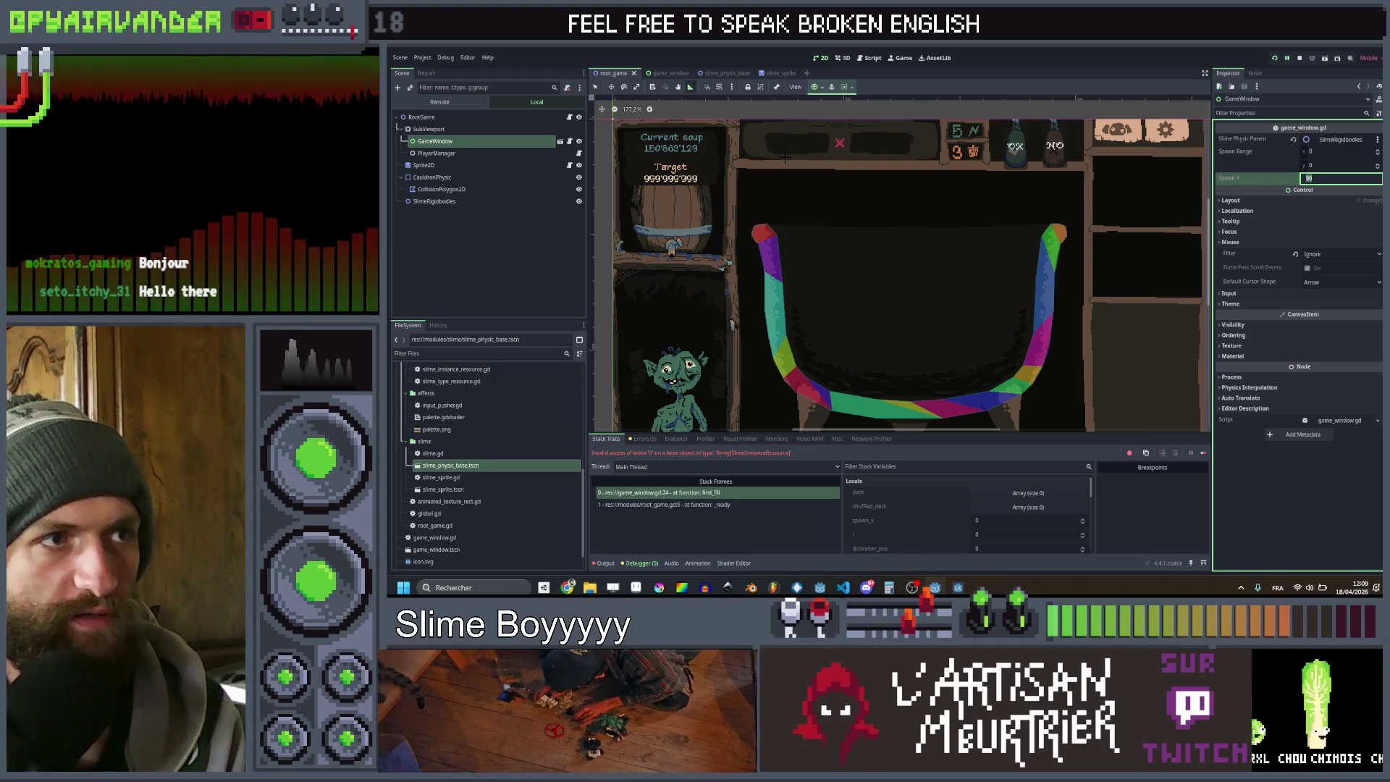
type("0")
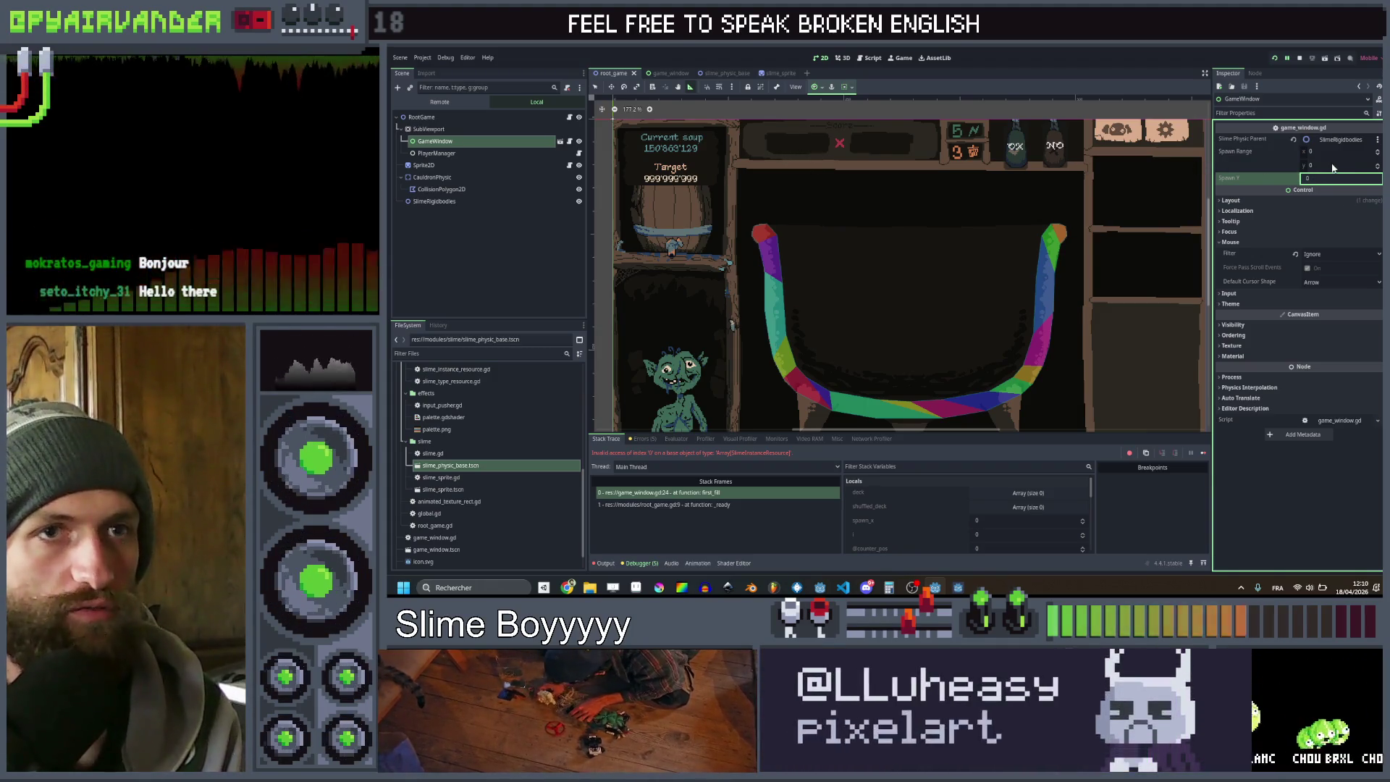
left_click(1329, 167)
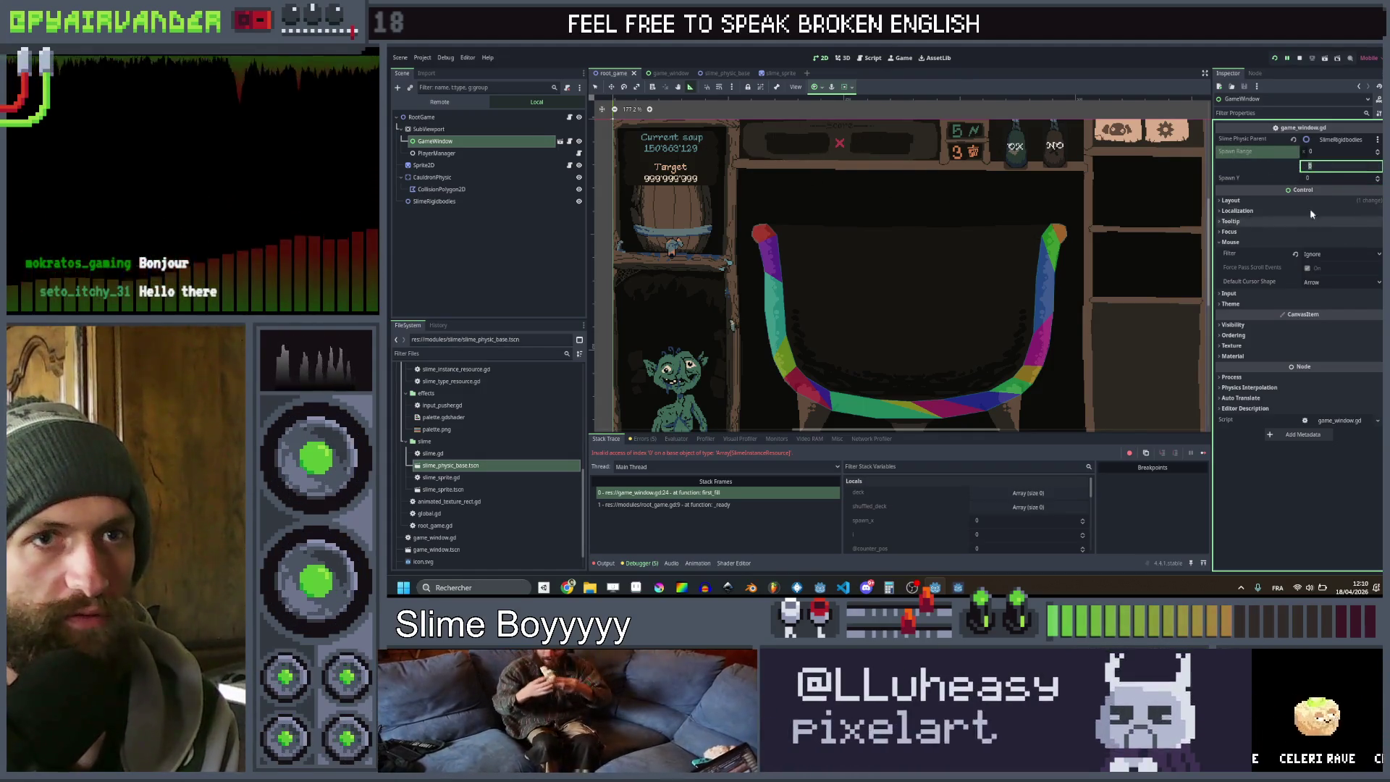
left_click(1324, 179)
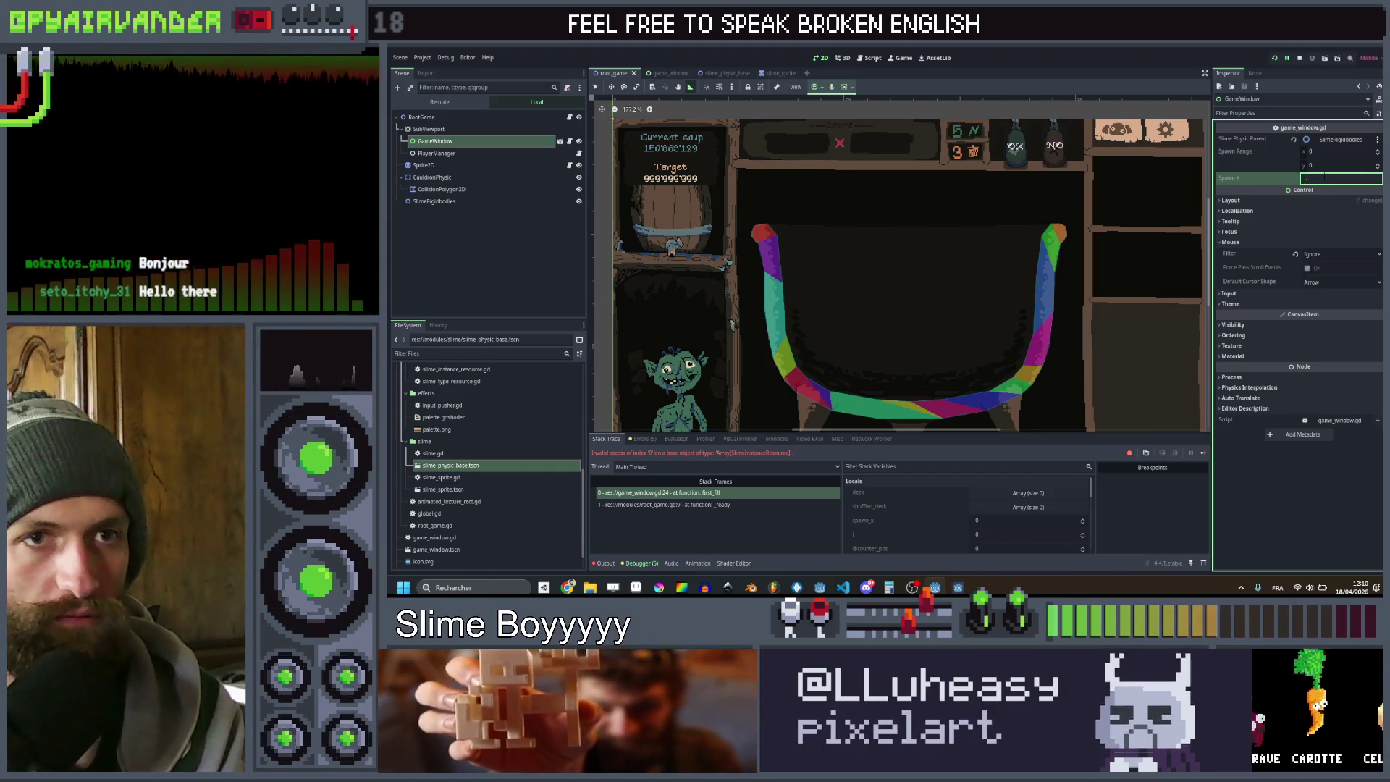
type("-50")
key("Return")
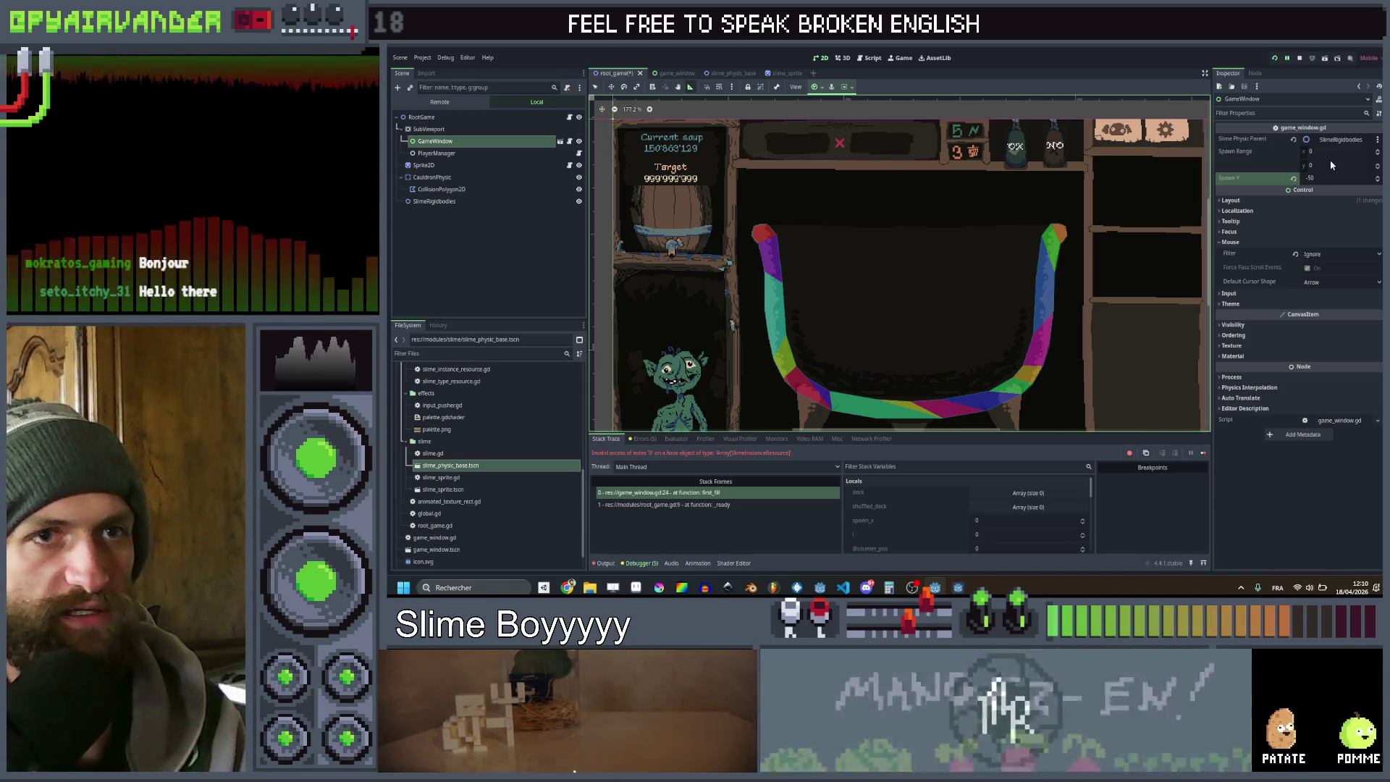
Set Spawn Range to 200 by 430, save, and run the project
left_click(1339, 151)
type("200")
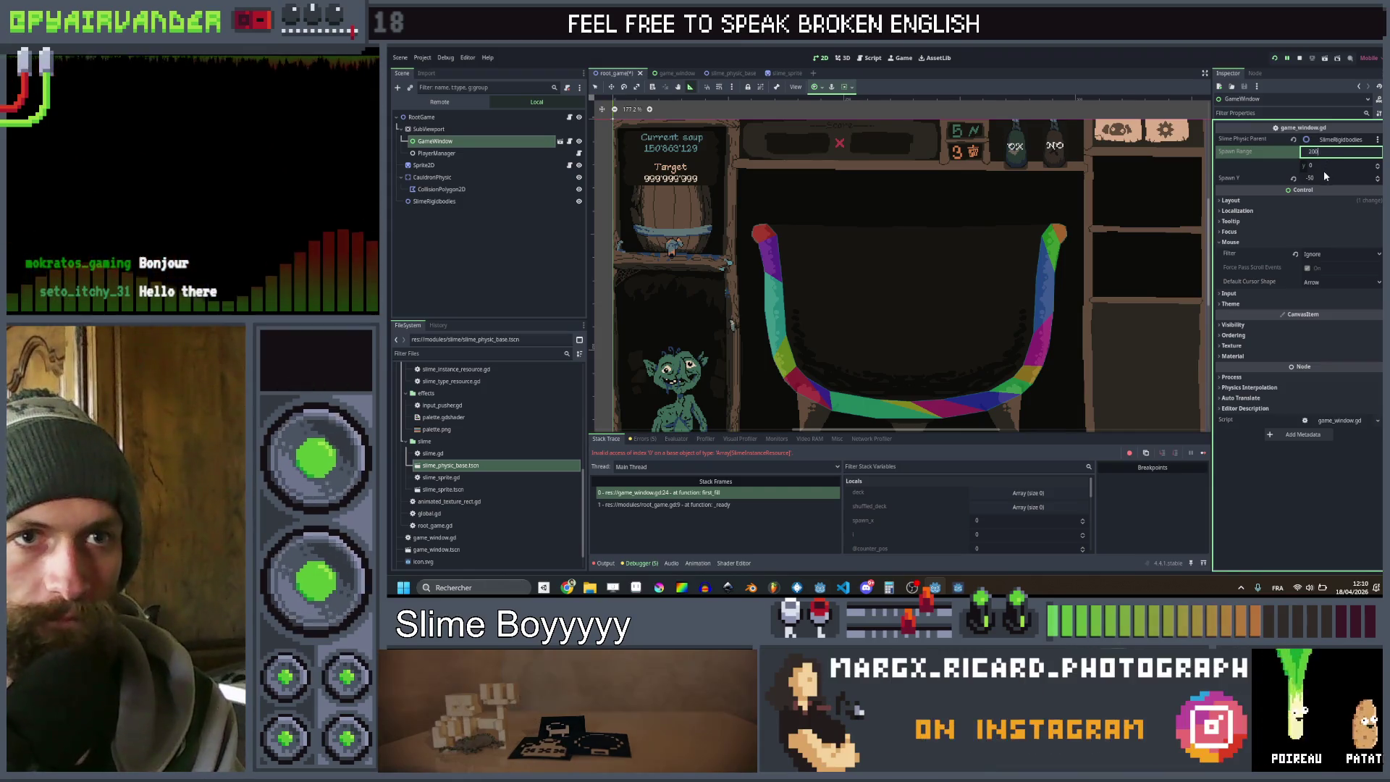
type("0")
key("Return")
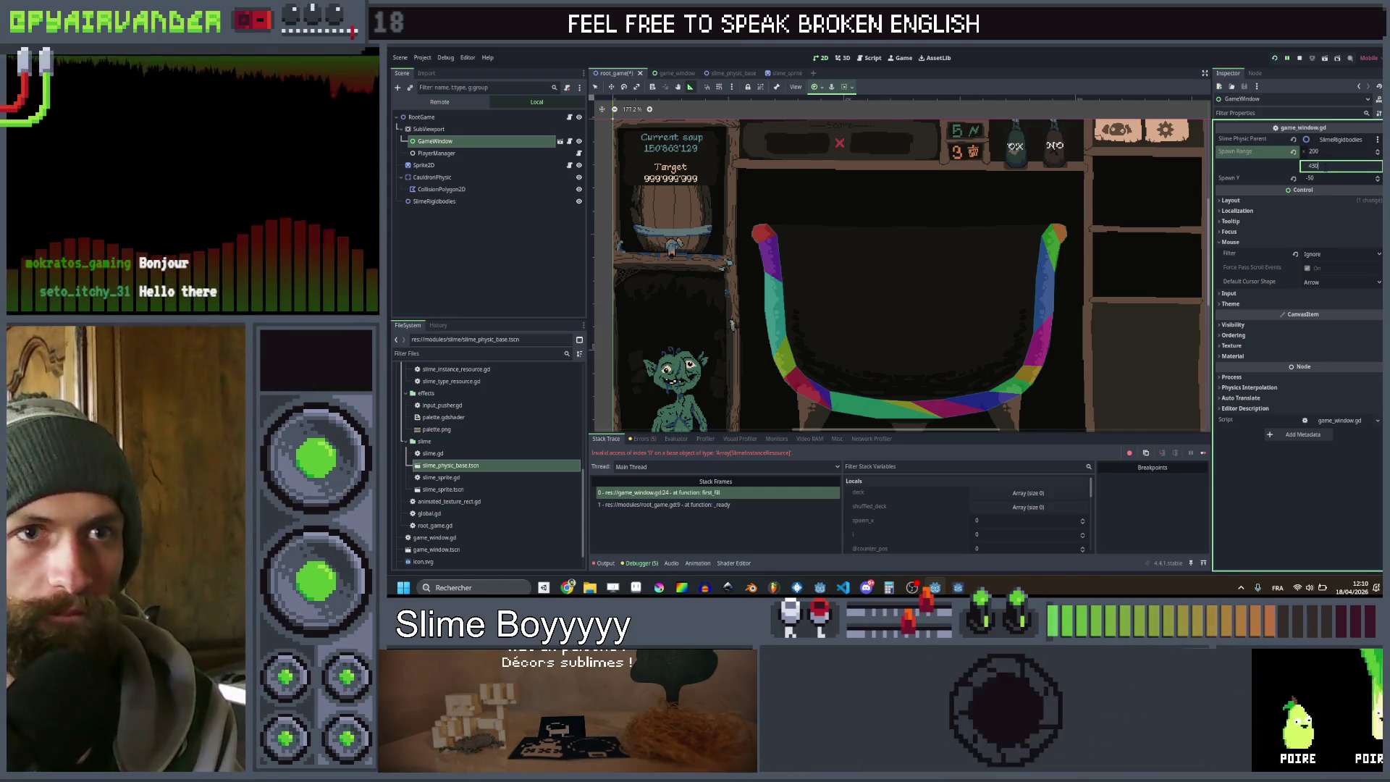
key("ctrl+s")
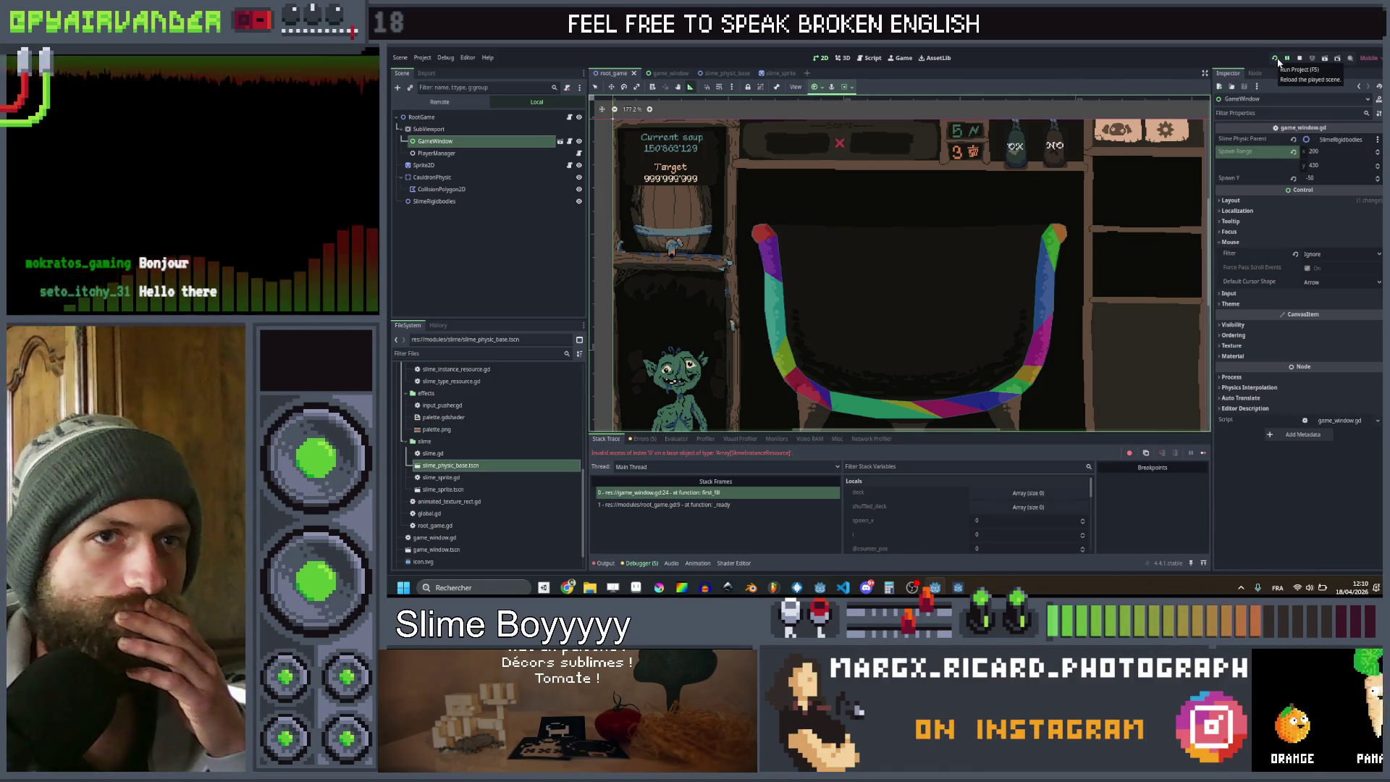
left_click(1276, 59)
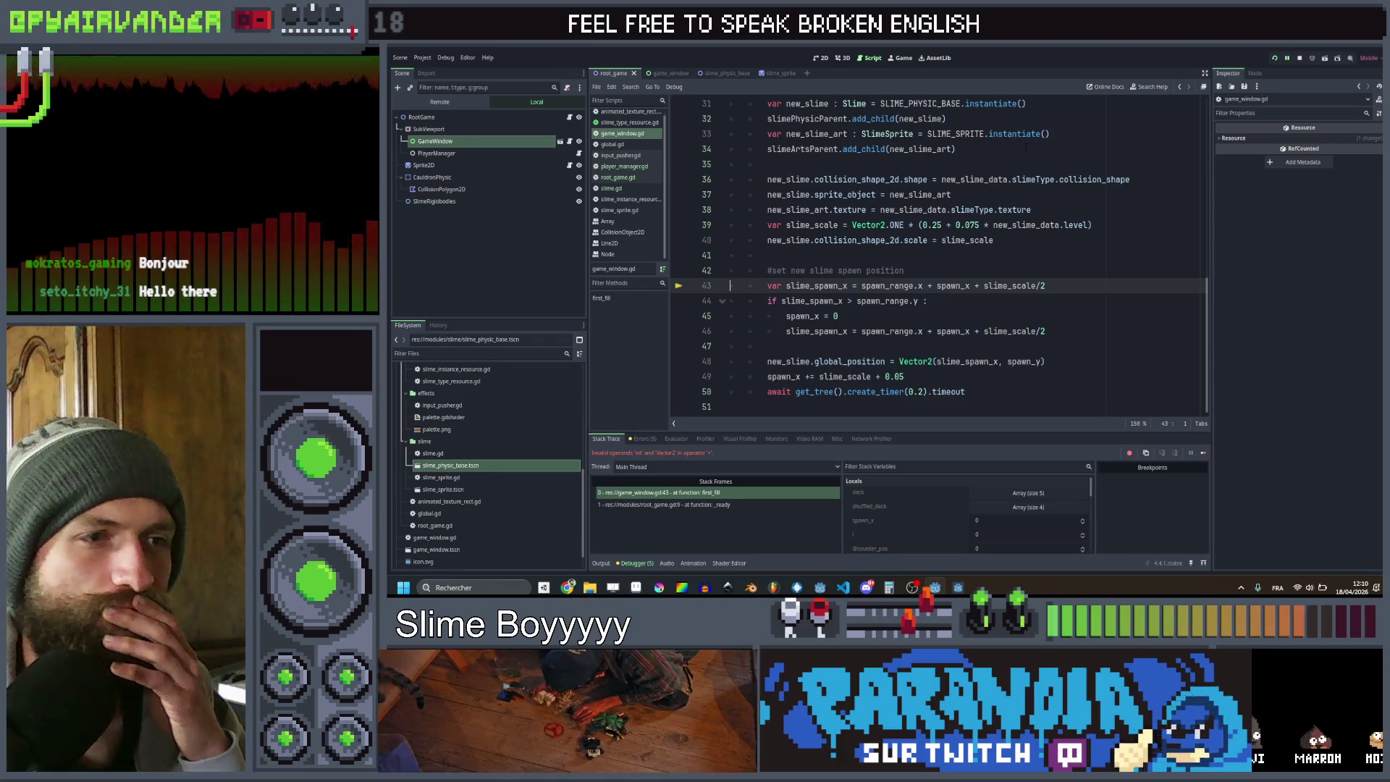
Change slime_scale to slime_scale.x on lines 43 and 46 of game_window.gd and save
left_click(984, 285)
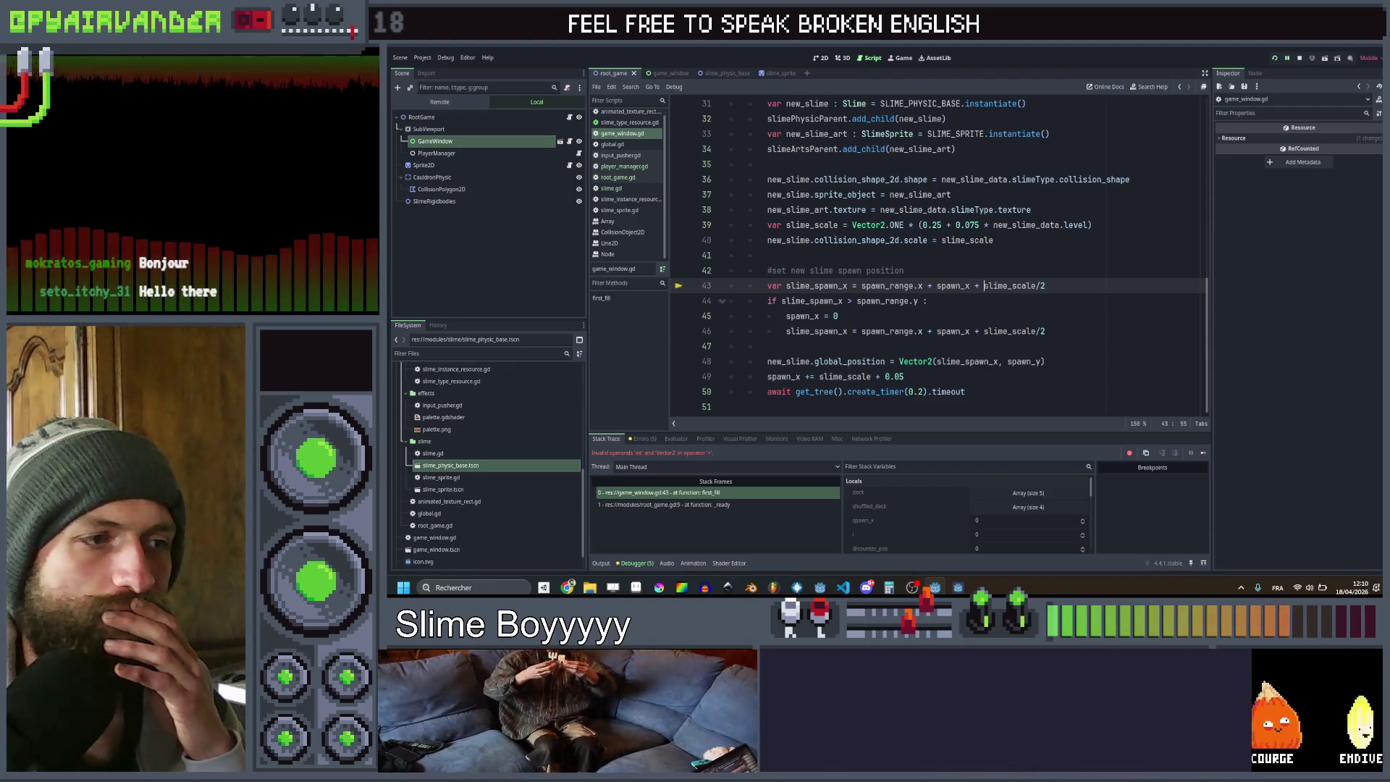
left_click_drag(984, 285, 1036, 285)
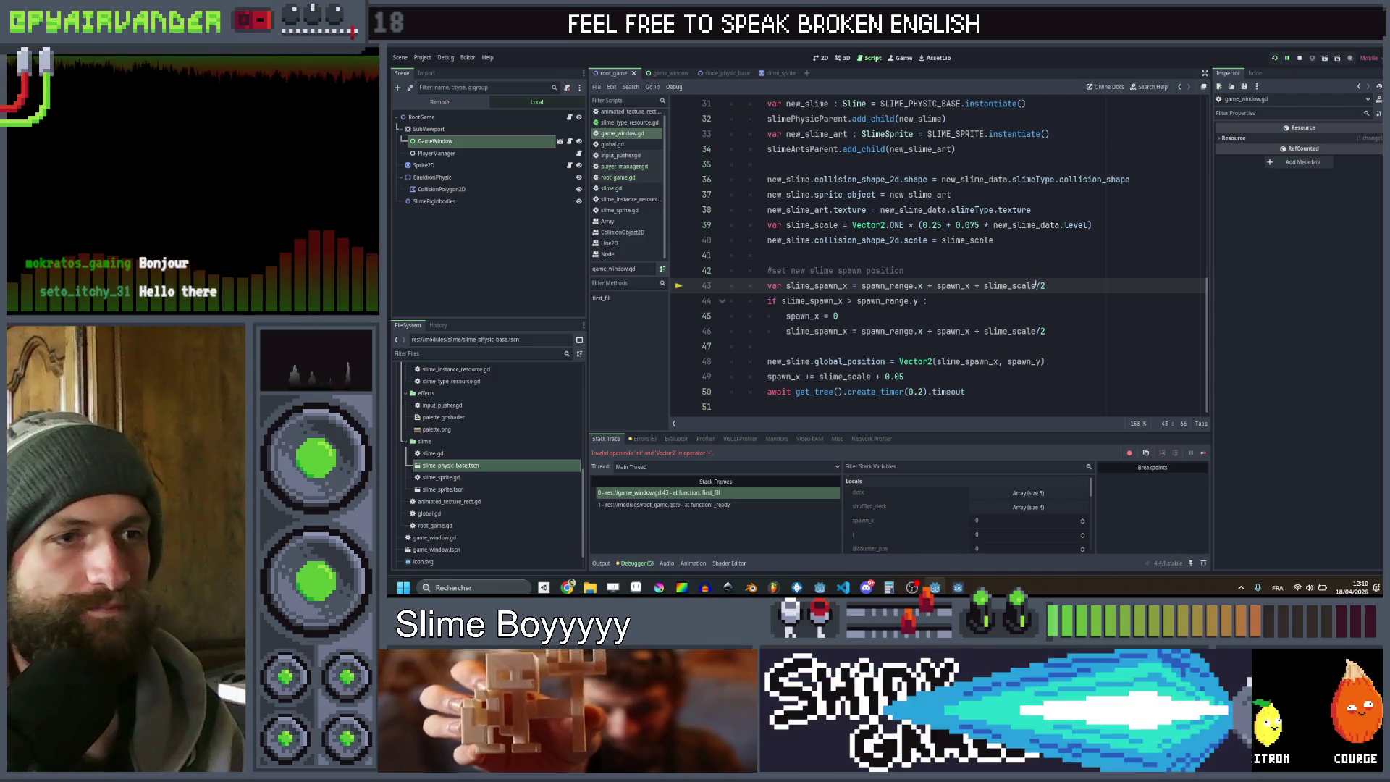
type(".")
key("Down")
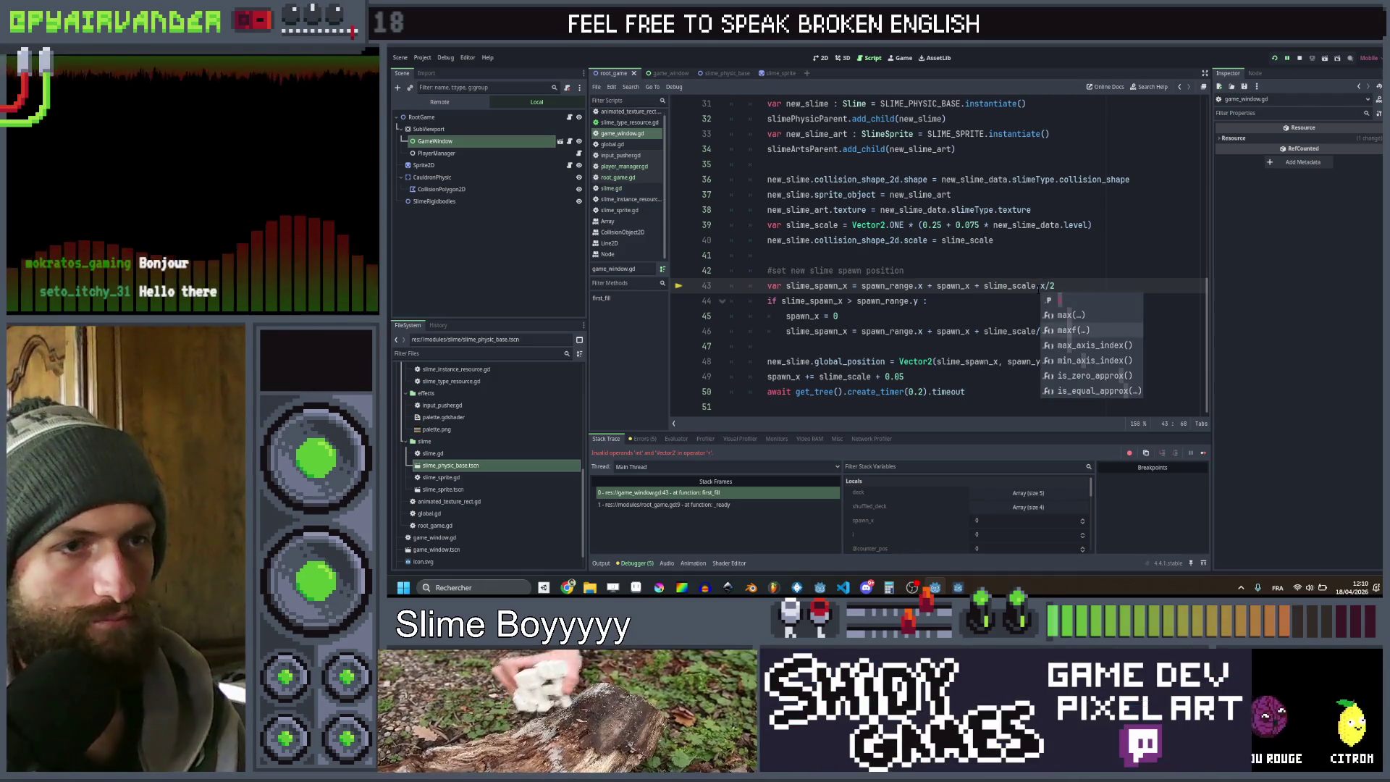
key("Return")
key("Down")
left_click(1037, 330)
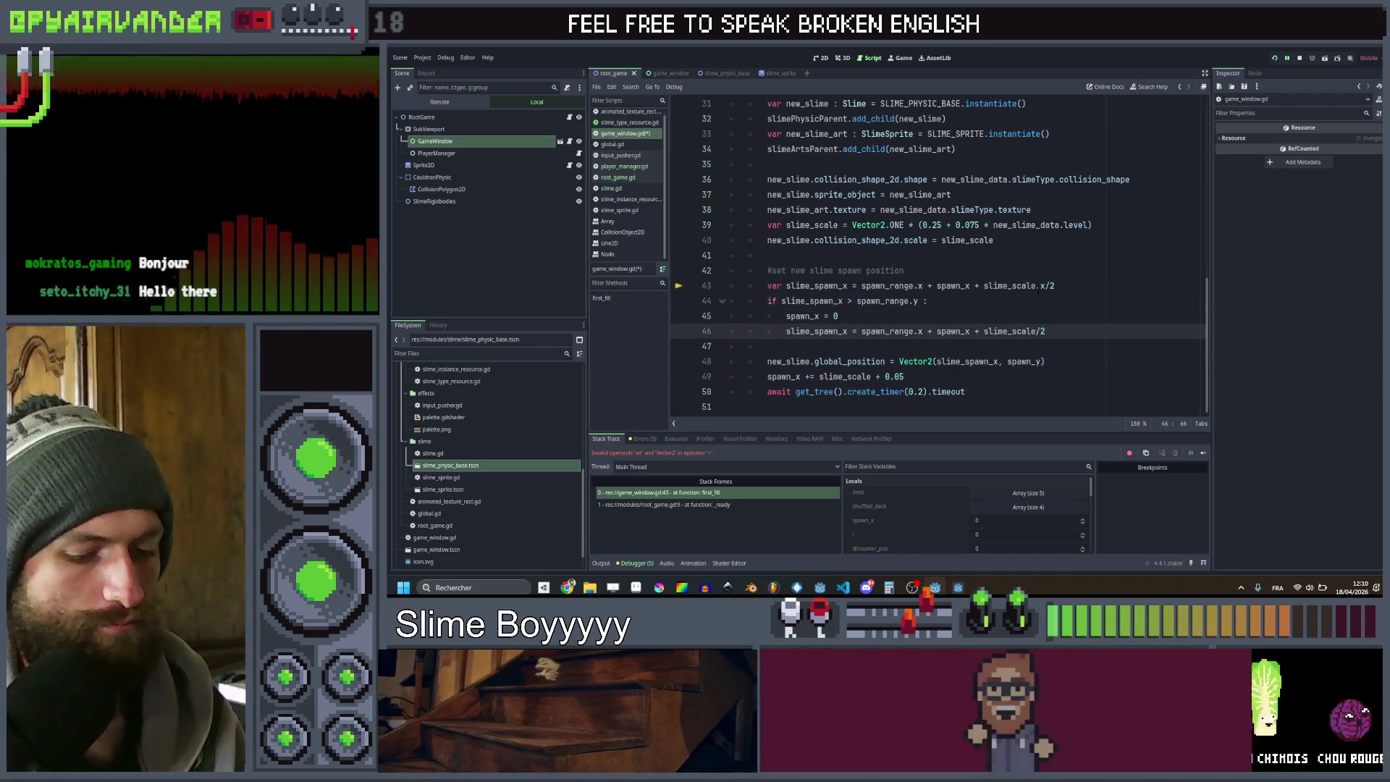
type(".x")
key("ctrl+s")
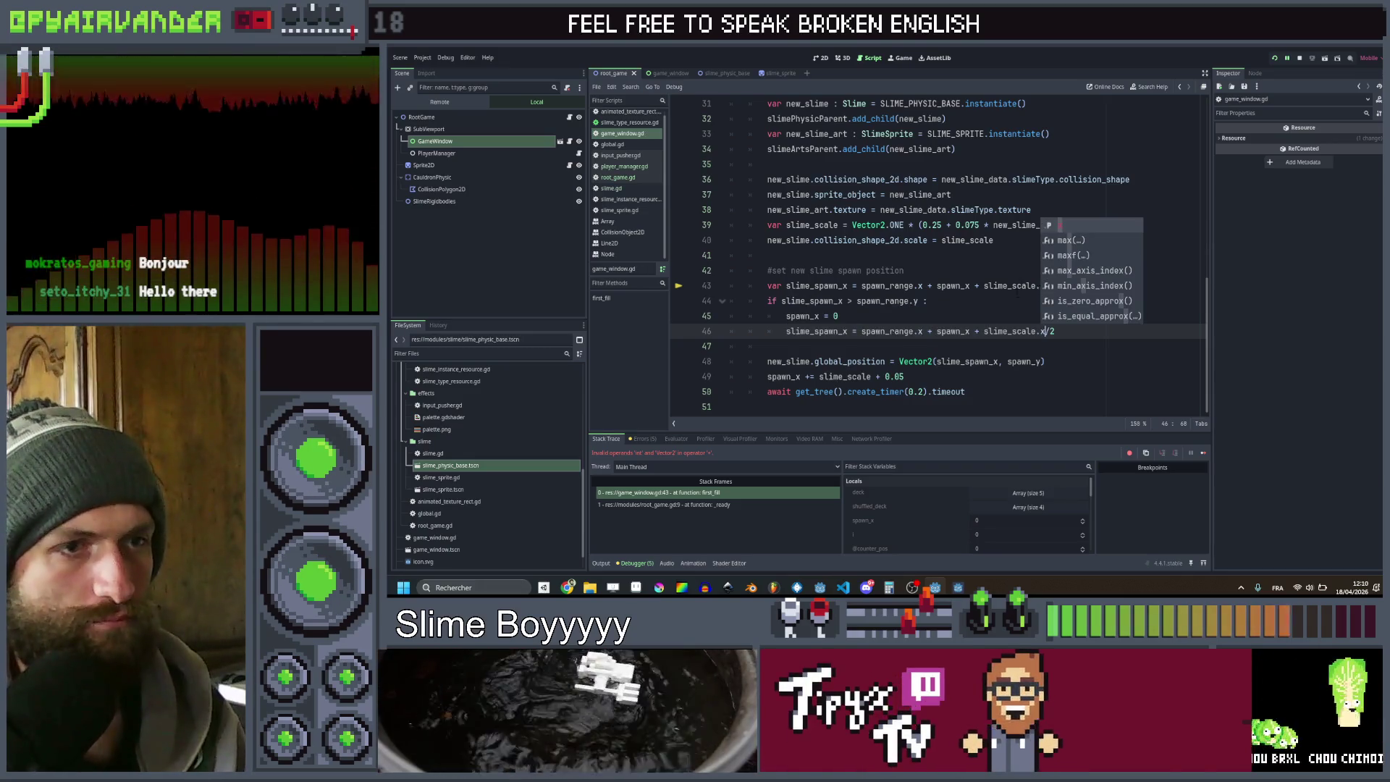
Change line 49 to use slime_scale.x and run the project with F5
scroll(941, 253, "up", 9)
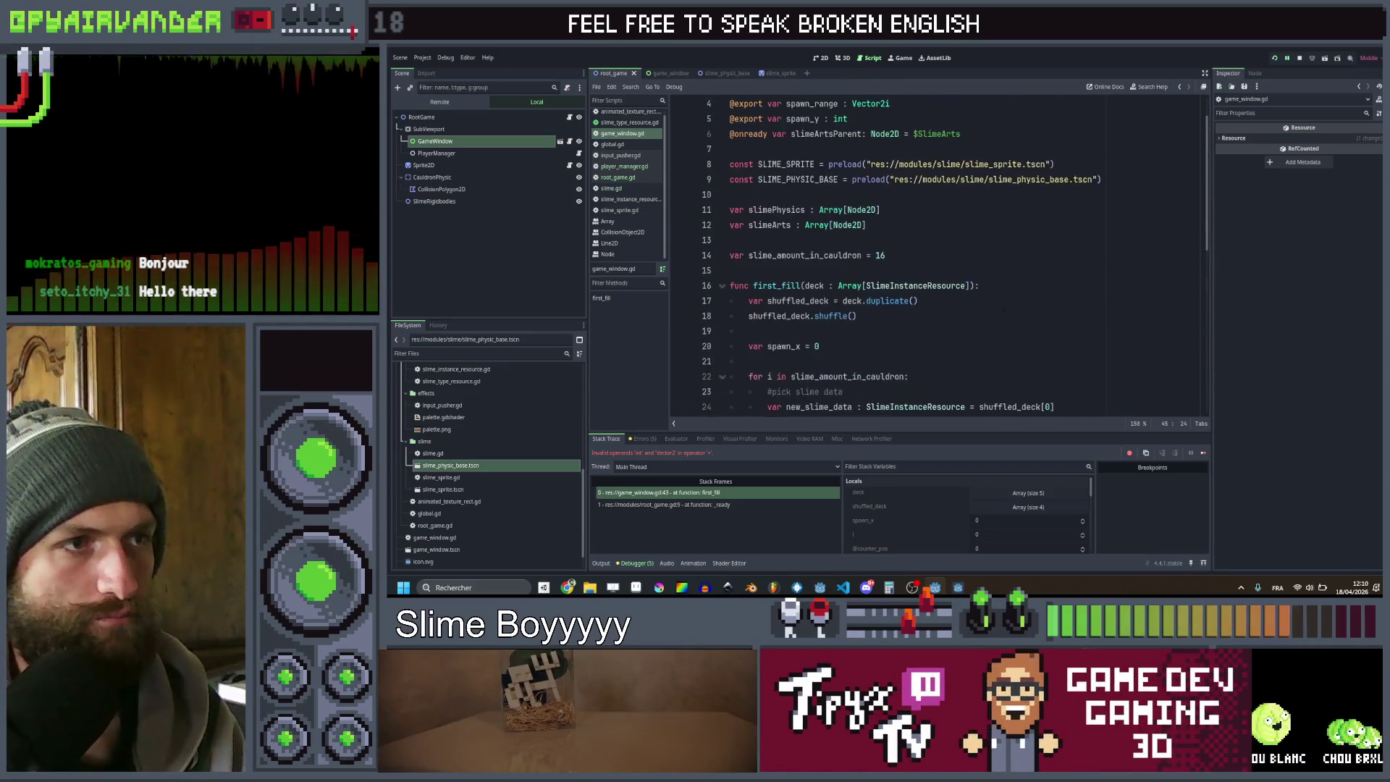
scroll(1011, 297, "down", 9)
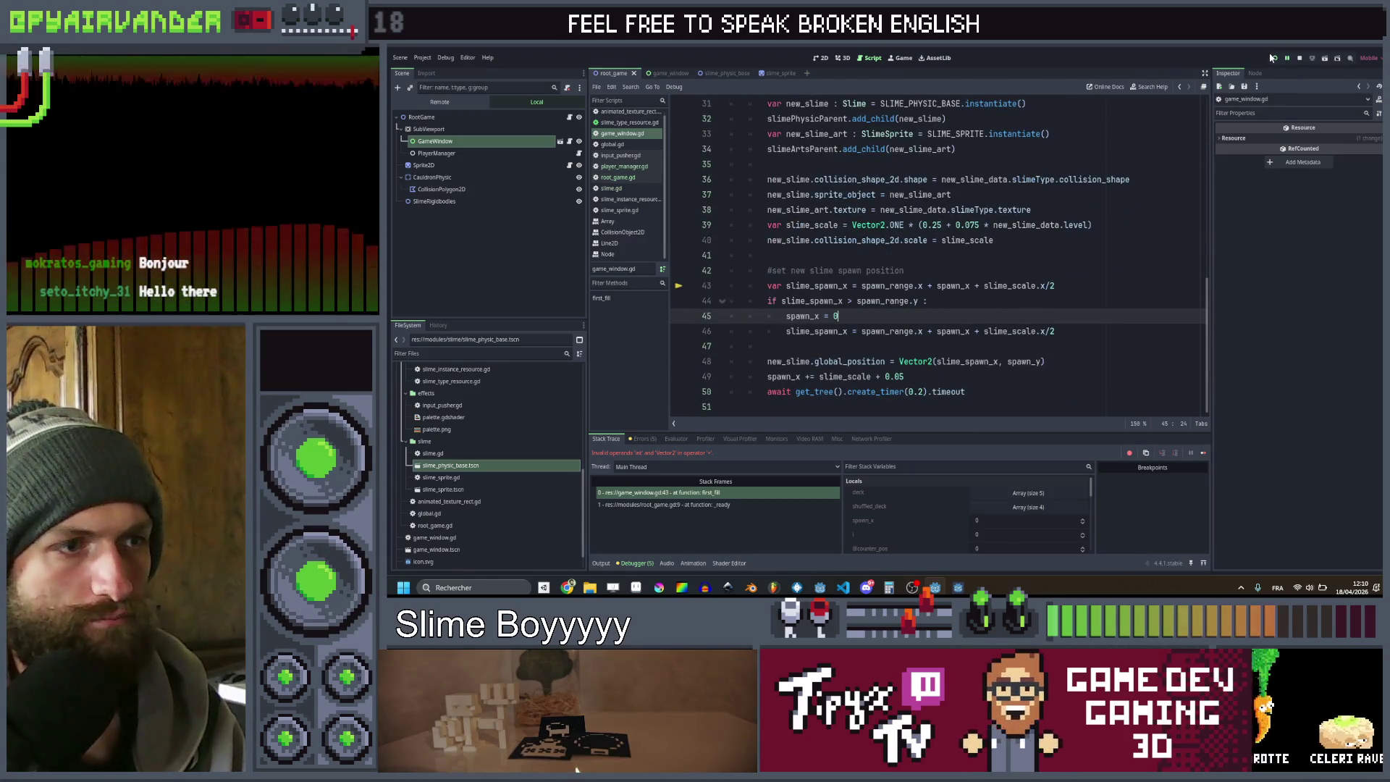
left_click(871, 376)
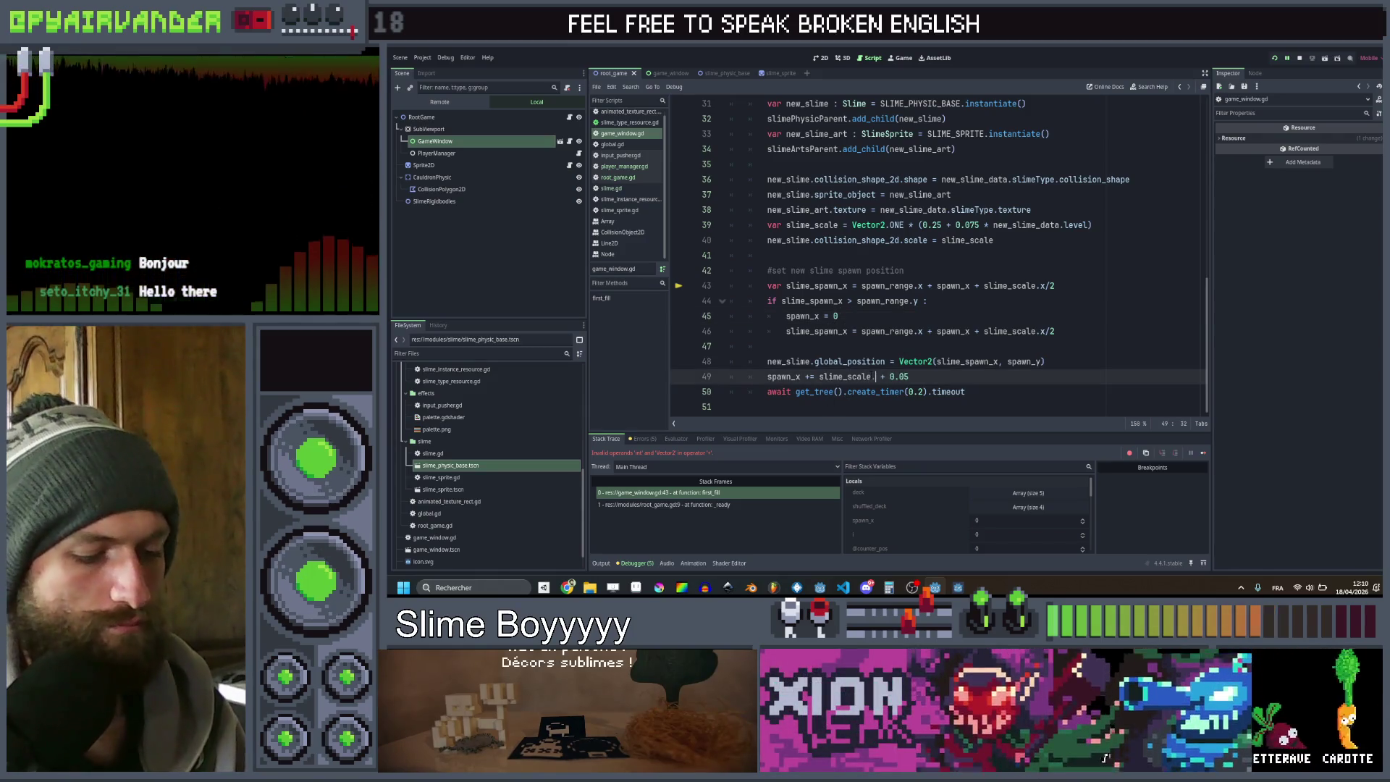
type("x")
left_click(926, 300)
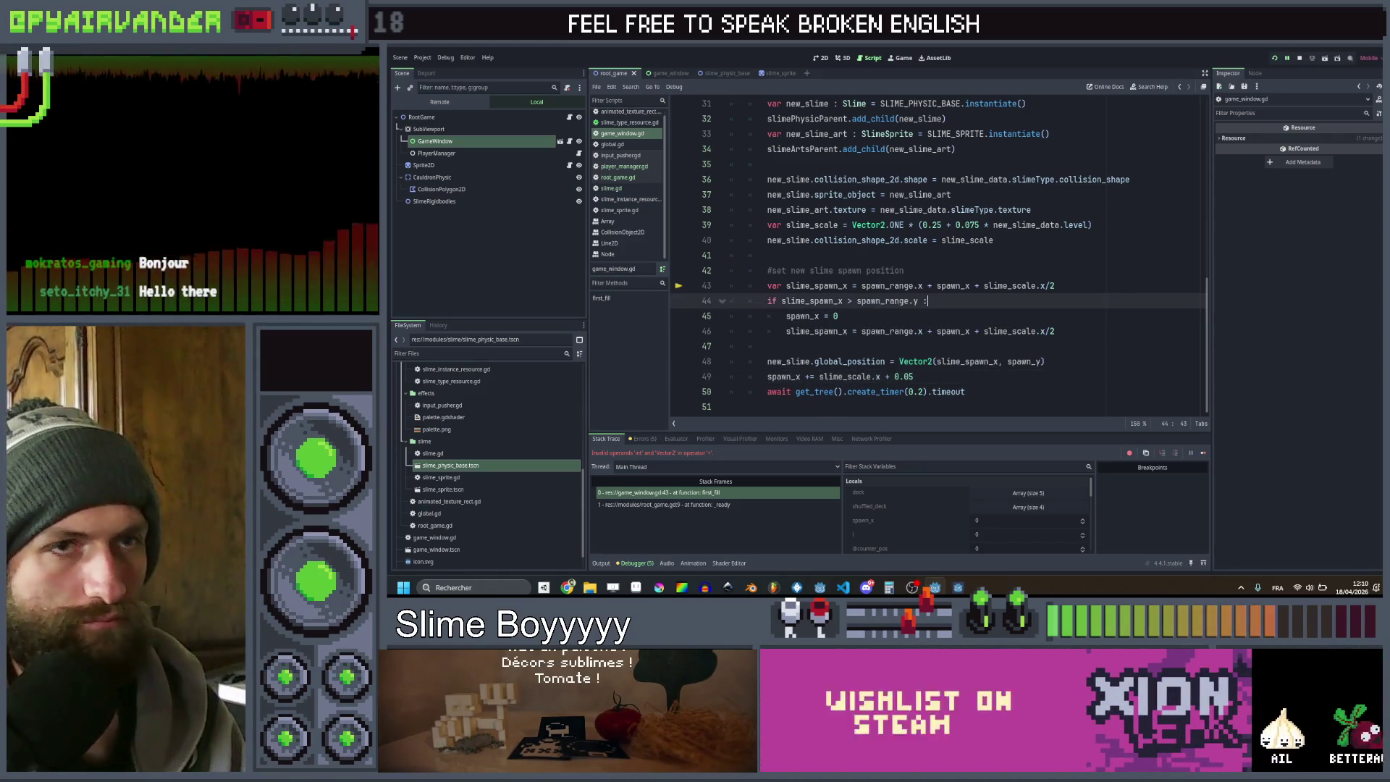
key("F5")
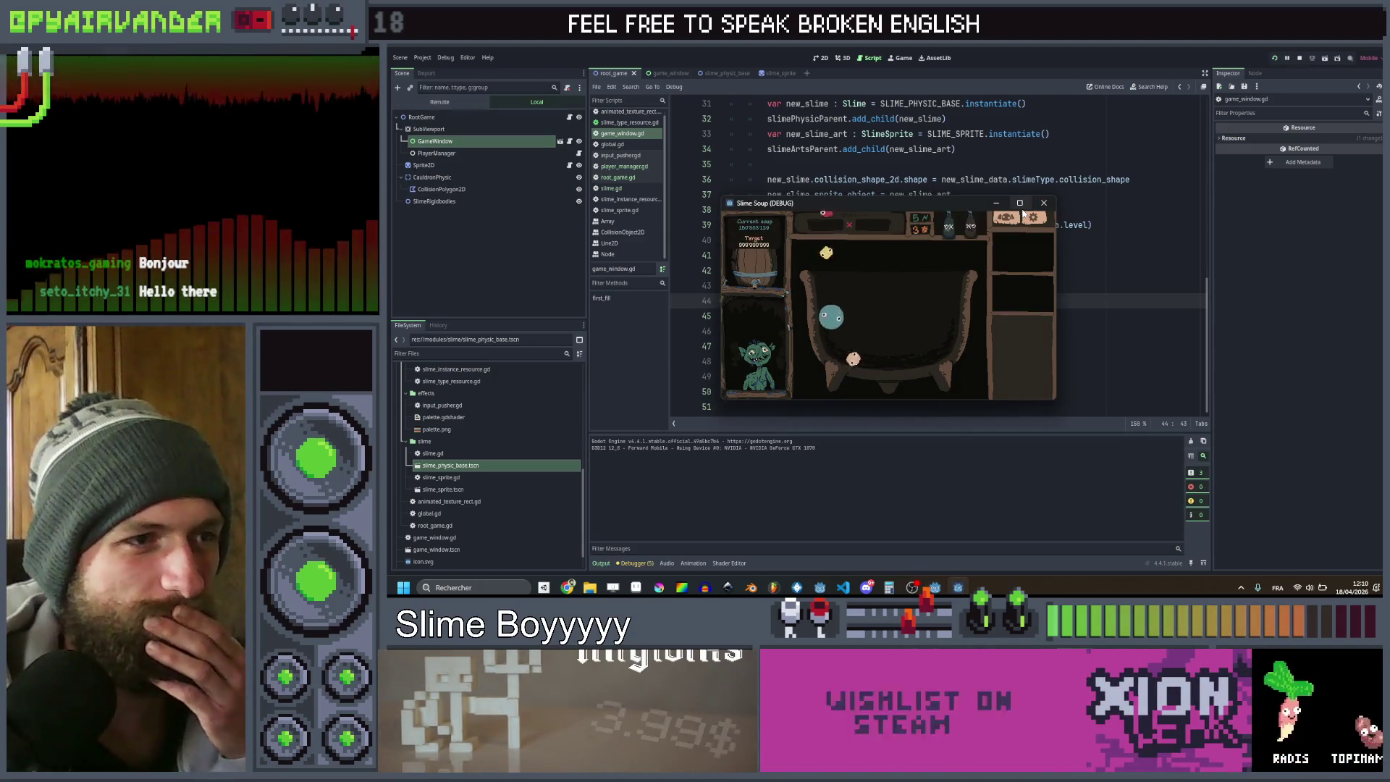
Restart the game maximized, watch slimes fill the cauldron, then close it with Alt+F4
left_click(1024, 203)
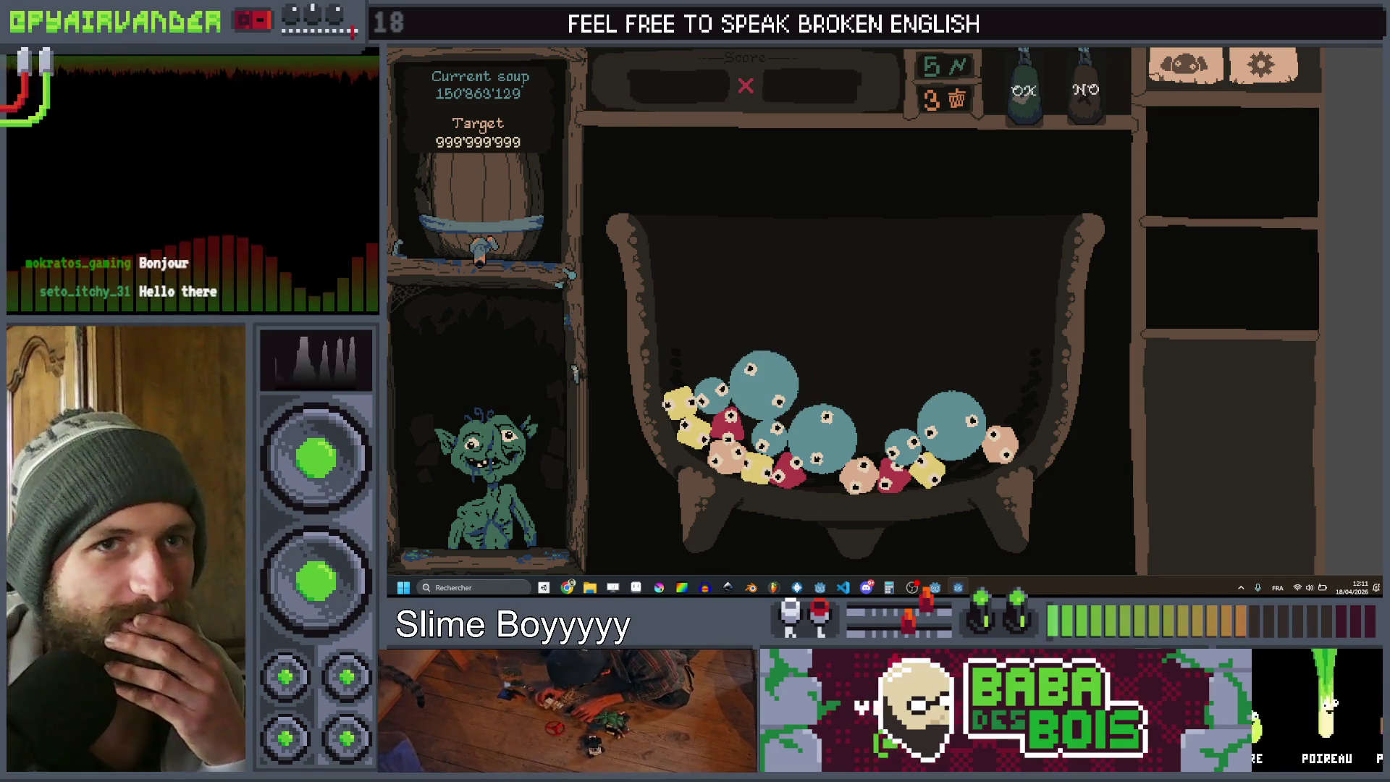
key("F8")
left_click(1278, 57)
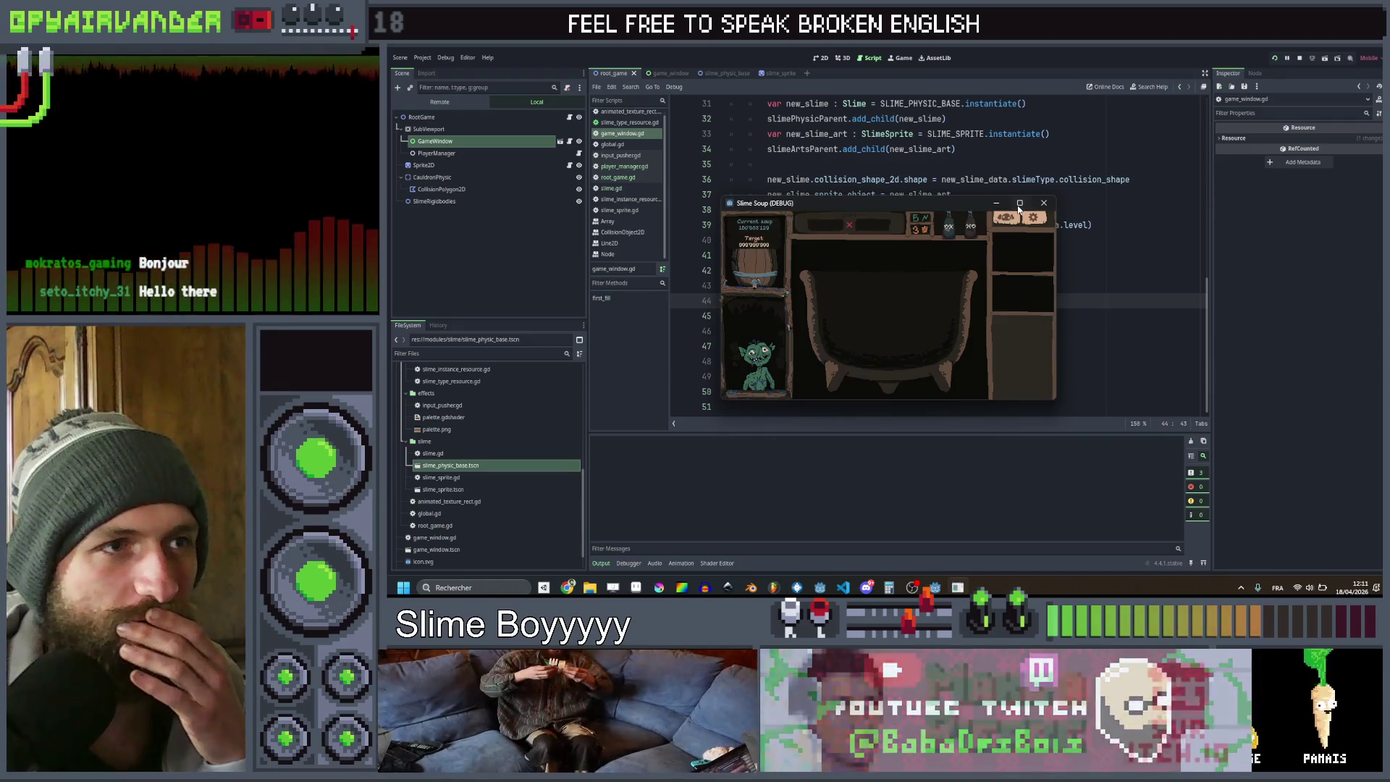
left_click(1019, 205)
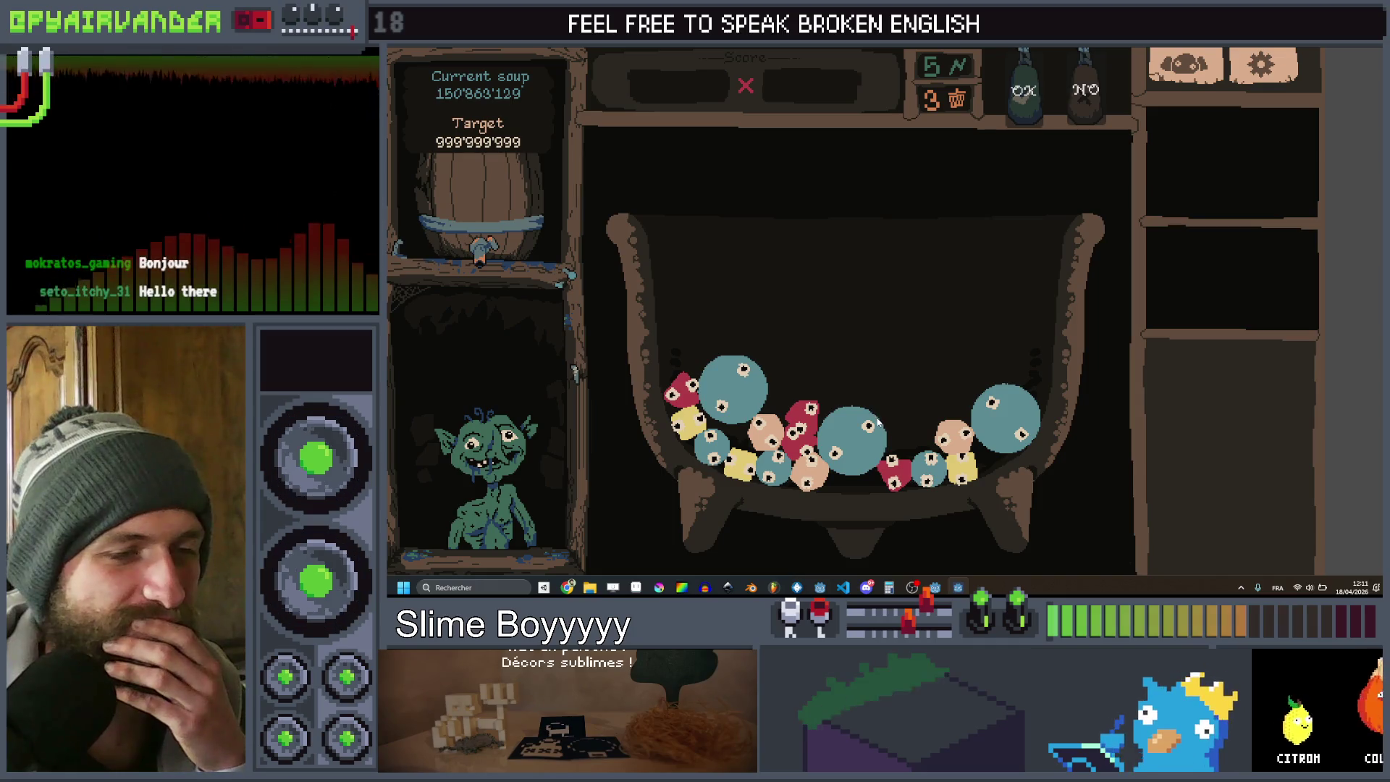
key("alt+F4")
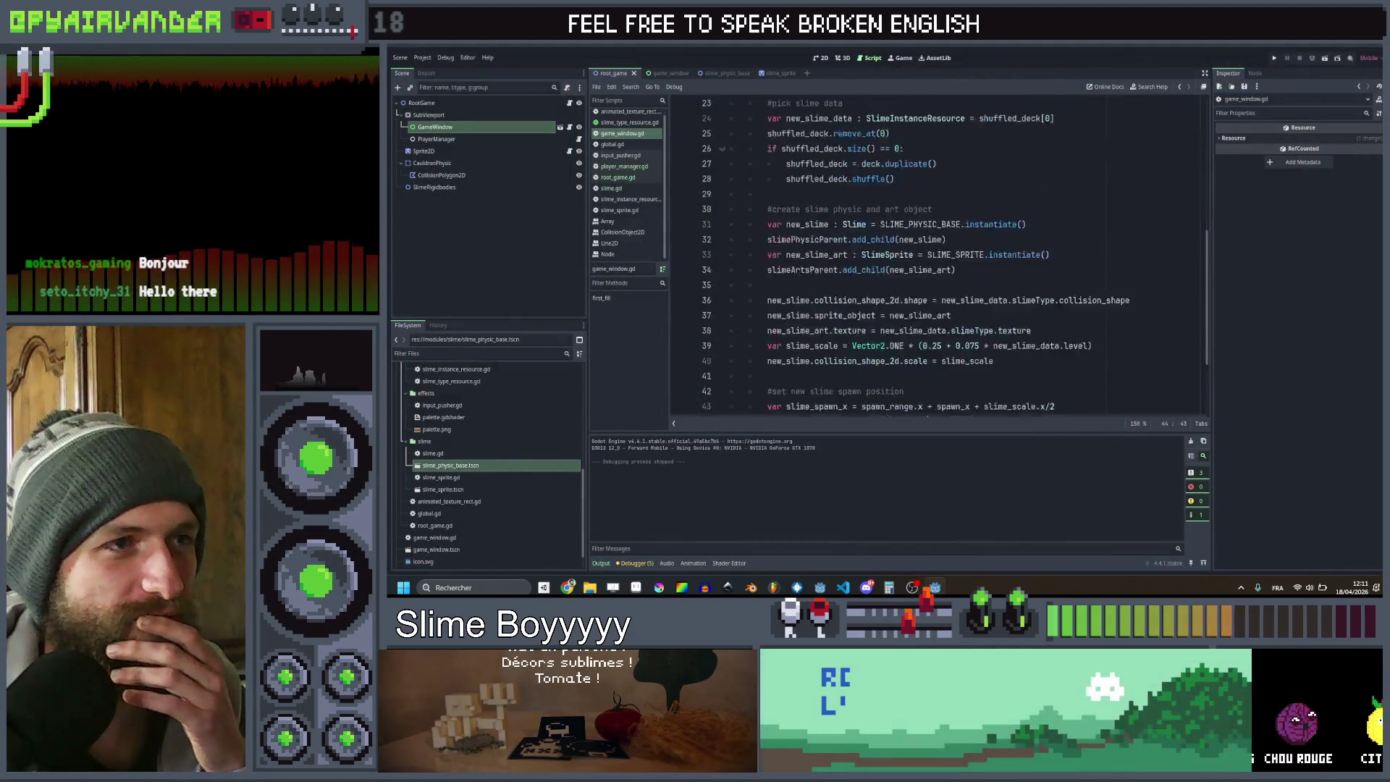
Change slime_amount_in_cauldron on line 14 from 16 to 32, then run the game maximized and close it
double_click(879, 255)
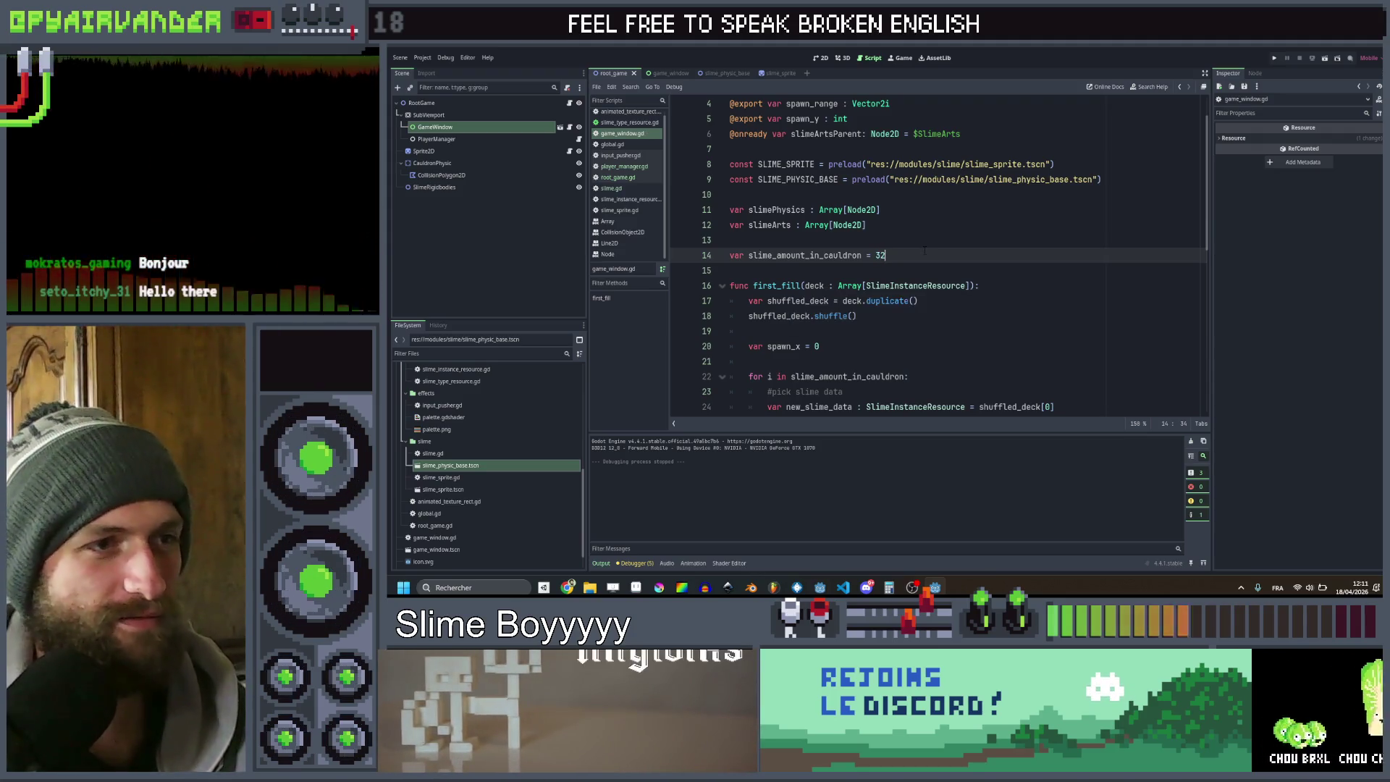
scroll(924, 250, "down", 6)
left_click(1273, 58)
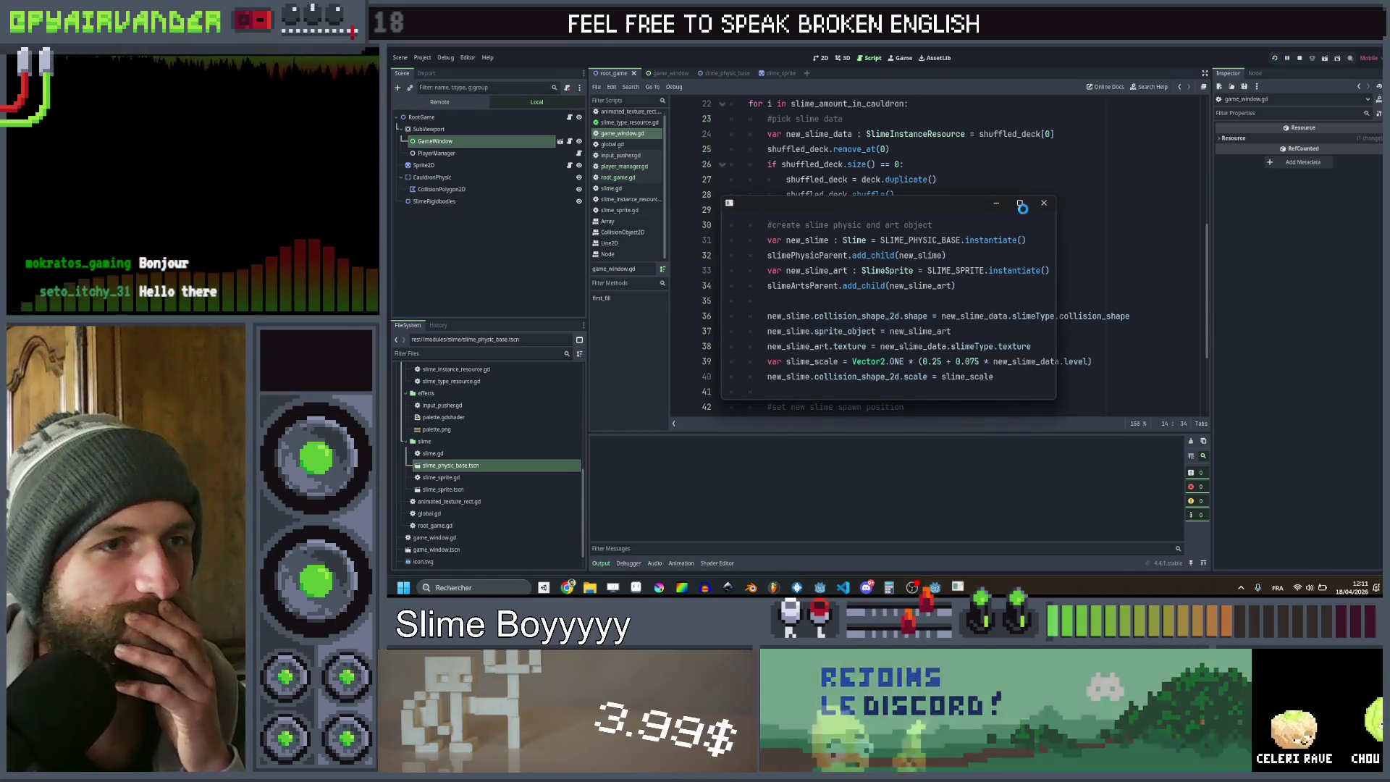
left_click(1020, 202)
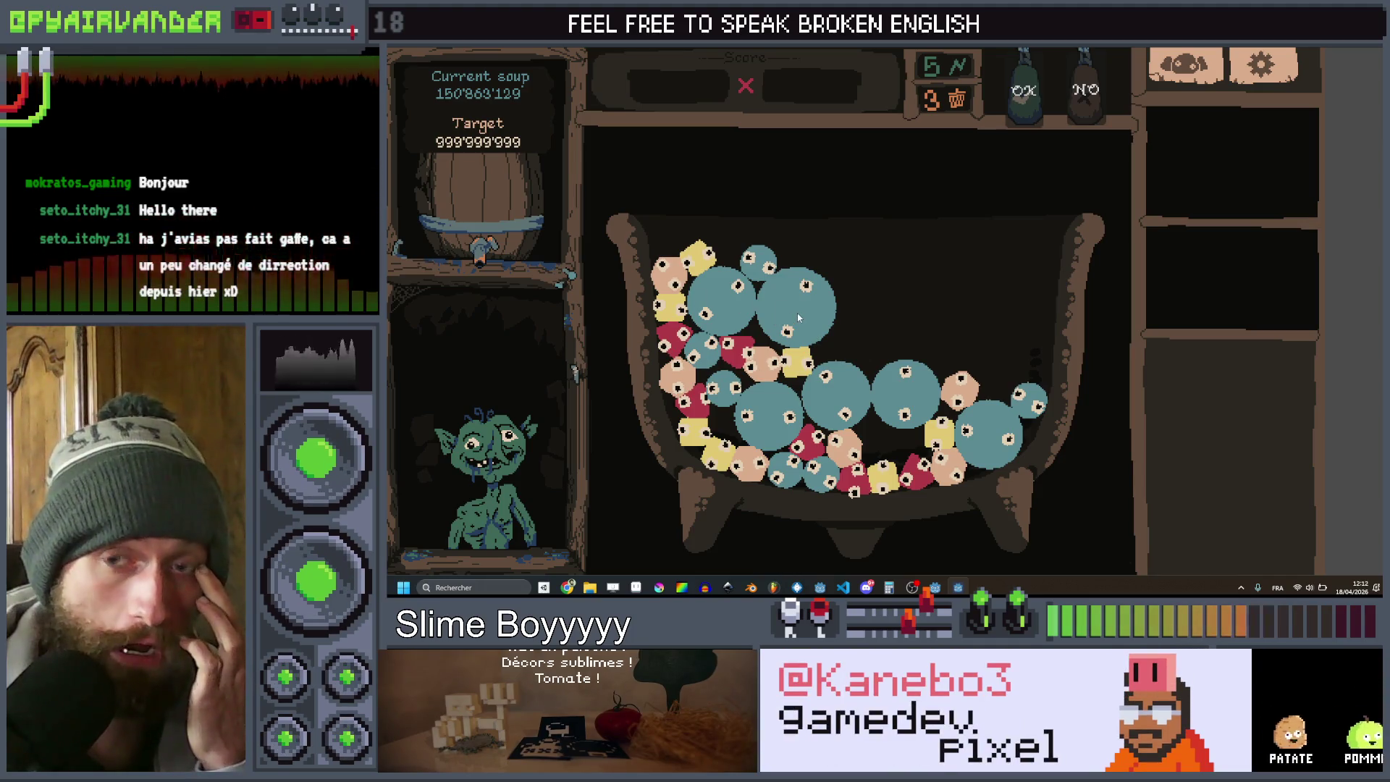
key("alt+F4")
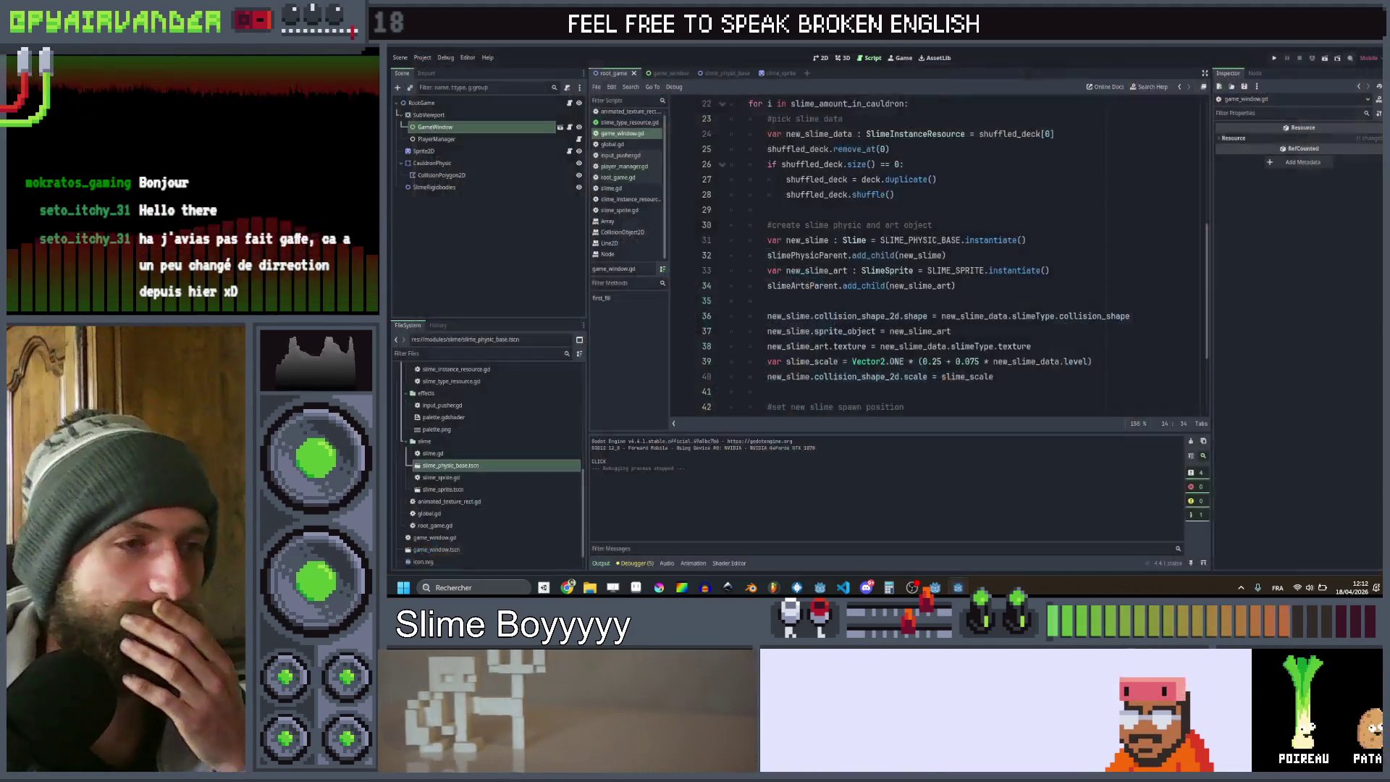
Review the spawn code on lines 34–45, selecting the spawn_range.y condition on line 44
left_click(989, 285)
scroll(989, 285, "up", 2)
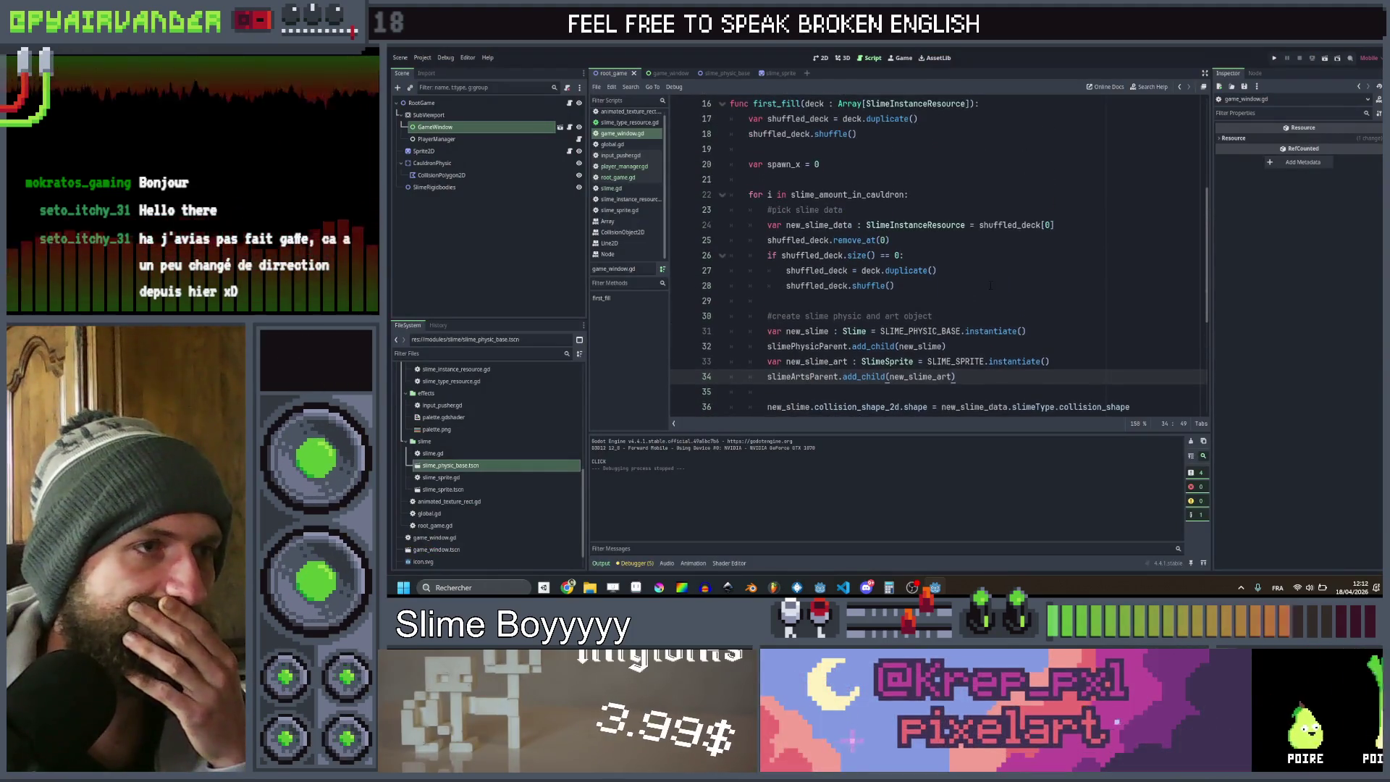
scroll(989, 285, "down", 5)
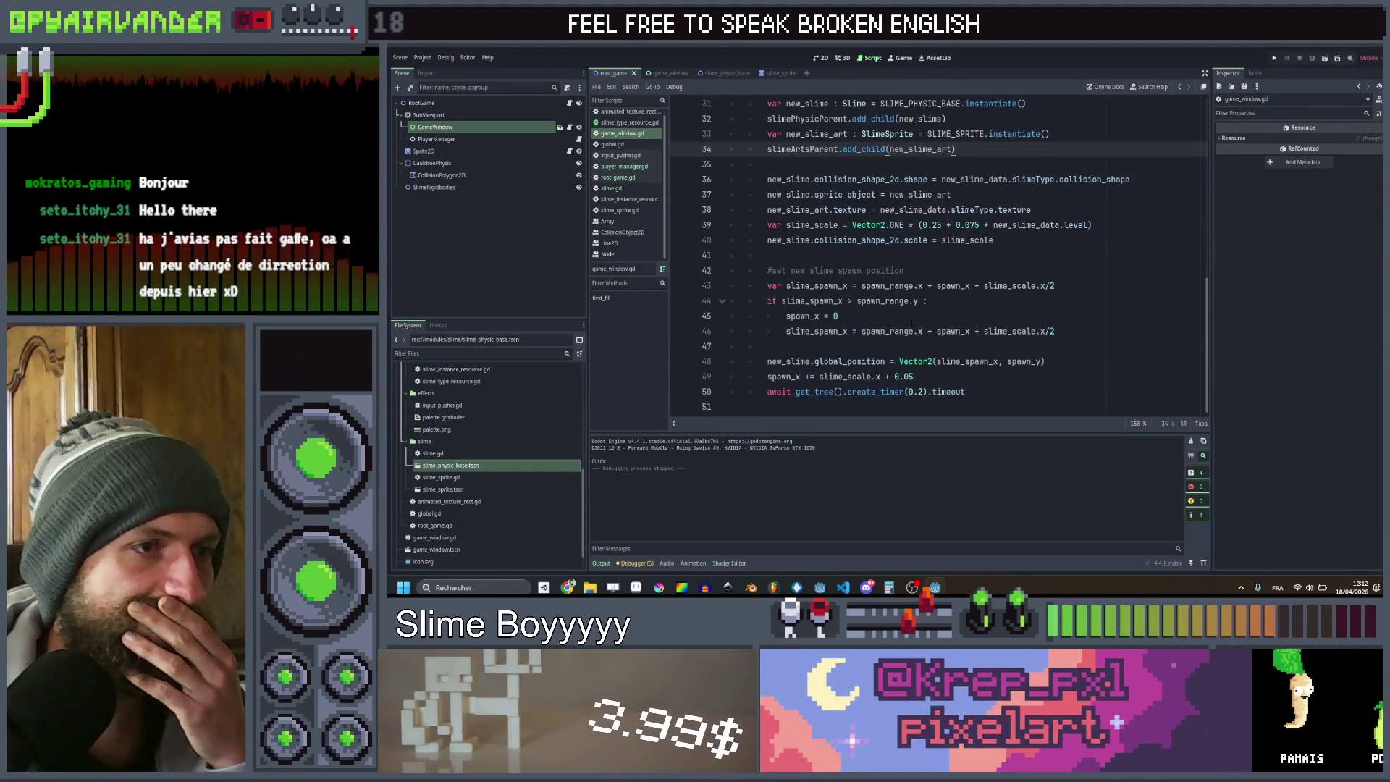
left_click(910, 316)
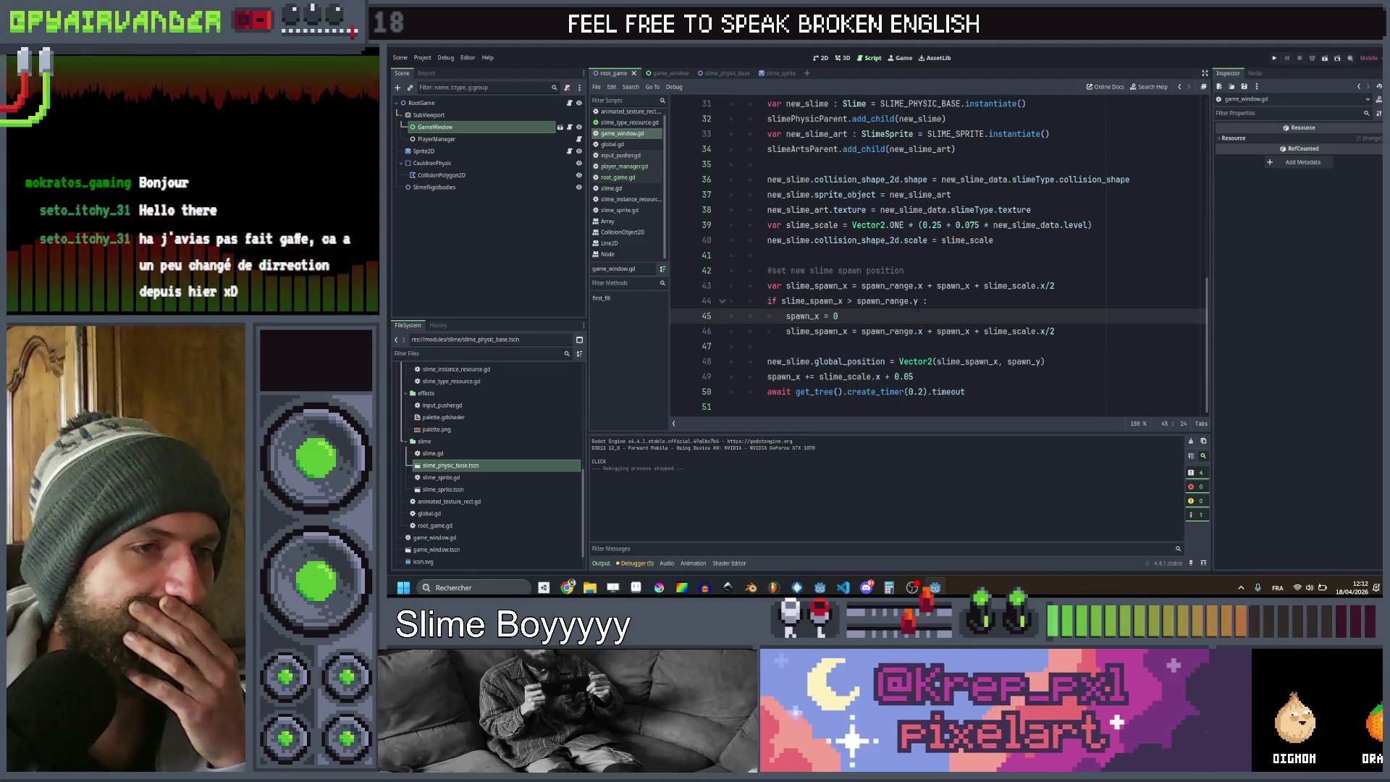
left_click(918, 300)
mouse_move(916, 304)
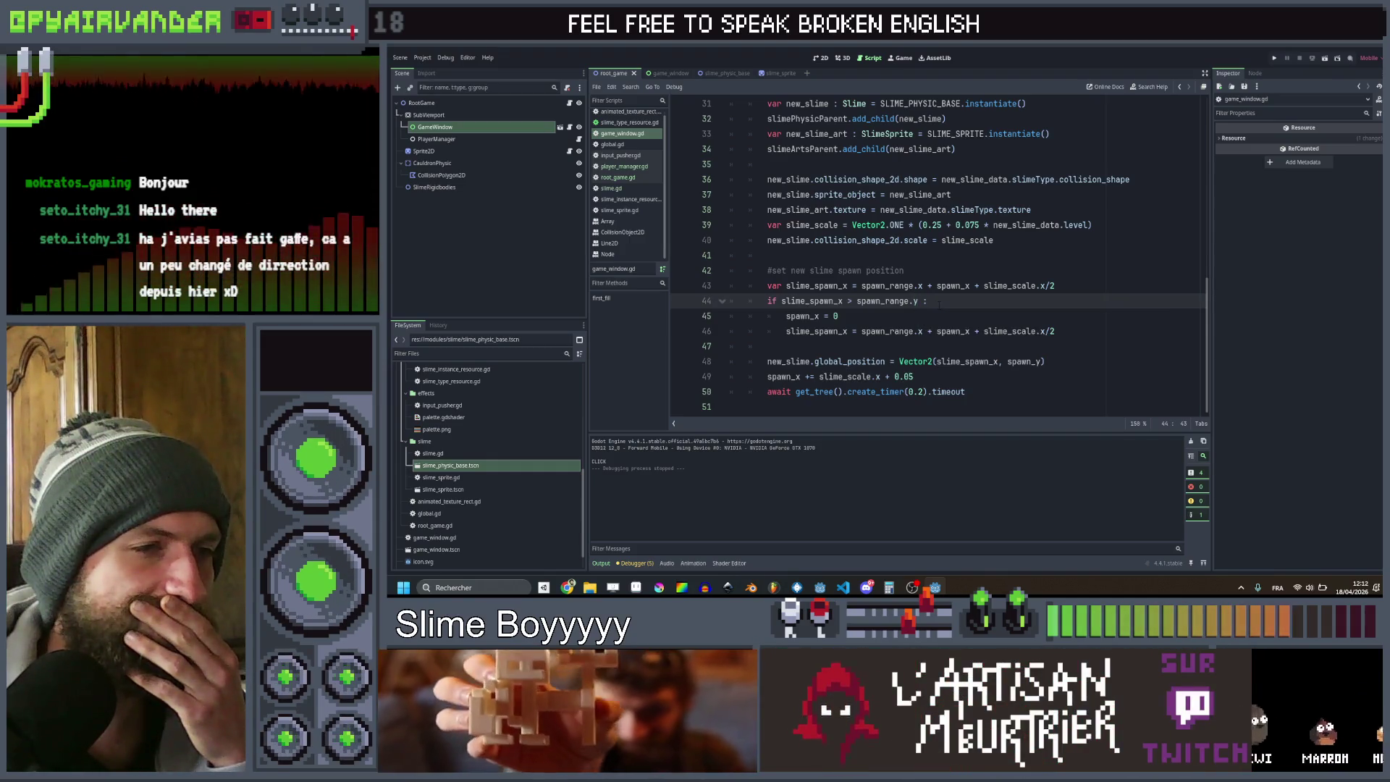
key("shift+Home")
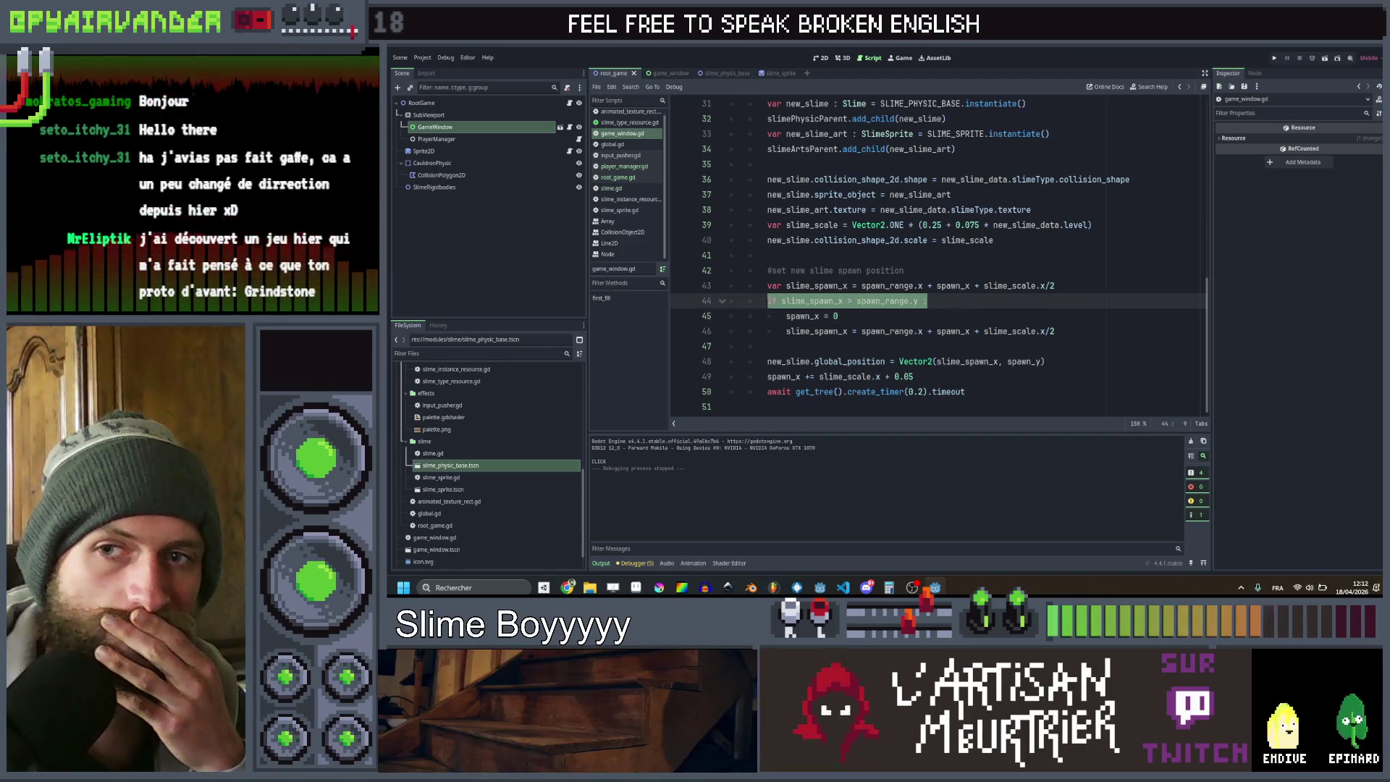
Switch from Godot to the web browser and open a new blank tab
left_click(1003, 307)
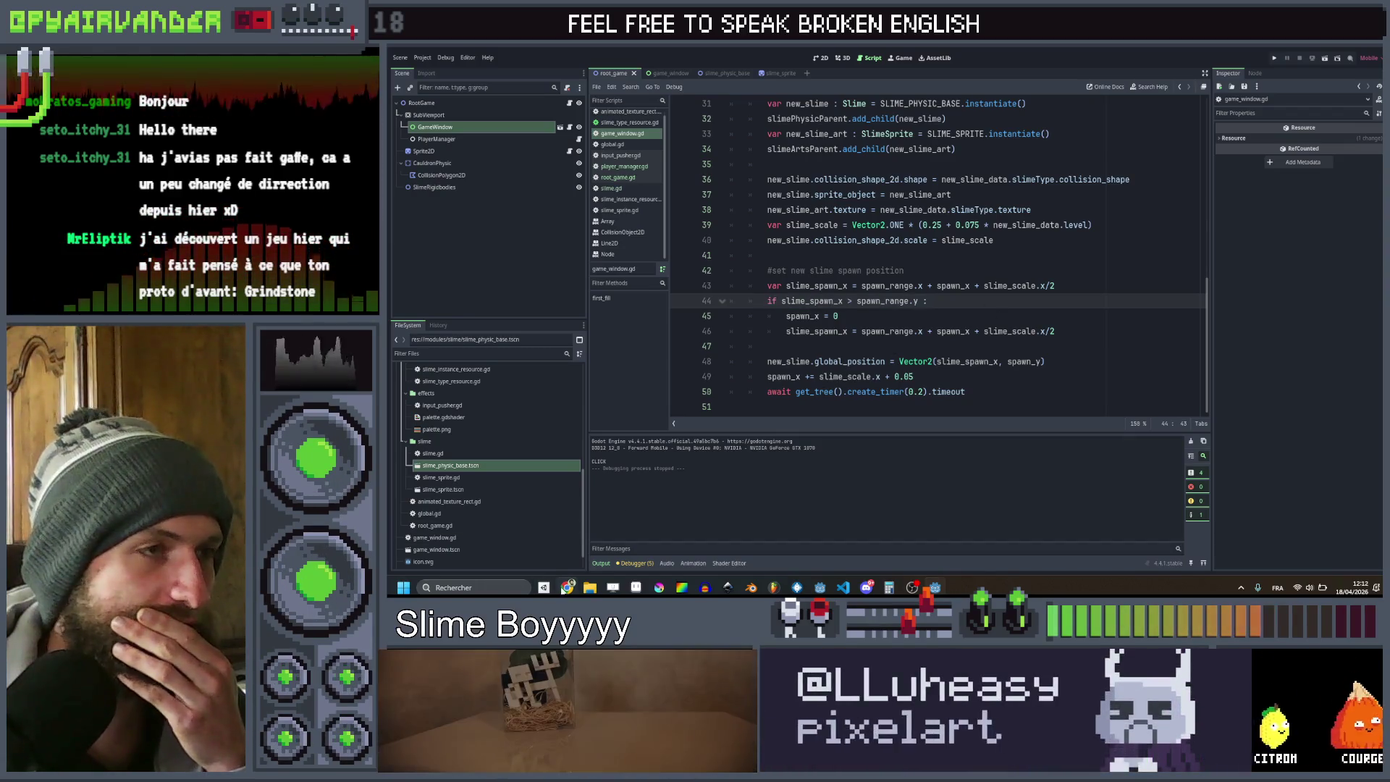
key("alt+Tab")
left_click(663, 54)
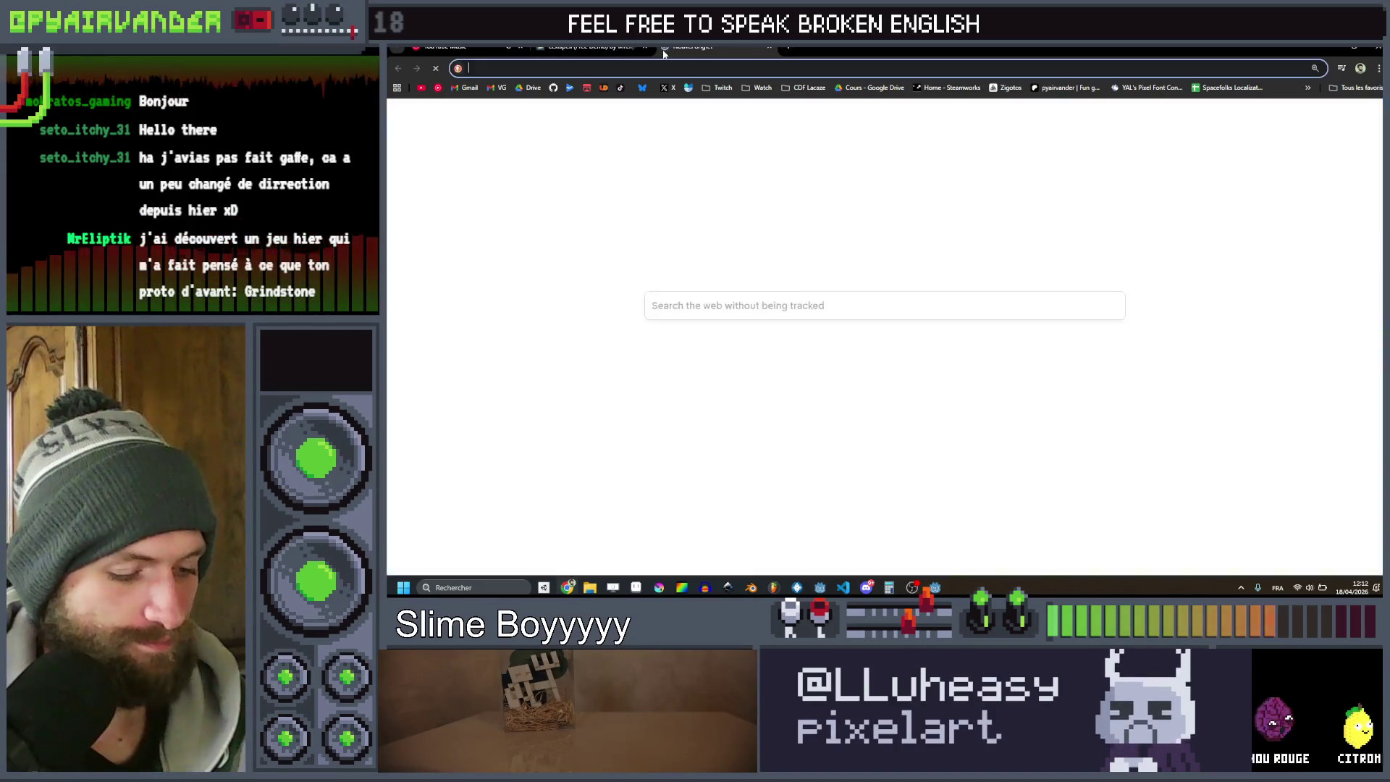
Search 'grindstone game' and open the Instant Gaming Grindstone store page
type("grindstone g")
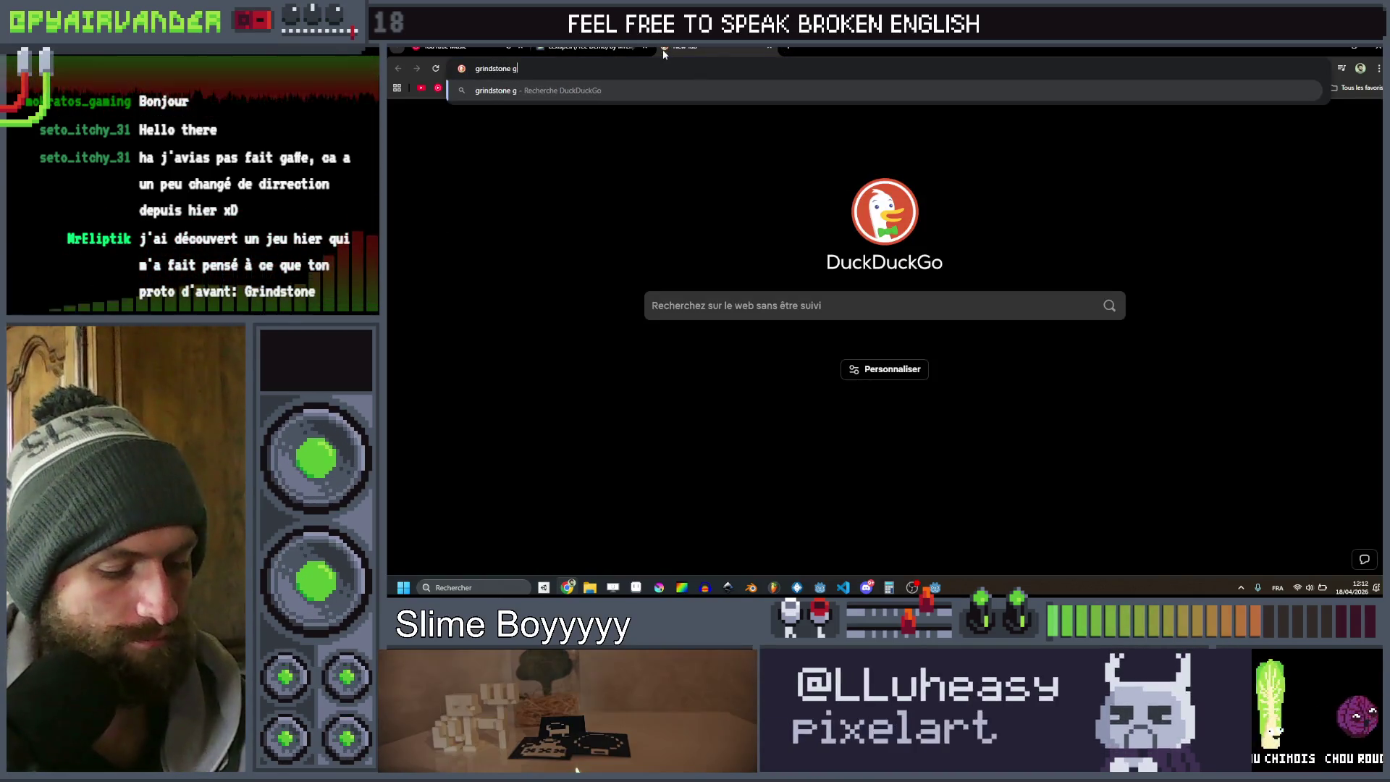
type("ame&ia=web")
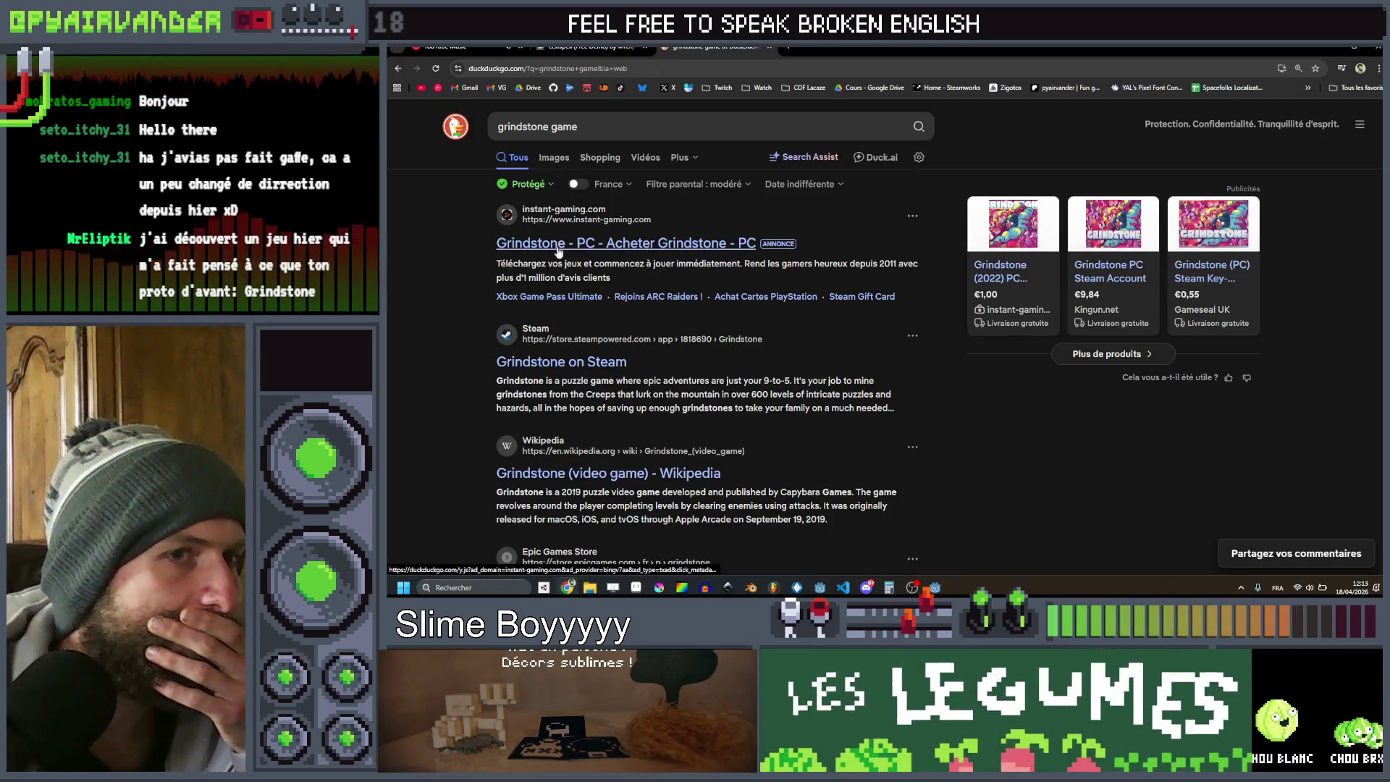
left_click(927, 242)
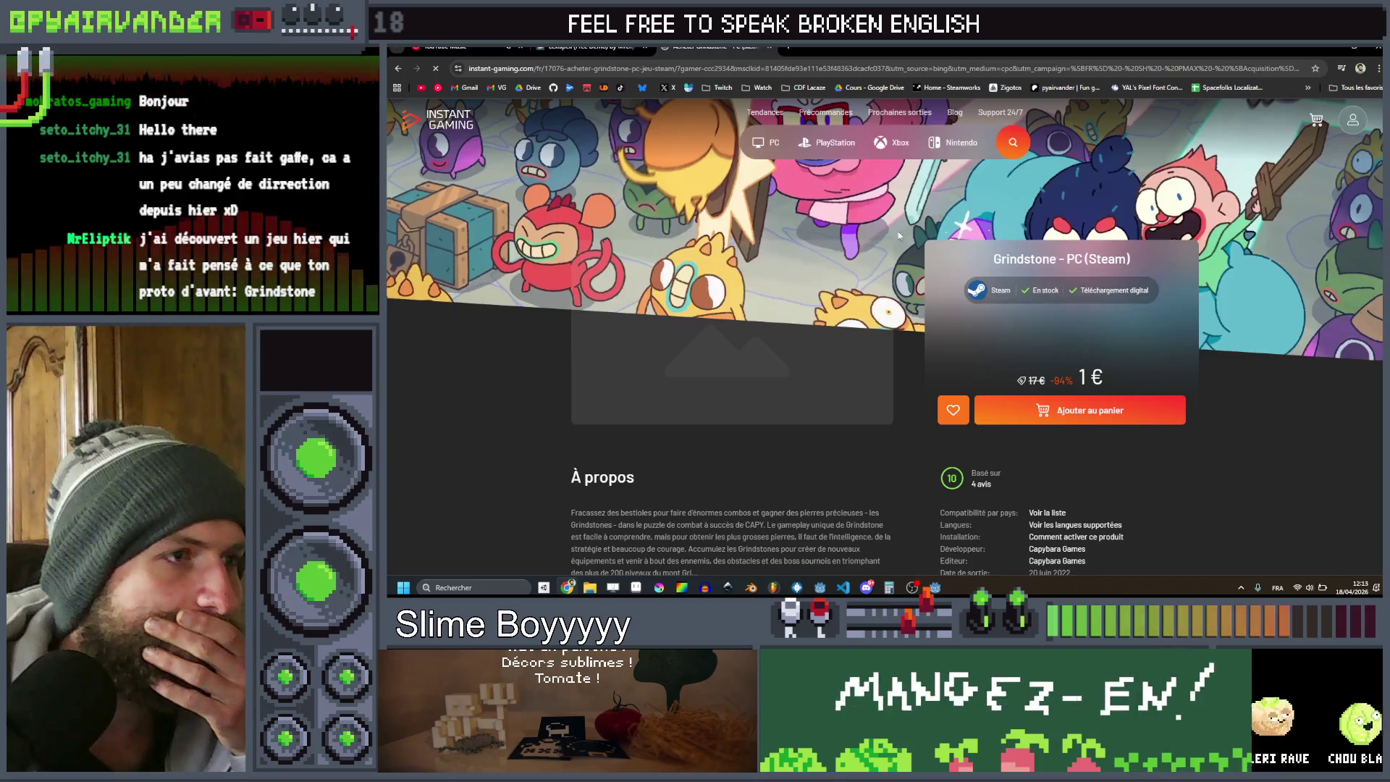
scroll(835, 224, "down", 7)
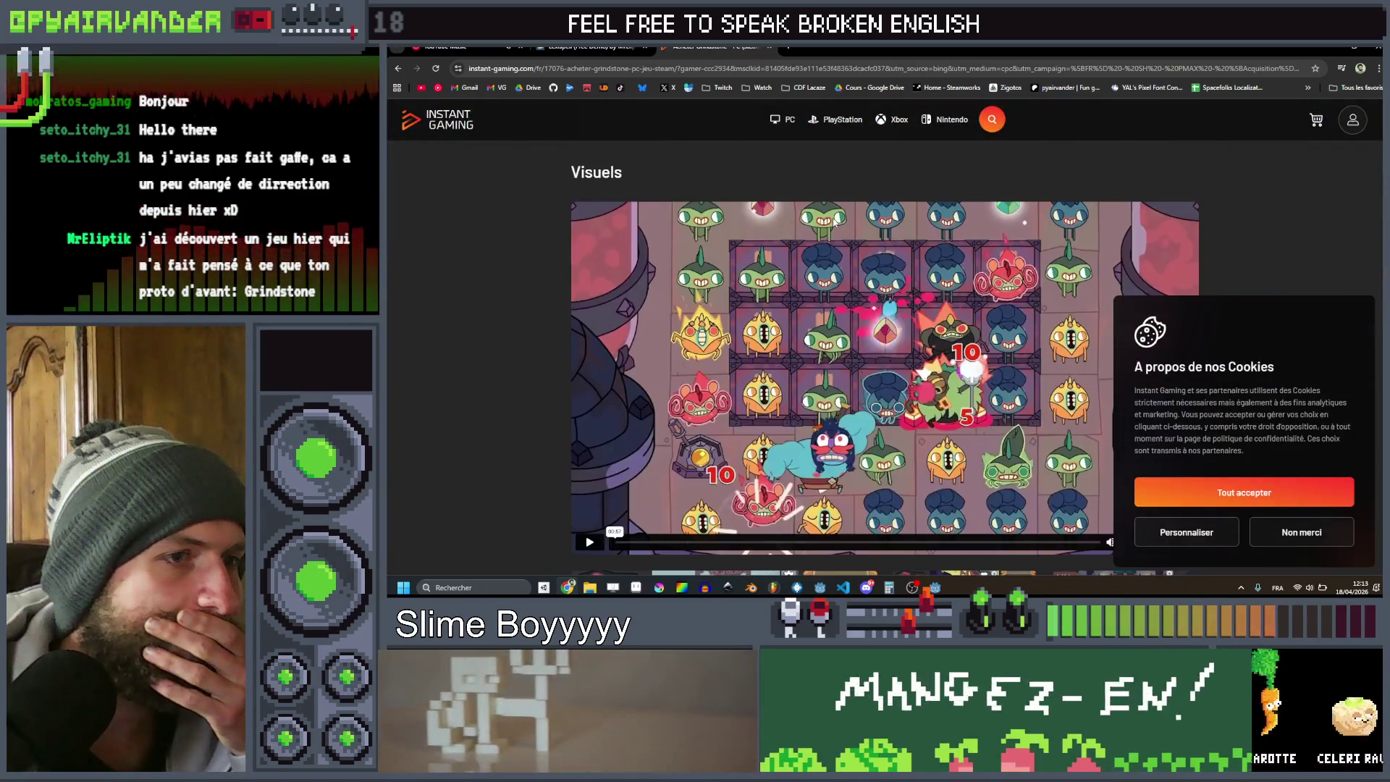
scroll(833, 223, "down", 3)
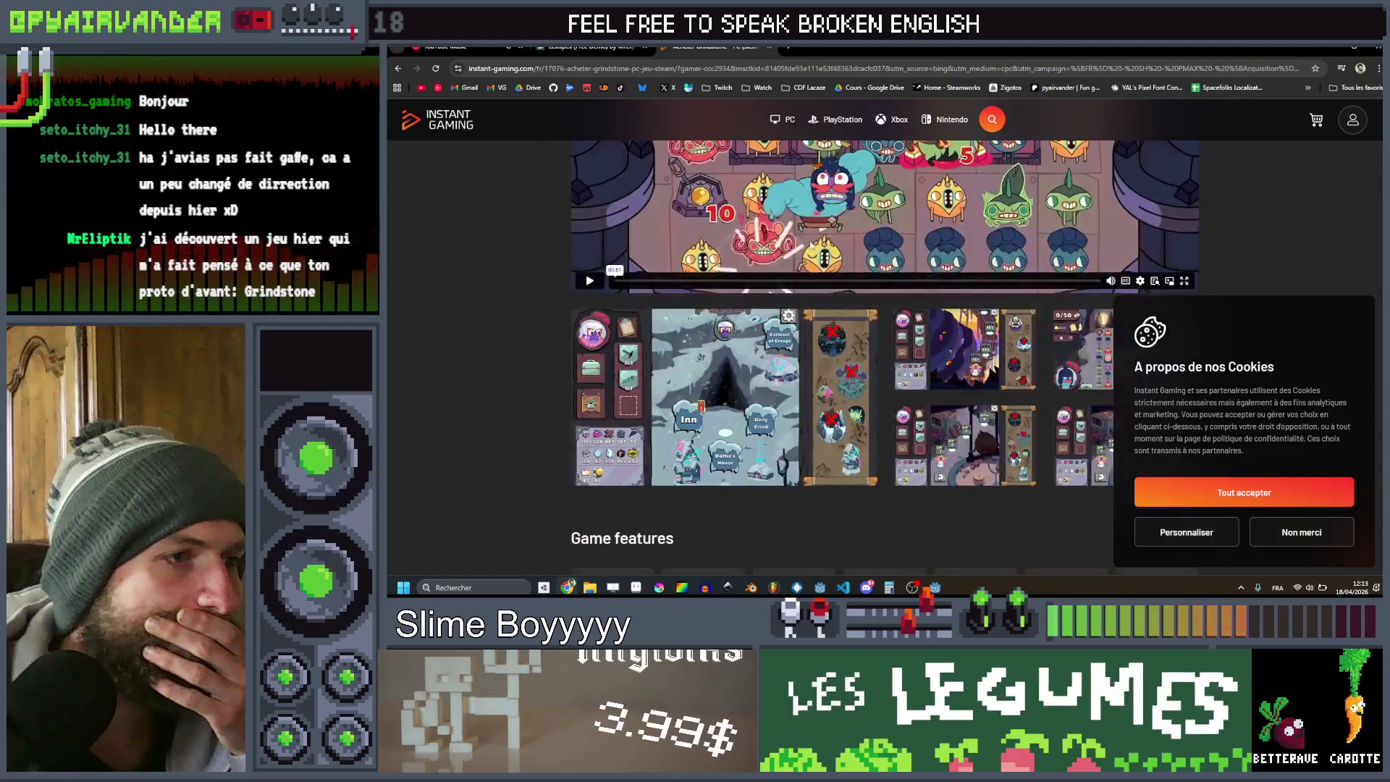
scroll(835, 289, "up", 3)
Decline cookies, watch the Grindstone gameplay trailer, then close the tab and return to Godot
left_click(841, 331)
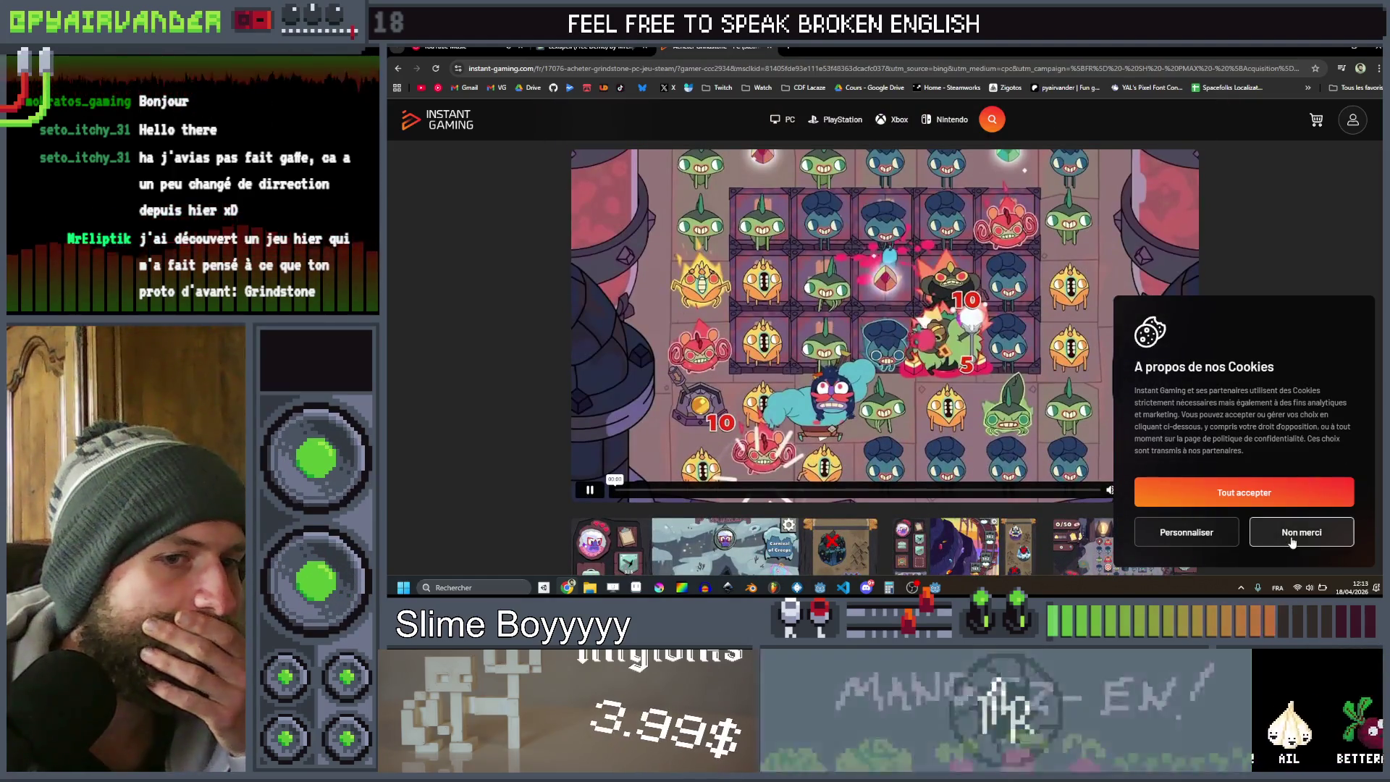
left_click(1291, 536)
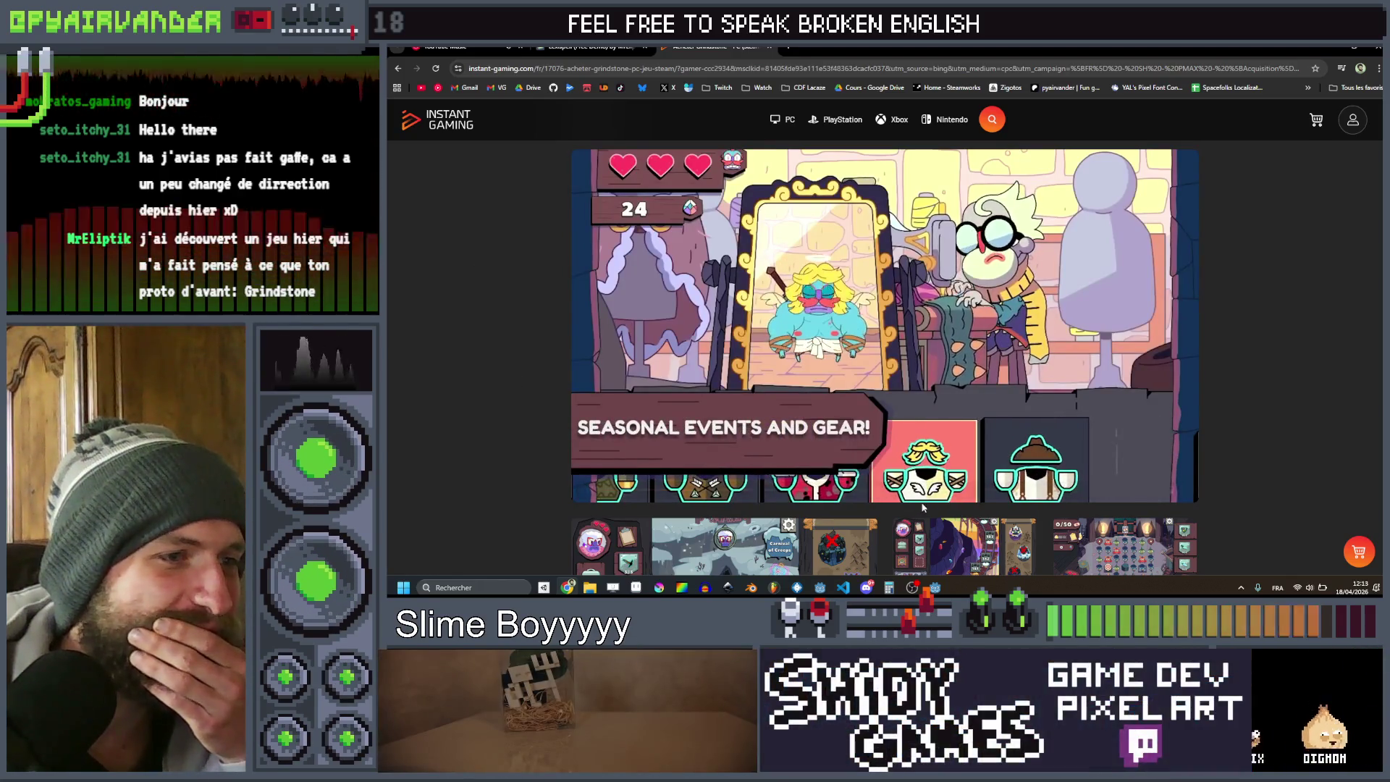
left_click(811, 490)
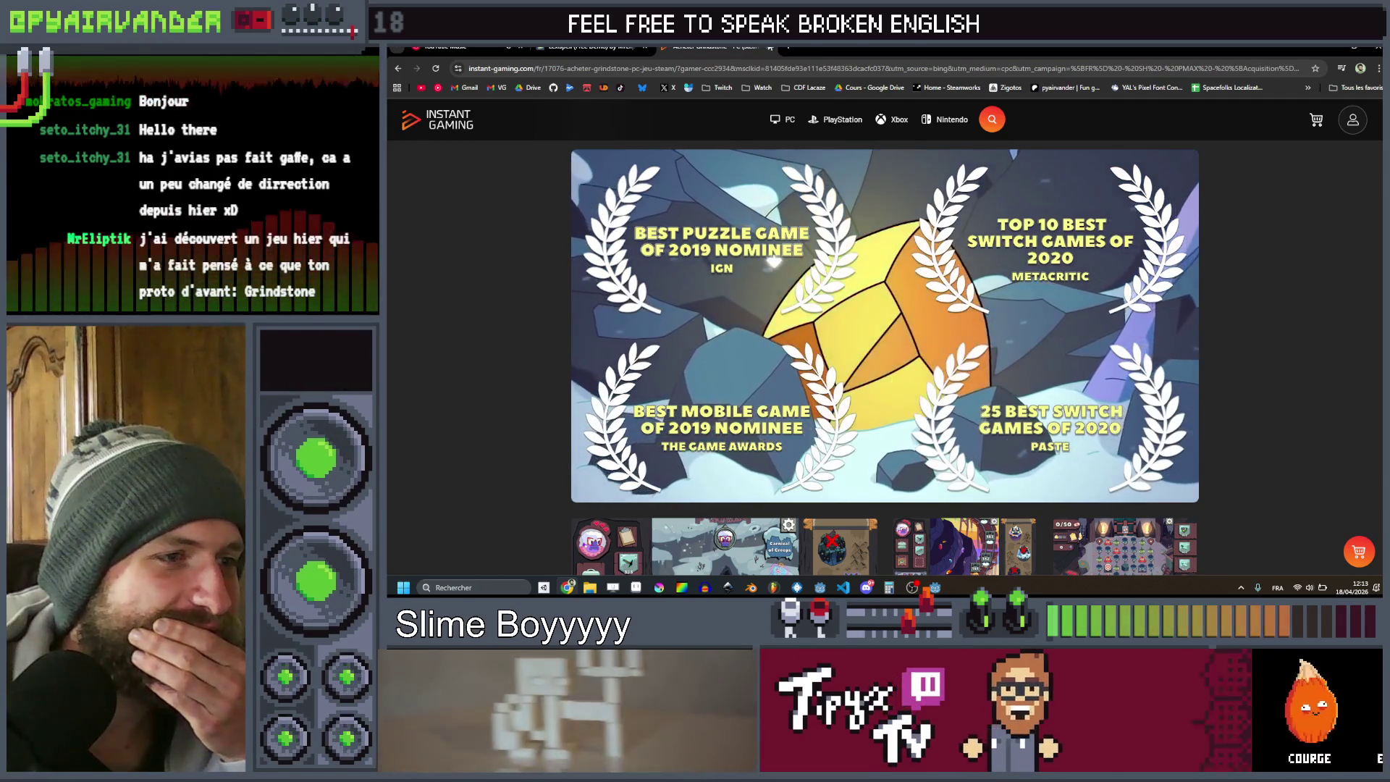
left_click(769, 47)
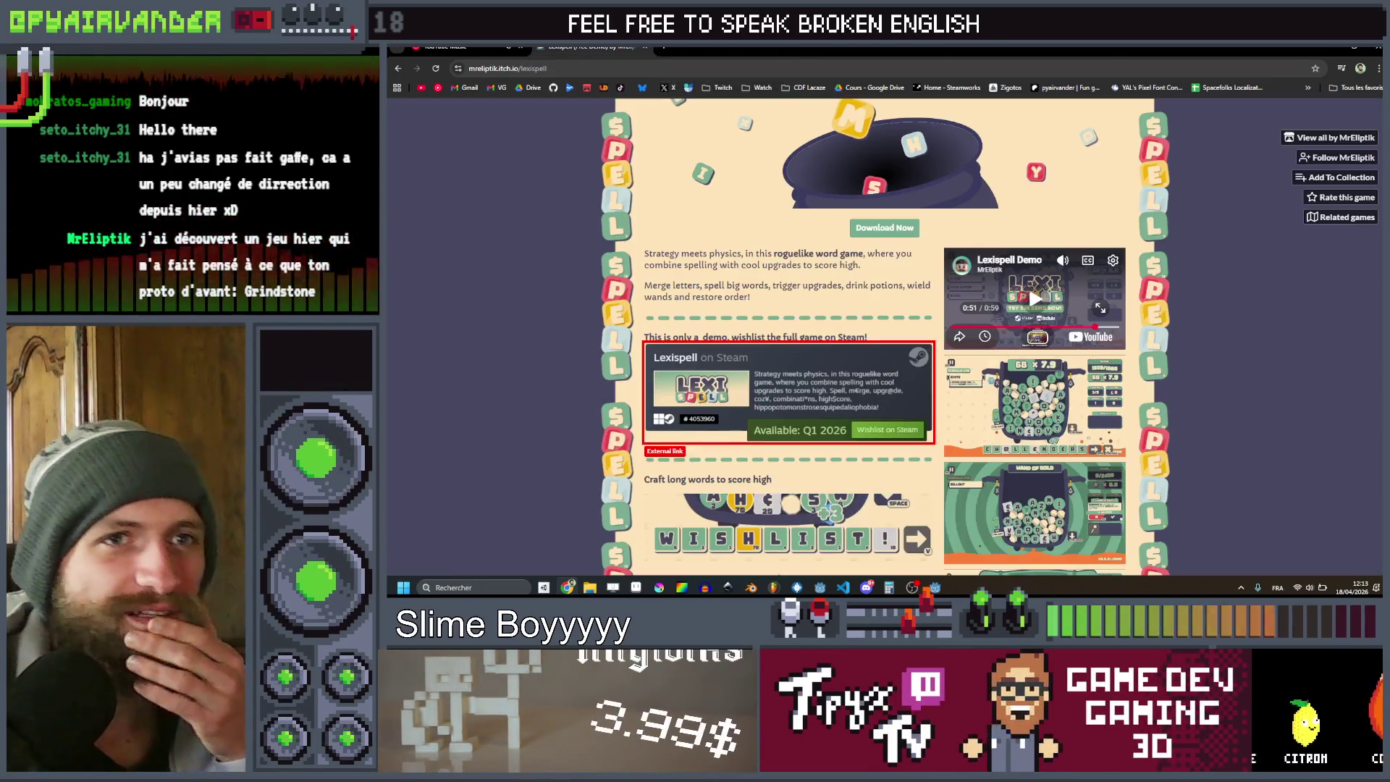
key("alt+Tab")
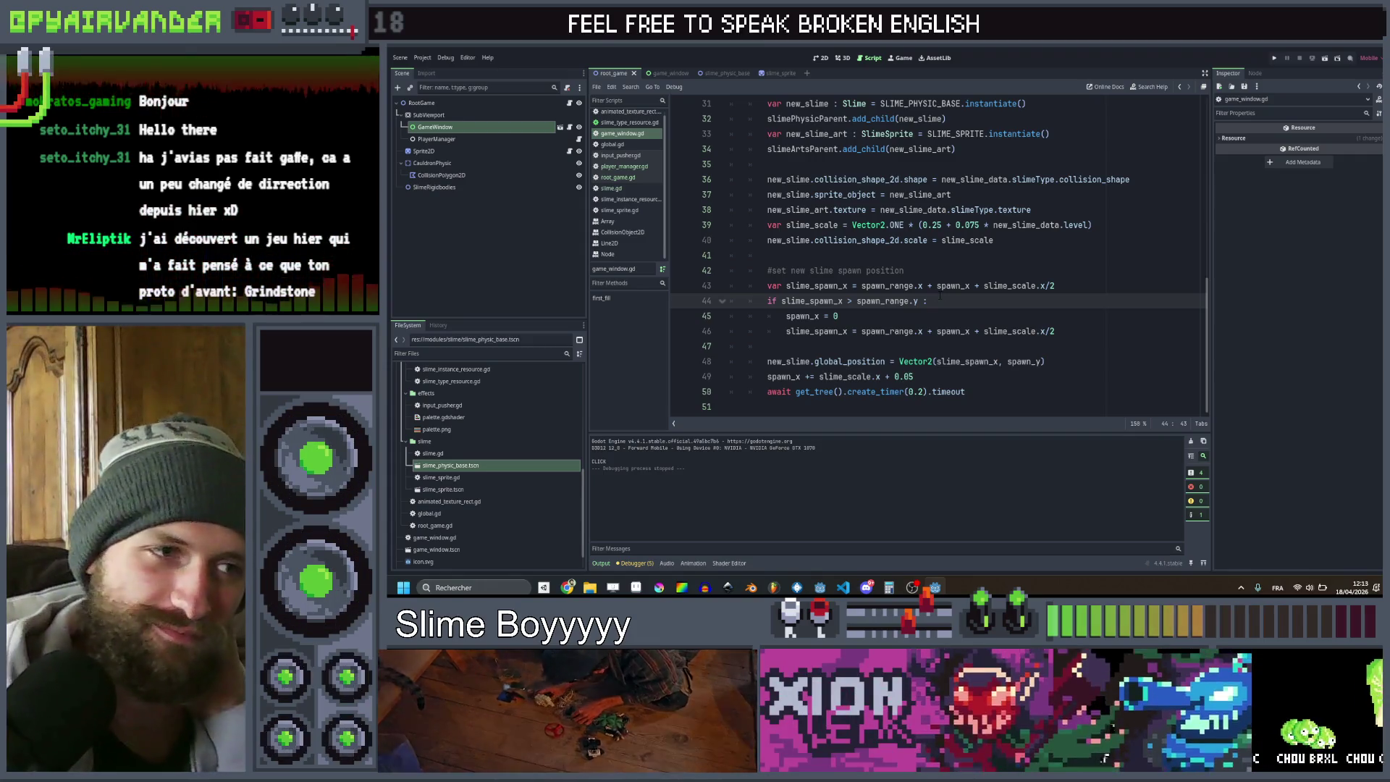
Inspect where slime_spawn_x, spawn_range and spawn_x are used on lines 43–49
double_click(828, 302)
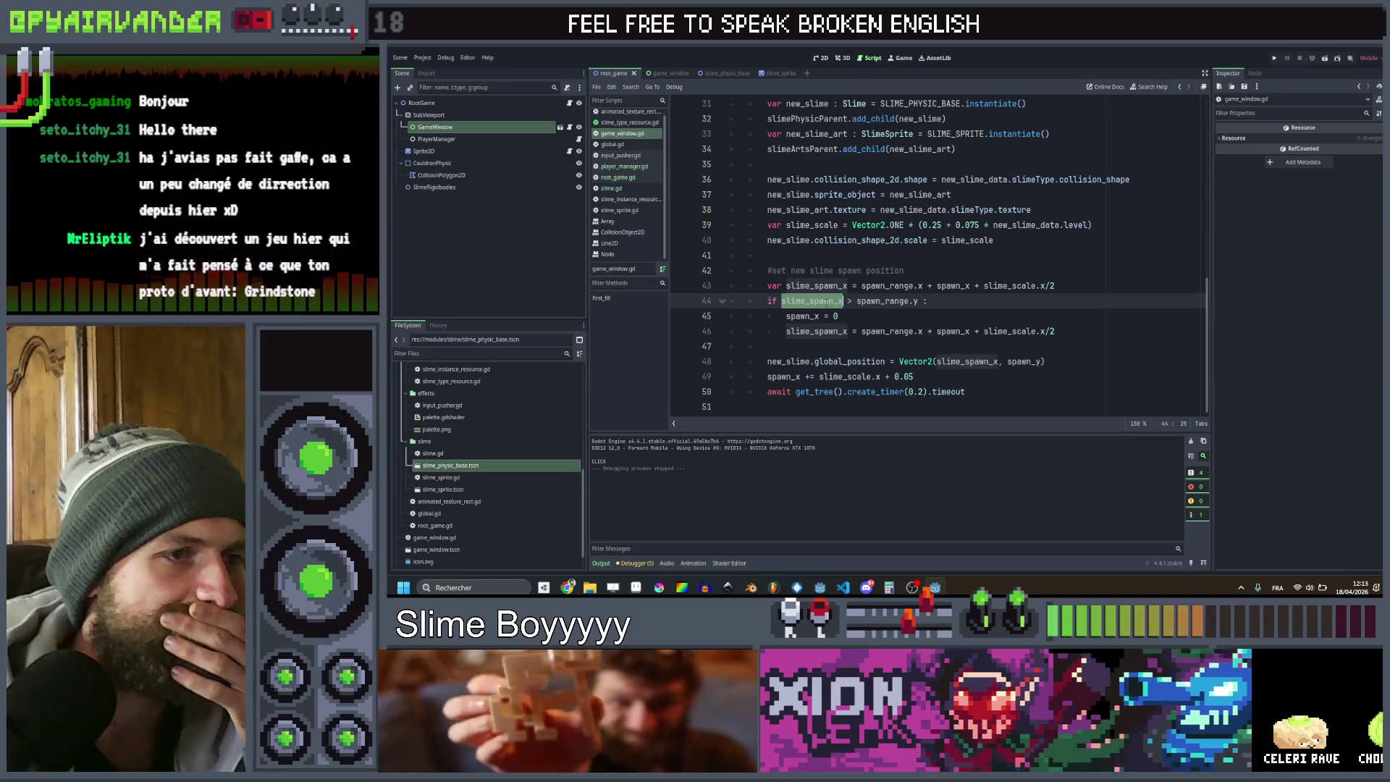
double_click(887, 286)
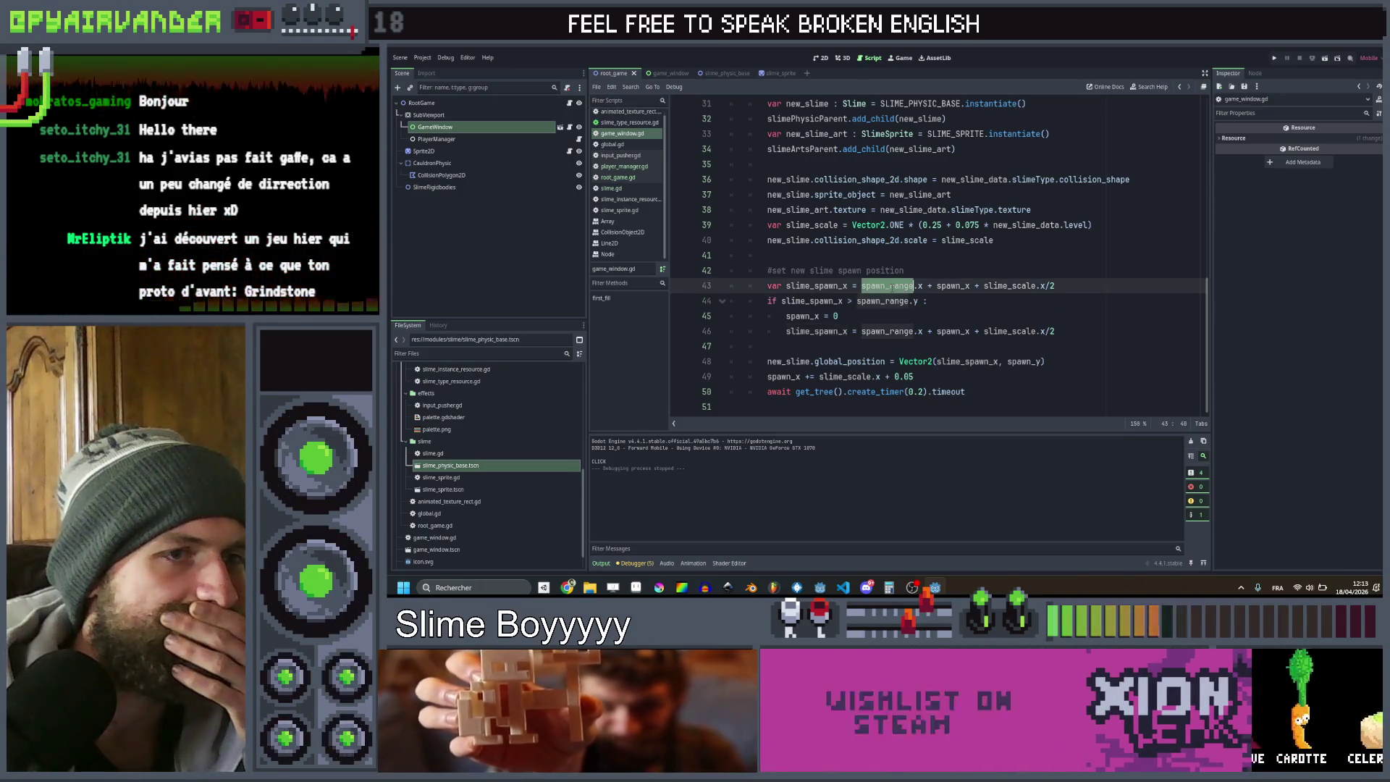
double_click(953, 285)
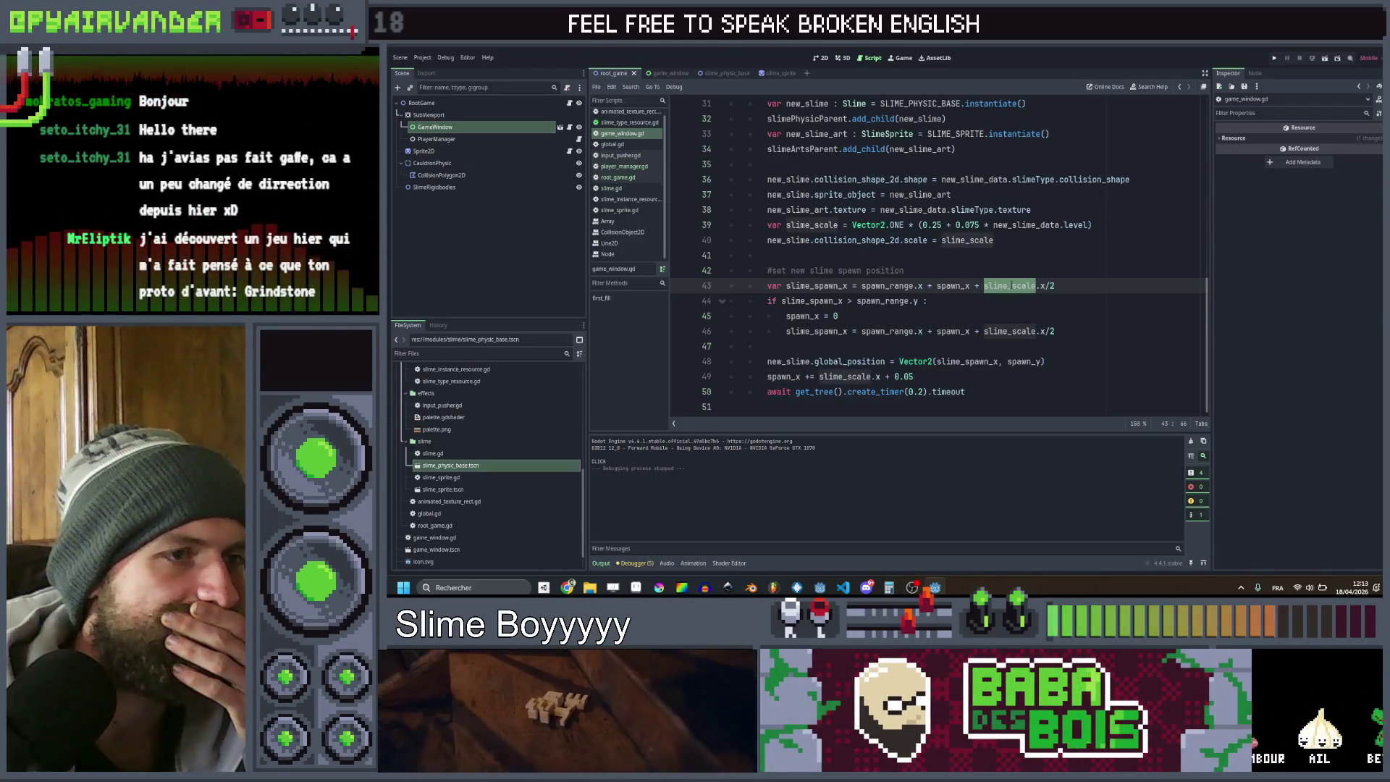
left_click(1002, 300)
double_click(954, 286)
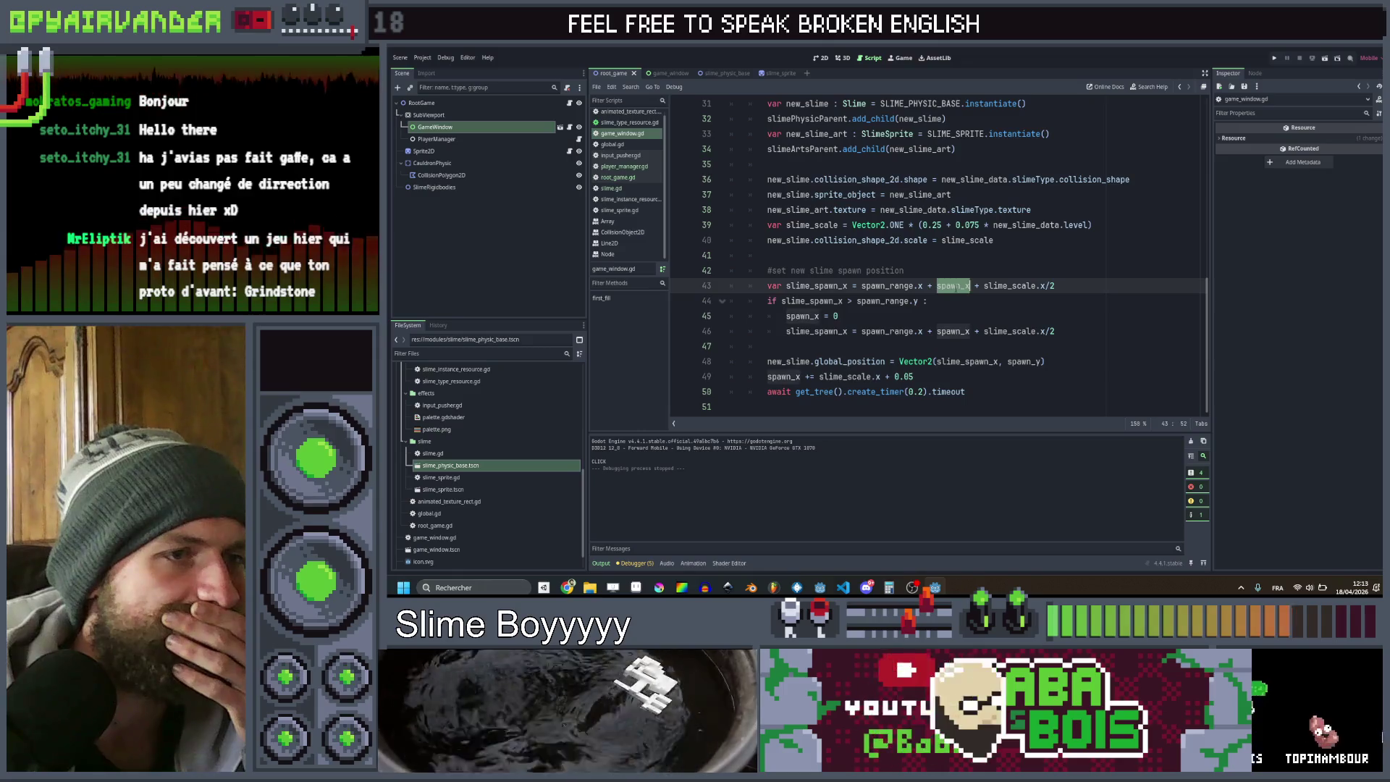
left_click(946, 301)
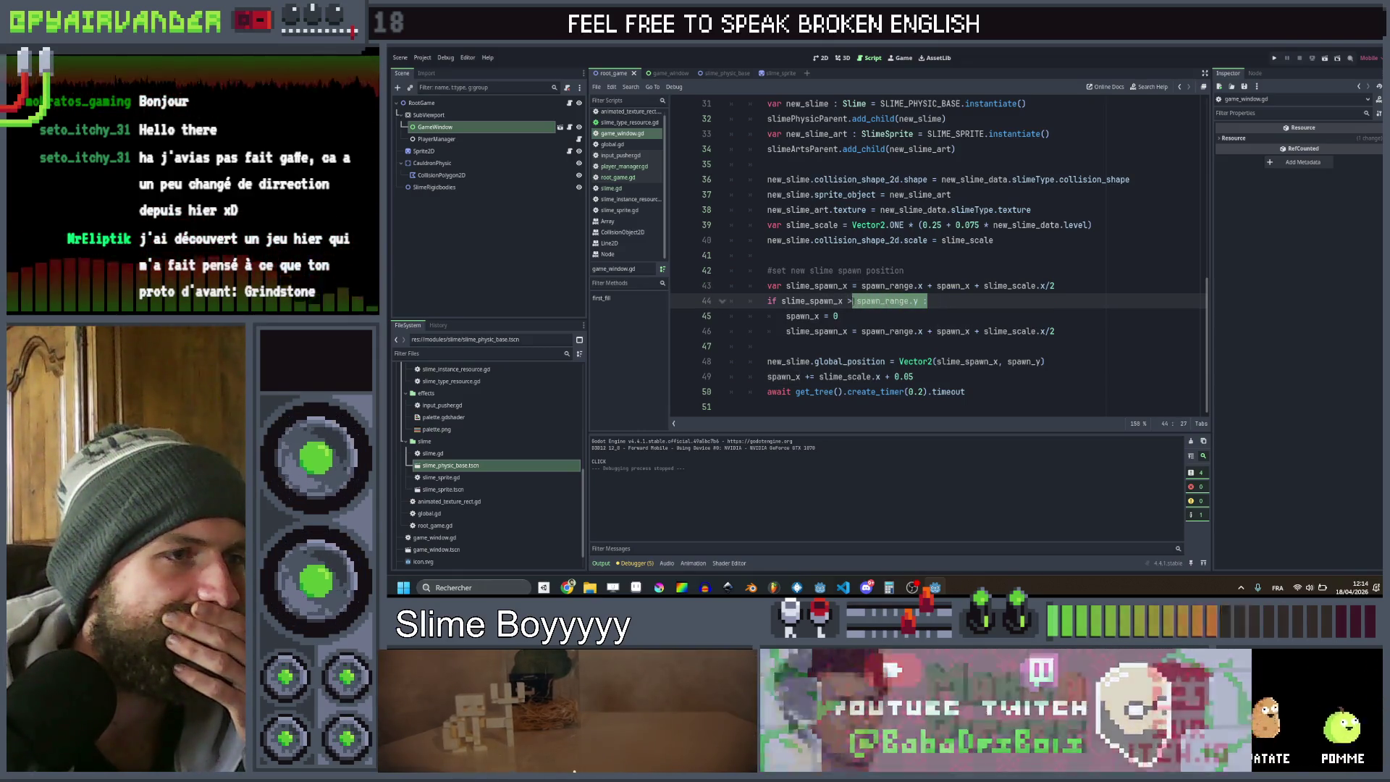
left_click(859, 314)
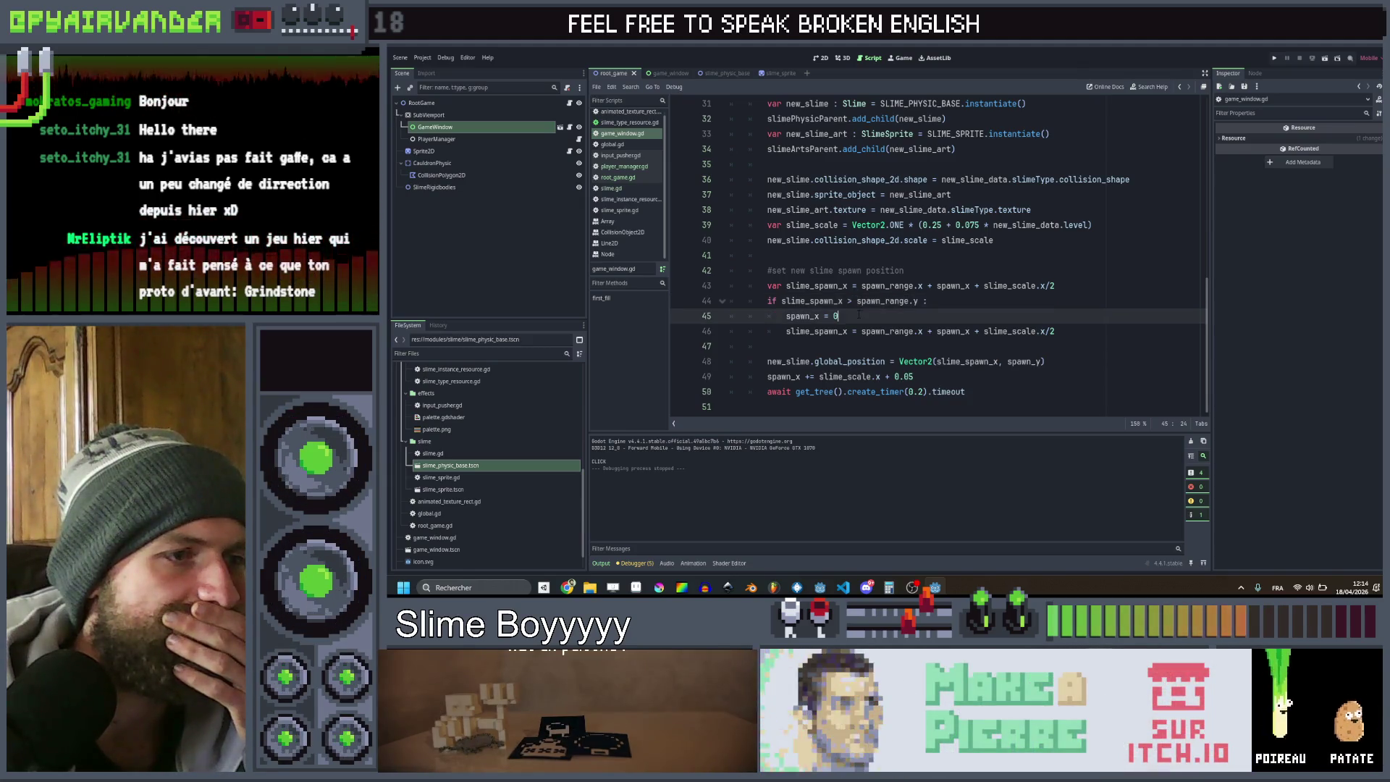
left_click_drag(934, 377, 876, 376)
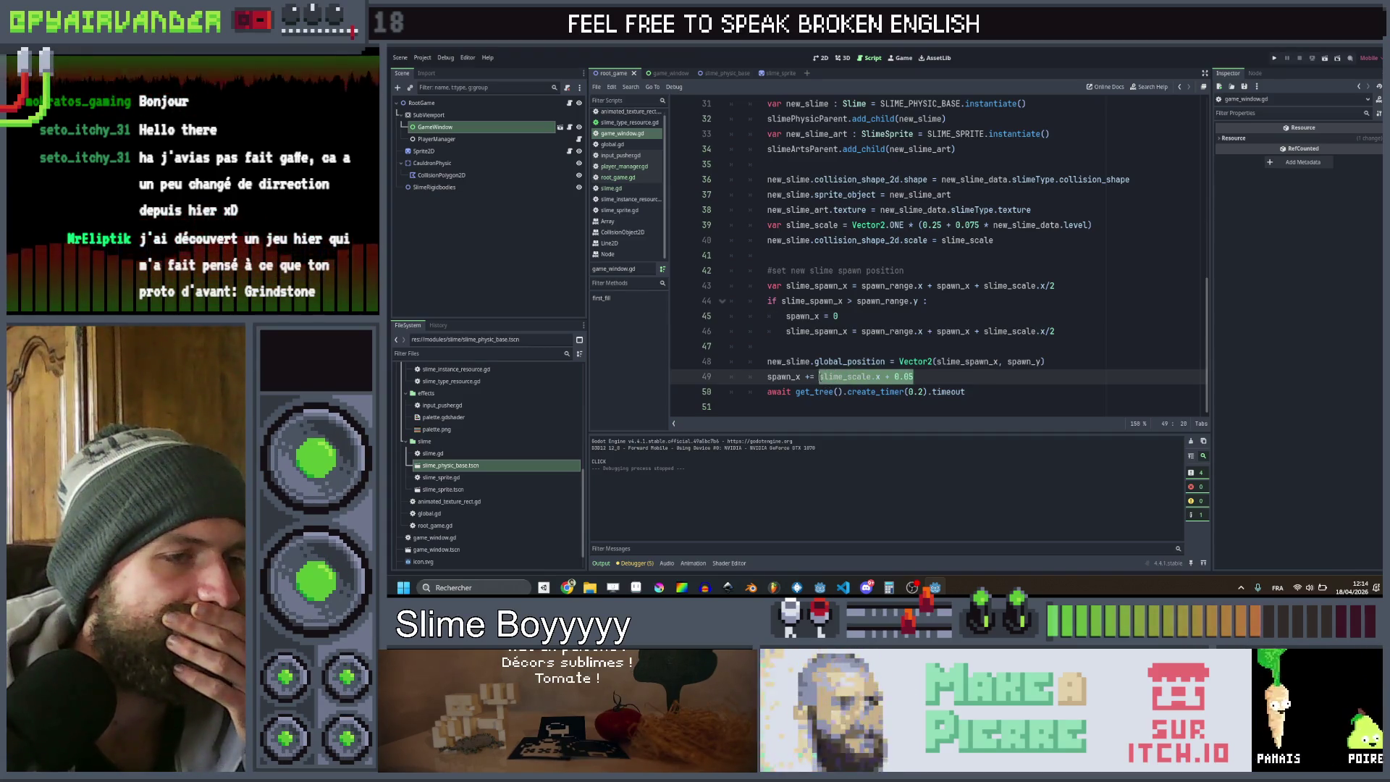
key("Left")
left_click(932, 313)
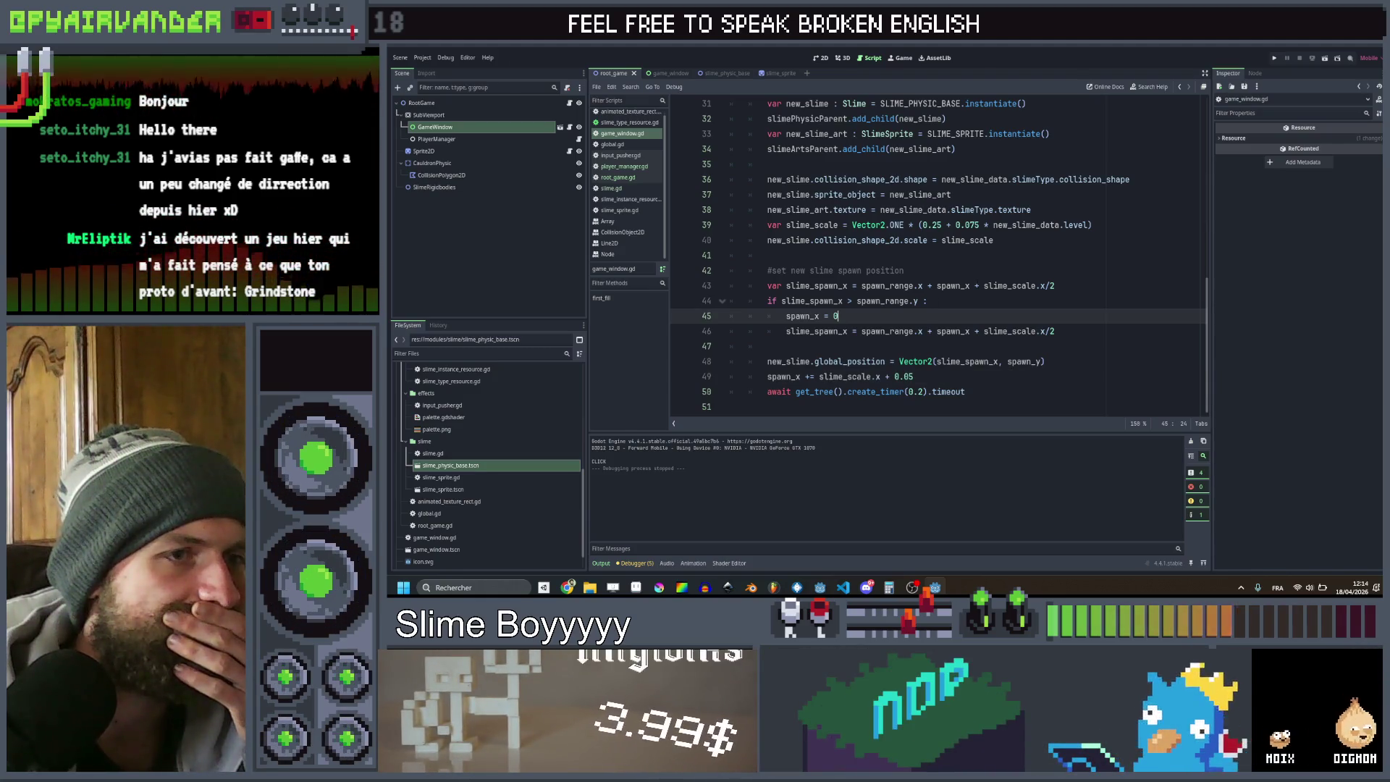
Wrap the scale term on line 43 as (100*slime_scale.x) and copy it
left_click(985, 286)
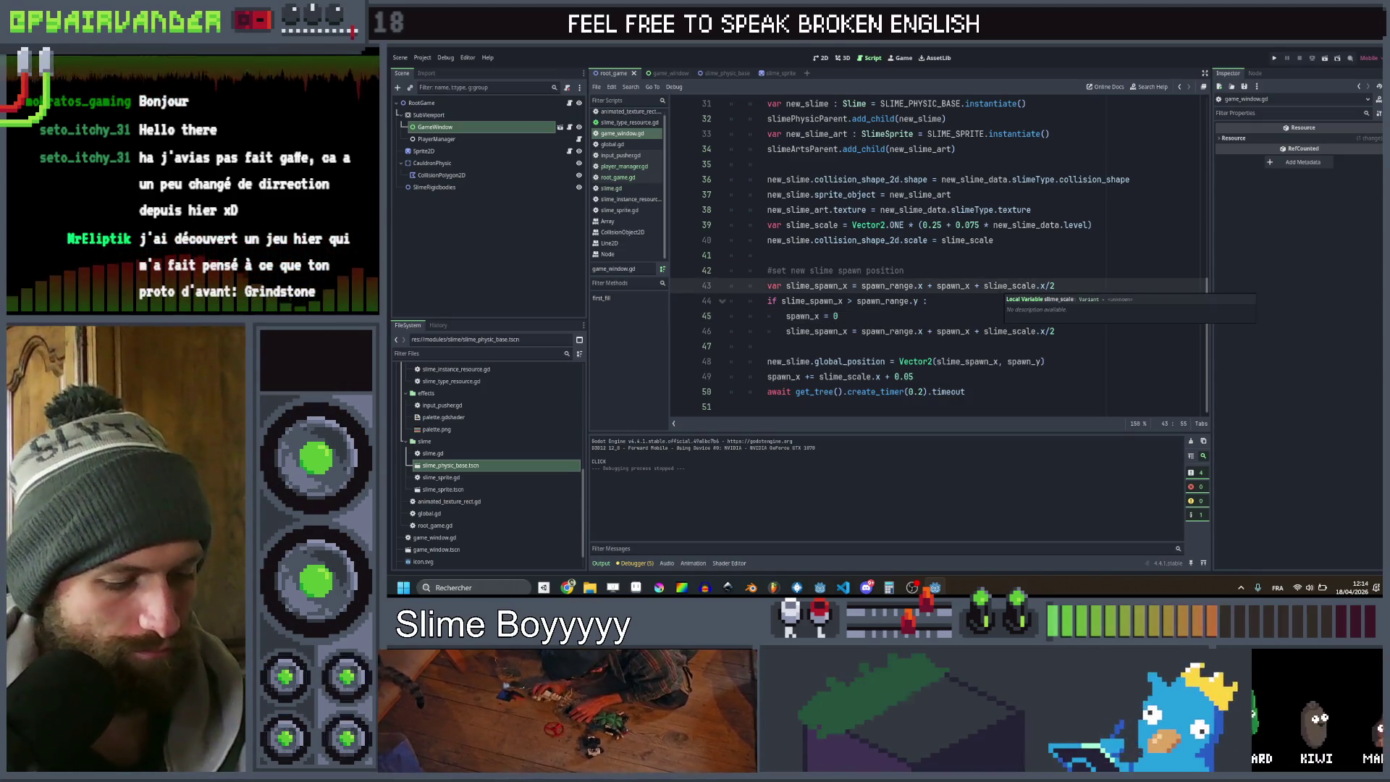
type("(100*")
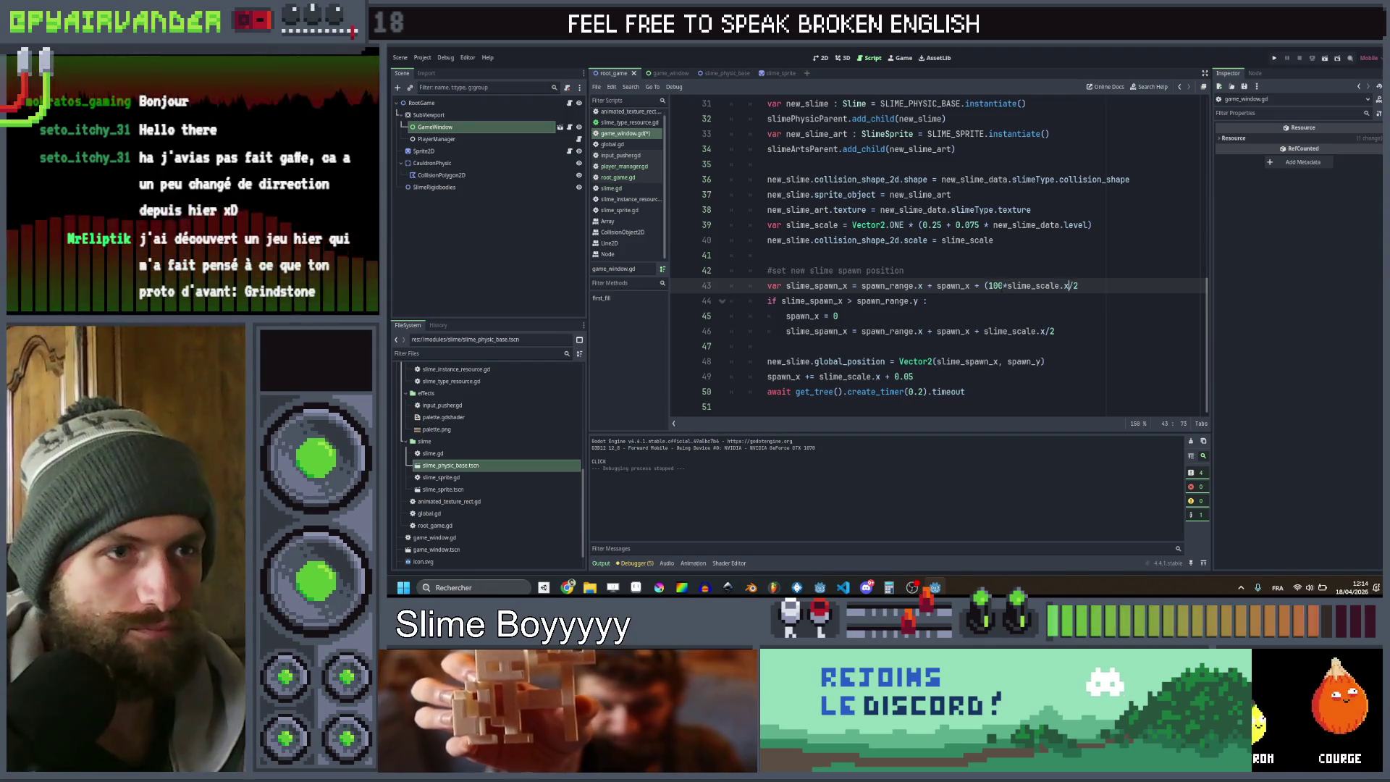
type(")")
key("ctrl+shift+Left")
key("ctrl+shift+Left")
key("ctrl+shift+Left")
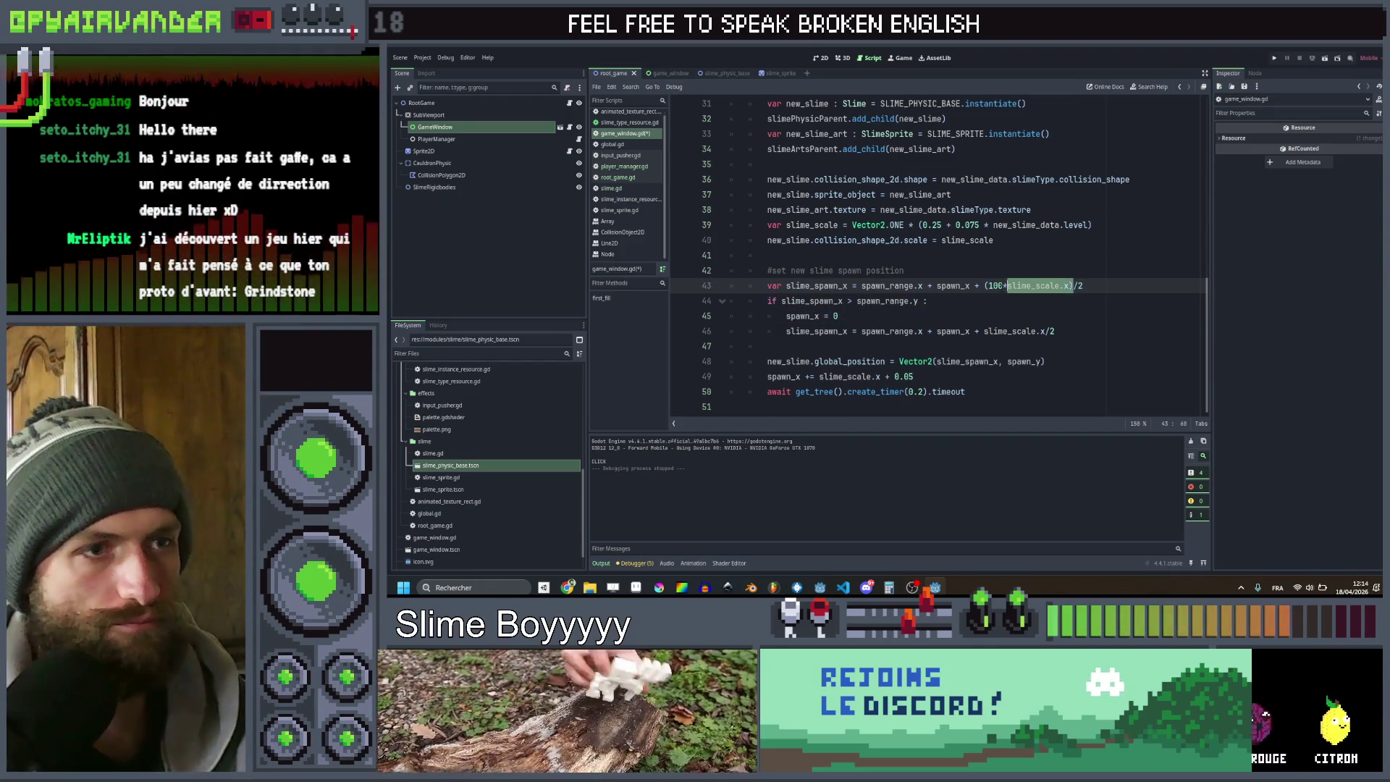
key("shift+Left")
key("ctrl+c")
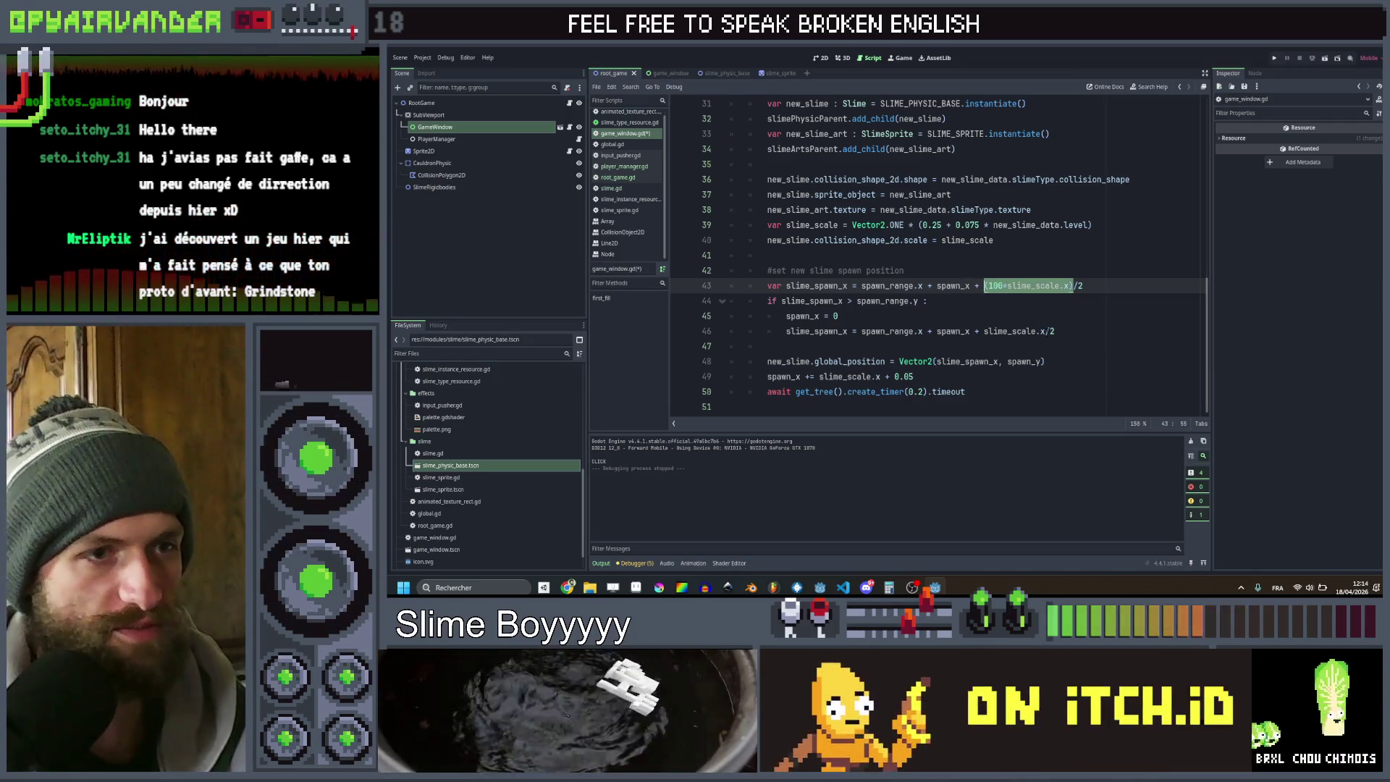
Paste (100*slime_scale.x) into lines 46 and 49 and change the 0.05 step to 5
left_click_drag(1044, 331, 1016, 331)
key("ctrl+v")
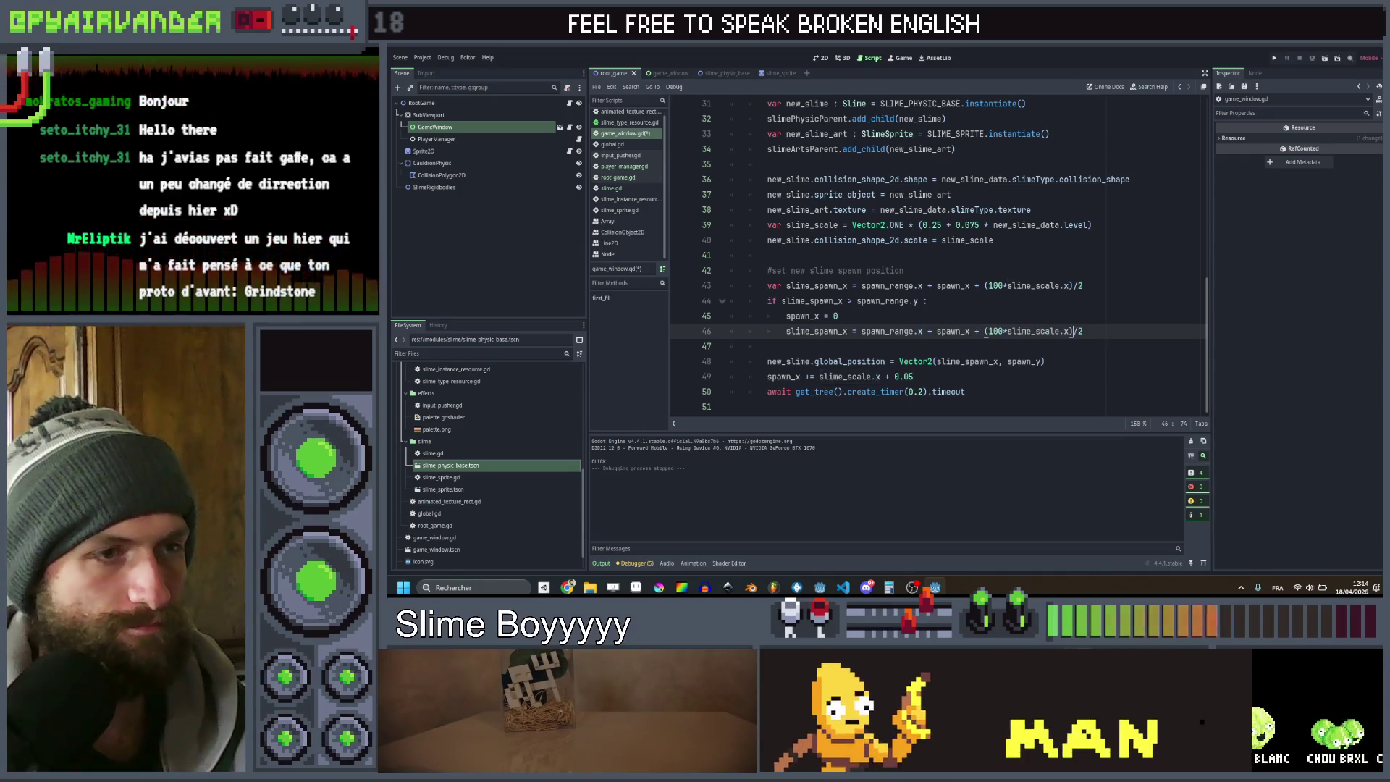
left_click_drag(816, 376, 957, 377)
key("ctrl+v")
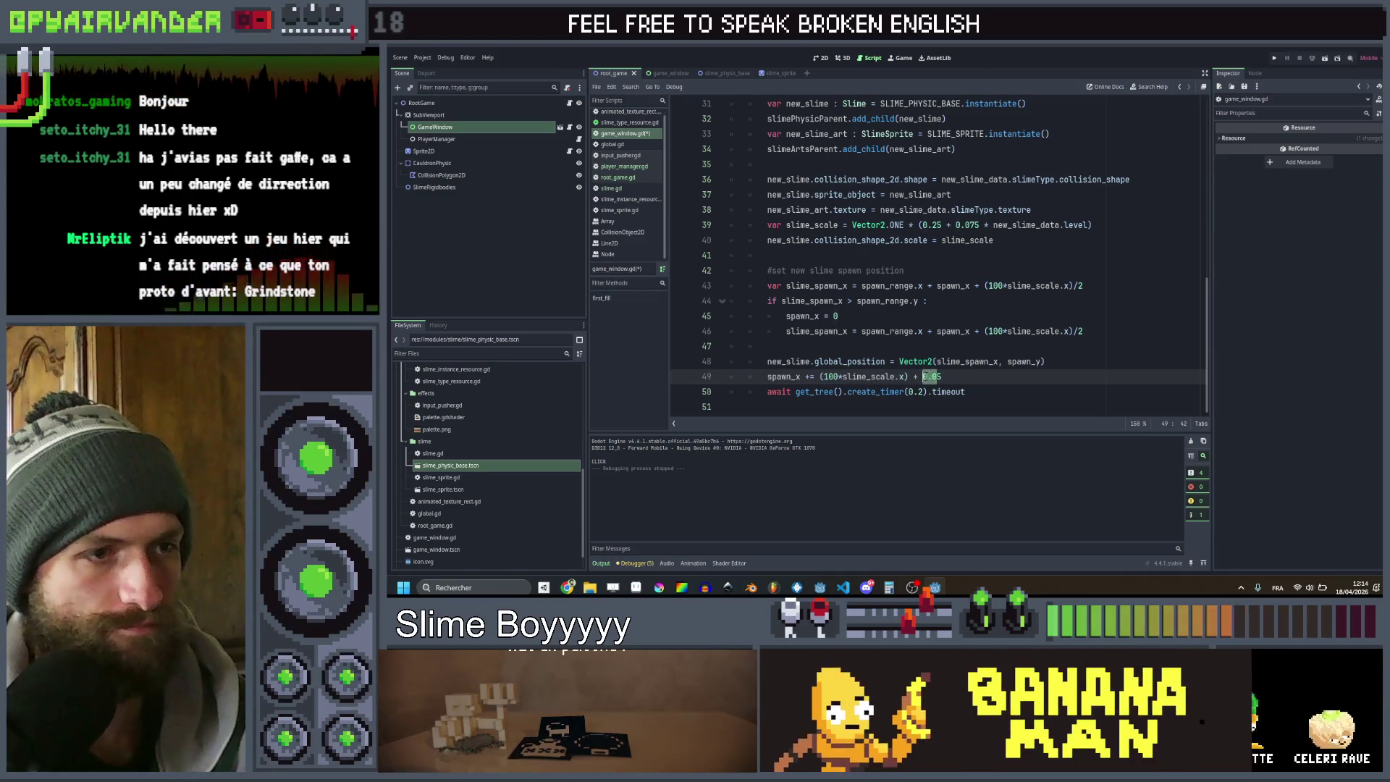
type("5")
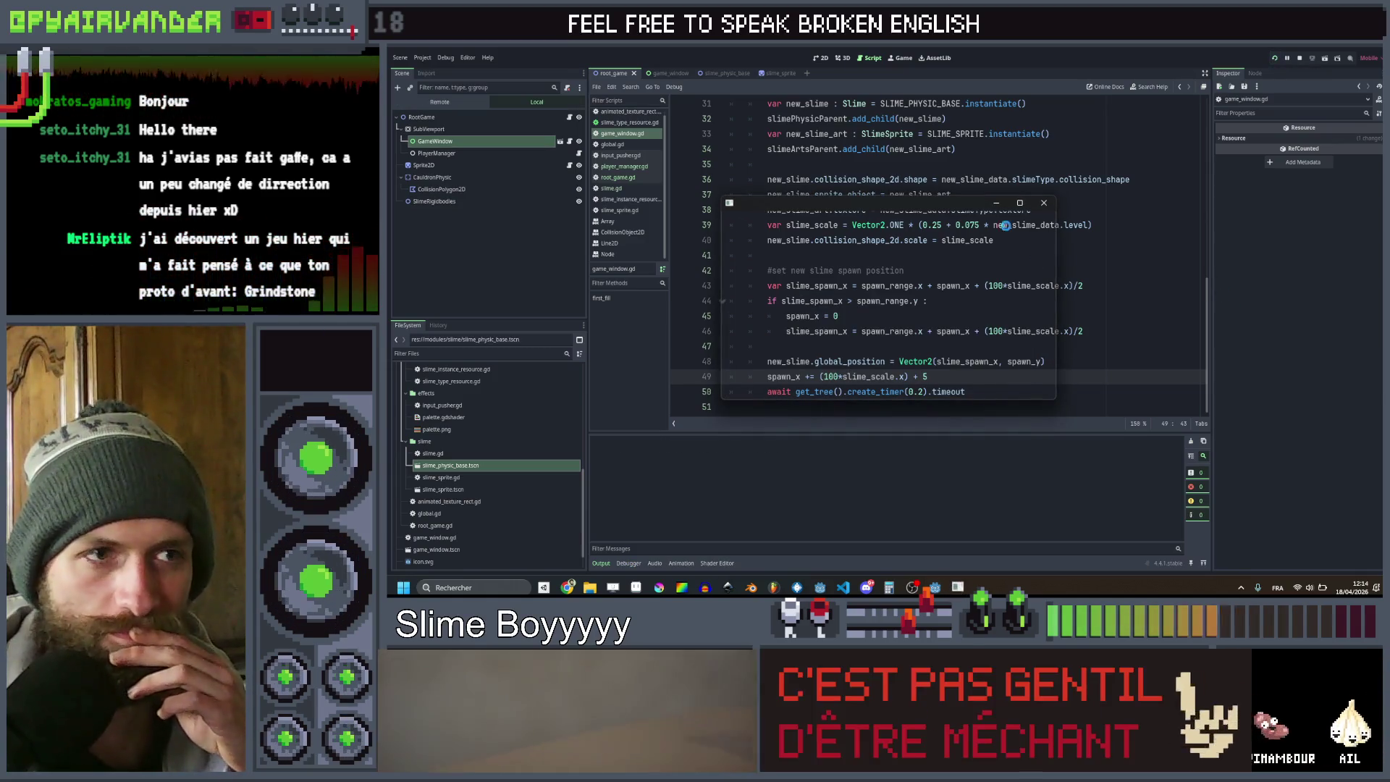
Watch the wider-spaced slimes fill the cauldron full-size, then stop the game with F8
left_click(1020, 203)
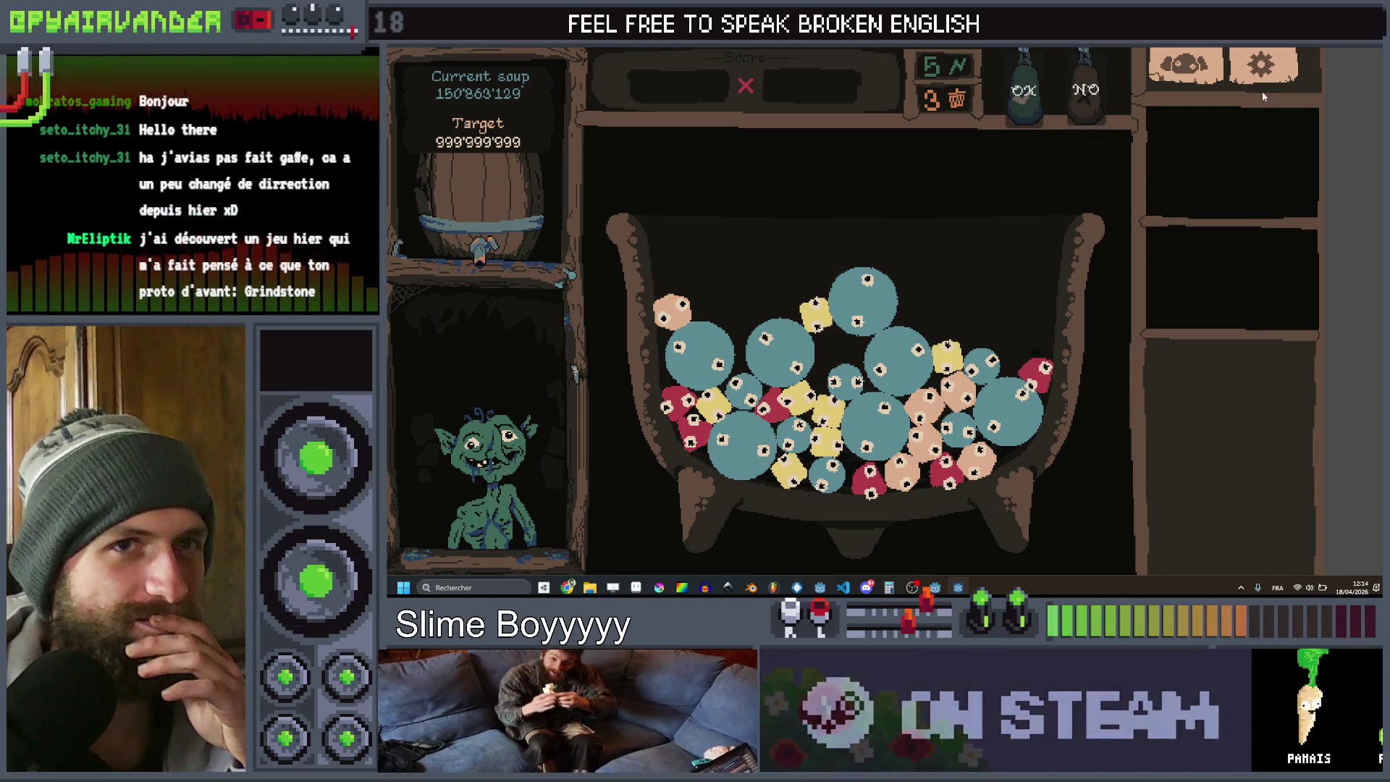
key("F8")
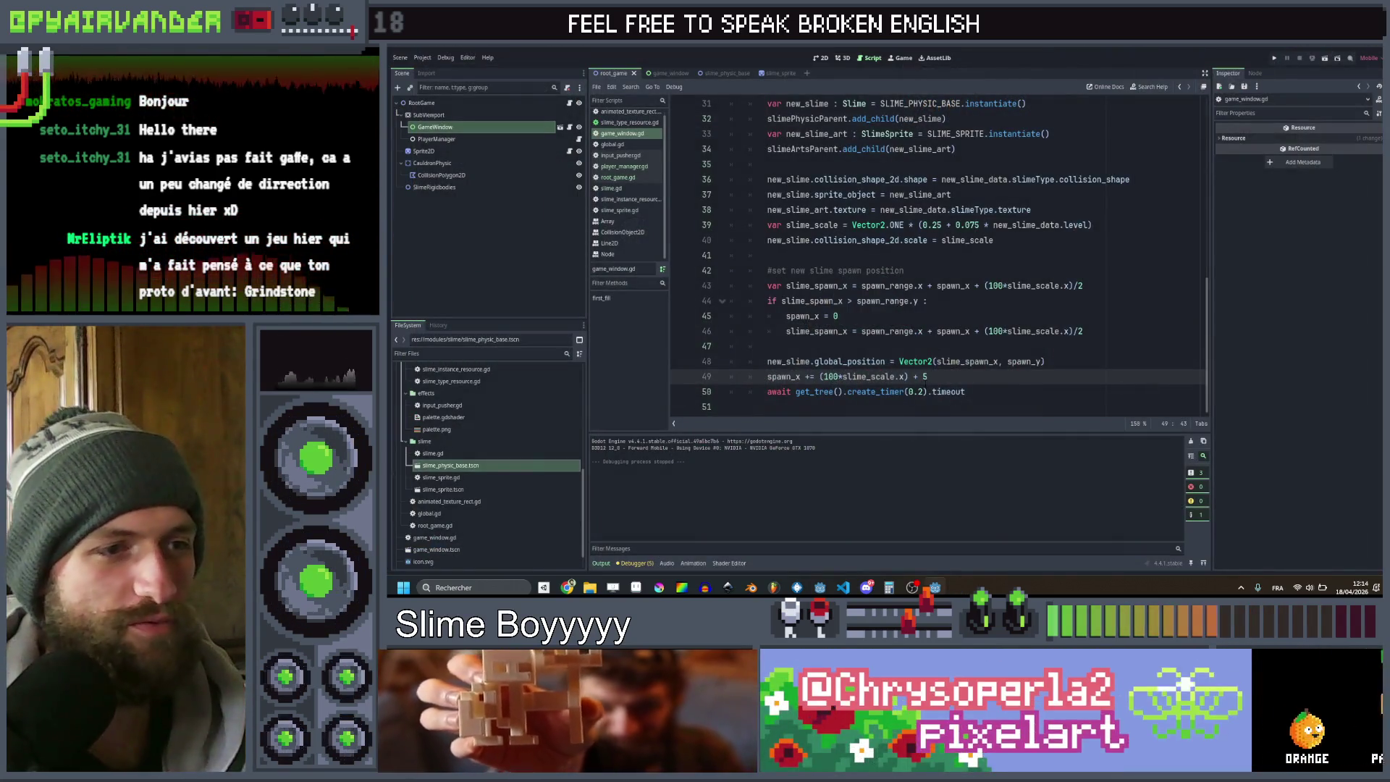
Add line 39 new_slime_art.global_position = Vector2.ONE * -1000, save, and run the game
left_click(919, 391)
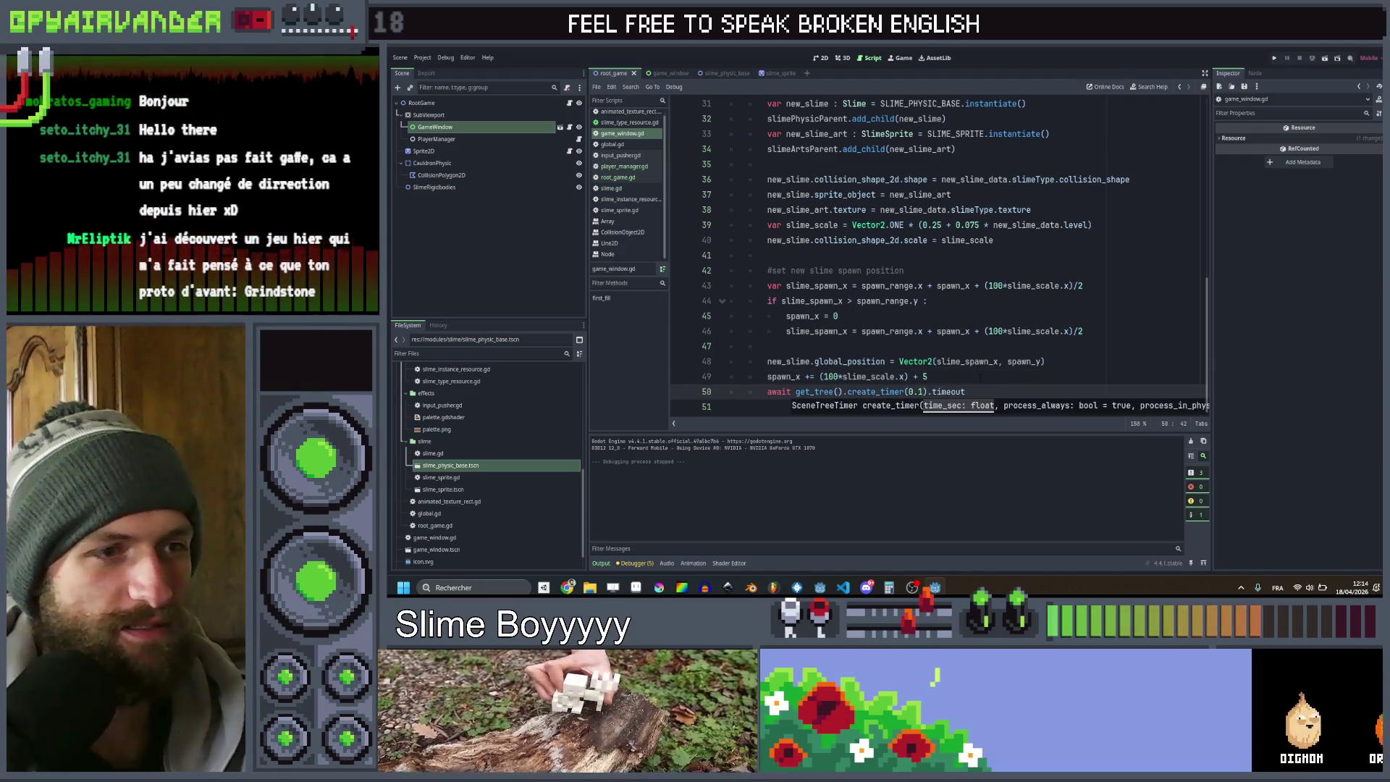
left_click(980, 377)
scroll(869, 311, "up", 2)
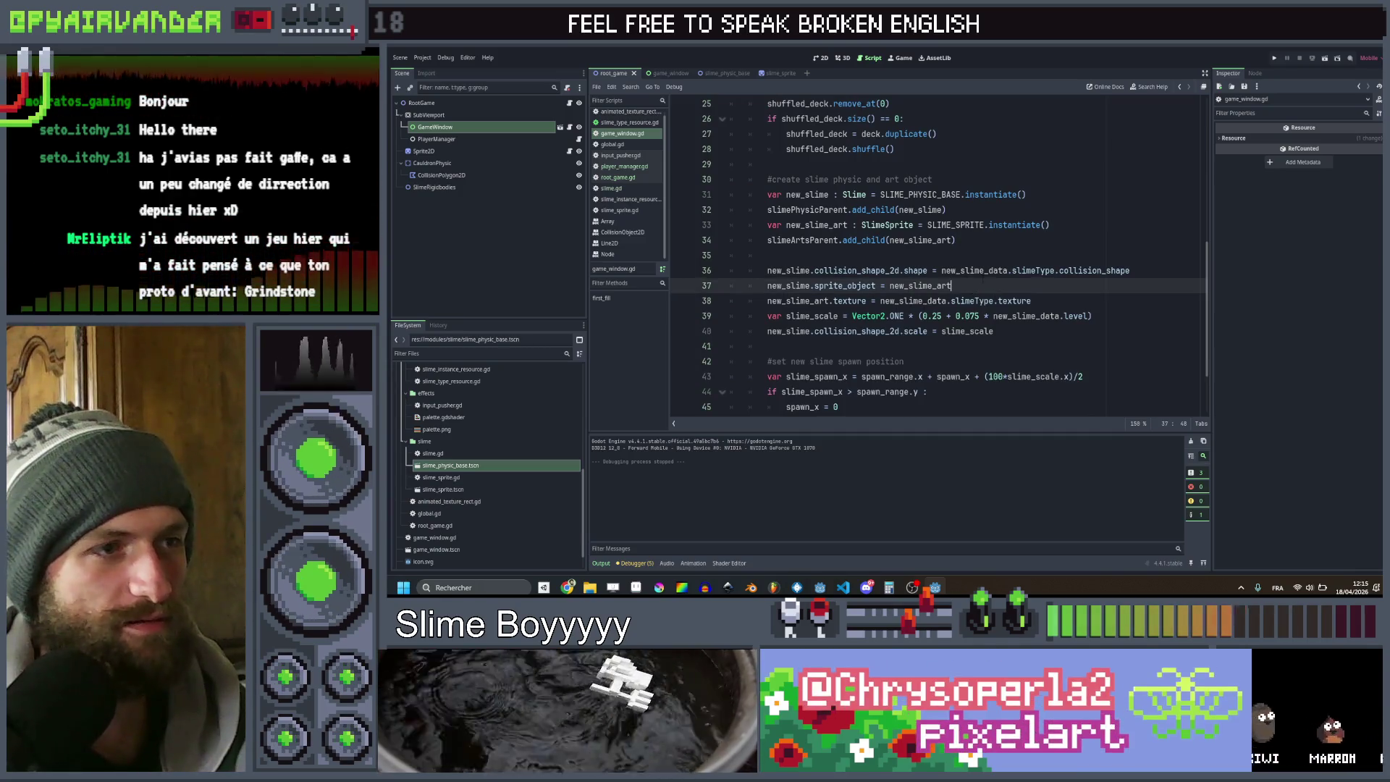
left_click(1031, 300)
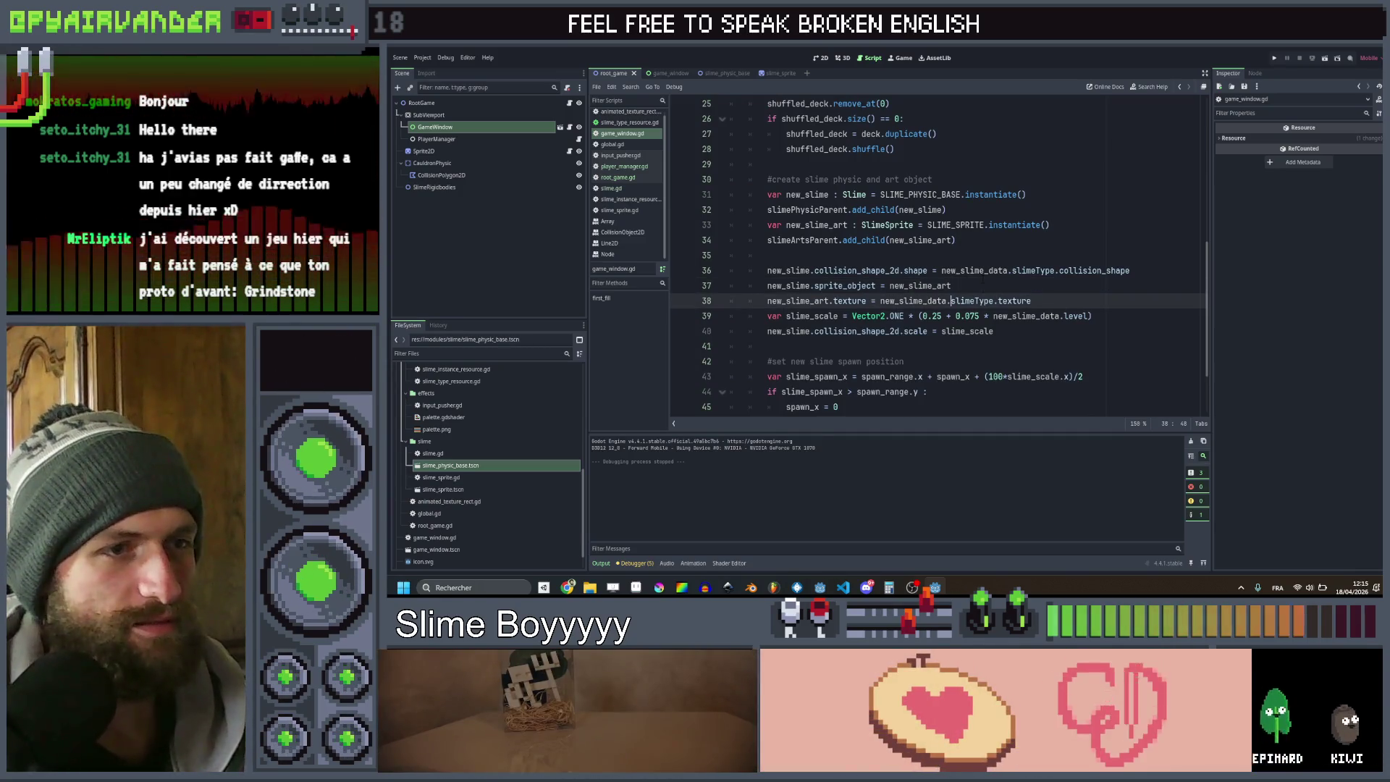
key("Return")
type("new_slime_art.po")
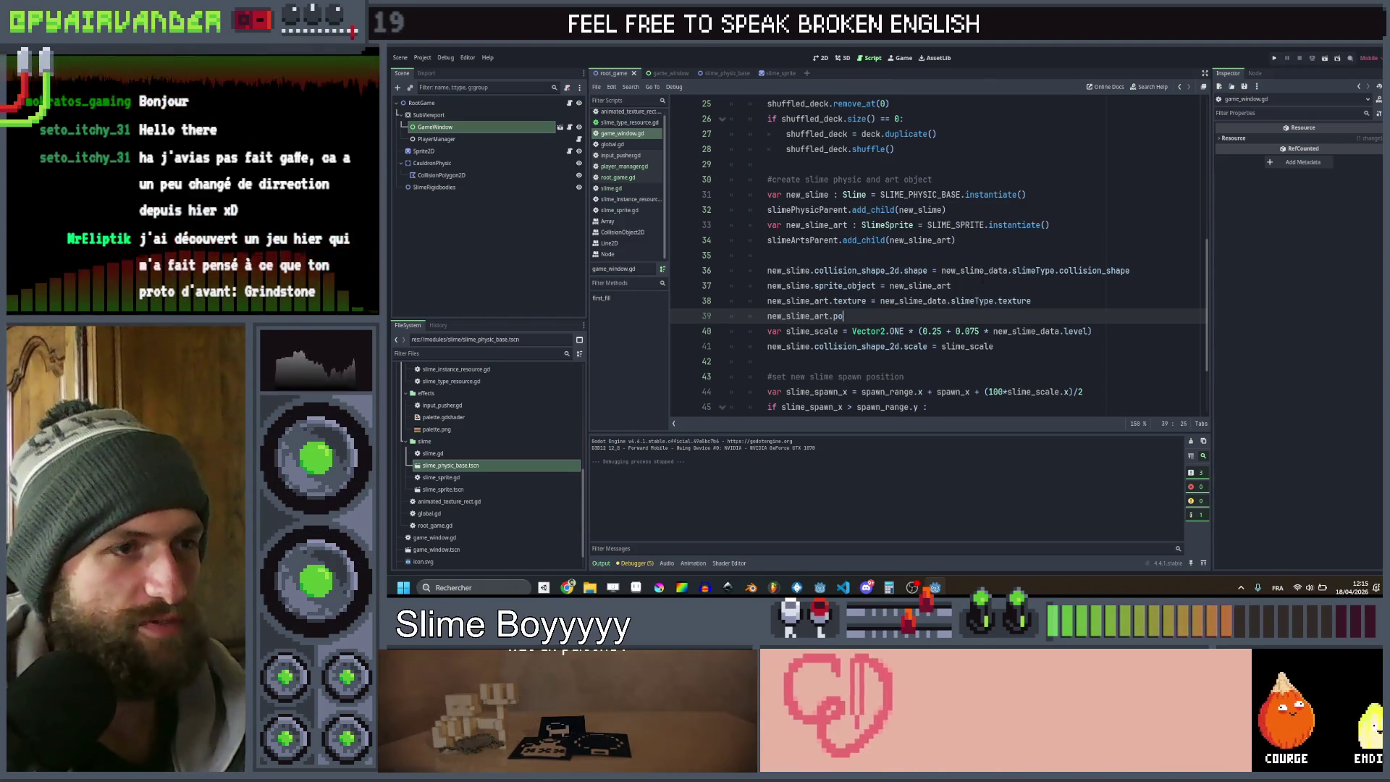
type("sition")
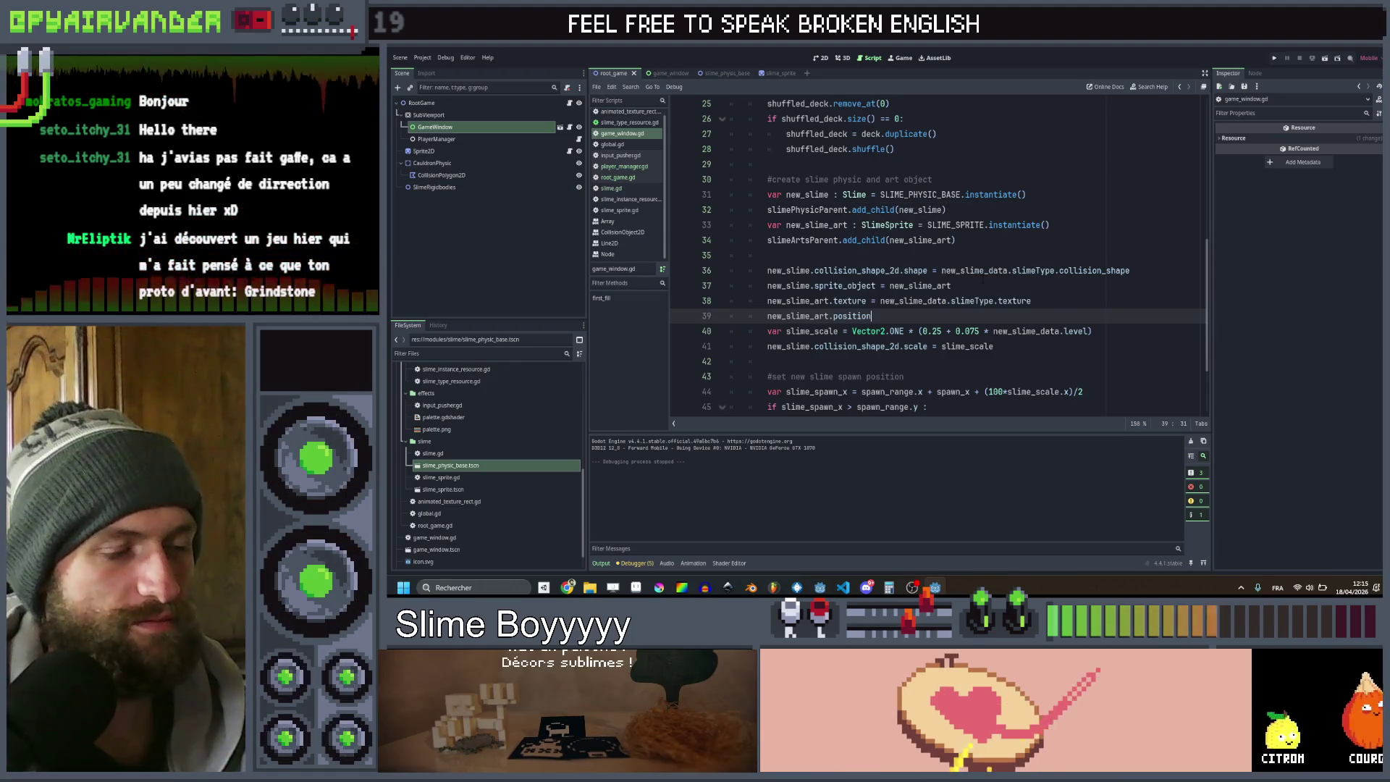
key("ctrl+shift+Left")
type("o")
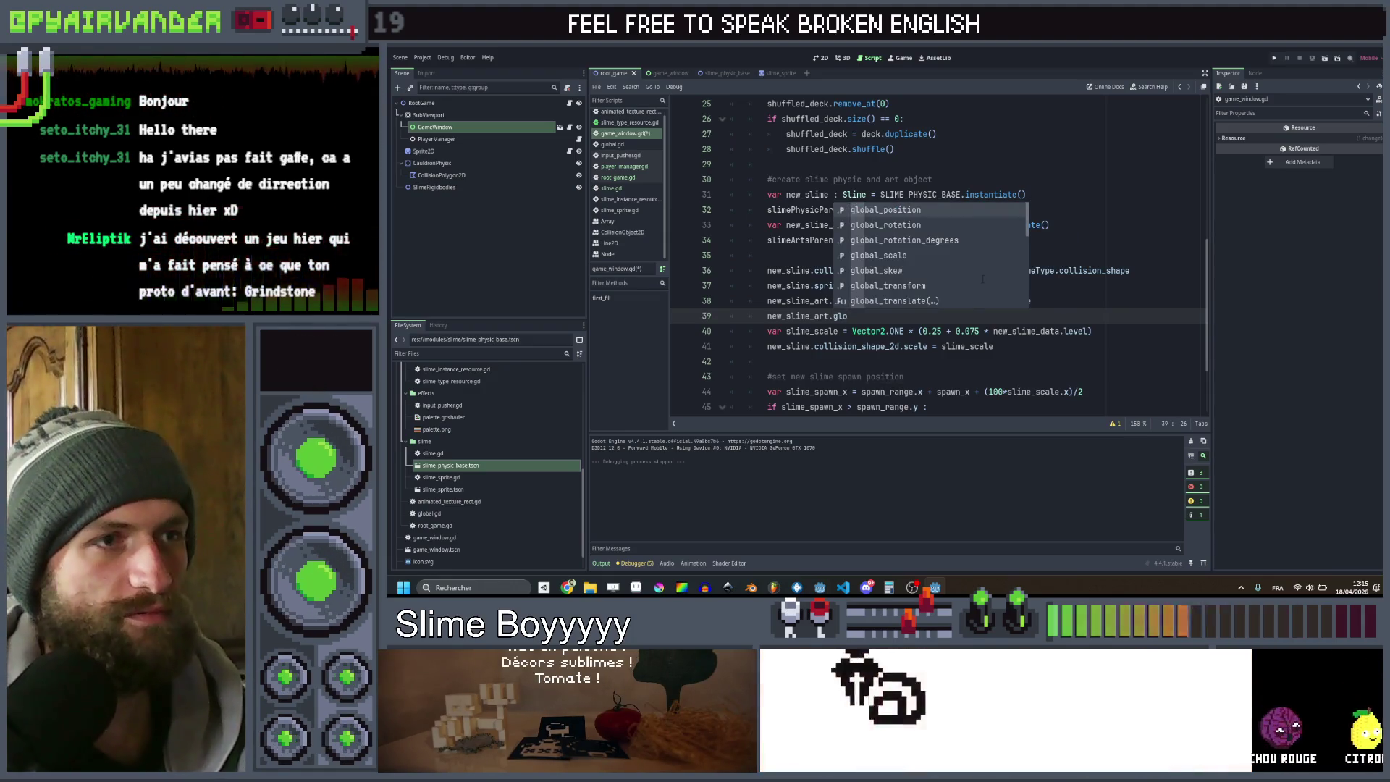
type("bal_position Vector2.")
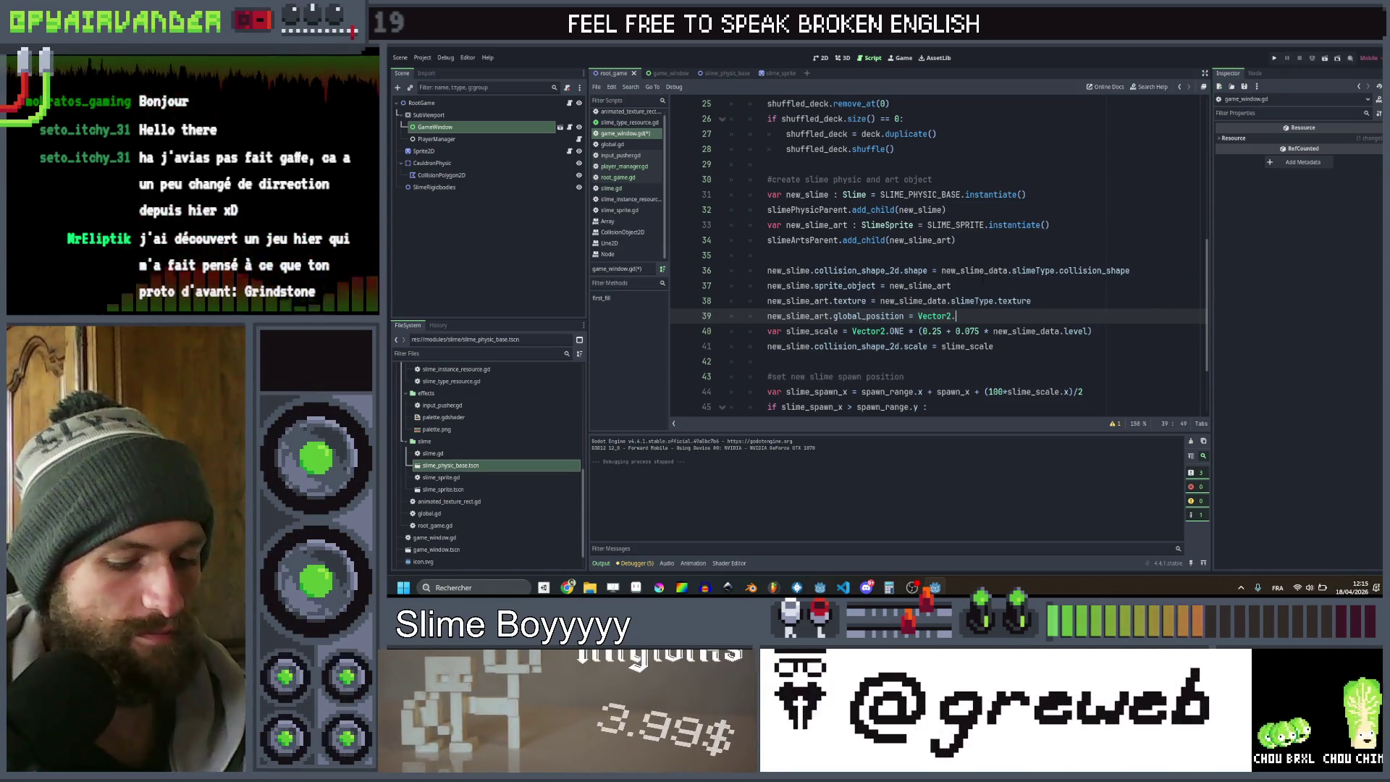
type("on")
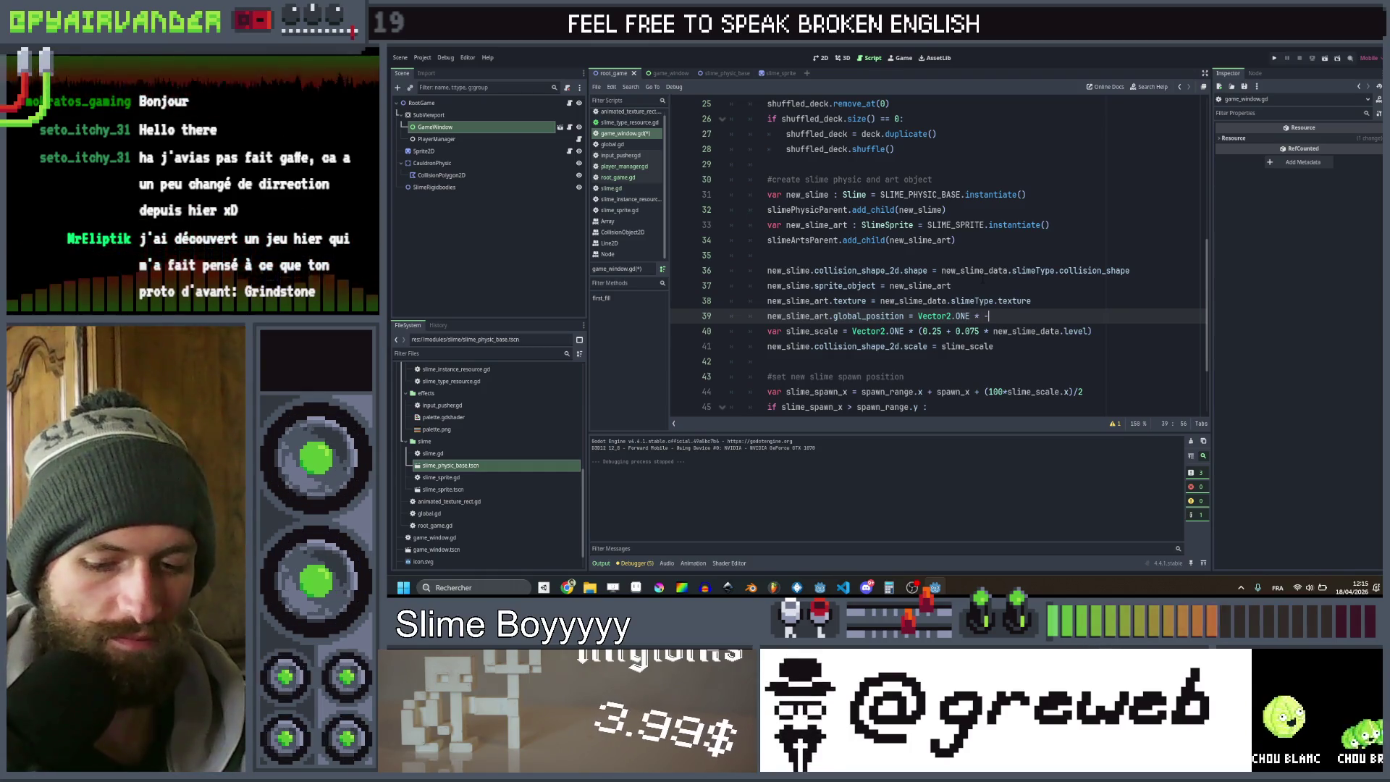
type("1000")
key("ctrl+s")
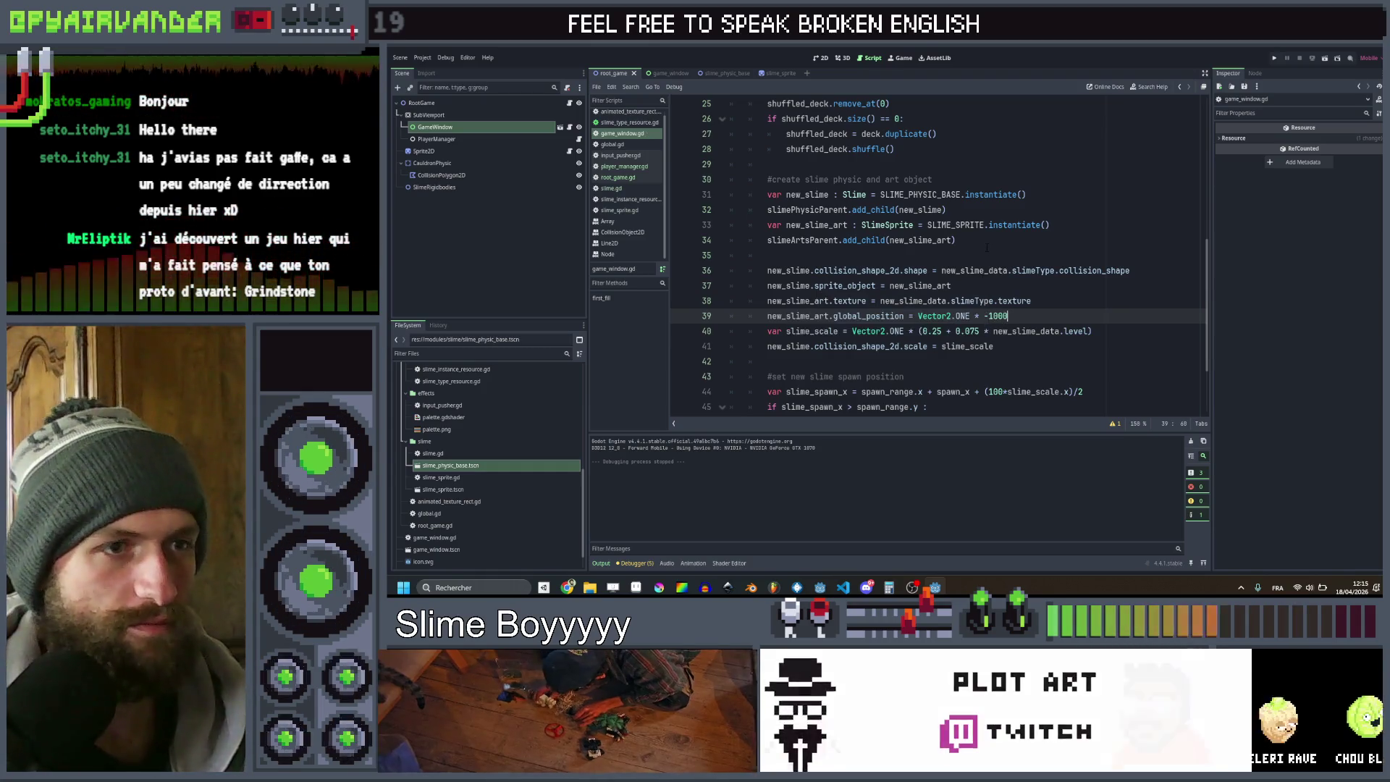
left_click(1013, 285)
left_click(1274, 58)
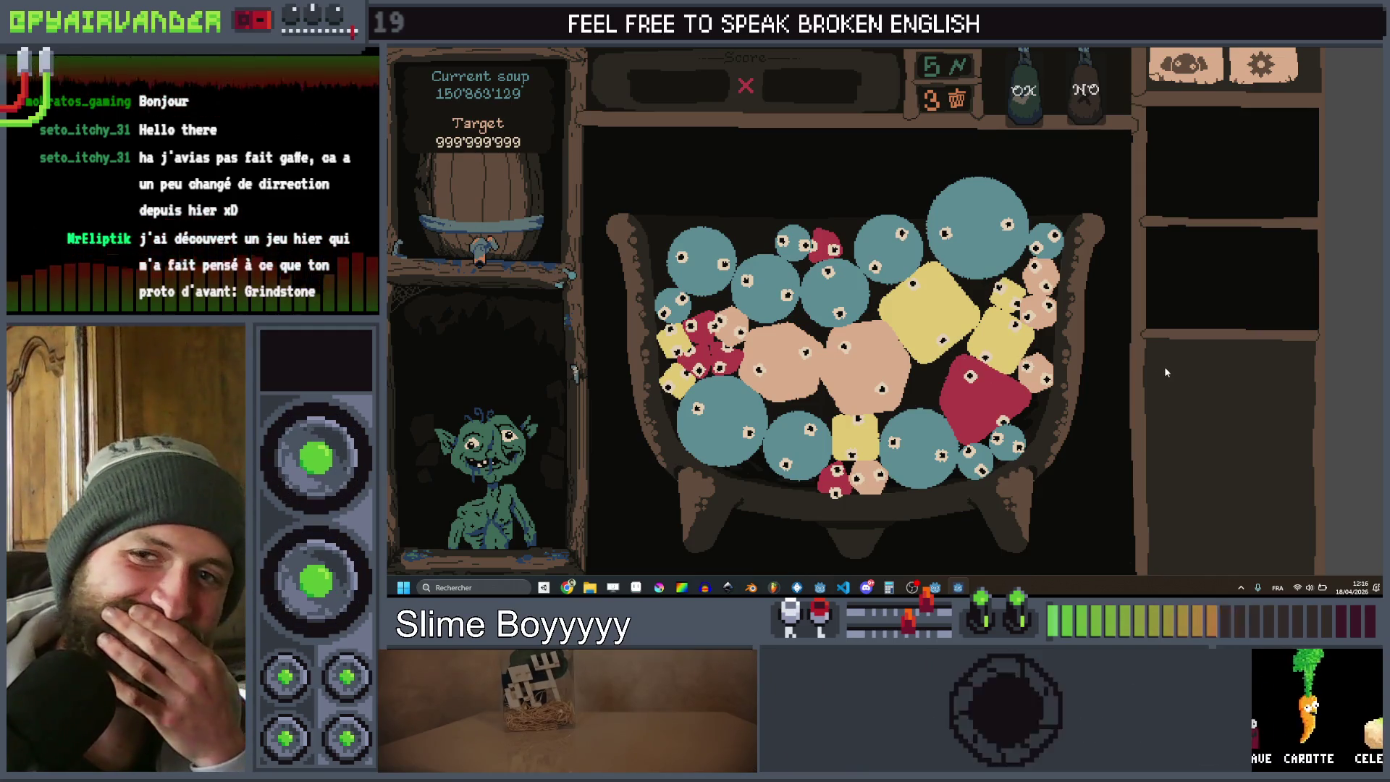
Click the peach slime four times to grow it until others spill out, then stop with F8
left_click(1050, 378)
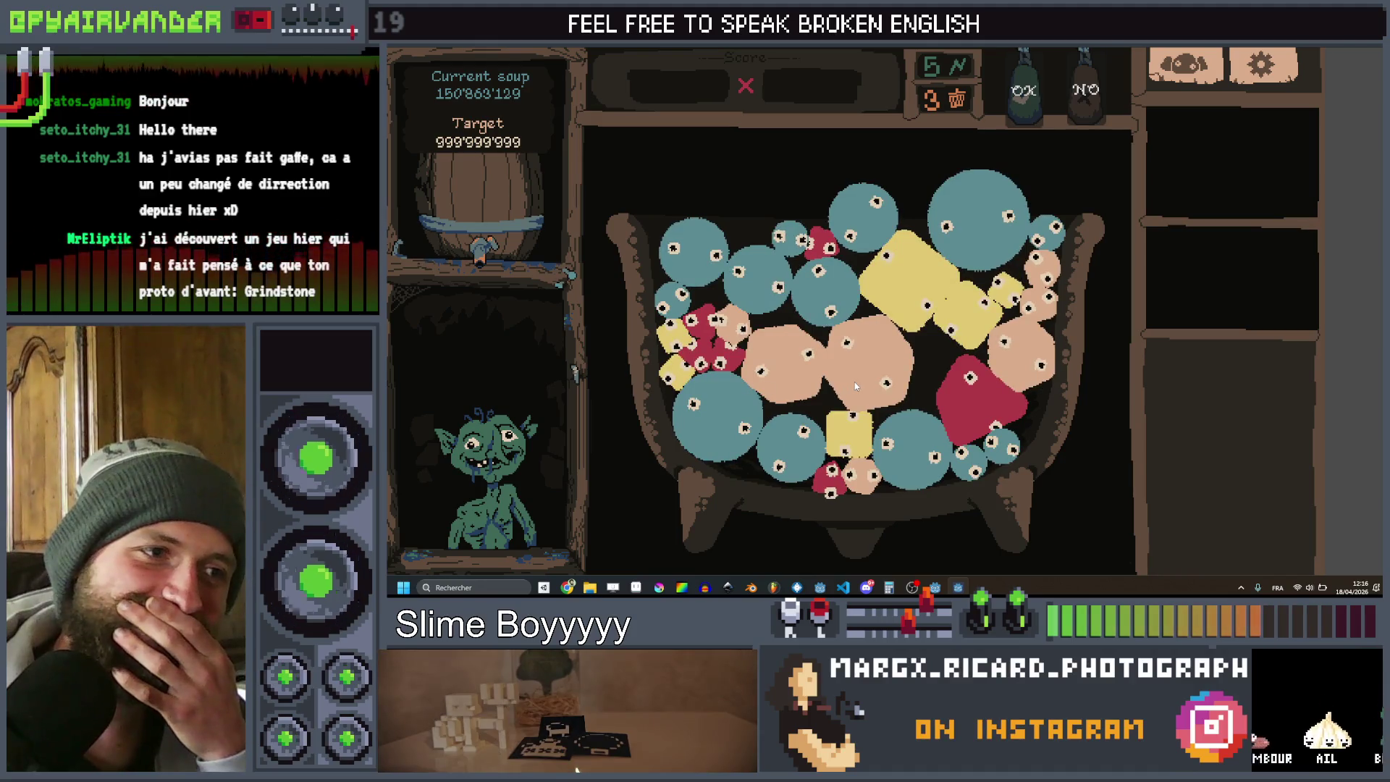
left_click(854, 381)
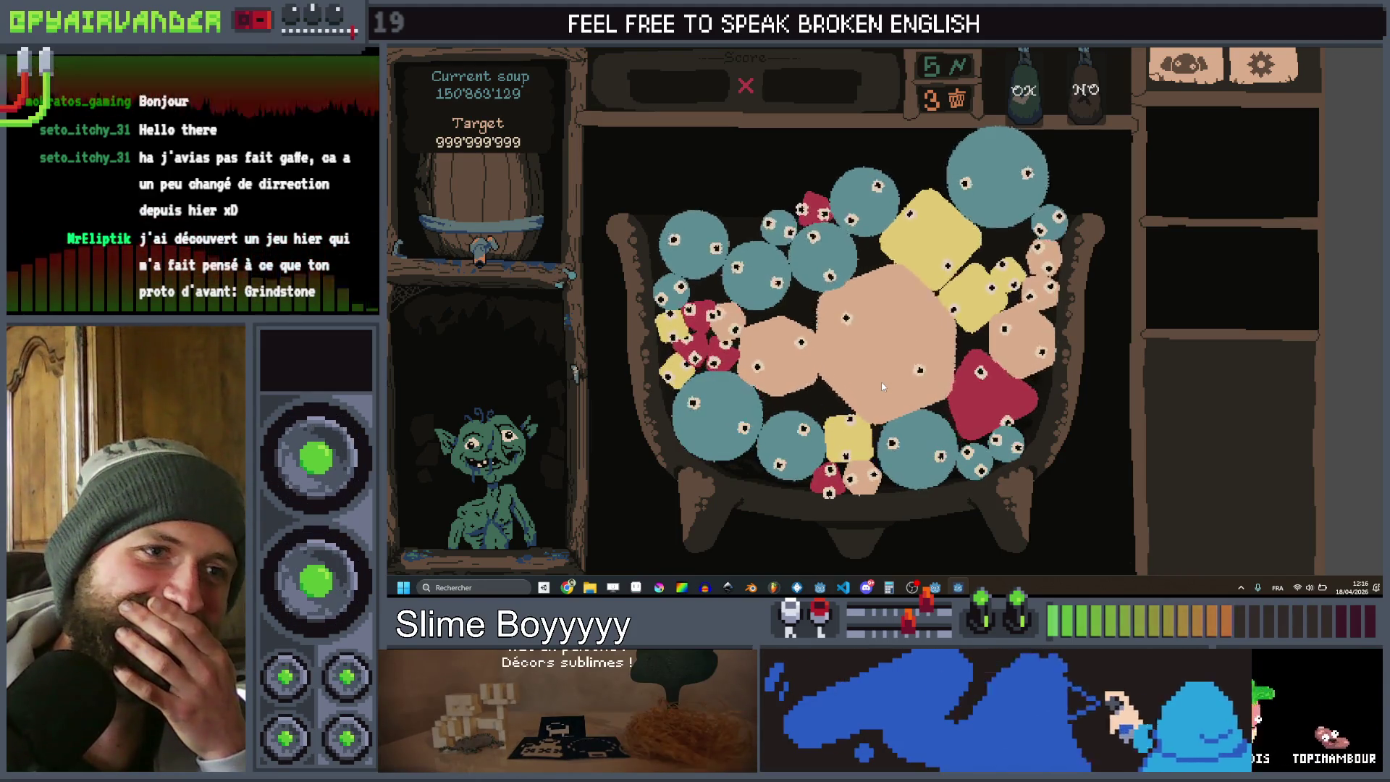
left_click(881, 387)
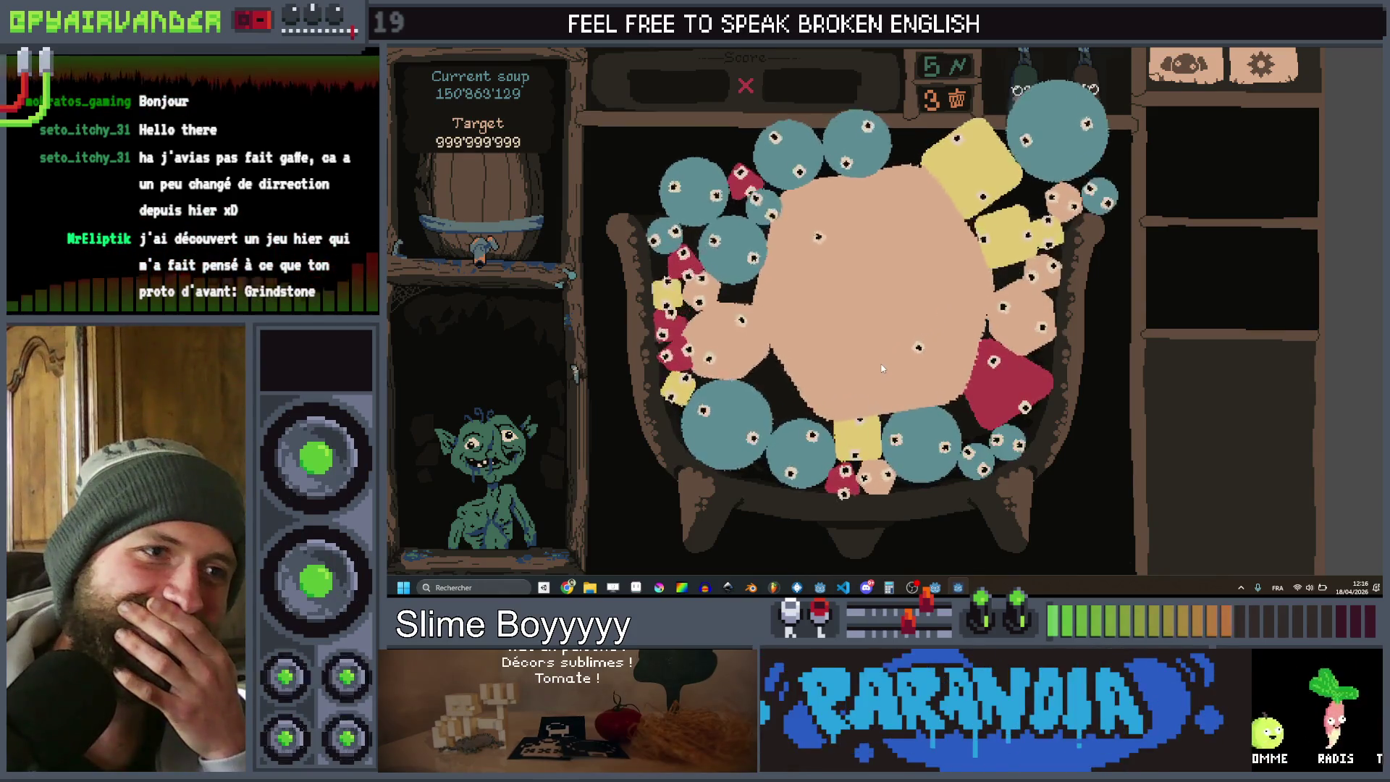
left_click(881, 368)
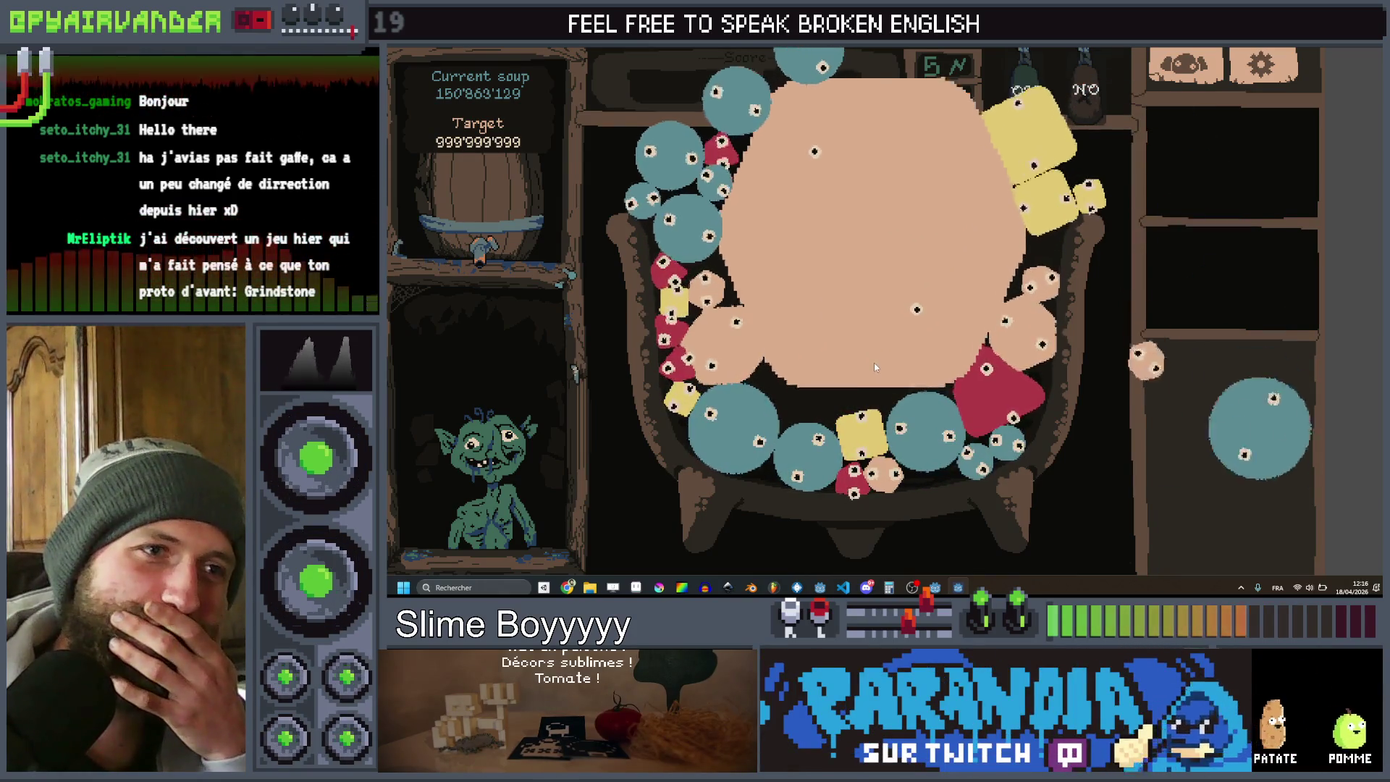
key("F8")
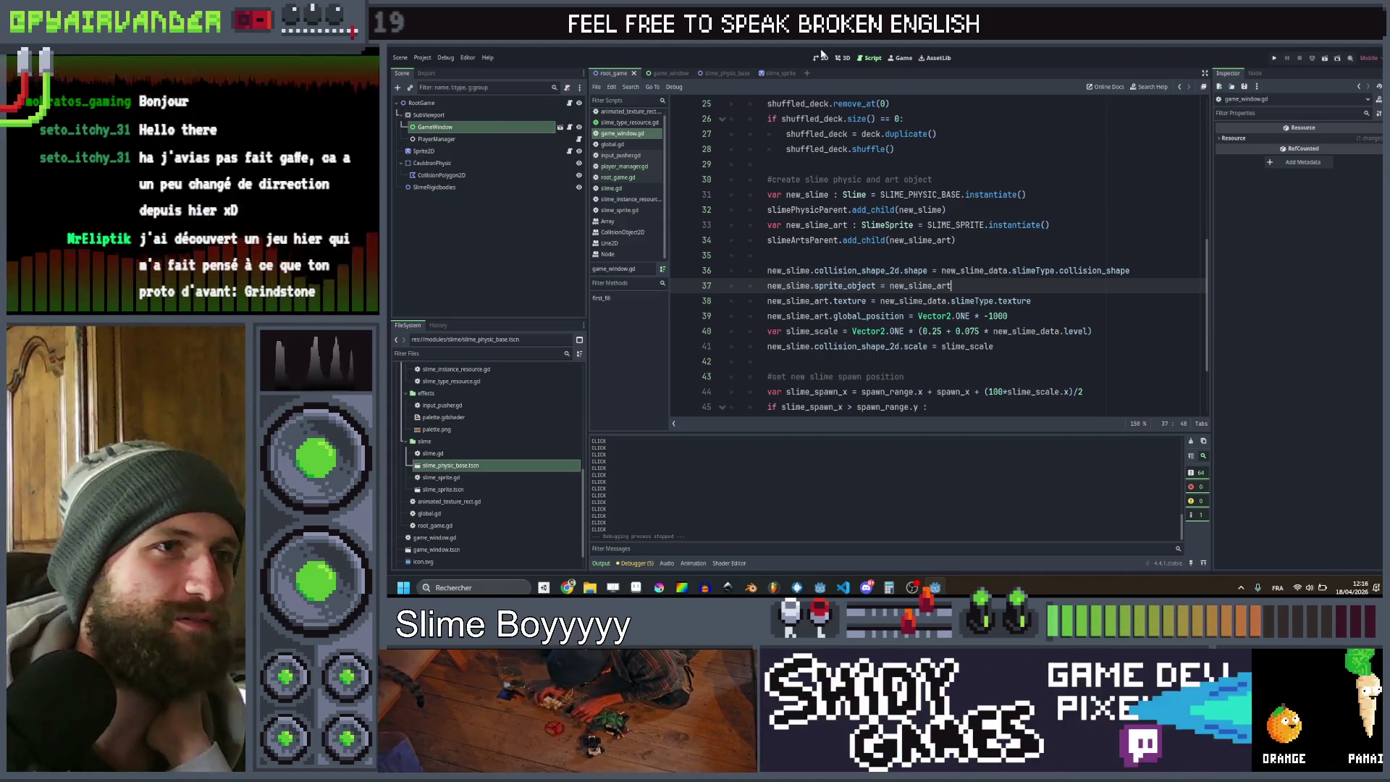
Open the game_window scene in the 2D view and frame the Bkg background
key("ctrl+F1")
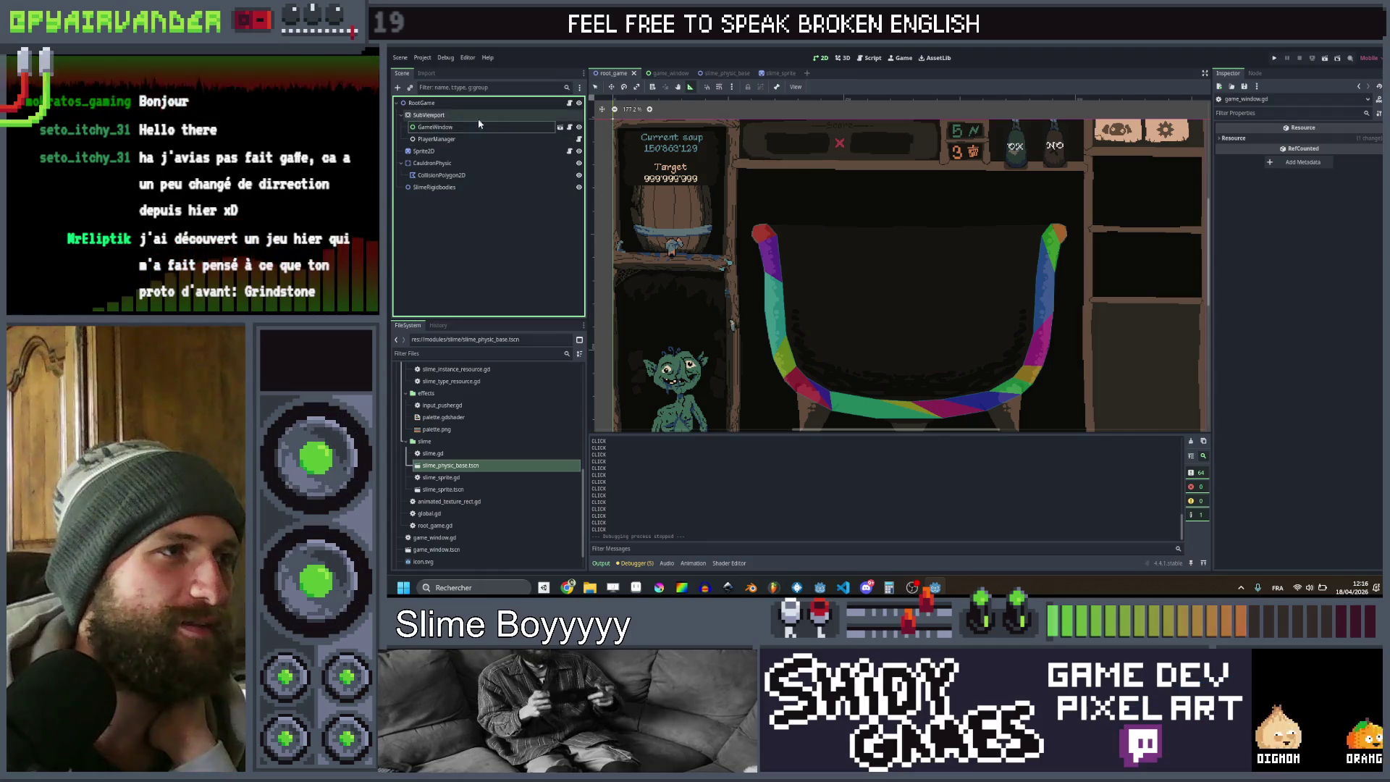
left_click(559, 128)
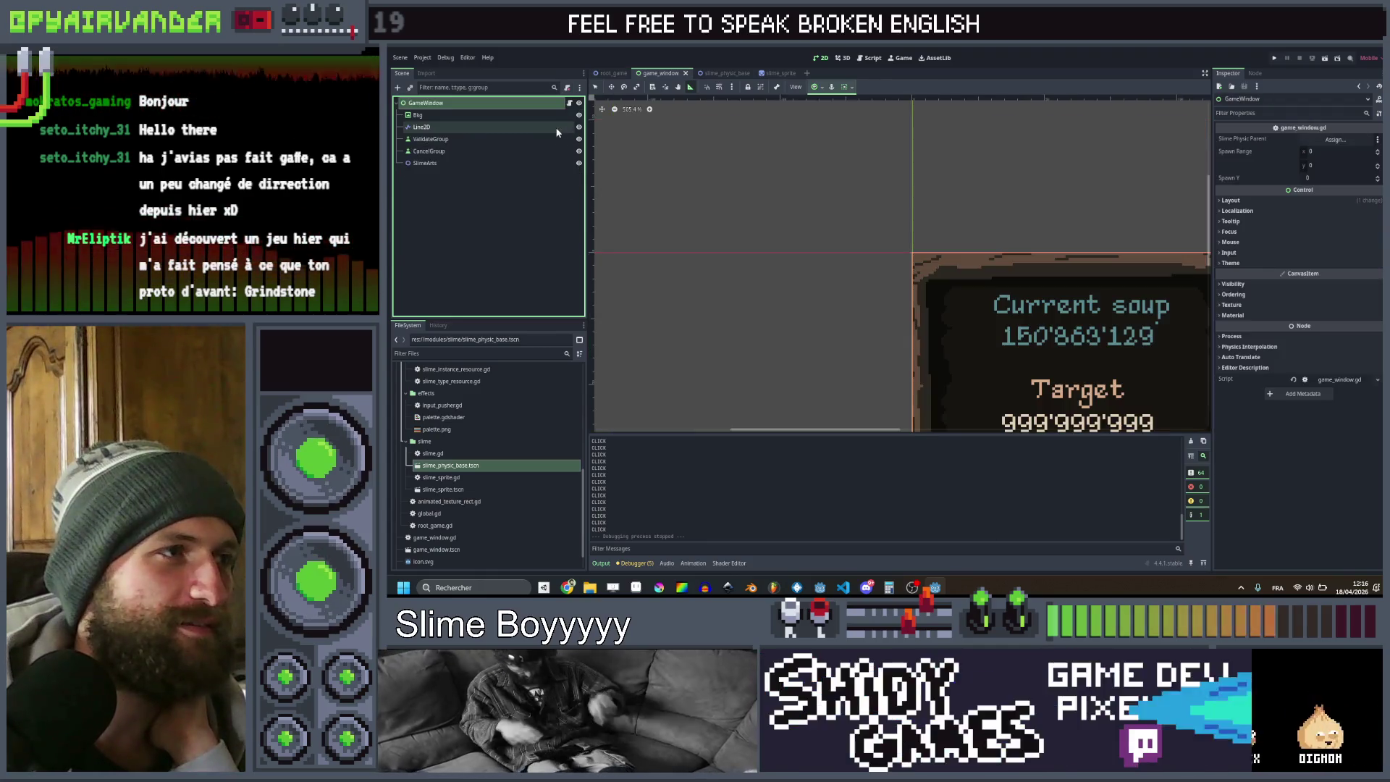
left_click(423, 115)
left_click(425, 164)
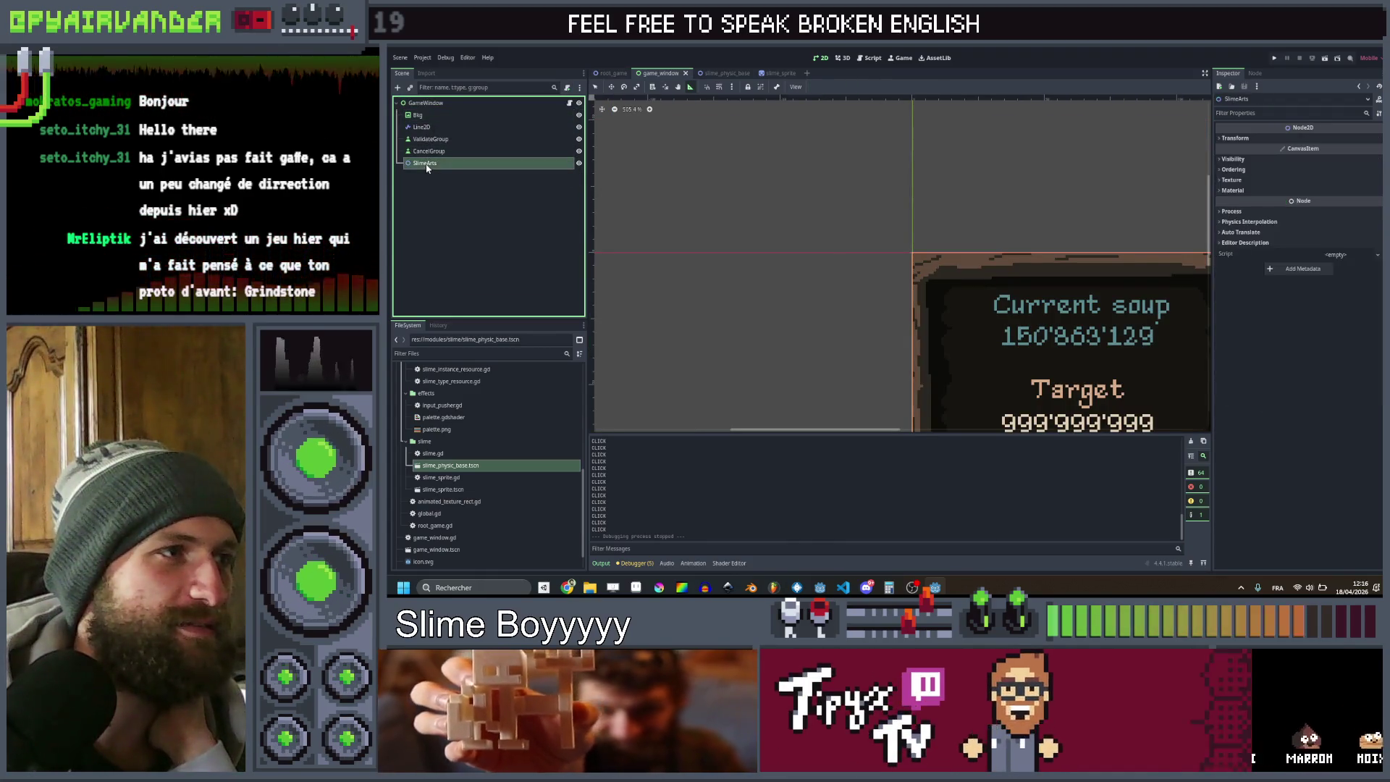
double_click(427, 126)
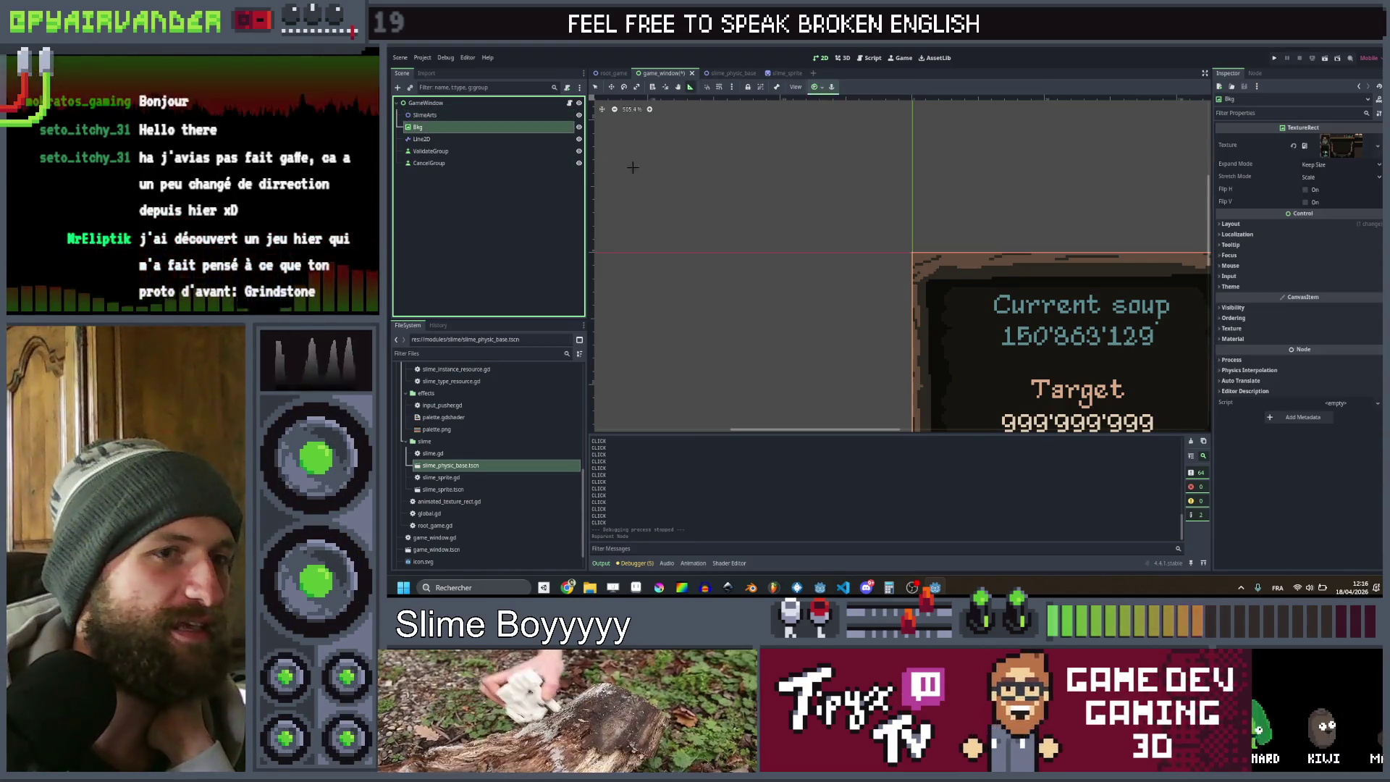
double_click(478, 131)
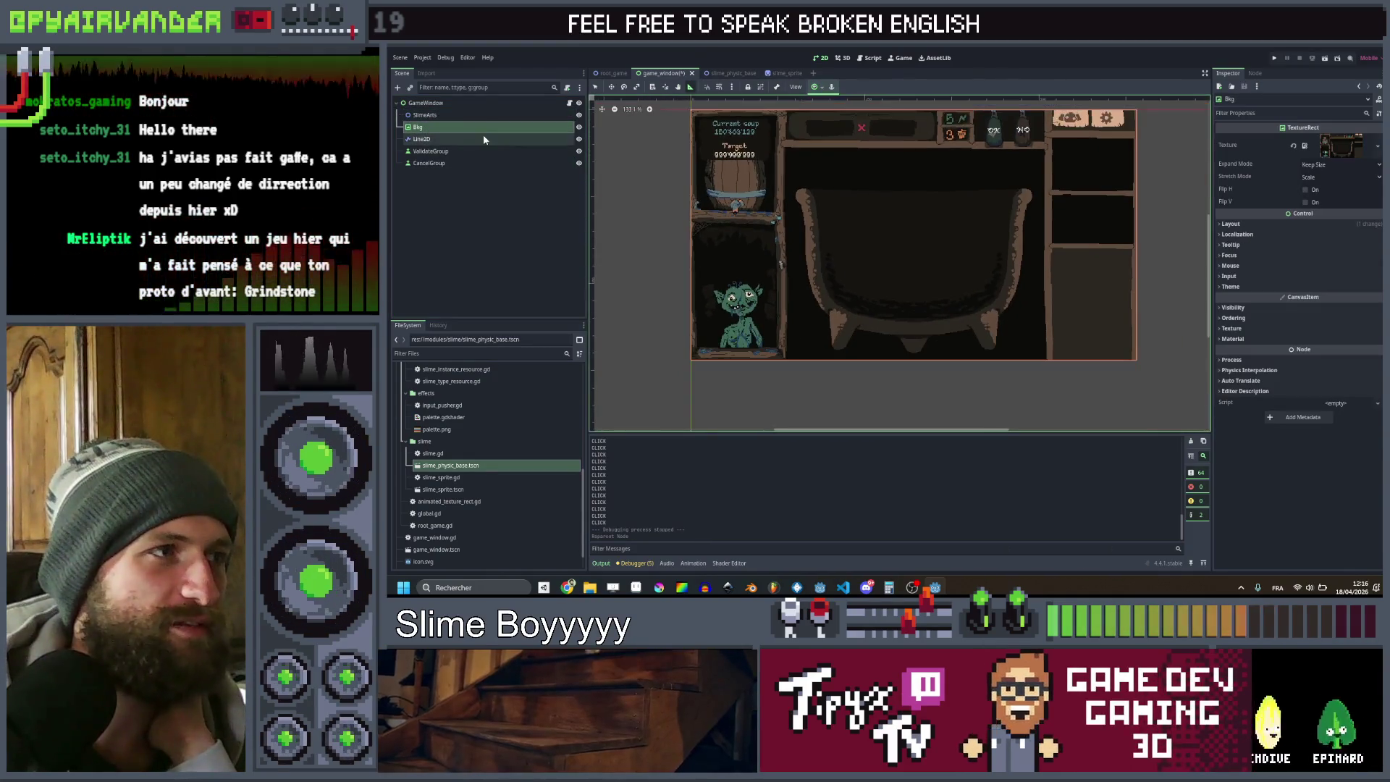
Move Bkg2 to the top as BkgCauldron, rename Bkg to BkgUI, and nest Line2D under BkgCauldron
left_click_drag(445, 145, 444, 112)
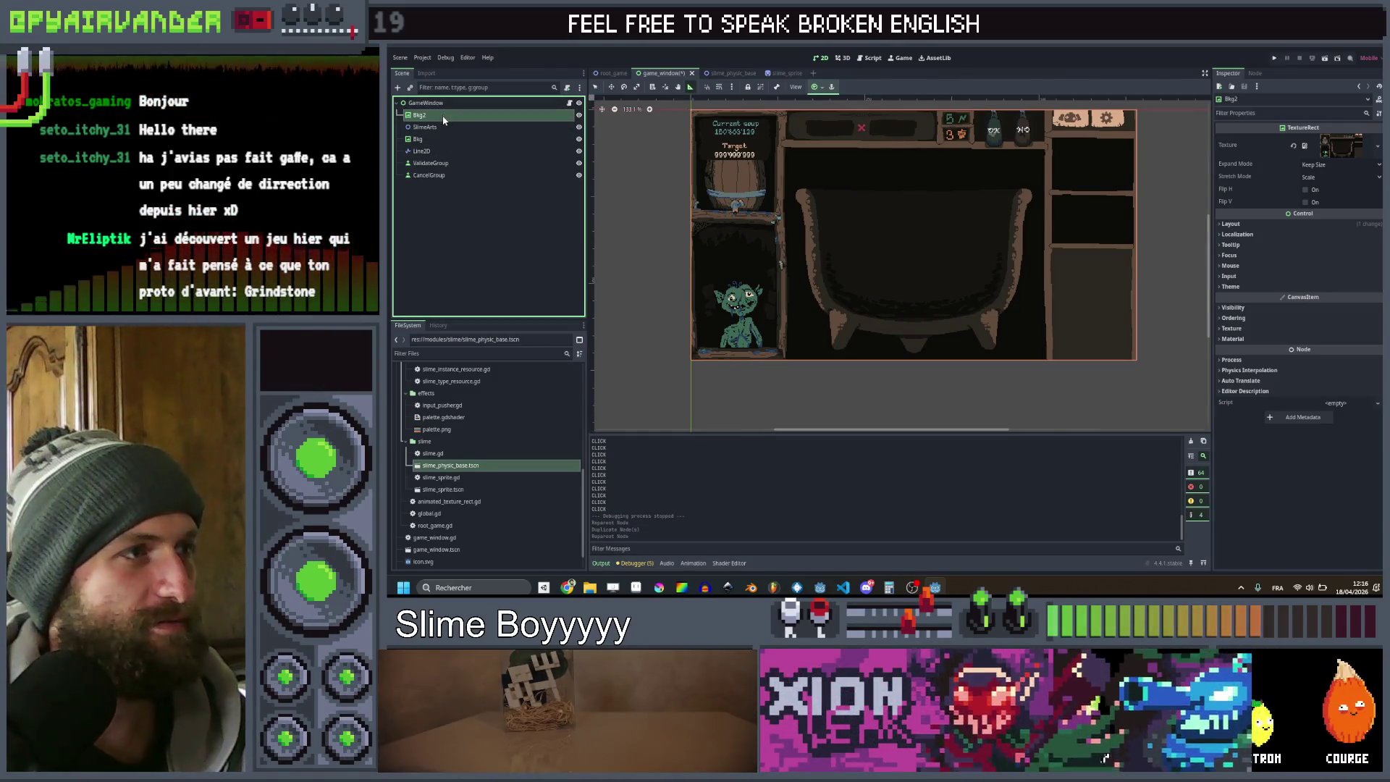
key("F2")
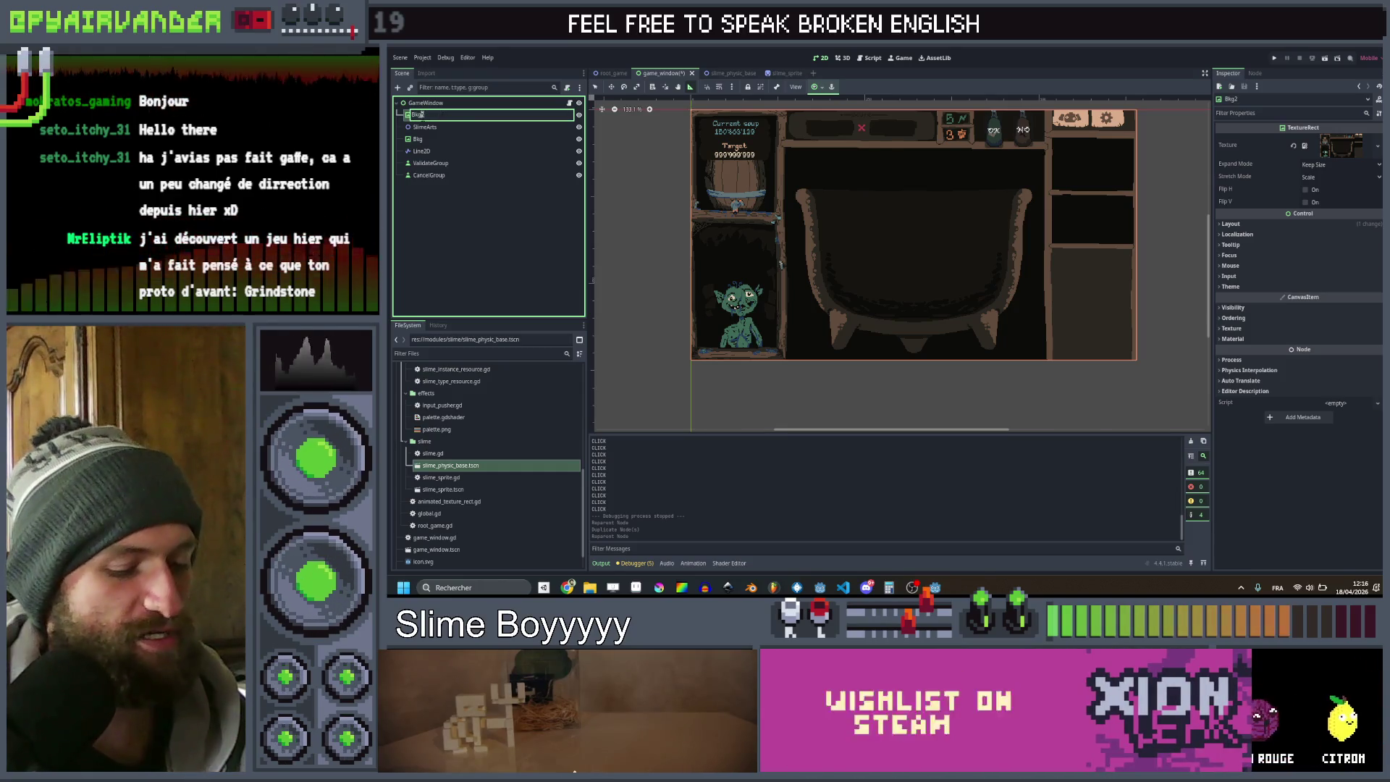
type("BkgCauldron")
key("Return")
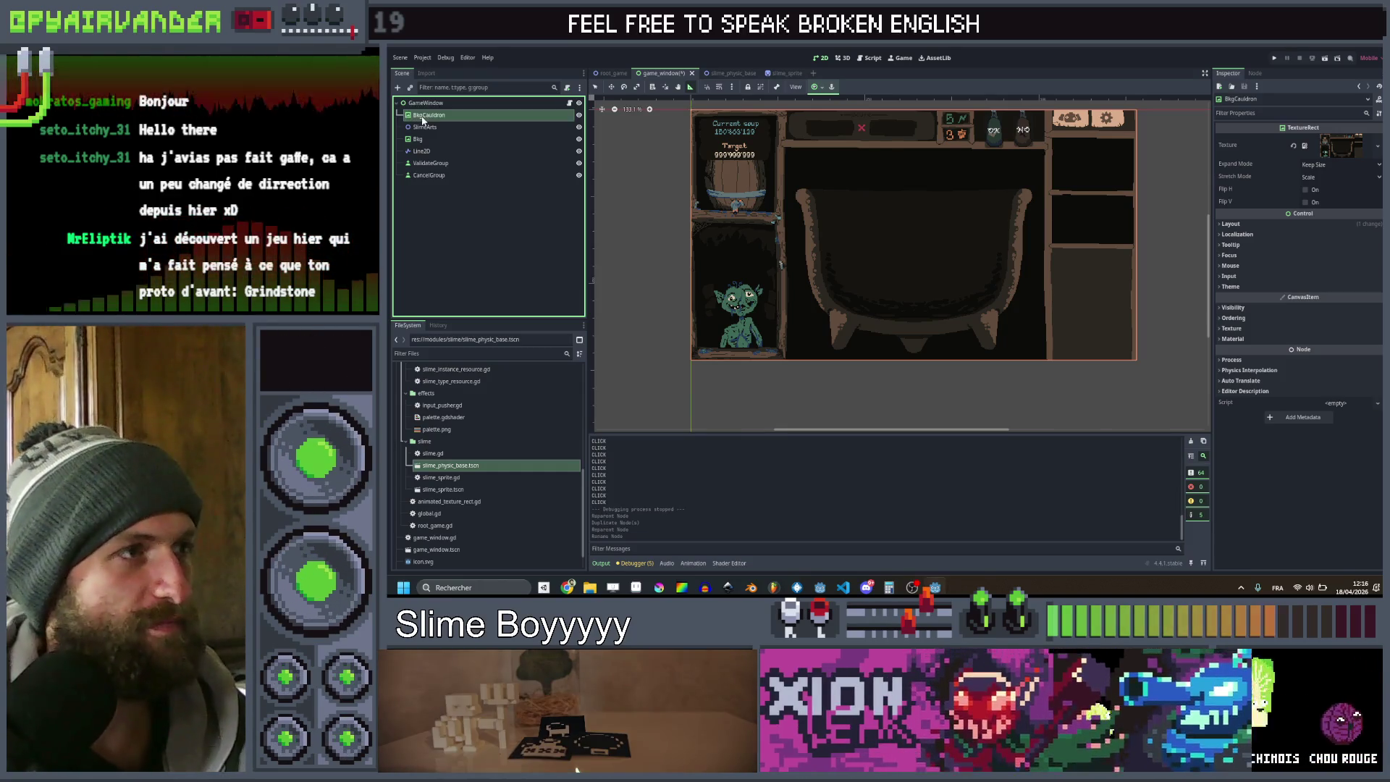
left_click(434, 143)
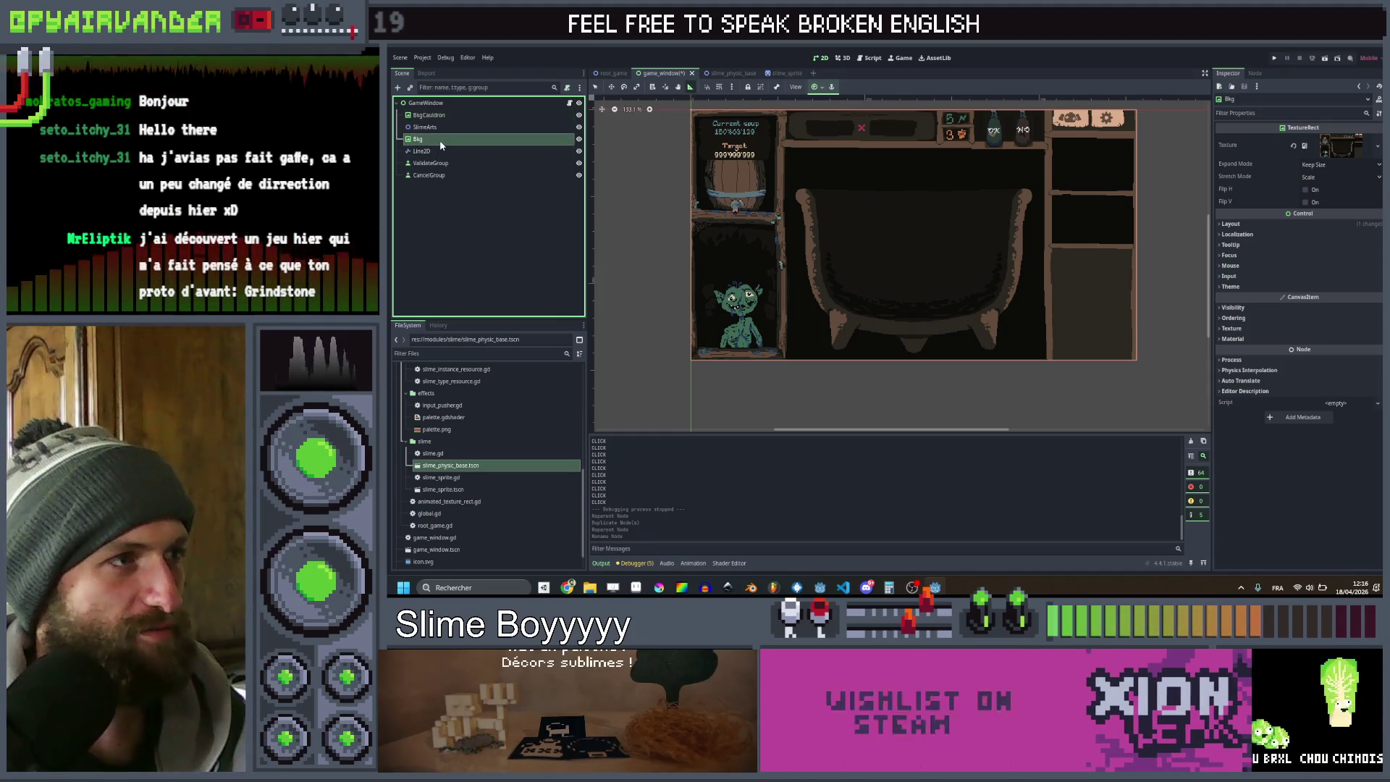
type("BkgUI")
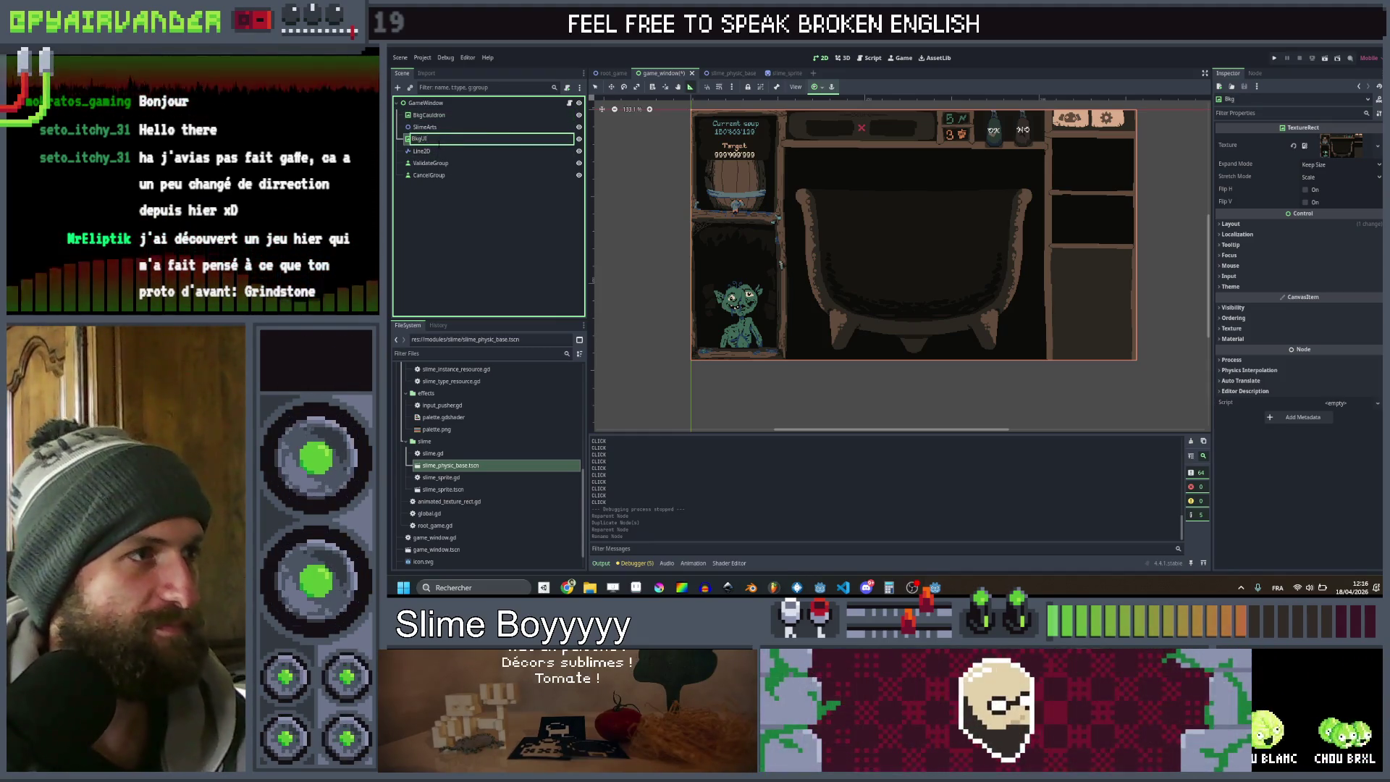
left_click_drag(428, 156, 439, 127)
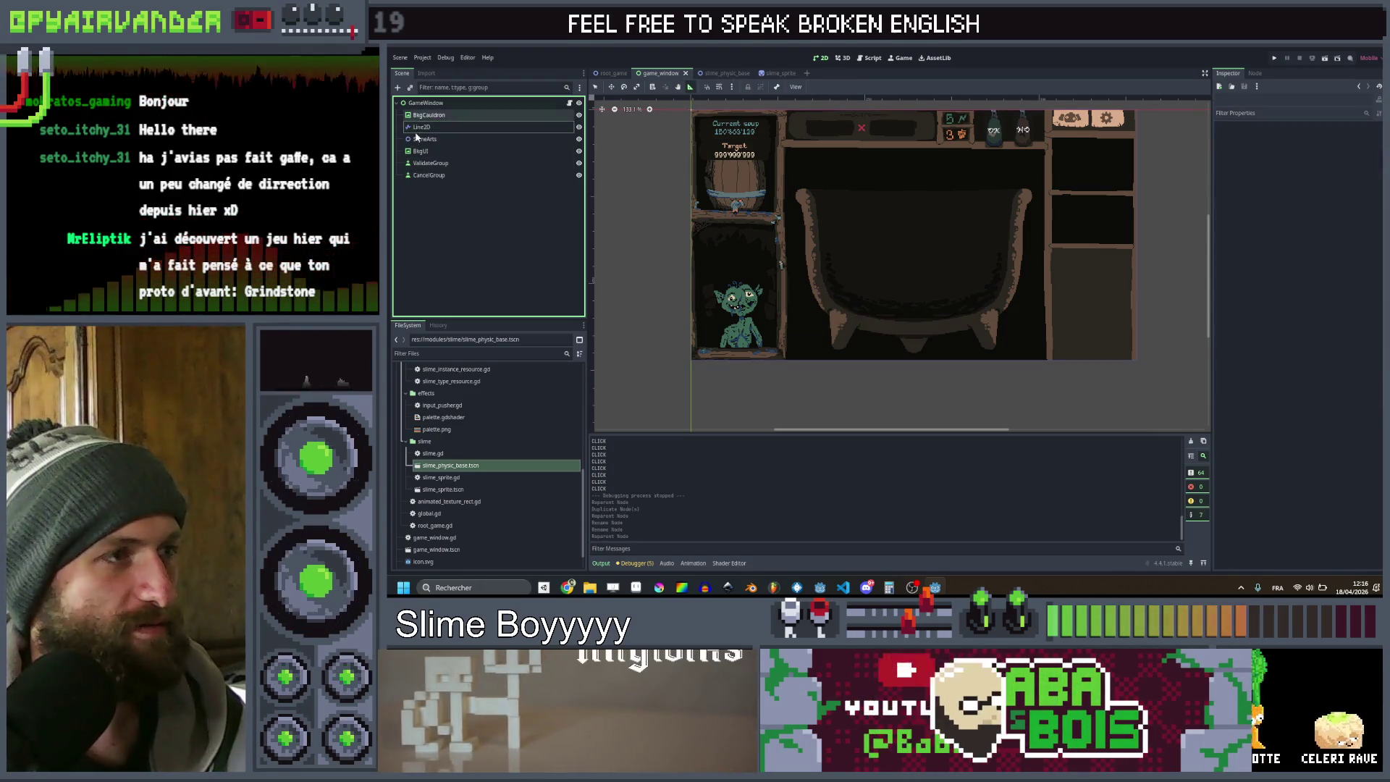
left_click(427, 153)
Bring up Aseprite and switch to the layered mockup.aseprite document
mouse_move(635, 587)
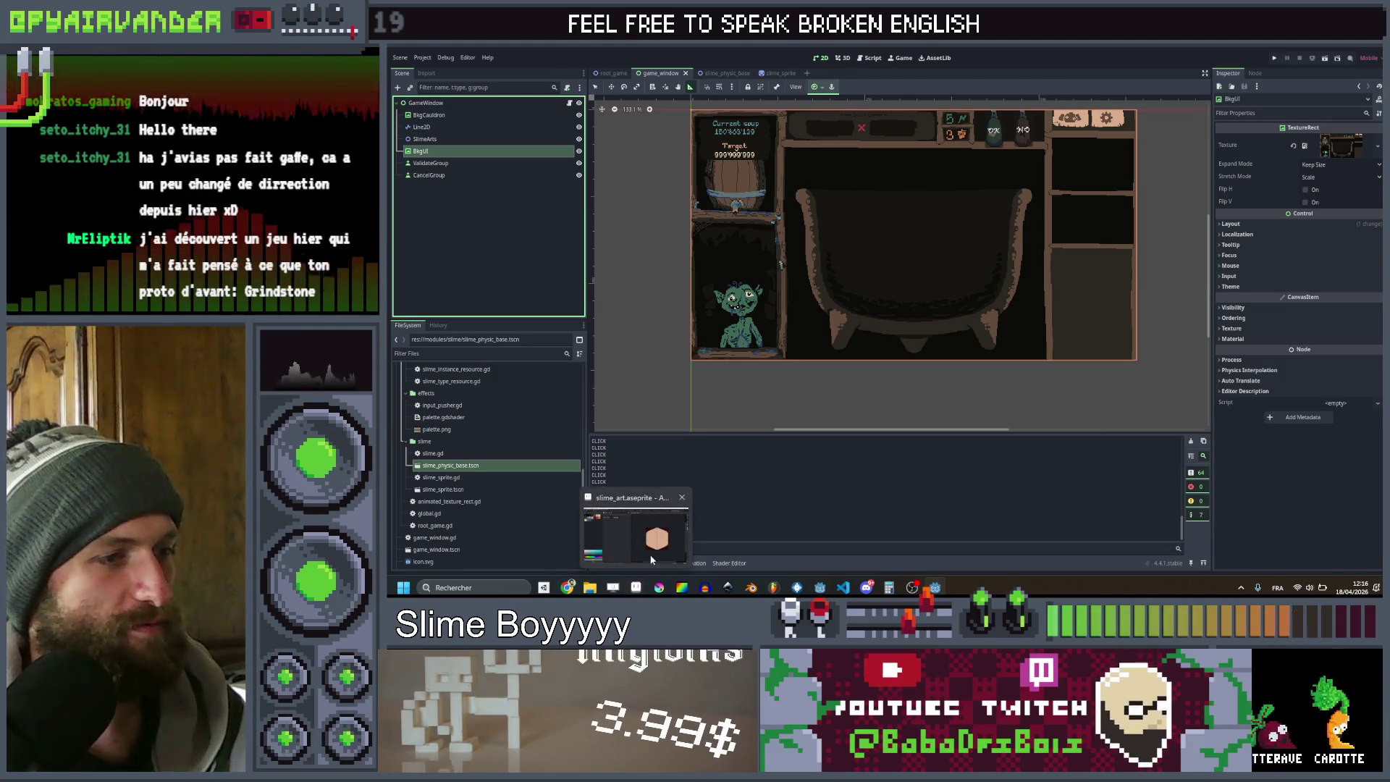
left_click(650, 550)
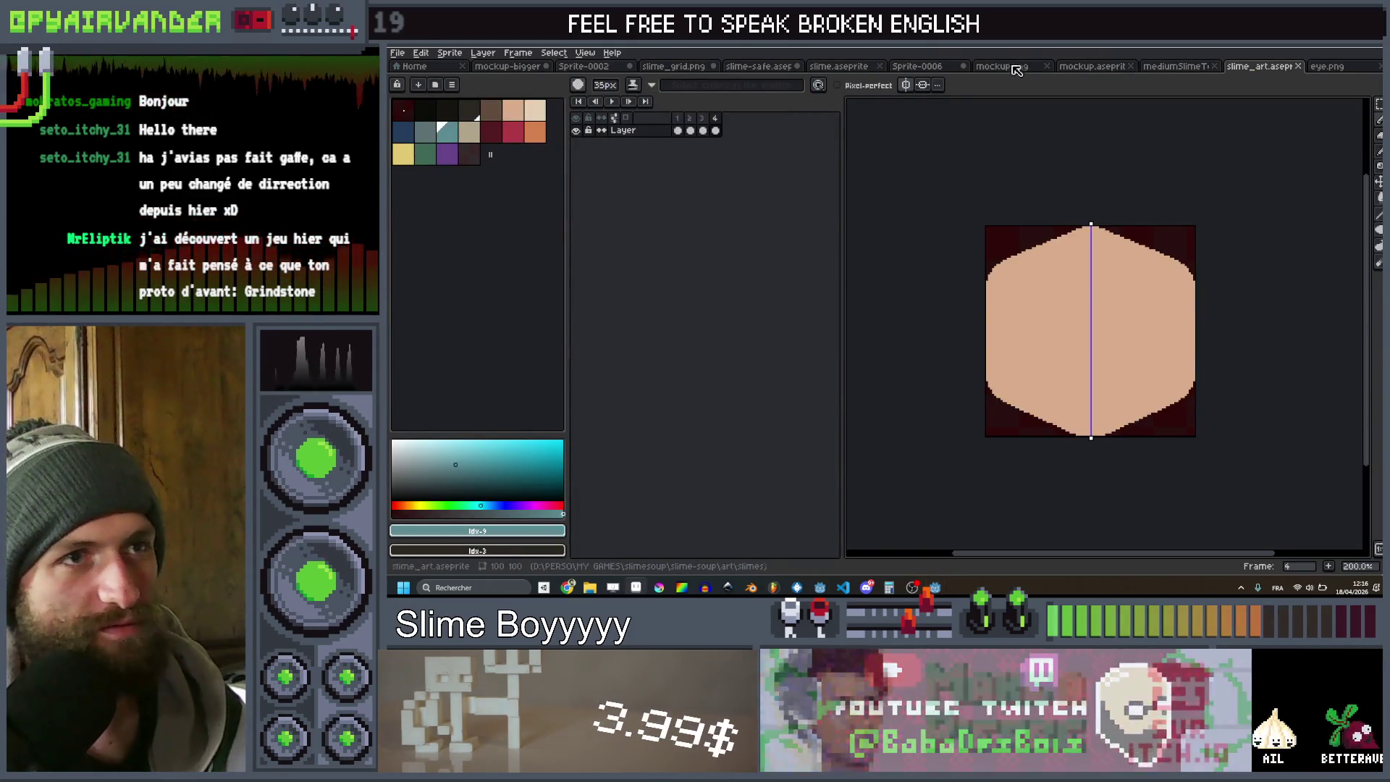
left_click(1019, 66)
left_click(1091, 66)
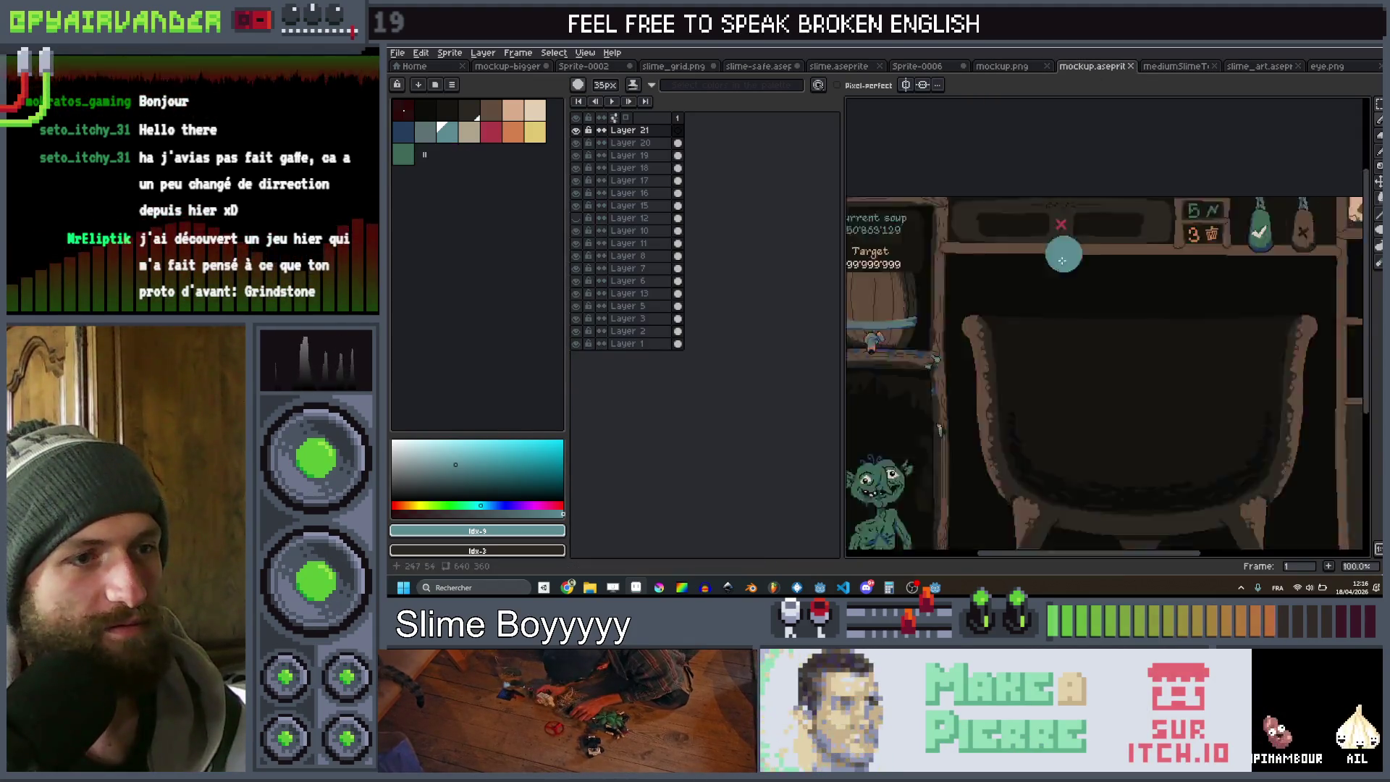
scroll(1062, 275, "down", 2)
scroll(1065, 314, "up", 1)
key("v")
scroll(1042, 330, "up", 1)
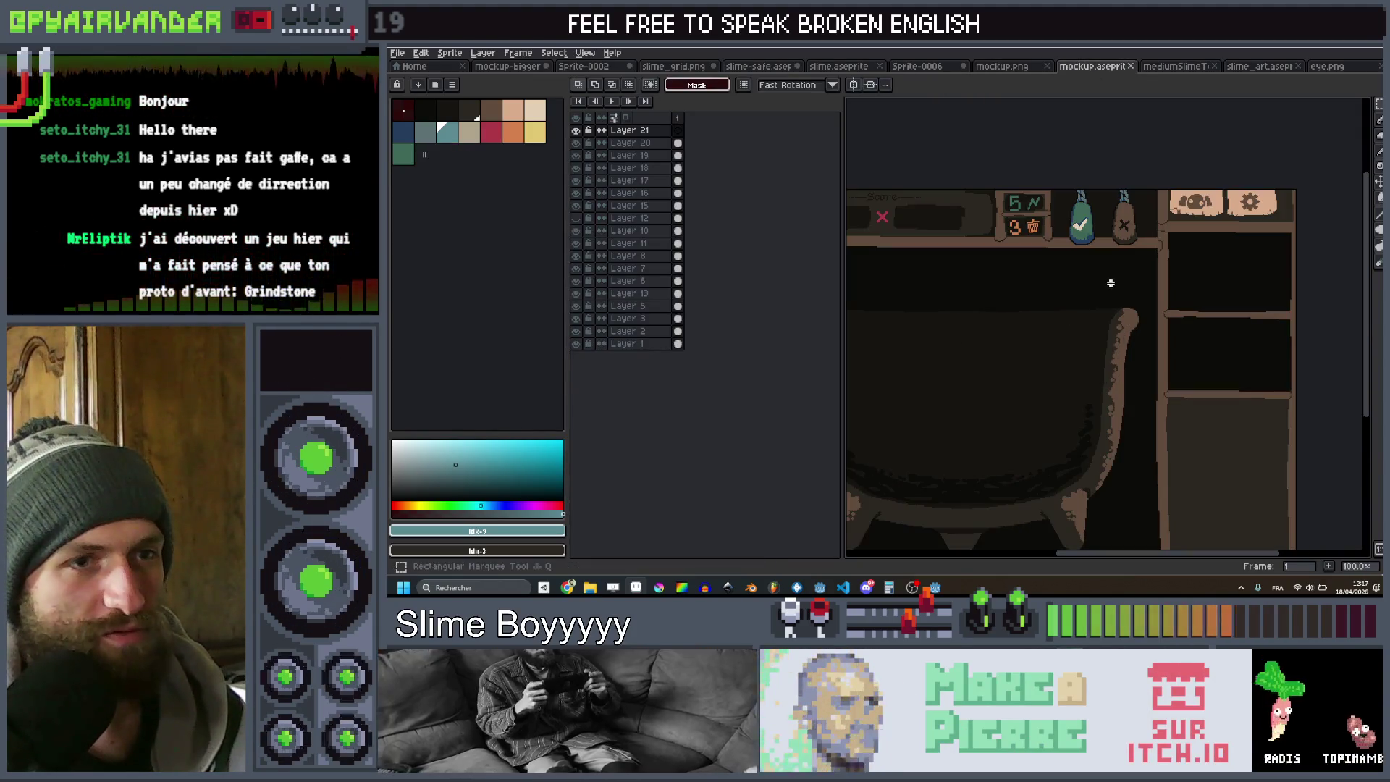
scroll(1161, 247, "down", 1)
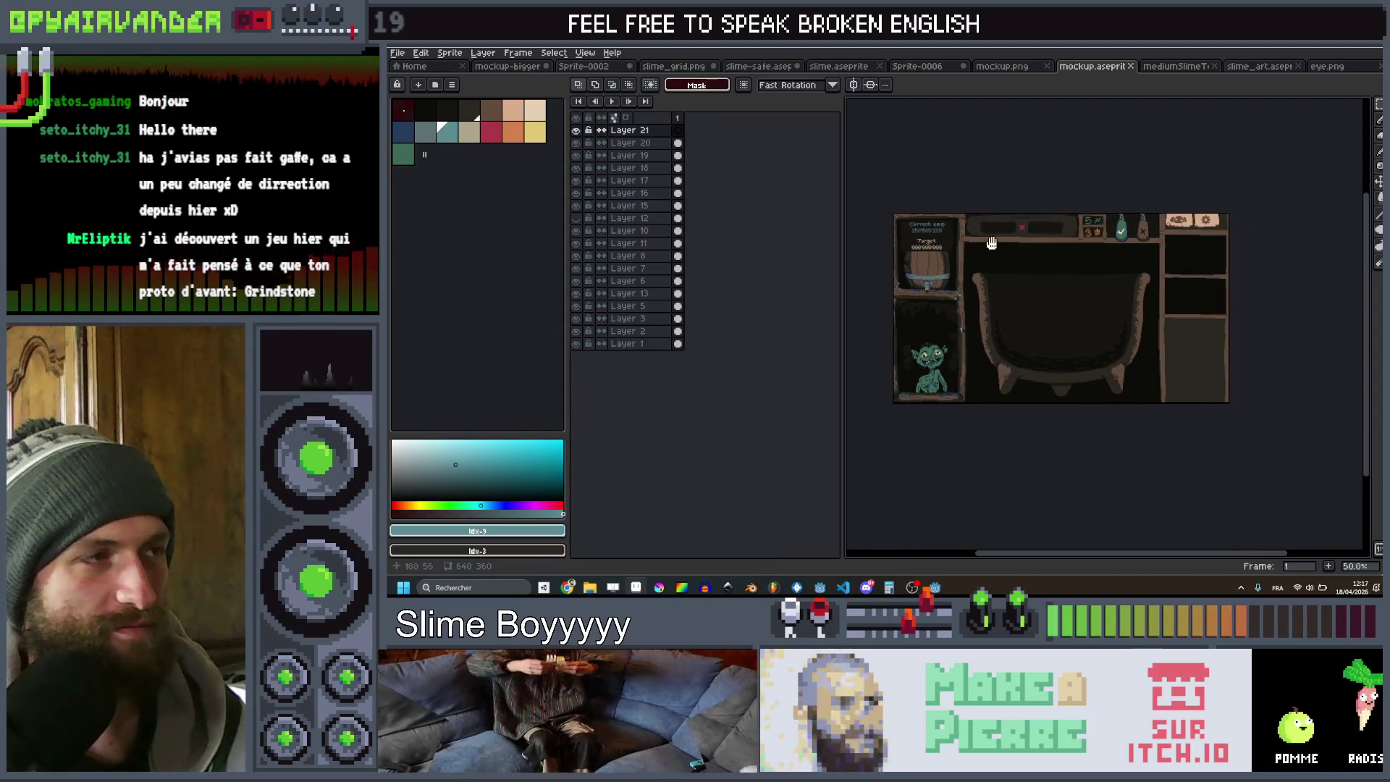
Save the mockup as a new file named mockup_cauldron.aseprite
left_click(398, 53)
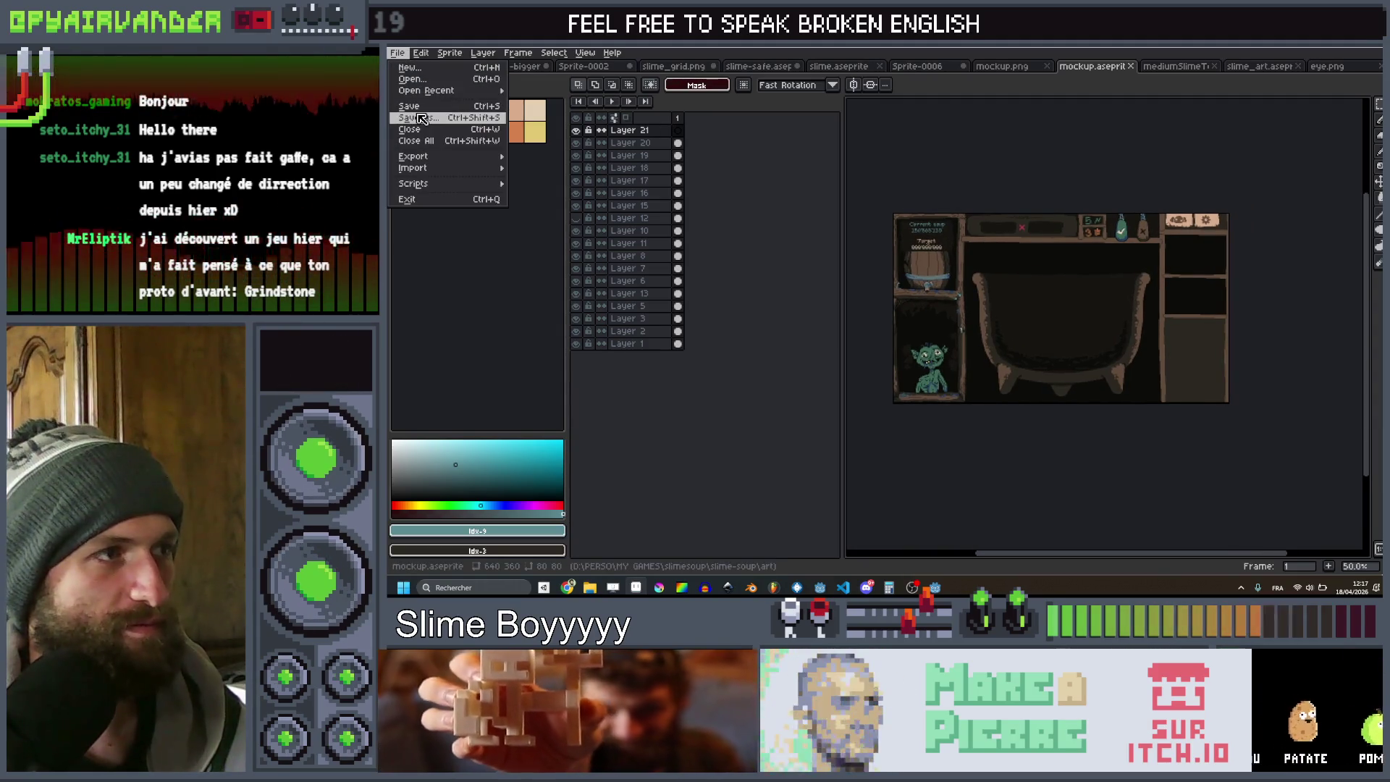
left_click(419, 118)
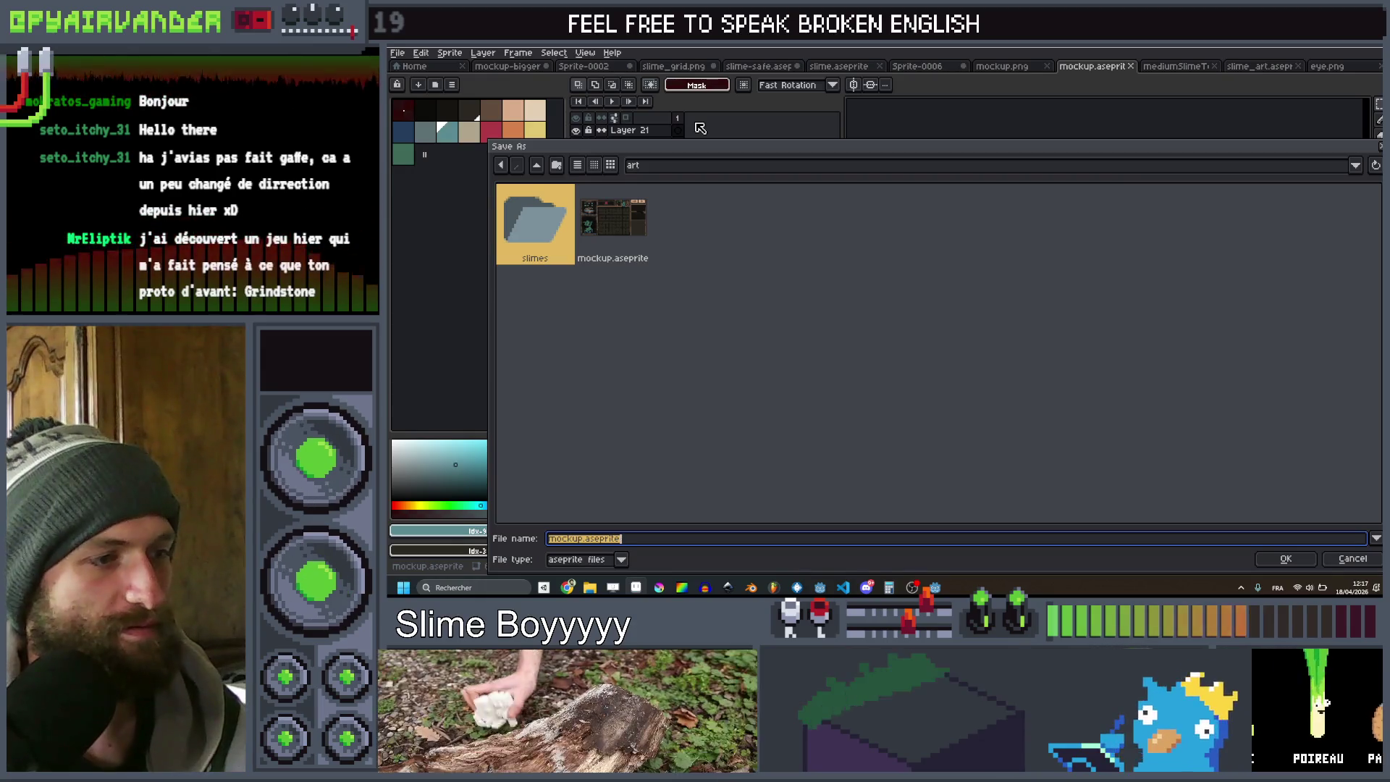
key("Left")
key("Left")
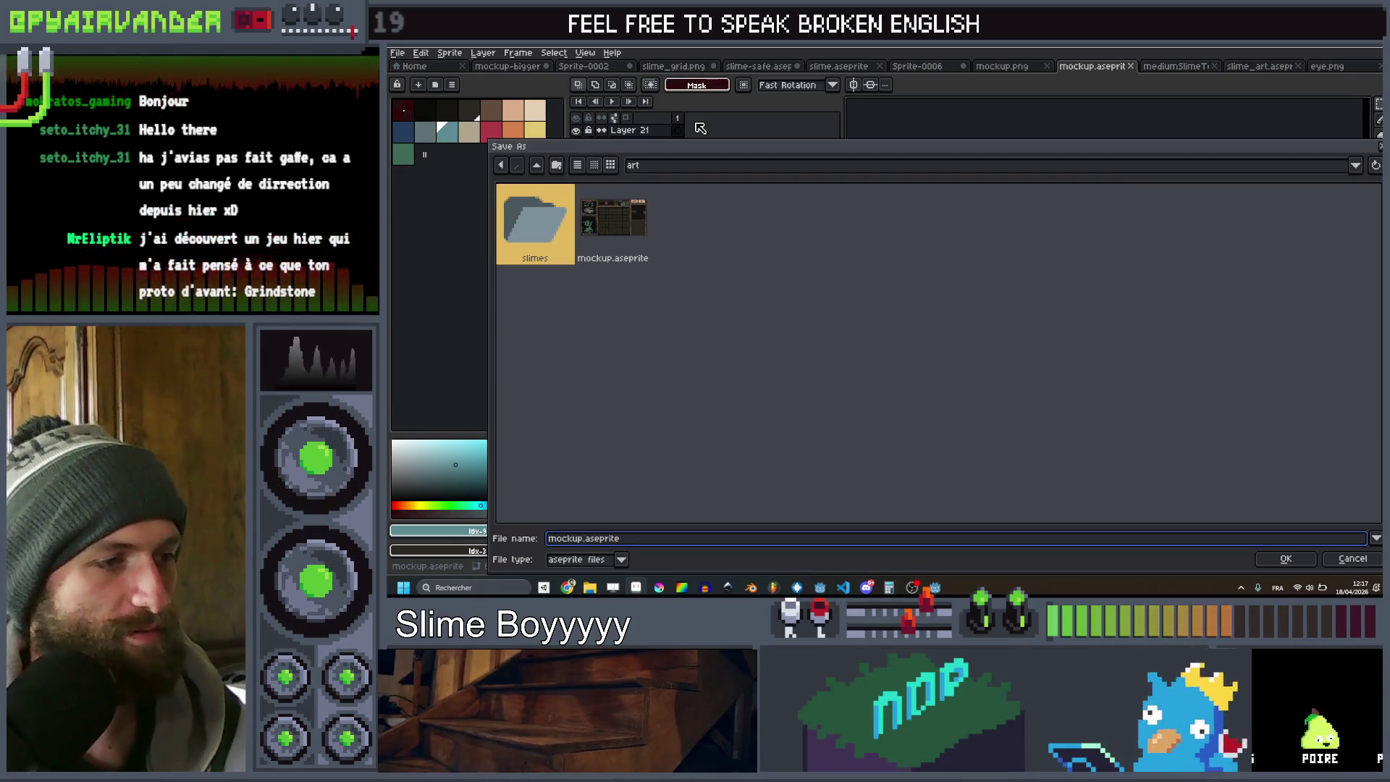
type("_cauldro")
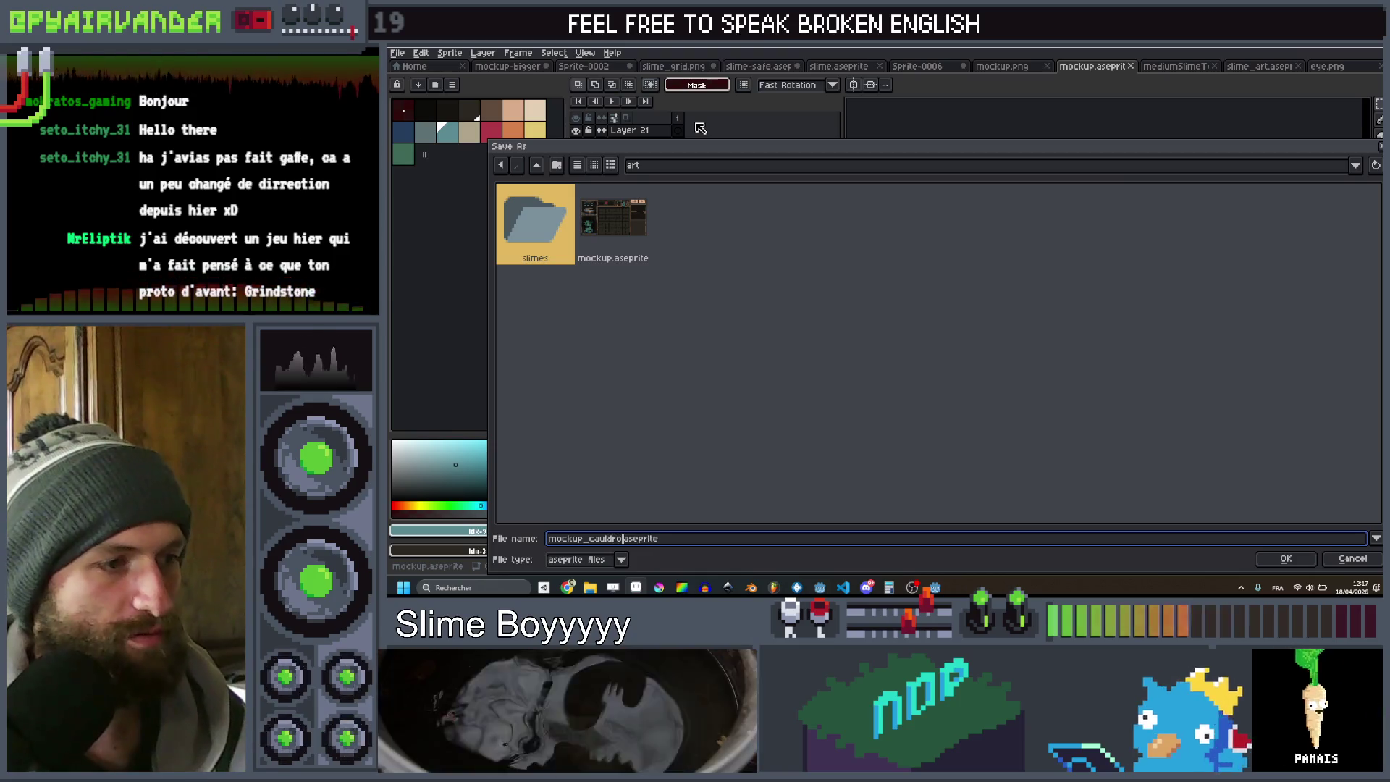
type("n")
key("Return")
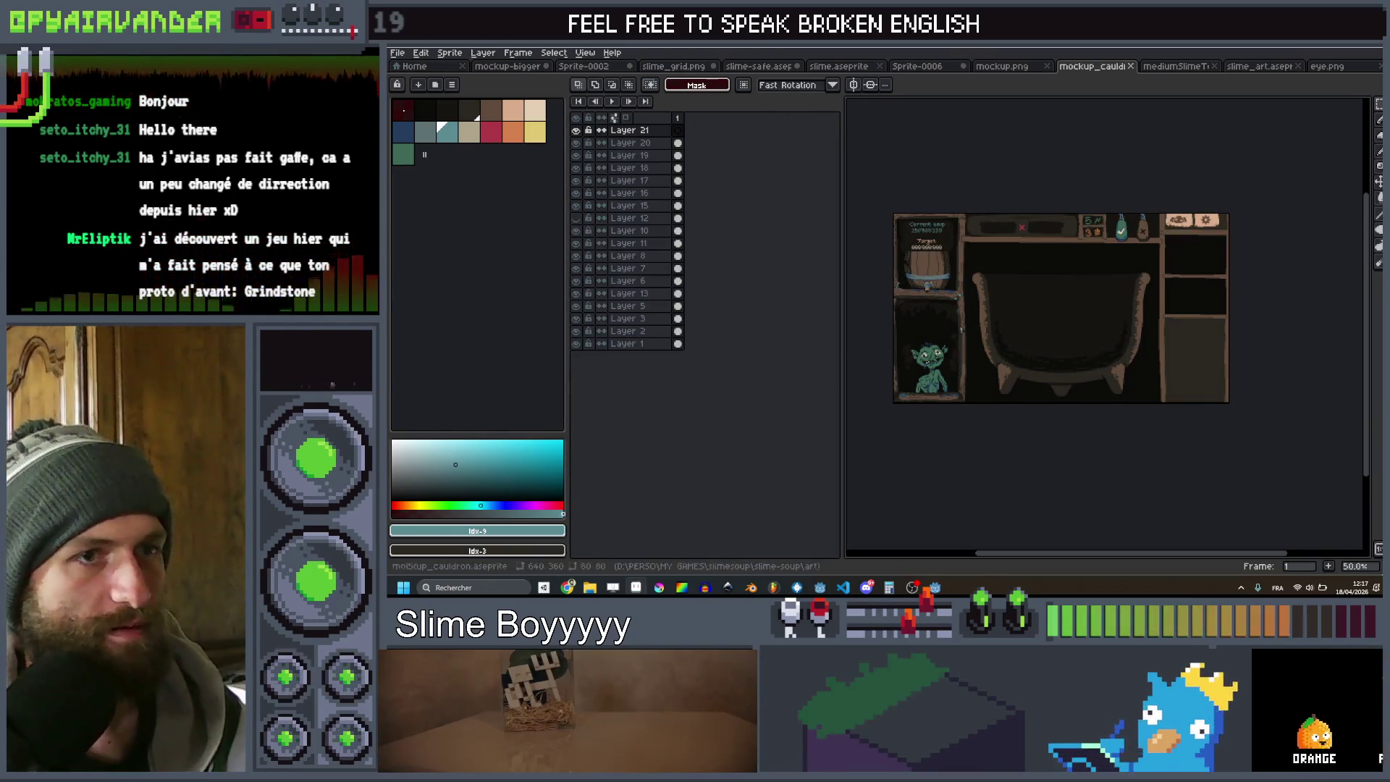
Make Layer 20 active and hide Layers 1–10 so only the cauldron shows
left_click_drag(897, 221, 872, 226)
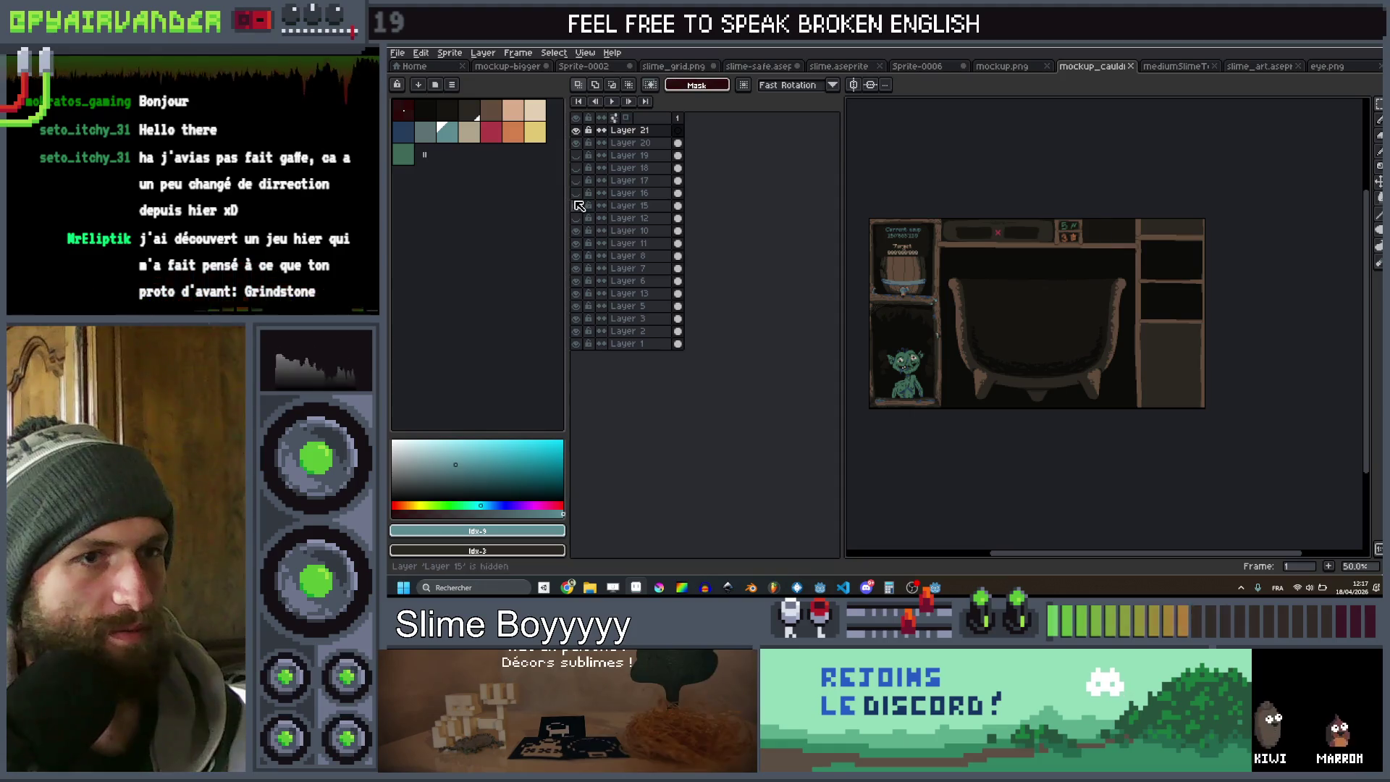
left_click(1044, 342)
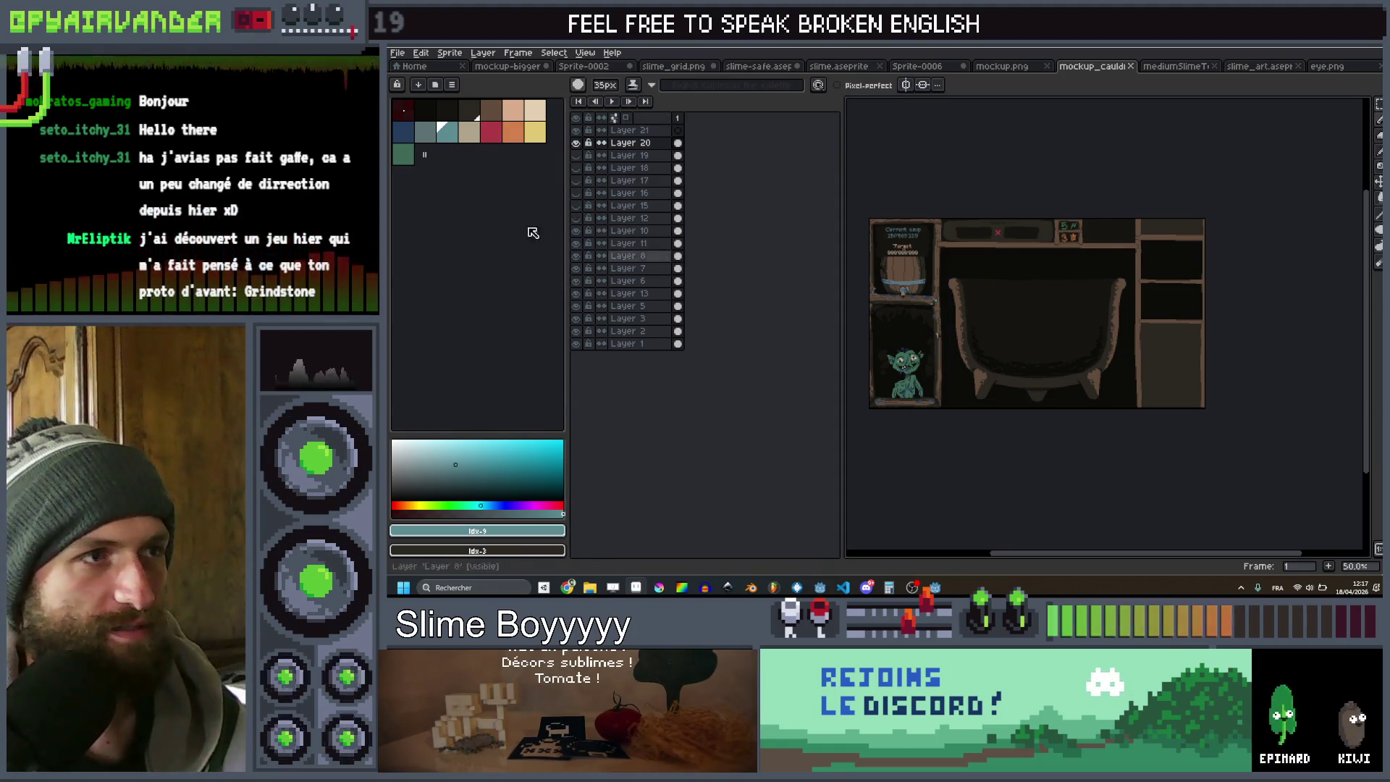
left_click_drag(577, 233, 576, 351)
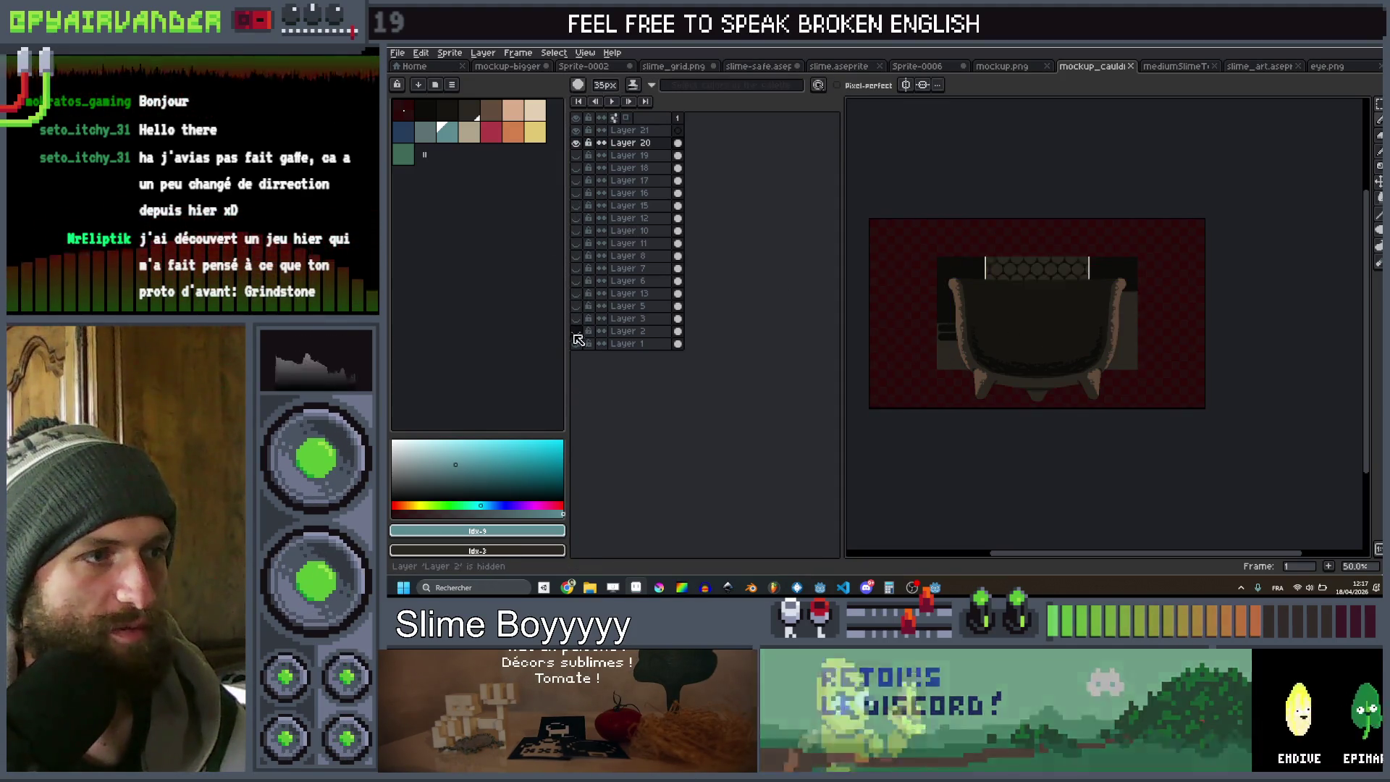
left_click(577, 333)
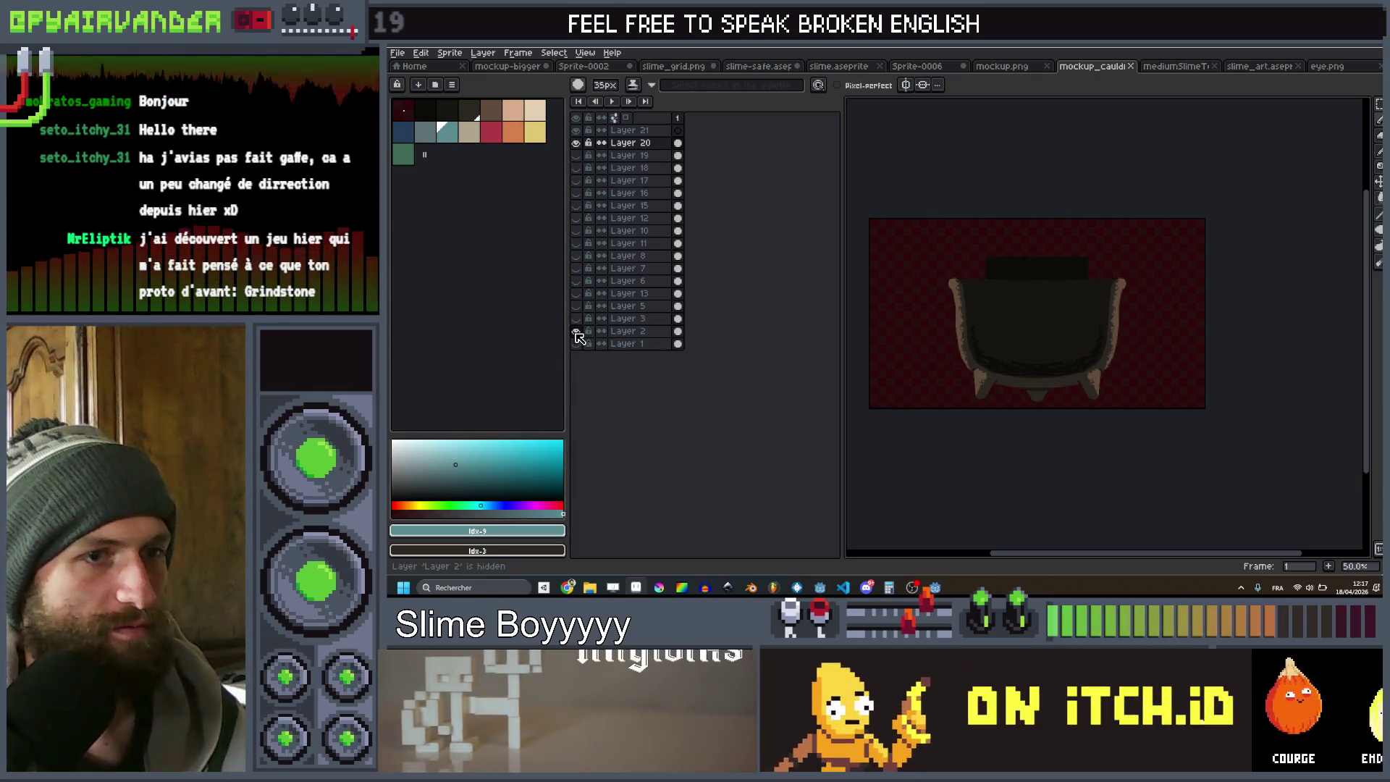
left_click_drag(579, 328, 577, 306)
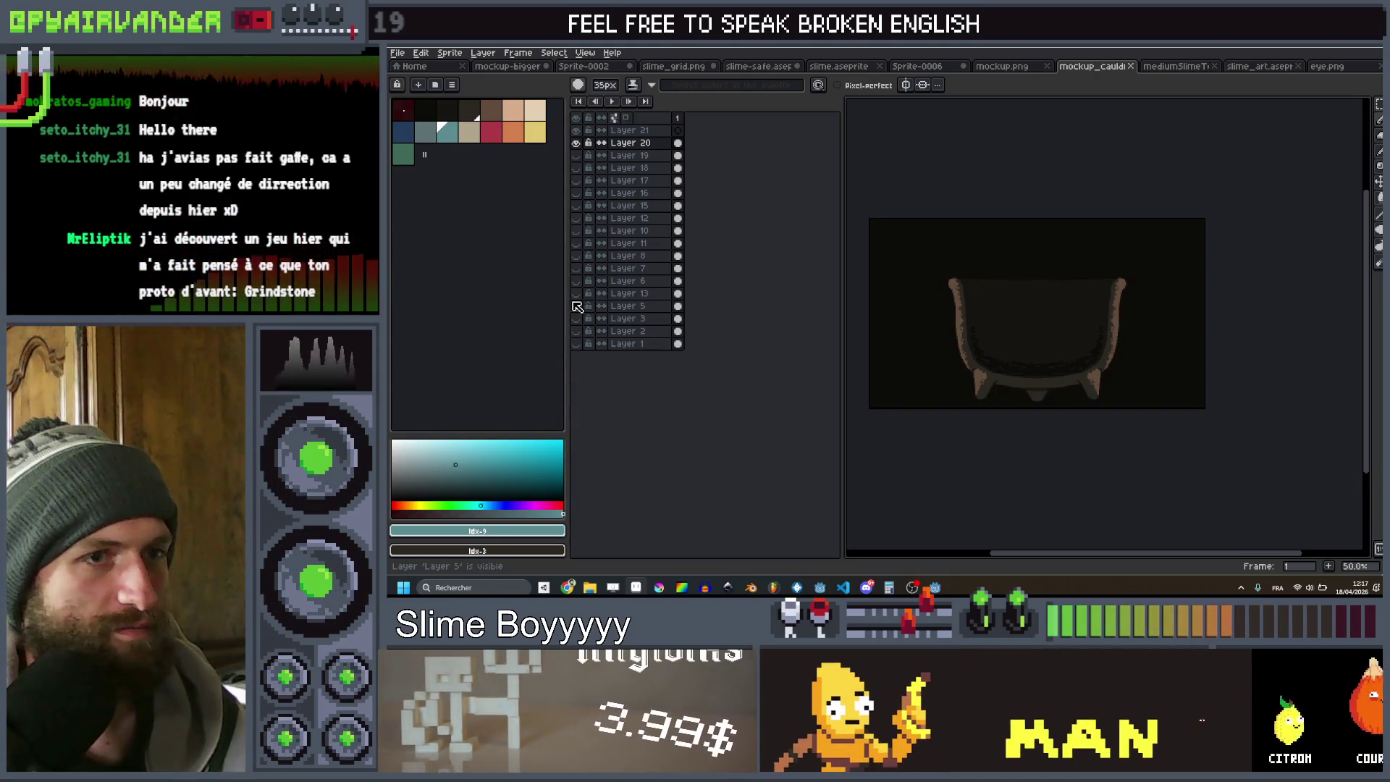
scroll(1008, 273, "up", 1)
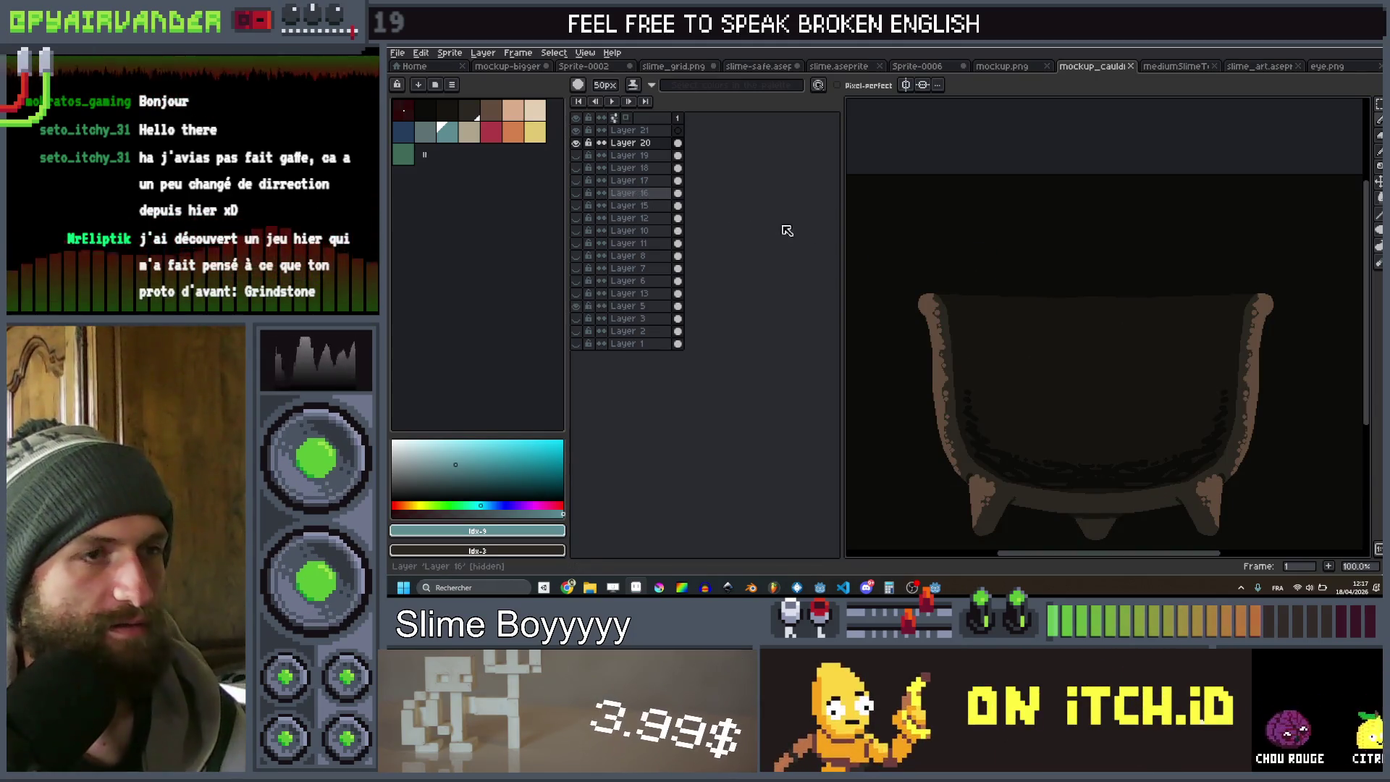
Export the cauldron-only image and return to the mockup_cauldron document
key("ctrl+alt+shift+s")
left_click(1281, 475)
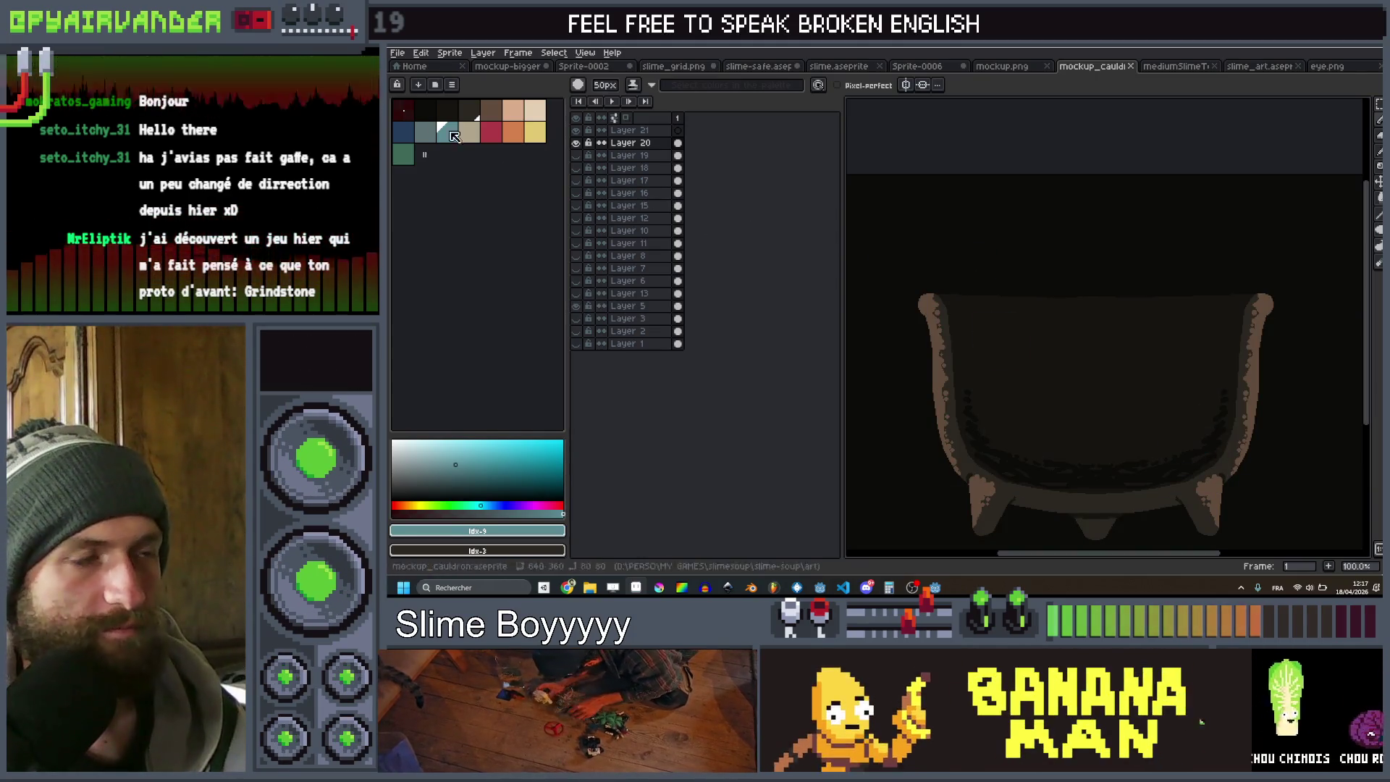
key("ctrl+shift+Tab")
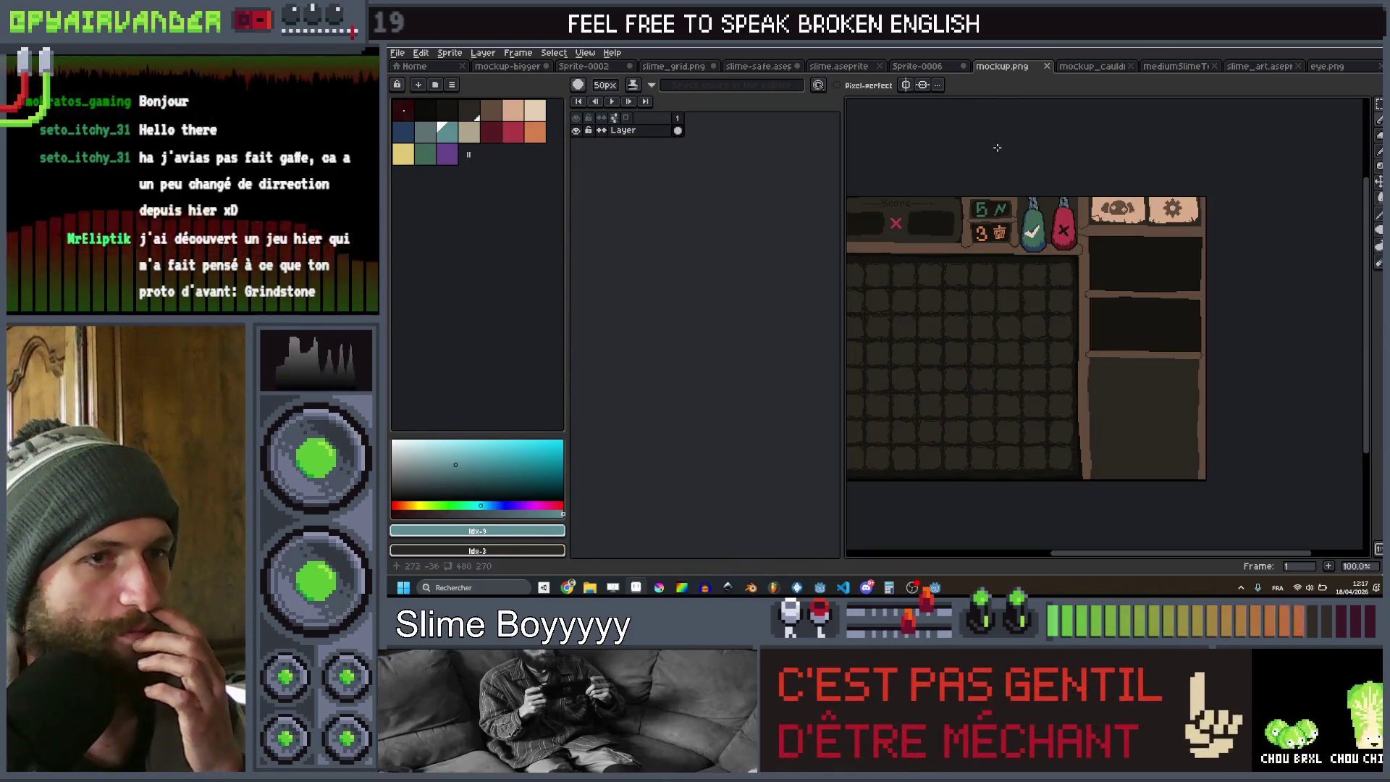
left_click(1092, 67)
left_click(399, 54)
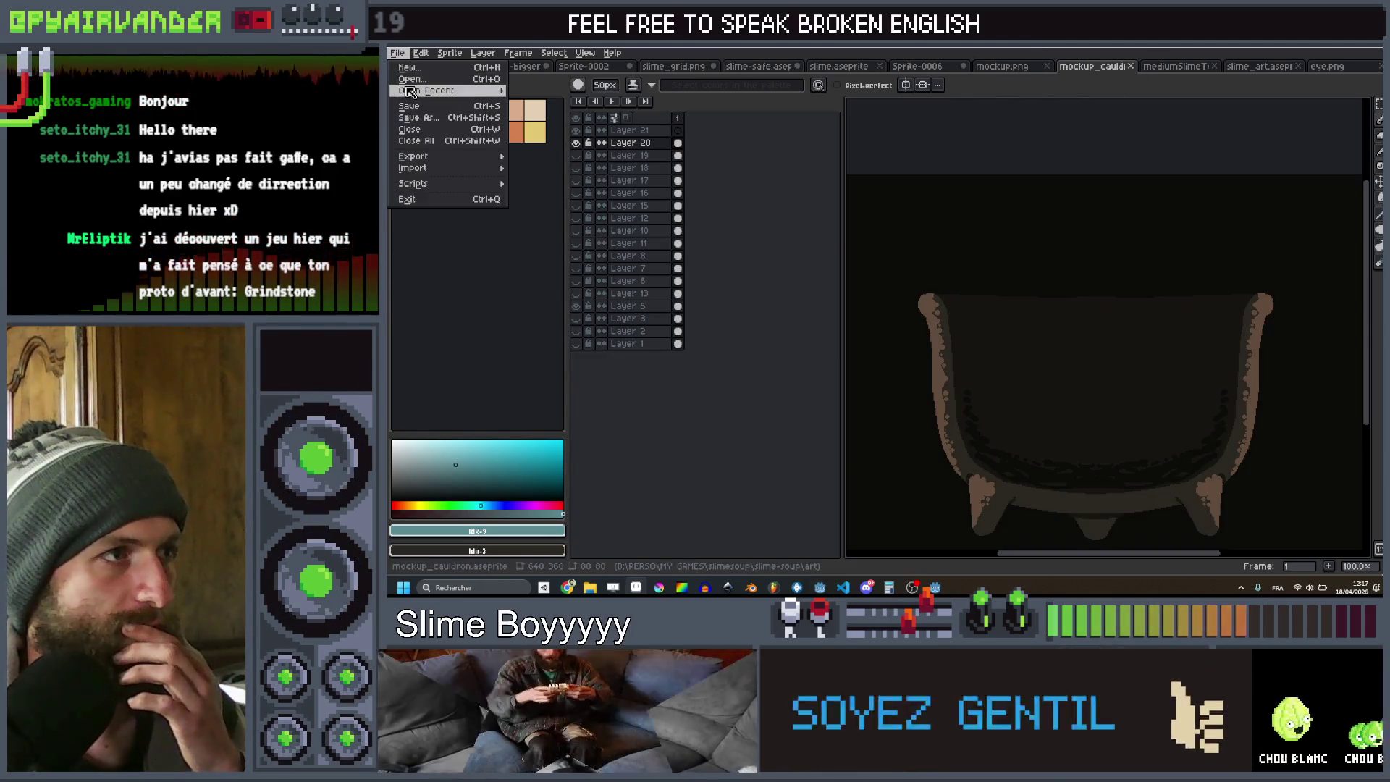
Open mockup.aseprite, hide the cauldron Layer 20, and show Layer 1 again
mouse_move(427, 91)
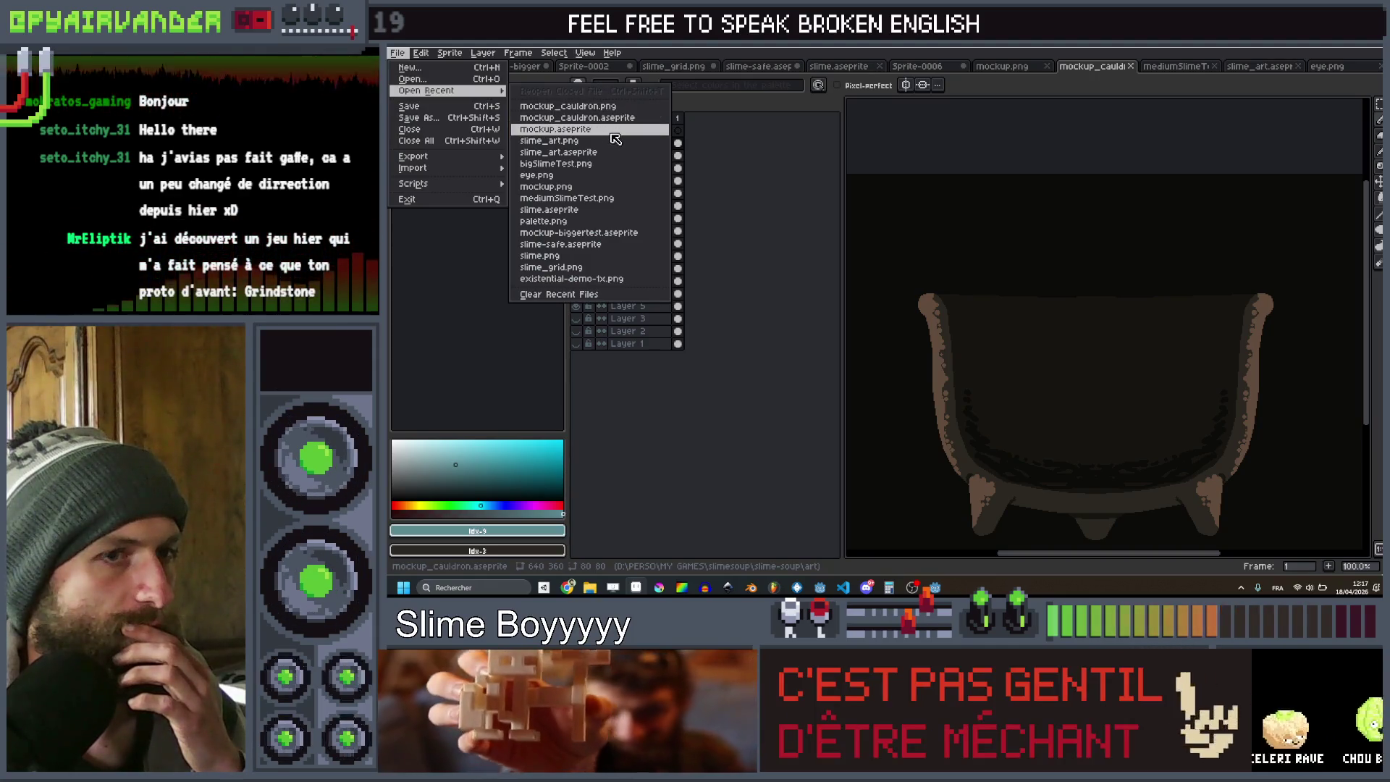
left_click(610, 132)
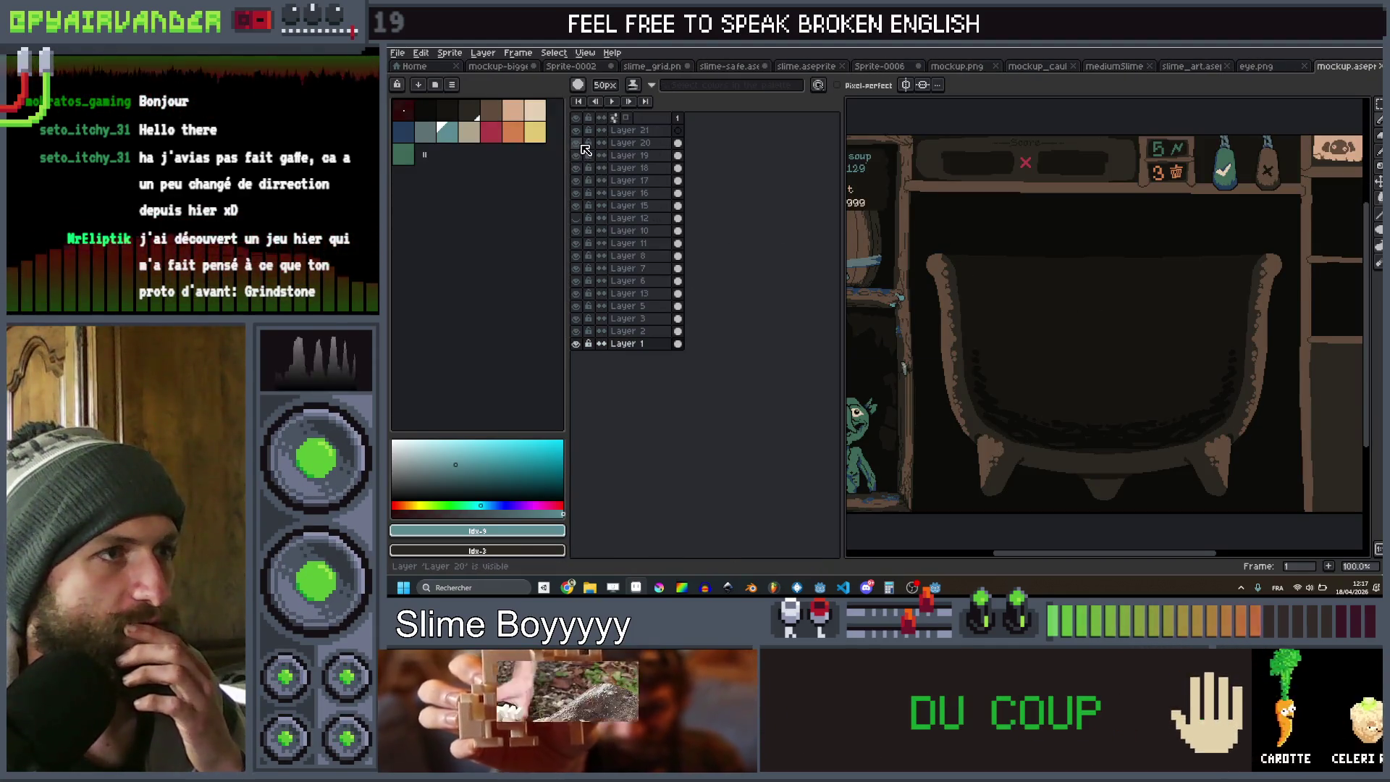
left_click(579, 144)
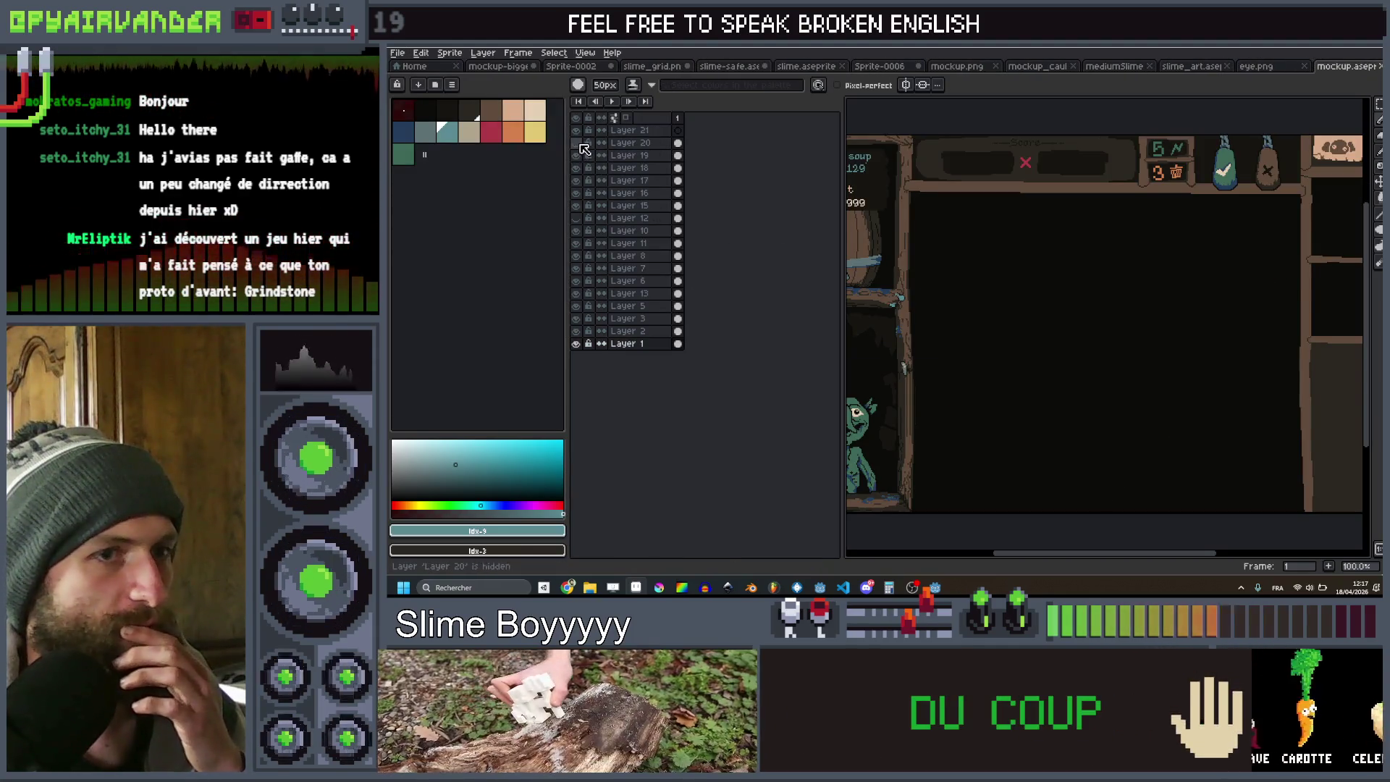
left_click(577, 344)
key("v")
scroll(1223, 341, "down", 2)
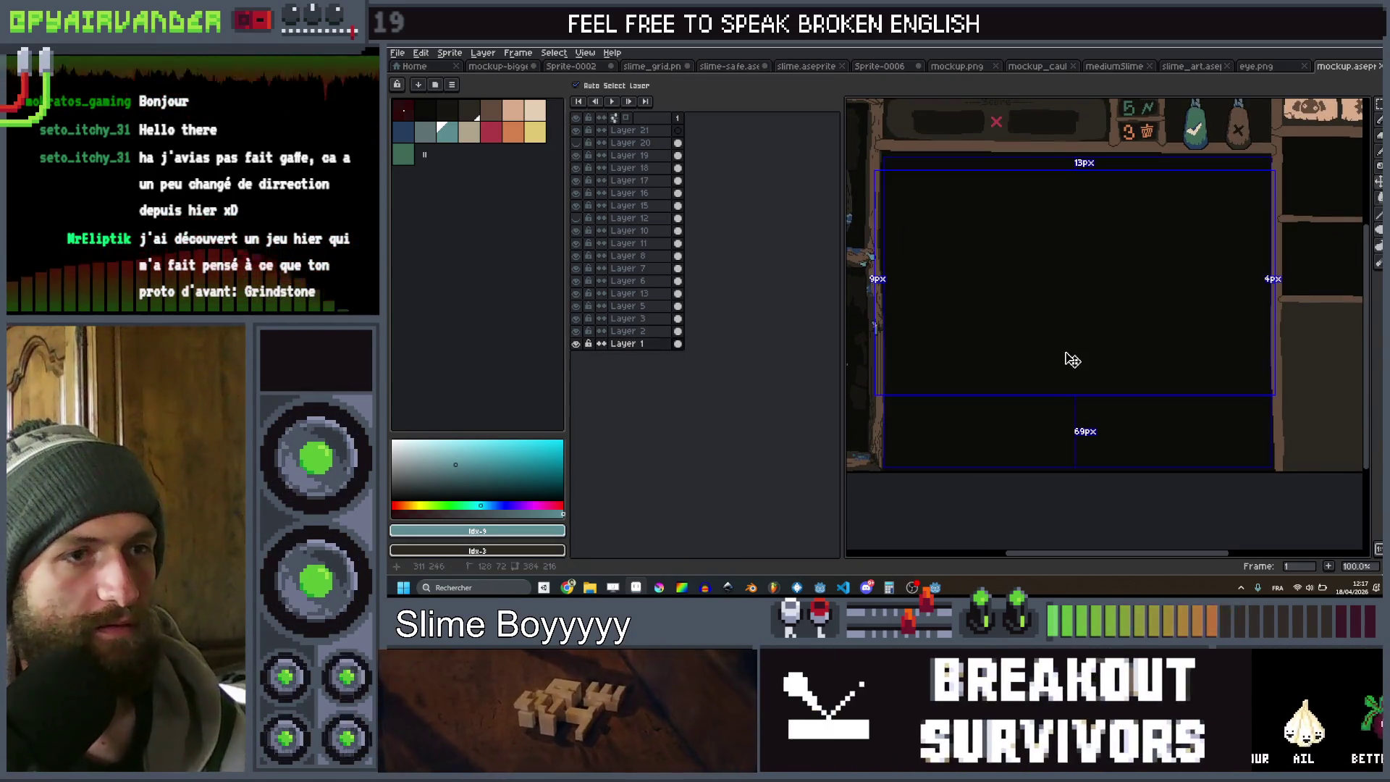
left_click(1073, 361)
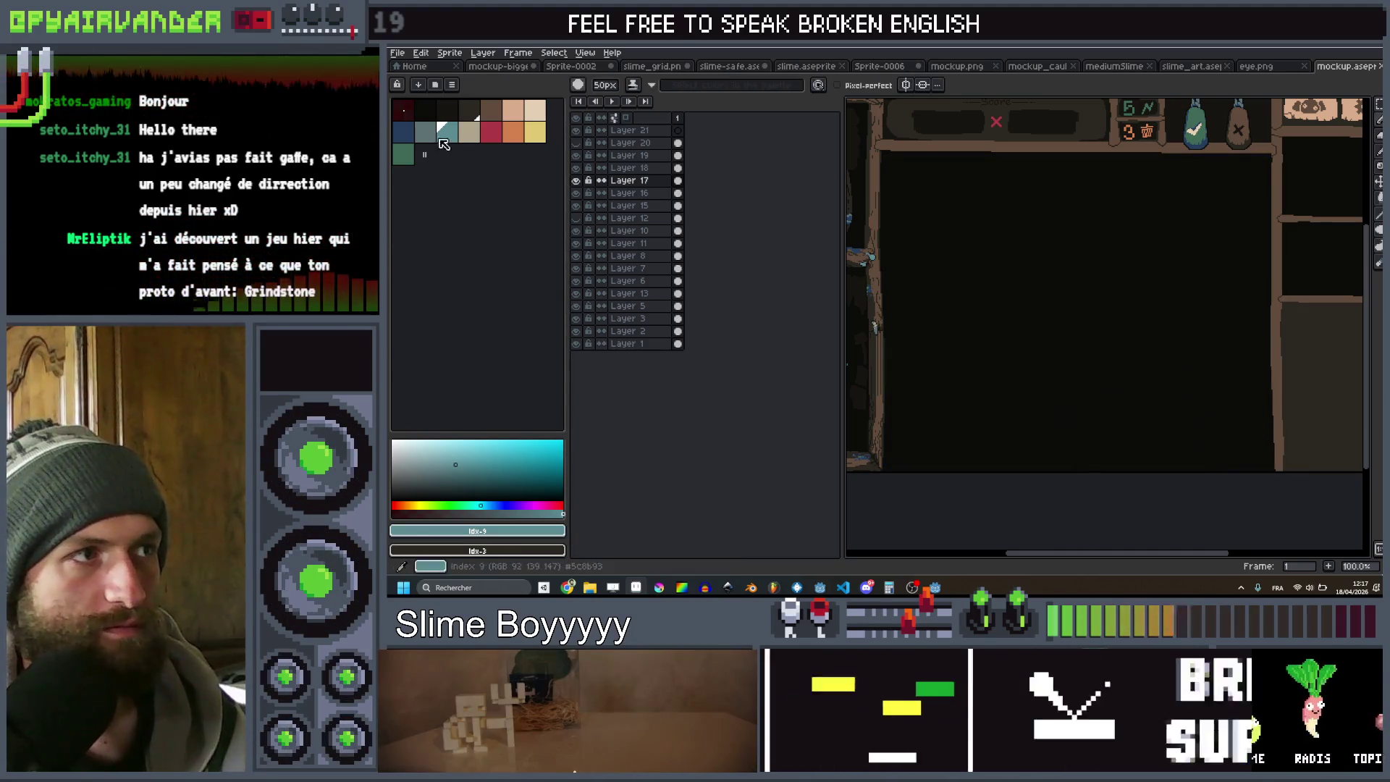
Tidy Layer 5 by shifting its dark panels and erasing strips with transparent colour
left_click(404, 110)
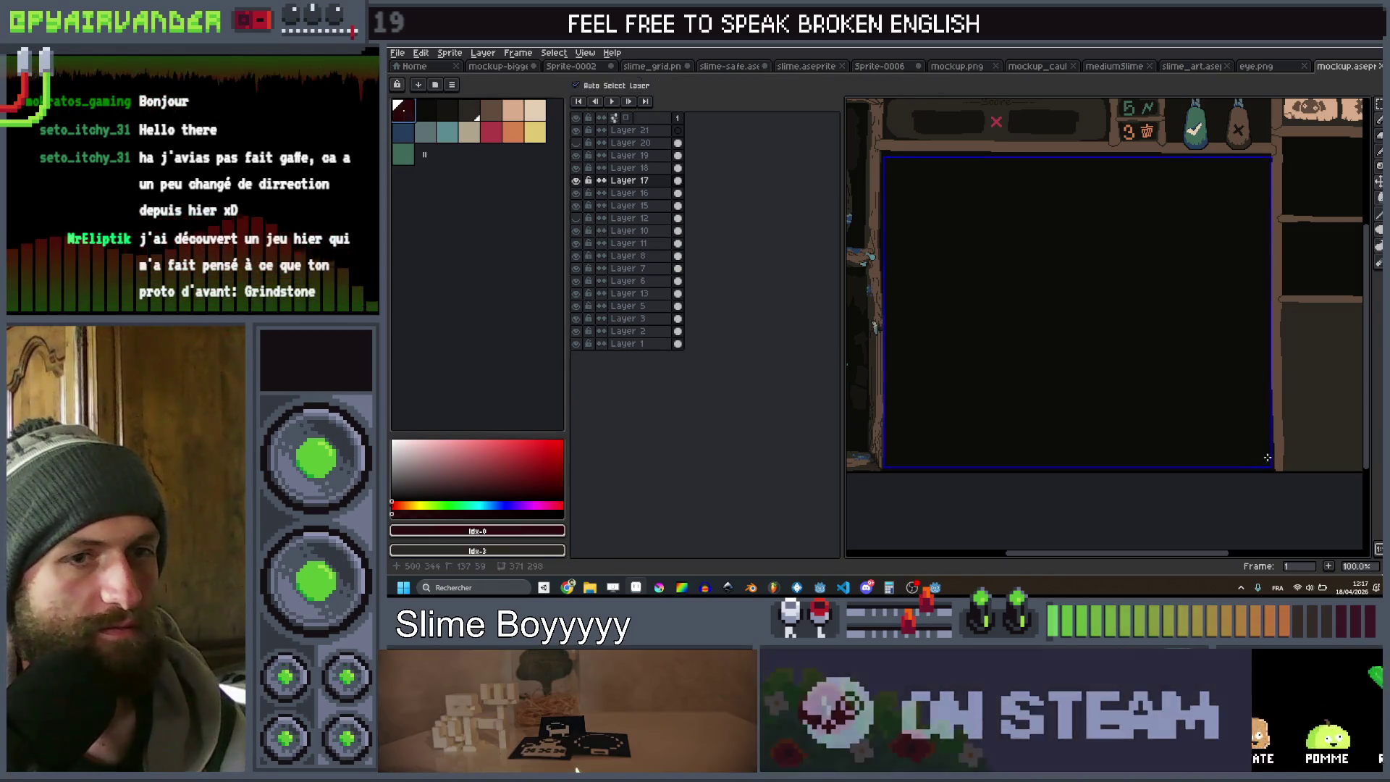
key("v")
key("b")
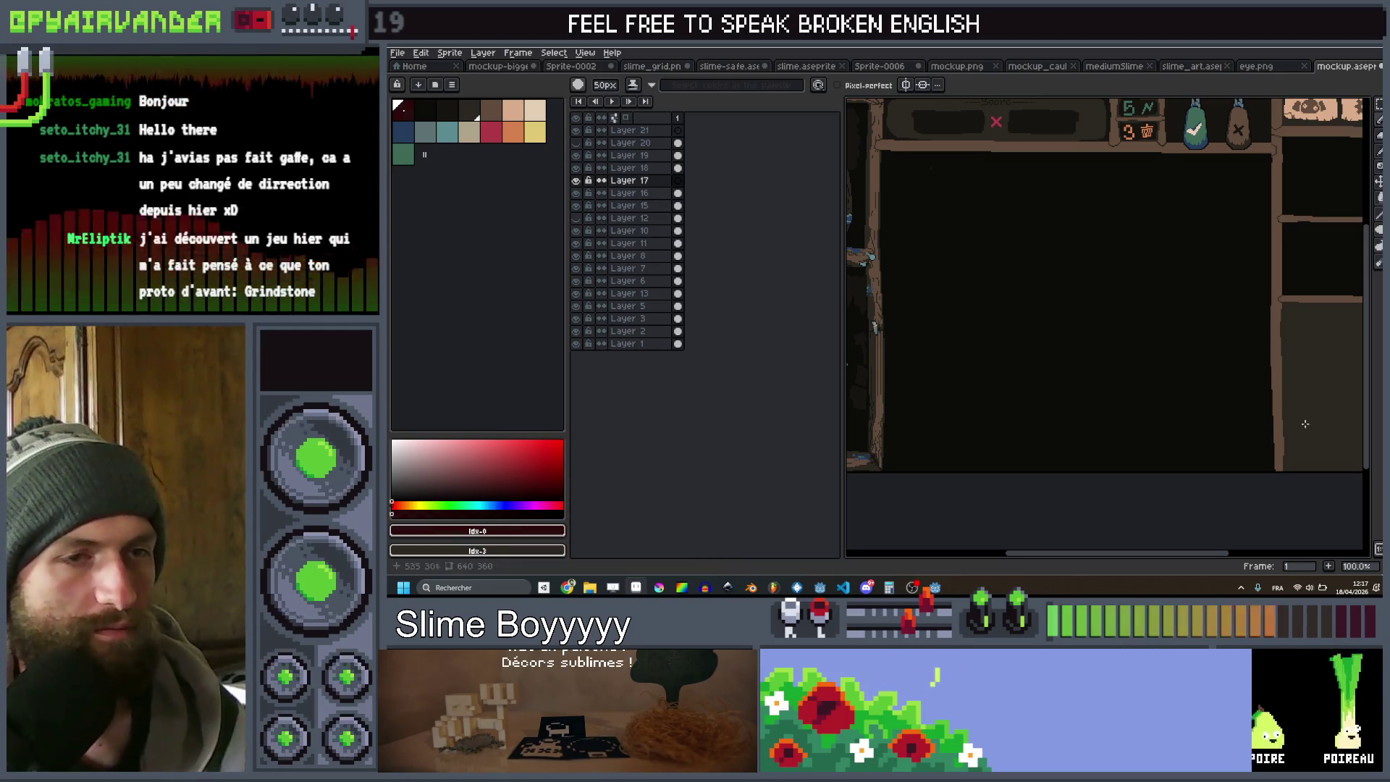
left_click(1210, 451)
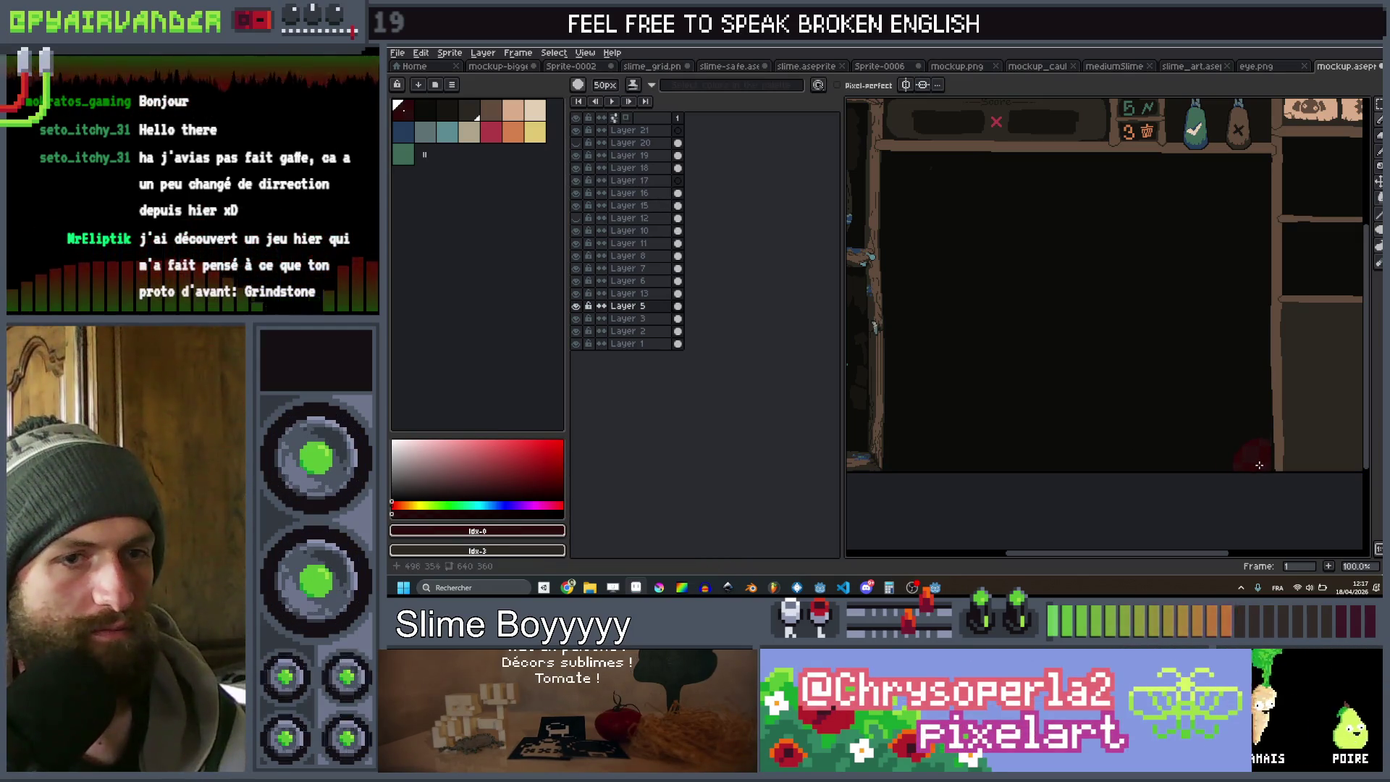
mouse_move(1243, 192)
left_mouse_down()
mouse_move(1256, 174)
mouse_move(905, 168)
left_mouse_up()
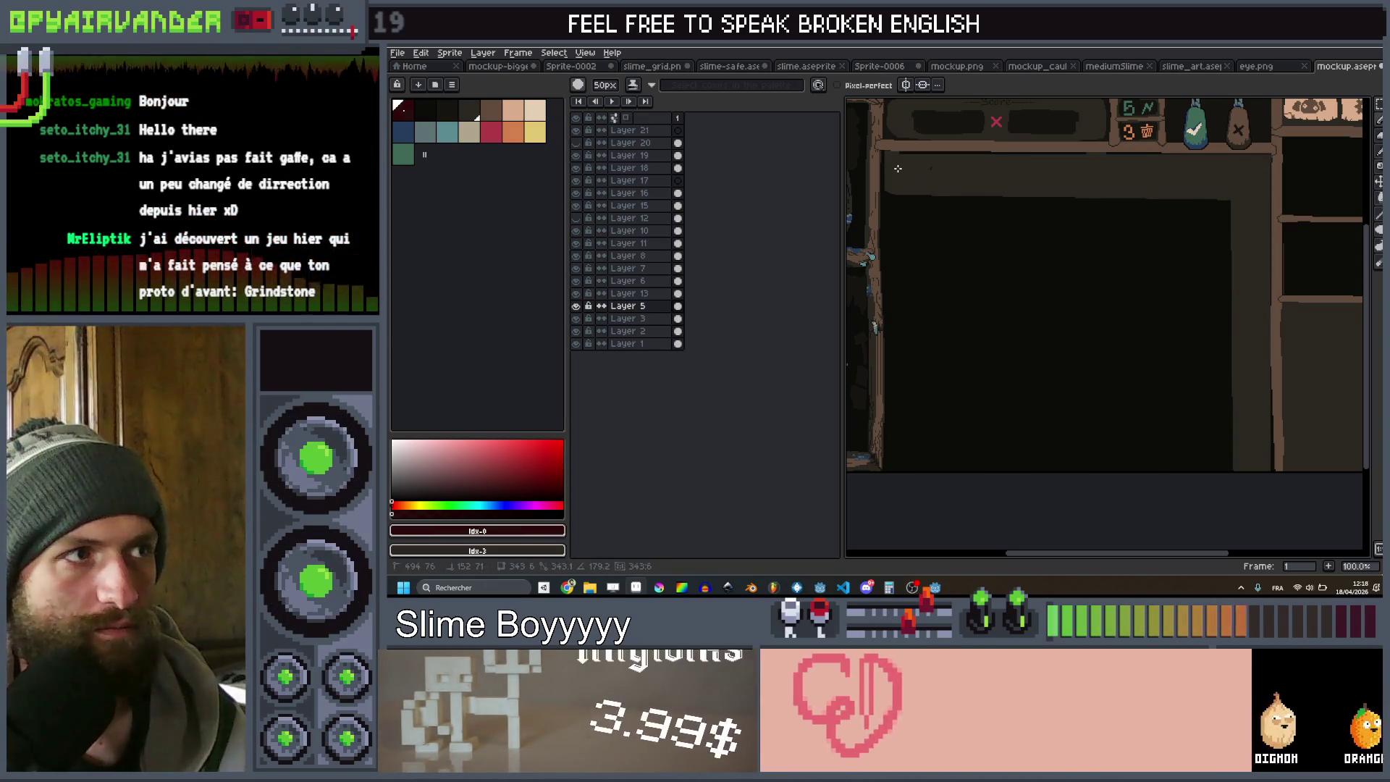
right_click(405, 119)
mouse_move(891, 165)
left_mouse_down()
mouse_move(1266, 188)
mouse_move(1256, 167)
left_mouse_up()
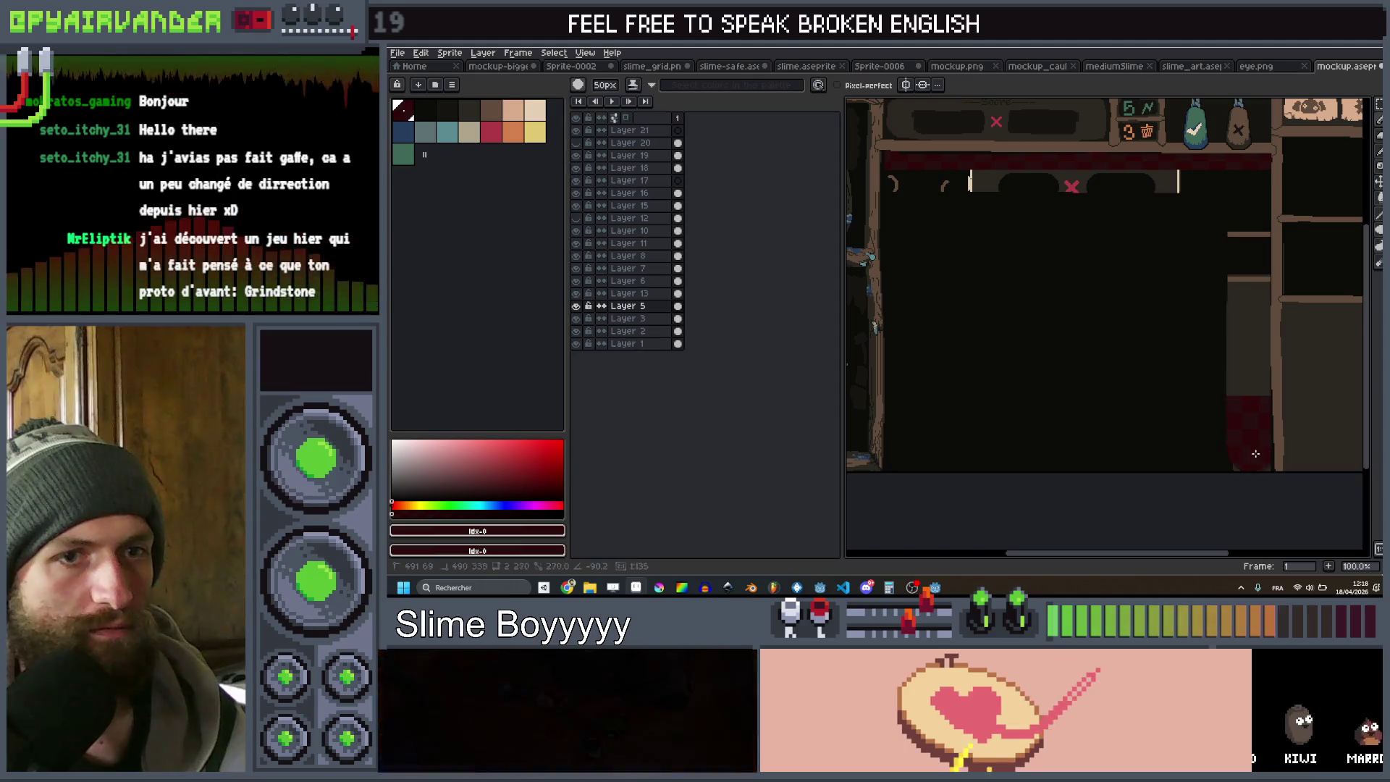
left_click_drag(1136, 473, 889, 257)
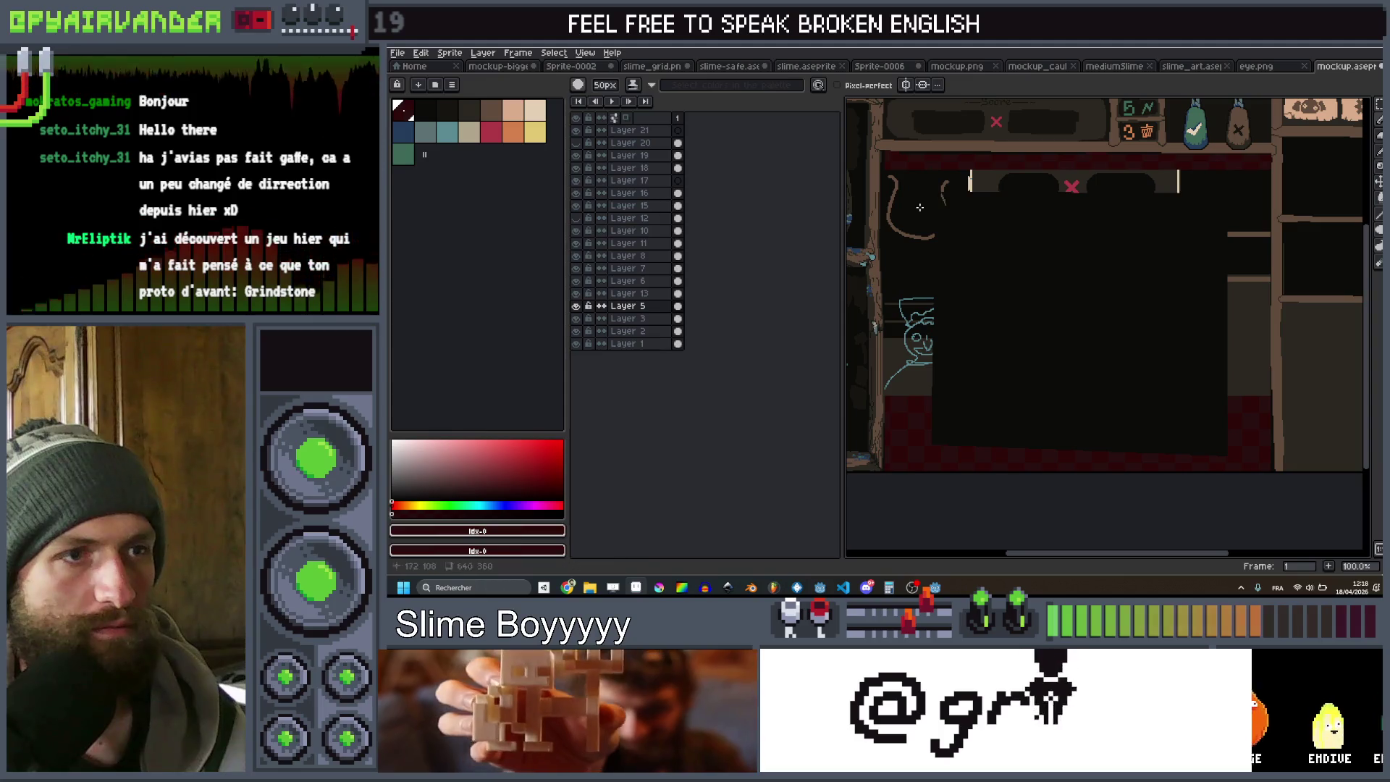
left_click_drag(1206, 209, 1208, 360)
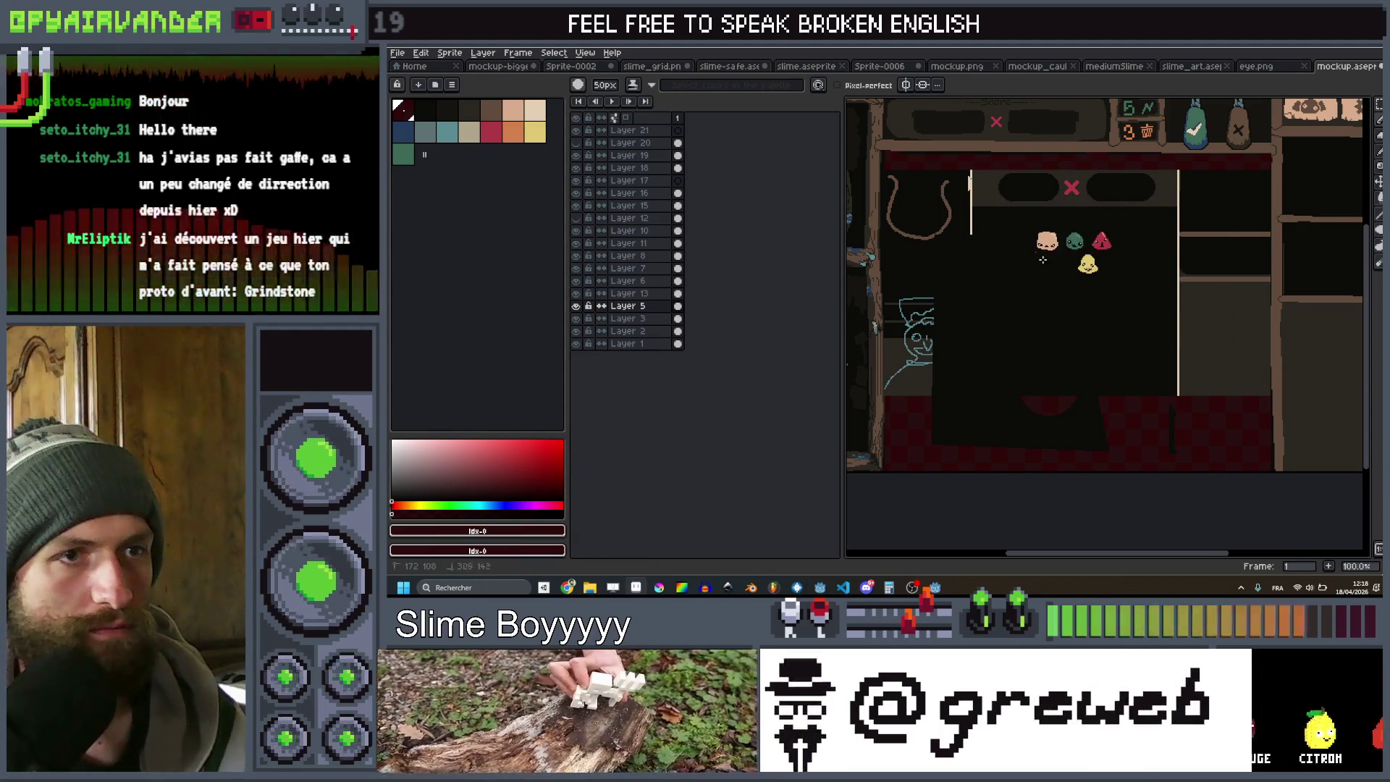
left_click_drag(952, 217, 957, 429)
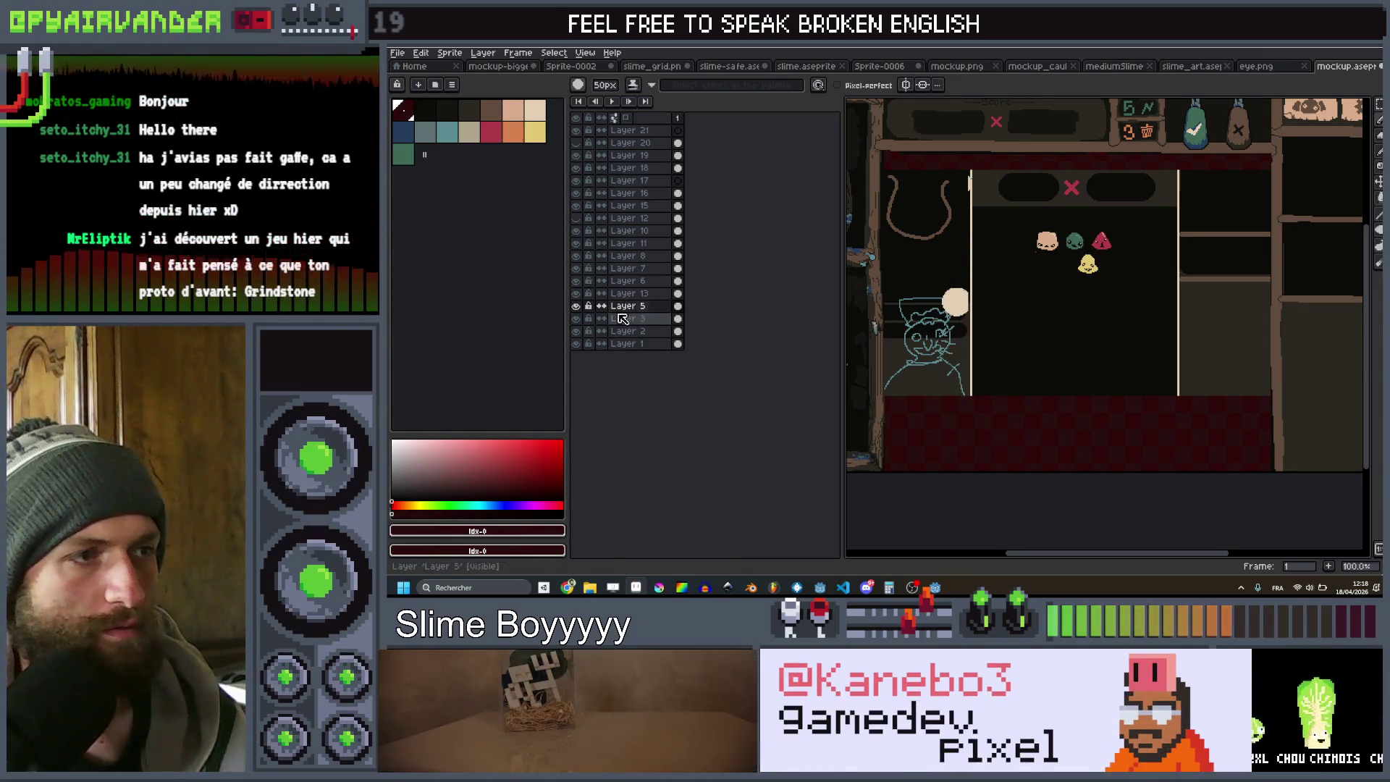
Hide Layers 1, 2 and 3, export the mockup as mockup.png, and return to Godot
left_click_drag(579, 345, 578, 320)
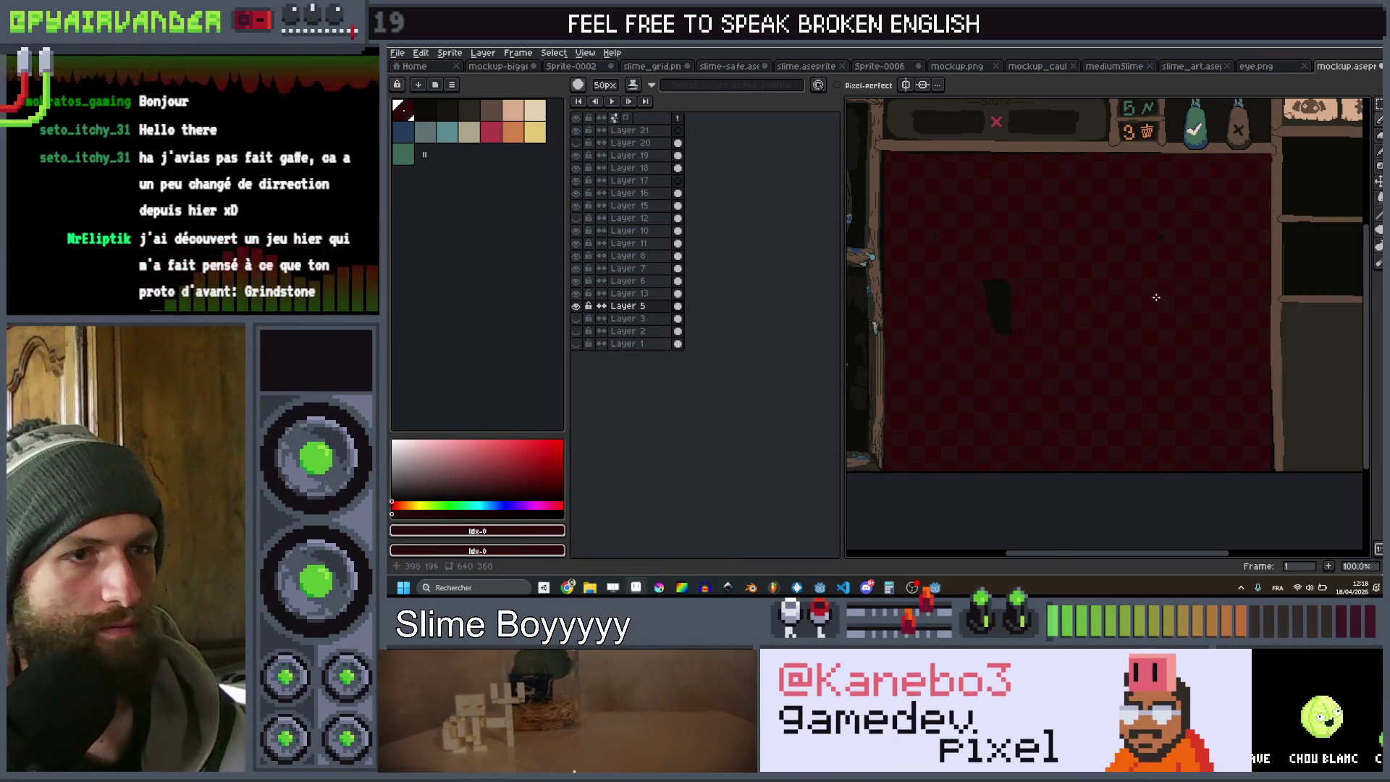
key("e")
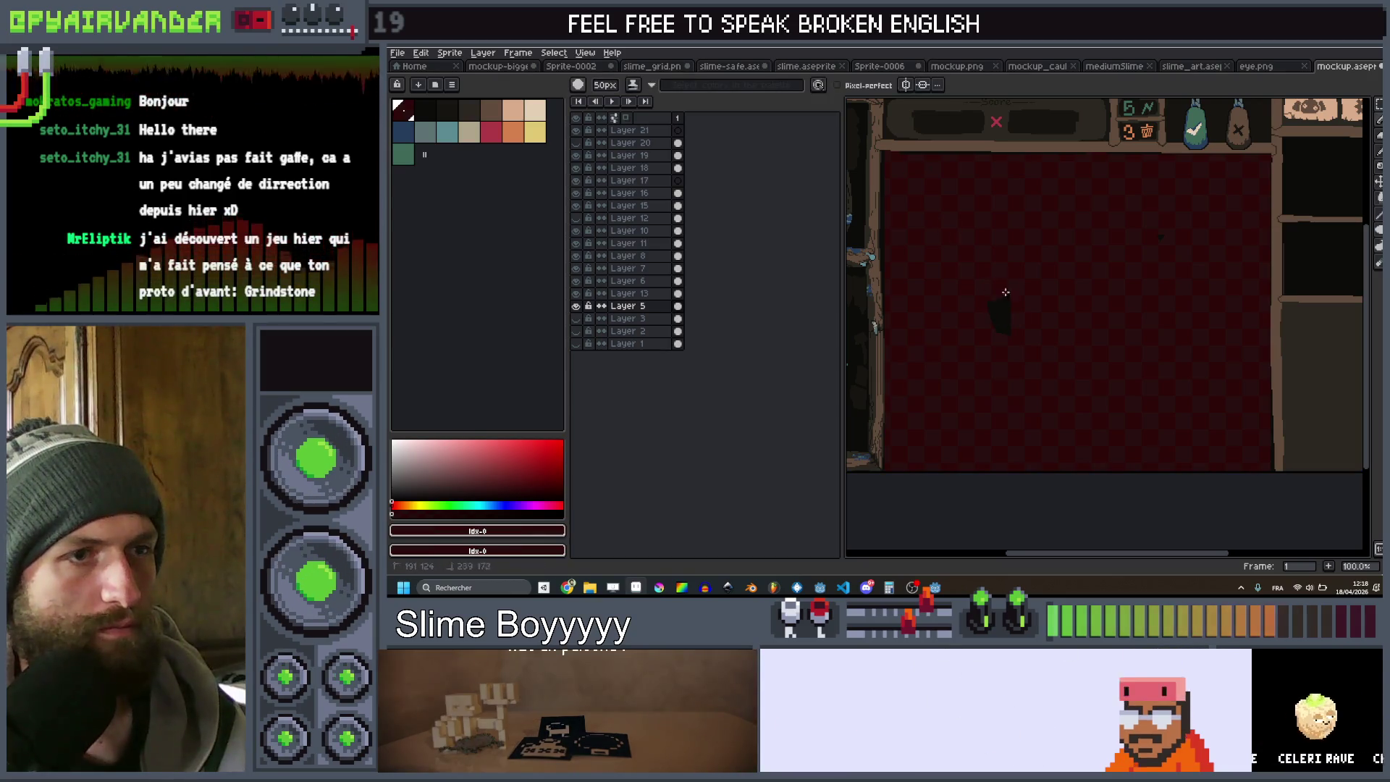
scroll(1049, 304, "down", 1)
scroll(1071, 268, "up", 1)
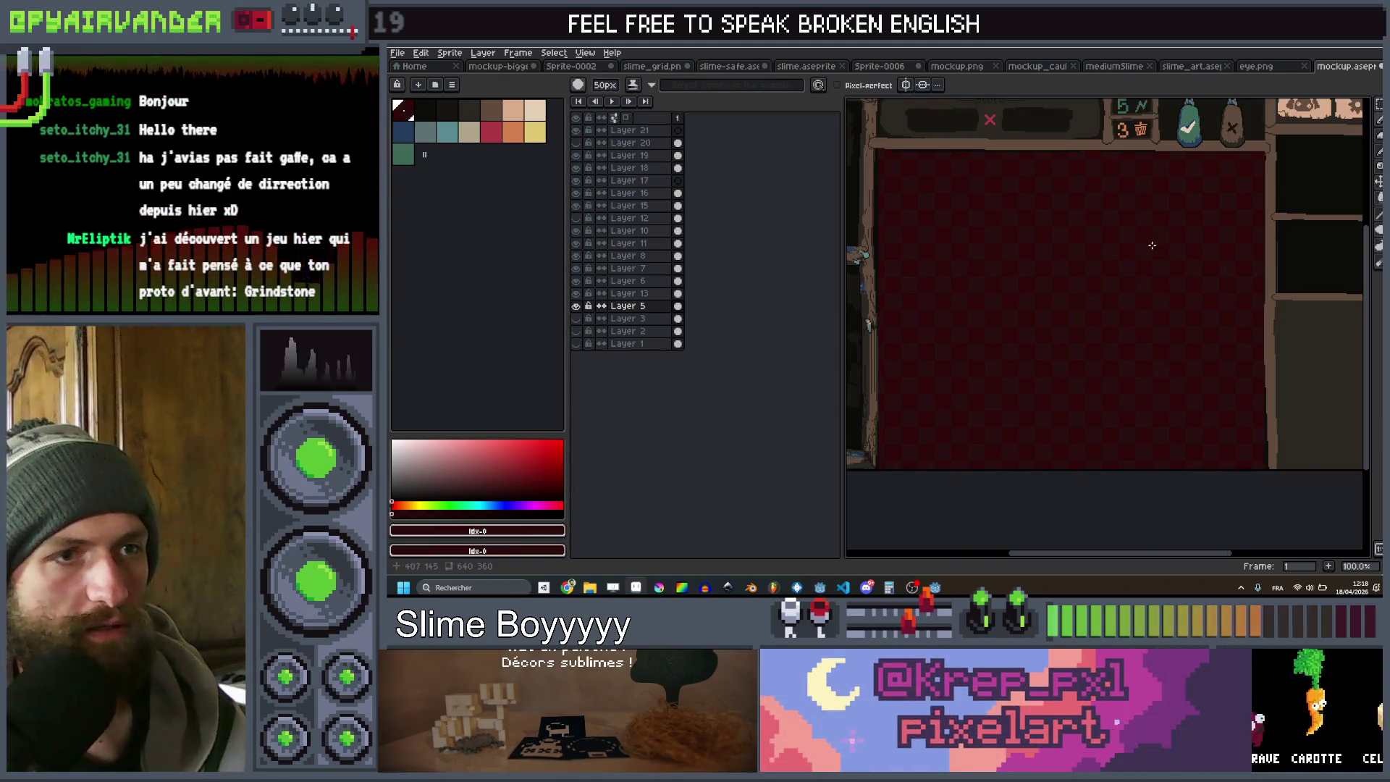
left_click_drag(1078, 260, 1085, 272)
key("ctrl+shift+e")
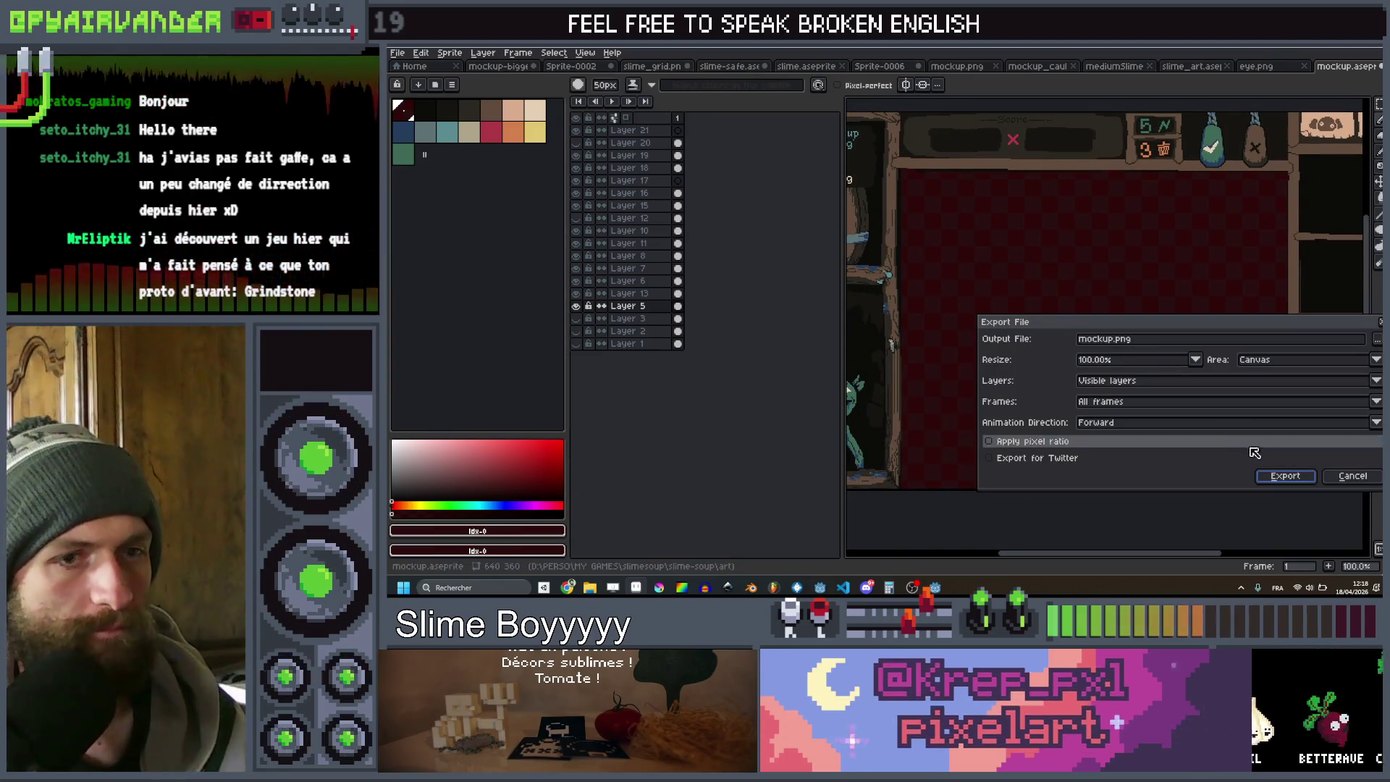
left_click(1284, 476)
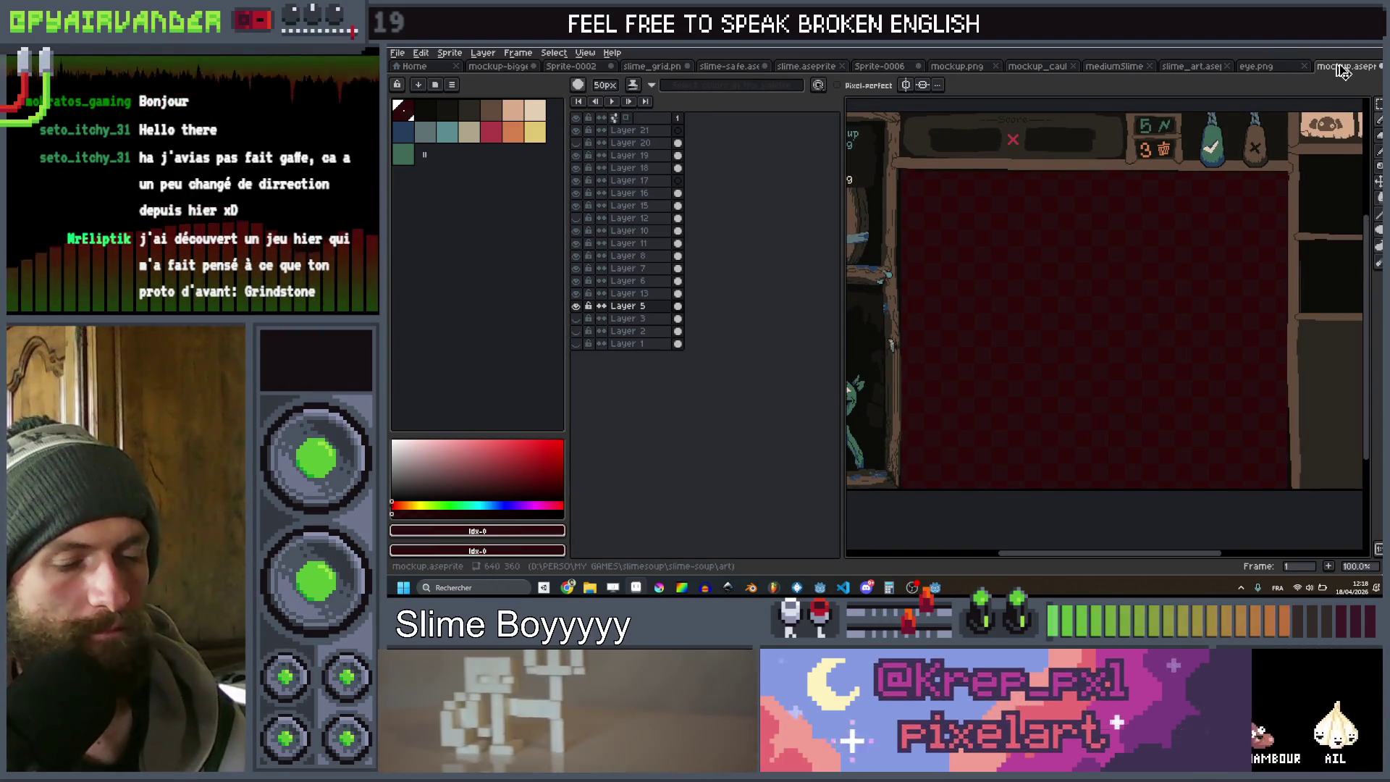
key("alt+Tab")
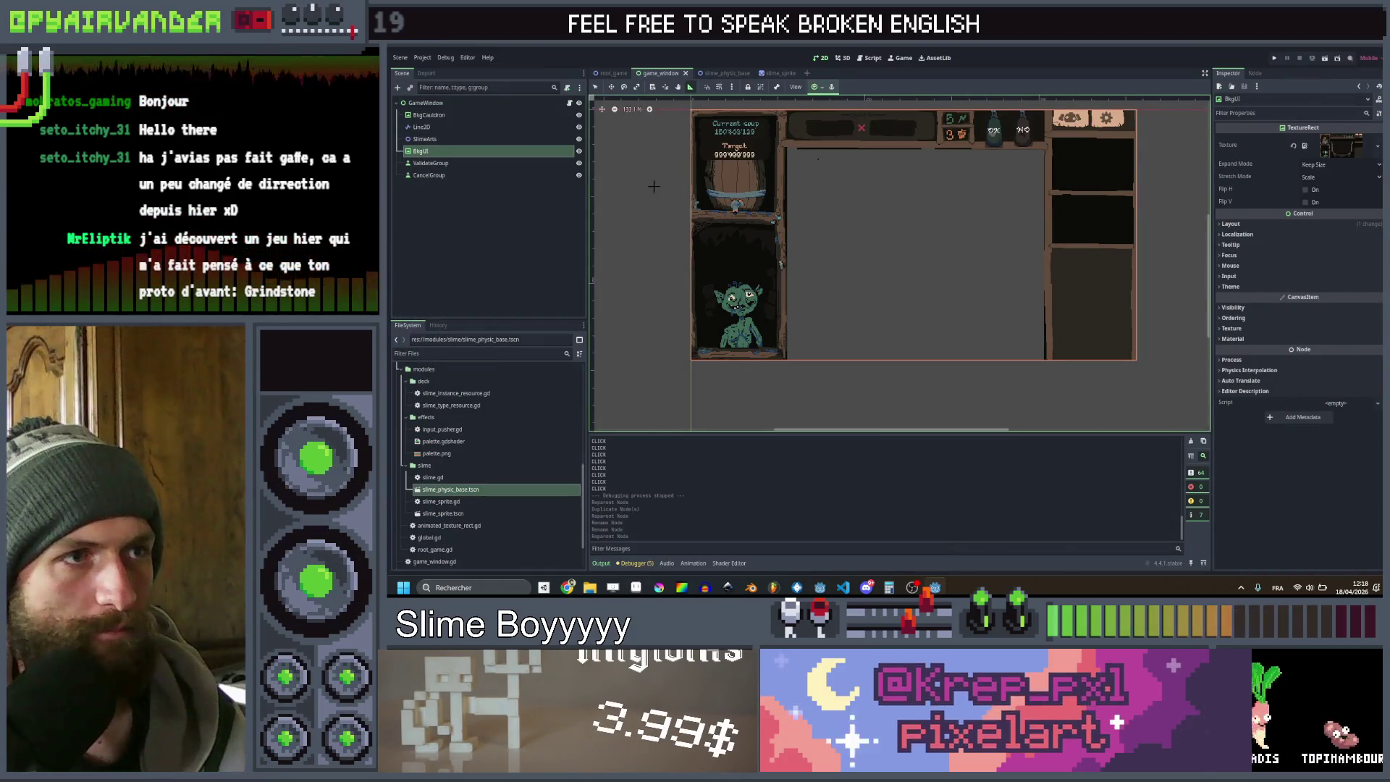
Give BkgCauldron the mockup_cauldron texture, save the scene, then test-run and stop the game
left_click(428, 114)
right_click(1345, 150)
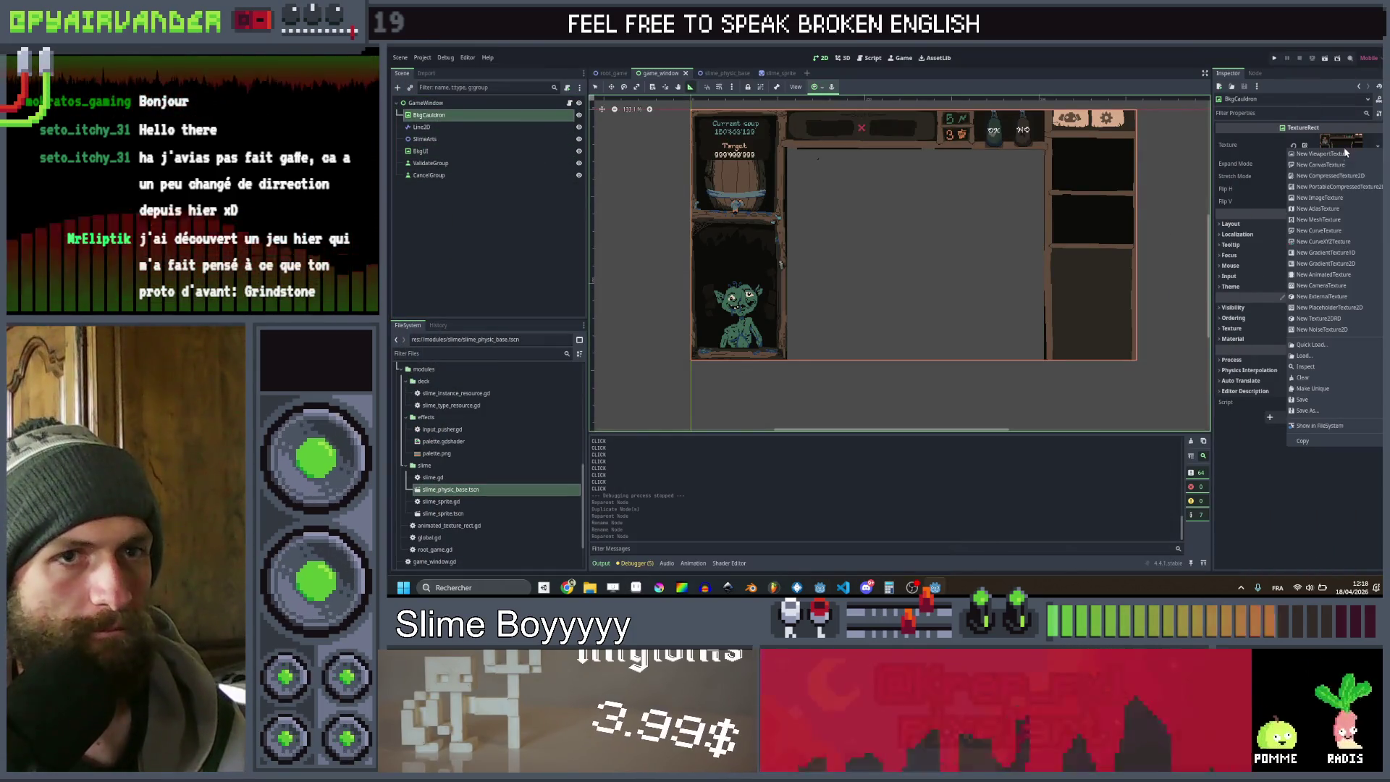
left_click(1328, 345)
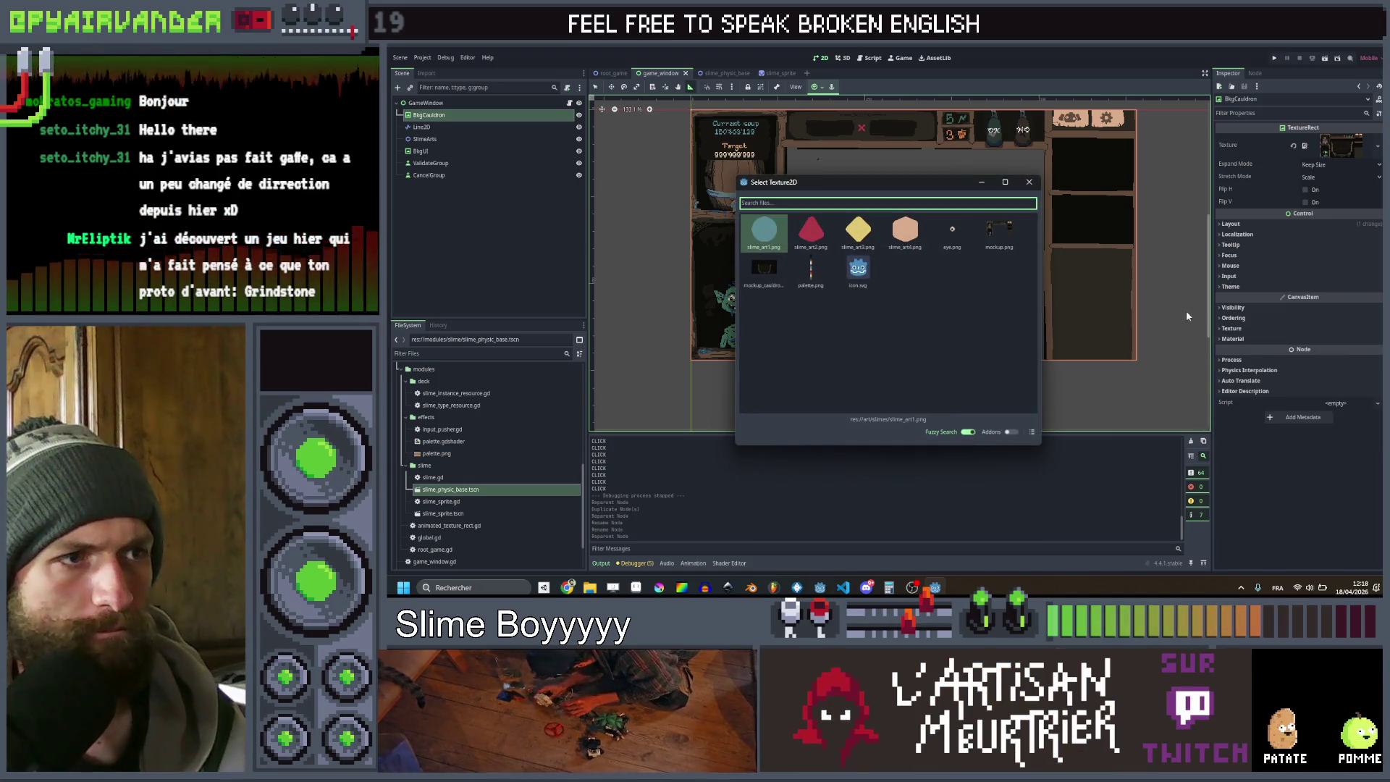
double_click(778, 269)
key("ctrl+s")
left_click(1275, 59)
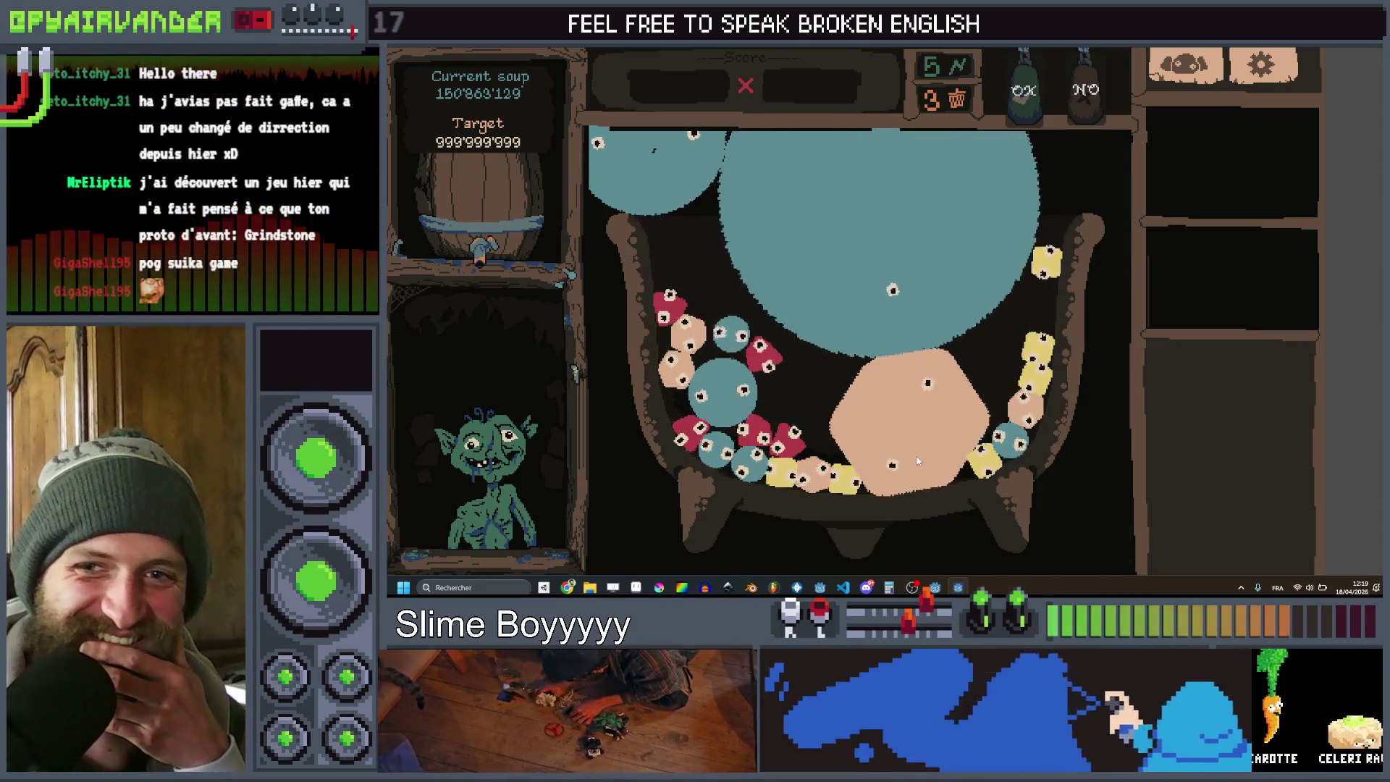
key("F8")
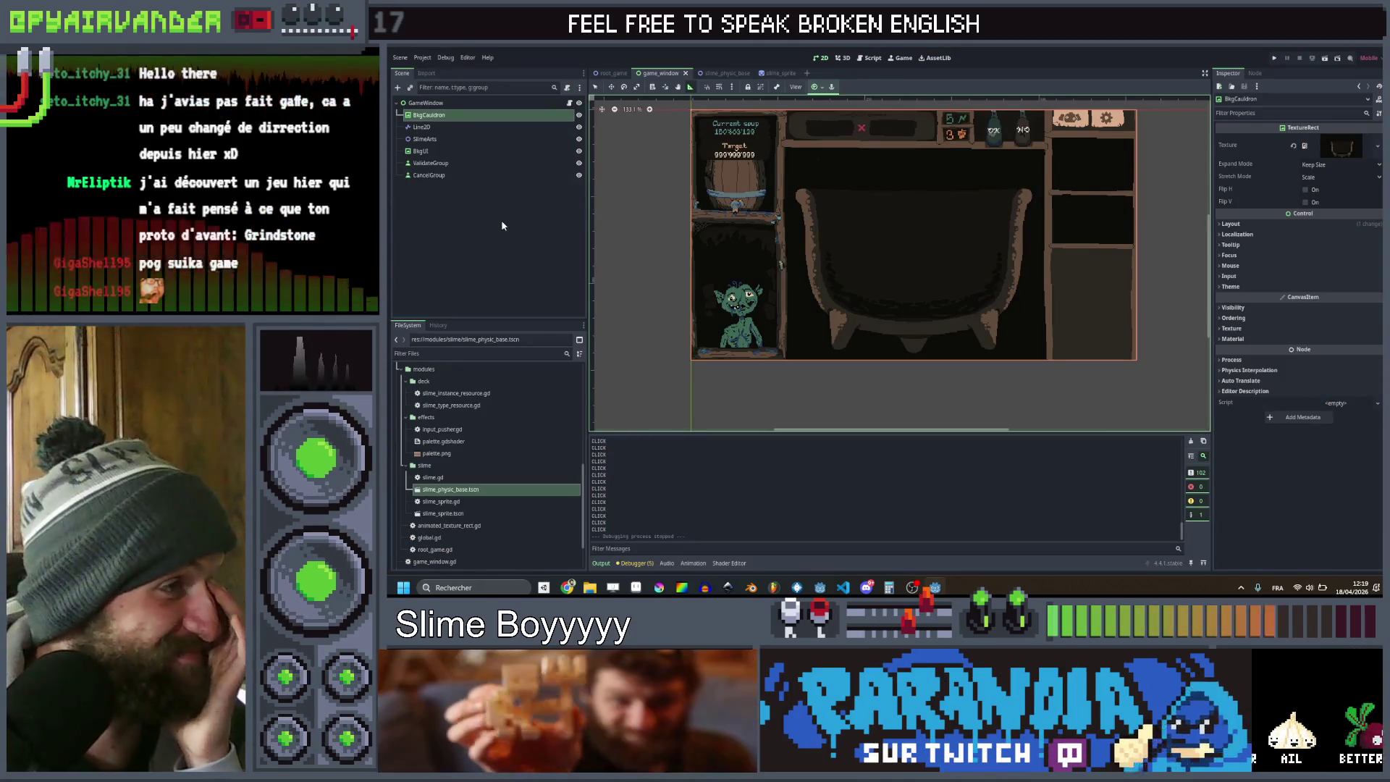
Select the GameWindow root and review the slime-spawning code in game_window.gd
left_click(501, 219)
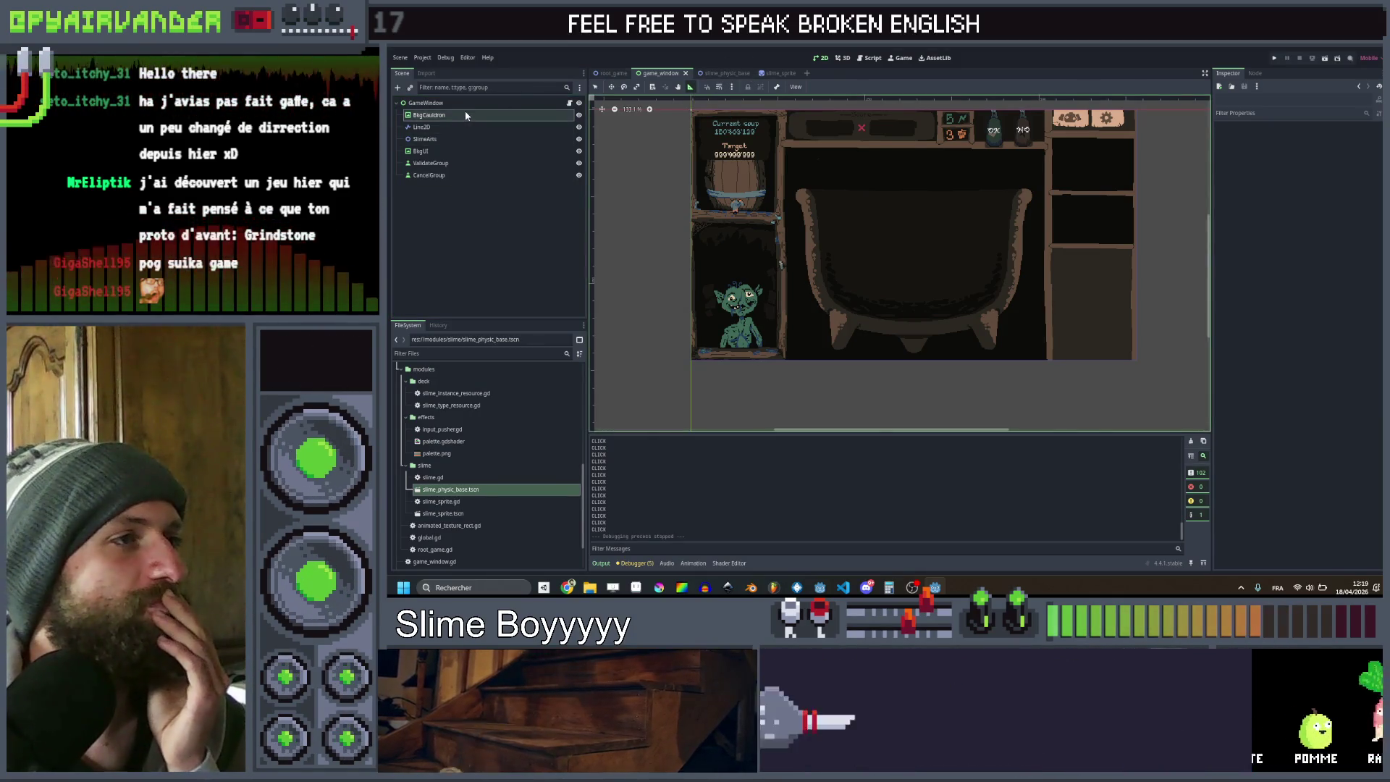
left_click(568, 105)
left_click(568, 103)
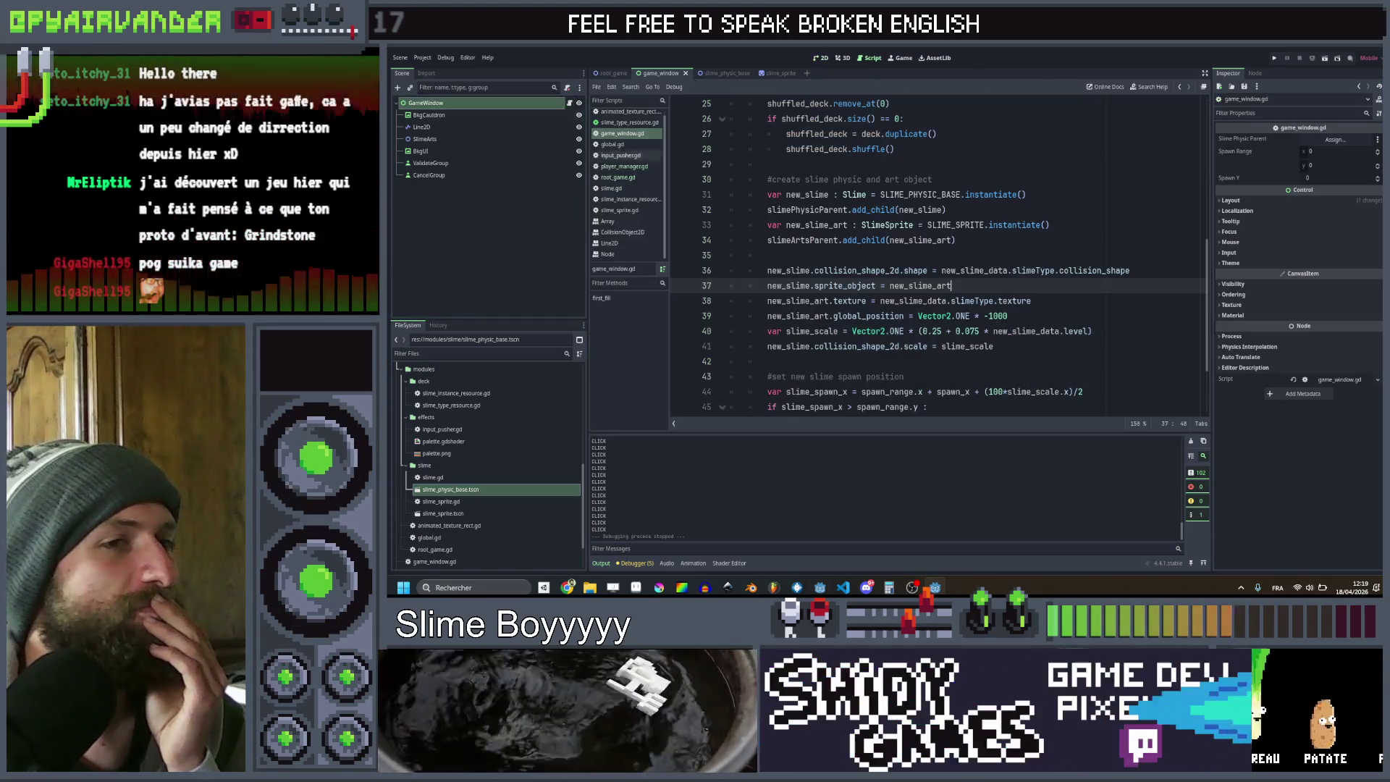
scroll(962, 272, "down", 5)
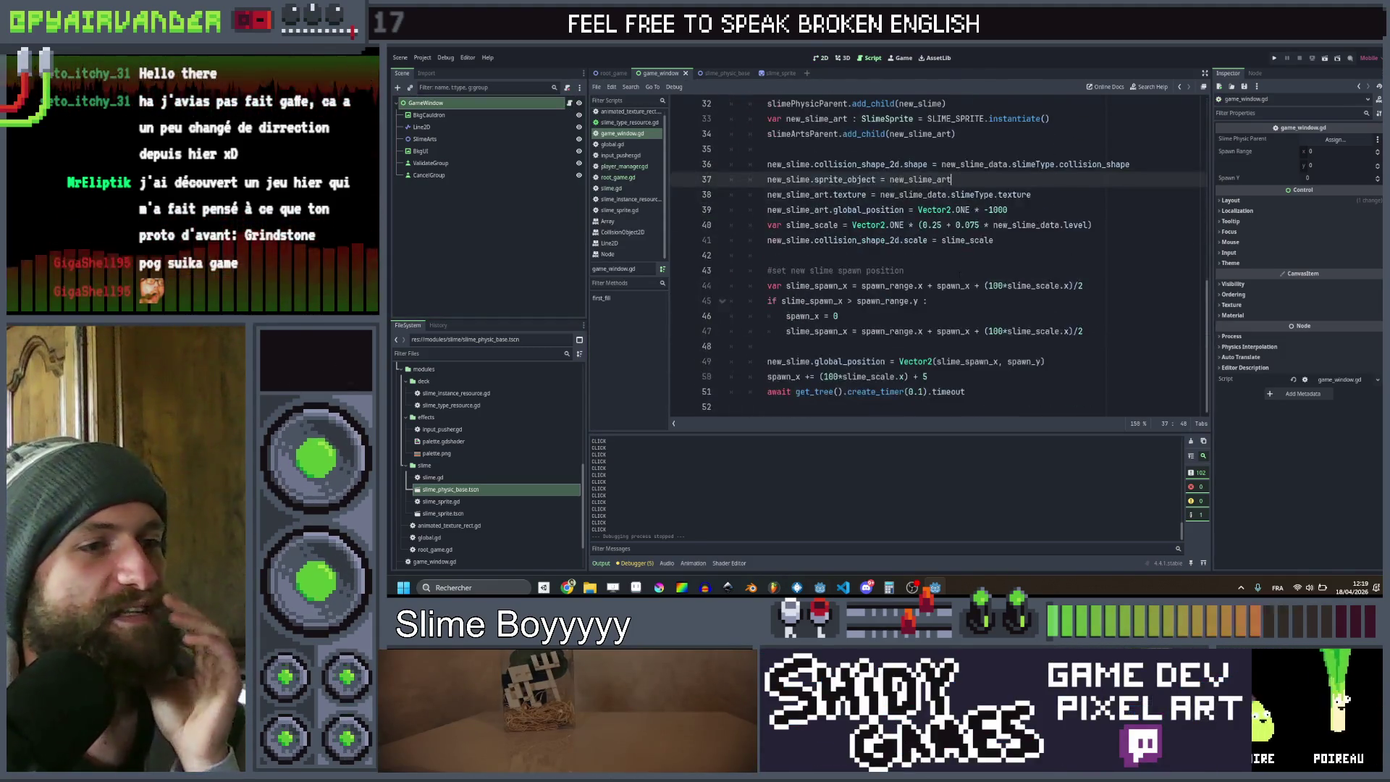
left_click(981, 391)
scroll(940, 290, "up", 3)
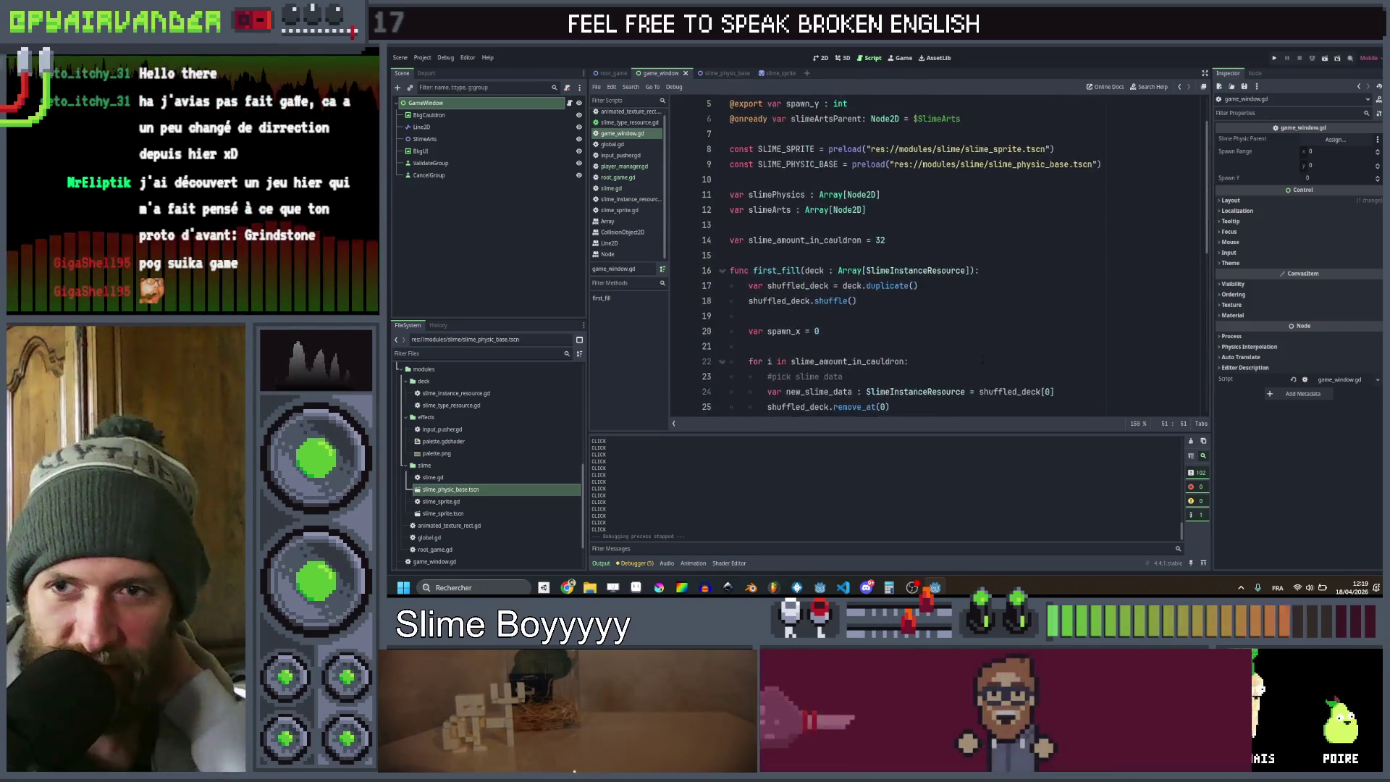
scroll(941, 253, "down", 1)
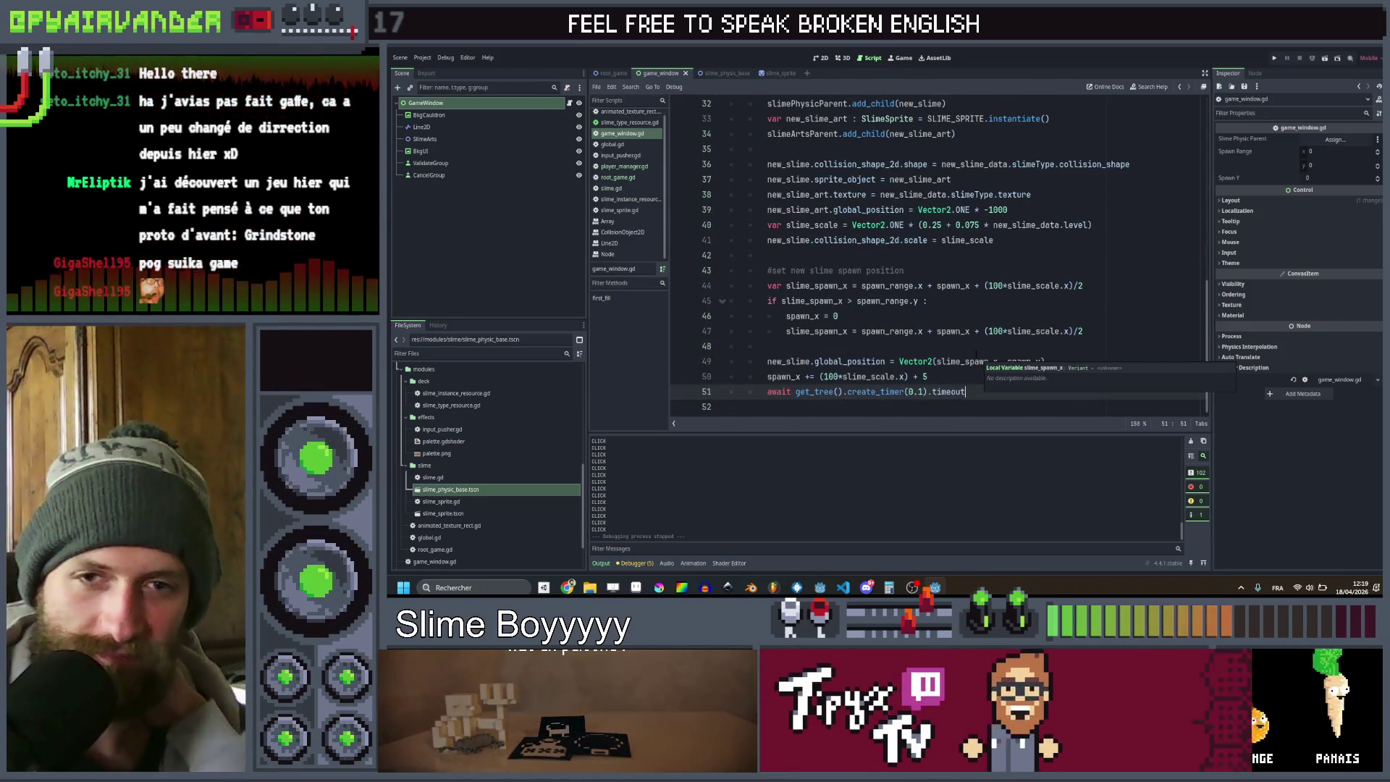
scroll(941, 253, "down", 3)
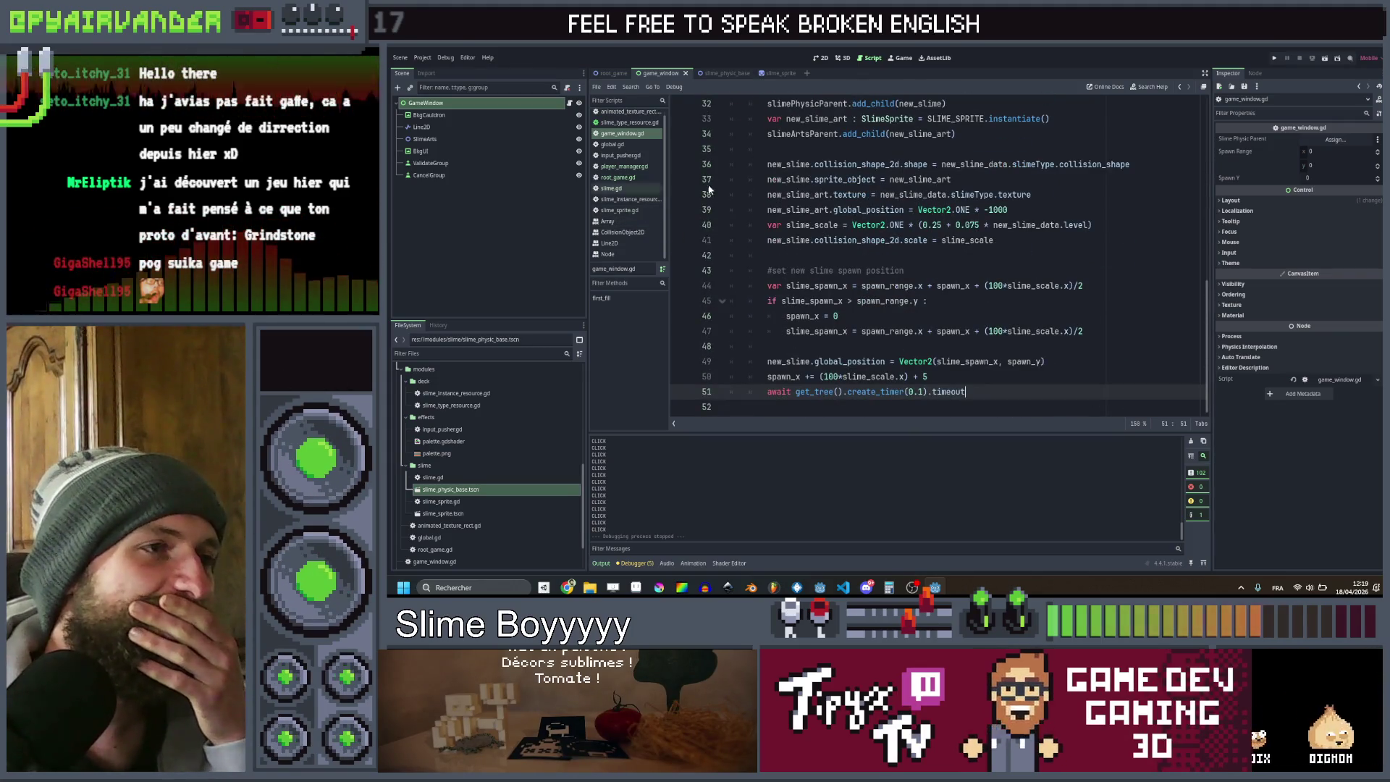
In slime.gd, delete the CLICK print and scale tween lines from the click handler
left_click(631, 188)
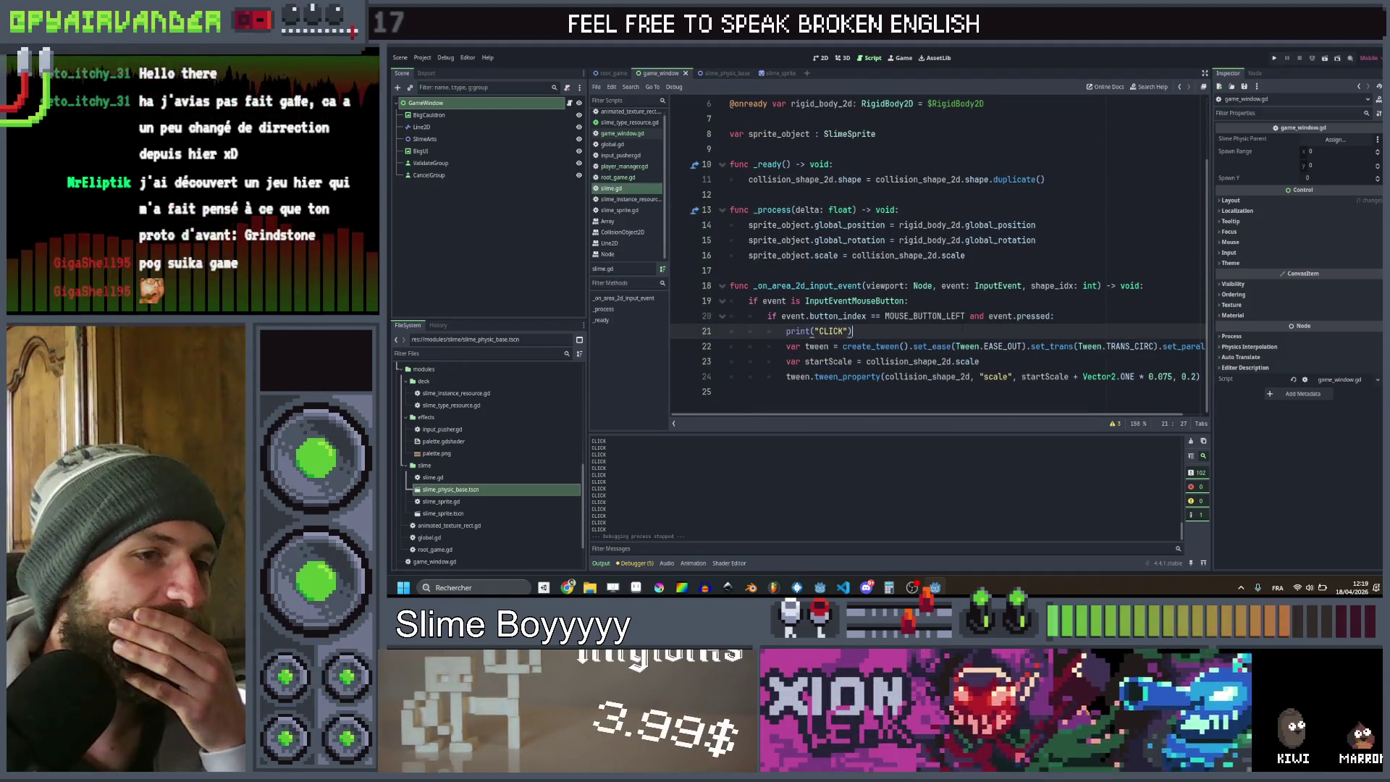
scroll(941, 253, "up", 2)
scroll(965, 334, "down", 2)
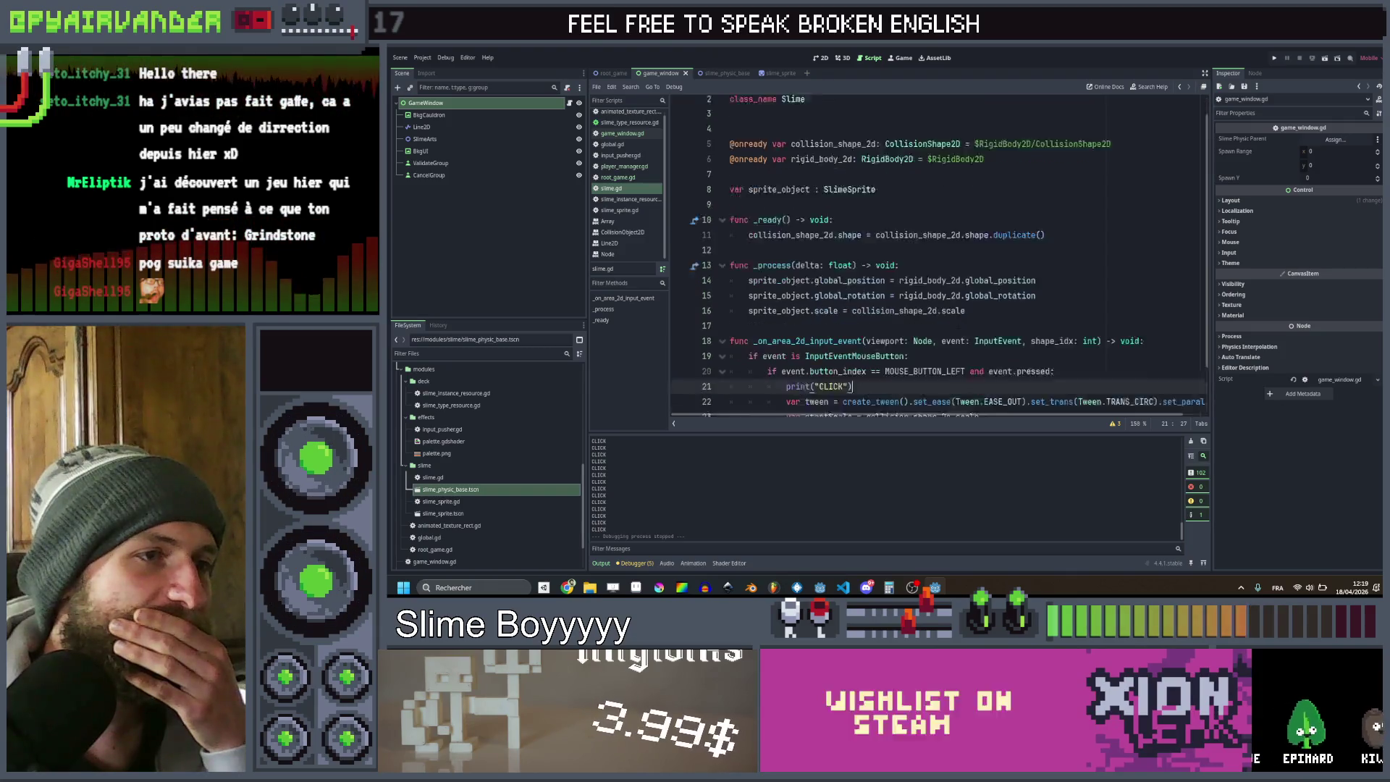
scroll(965, 335, "right", 1)
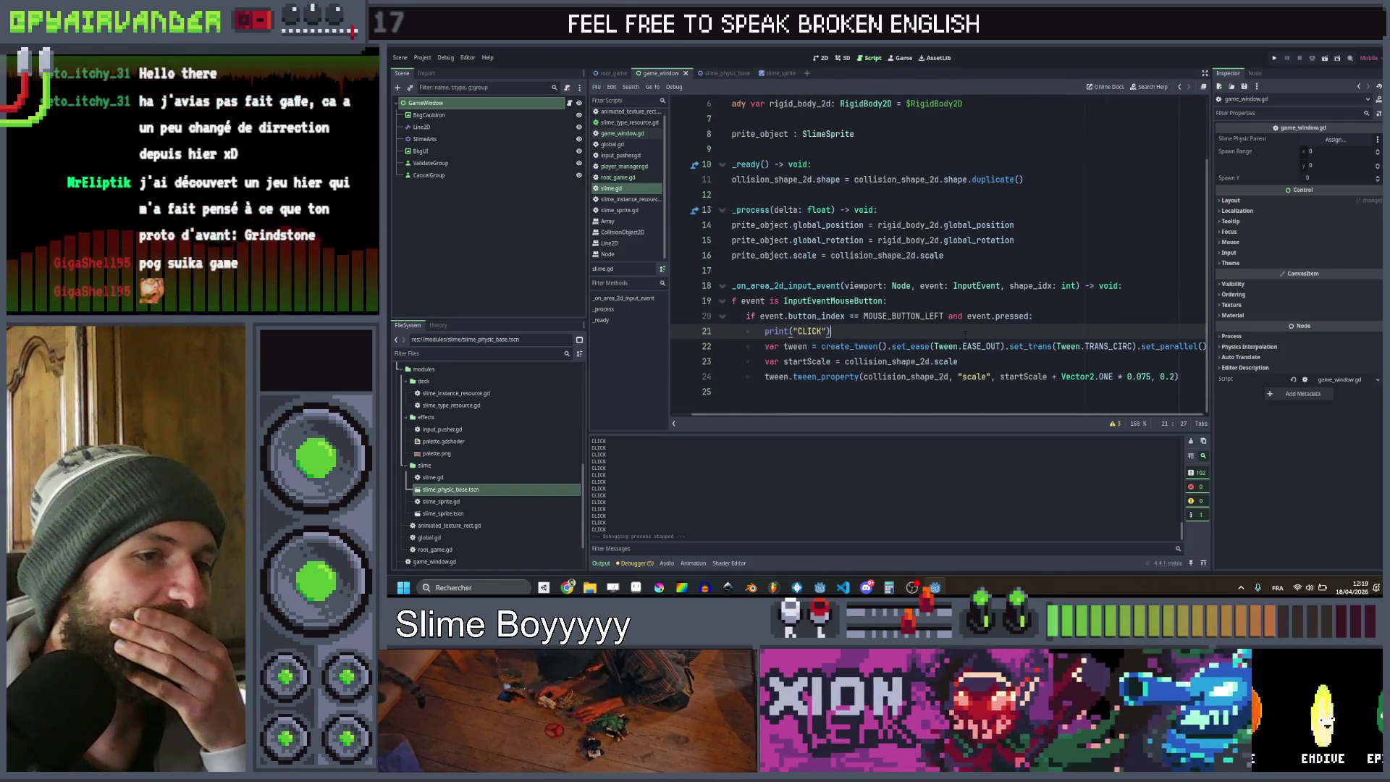
key("Down")
key("Down")
key("Down")
key("End")
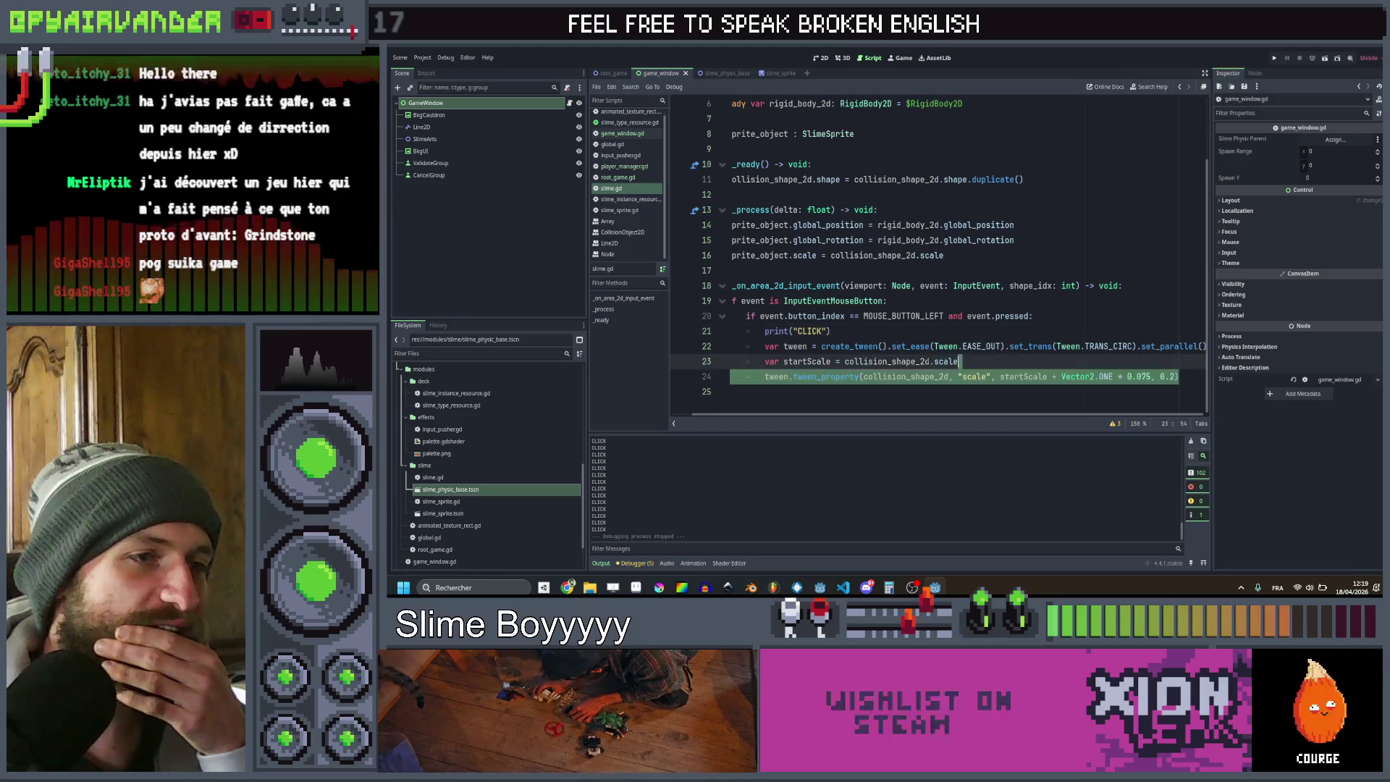
key("shift+Up")
key("shift+Up")
key("shift+Up")
key("shift+Home")
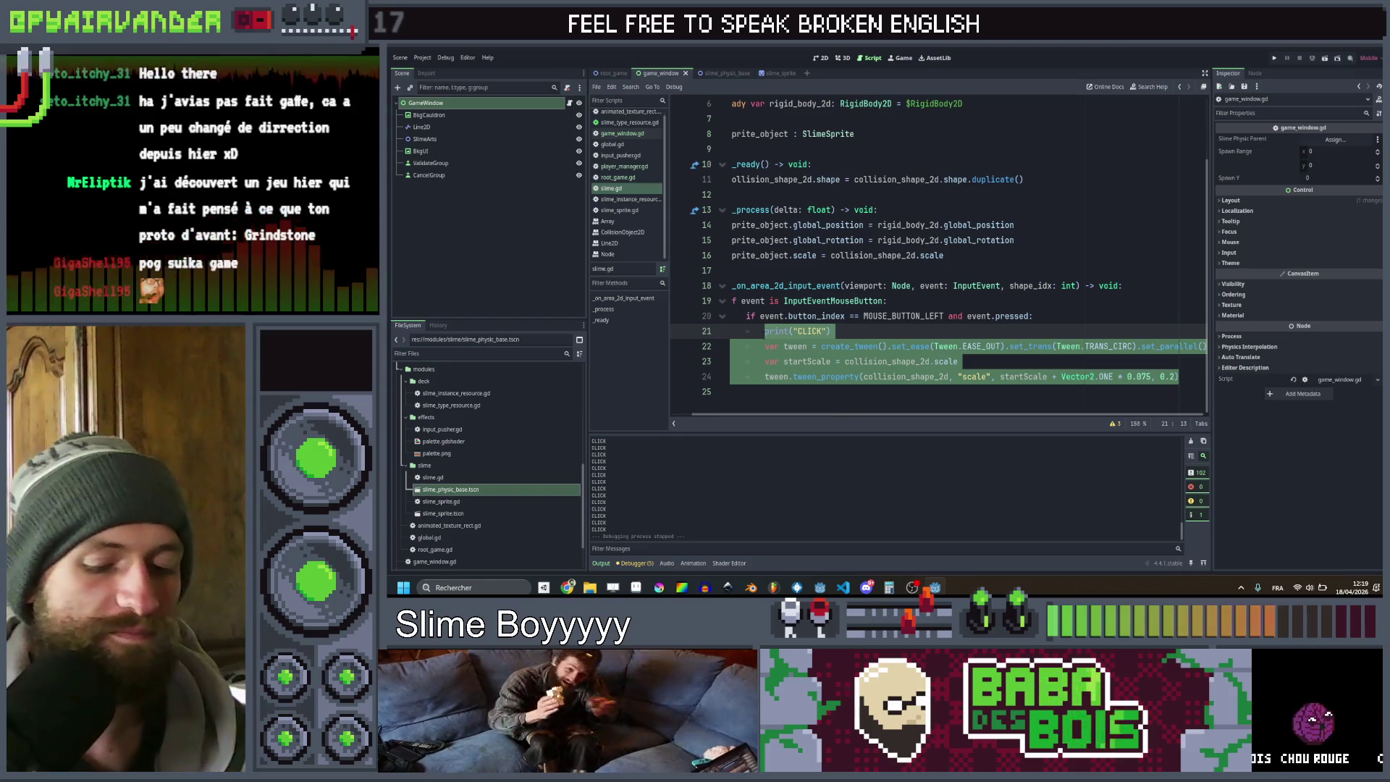
key("BackSpace")
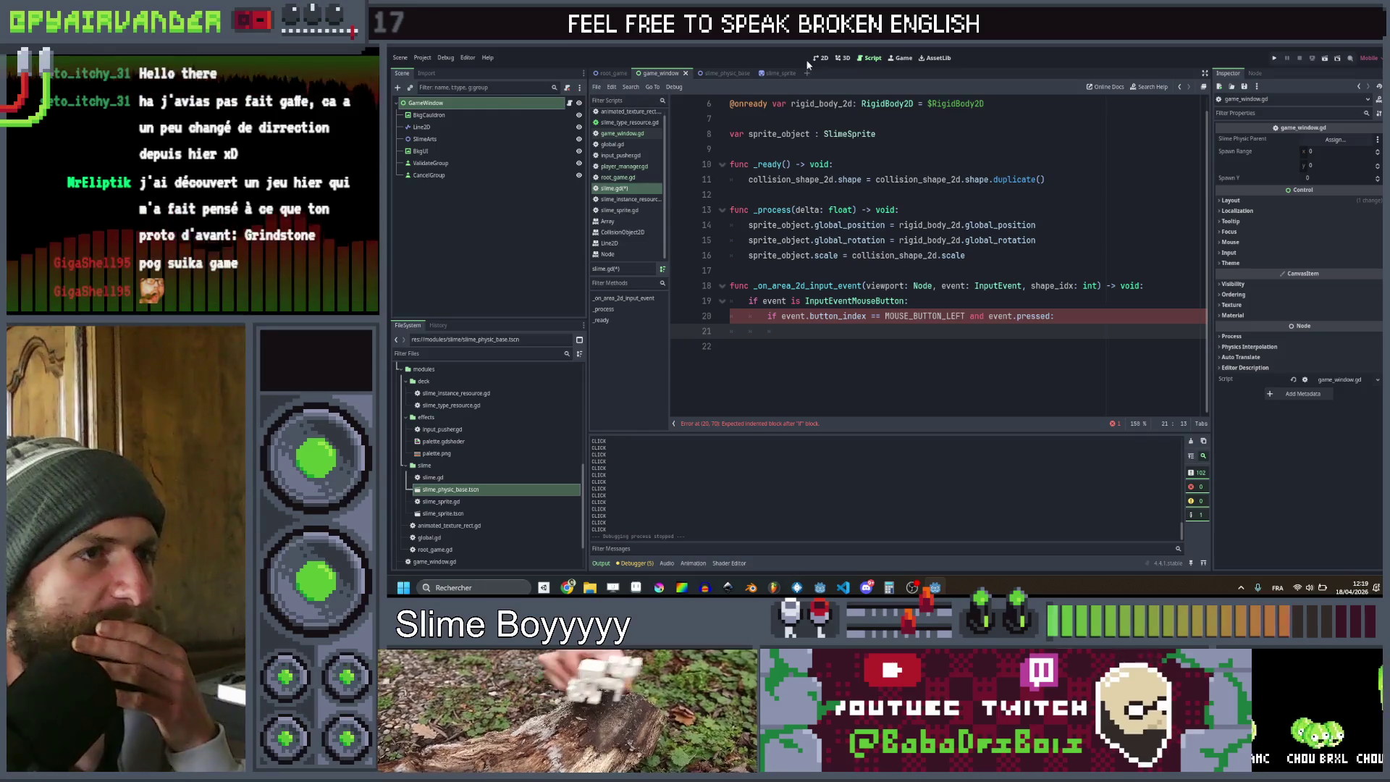
Open the slime_sprite scene and inspect the eyeR and SlimeSprite nodes
left_click(771, 76)
left_click(467, 107)
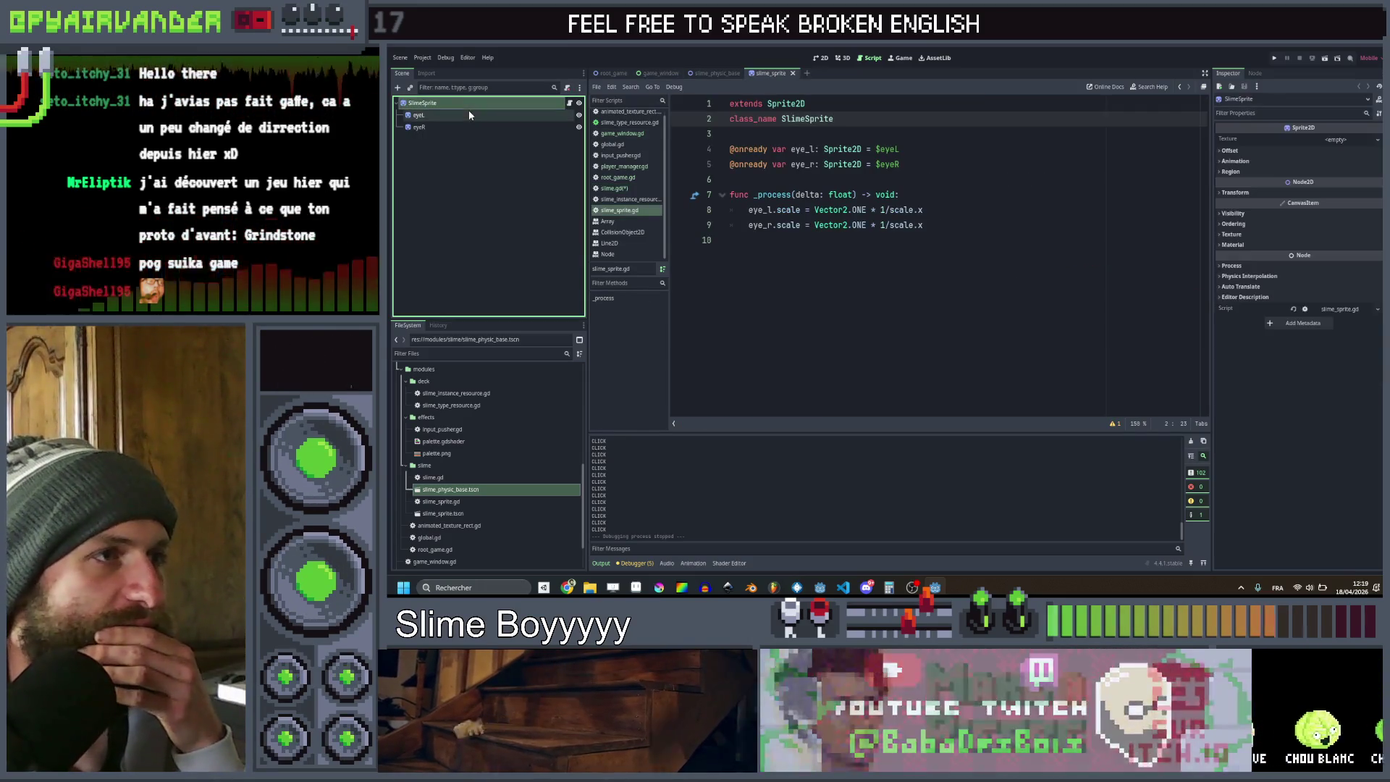
left_click(467, 128)
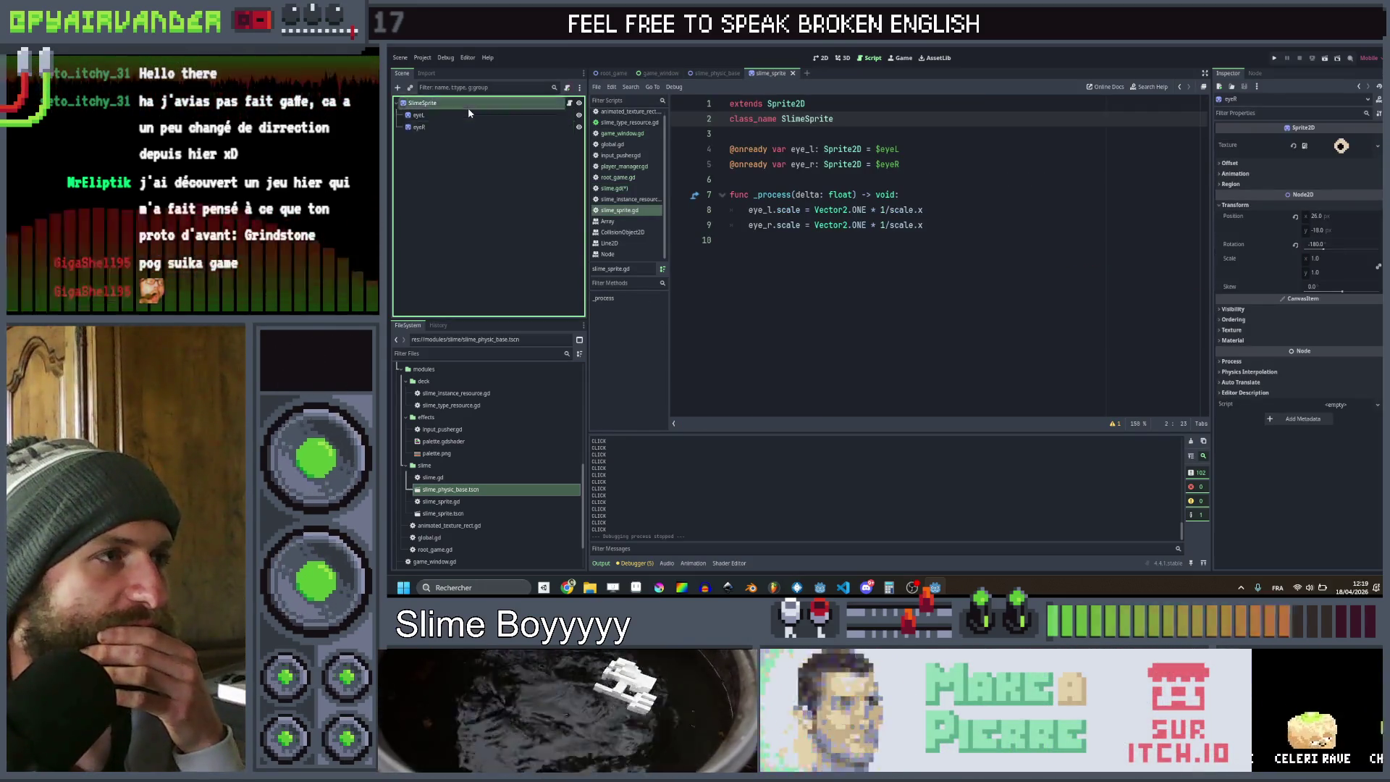
left_click(468, 107)
left_click(796, 267)
left_click(482, 127)
left_click(434, 102)
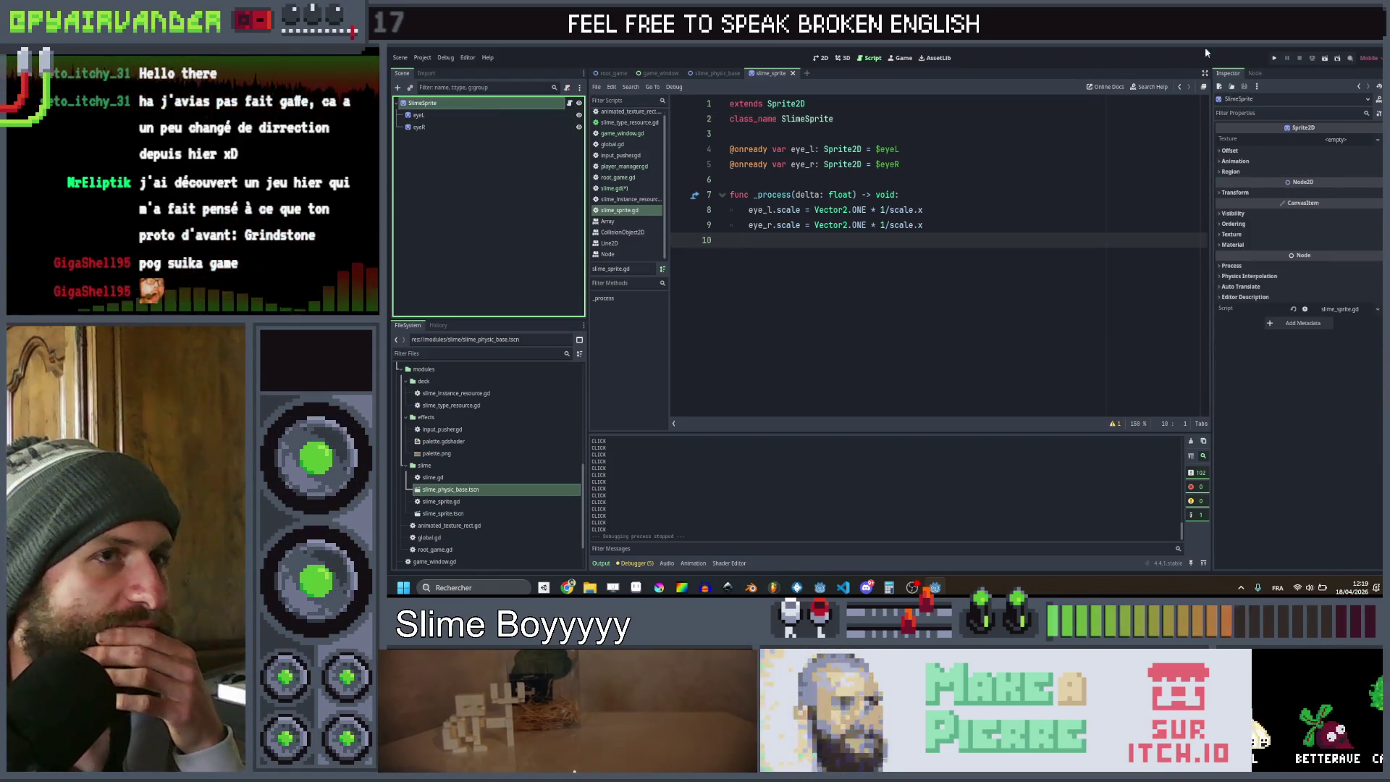
Show slime_sprite in the 2D view, zoom in on the eyes, then switch to Aseprite
left_click(818, 57)
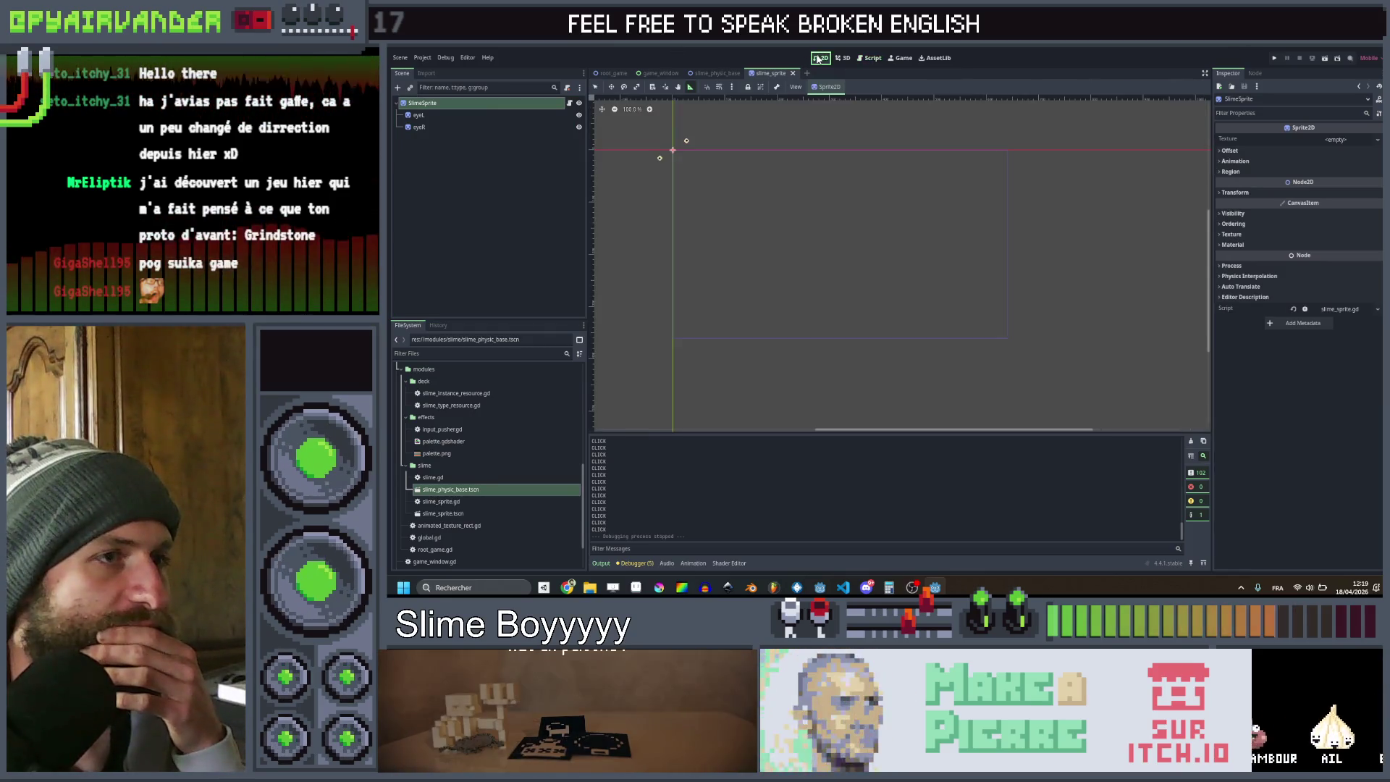
key("ctrl+F2")
left_click(820, 59)
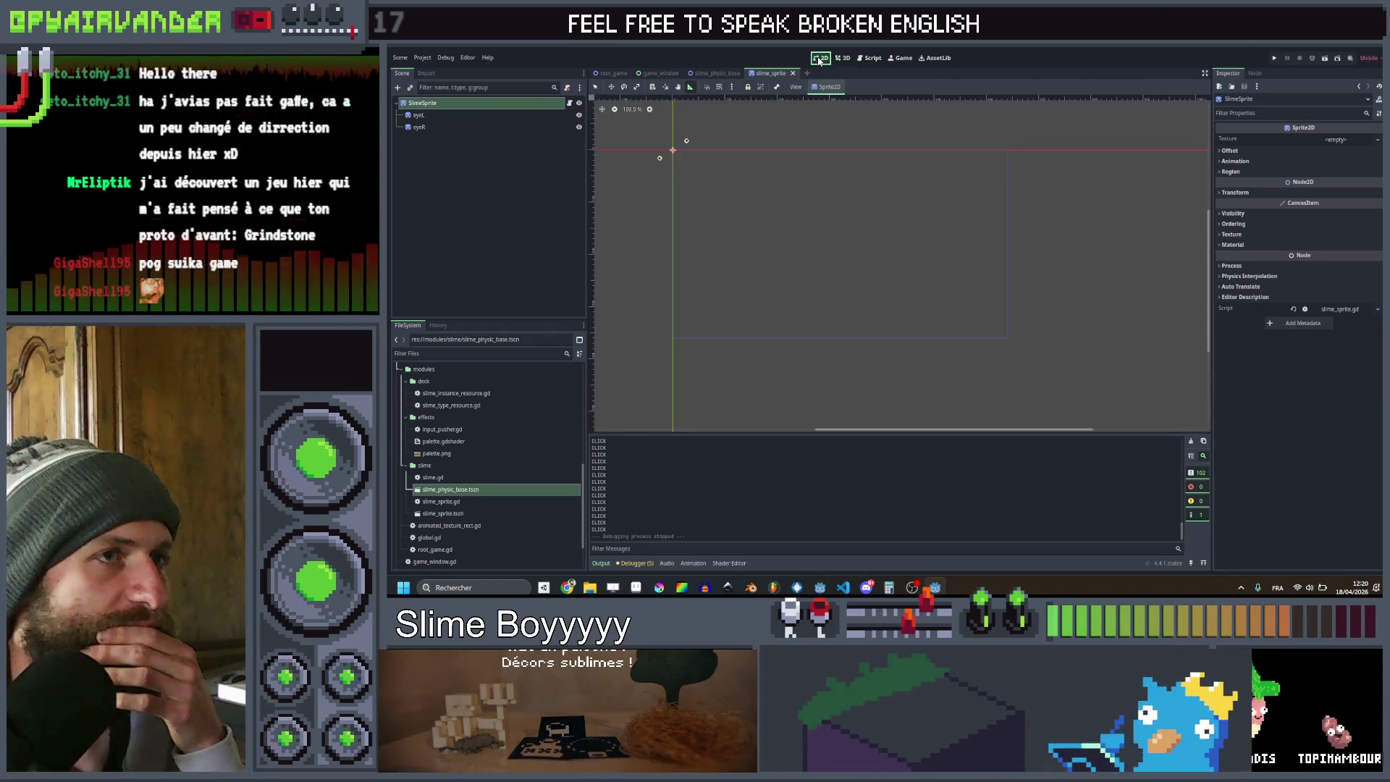
left_click(443, 127)
scroll(664, 147, "up", 3)
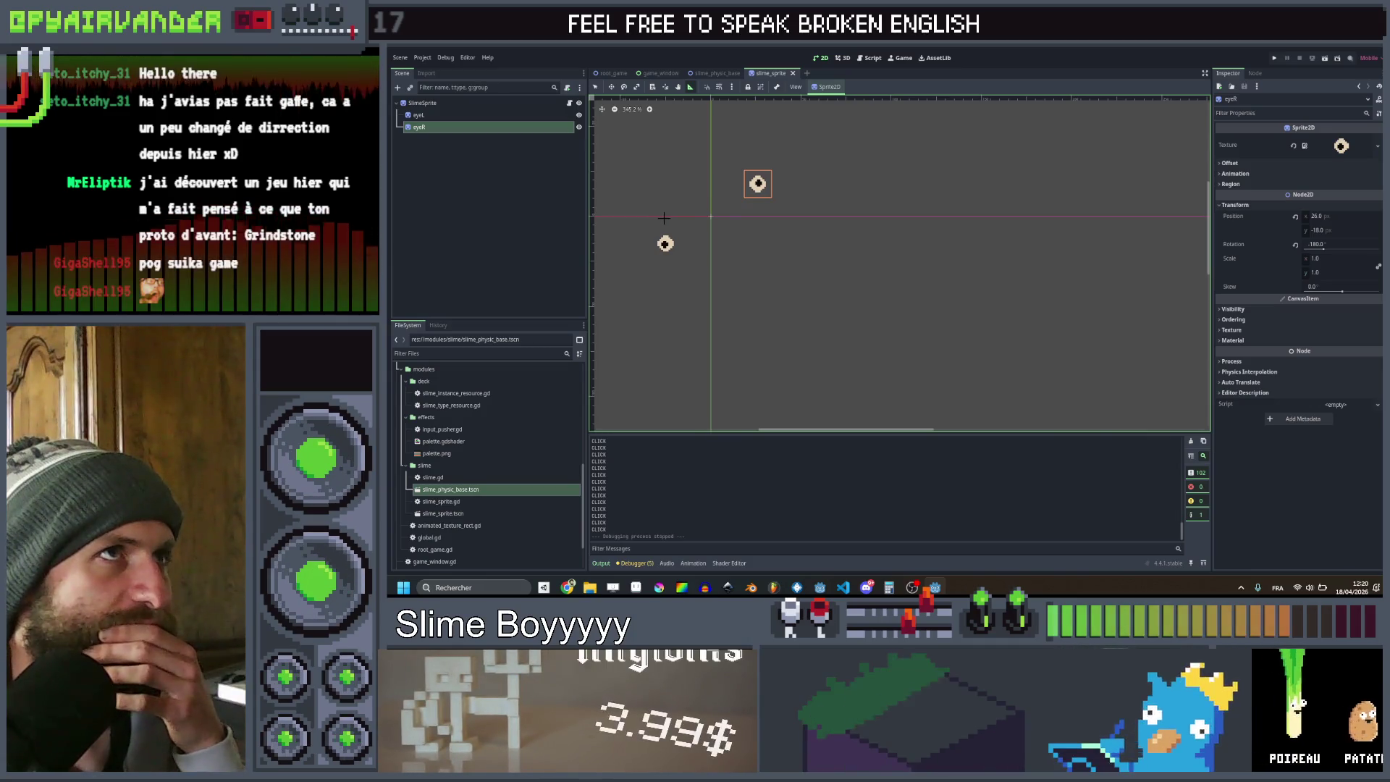
scroll(664, 218, "up", 2)
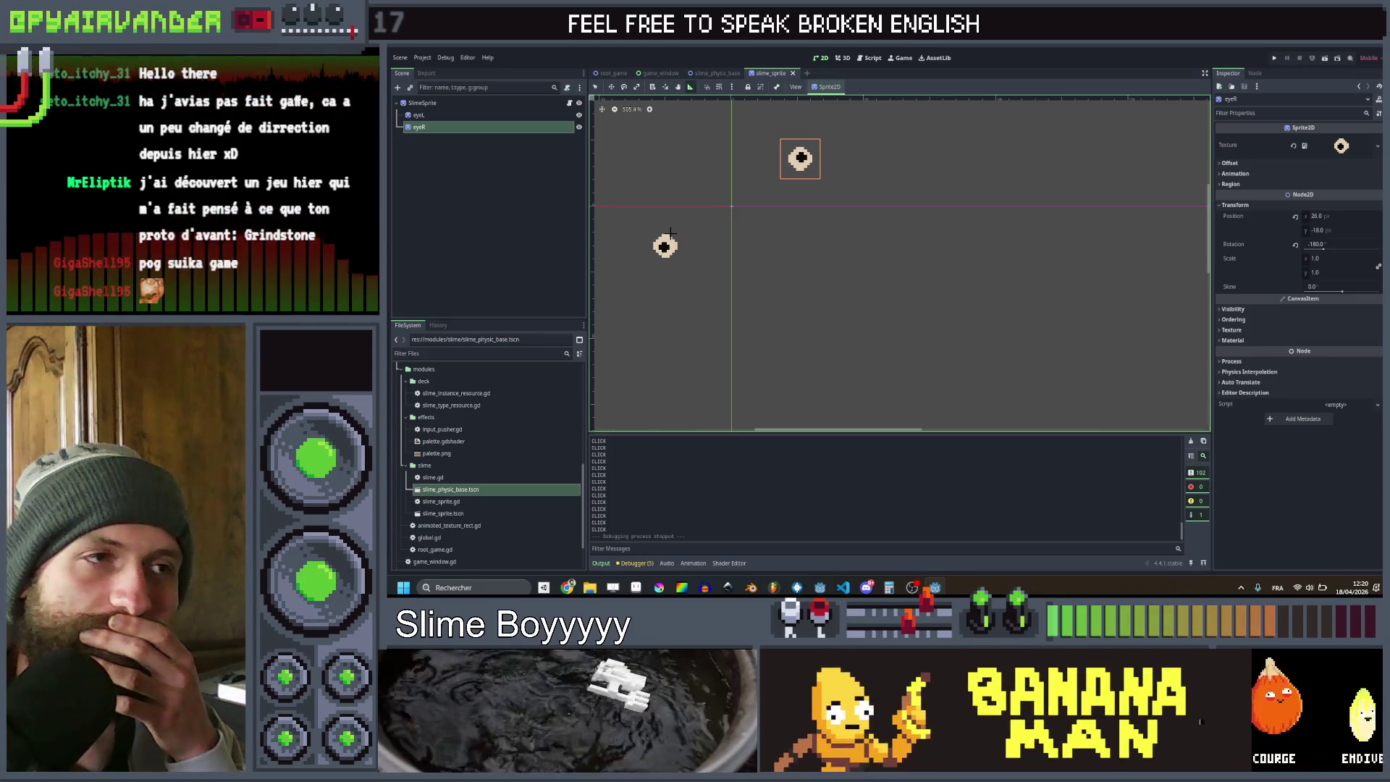
left_click(509, 102)
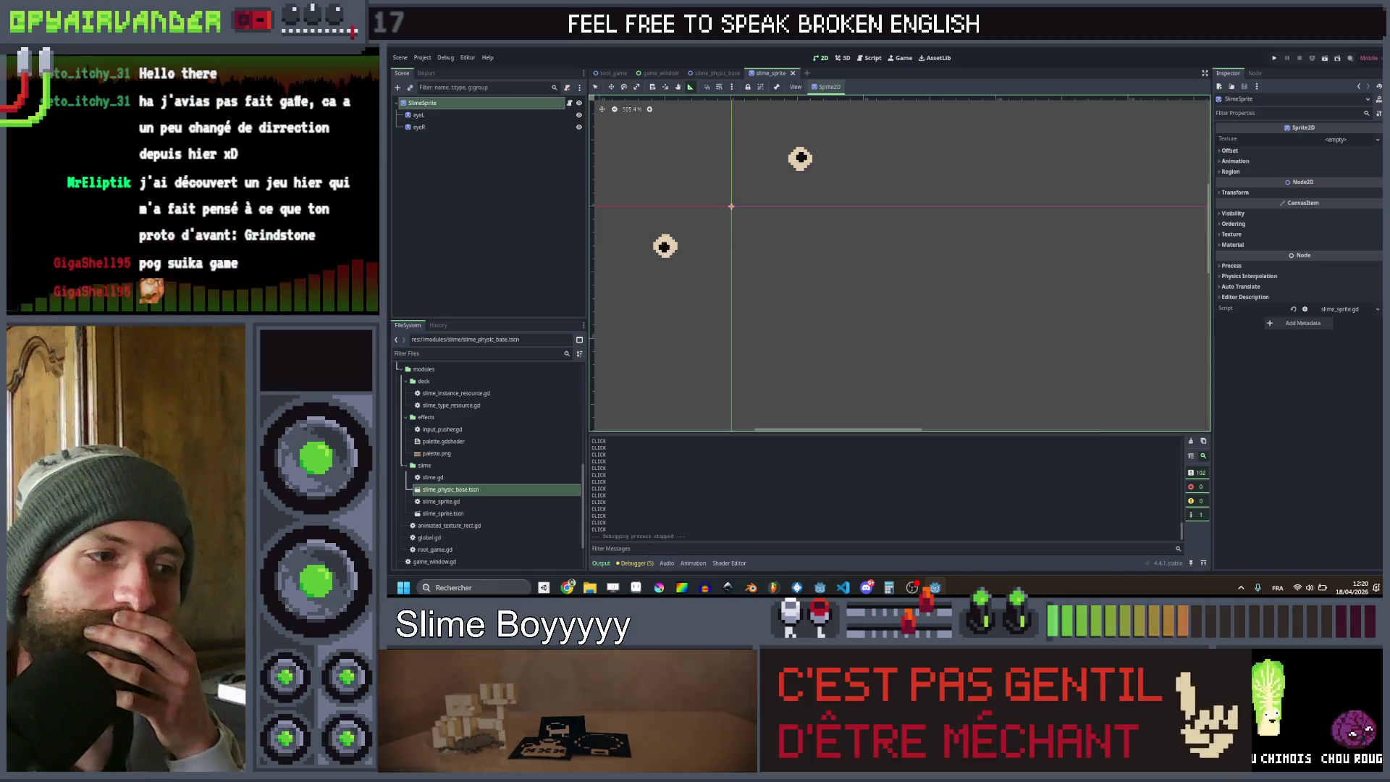
key("alt+Tab")
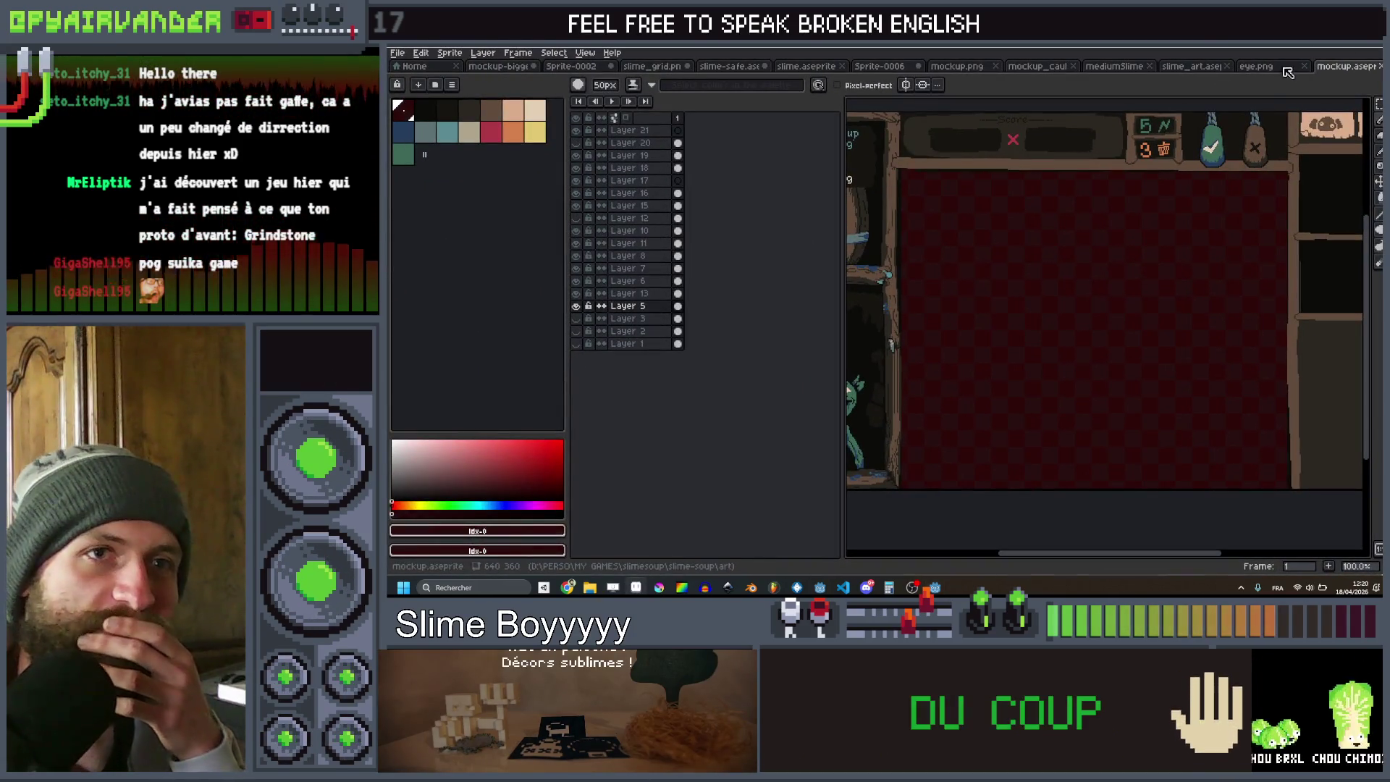
Open slime_art and add a new Layer 1 above the slime layer
left_click(1190, 66)
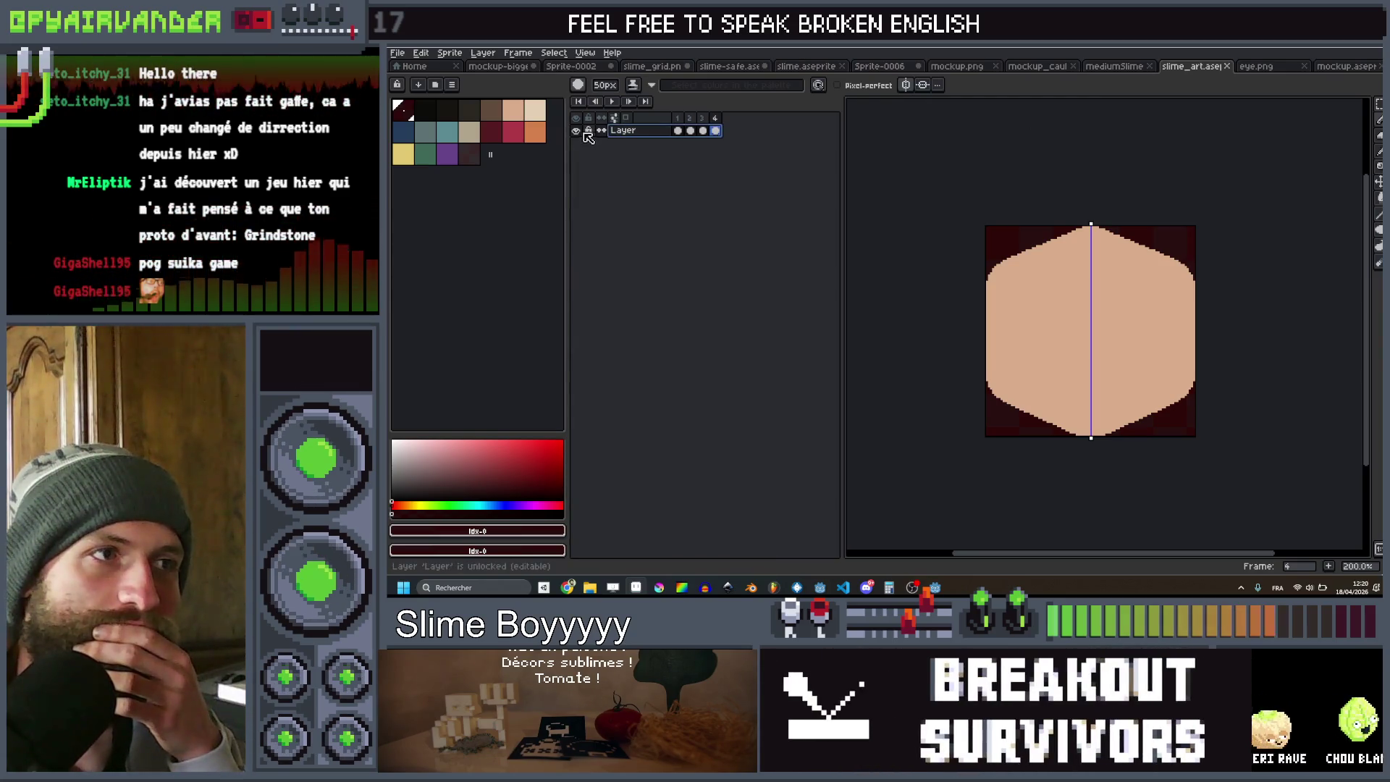
key("shift+n")
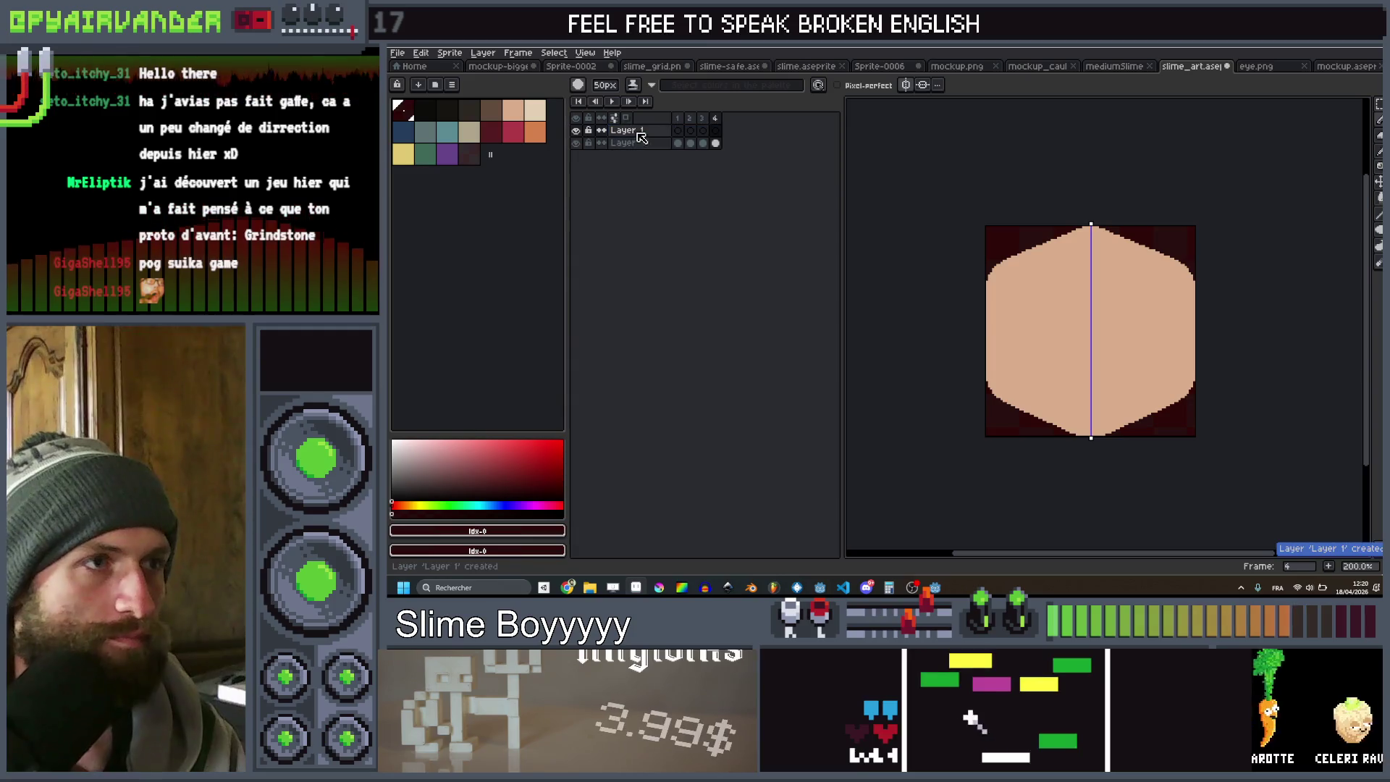
left_click(577, 144)
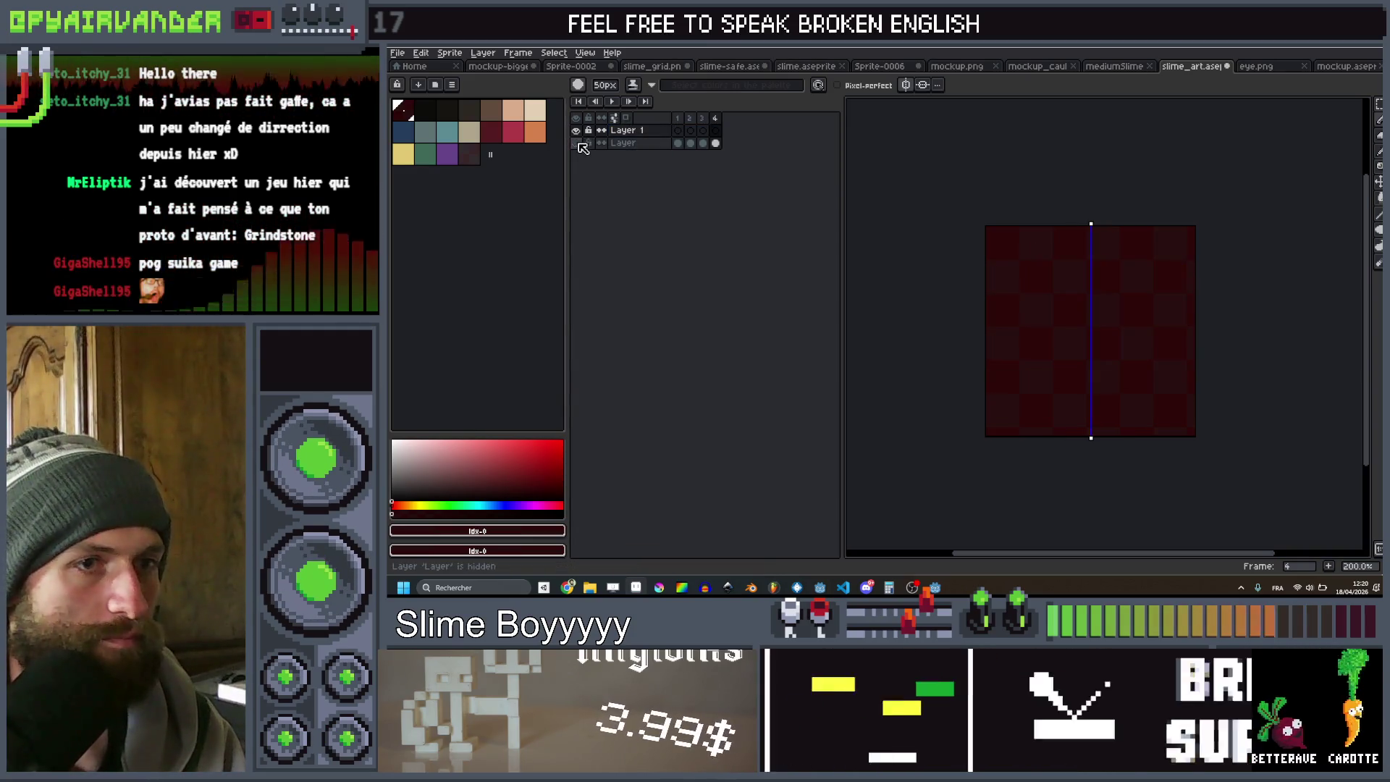
left_click(578, 144)
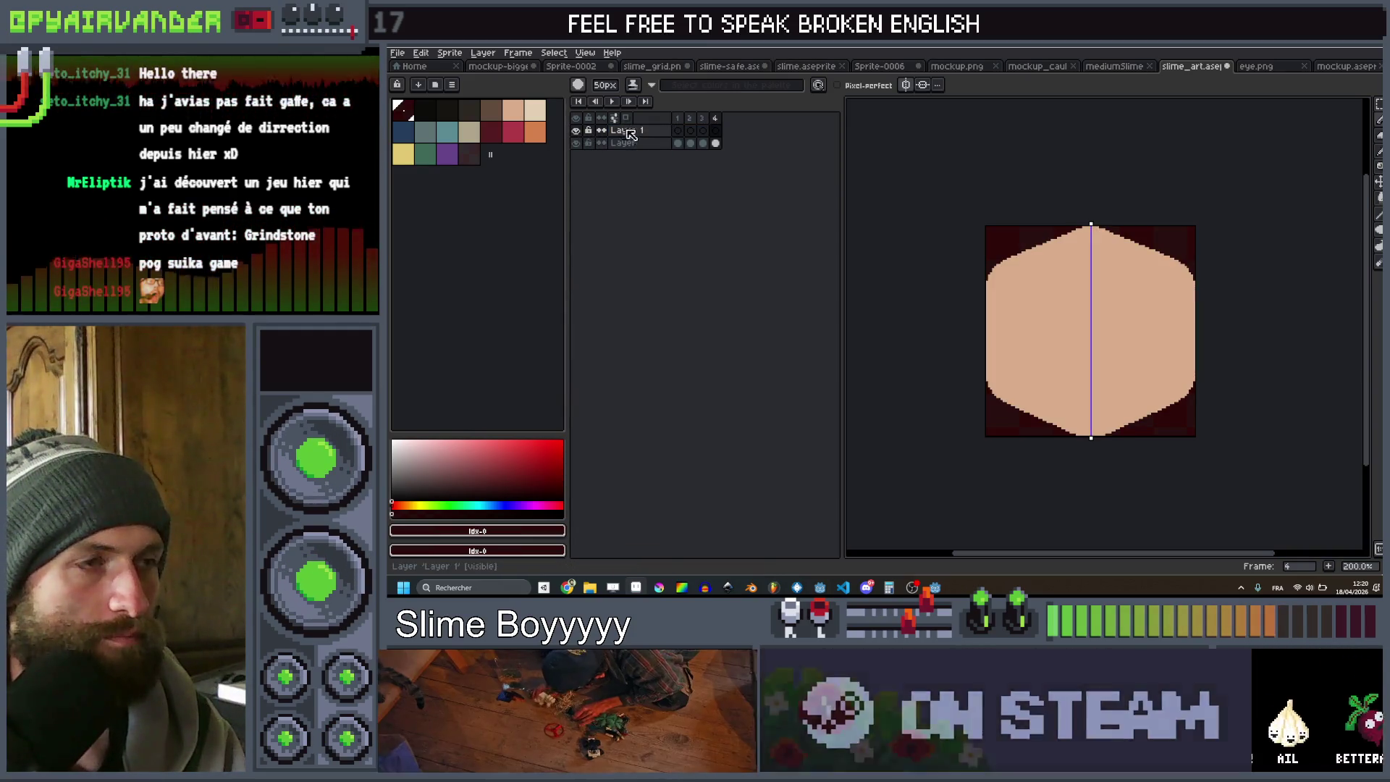
left_click(640, 145)
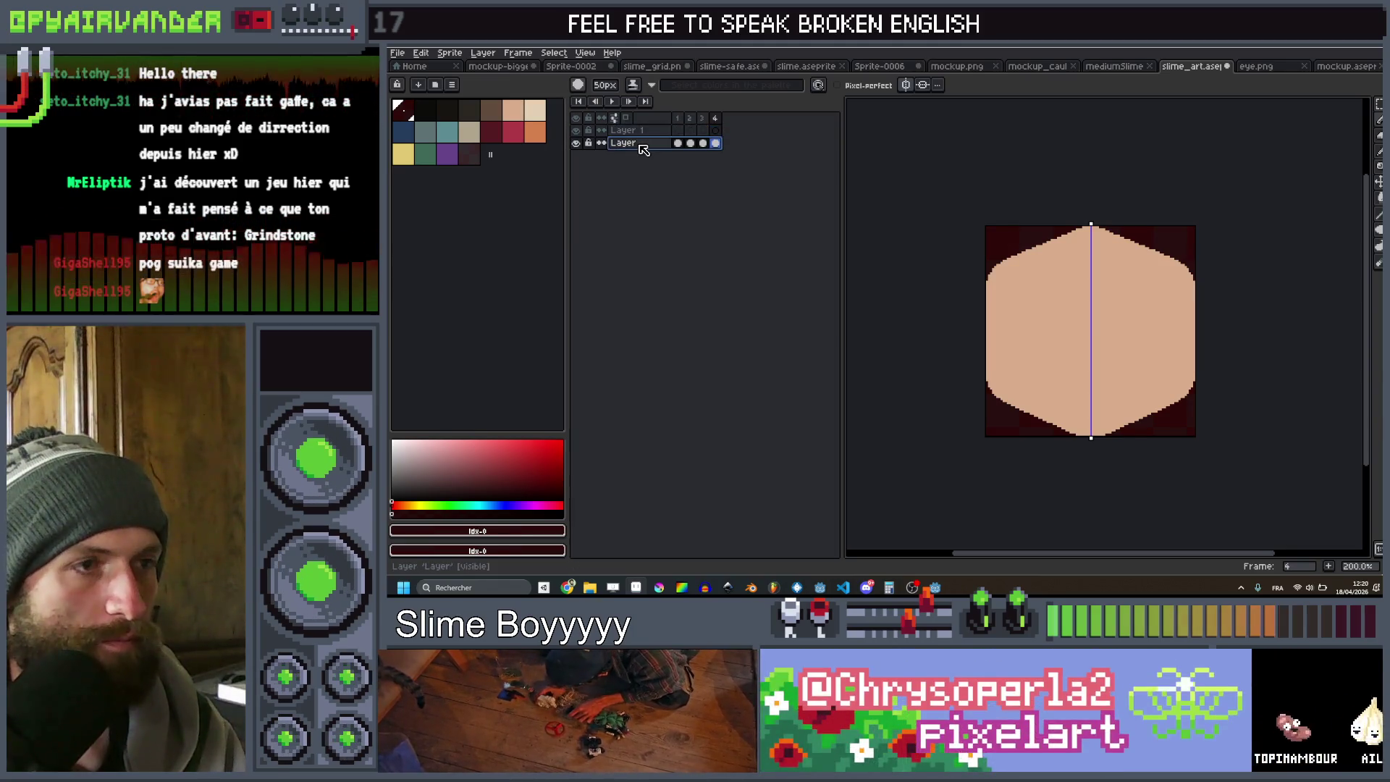
Check the 100×100 canvas size, paint and undo a test stroke, then minimize Aseprite
key("ctrl+alt+c")
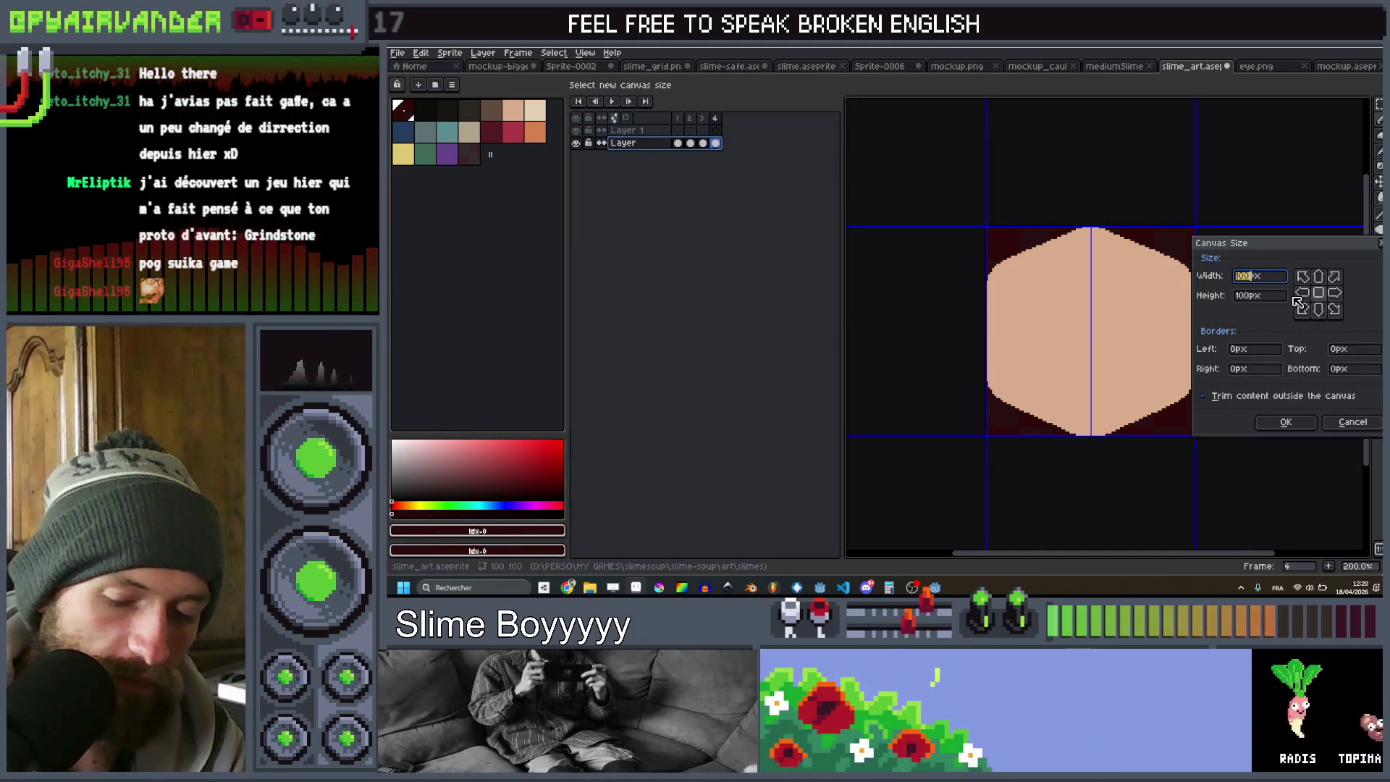
key("Escape")
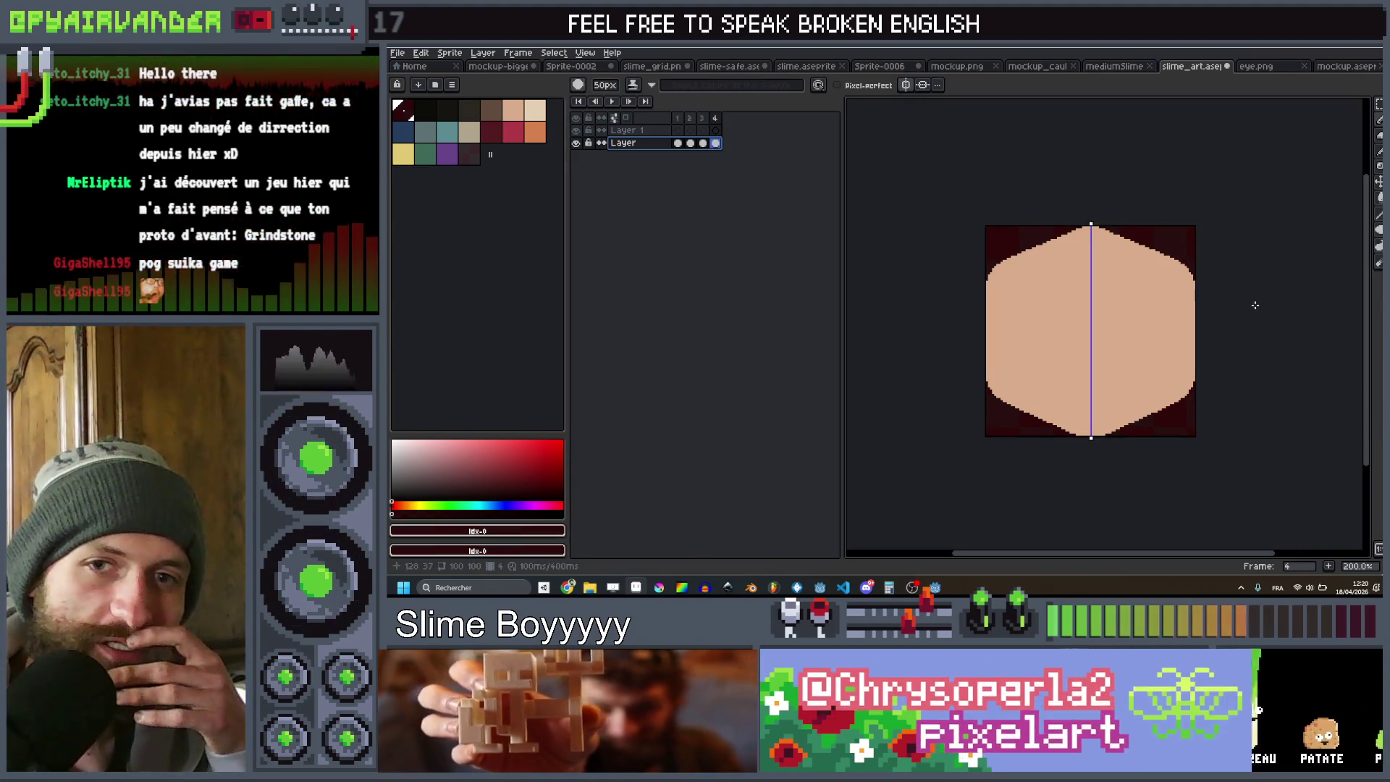
left_click(1241, 305)
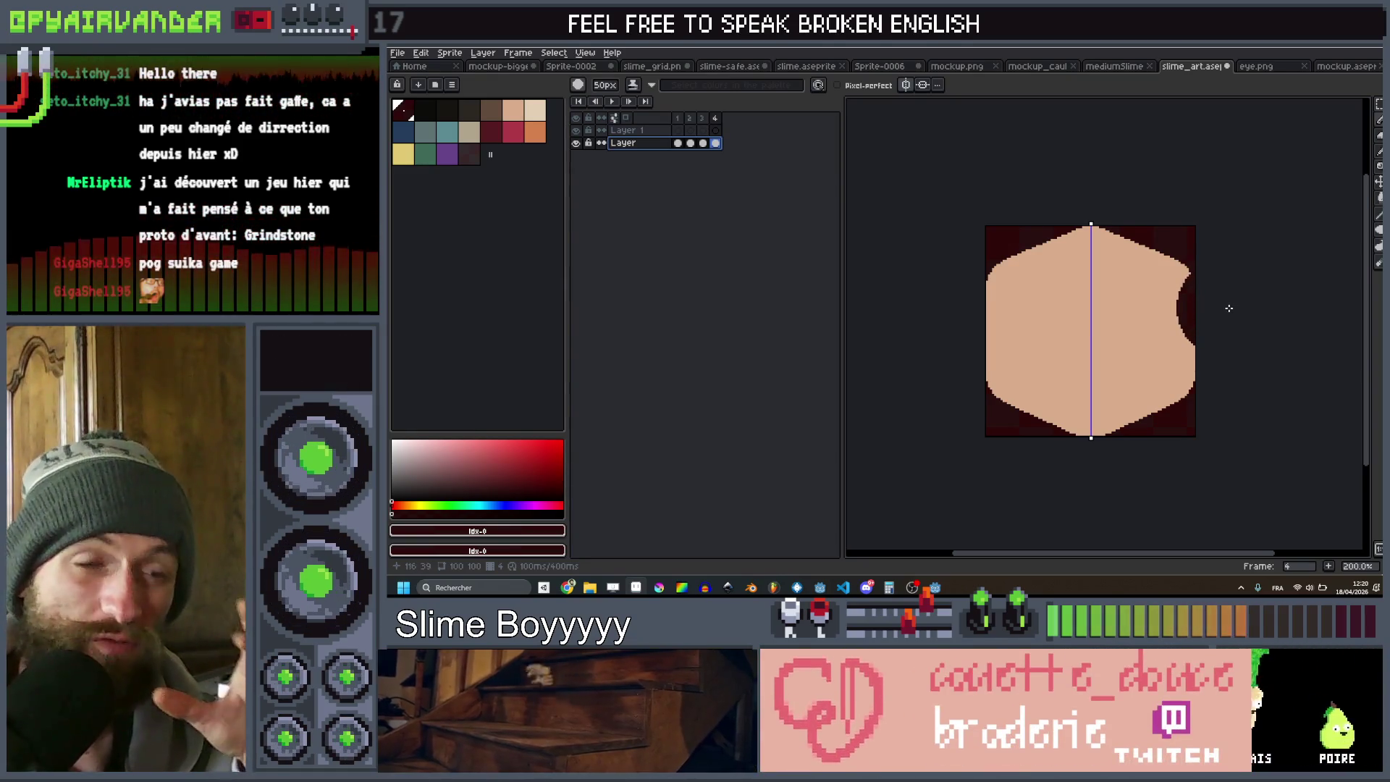
key("ctrl+z")
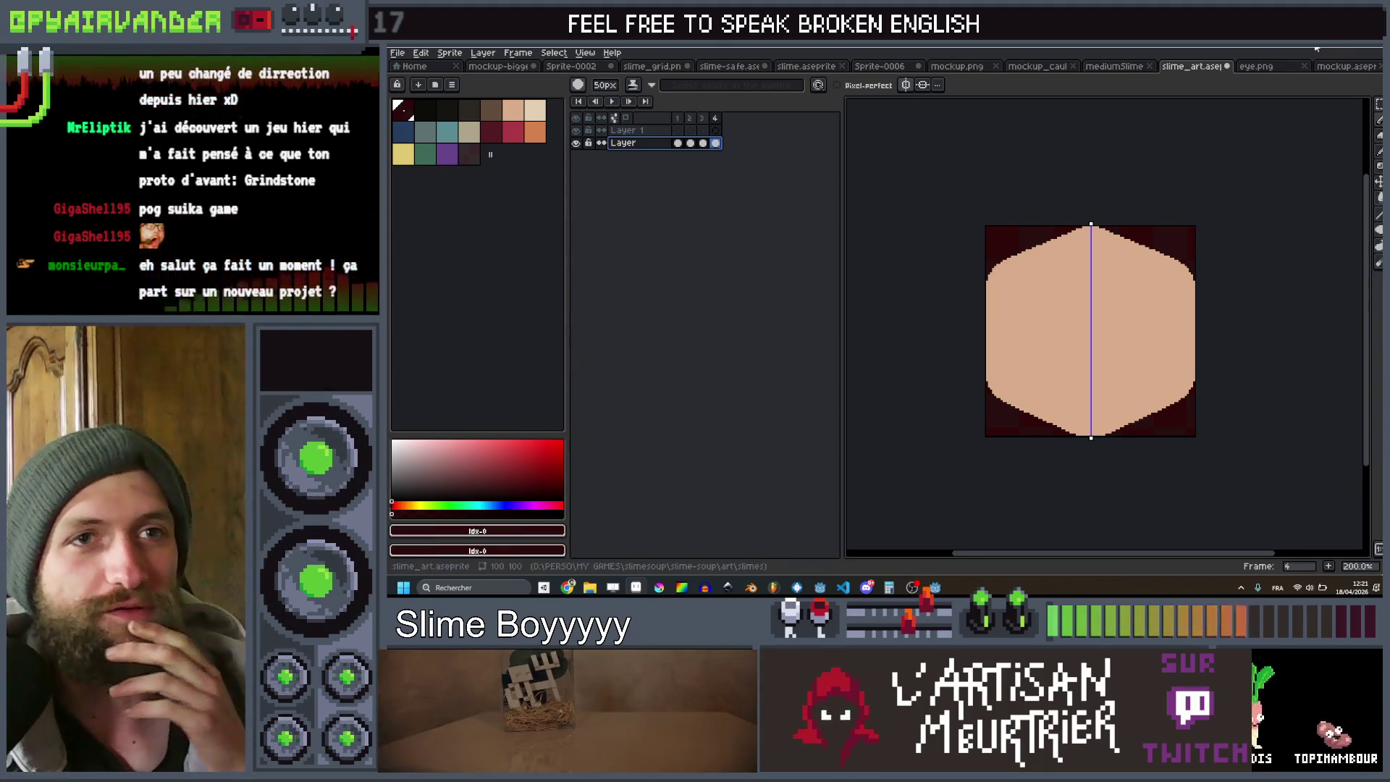
left_click(1336, 54)
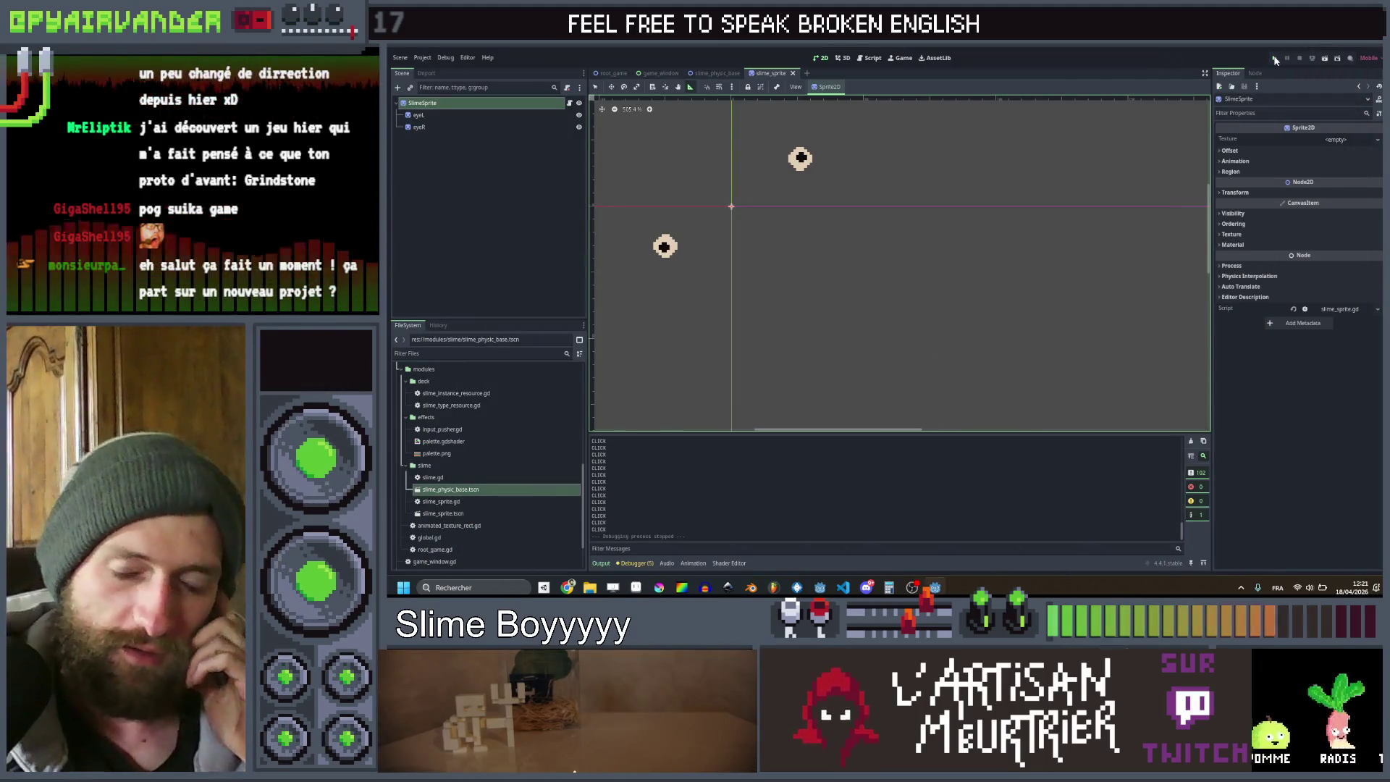
Restore print("CLICK") at slime.gd line 21 with undo, then relaunch the game full-screen
left_click(1275, 58)
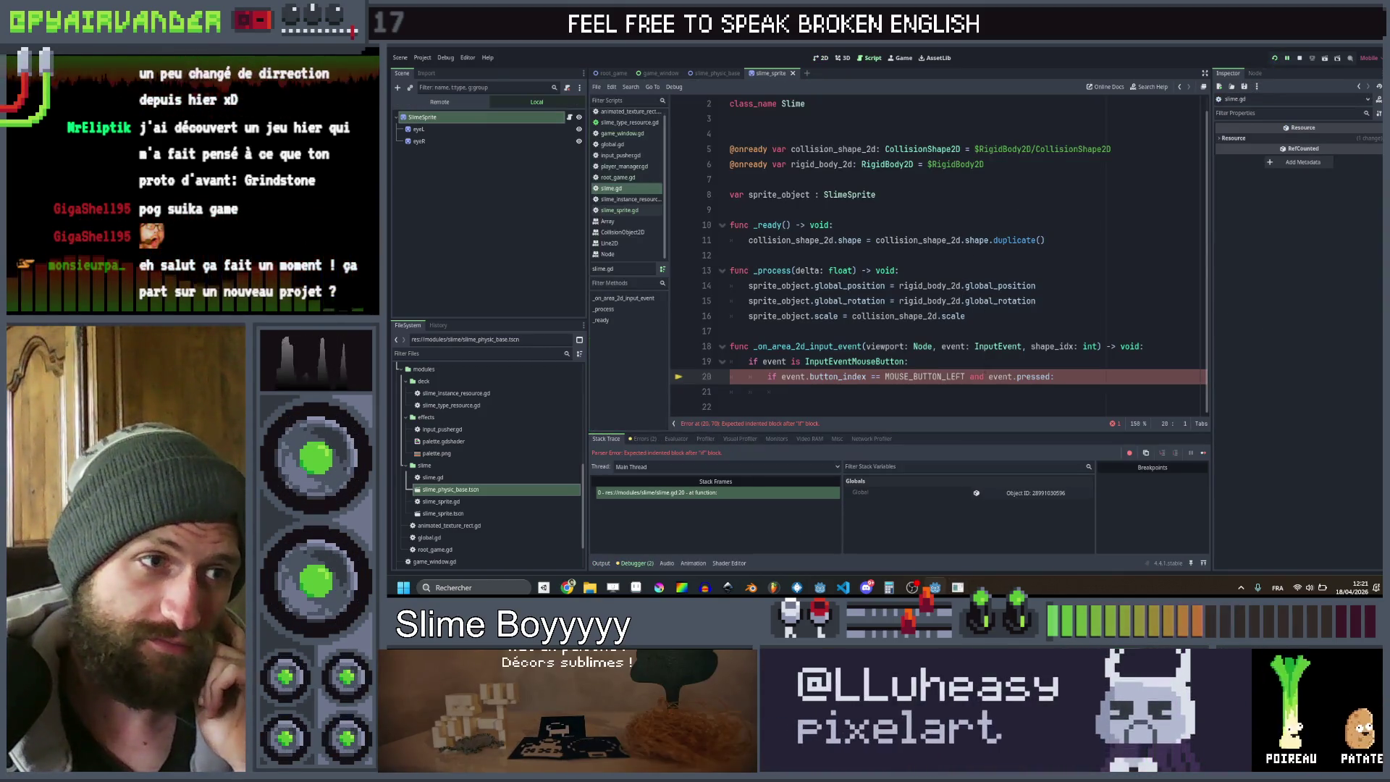
left_click(956, 392)
key("ctrl+z")
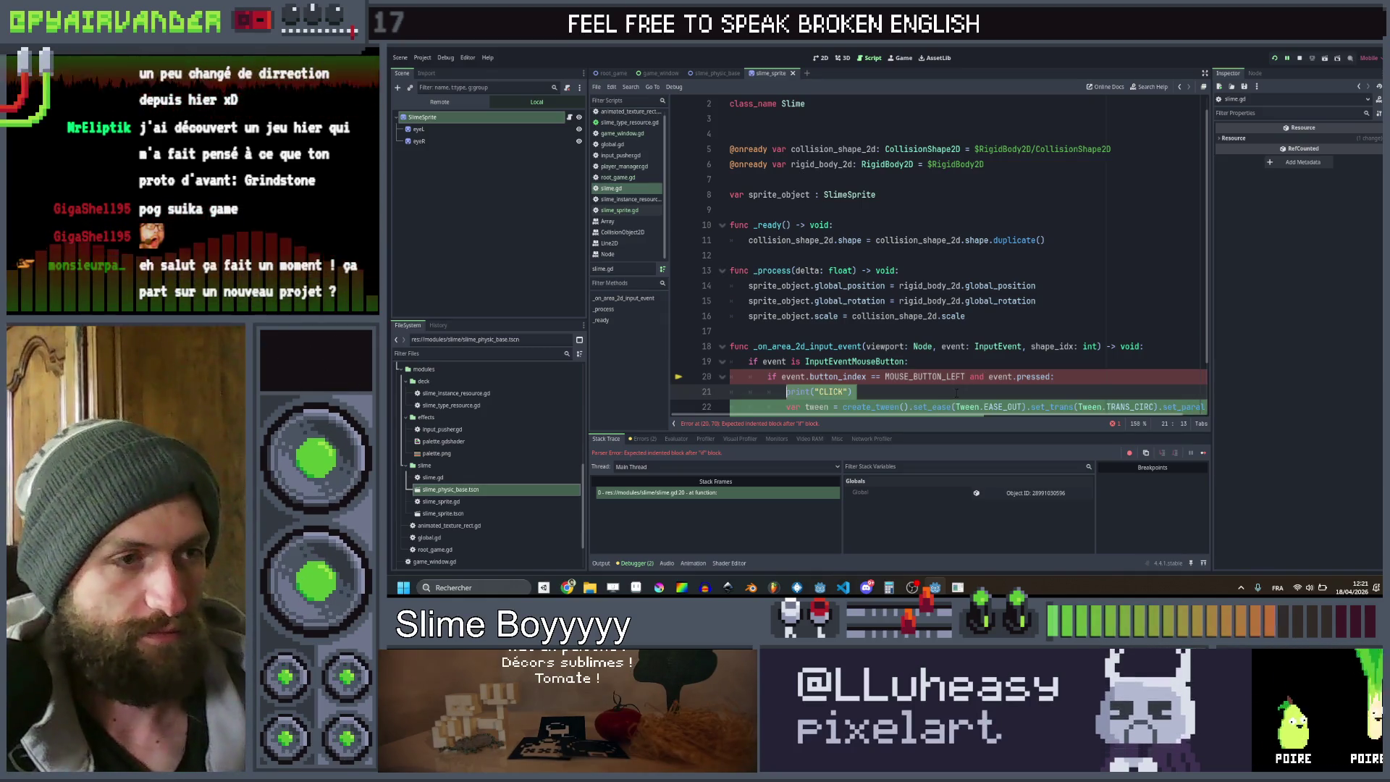
left_click(1278, 59)
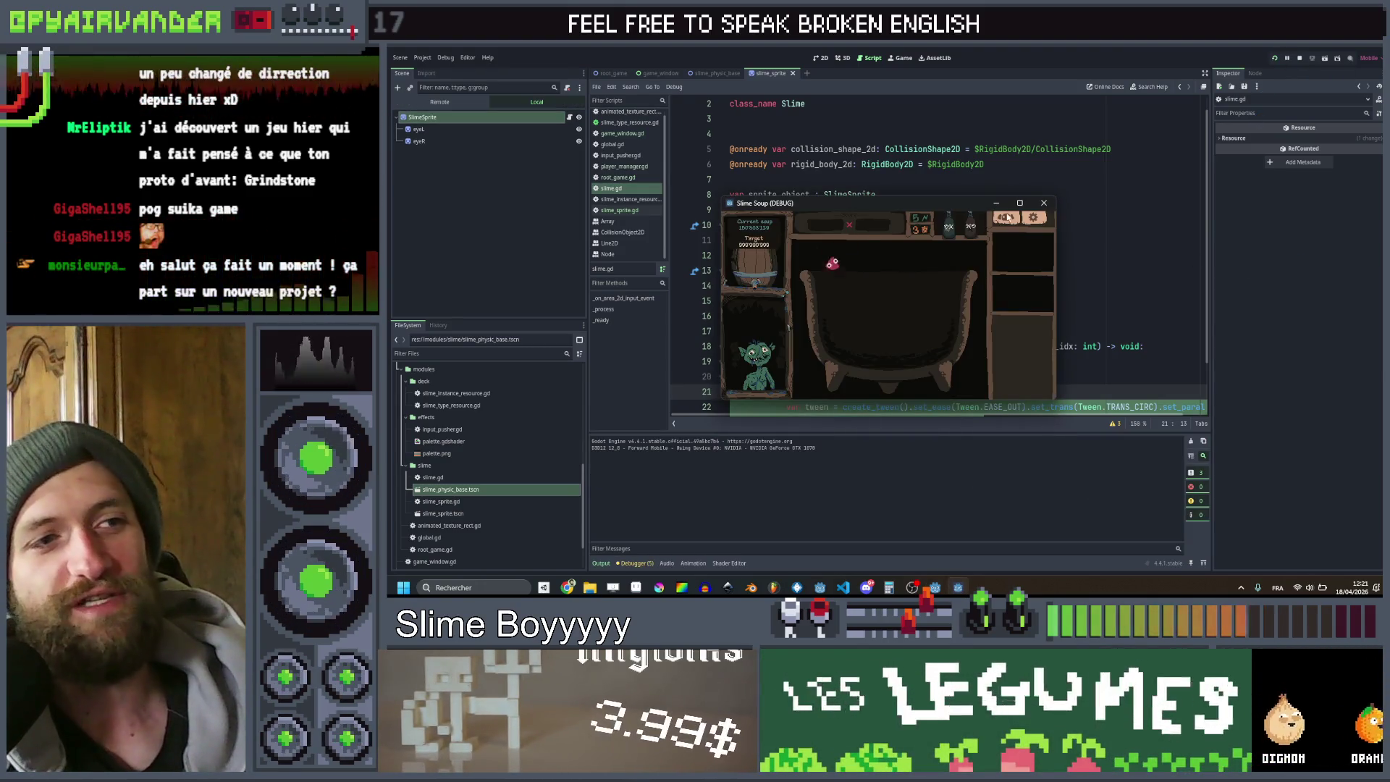
left_click(1019, 202)
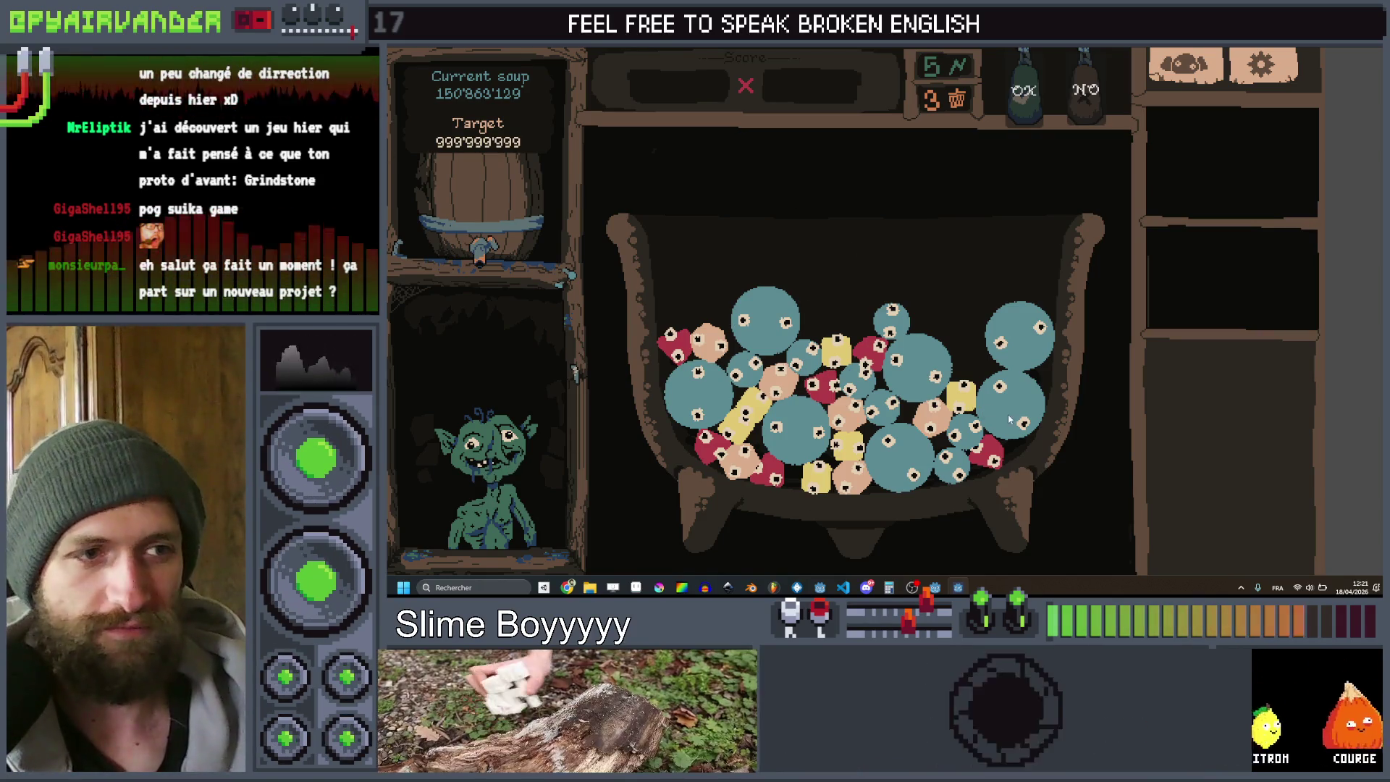
Play with the slimes merging in the cauldron, then switch to Aseprite
left_click(903, 454)
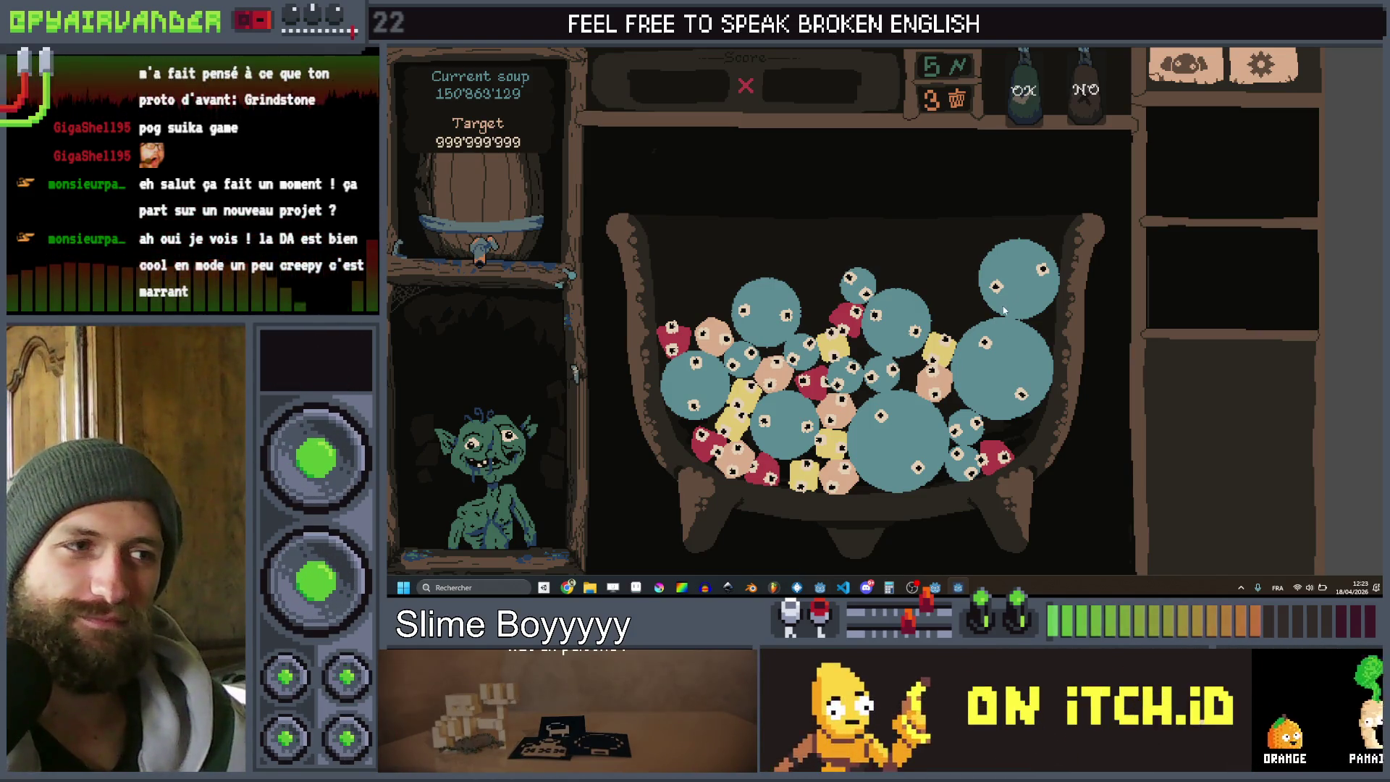
left_click(634, 587)
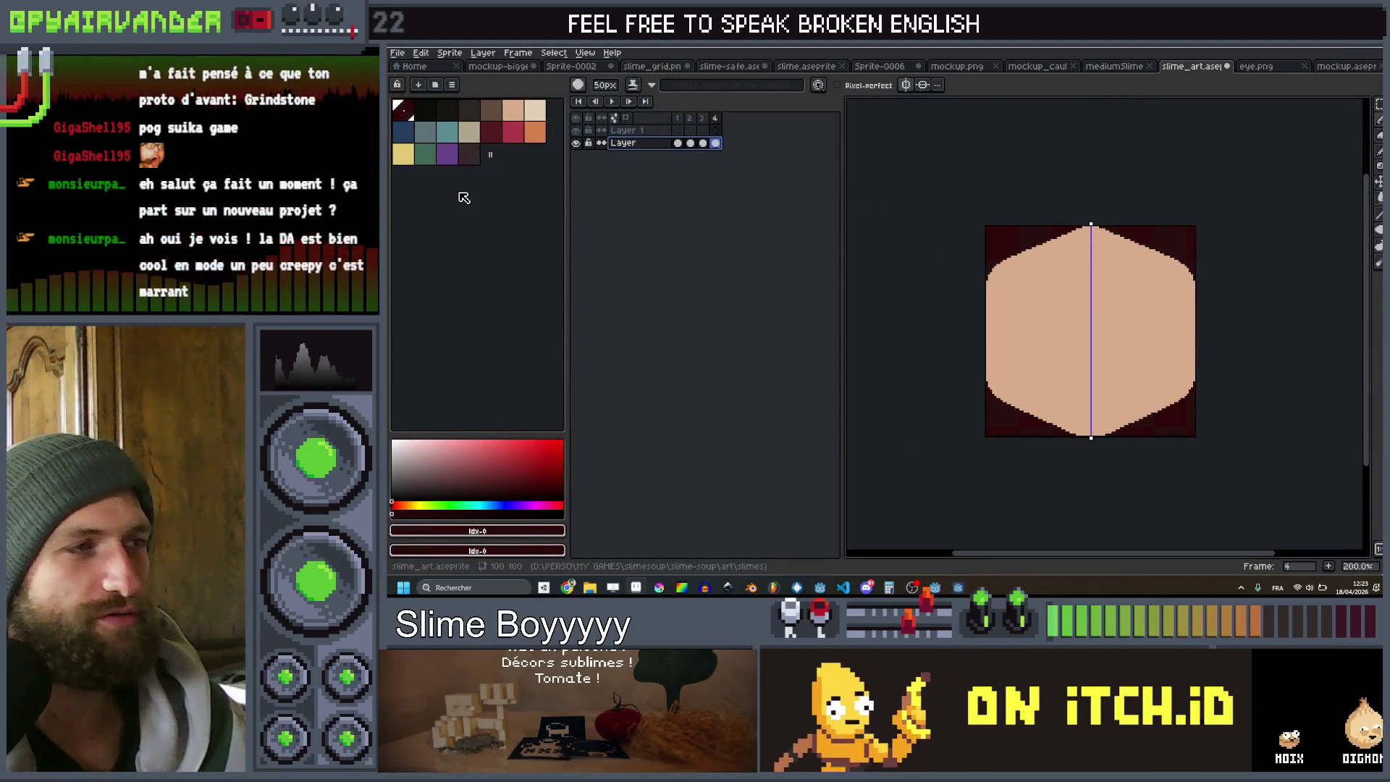
With black and the Contour tool, draw a mouth on the peach slime frame
left_click(435, 111)
scroll(1142, 372, "down", 8)
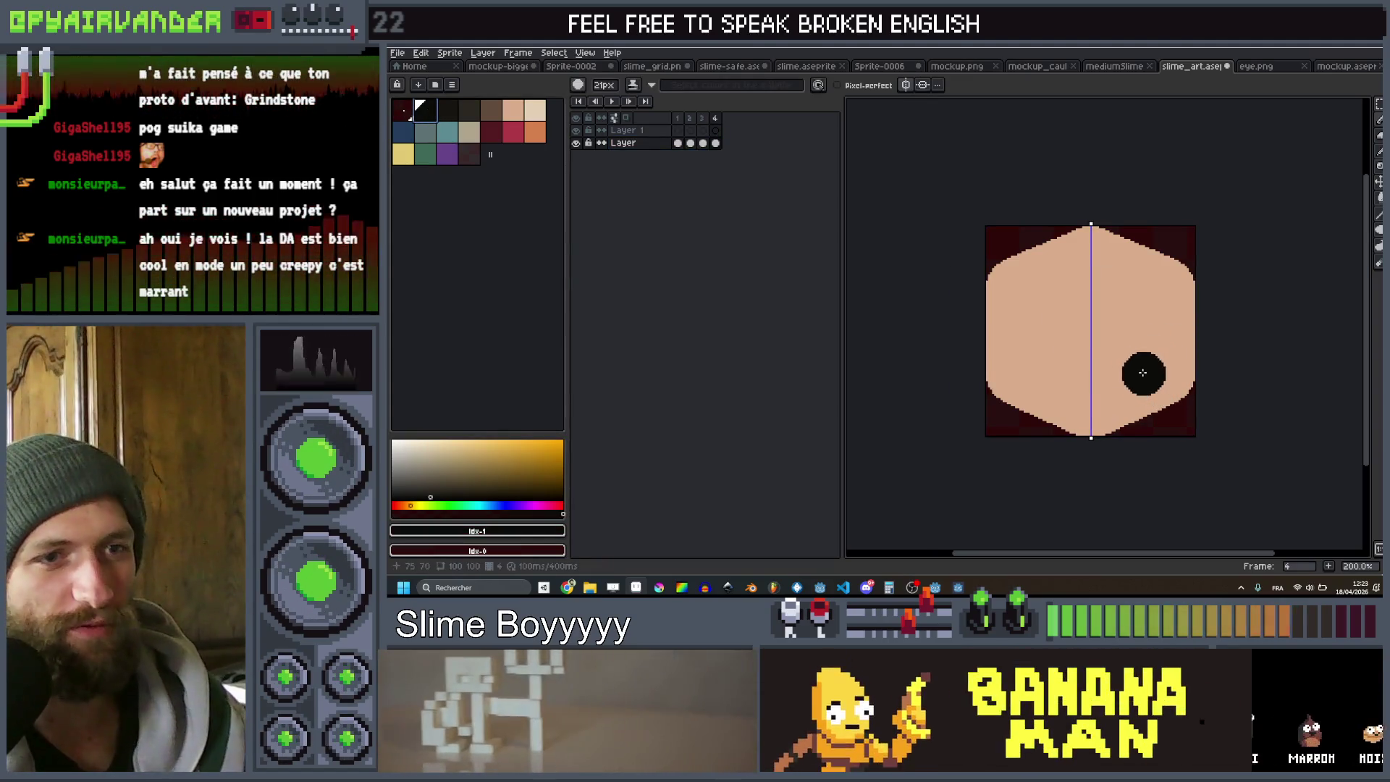
key("d")
scroll(1143, 380, "up", 1)
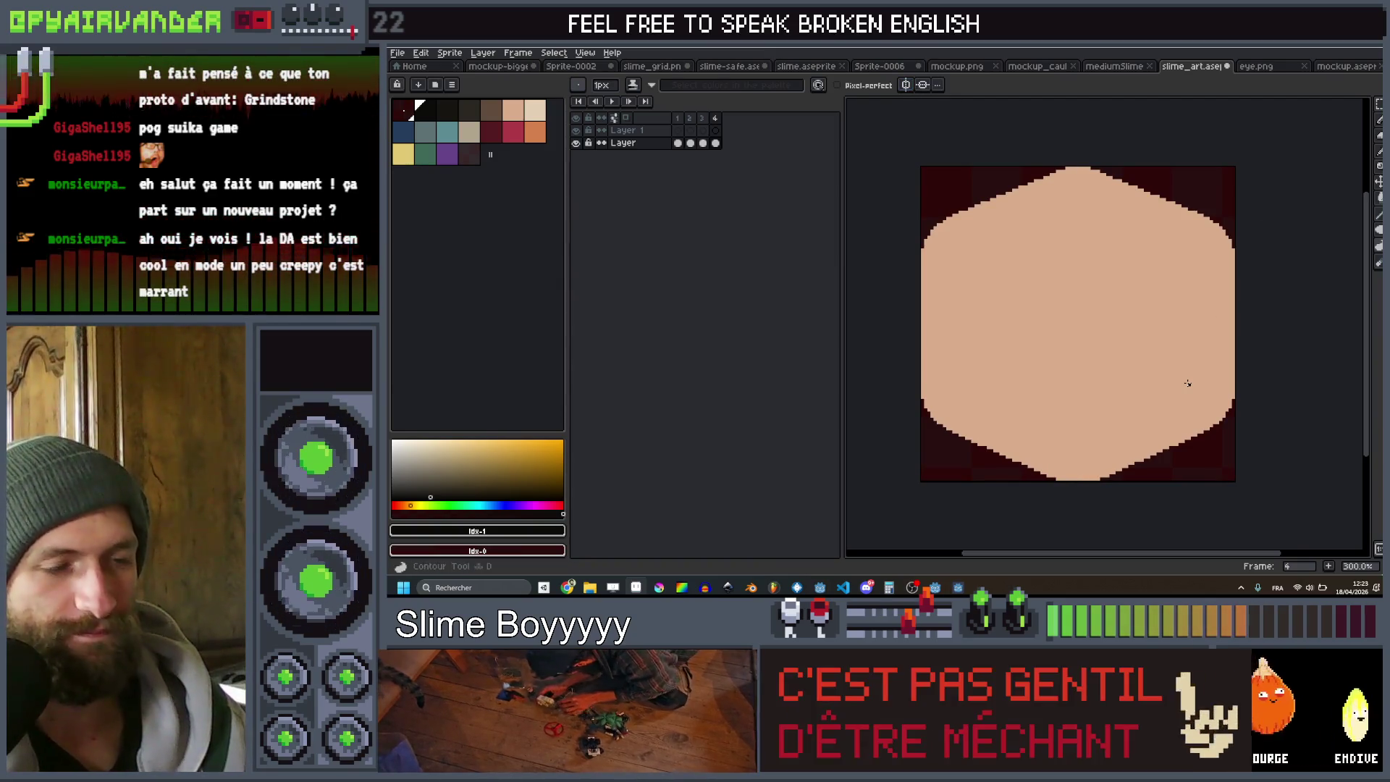
mouse_move(1184, 376)
left_mouse_down()
mouse_move(1176, 394)
mouse_move(1181, 377)
mouse_move(1134, 368)
mouse_move(1128, 409)
mouse_move(1156, 403)
mouse_move(1088, 410)
mouse_move(1100, 439)
mouse_move(1084, 424)
mouse_move(1094, 411)
mouse_move(1005, 407)
mouse_move(1059, 440)
mouse_move(1114, 419)
mouse_move(1150, 359)
left_mouse_up()
Draw a solid black mouth and a curly stroke on the red slime frame
key("comma")
key("comma")
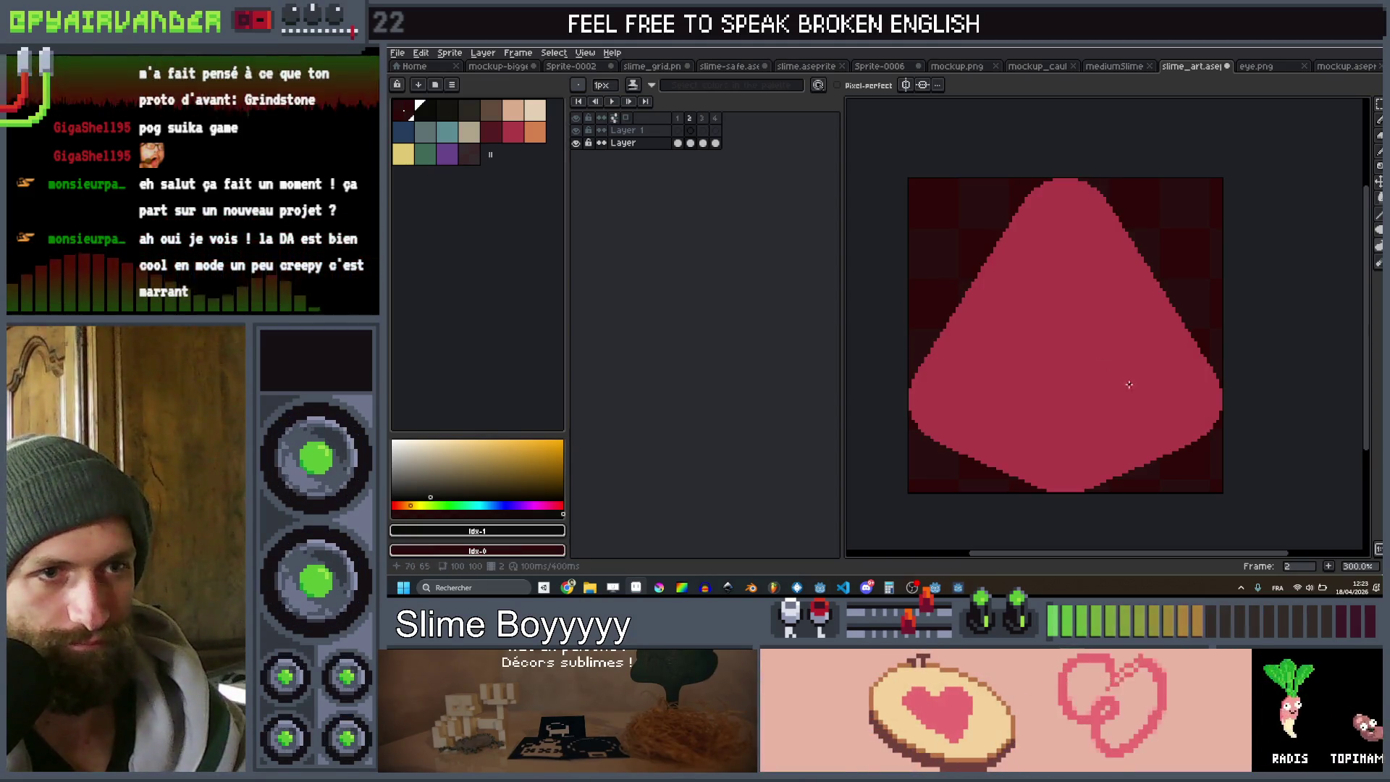
mouse_move(1139, 438)
left_mouse_down()
mouse_move(1115, 399)
mouse_move(1021, 432)
mouse_move(1058, 448)
mouse_move(1152, 426)
left_mouse_up()
left_click(1113, 413)
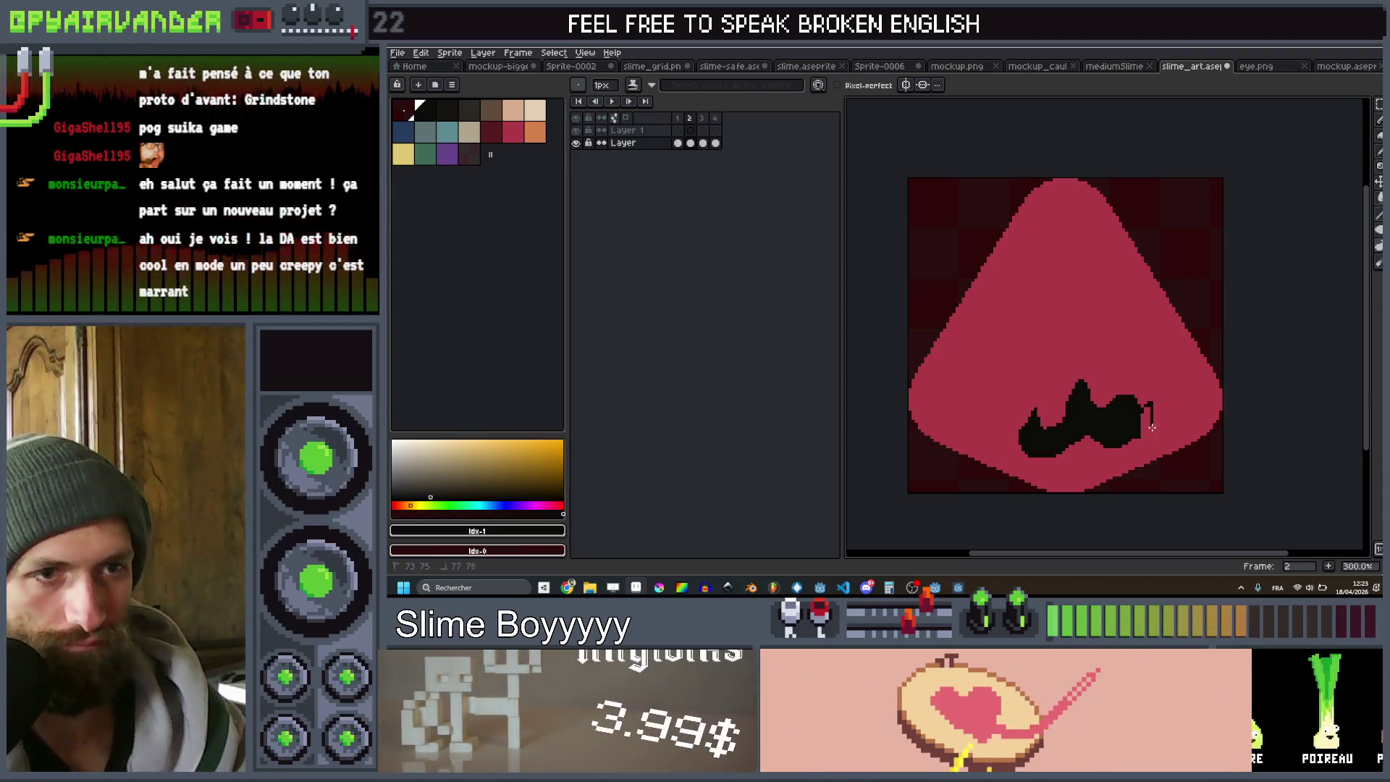
mouse_move(1005, 431)
left_mouse_down()
mouse_move(1010, 398)
mouse_move(977, 399)
left_mouse_up()
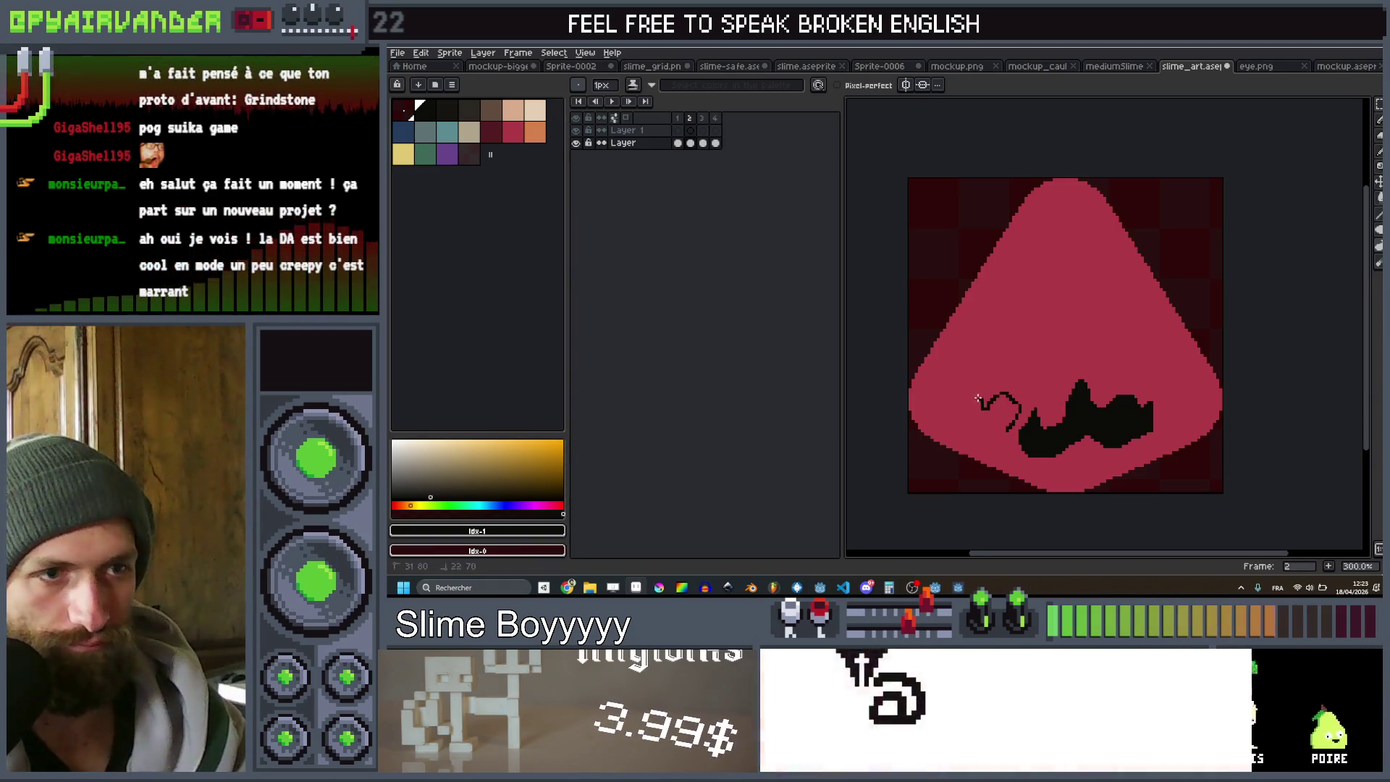
Draw joined black mouth blobs with a rising curl on the teal slime frame
key("Left")
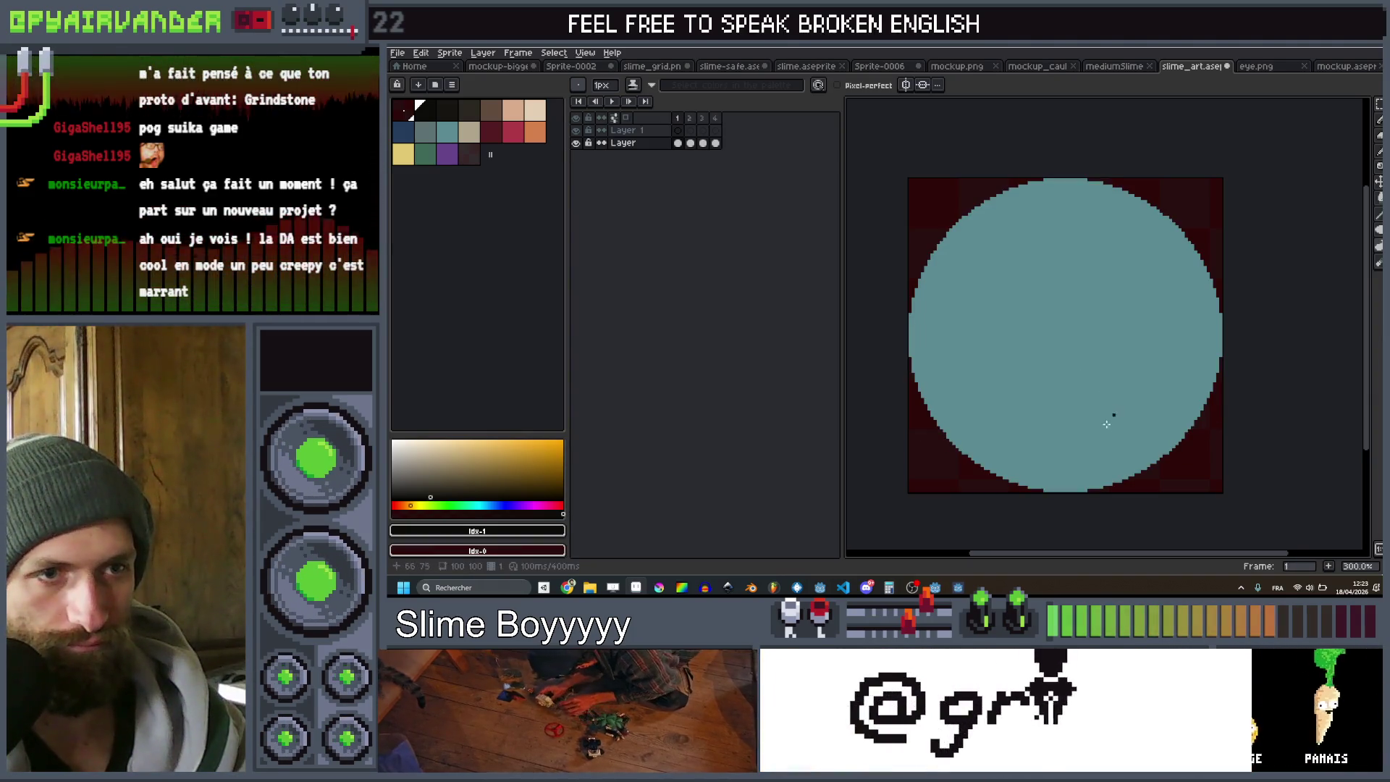
mouse_move(1145, 421)
left_mouse_down()
mouse_move(1146, 389)
mouse_move(1092, 427)
mouse_move(1046, 384)
mouse_move(1069, 423)
mouse_move(1010, 423)
left_mouse_up()
mouse_move(1006, 370)
left_mouse_down()
mouse_move(1017, 387)
mouse_move(973, 402)
mouse_move(1011, 355)
left_mouse_up()
scroll(1013, 361, "down", 2)
scroll(1013, 362, "up", 3)
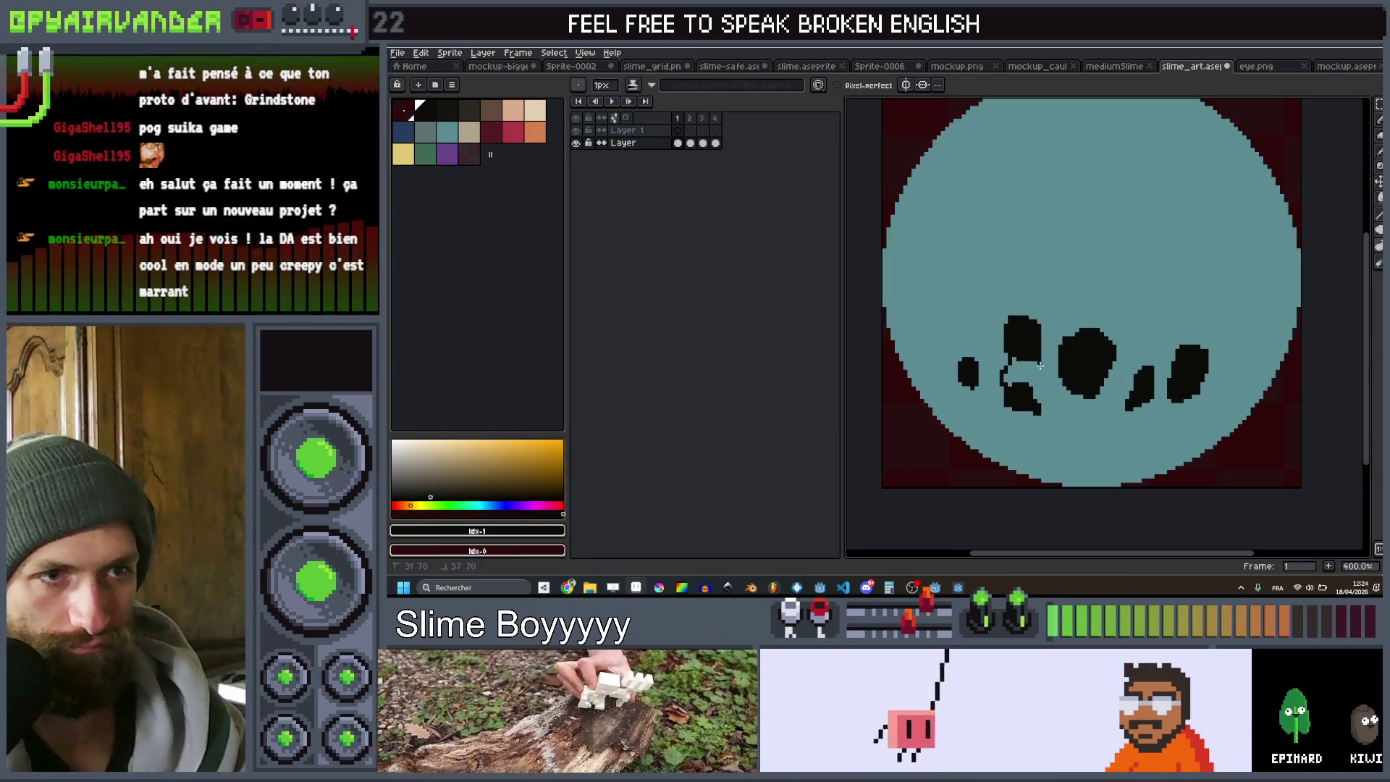
scroll(1048, 411, "down", 3)
scroll(946, 383, "up", 3)
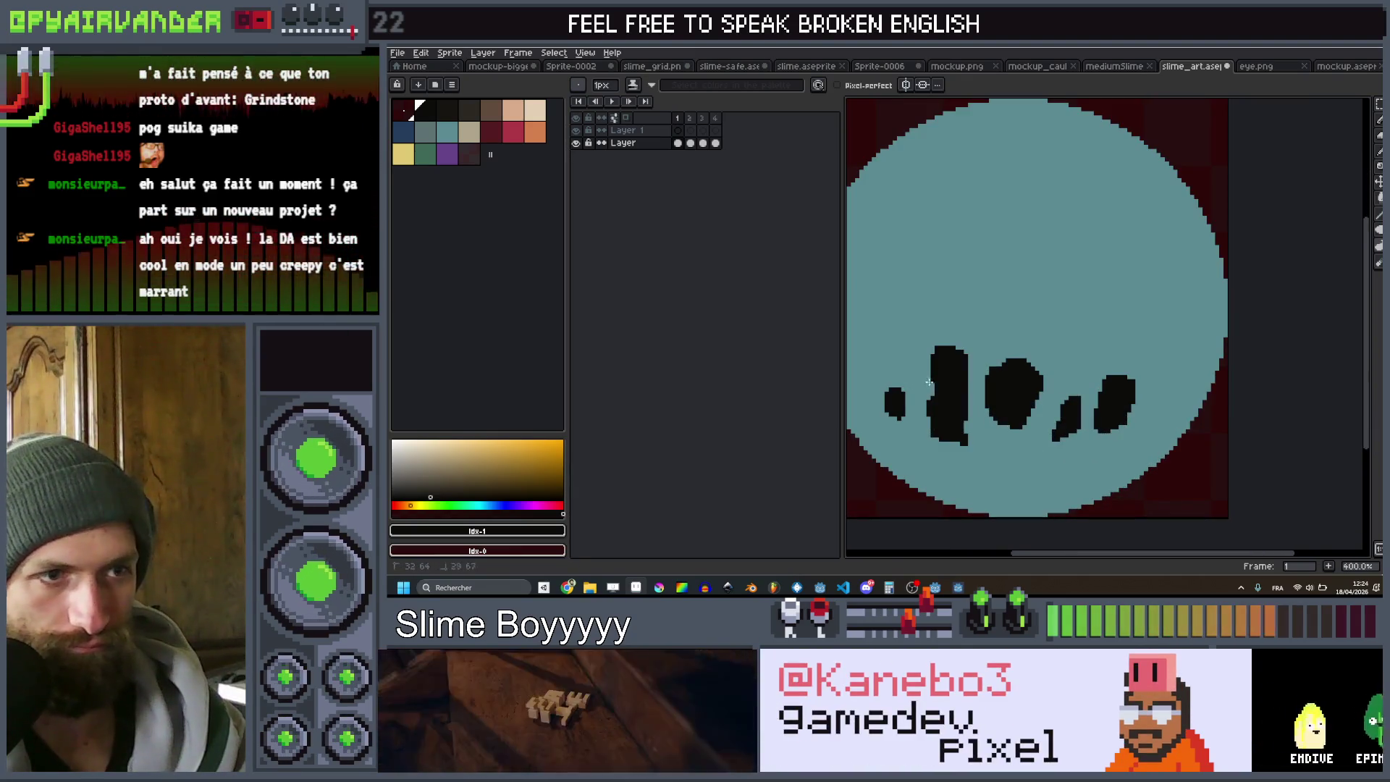
left_click_drag(929, 383, 894, 405)
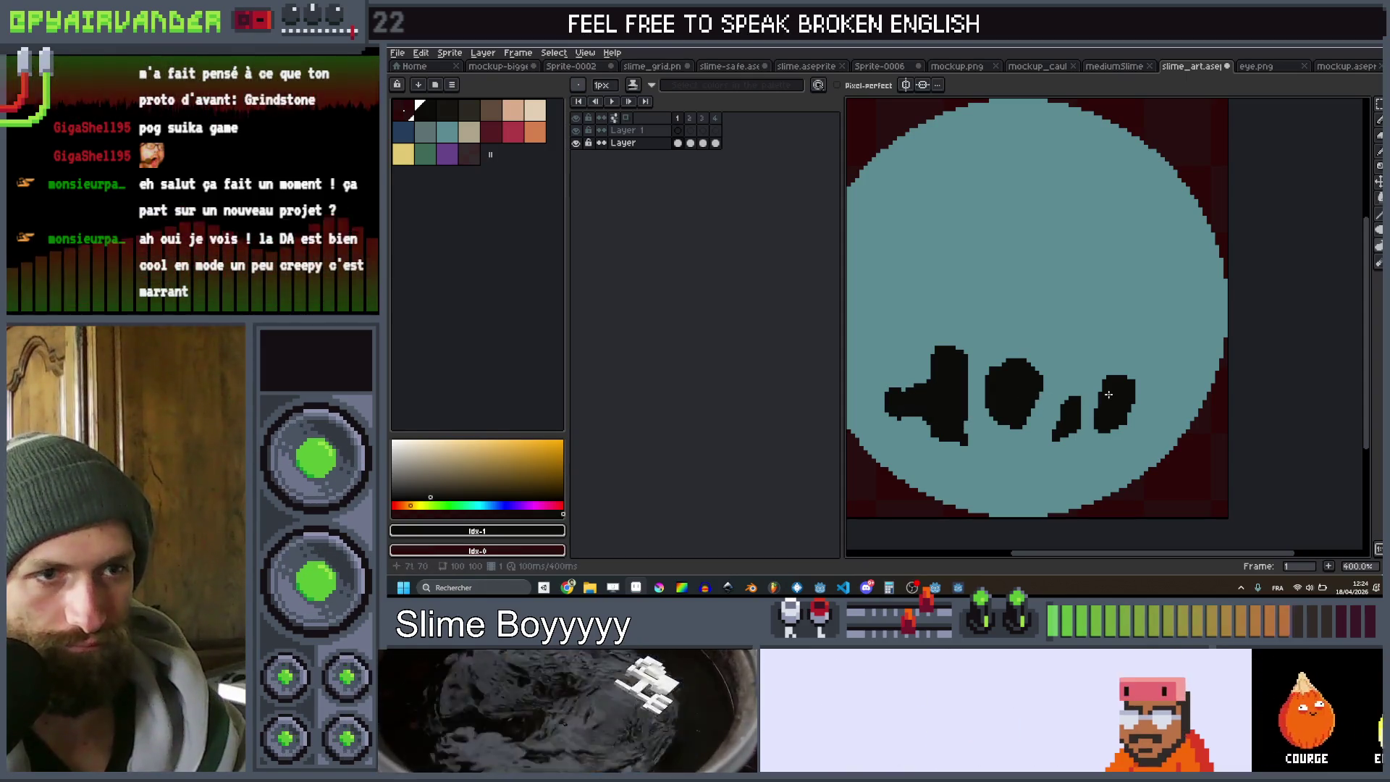
left_click_drag(1122, 412, 1179, 359)
scroll(1134, 408, "down", 3)
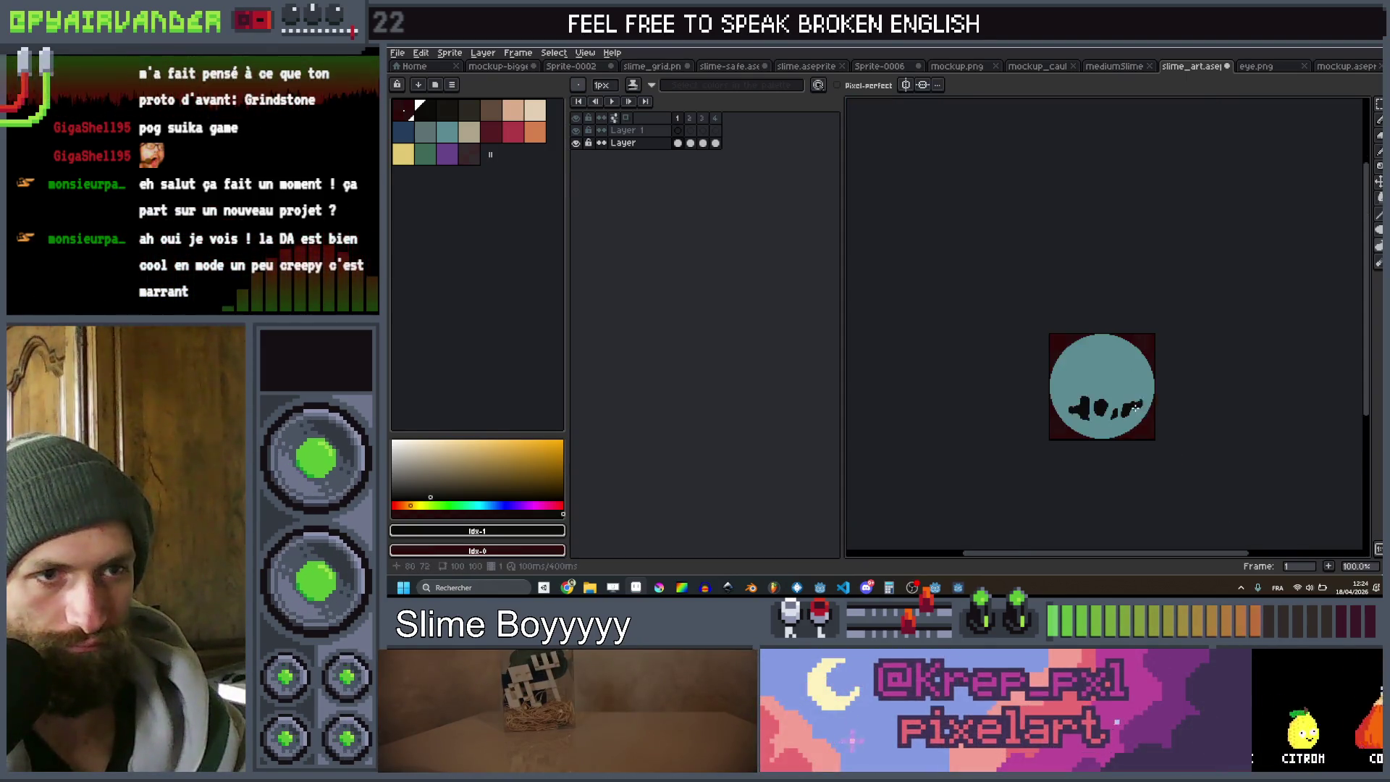
scroll(1153, 399, "up", 1)
Export the art as slime_art.png and return to the Godot editor
key("ctrl+e")
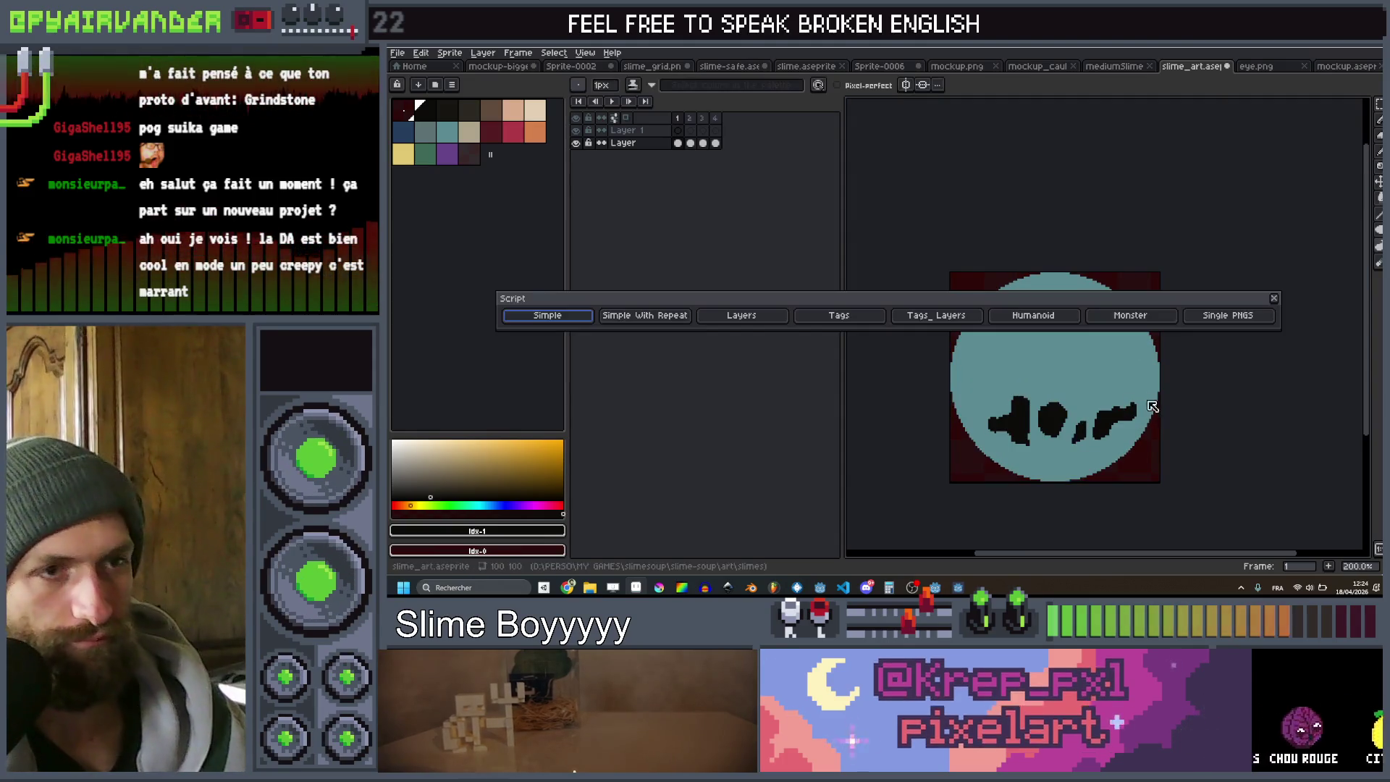
key("Return")
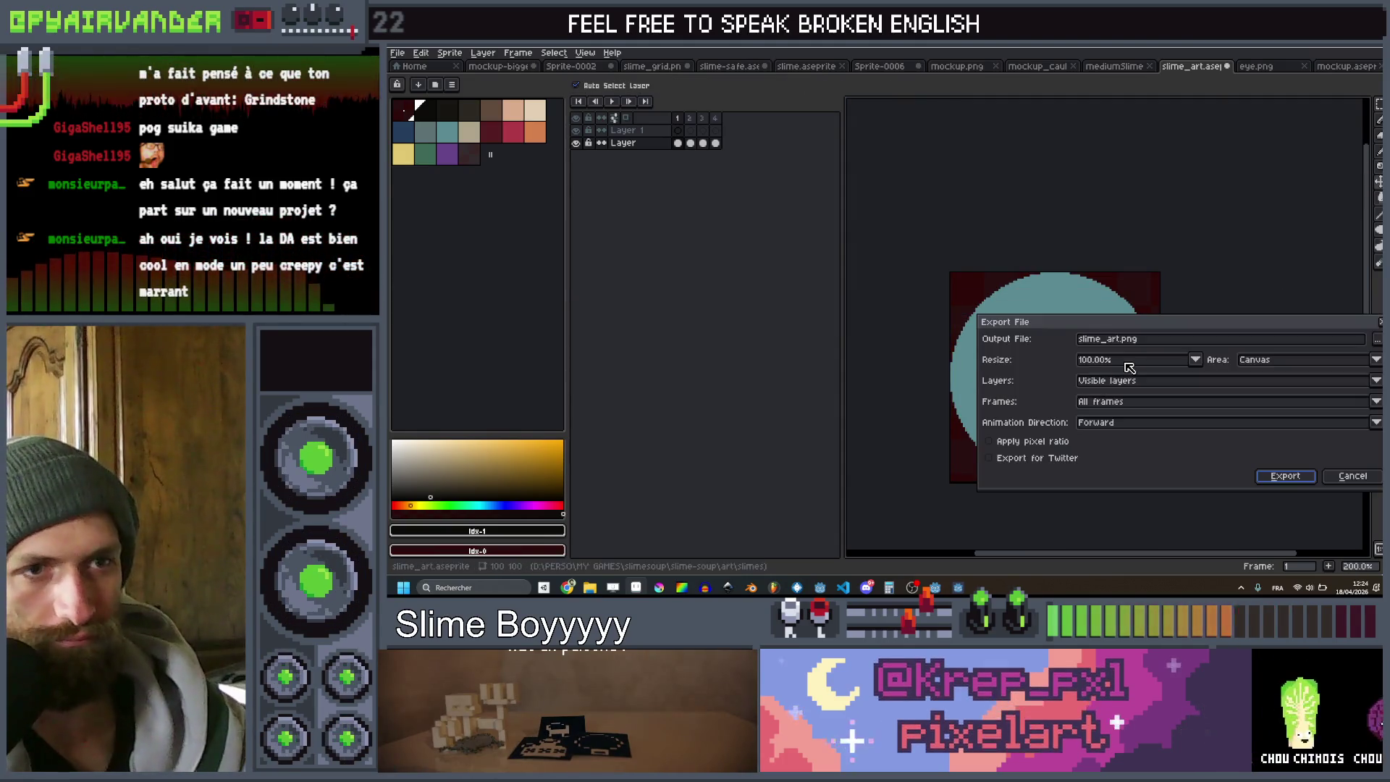
key("Return")
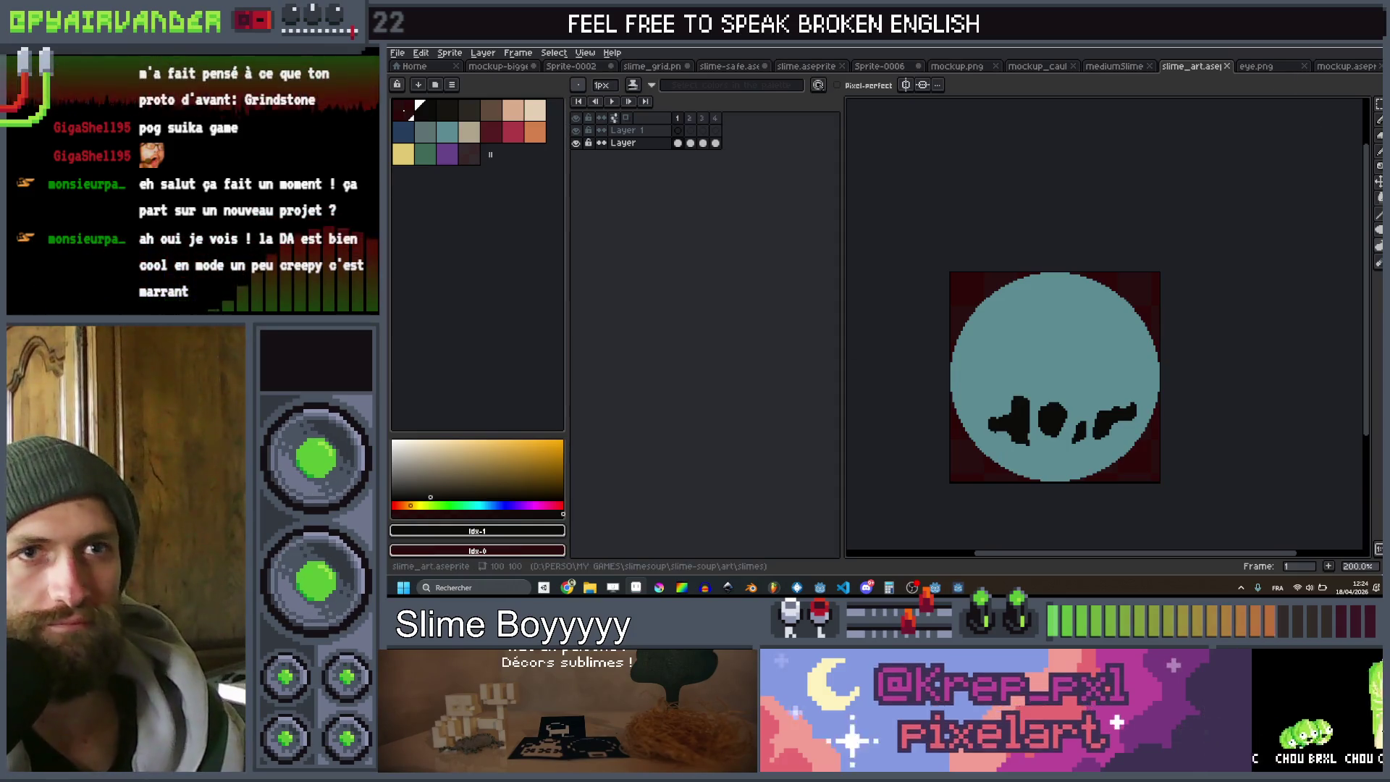
key("alt+Tab")
key("F8")
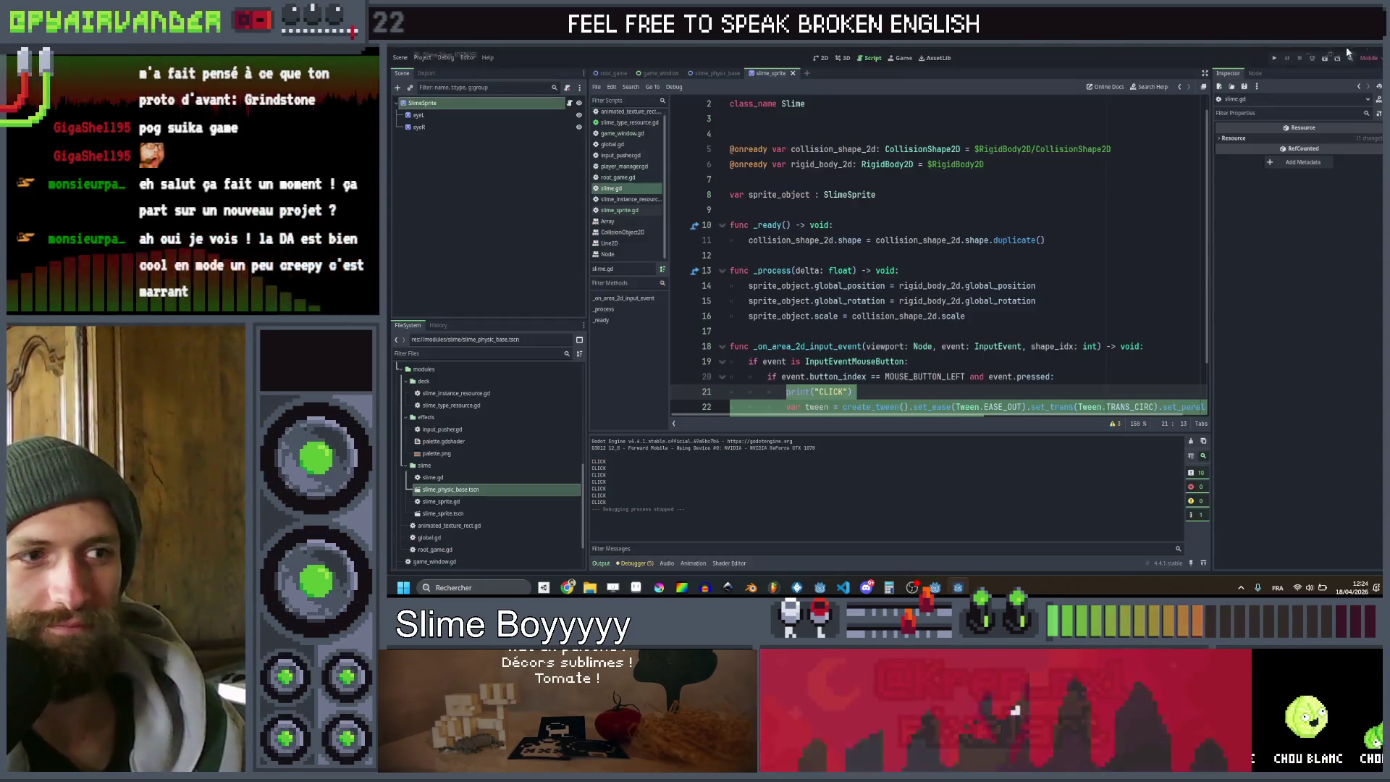
left_click(1274, 57)
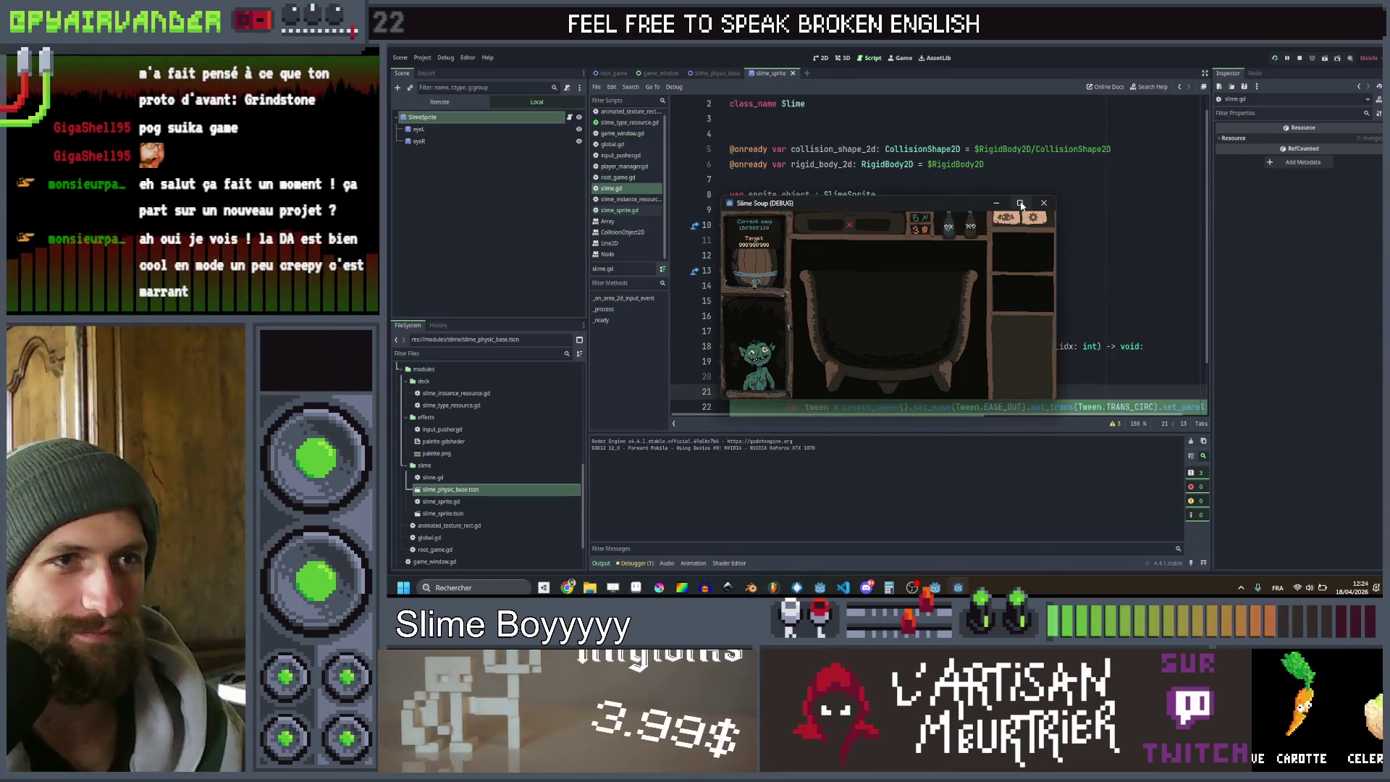
left_click(1019, 203)
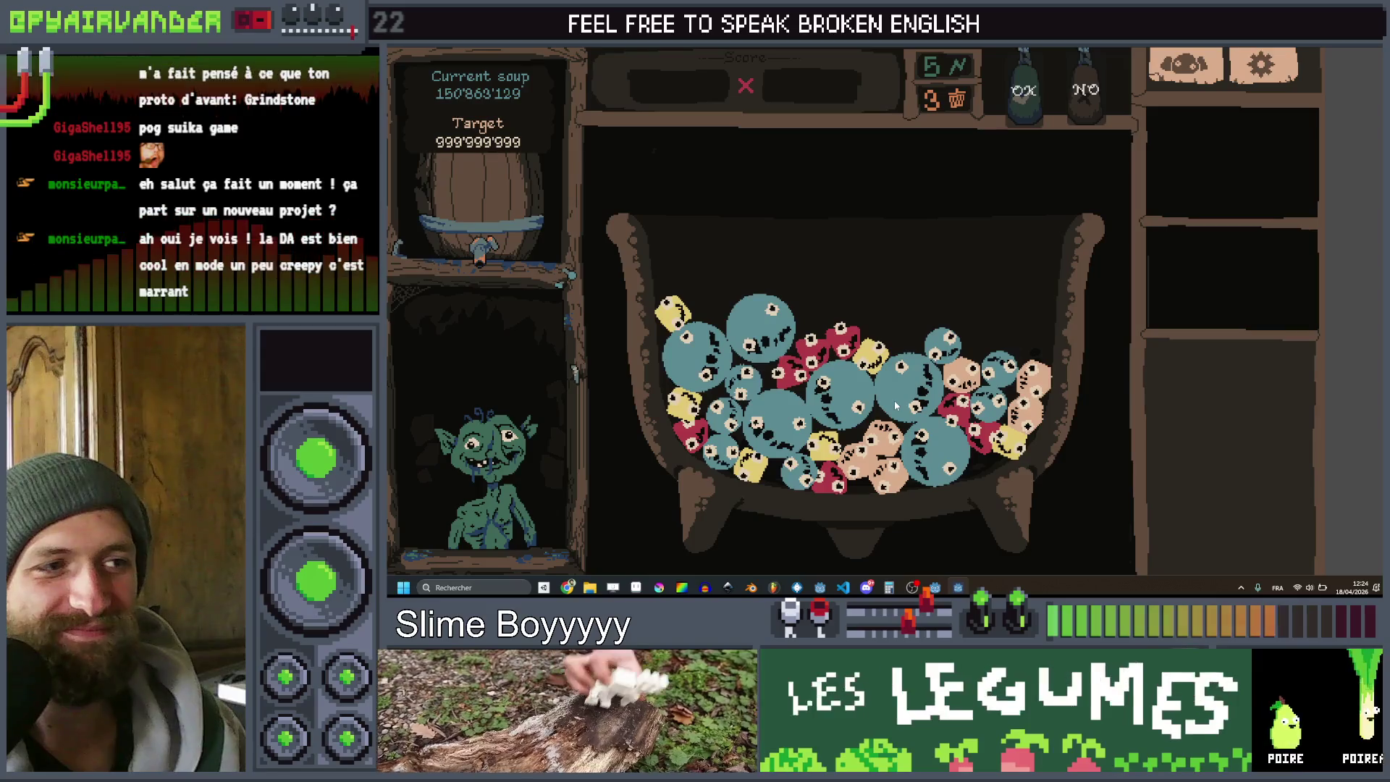
key("F8")
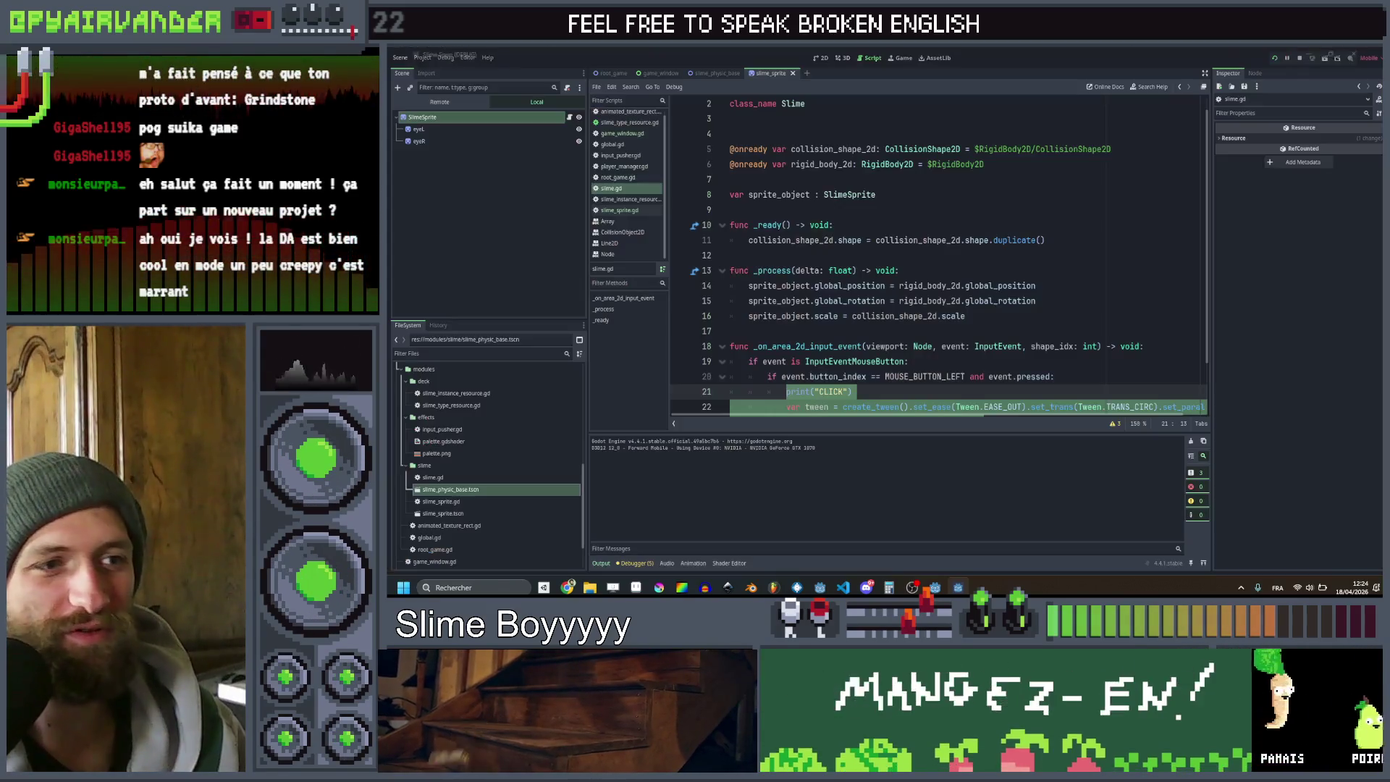
In the 2D view, select eyeL and nudge it with the arrow keys
left_click(818, 57)
left_click(455, 112)
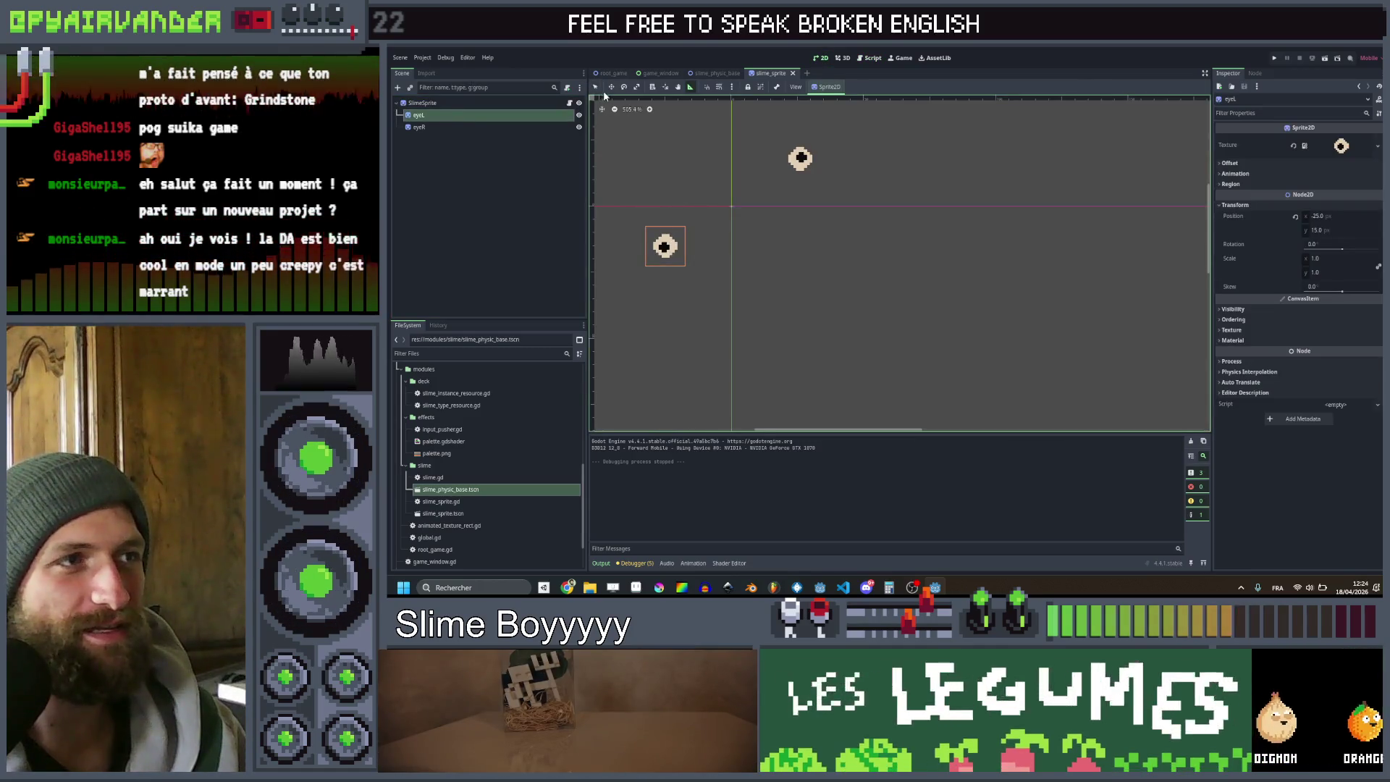
left_click(659, 221)
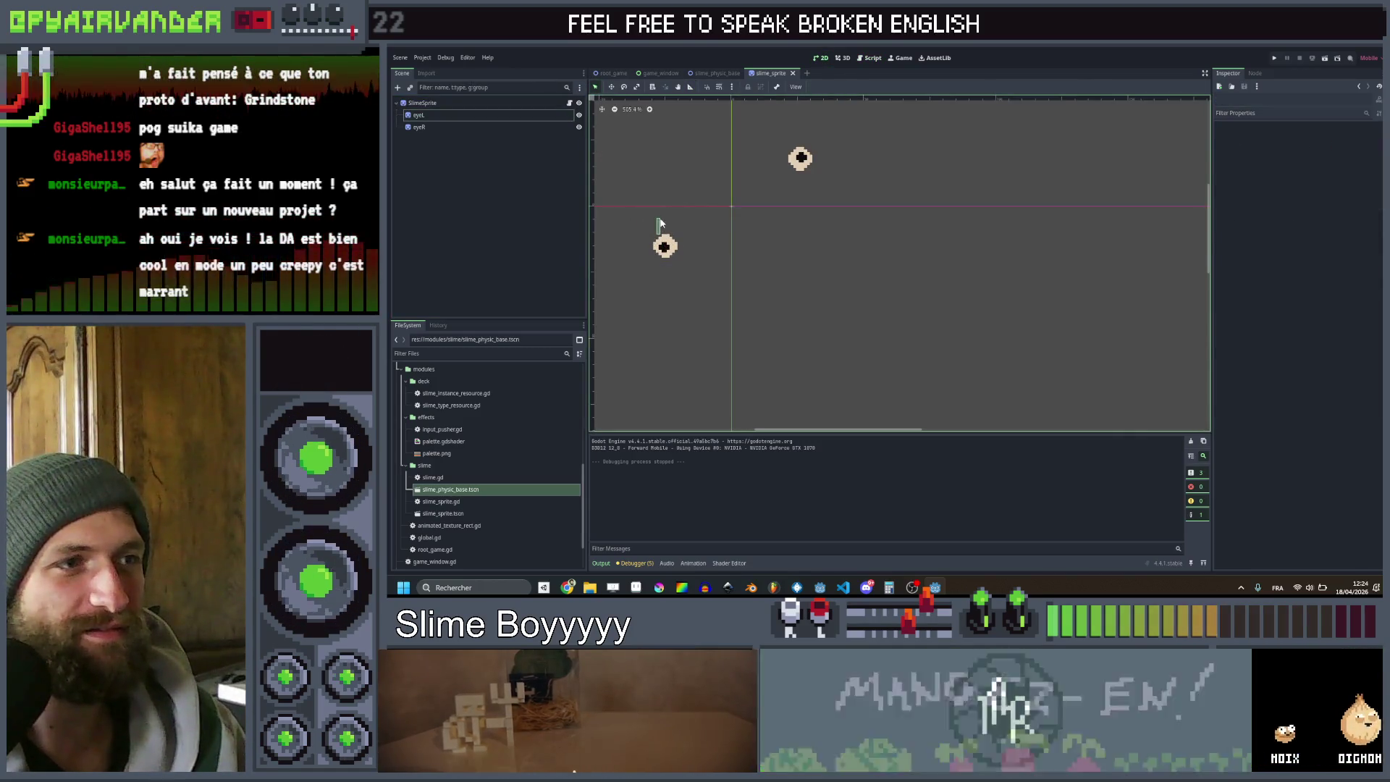
left_click(661, 230)
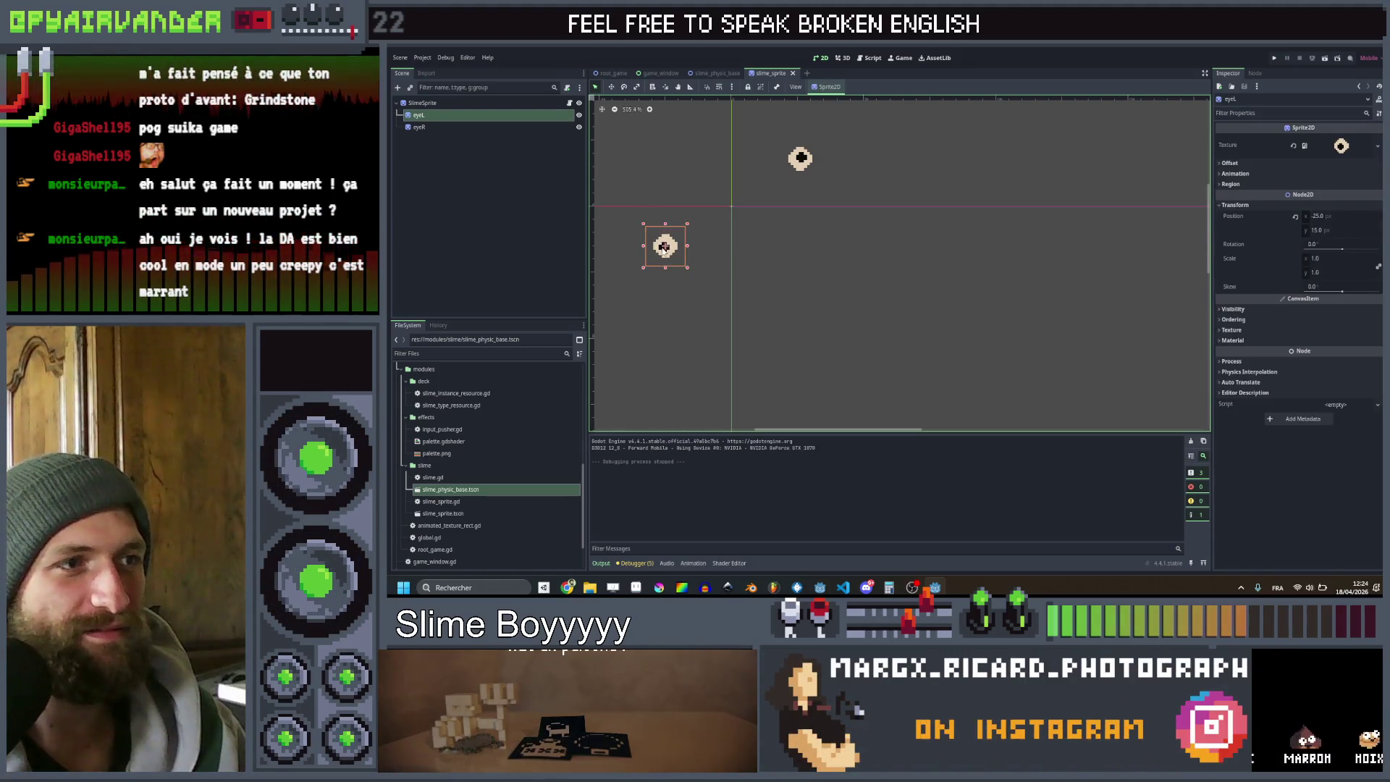
key("Right")
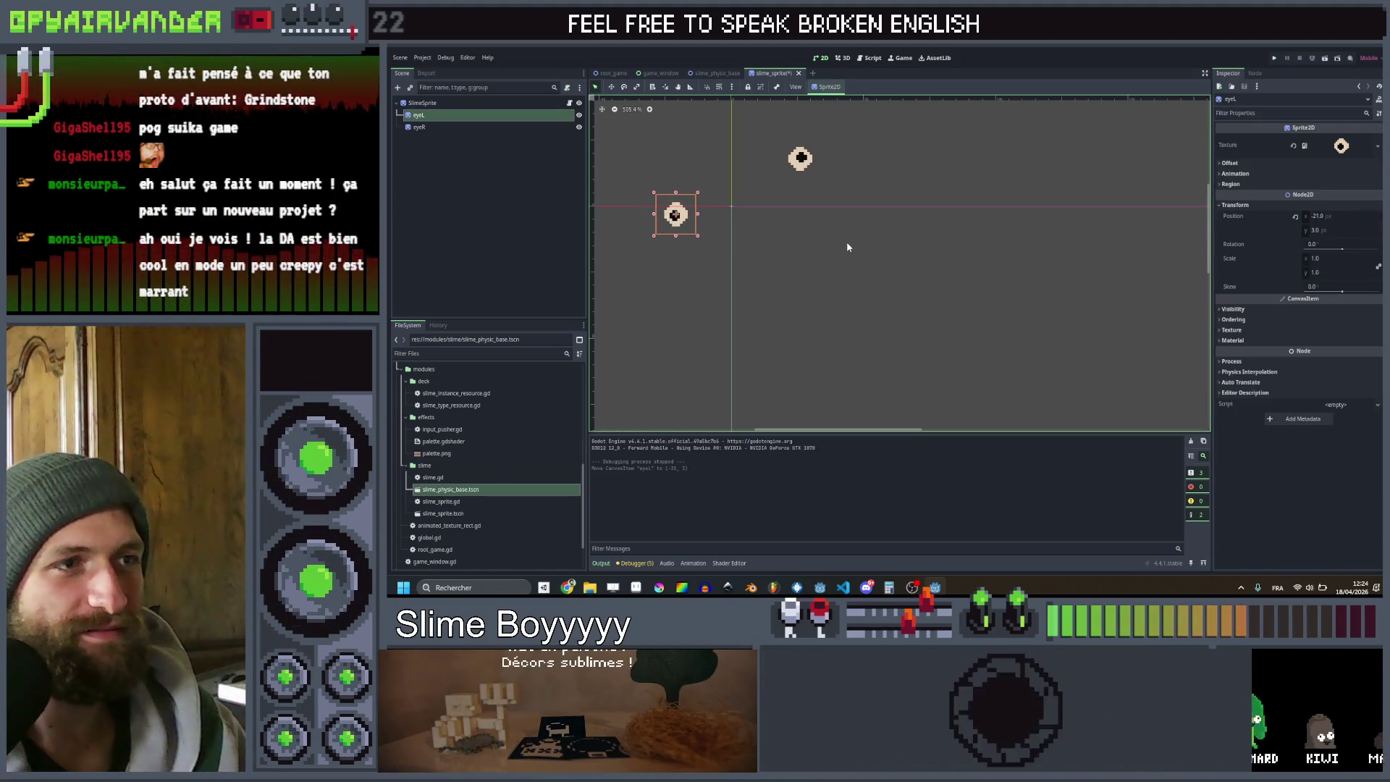
Test-run the game to check the eye placement, then switch to Aseprite
left_click(1274, 58)
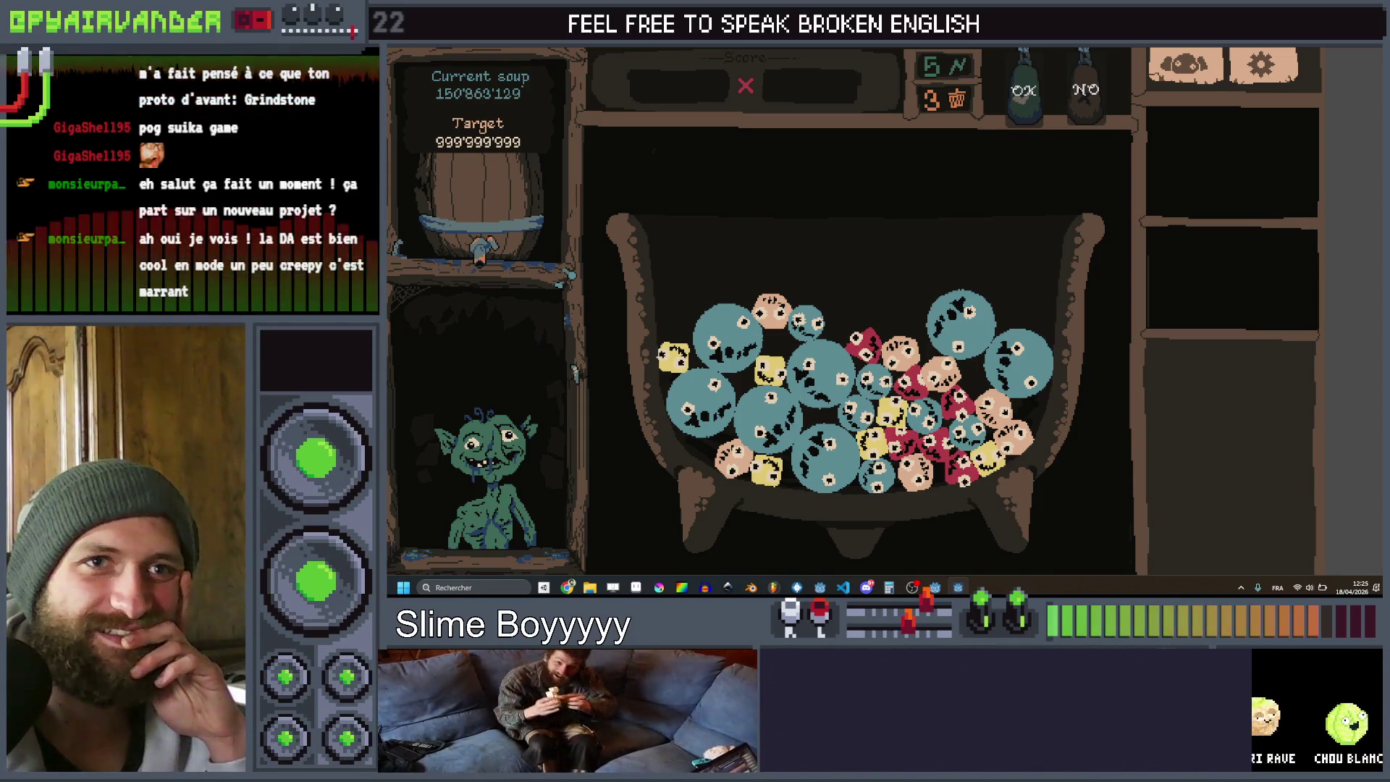
key("alt+F4")
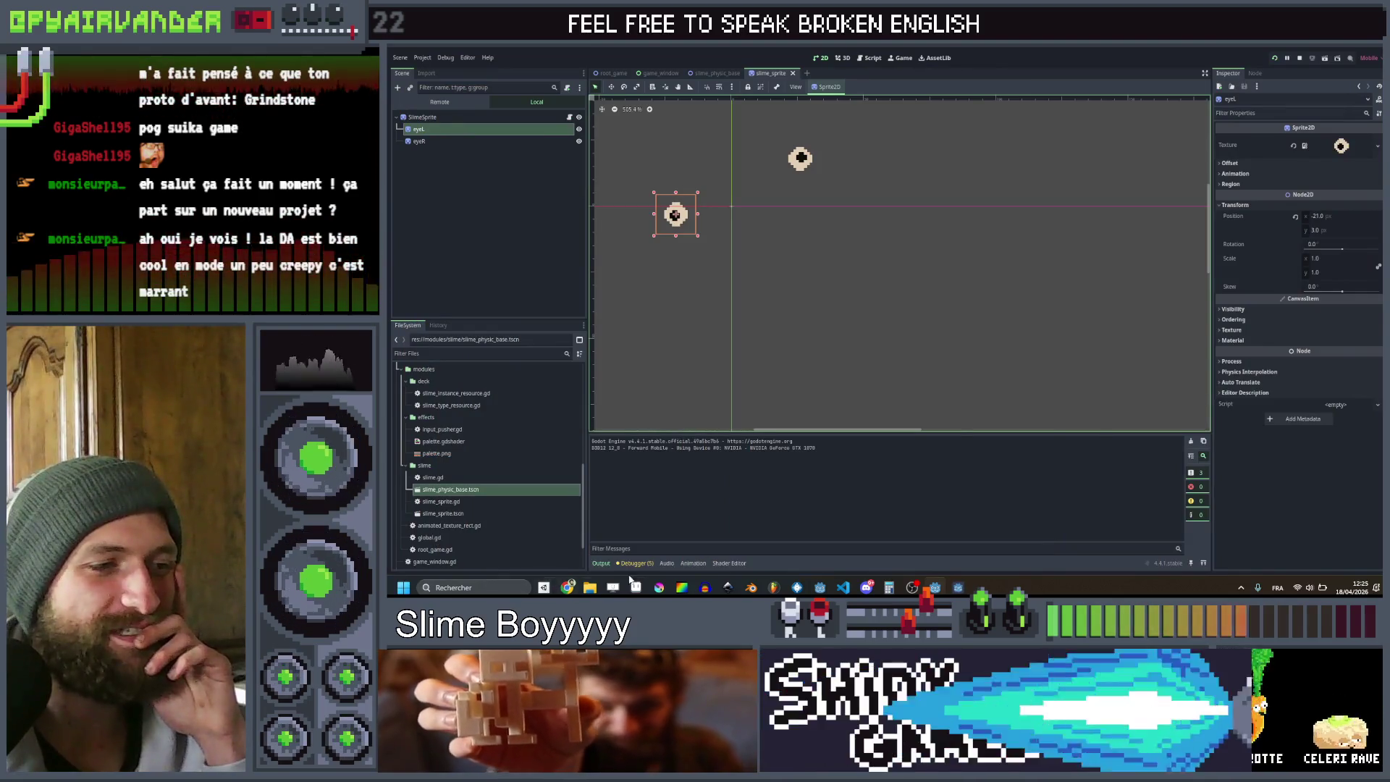
key("alt+Tab")
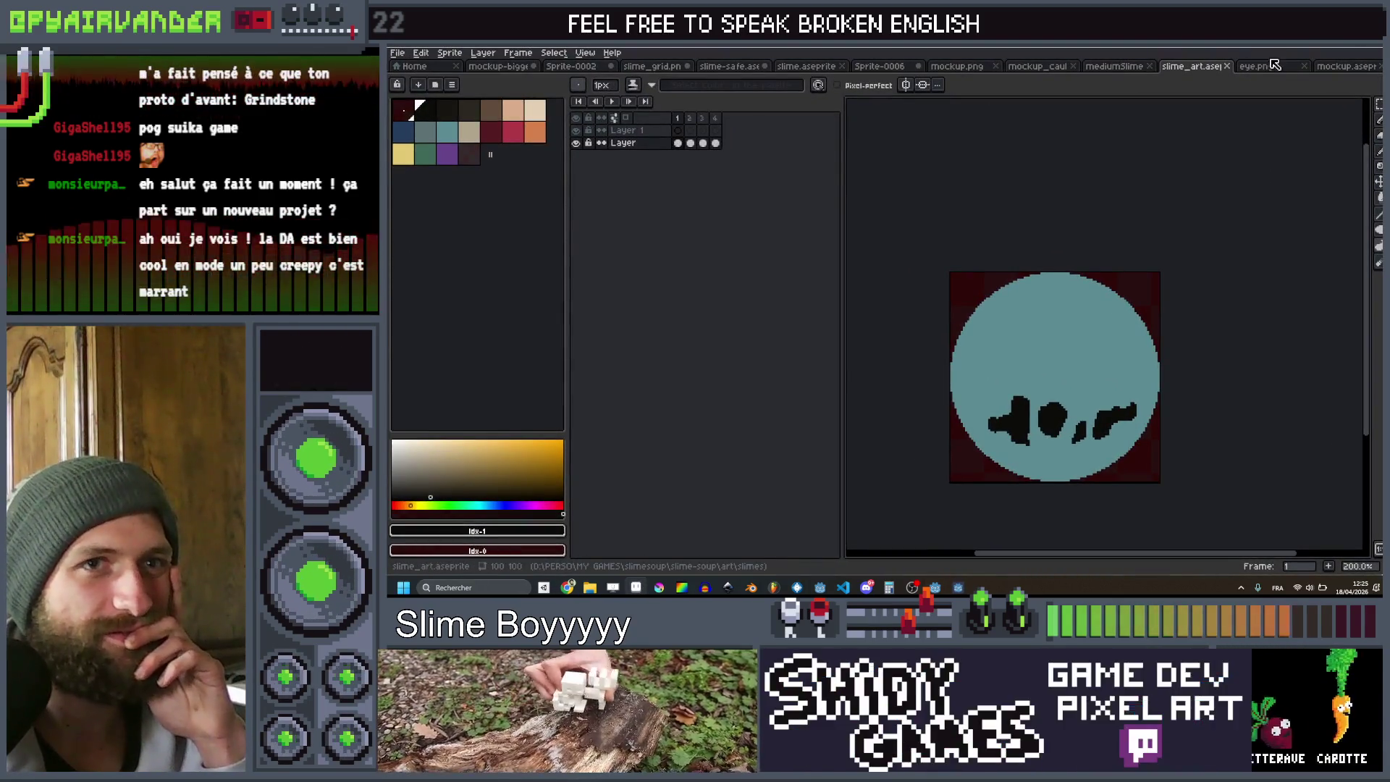
Recolour eye.png with a dark red fill and a large dark pupil
left_click(1274, 65)
key("g")
left_click(1017, 253)
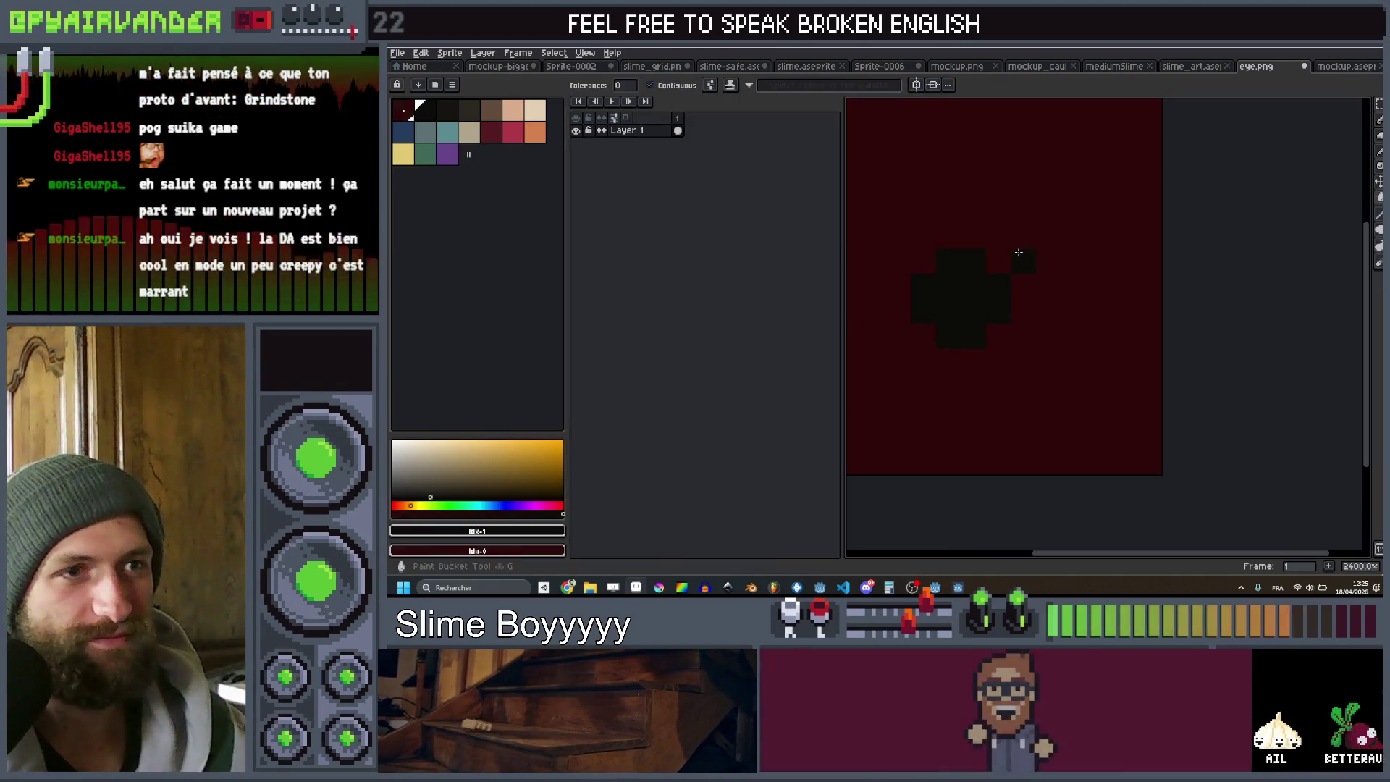
key("b")
left_click(972, 283)
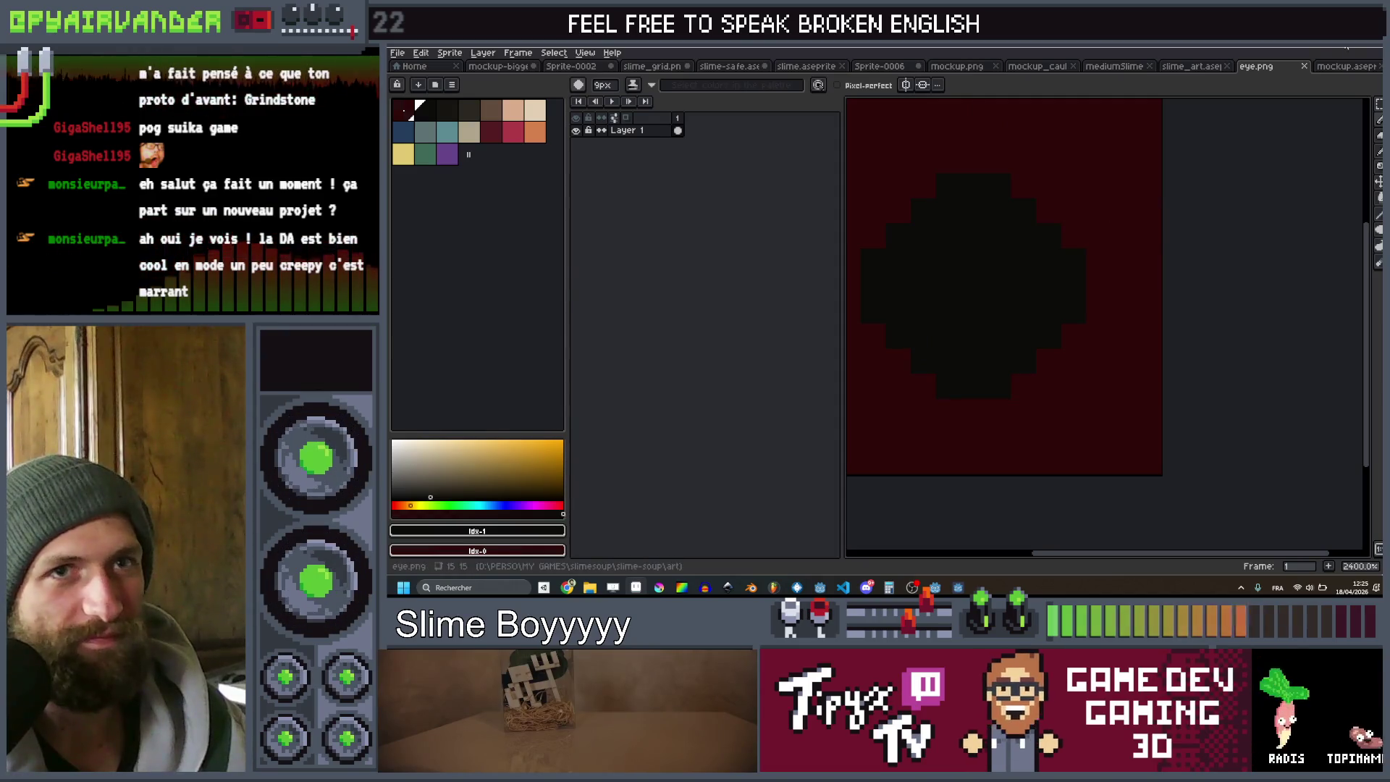
Run the game in Godot full-screen to preview the new eyes
key("alt+Tab")
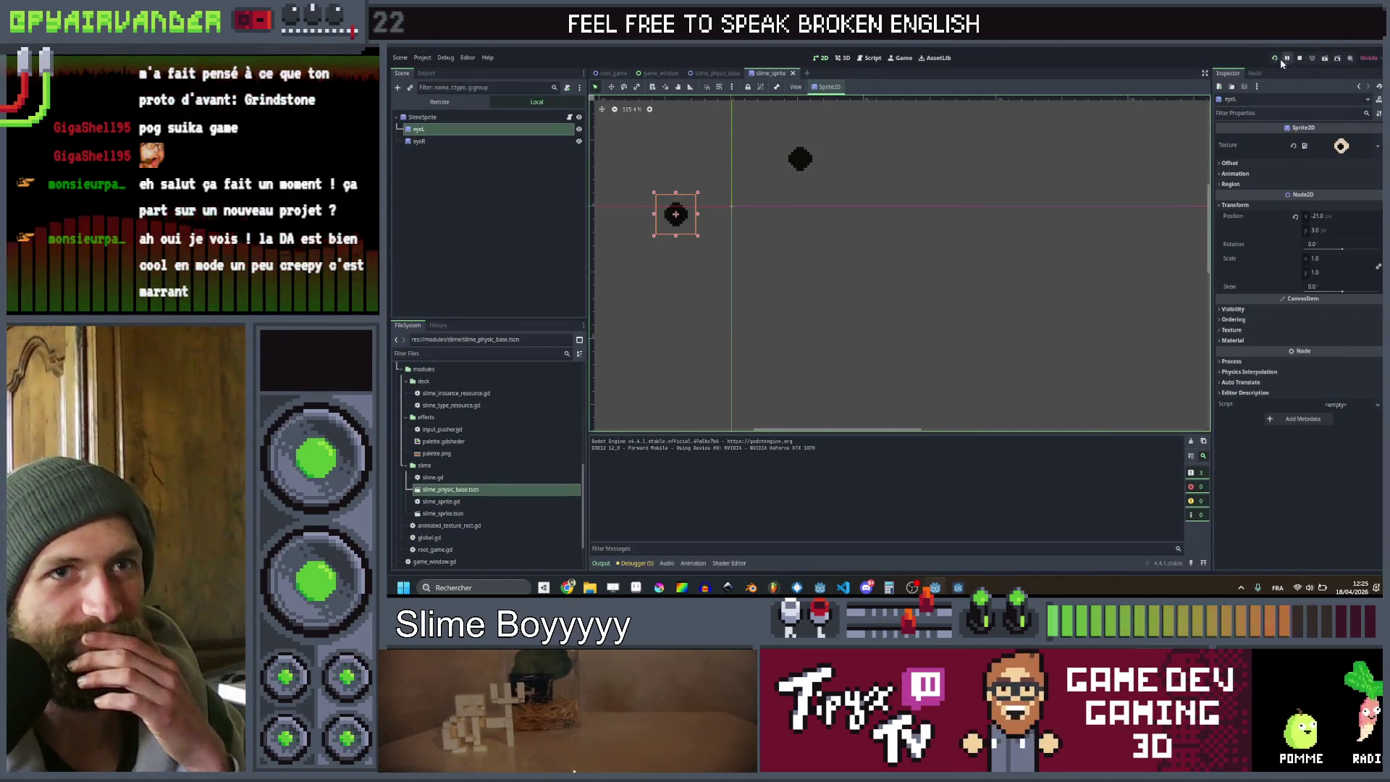
key("F5")
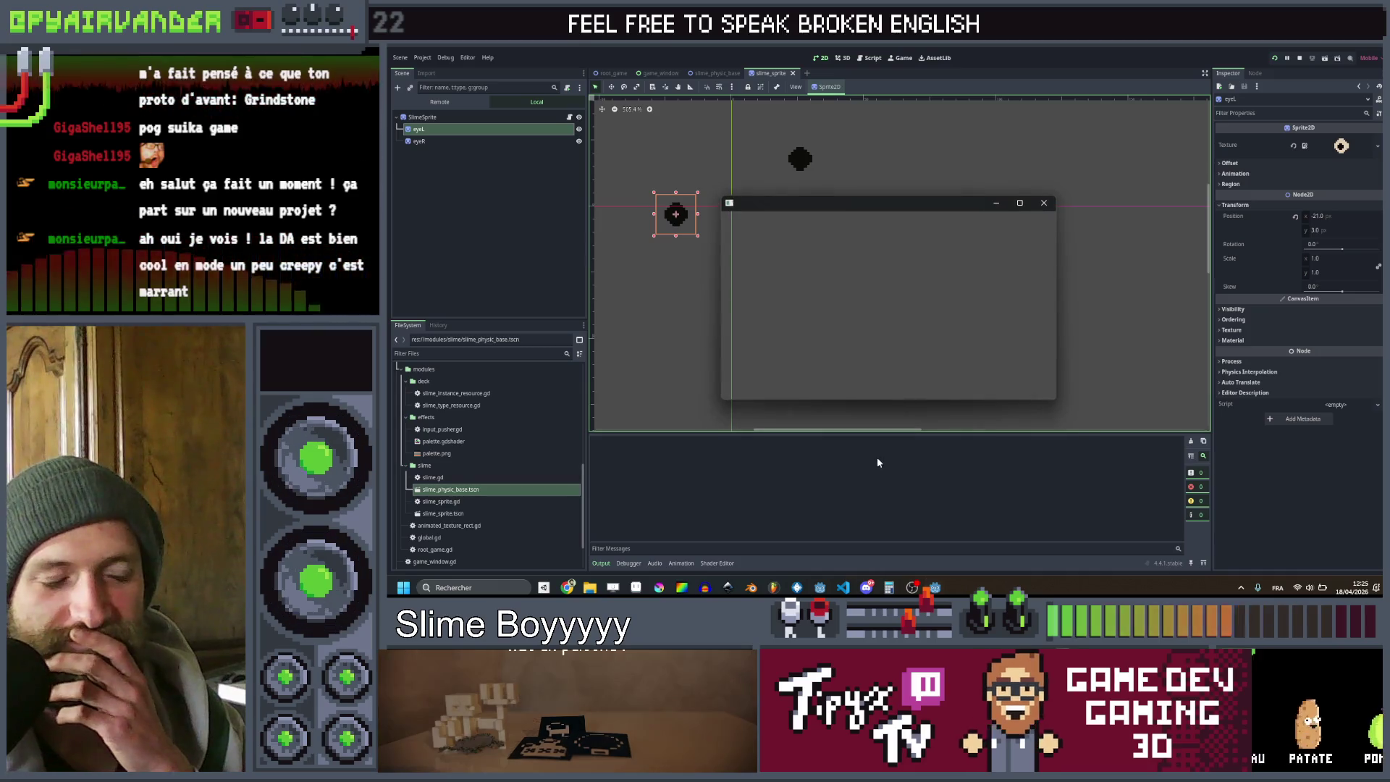
left_click(1021, 202)
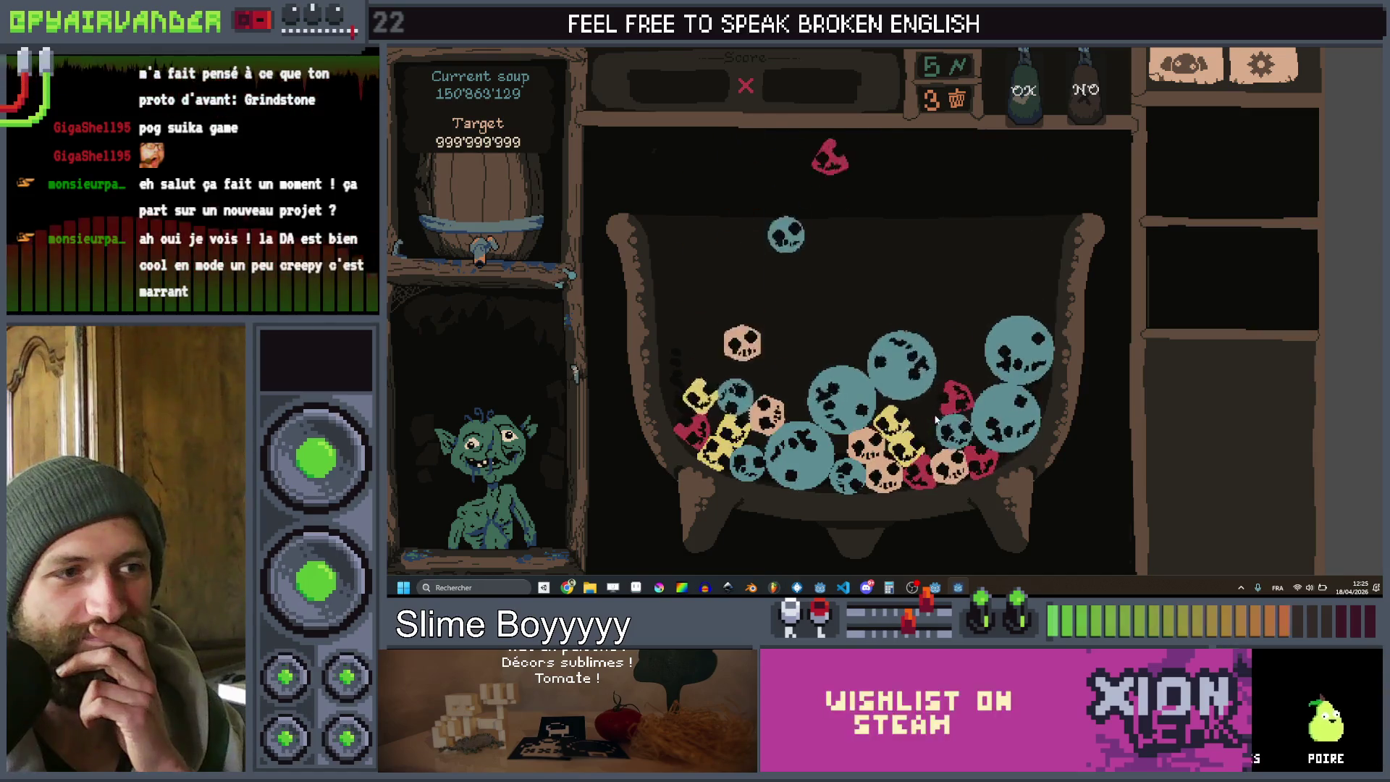
key("alt+F4")
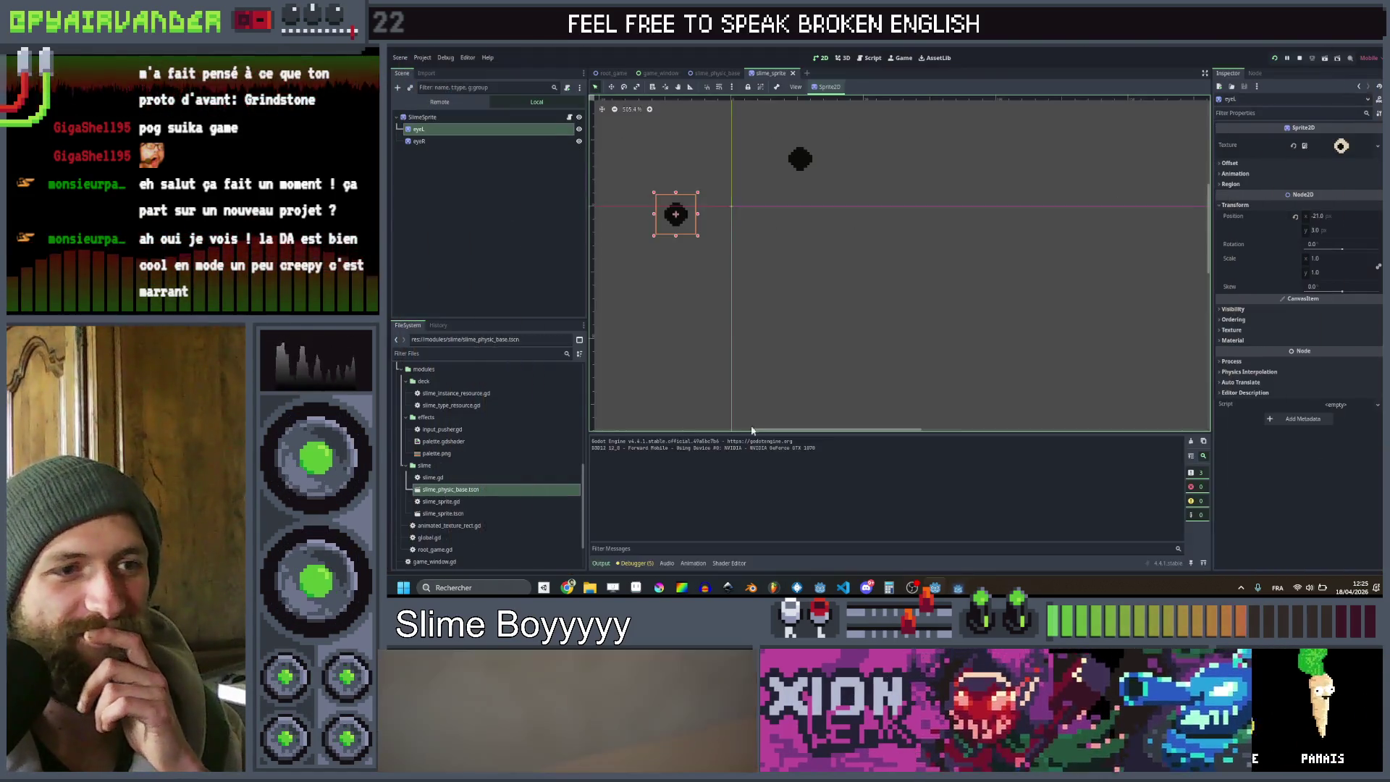
Undo eye.png back to the beige-ringed eye and return to Godot to reimport
left_click(635, 588)
key("ctrl+z")
key("ctrl+z")
key("ctrl+z")
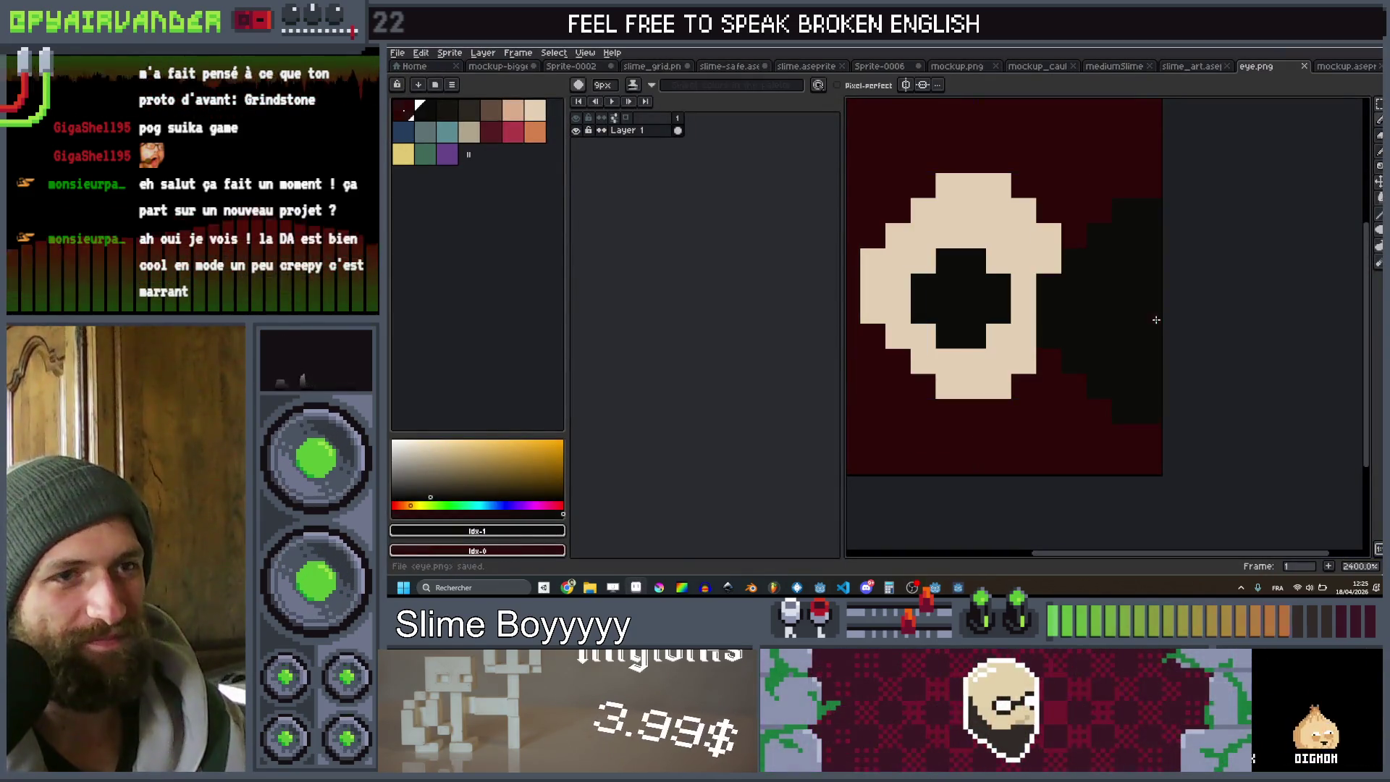
scroll(1156, 319, "down", 3)
scroll(1155, 284, "up", 1)
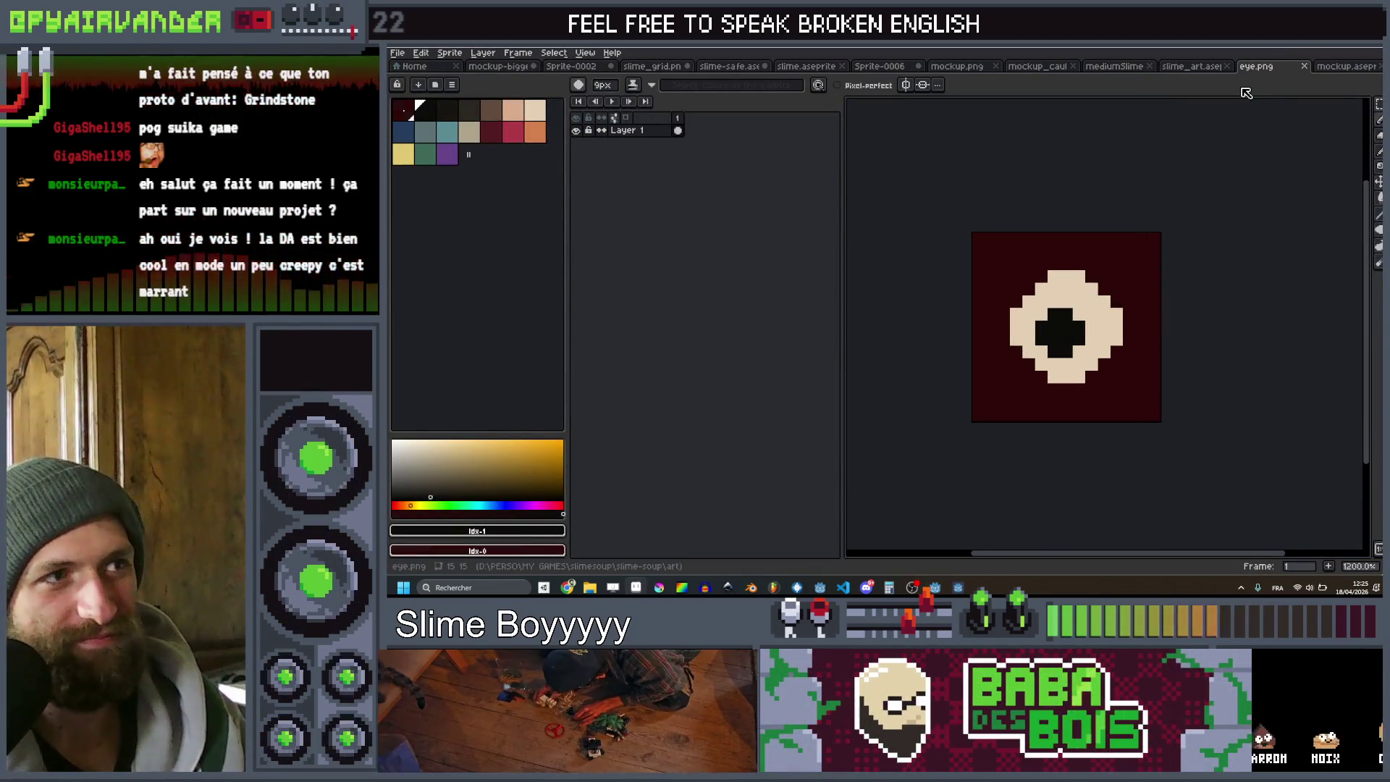
key("alt+Tab")
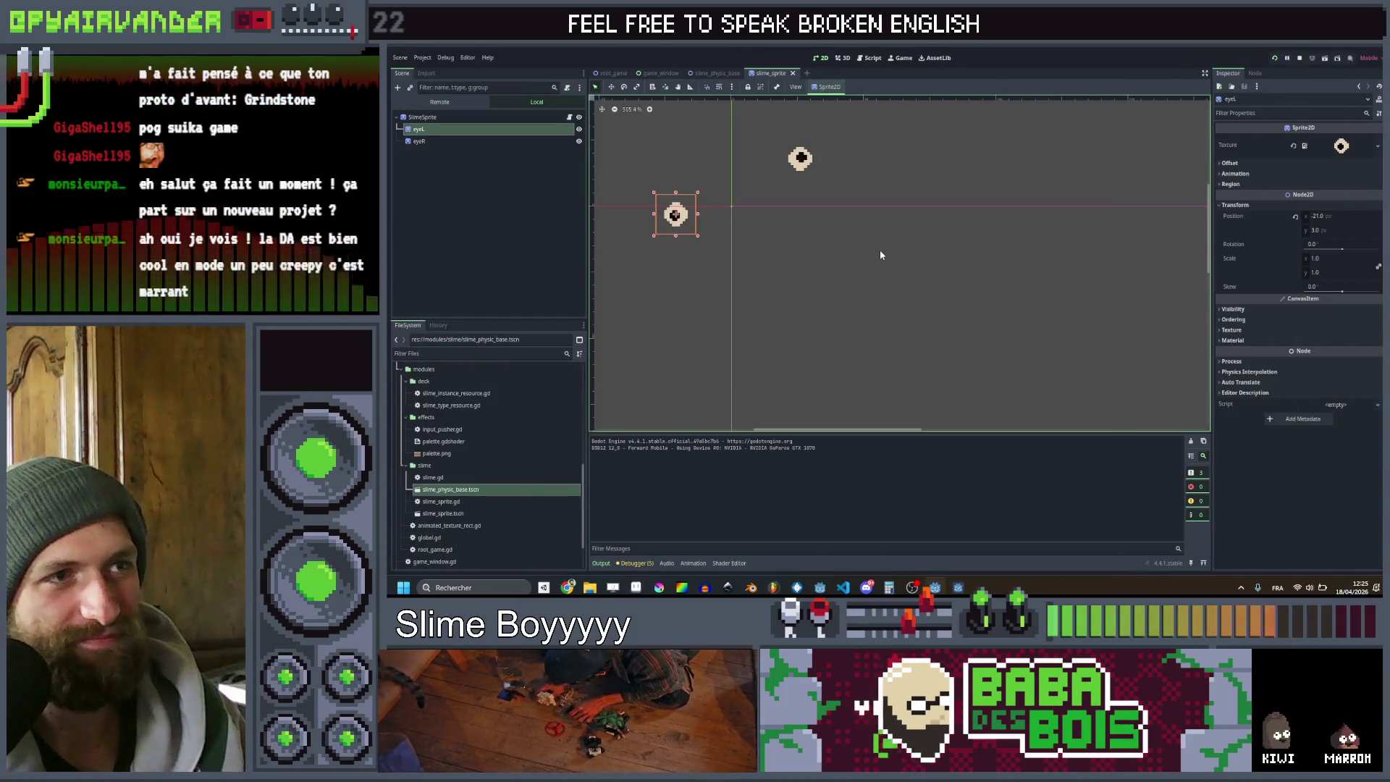
Move eyeL slightly up-left, save slime_sprite, and test-run the game with beige eyes
left_click_drag(676, 222, 674, 197)
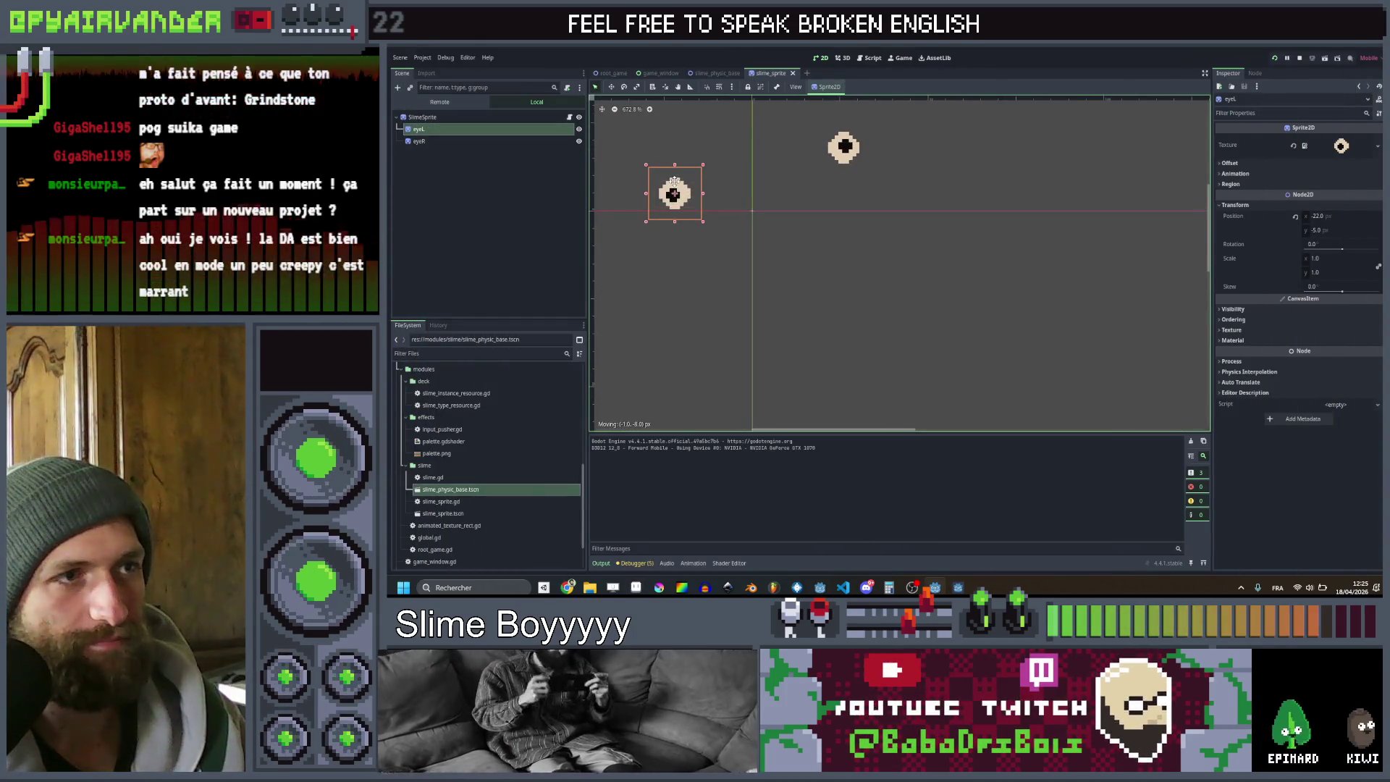
key("ctrl+x")
key("ctrl+z")
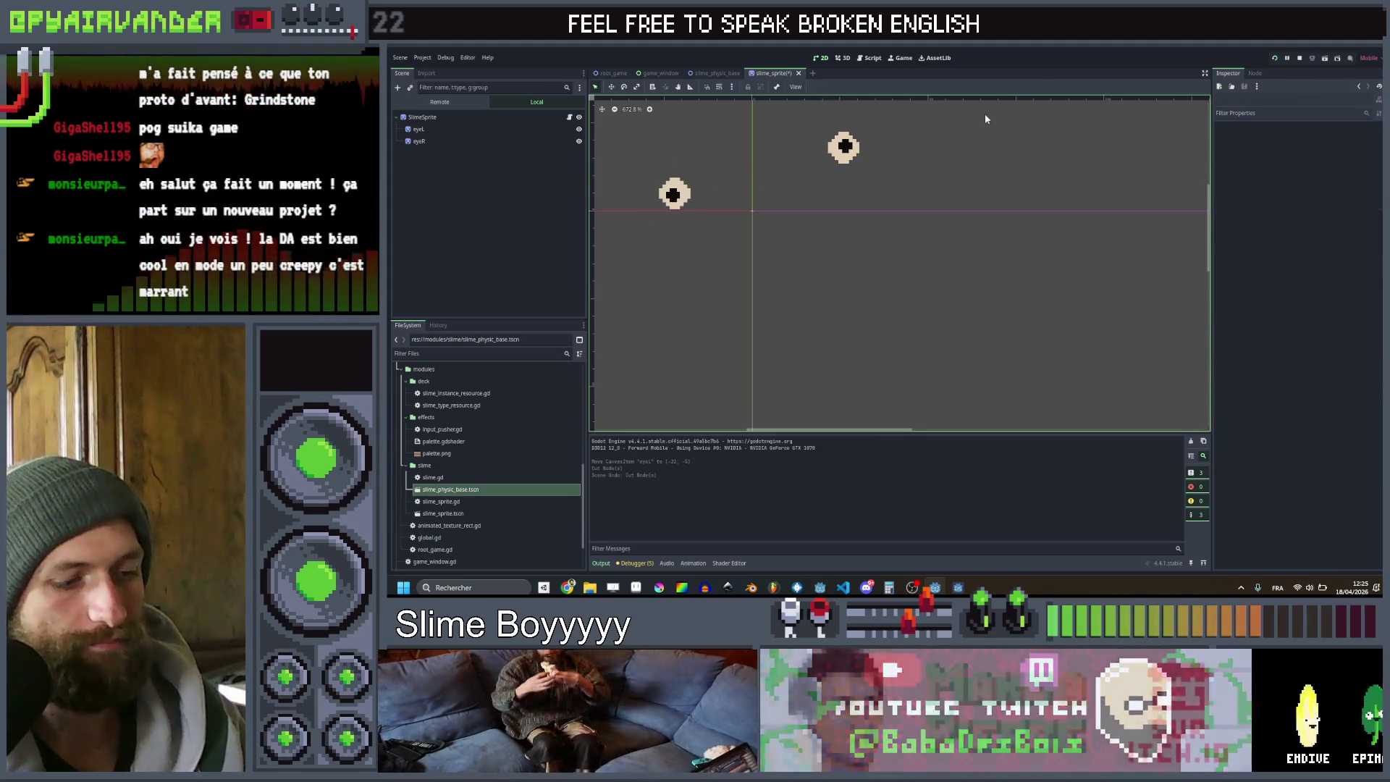
key("ctrl+s")
key("F5")
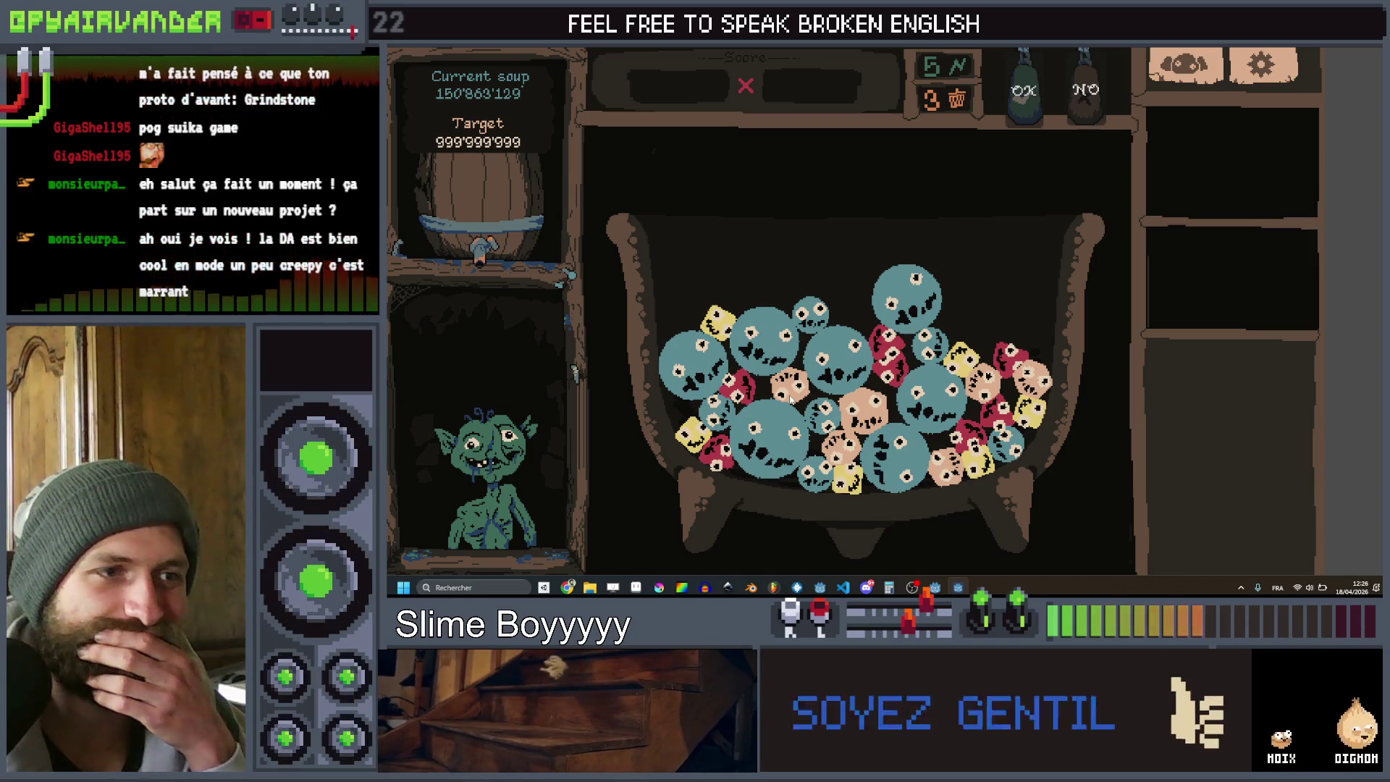
key("F8")
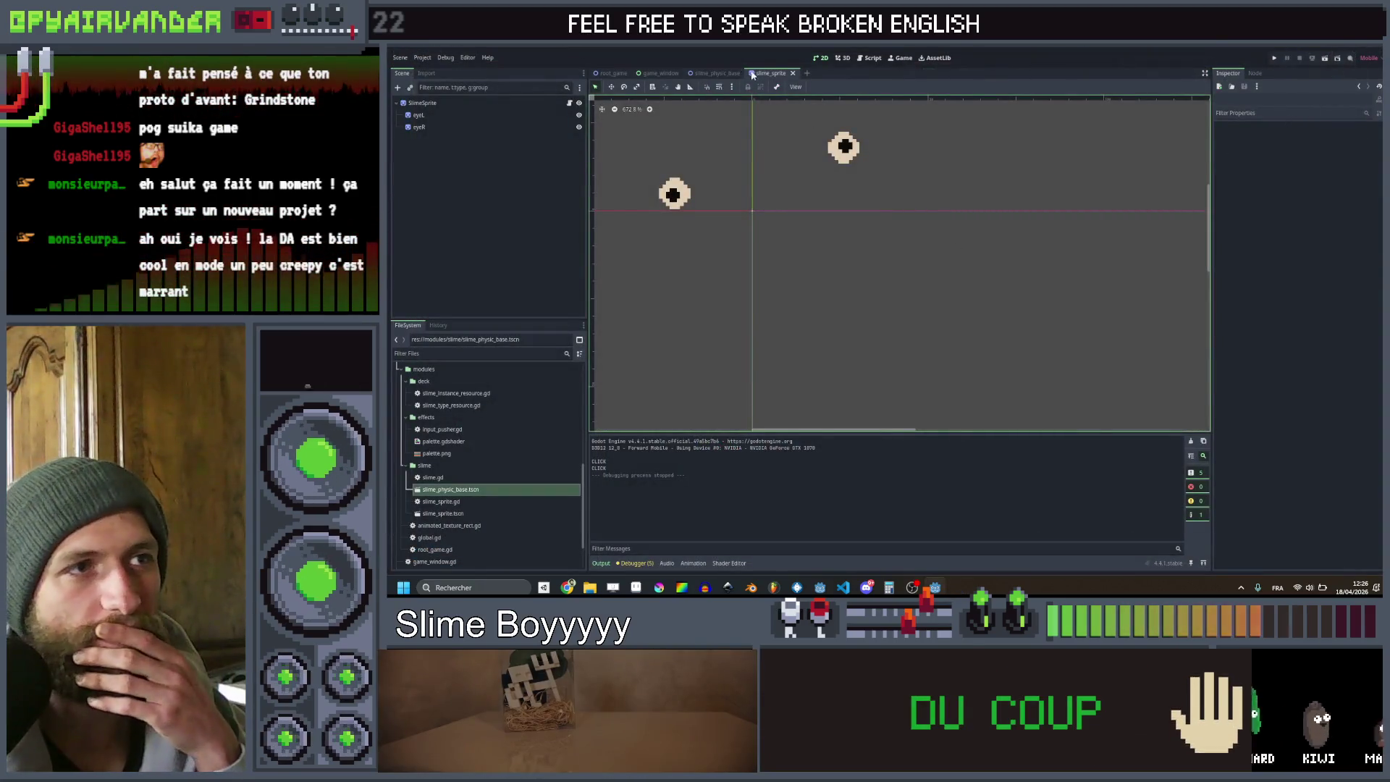
In game_window.gd, delete the slimePhysics and slimeArts declarations
left_click(724, 74)
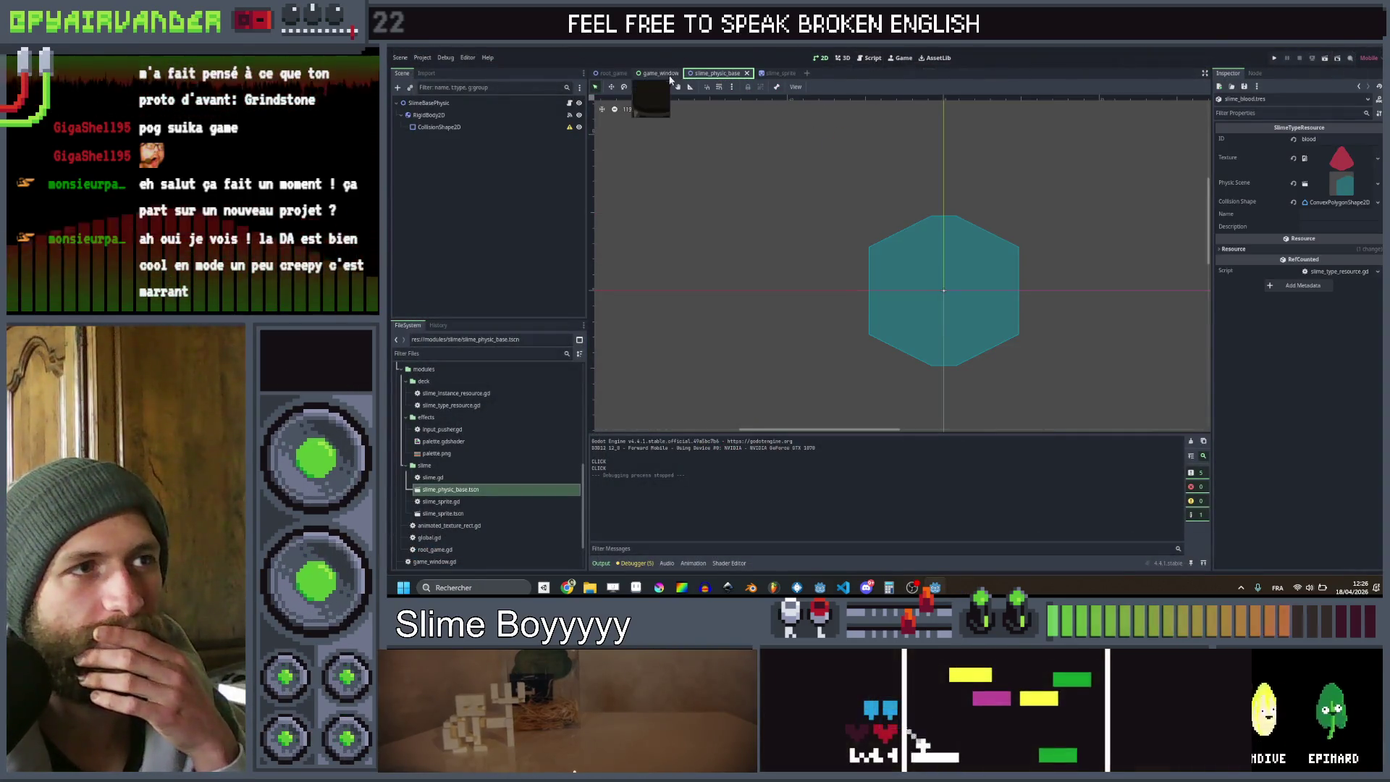
left_click(667, 75)
left_click(869, 58)
scroll(889, 280, "up", 10)
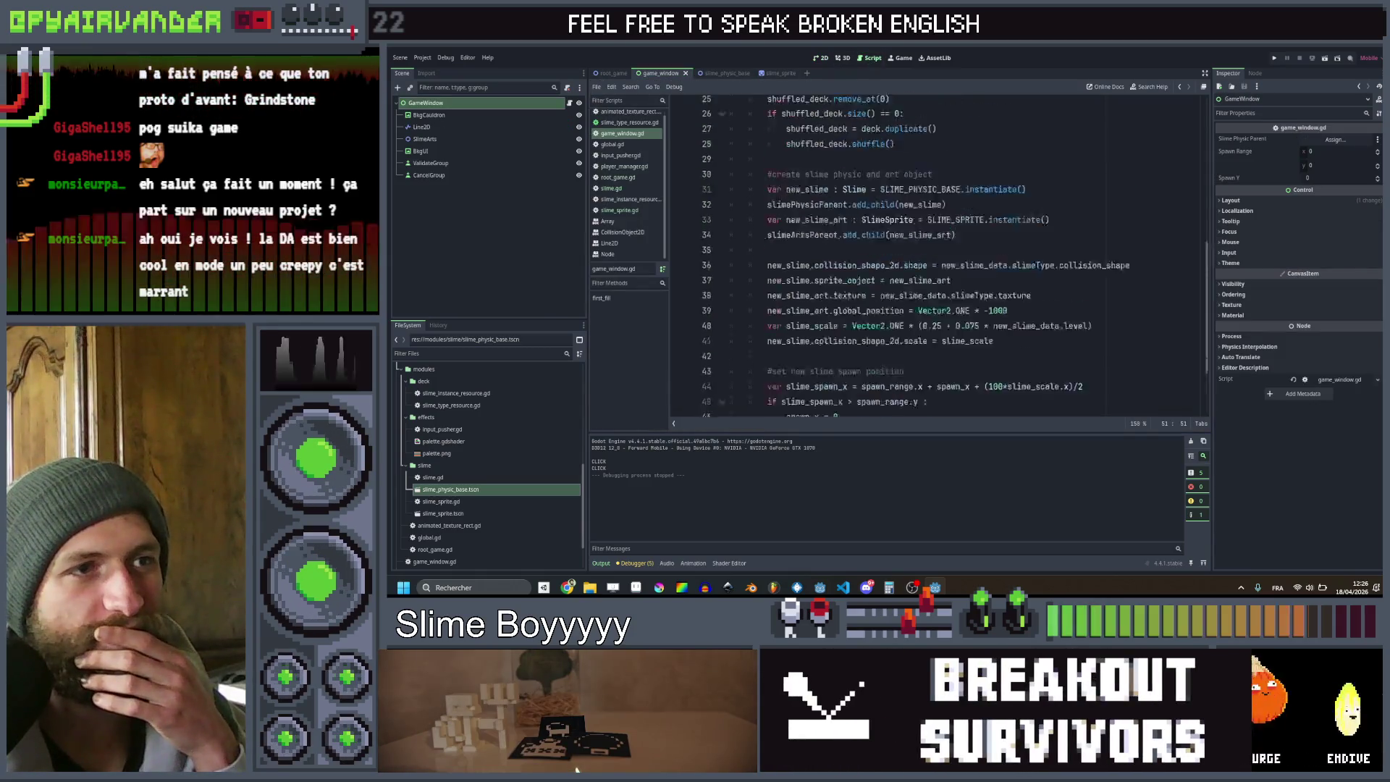
left_click(941, 300)
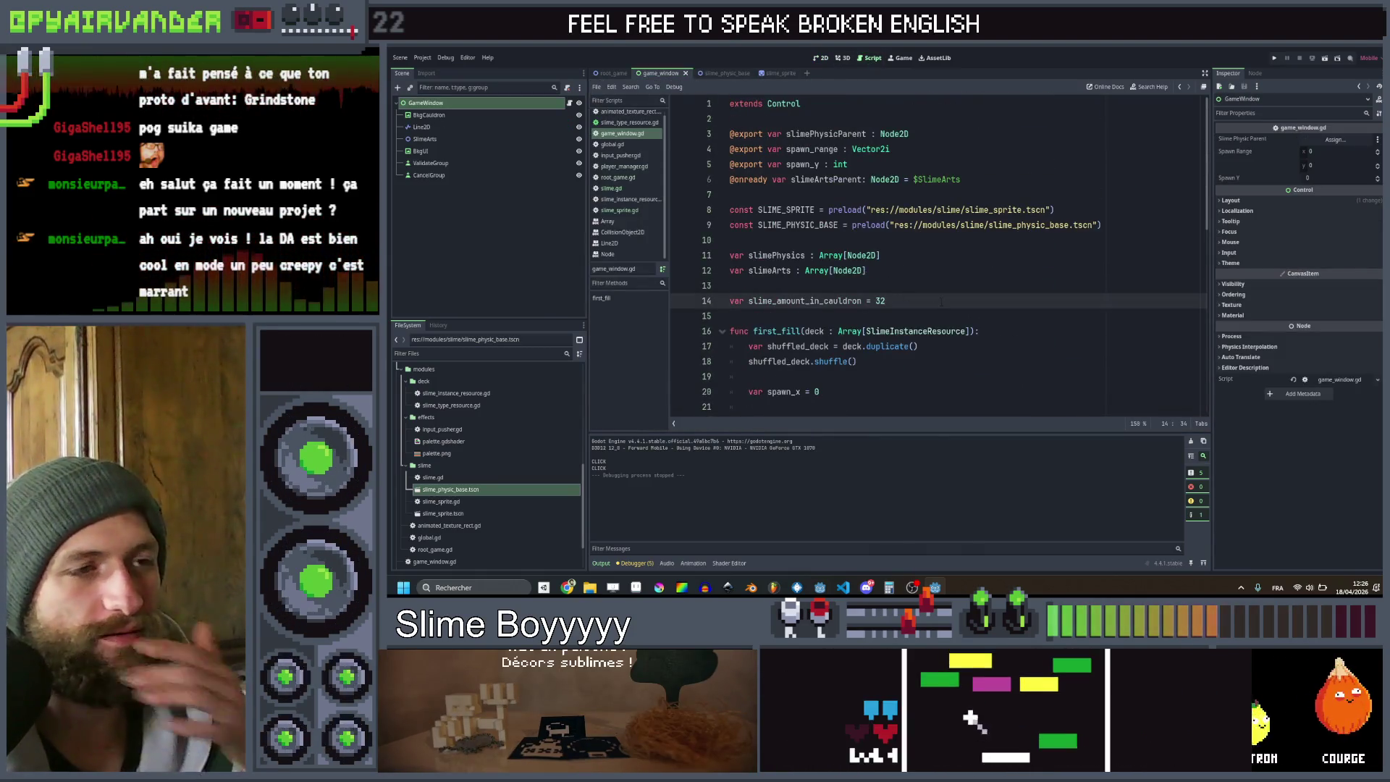
key("Return")
key("Return")
key("Return")
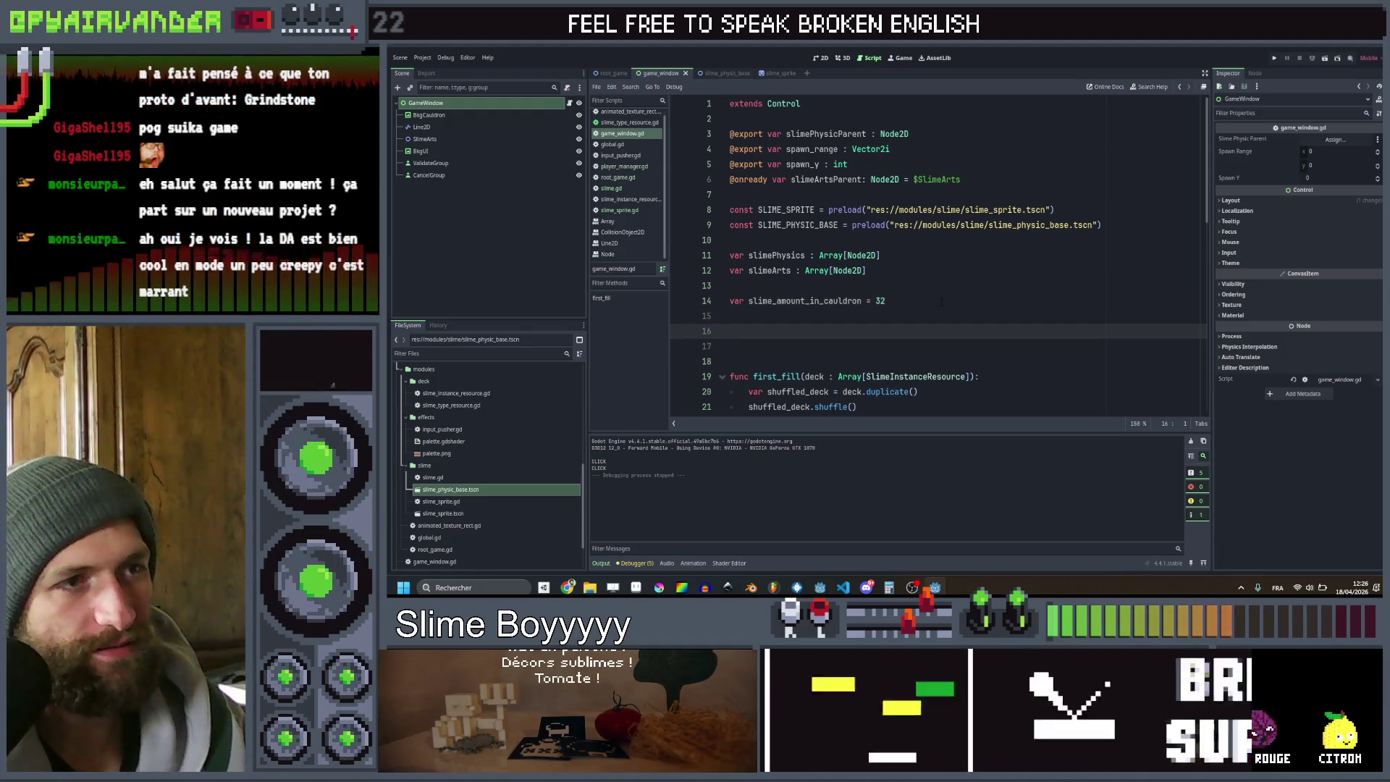
key("Up")
key("Up")
key("Up")
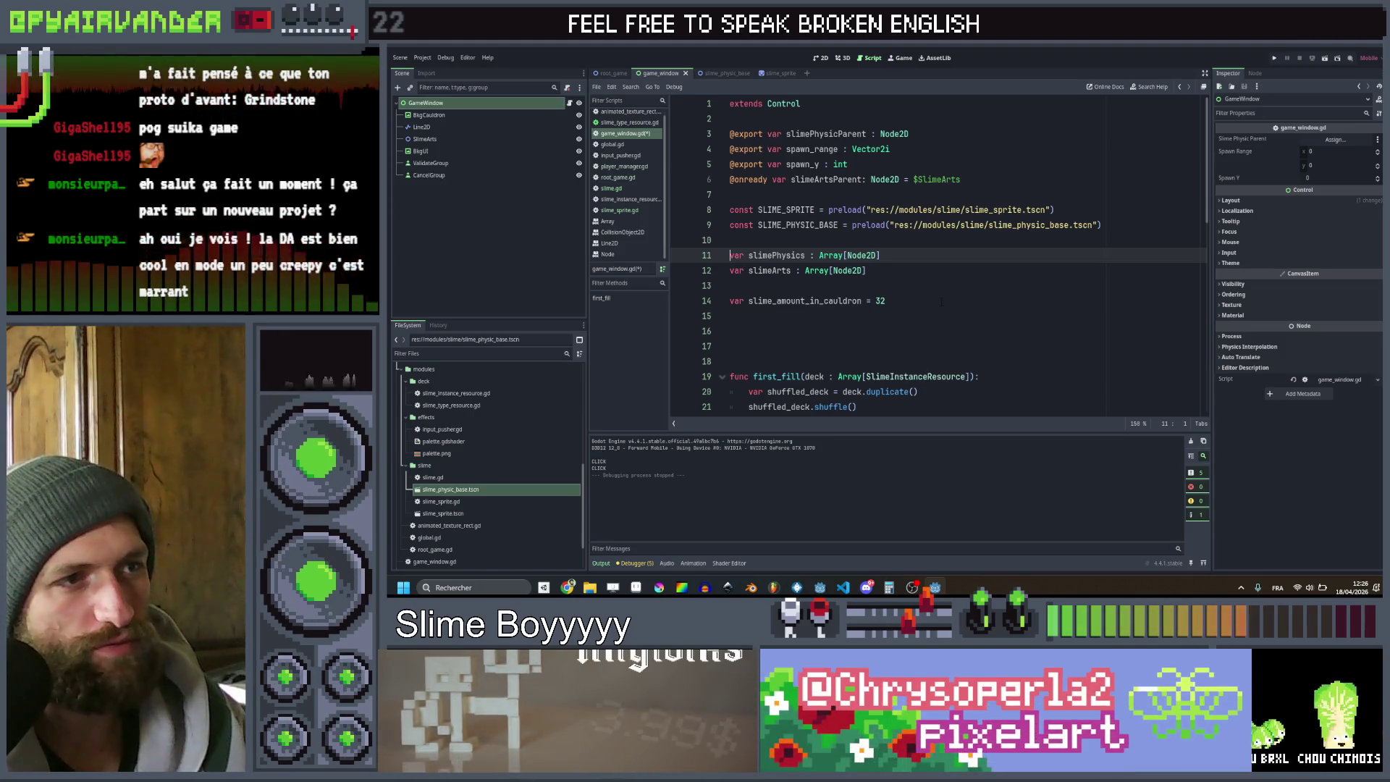
key("ctrl+shift+k")
key("ctrl+shift+k")
key("Down")
key("Down")
key("Down")
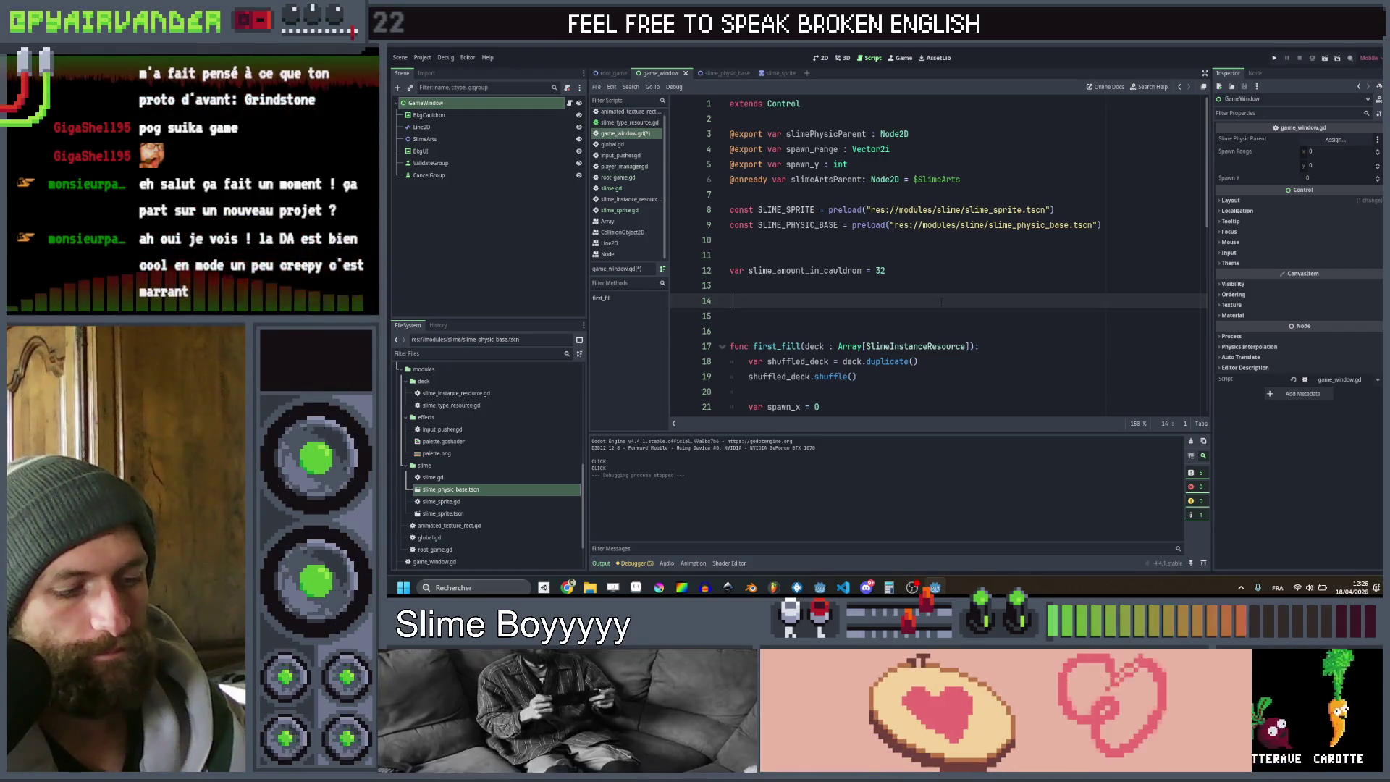
Declare var curren_slime_groupd : Array[Slime] on line 14 and save
type("var")
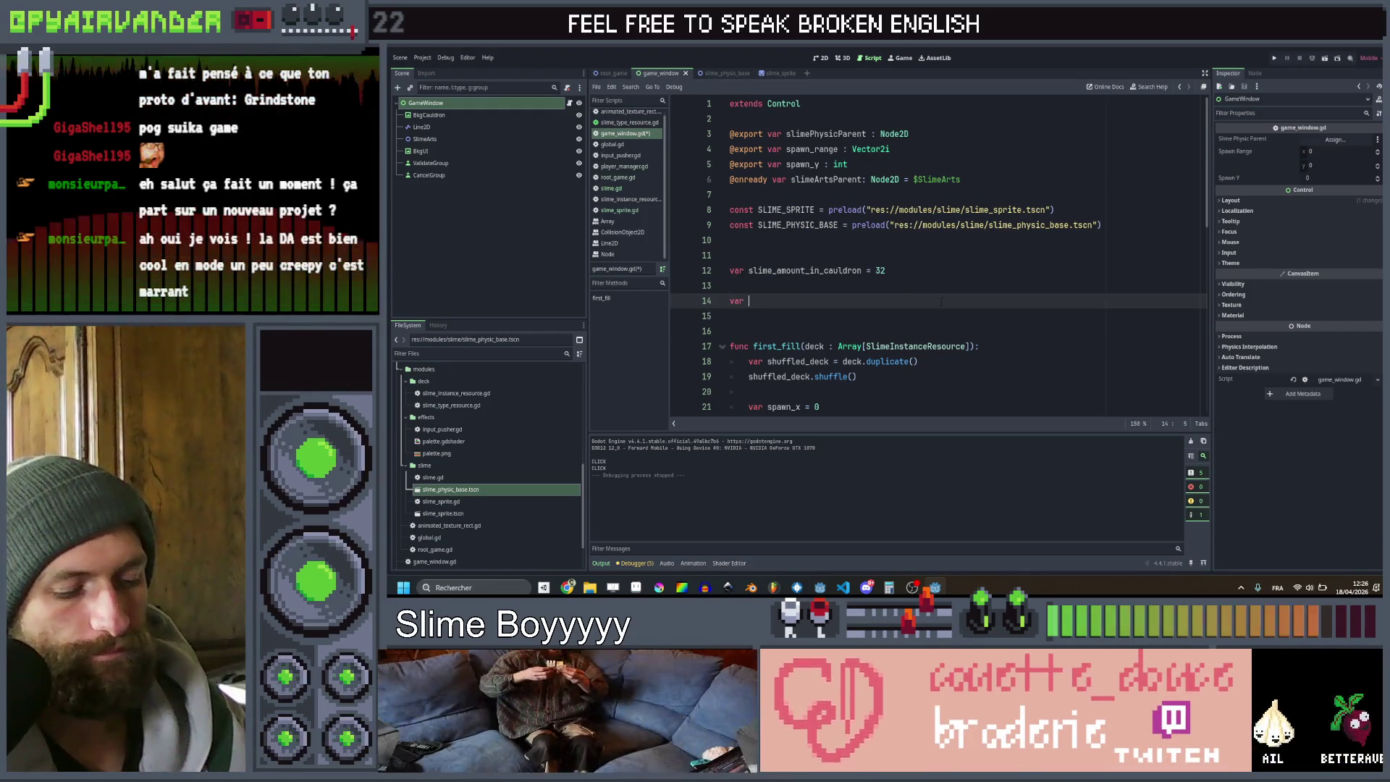
type("cur")
type("ren_")
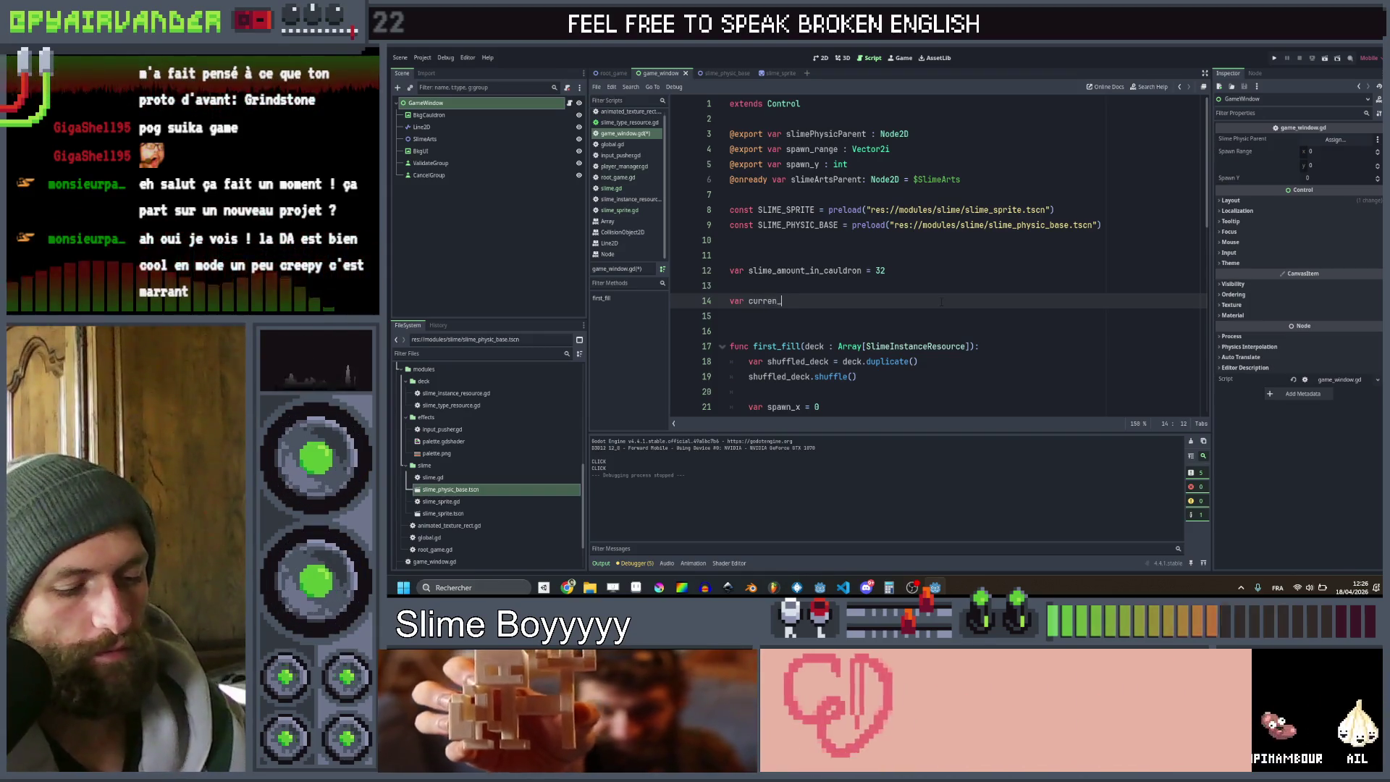
type("slime_groupd")
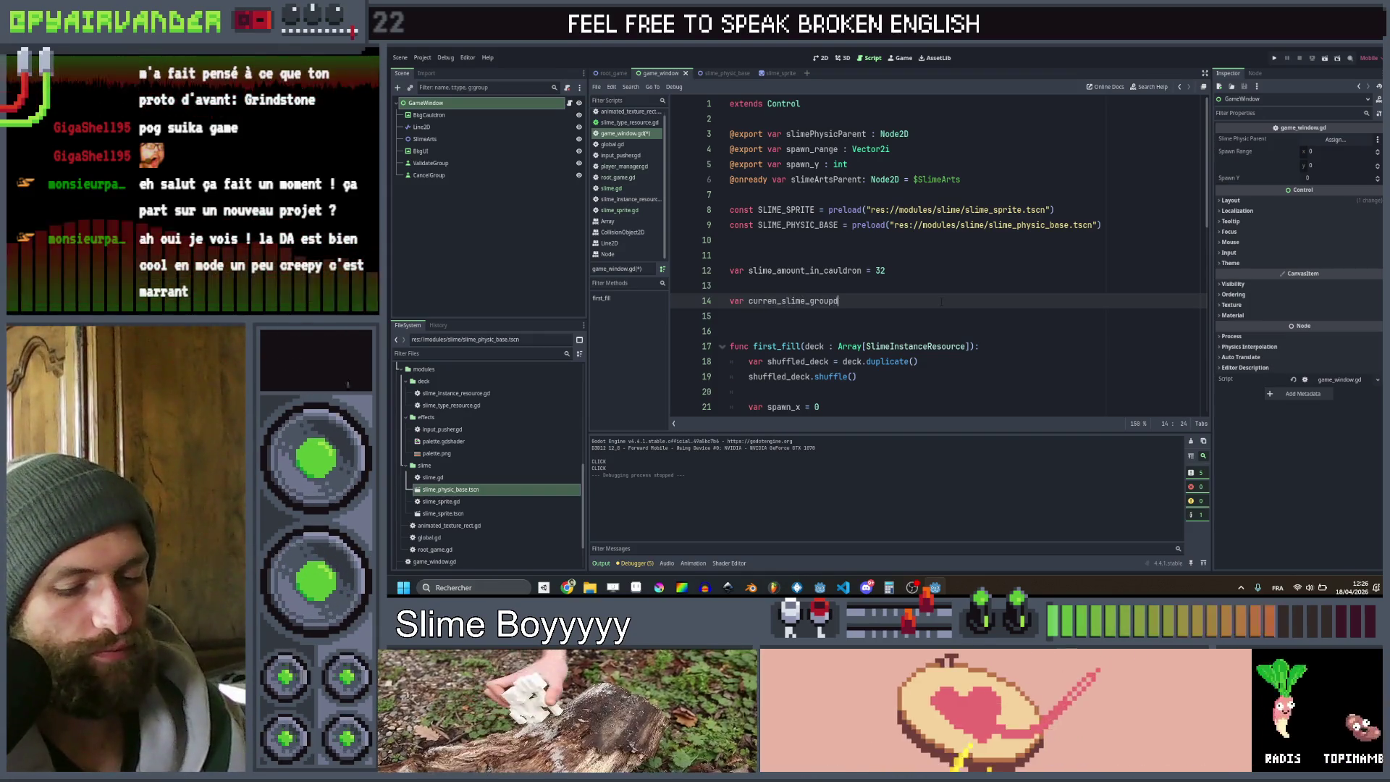
type(" :")
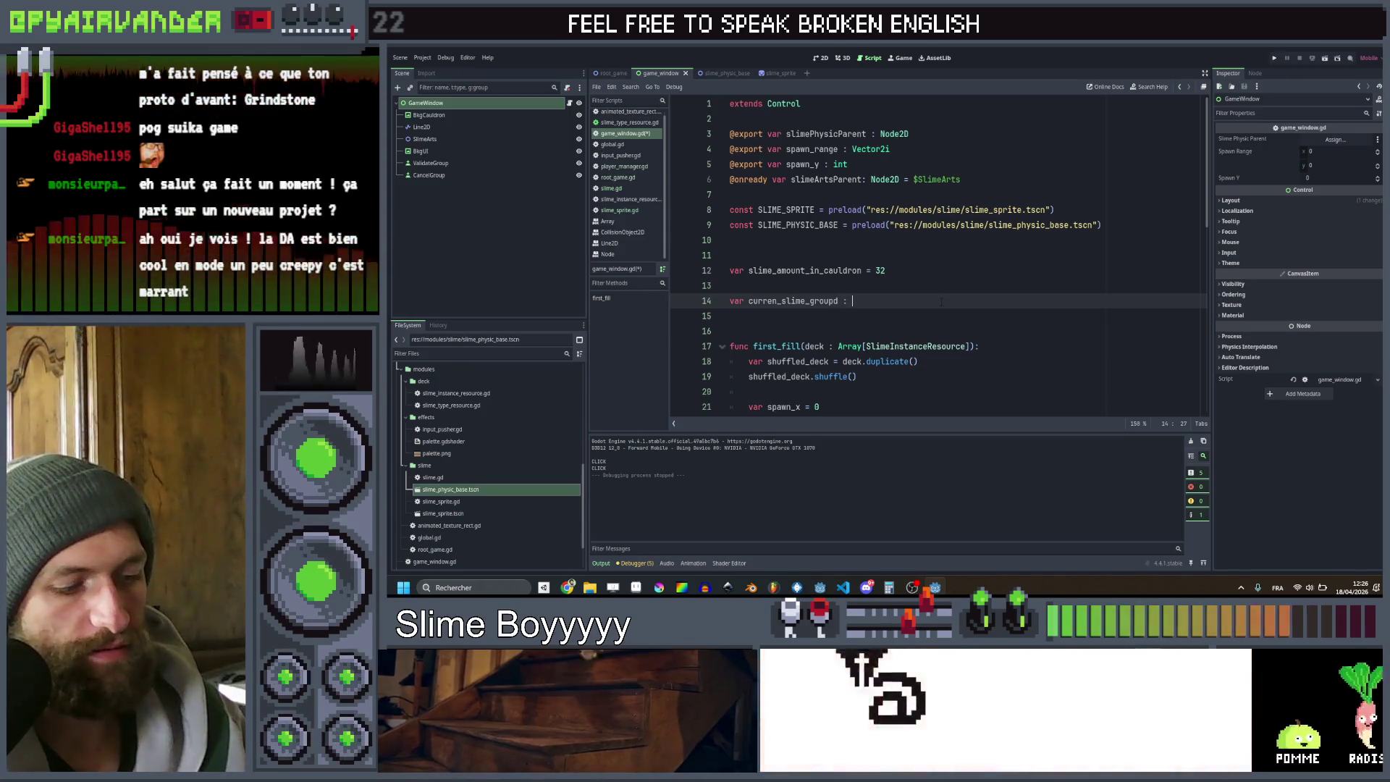
type("A")
type("y[Sli")
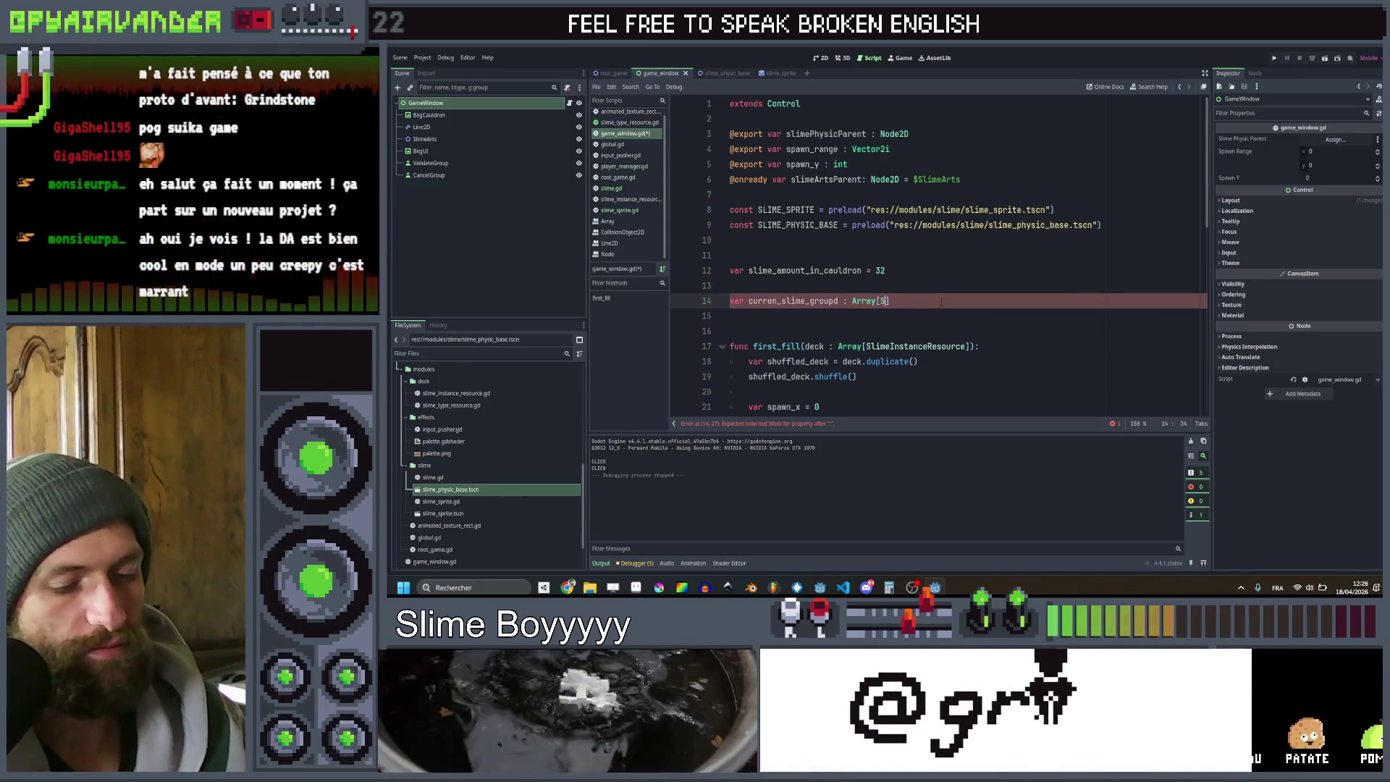
key("Return")
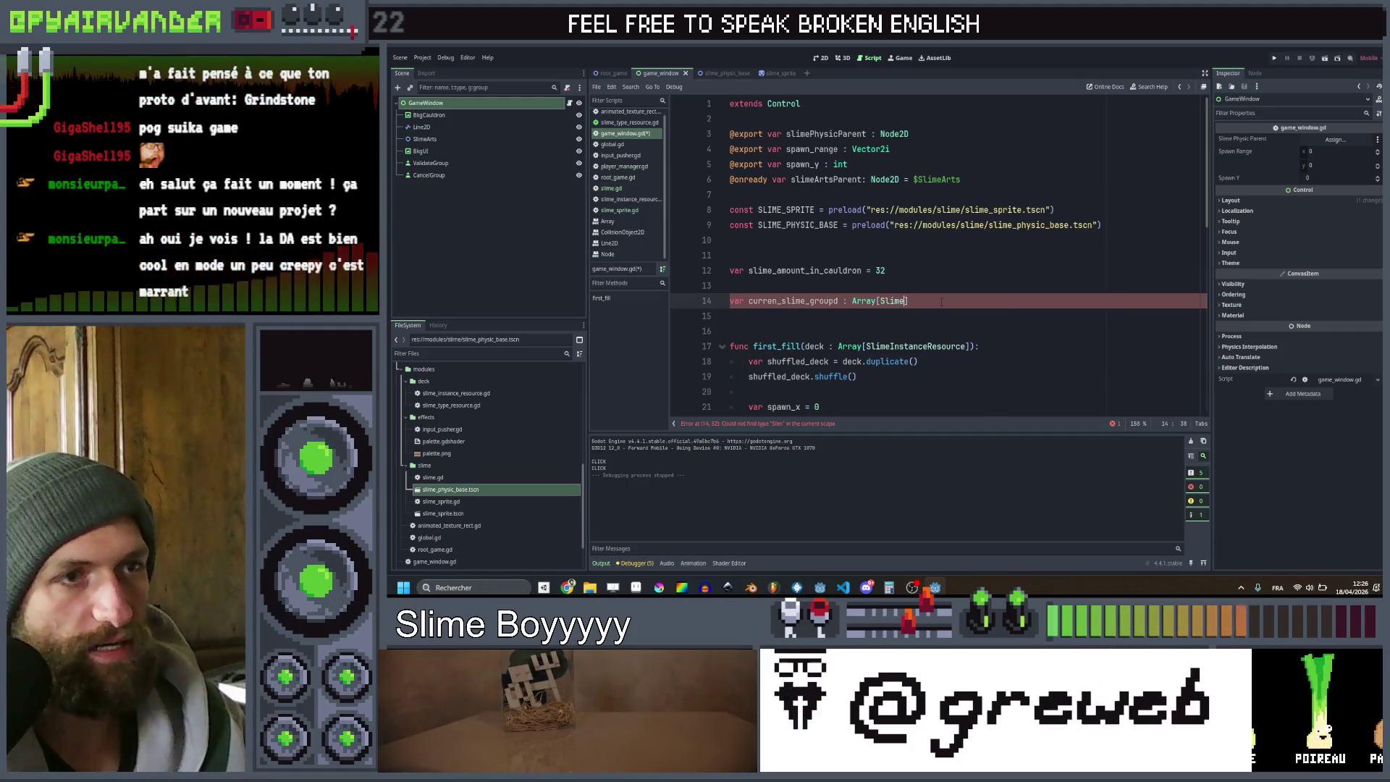
scroll(944, 302, "down", 7)
key("ctrl+s")
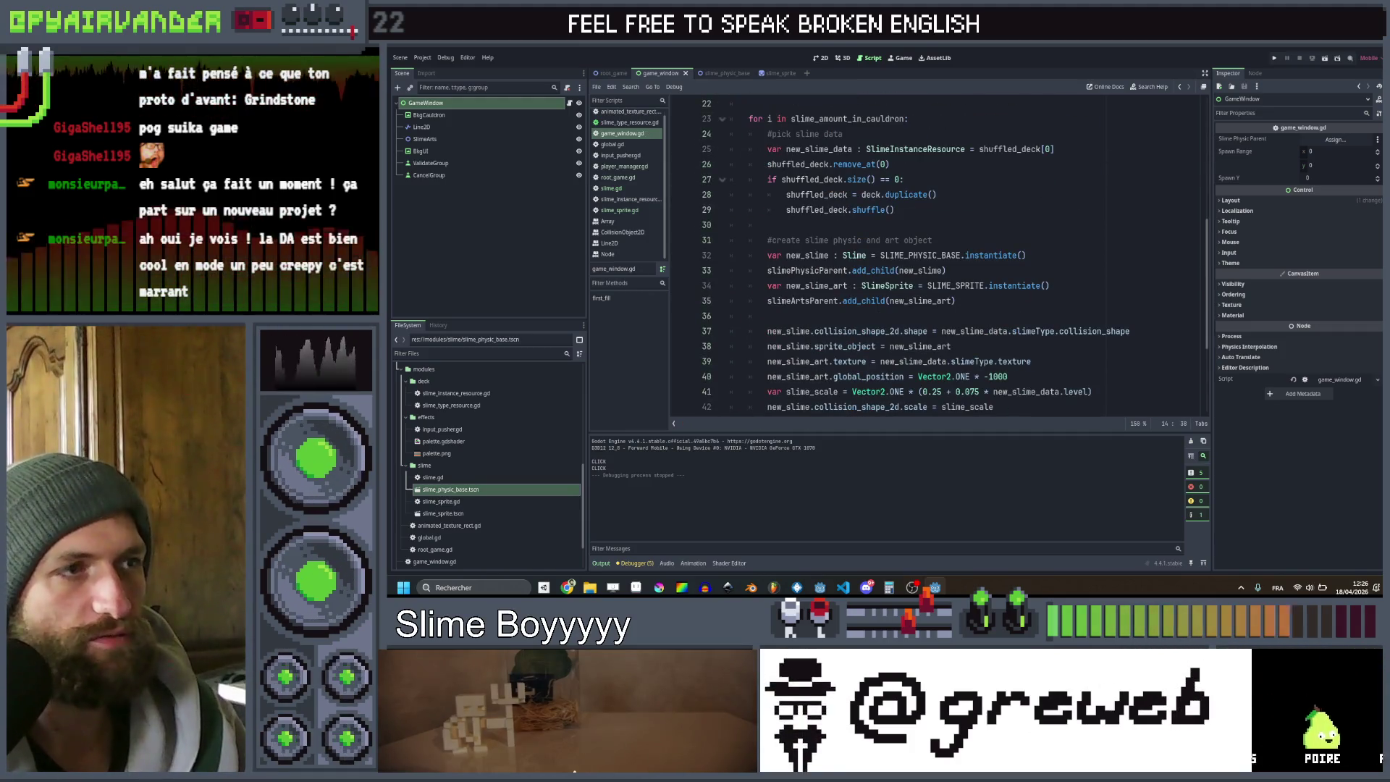
In slime.gd, make room for a new function below _ready
left_click(618, 189)
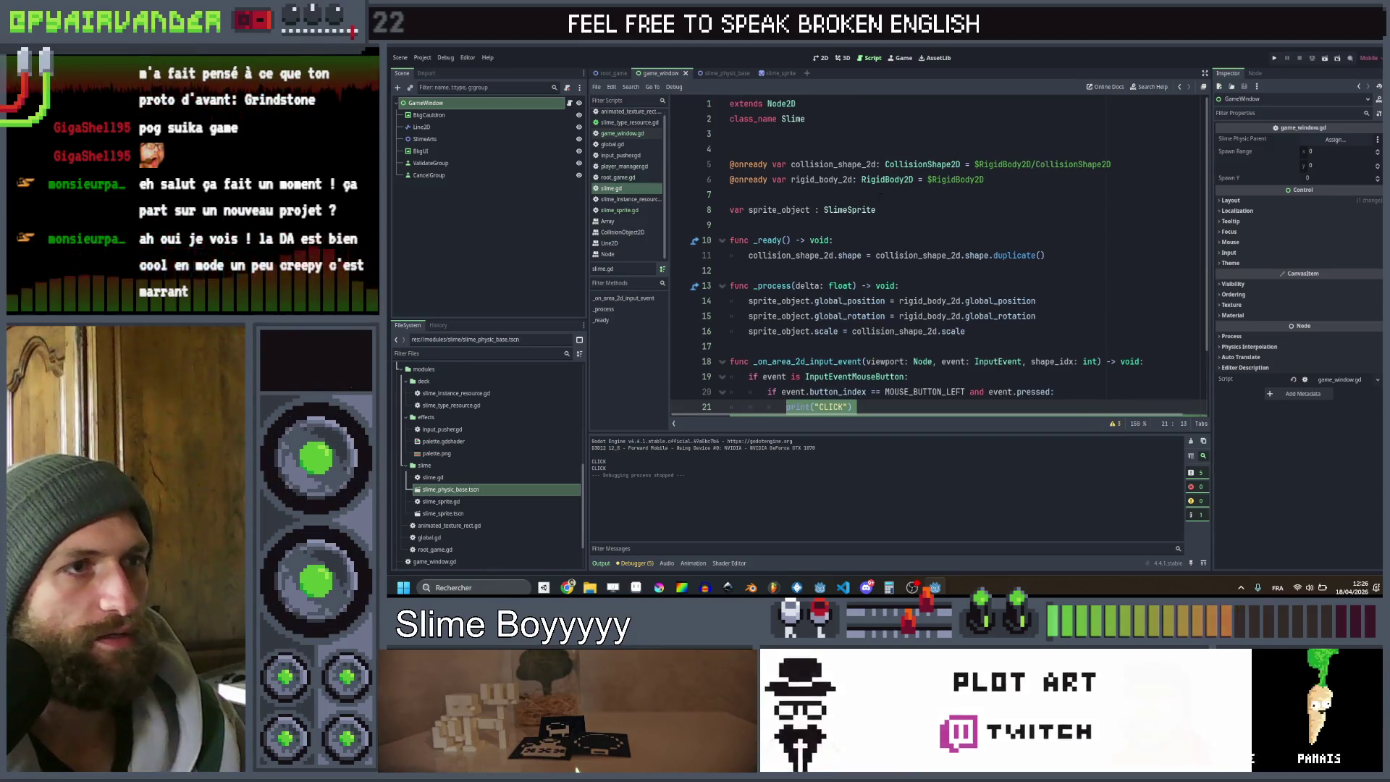
key("Return")
type("v")
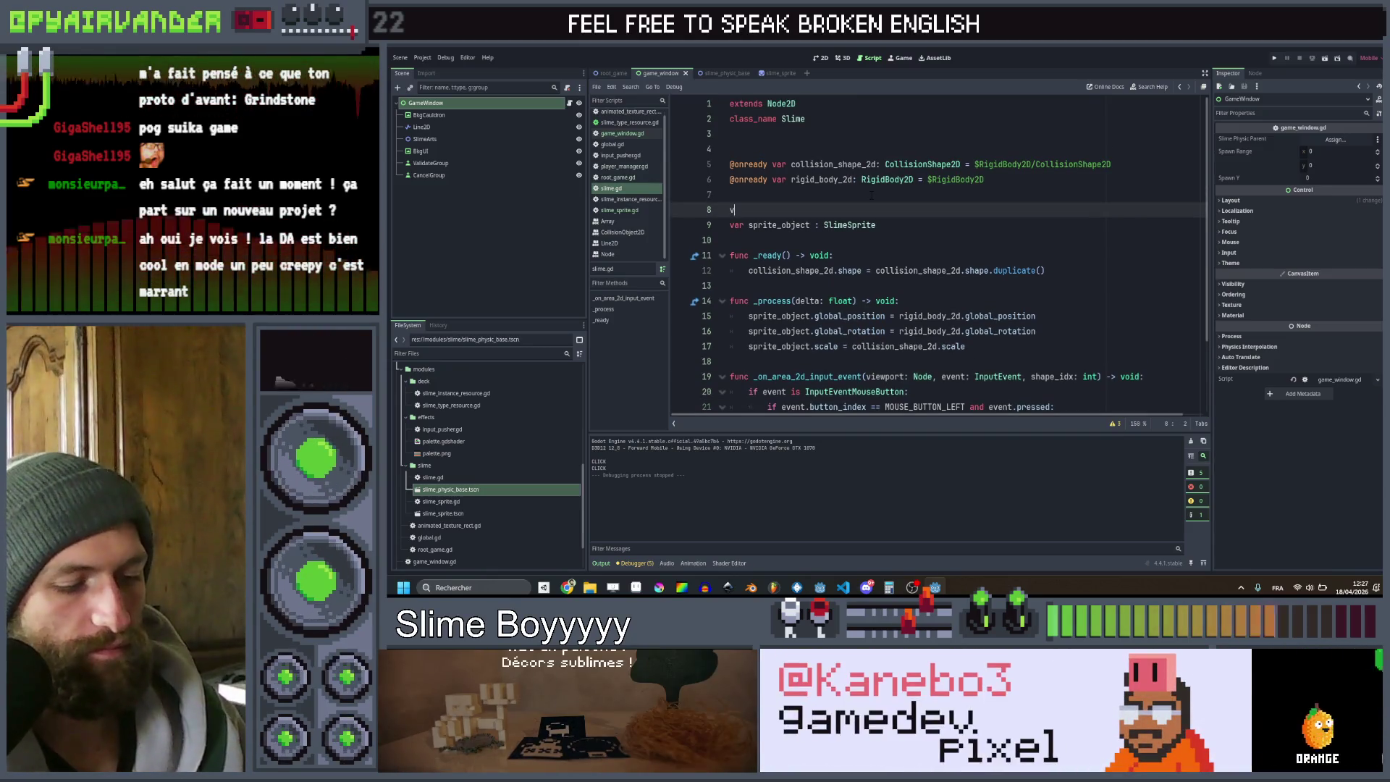
type("ar data :")
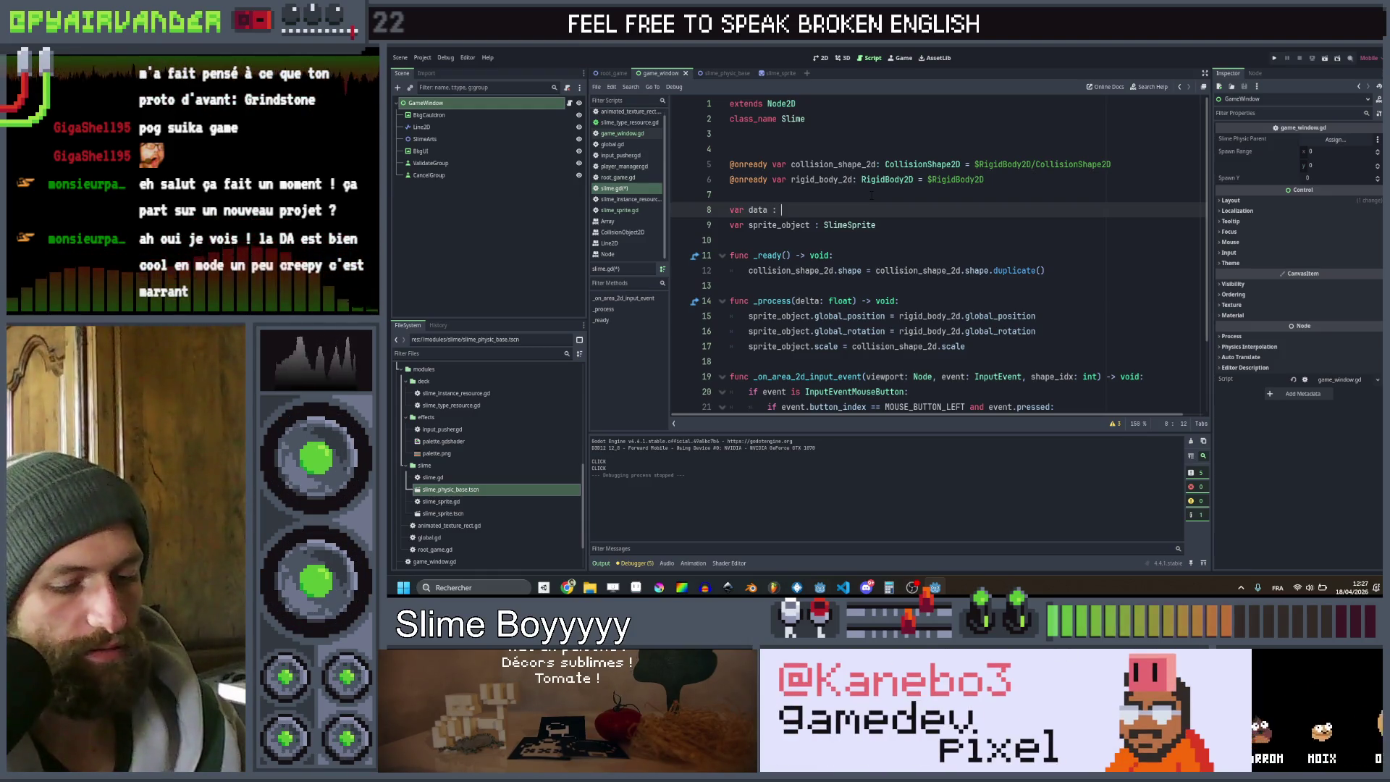
type(" eIn")
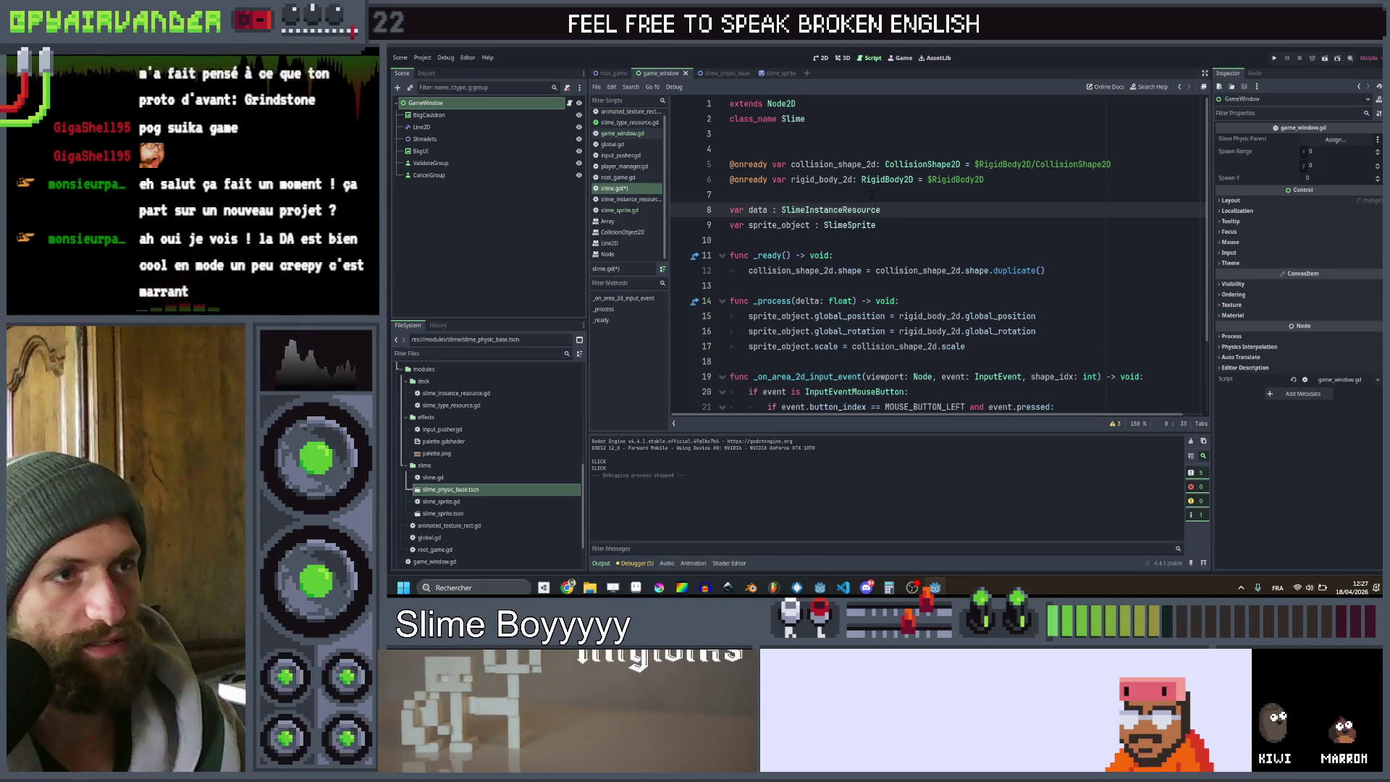
scroll(871, 196, "down", 3)
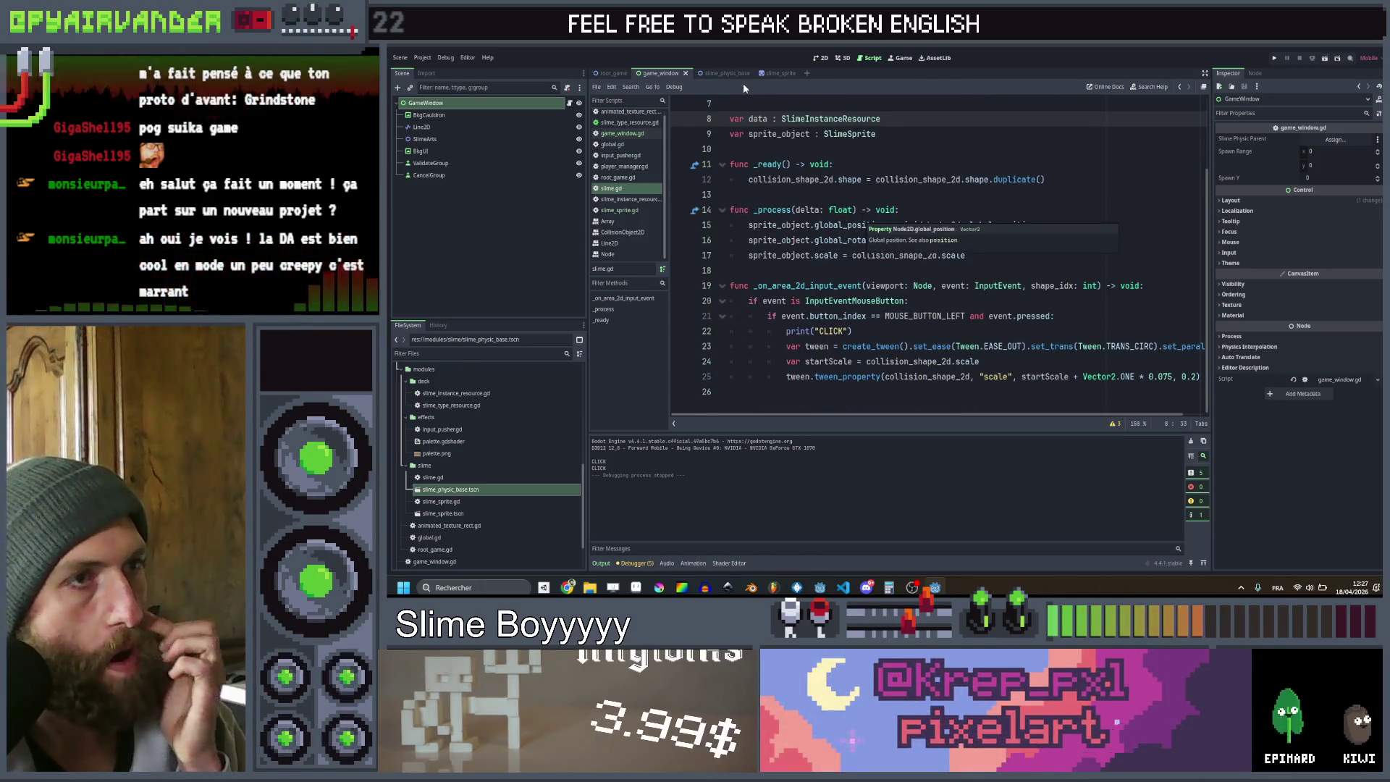
scroll(636, 148, "up", 1)
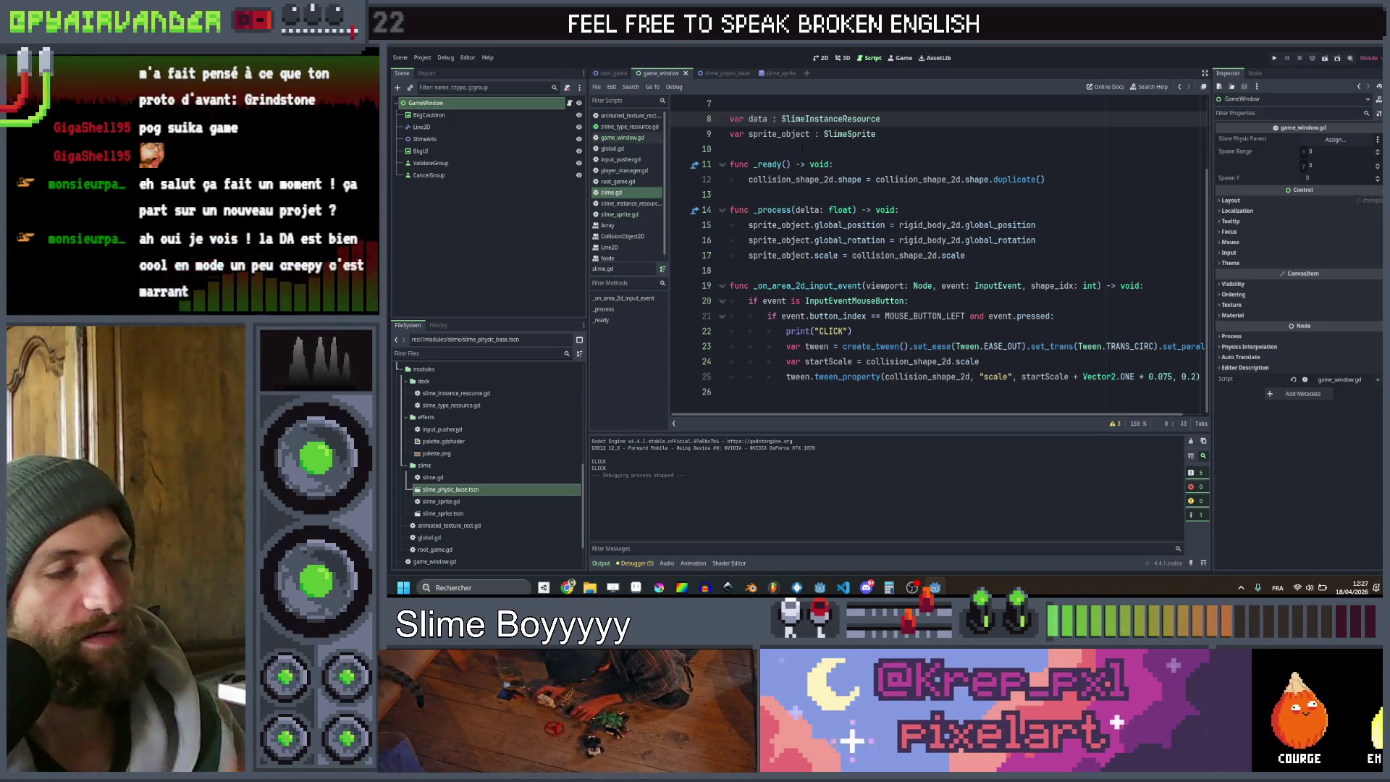
left_click(772, 194)
key("Return")
key("Return")
key("Up")
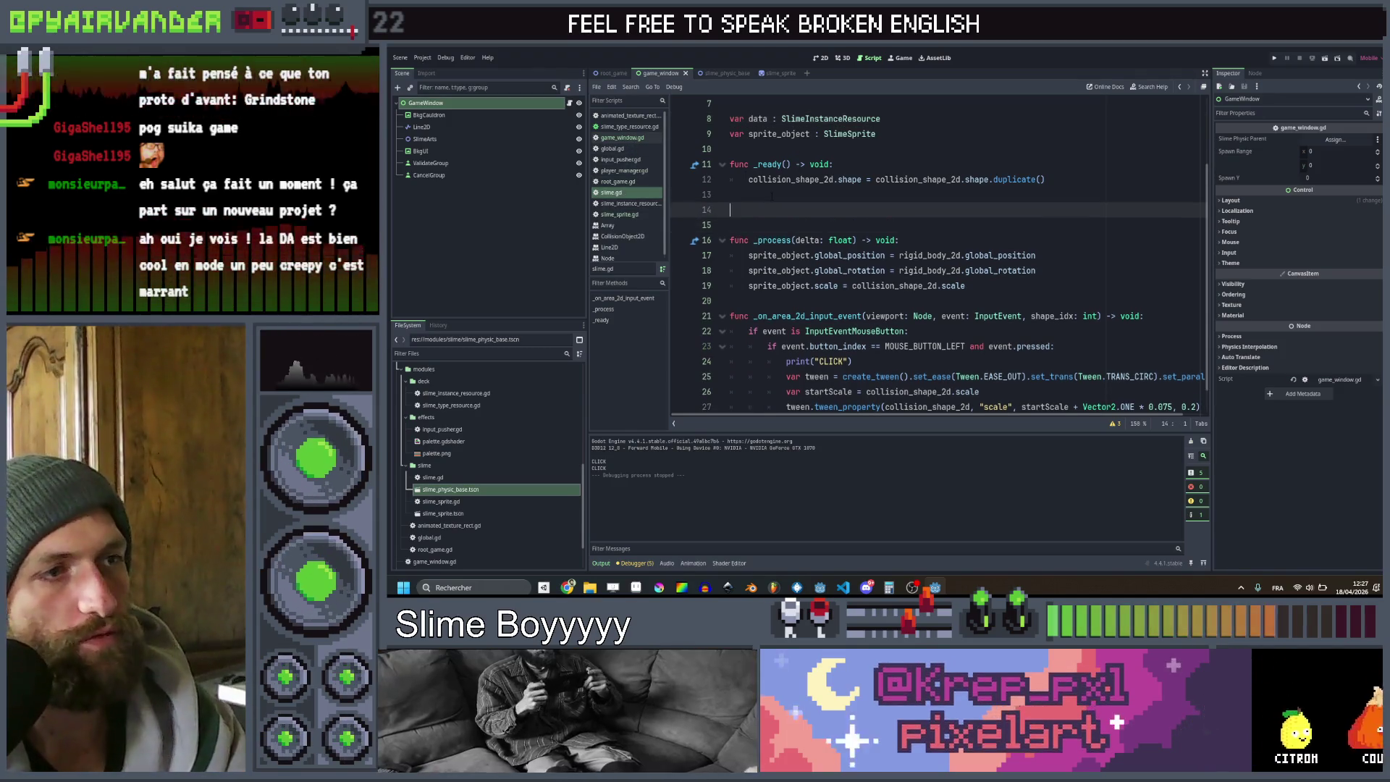
Write the init(new_data : SlimeInstanceResource, sprite : SlimeSprite) header and save slime.gd
type("func init(")
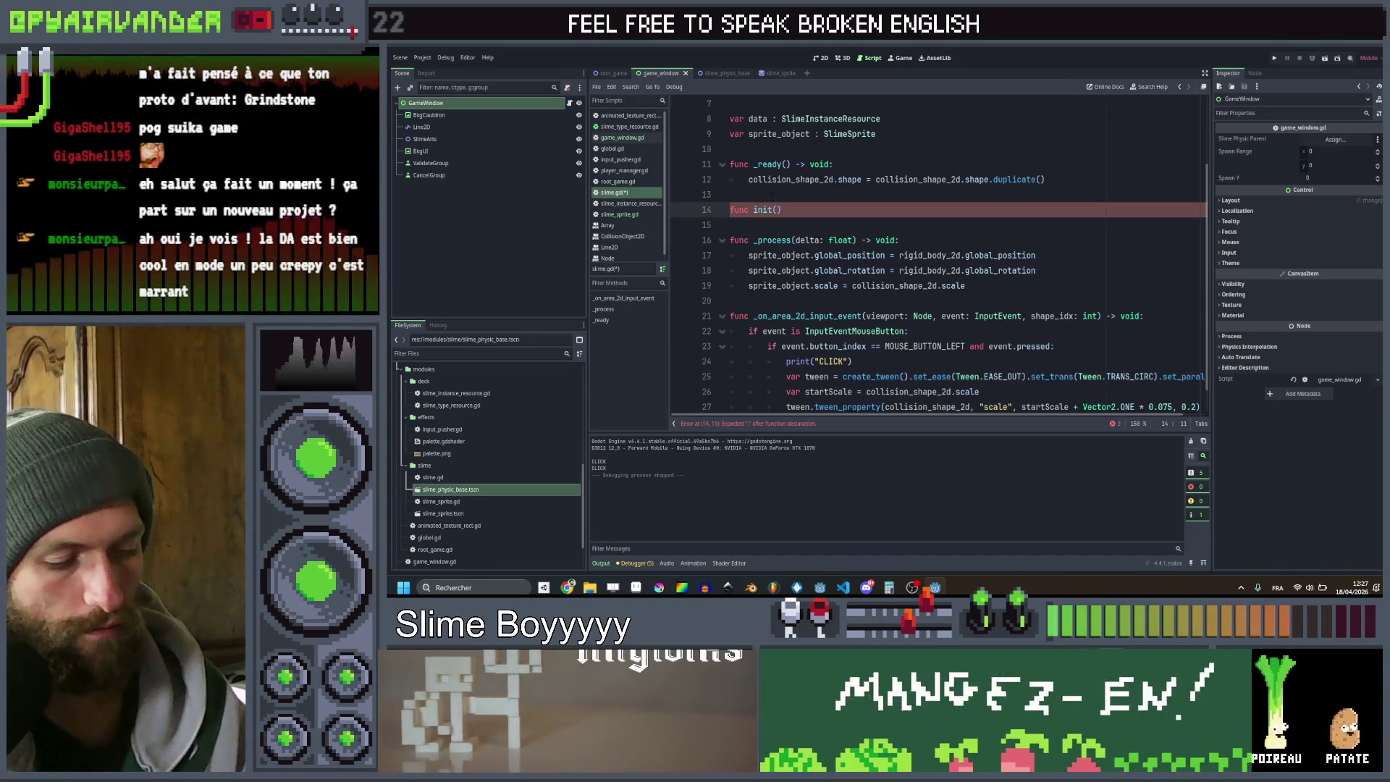
type("ne")
type("at")
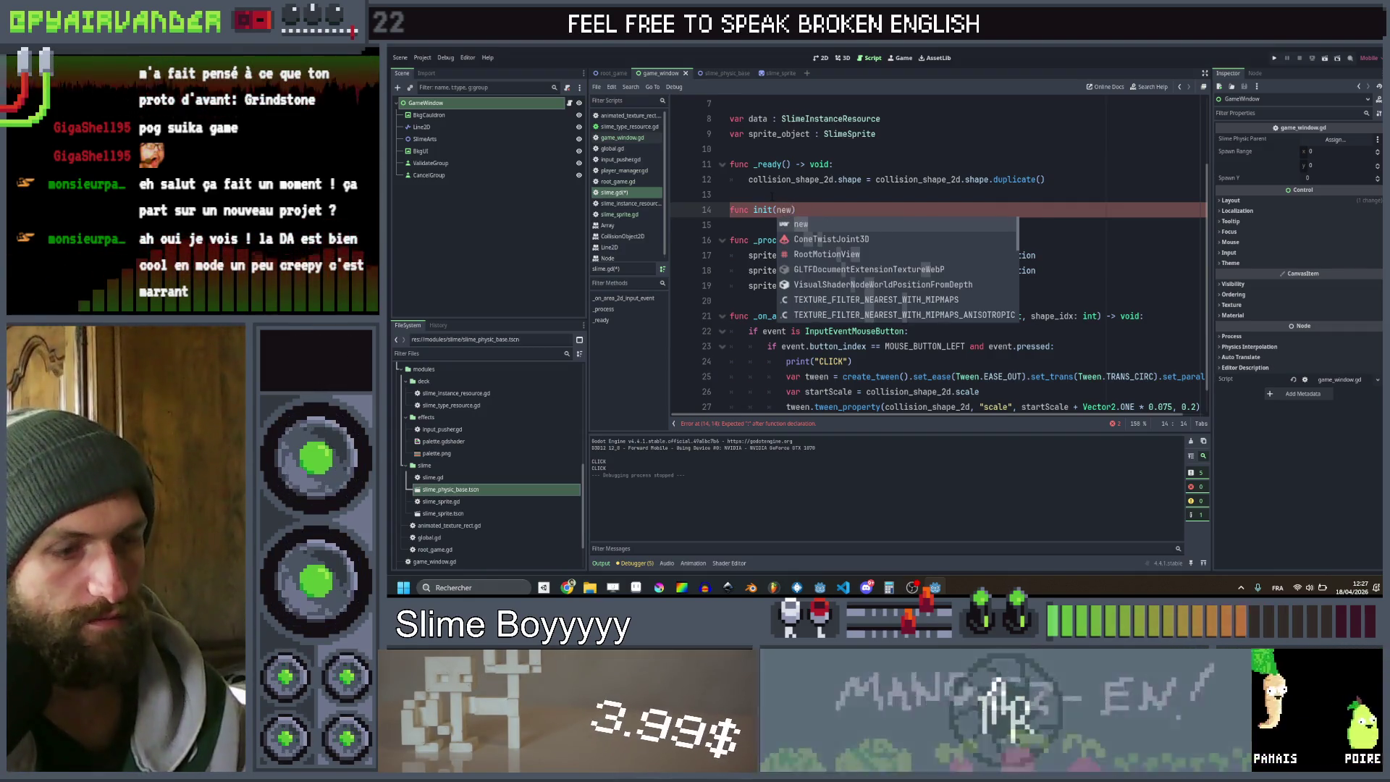
type(" S")
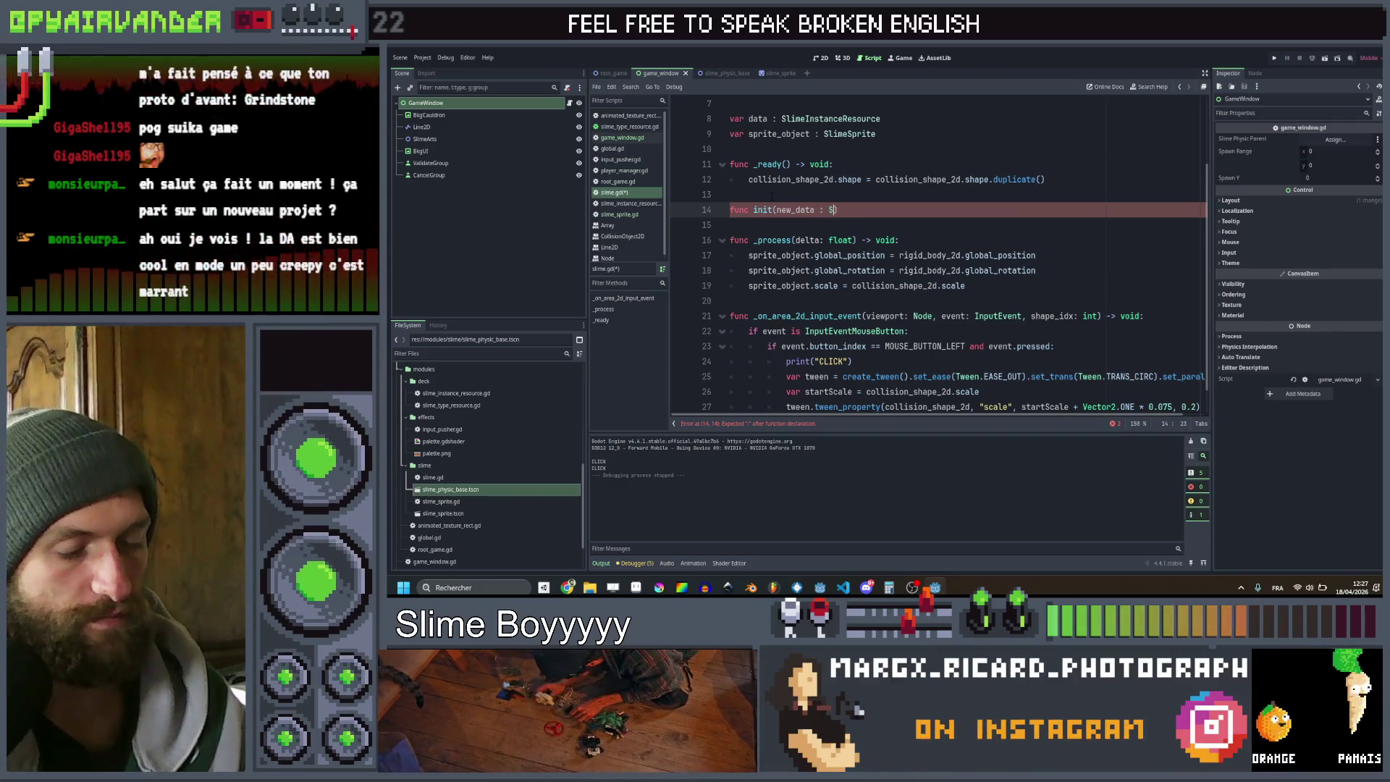
type("eI")
key("Return")
type(", sprite : ")
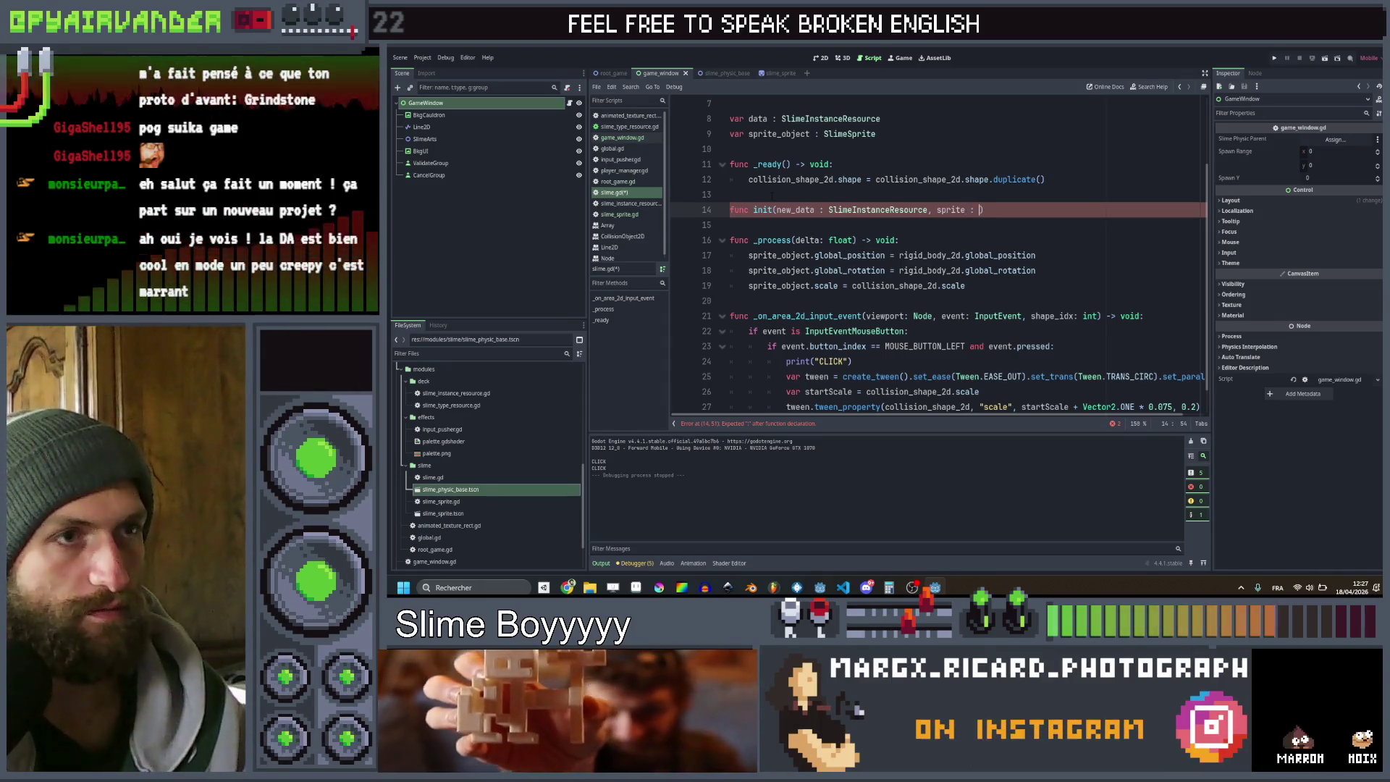
type("S")
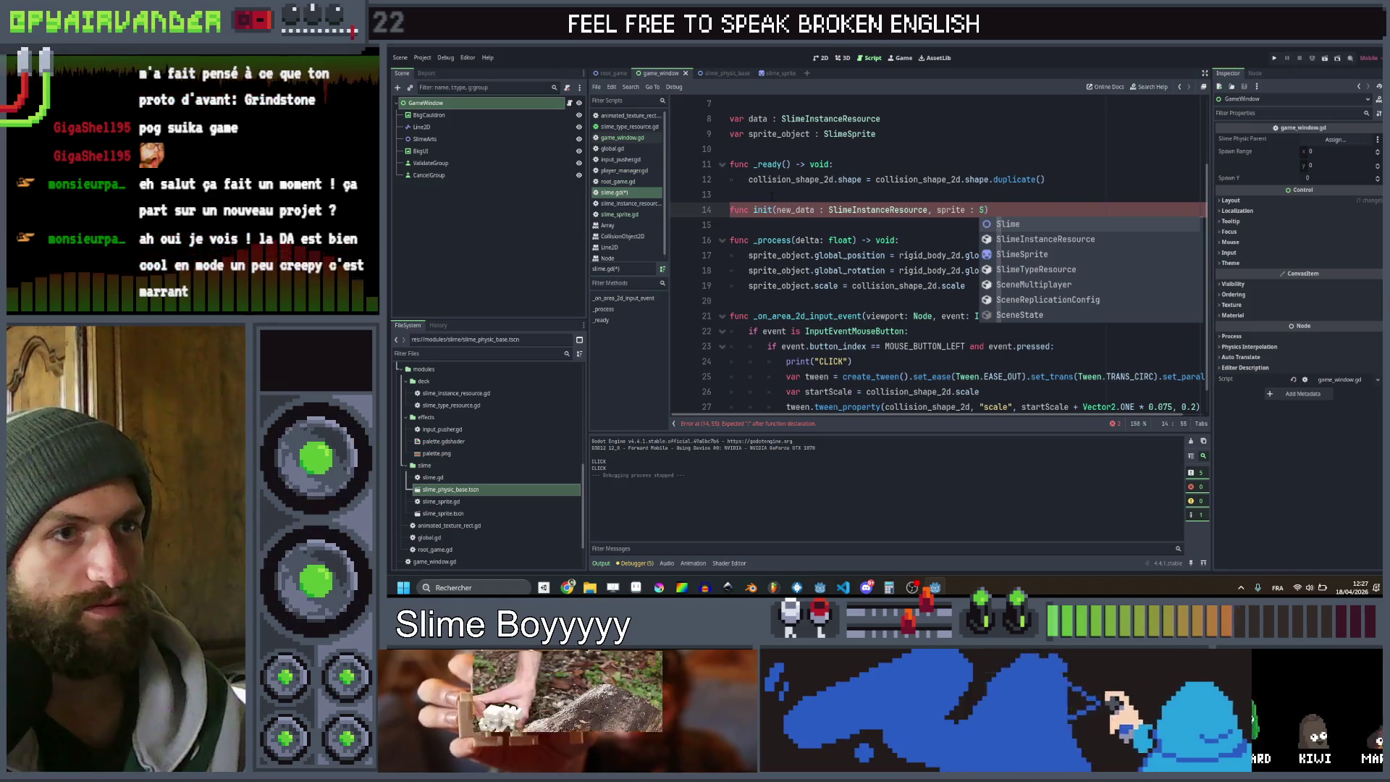
key("Down")
key("Down")
key("Return")
key("End")
type(":")
key("Return")
key("ctrl+s")
left_click(607, 139)
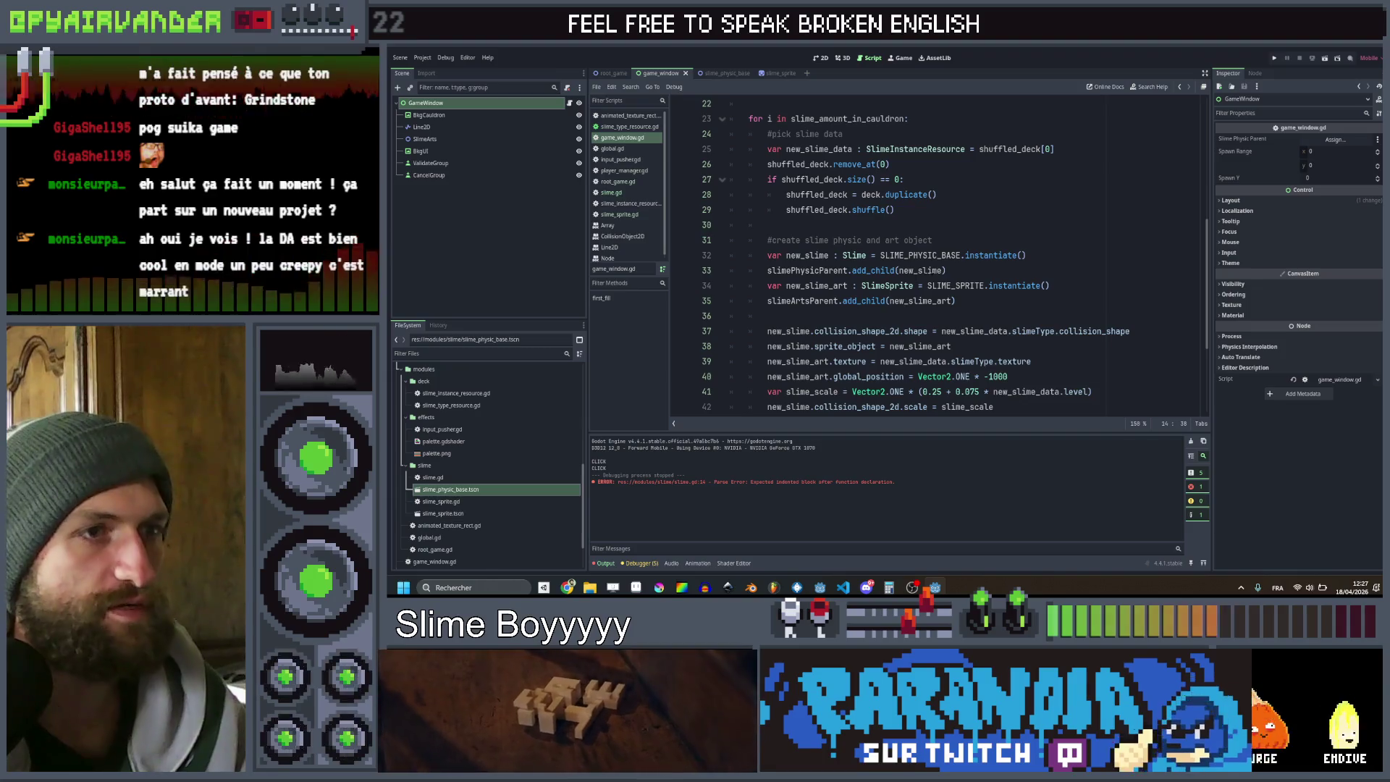
Move the slime setup lines 37–40 from game_window.gd into slime.gd's init, unindented
scroll(934, 254, "down", 2)
mouse_move(765, 240)
left_mouse_down()
mouse_move(941, 246)
mouse_move(1035, 283)
mouse_move(1061, 317)
mouse_move(1063, 289)
left_mouse_up()
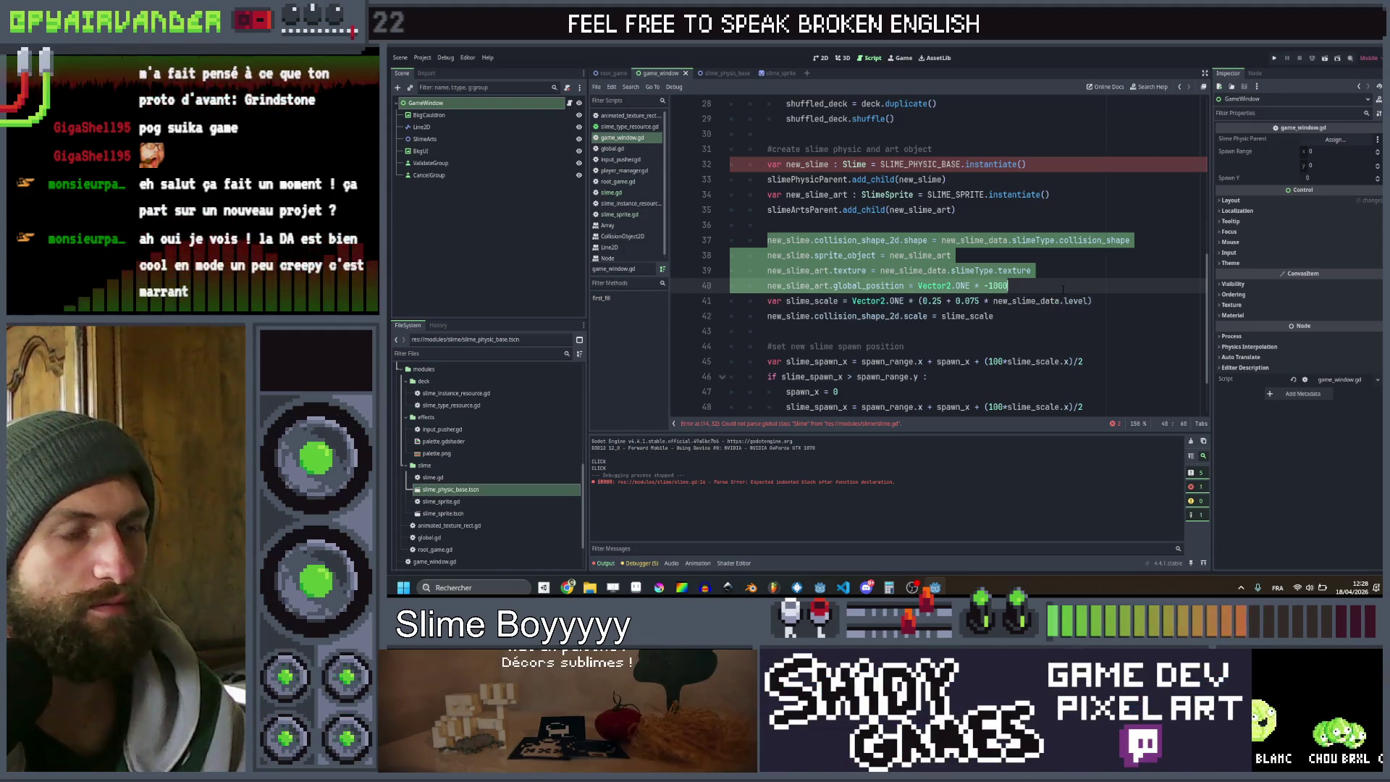
key("ctrl+x")
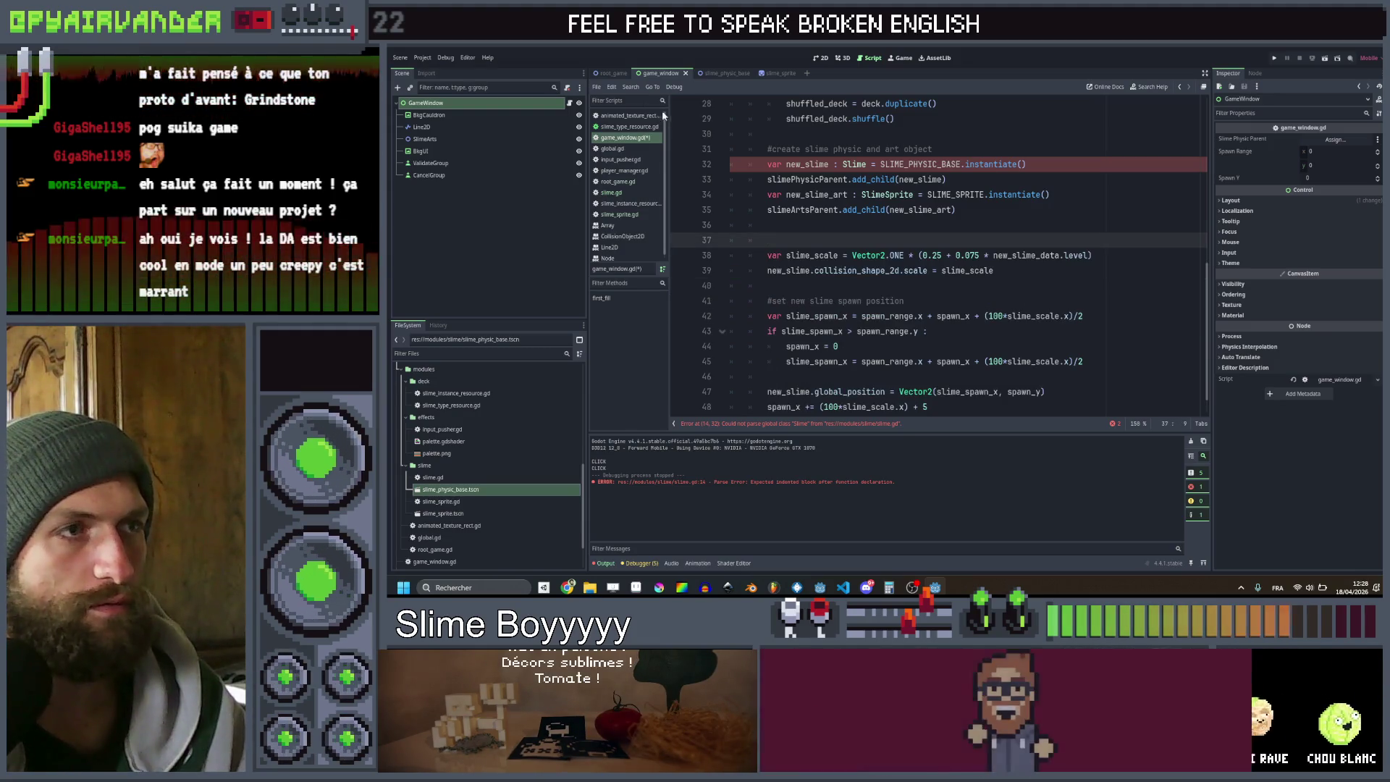
left_click(612, 192)
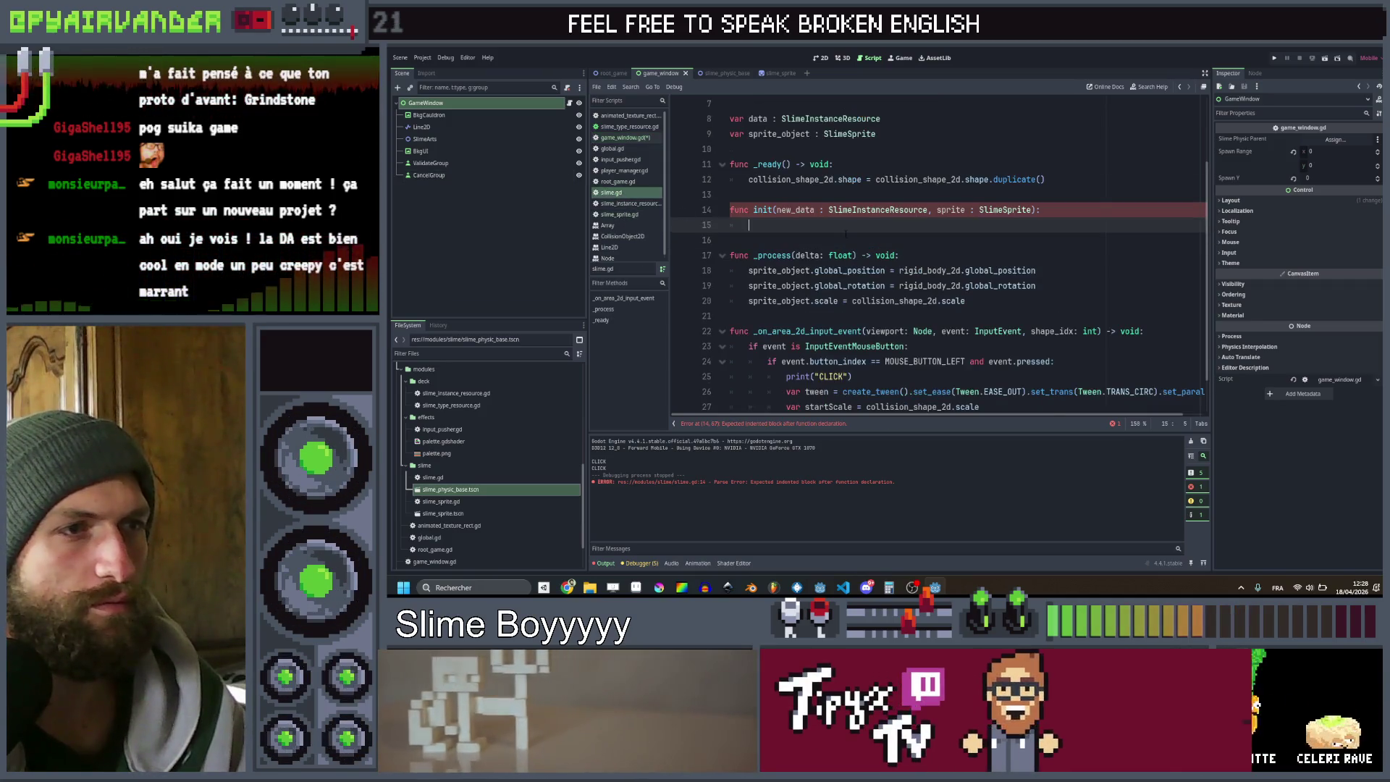
key("ctrl+v")
left_click(781, 239, "shift")
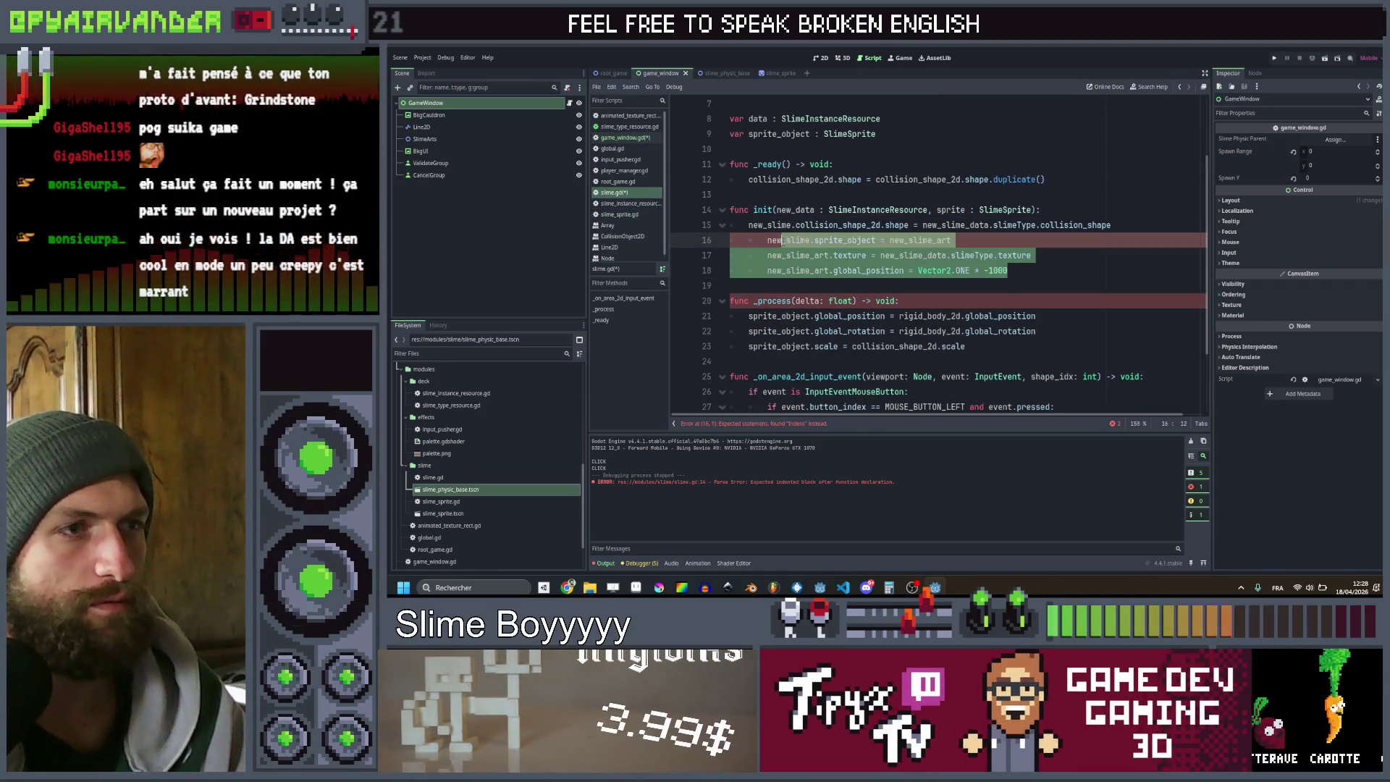
key("shift+Tab")
left_click(951, 246)
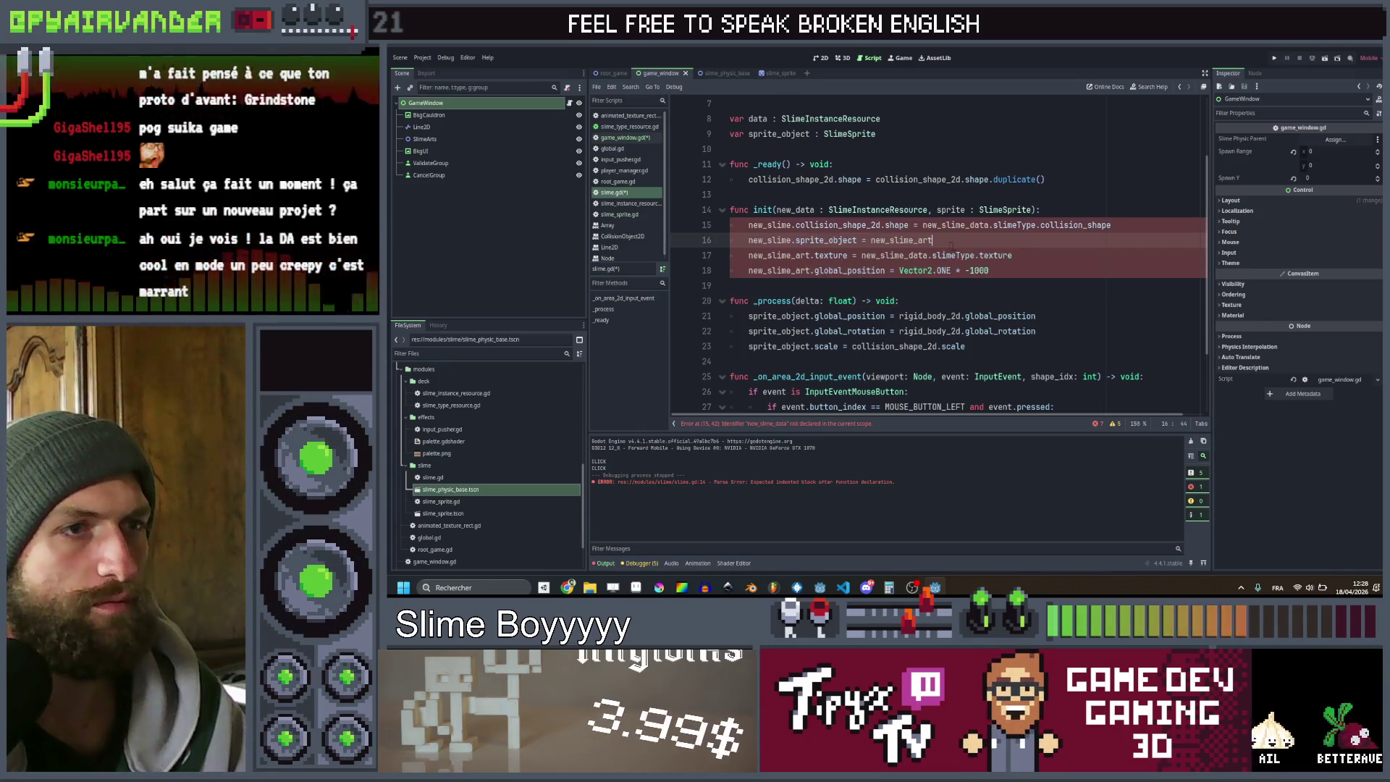
Replace new_slime_art with sprite and strip the new_slime prefixes in init
double_click(950, 209)
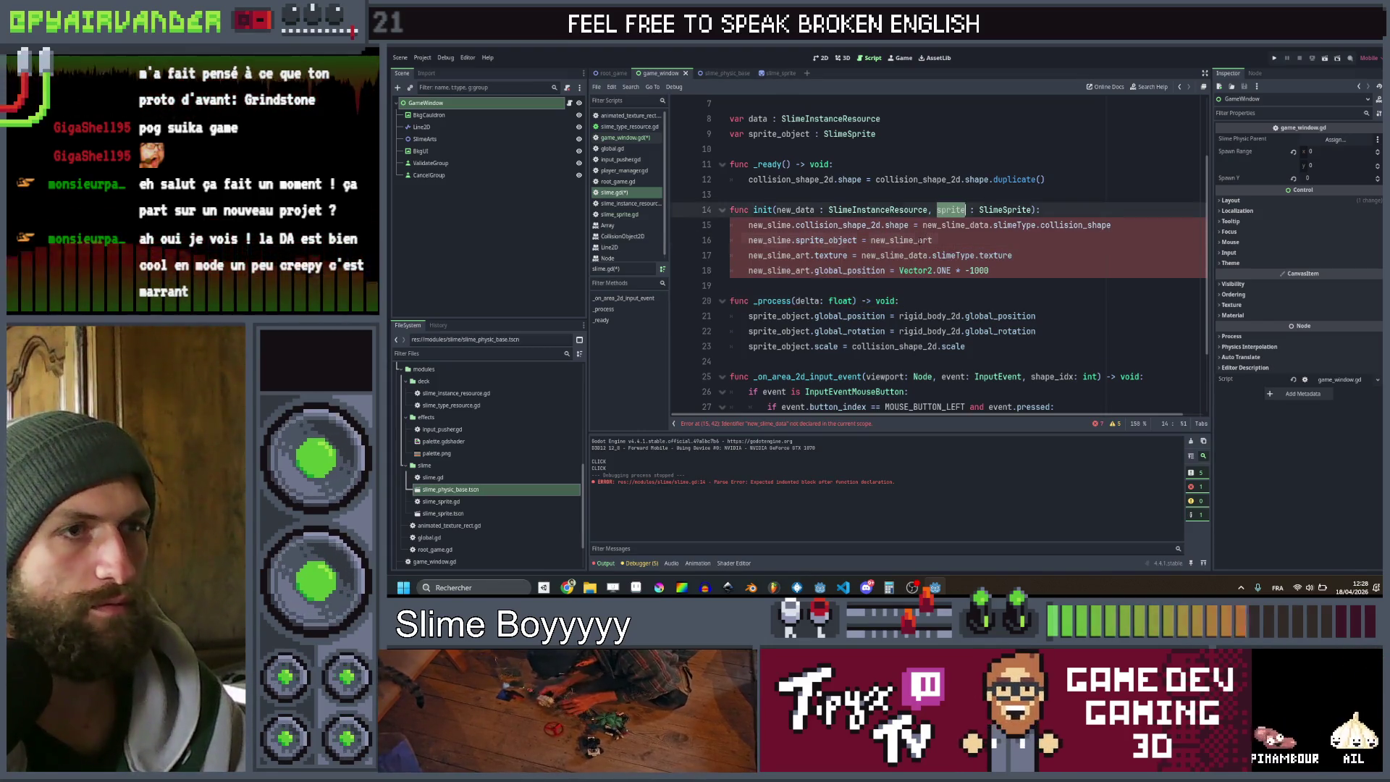
double_click(921, 239)
key("ctrl+v")
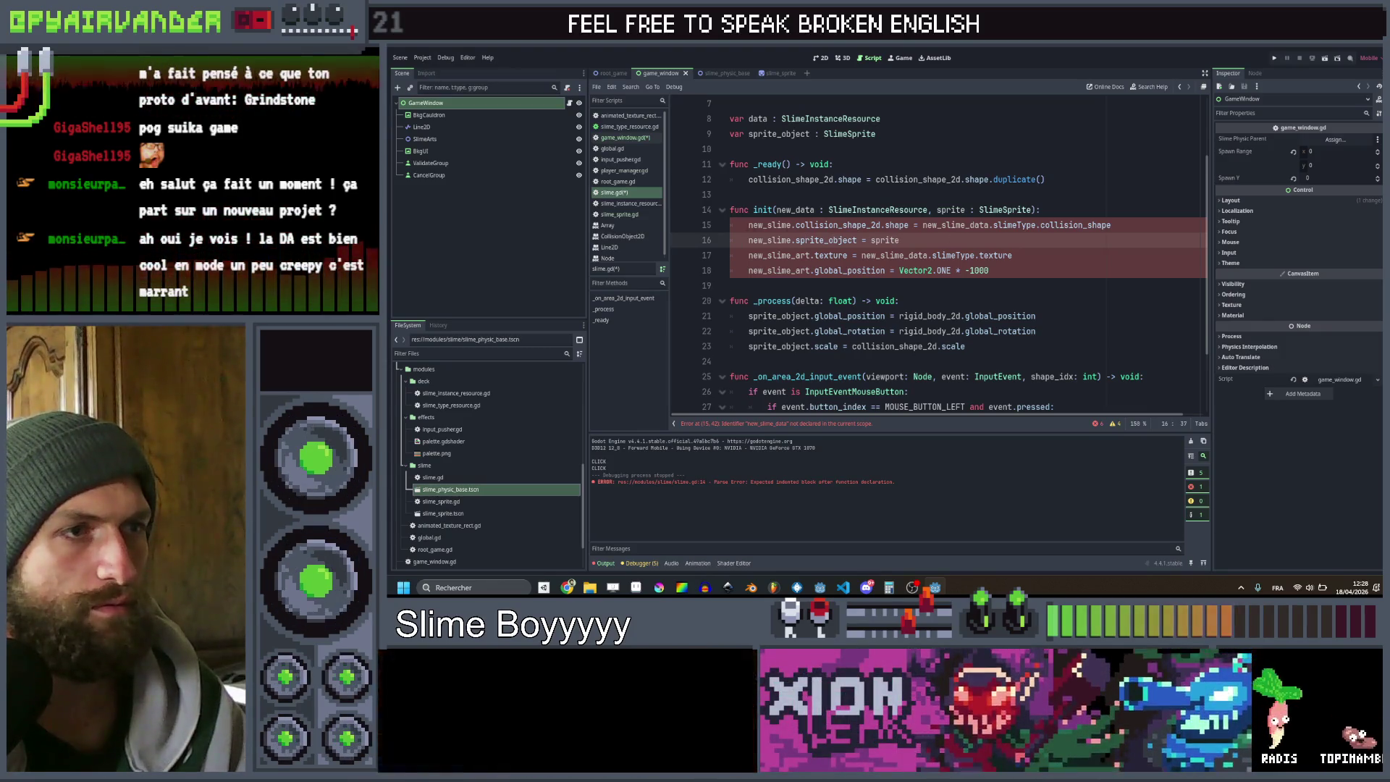
double_click(769, 224)
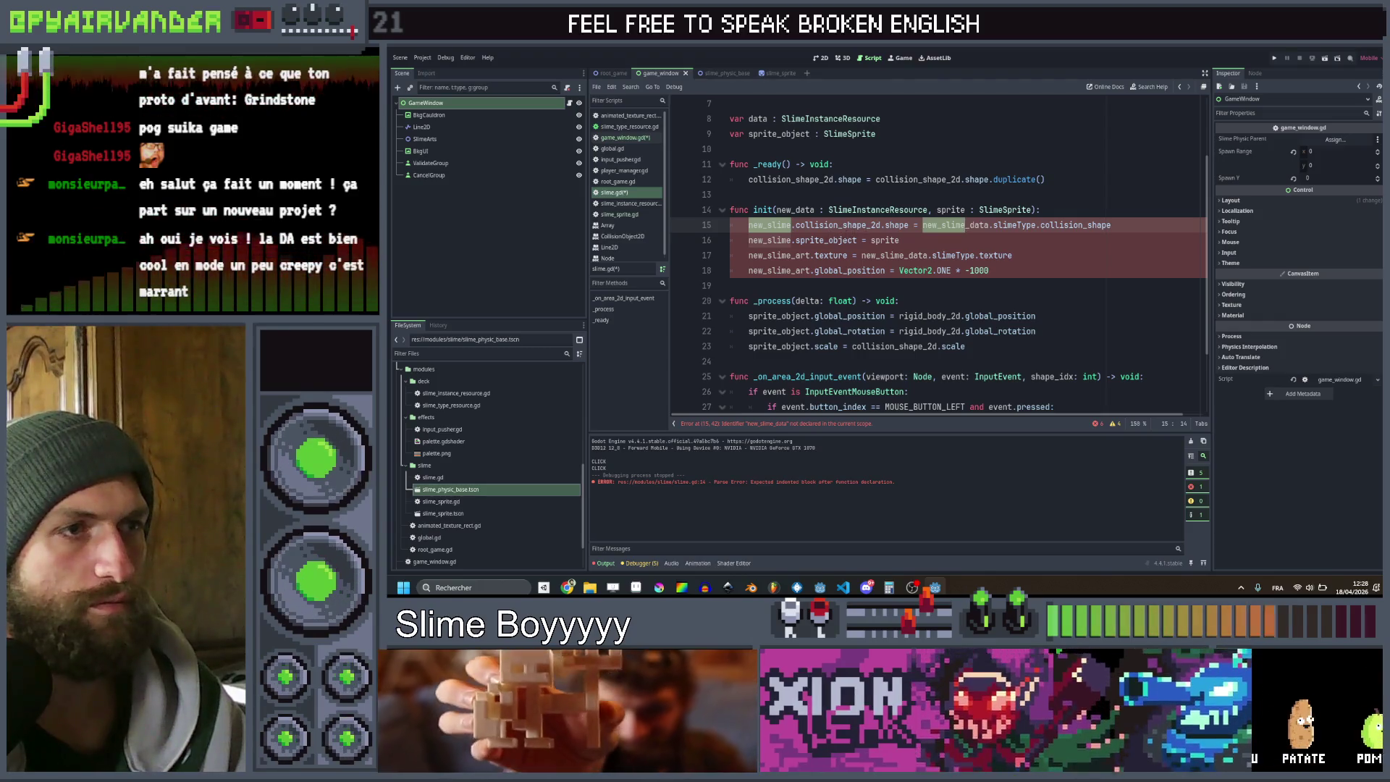
left_click(932, 241)
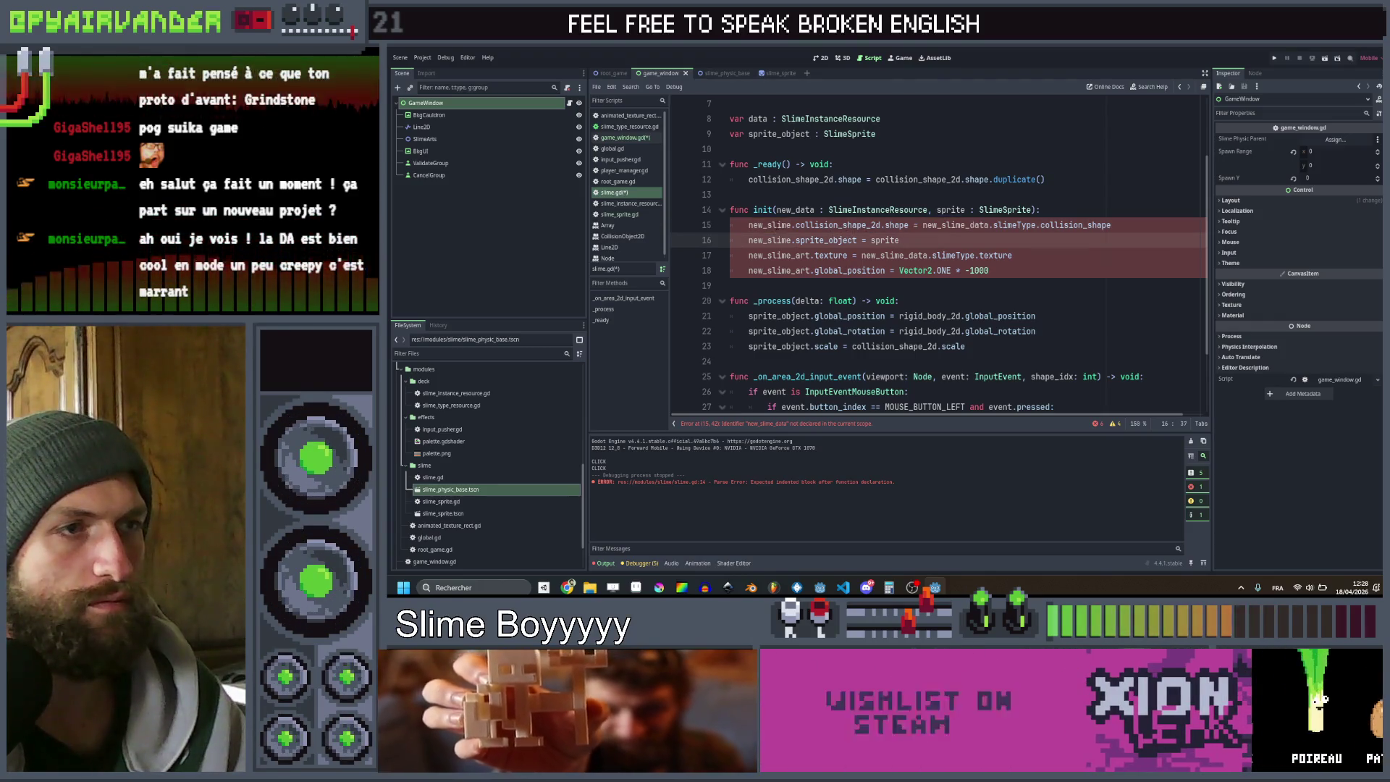
left_click(791, 225)
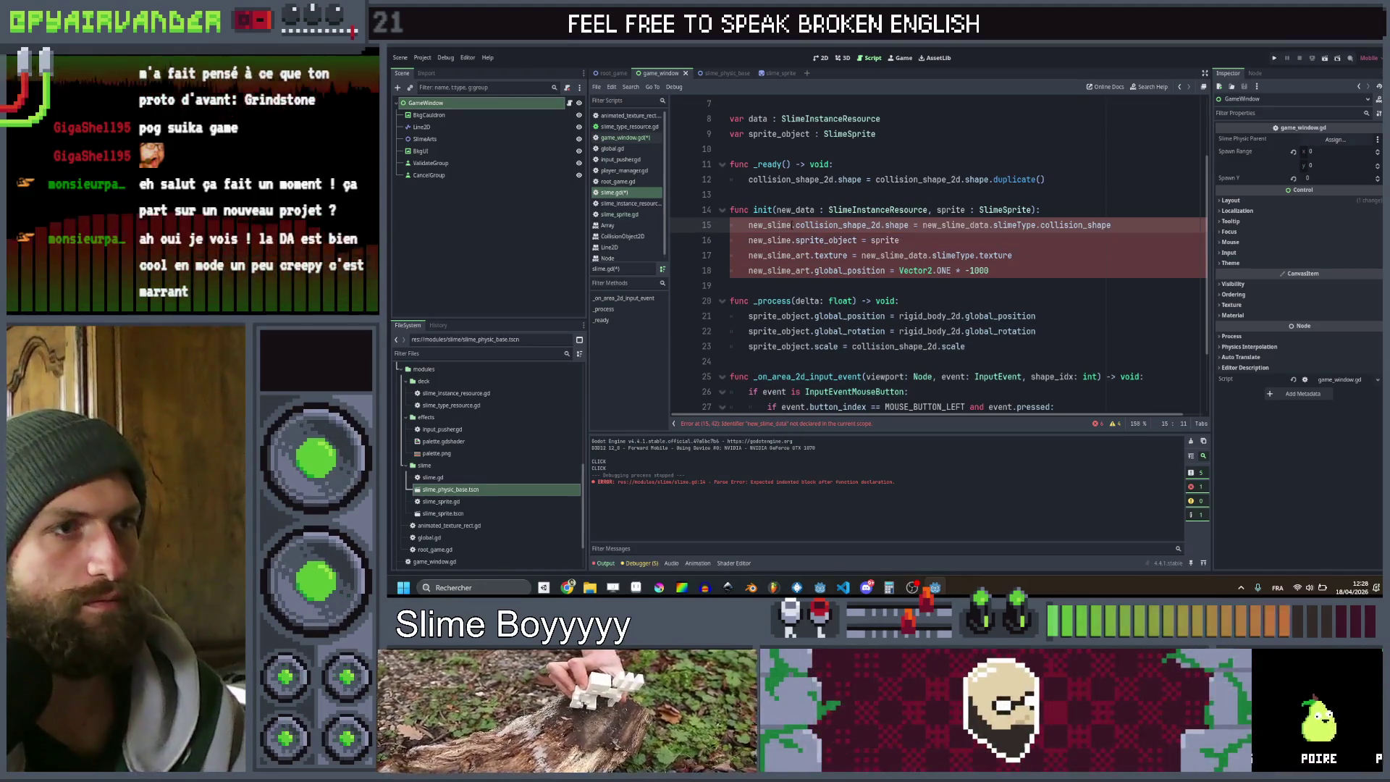
left_click_drag(791, 225, 749, 225)
key("Delete")
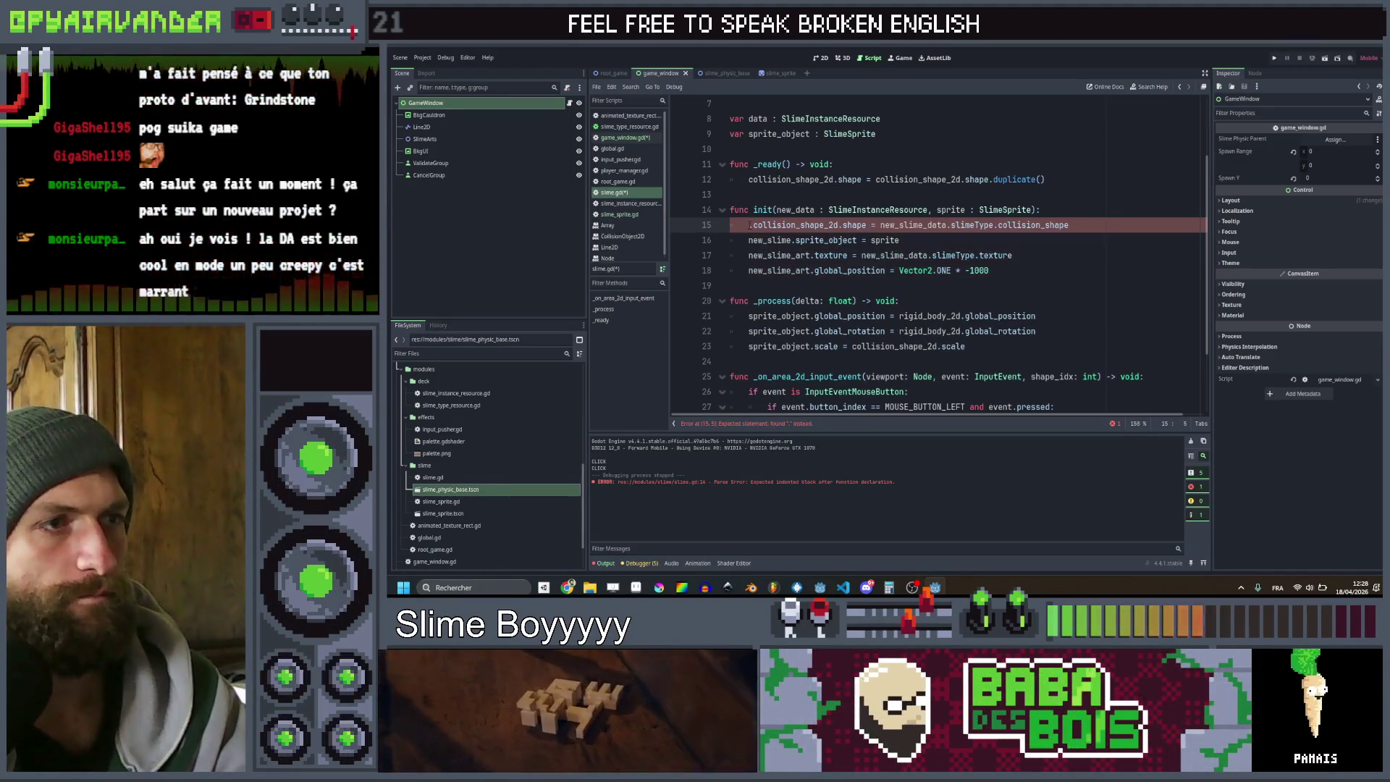
double_click(767, 239)
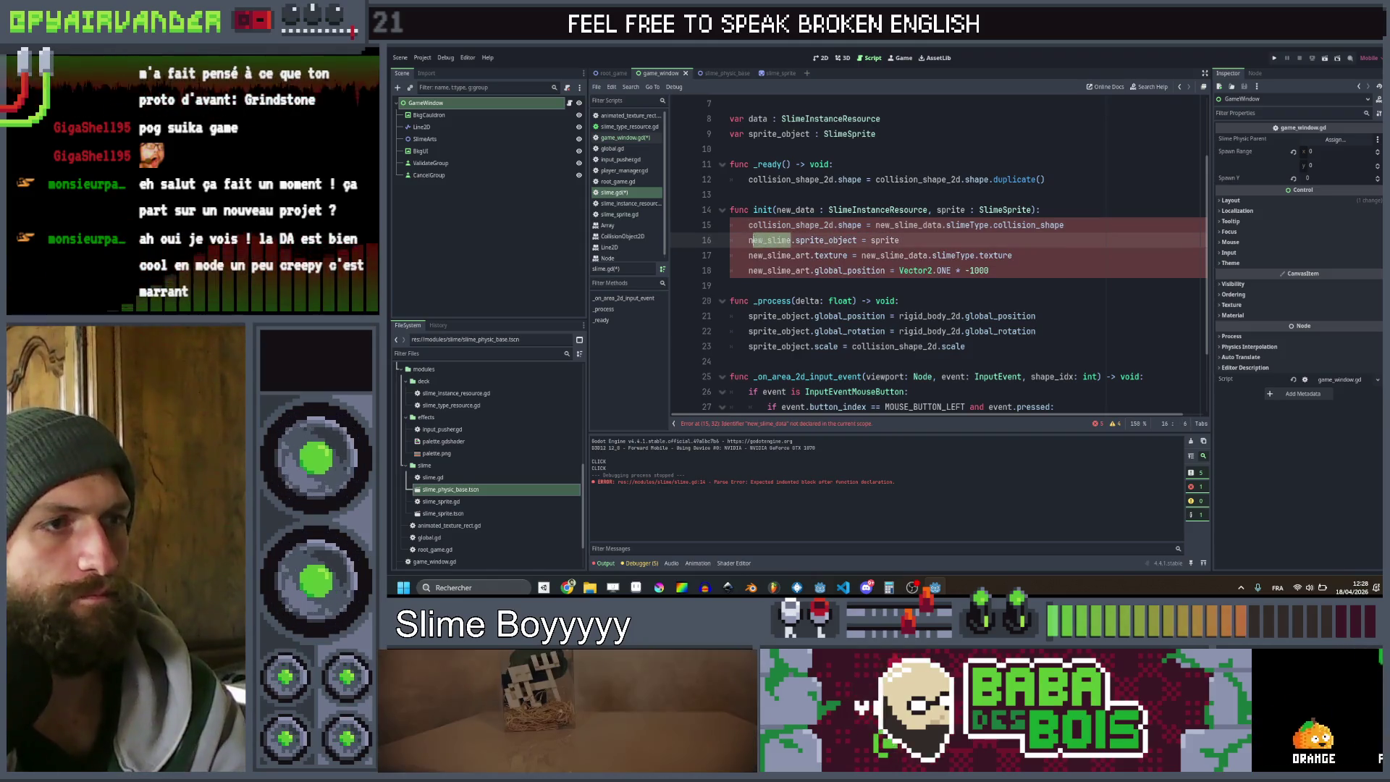
key("Delete")
left_click(810, 255)
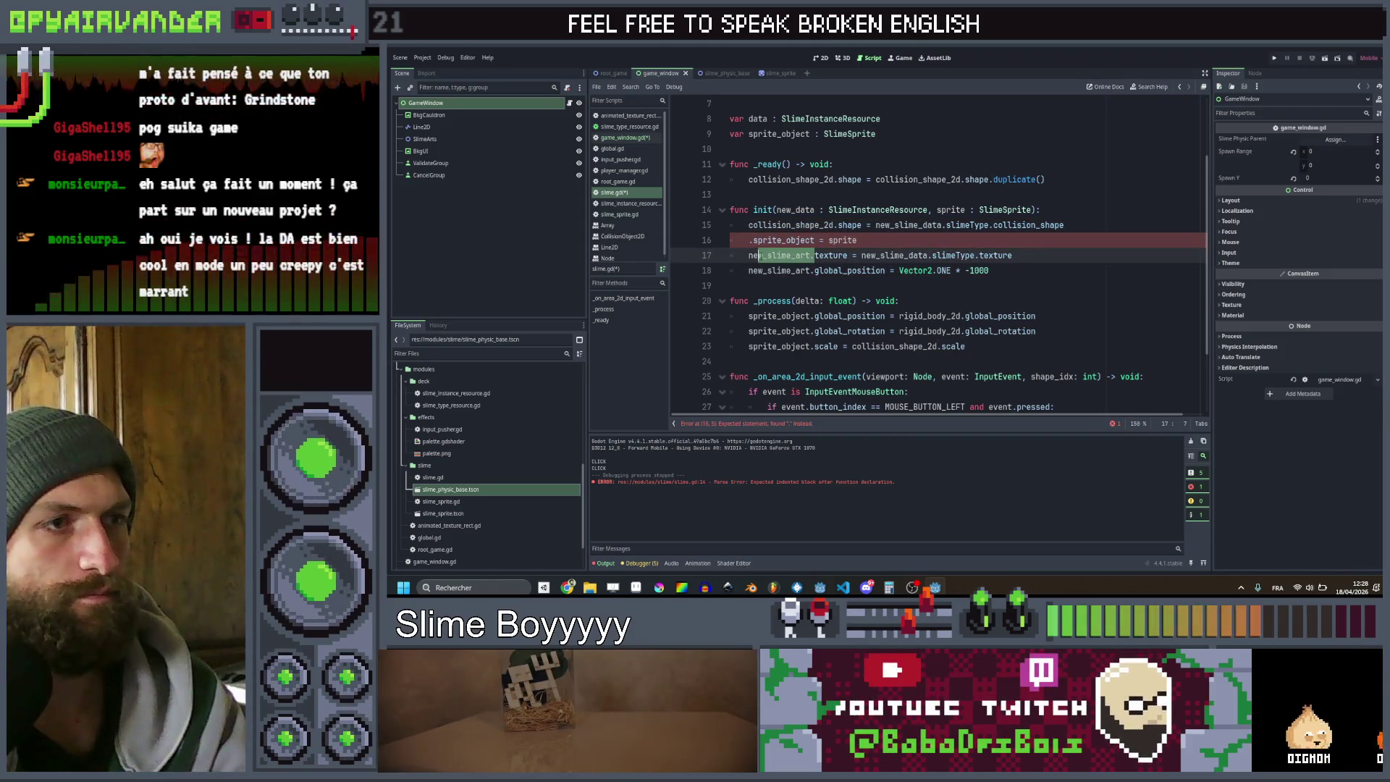
left_click(749, 239)
key("Delete")
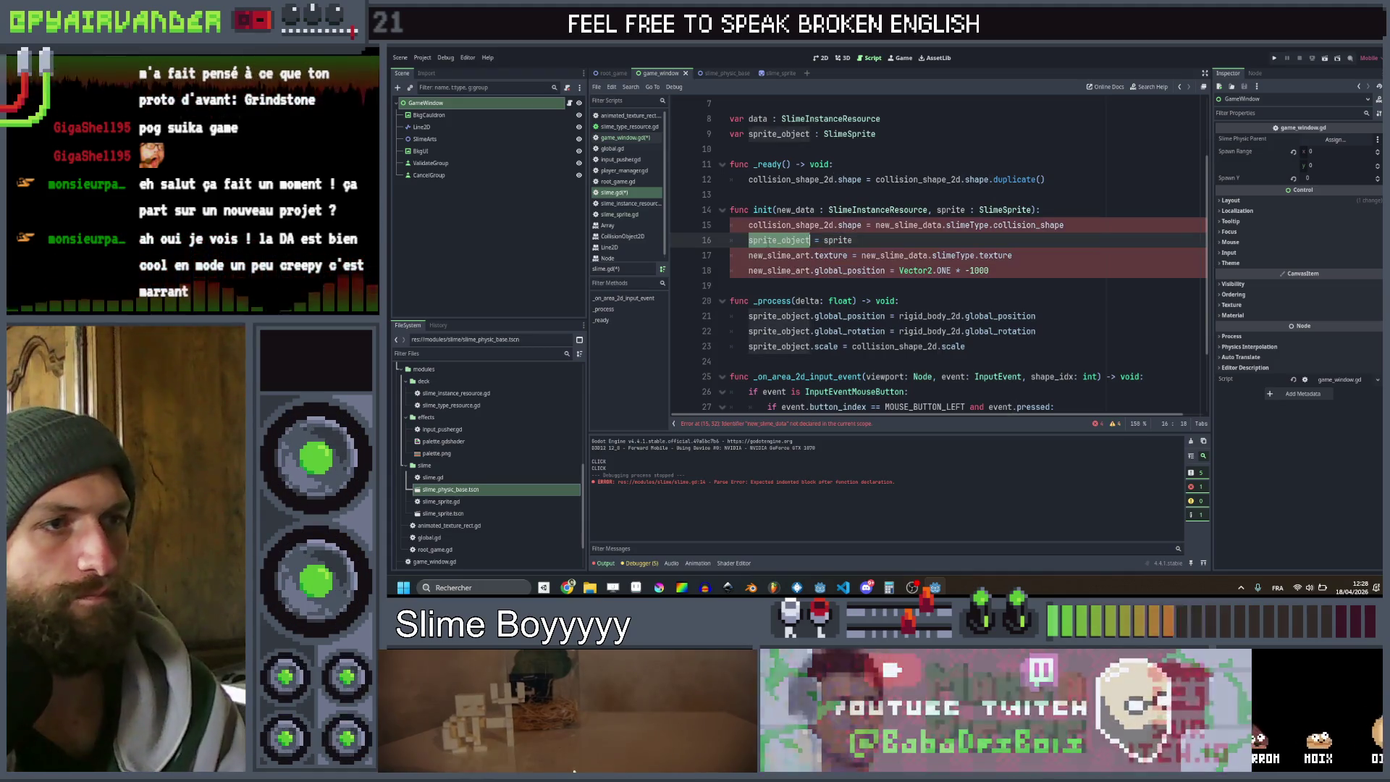
Add data = new_data to init, rename new_slime_data references to data, and save
double_click(809, 255)
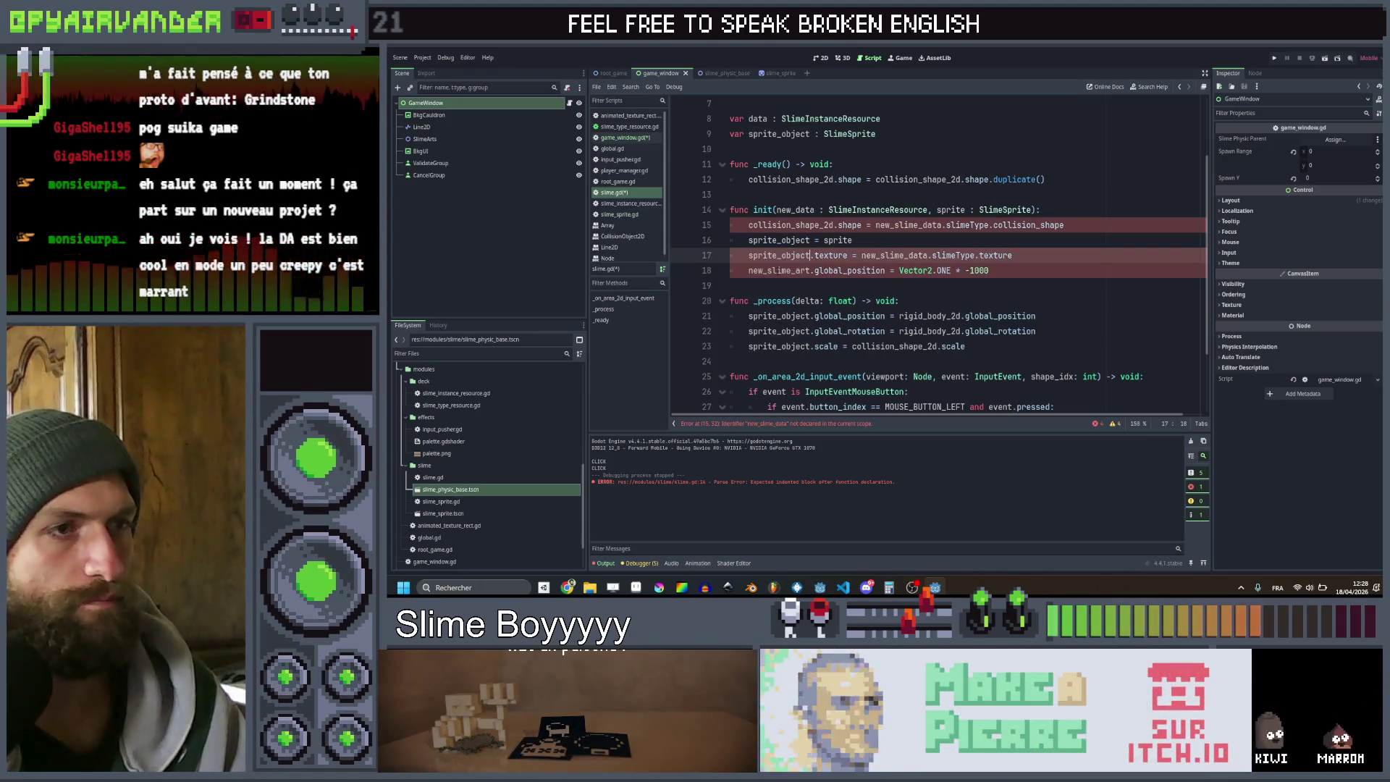
double_click(778, 270)
left_click(916, 246)
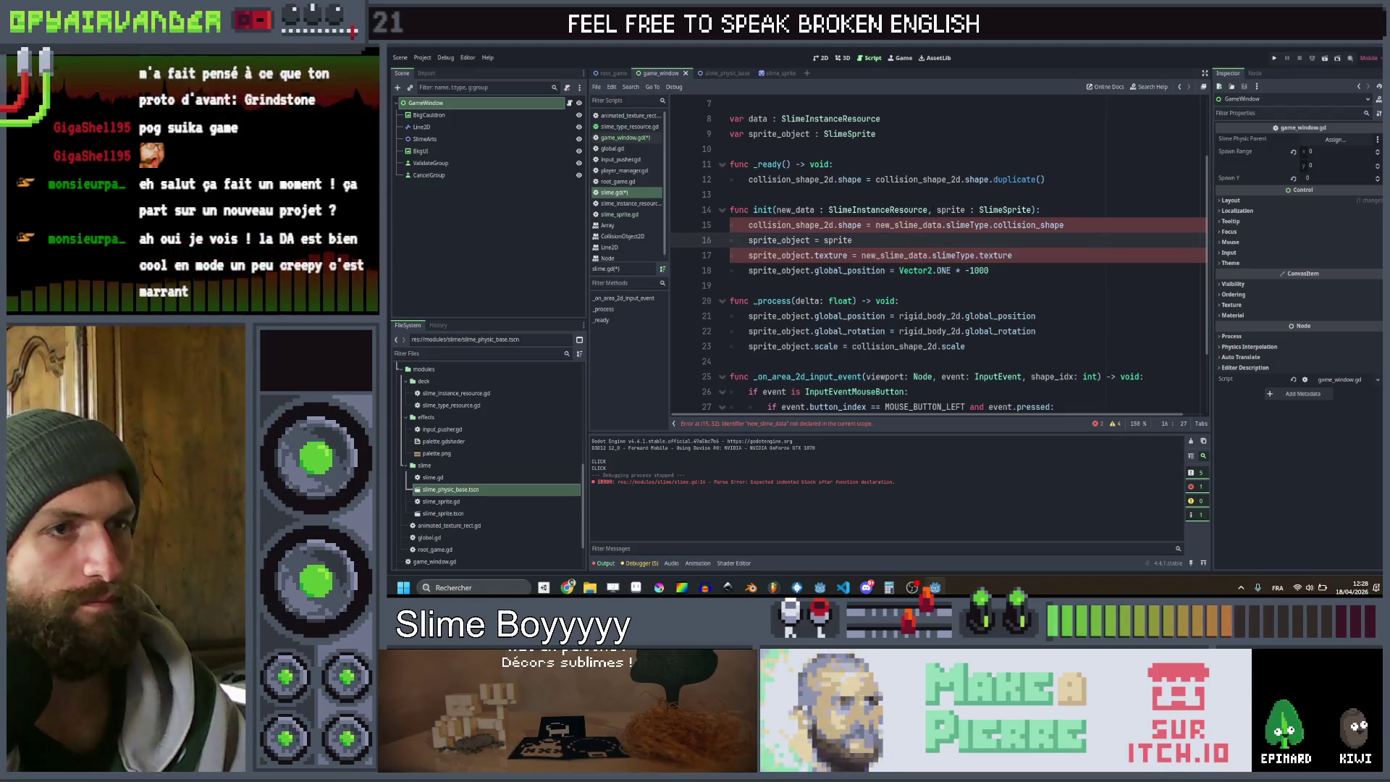
left_click(1053, 209)
key("Return")
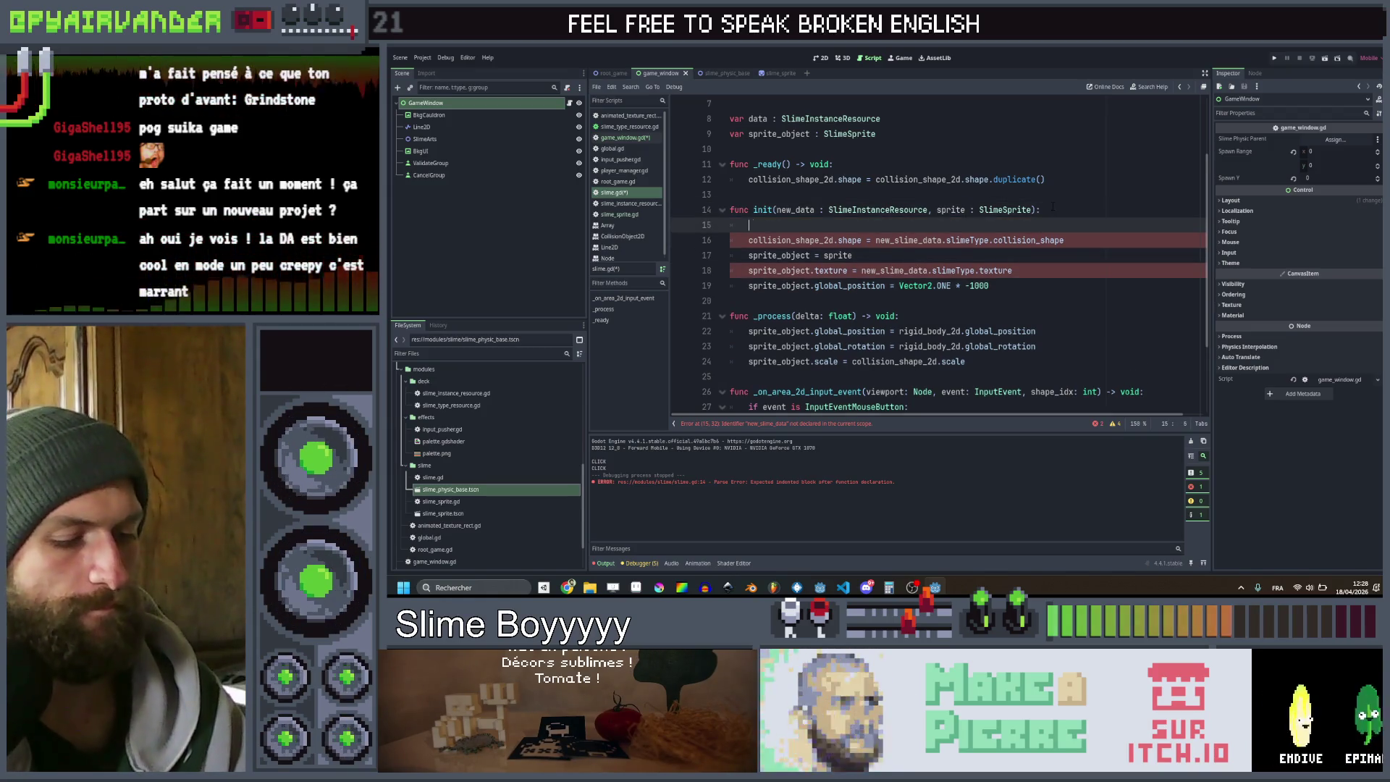
type("data = new_data")
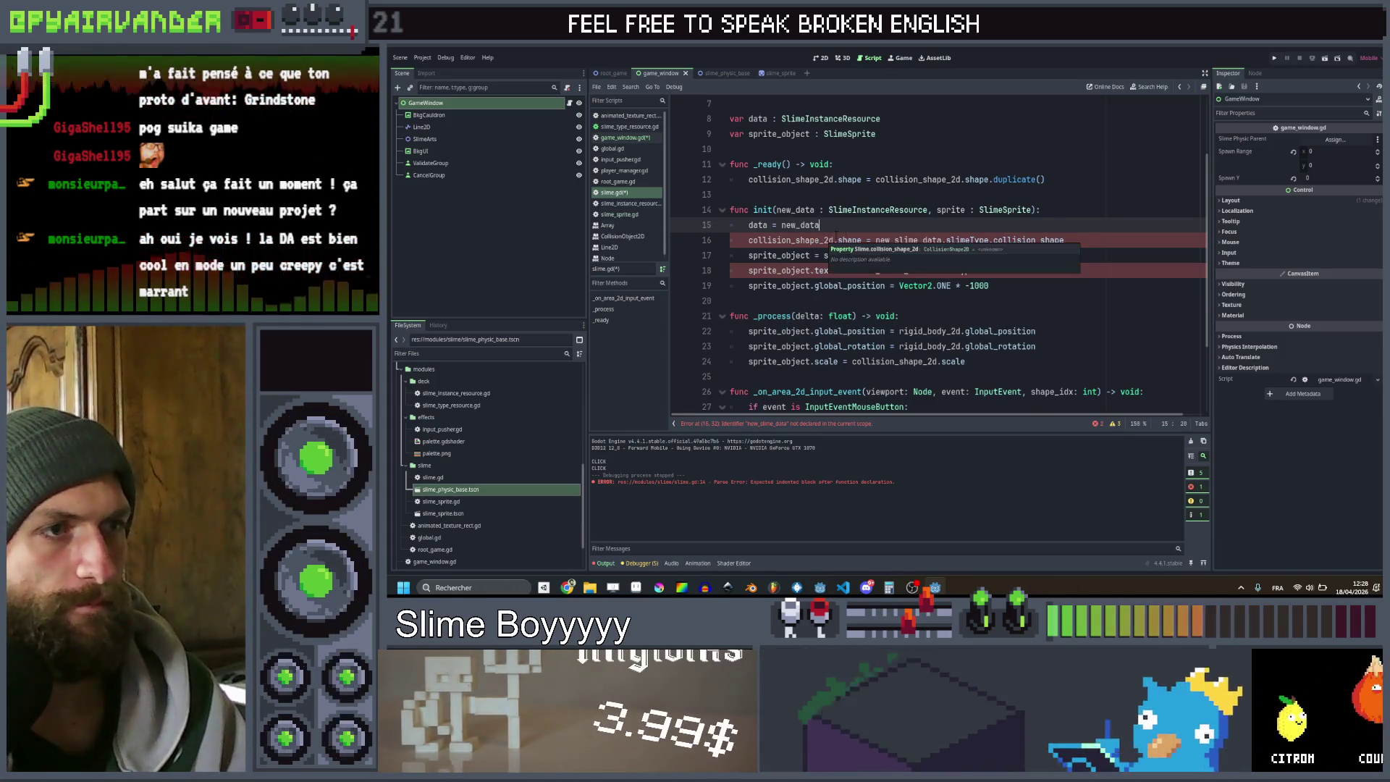
scroll(854, 244, "up", 2)
scroll(858, 242, "down", 1)
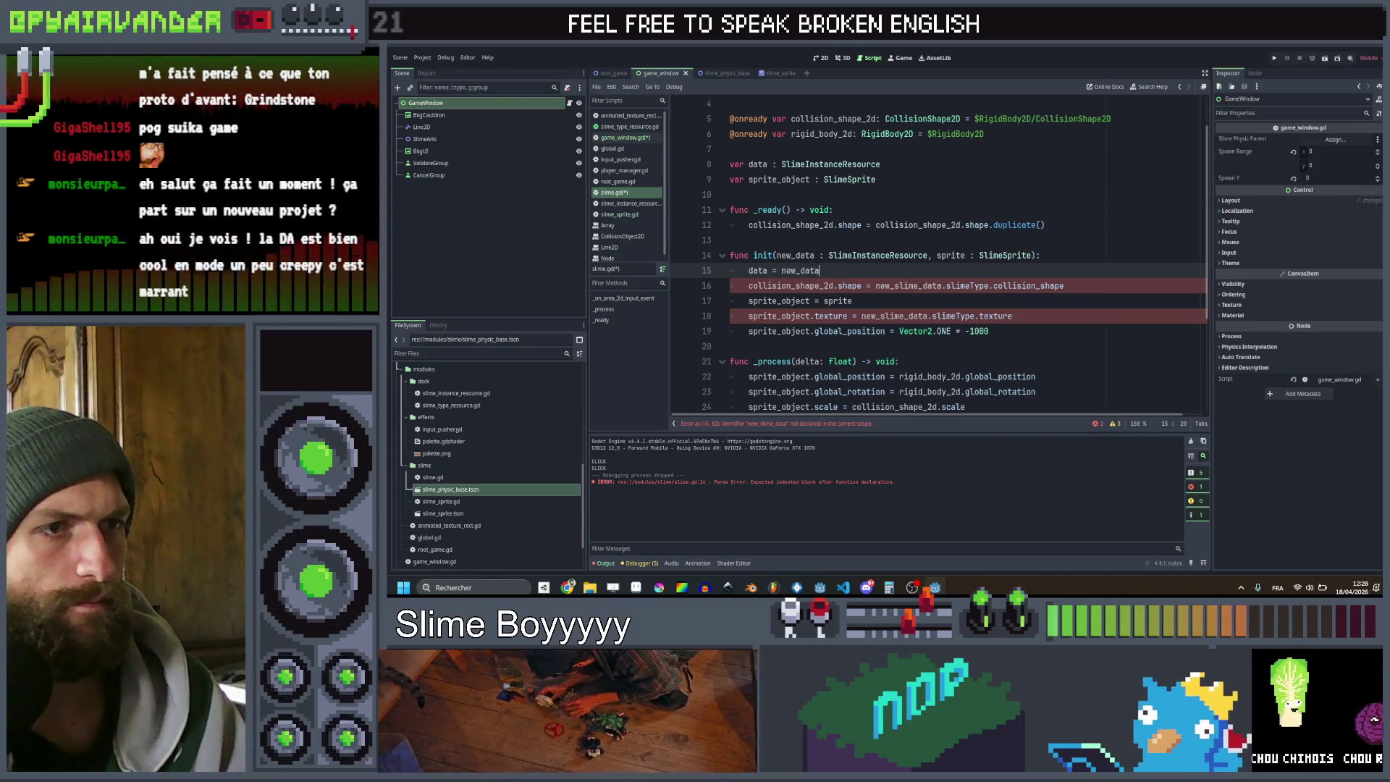
double_click(908, 285)
key("ctrl+d")
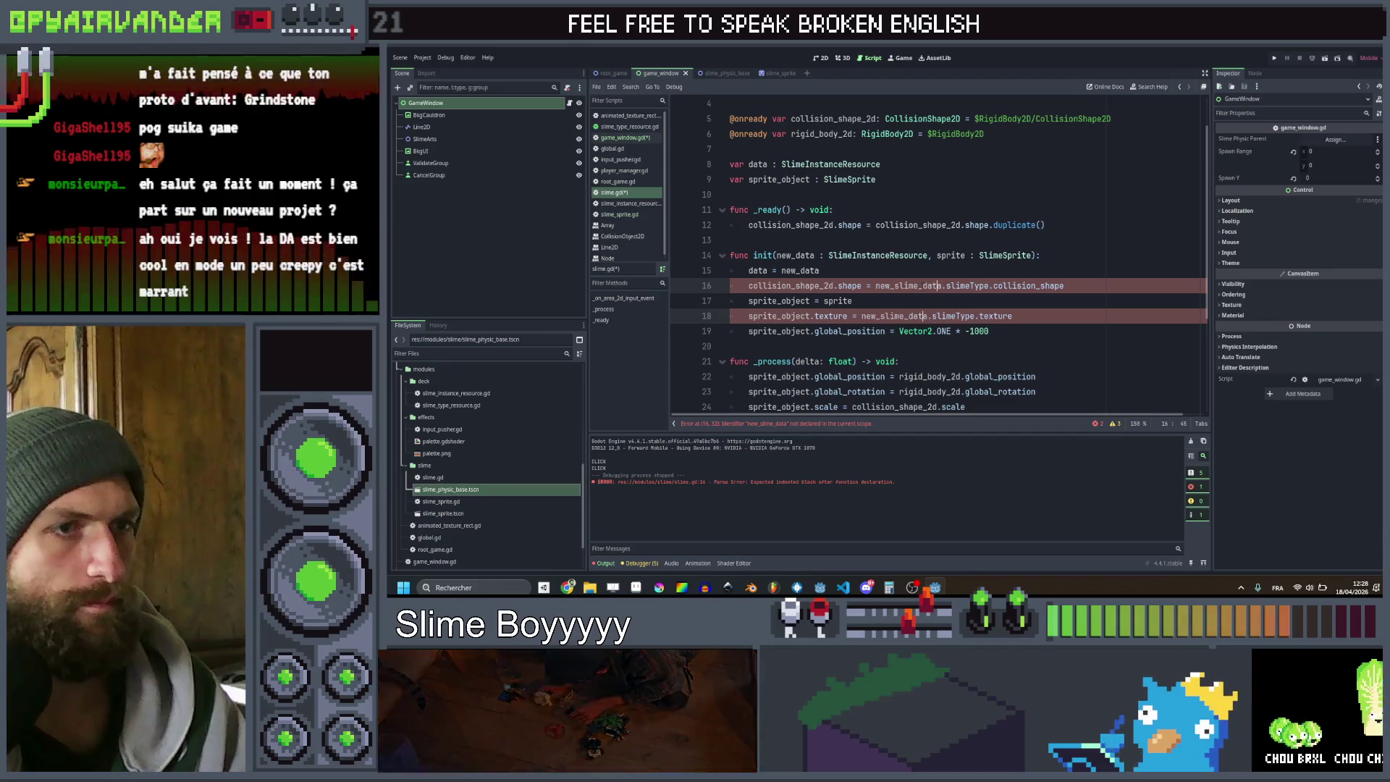
key("ctrl+Left")
key("Delete")
key("Delete")
key("Delete")
key("ctrl+s")
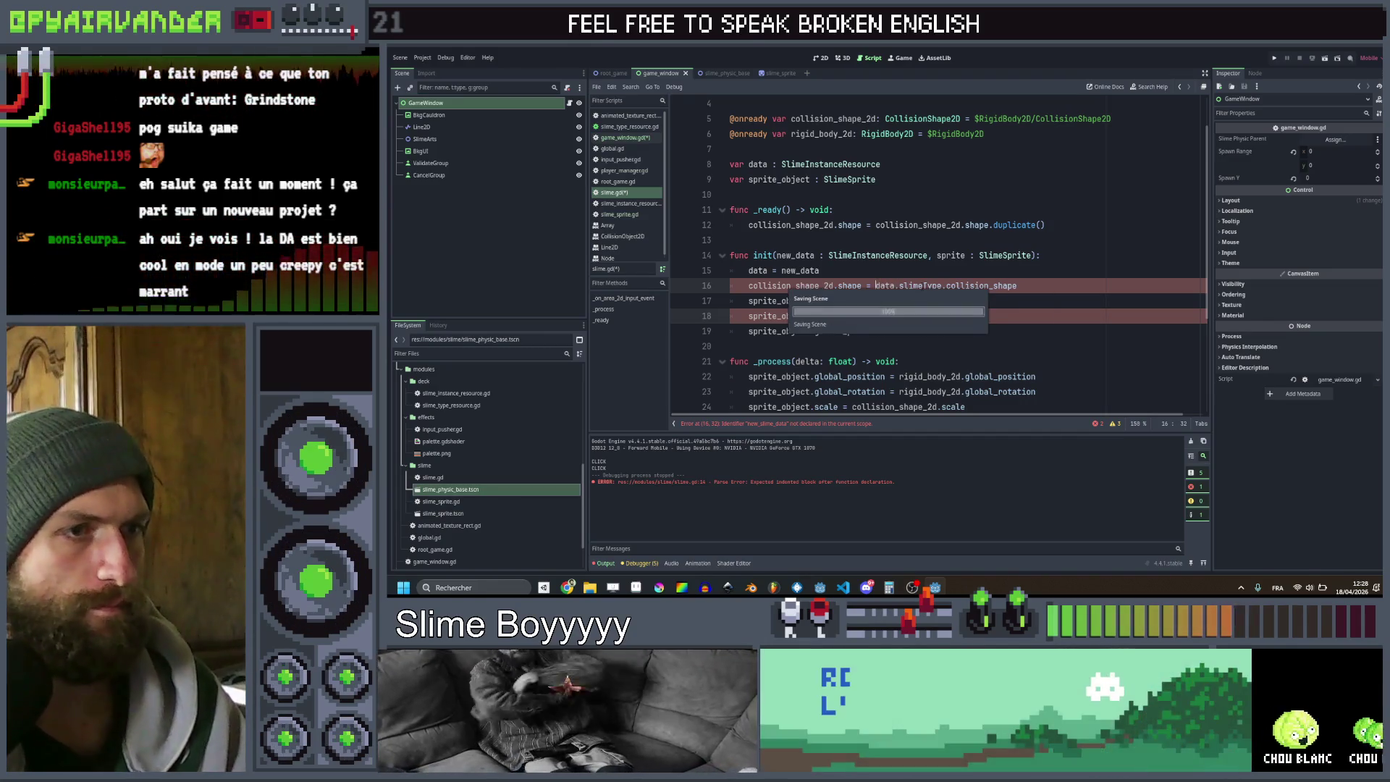
left_click(1033, 303)
scroll(1034, 304, "down", 1)
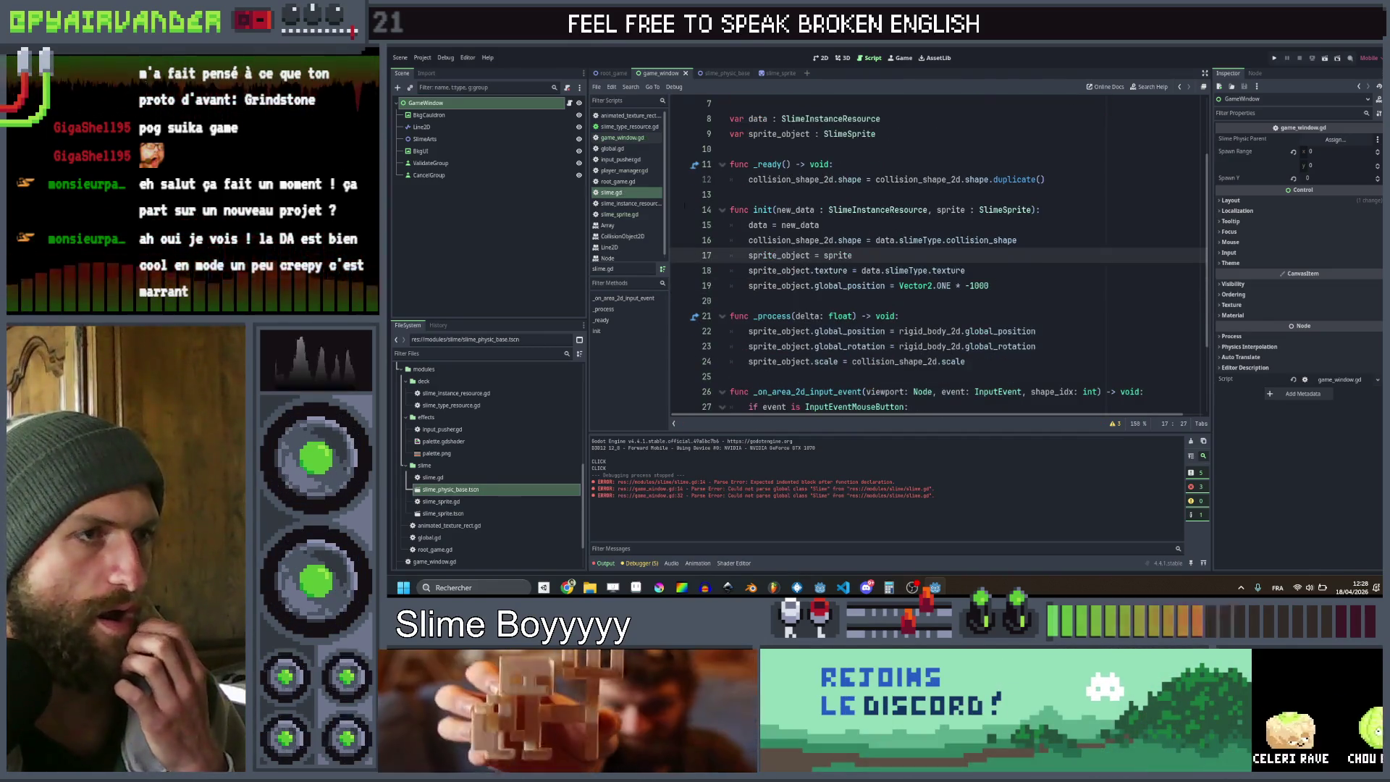
Cut the collision shape scale line out of game_window.gd
left_click(626, 138)
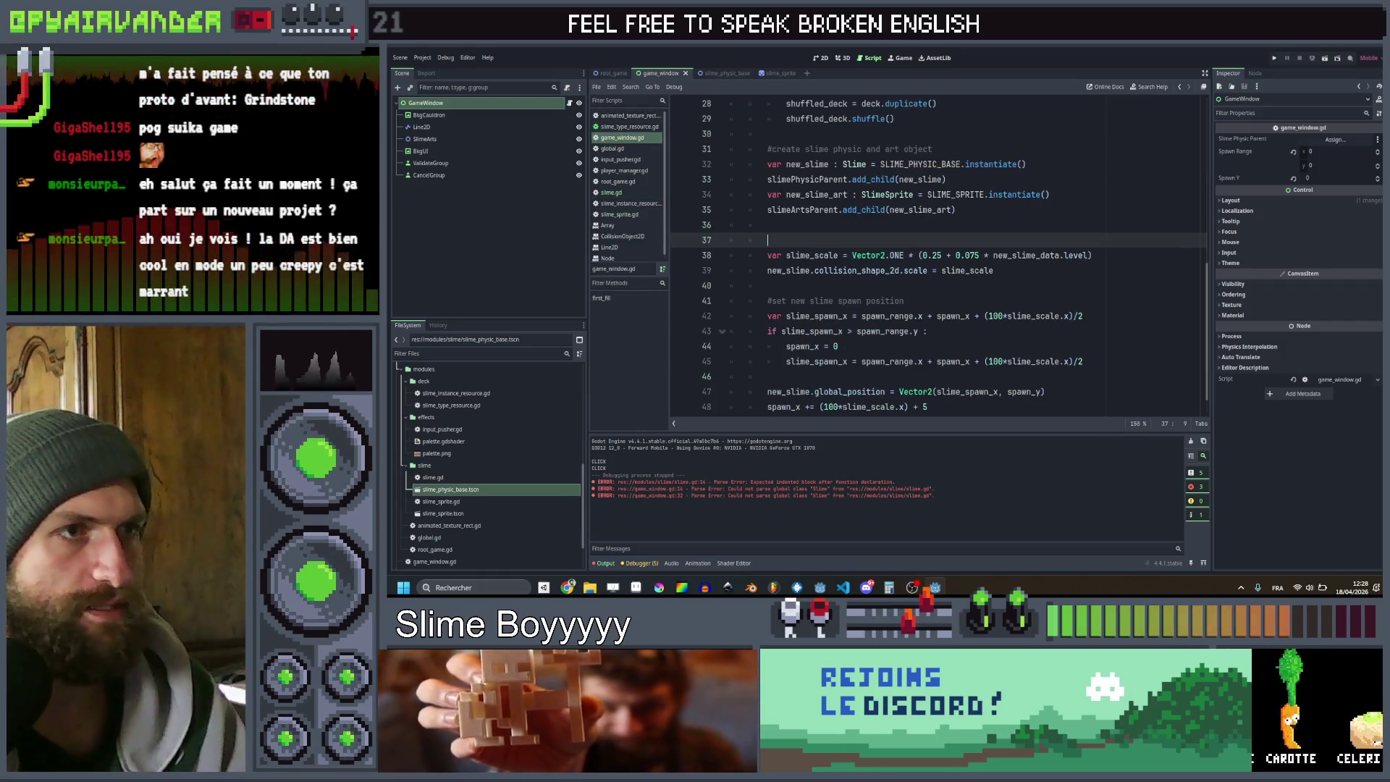
left_click(1014, 270)
key("ctrl+shift+k")
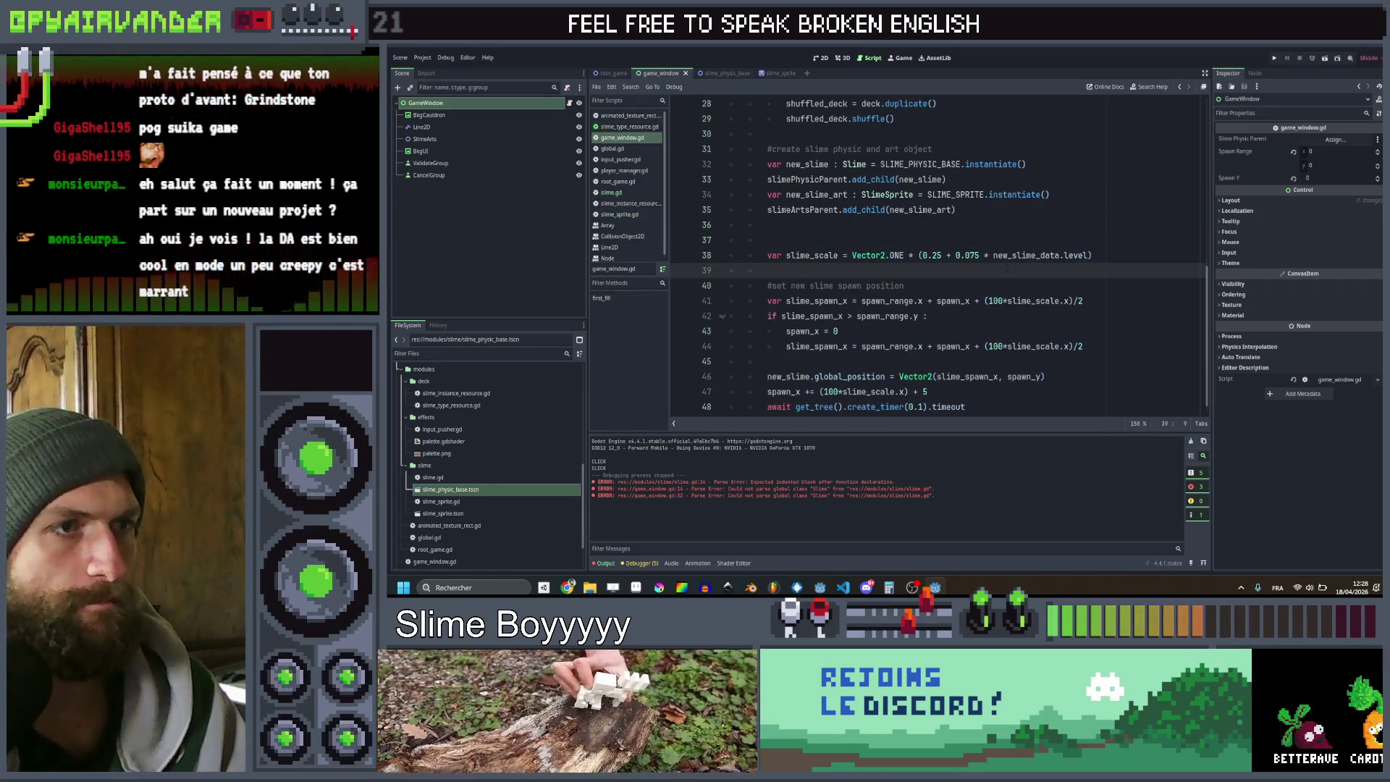
key("Up")
key("alt+Up")
key("alt+Up")
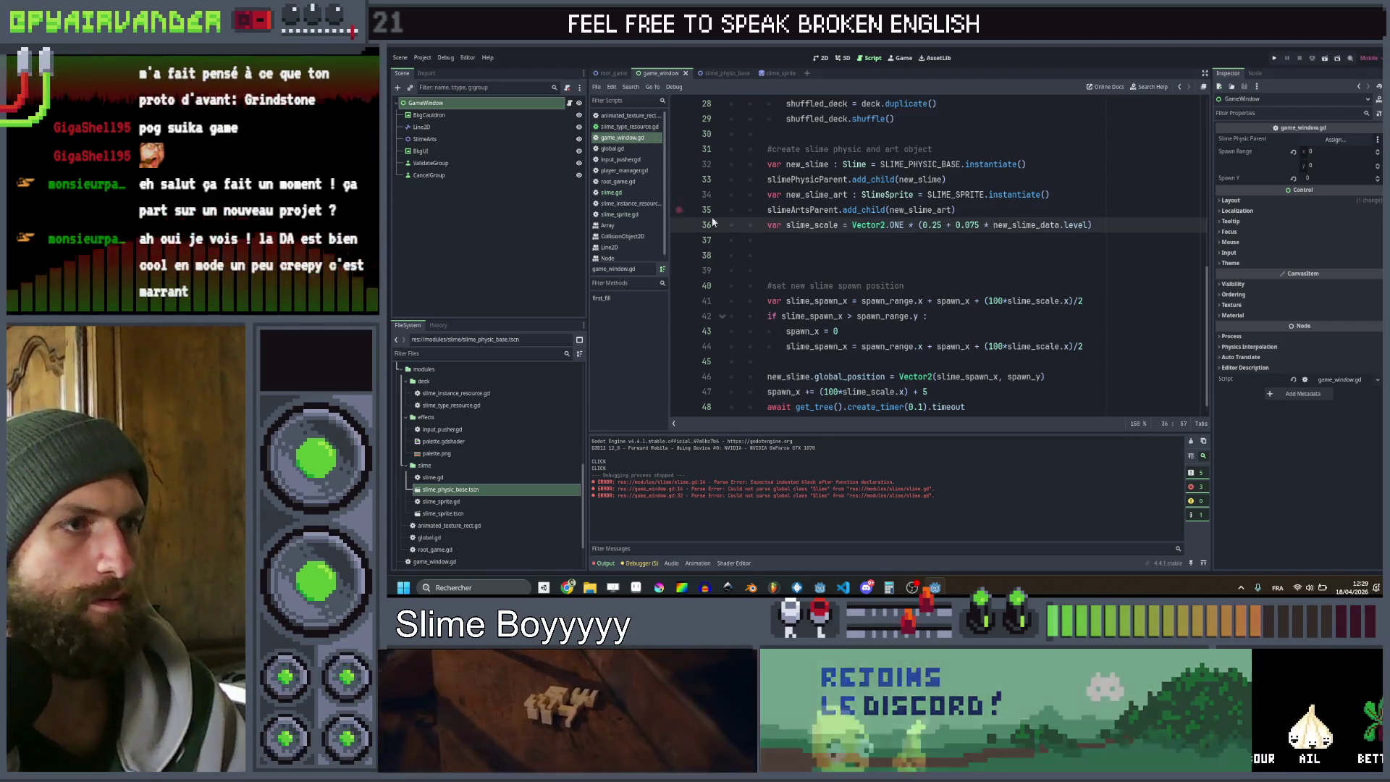
Paste it at the end of slime.gd's init, unindent it, and remove the new_slime prefix
left_click(611, 192)
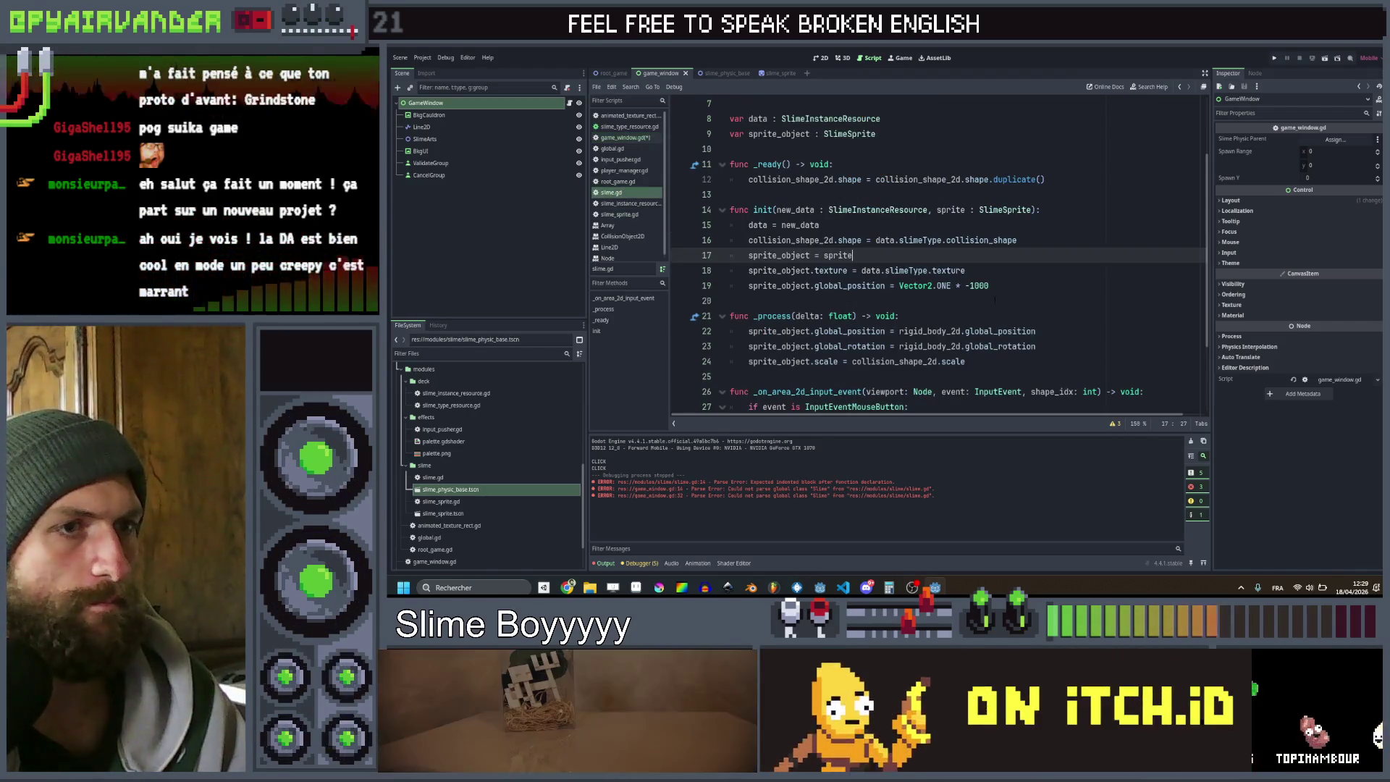
left_click(1009, 285)
key("Return")
type("new_slime.collision_shape_2d.scale = slime_scale")
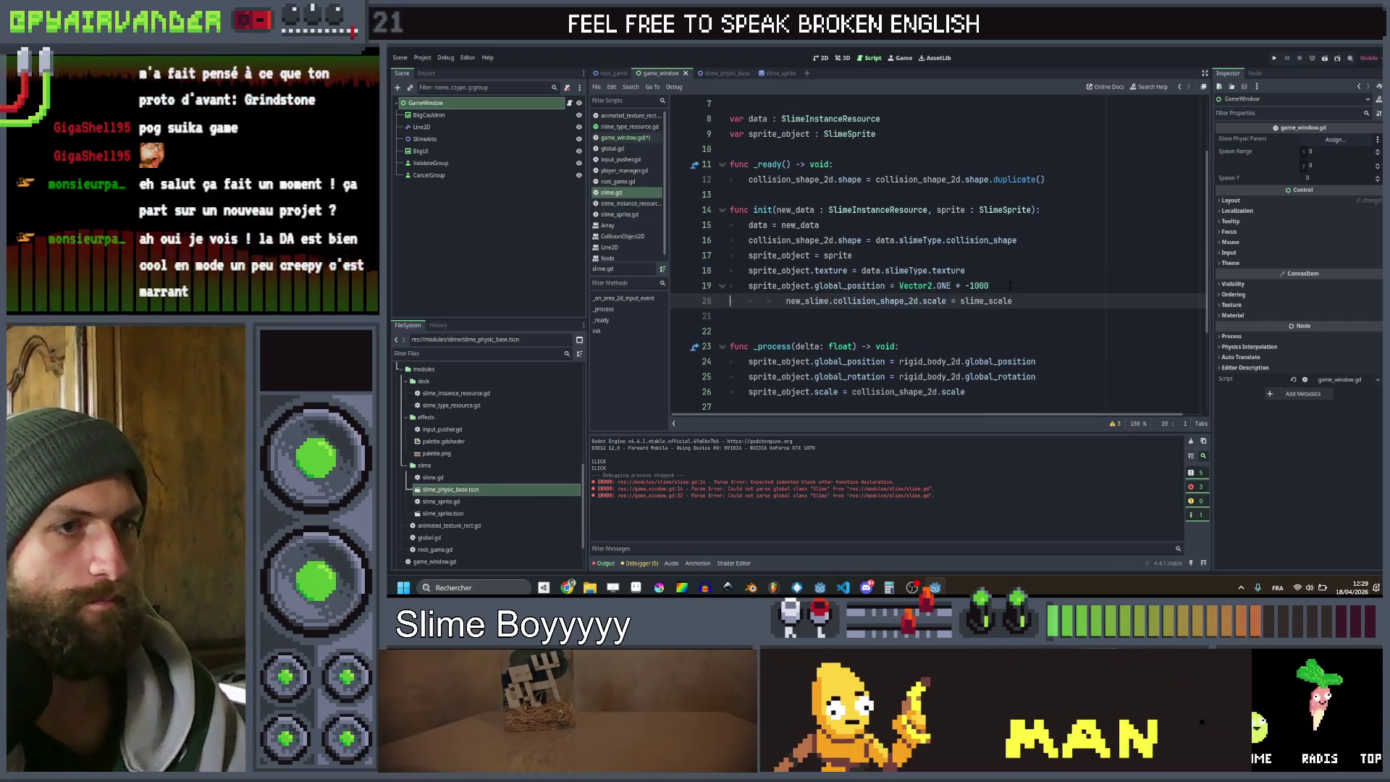
key("Up")
key("shift+Tab")
key("ctrl+Right")
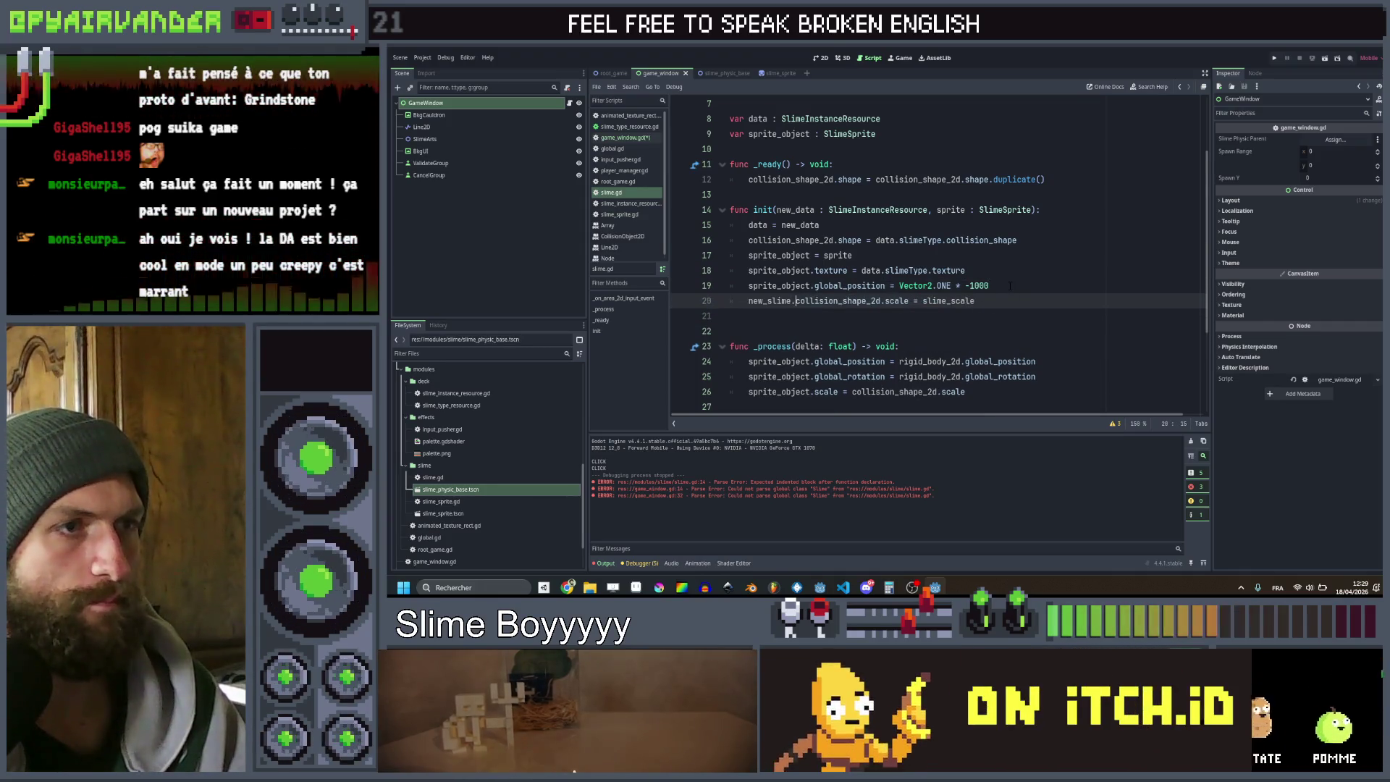
key("ctrl+BackSpace")
key("ctrl+BackSpace")
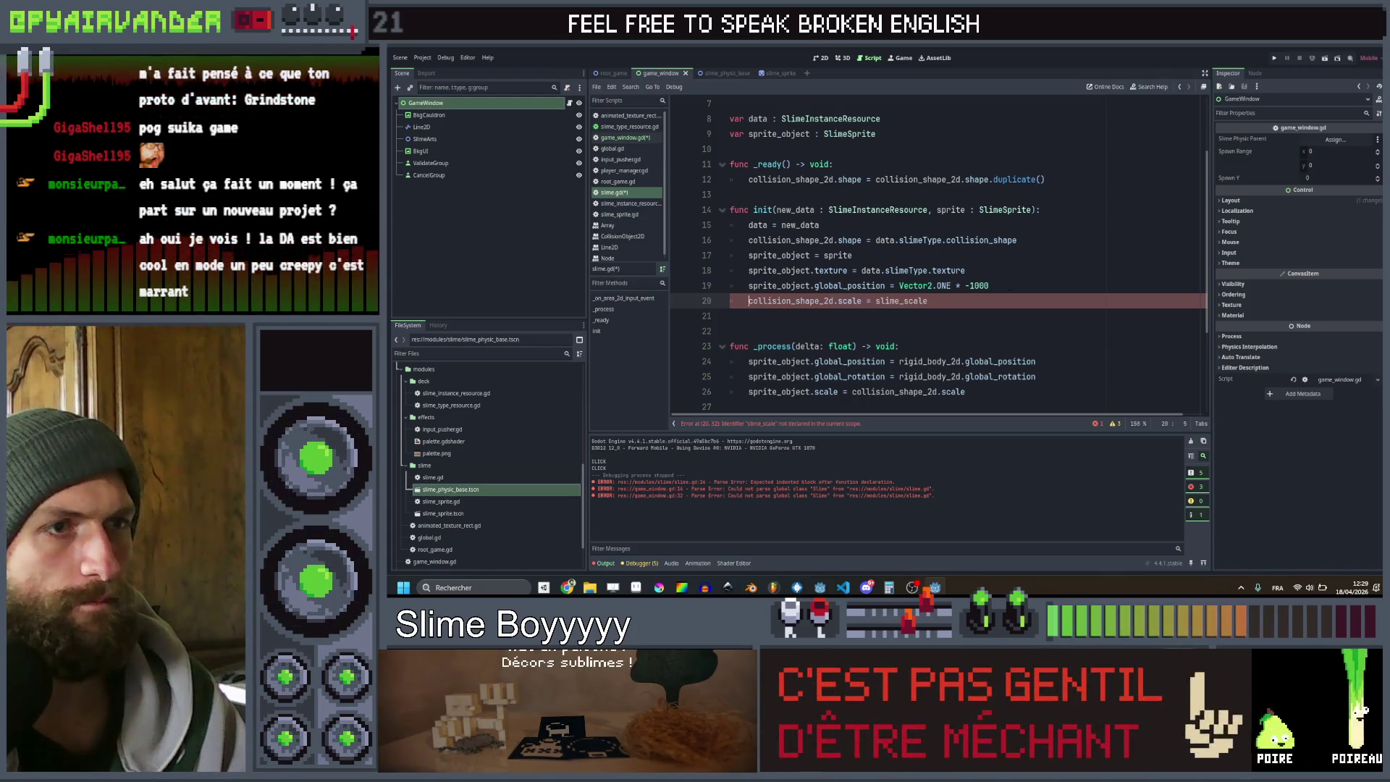
Add a slime_scale parameter after sprite in slime.gd's init function and save
left_click(1033, 209)
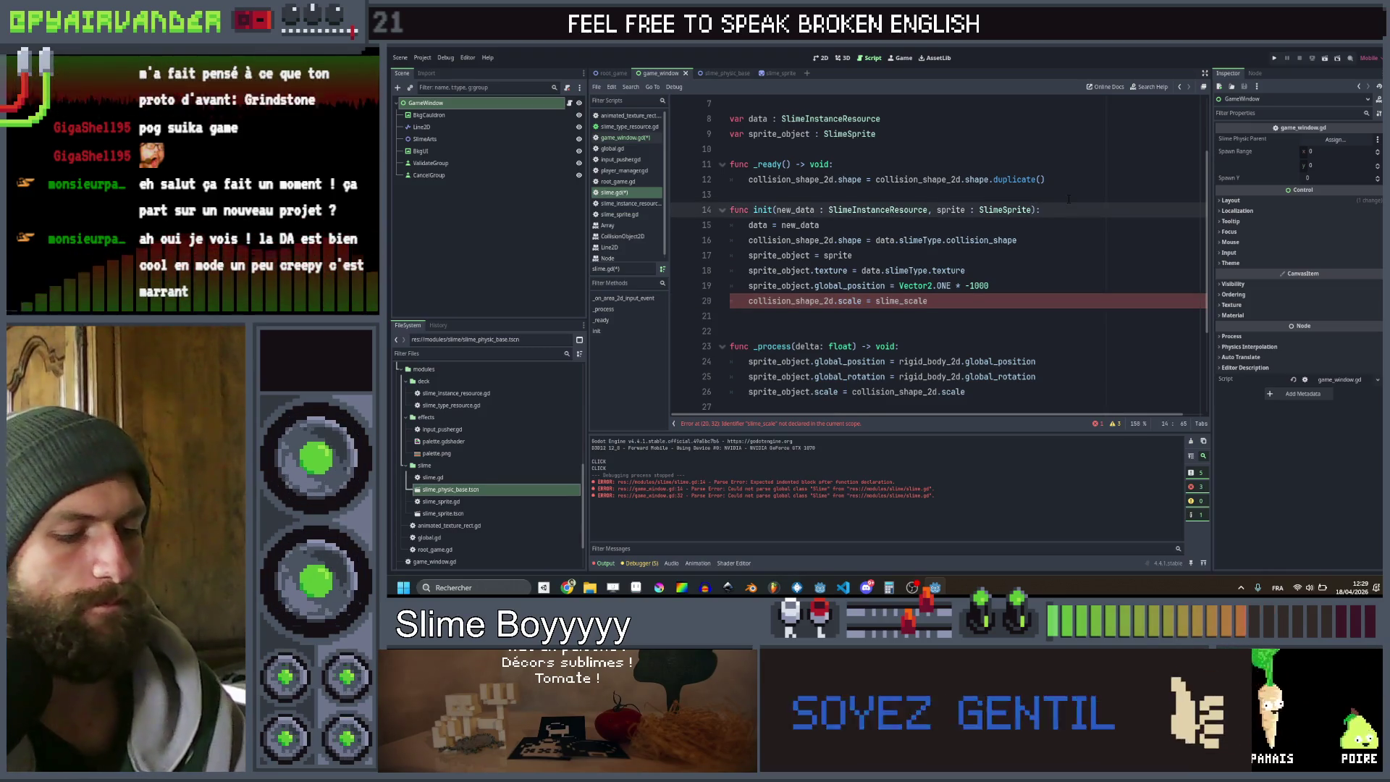
type(", scale : int")
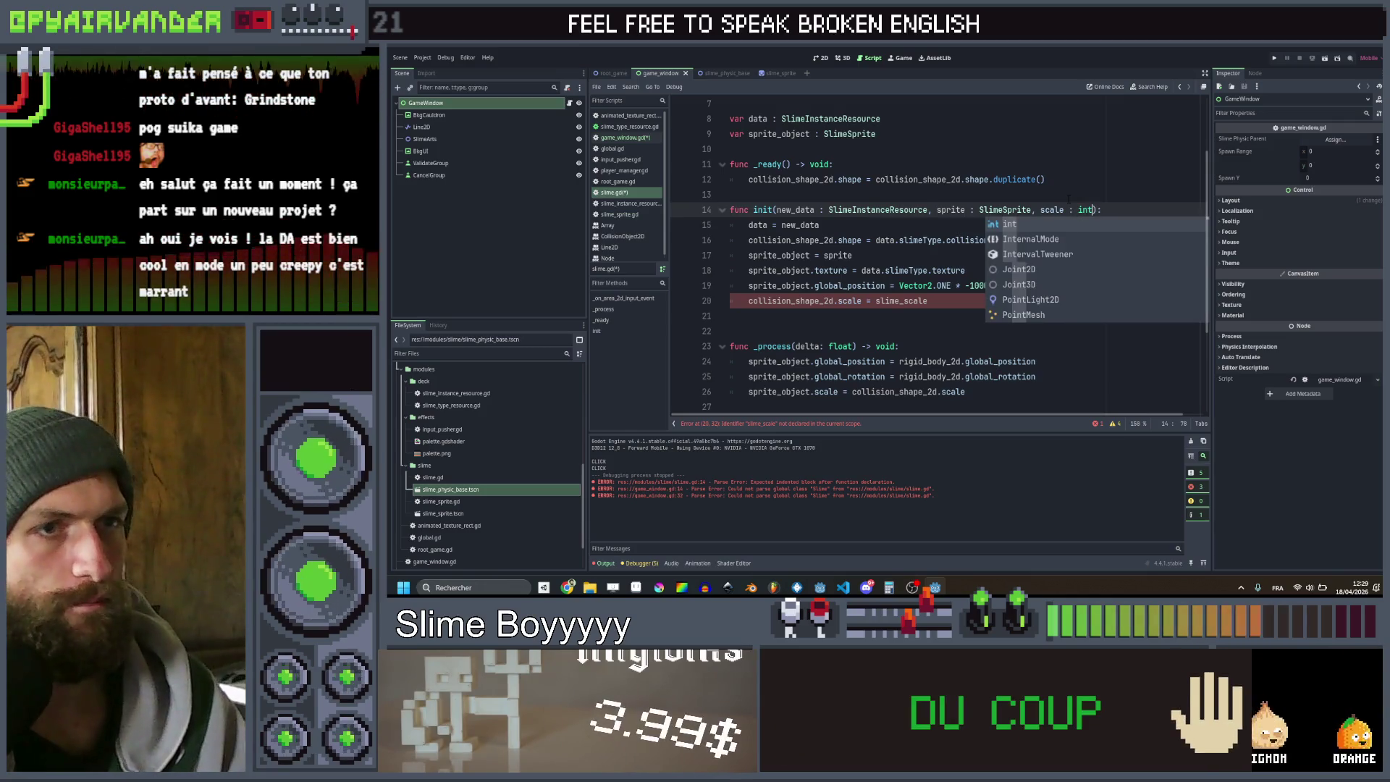
left_click(1068, 197)
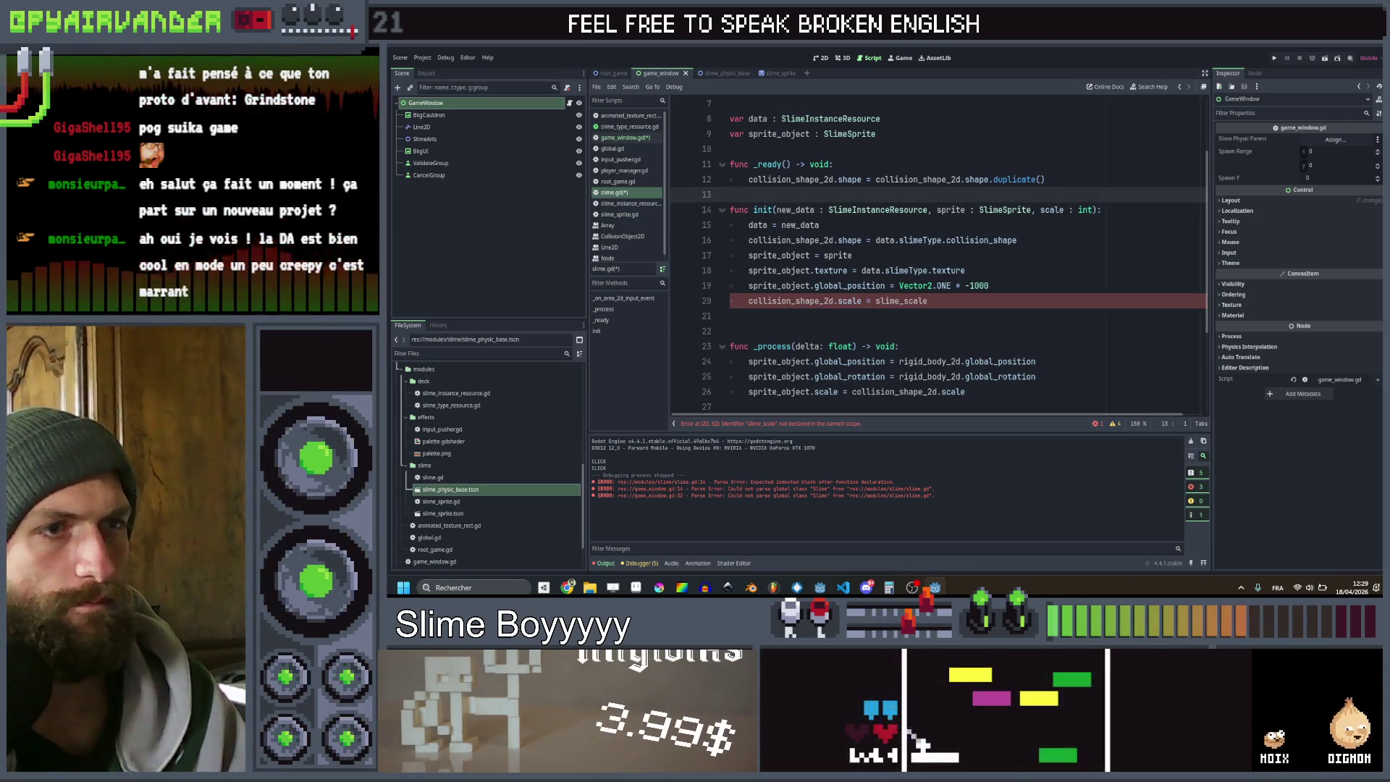
left_click(1041, 209)
type("slime_s")
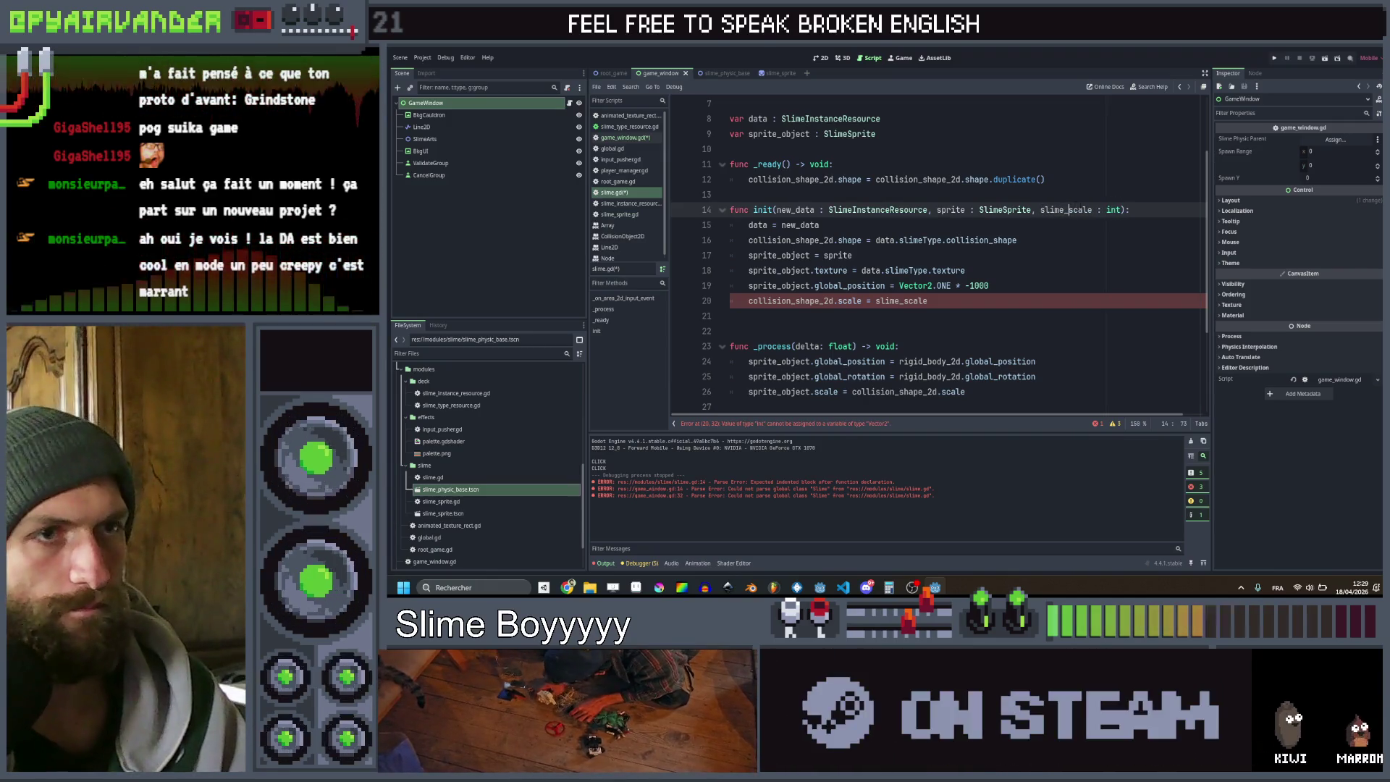
key("ctrl+Right")
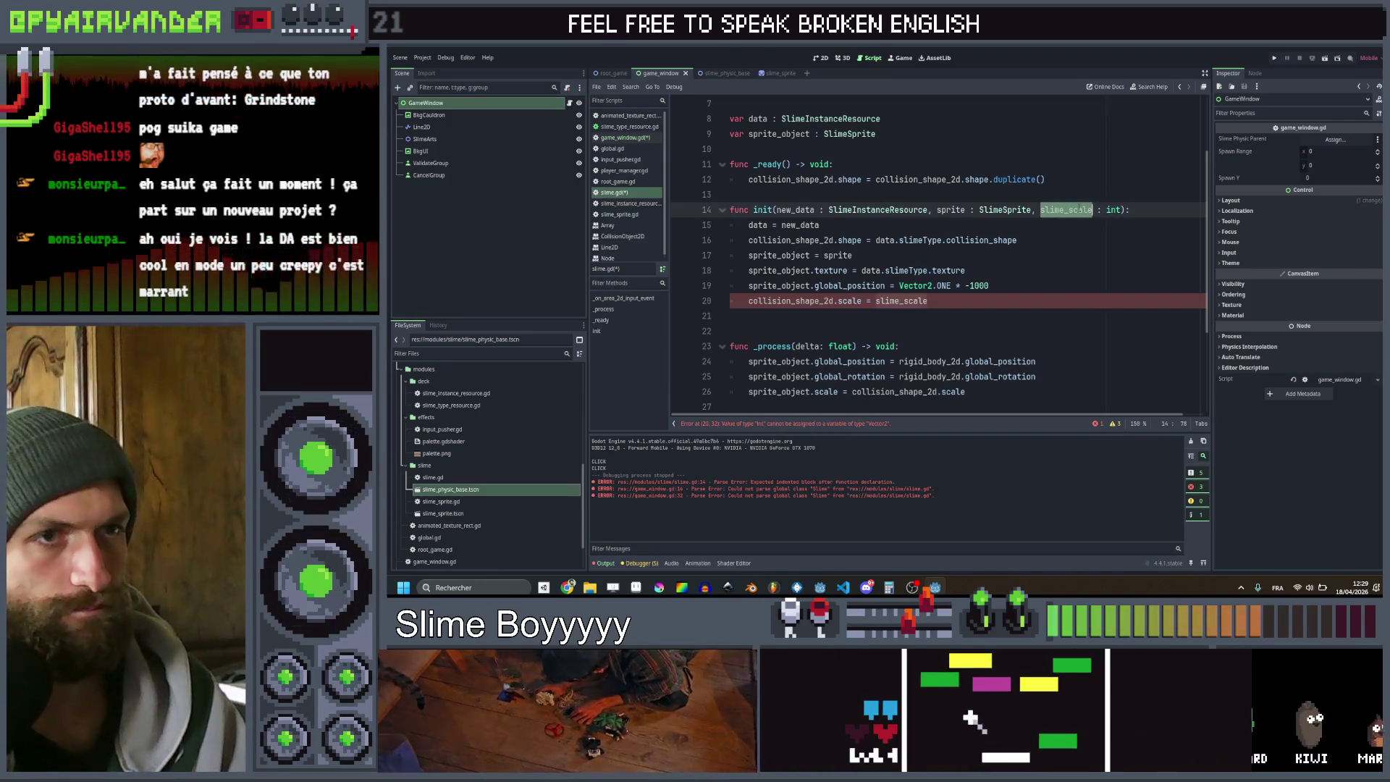
key("ctrl+s")
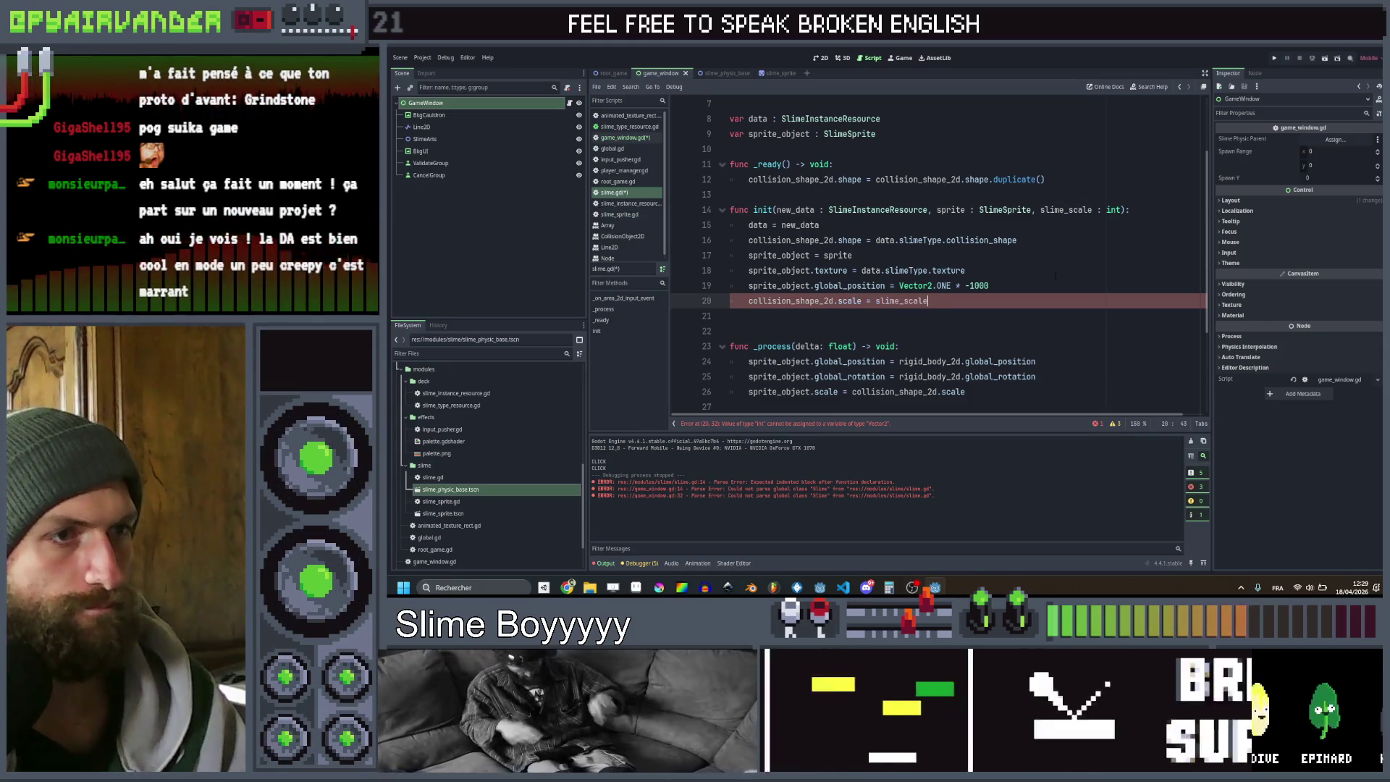
Change slime_scale's type from int to Vector2, save, and switch to game_window.gd
left_click(1055, 269)
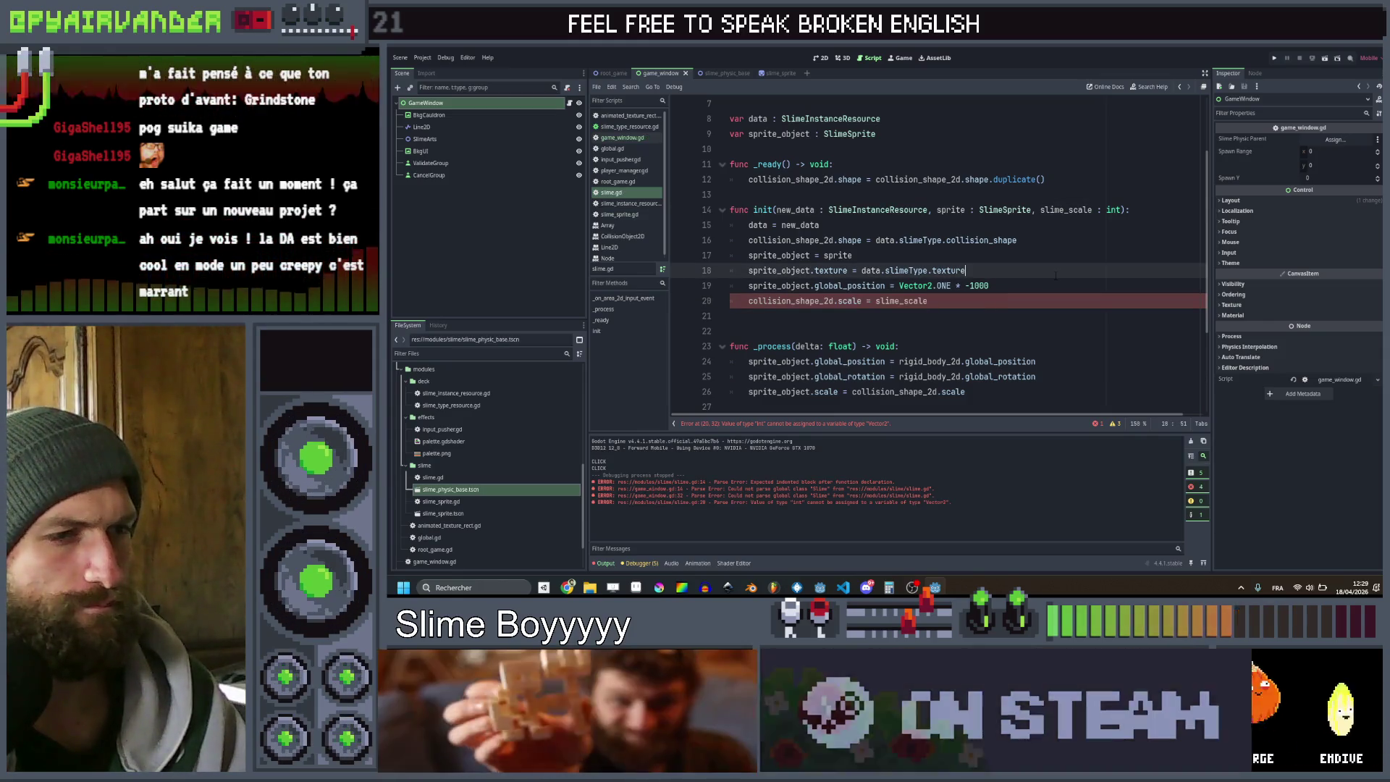
double_click(1113, 209)
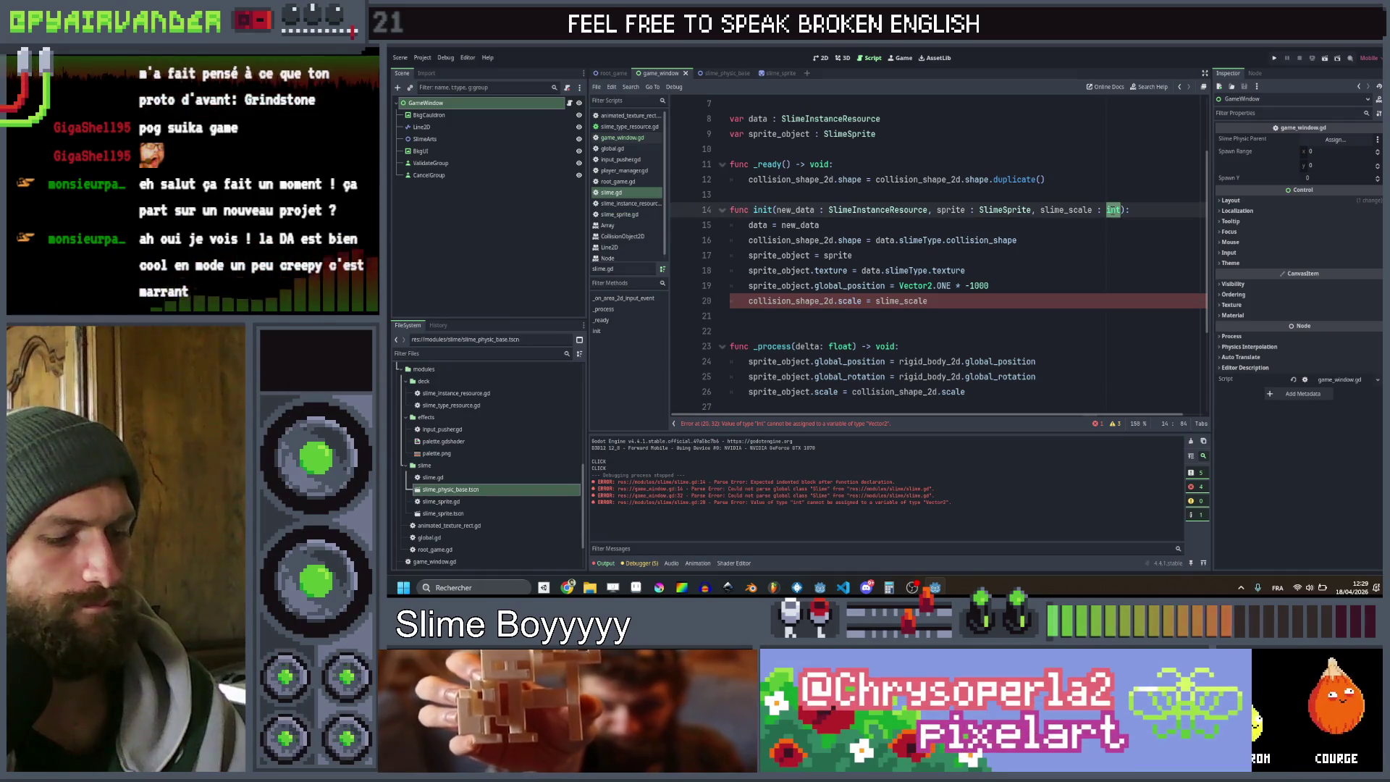
type("Vec")
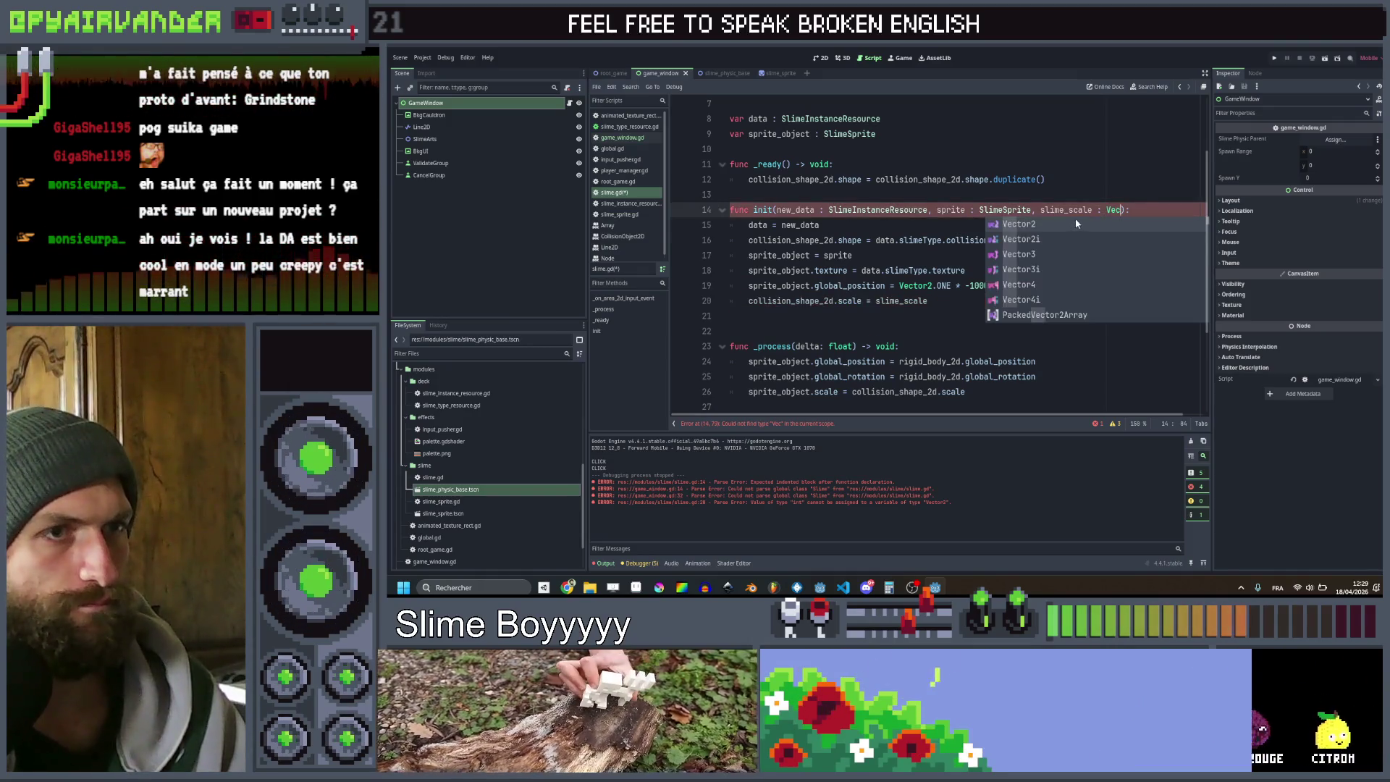
left_click(1074, 218)
key("ctrl+s")
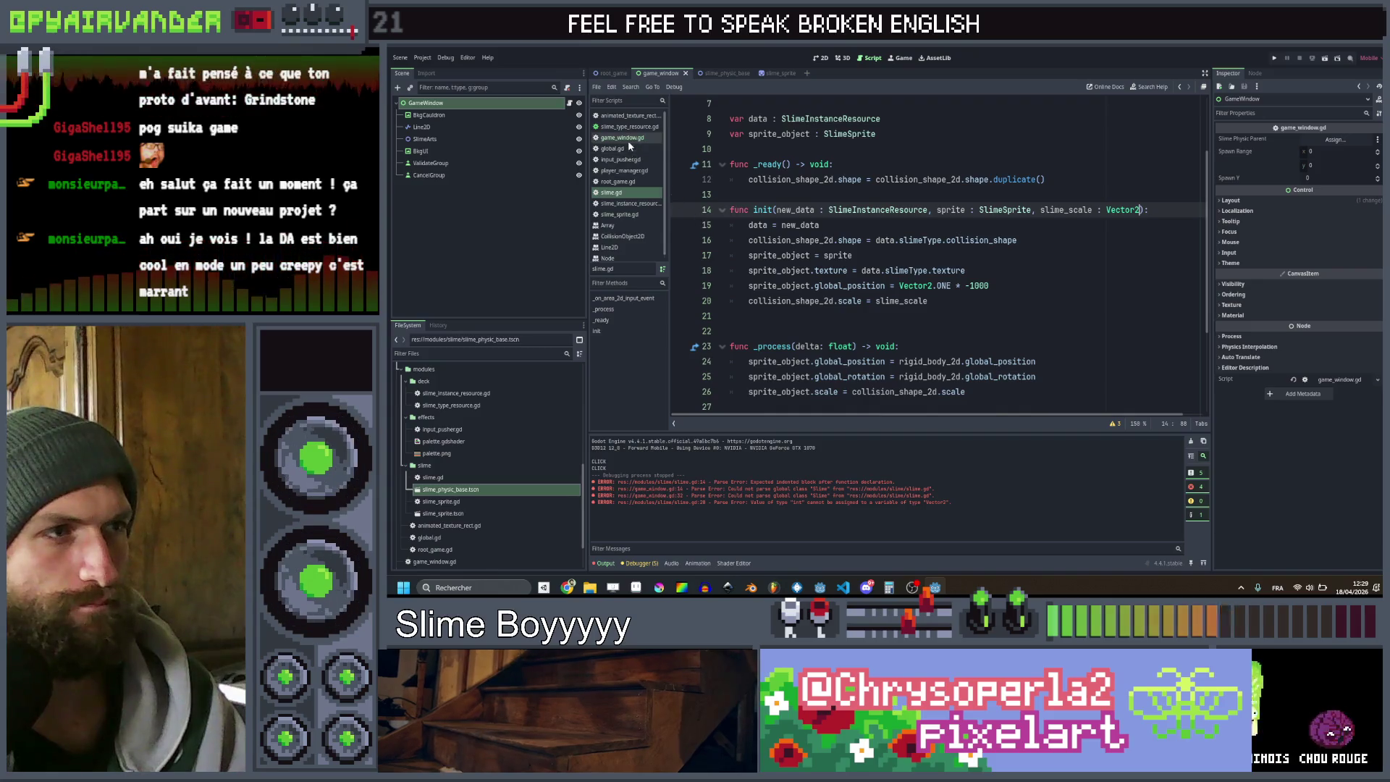
left_click(627, 139)
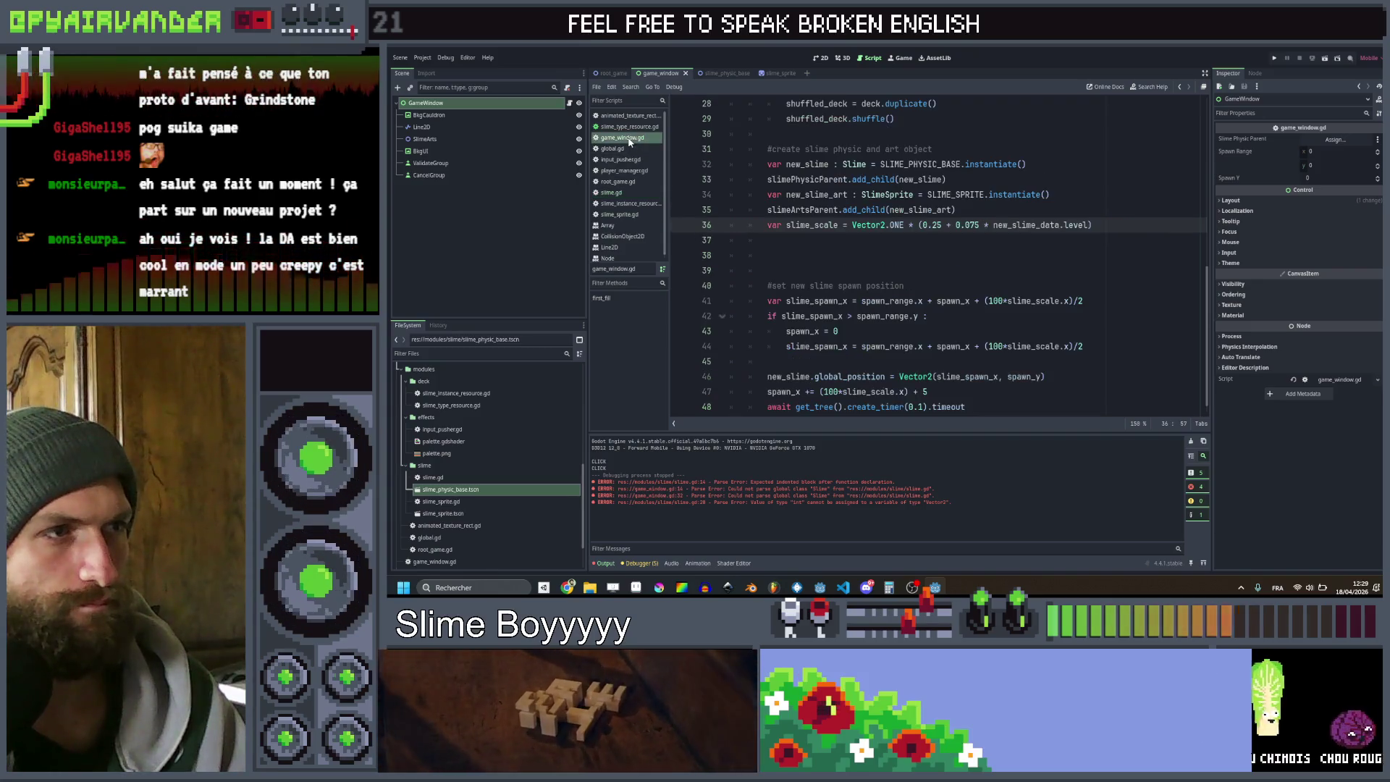
On line 37 call new_slime.init(new_slime_data, new_slime_art, slime_scale), save, and run the game
left_click(938, 241)
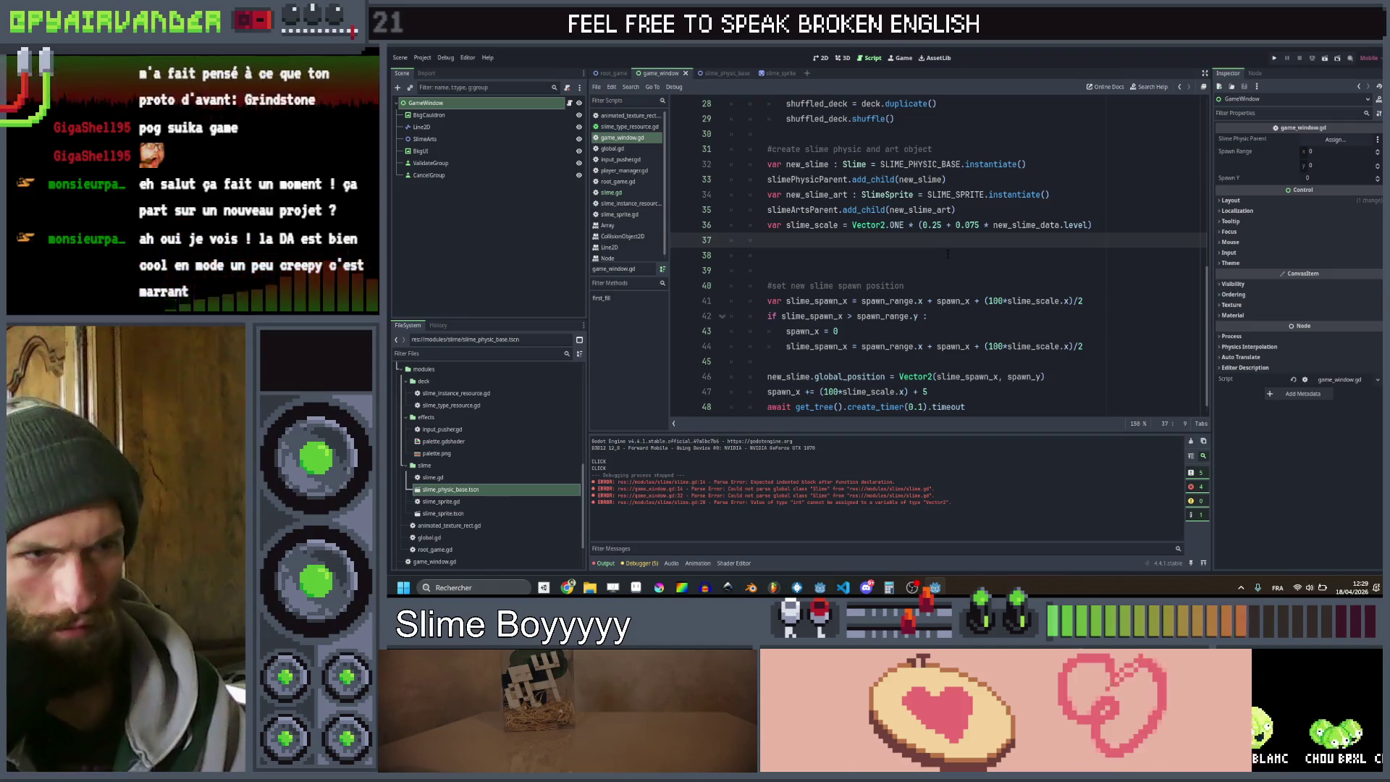
scroll(939, 246, "up", 2)
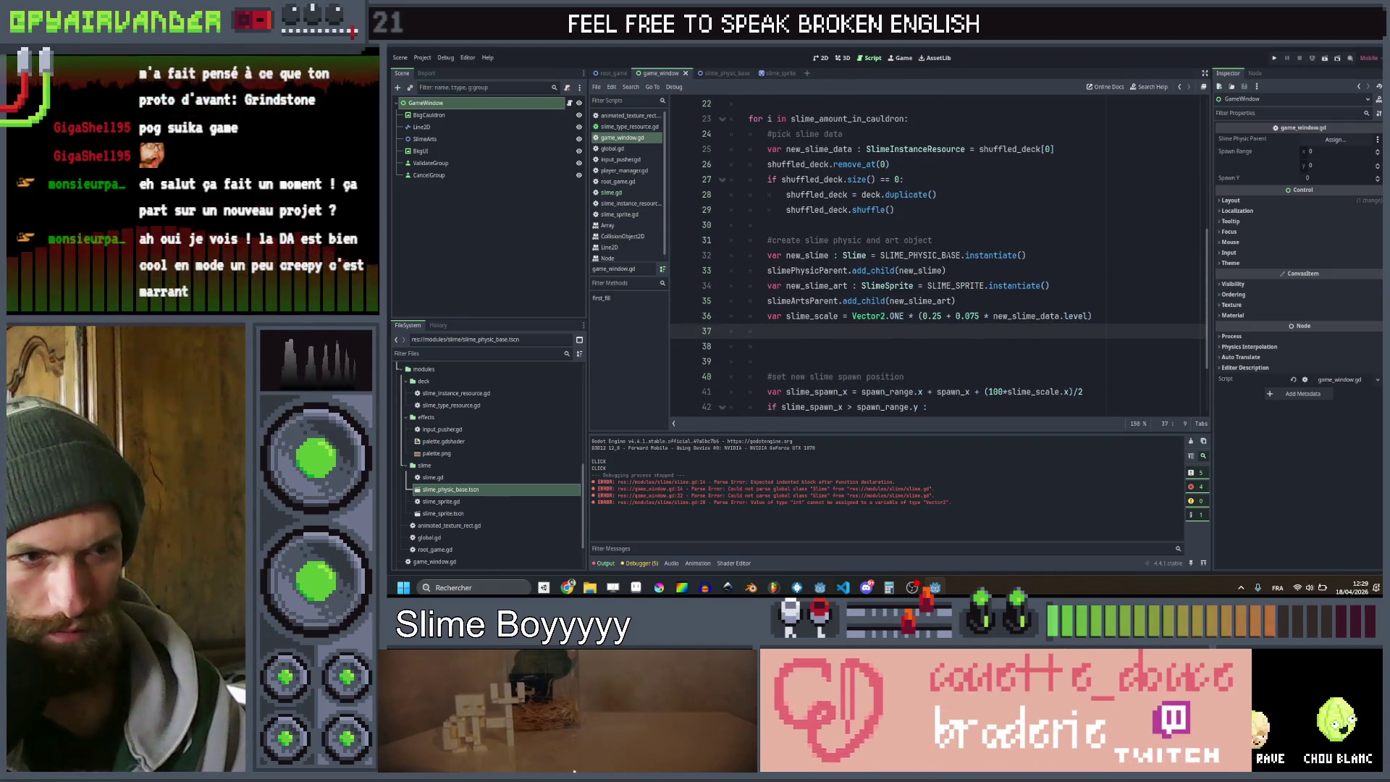
scroll(941, 254, "down", 2)
scroll(947, 257, "up", 2)
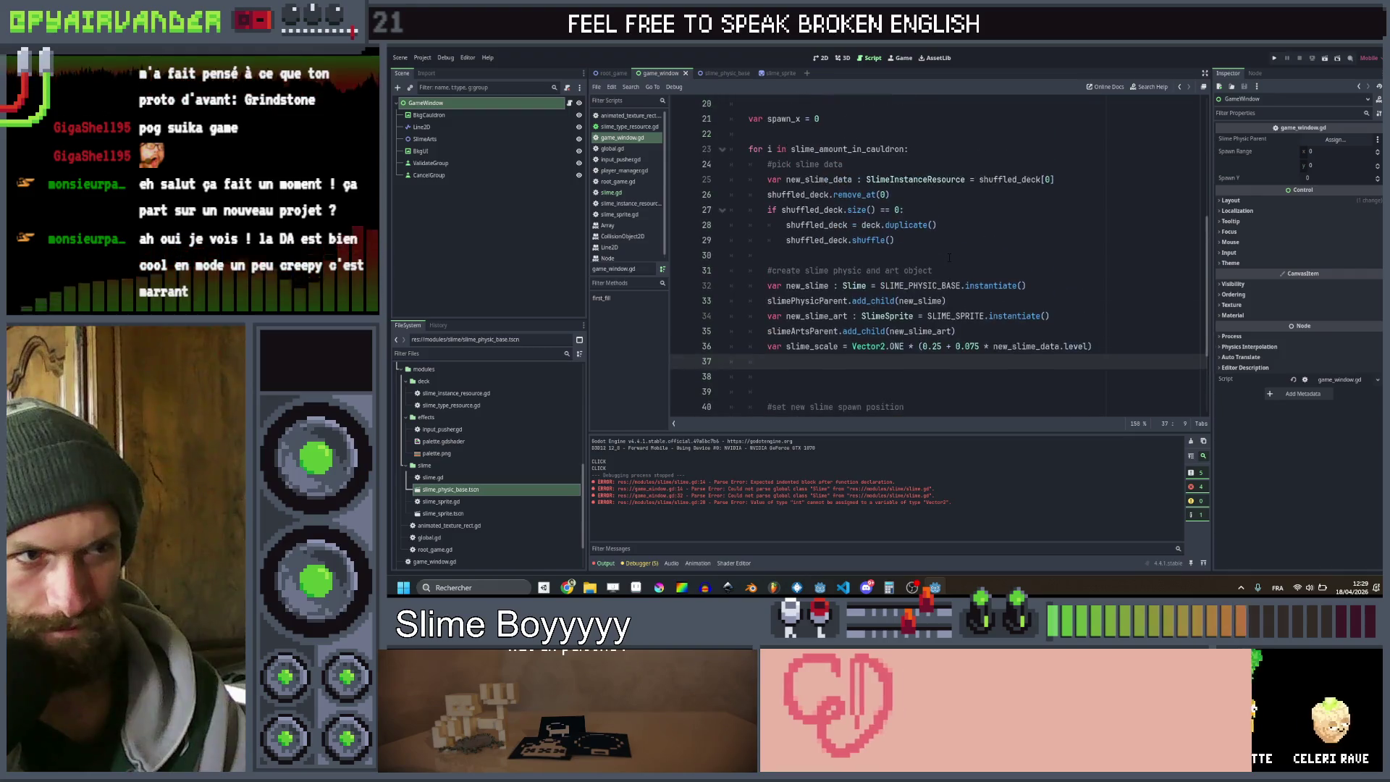
scroll(949, 261, "down", 2)
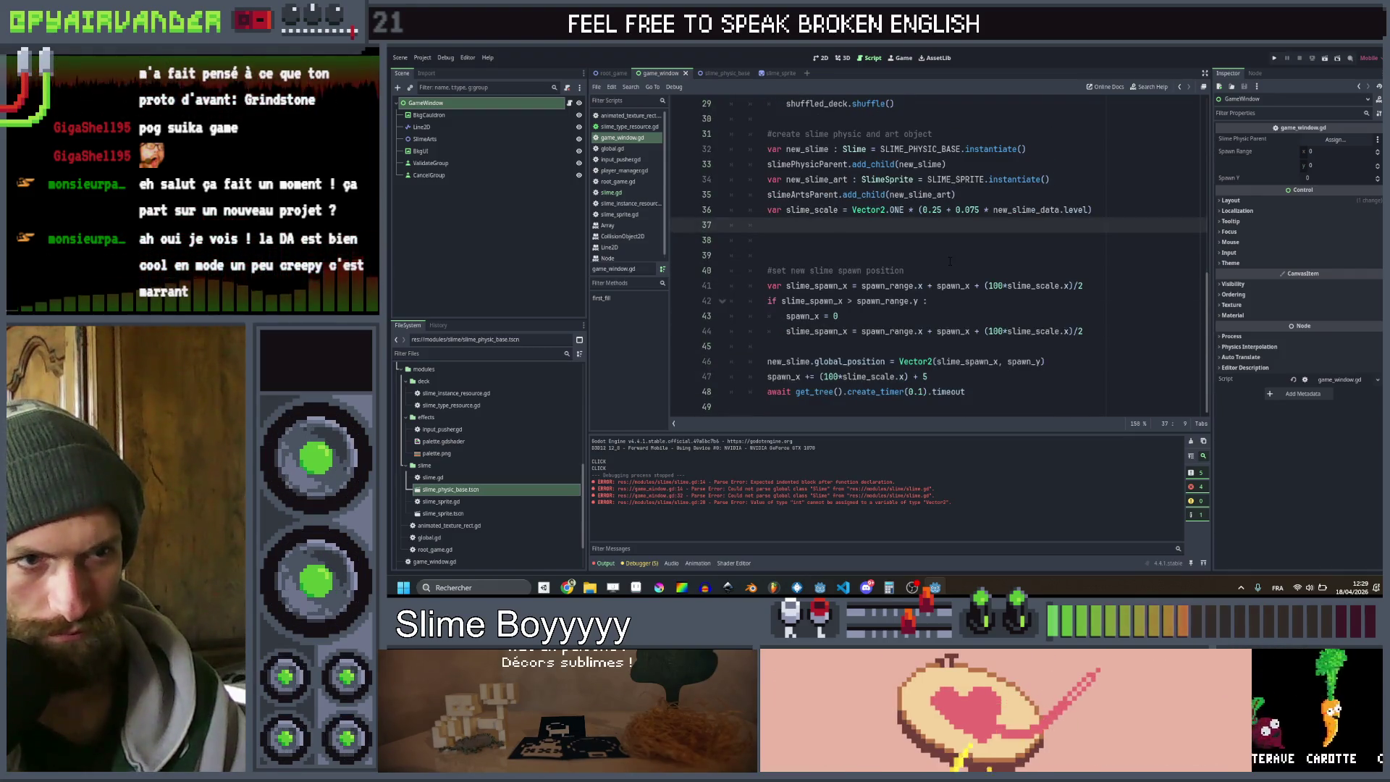
scroll(949, 262, "up", 1)
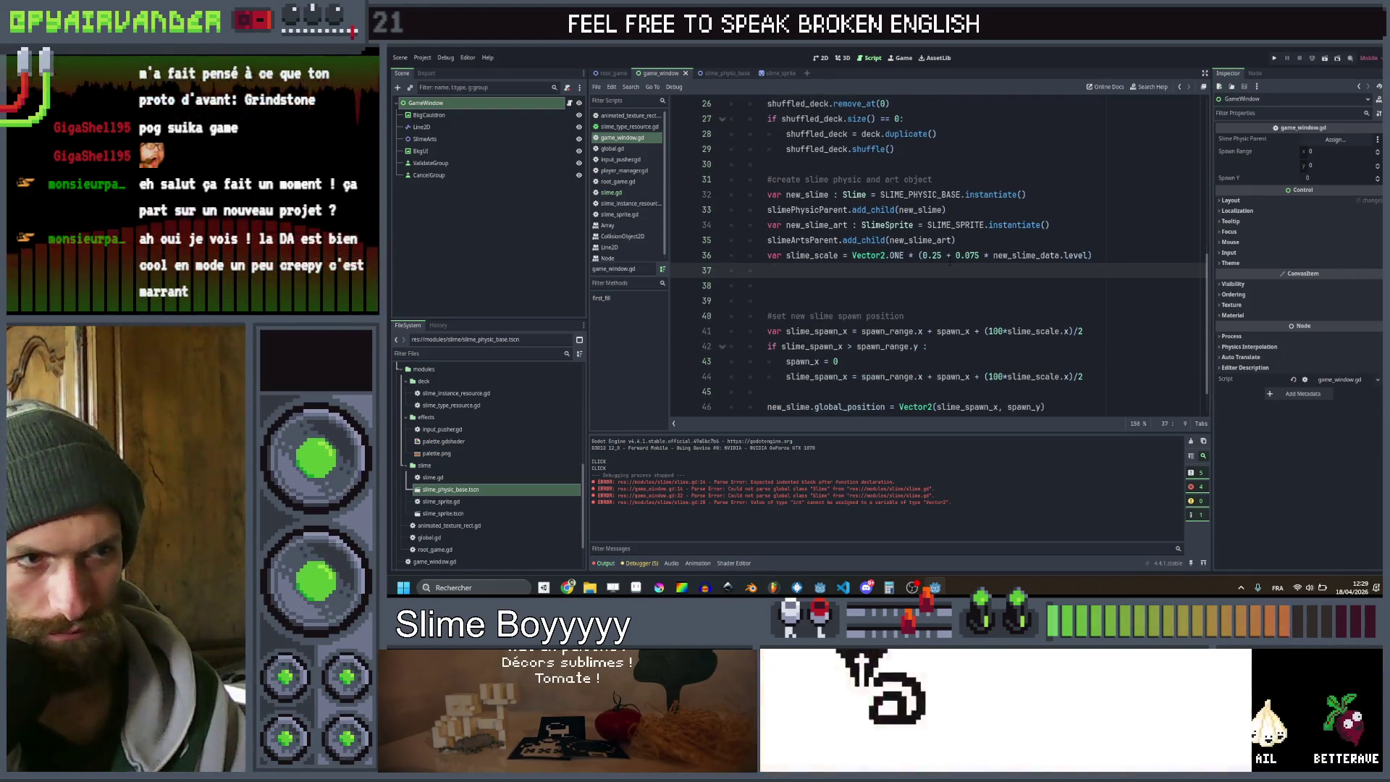
scroll(950, 261, "up", 1)
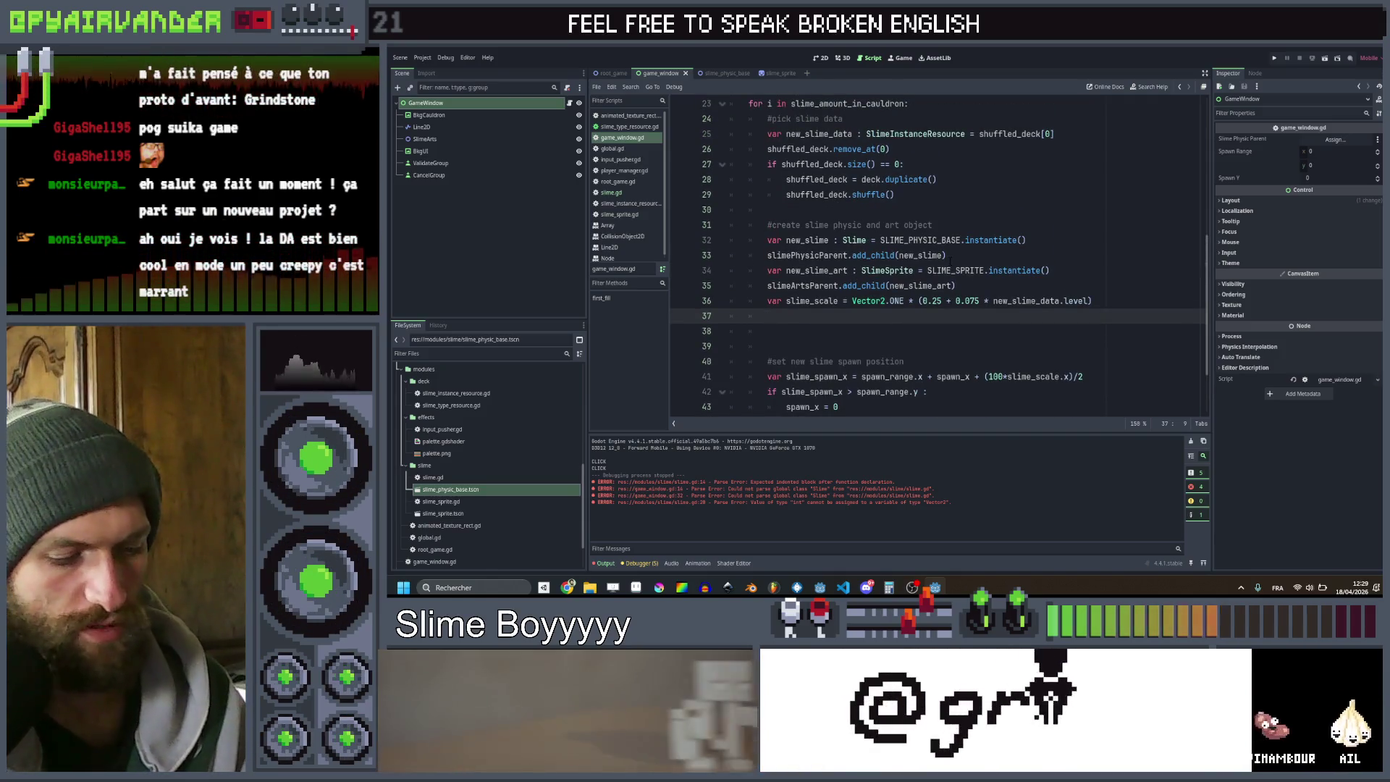
type("new_slime")
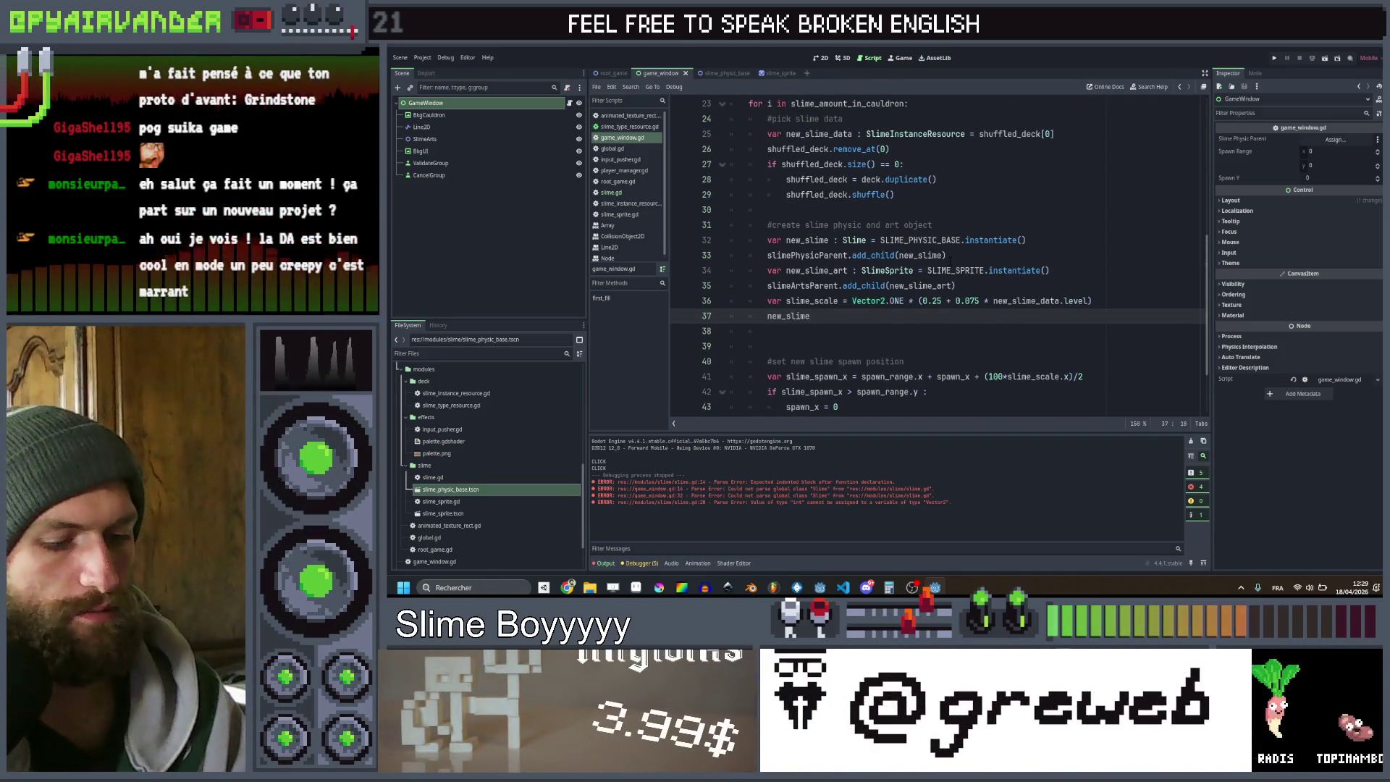
type(".init(ne")
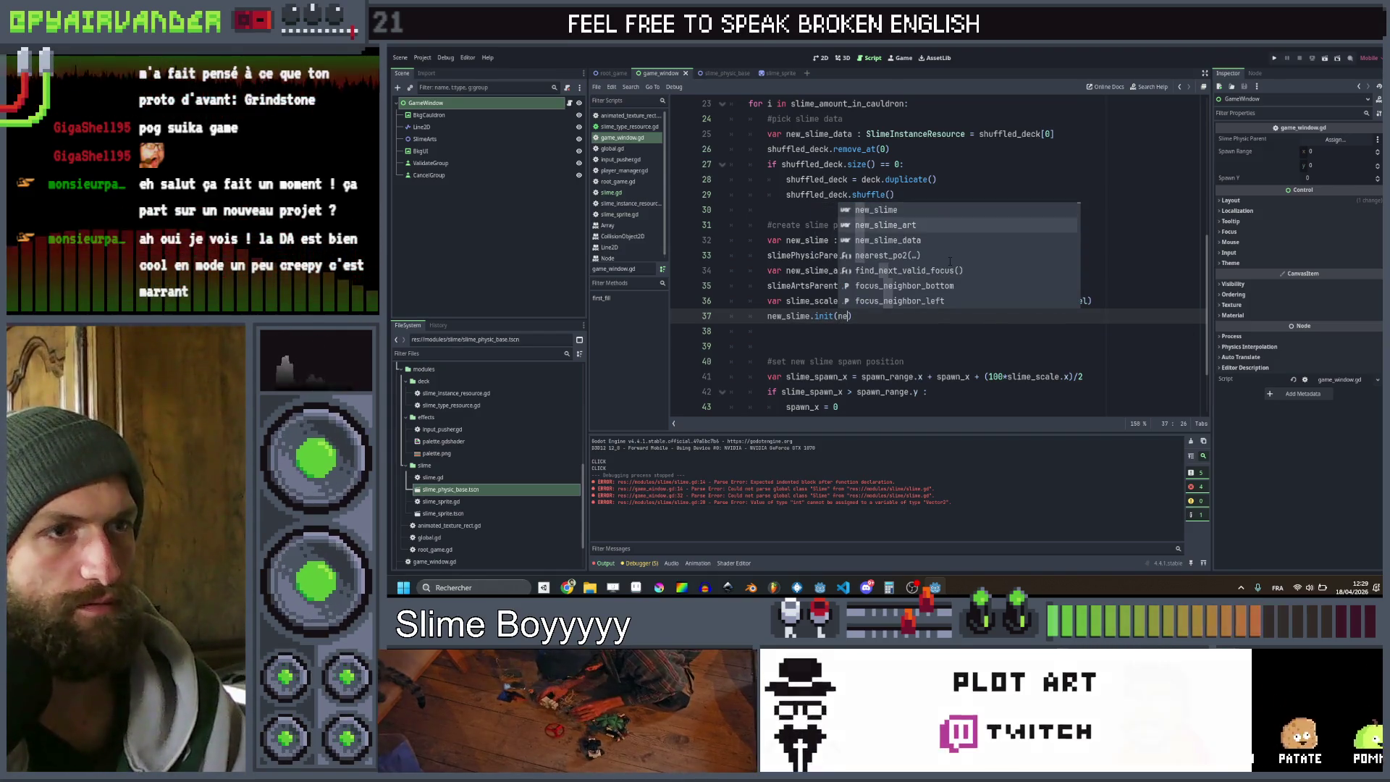
key("Down")
key("Return")
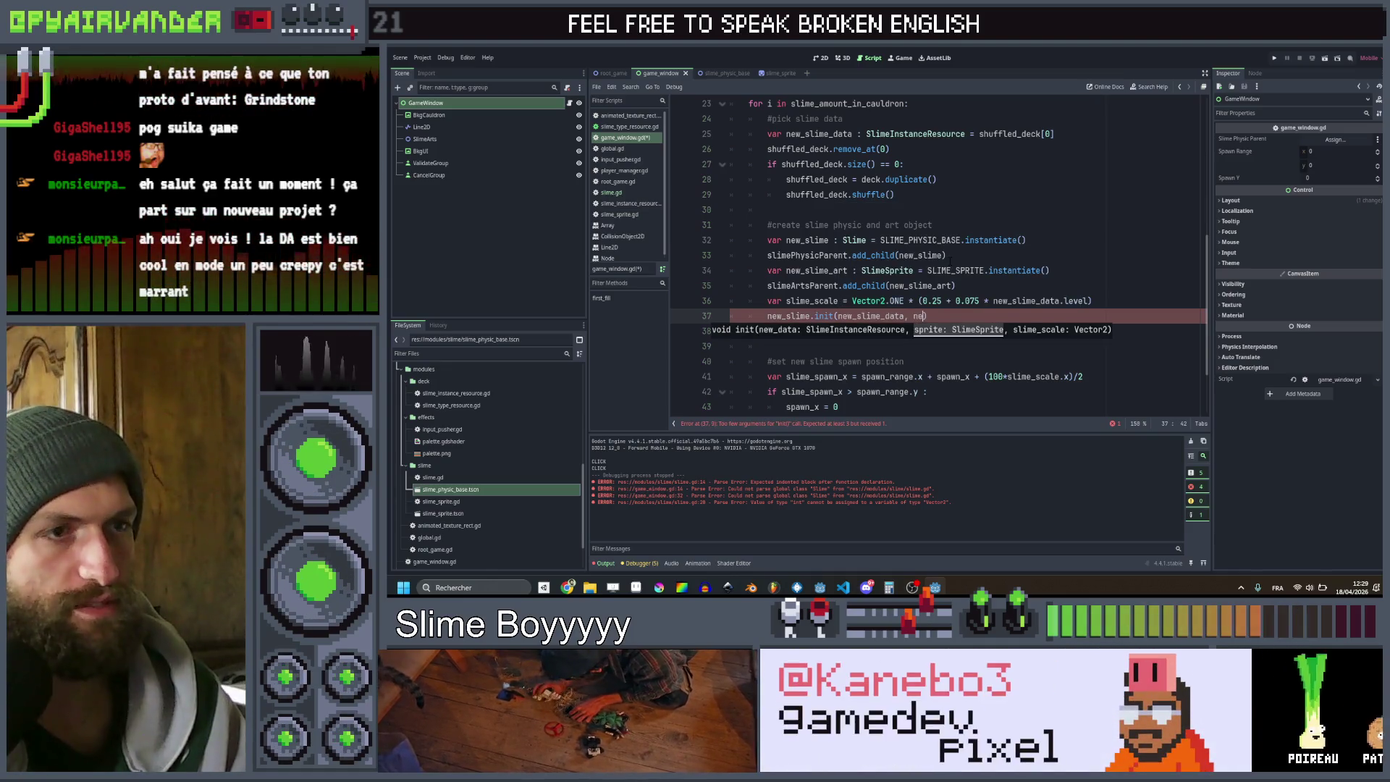
key("Return")
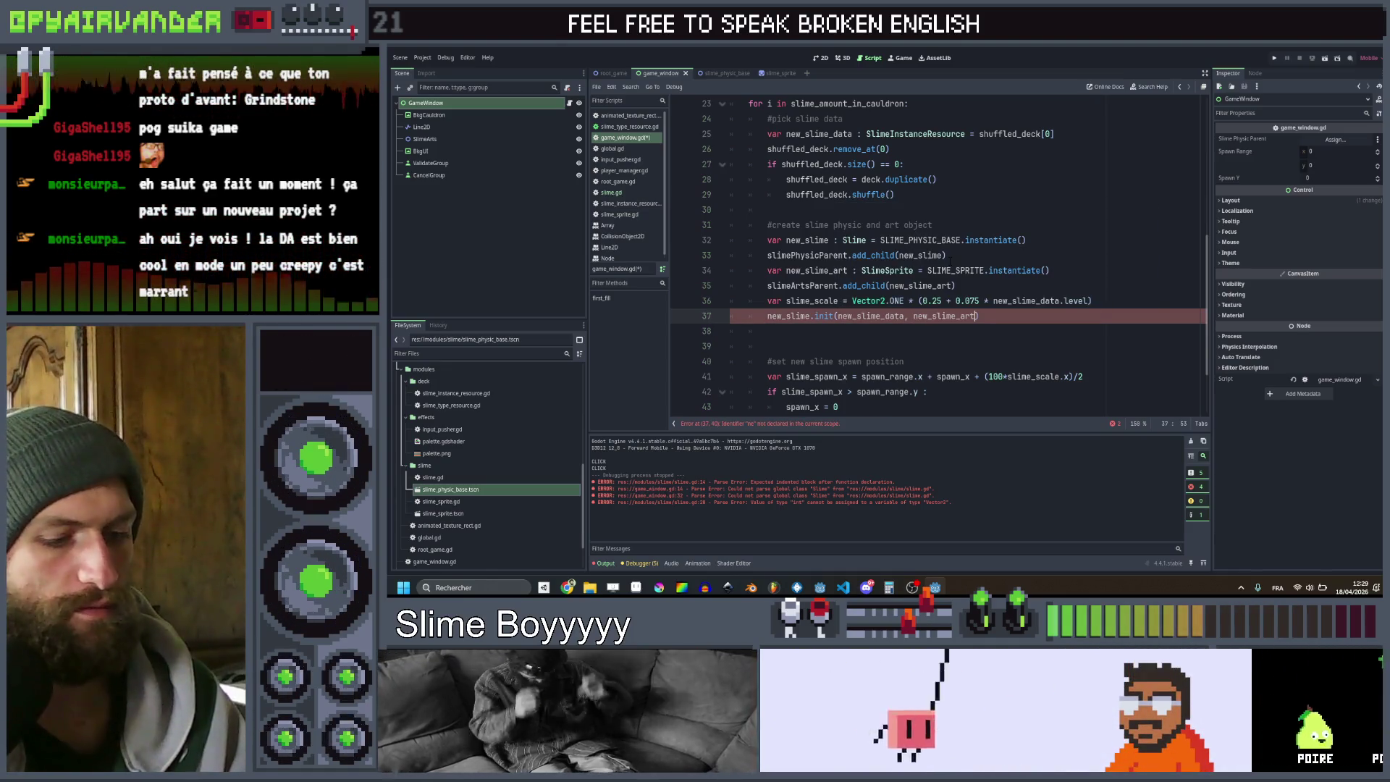
type("slime_s")
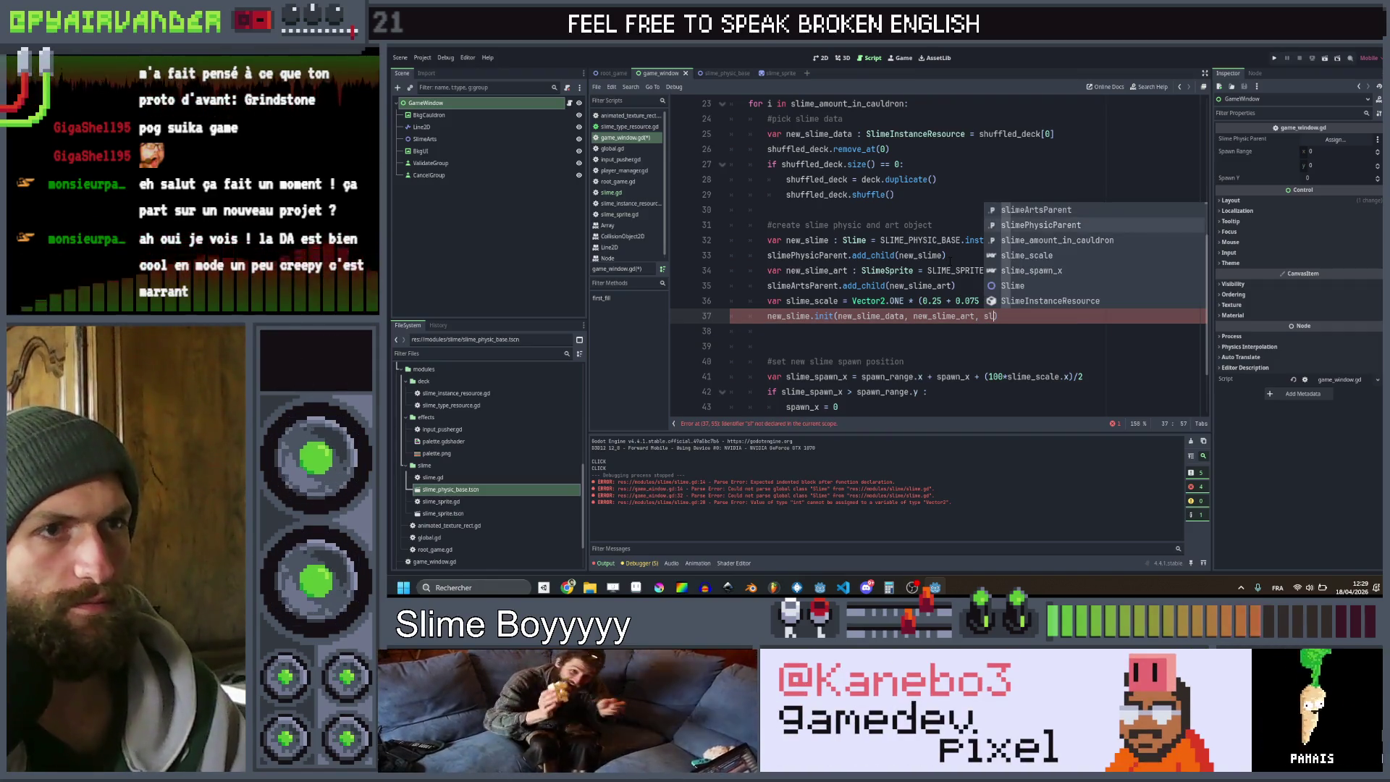
key("Return")
key("ctrl+s")
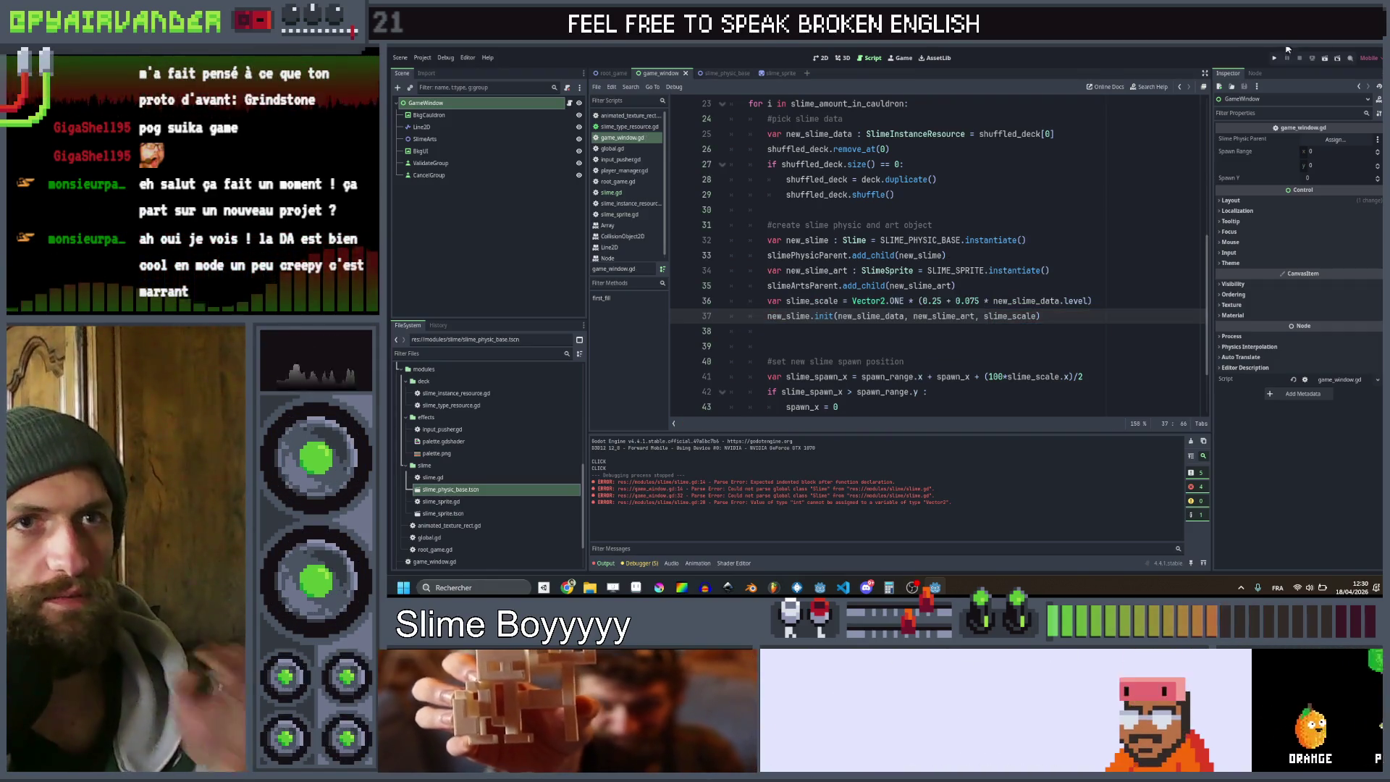
left_click(1276, 58)
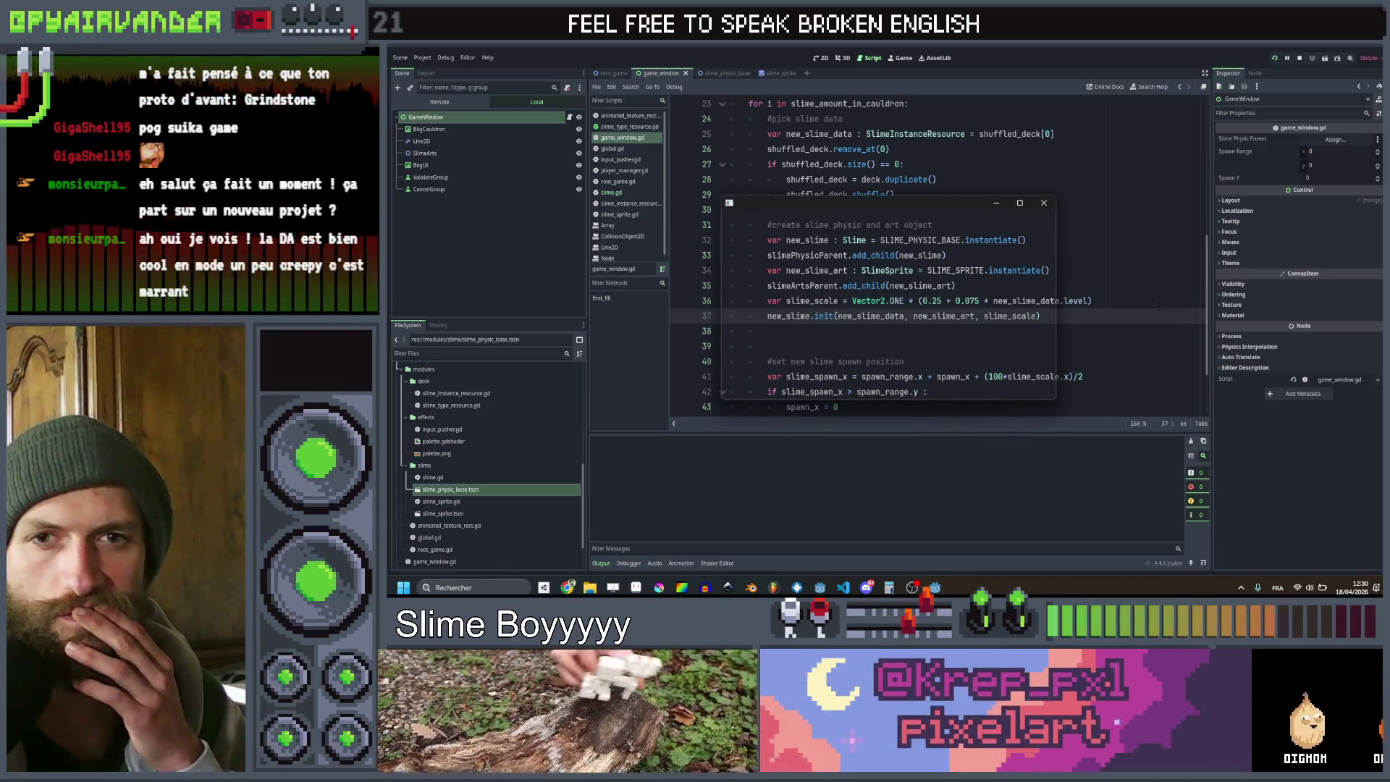
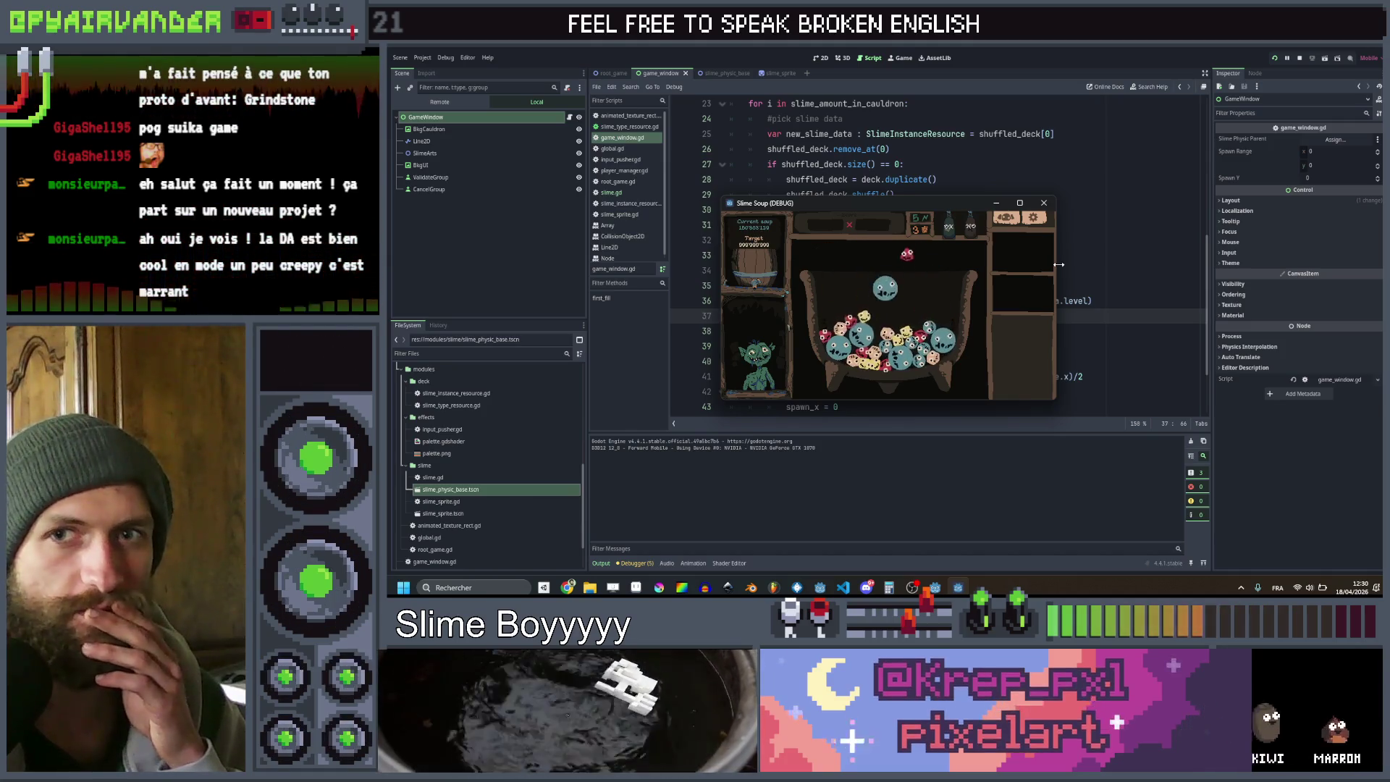
Test-run the game, then shorten the line 48 create_timer delay to 0.01
left_click(1042, 202)
scroll(1026, 309, "down", 2)
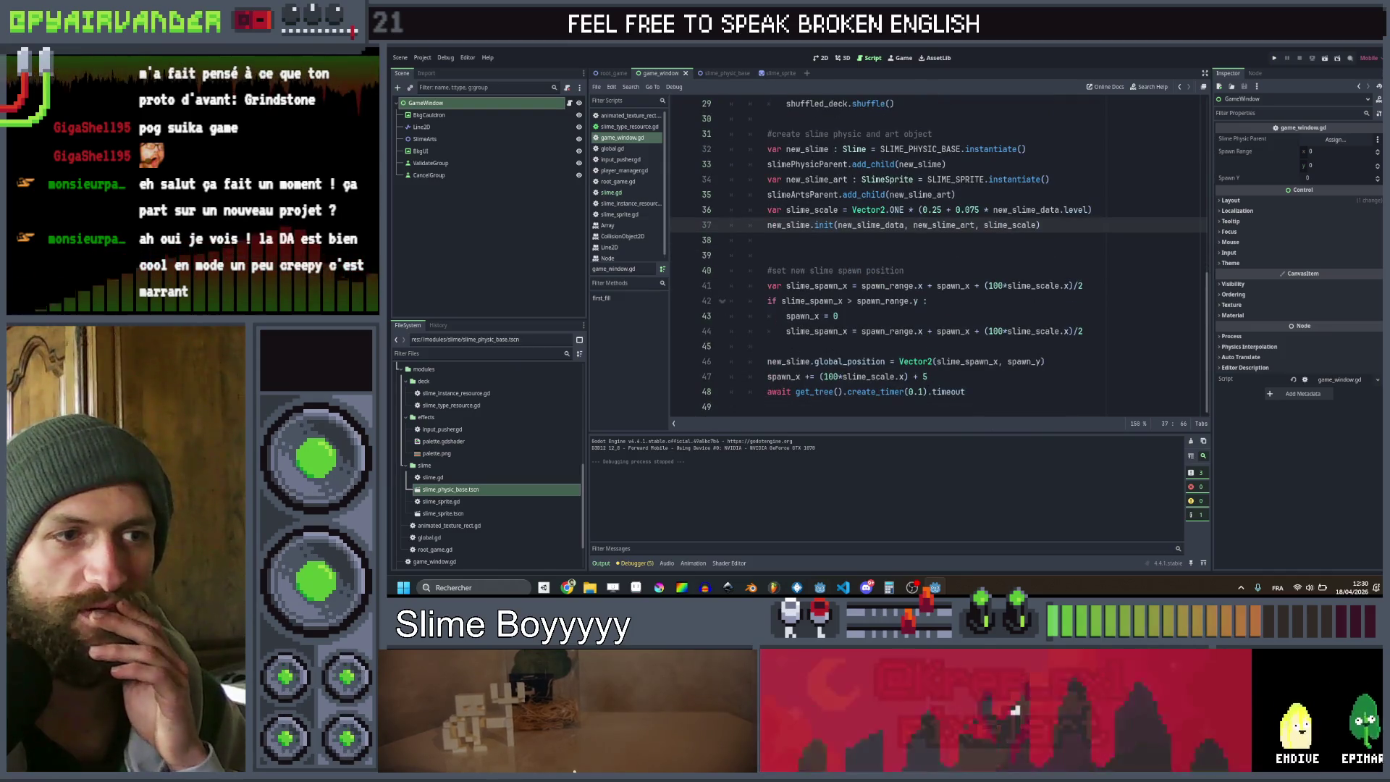
left_click(921, 391)
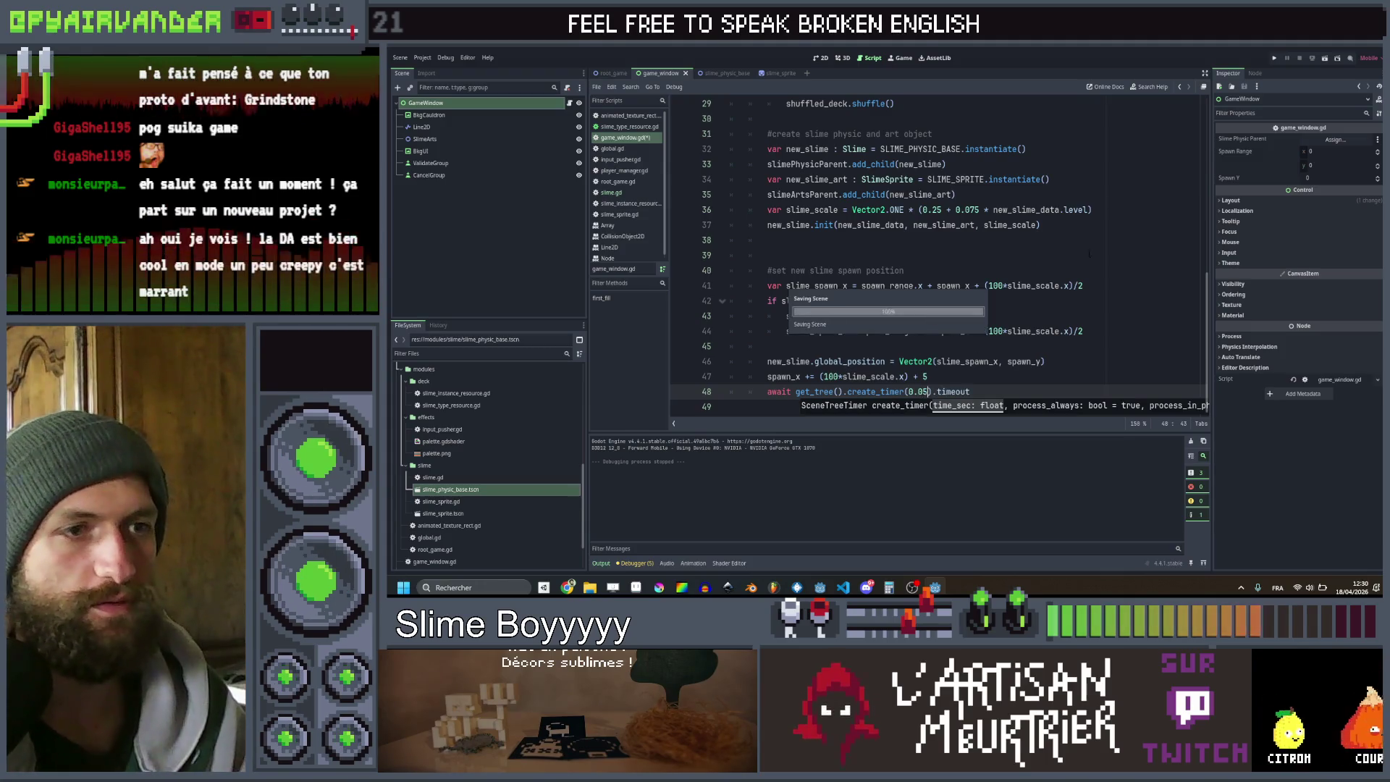
left_click(1275, 58)
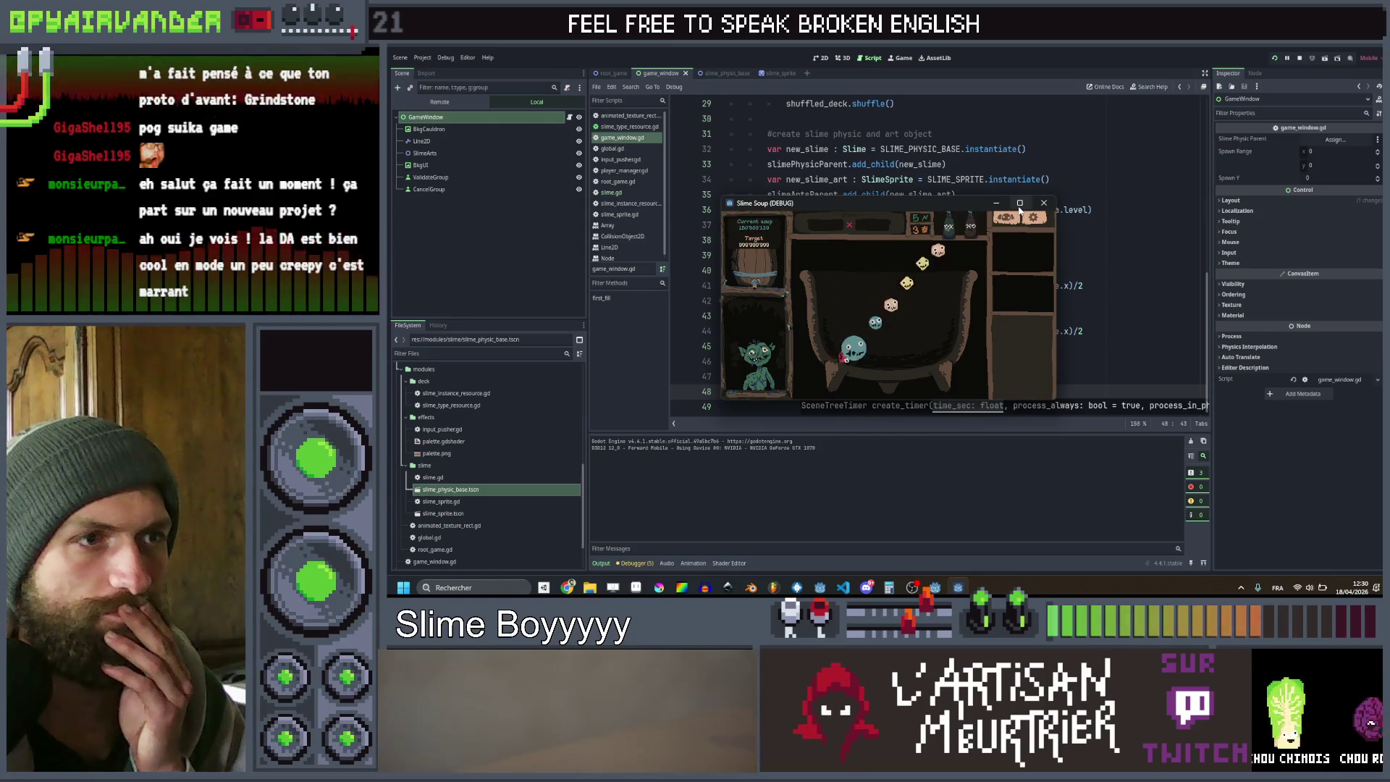
mouse_move(1019, 208)
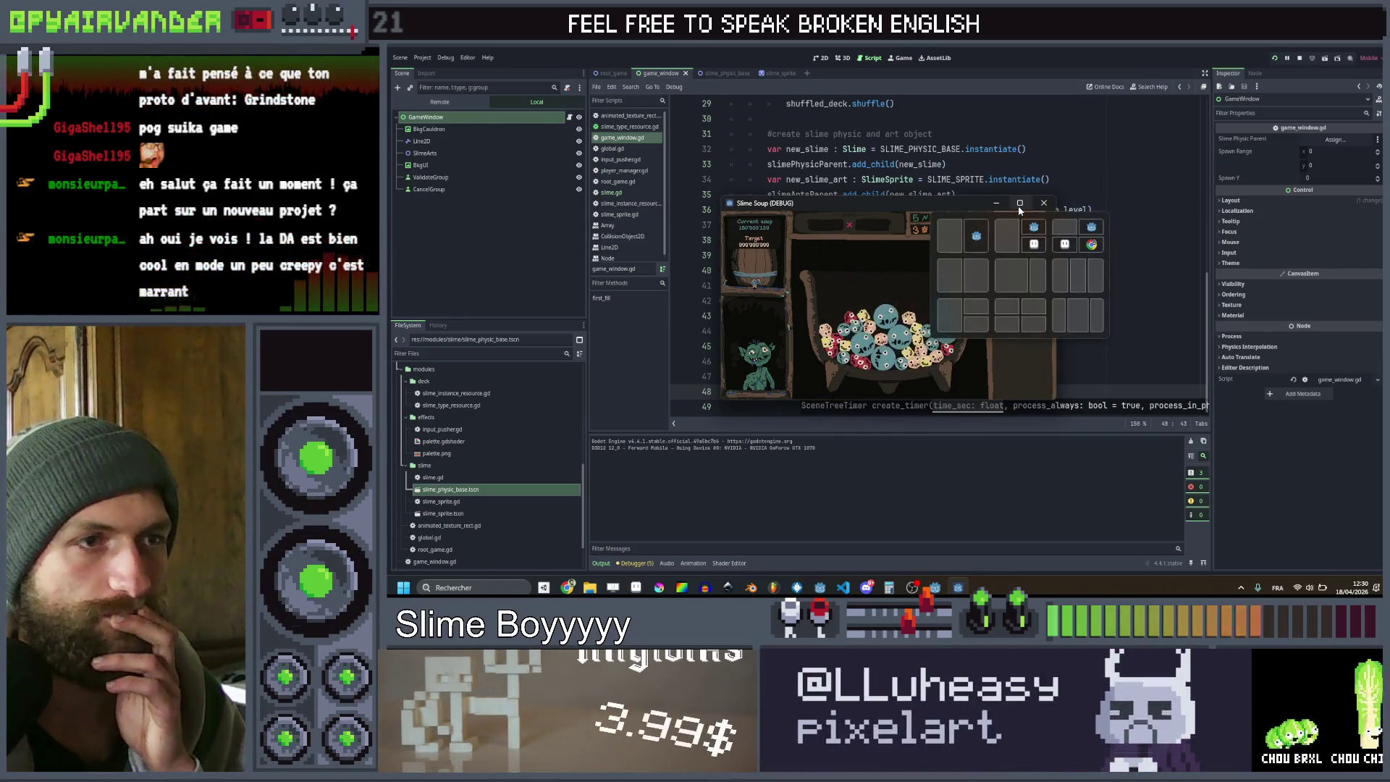
left_click(1019, 205)
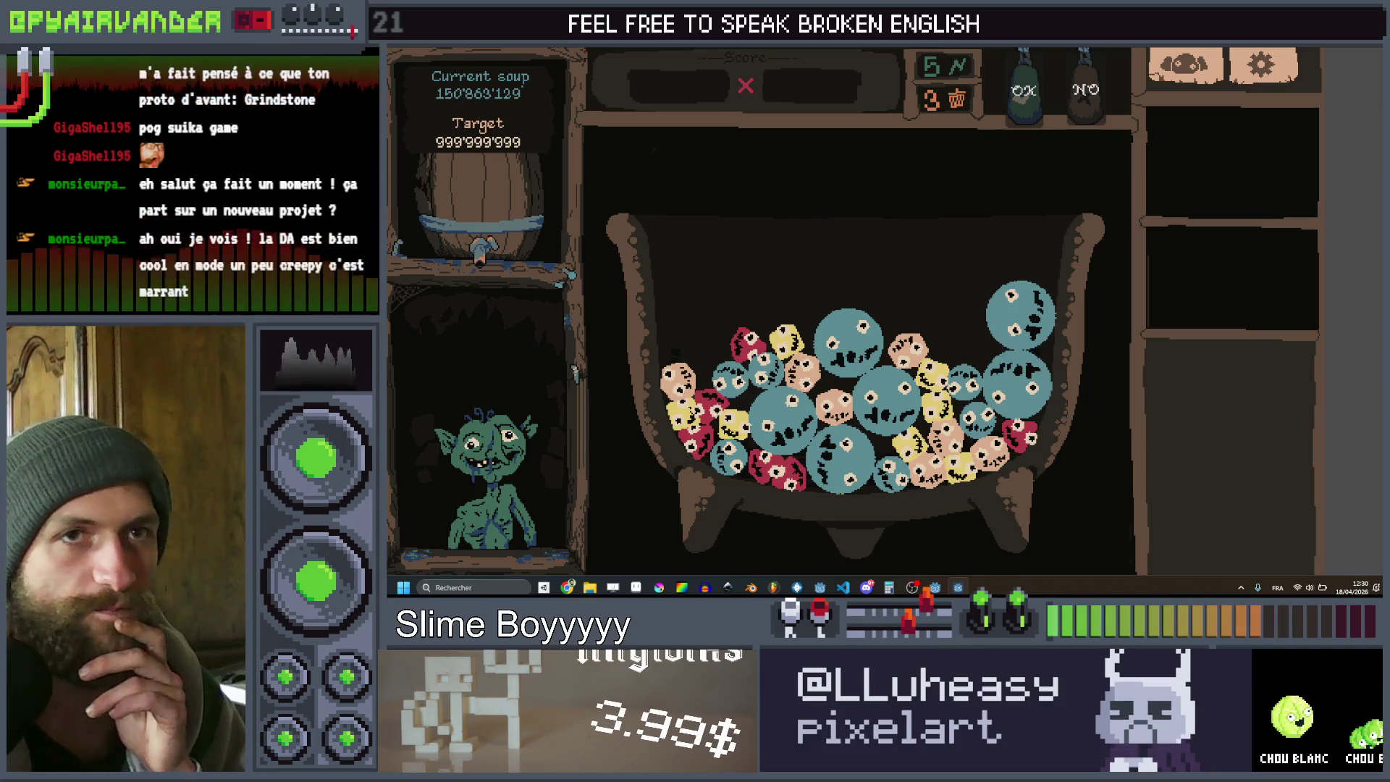
left_click(1378, 51)
key("BackSpace")
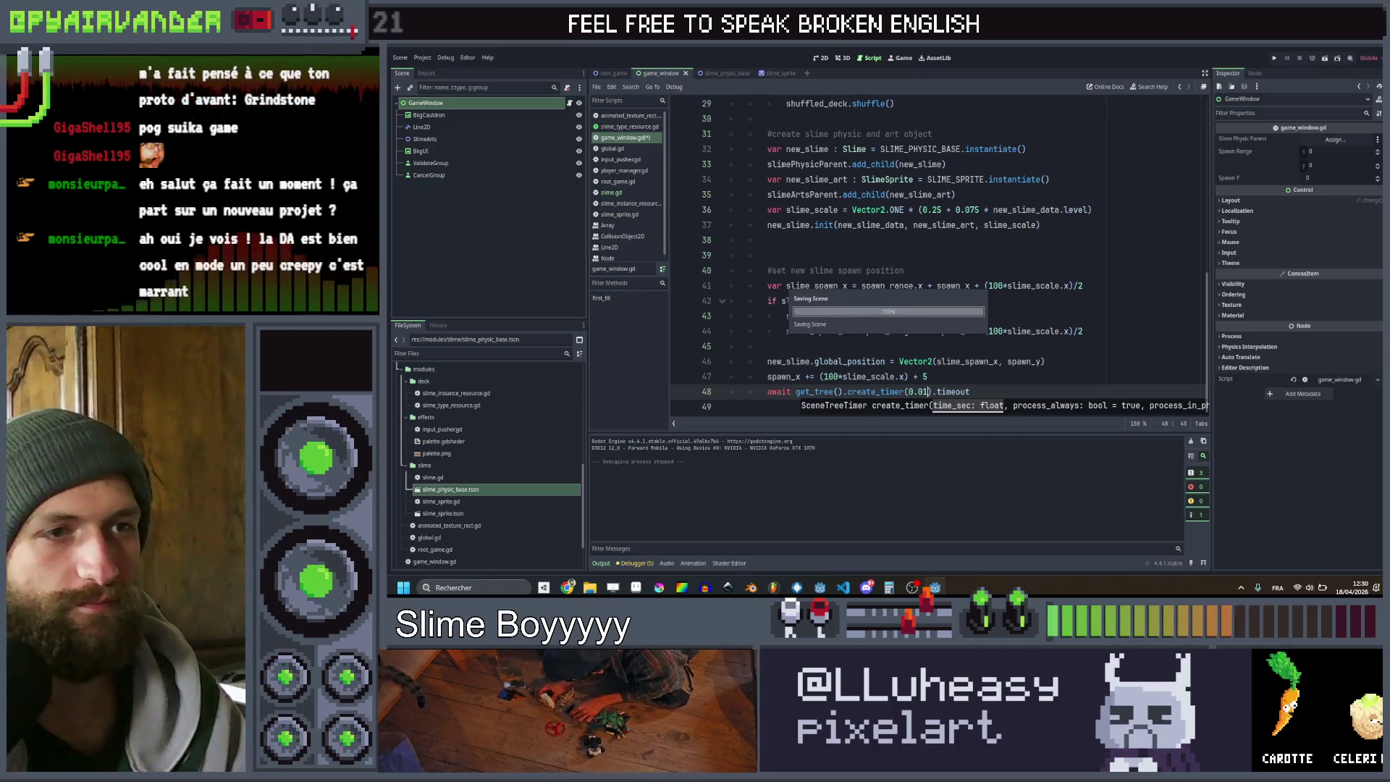
Run the game full-screen twice to watch slimes spawn, then switch to slime_physic_base
left_click(1274, 58)
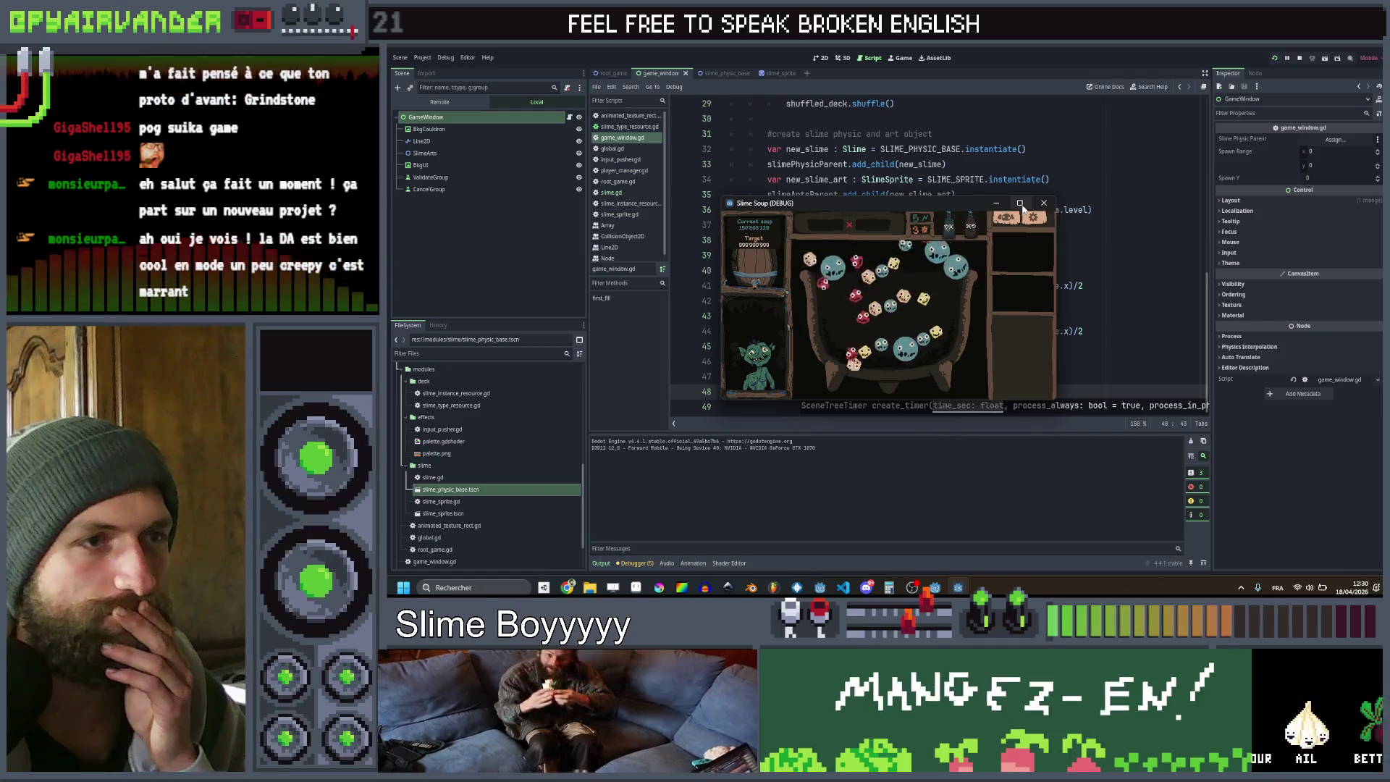
left_click(1020, 203)
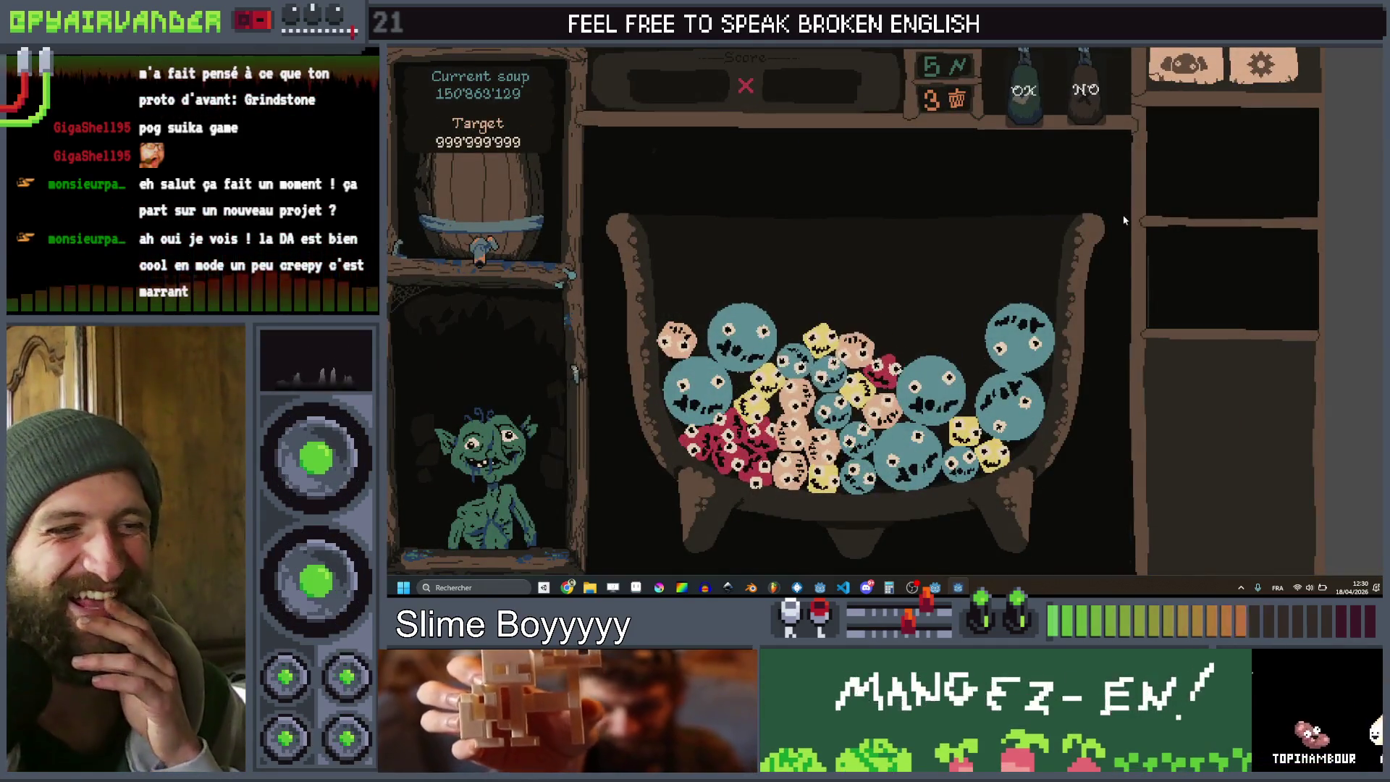
key("alt+F4")
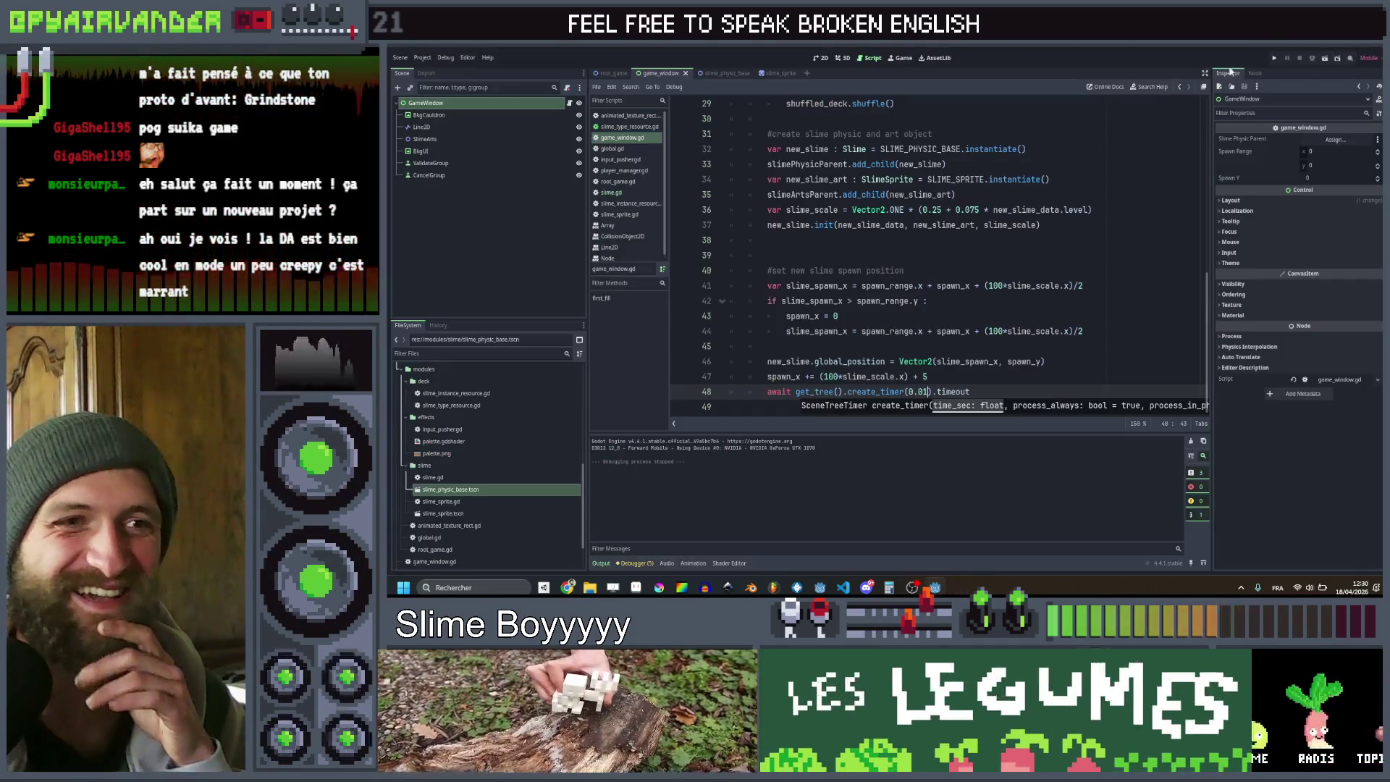
left_click(1275, 57)
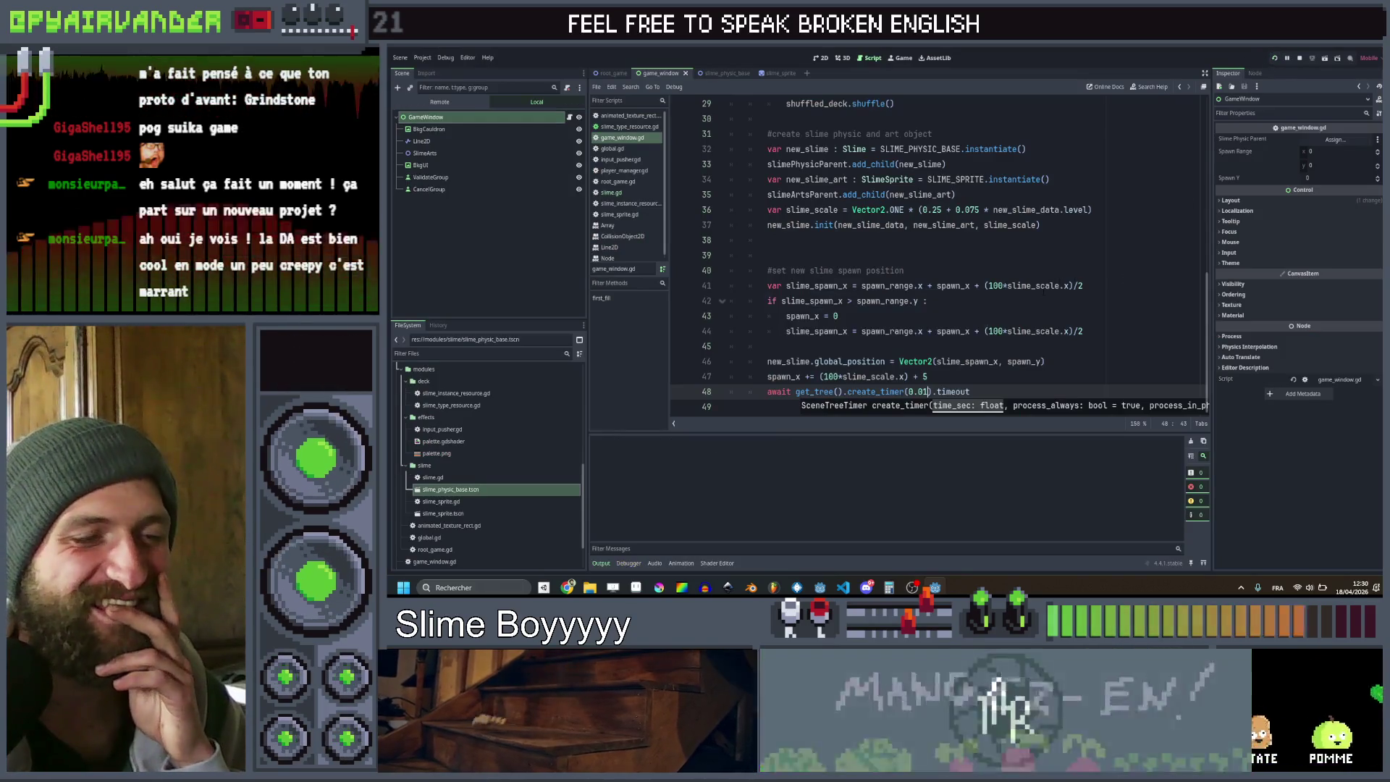
left_click(1020, 204)
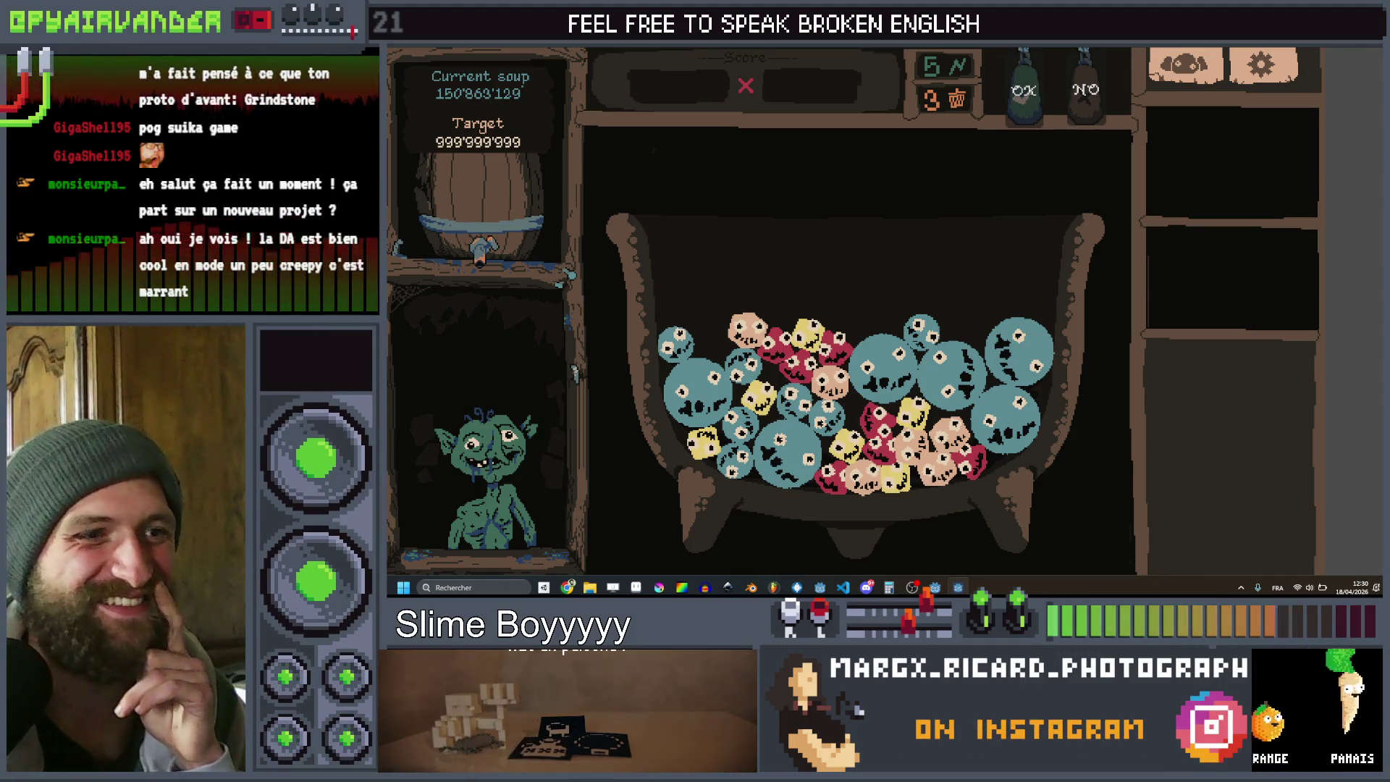
key("F8")
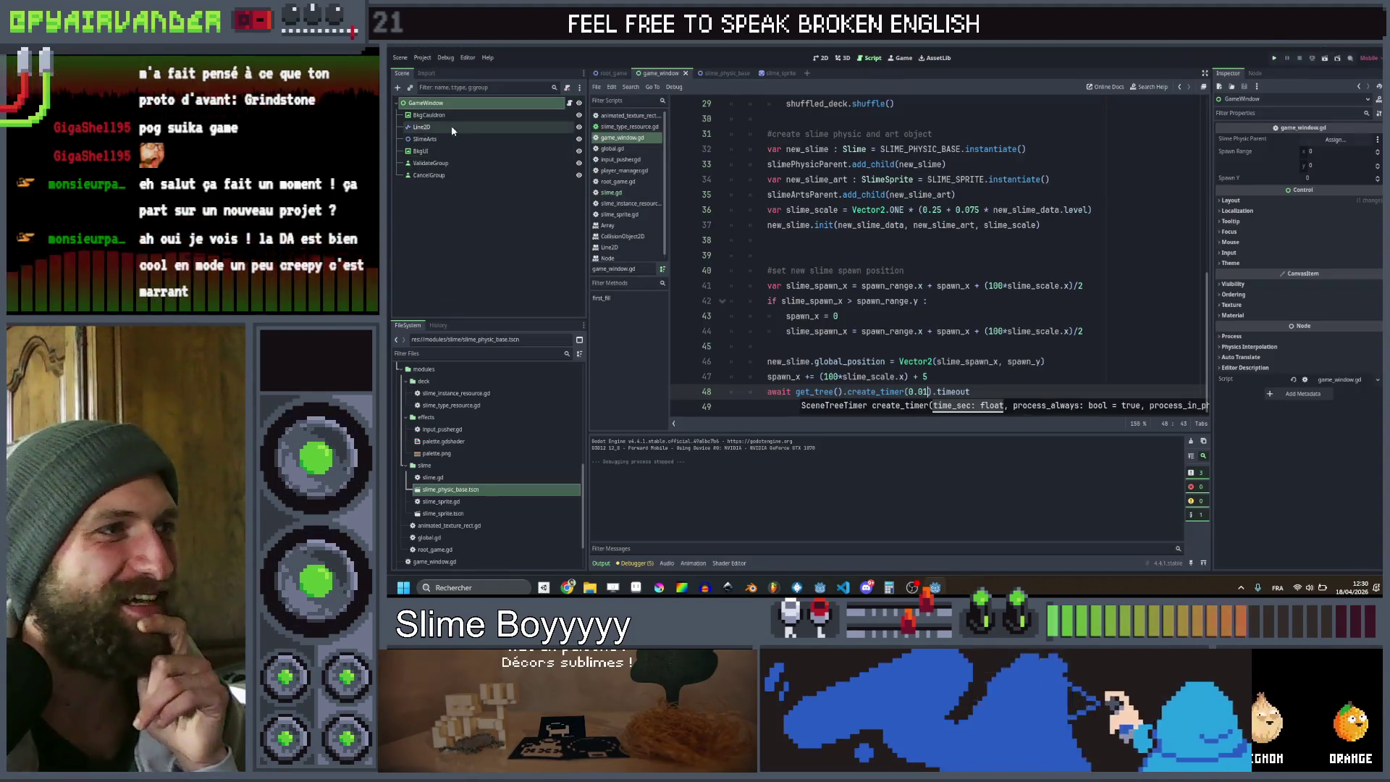
left_click(723, 74)
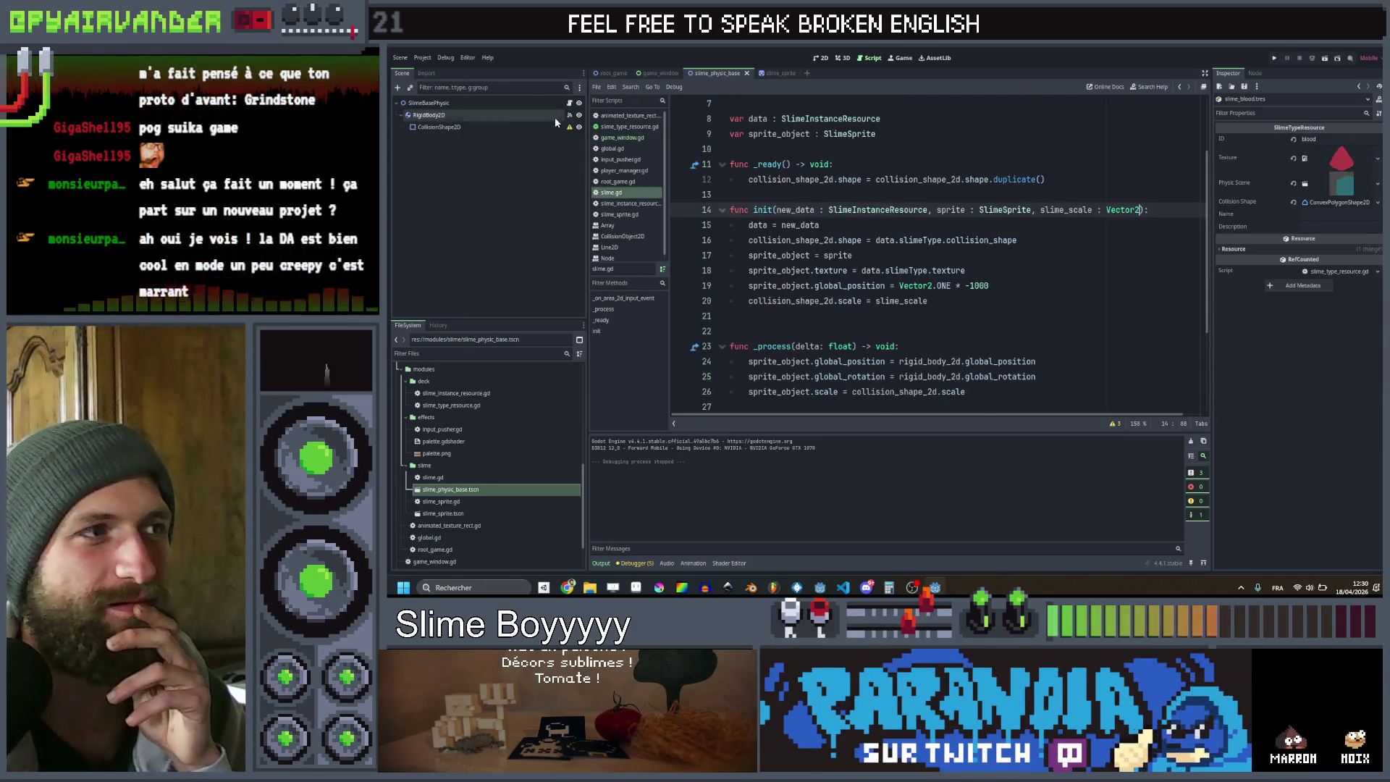
Give the slime's RigidBody2D a new PhysicsMaterial override with Bounce 0.3
left_click(503, 119)
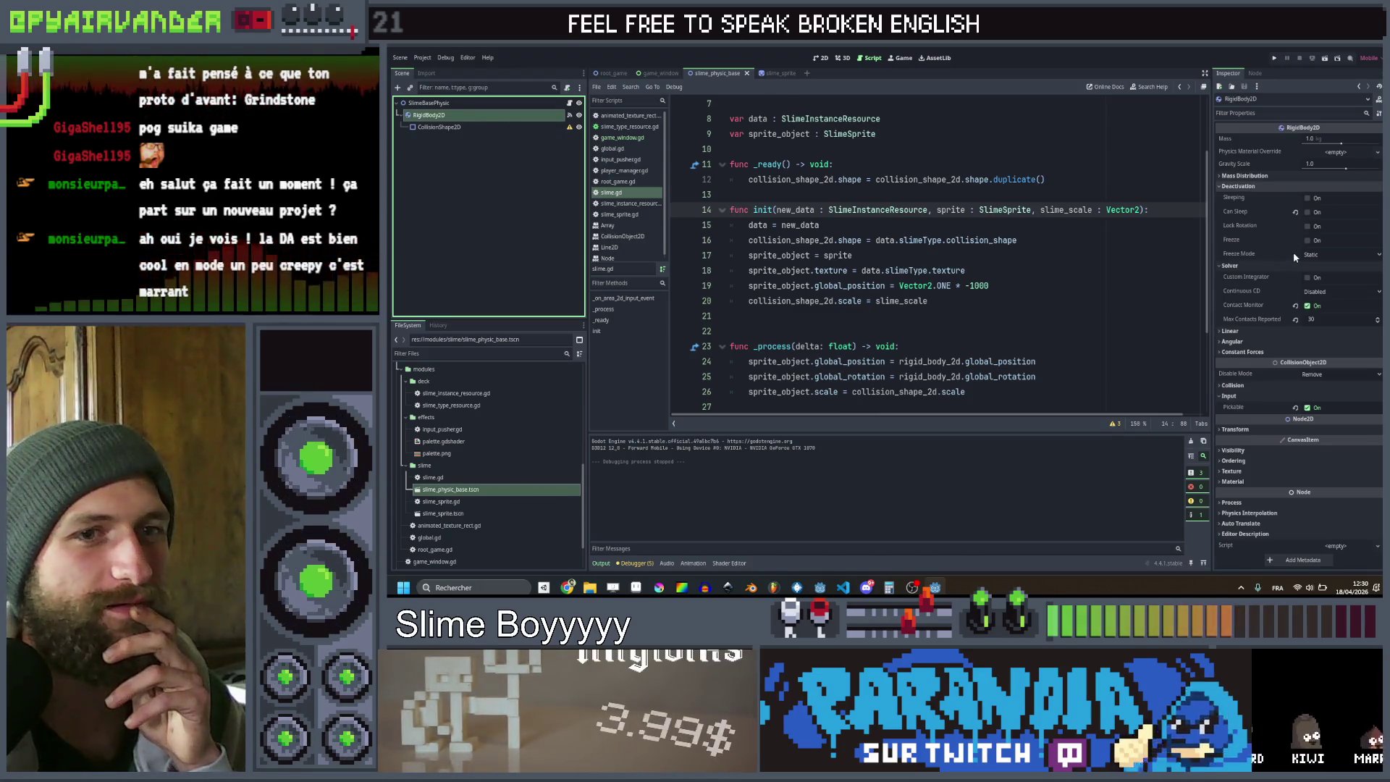
left_click(1335, 152)
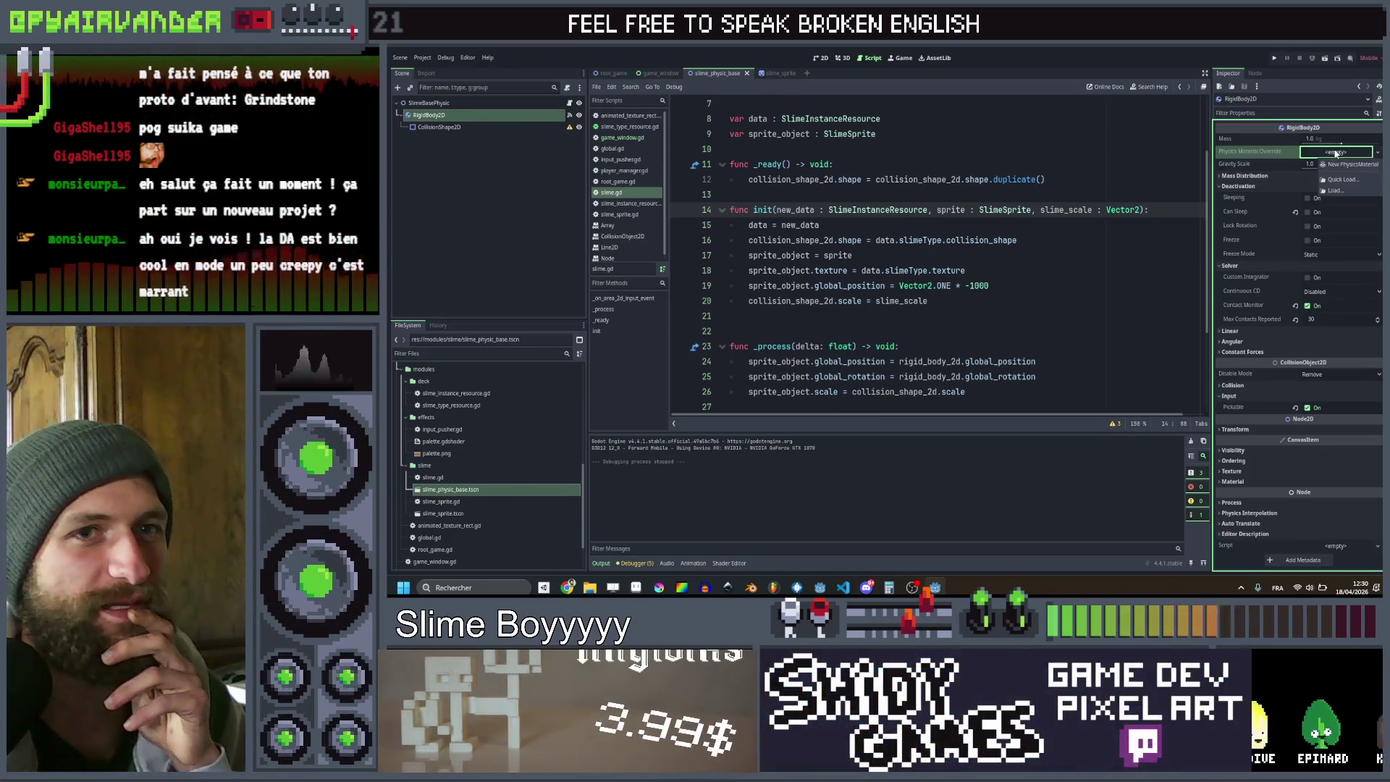
left_click(1325, 164)
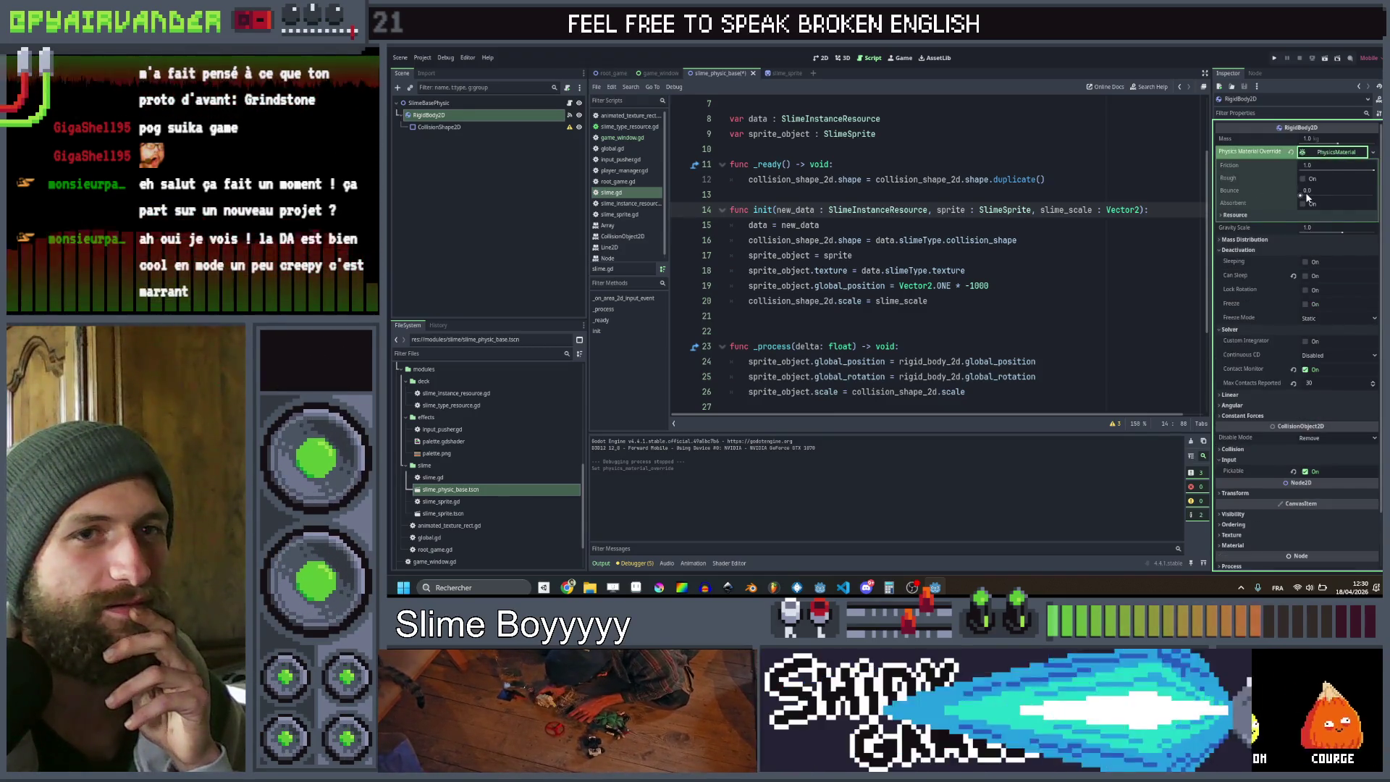
left_click_drag(1307, 191, 1355, 199)
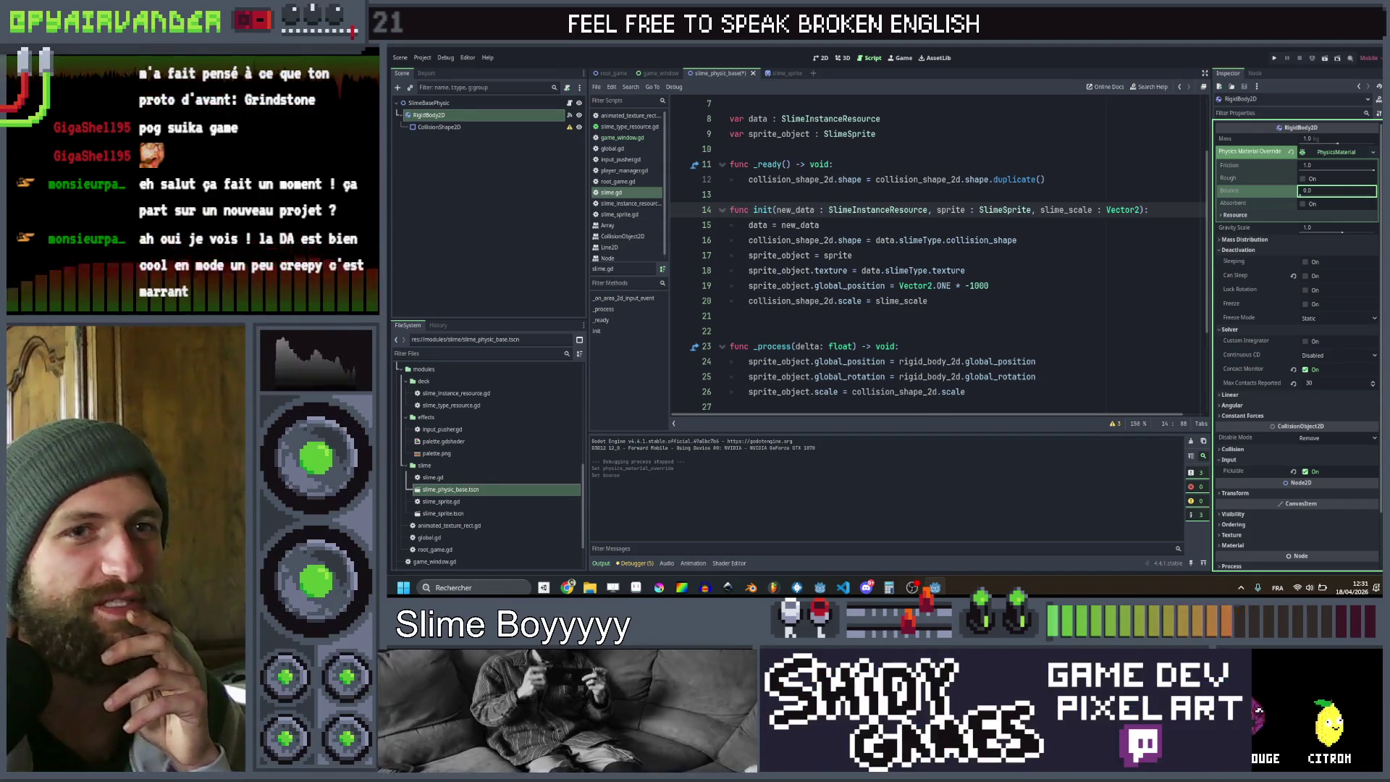
type("0")
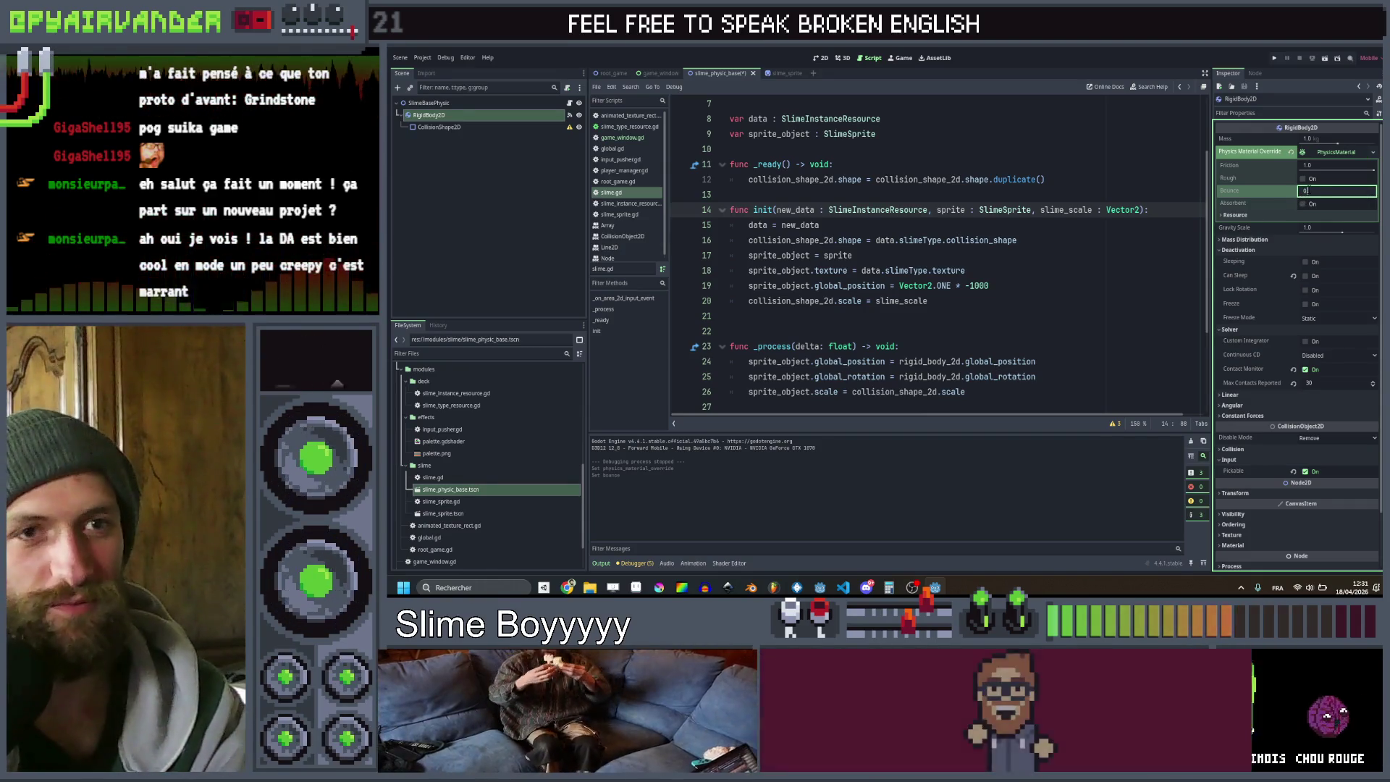
type(".3")
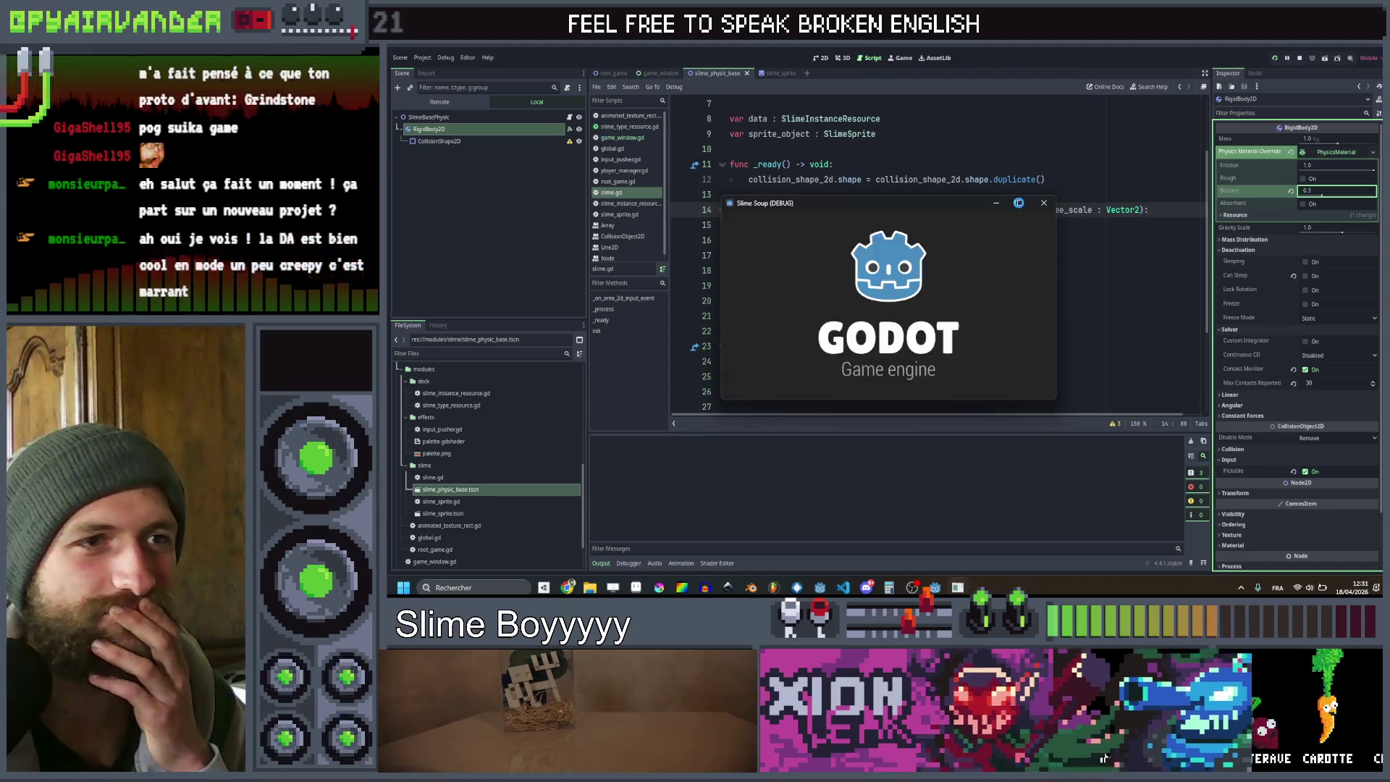
Test the bounce in-game, lower Bounce to 0.1, and test again
mouse_move(1020, 206)
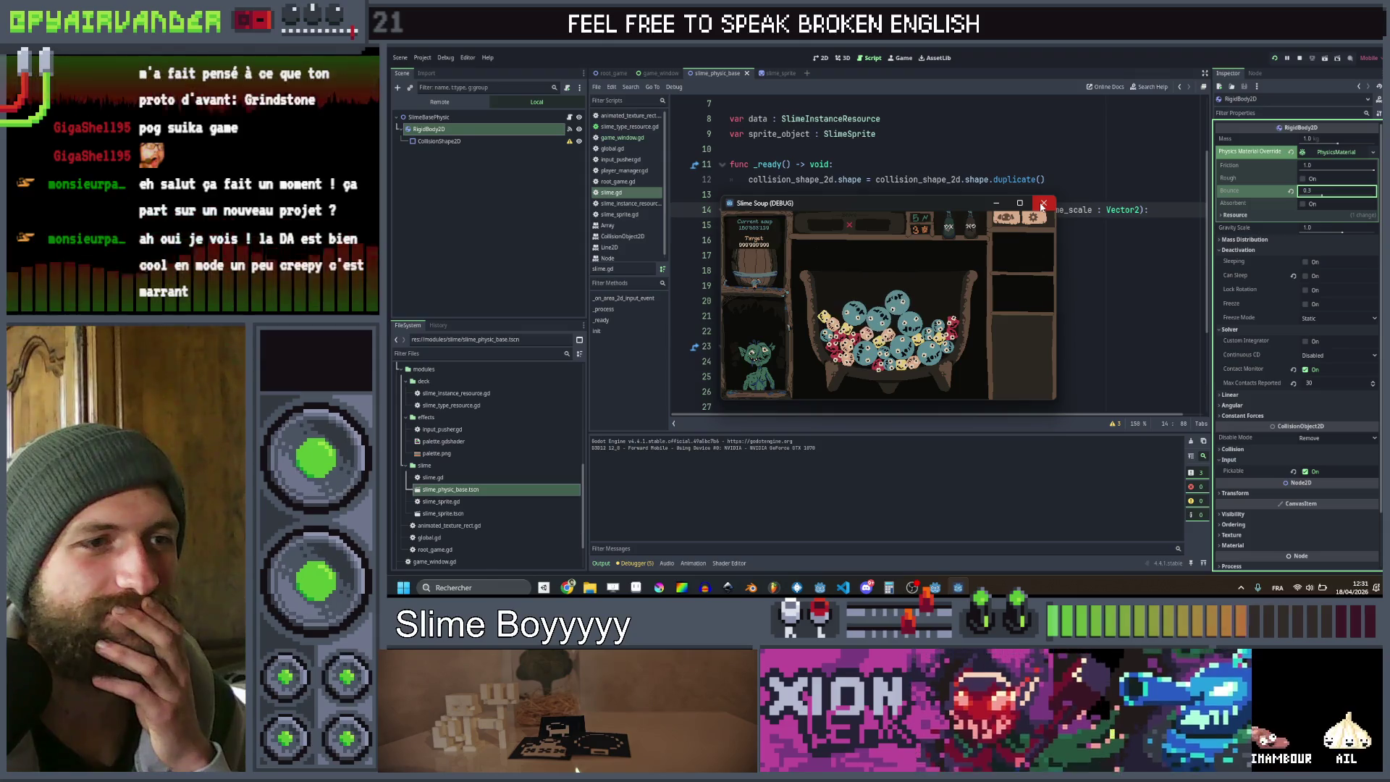
left_click(1043, 205)
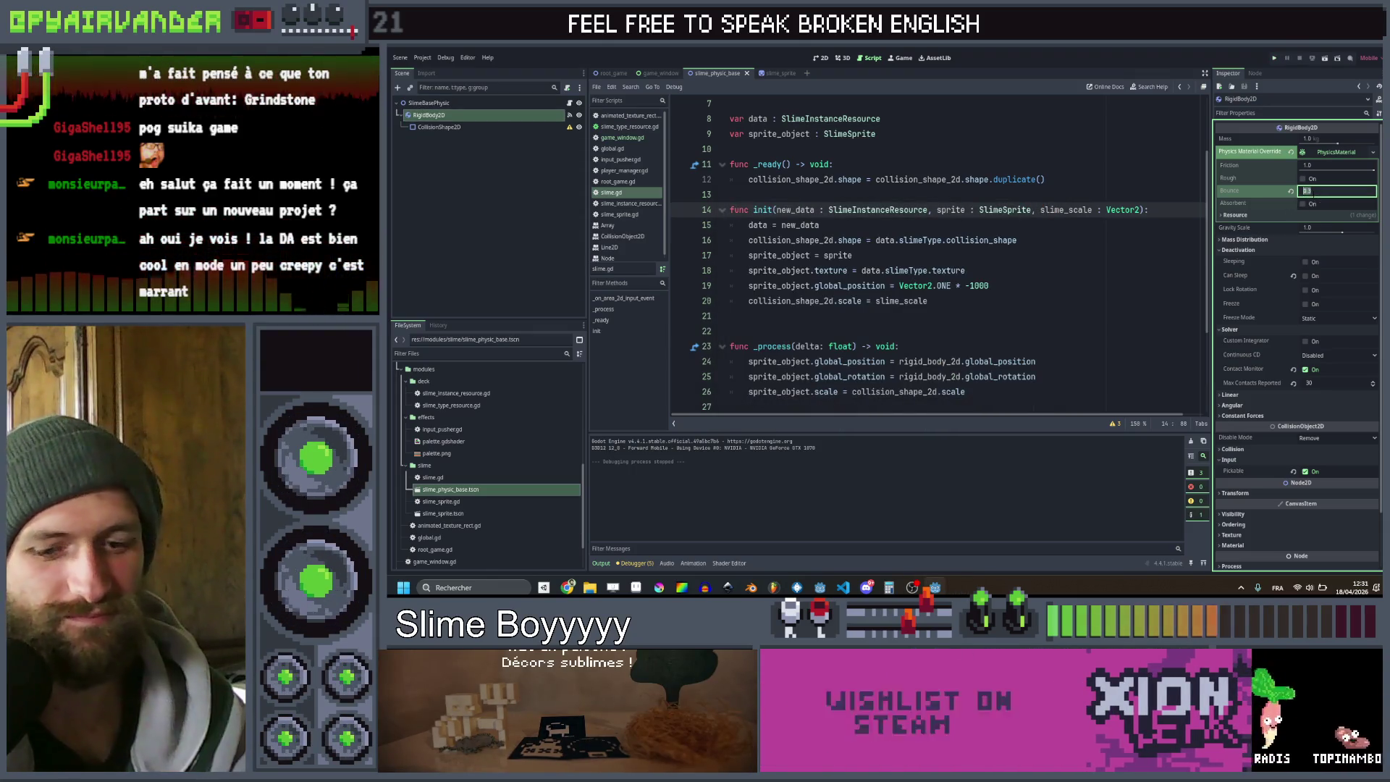
type(".1")
key("Return")
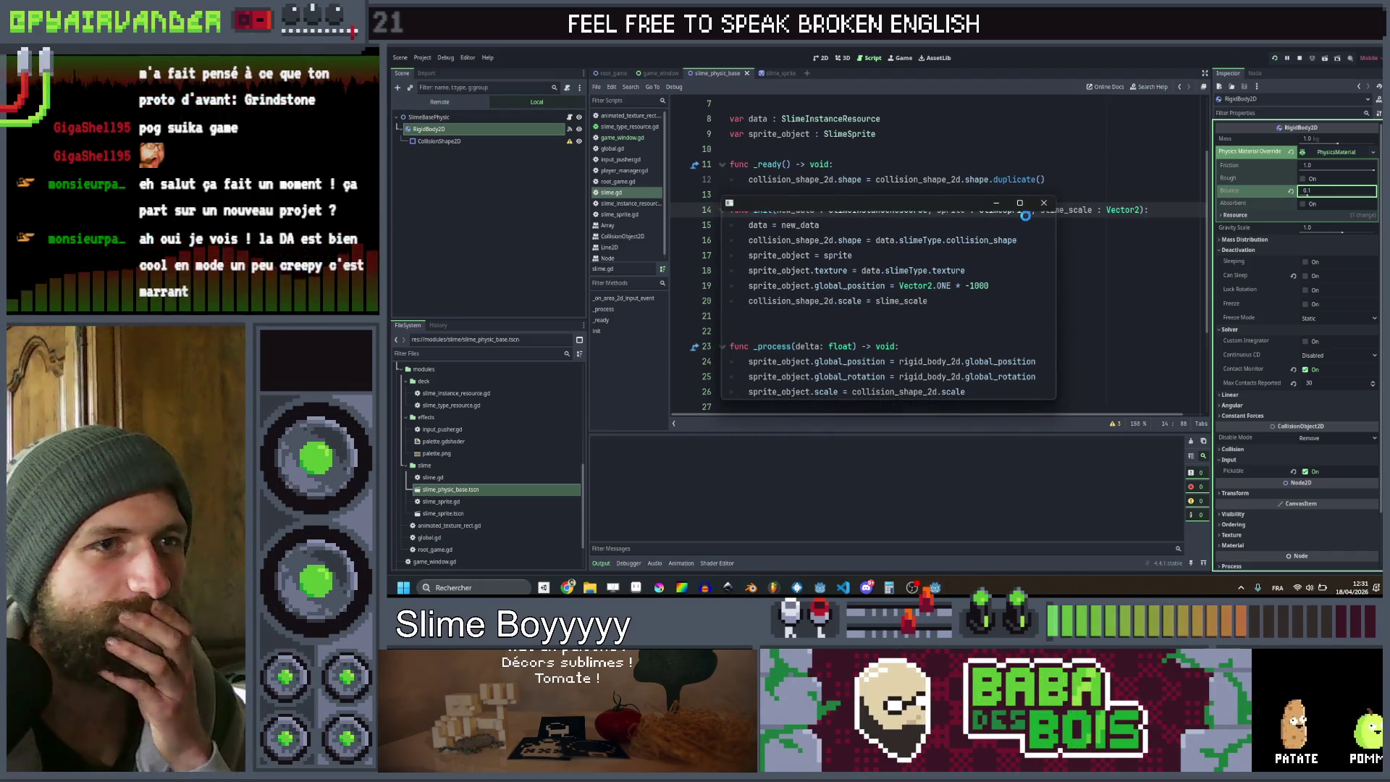
mouse_move(1023, 204)
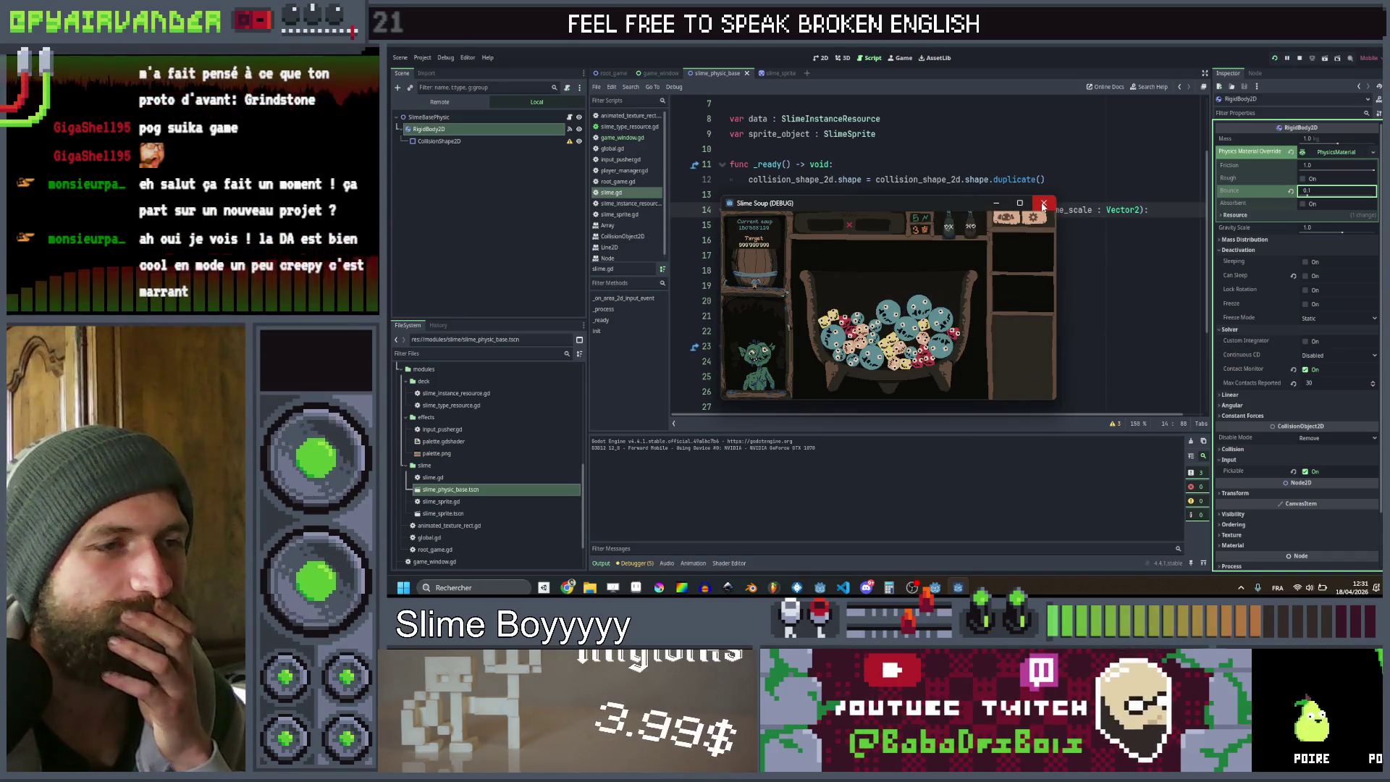
left_click(1043, 206)
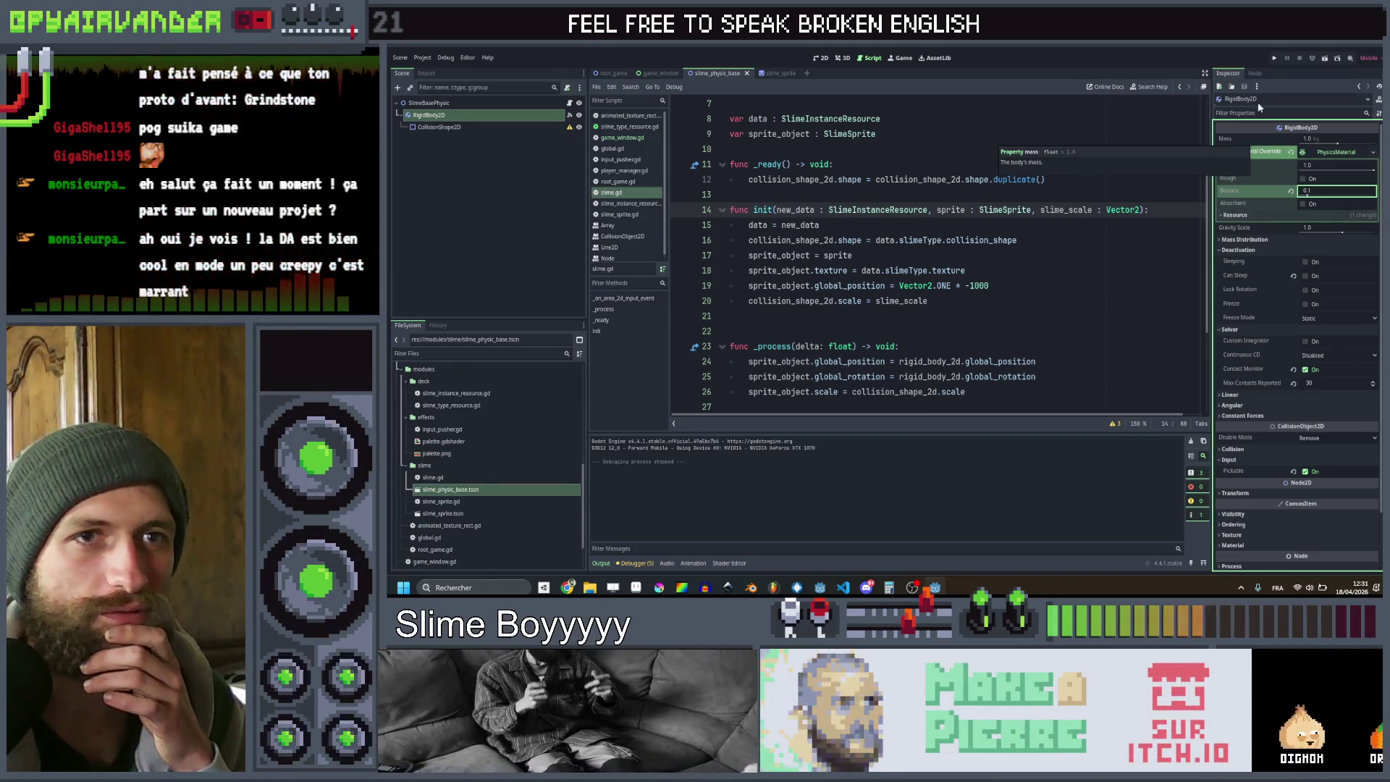
left_click(1273, 58)
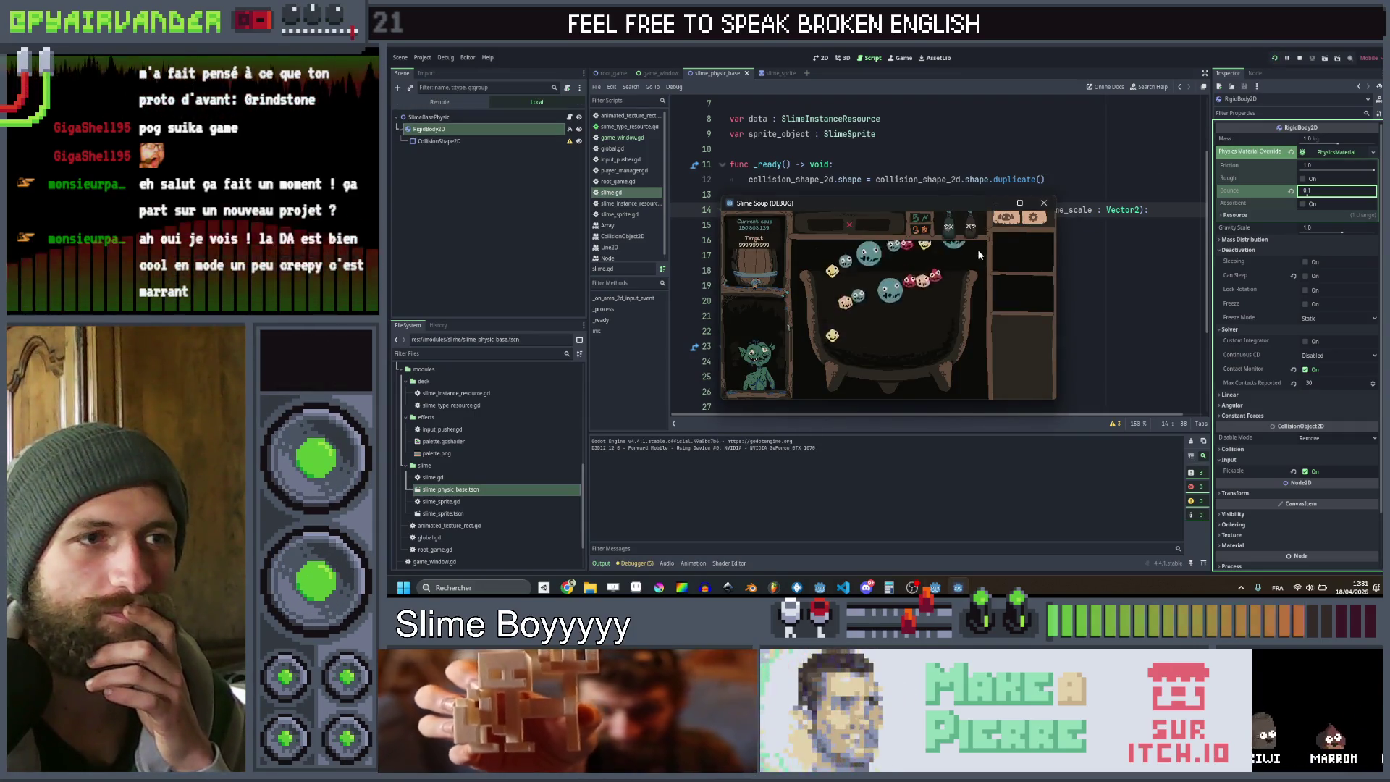
left_click(1042, 204)
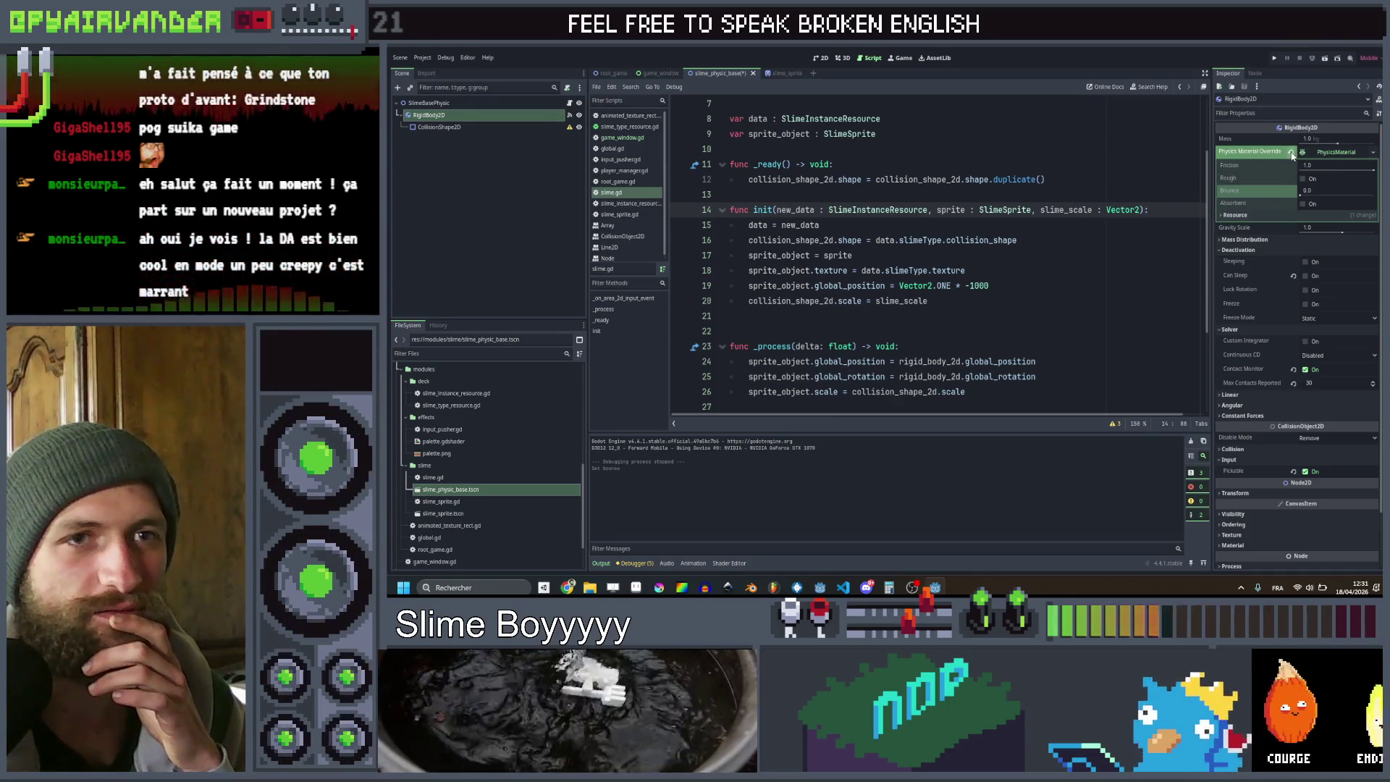
Clear the physics material override and test-run the game without it
left_click(1292, 153)
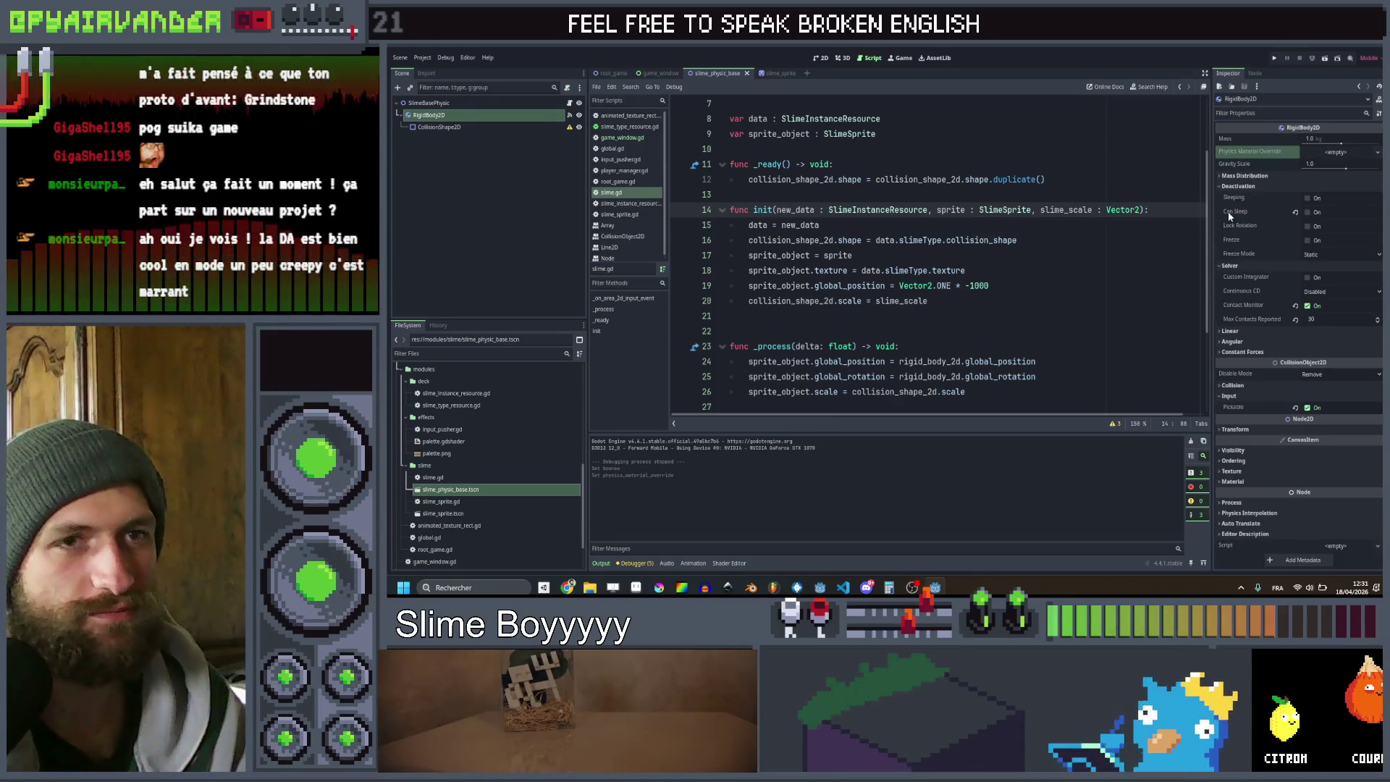
left_click(1275, 57)
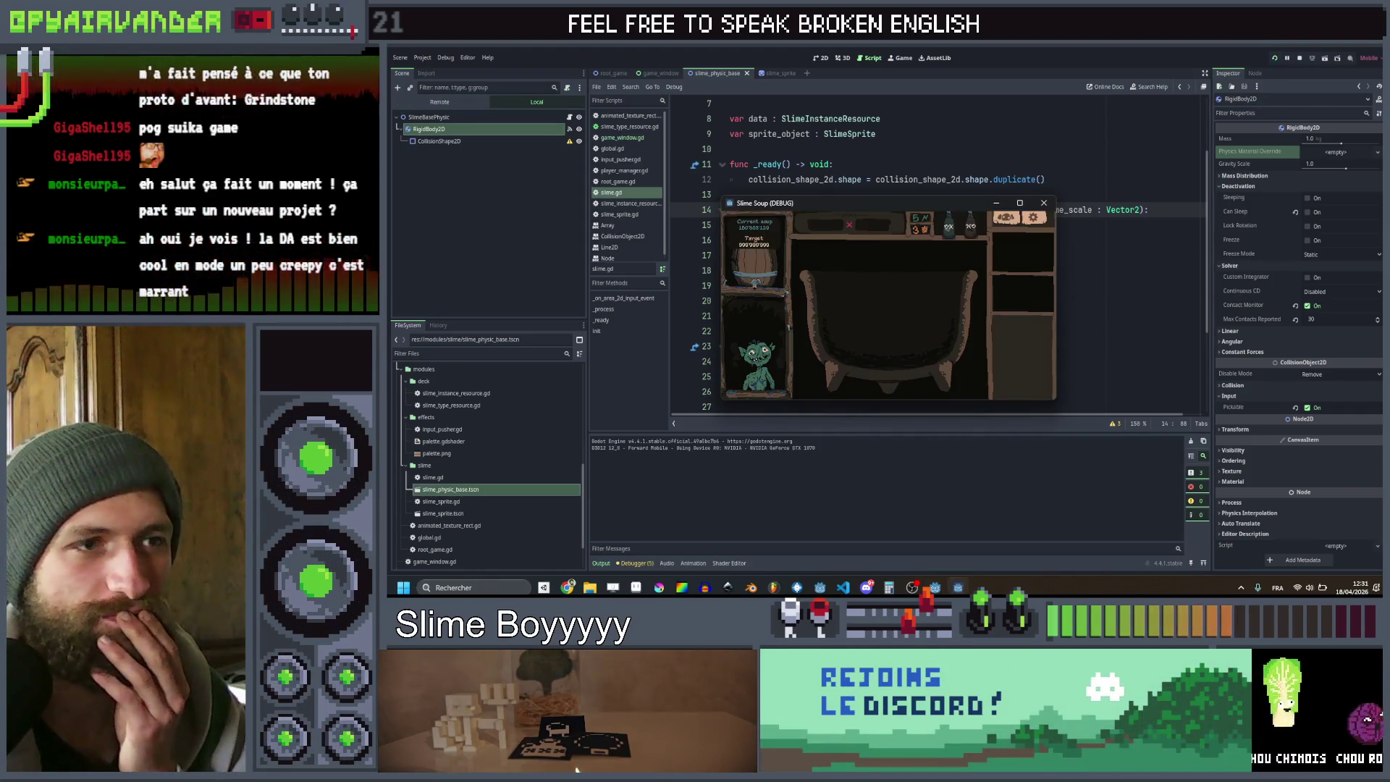
left_click(1045, 203)
left_click(1039, 283)
scroll(1038, 282, "down", 2)
Add a new line 21 setting rigid_body_2d.mass = 1 * 1+data.level
scroll(1038, 283, "up", 2)
left_click(999, 298)
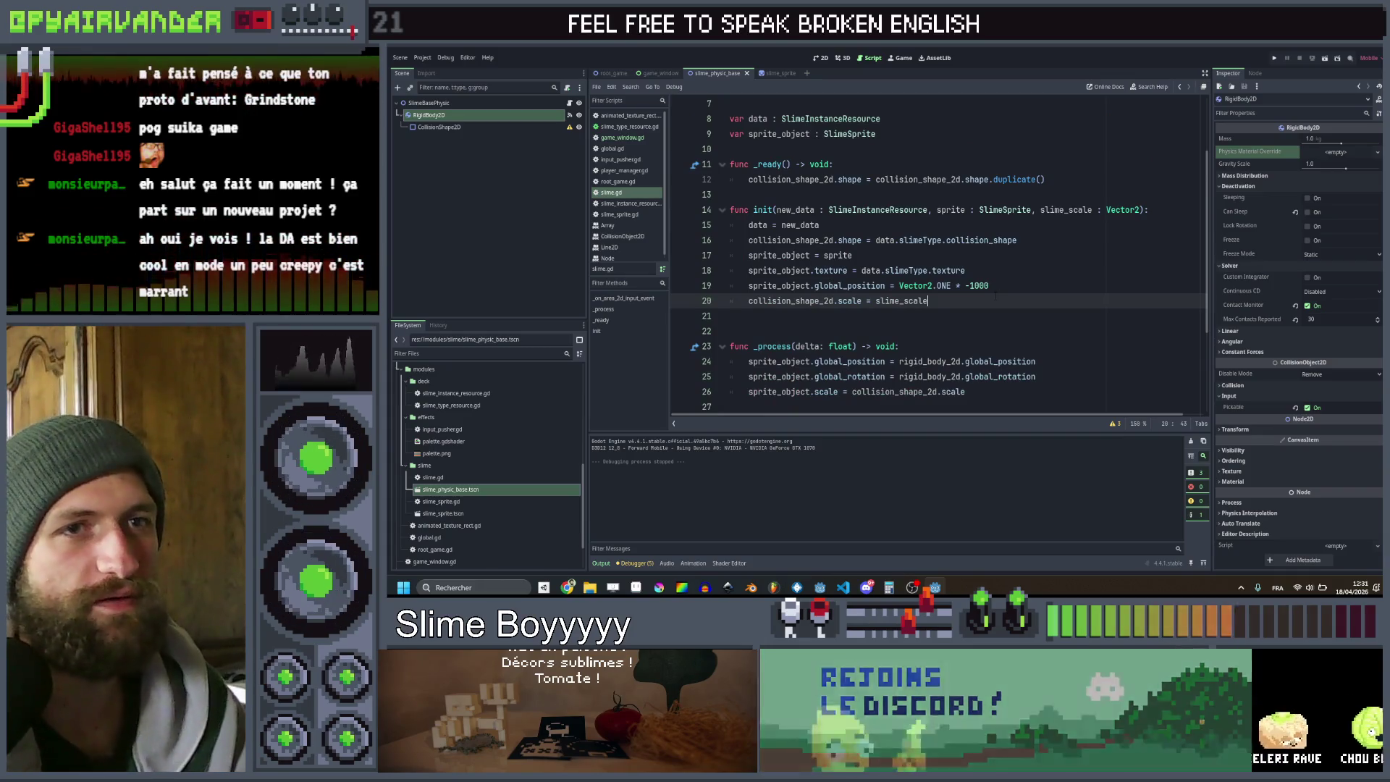
key("Return")
type("rigid_body_2d.ma")
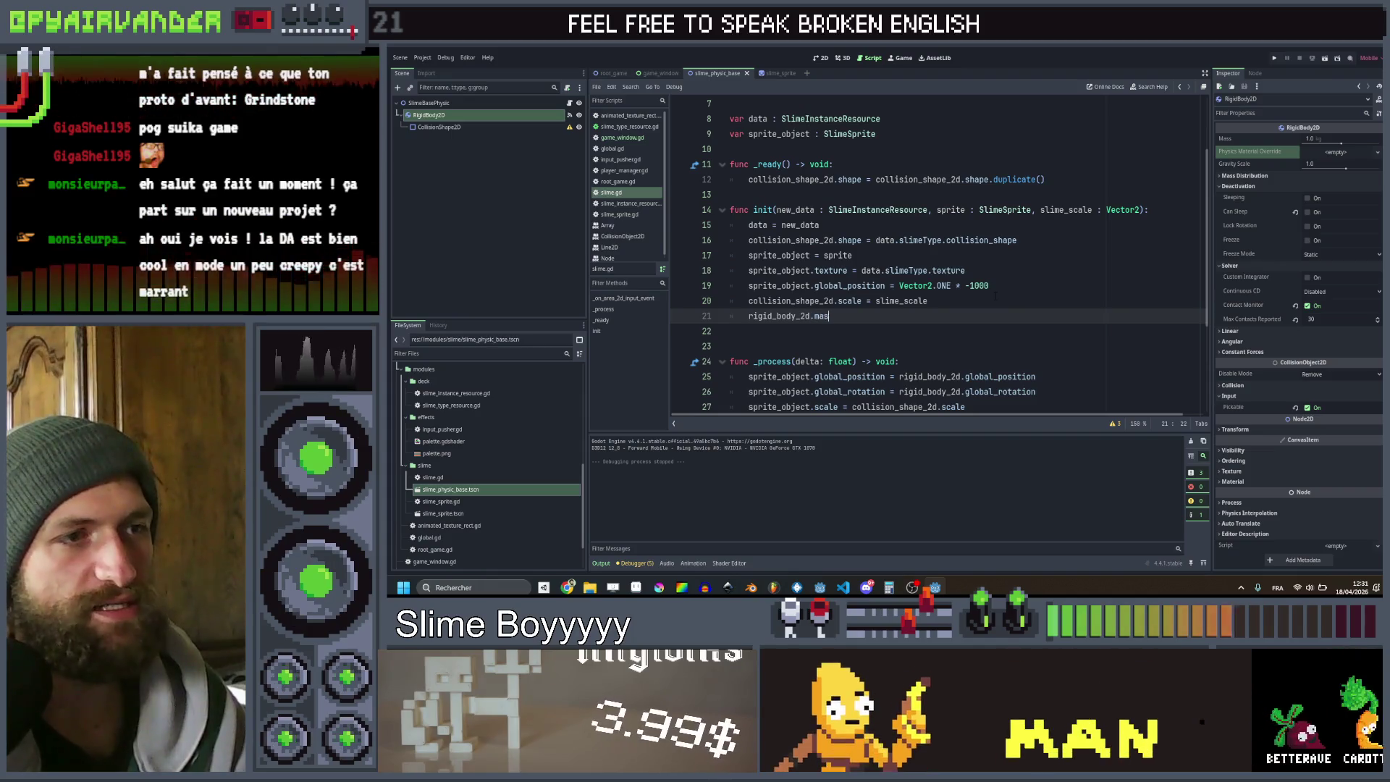
type("s")
key("Escape")
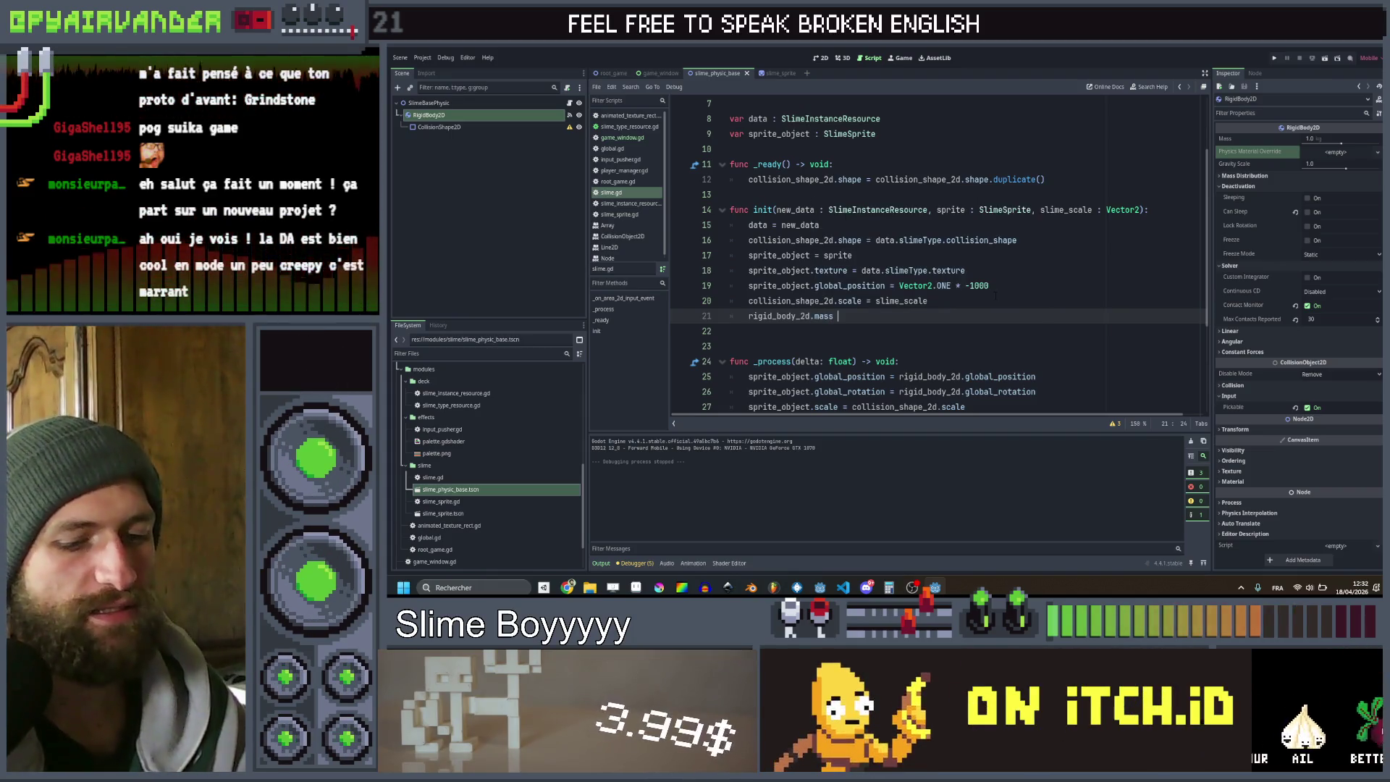
type("= 1")
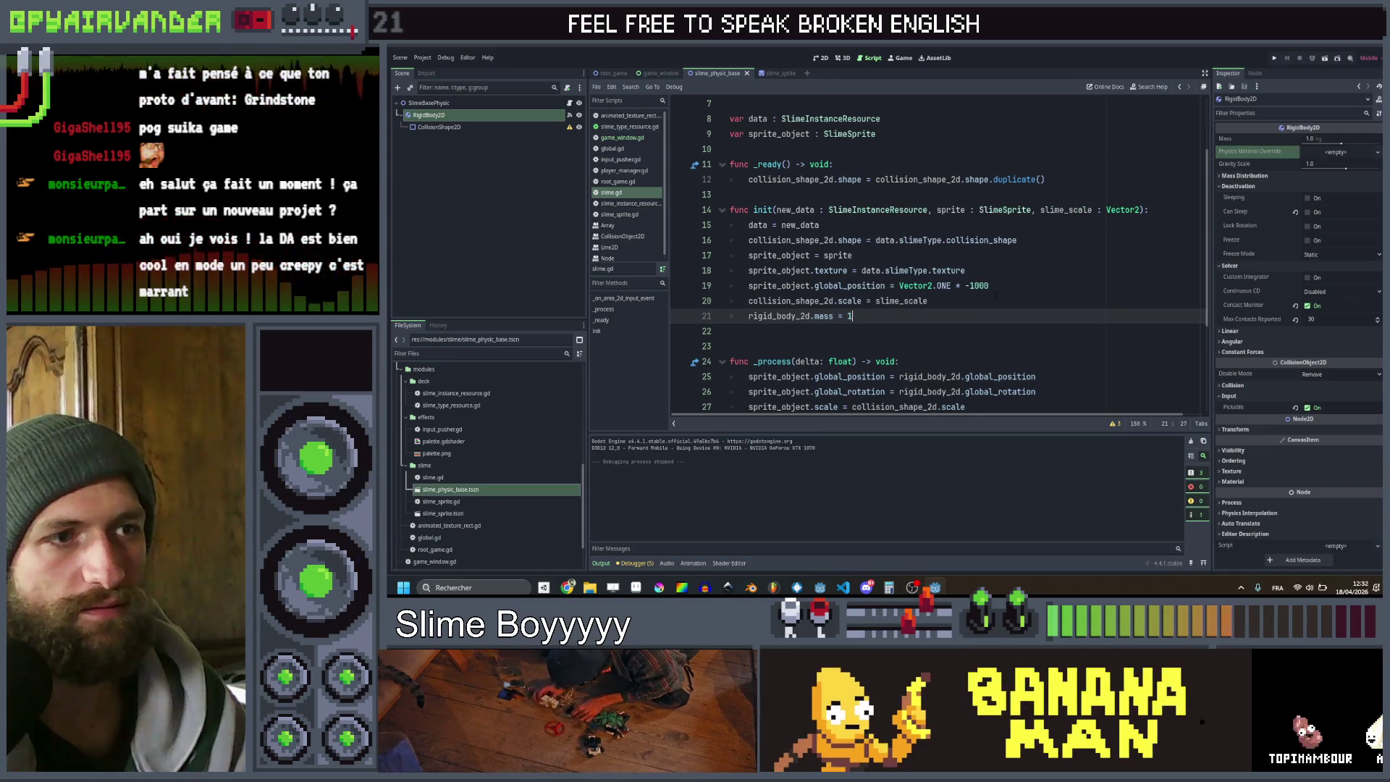
type(" *")
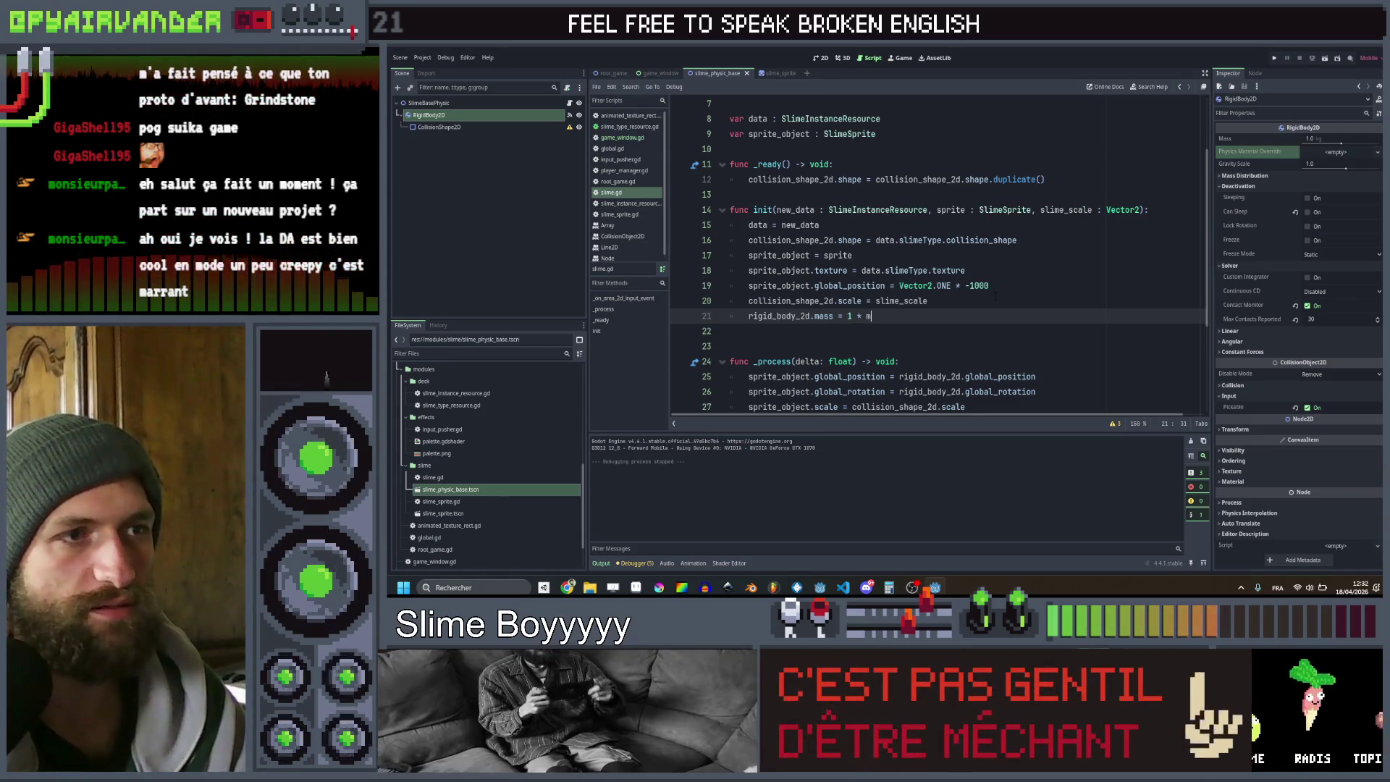
key("BackSpace")
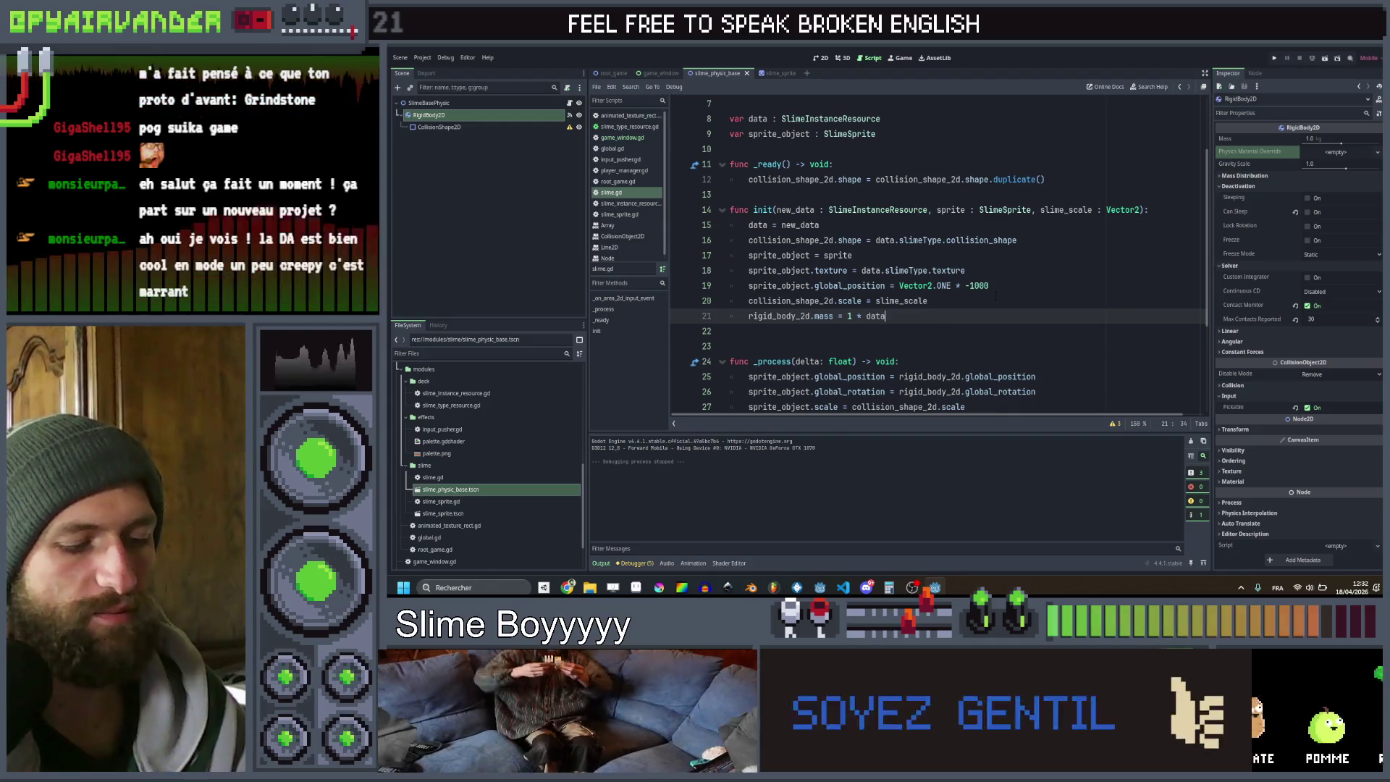
type("ta.level")
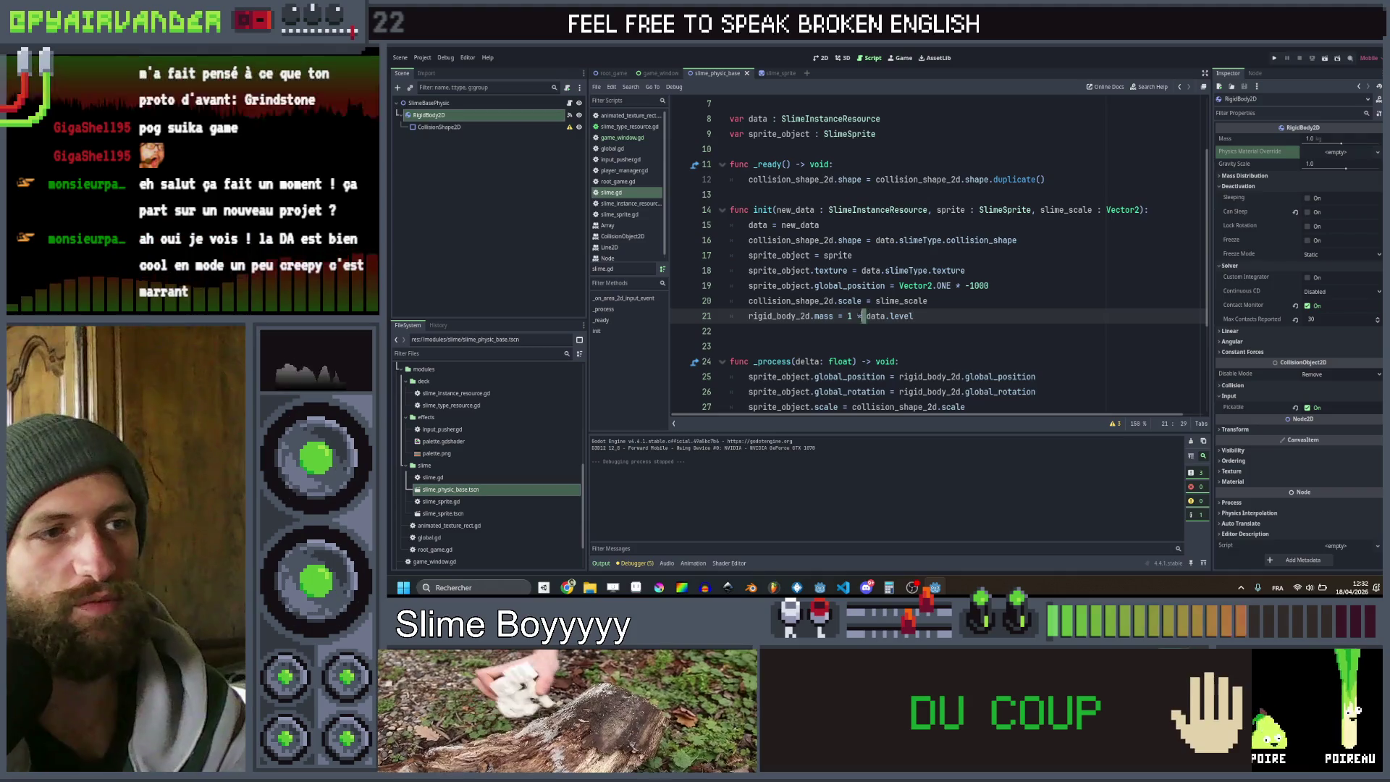
key("Right")
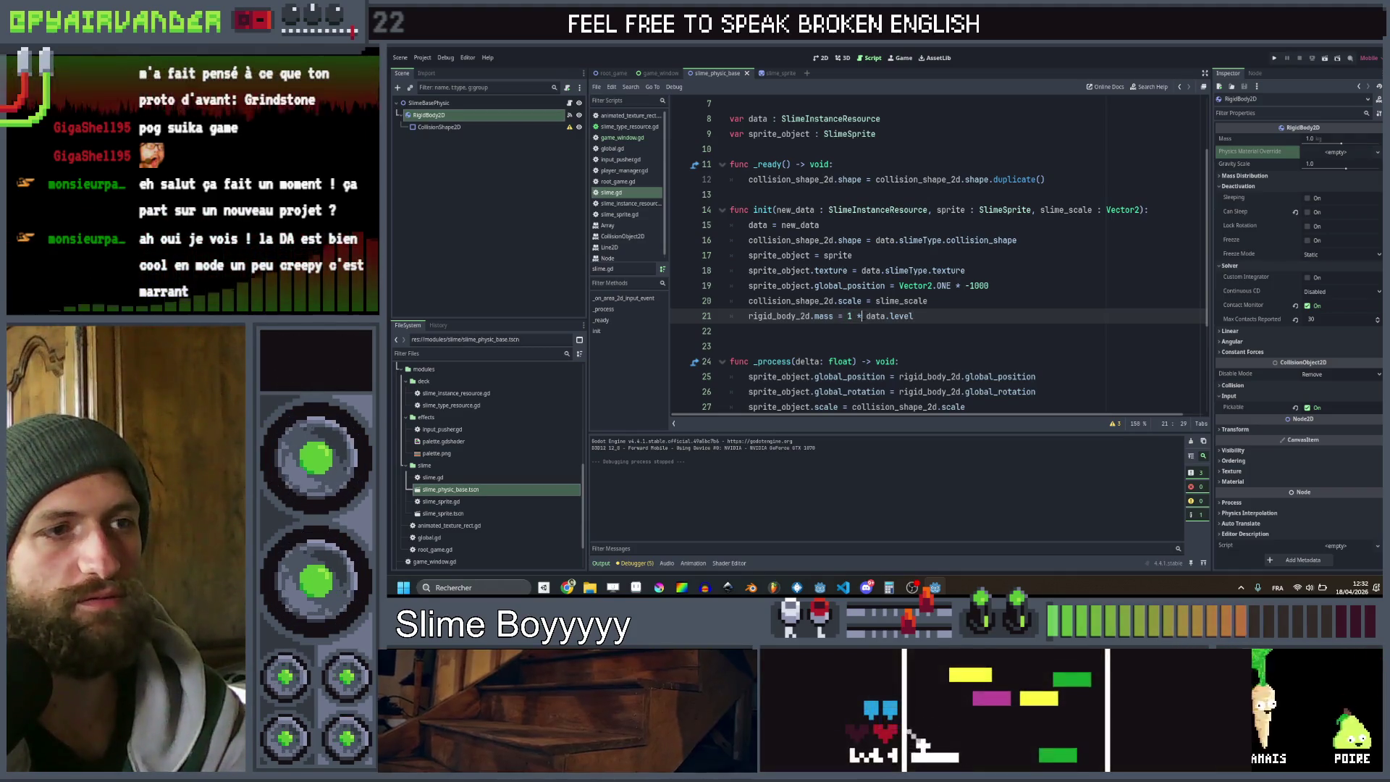
type("1+")
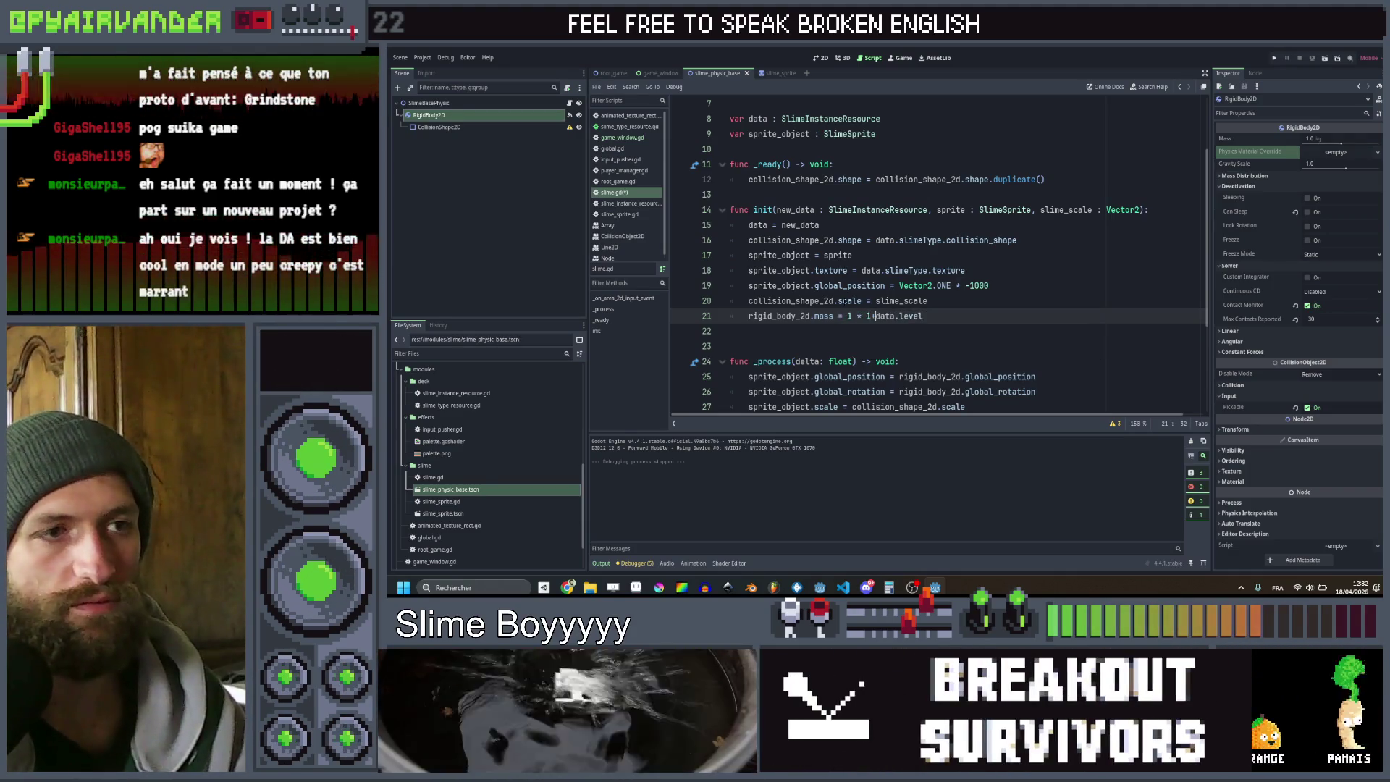
Test-run, wrap 1+data.level in parentheses, save the script, and relaunch the game
left_click(1271, 58)
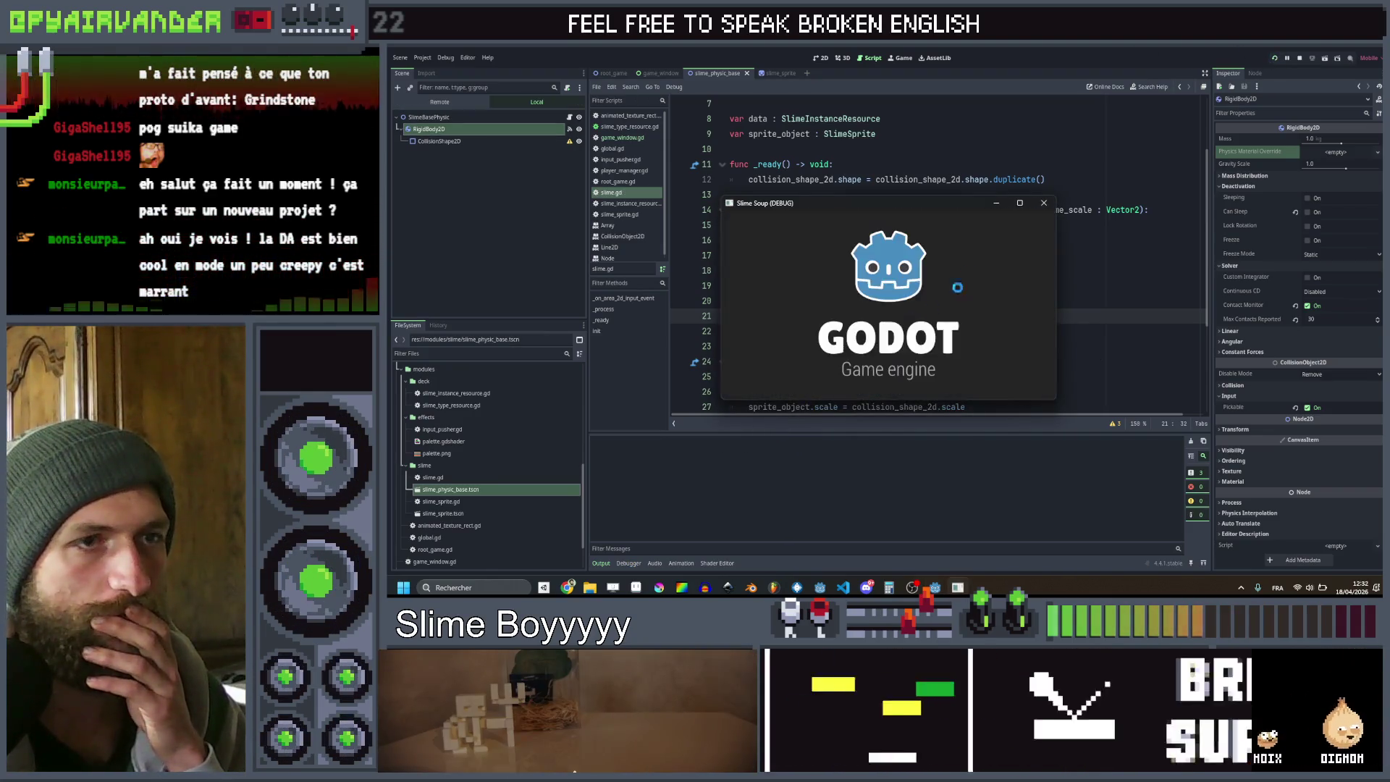
left_click(1044, 204)
type("(1+data.level")
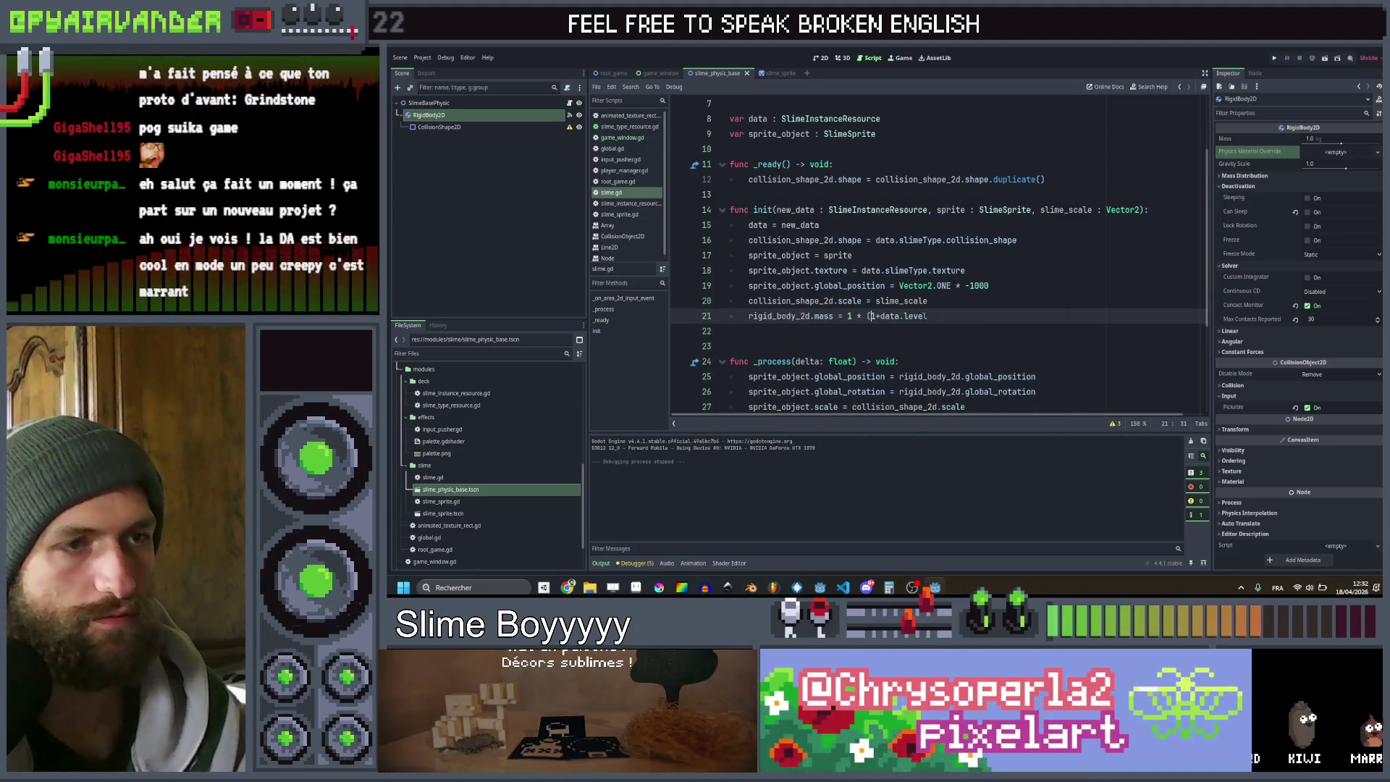
left_click(932, 317)
key("ctrl+s")
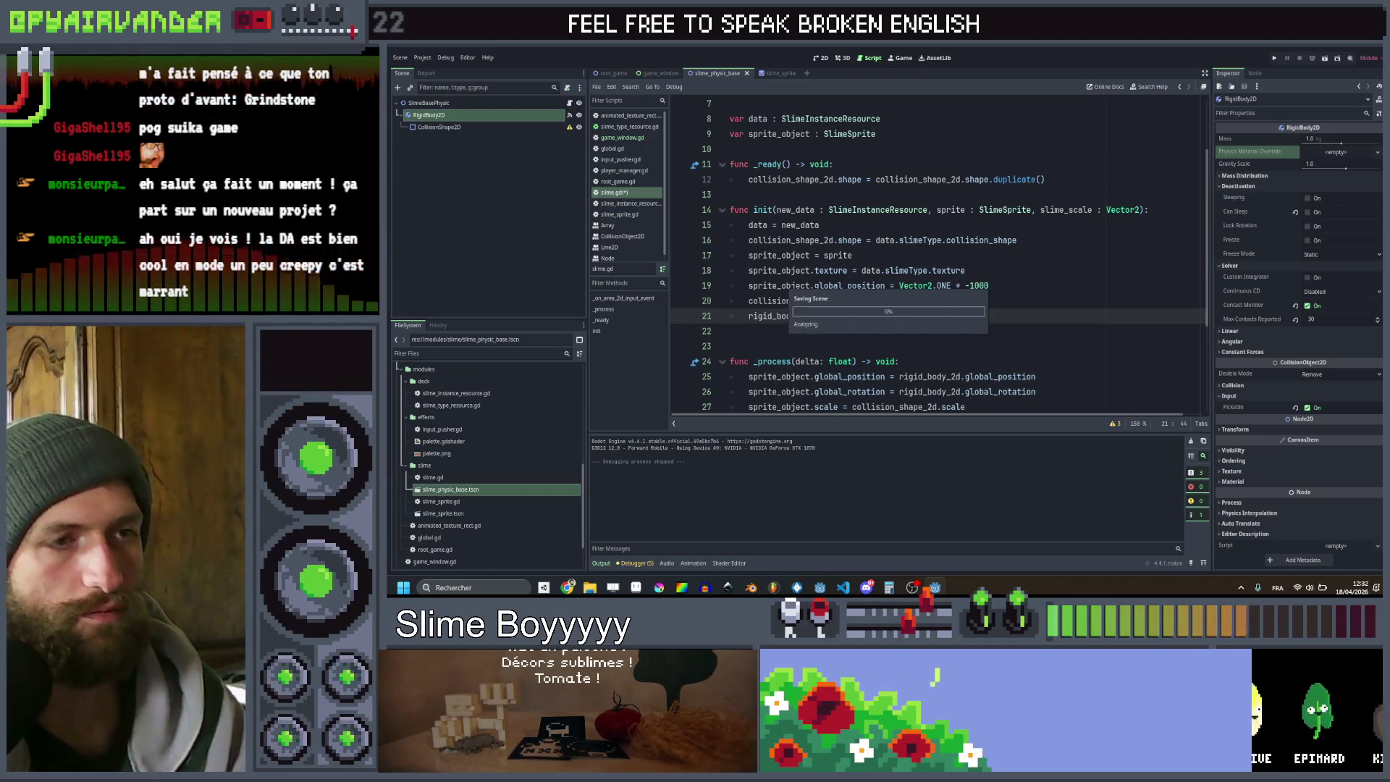
left_click(1274, 58)
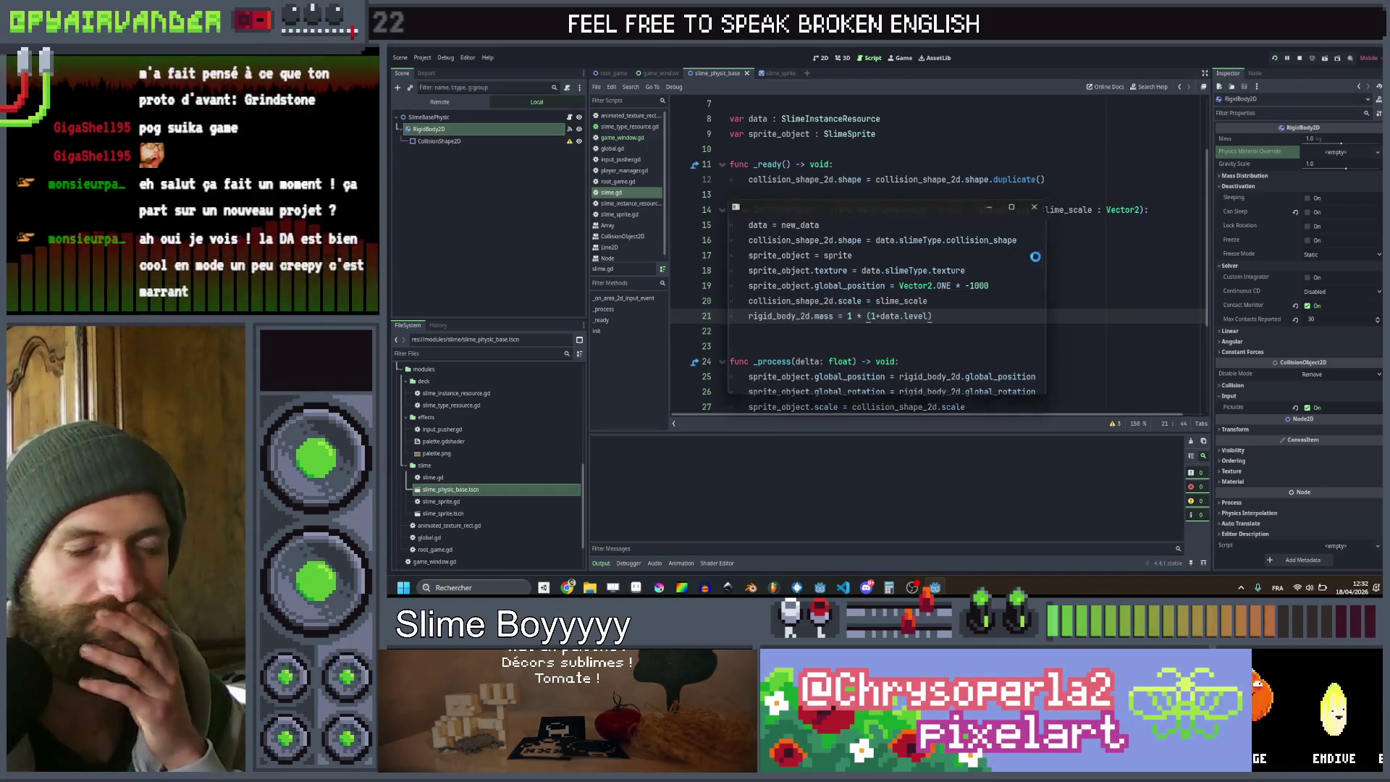
Enlarge the game, click slimes in the cauldron to test the mass change, then close it
left_click(1022, 205)
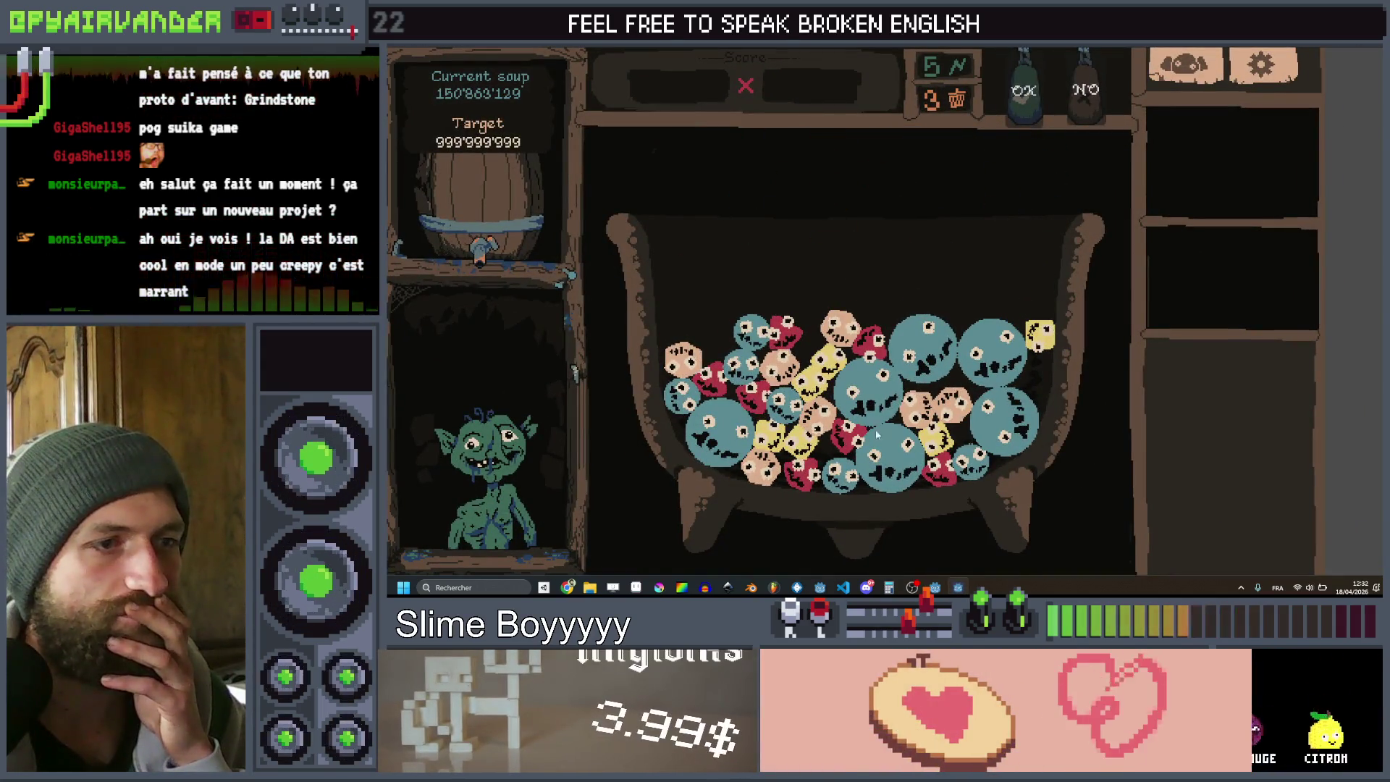
left_click(918, 407)
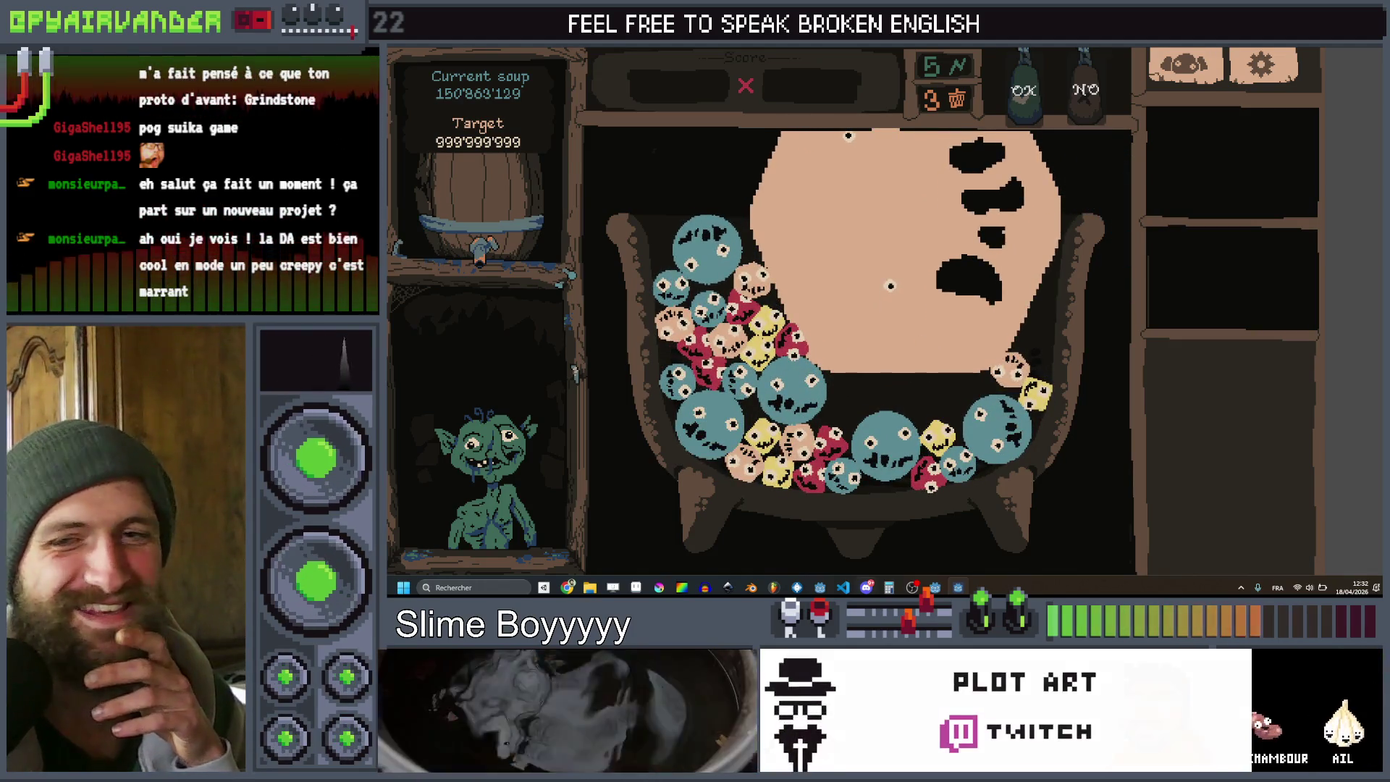
left_click(1326, 50)
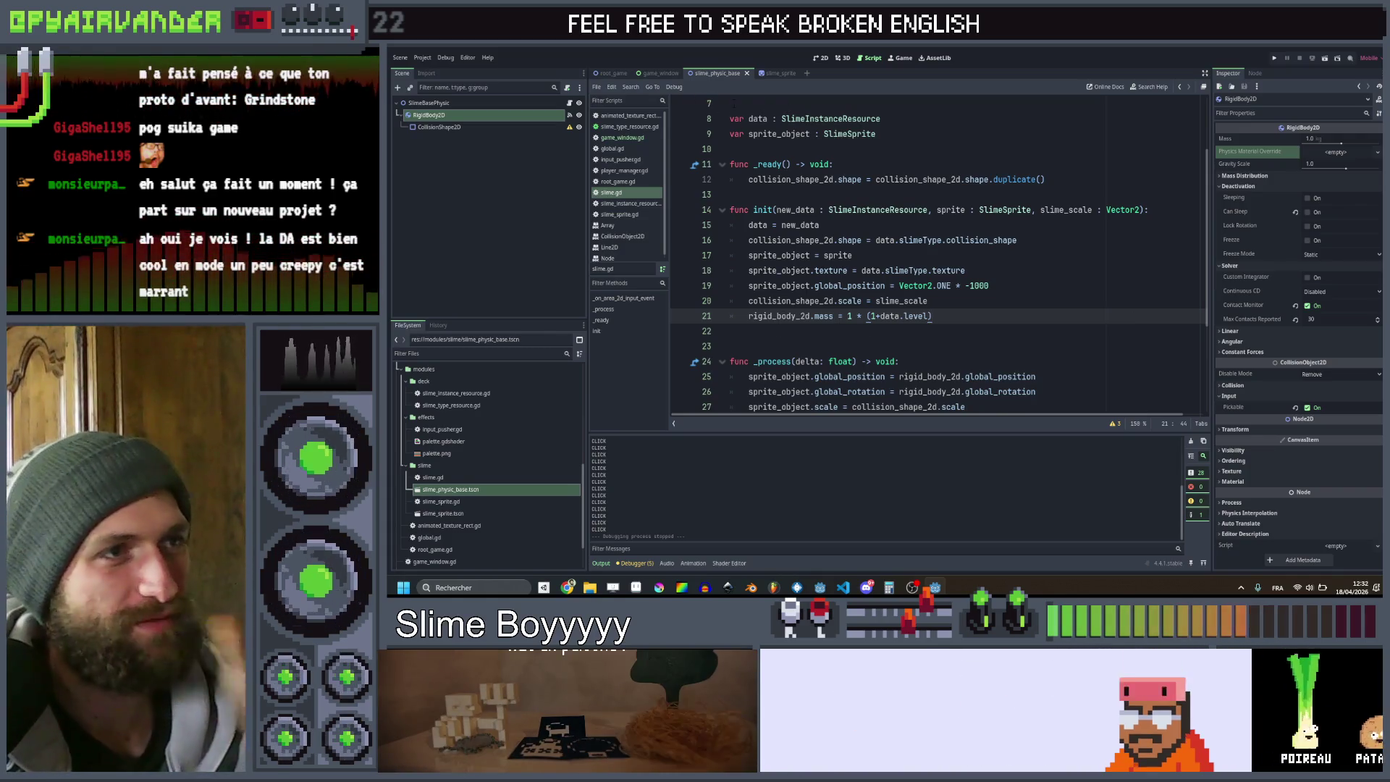
Glance at slime_sprite and game_window, return to slime_physic_base, and show RigidBody2D's signals
left_click(779, 73)
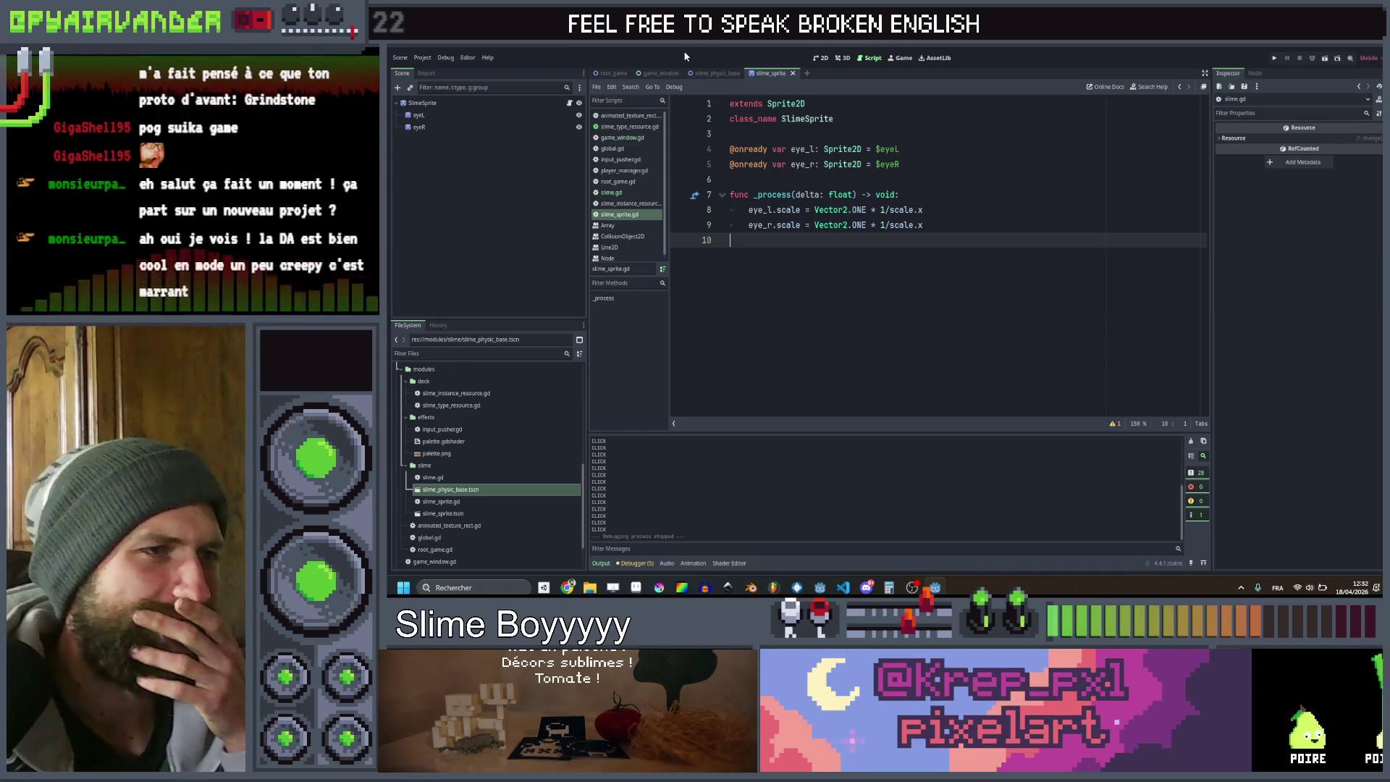
left_click(672, 69)
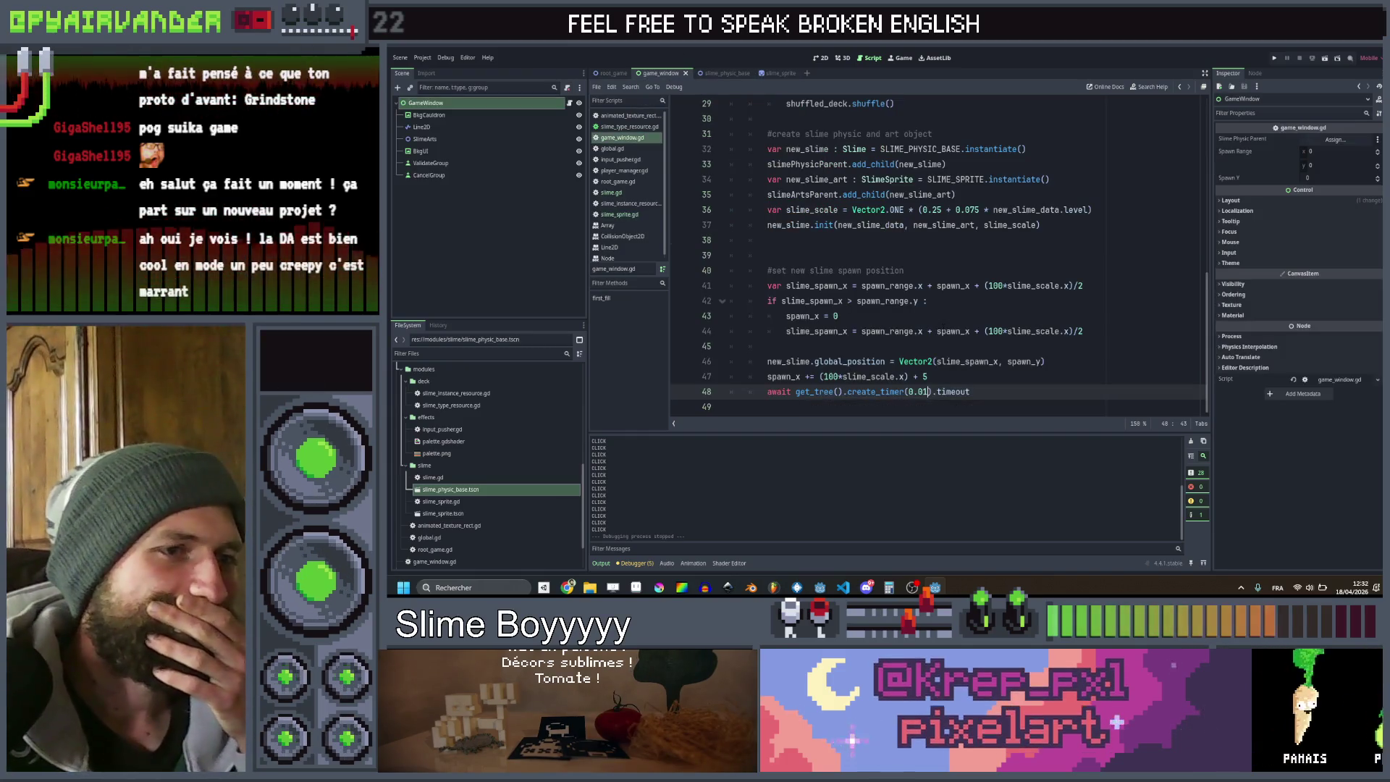
left_click(722, 73)
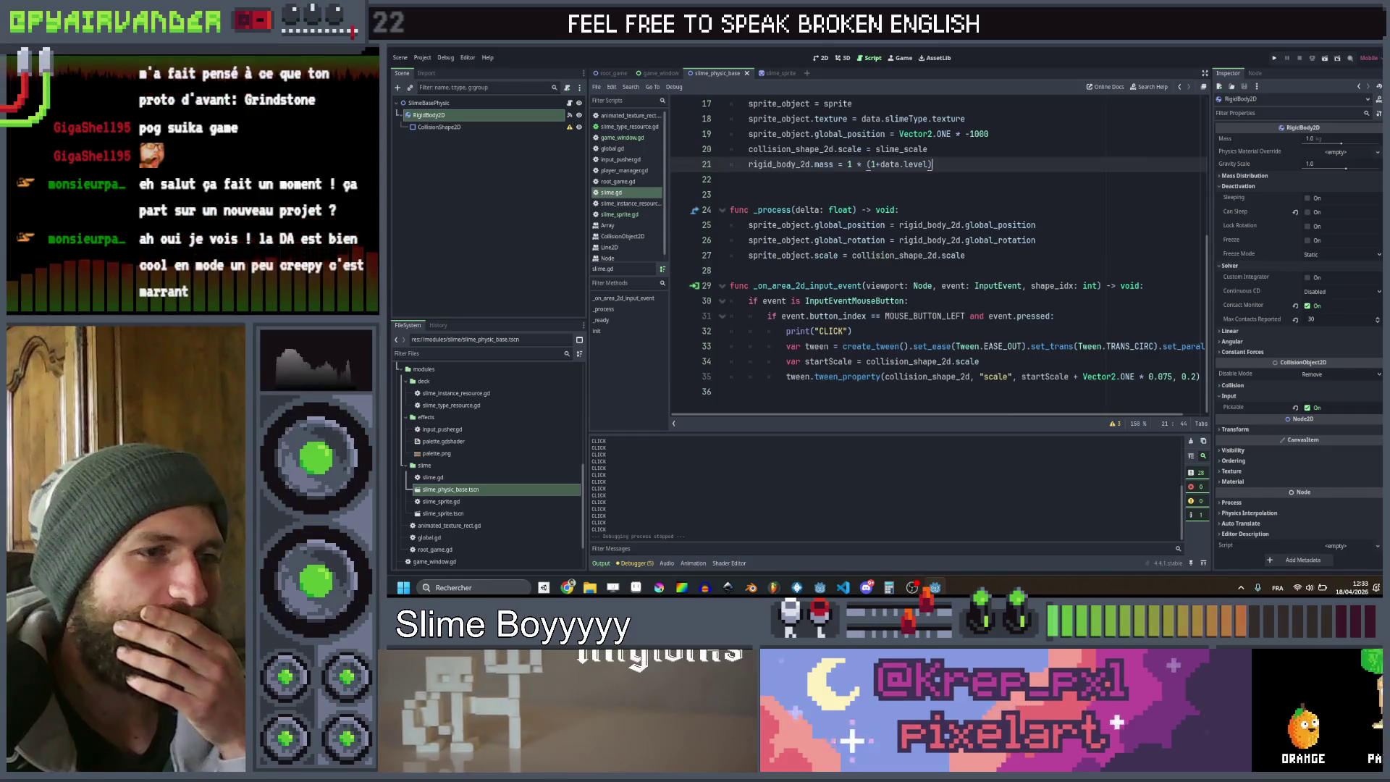
left_click(1201, 376)
key("Down")
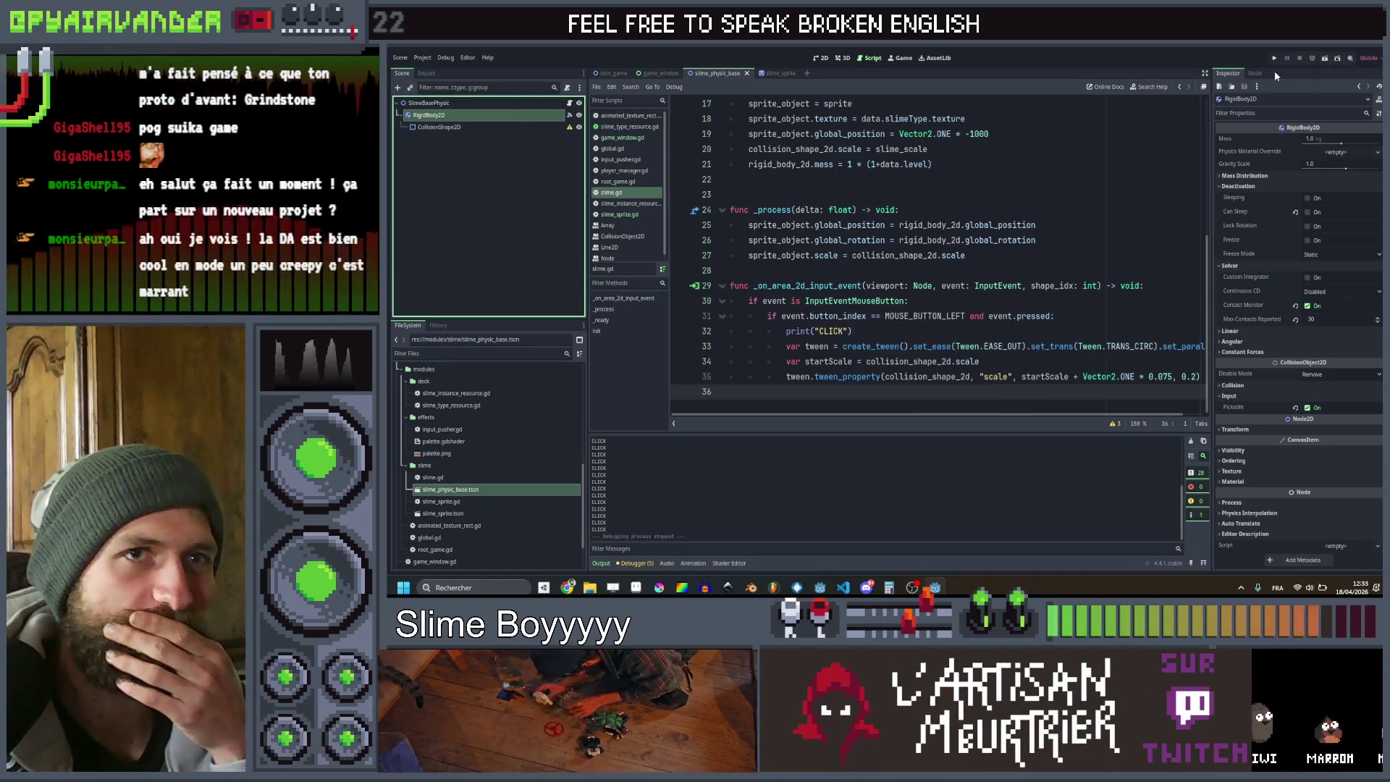
left_click(1255, 74)
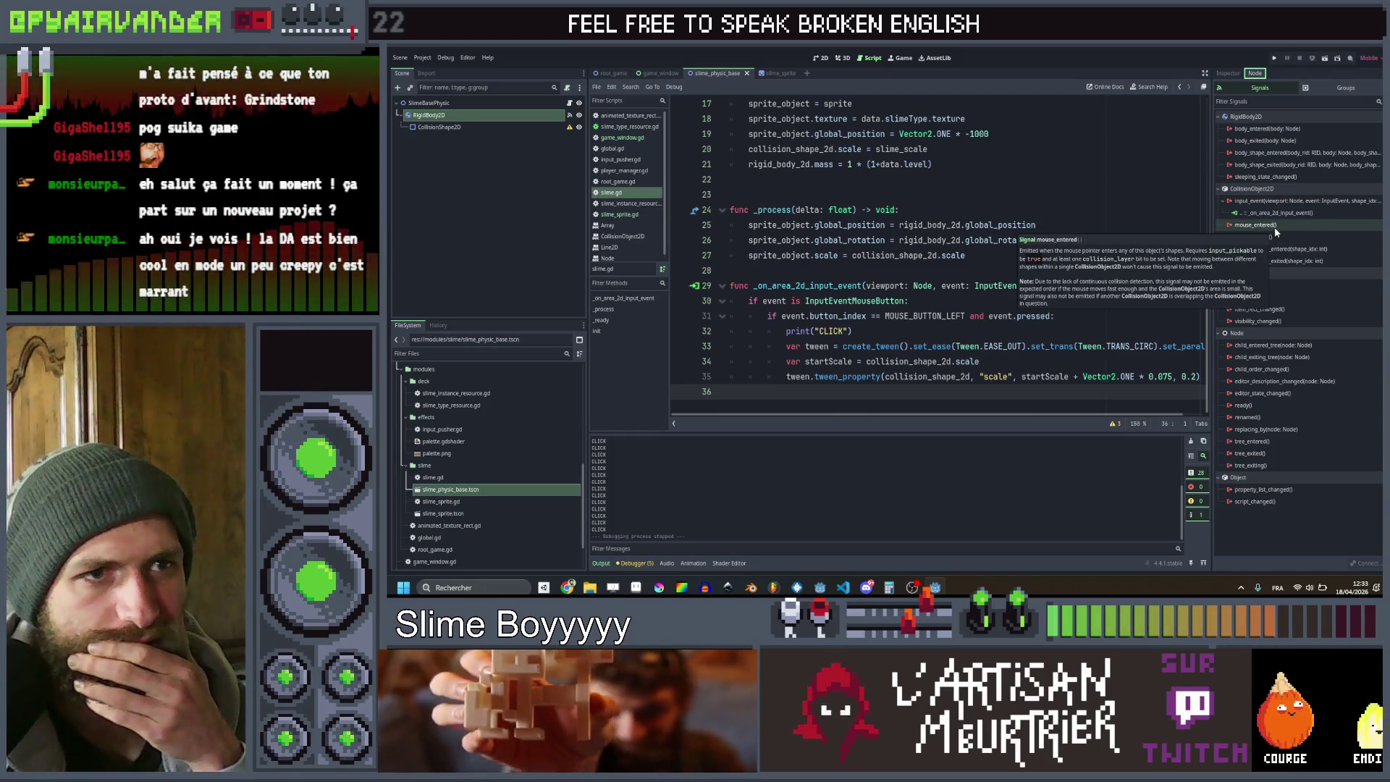
Connect RigidBody2D's mouse_entered and mouse_exited signals to new handler functions
double_click(1274, 227)
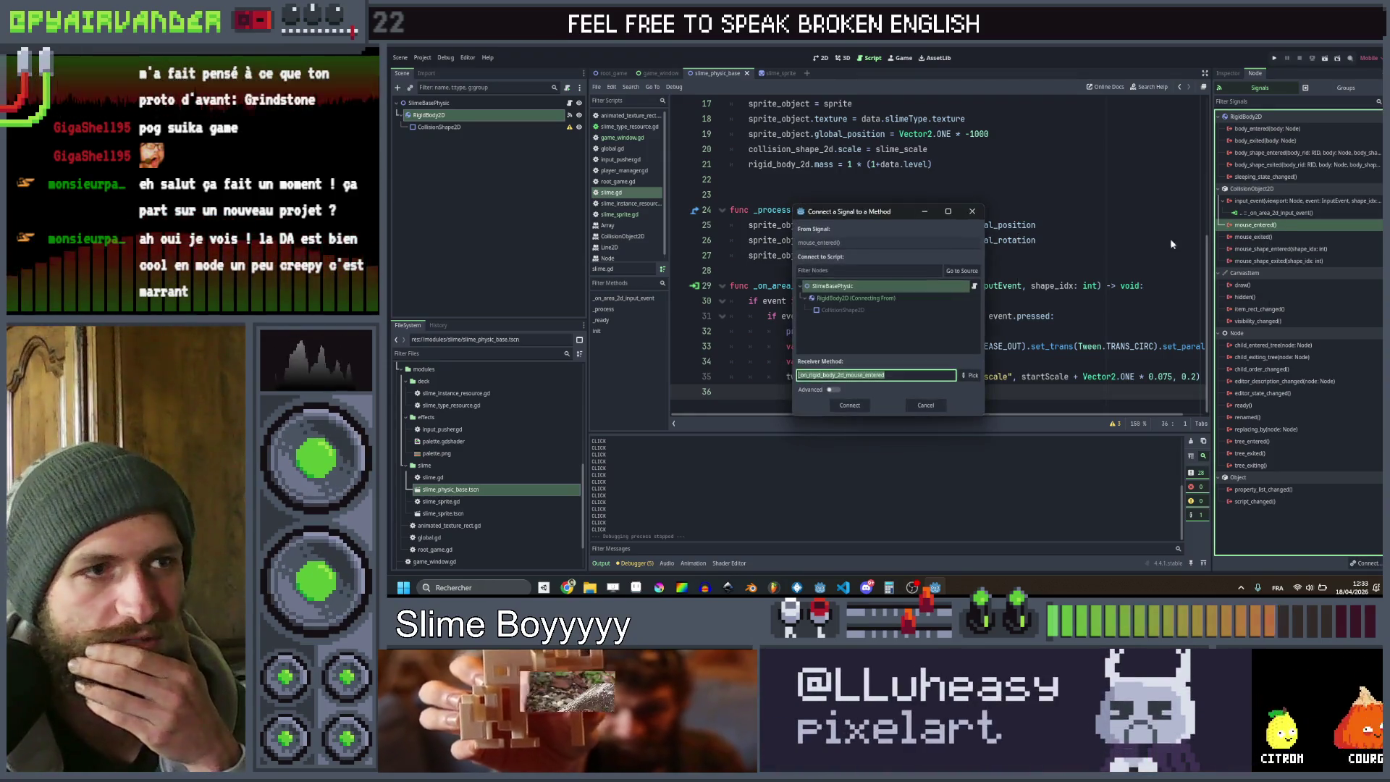
left_click(849, 404)
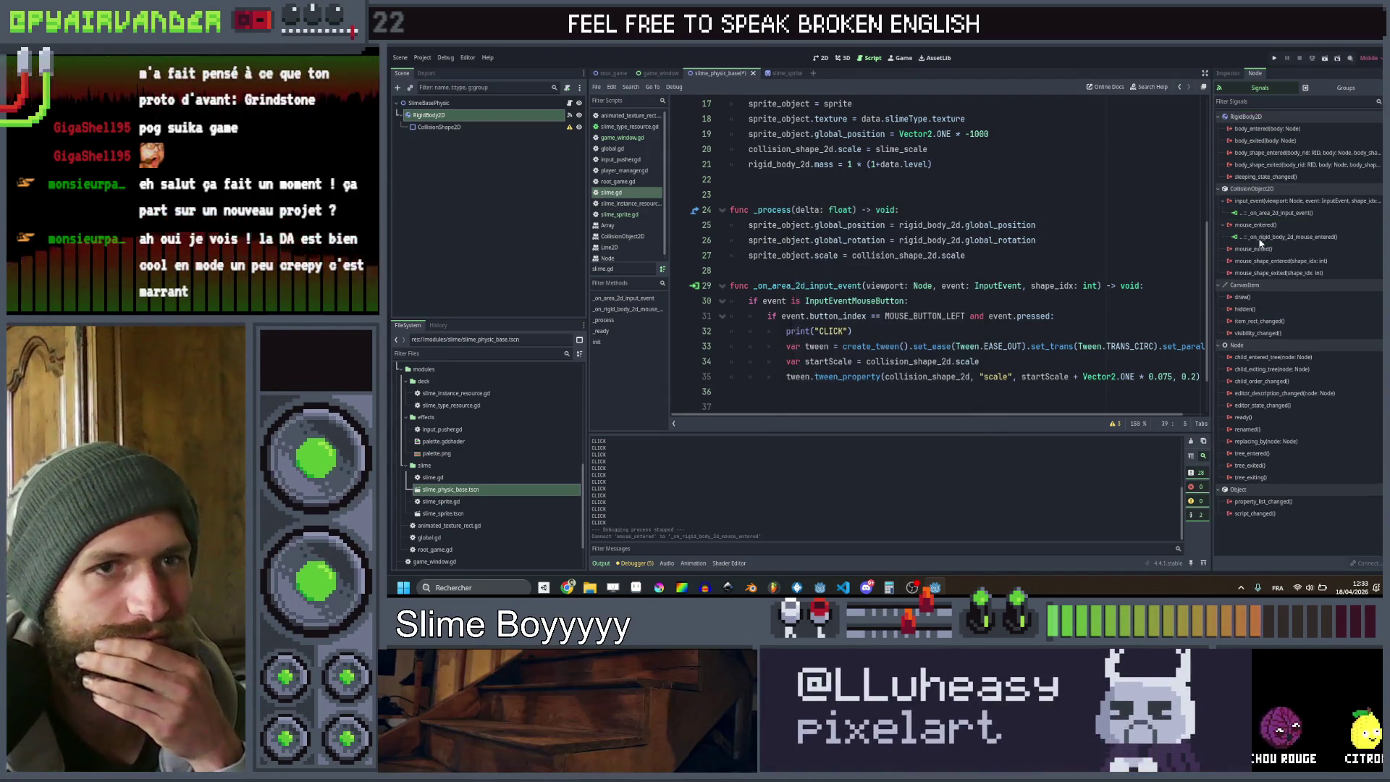
double_click(1256, 248)
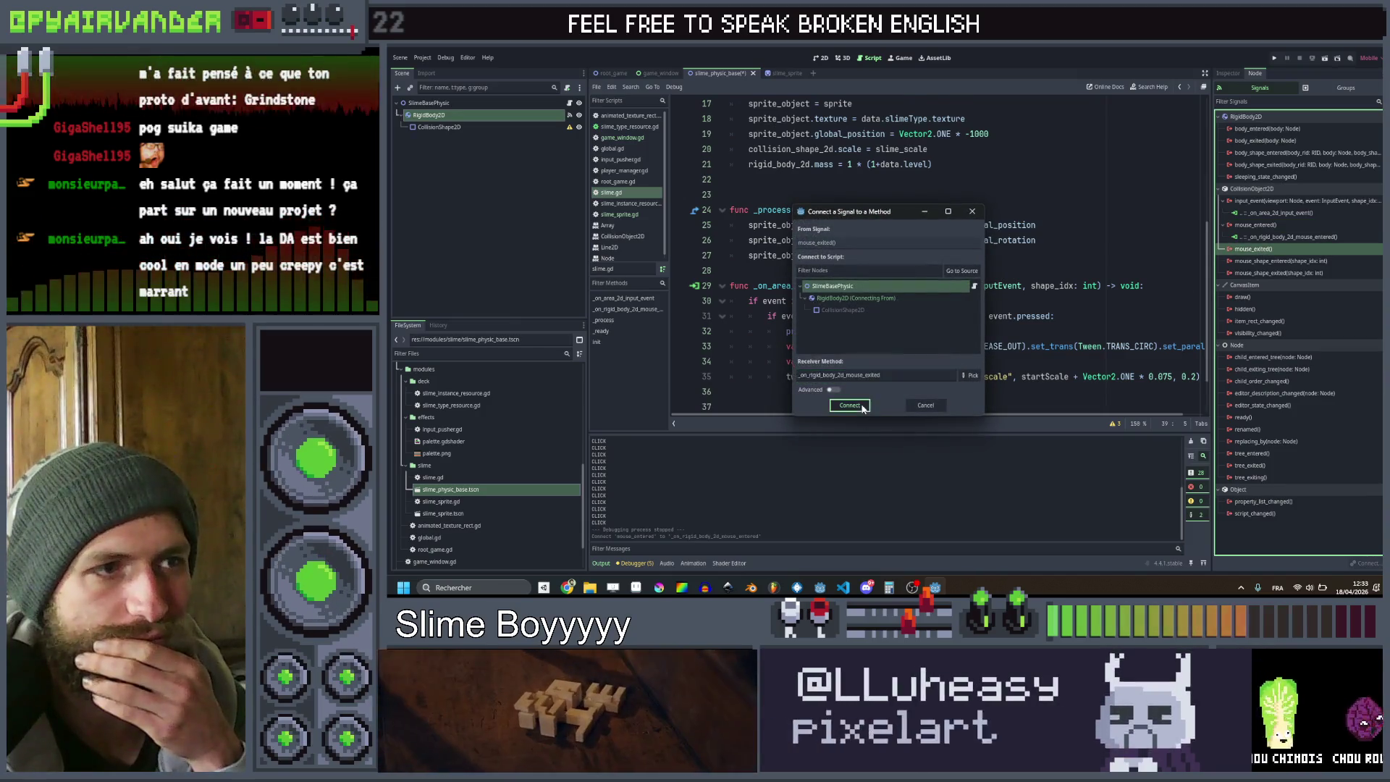
left_click(860, 405)
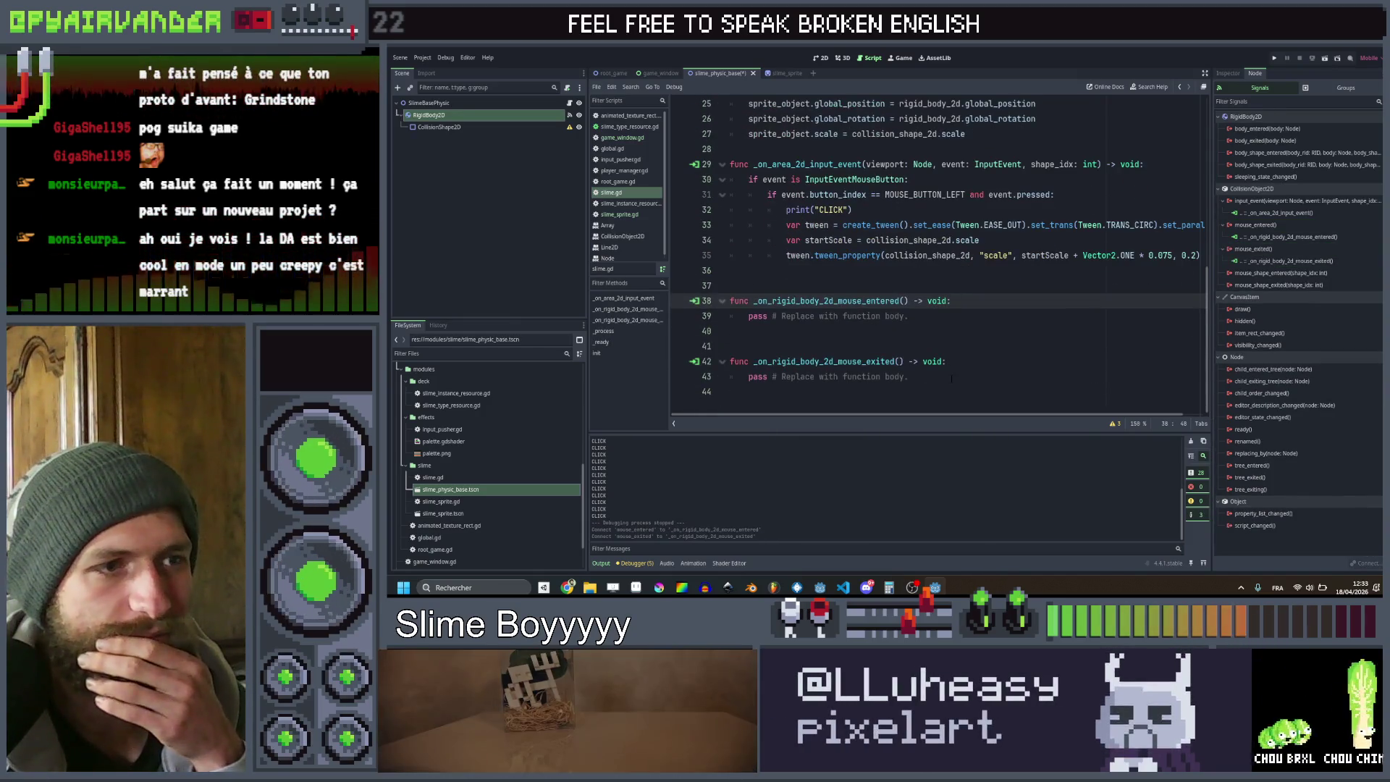
Delete the generated mouse_exited handler, keeping the _on_rigid_body_2d_mouse_entered stub
left_click(950, 377)
key("Up")
key("Up")
key("Up")
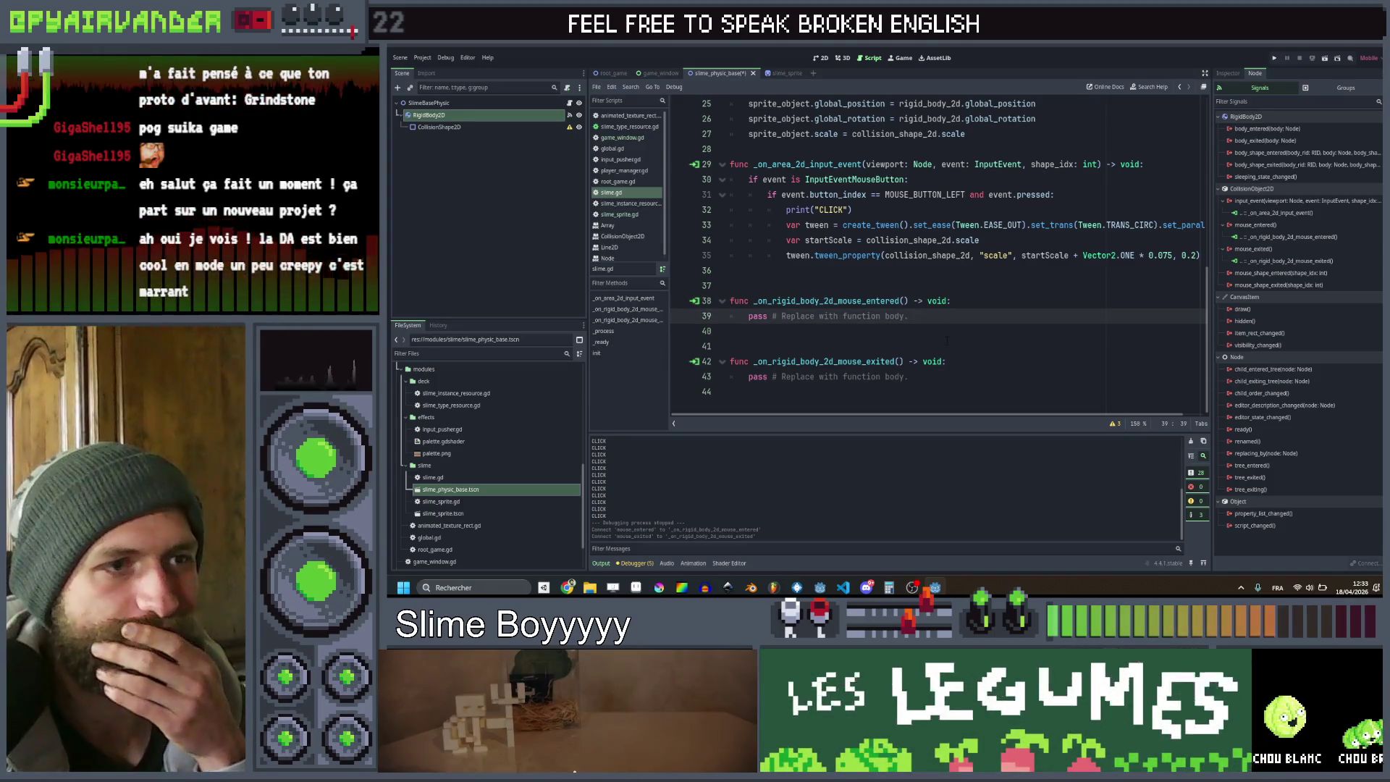
left_click_drag(912, 377, 671, 355)
key("BackSpace")
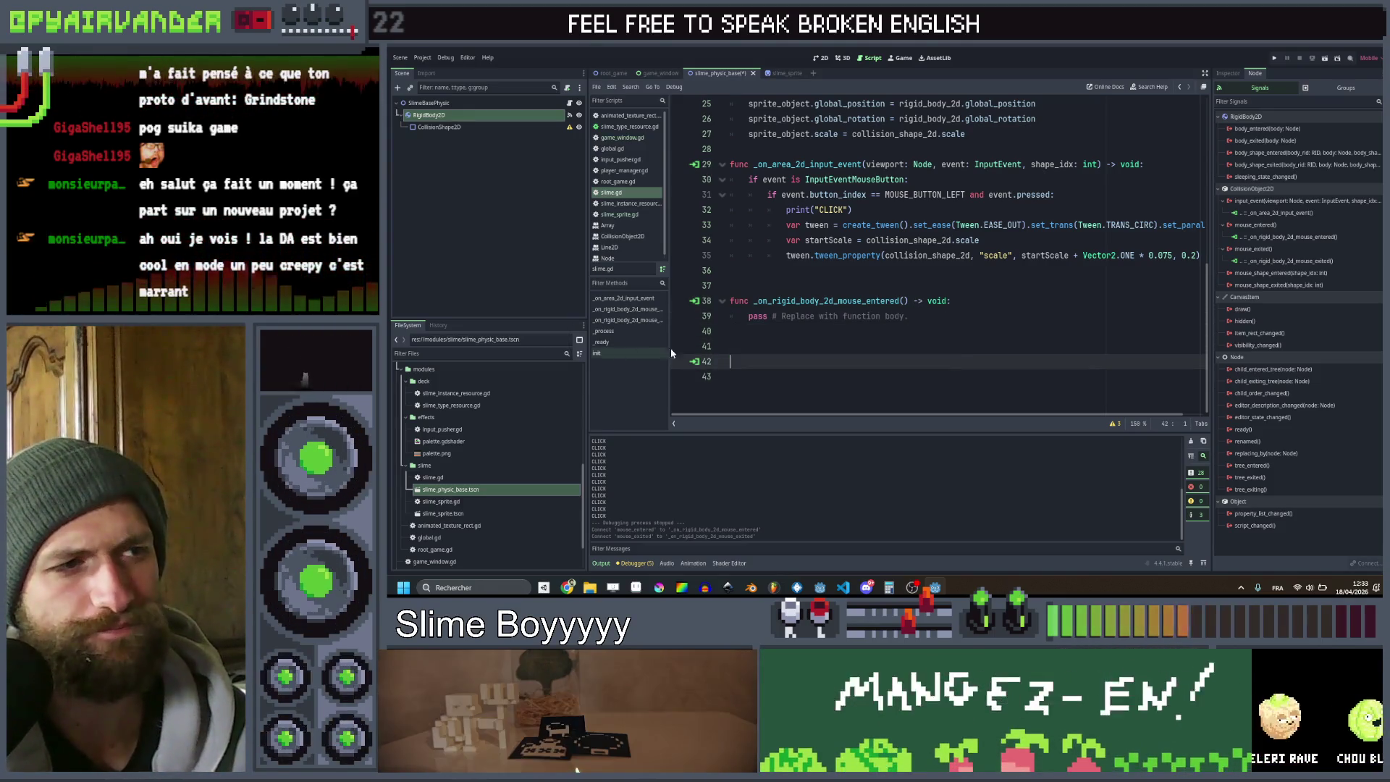
key("BackSpace")
key("BackSpace")
key("BackSpace")
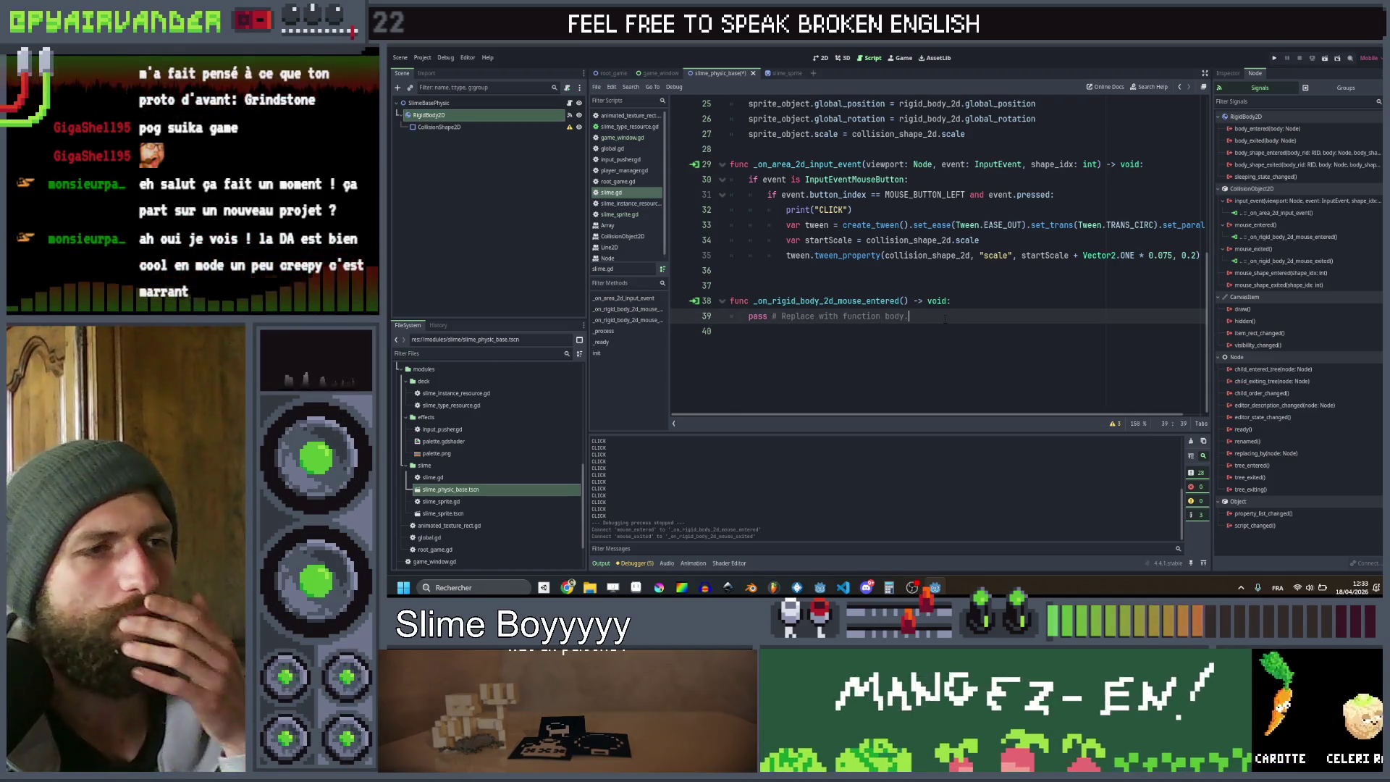
left_click(957, 307)
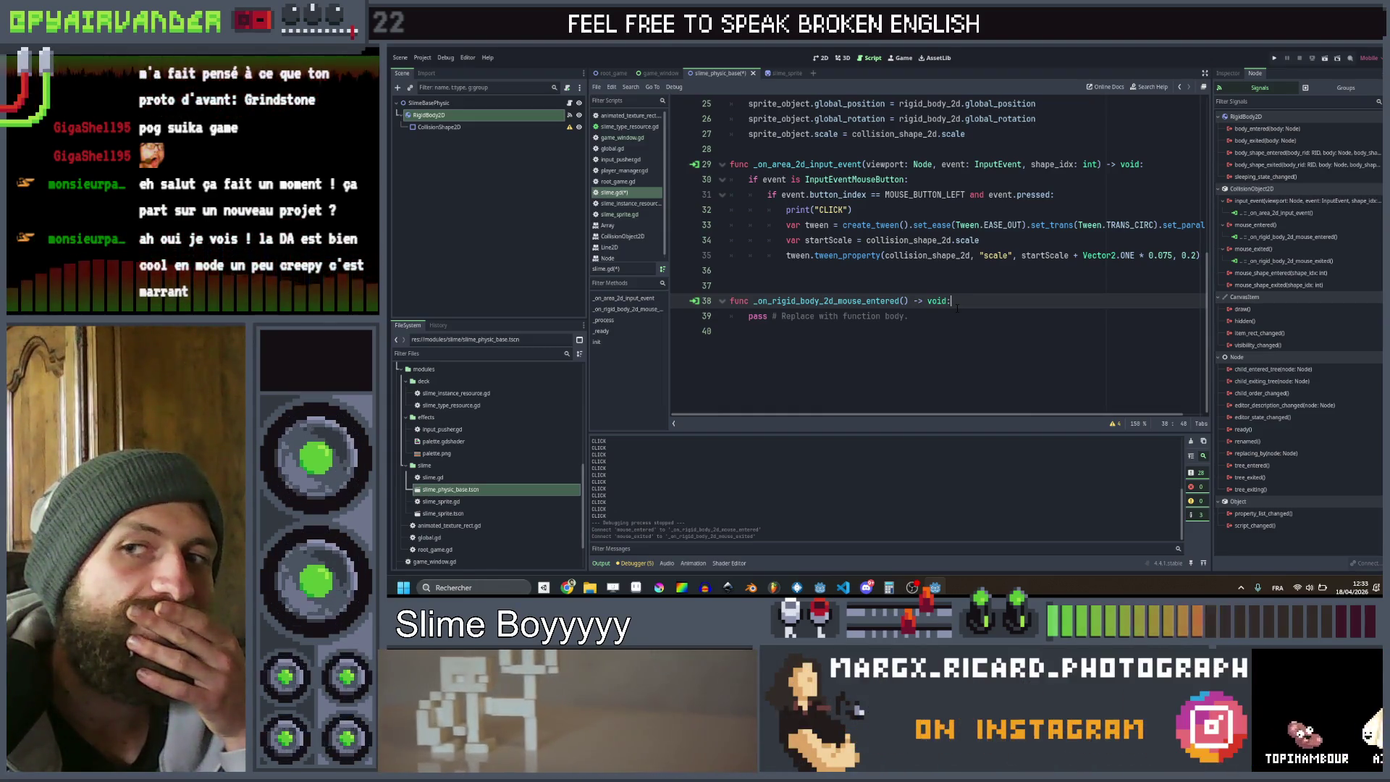
Add 'if Input.is_mouse_button_pressed(MOUSE_BUTTON_LEFT):' to the mouse_entered handler
key("Return")
type("if ")
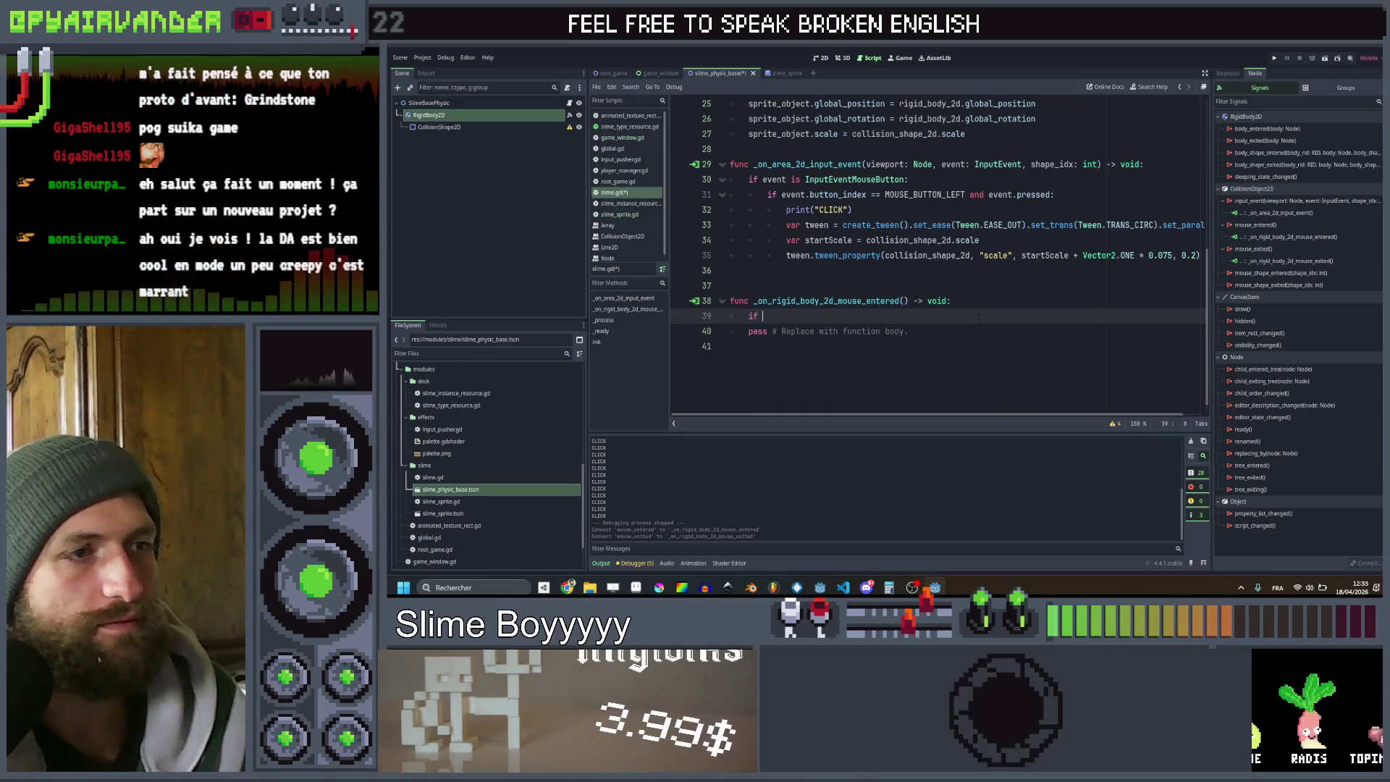
type("Inpu")
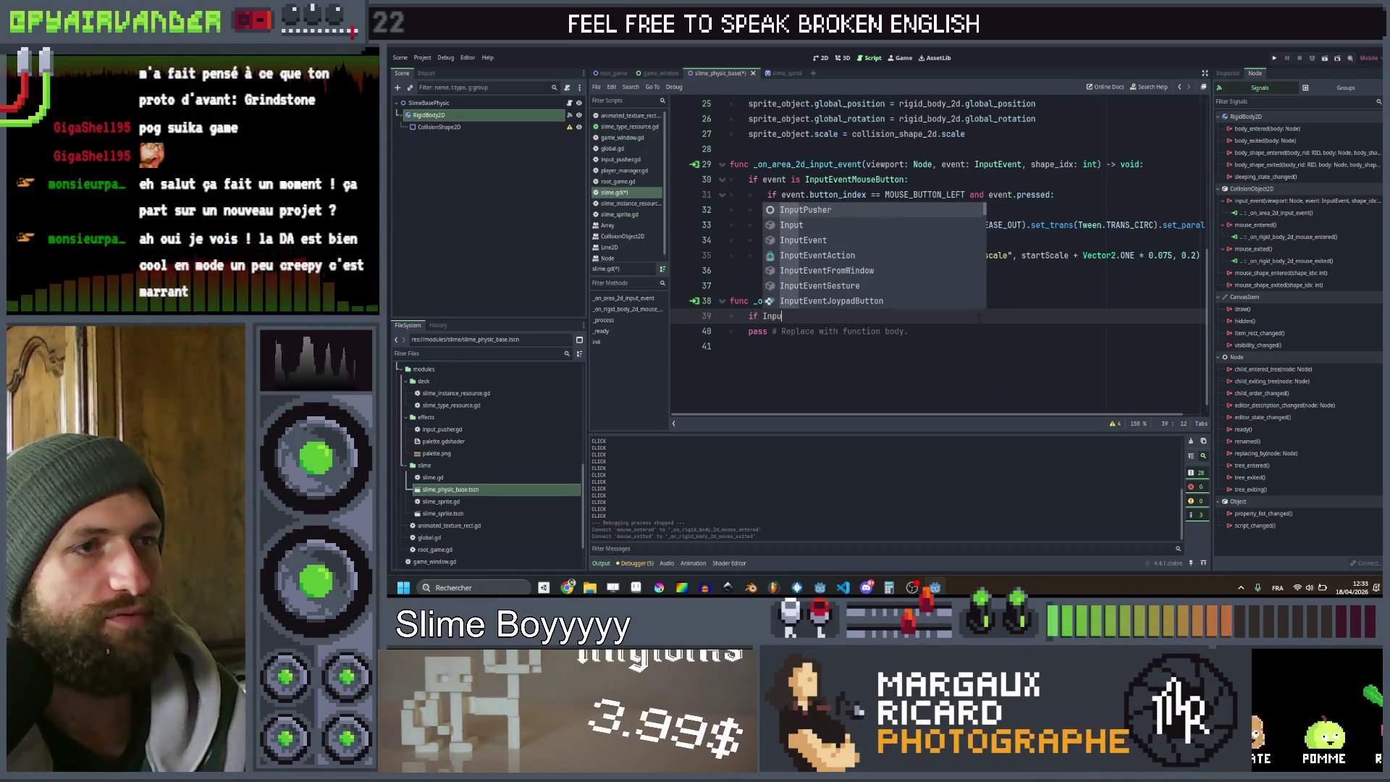
type("t")
key("Escape")
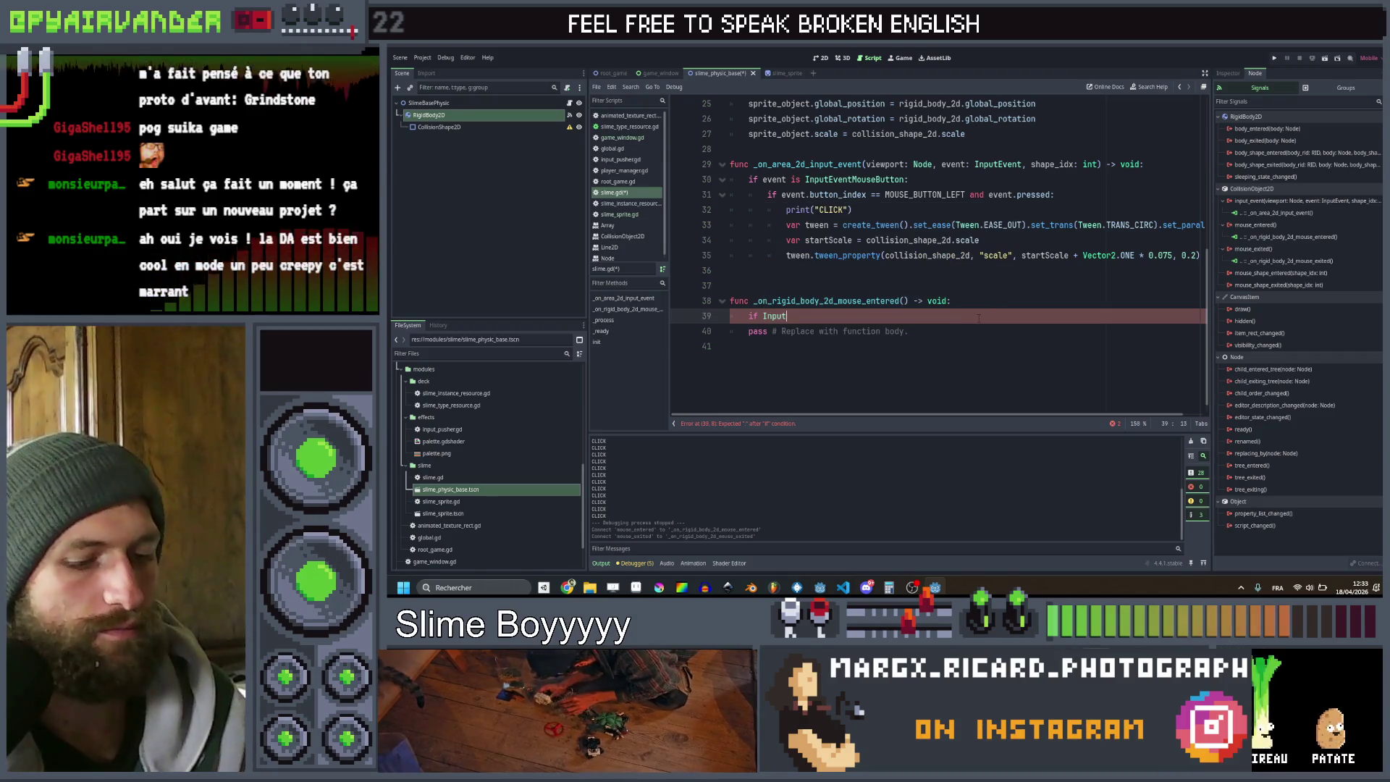
type(".")
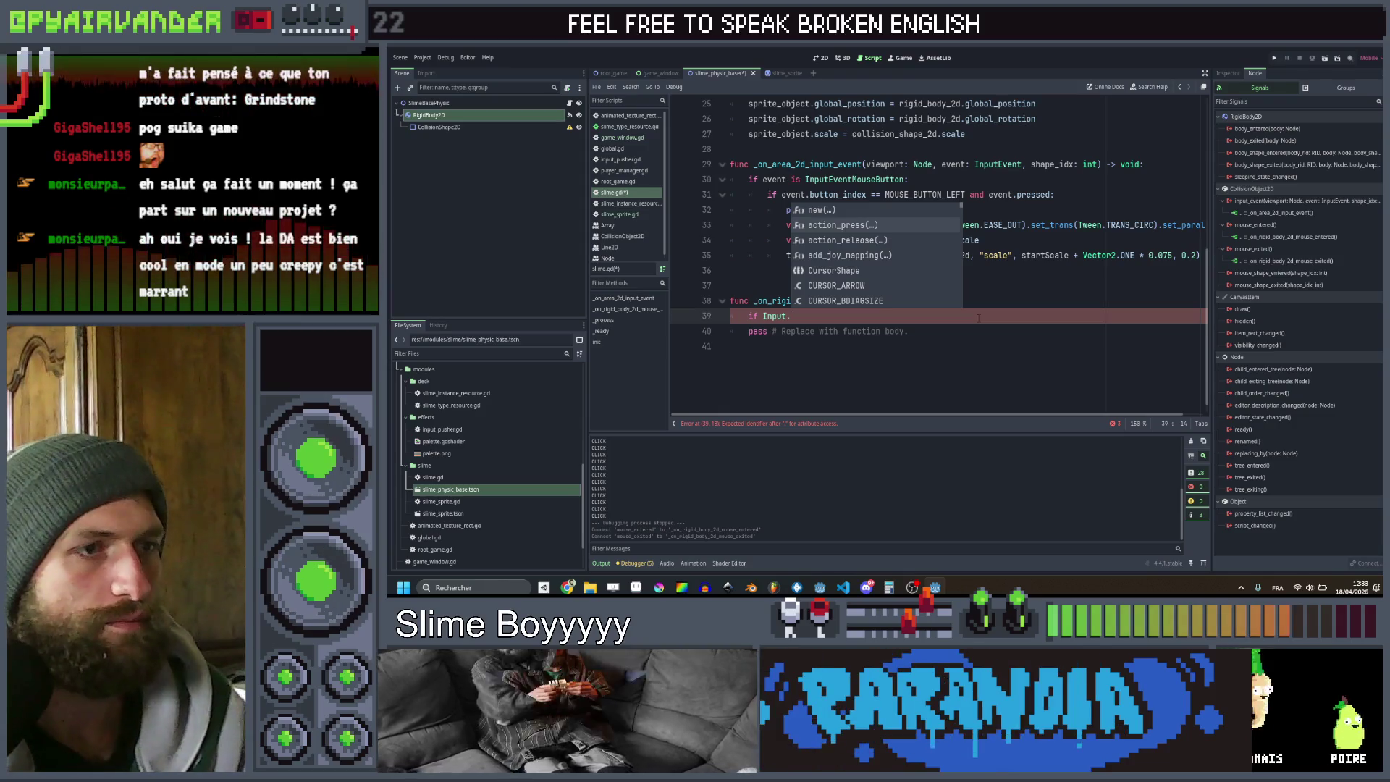
scroll(900, 267, "down", 5)
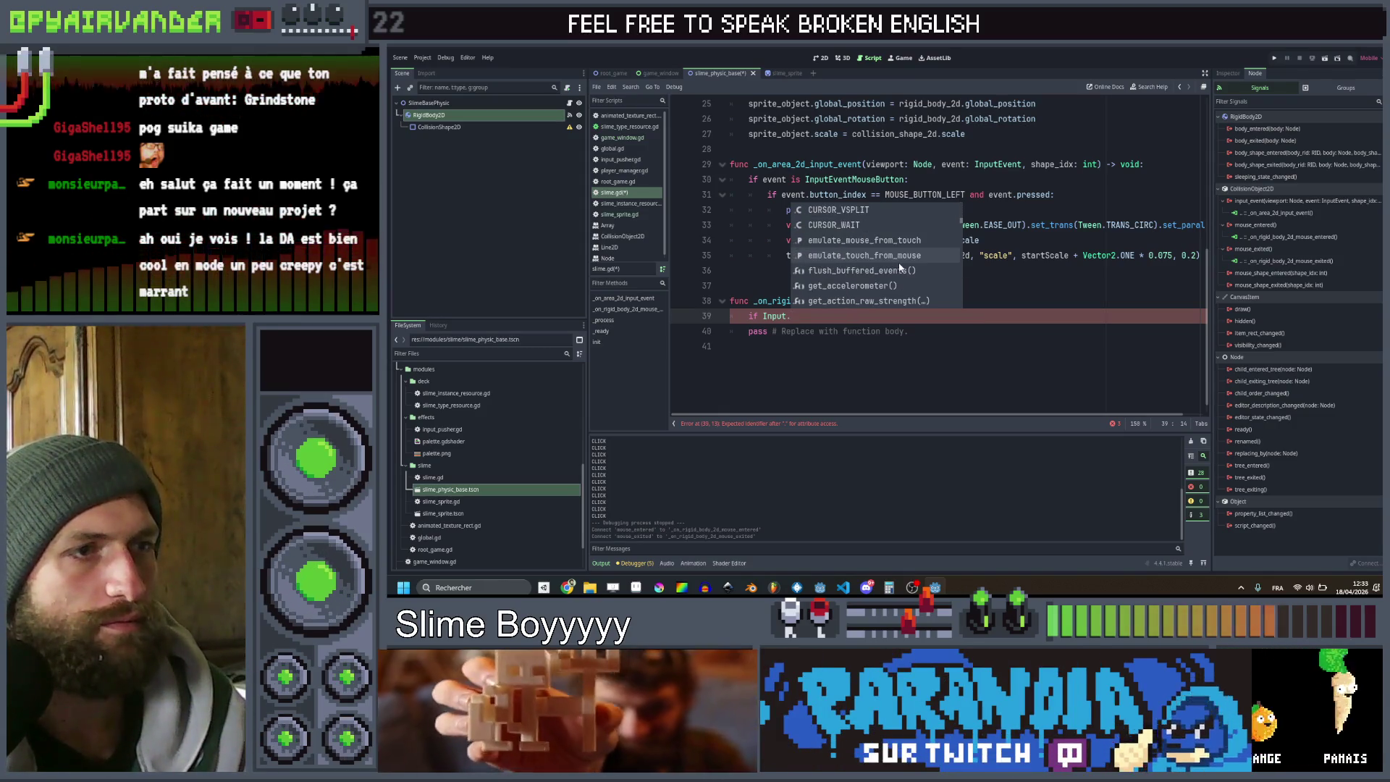
scroll(900, 268, "down", 4)
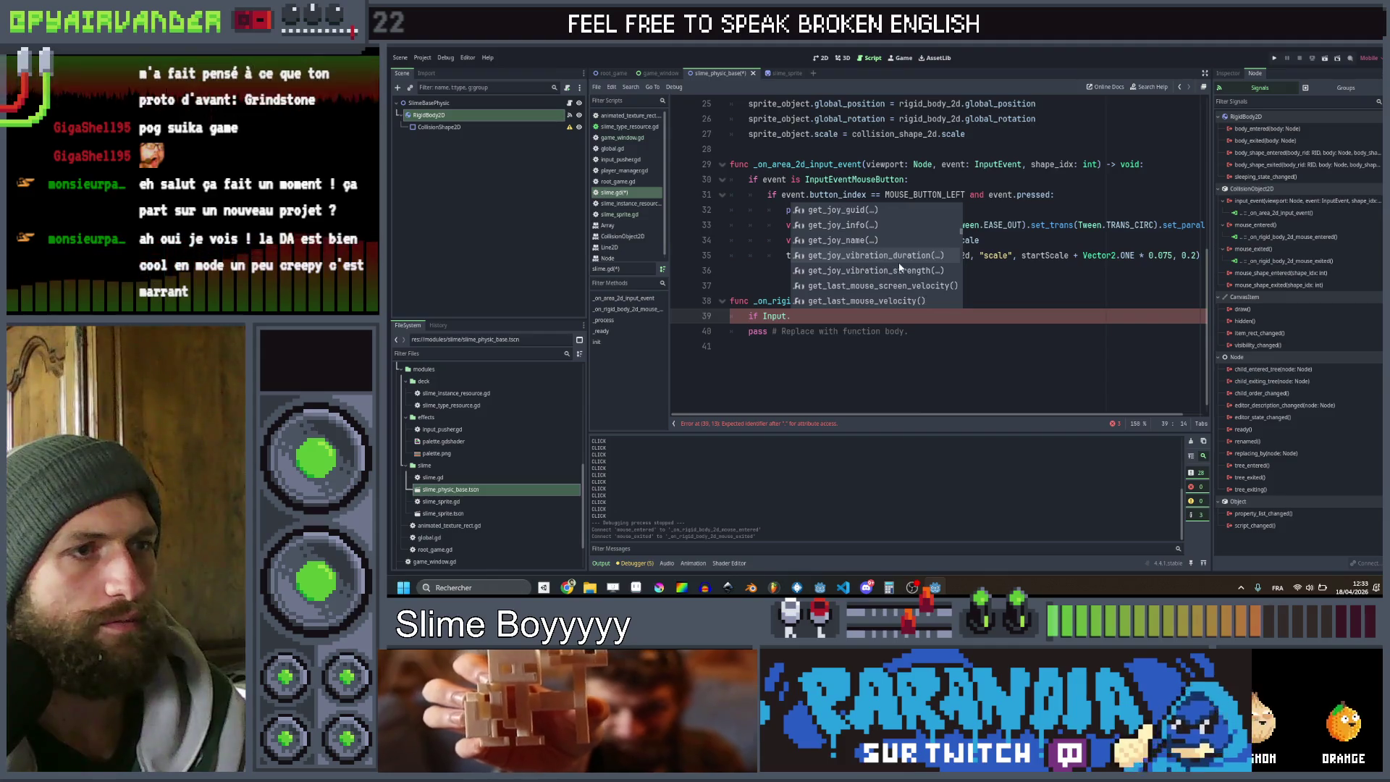
scroll(915, 243, "down", 2)
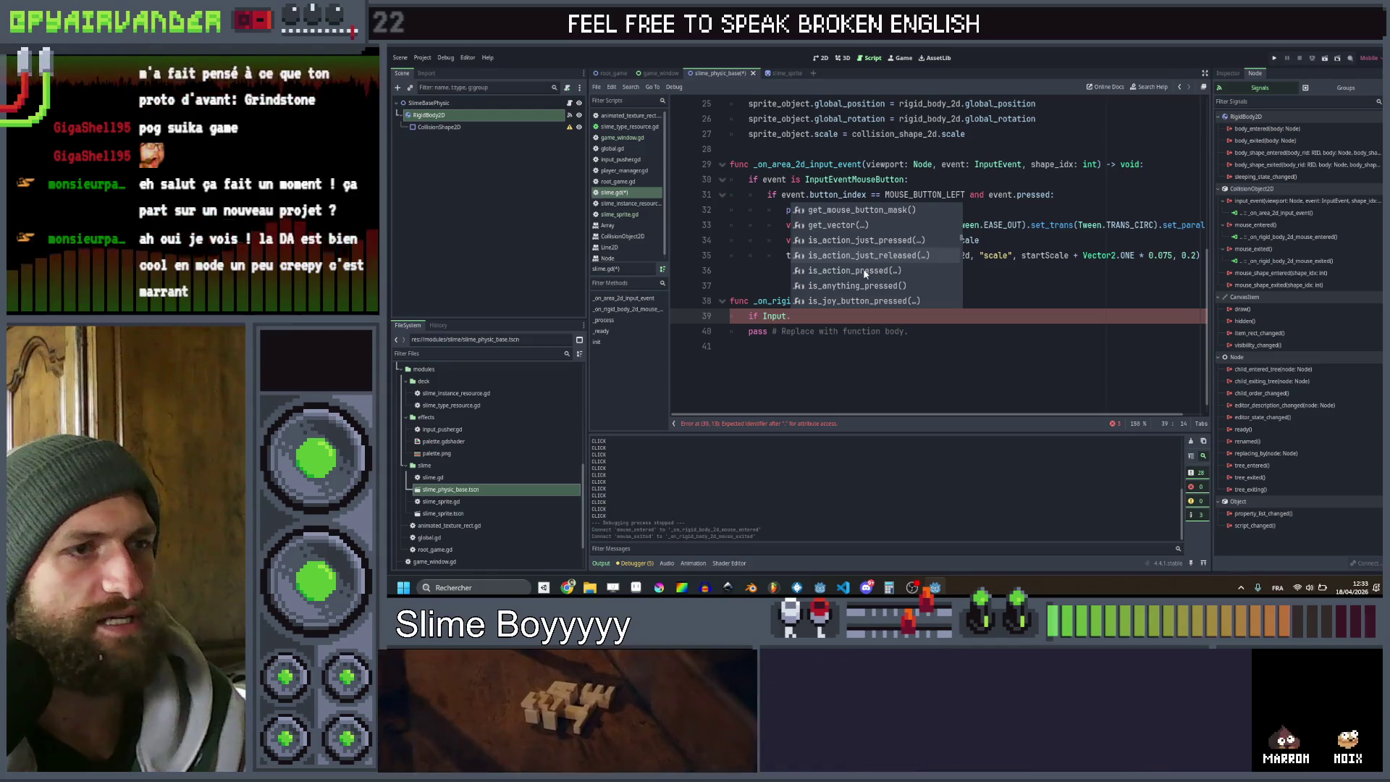
left_click(863, 272)
mouse_move(806, 318)
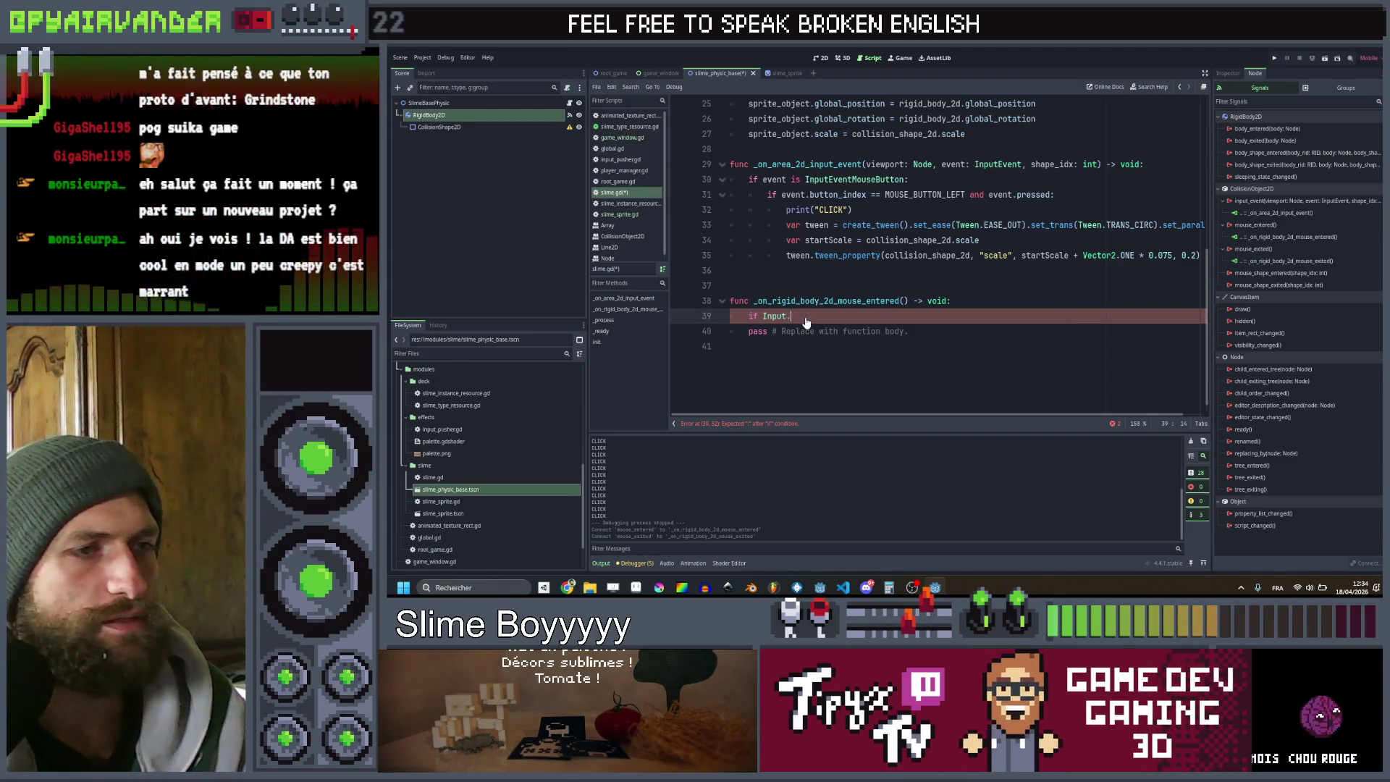
type("pre")
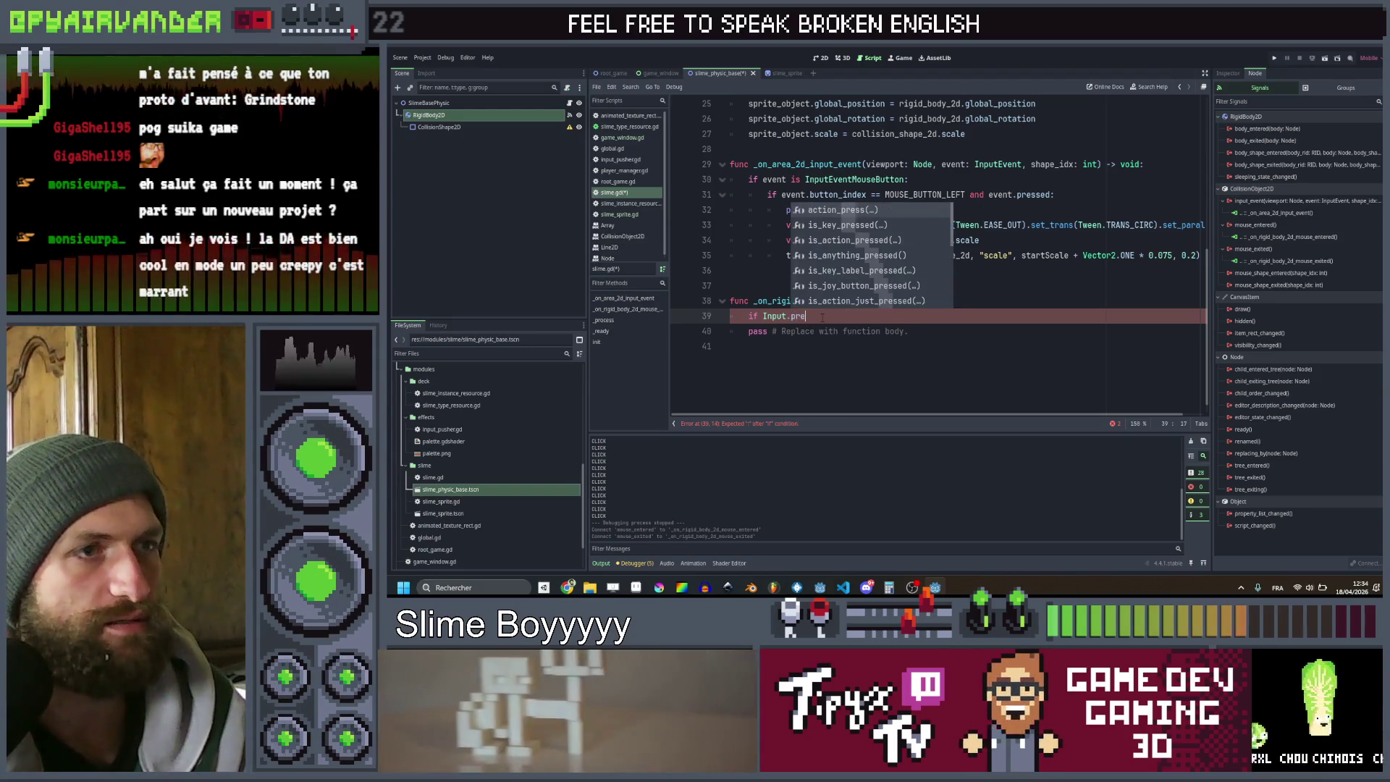
type("ss")
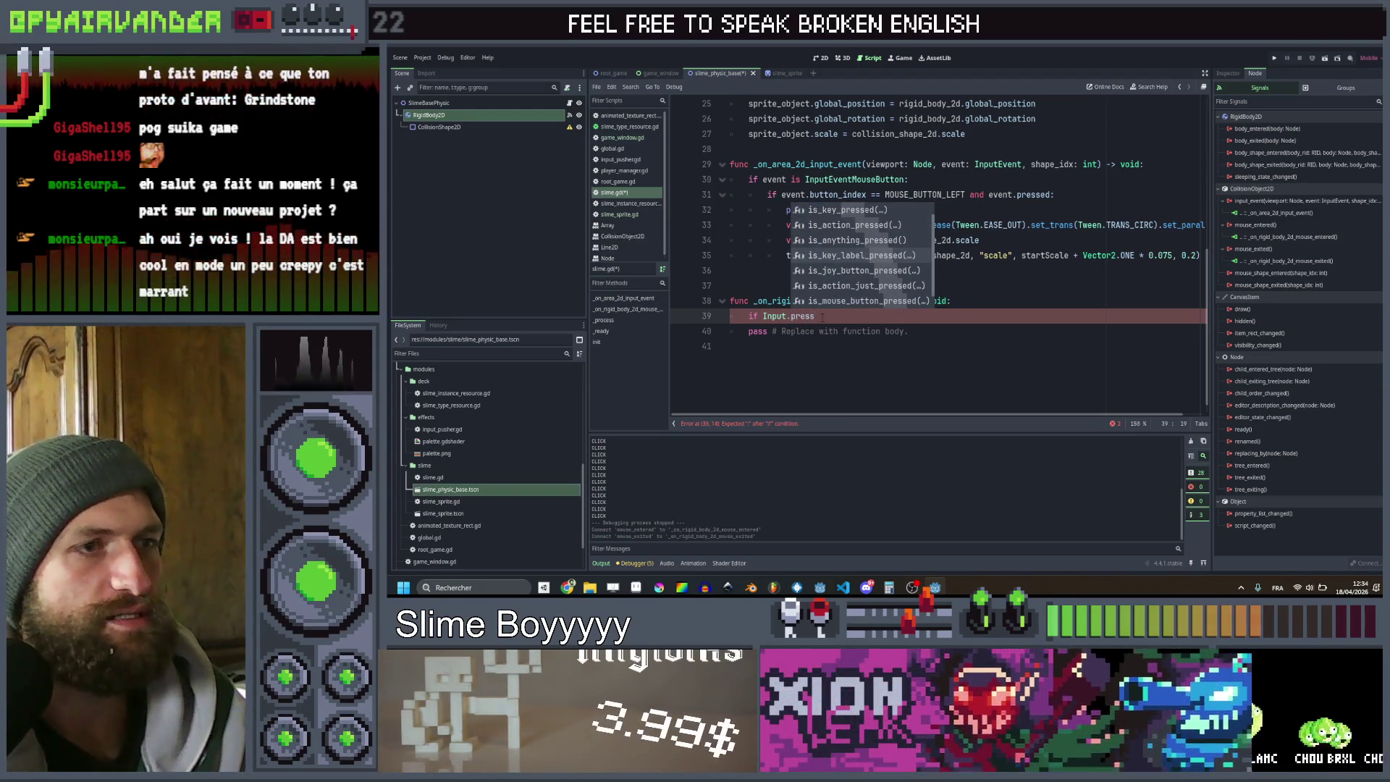
left_click(861, 300)
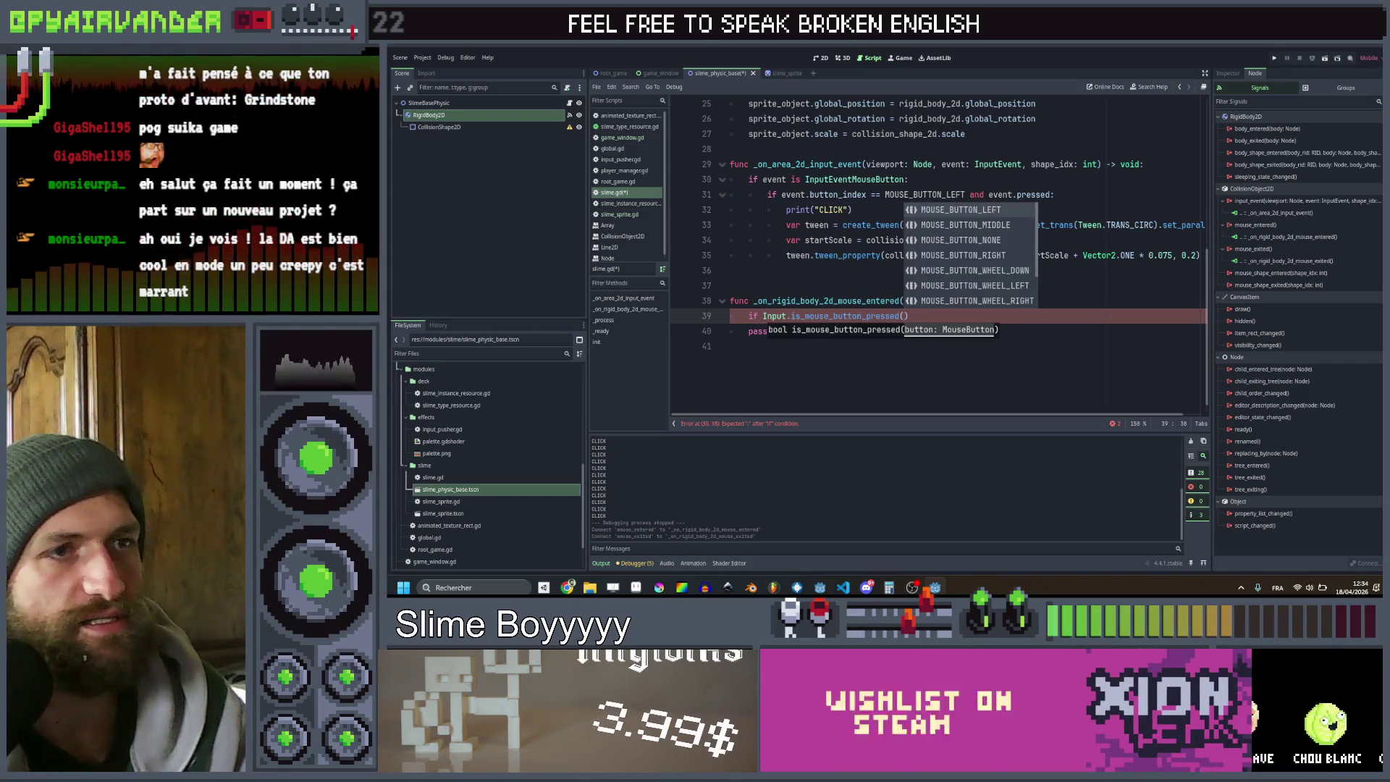
left_click(957, 209)
left_click(1011, 316)
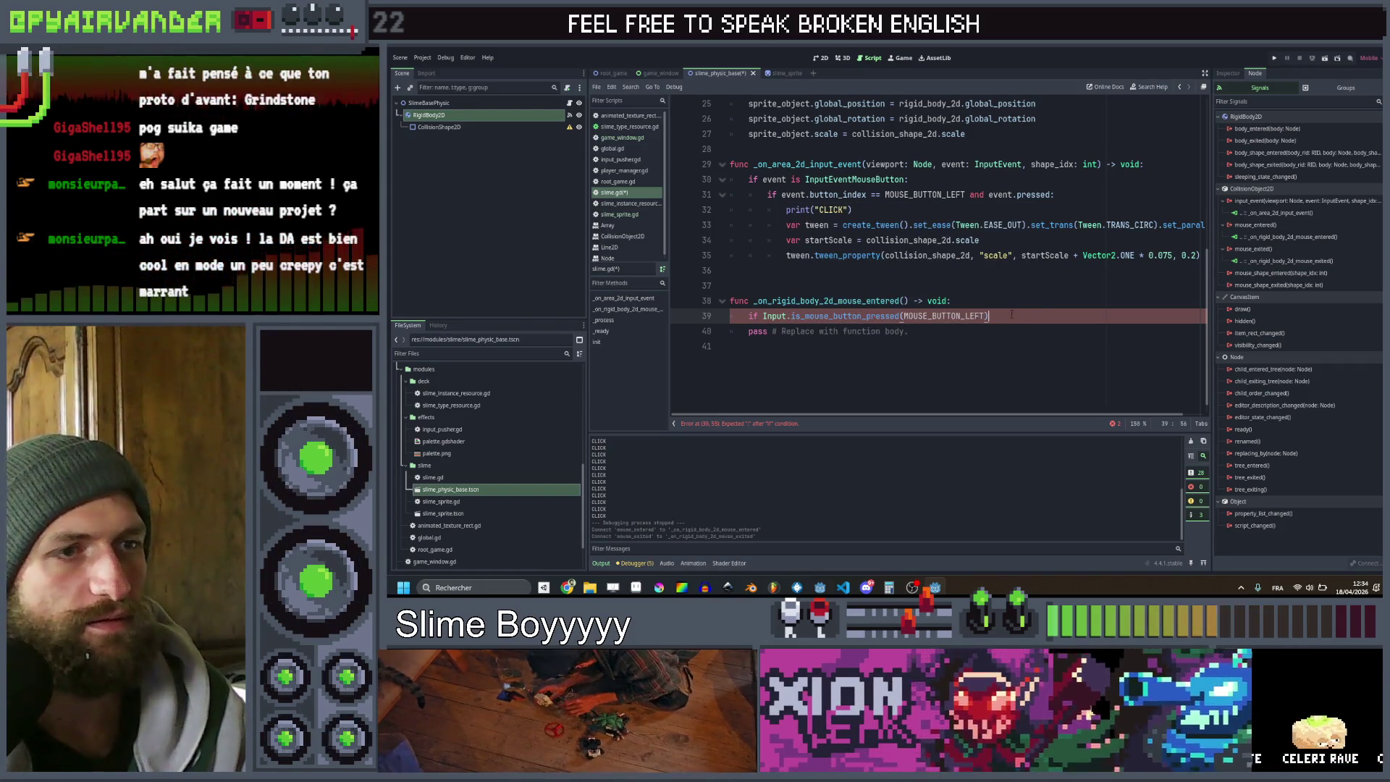
type(":")
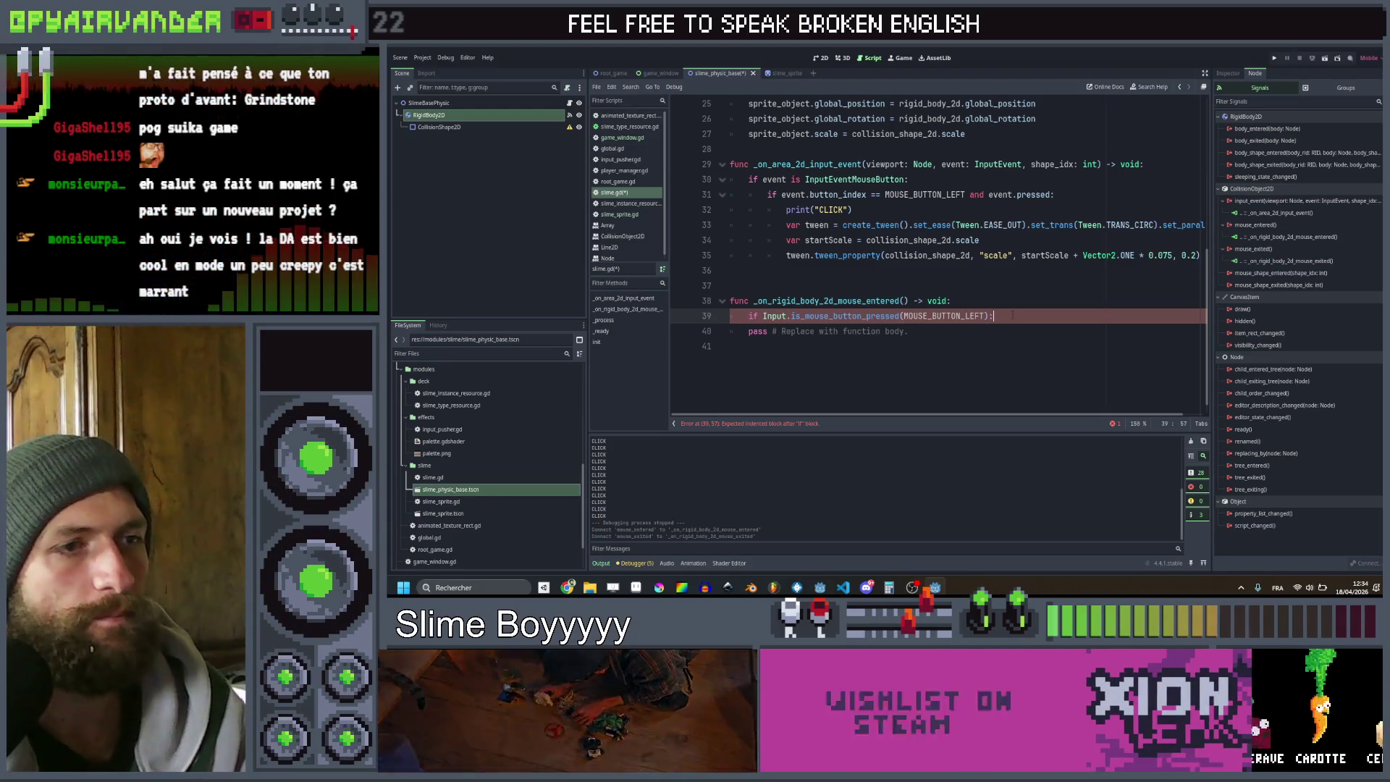
Replace pass with Global.root.game_window.try_add_to_group(self) inside the if block
key("Down")
key("ctrl+shift+k")
key("Tab")
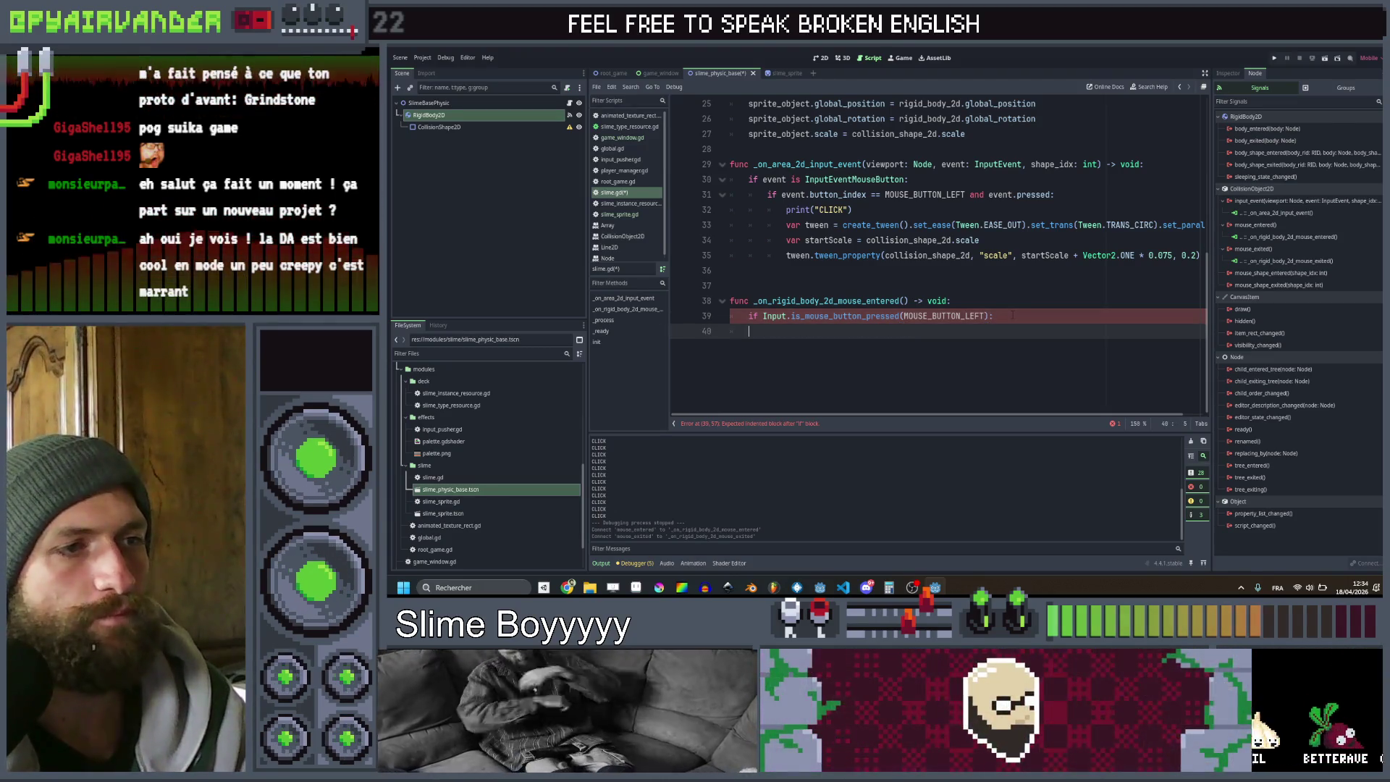
key("Tab")
type("Glo")
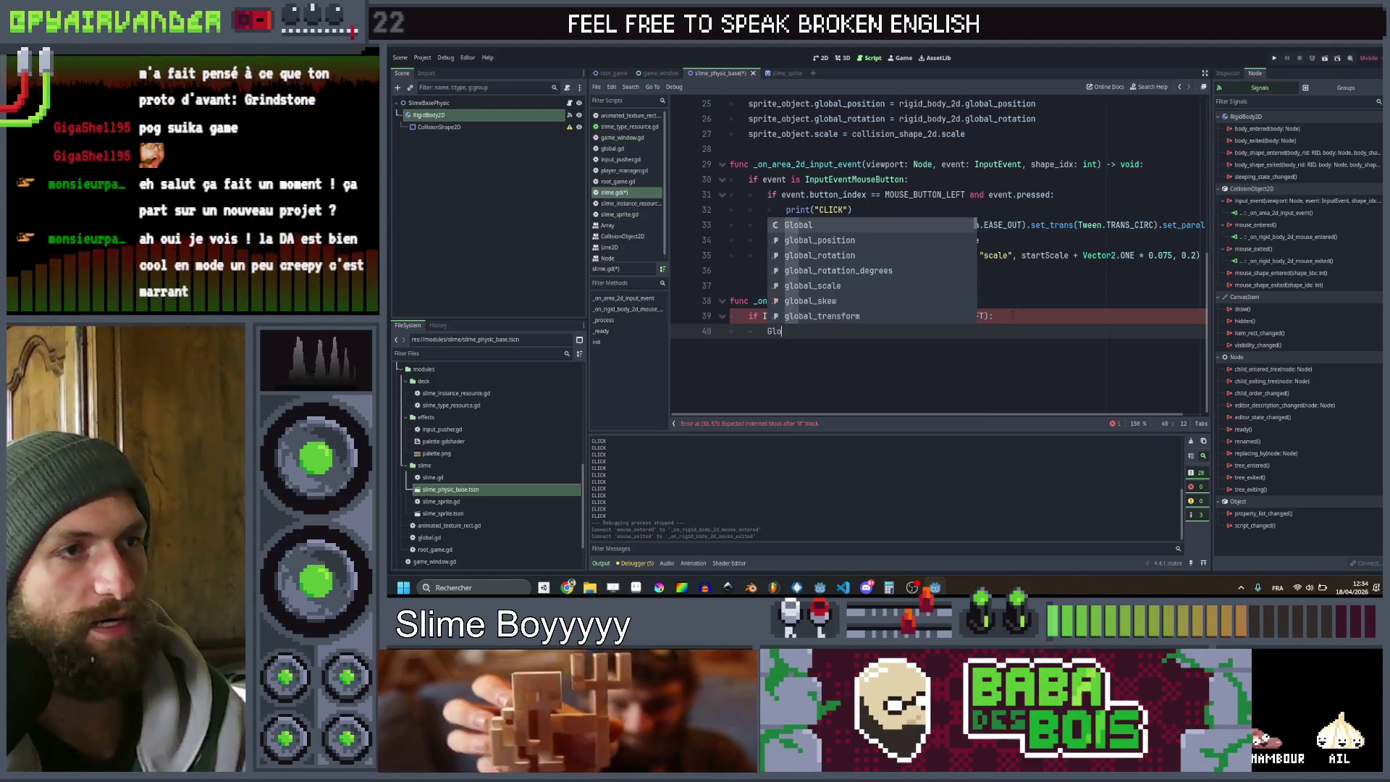
type("bal.root")
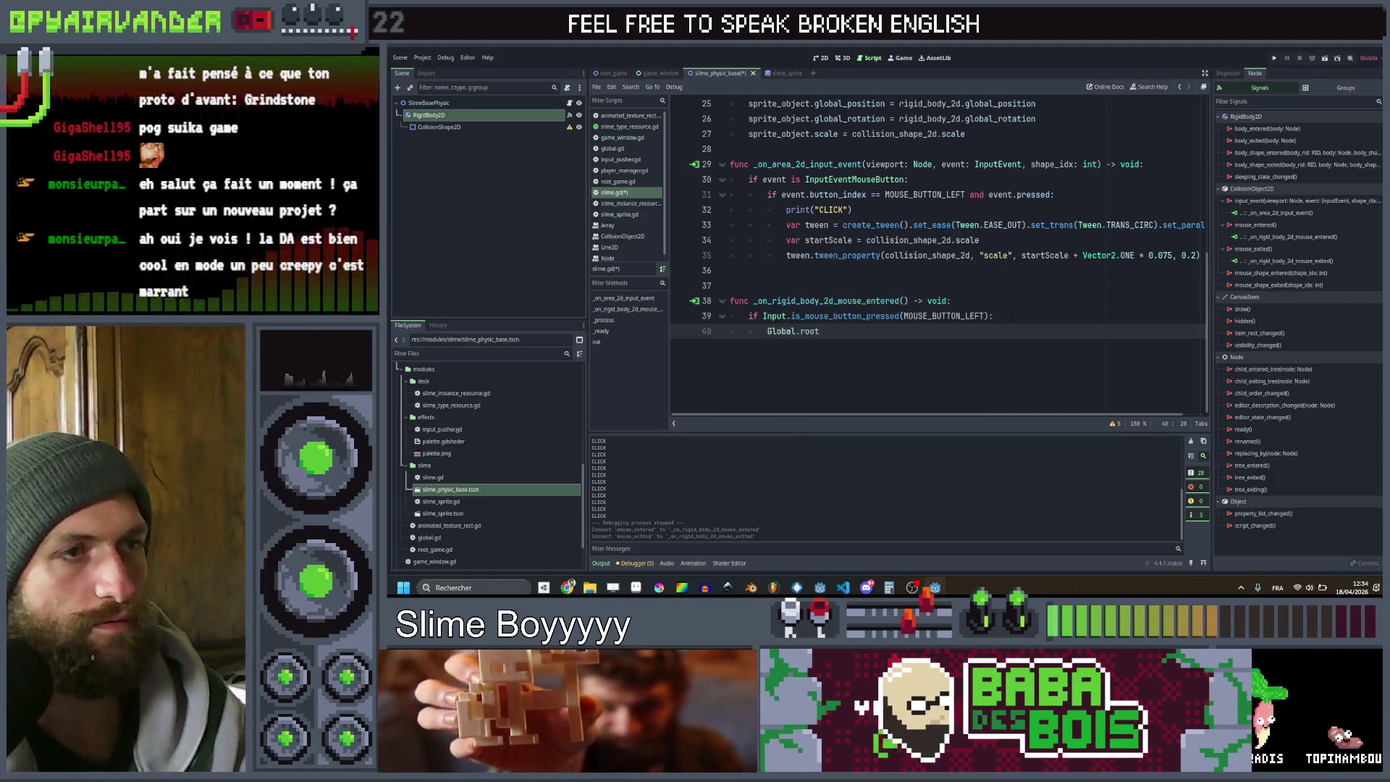
type(".")
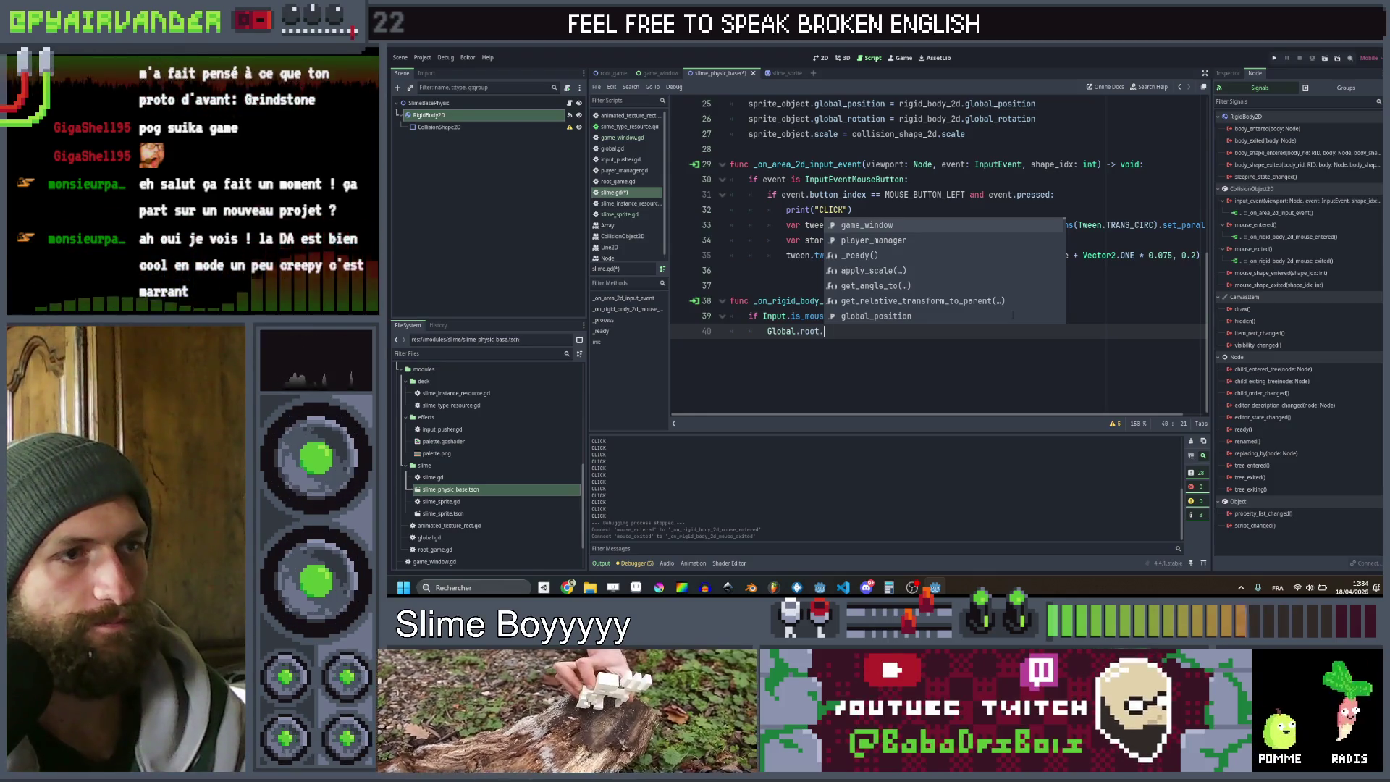
type("game_window.app")
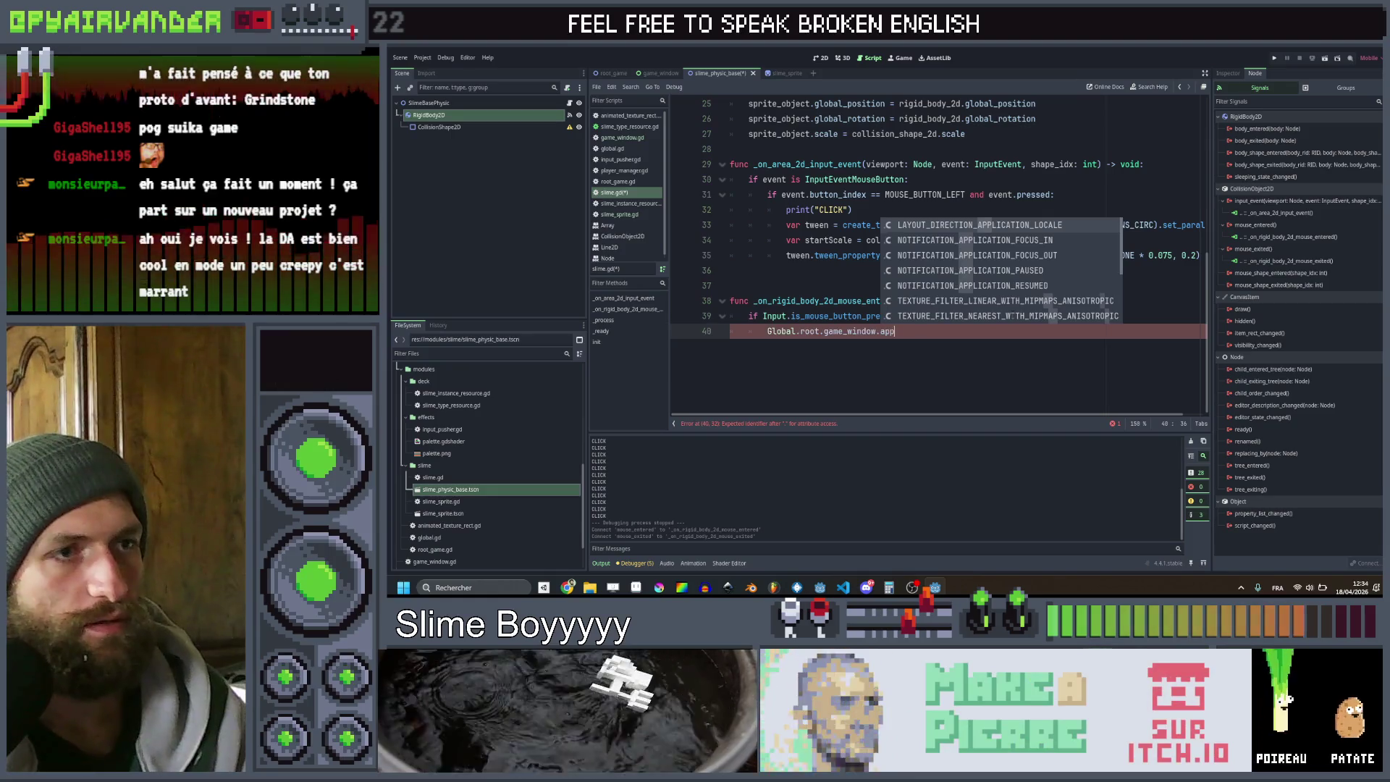
key("BackSpace")
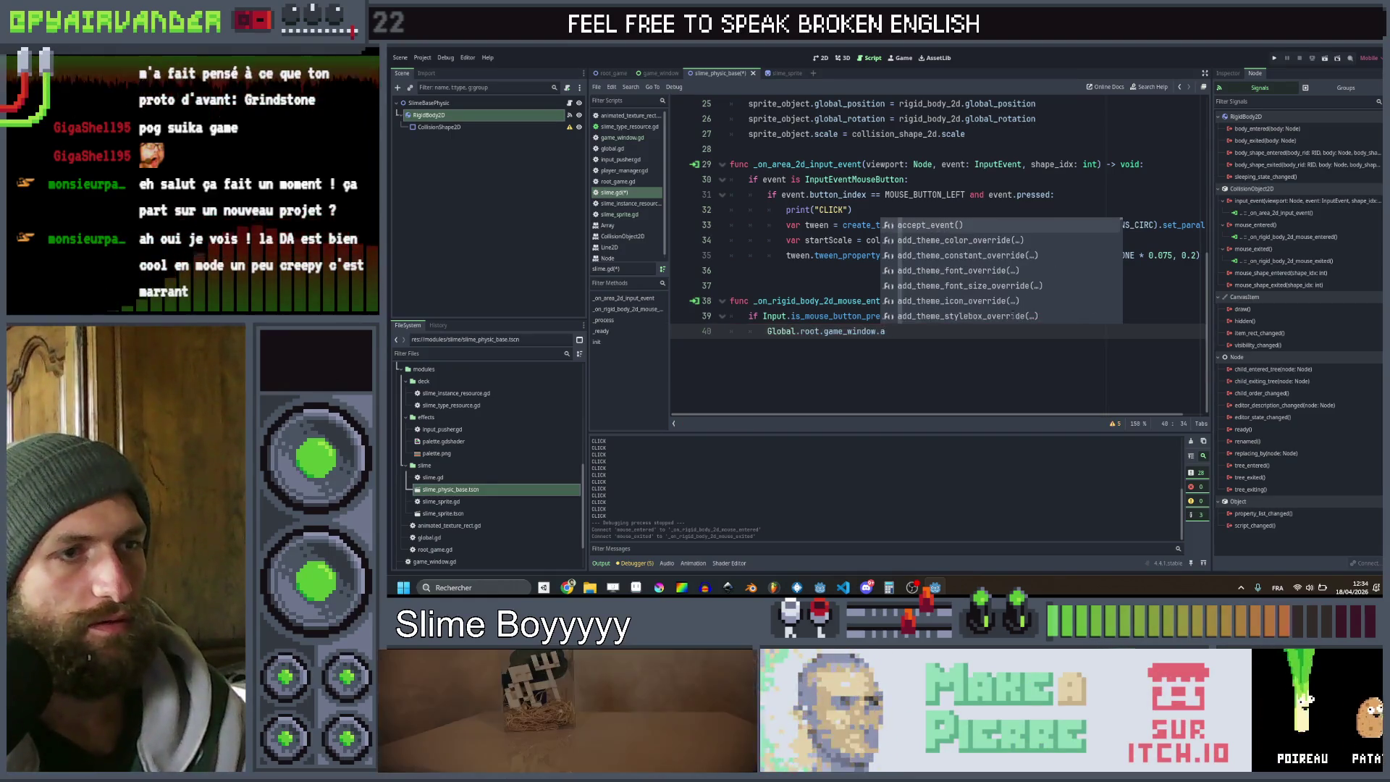
type("y")
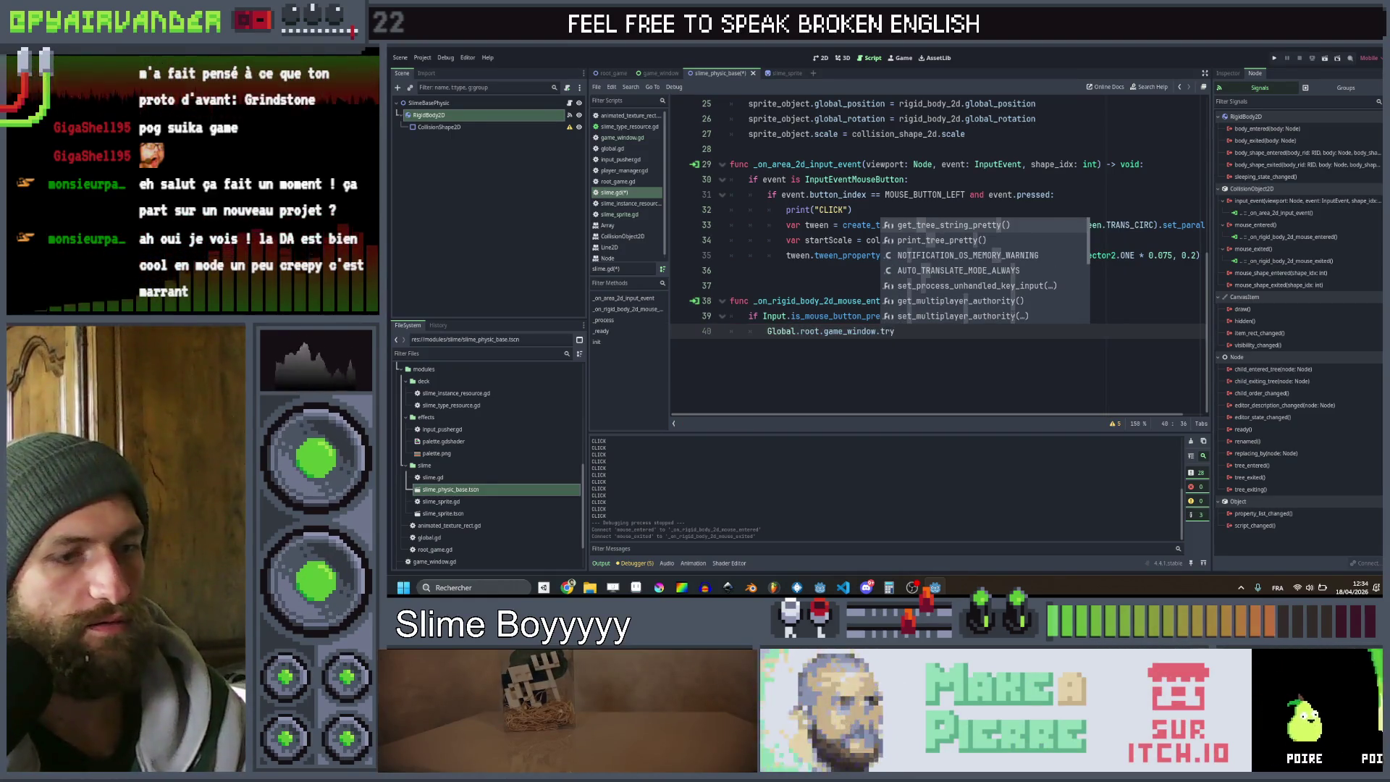
type("_add_t")
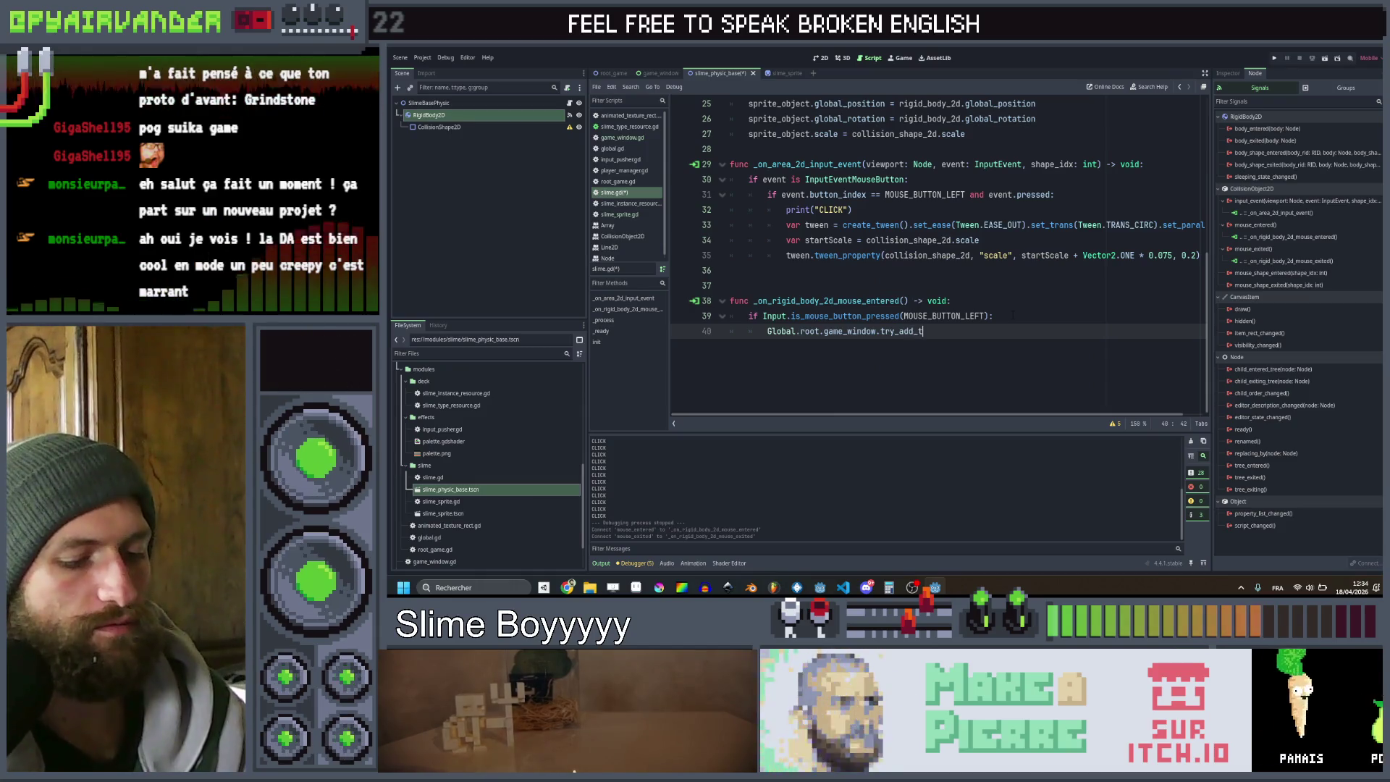
type("o_group(")
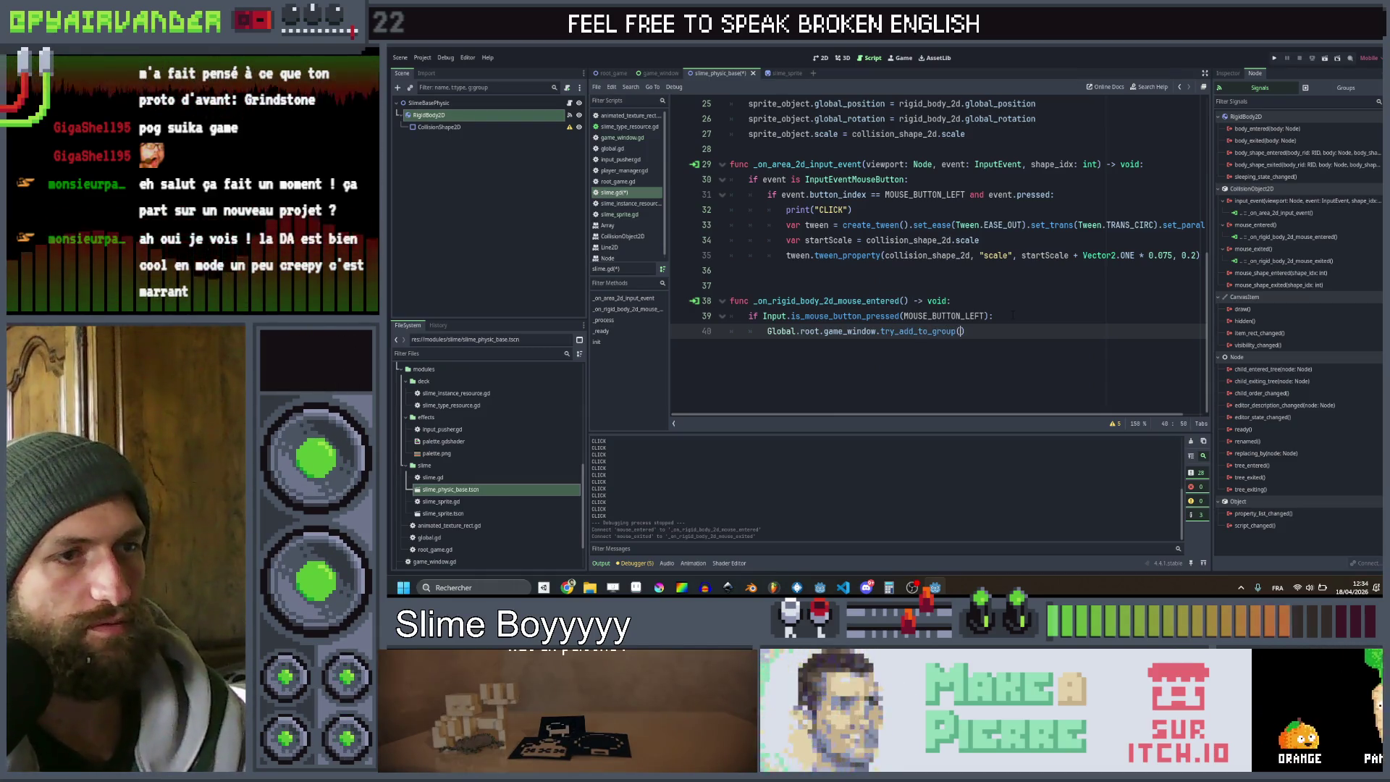
type("self")
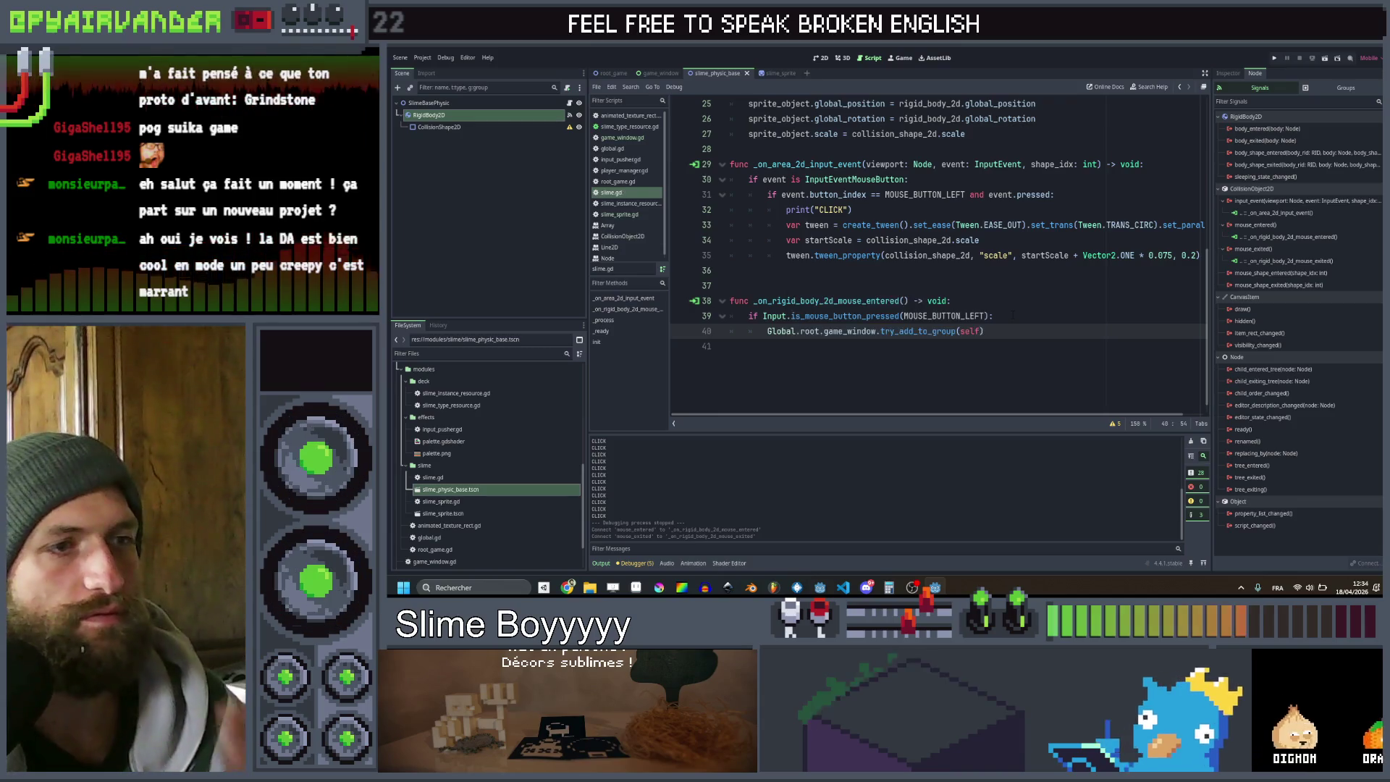
key("ctrl+z")
key("ctrl+z")
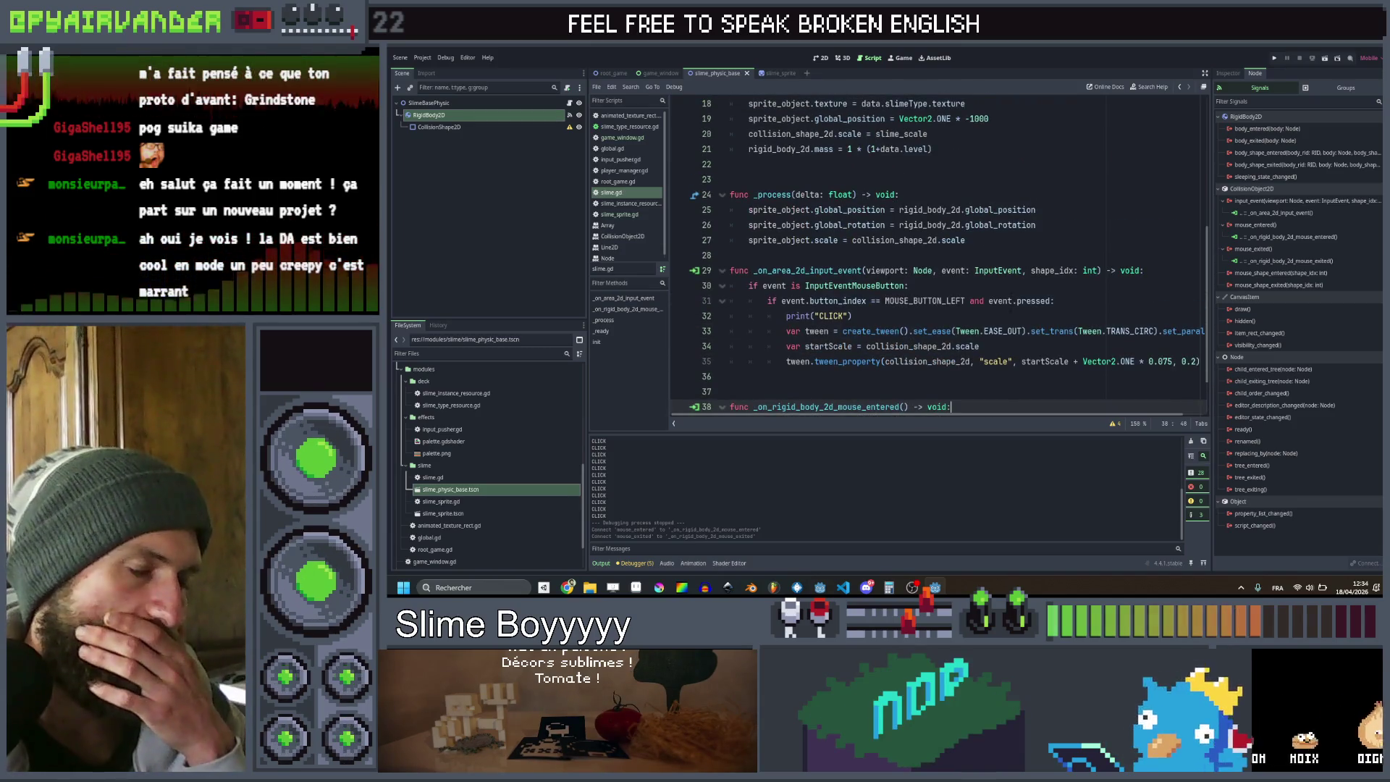
key("ctrl+y")
left_click(1017, 327)
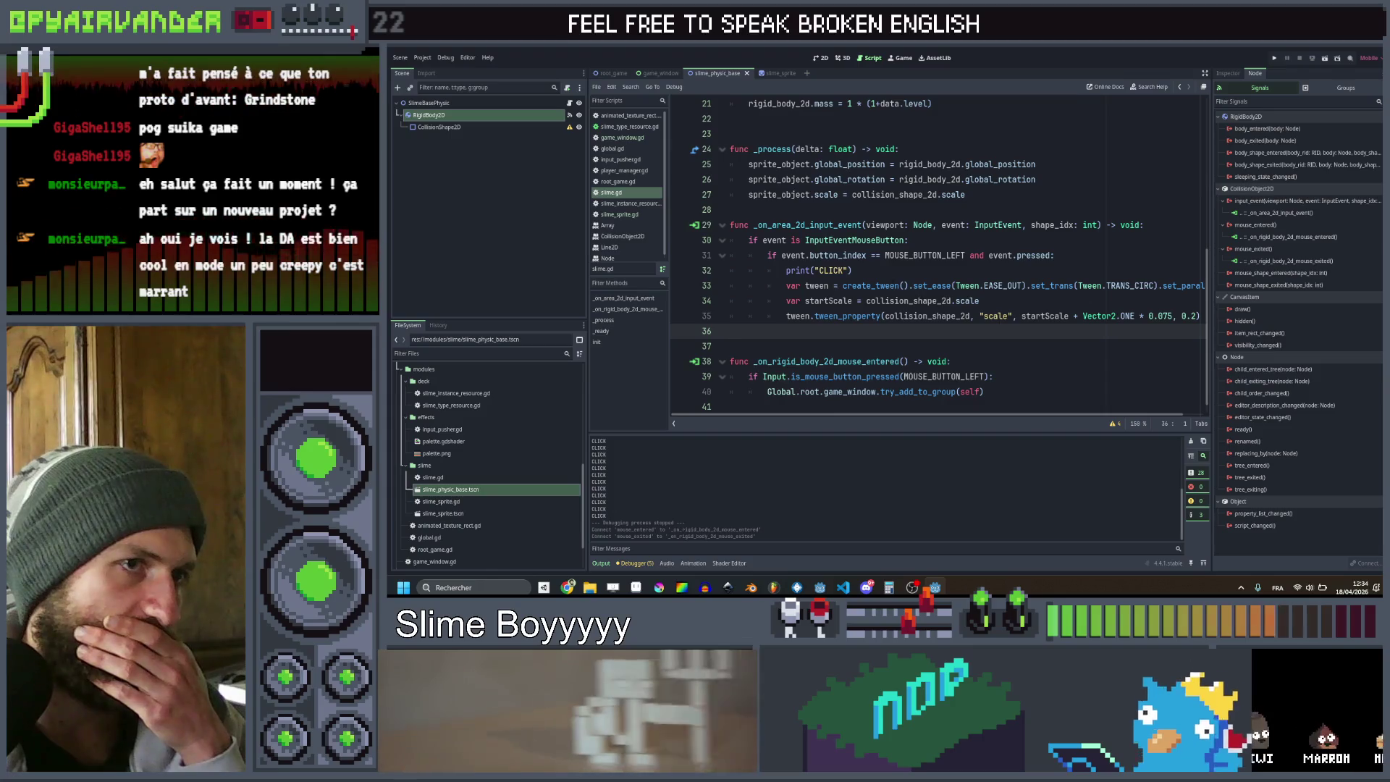
Replace the click print and tween lines 32–35 with the copied try_add_to_group(self) call
left_click_drag(998, 391, 767, 392)
key("ctrl+c")
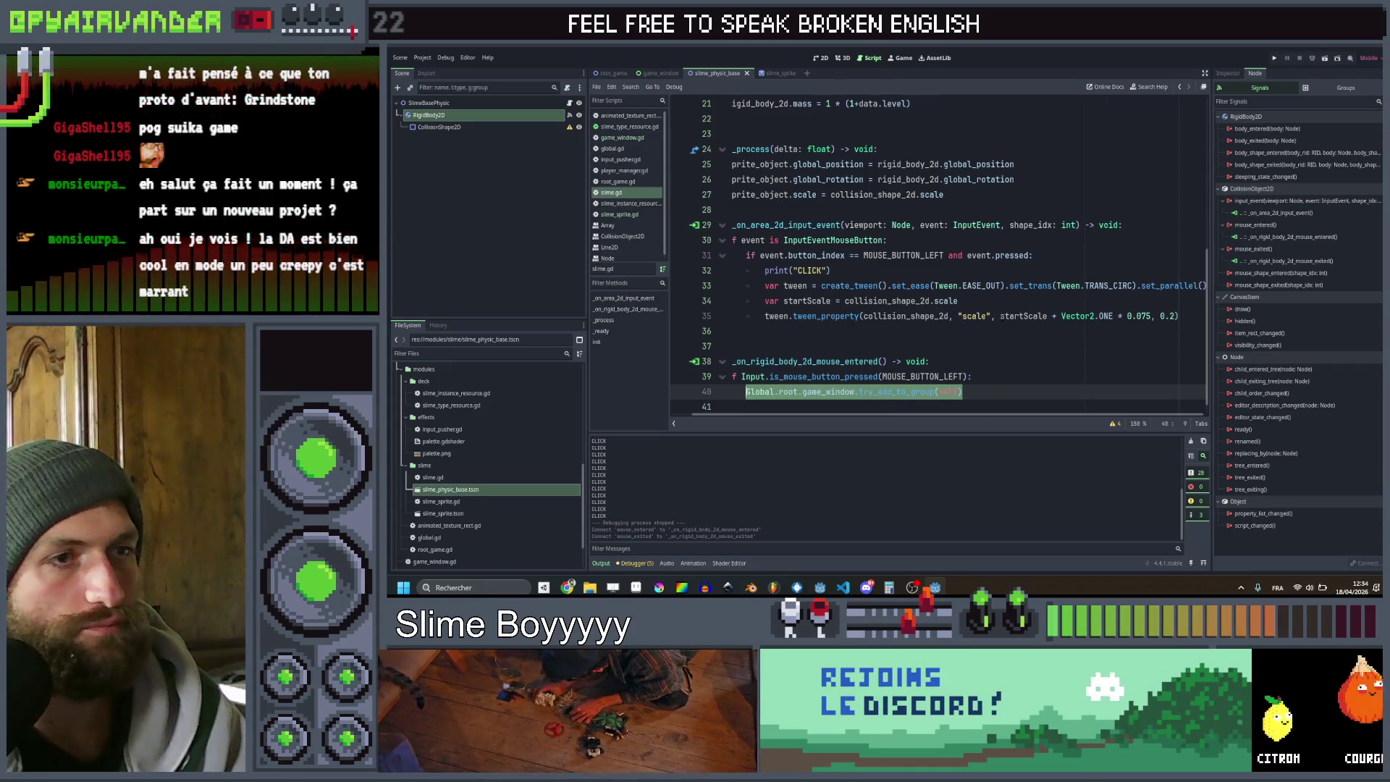
left_click_drag(1180, 317, 774, 270)
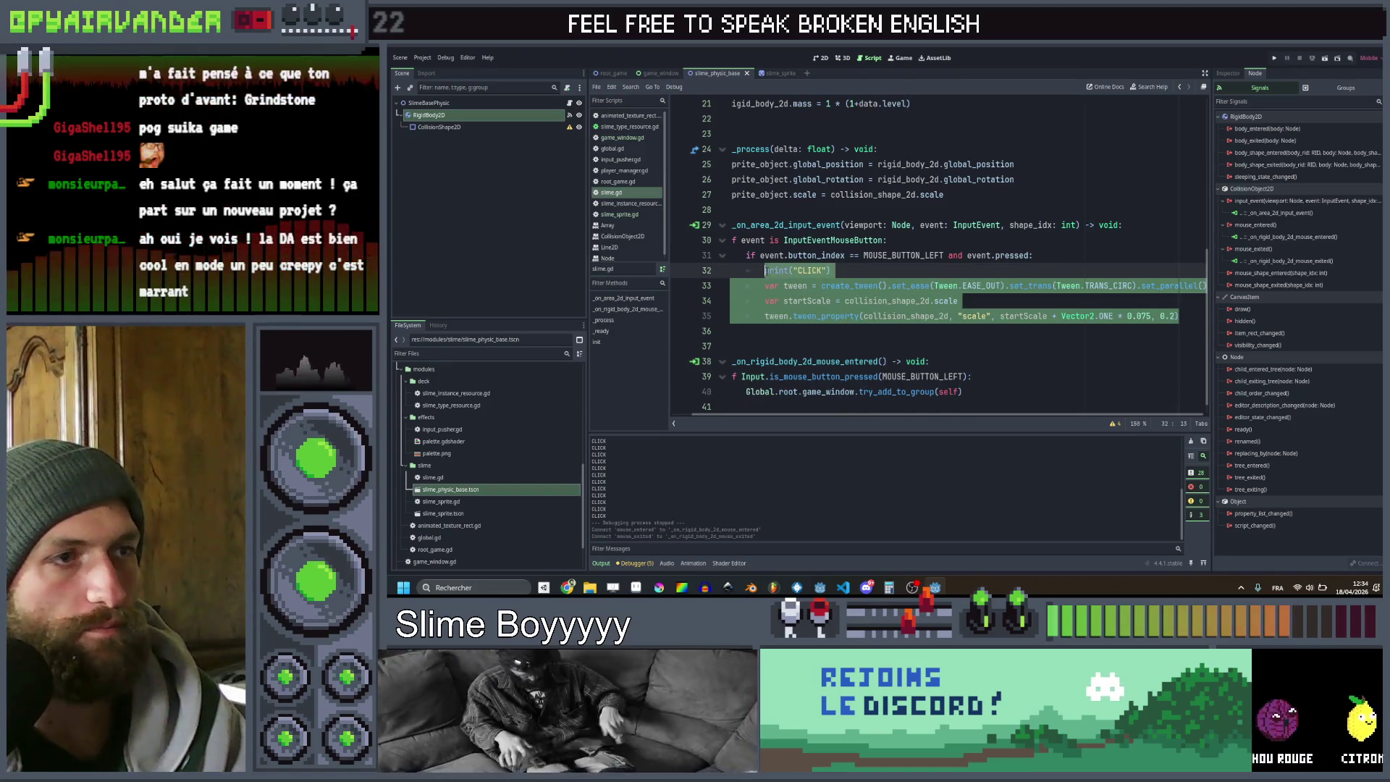
key("ctrl+v")
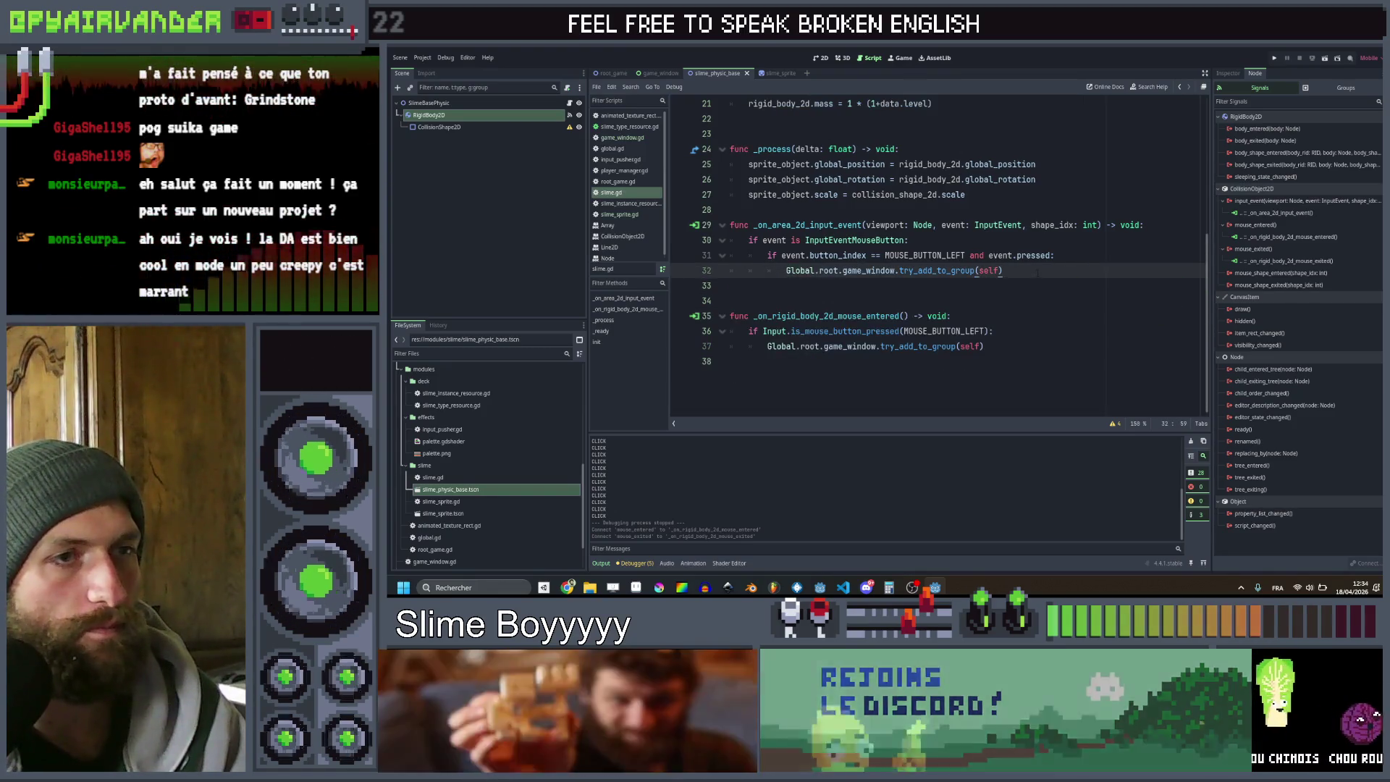
left_click(1001, 288)
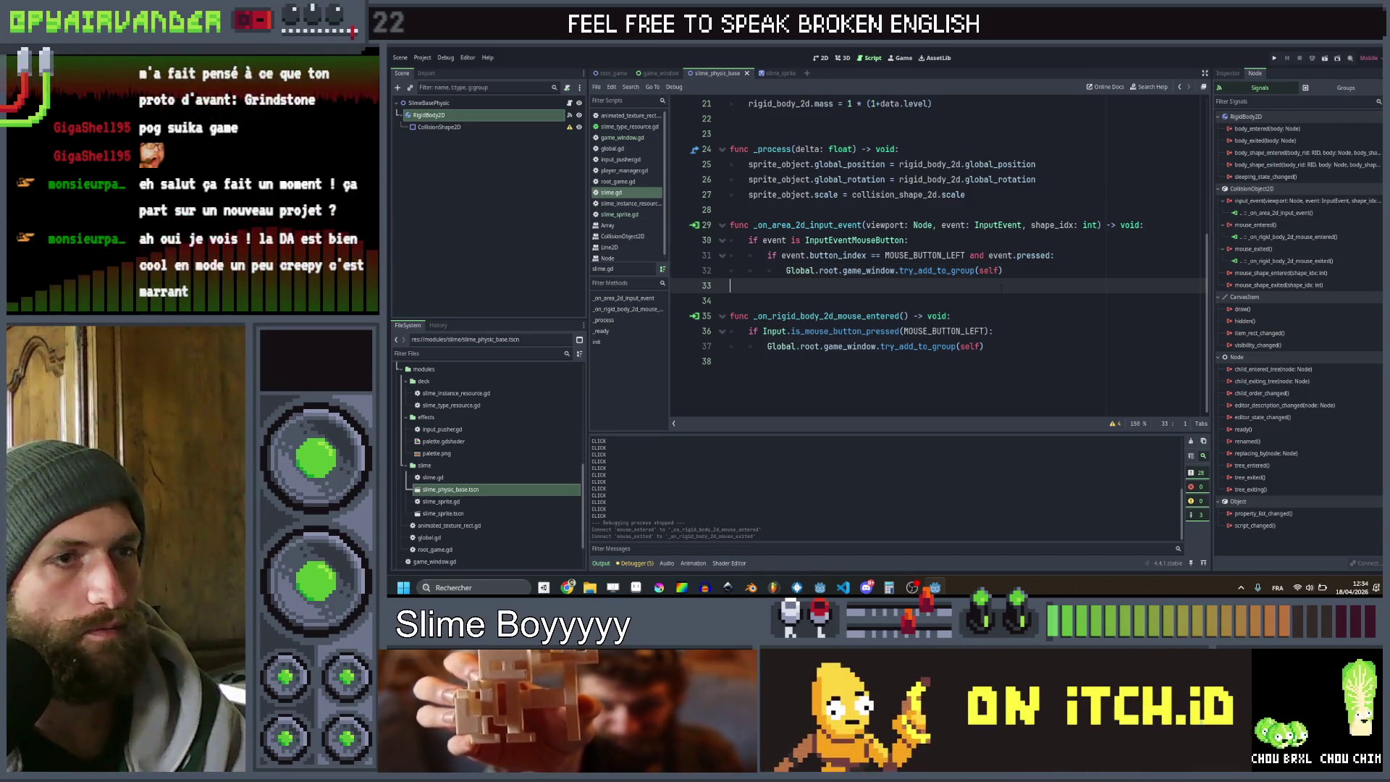
Rename the line 32 call to try_start_new_group(self), save, and start a new line
left_click(973, 270)
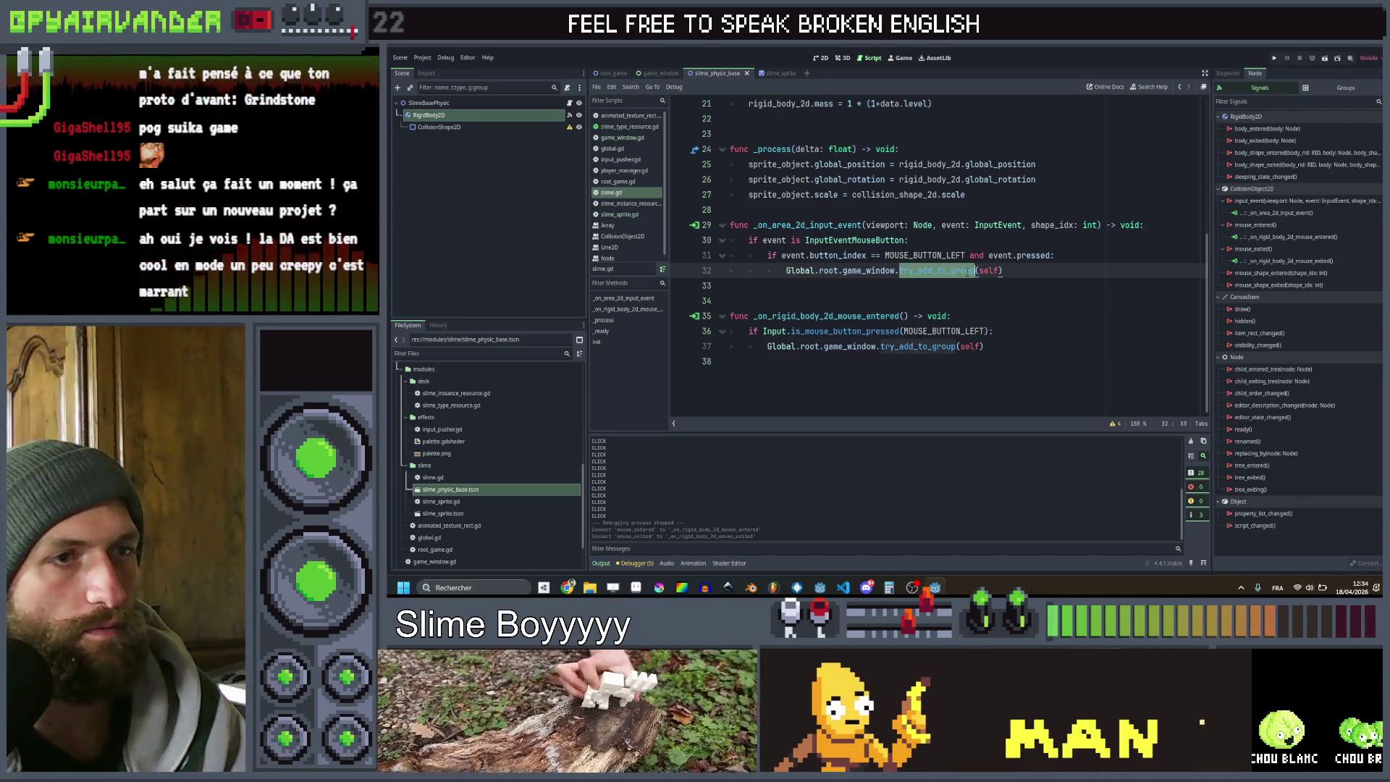
left_click_drag(974, 270, 917, 269)
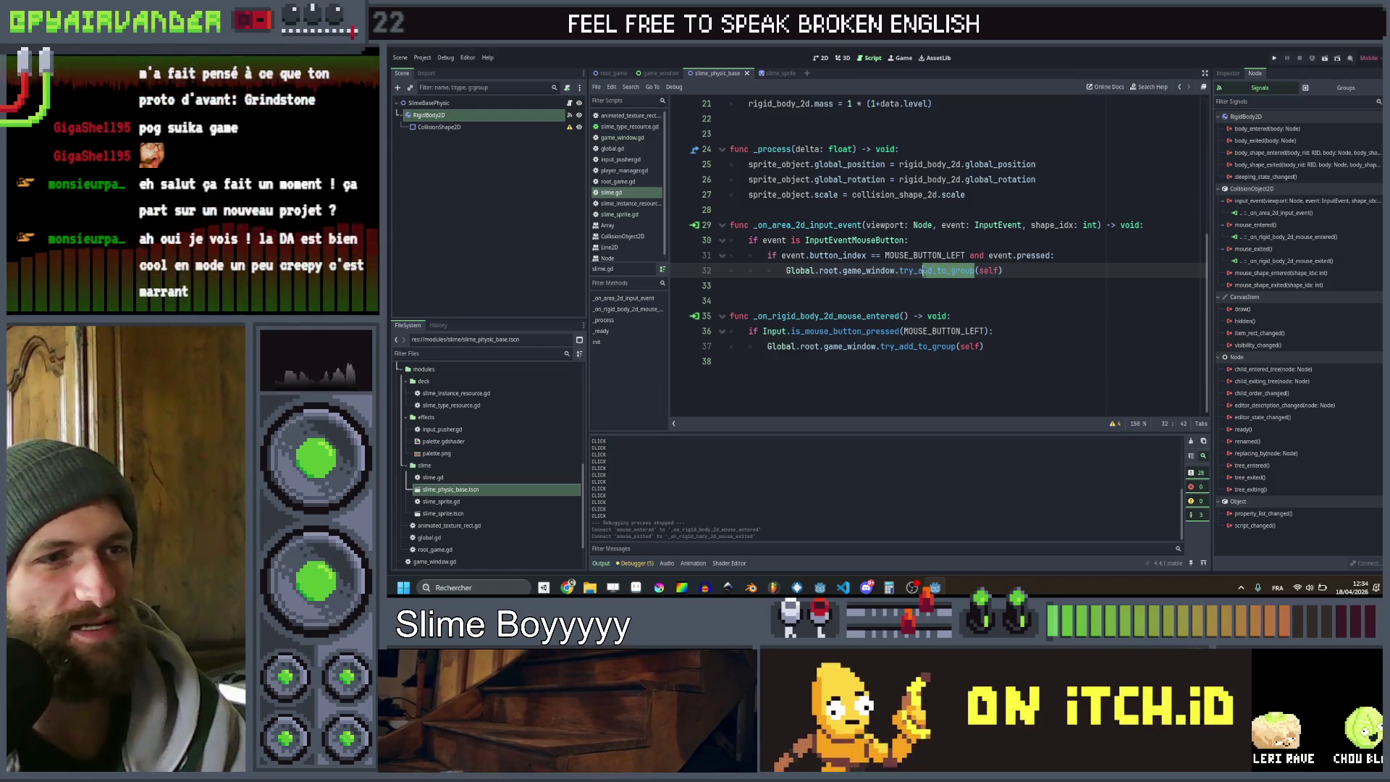
type("startGroup")
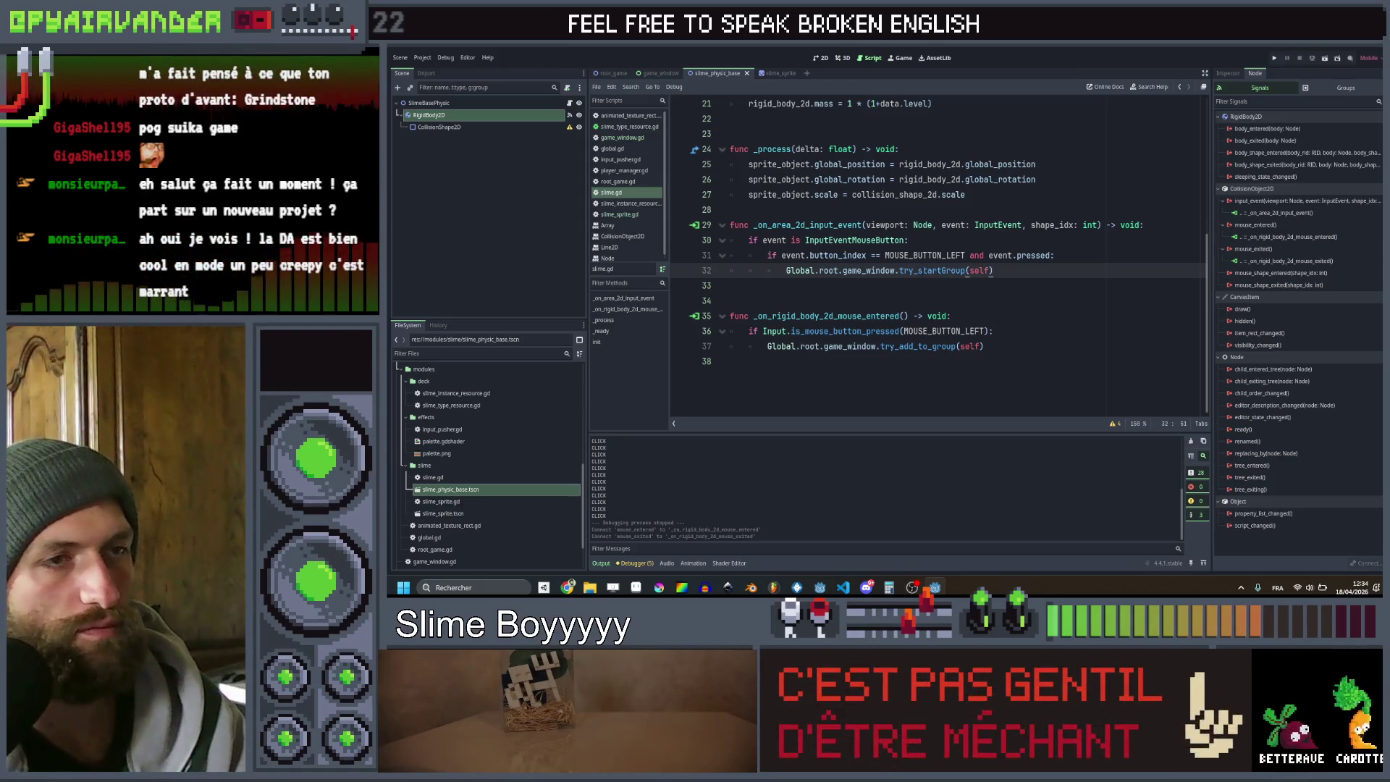
left_click(898, 270)
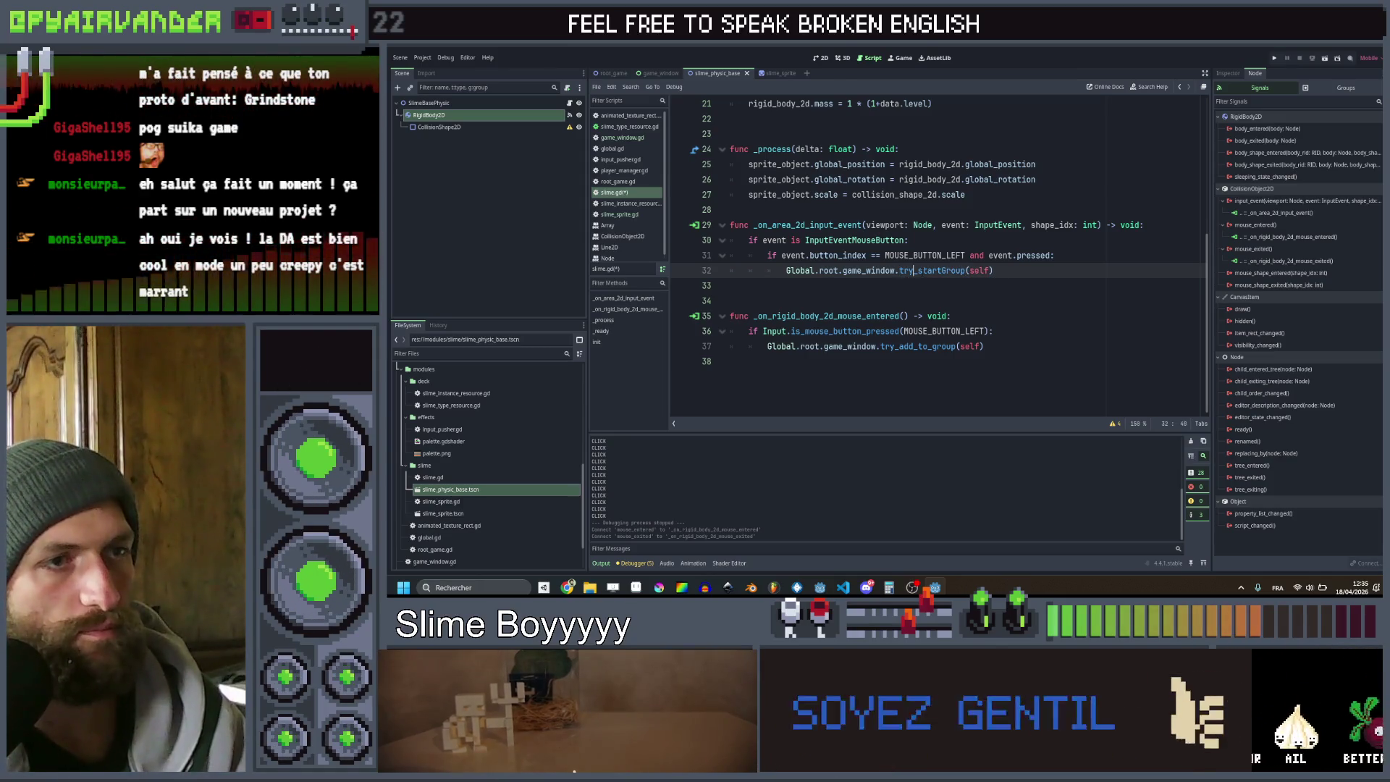
key("Right")
key("Right")
key("Right")
key("BackSpace")
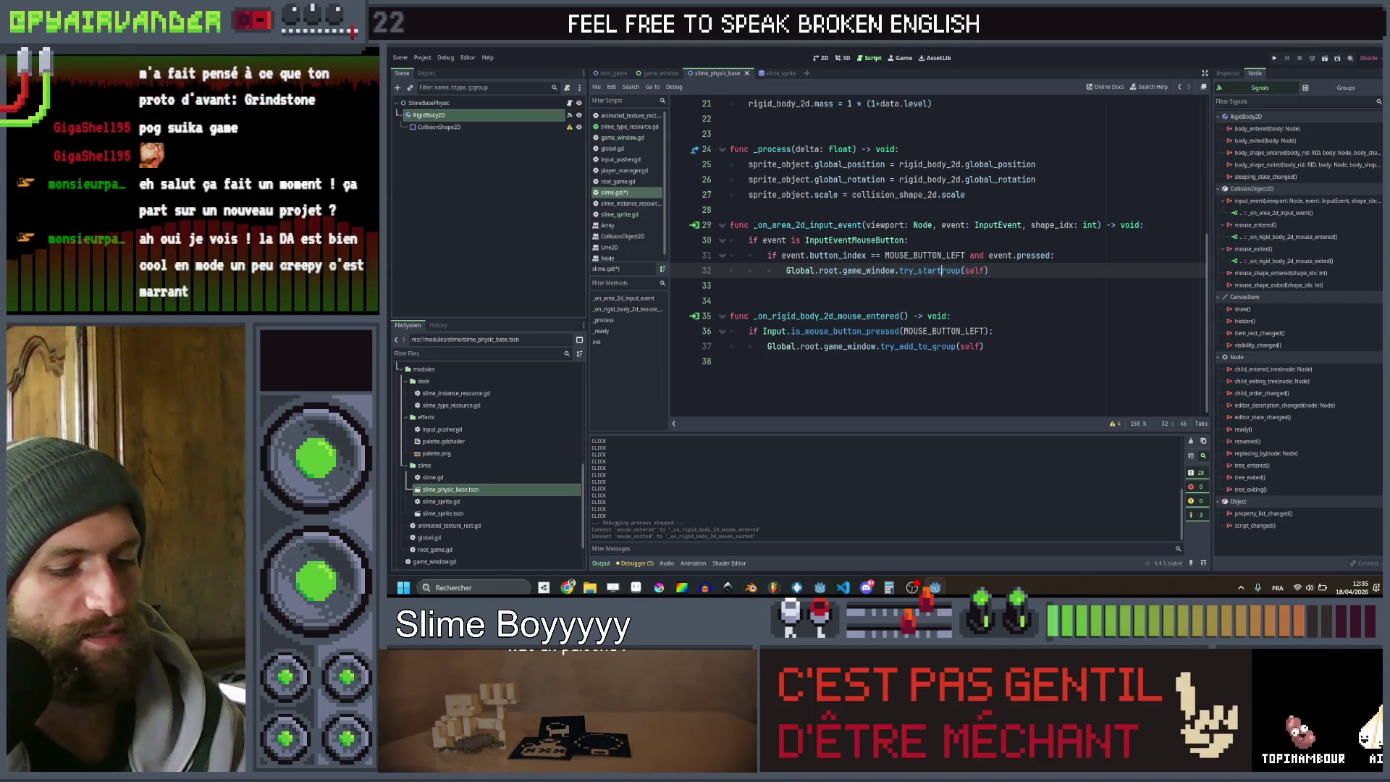
type("ew_")
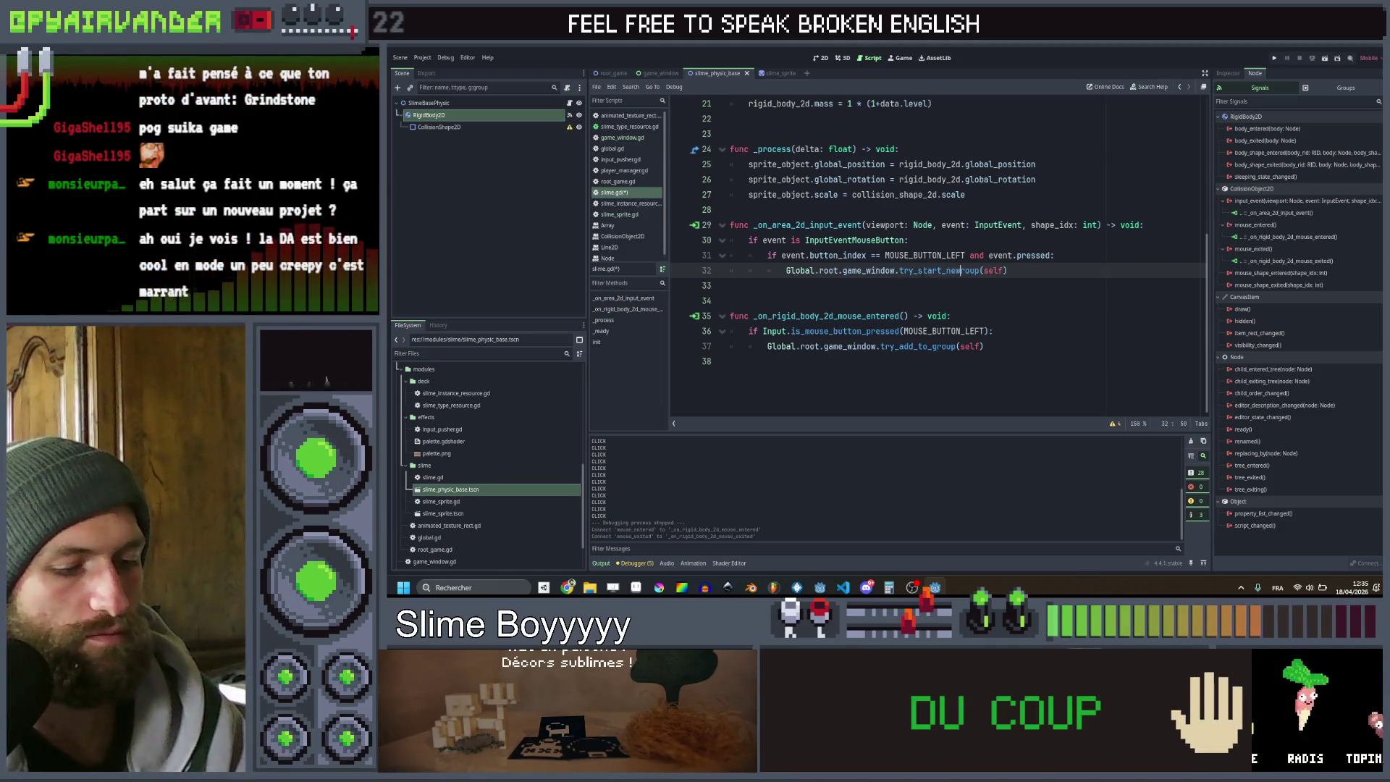
type("g")
key("ctrl+s")
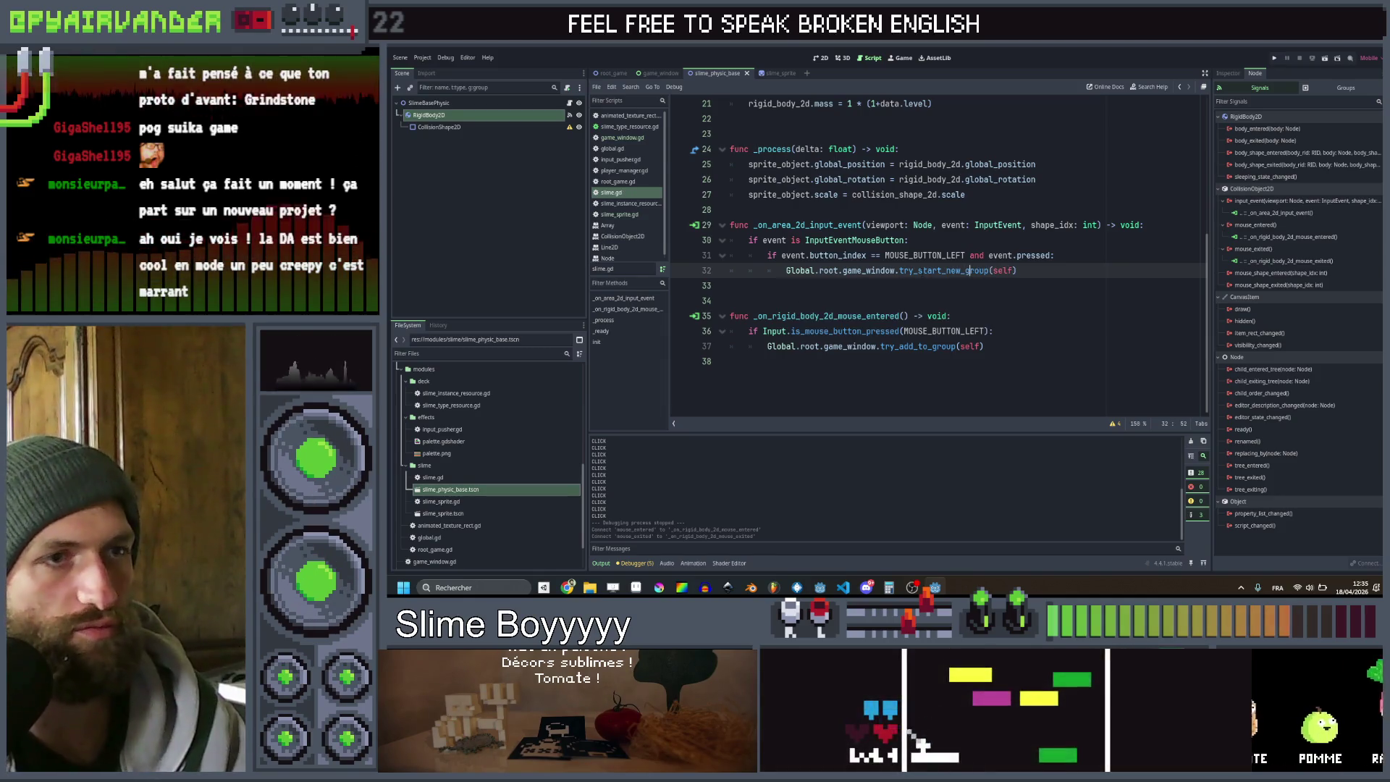
key("Down")
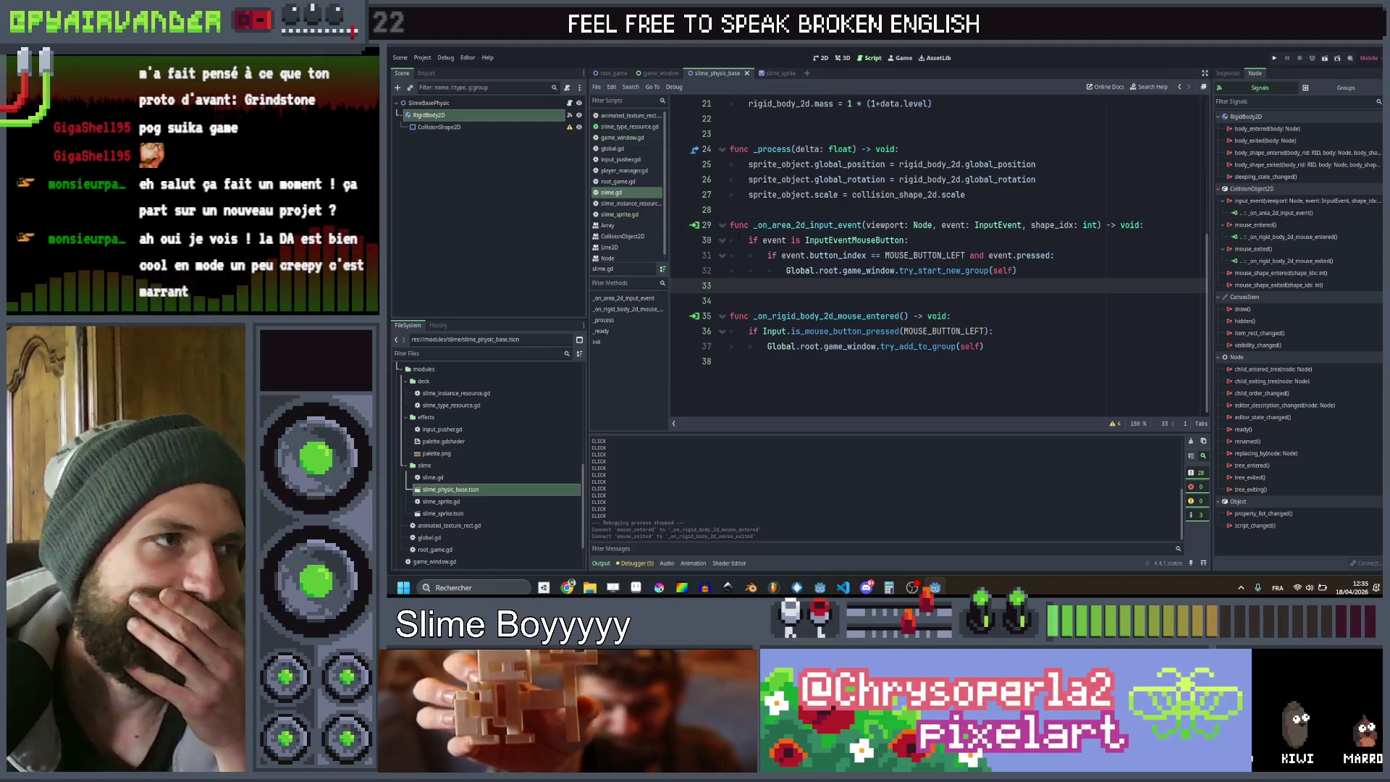
left_click(509, 172)
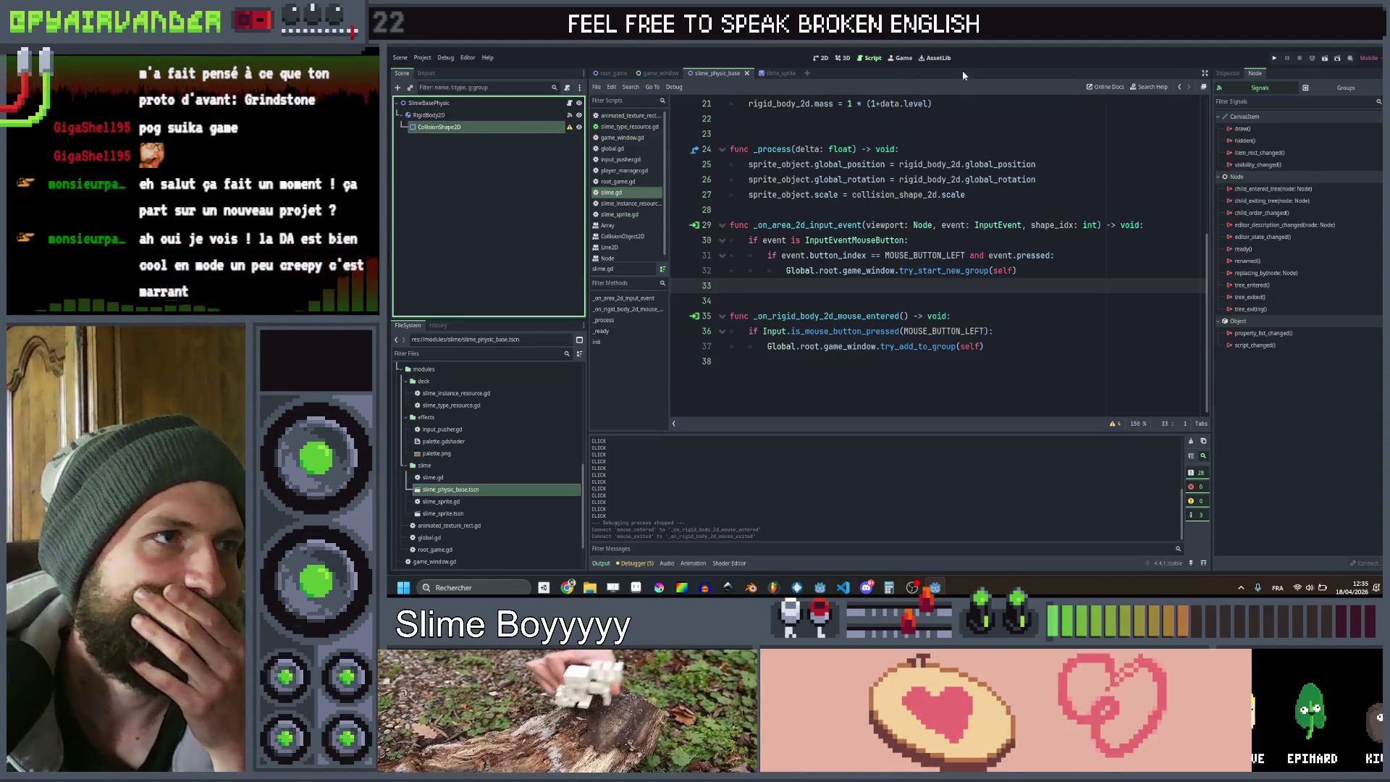
Add a Sprite2D child node under SlimeSprite in the slime sprite scene
left_click(794, 73)
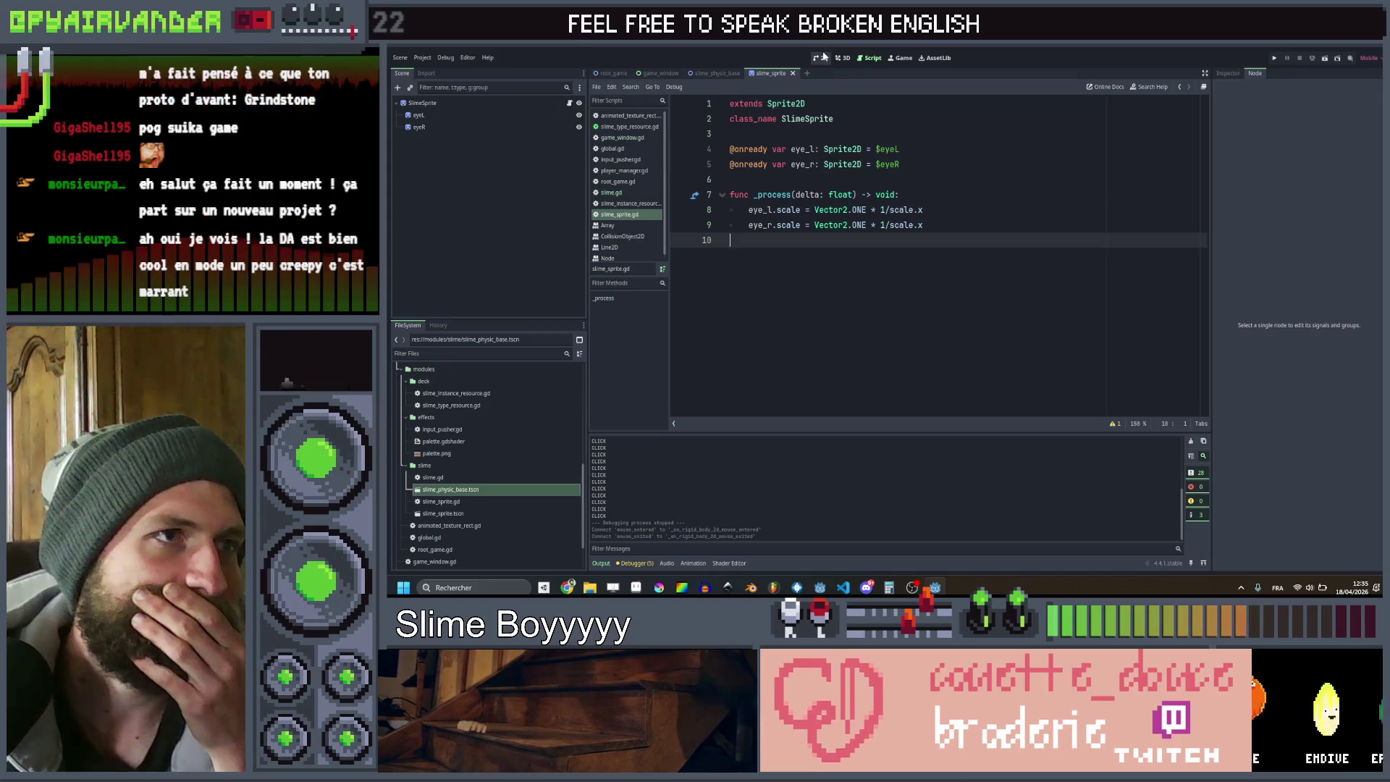
left_click(822, 57)
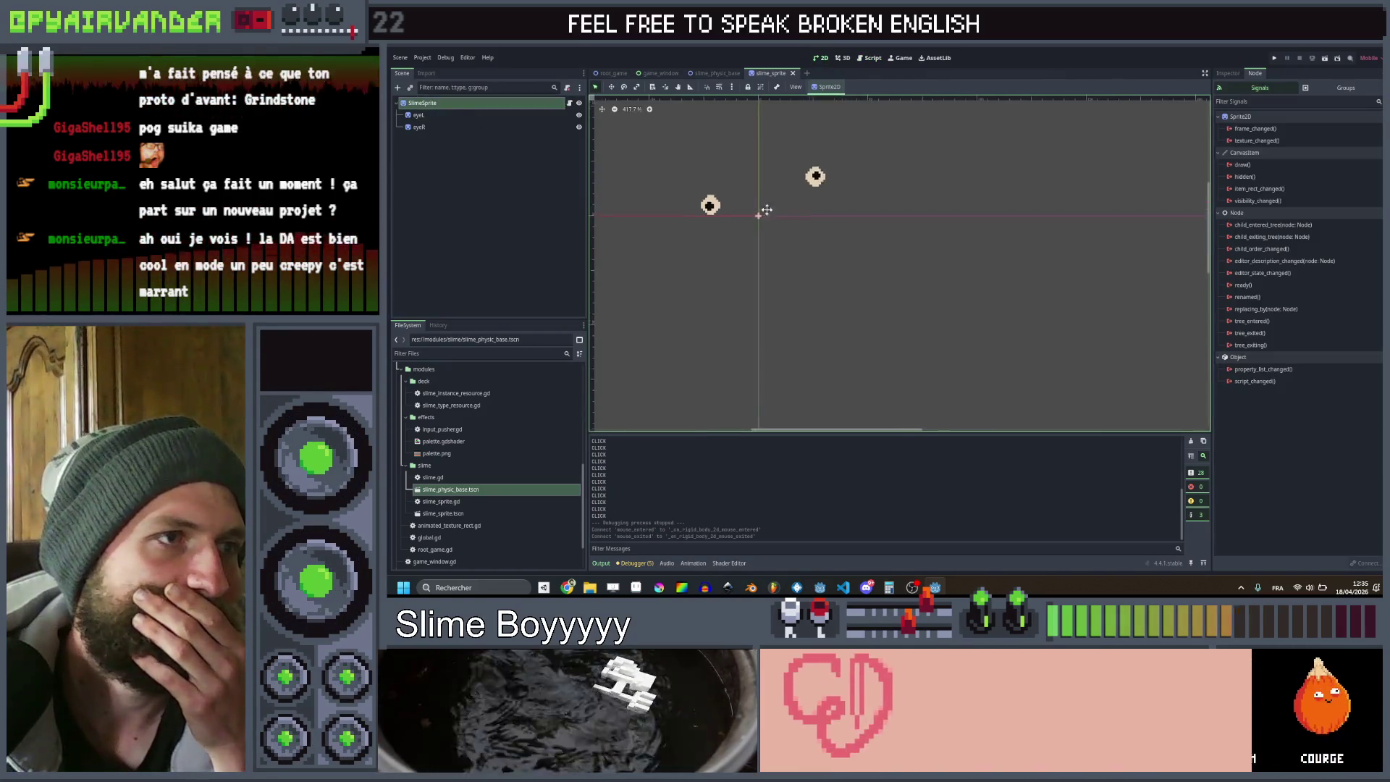
right_click(436, 104)
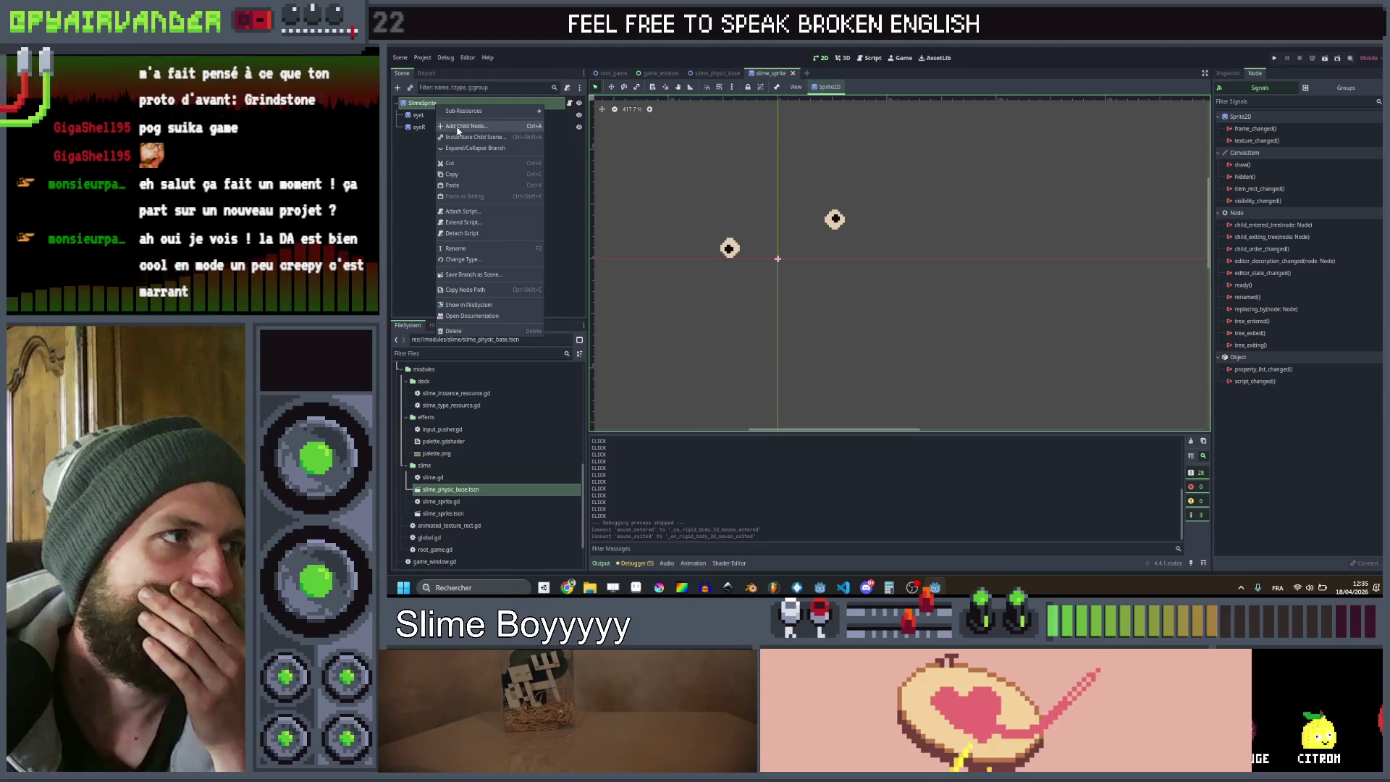
left_click(458, 128)
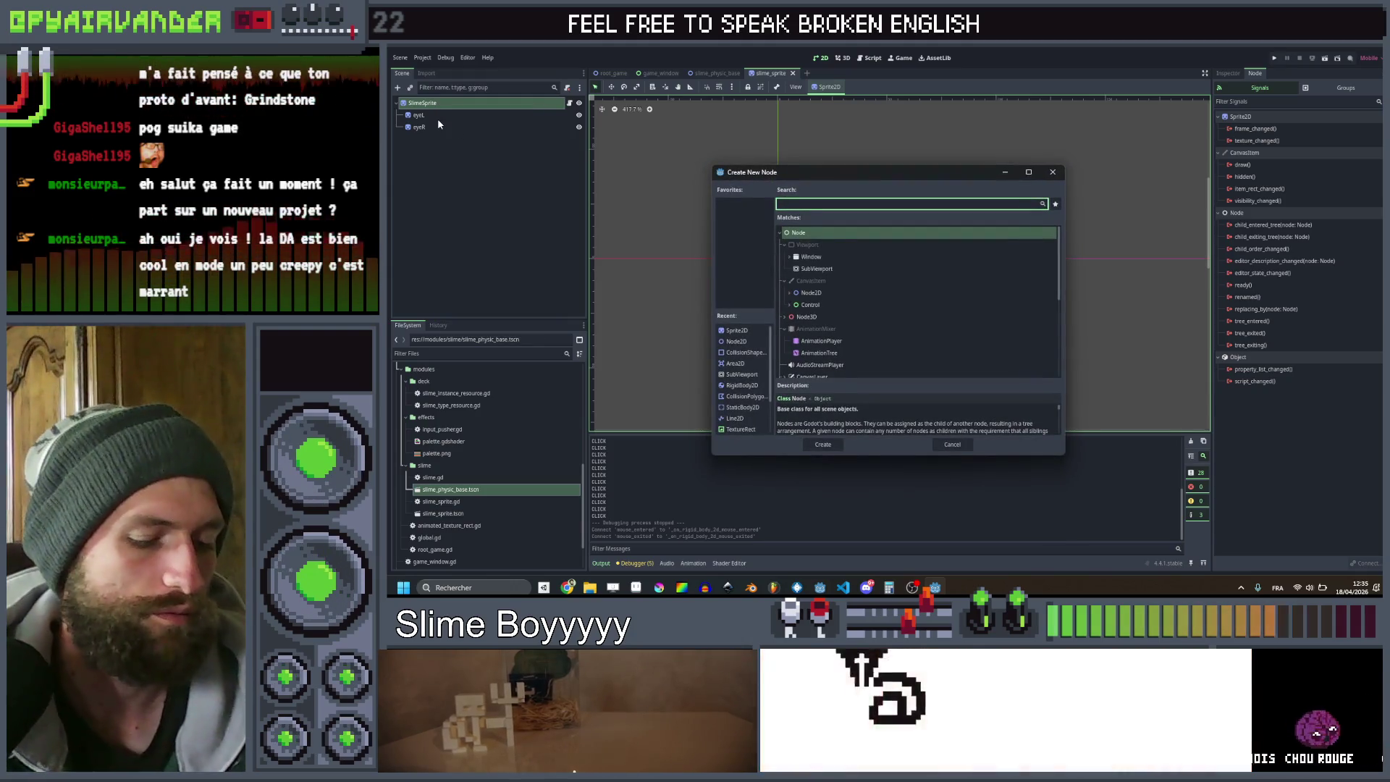
type("sprite2d")
key("Return")
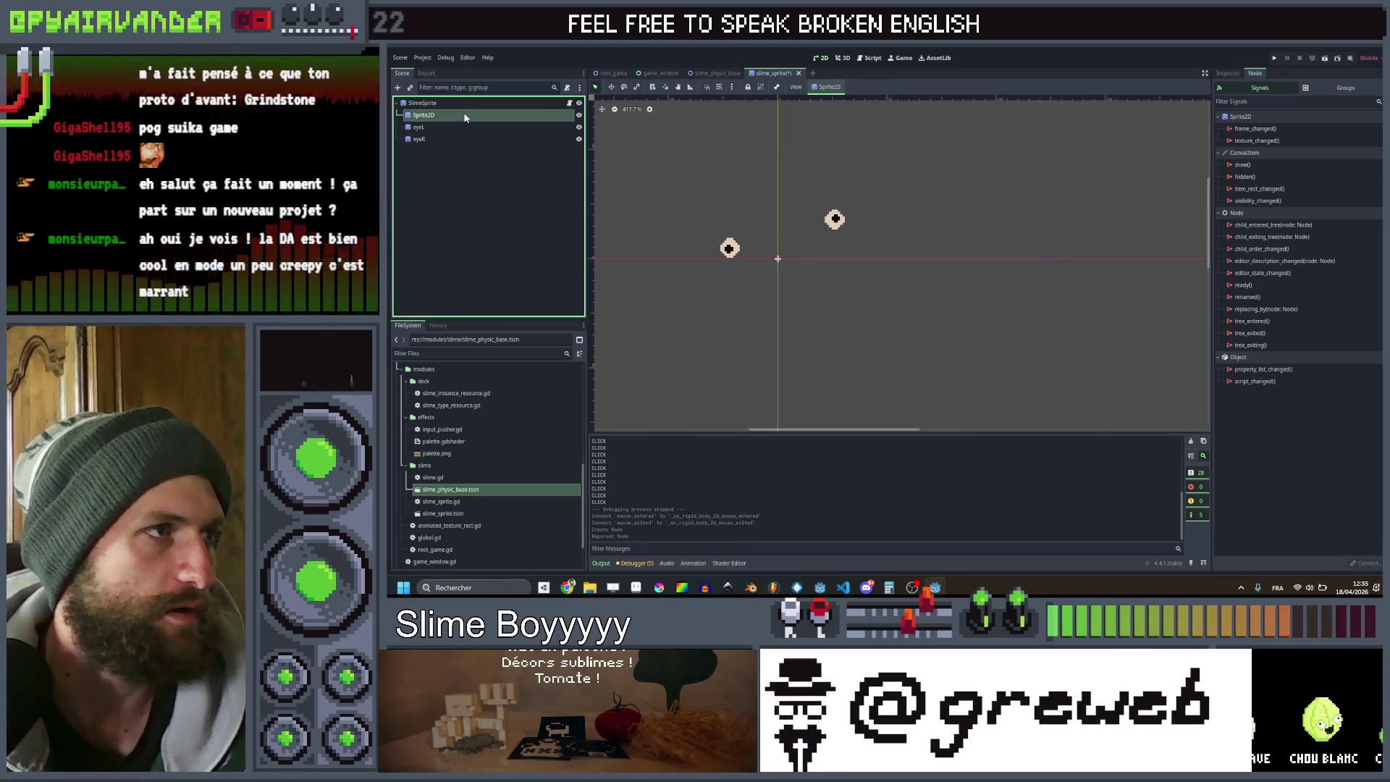
left_click(1222, 74)
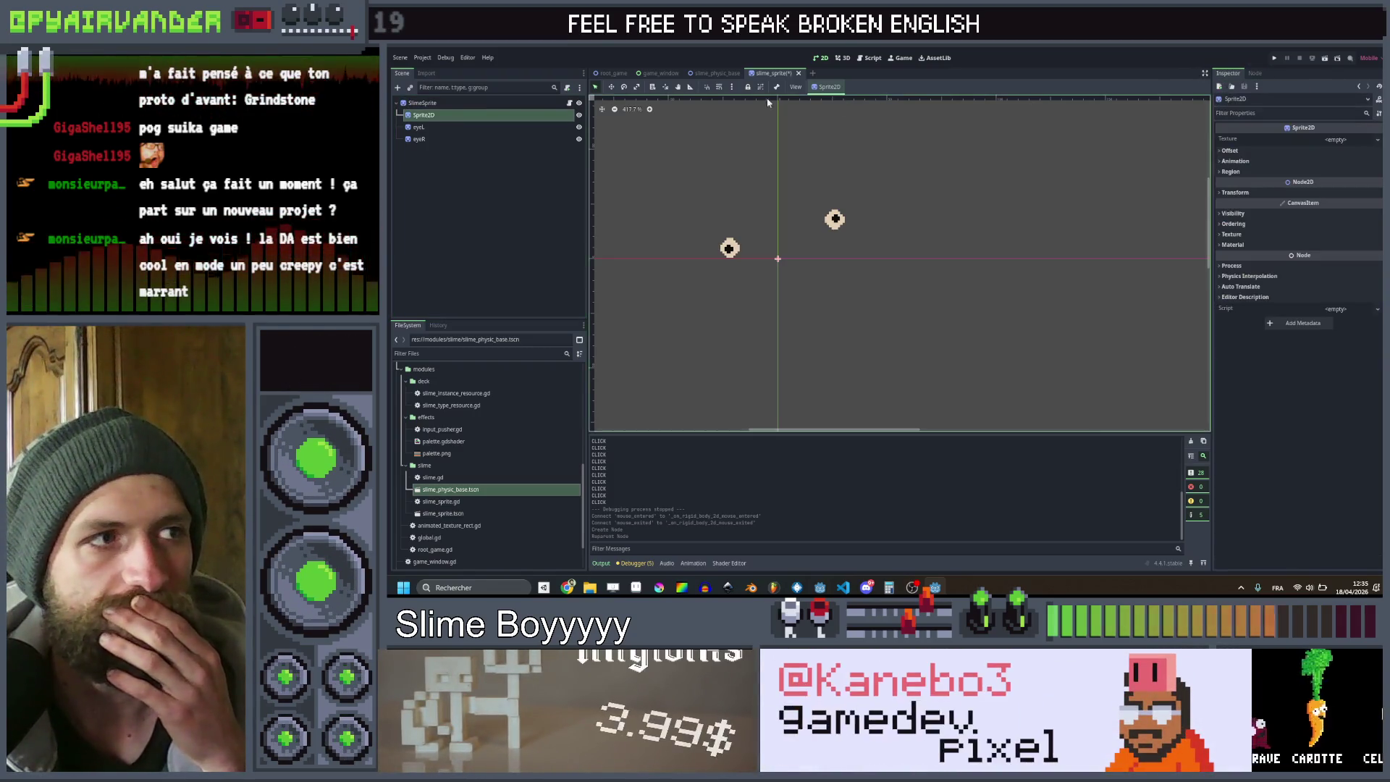
left_click(424, 103)
left_click(568, 103)
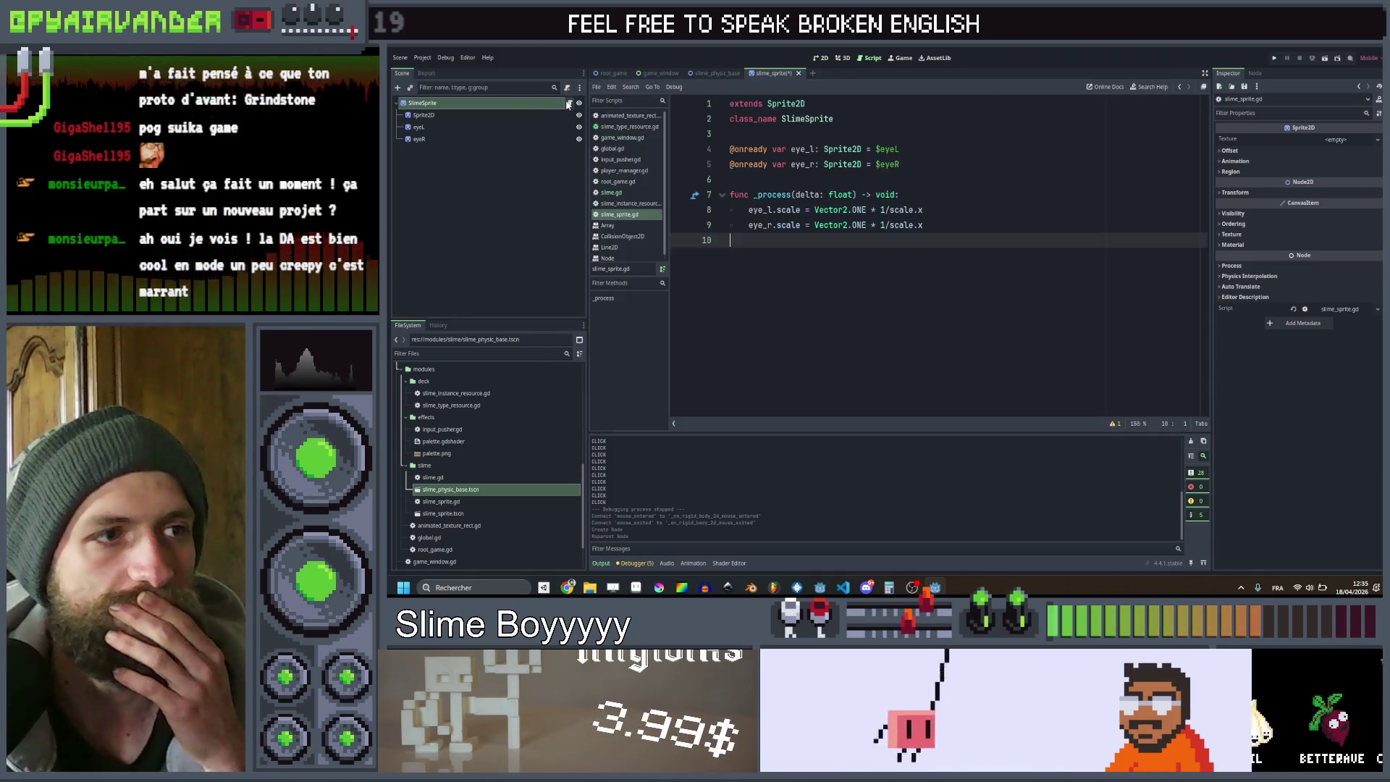
double_click(453, 115)
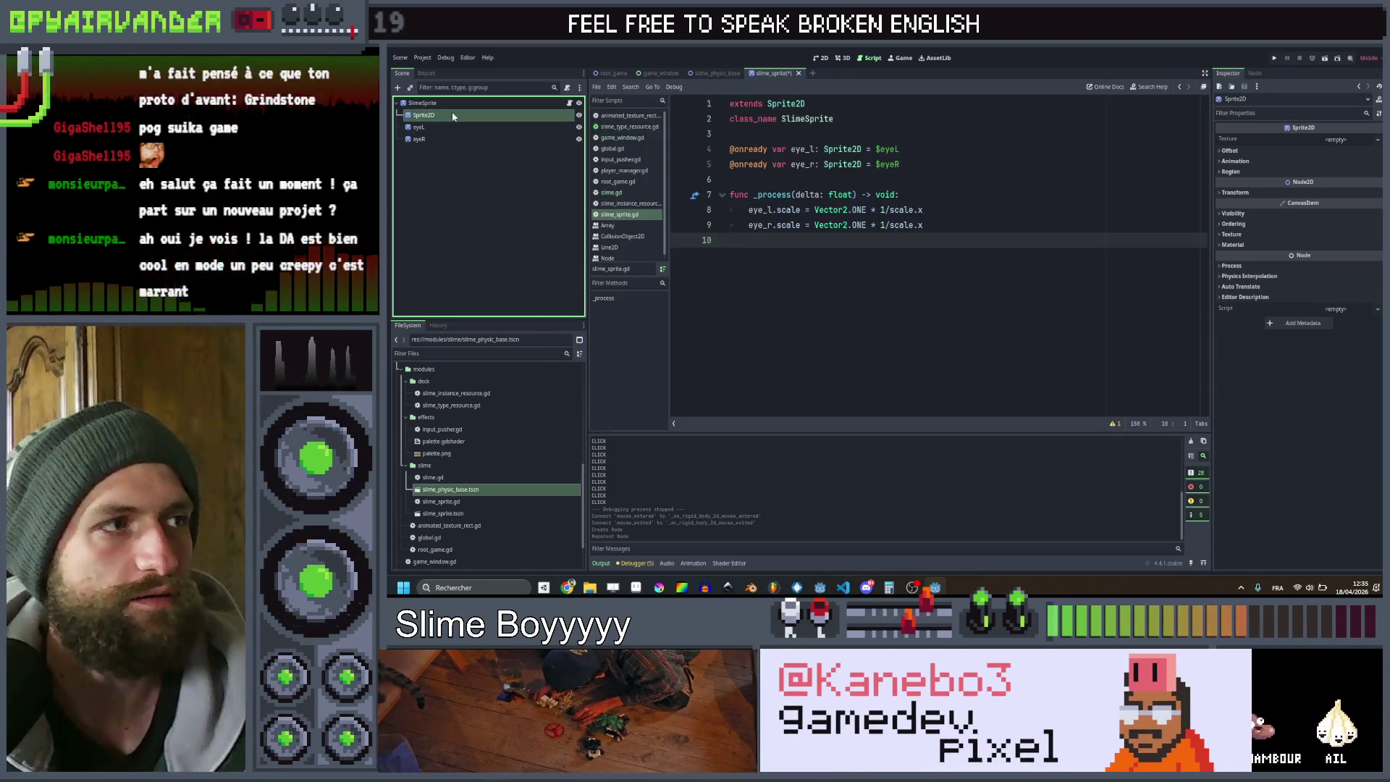
type("Slime")
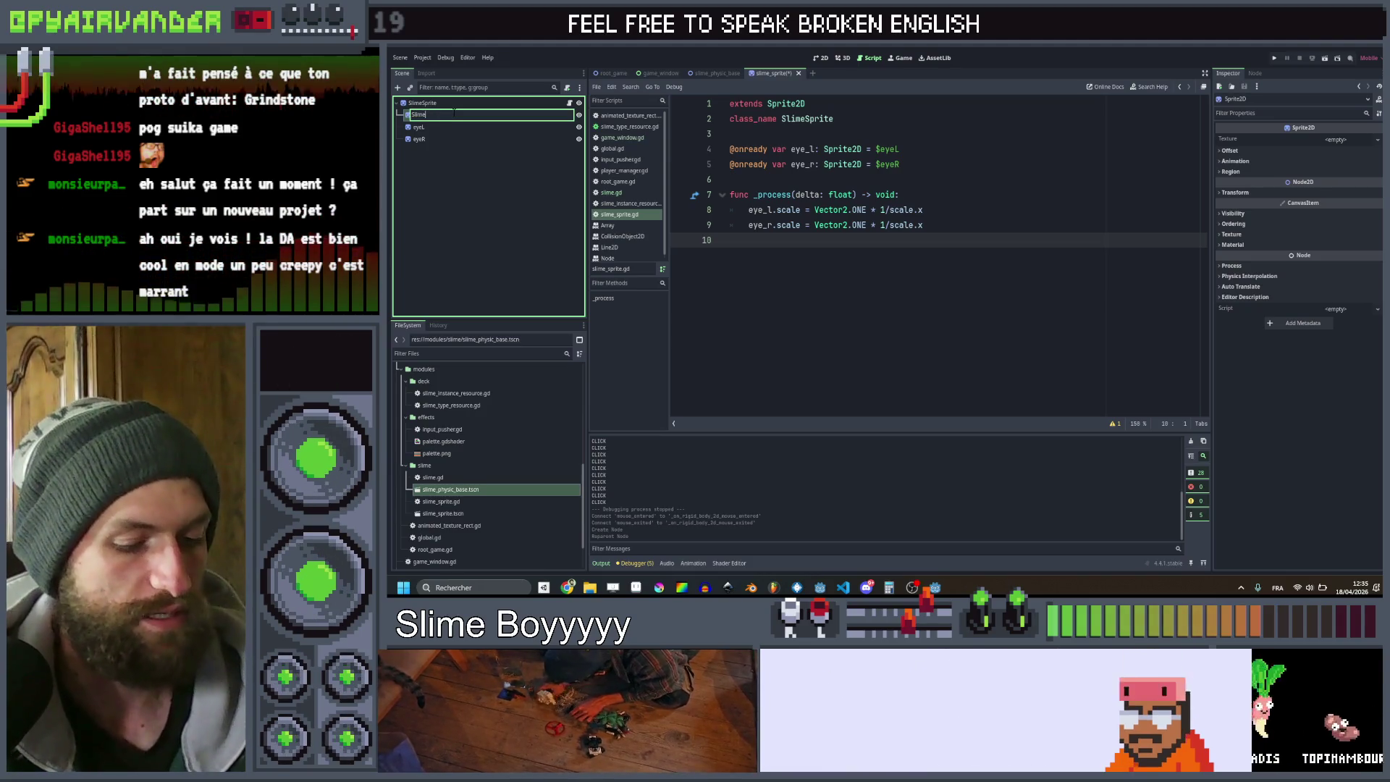
type("_Body")
key("Return")
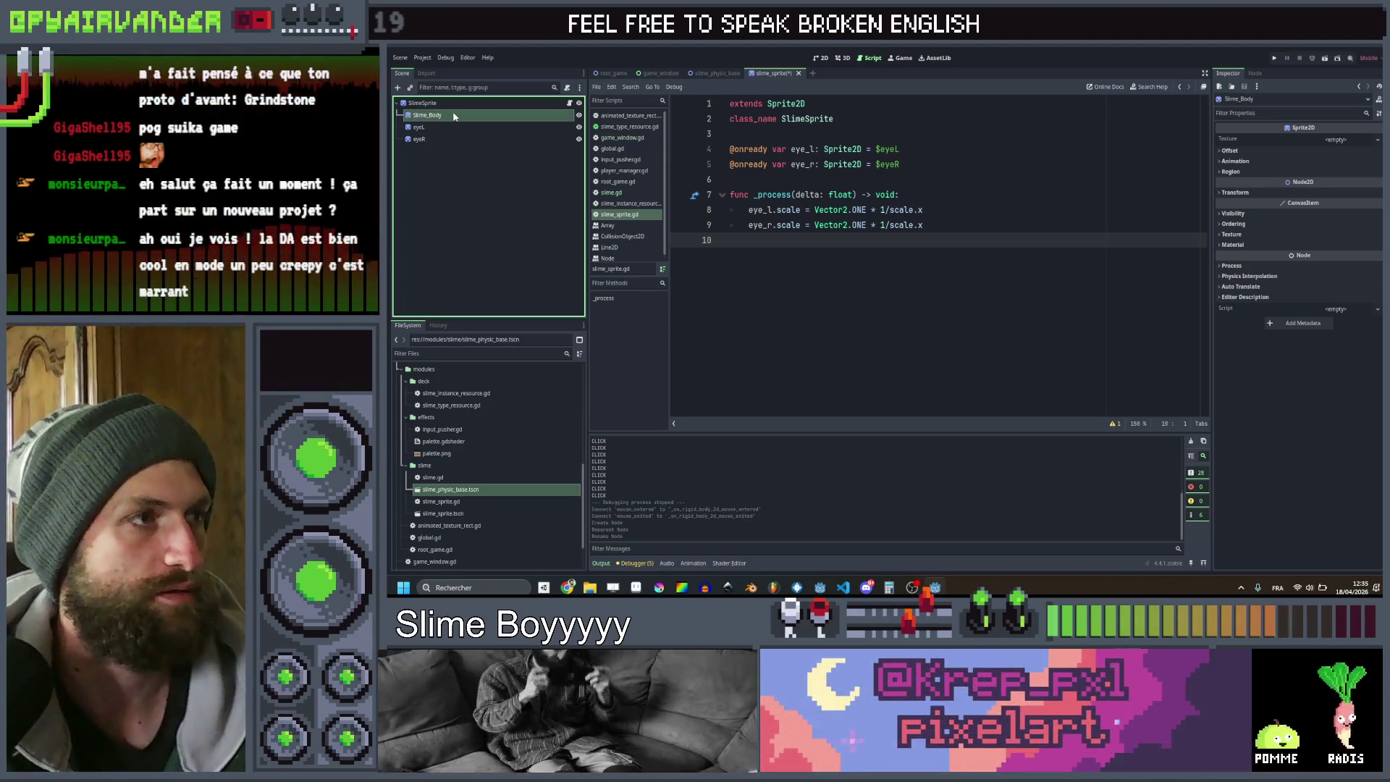
left_click_drag(453, 115, 768, 181)
left_click(422, 102)
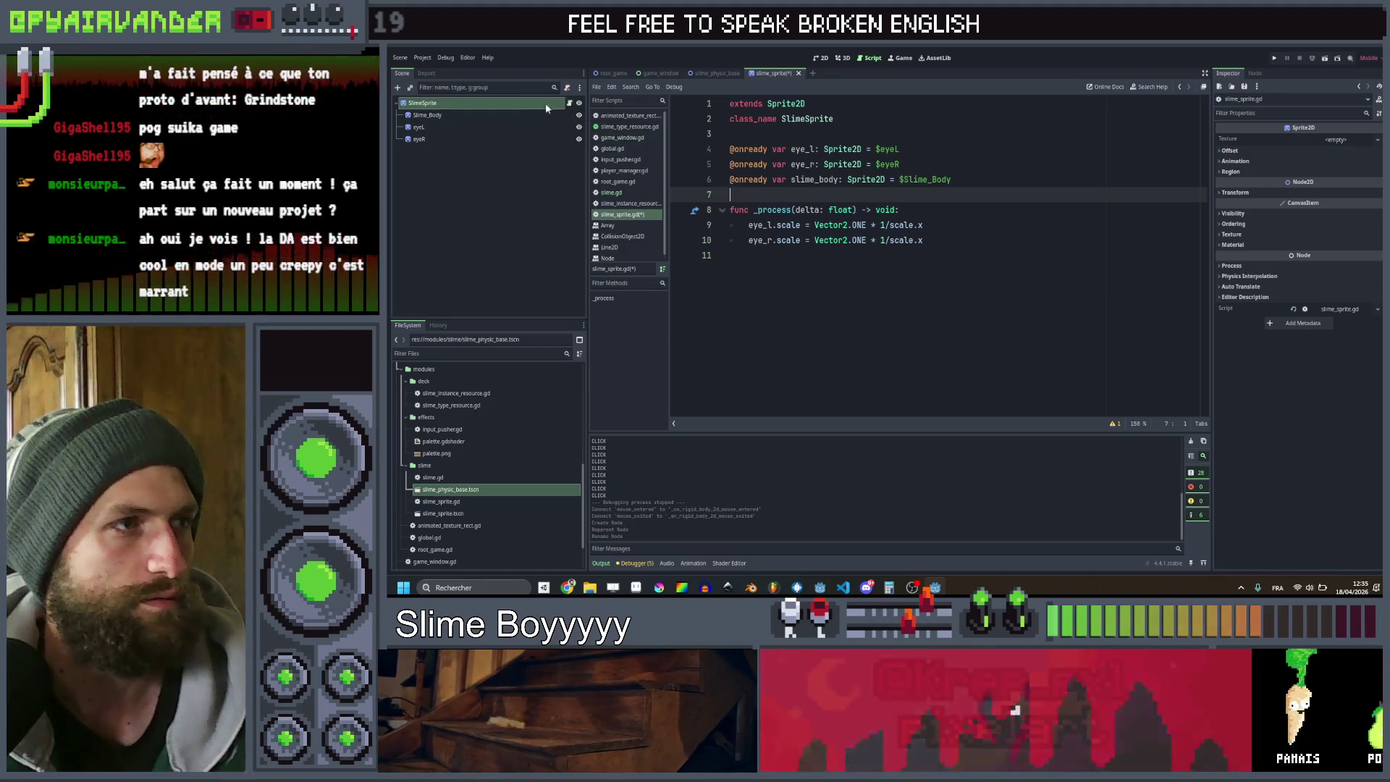
Start a new line in _process that accesses slime_body.global_scale
left_click(529, 116)
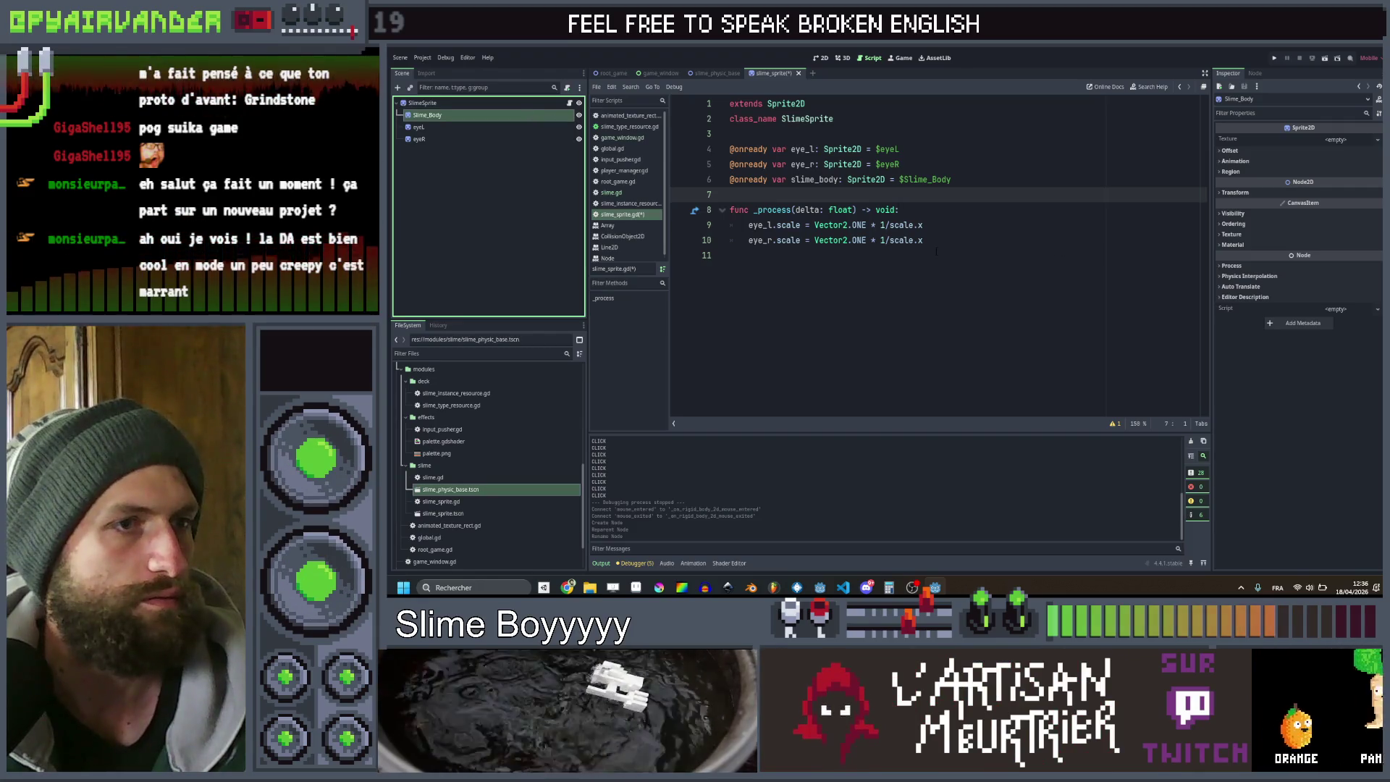
left_click(941, 241)
key("Return")
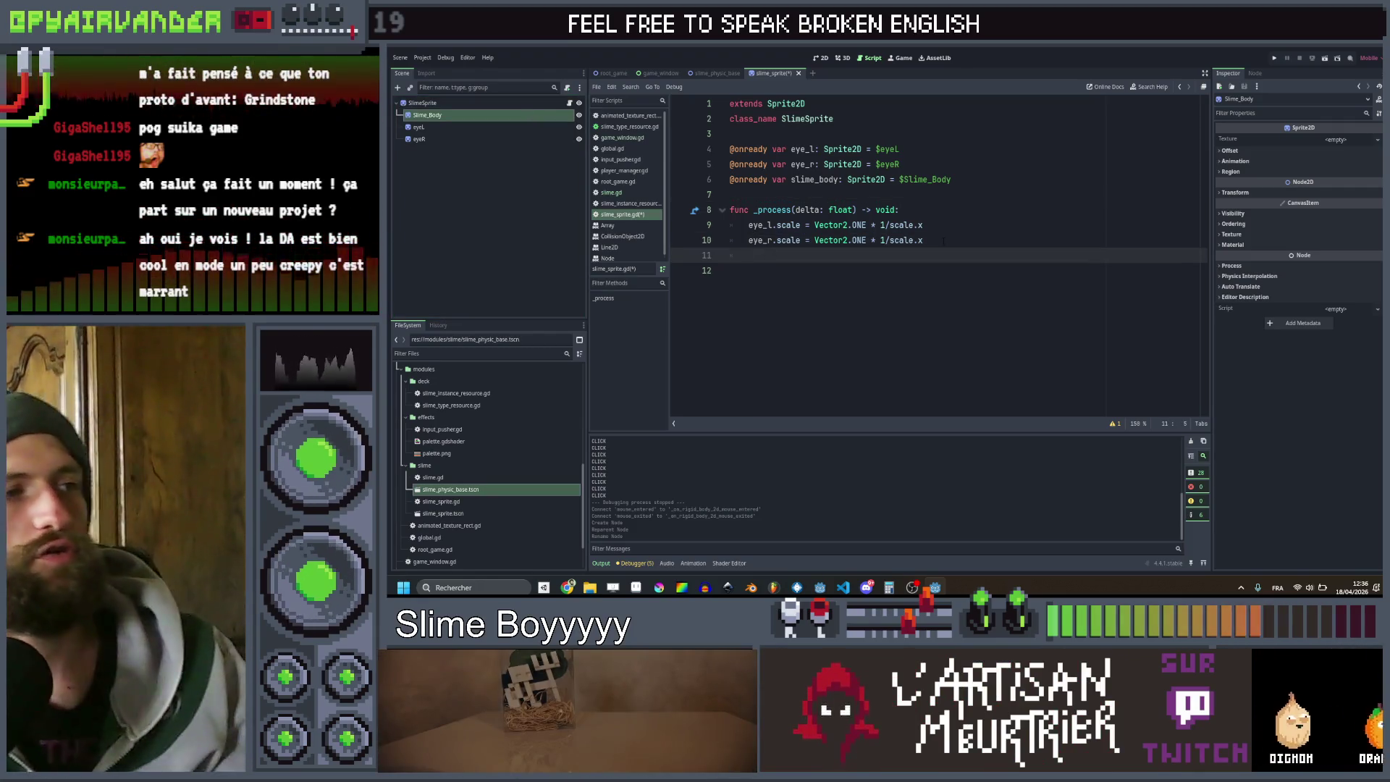
type("slime_body")
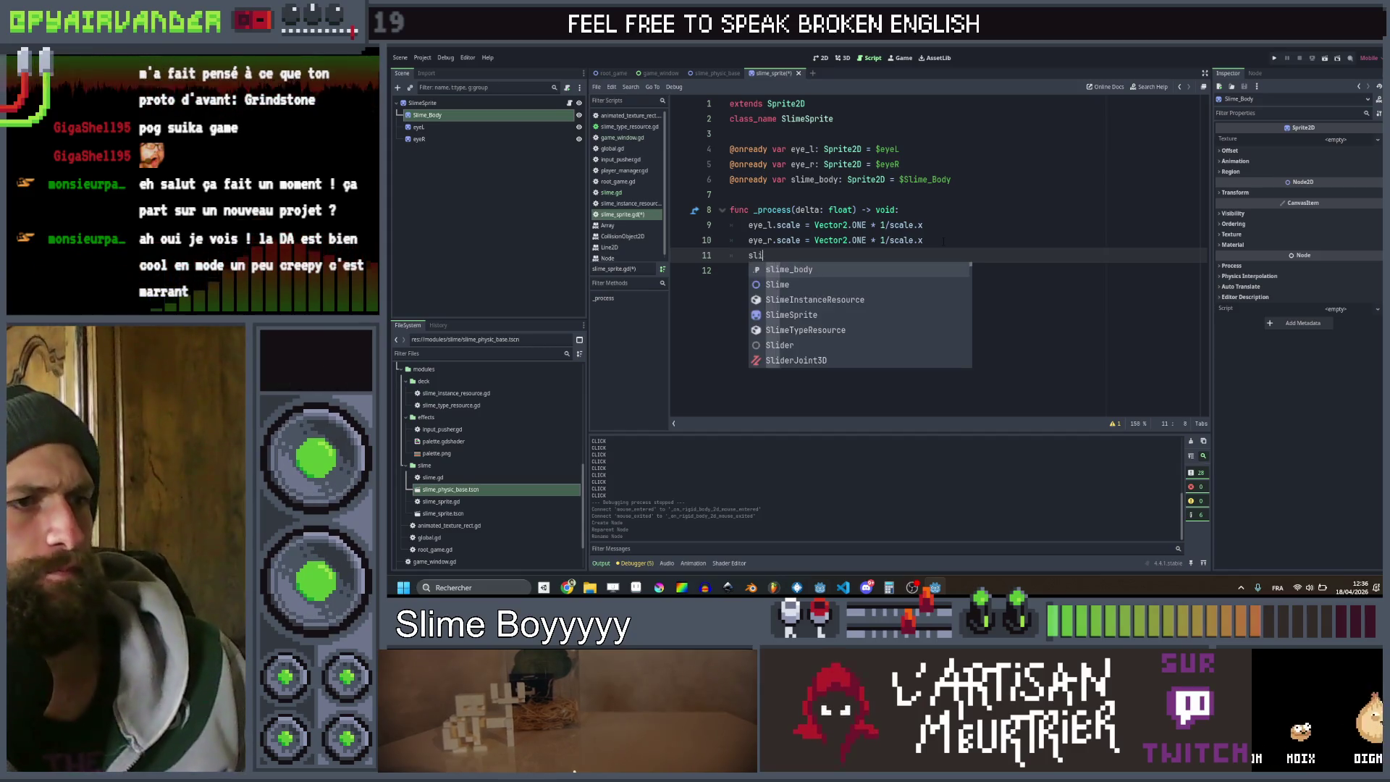
key("Return")
type(".glo")
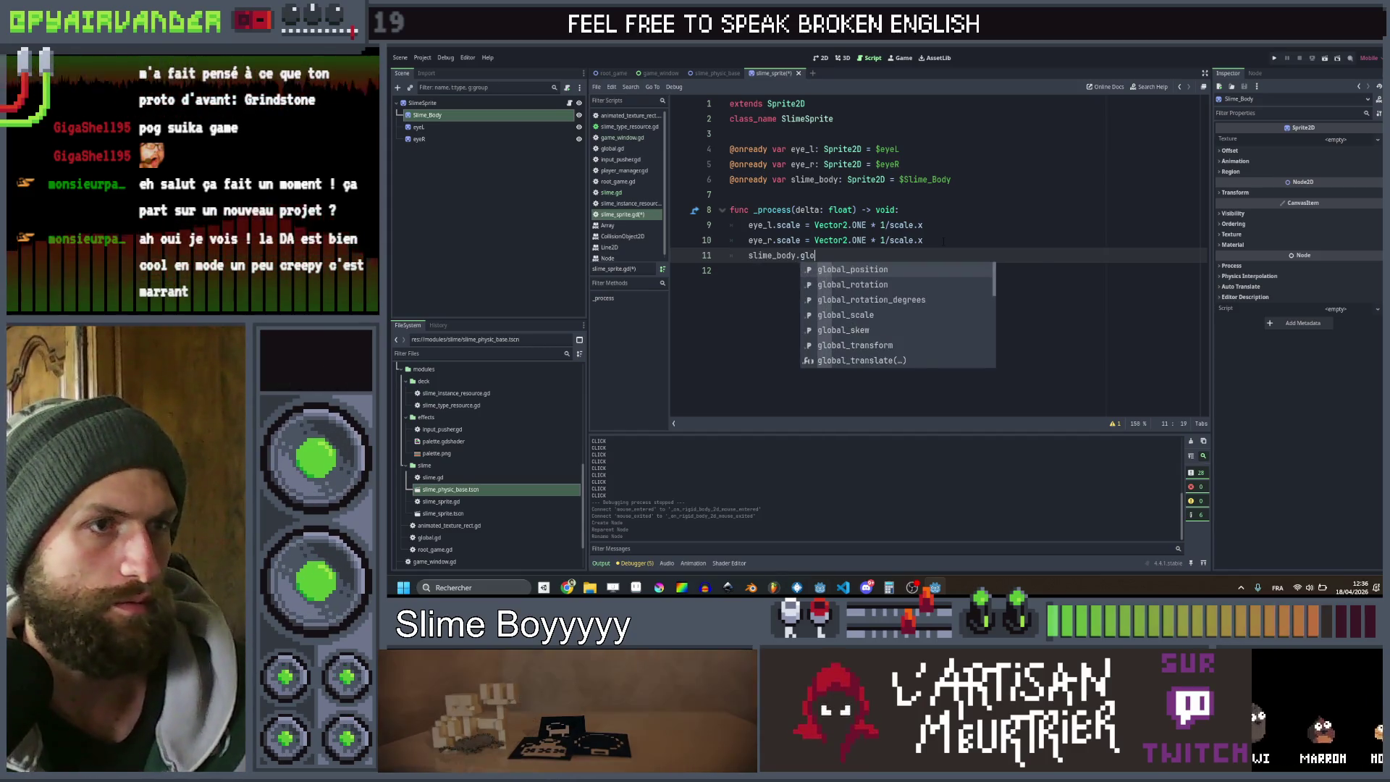
key("Down")
key("Down")
key("Down")
key("Return")
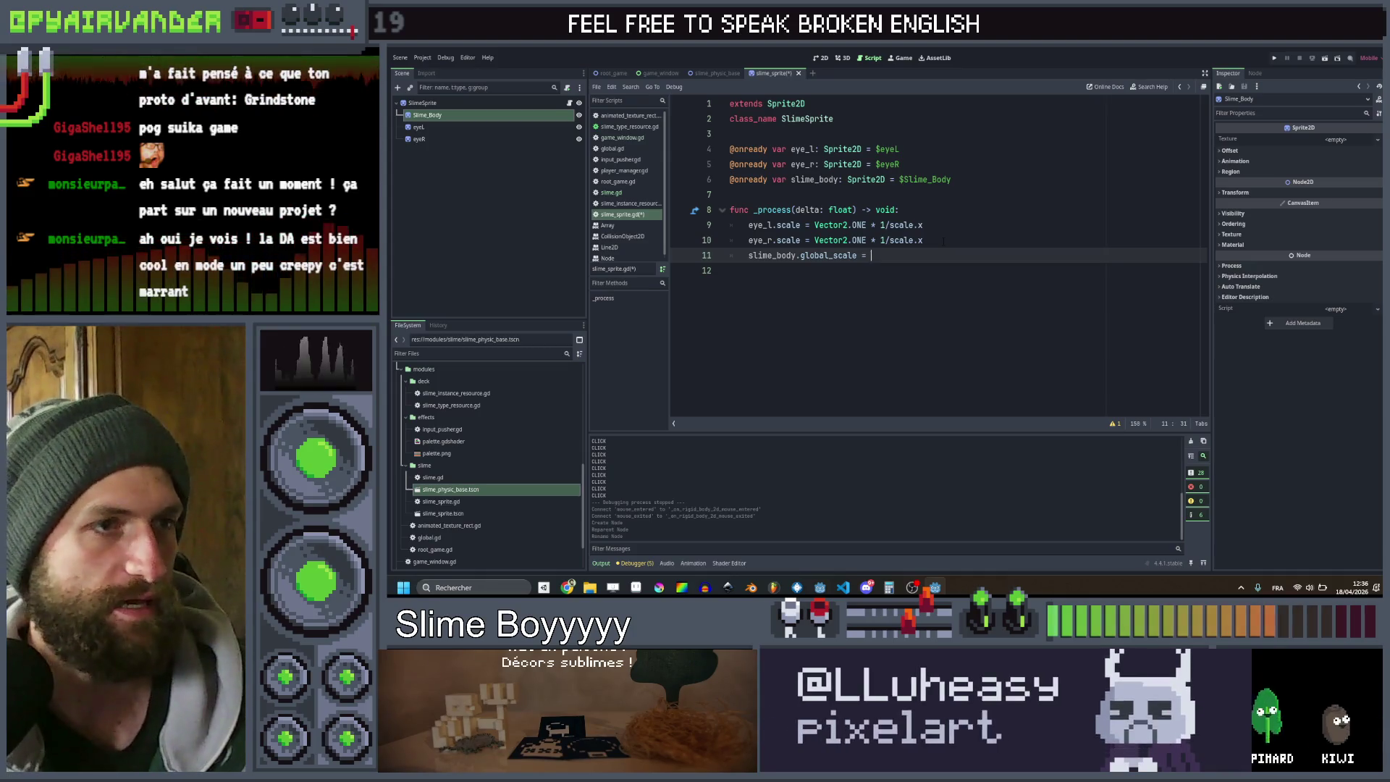
Assign it global_scale - Vector2.ONE*0.04, undoing a stray edit in slime.gd
type("s")
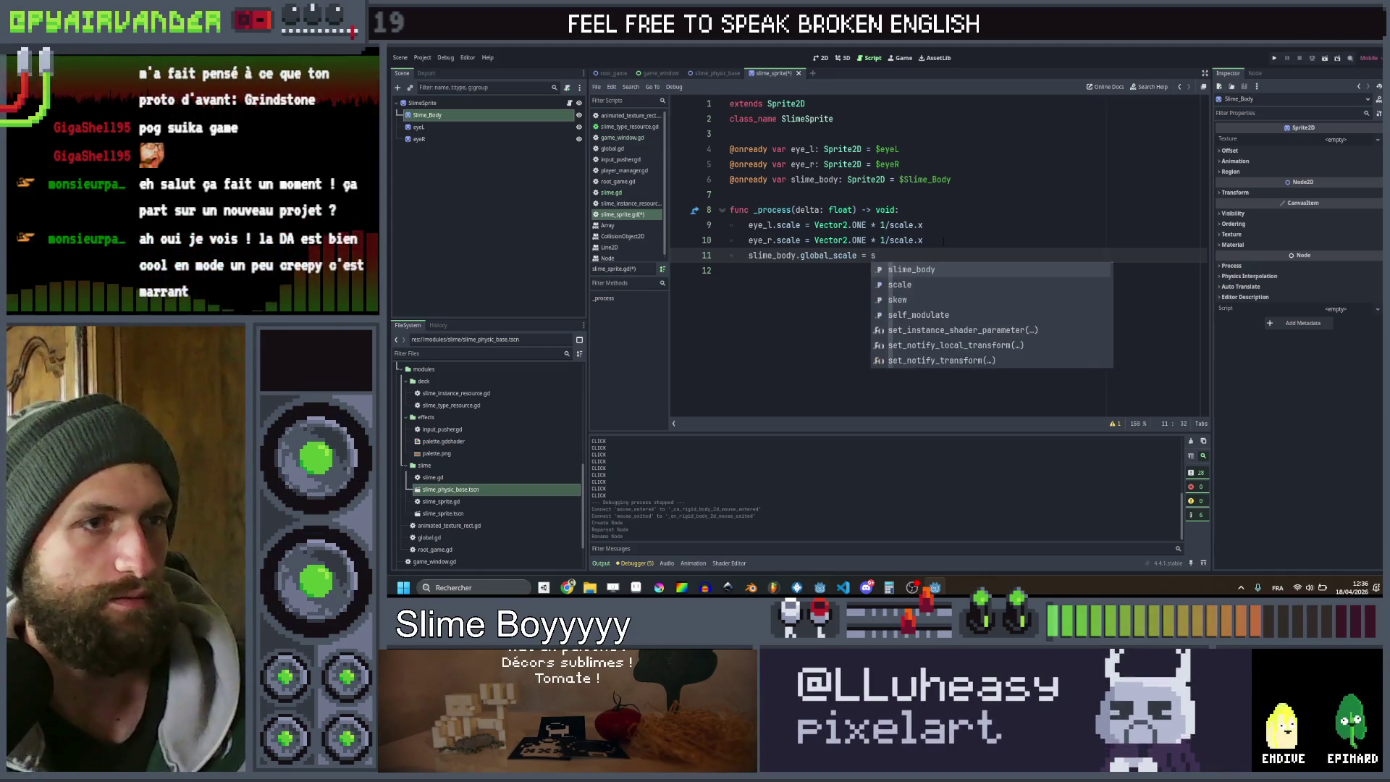
type("glo")
key("Down")
key("Down")
key("Down")
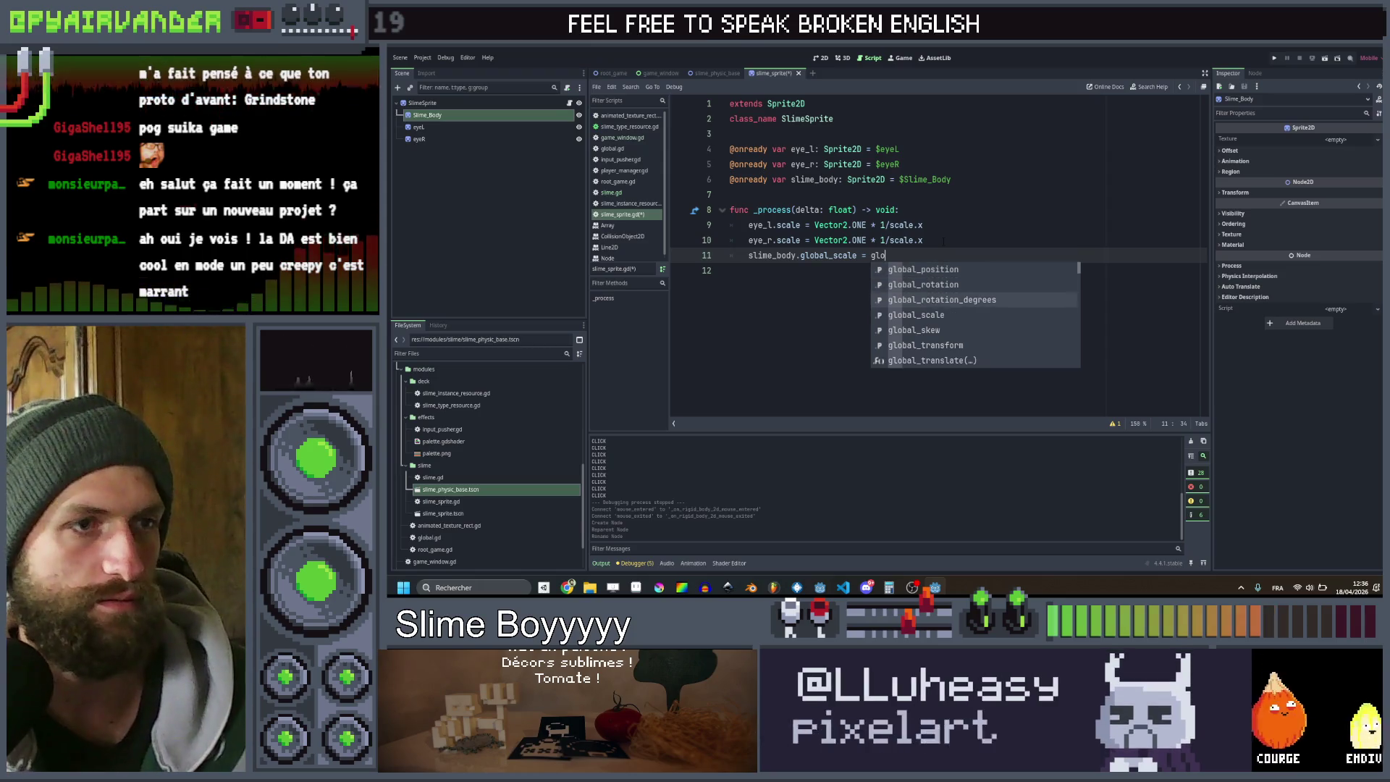
key("Return")
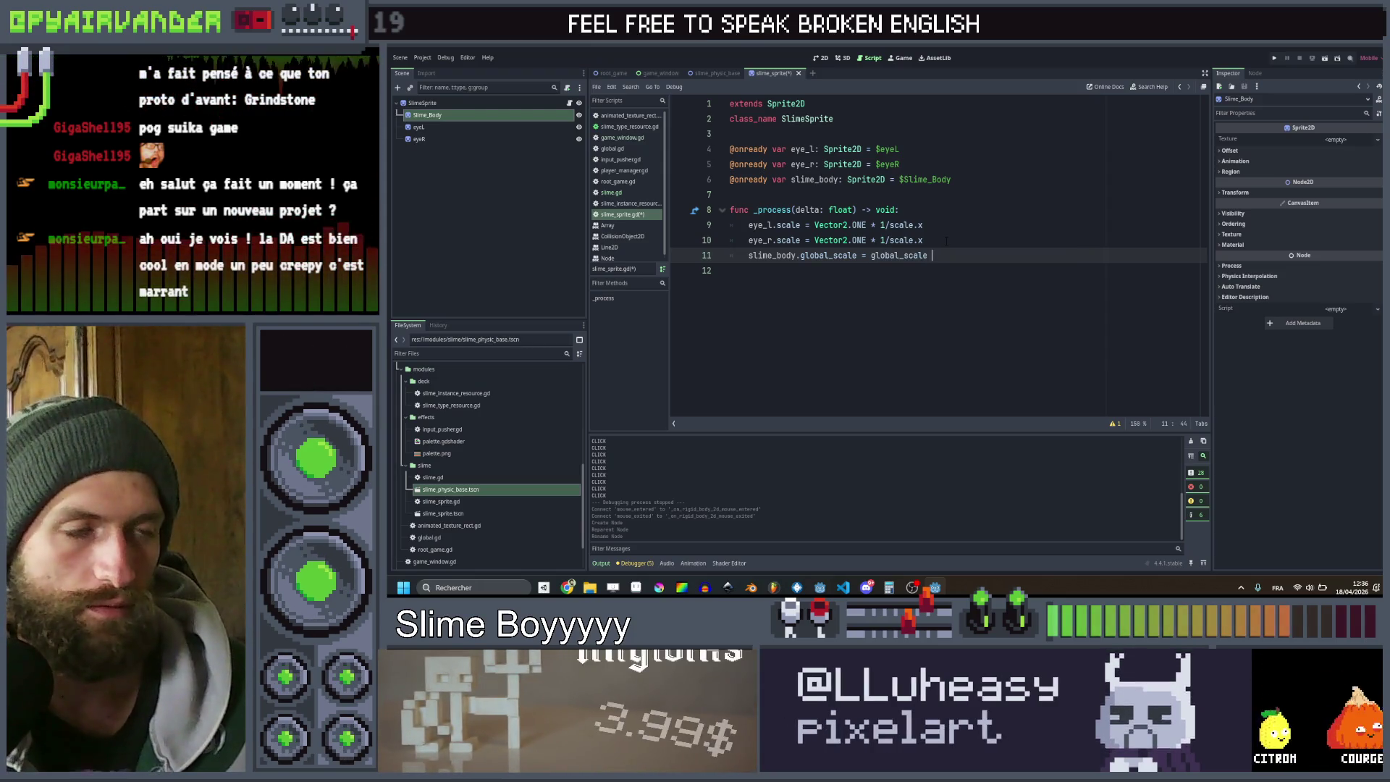
type("- Vec")
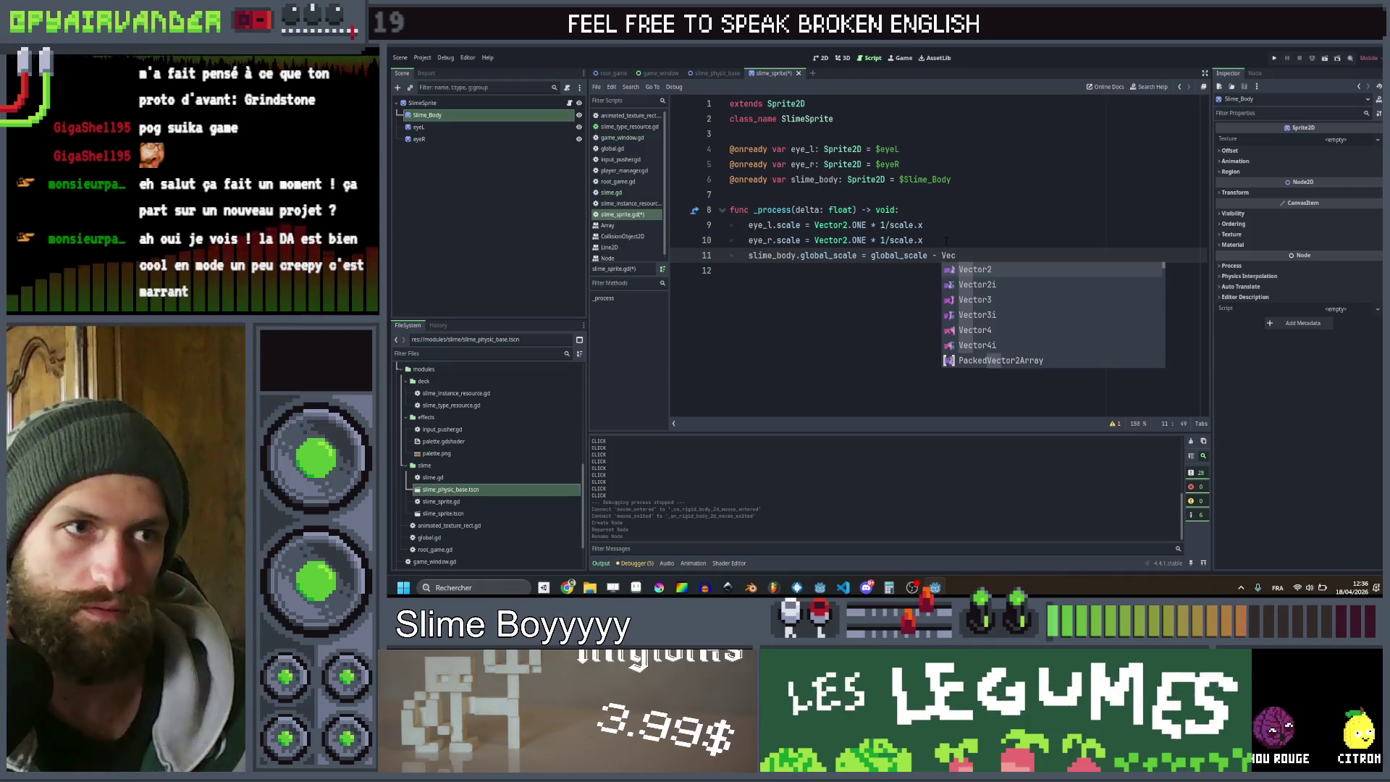
key("Return")
type(".o")
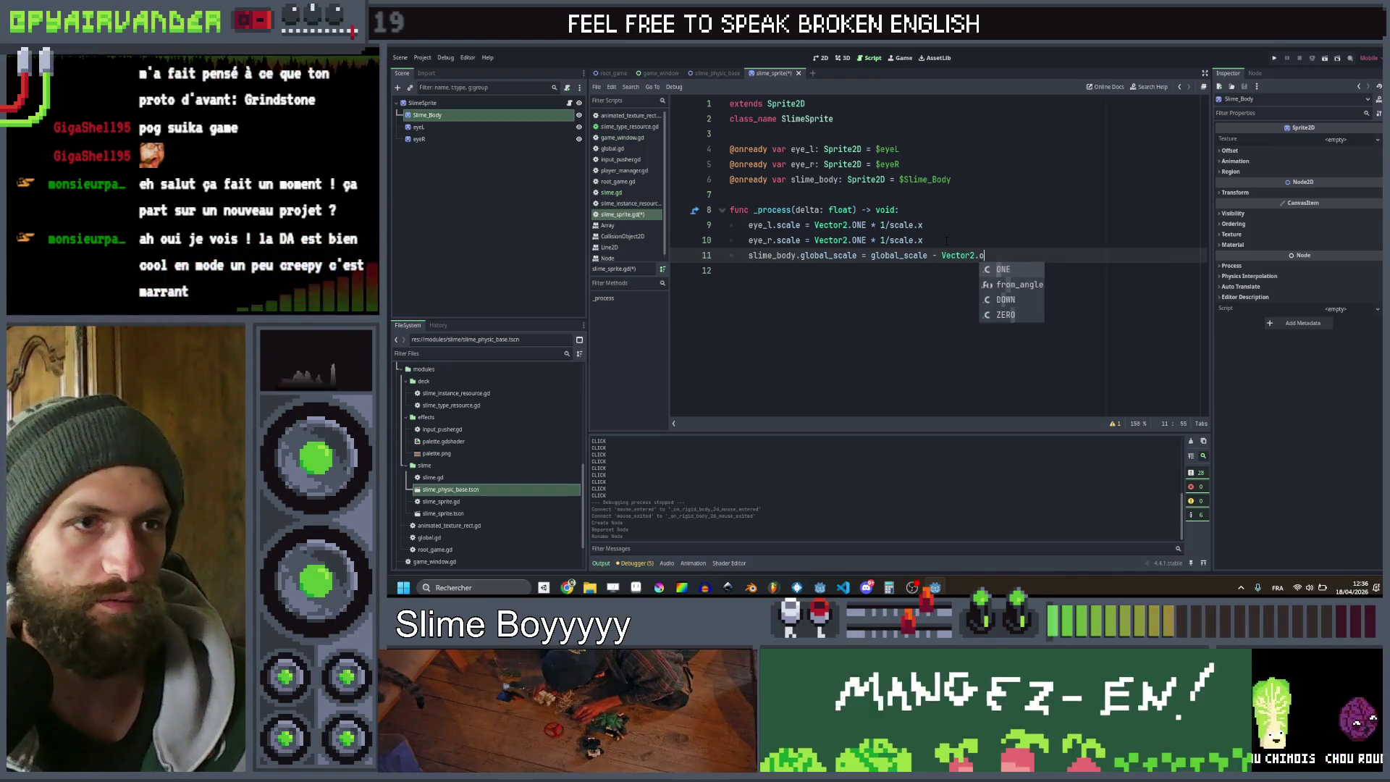
key("Return")
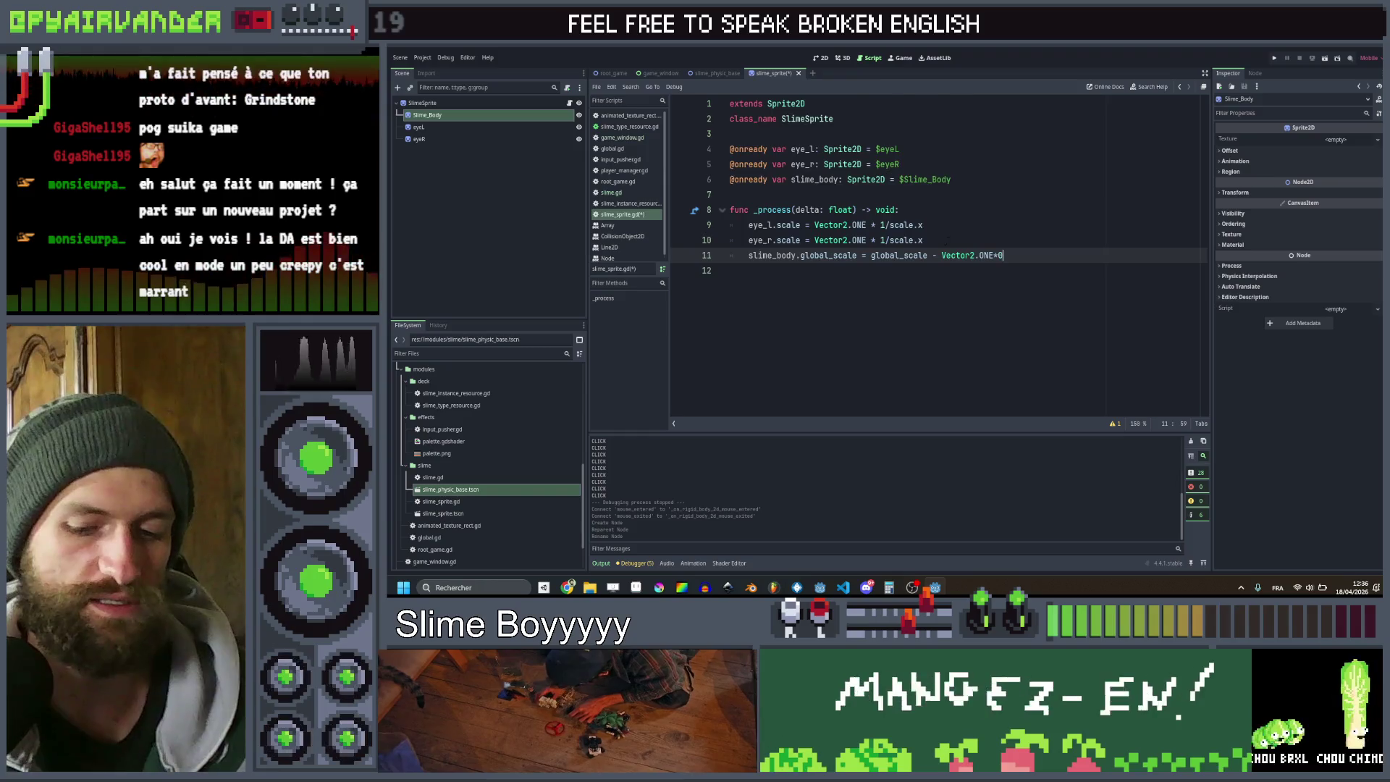
left_click(611, 192)
key("ctrl+space")
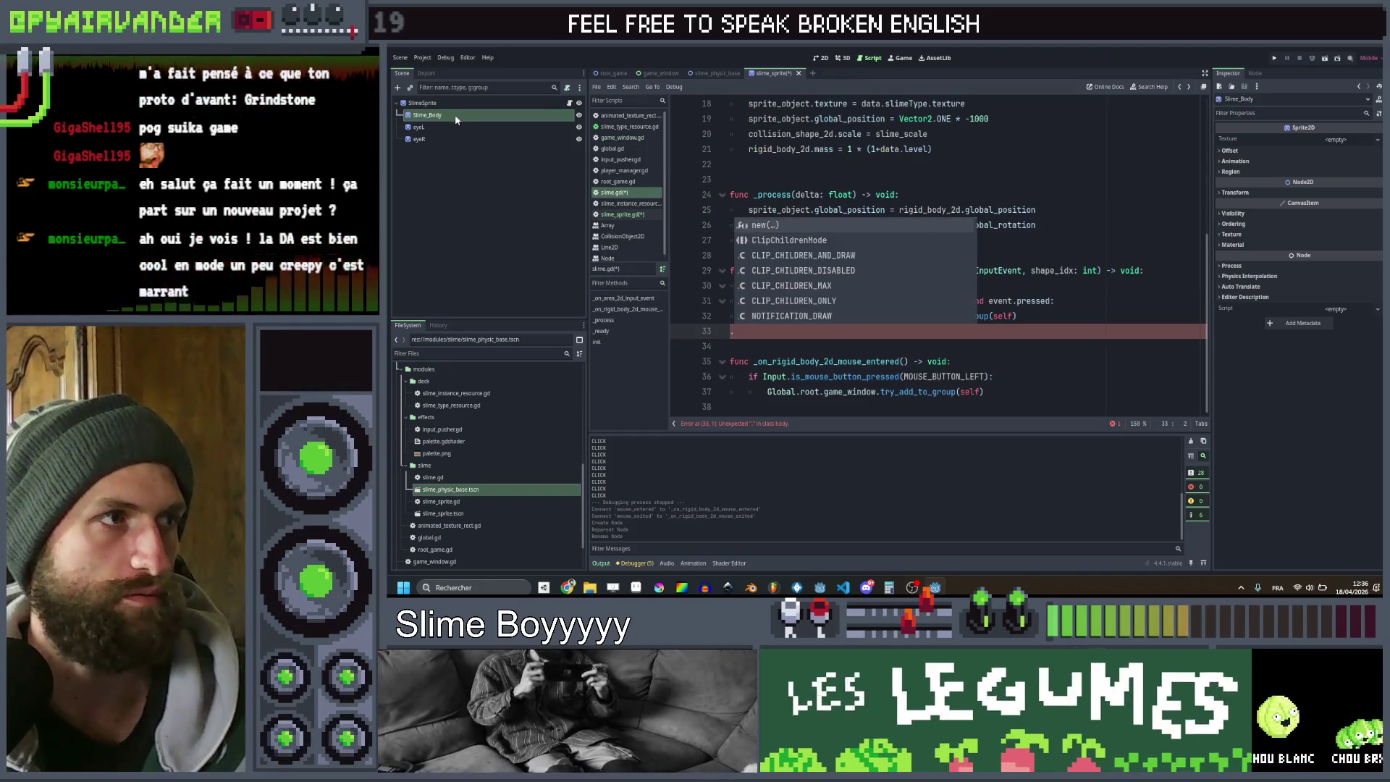
key("Escape")
key("ctrl+z")
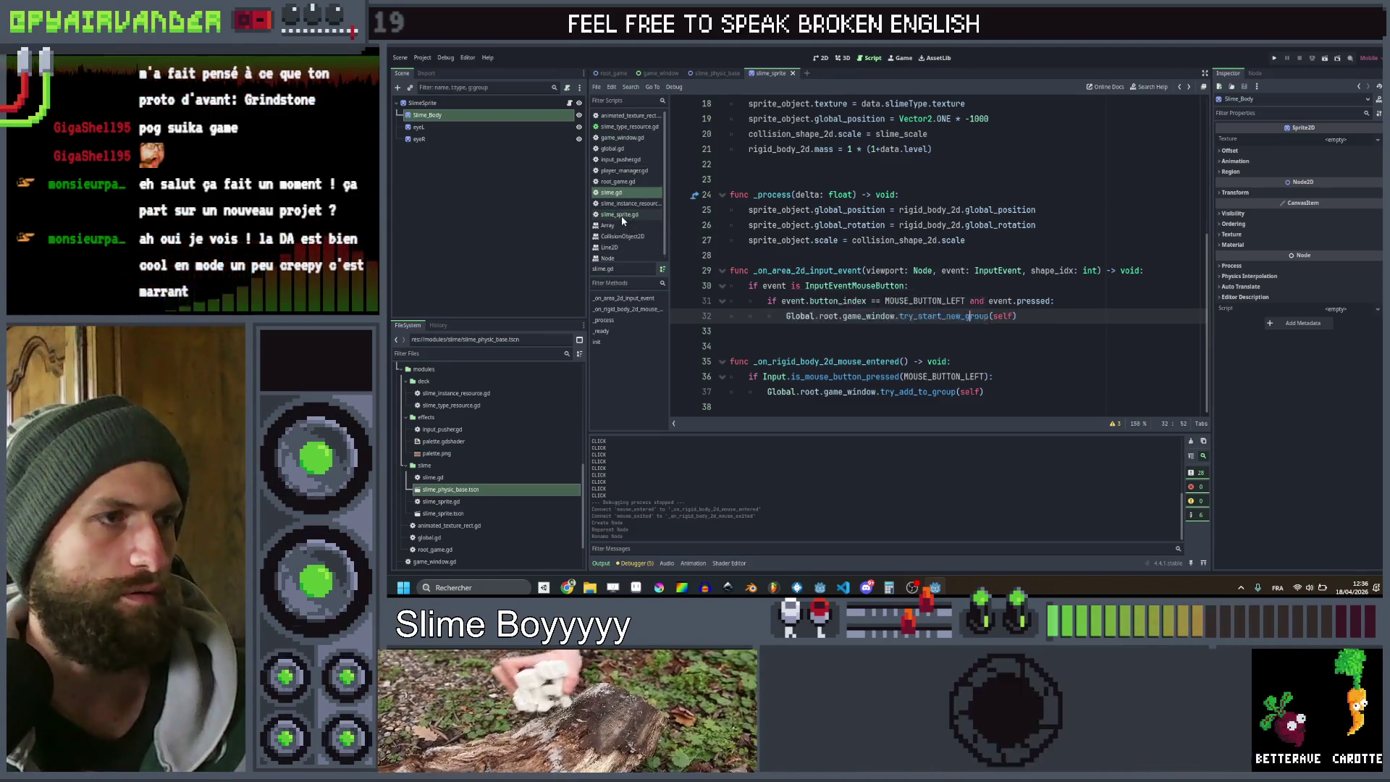
left_click(621, 215)
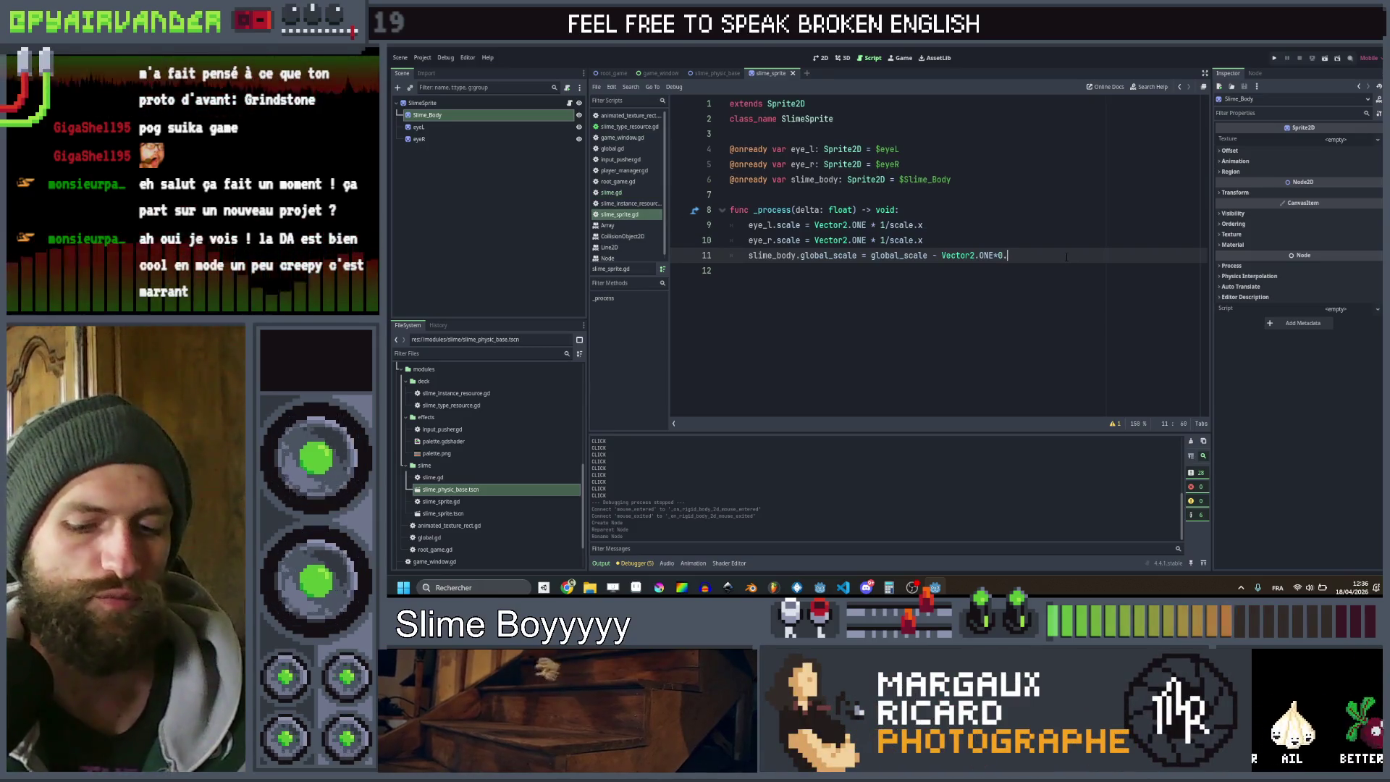
type("0")
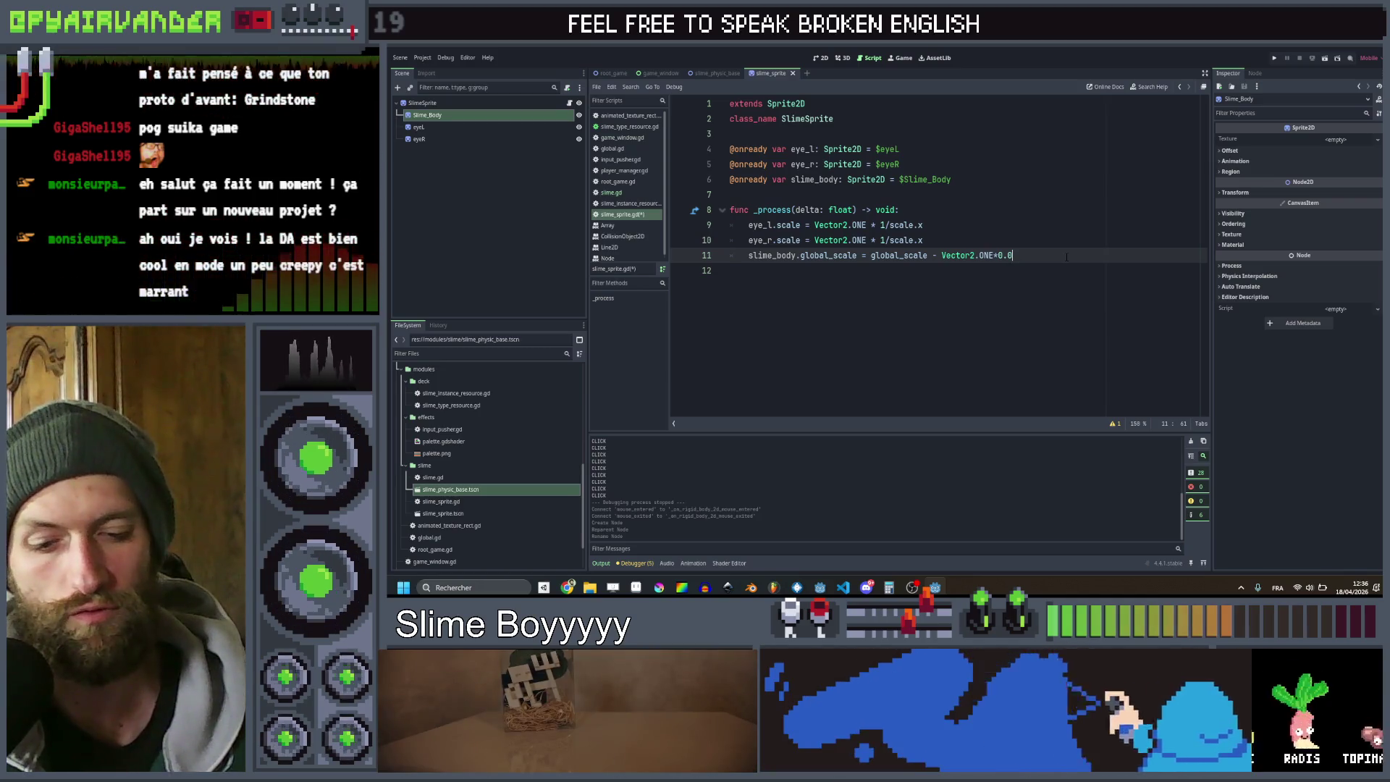
type("4")
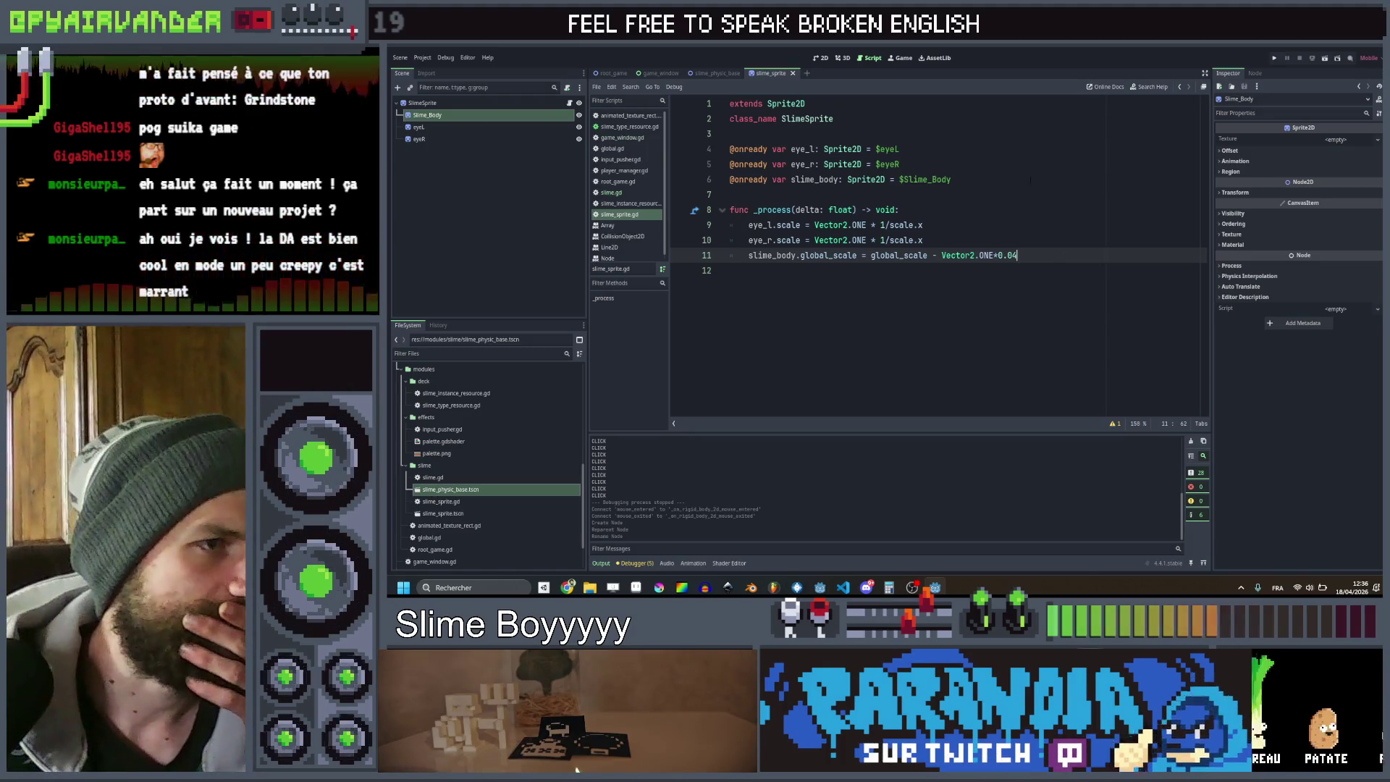
Add line 12 setting slime_body.texture = texture
key("Up")
key("Up")
key("Up")
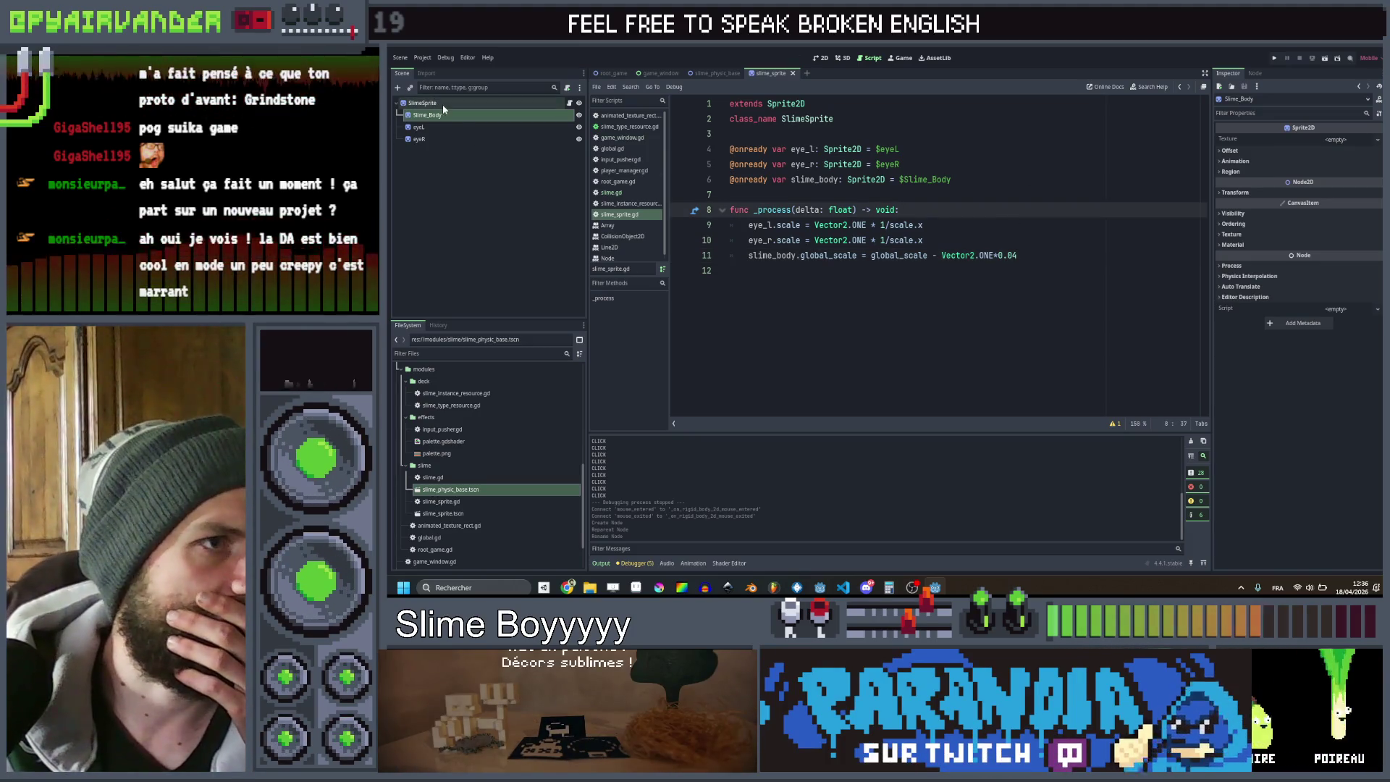
left_click(1043, 254)
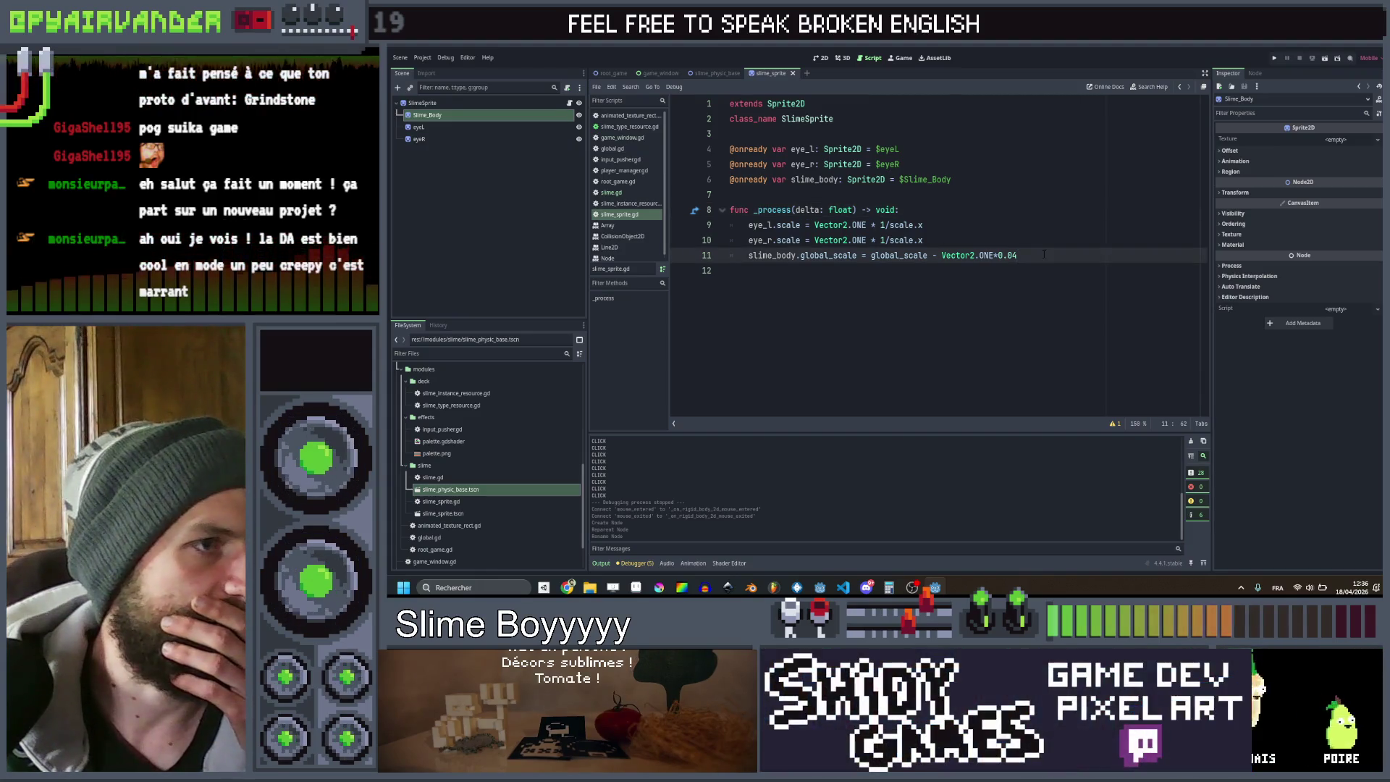
key("Return")
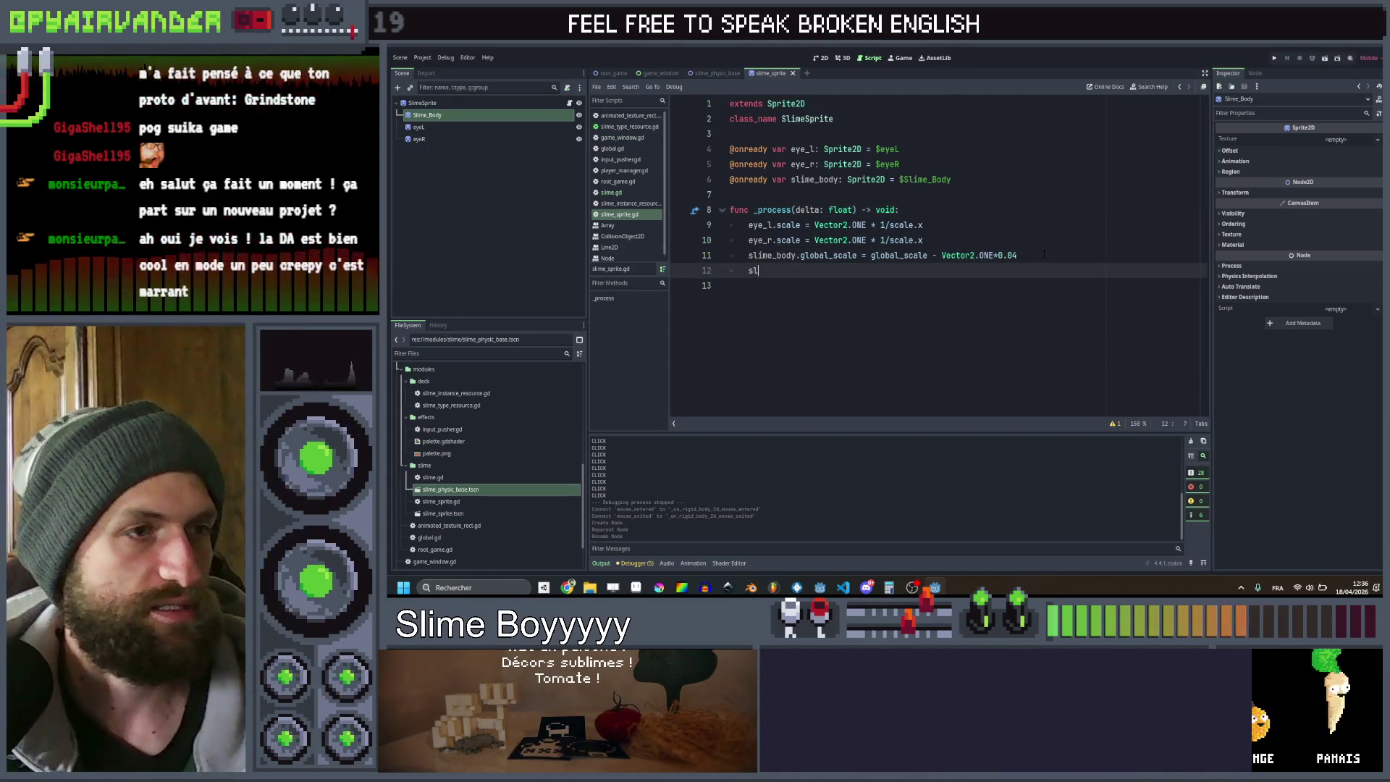
type("slim")
key("Return")
type(".te")
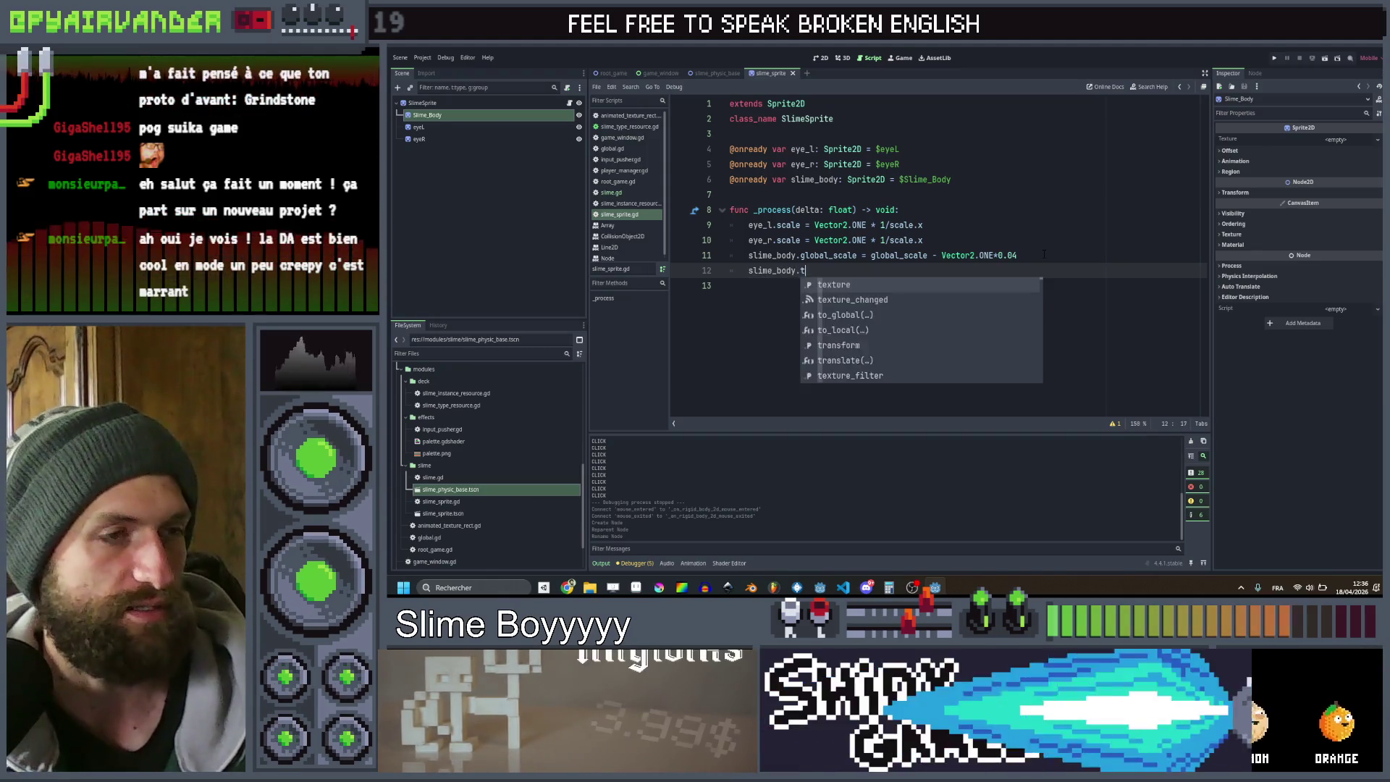
key("Return")
type("= te")
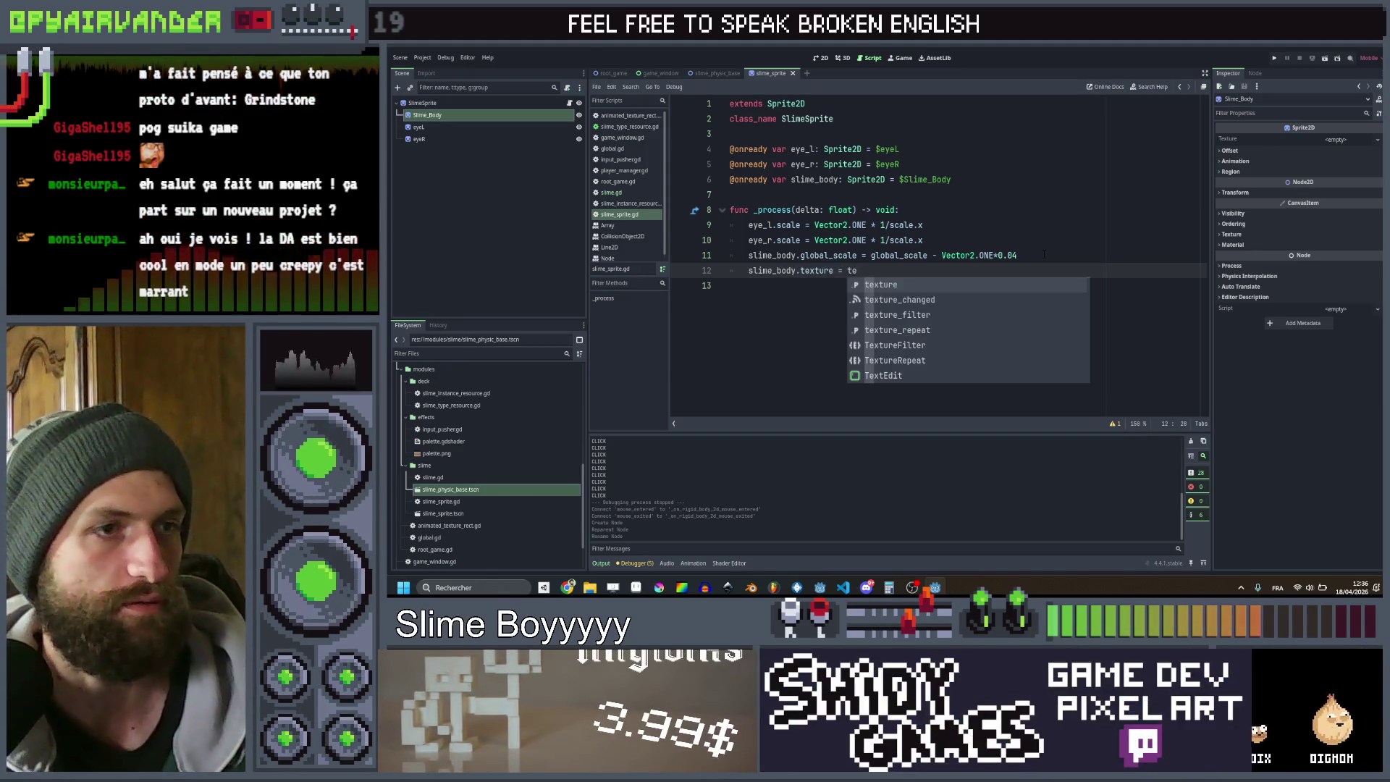
key("Return")
left_click(453, 104)
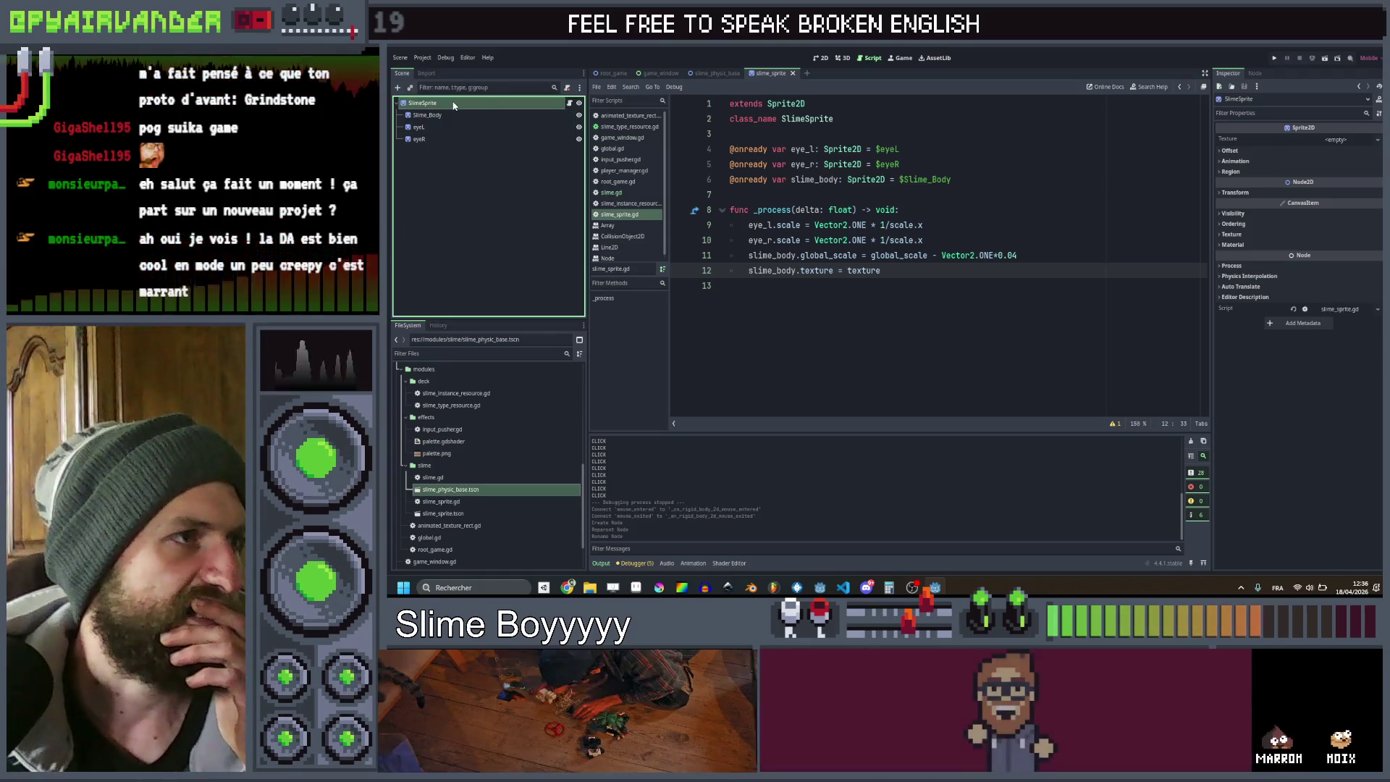
Inspect Slime_Body's signals and Self Modulate colour, then run the project
left_click(536, 115)
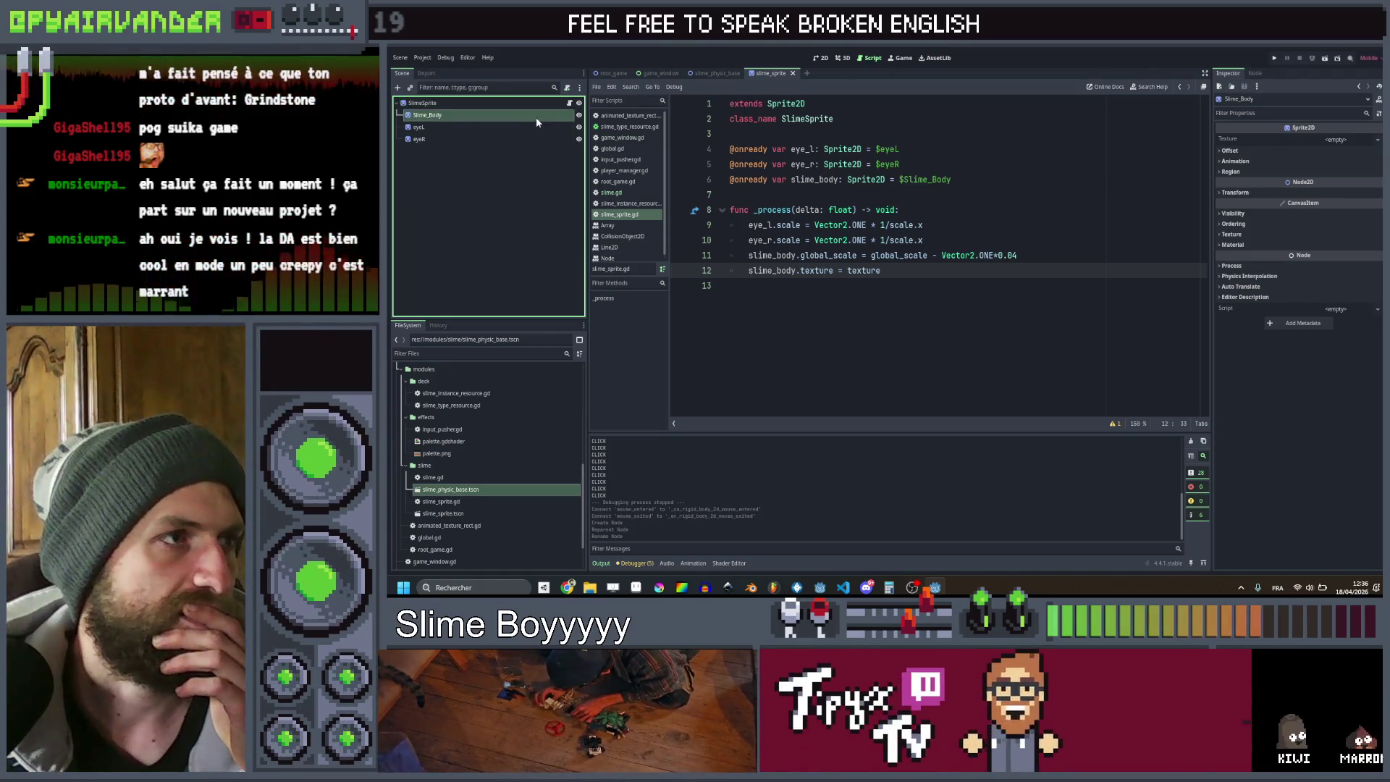
left_click(1254, 73)
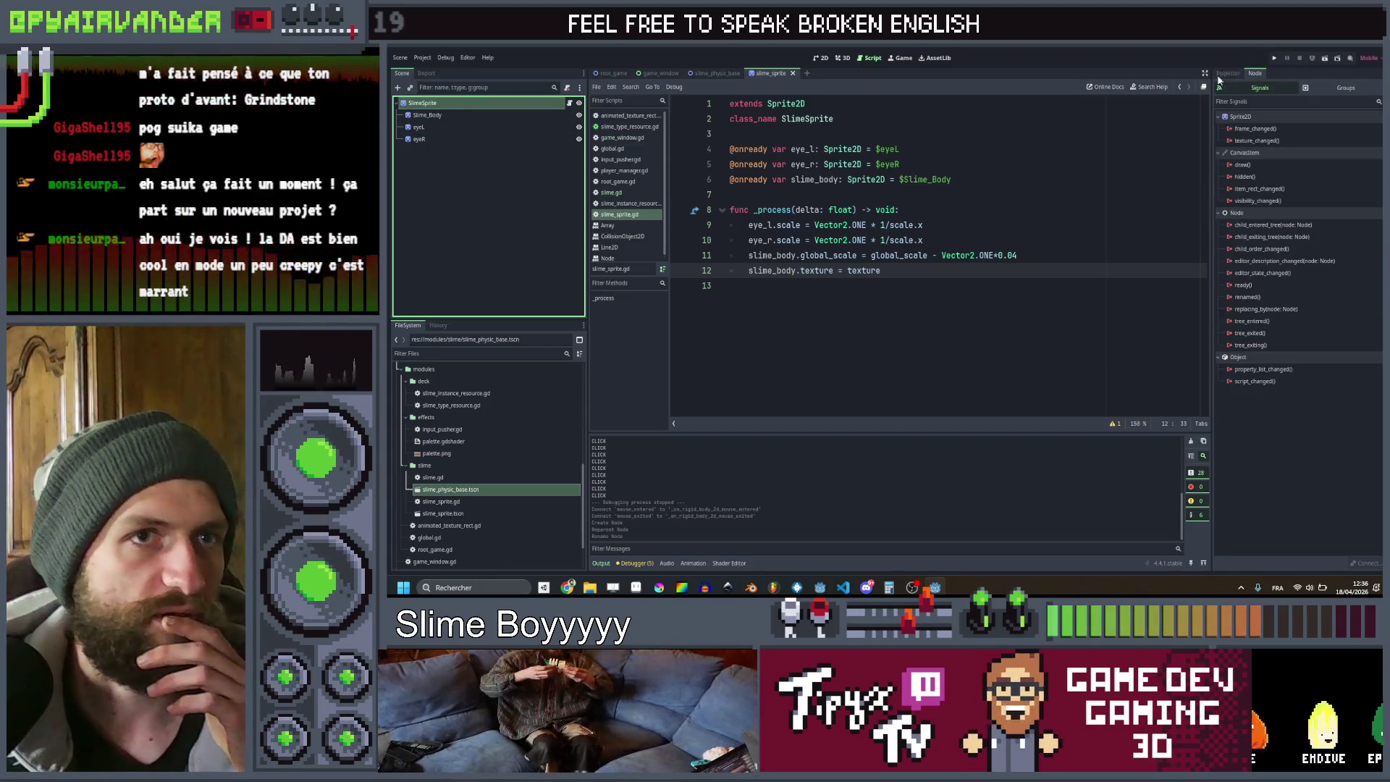
left_click(1233, 73)
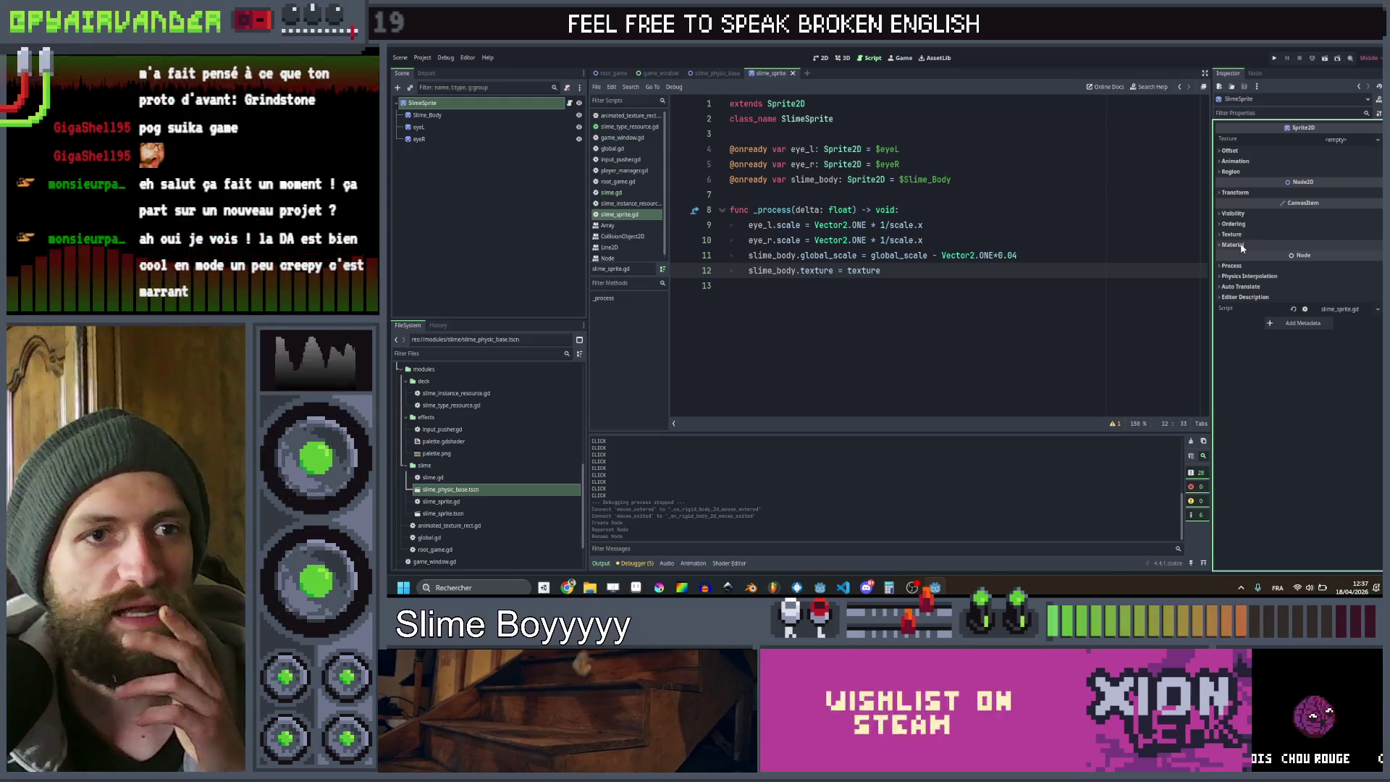
left_click(1233, 214)
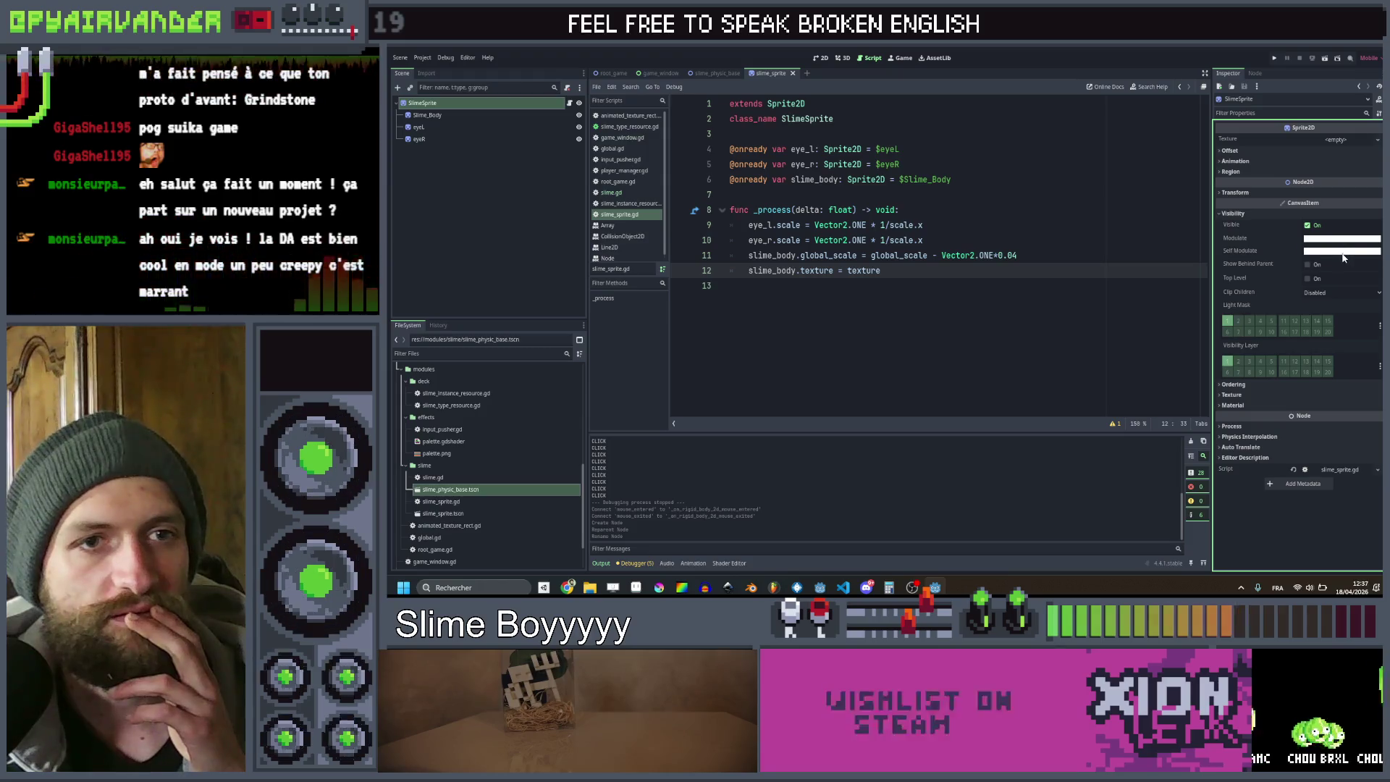
left_click(1343, 250)
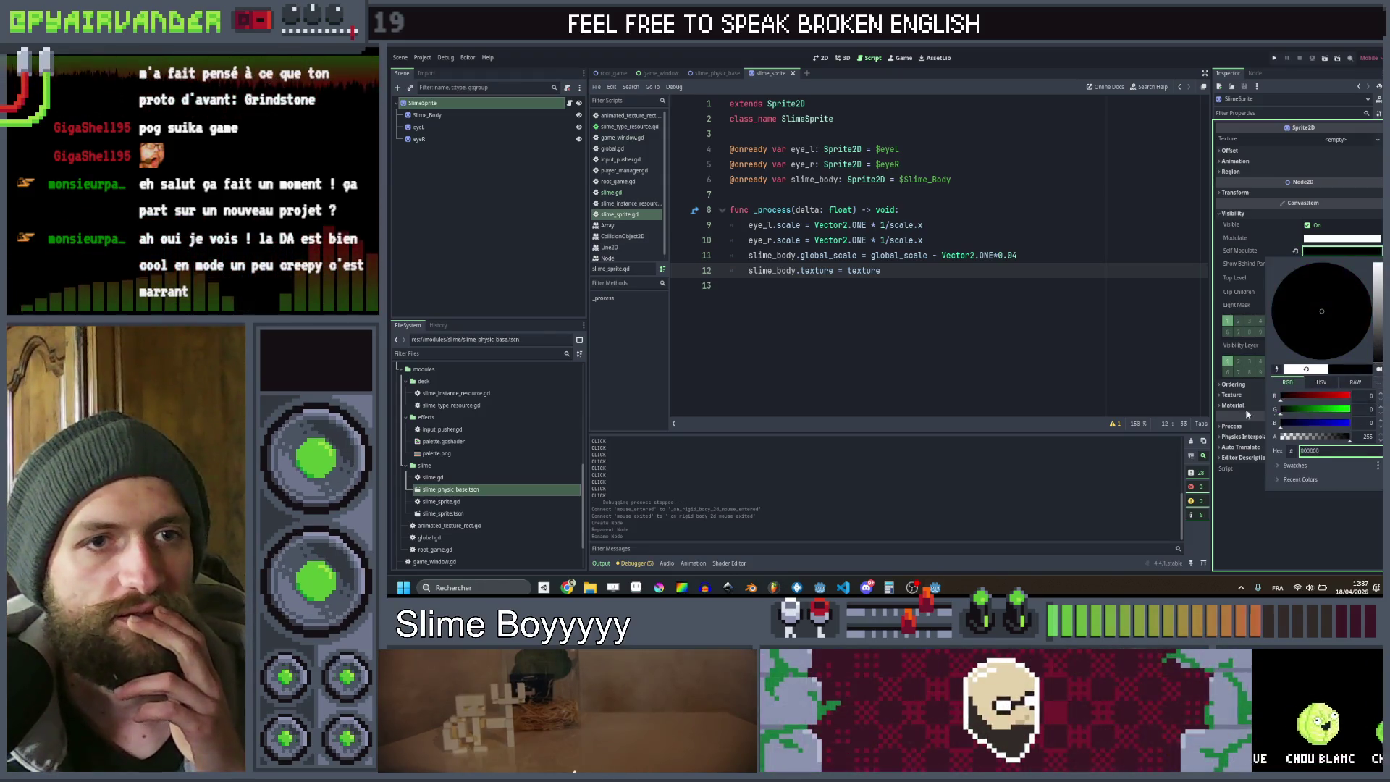
left_click(1114, 367)
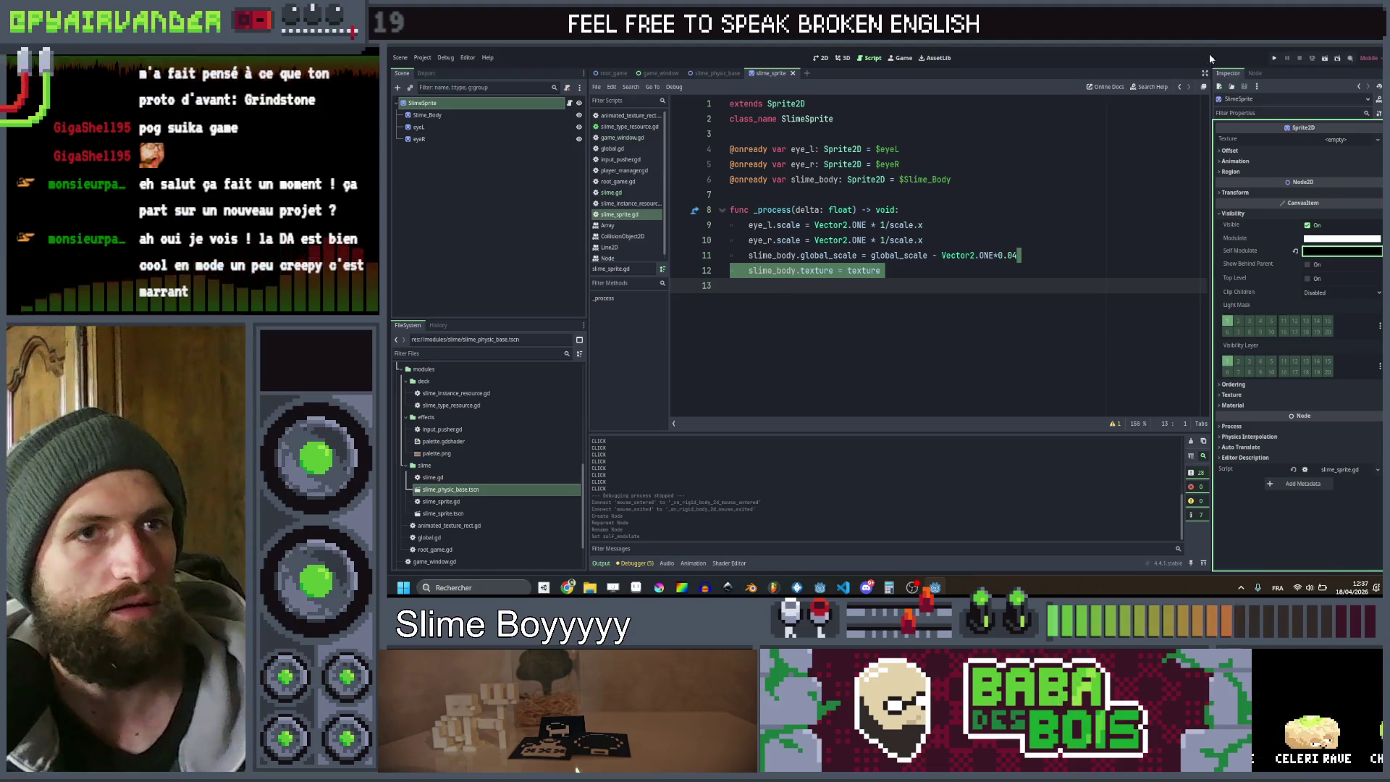
left_click(1274, 57)
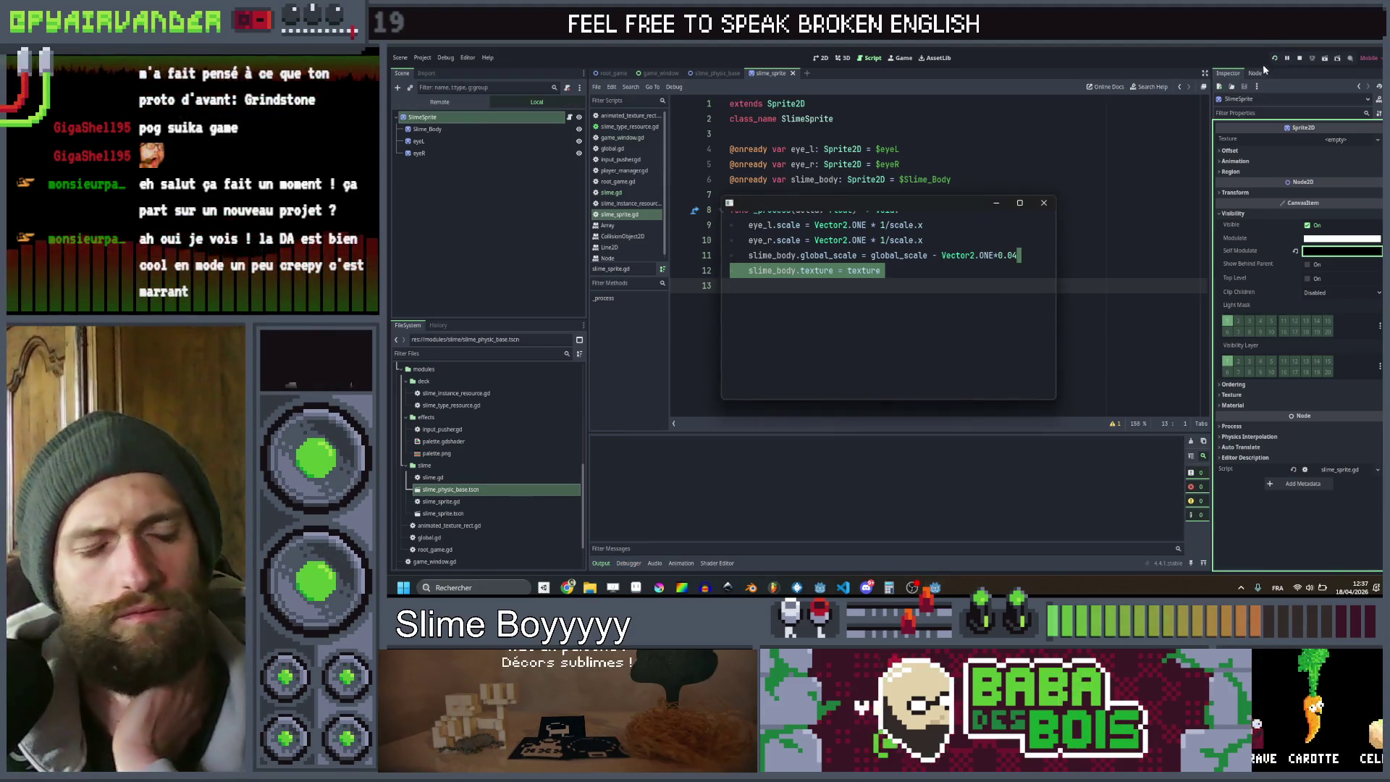
Maximize the game, click a slime, and return to the editor's slime.gd line 32 error
left_click(1019, 203)
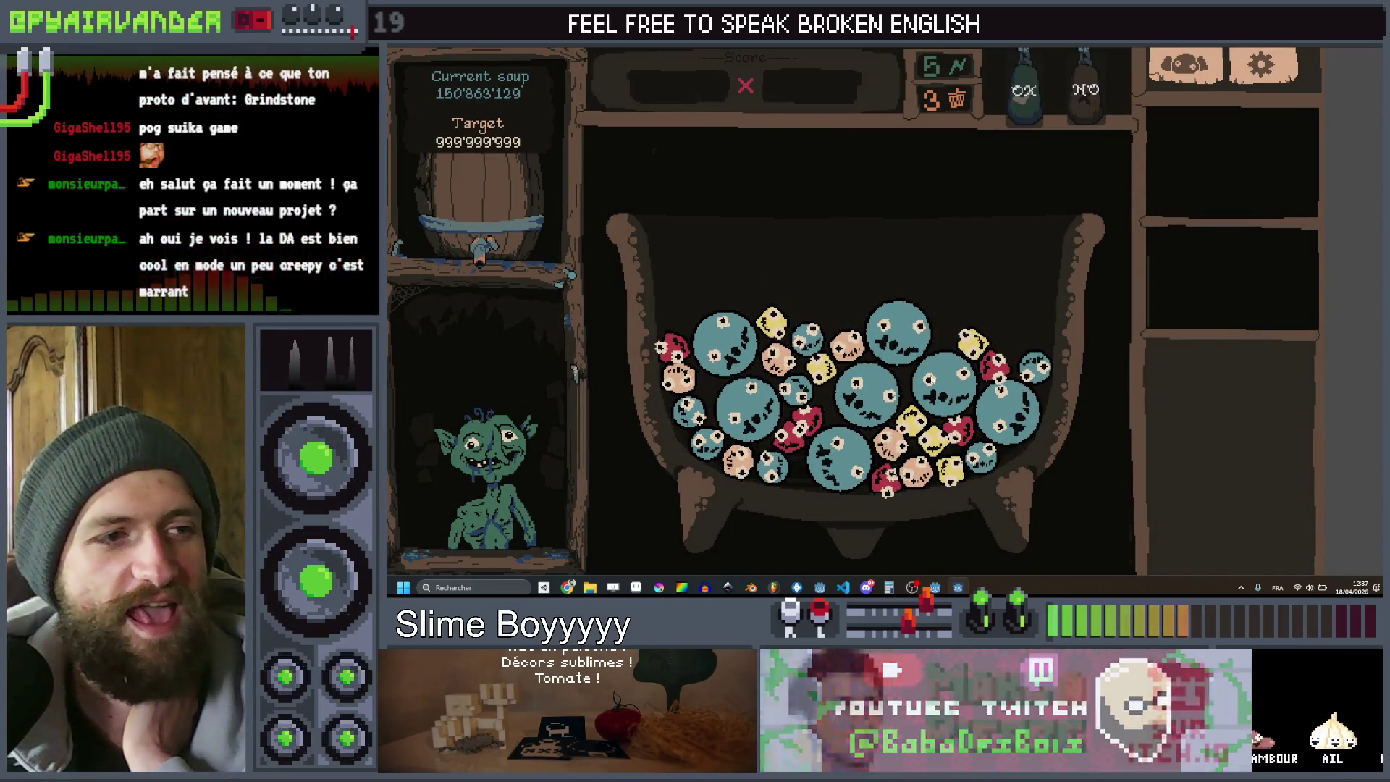
left_click(933, 383)
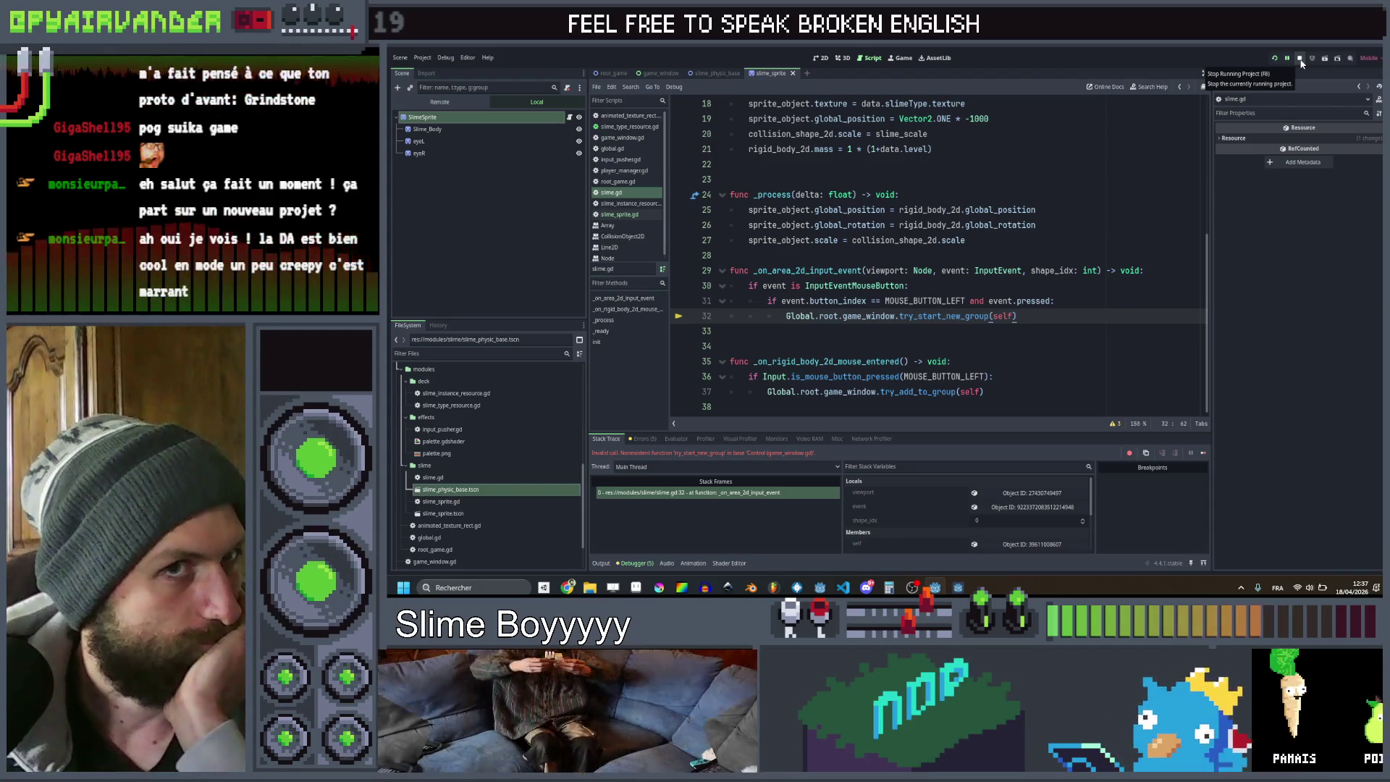
left_click(957, 586)
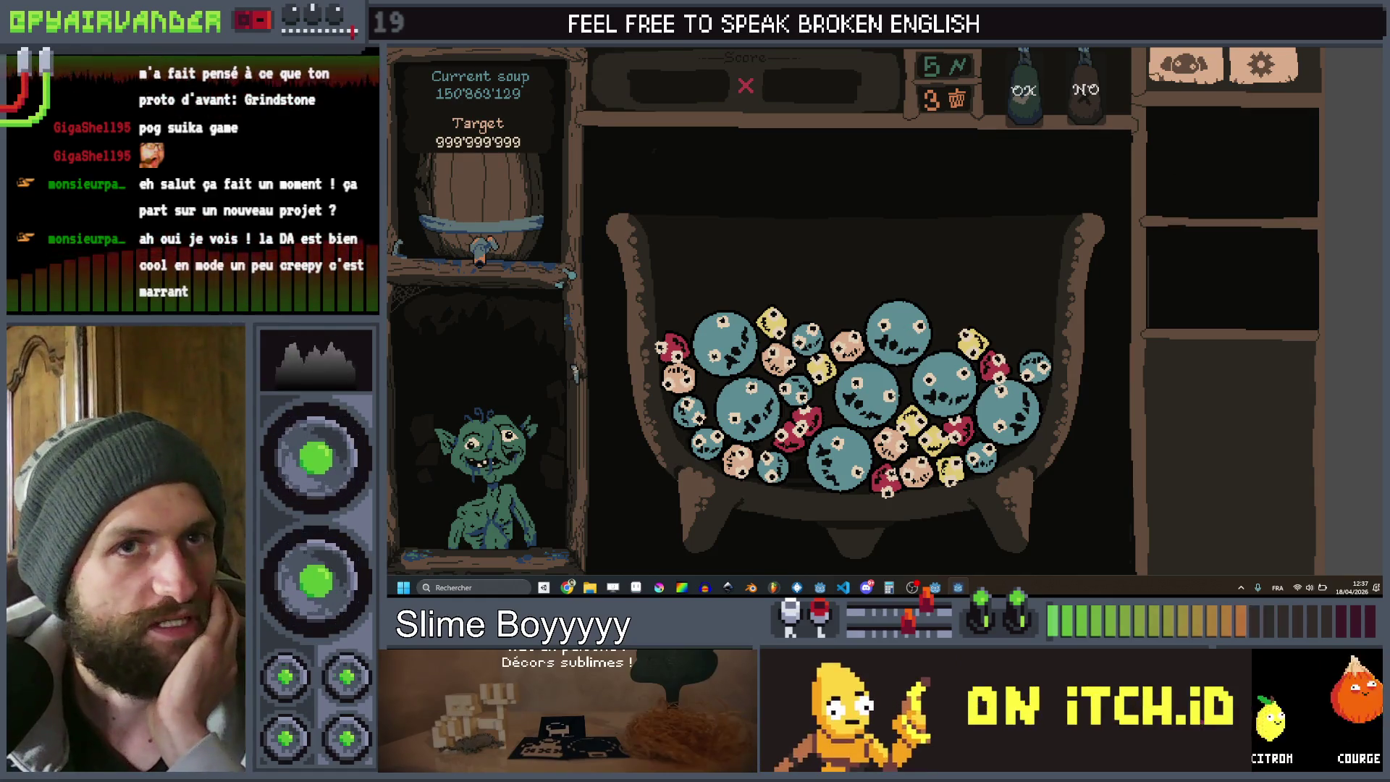
left_click(866, 395)
left_click(1017, 315)
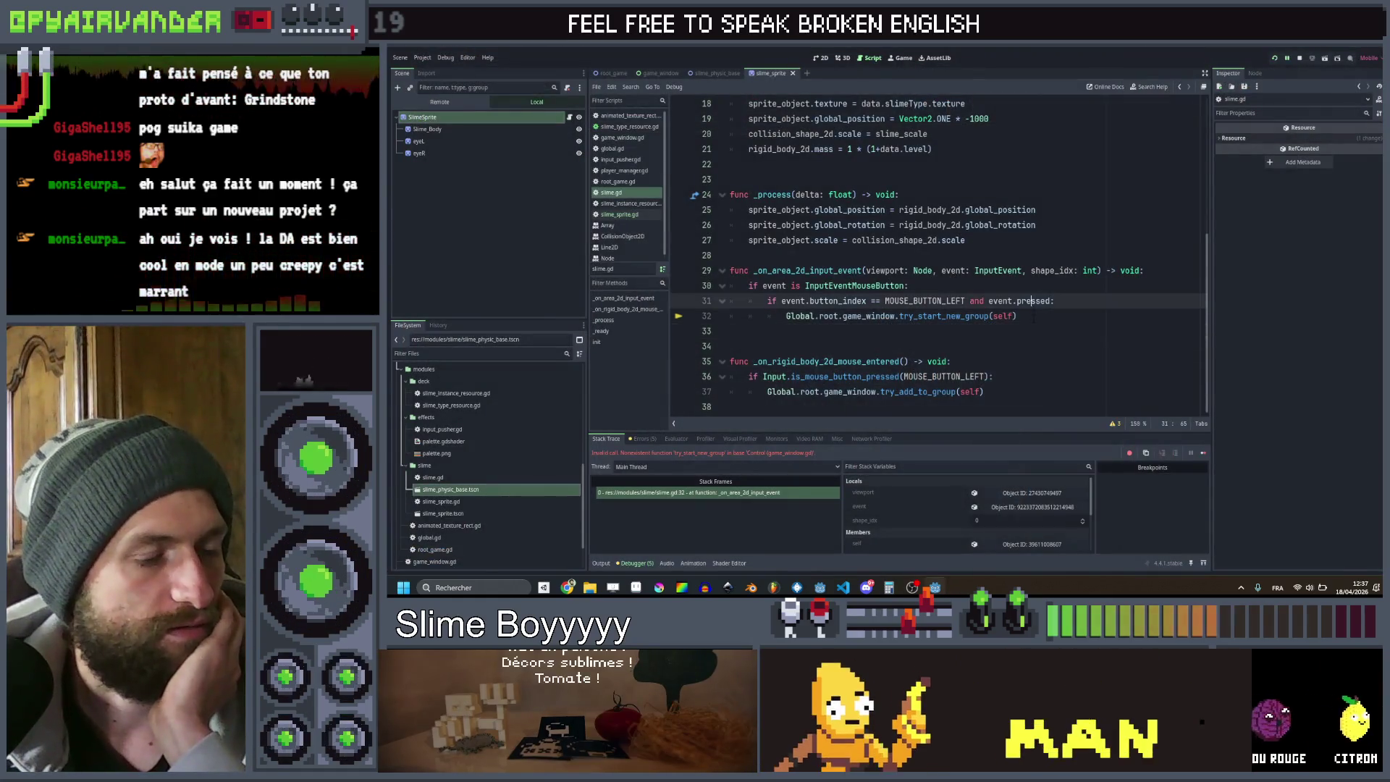
Step back through slime.gd's edit history with undo and stop the running game
left_click(1028, 335)
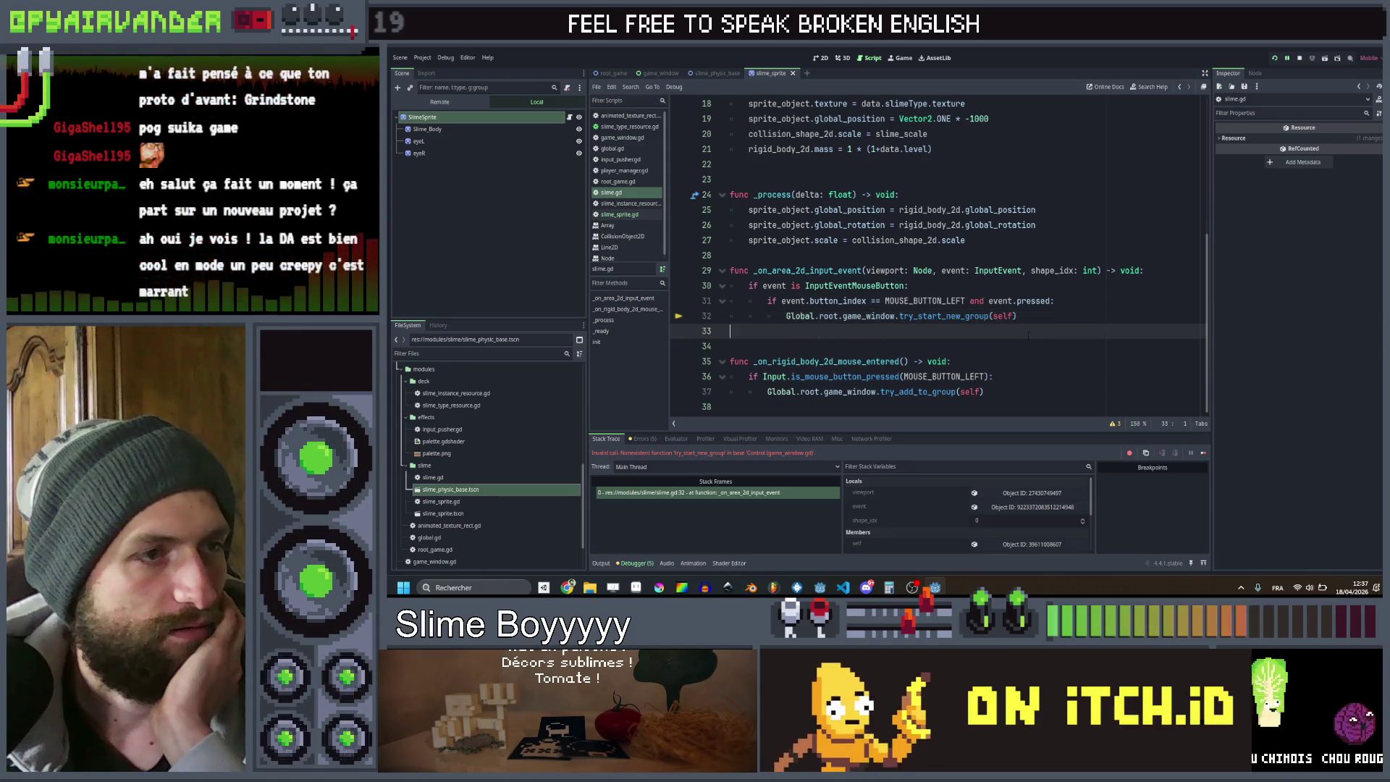
left_click(1029, 317)
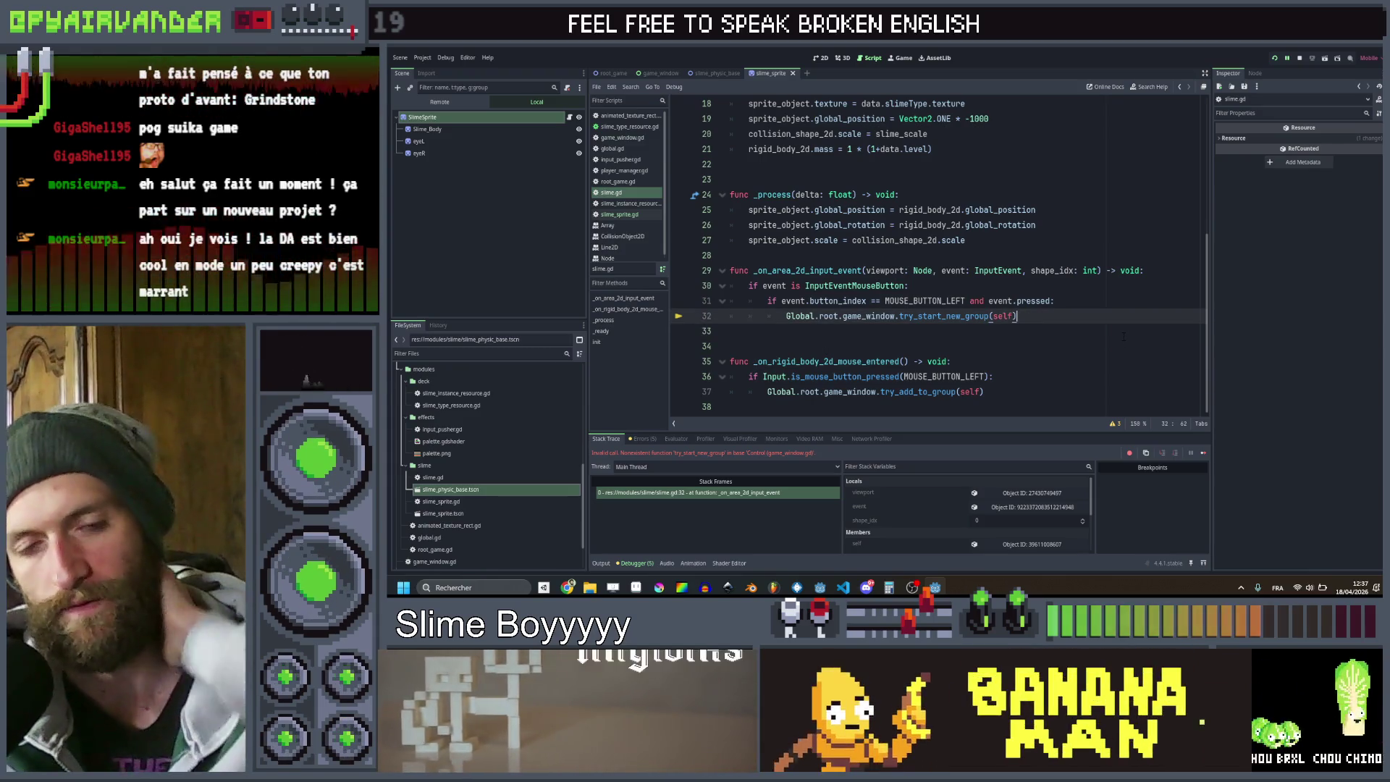
left_click_drag(738, 406, 646, 273)
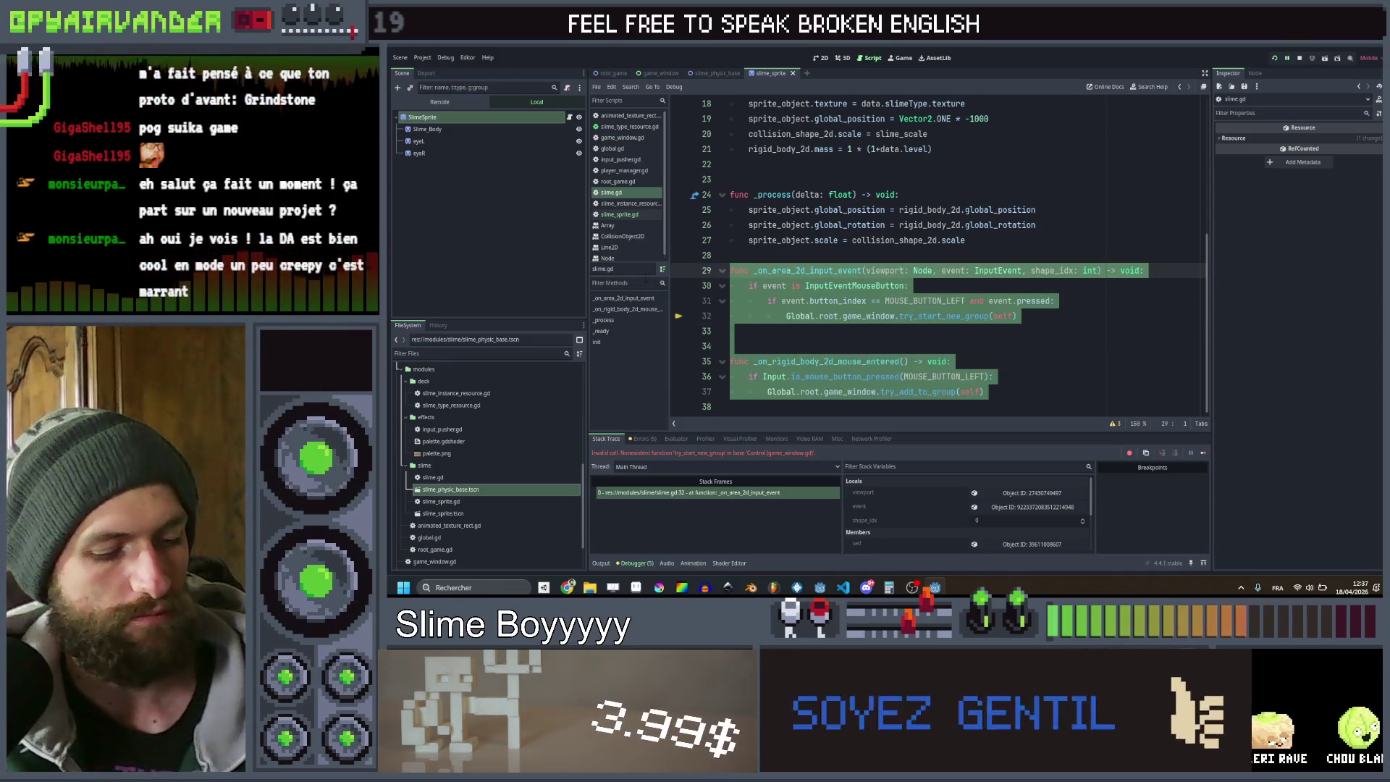
left_click(969, 316)
key("BackSpace")
key("BackSpace")
key("BackSpace")
key("ctrl+z")
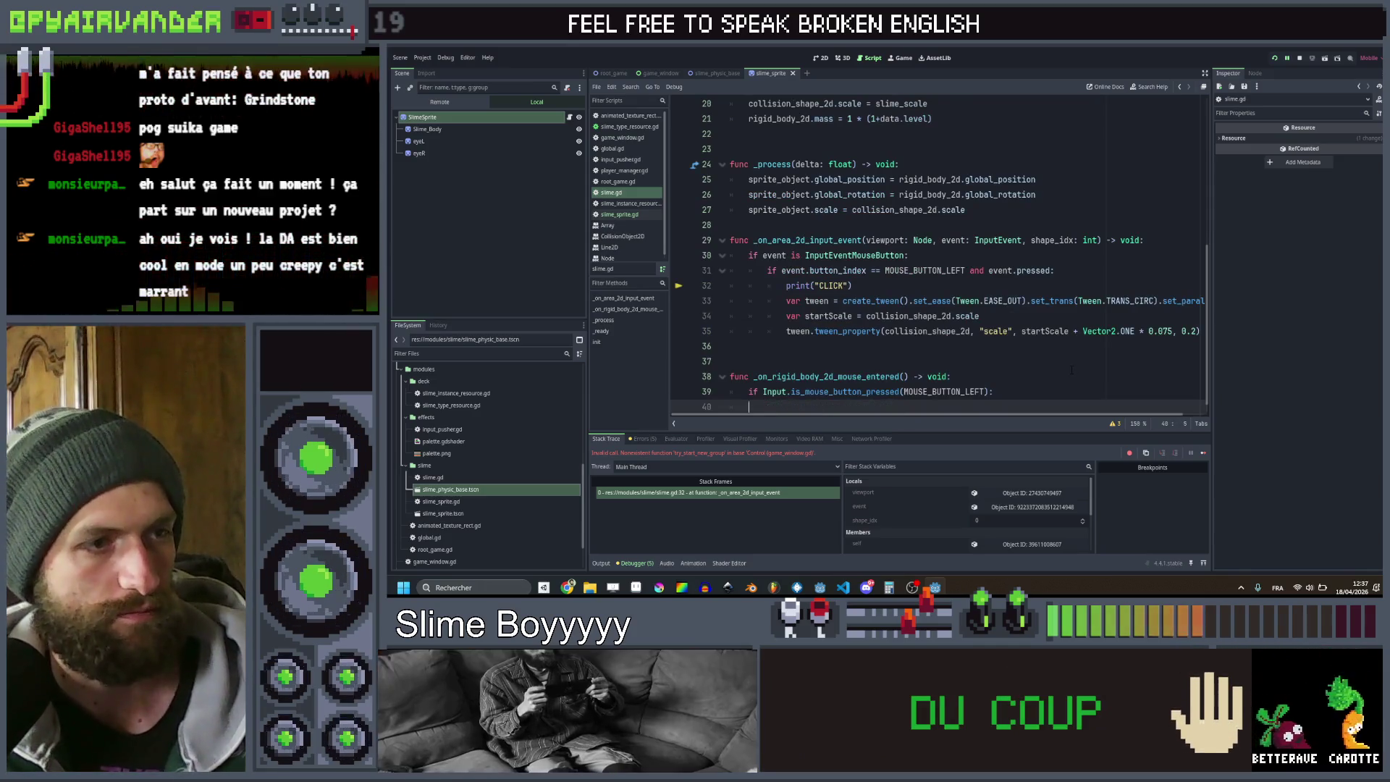
key("ctrl+z")
key("ctrl+z")
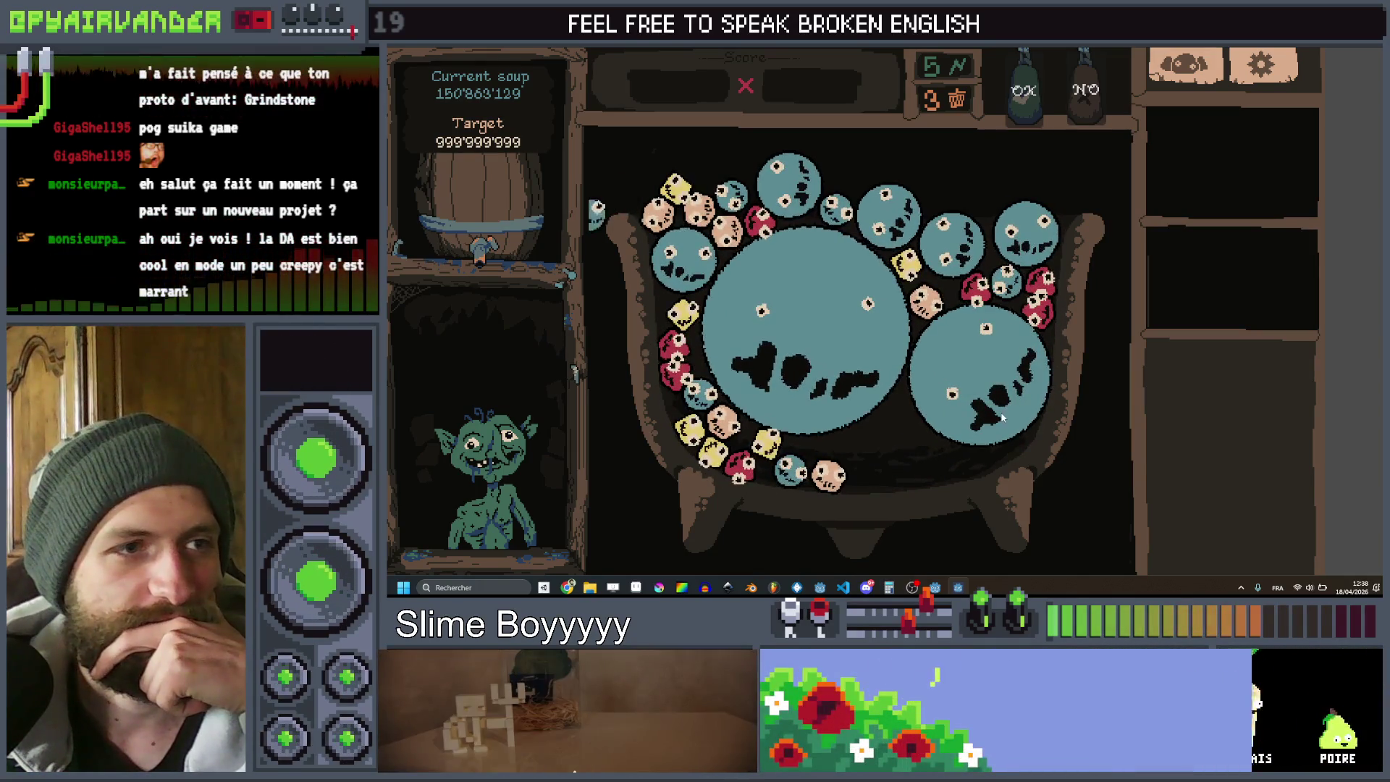
key("alt+F4")
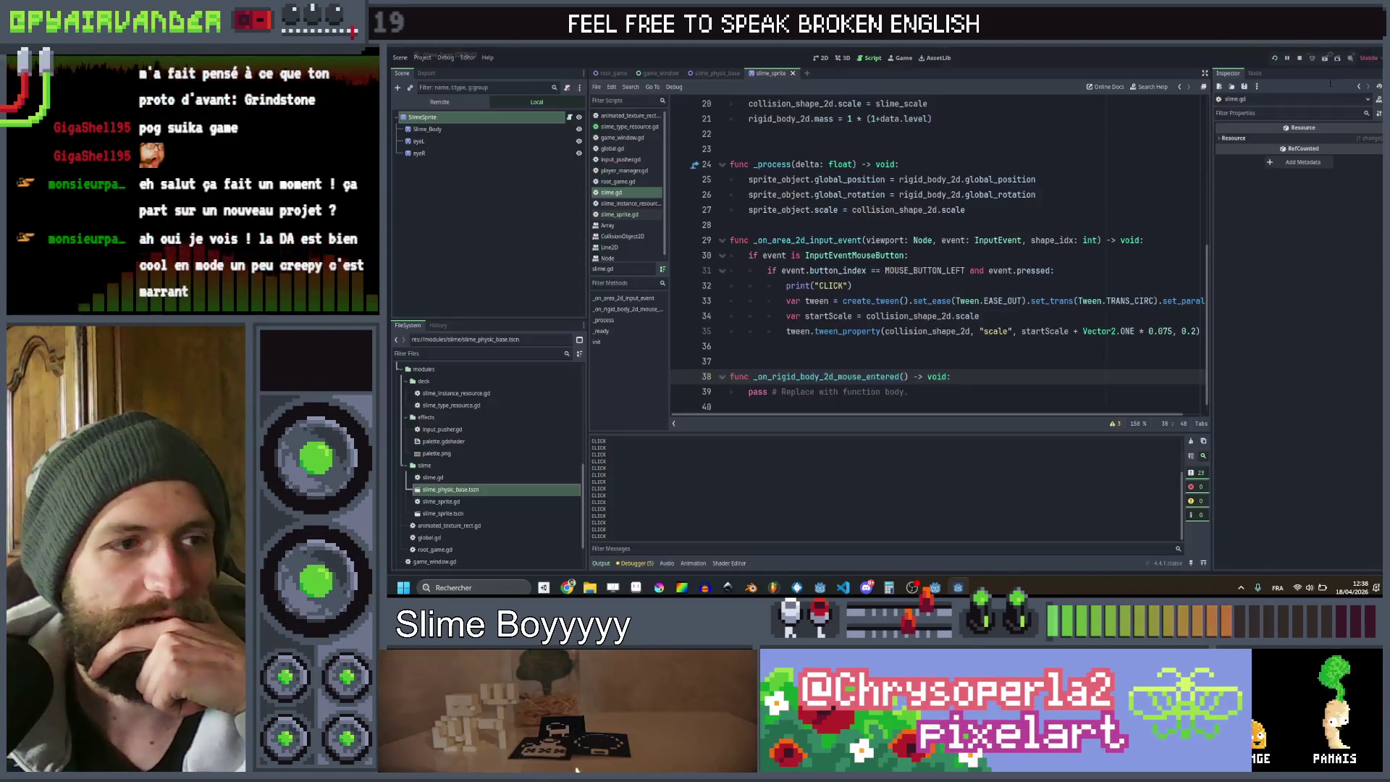
Restore the try_start_new_group and try_add_to_group calls, save, and jump to game_window's definition
key("ctrl+z")
key("ctrl+z")
key("ctrl+z")
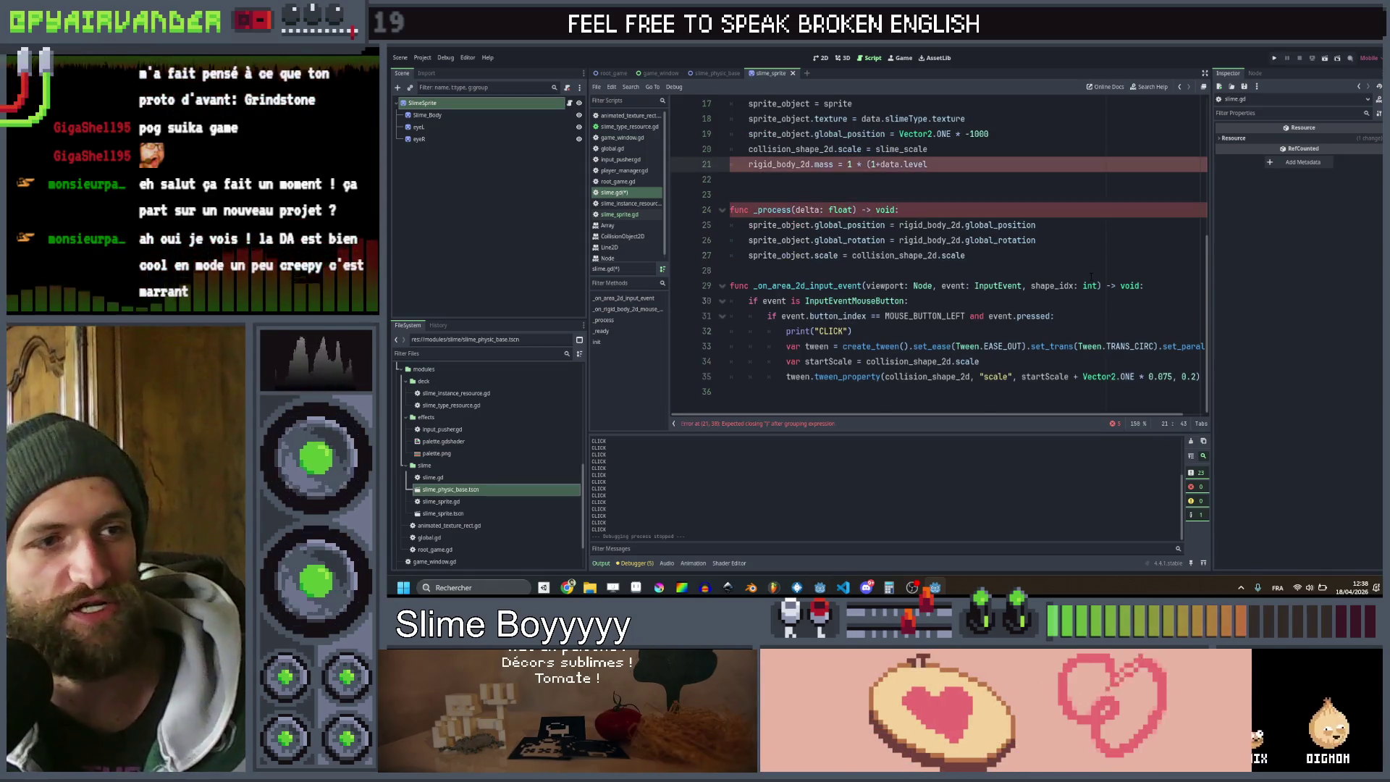
key("ctrl+y")
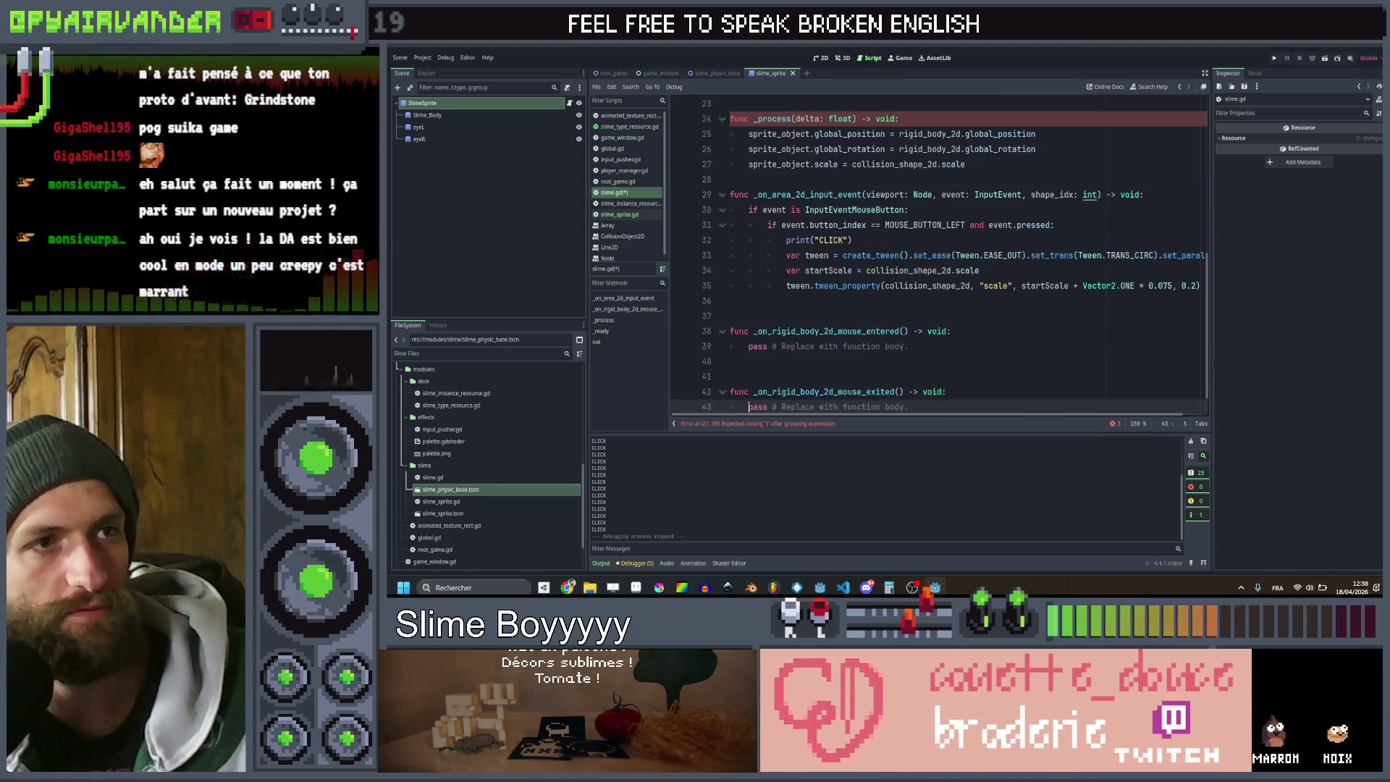
key("ctrl+y")
key("ctrl+y")
key("ctrl+y")
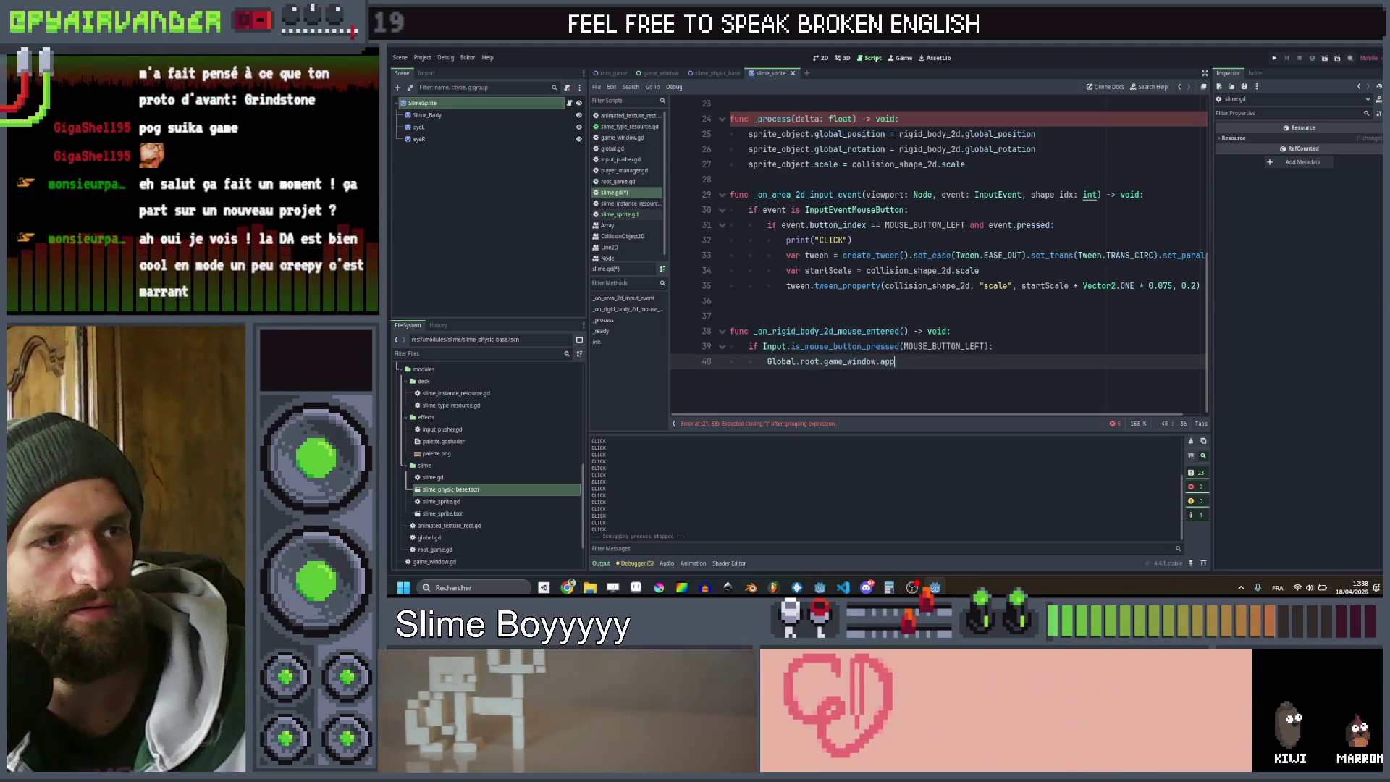
key("Down")
type(".")
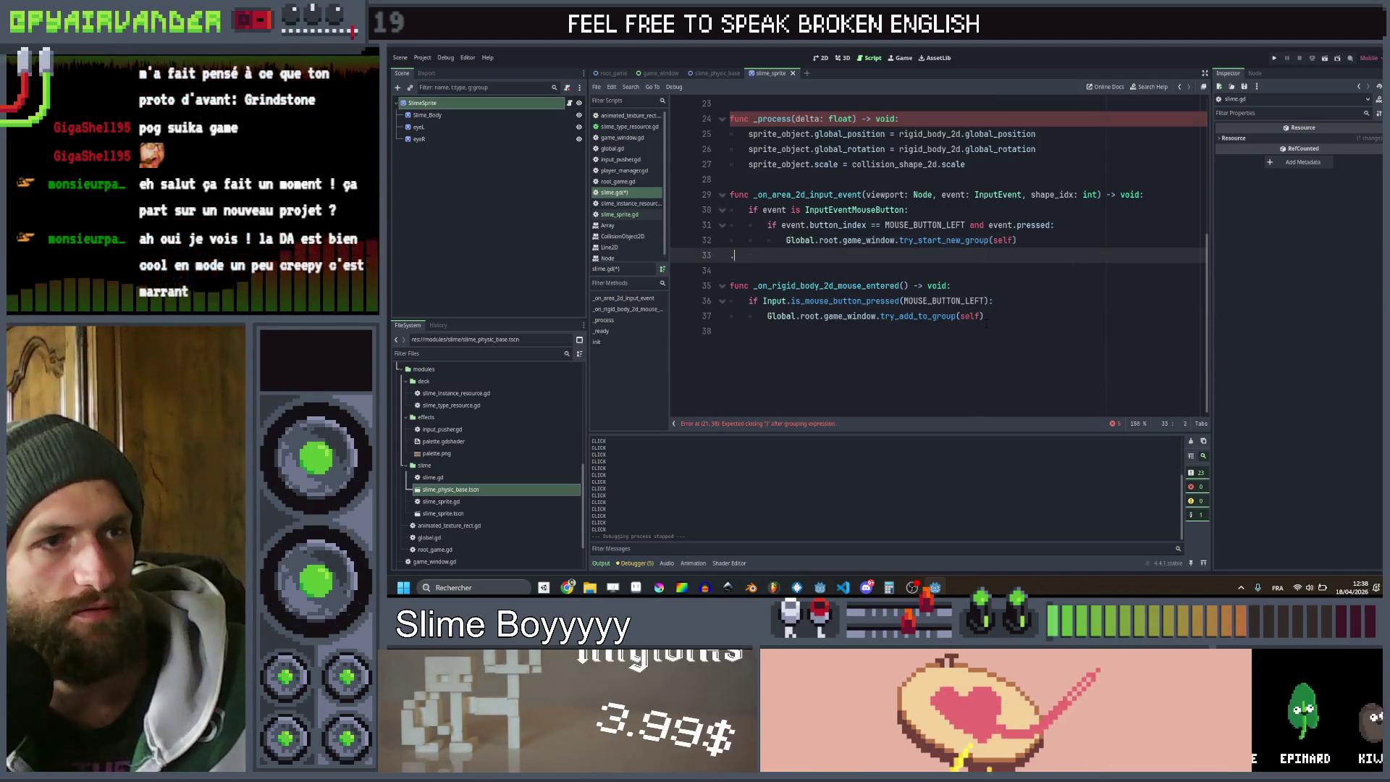
key("BackSpace")
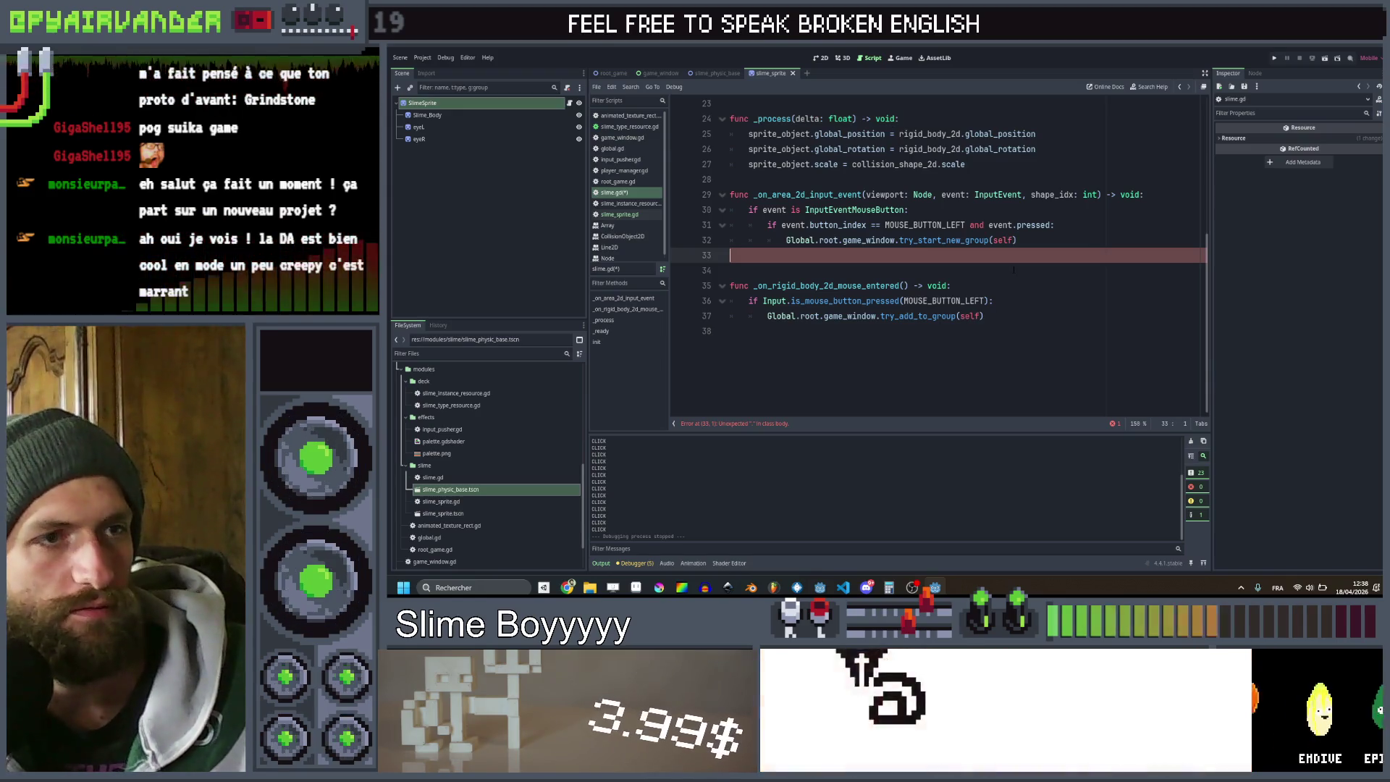
left_click(1014, 269)
key("ctrl+s")
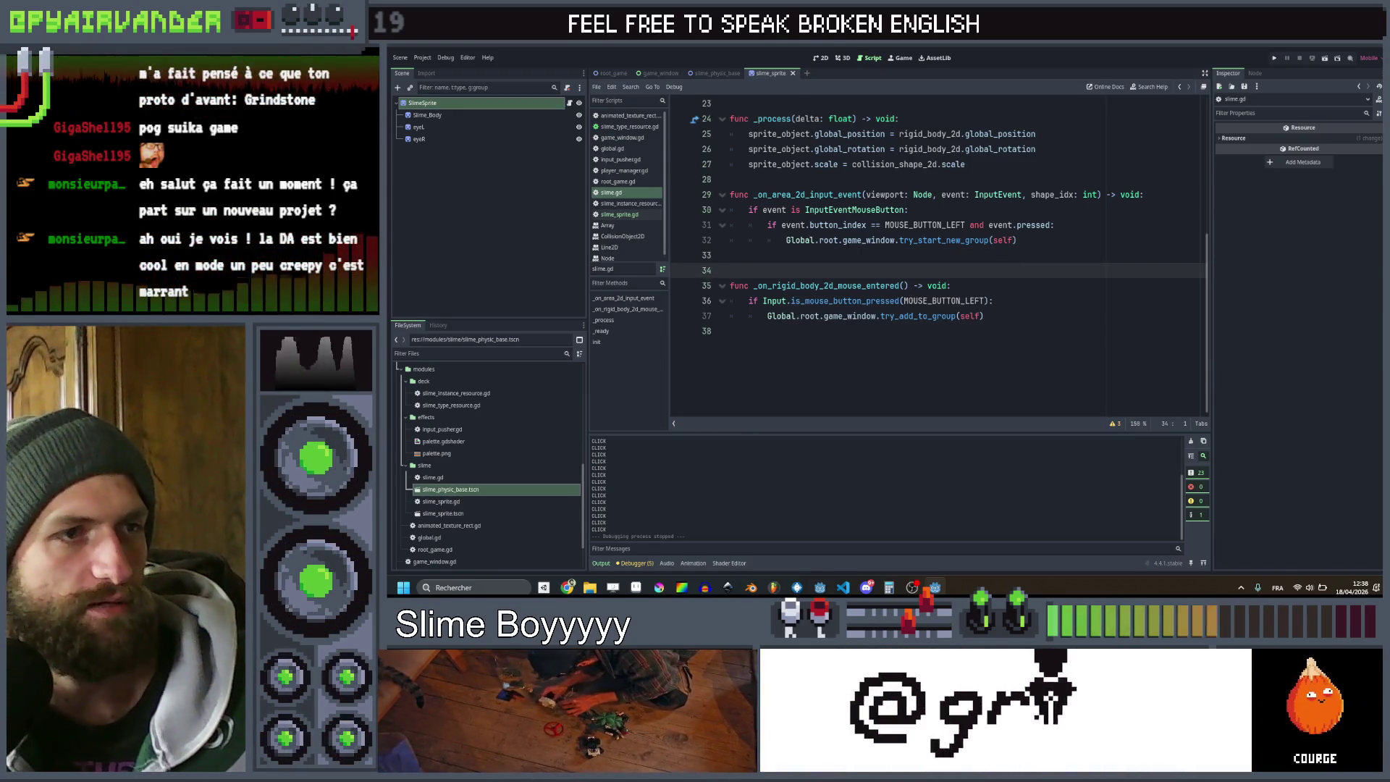
left_click(870, 240)
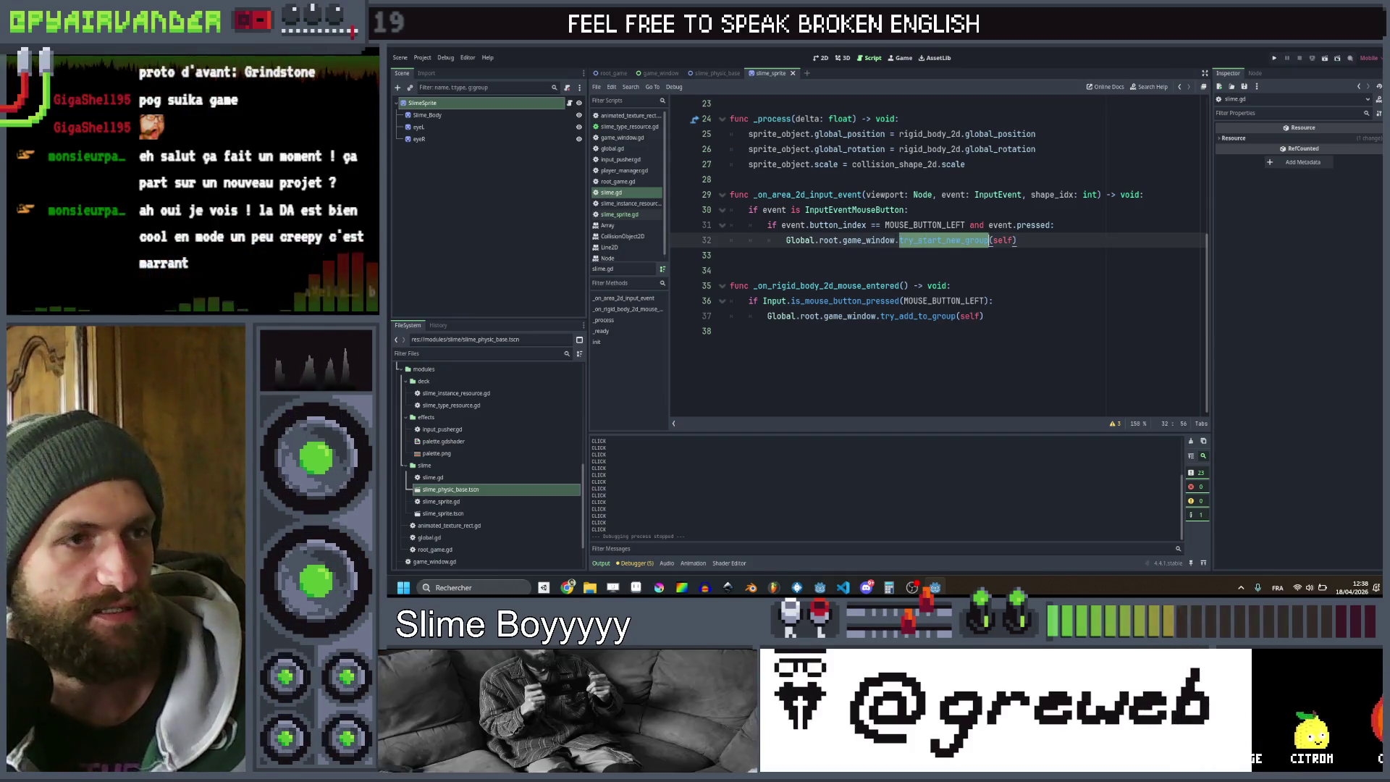
left_click(869, 241, "ctrl")
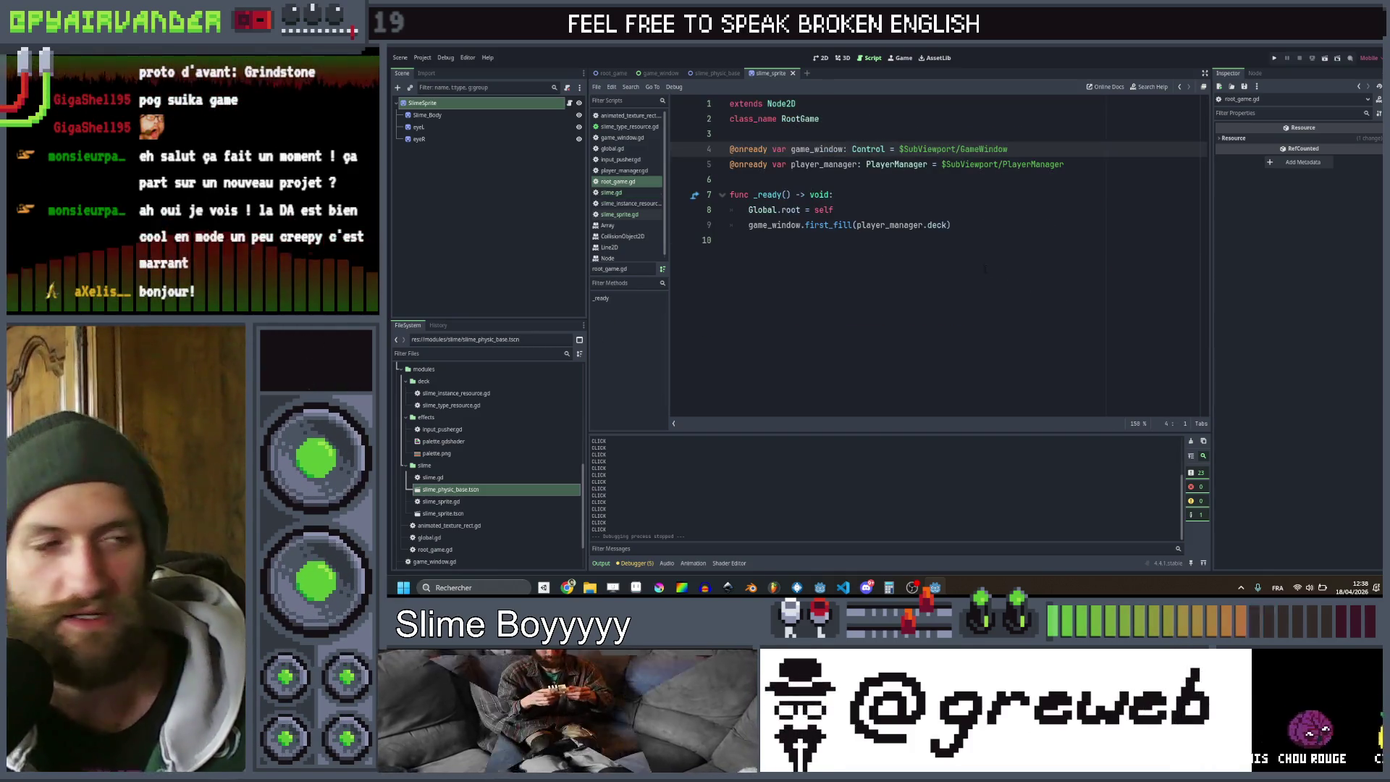
Change game_window's type in root_game.gd from Control to GameWindow
left_click(943, 251)
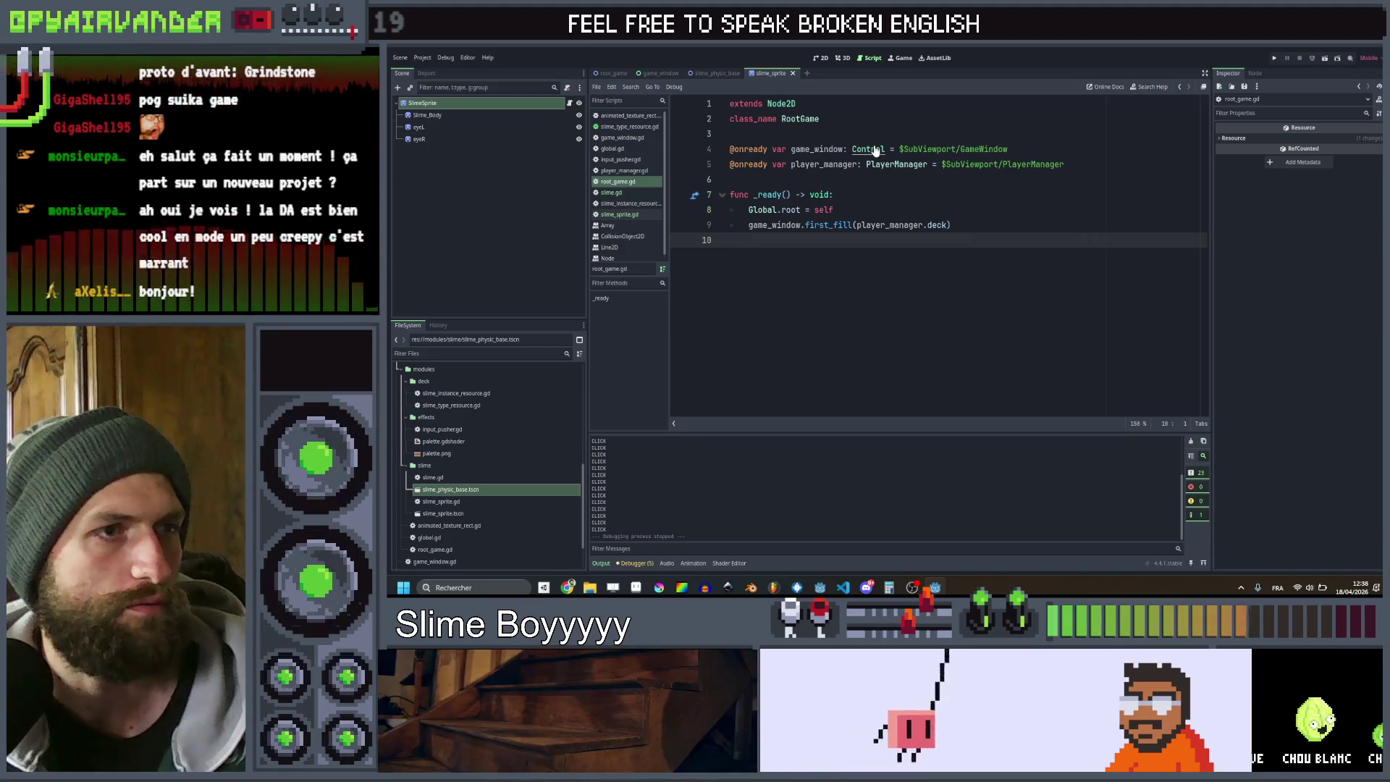
double_click(875, 149)
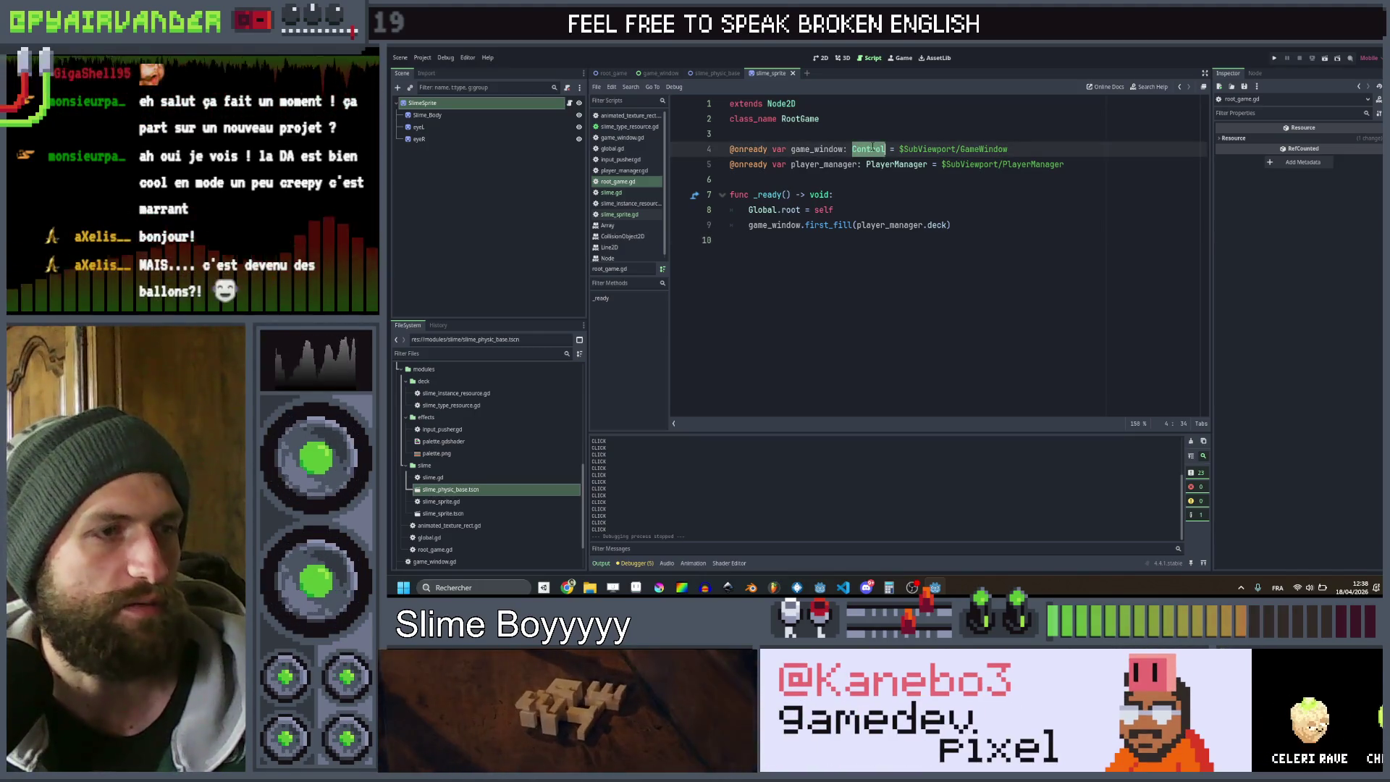
type("Game")
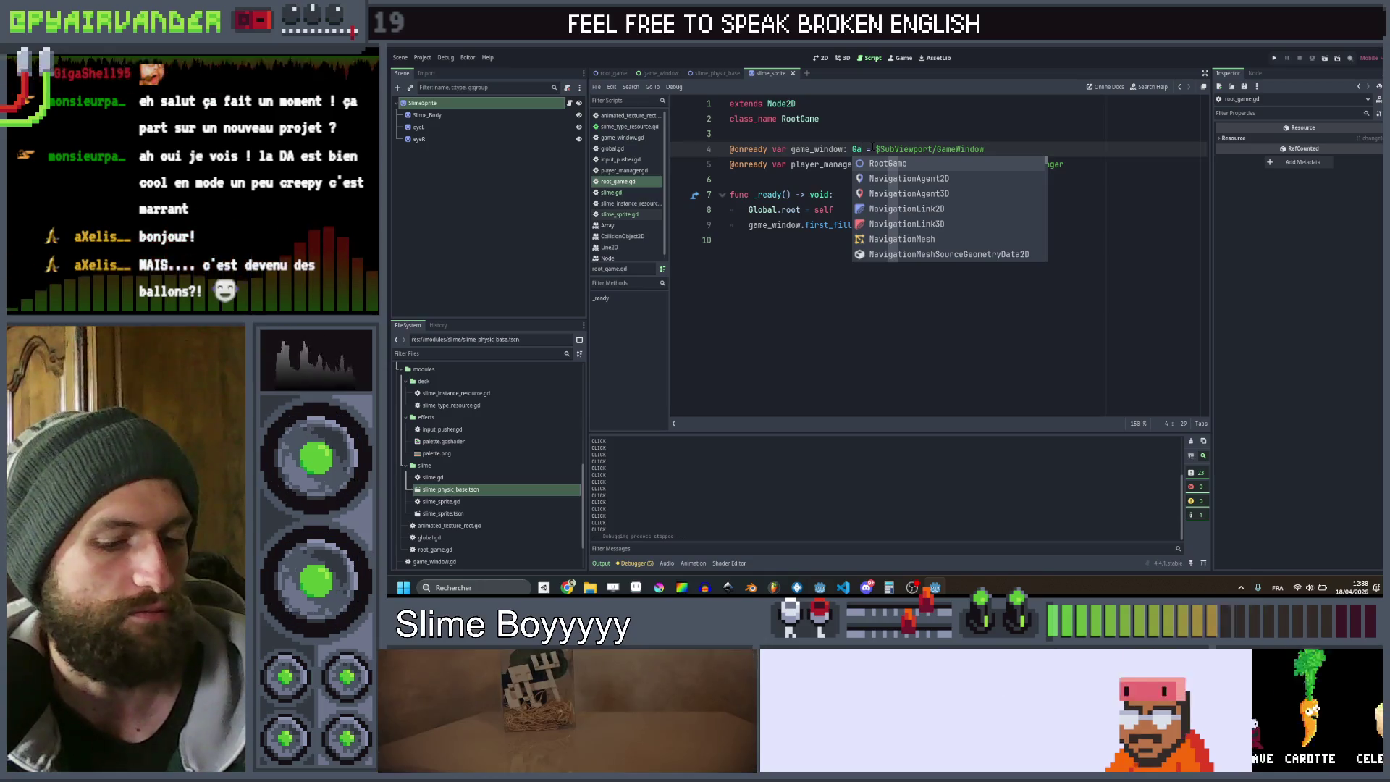
type("Window")
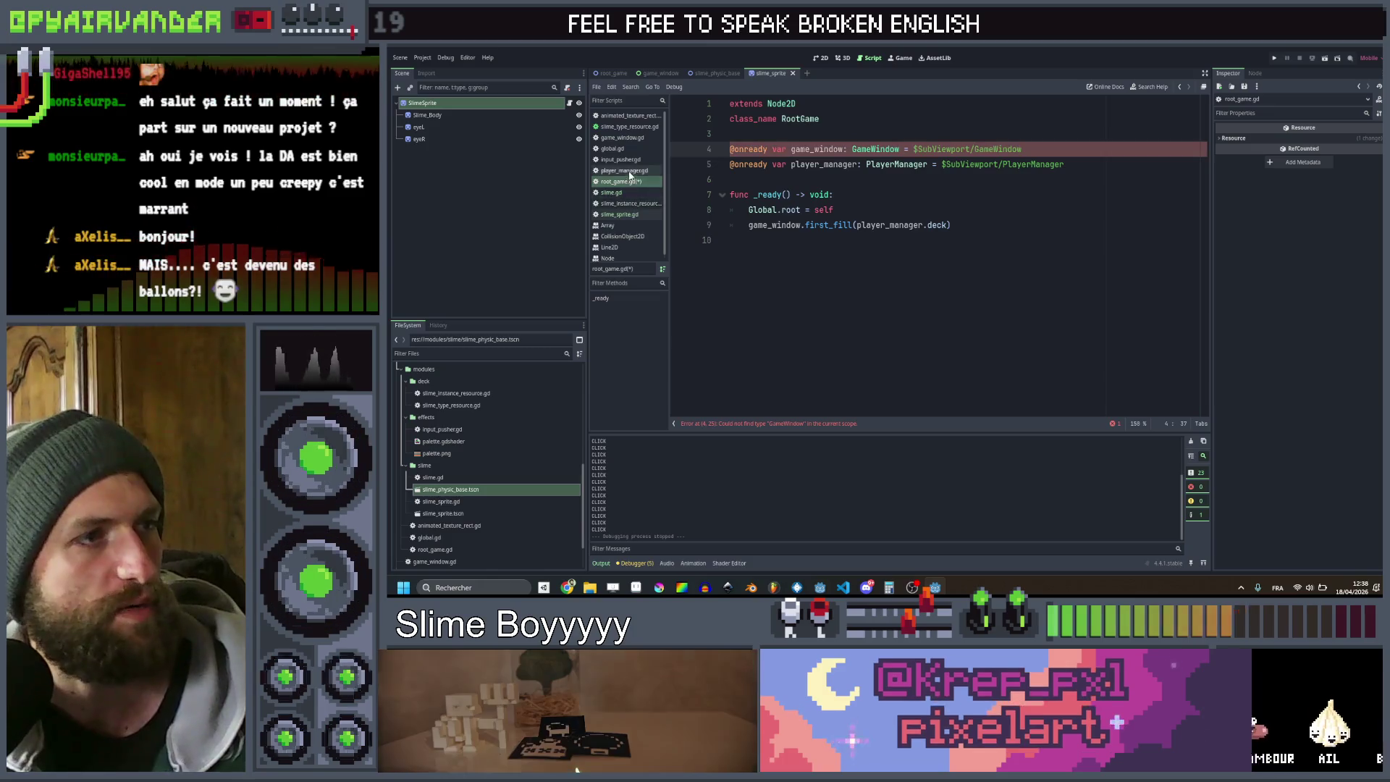
In game_window.gd, begin a class_name GameWindow line below extends Control
left_click(631, 127)
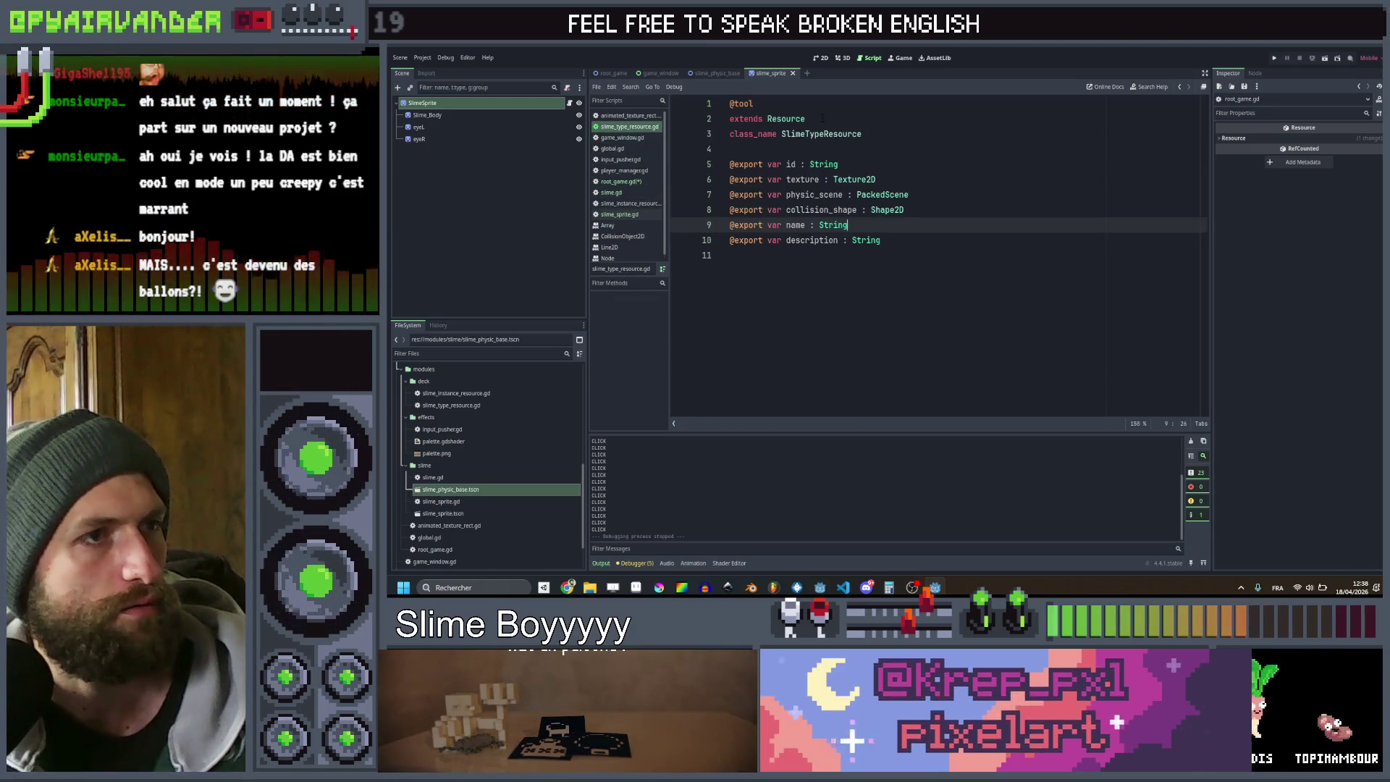
left_click(622, 137)
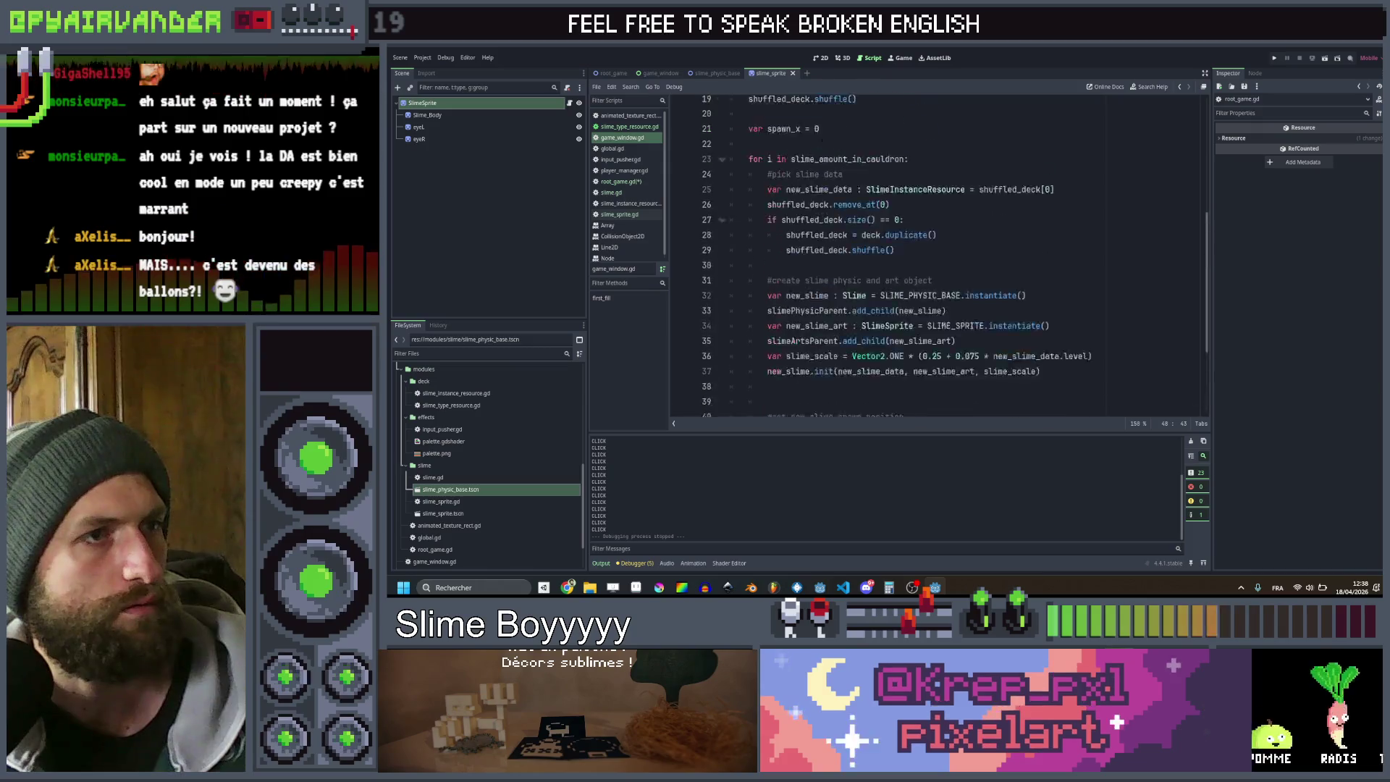
left_click(828, 118)
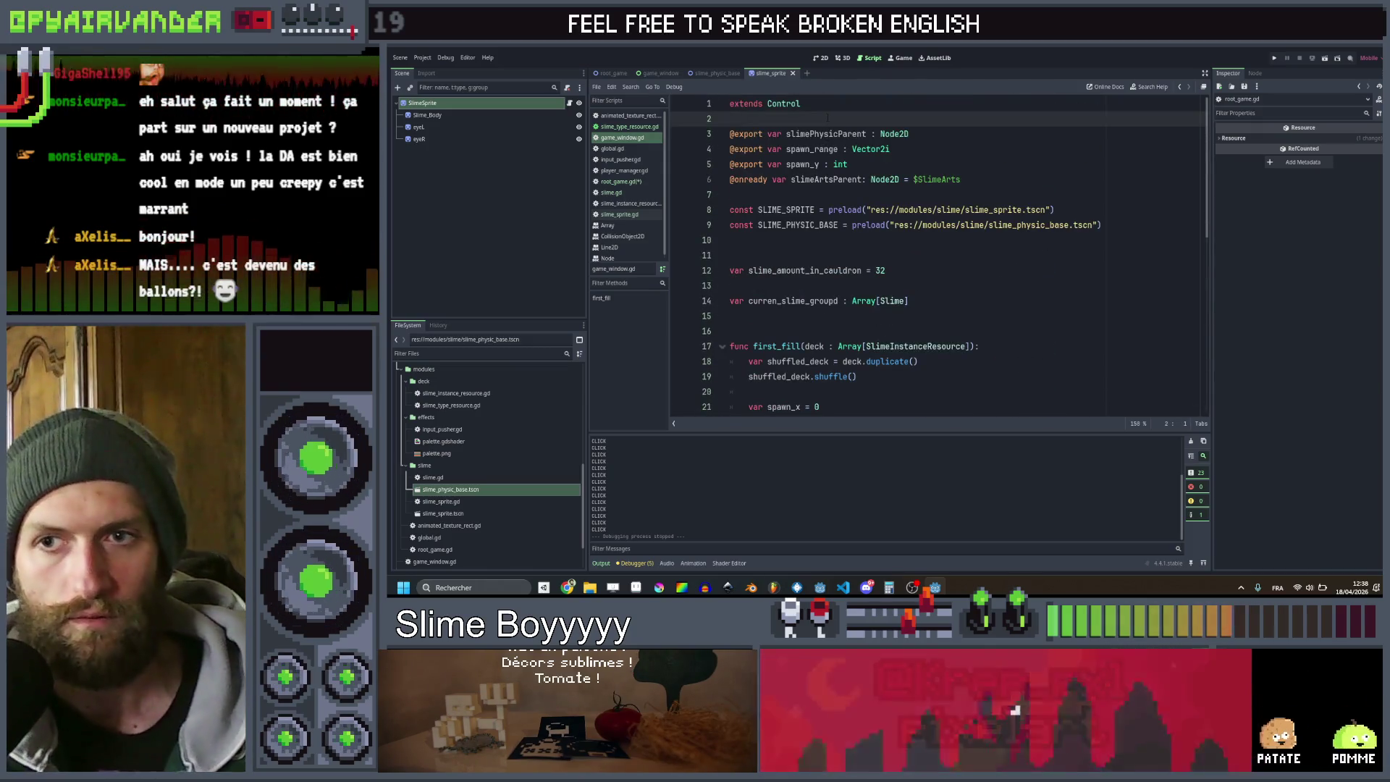
key("Return")
type("class_name GameWindow")
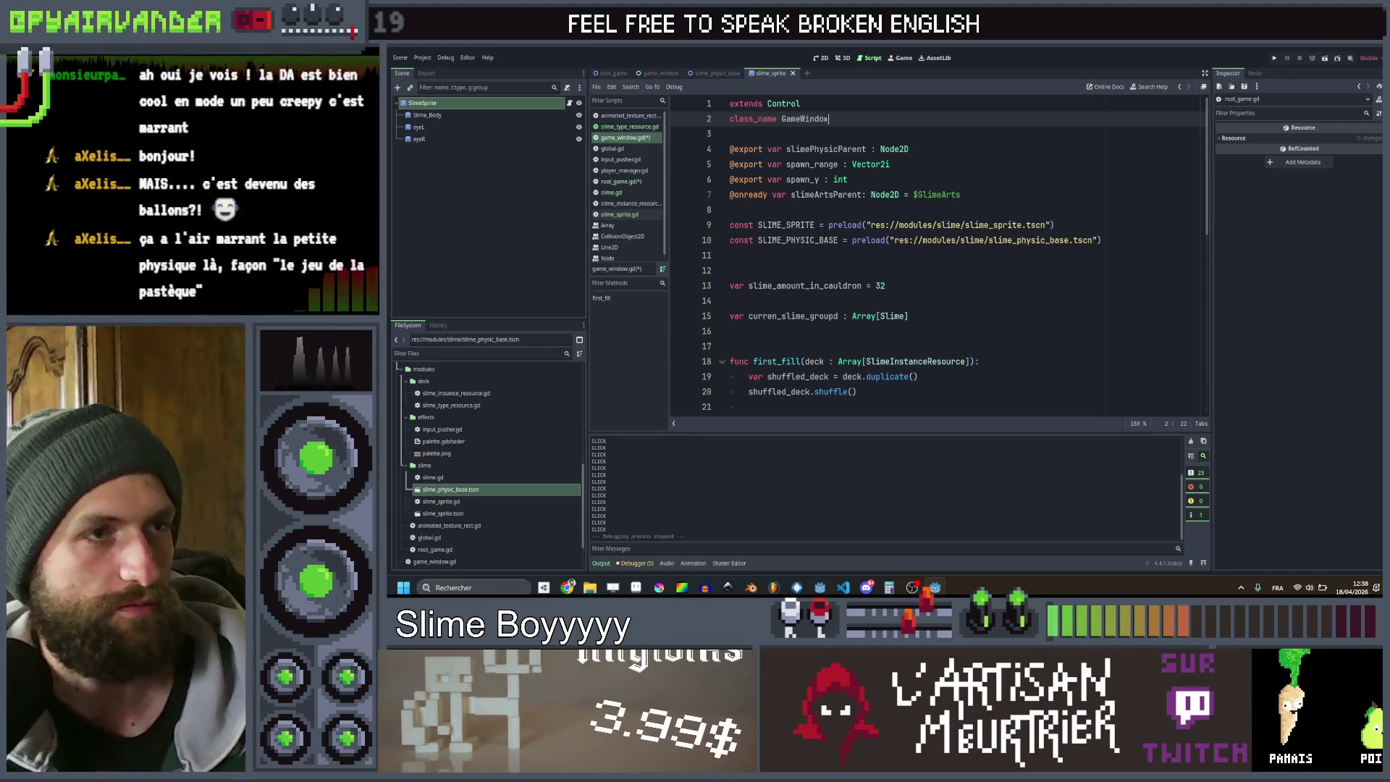
Save the scripts and add a new line after first_fill, starting func try_
key("ctrl+s")
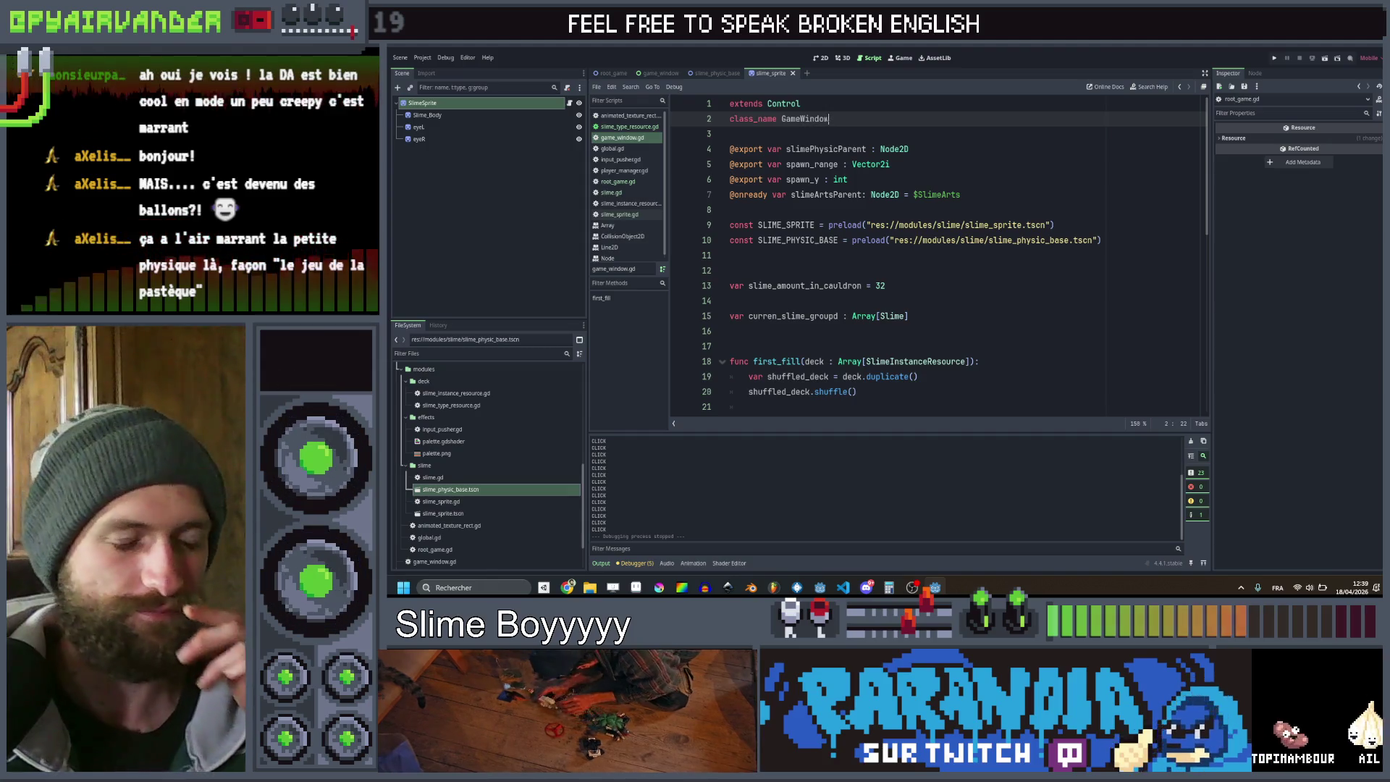
scroll(815, 211, "down", 10)
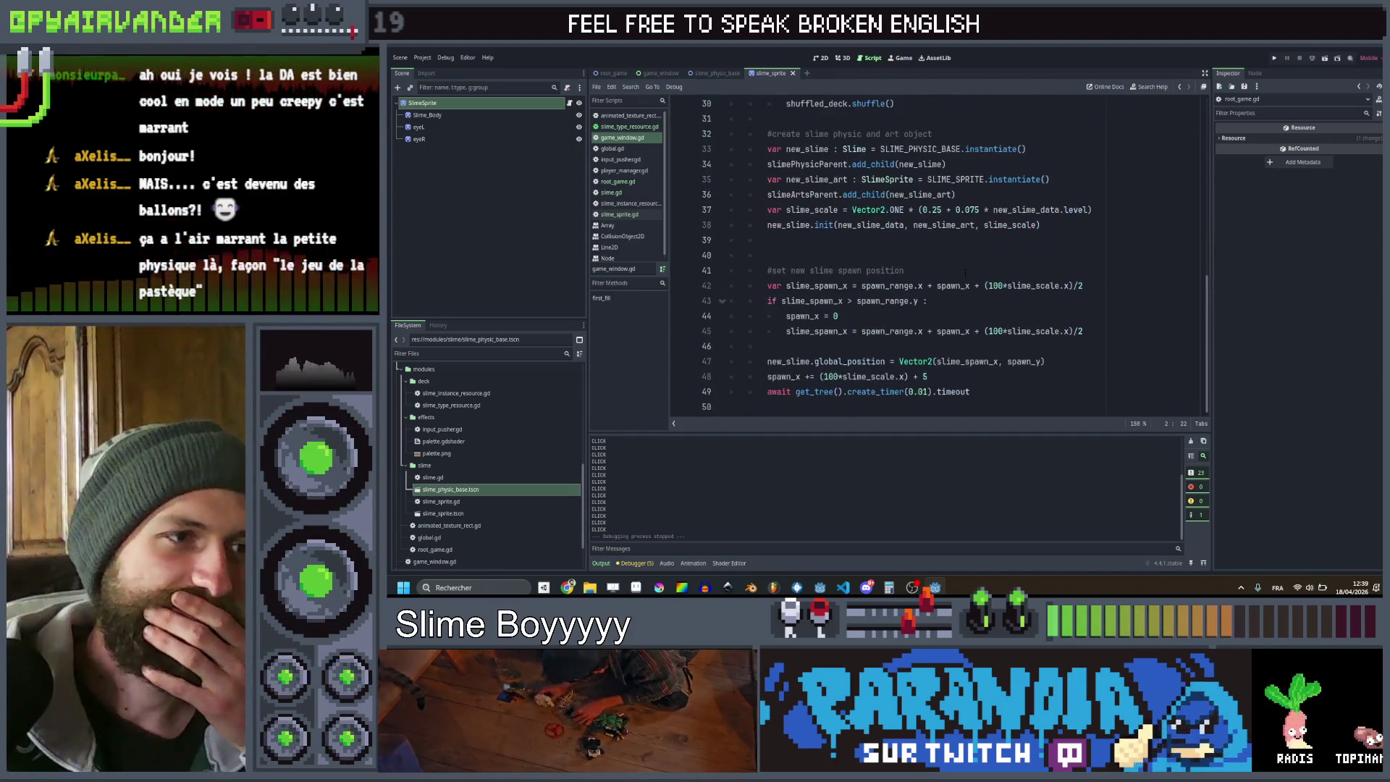
scroll(964, 268, "up", 10)
scroll(963, 268, "down", 10)
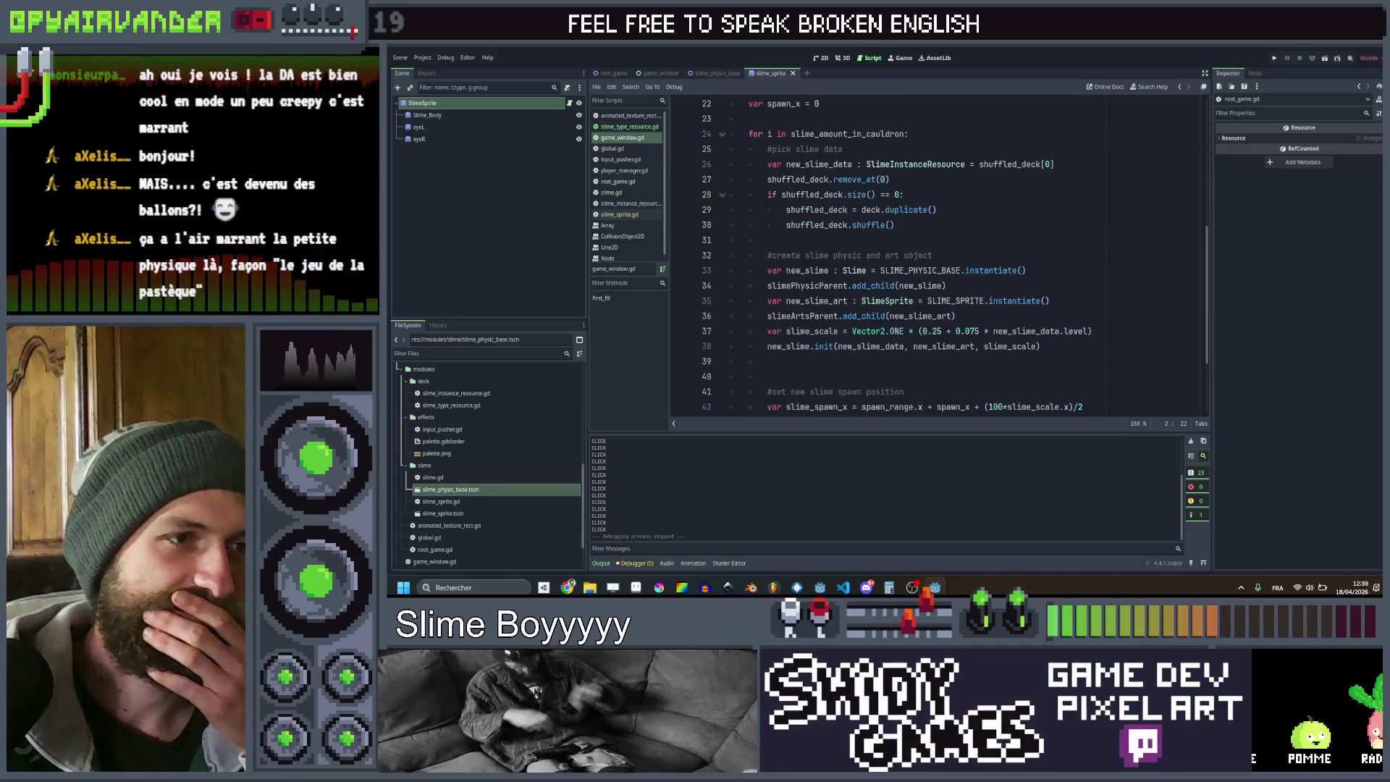
left_click(982, 391)
key("Down")
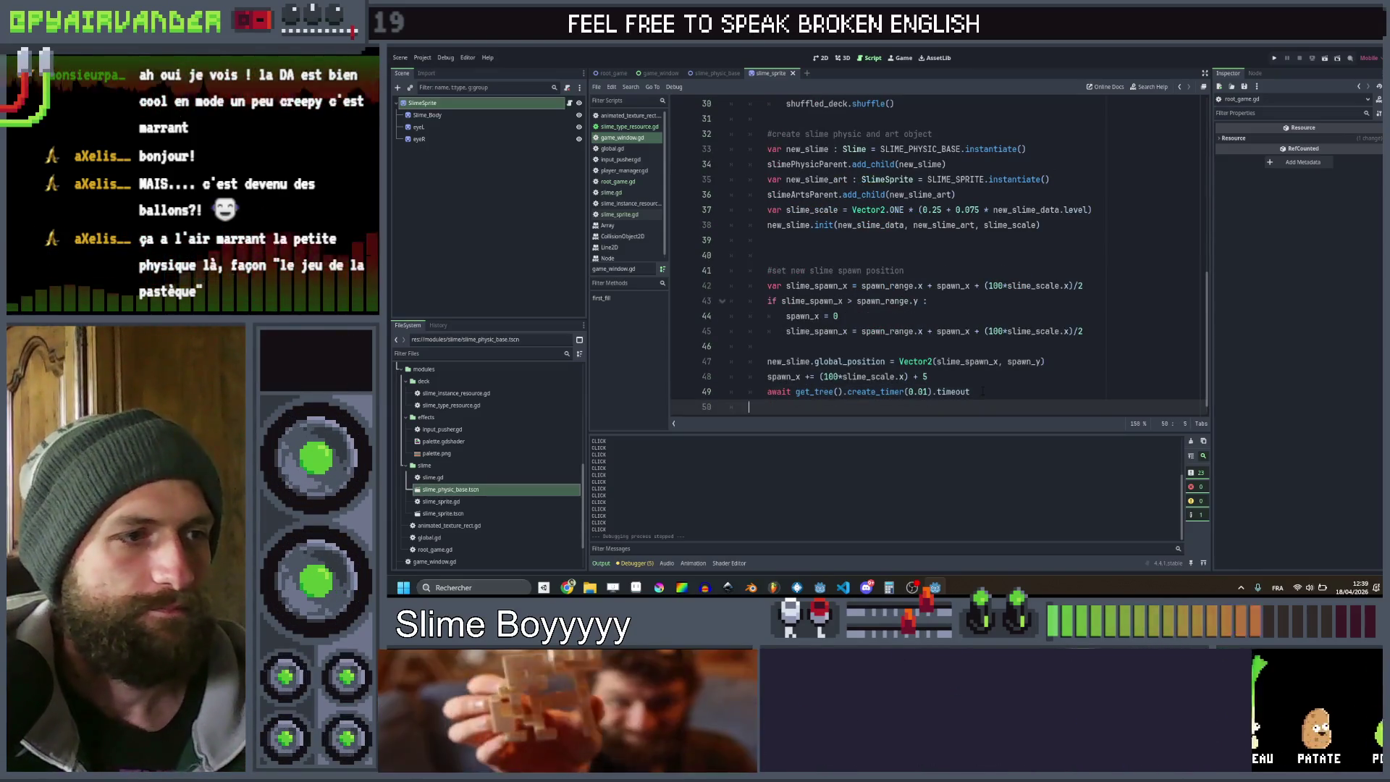
key("Return")
scroll(985, 361, "up", 9)
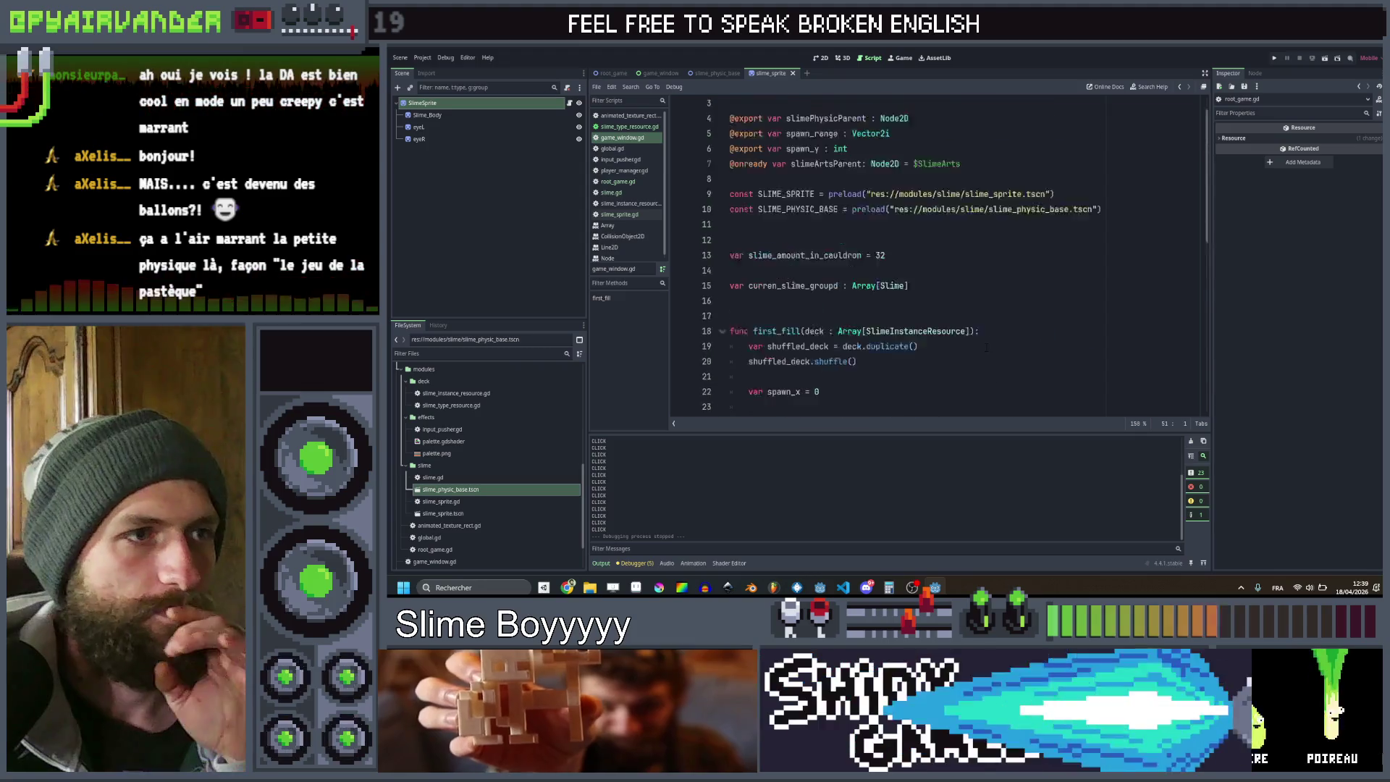
scroll(985, 348, "down", 9)
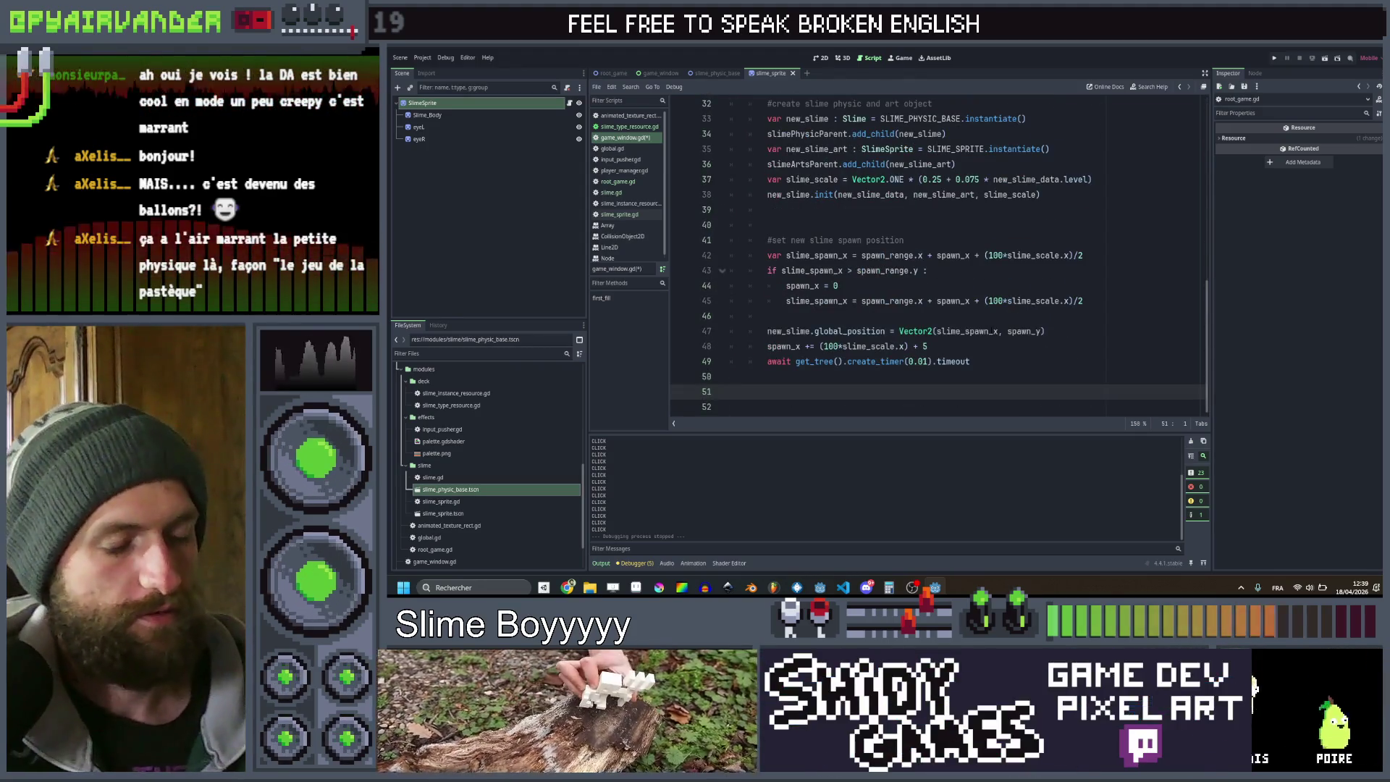
scroll(986, 329, "up", 6)
scroll(987, 322, "down", 6)
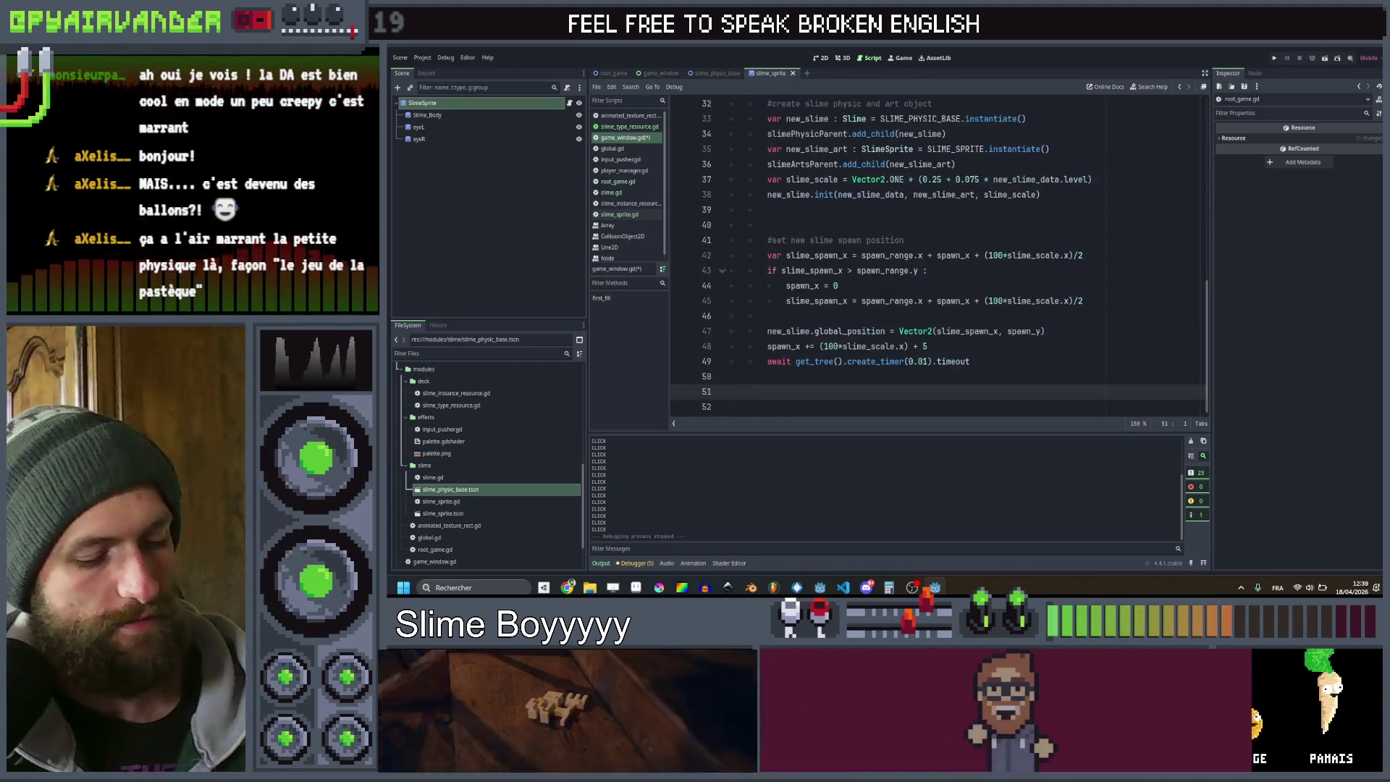
type("func ")
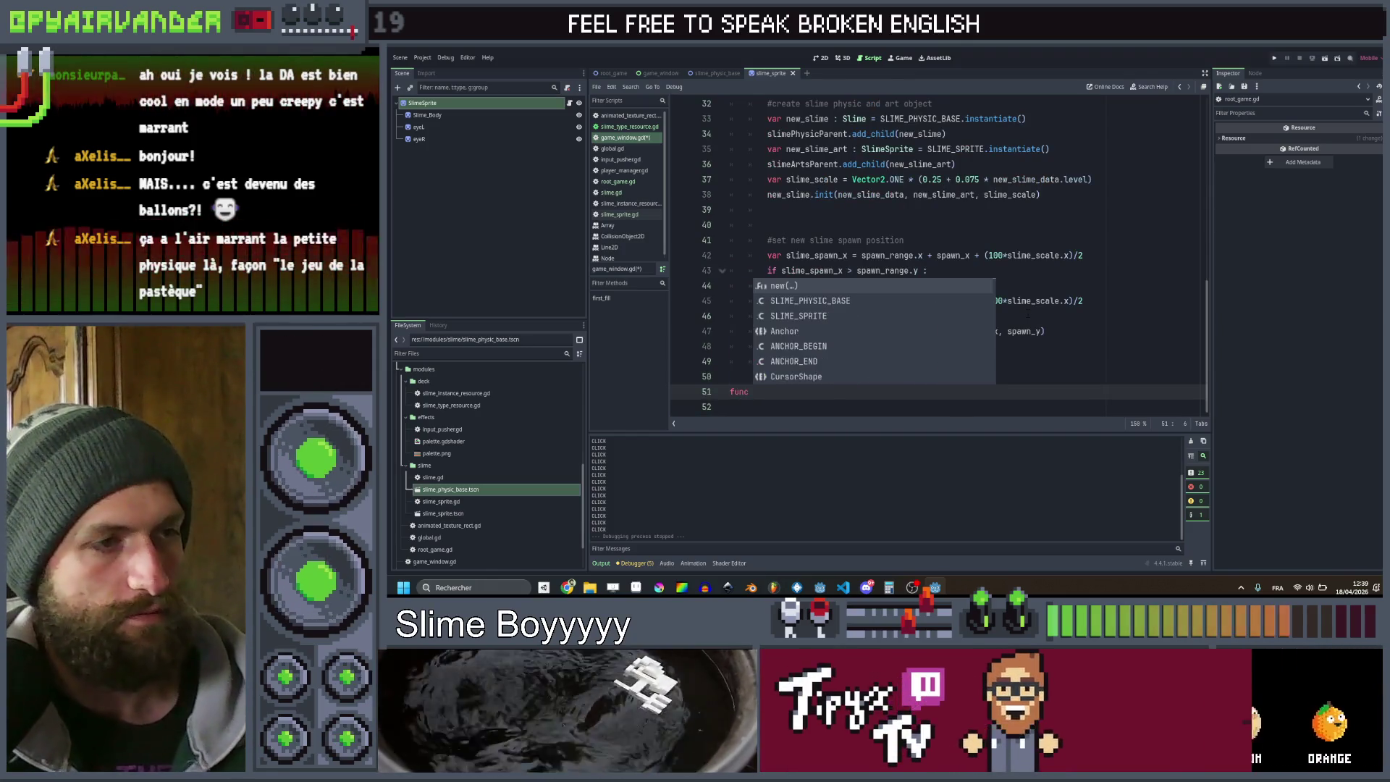
type("try_start_n")
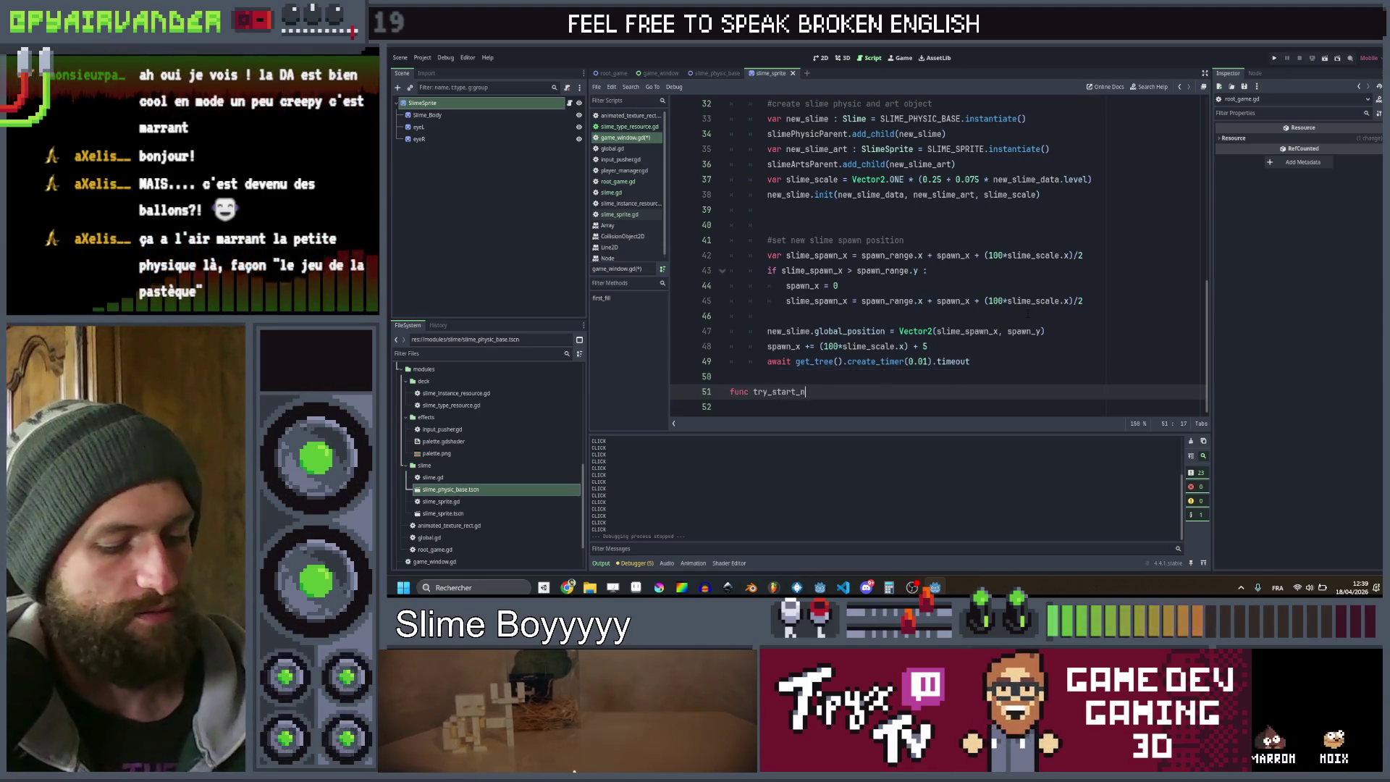
Complete the signature func try_start_new_group(slime : Slime):
type("ew_group(slime :")
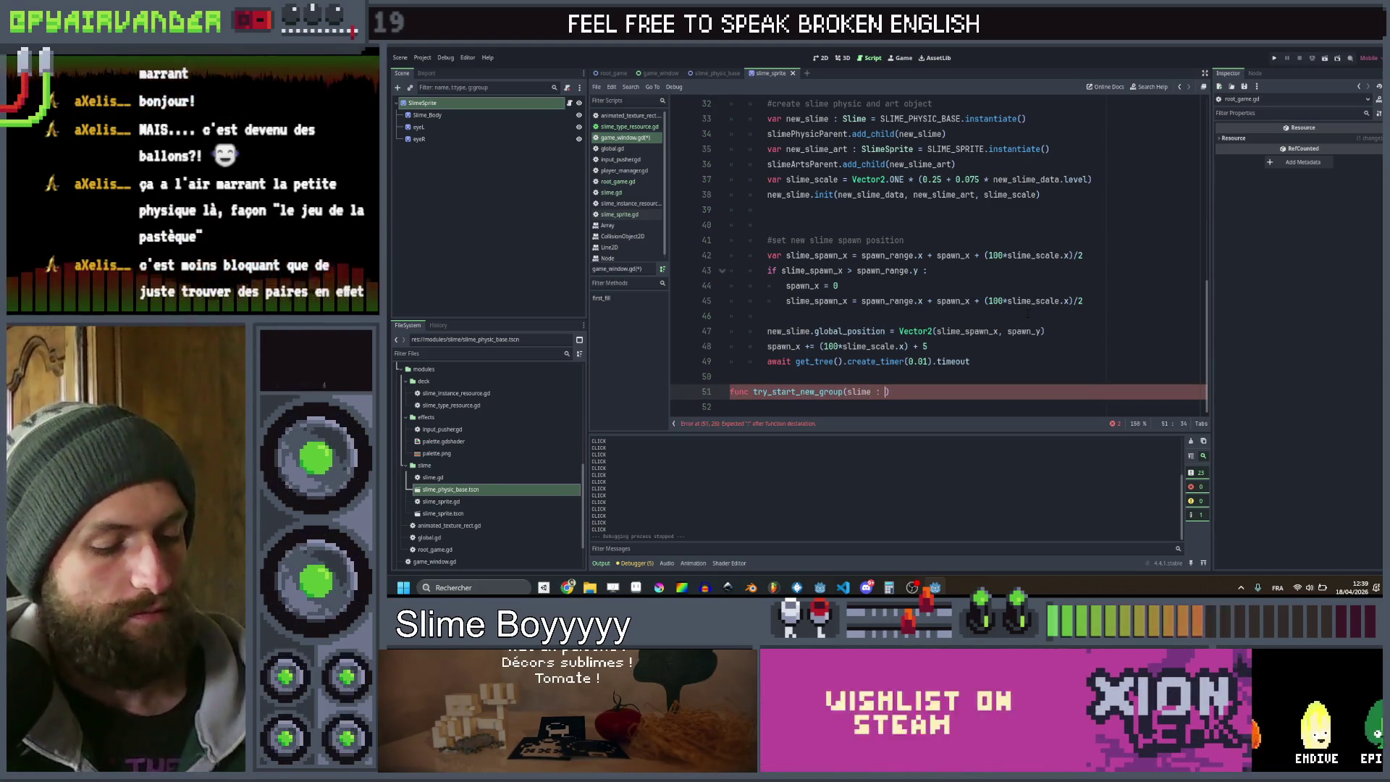
type(": Slim")
key("Return")
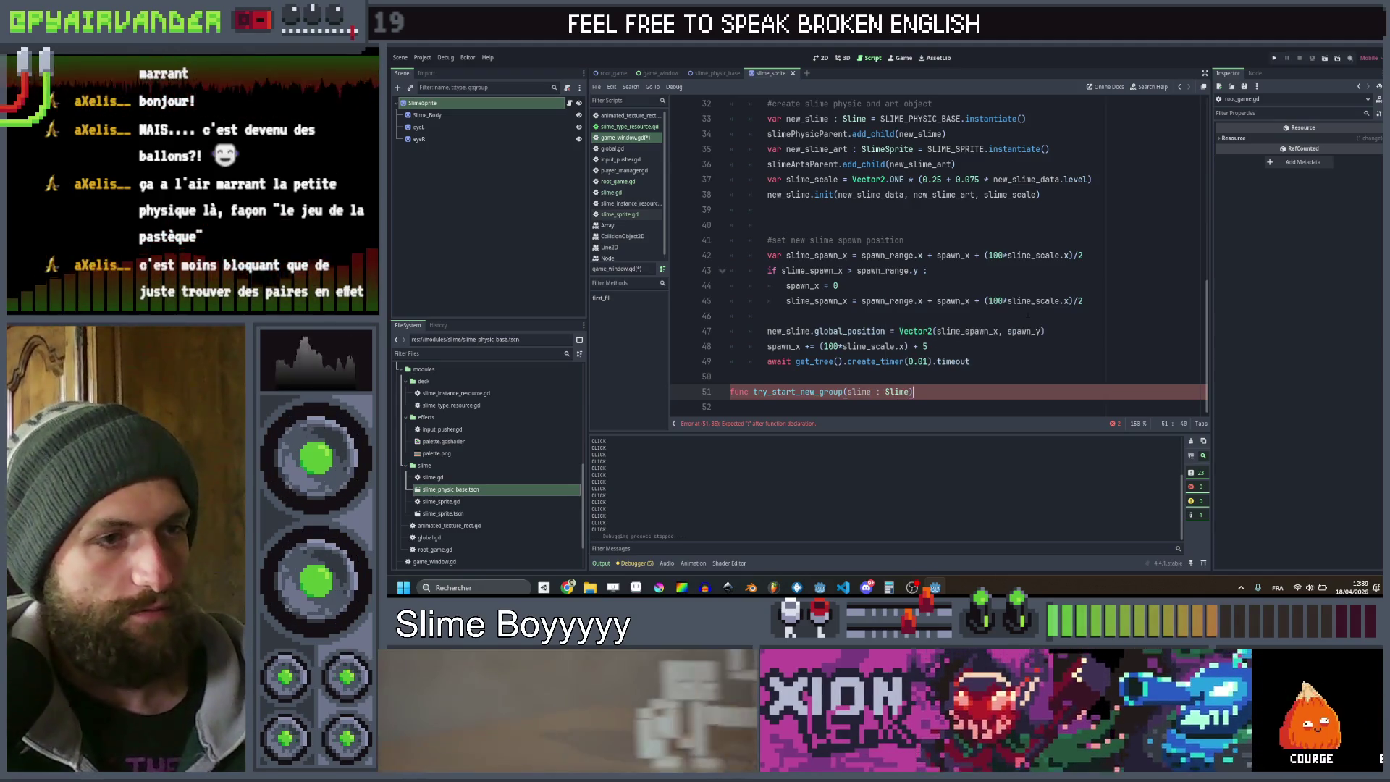
type("):")
key("Return")
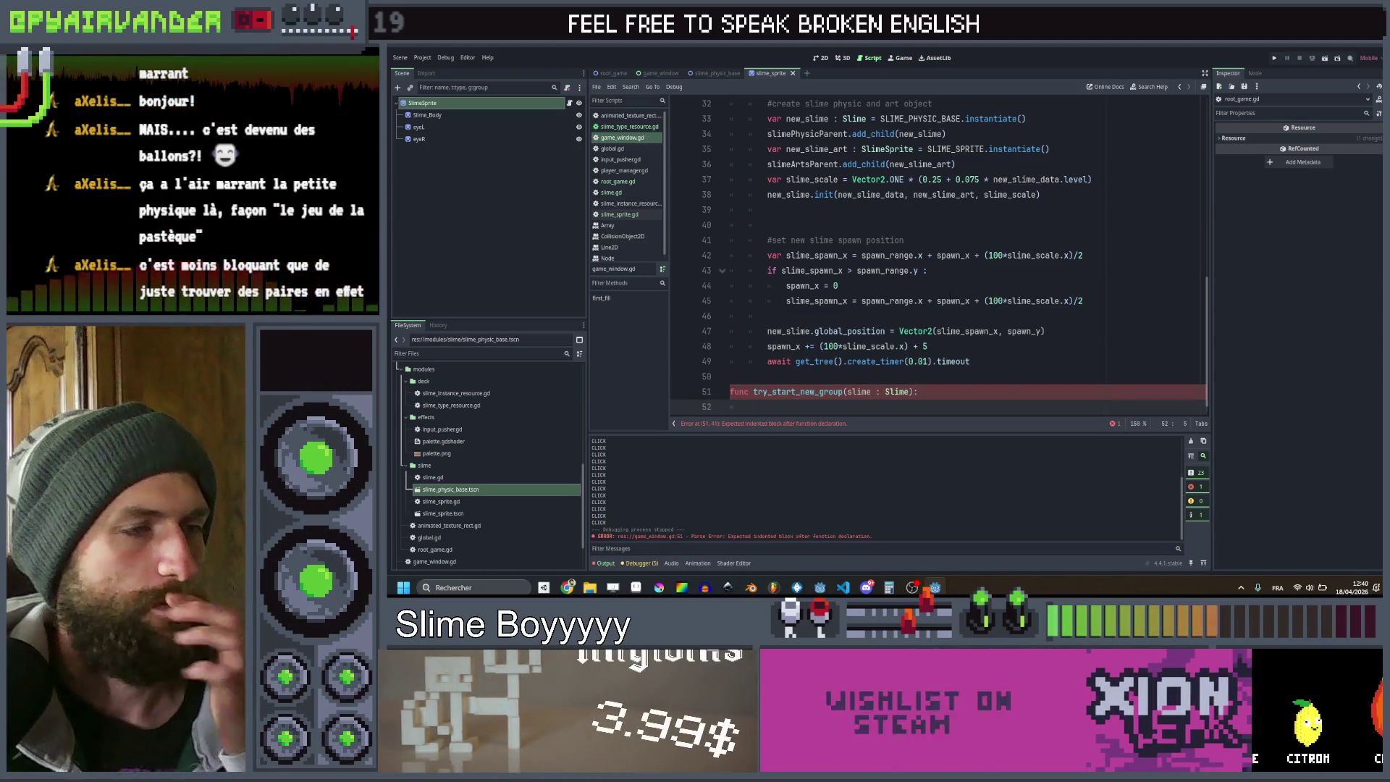
Fix the curren_slime_groupd typo on line 15 by removing the extra d
scroll(940, 253, "up", 10)
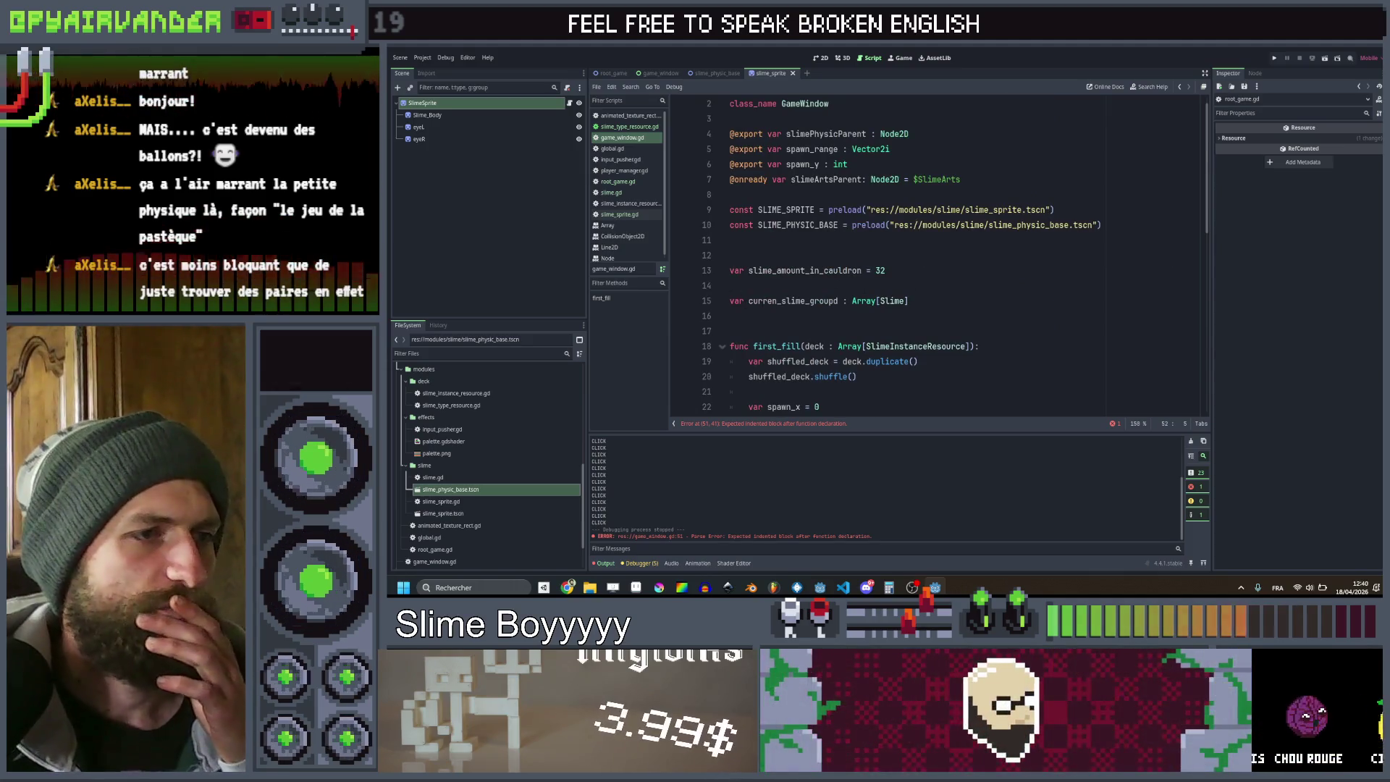
left_click(837, 300)
key("BackSpace")
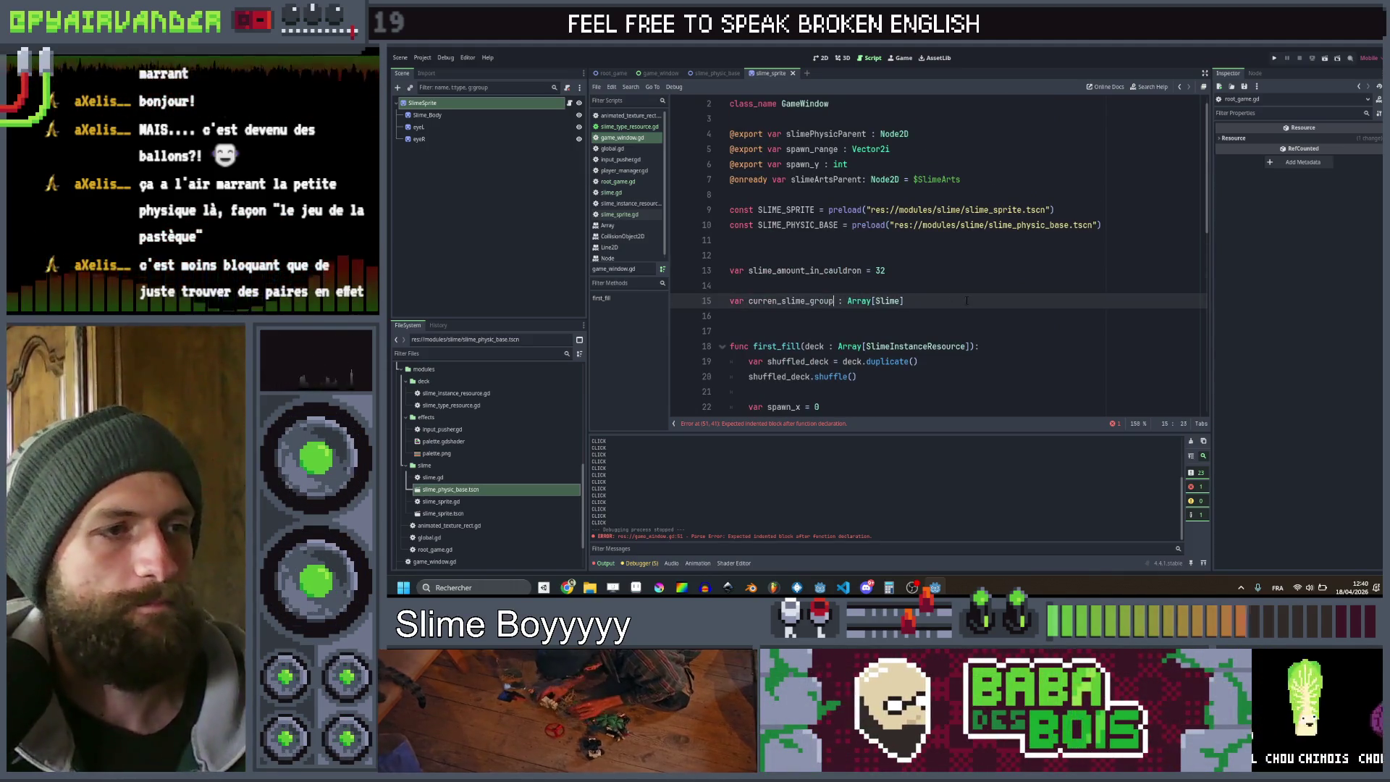
scroll(967, 300, "down", 10)
left_click(835, 395)
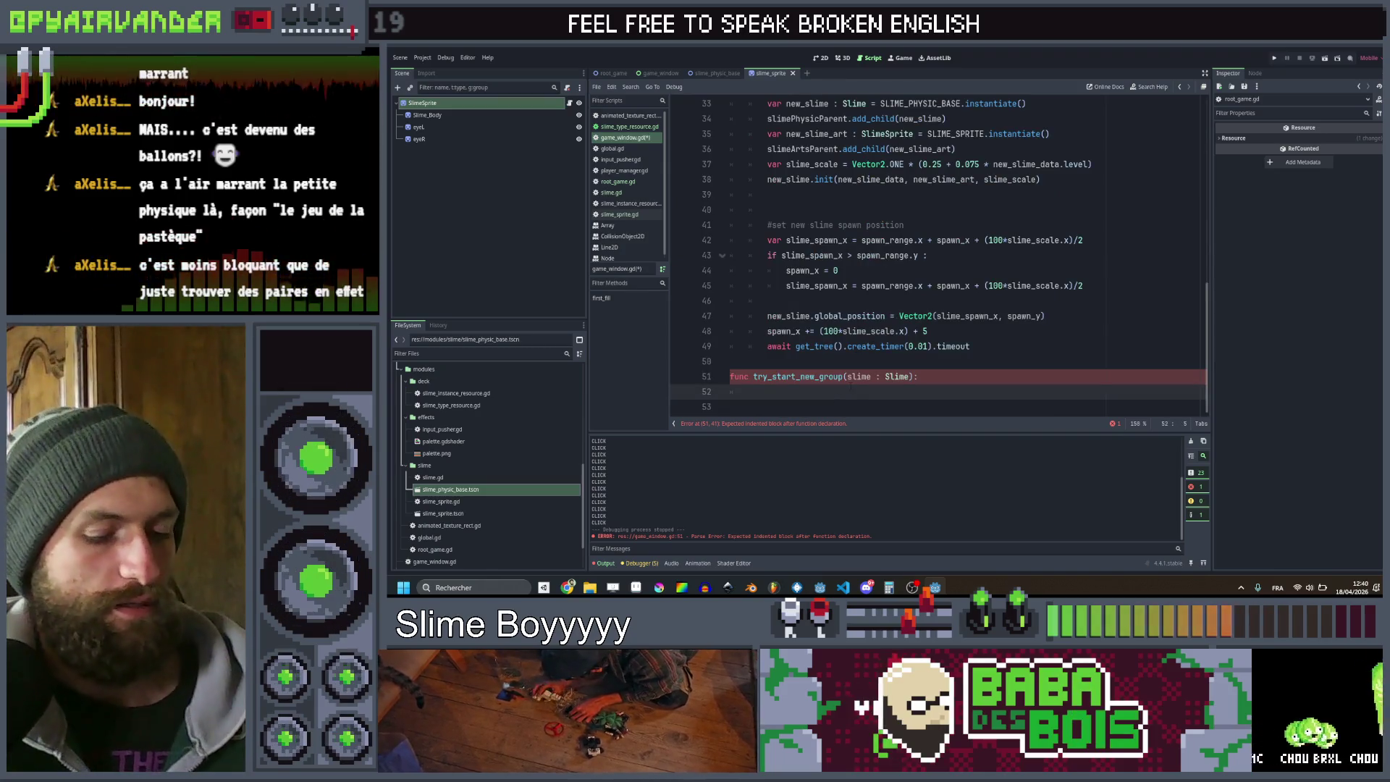
Add the body line if curren_slime_group.size() > 0 : return
type("if ")
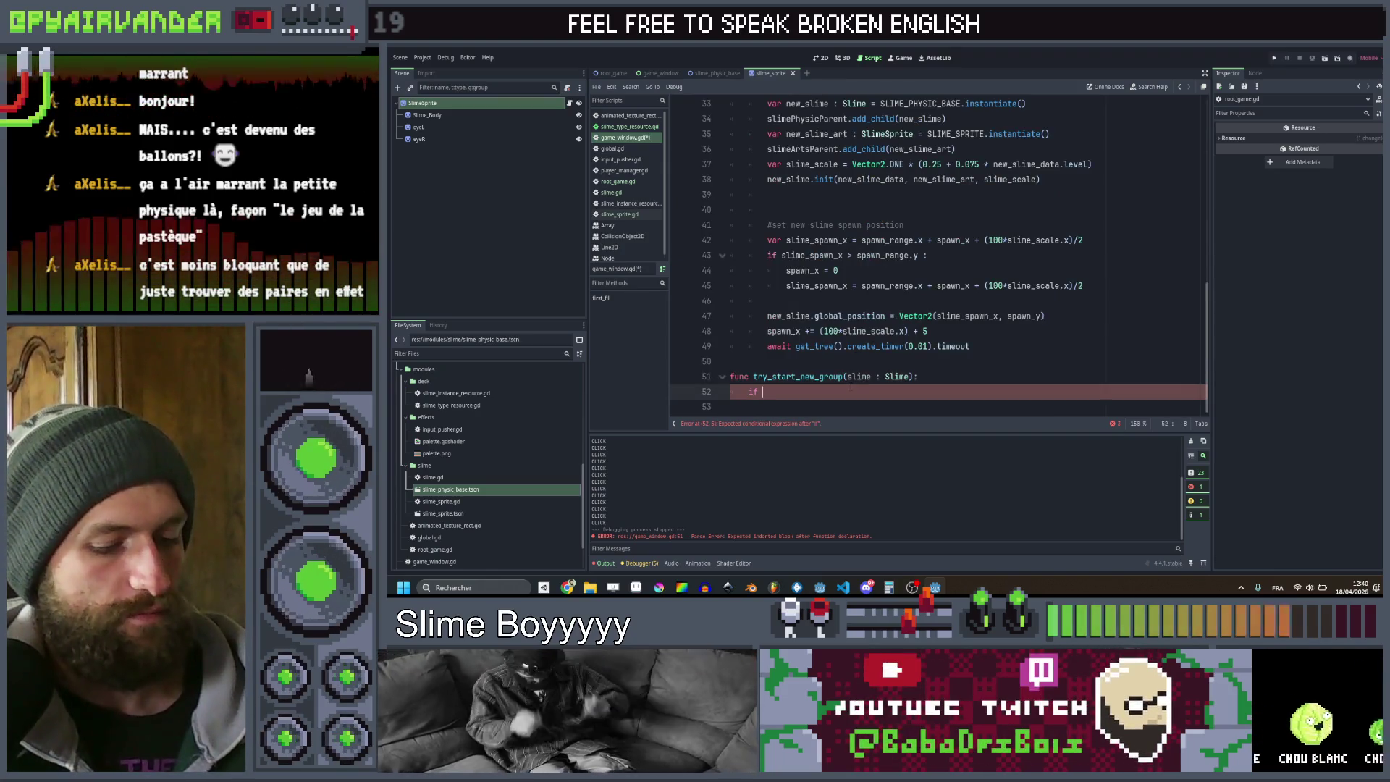
type("slim")
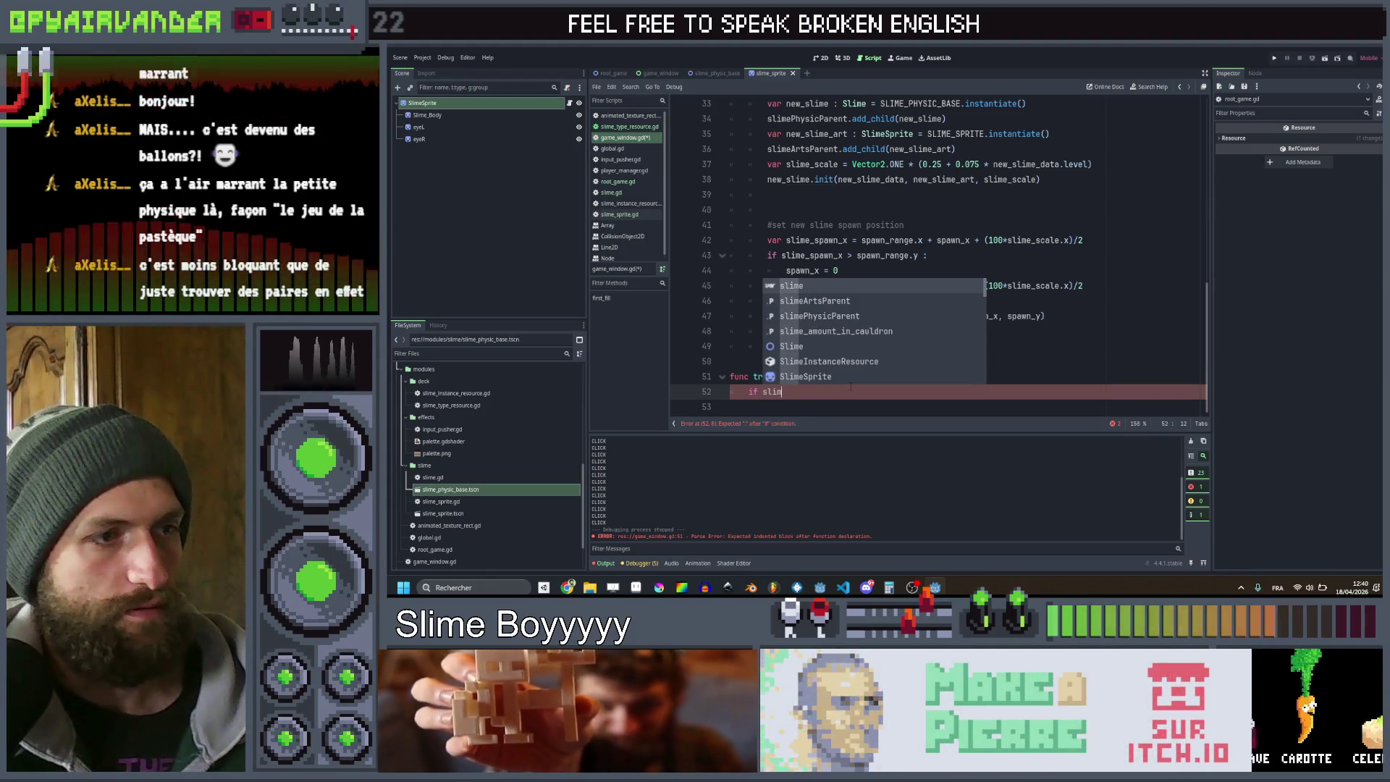
key("BackSpace")
key("BackSpace")
key("BackSpace")
key("BackSpace")
type("curren_slime_group")
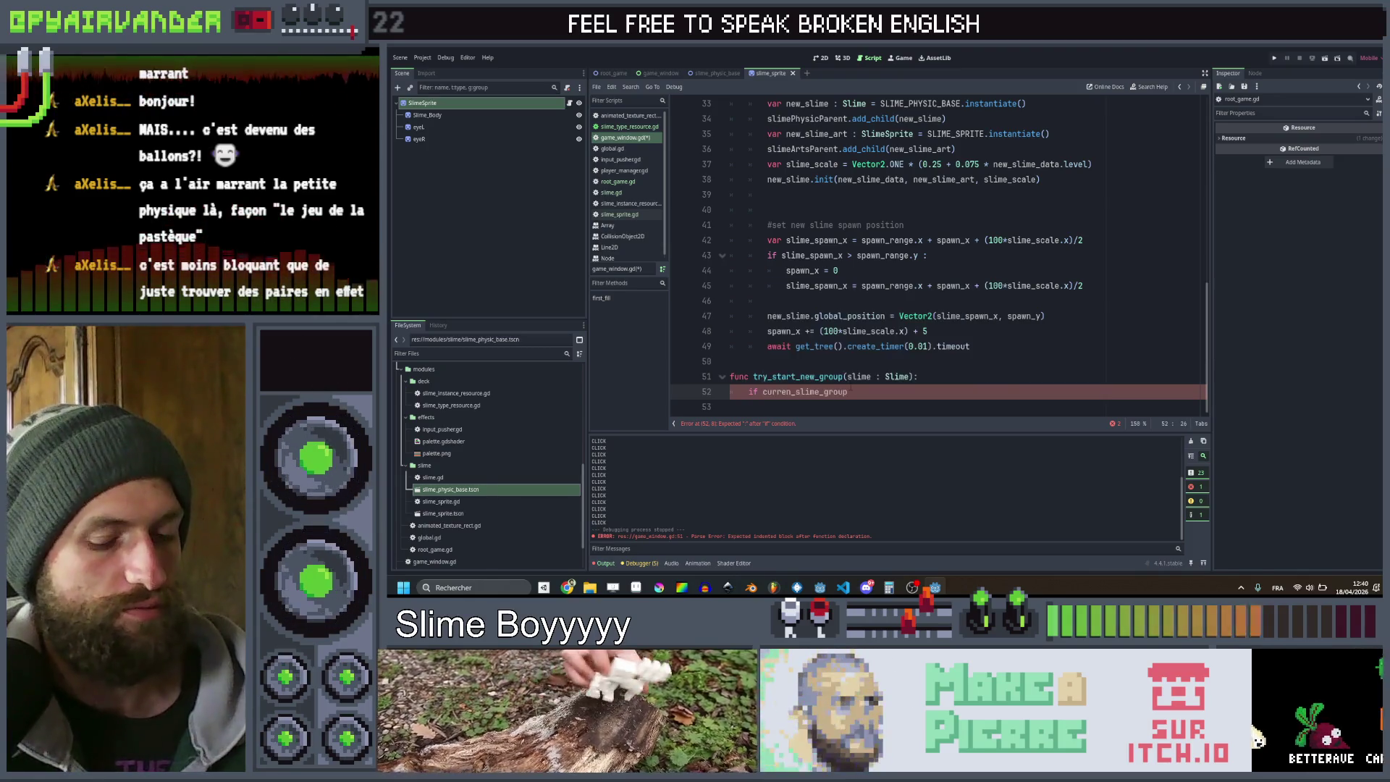
type(".s")
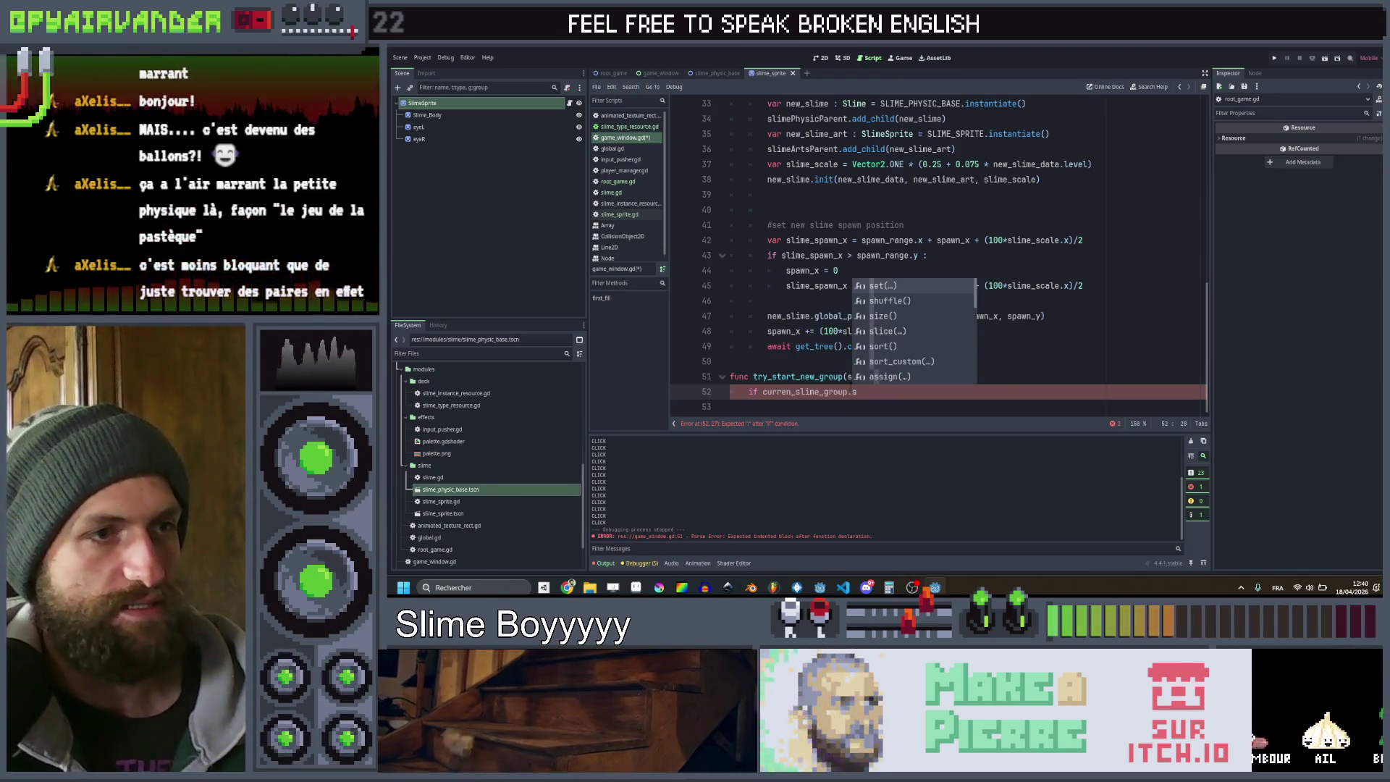
type("ize() > 0 : return")
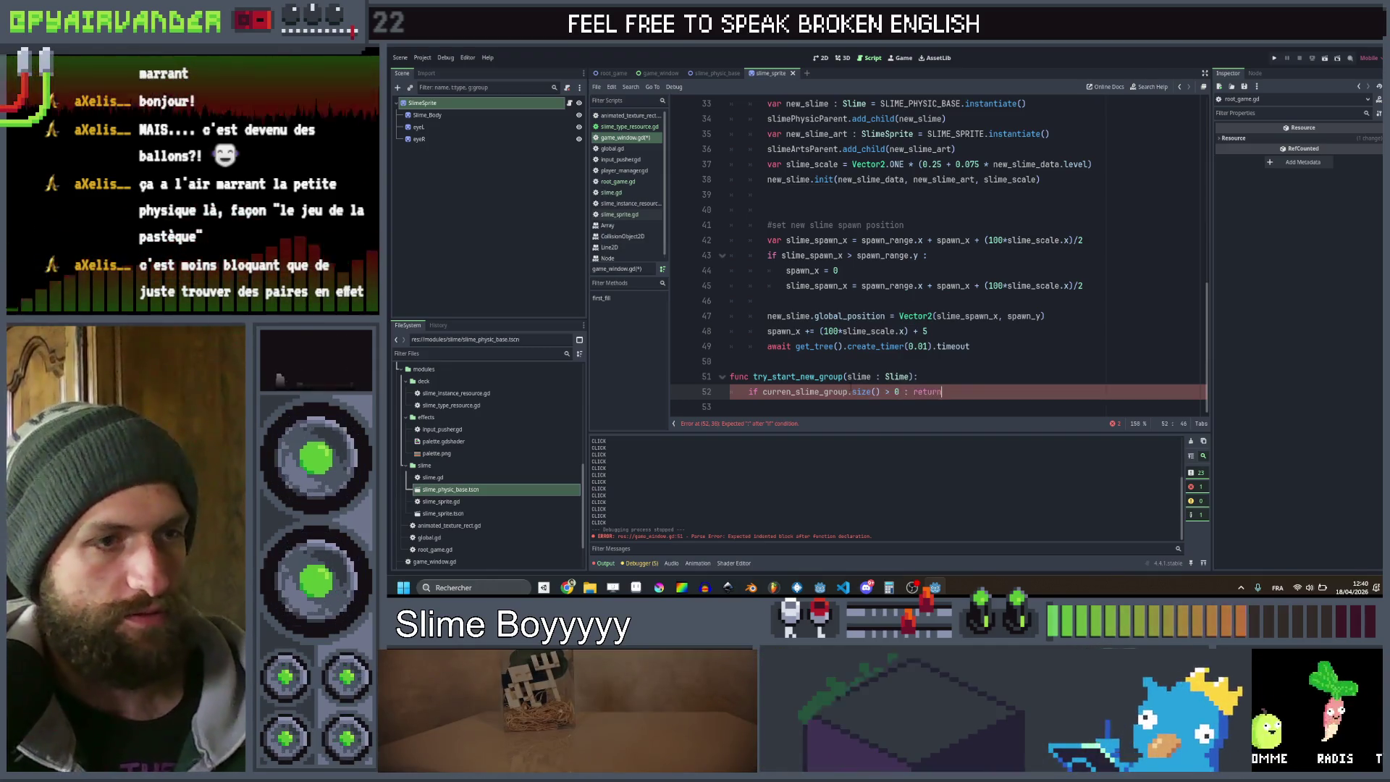
key("Return")
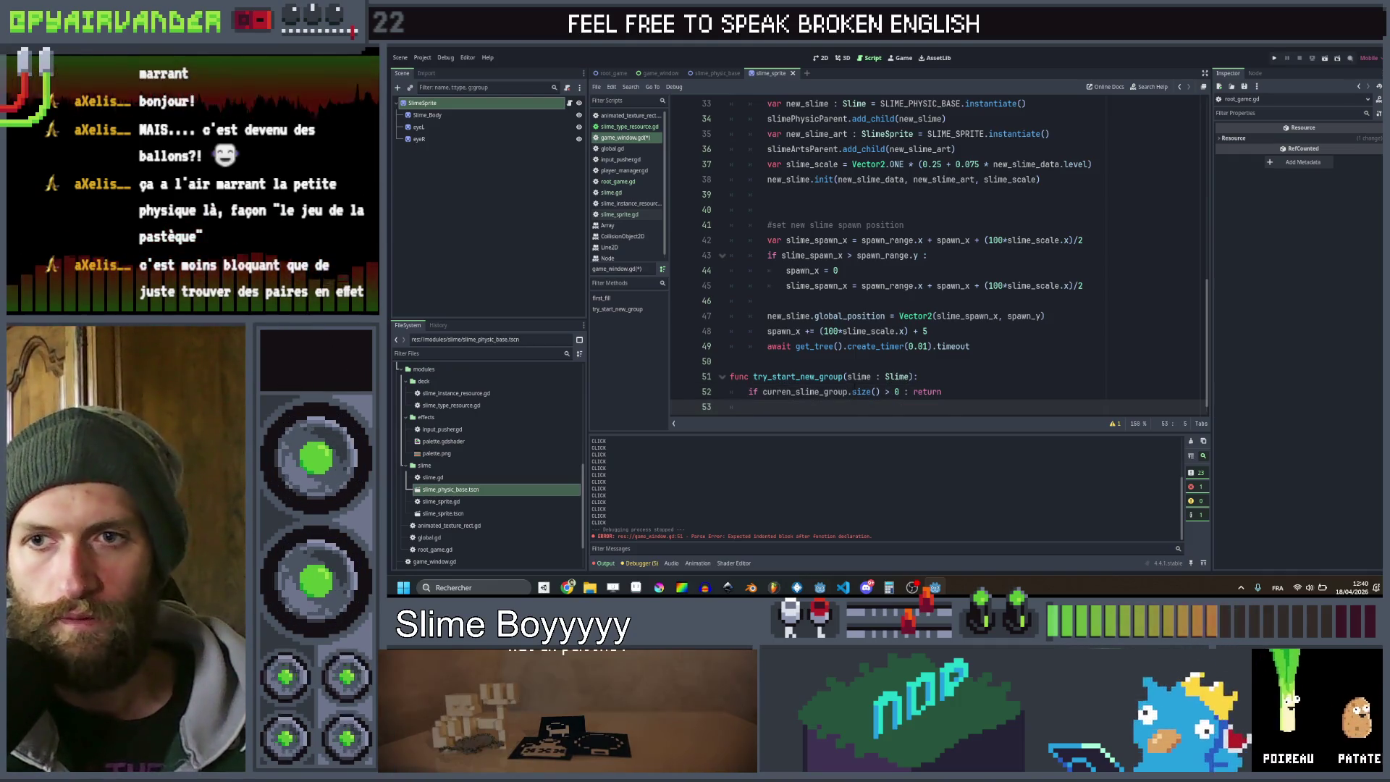
mouse_move(854, 392)
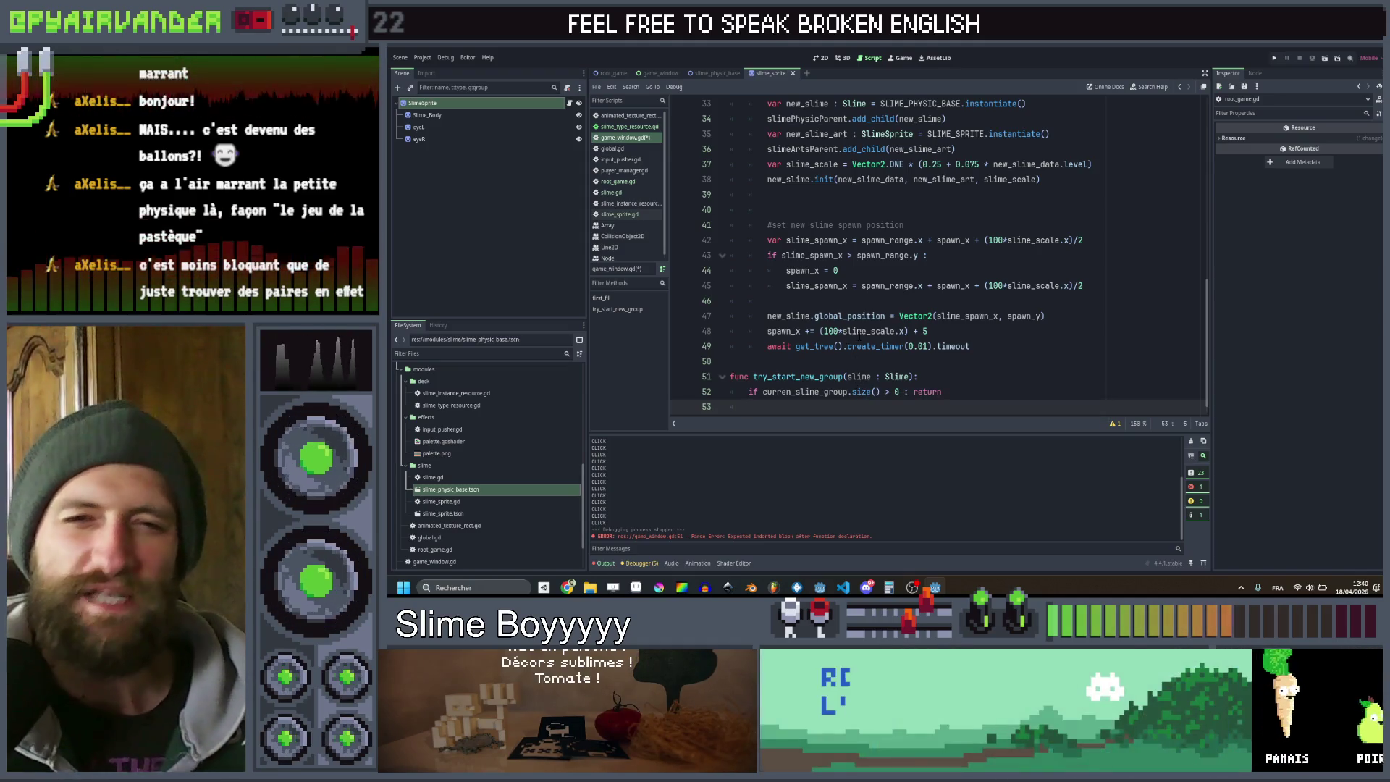
mouse_move(859, 334)
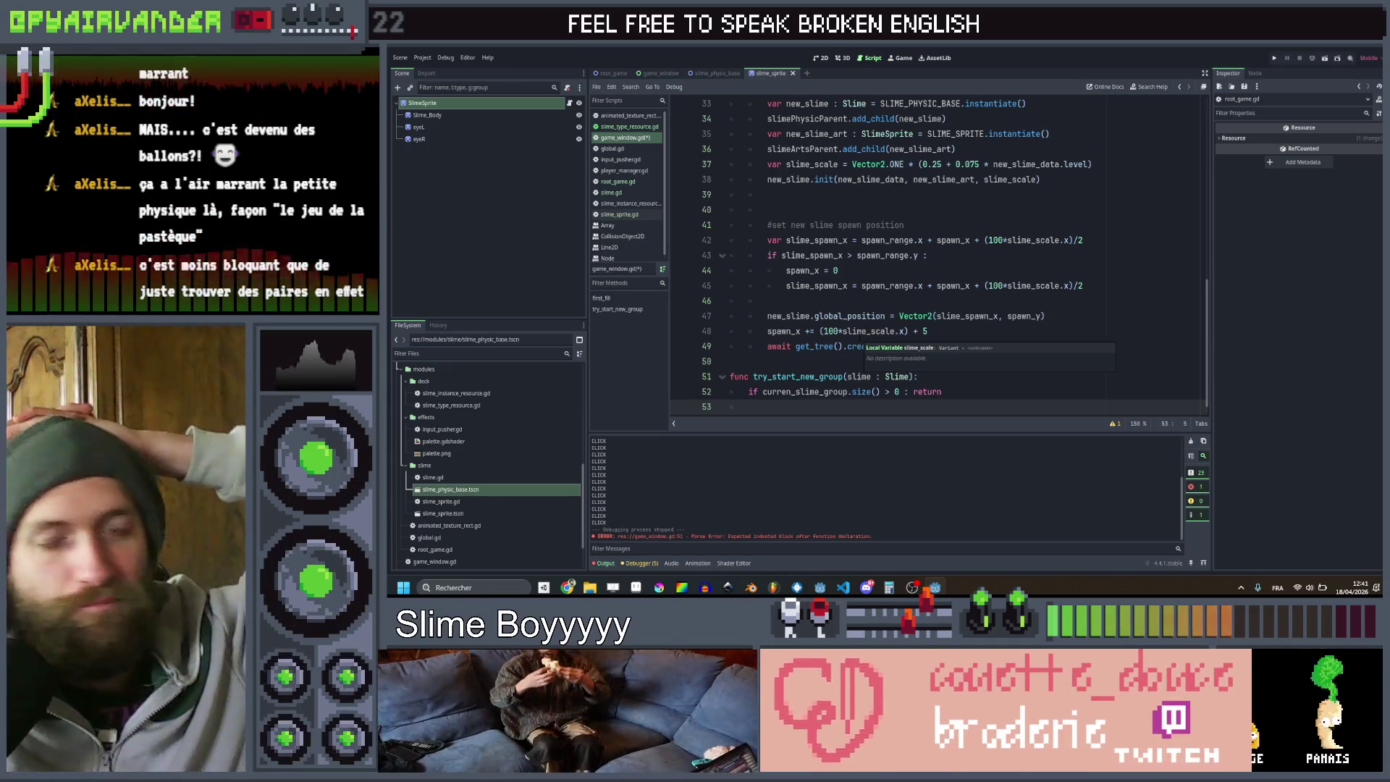
scroll(925, 288, "down", 1)
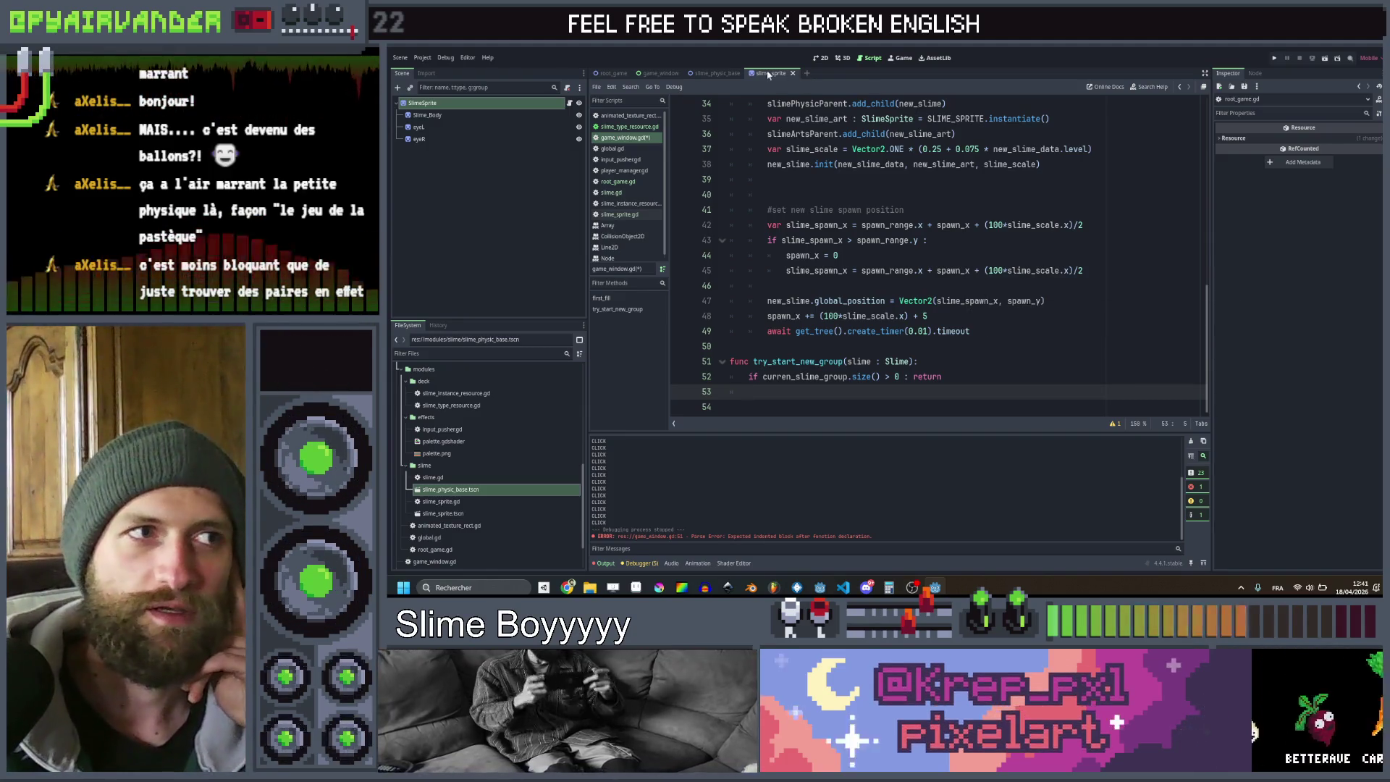
left_click(715, 74)
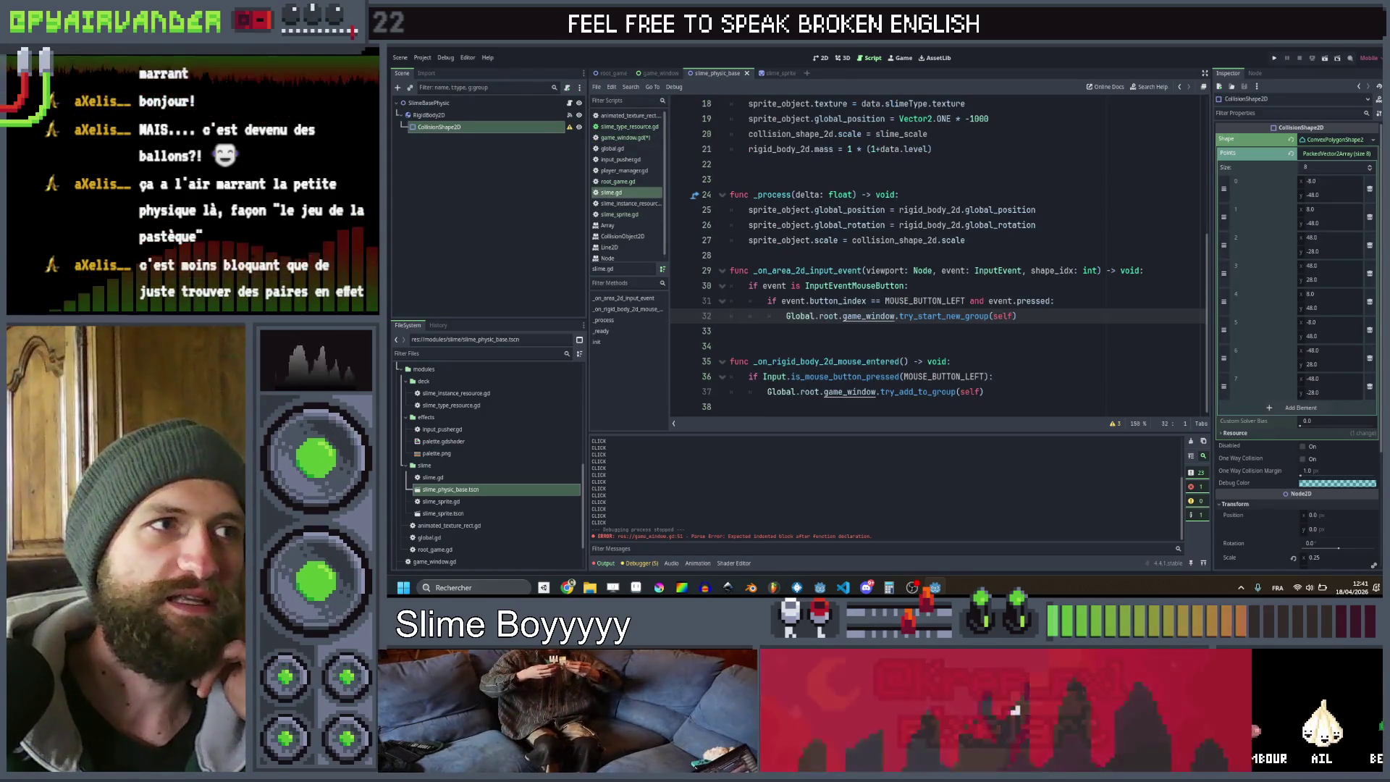
Cycle through the 2D, 3D, Script and AssetLib workspaces, then run from the slime_sprite scene
left_click(823, 59)
left_click(843, 58)
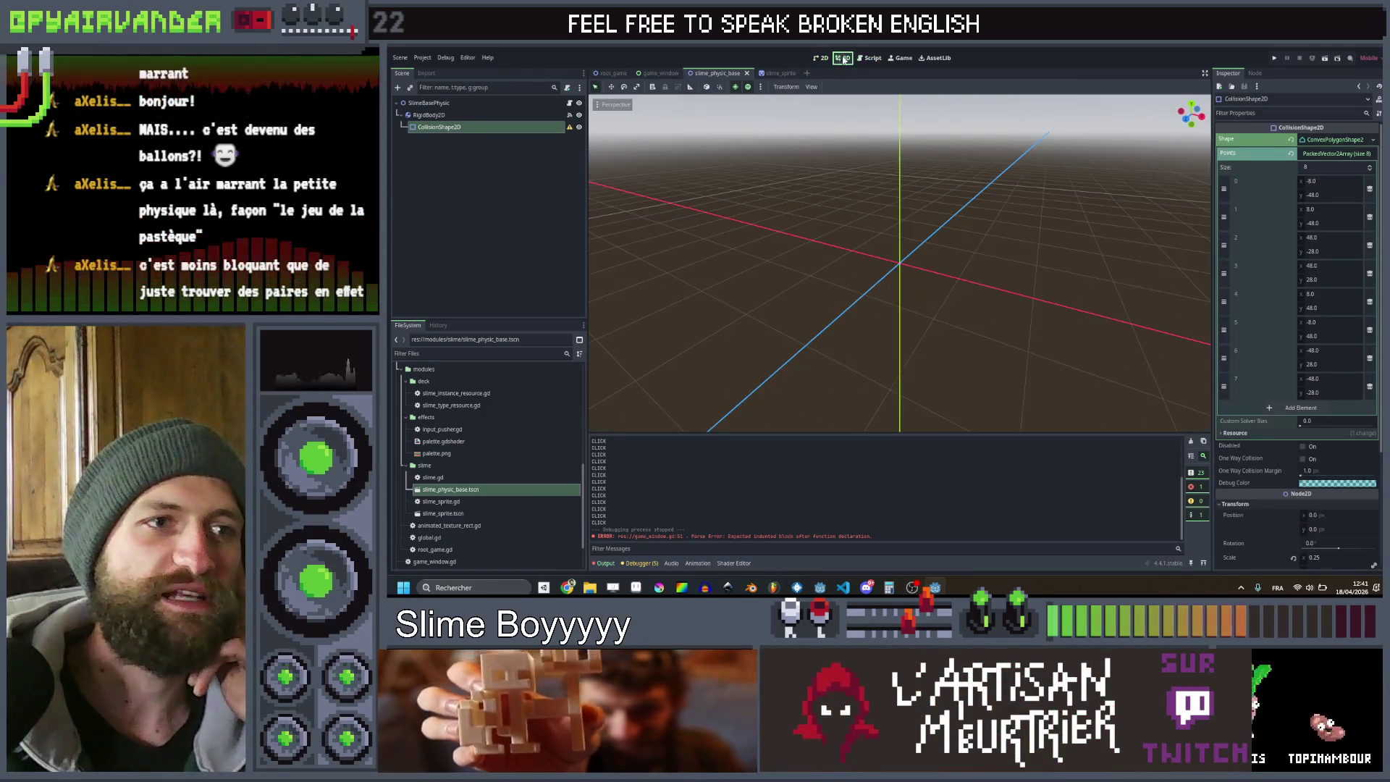
left_click(872, 59)
left_click(936, 57)
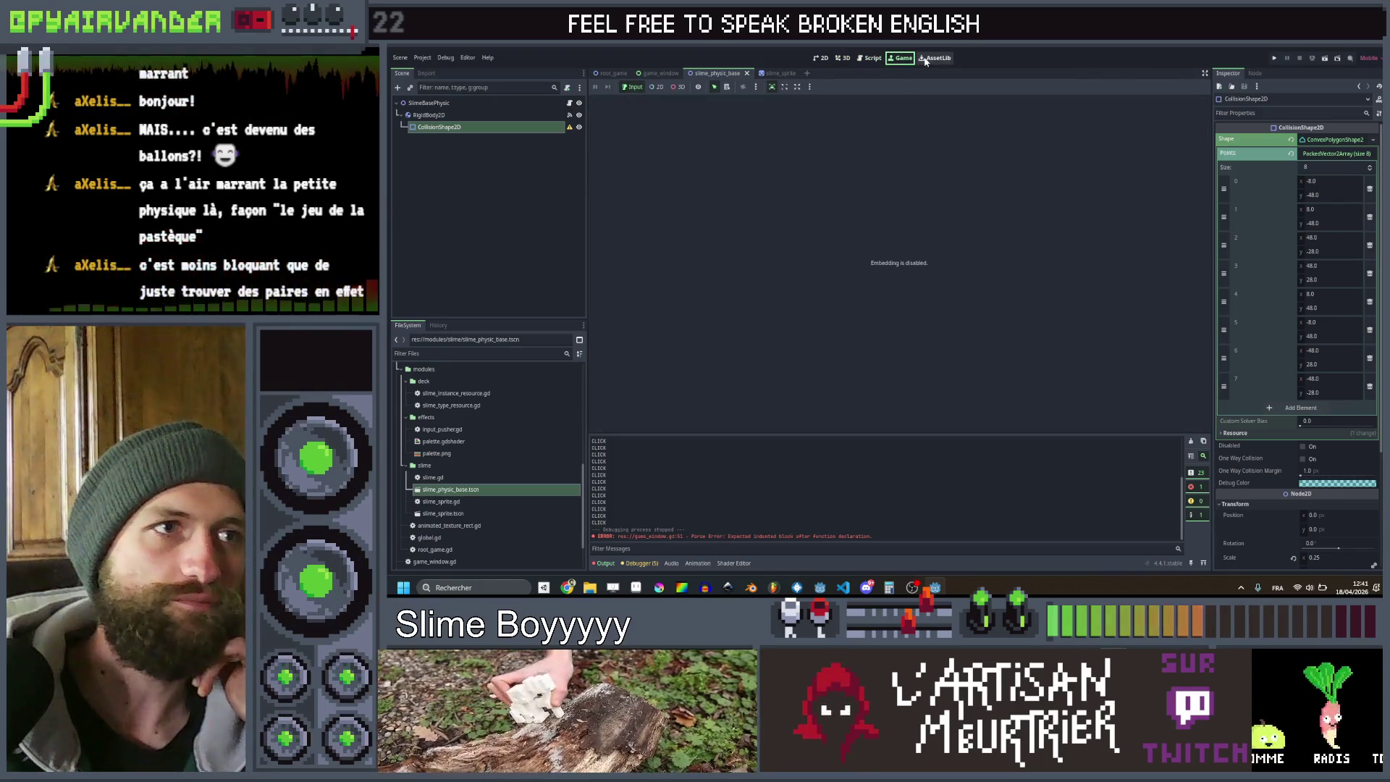
left_click(869, 61)
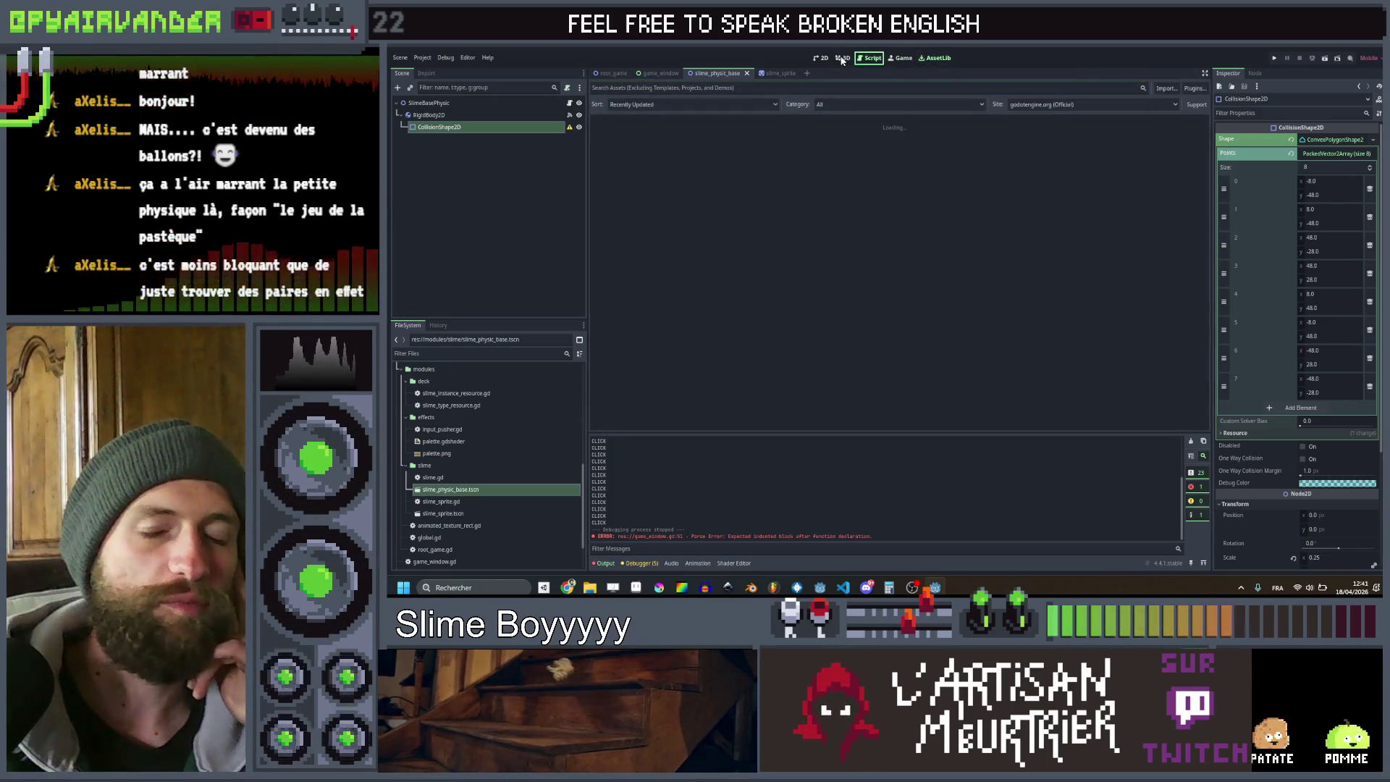
left_click(843, 58)
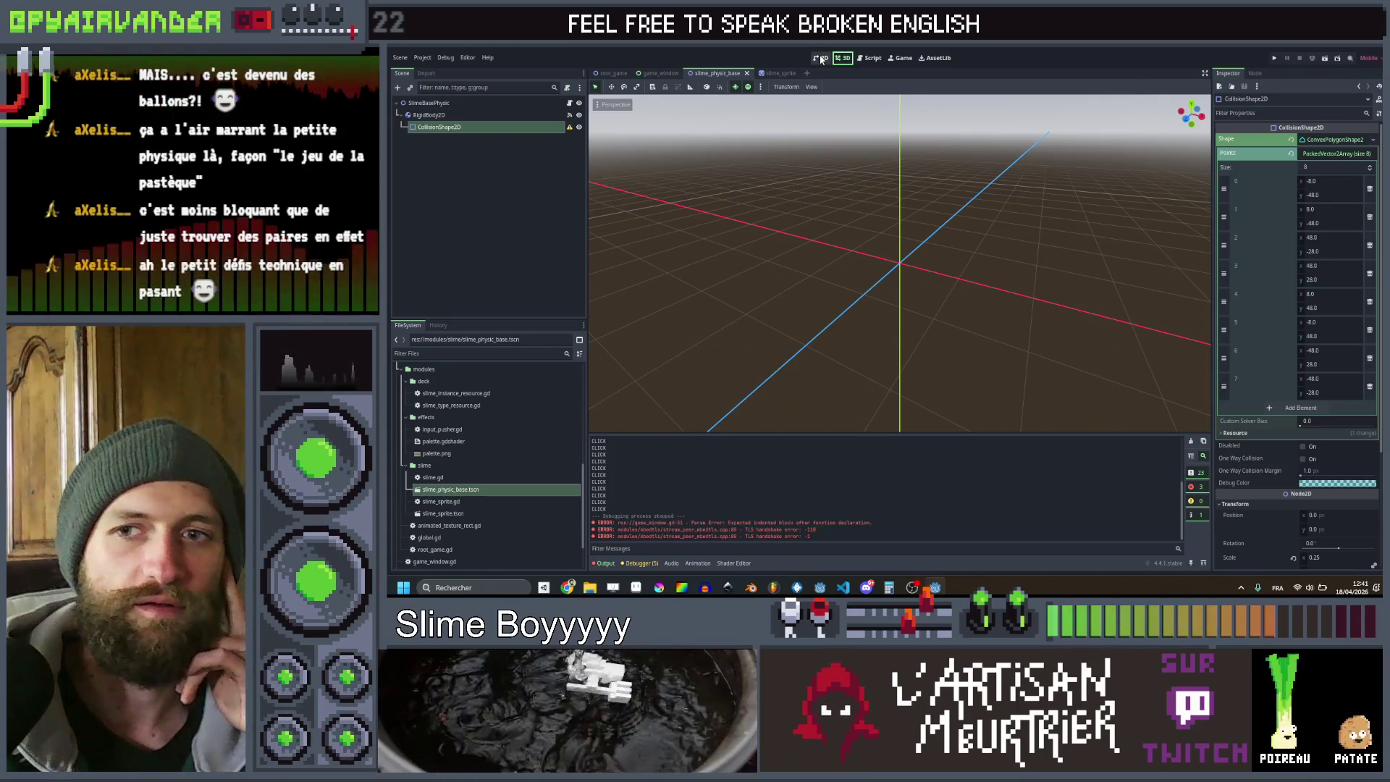
left_click(820, 58)
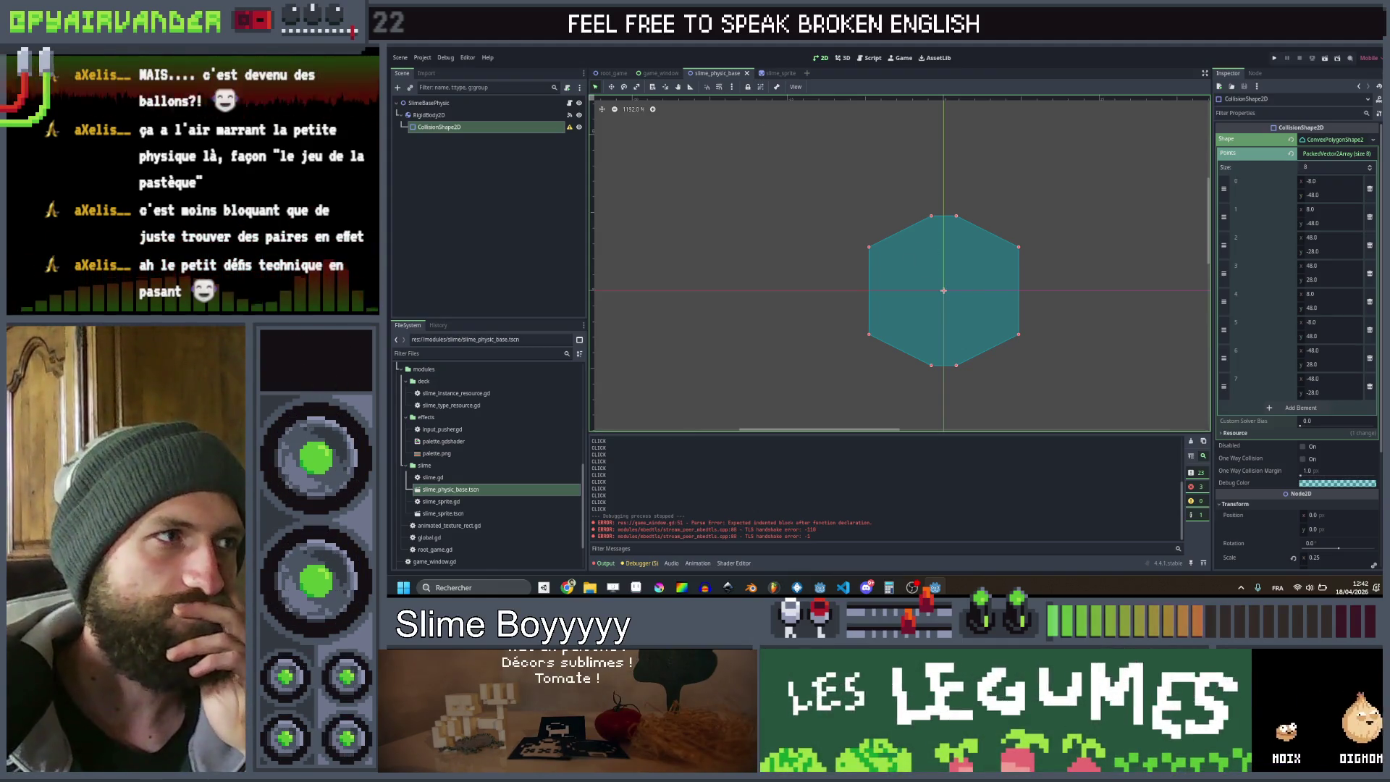
left_click(771, 73)
left_click(1272, 58)
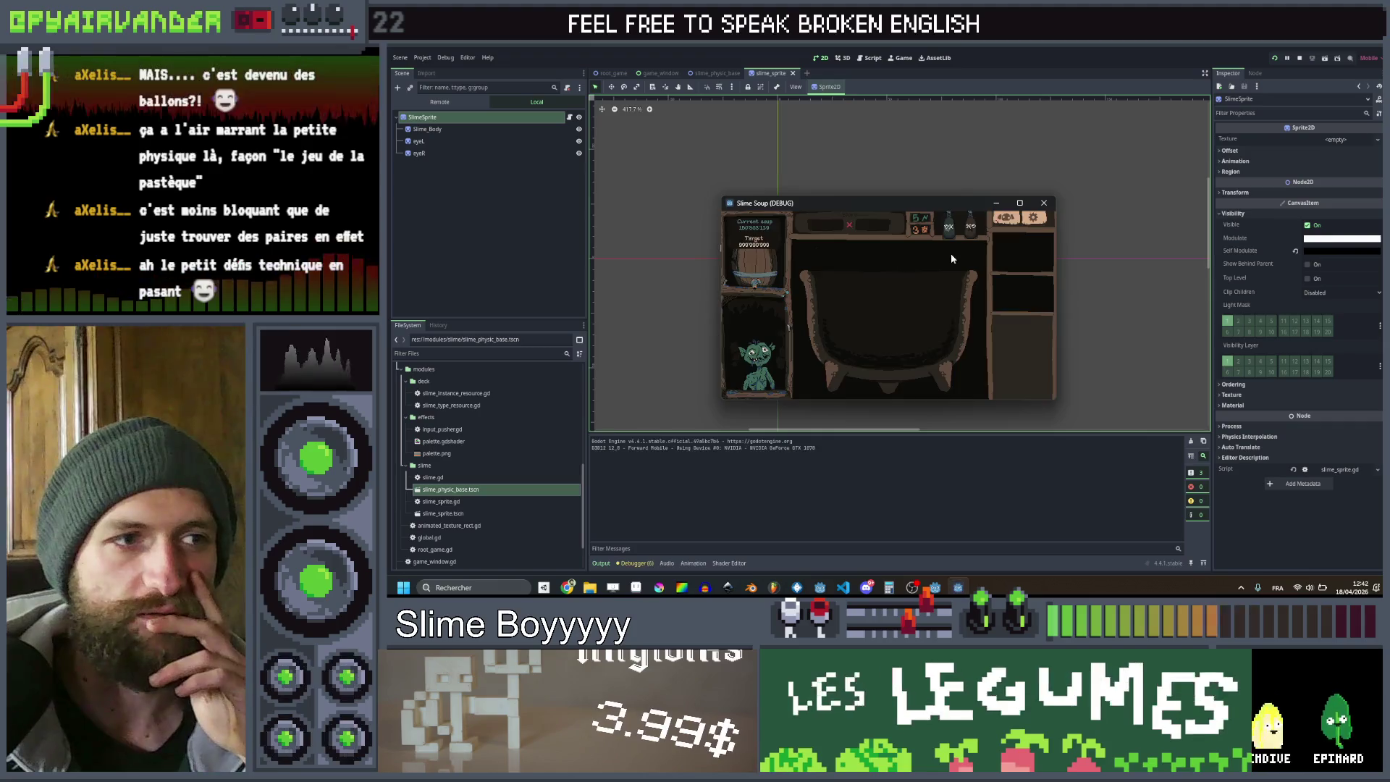
Maximize the game window, let the slimes fill the cauldron, then stop with F8
left_click(1018, 208)
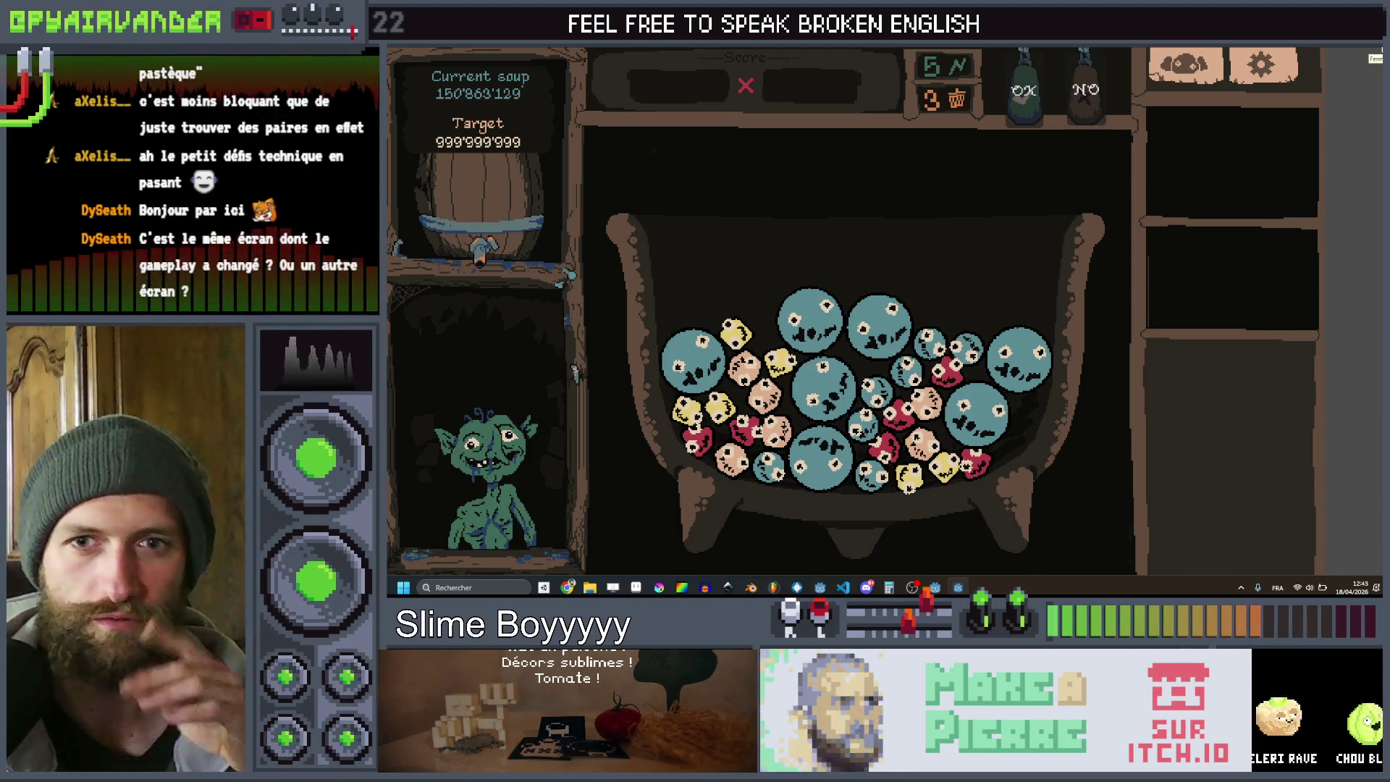
key("F8")
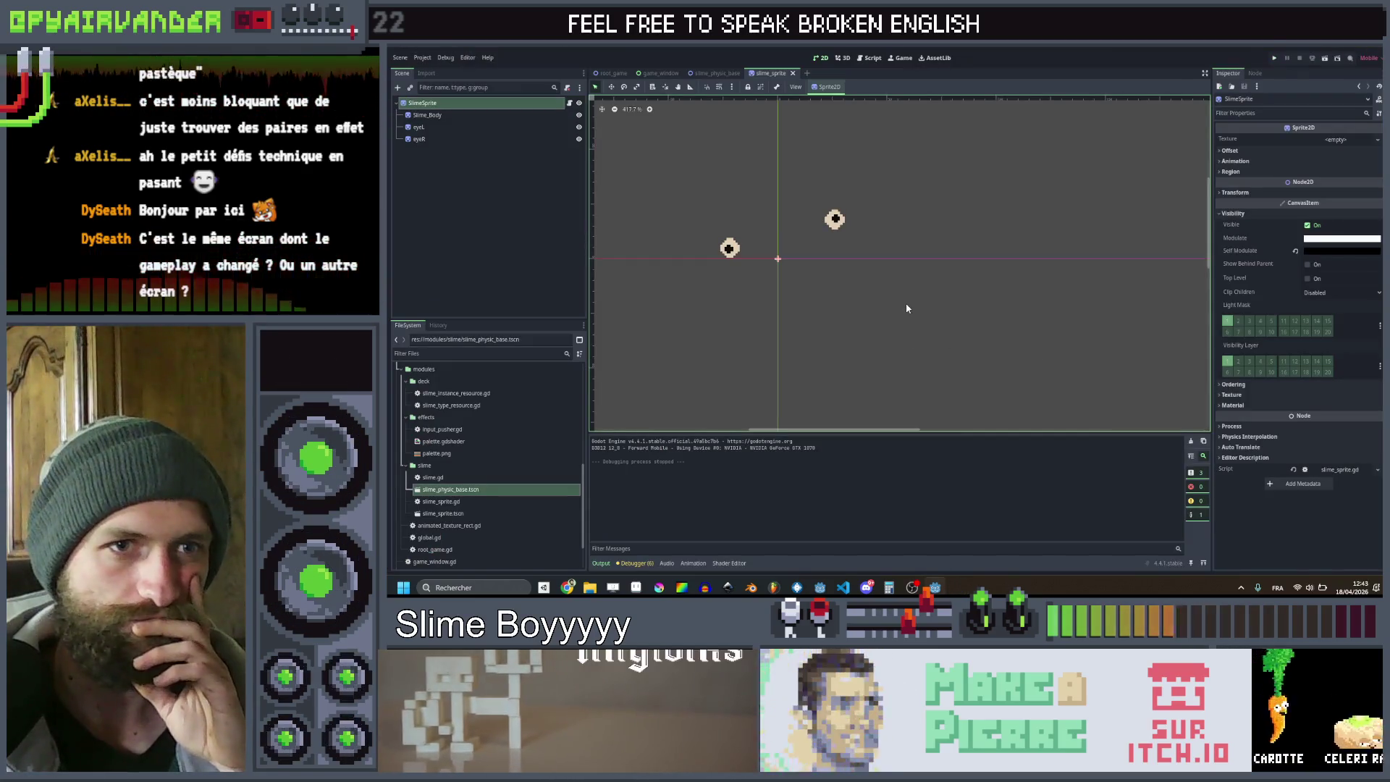
Flip through the slime_physic_base and slime_sprite scenes, then open game_window.gd from the game_window scene
left_click(469, 198)
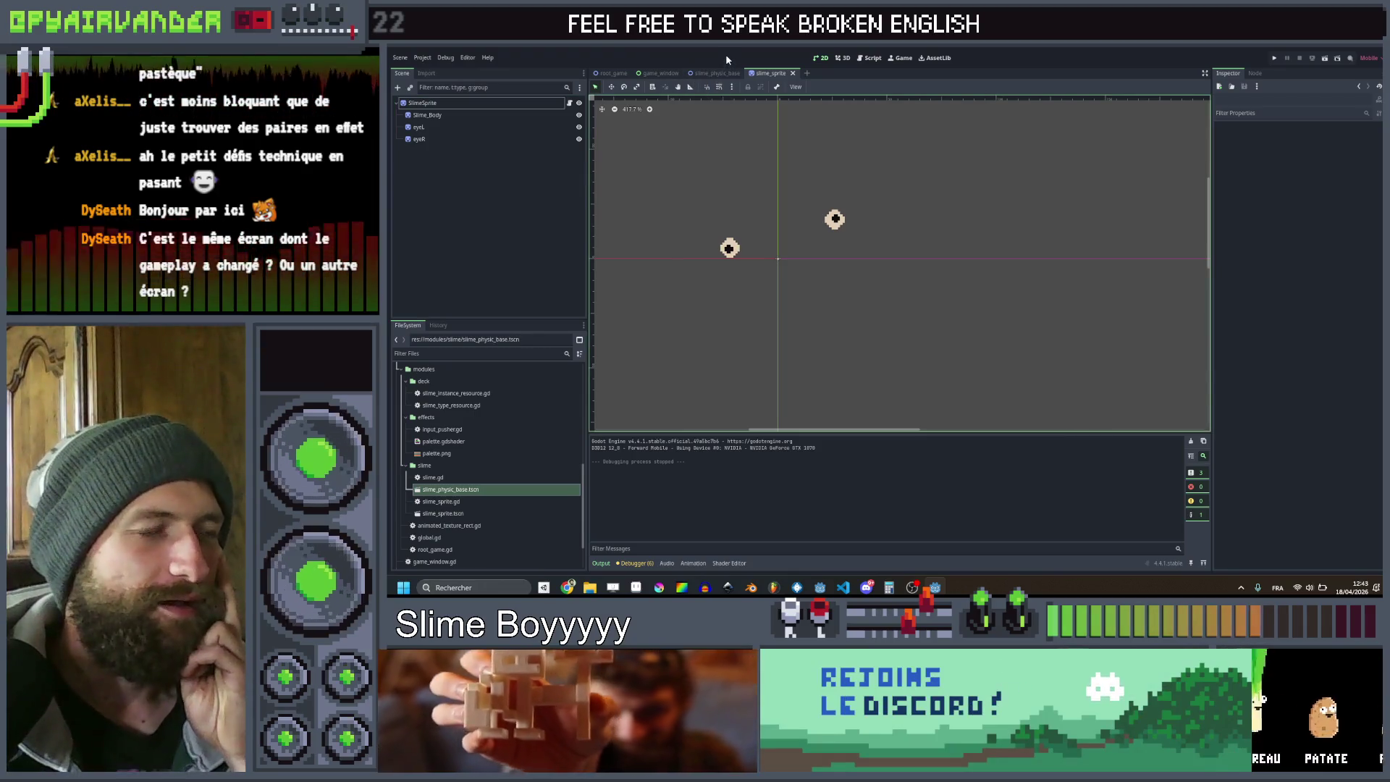
left_click(718, 73)
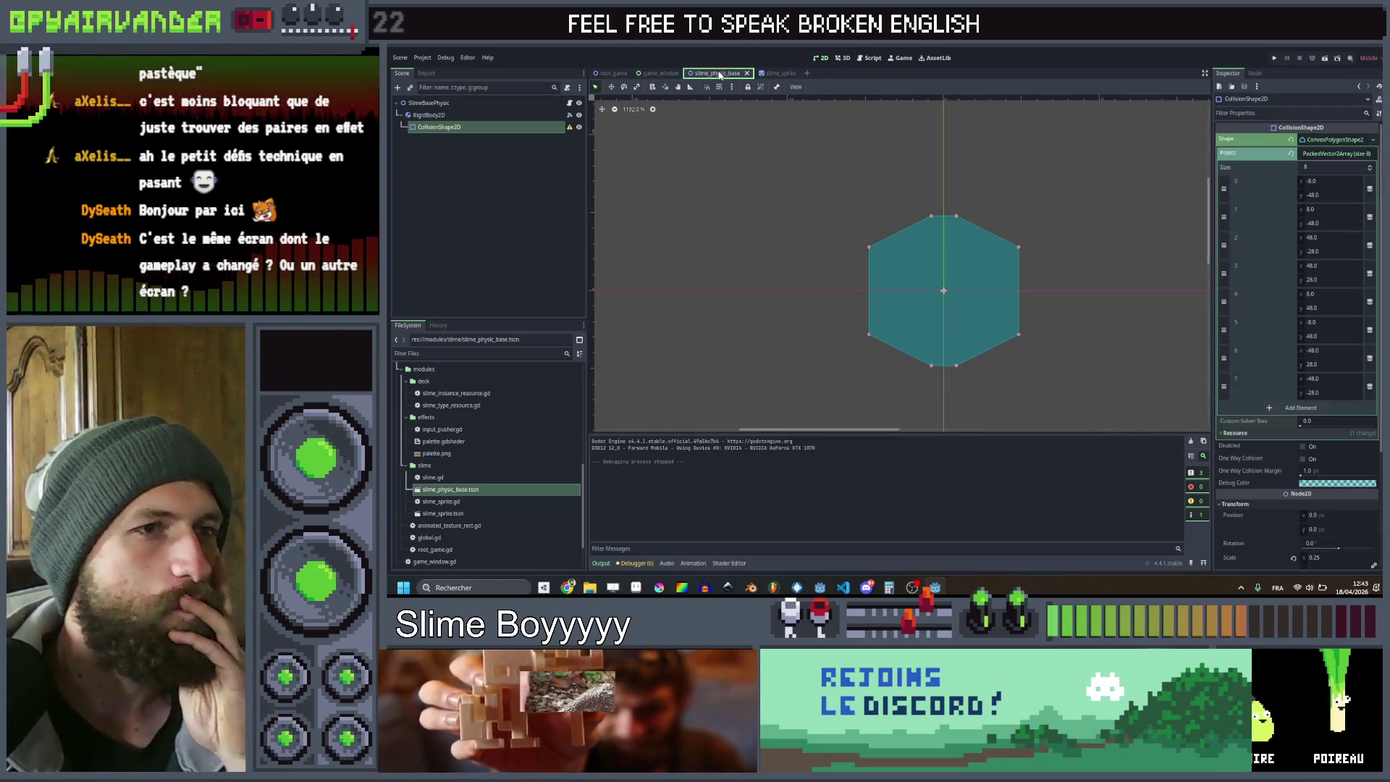
left_click(780, 73)
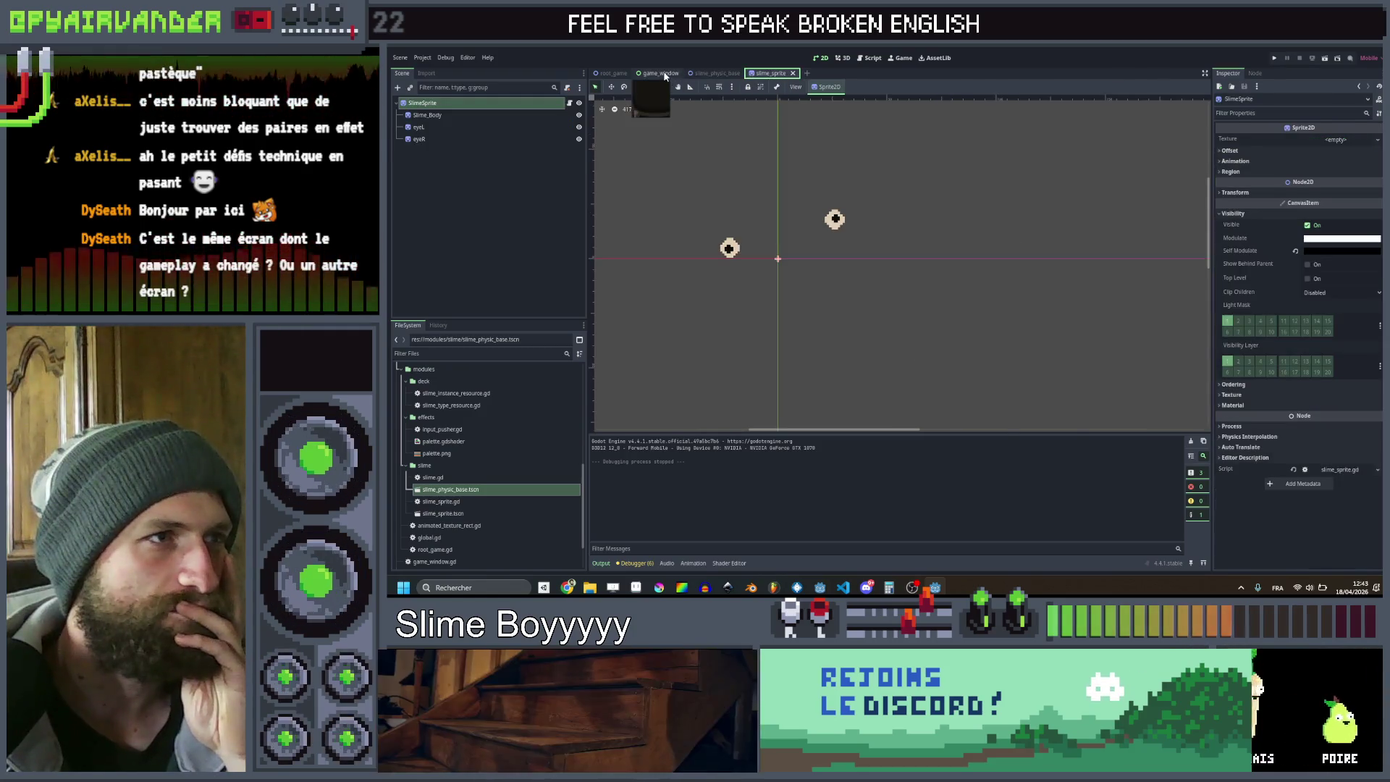
left_click(660, 73)
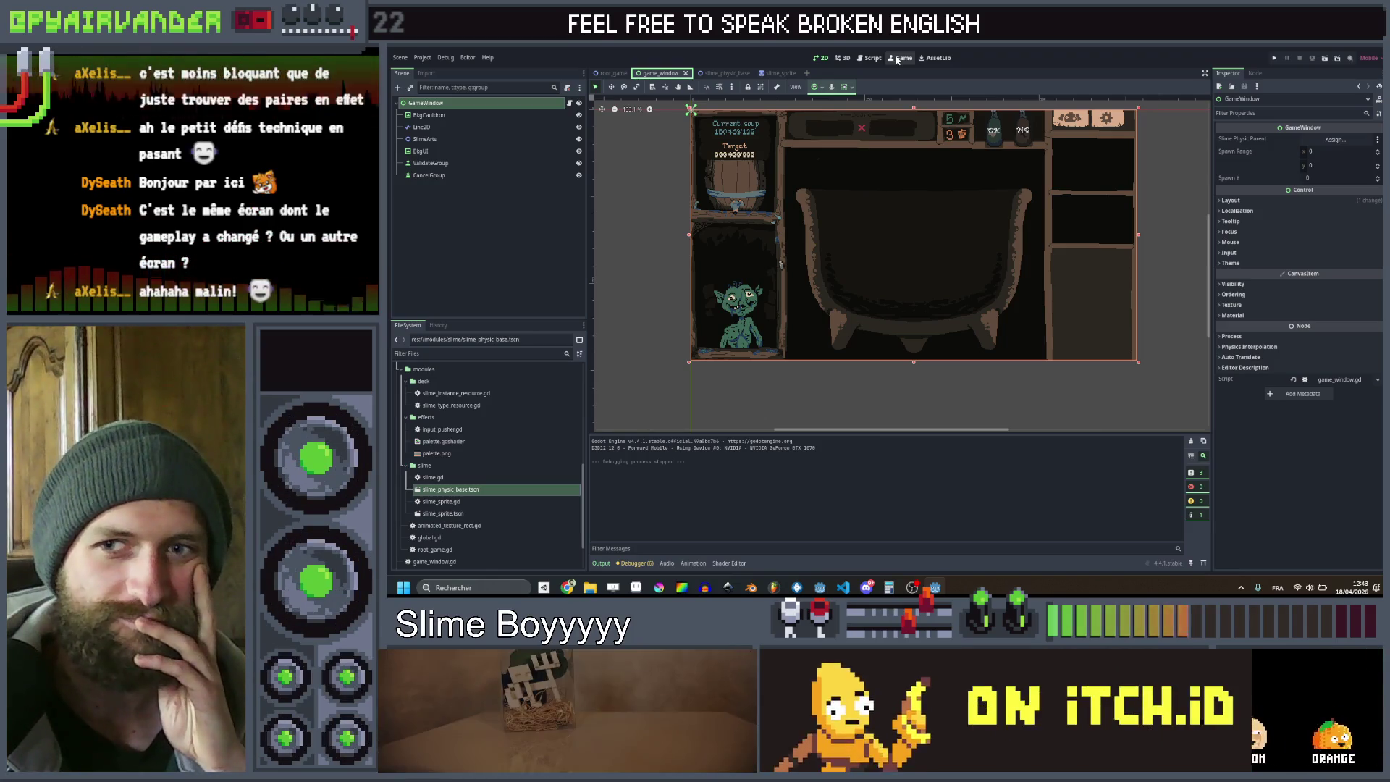
left_click(899, 58)
left_click(871, 58)
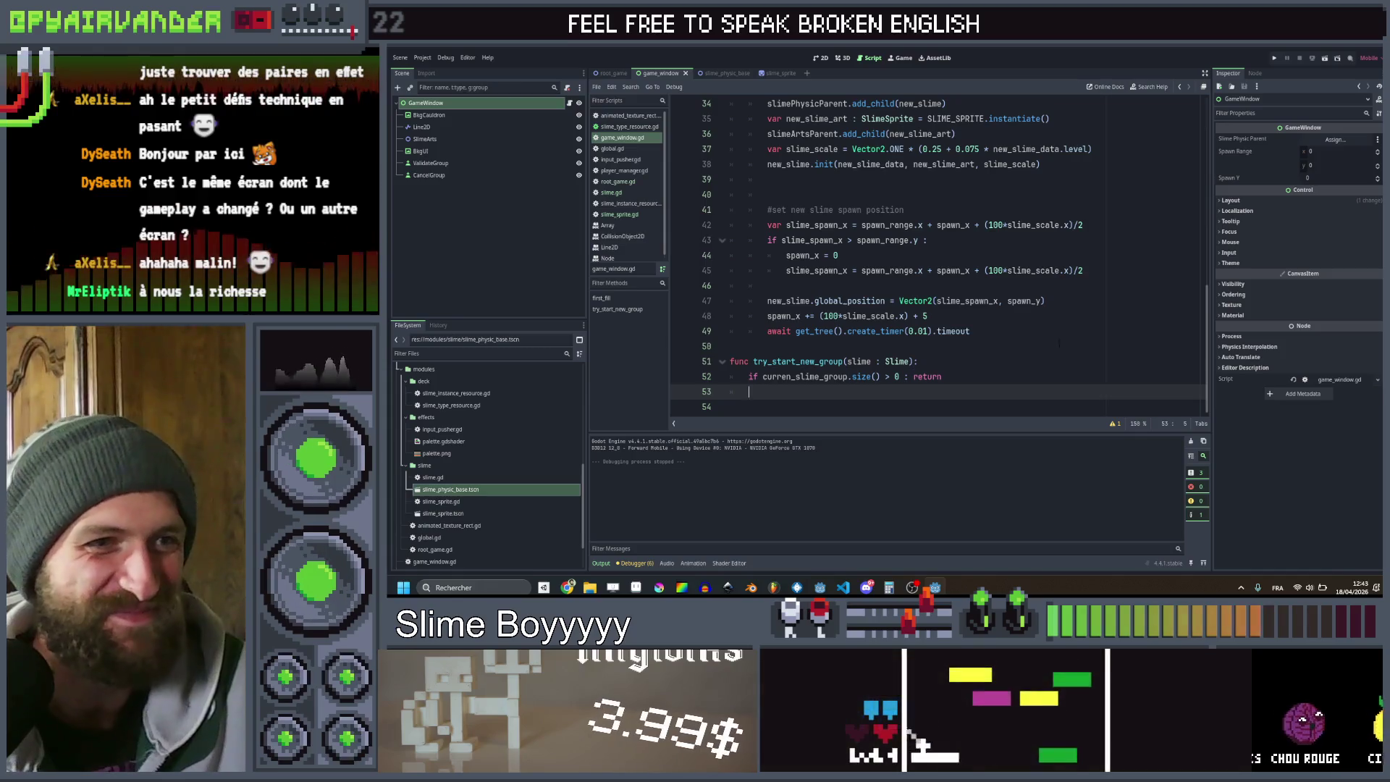
Correct the misspelled 'curren' to current_slime_group on lines 15 and 52
scroll(1079, 305, "up", 3)
scroll(1051, 368, "down", 3)
scroll(1057, 362, "up", 3)
scroll(1079, 346, "down", 3)
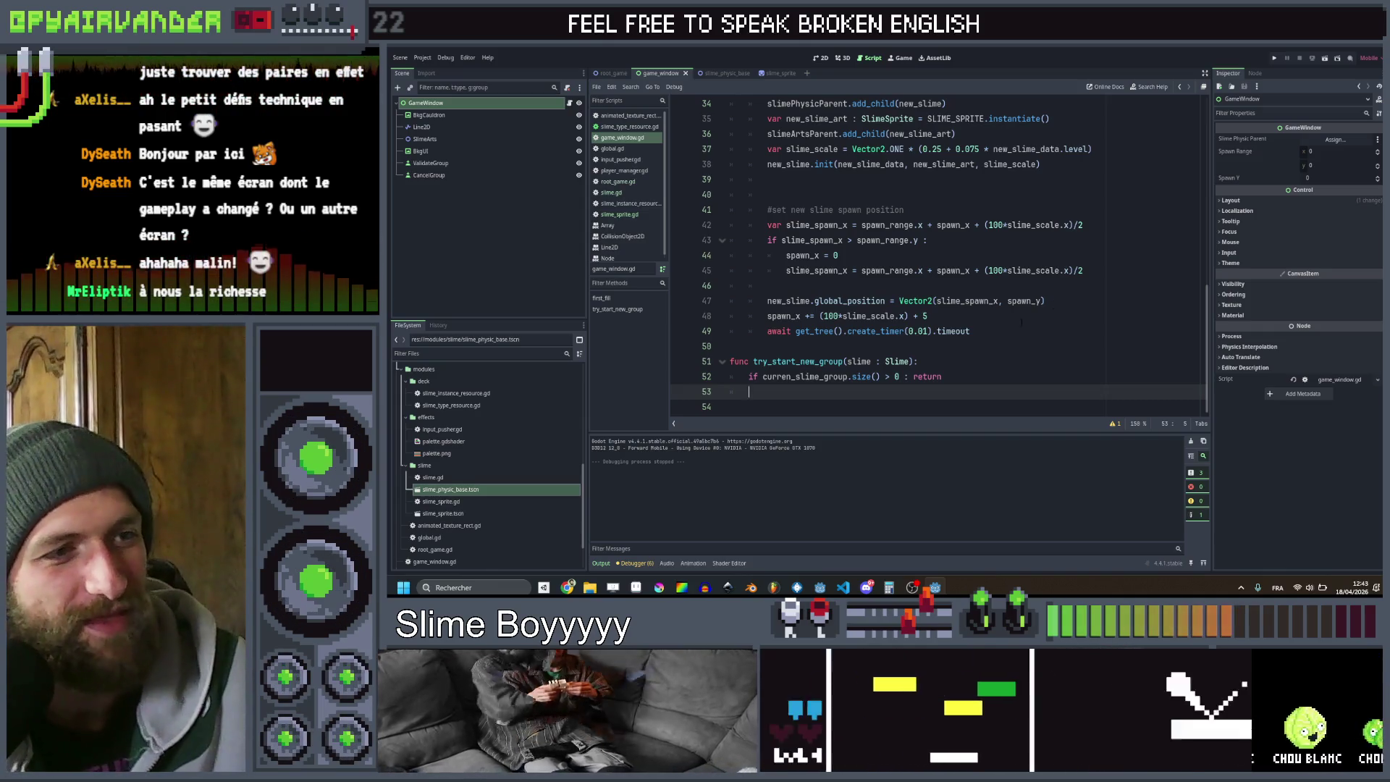
scroll(1057, 304, "up", 4)
scroll(1011, 316, "down", 4)
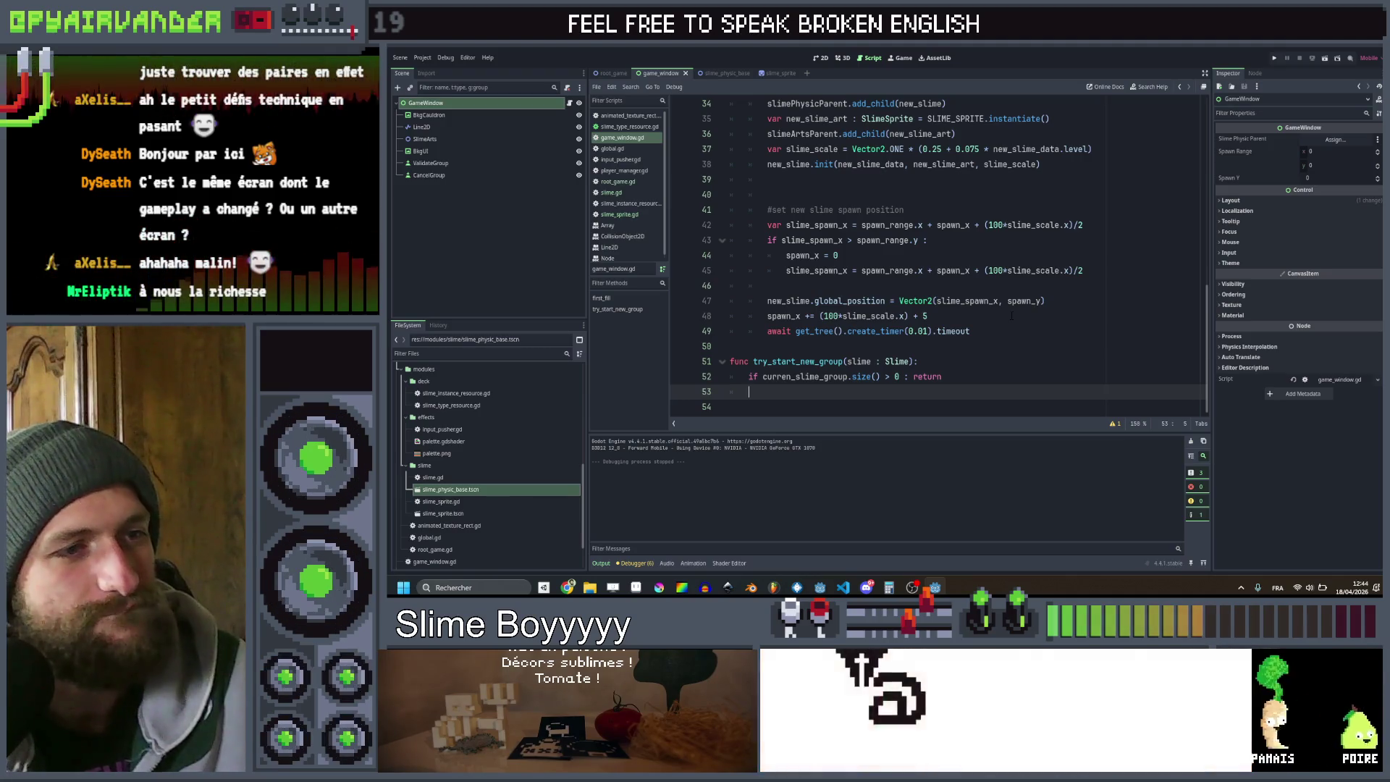
left_click(804, 376)
scroll(818, 340, "up", 10)
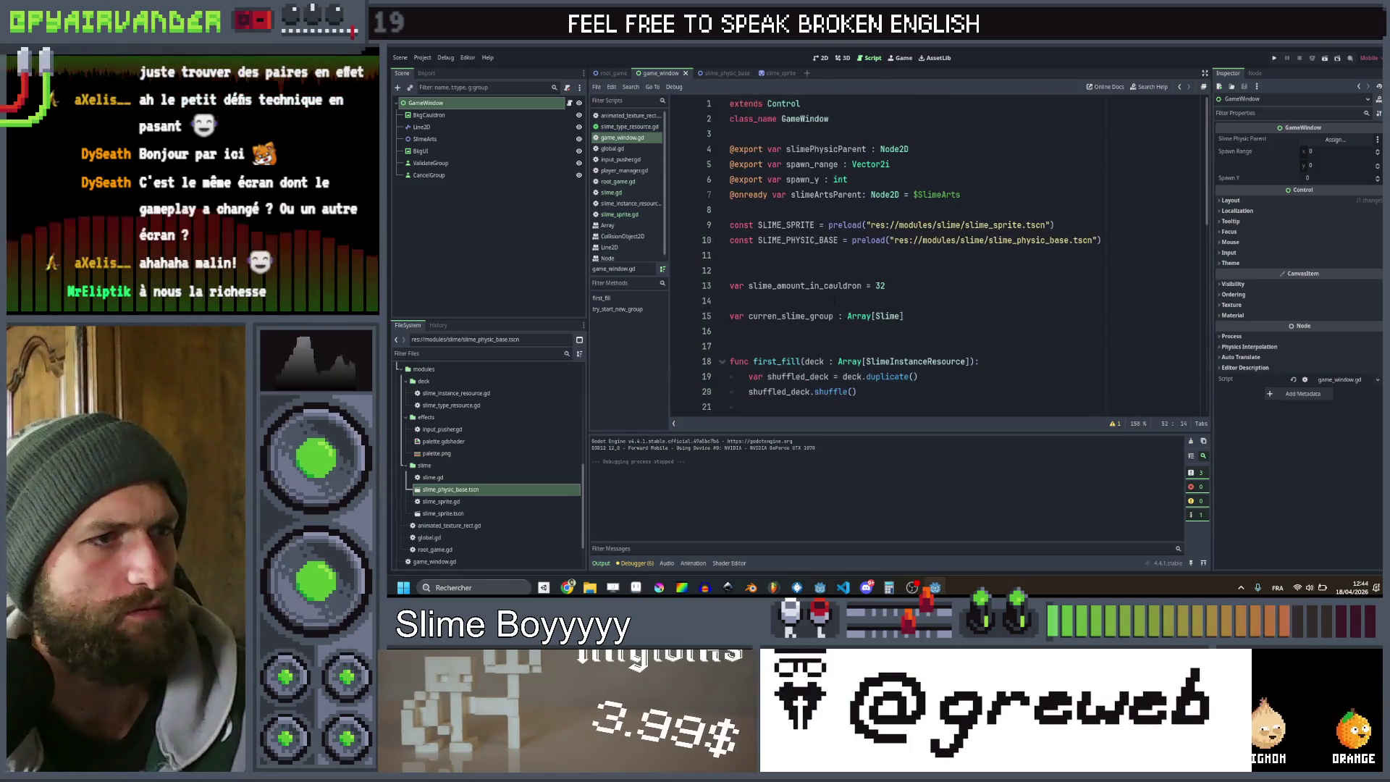
left_click(775, 316)
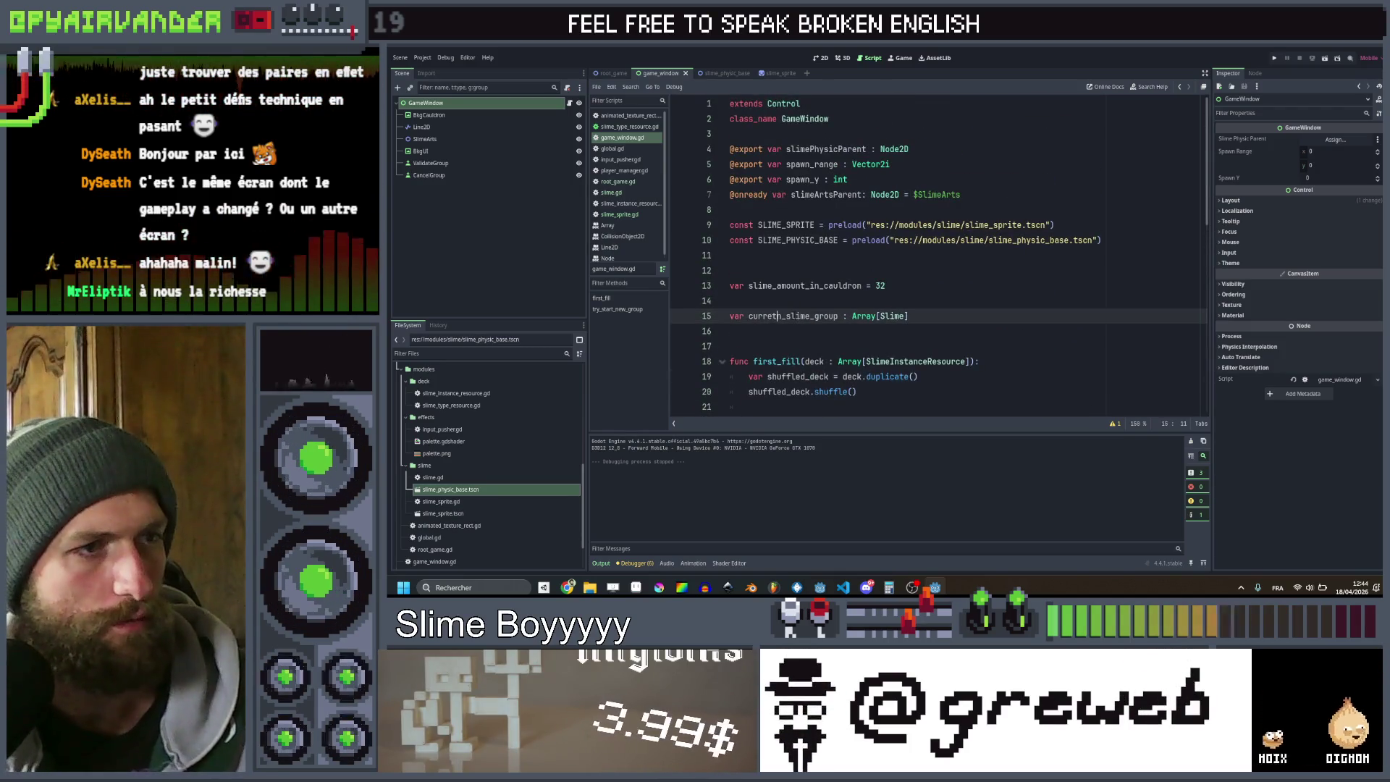
type("t")
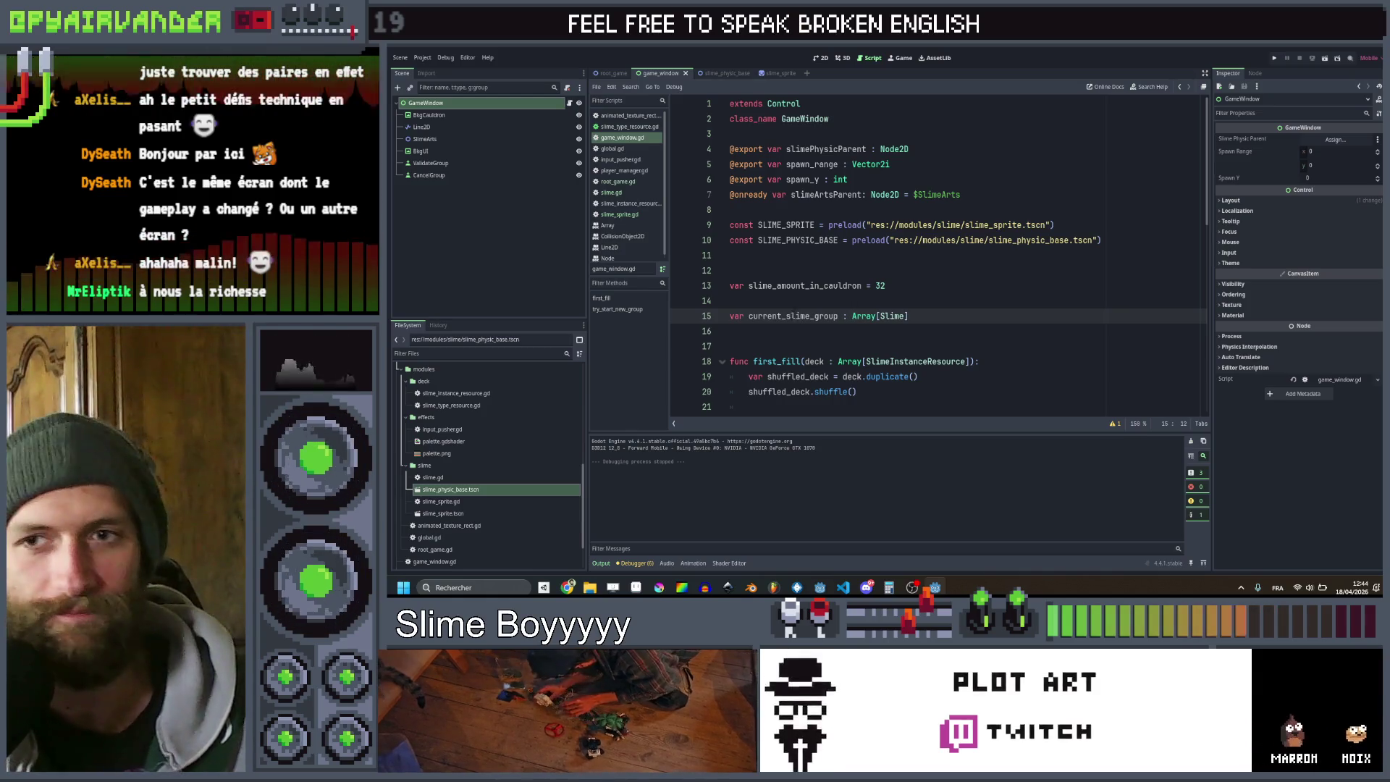
scroll(792, 316, "down", 10)
left_click(796, 376)
type("turn")
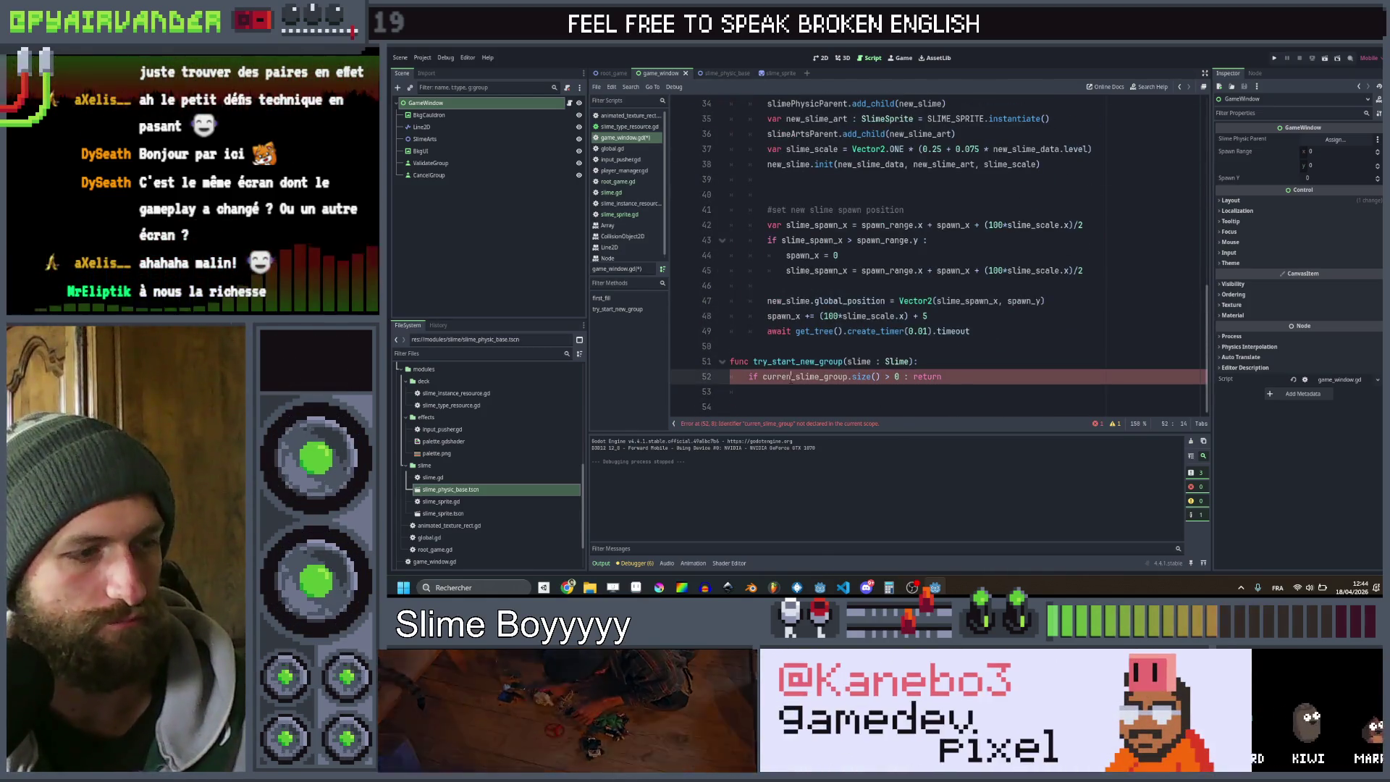
Add current_slime_group.append(slime) on line 53 and begin a new func declaration below
left_click(881, 391)
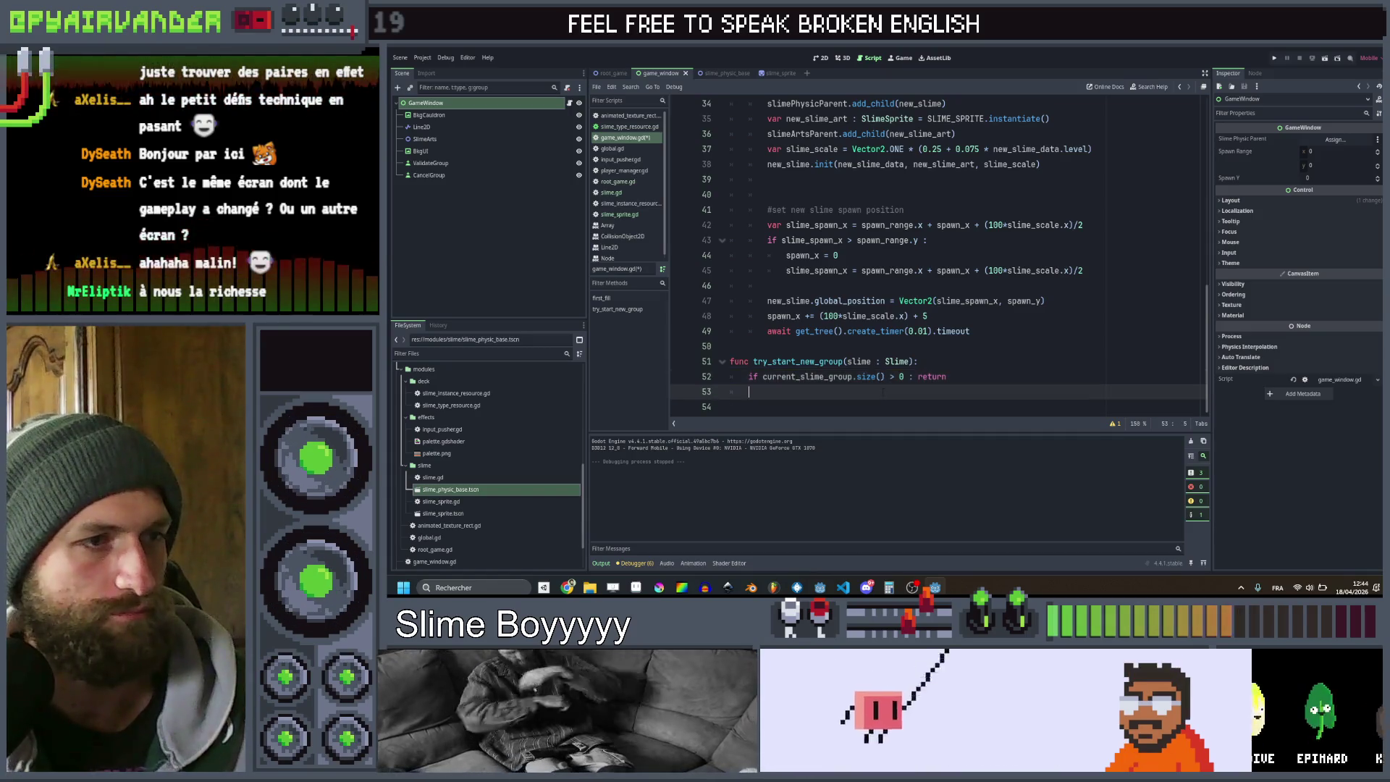
type("current_slime_group.app")
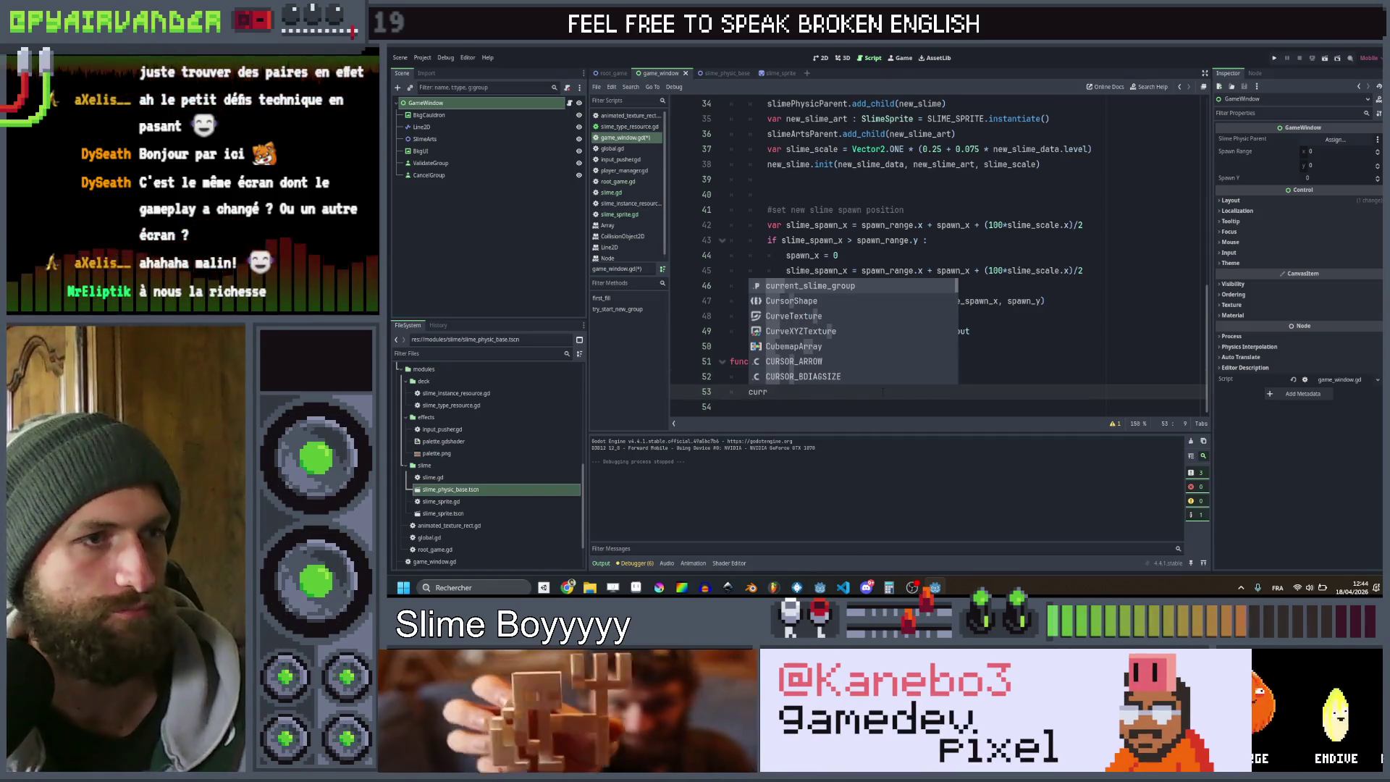
key("Return")
type(".app")
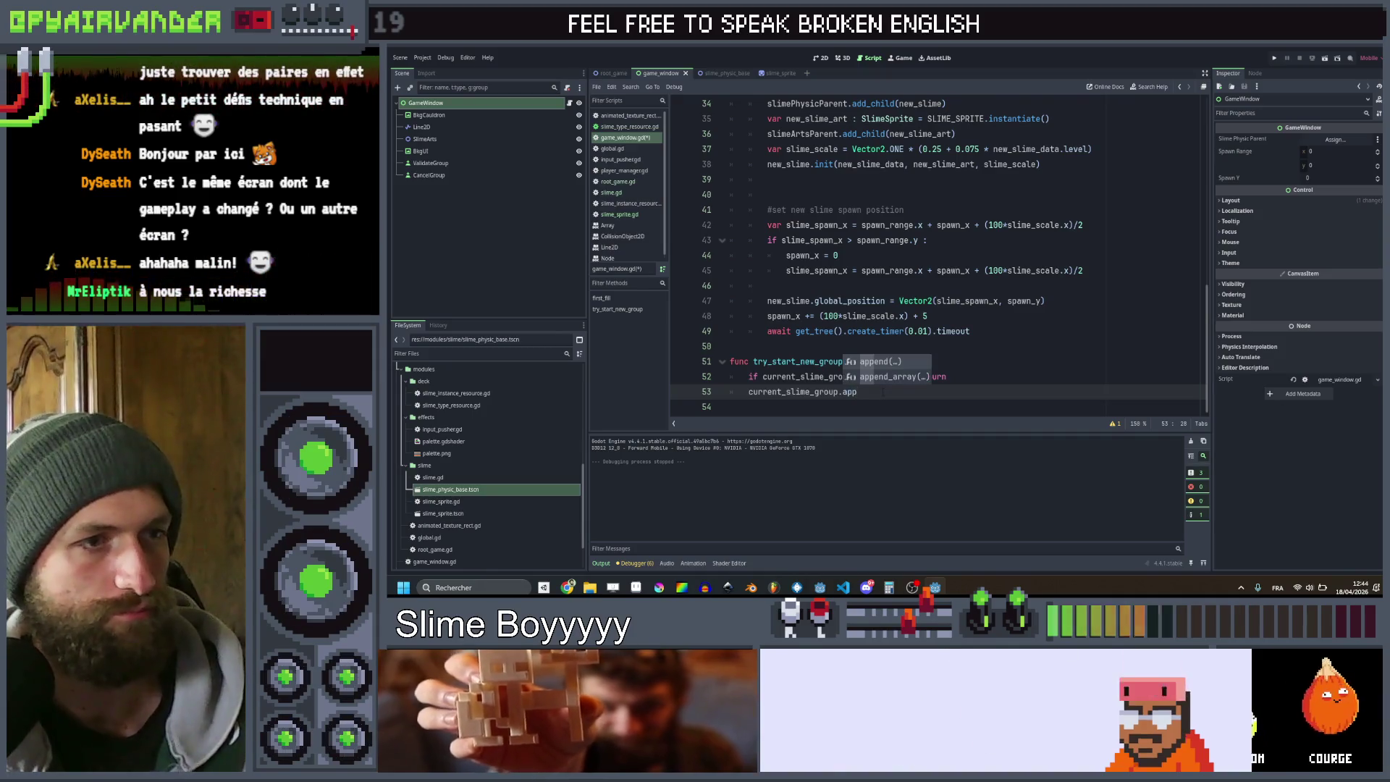
key("Return")
type("s")
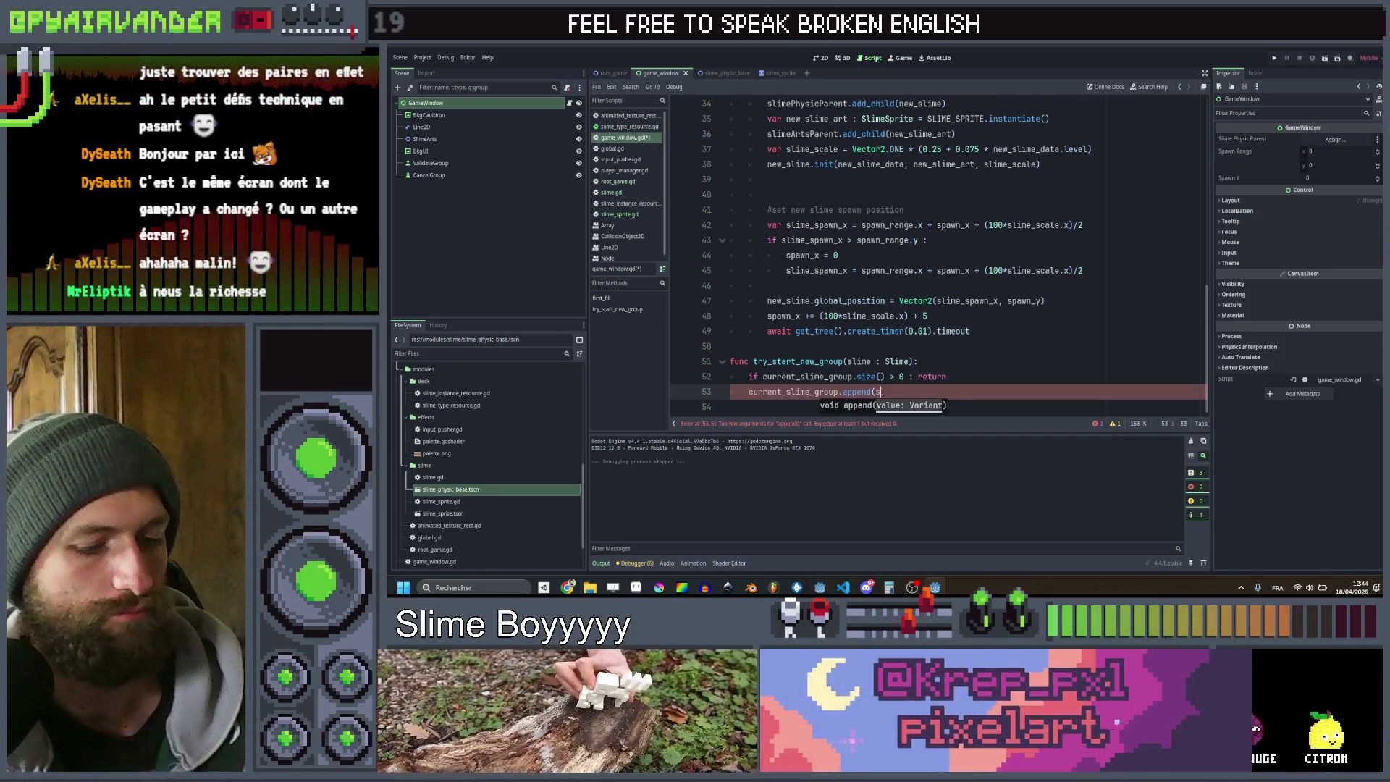
type("lime)")
key("Return")
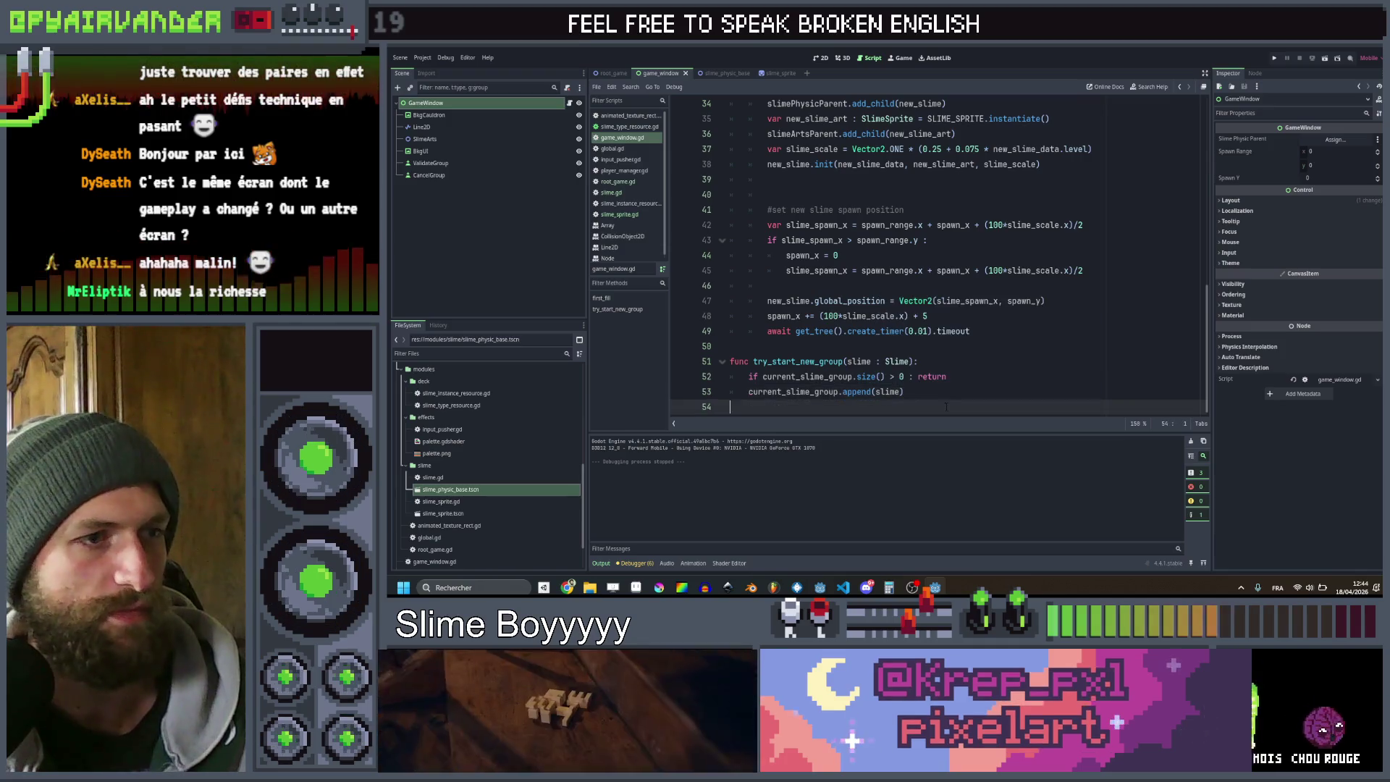
key("Return")
type("f")
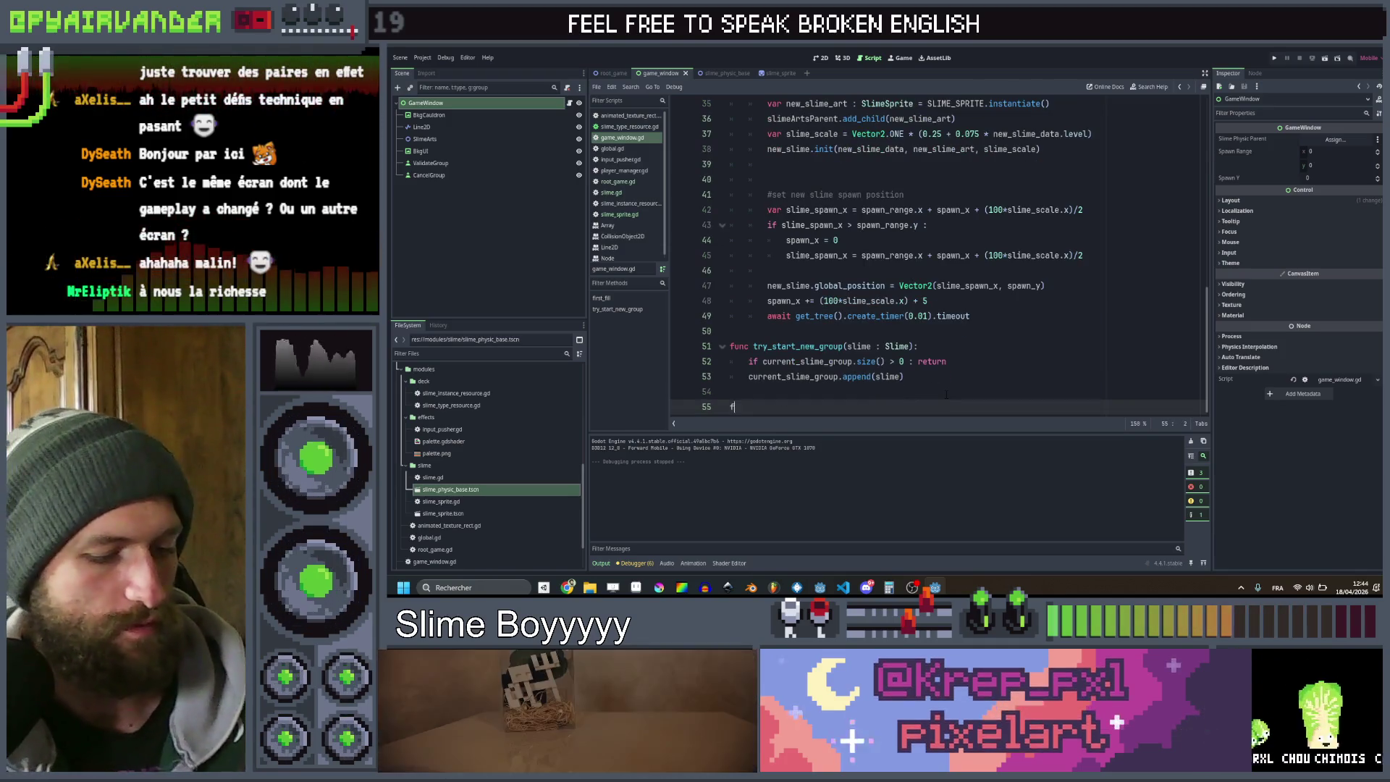
type("unc ")
type("_a")
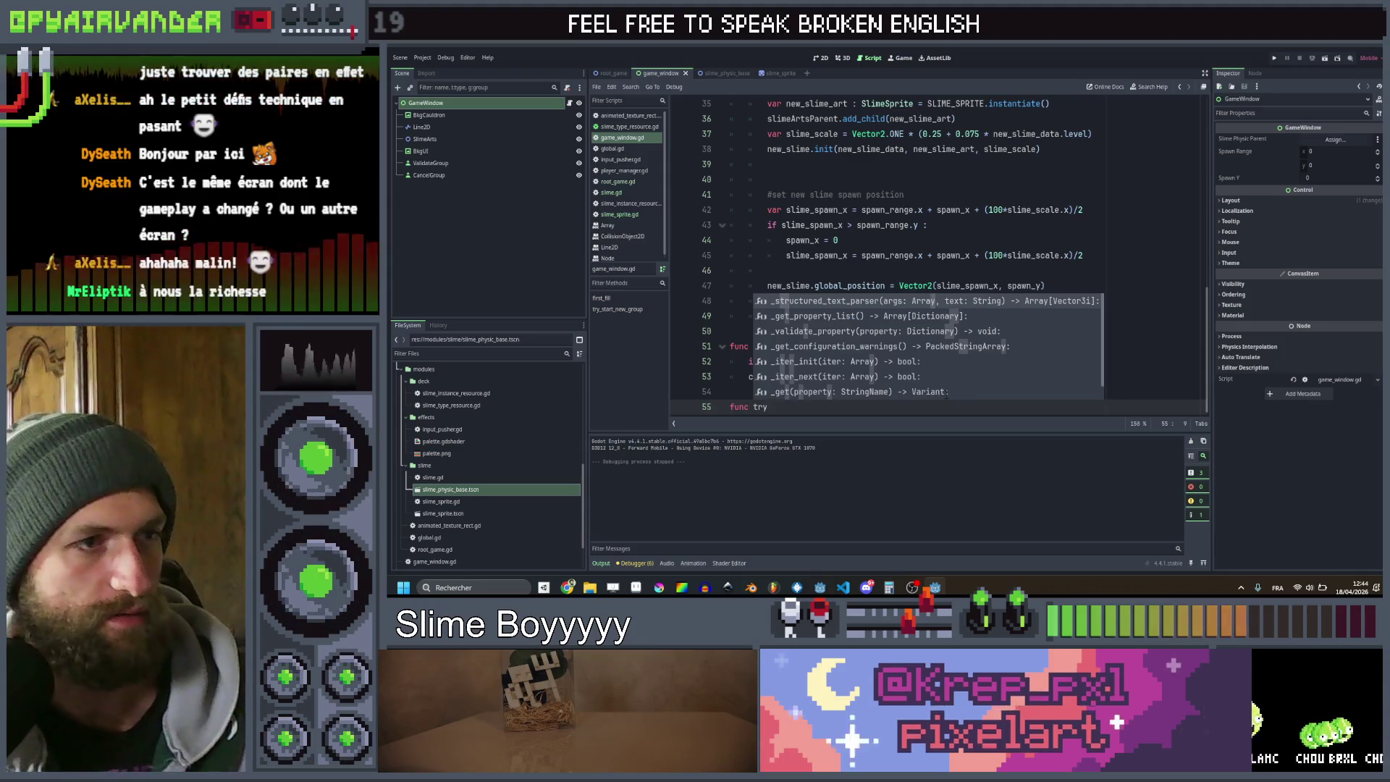
type("dd_to_grou")
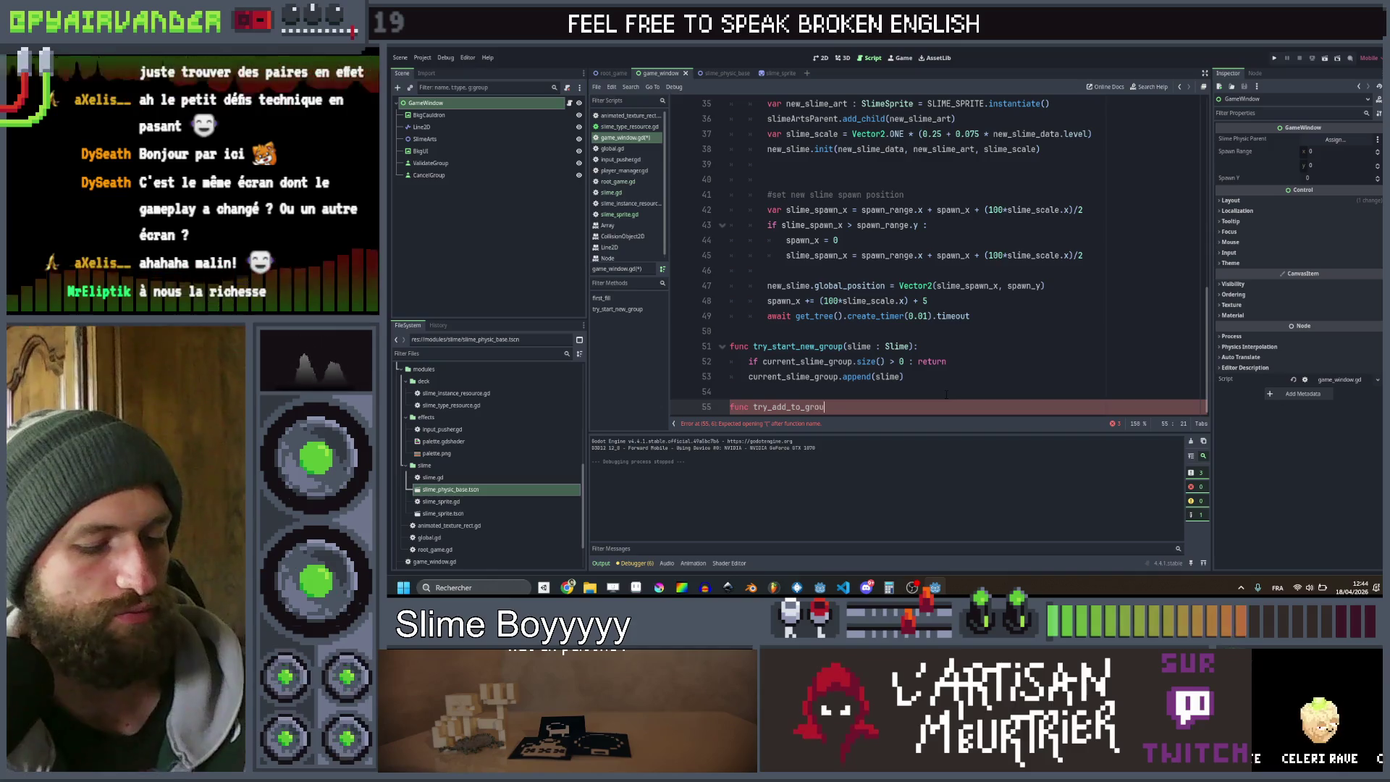
type("p(slim")
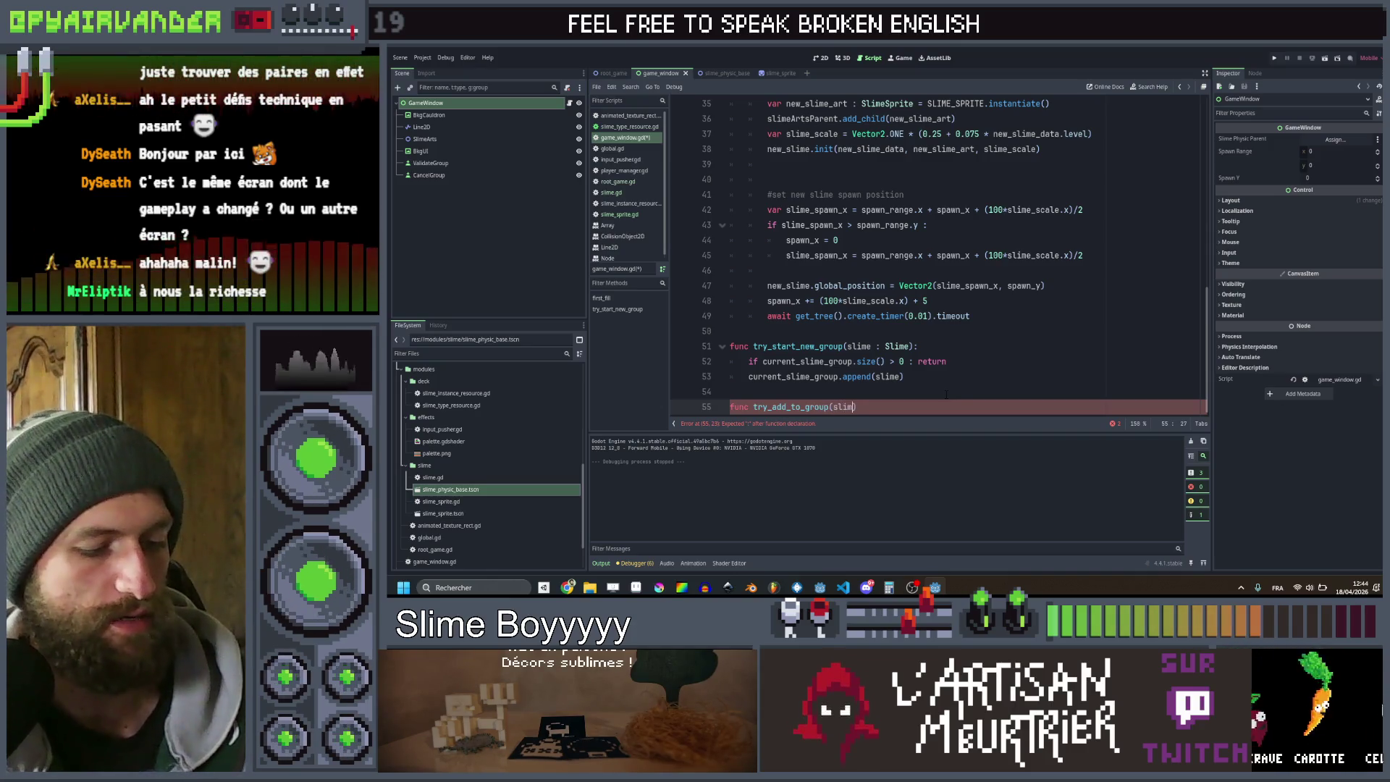
type("mie")
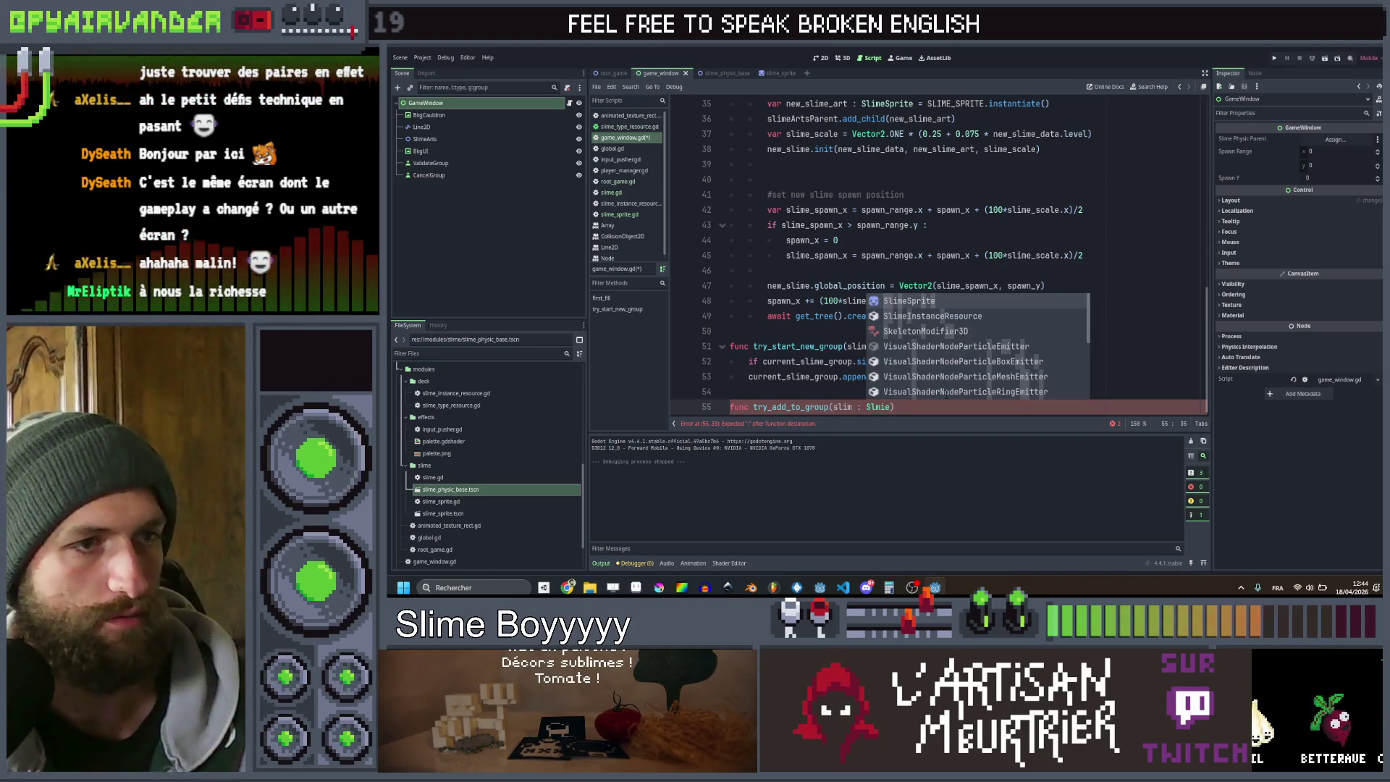
type("i")
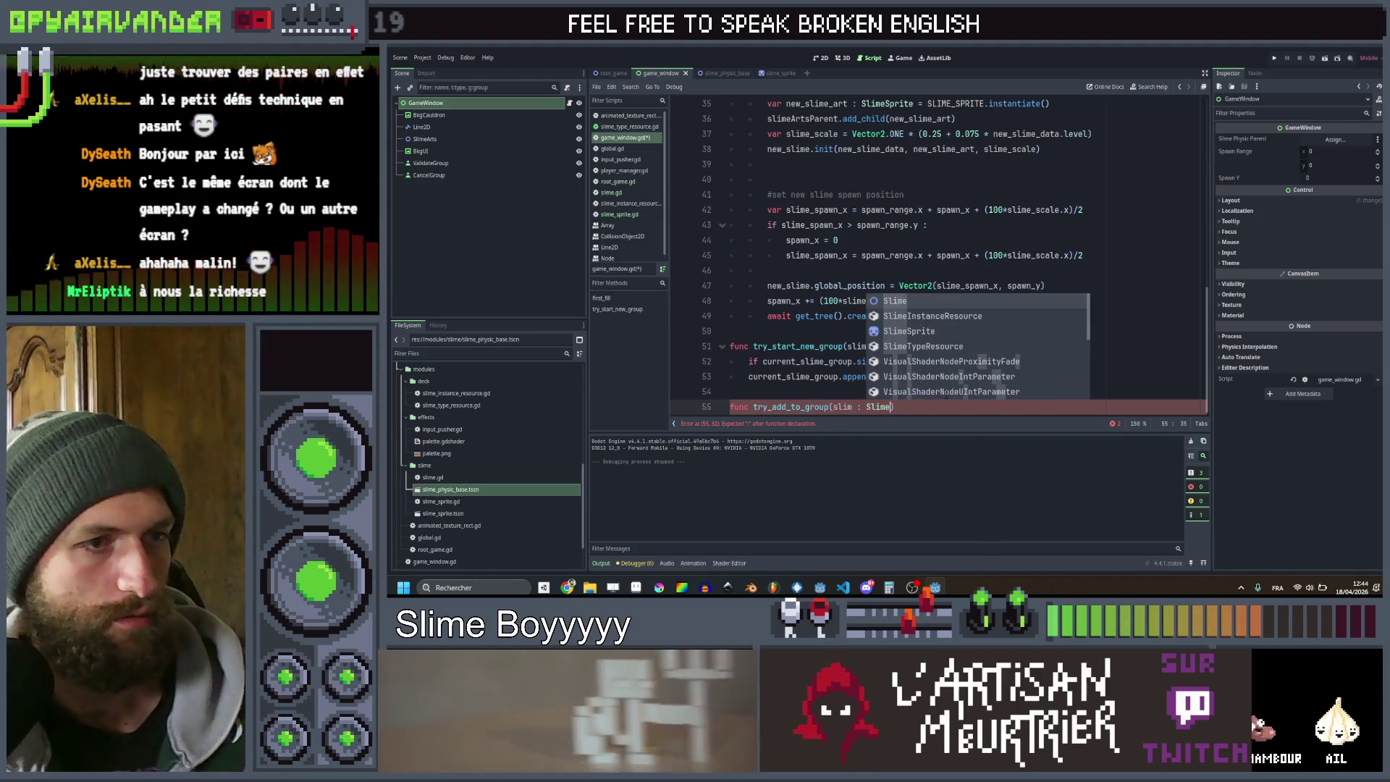
type("):")
Complete the try_add_to_group(slime : Slime) declaration, save game_window.gd, and open the slime physics scene
key("Return")
key("ctrl+s")
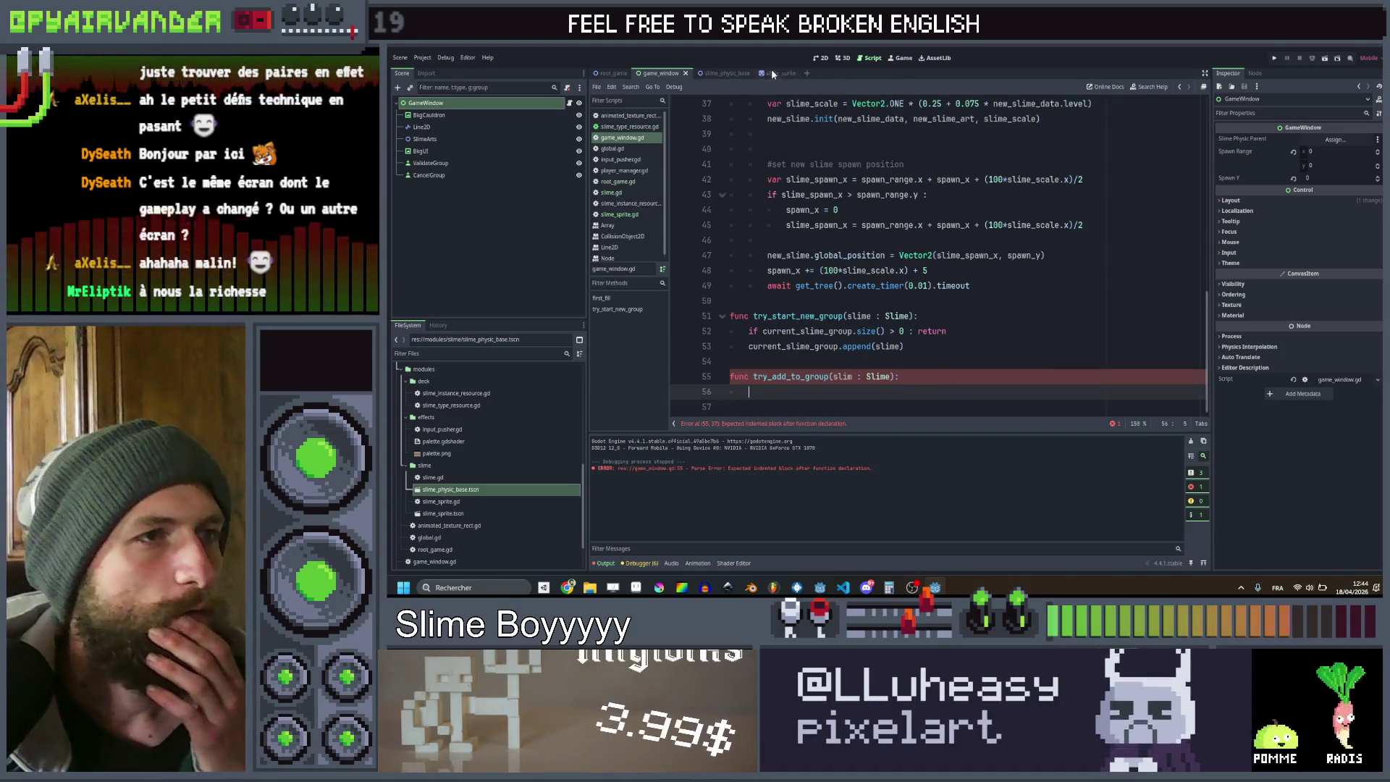
left_click(730, 75)
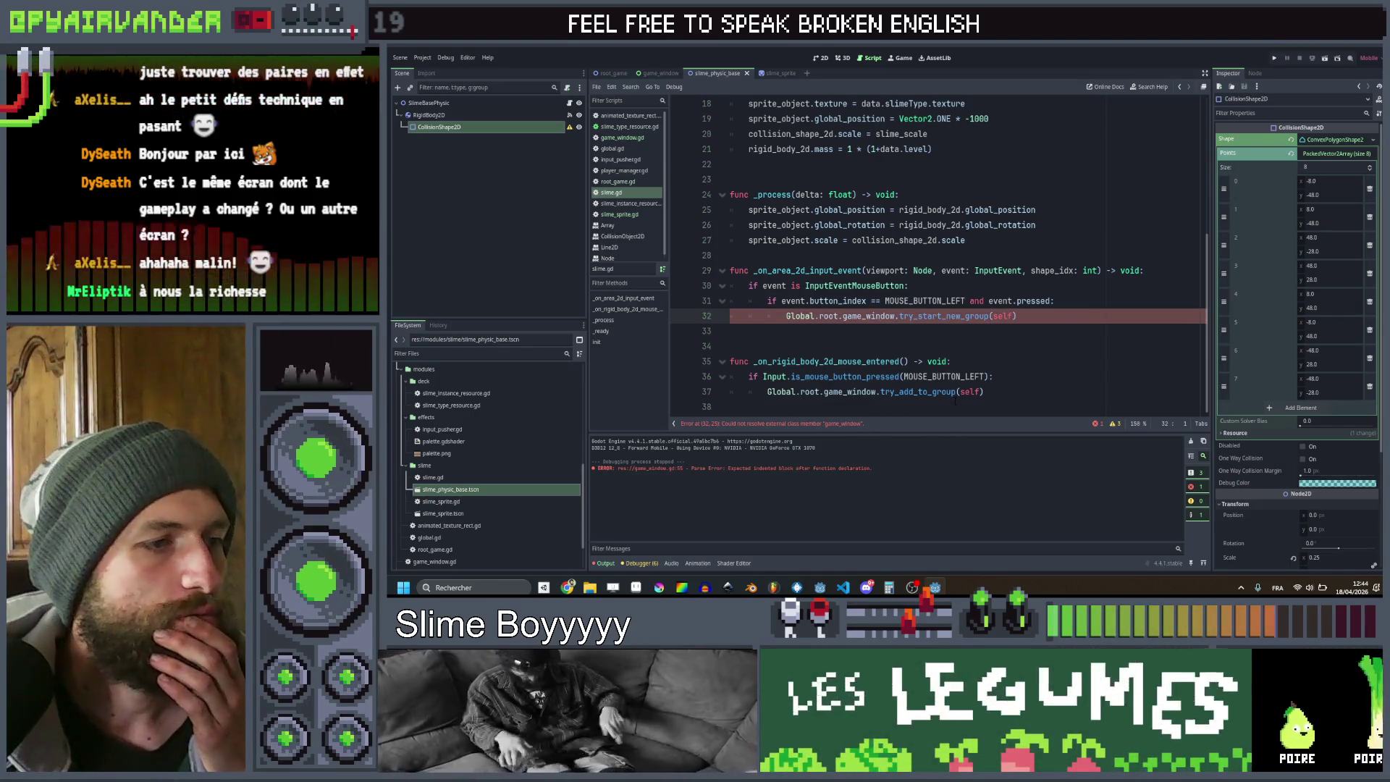
Check the try_start_new_group and try_add_to_group calls in the slime script, then return to game_window.gd
double_click(930, 316)
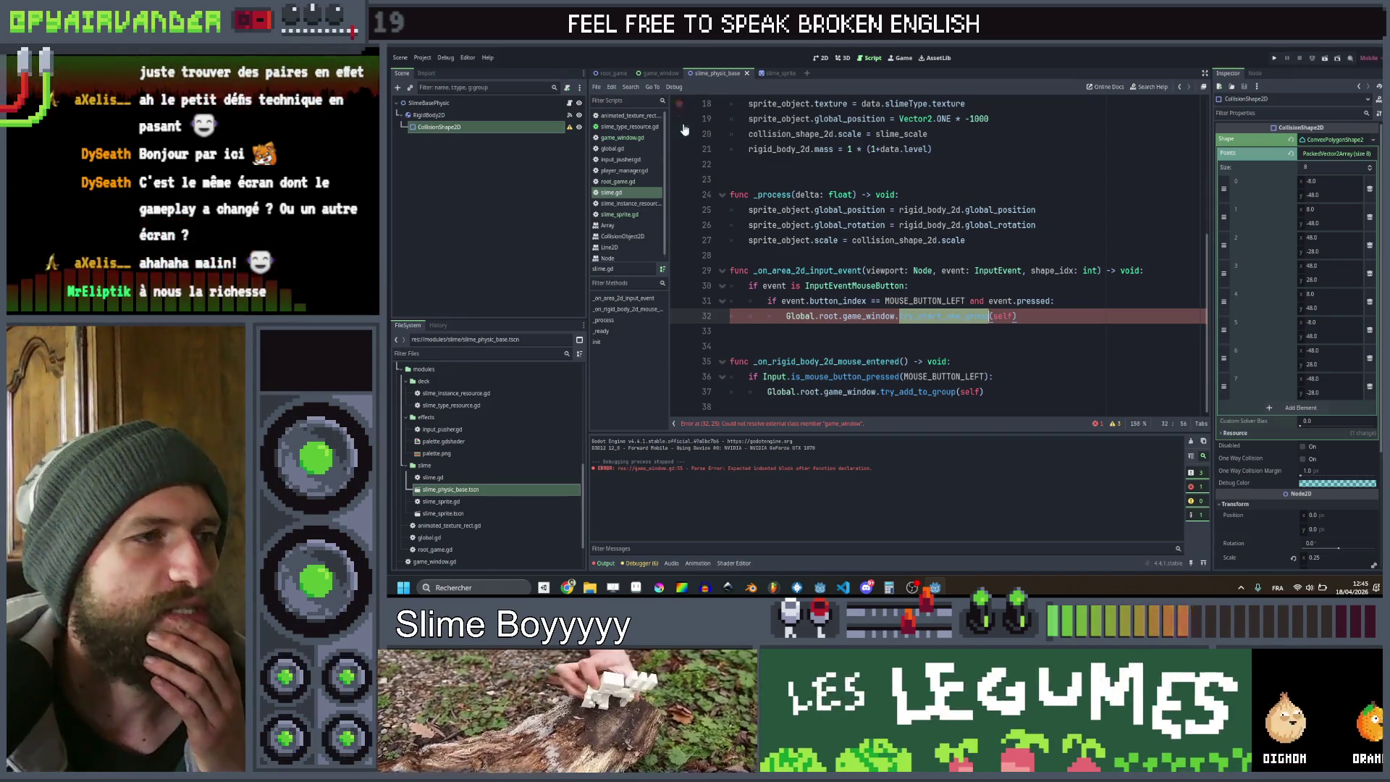
left_click(928, 392)
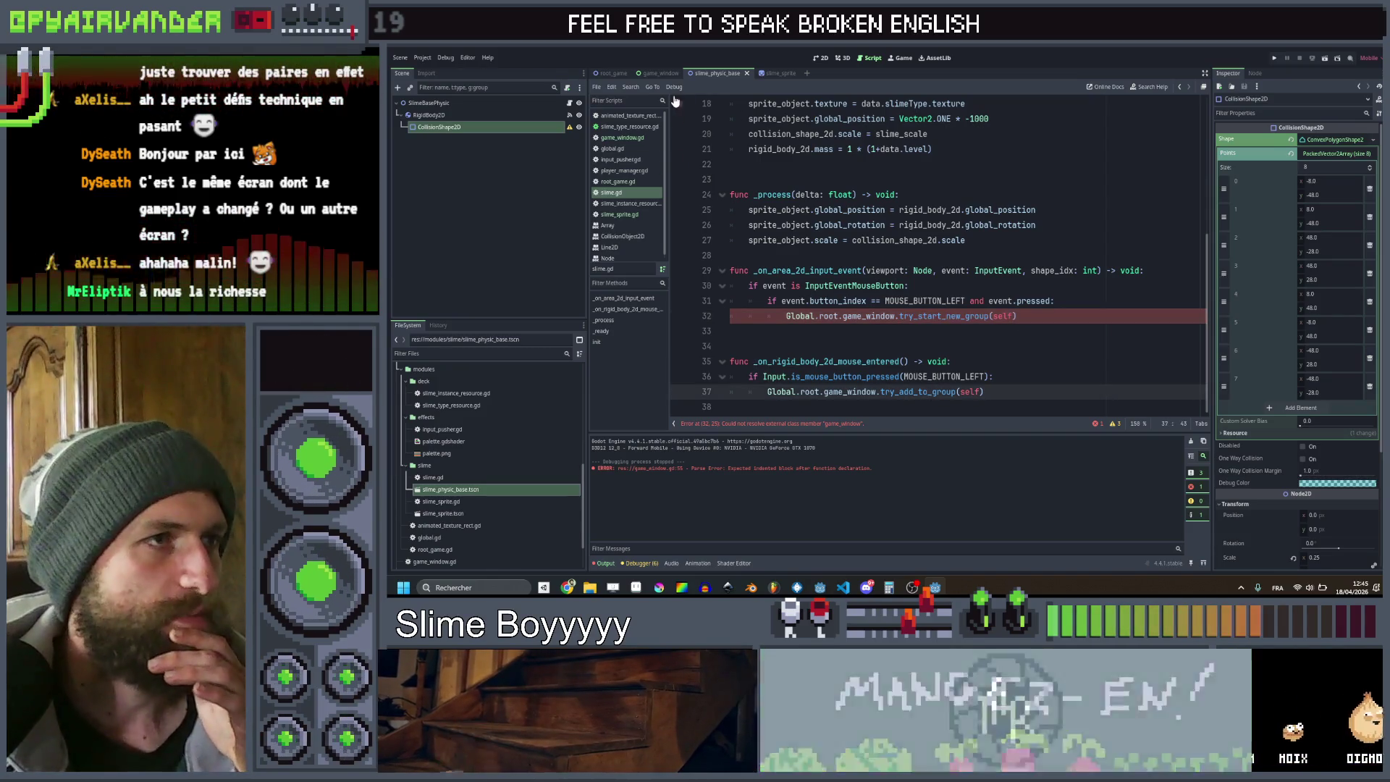
left_click(640, 138)
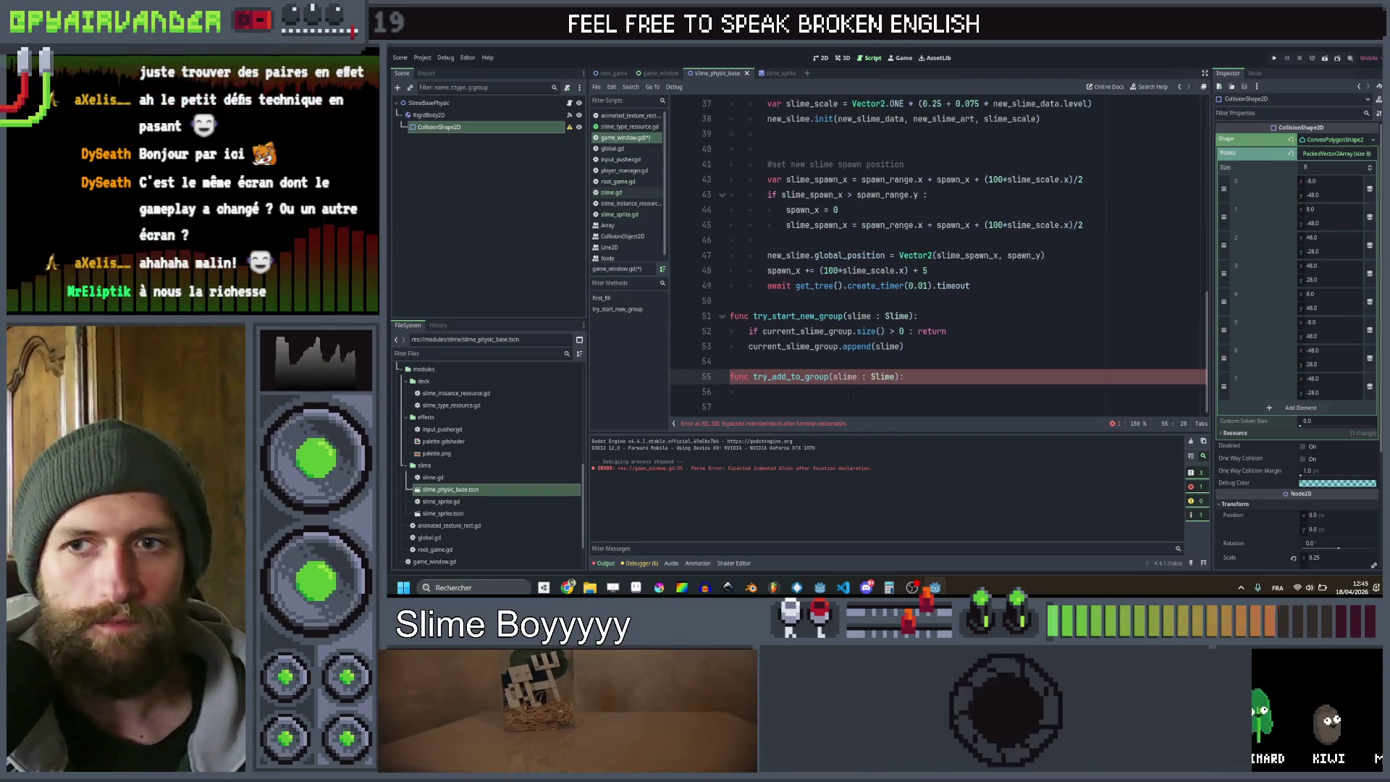
Add 'if slime.data.slimeType != current_slime_group[-1].data.slimeType: return' inside try_add_to_group
key("End")
key("Return")
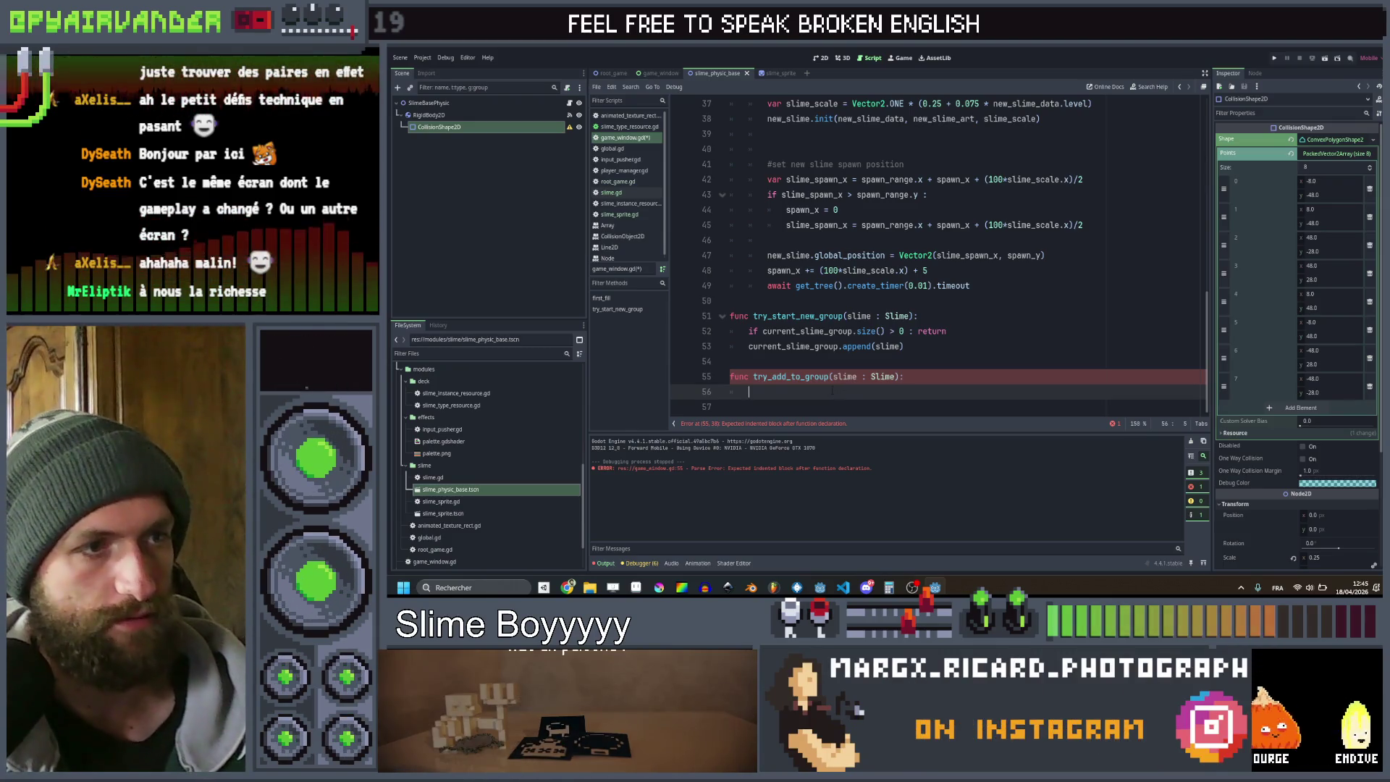
type("if sli")
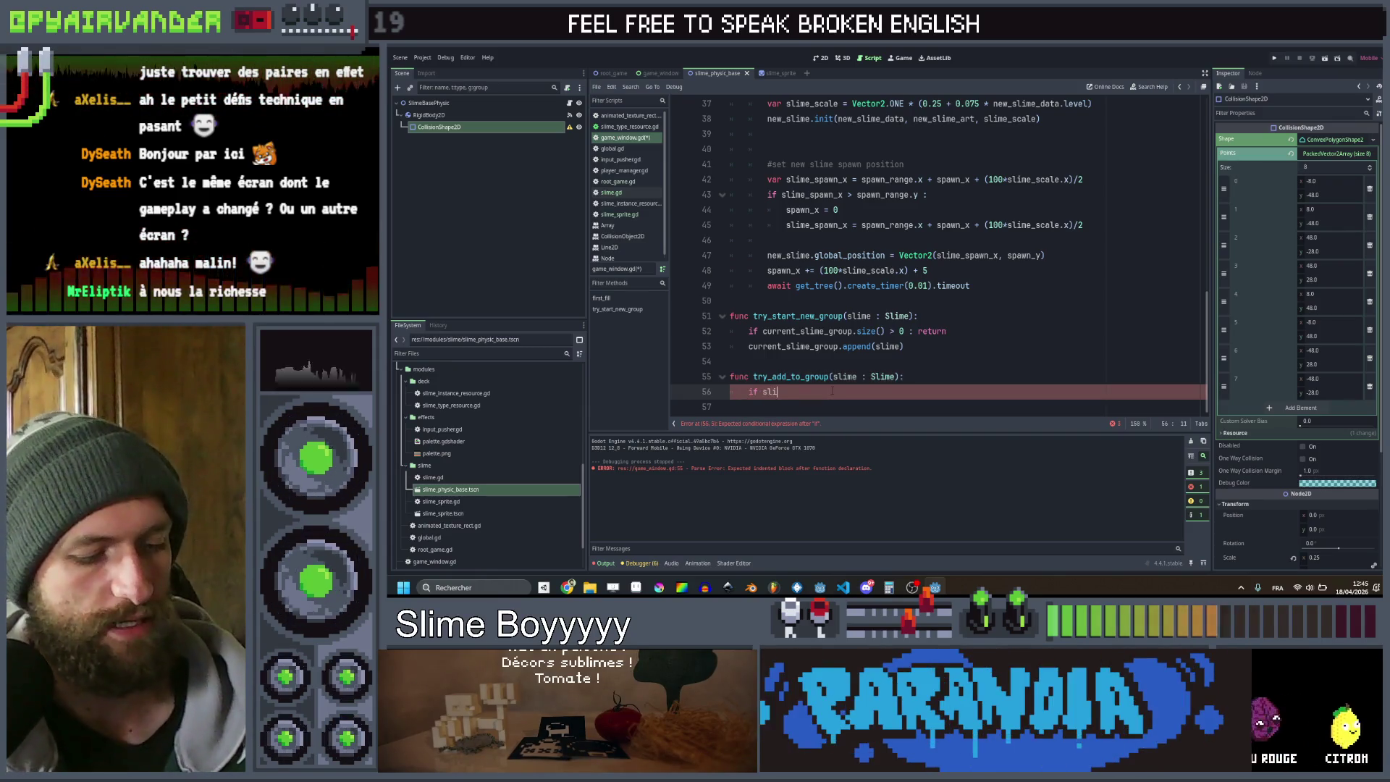
type("me.data.")
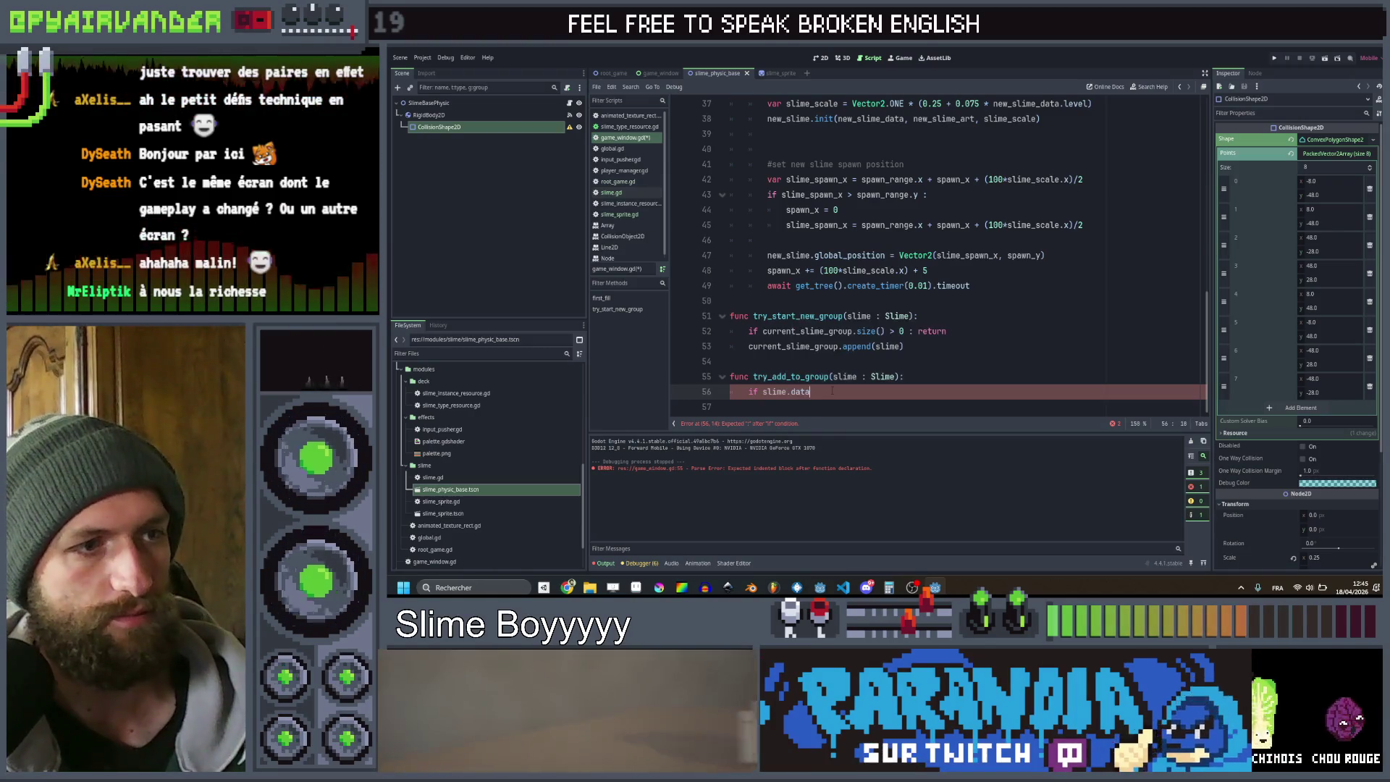
type("s")
key("Return")
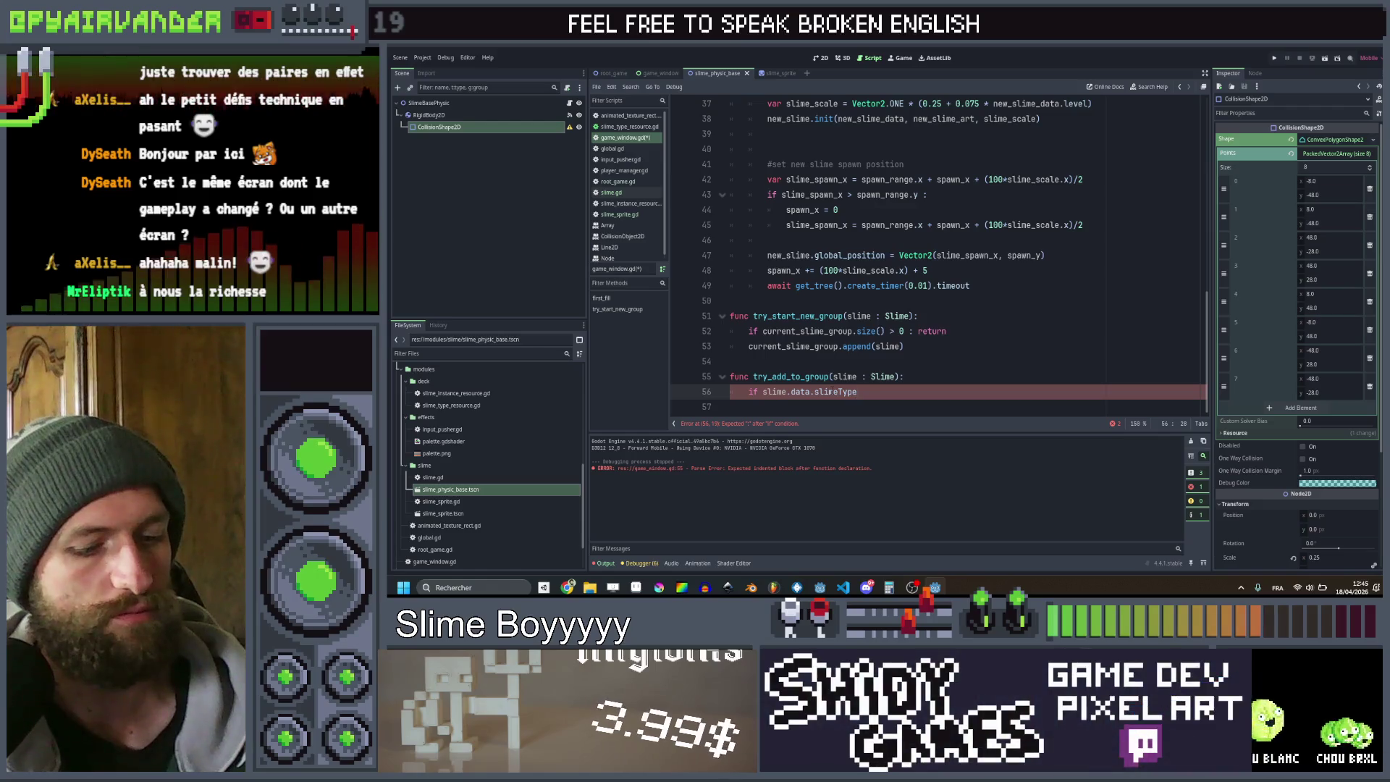
type(" != ")
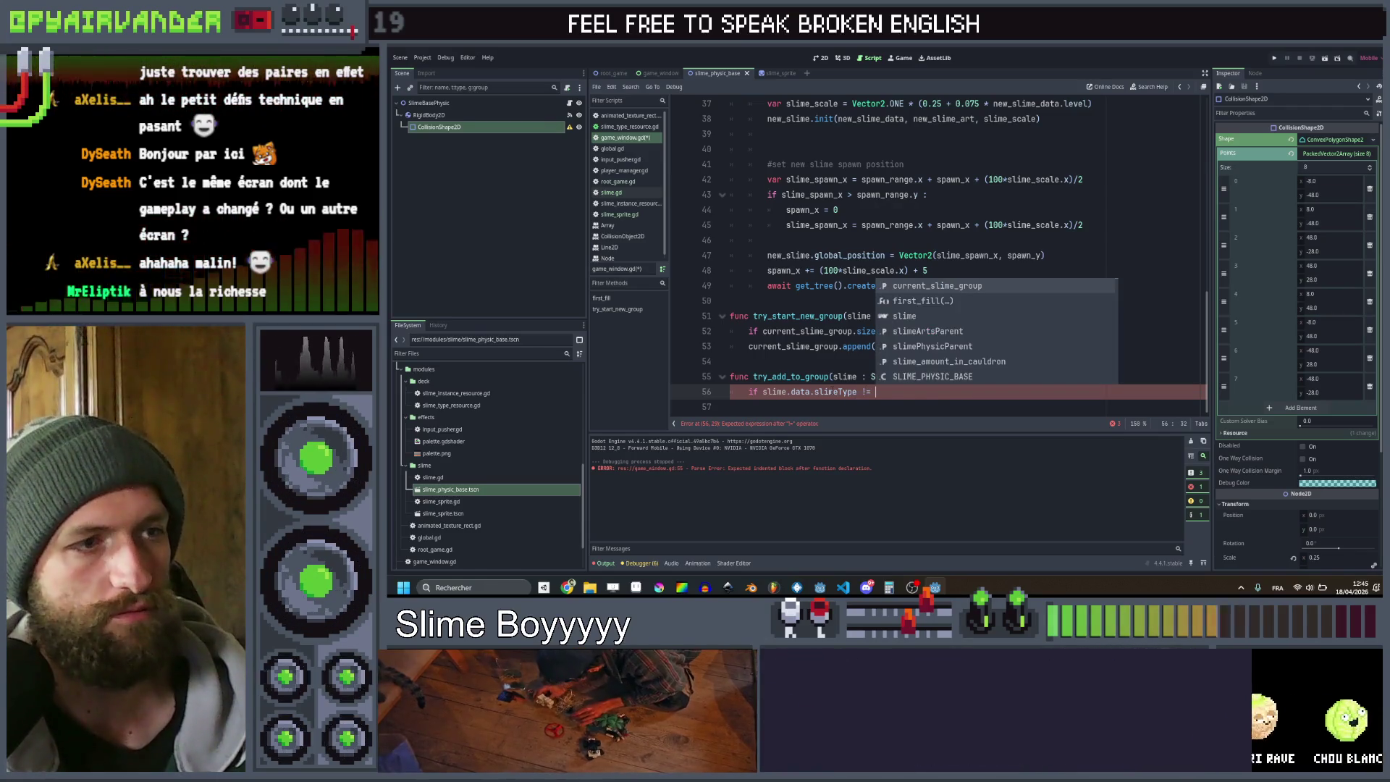
type("curr")
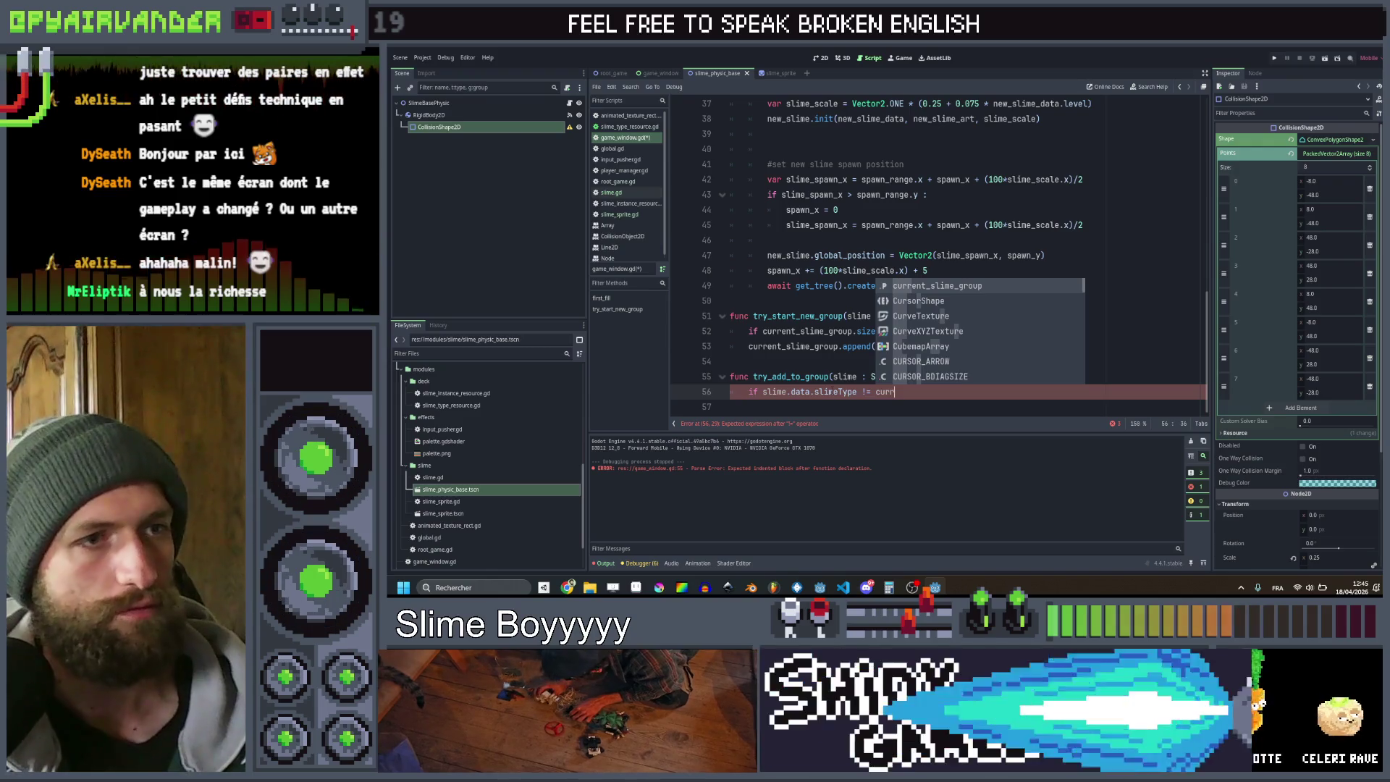
key("Return")
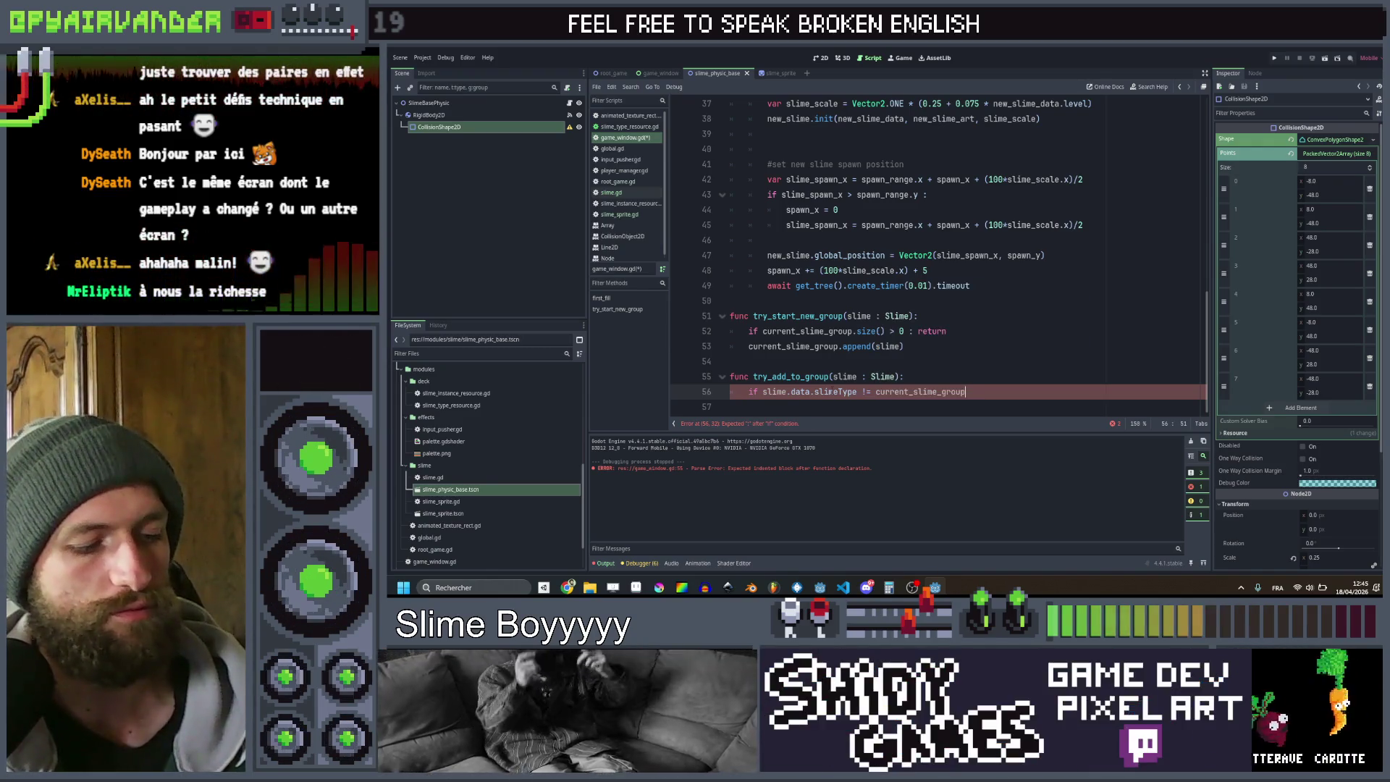
type("[-1")
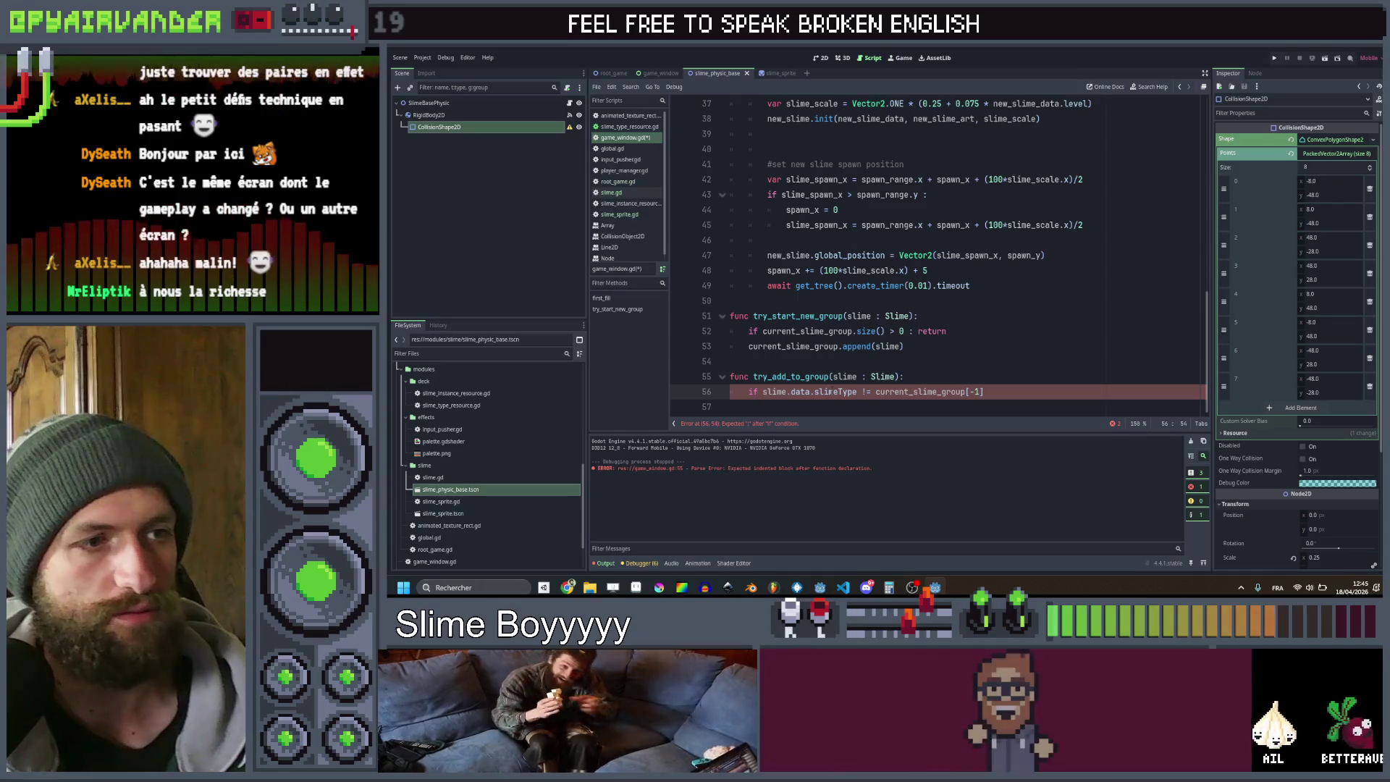
type("].da")
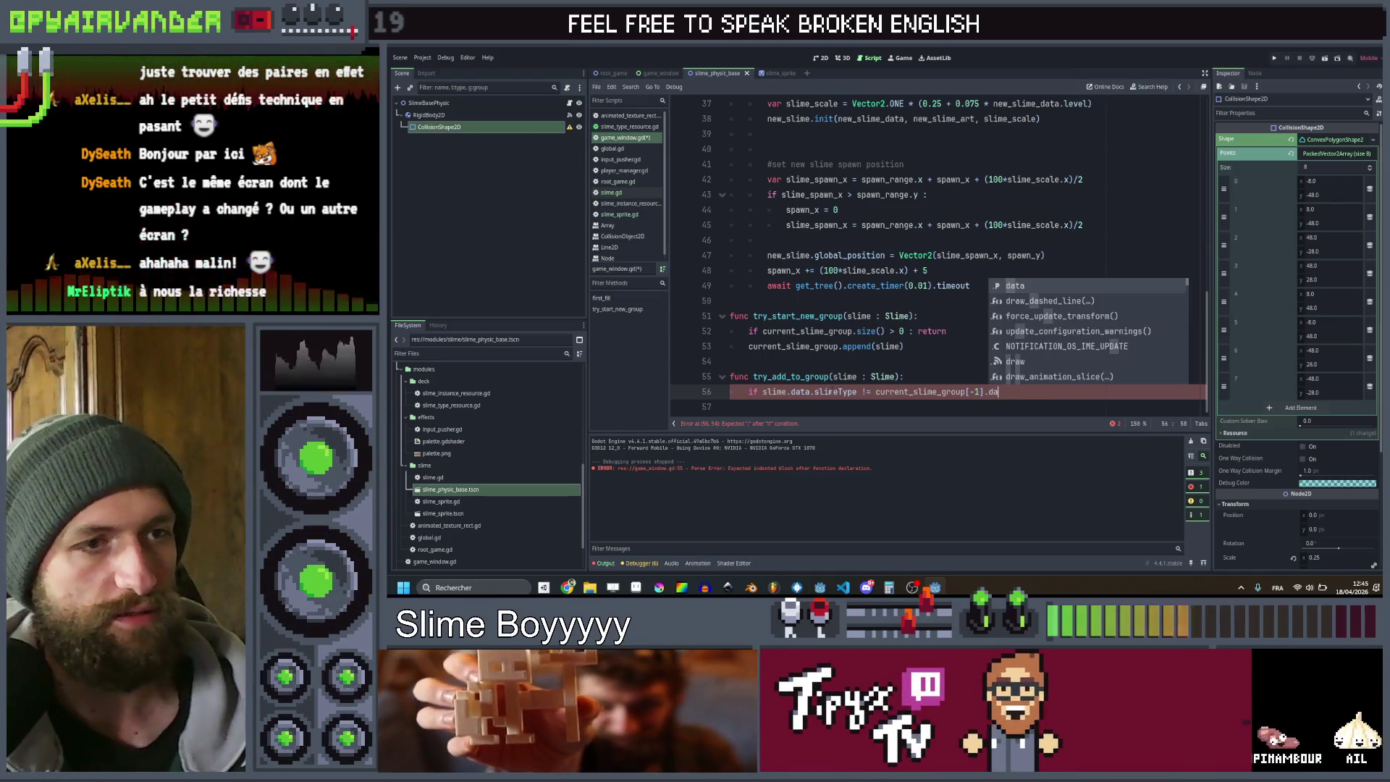
key("Return")
type("sl")
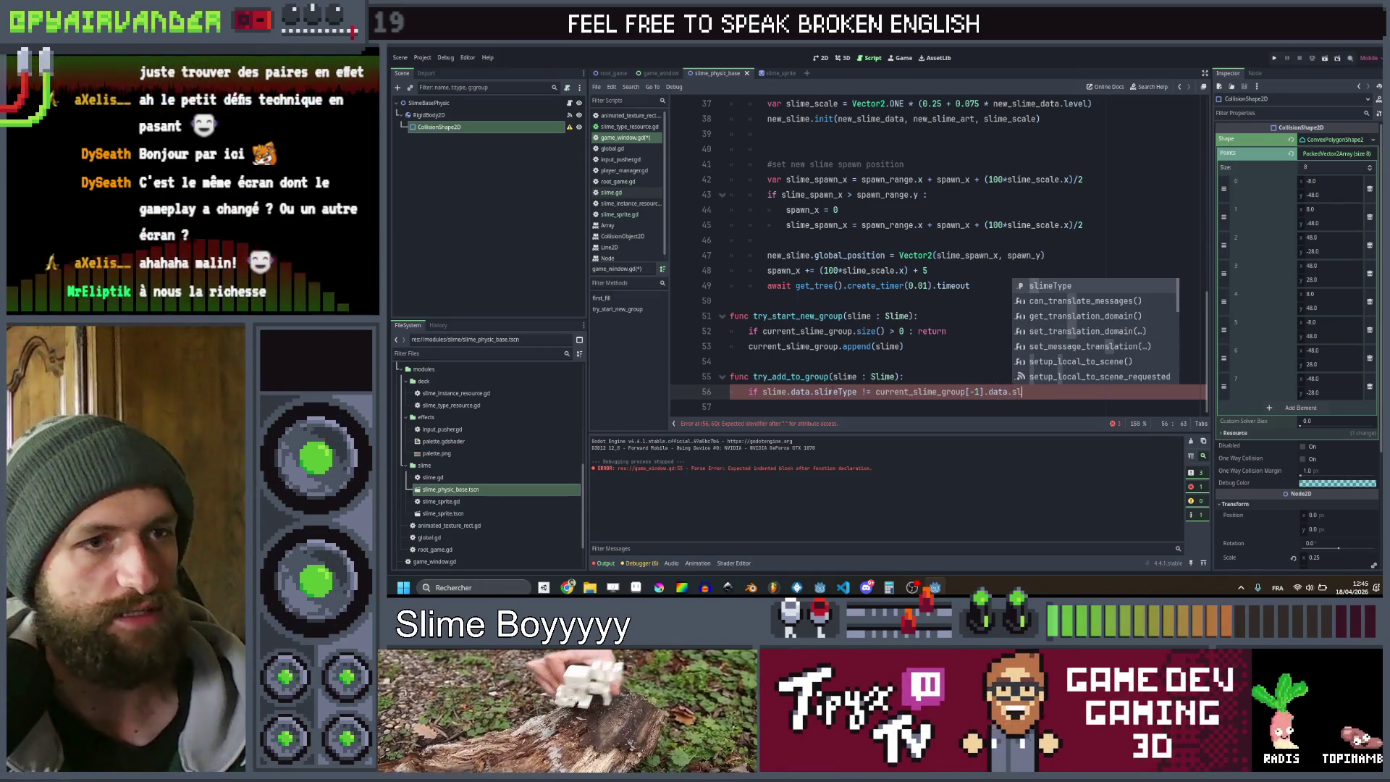
key("Return")
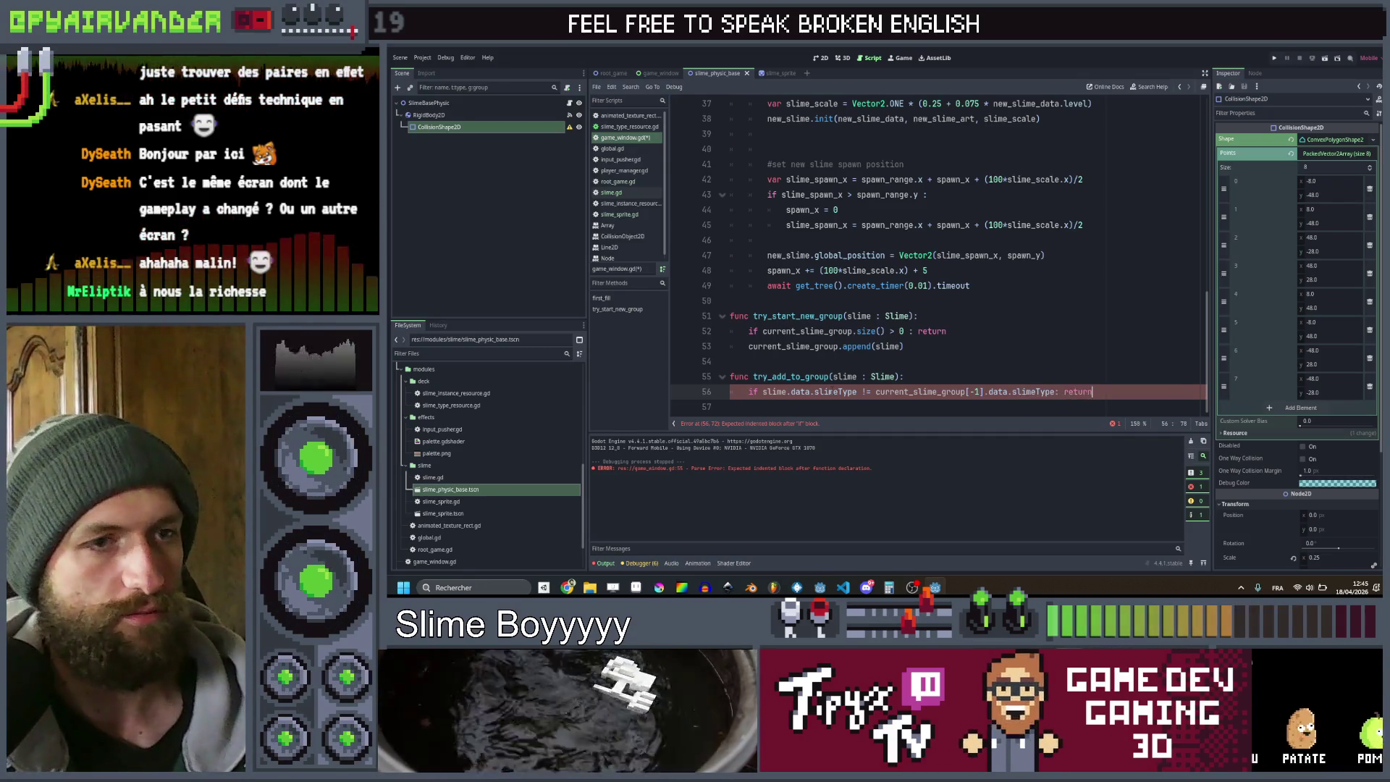
type("turn")
key("Return")
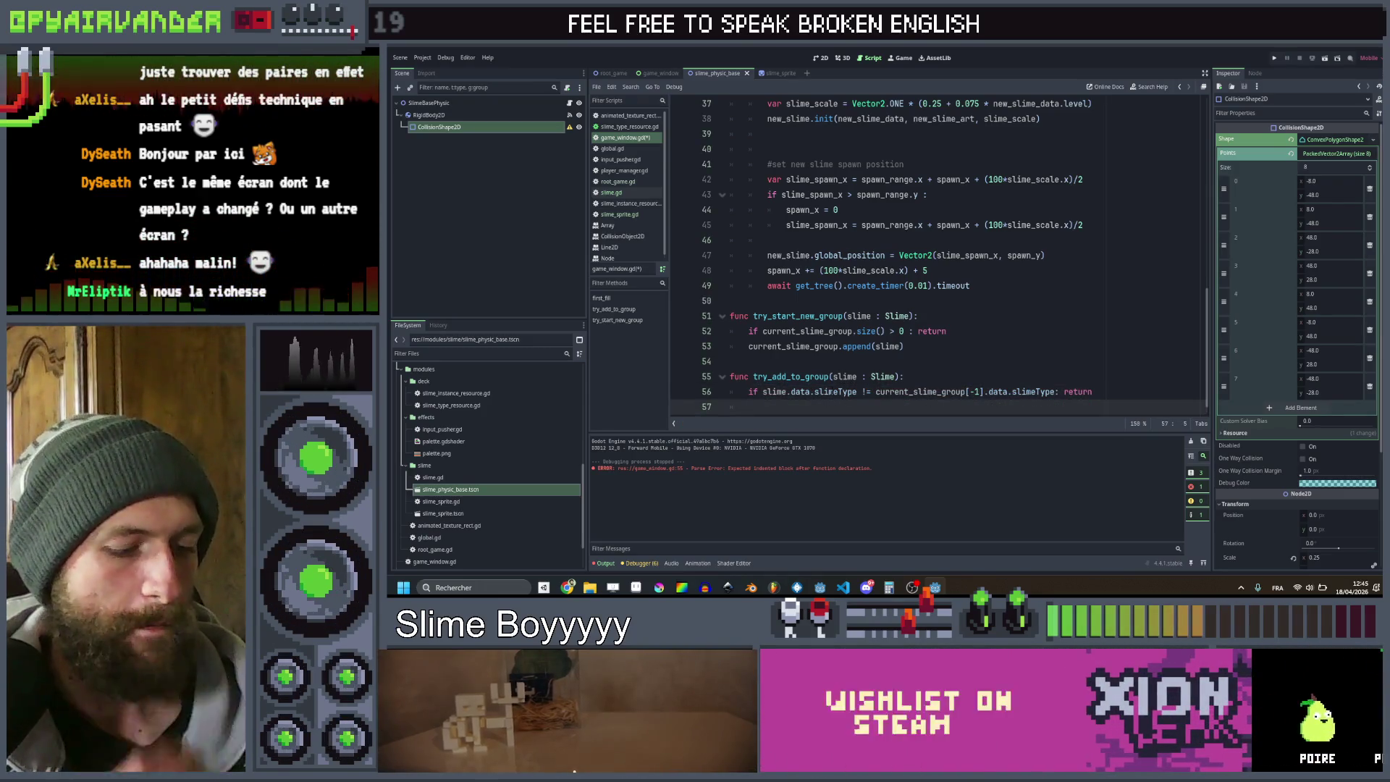
Write the partial condition 'if current_slime_group.size() > 1 and current_slime_group' on line 57
scroll(937, 253, "down", 1)
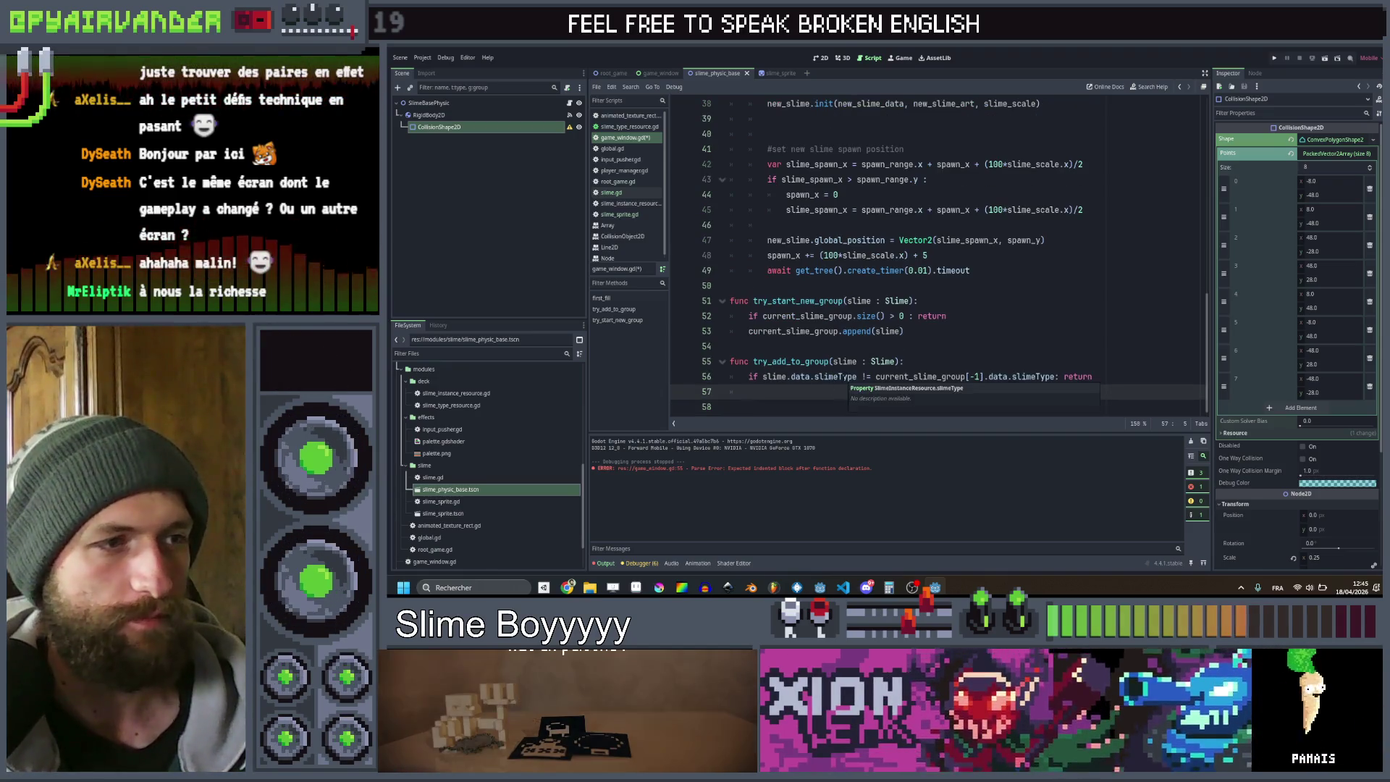
type("if ")
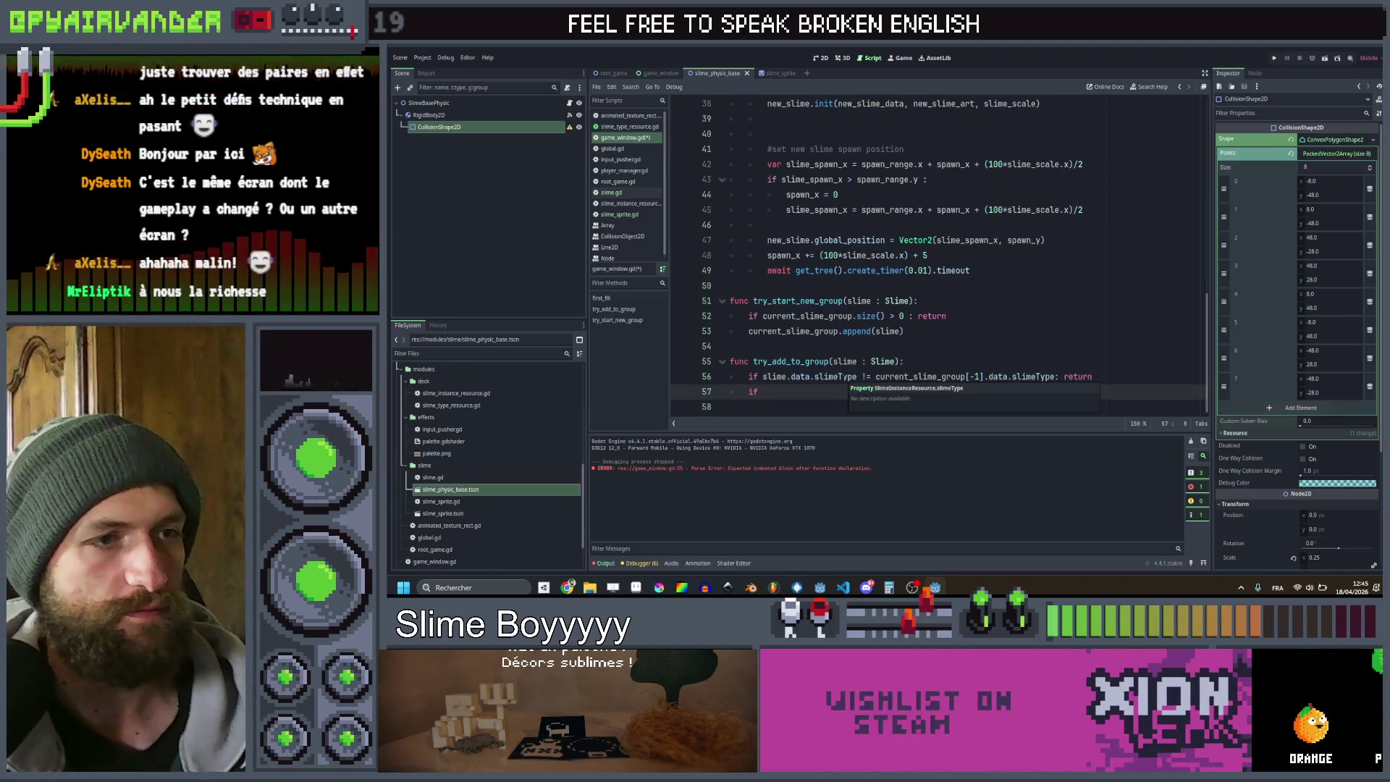
type("curr")
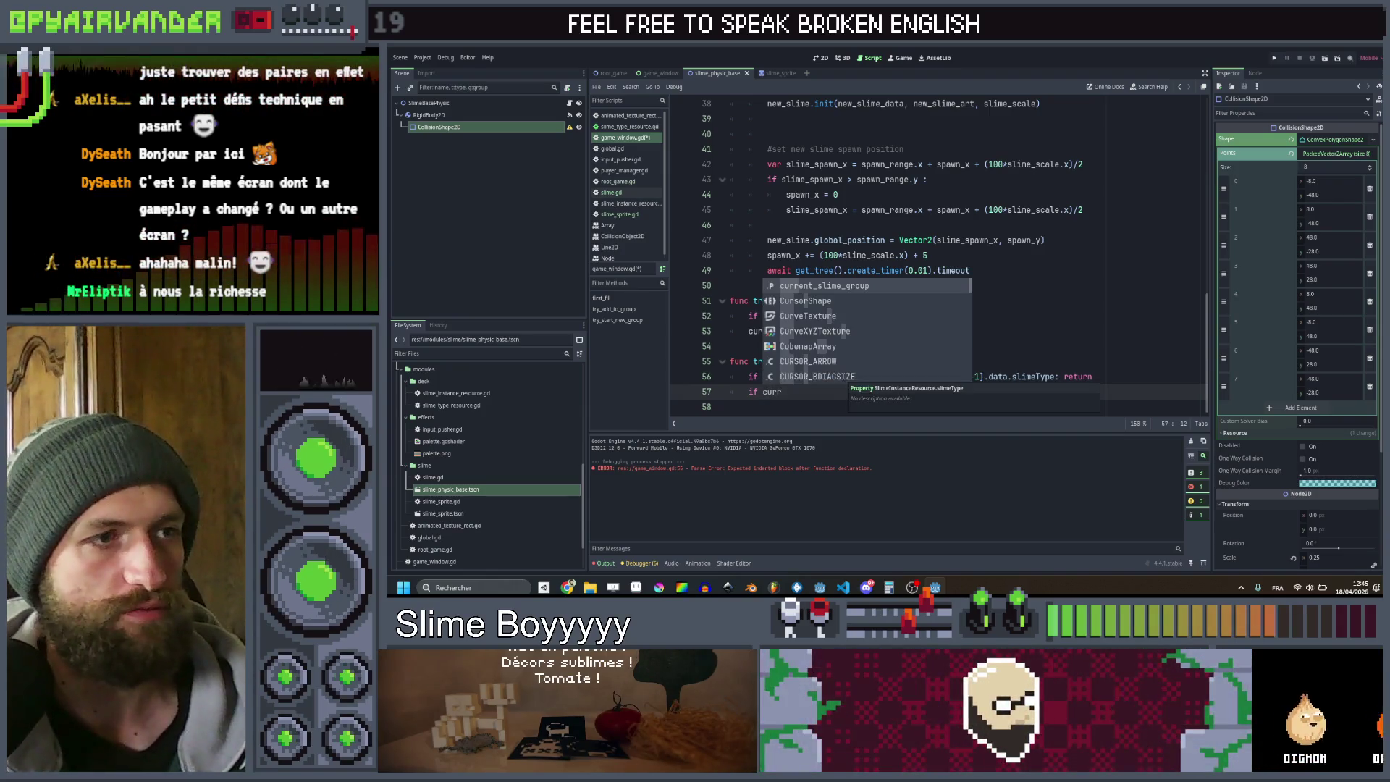
key("Return")
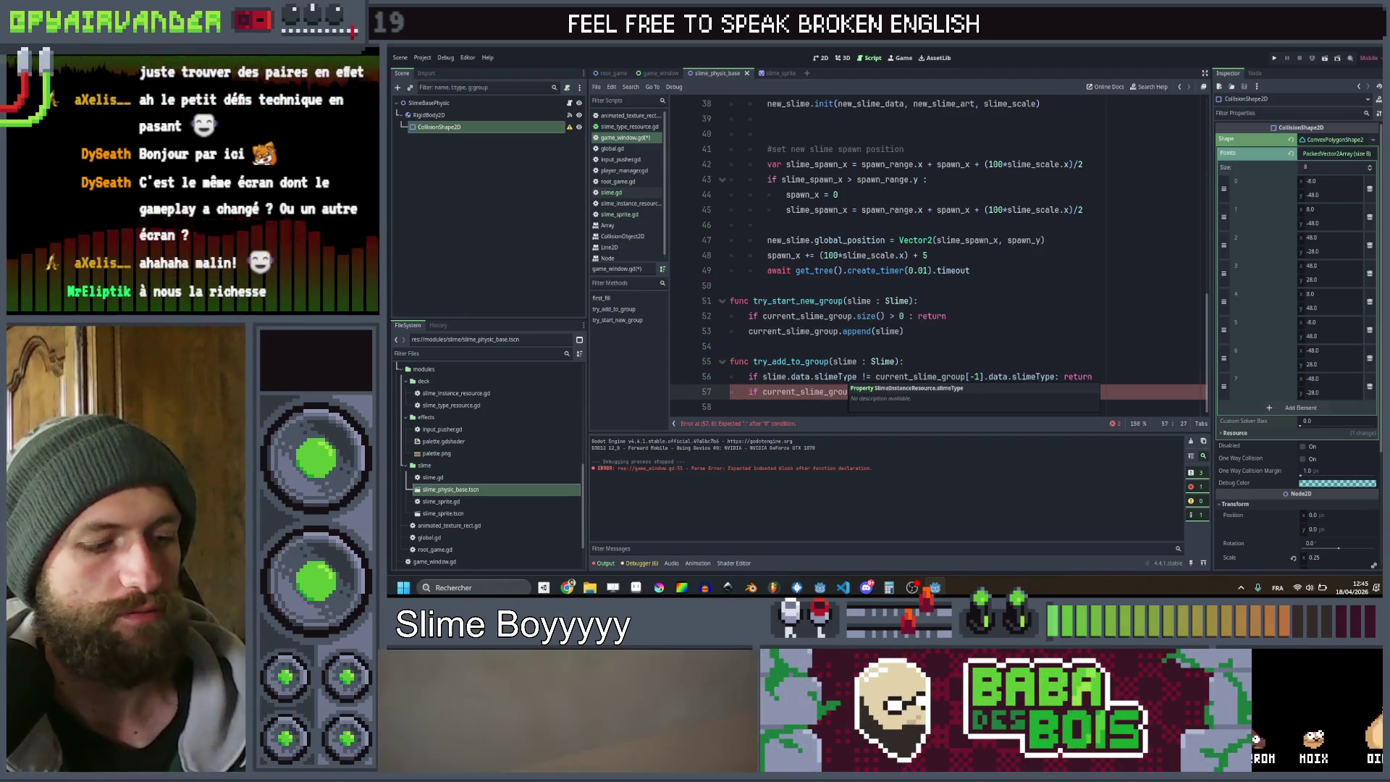
type("[")
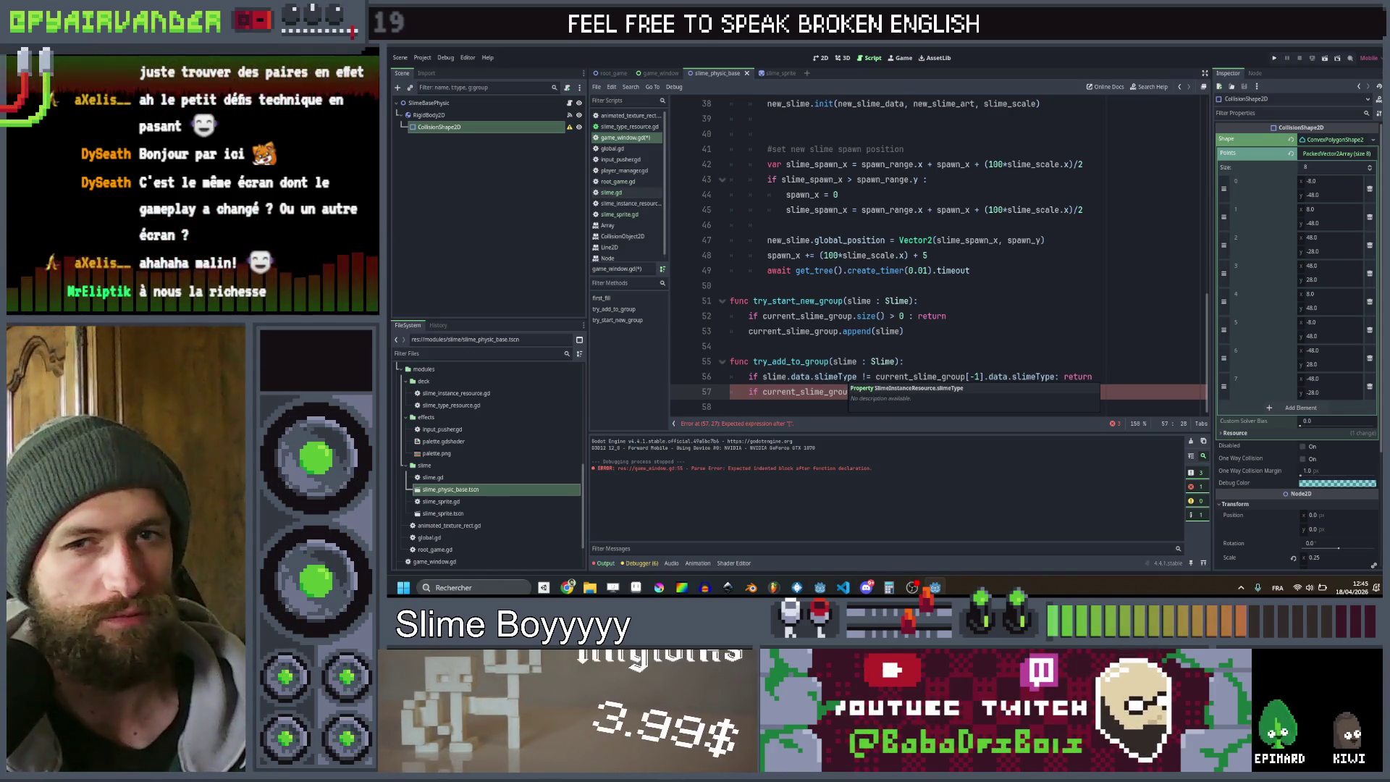
key("BackSpace")
type("> 2")
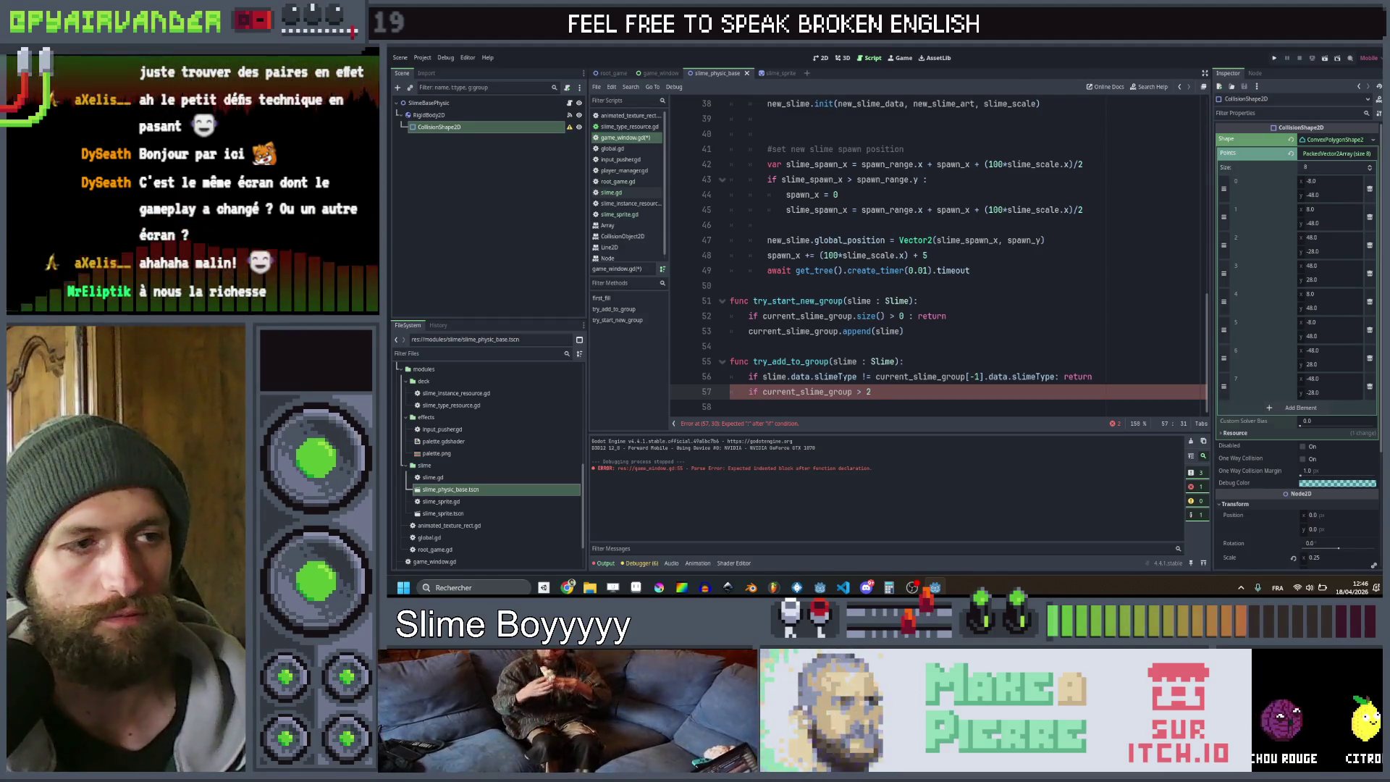
left_click(852, 392)
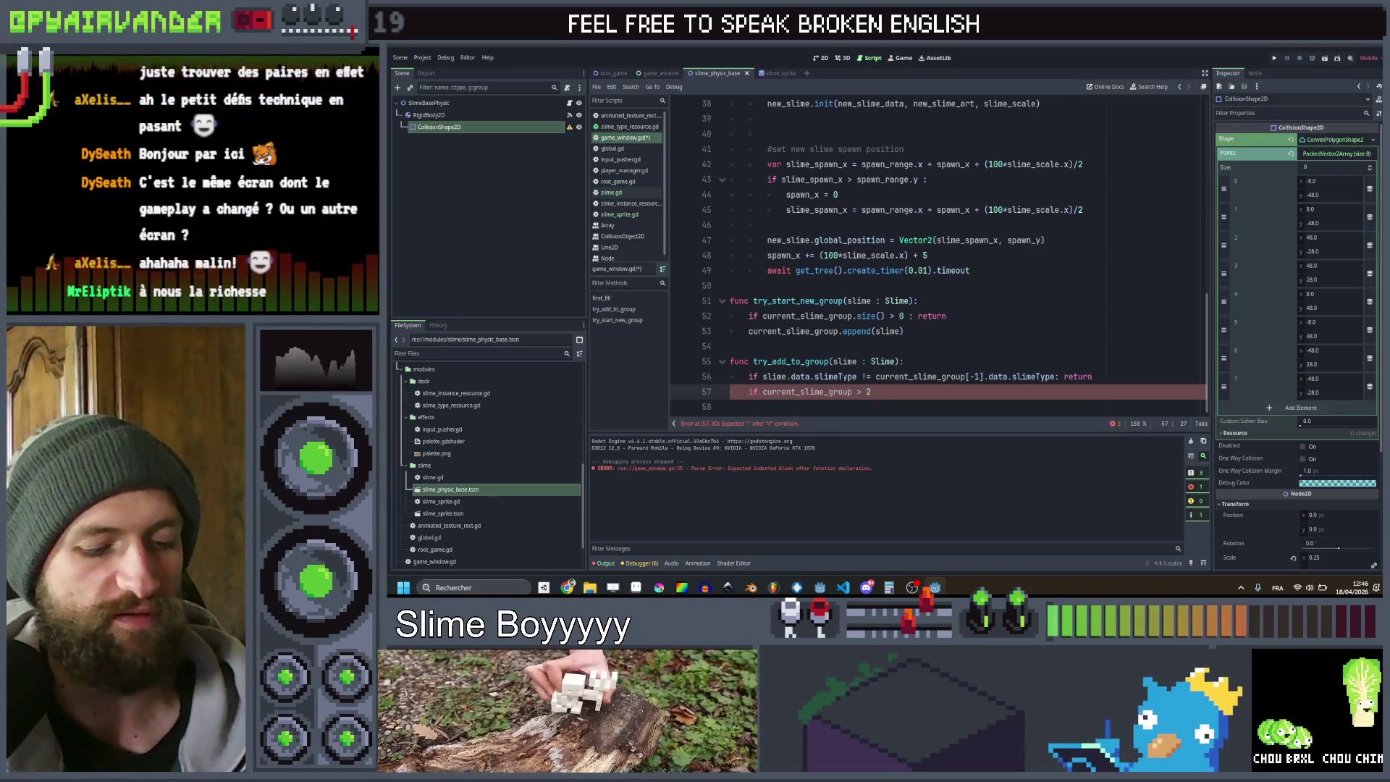
type(".si")
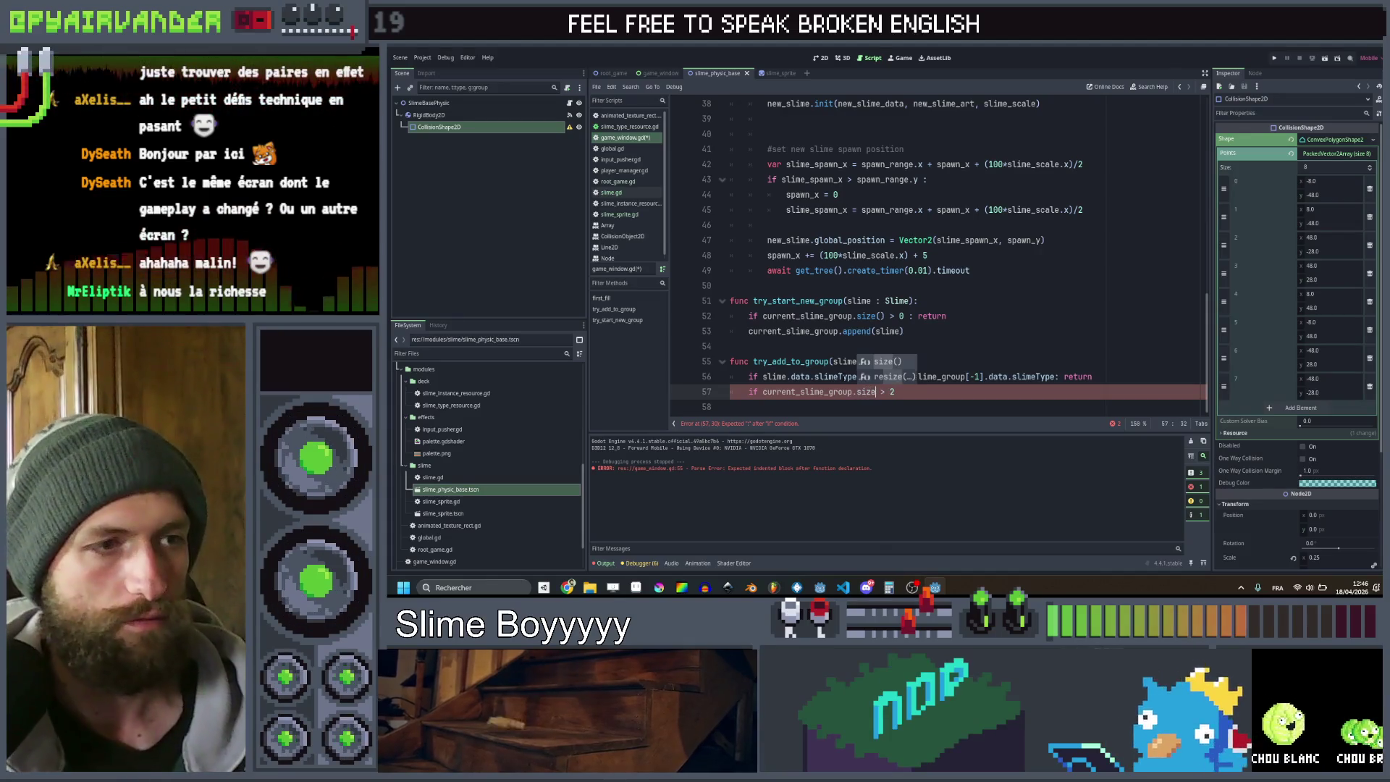
type("ze")
key("Right")
key("Right")
key("Right")
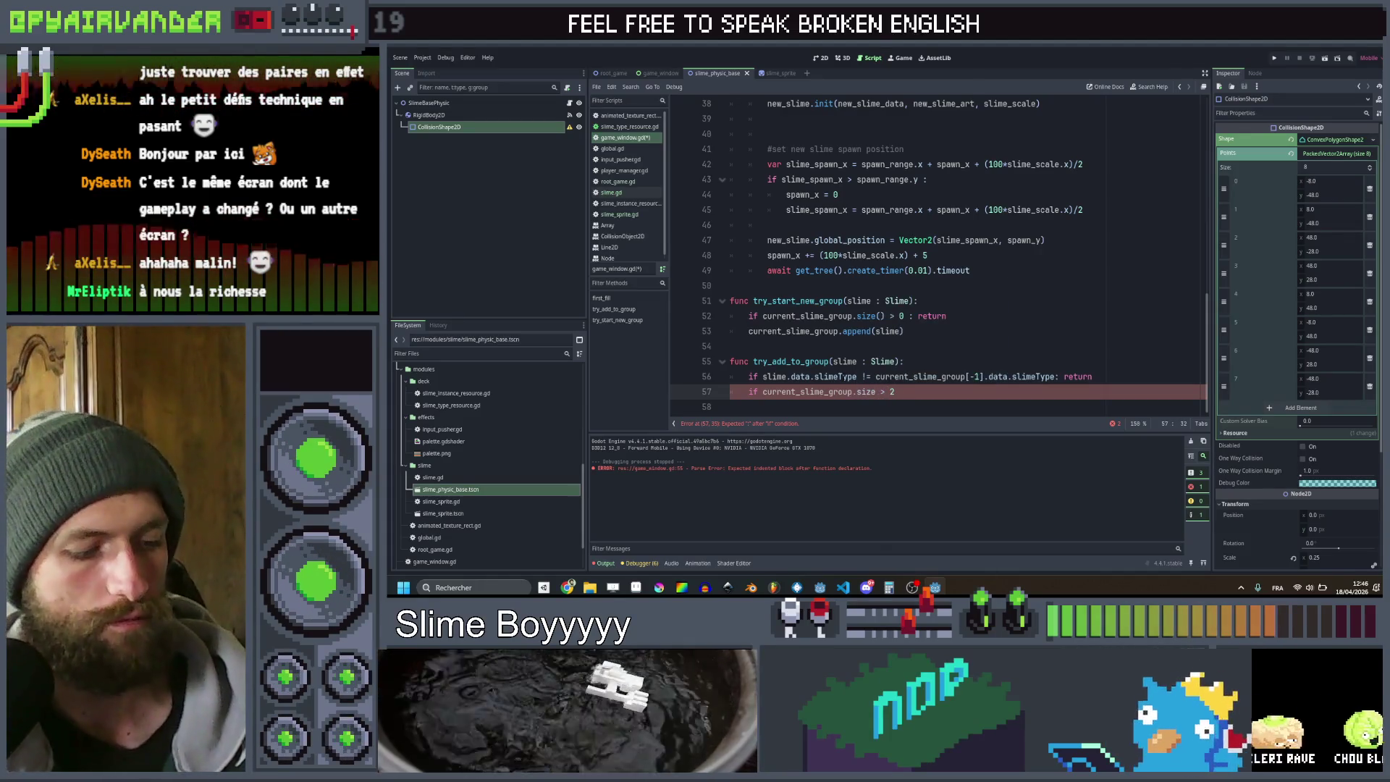
type("()")
key("End")
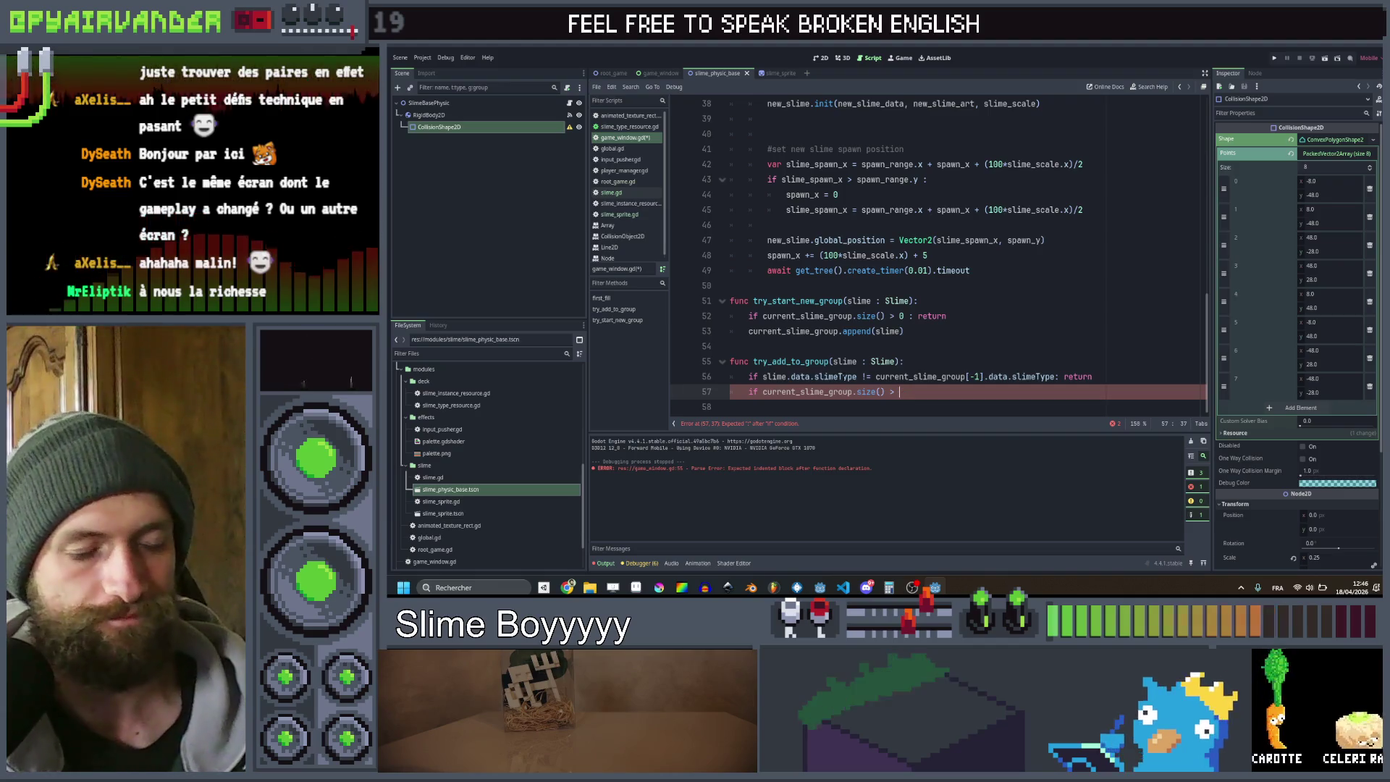
type("1 and curren")
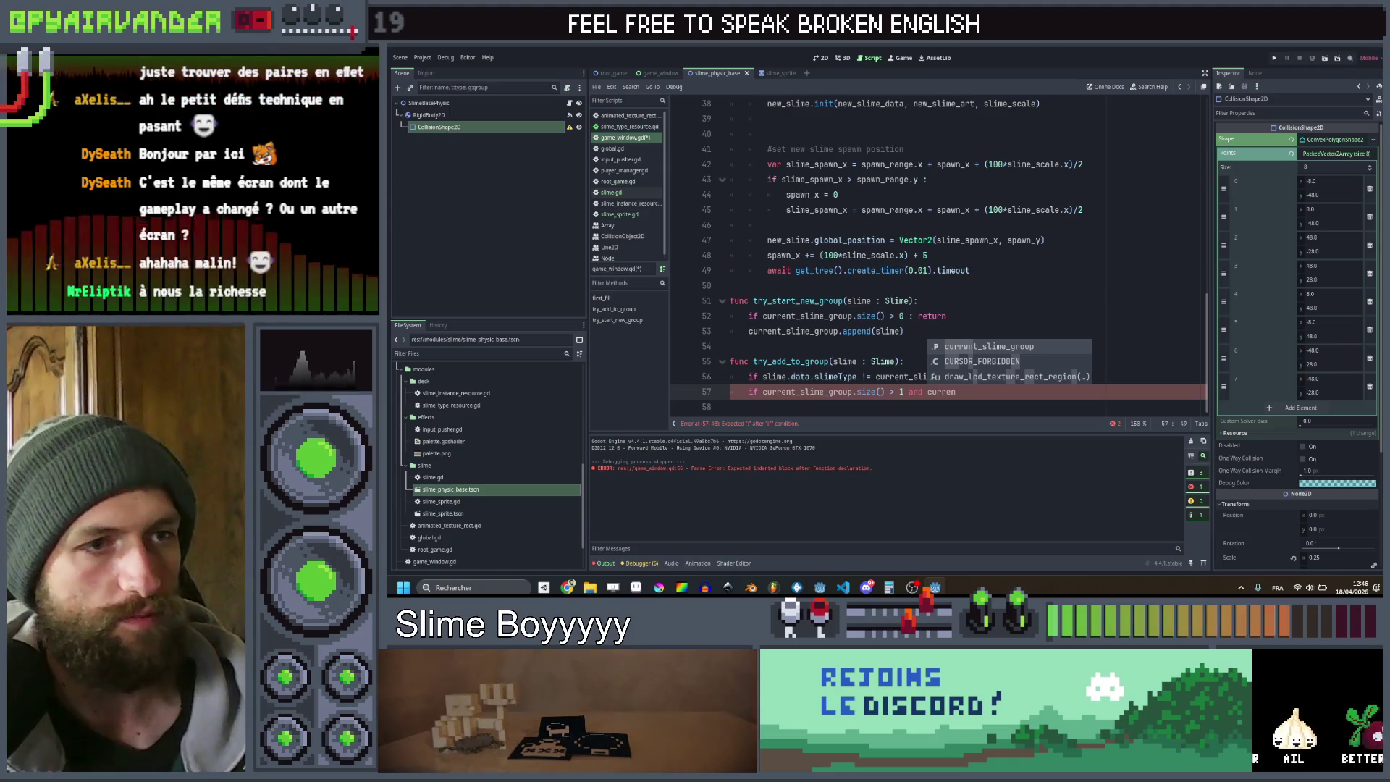
key("Return")
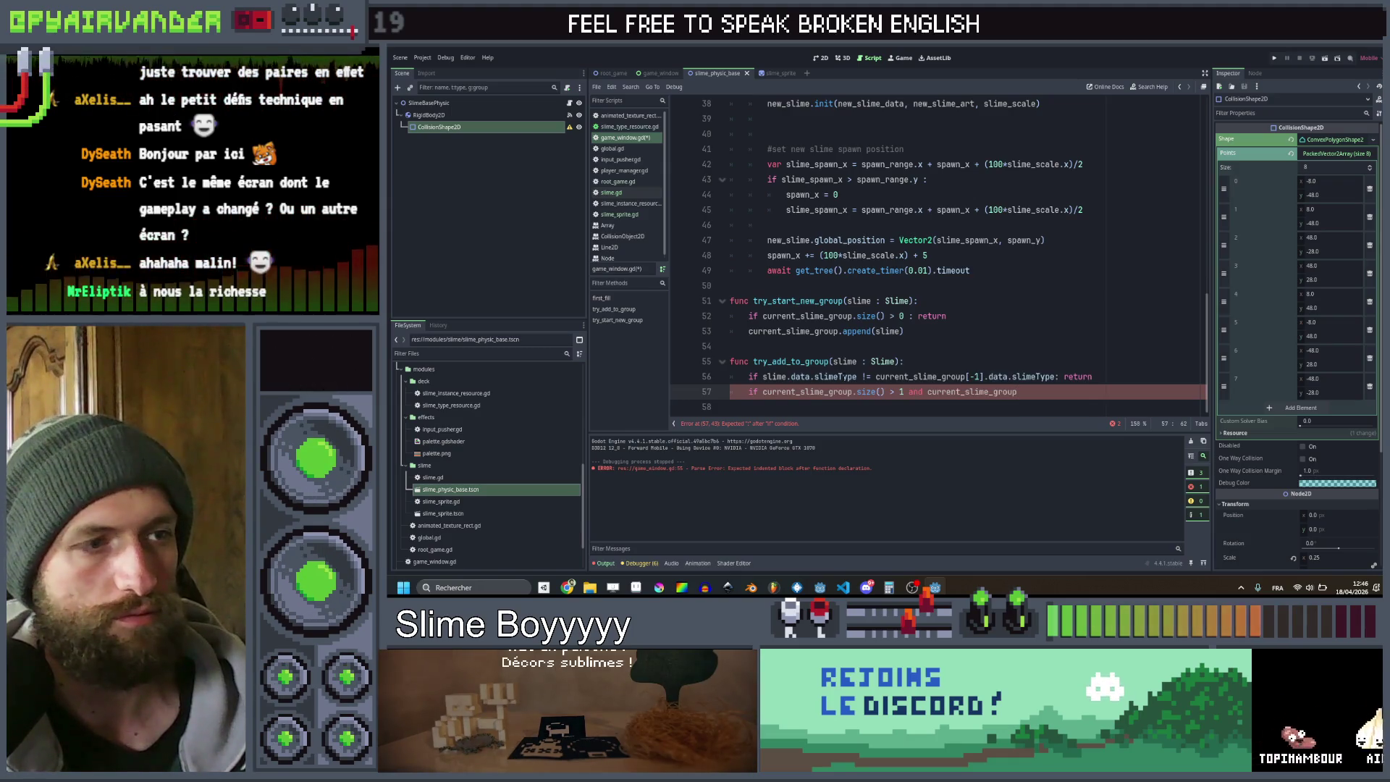
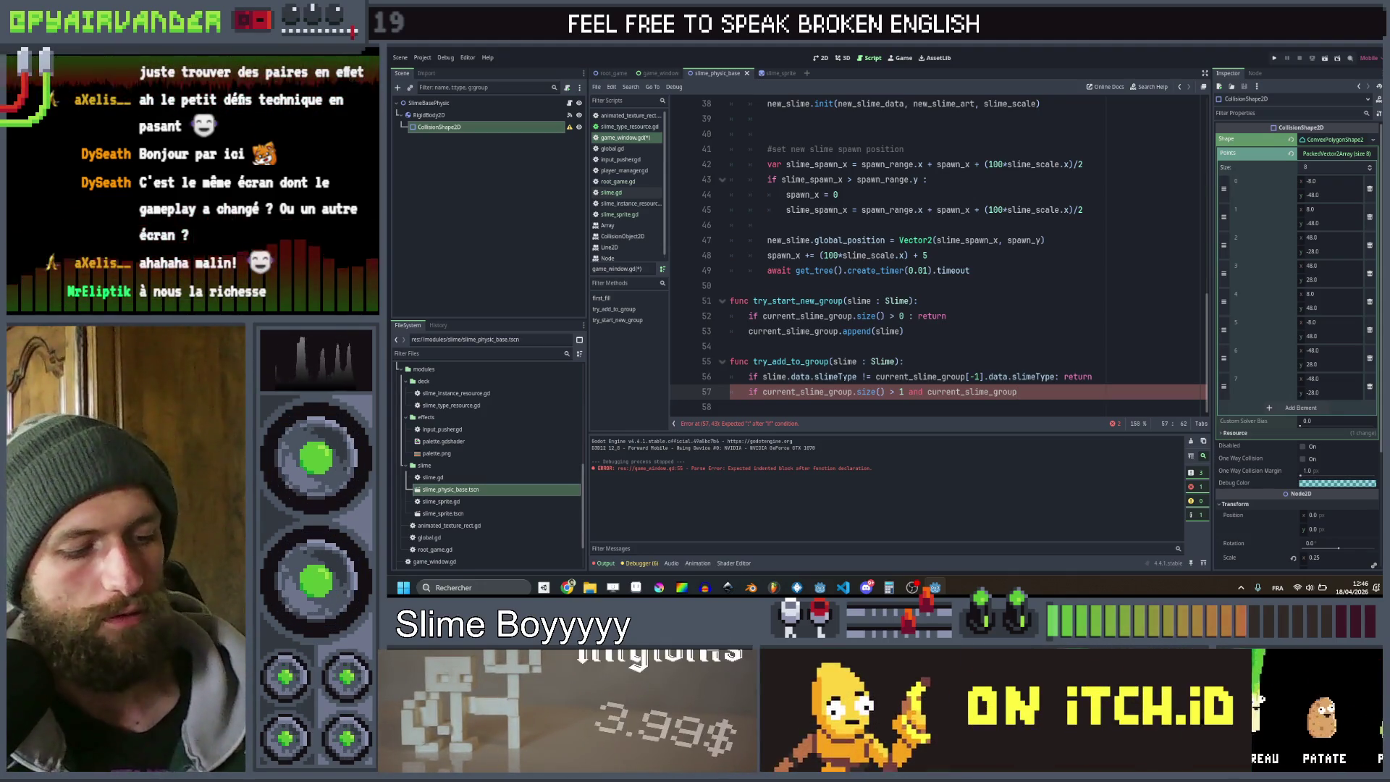
Complete line 57's check as '[-2] == slime : remove_from_group(slime)'
type("[-2")
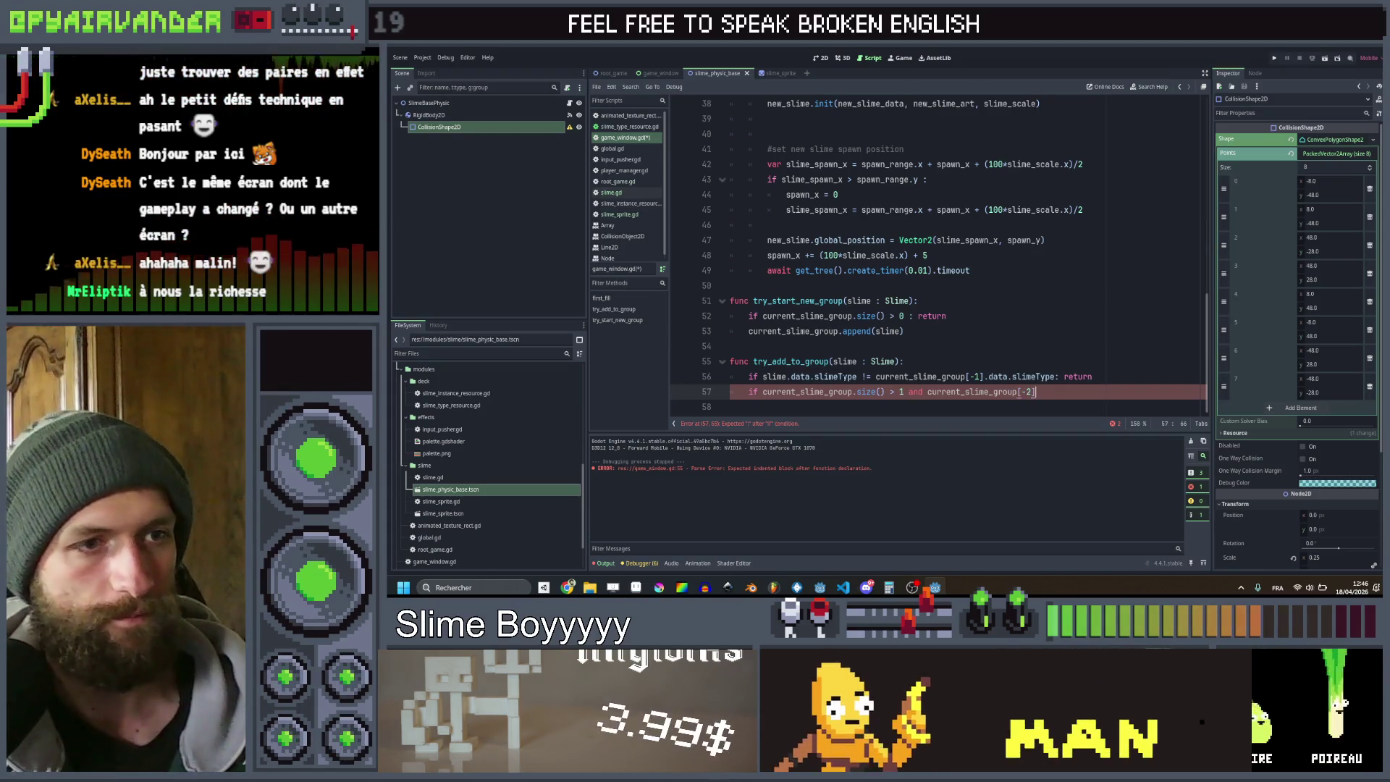
type("] == s")
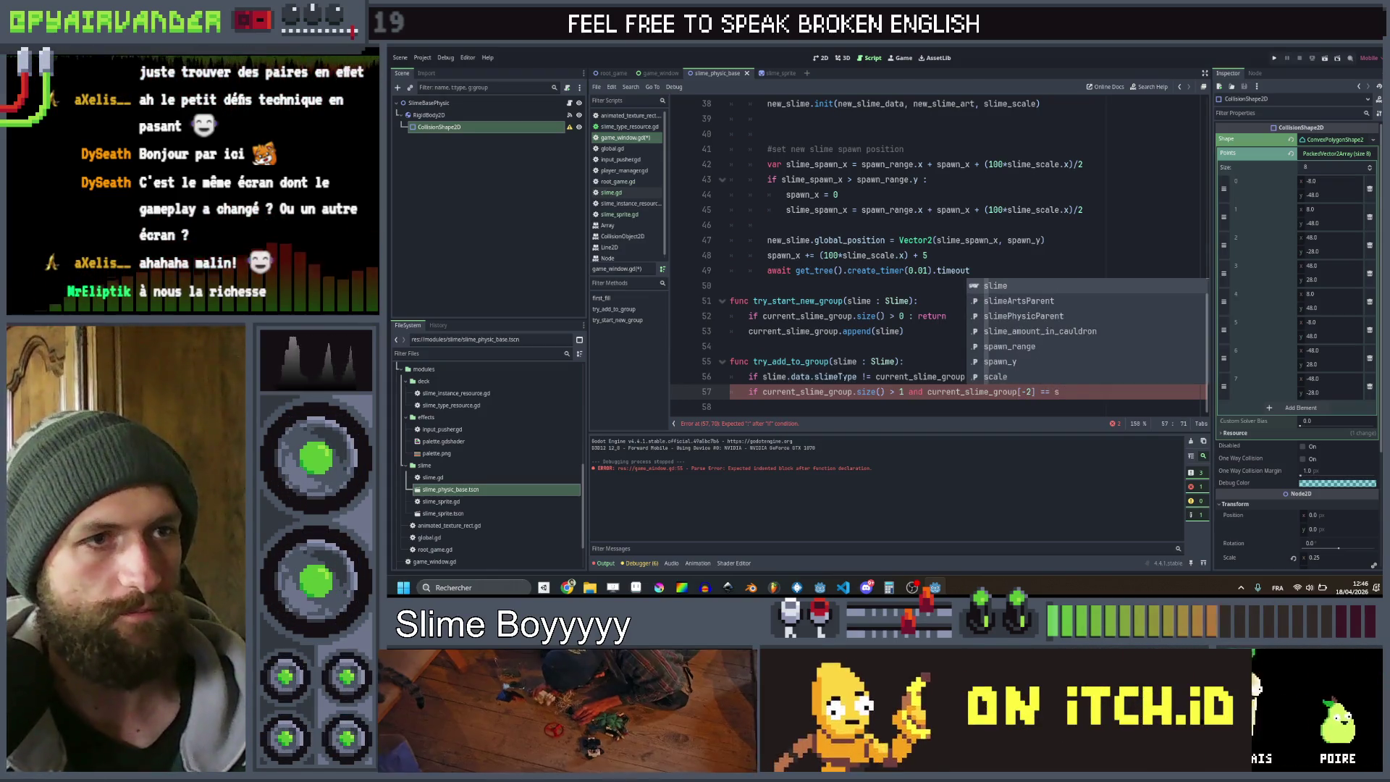
key("Return")
type(": ")
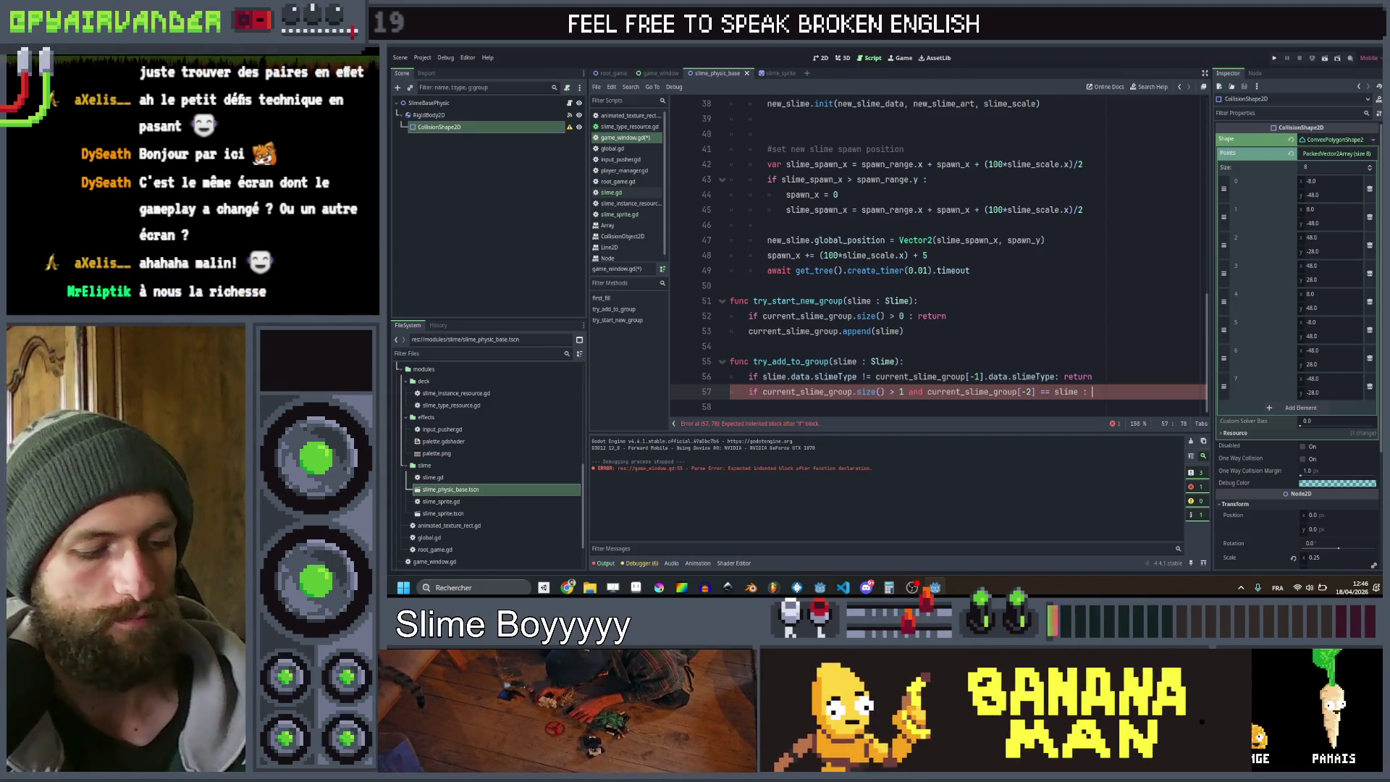
type("remove_")
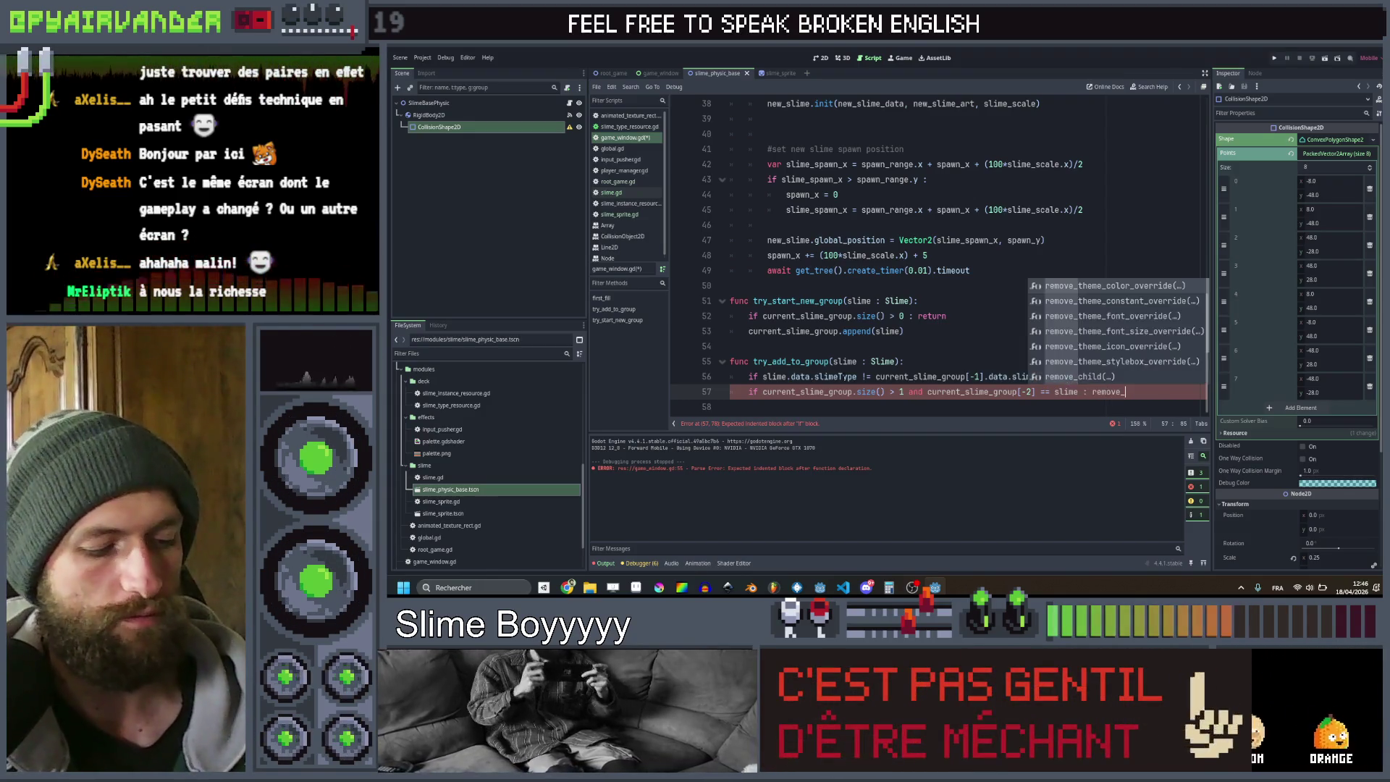
type("from_group")
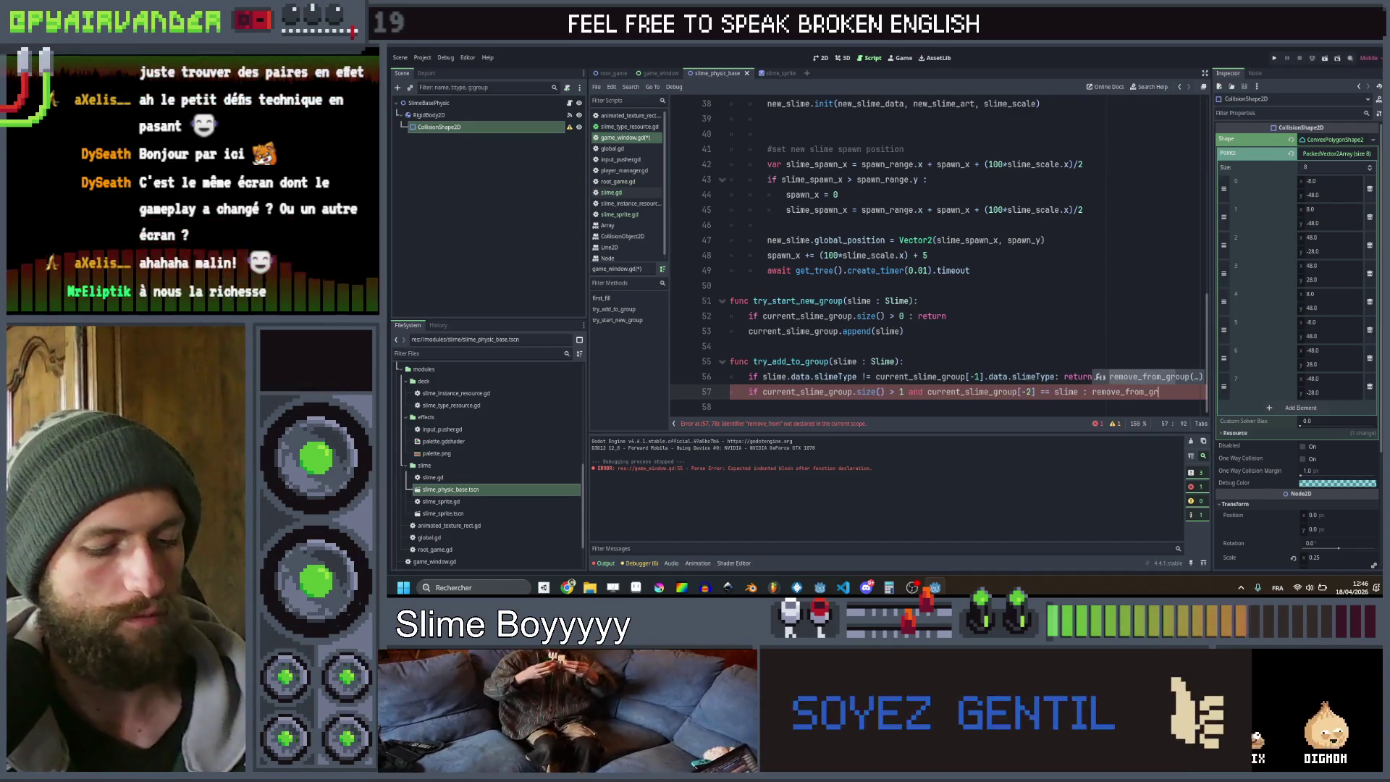
type("(sli")
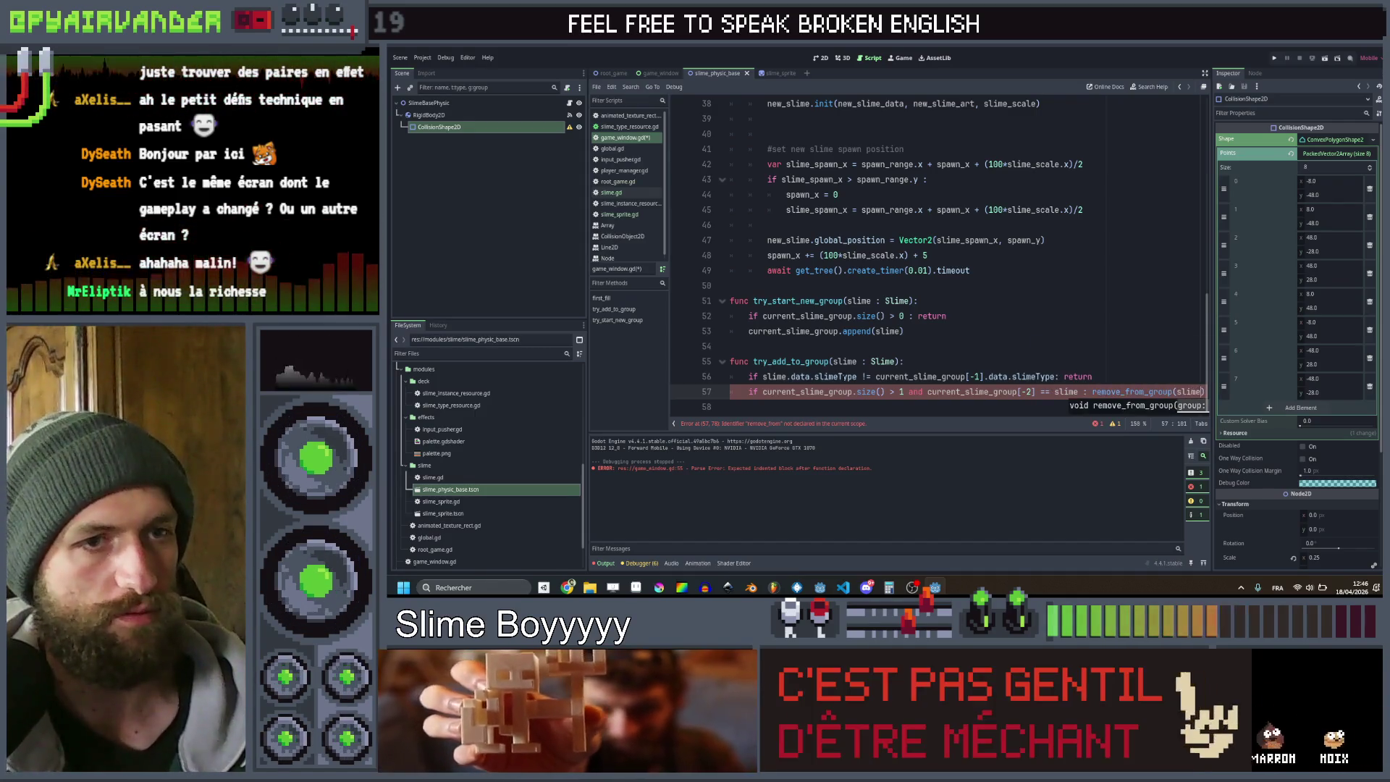
type("me)")
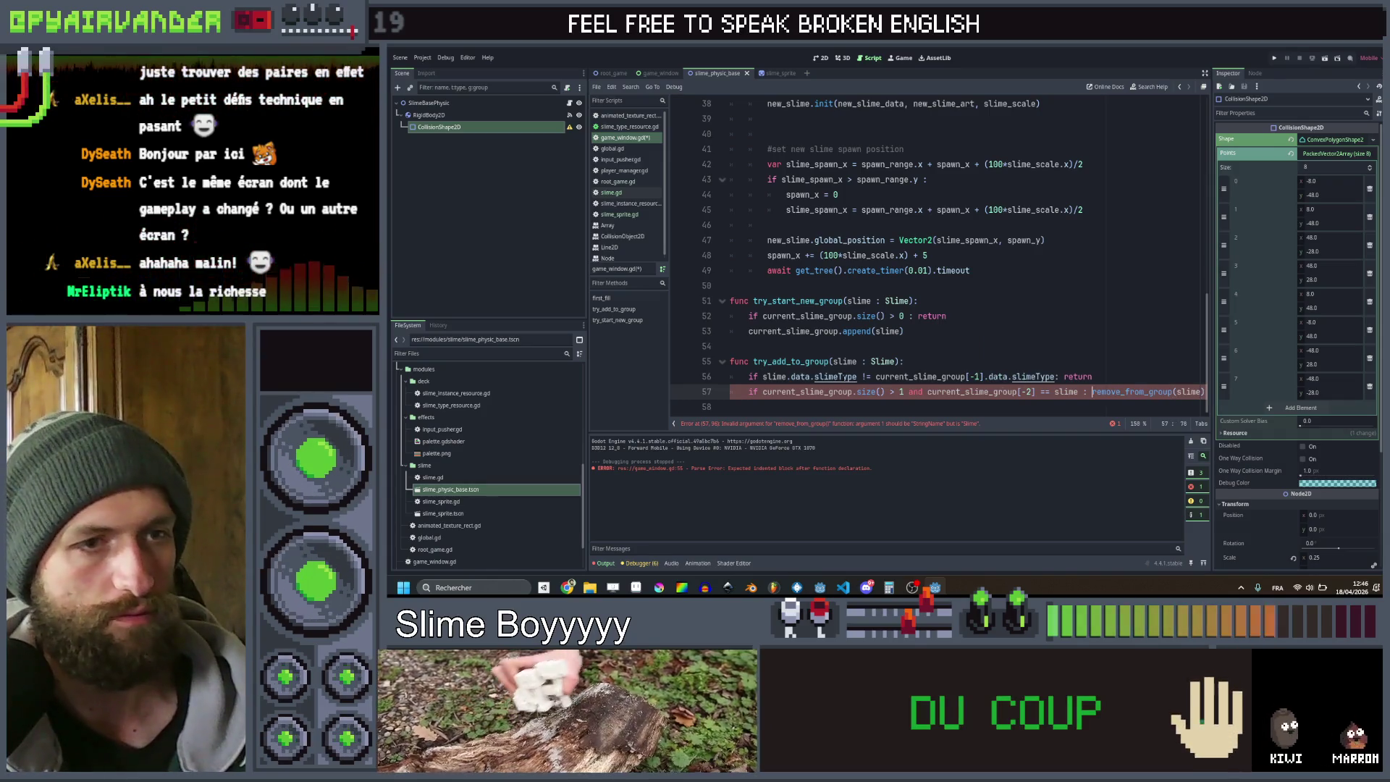
Move remove_from_group(slime) onto its own indented line, add 'return', and start an unindented line
left_click(1092, 392)
key("Return")
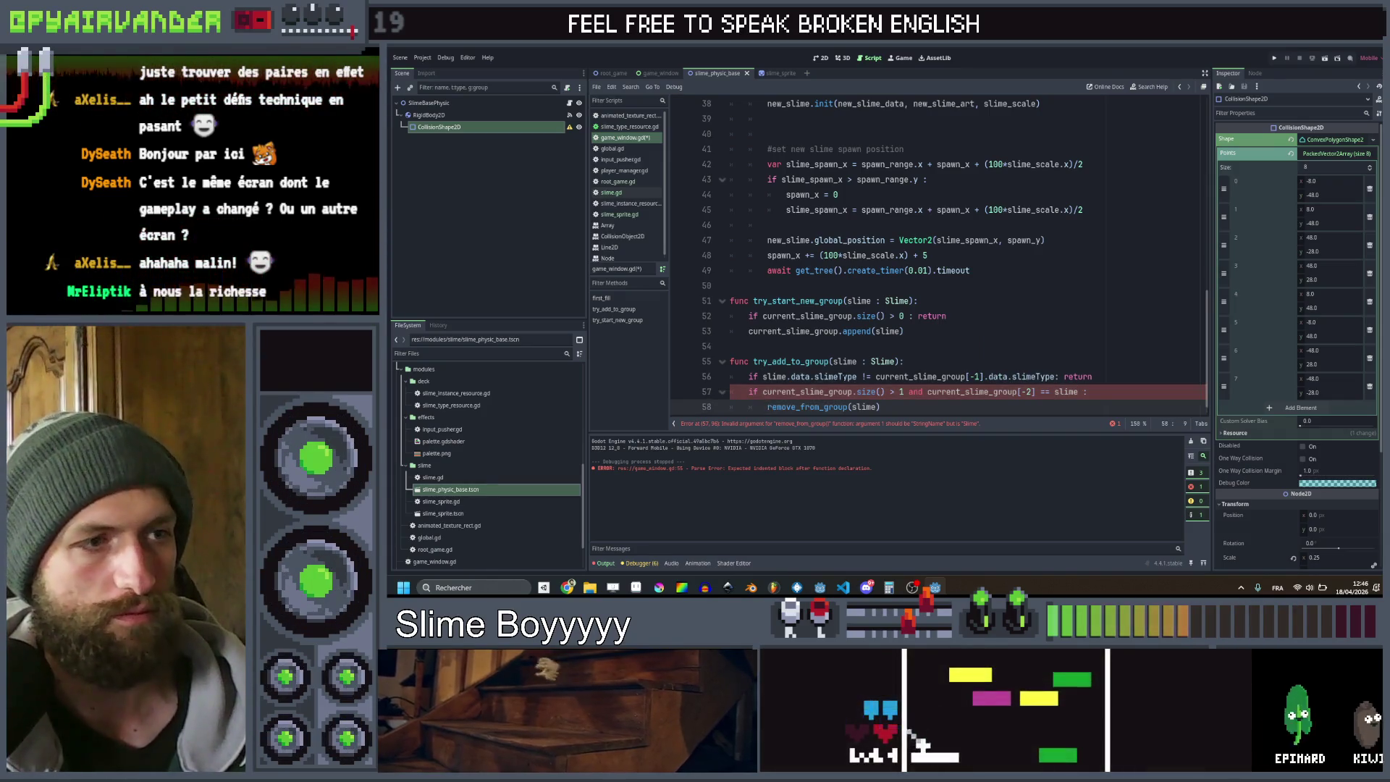
key("Down")
type("return")
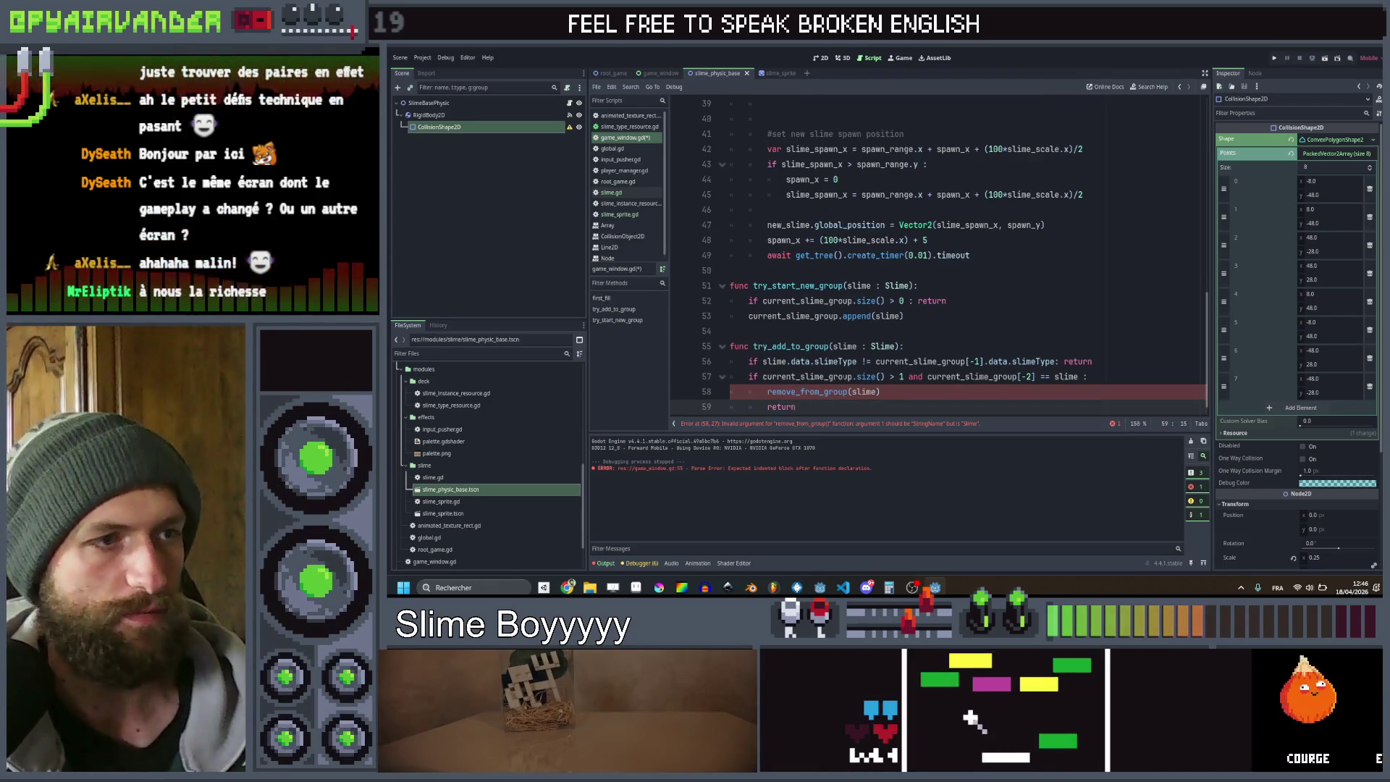
key("Return")
key("Return")
key("BackSpace")
key("BackSpace")
Declare a new remove_from_group function taking the slime below try_add_to_group
type("func ")
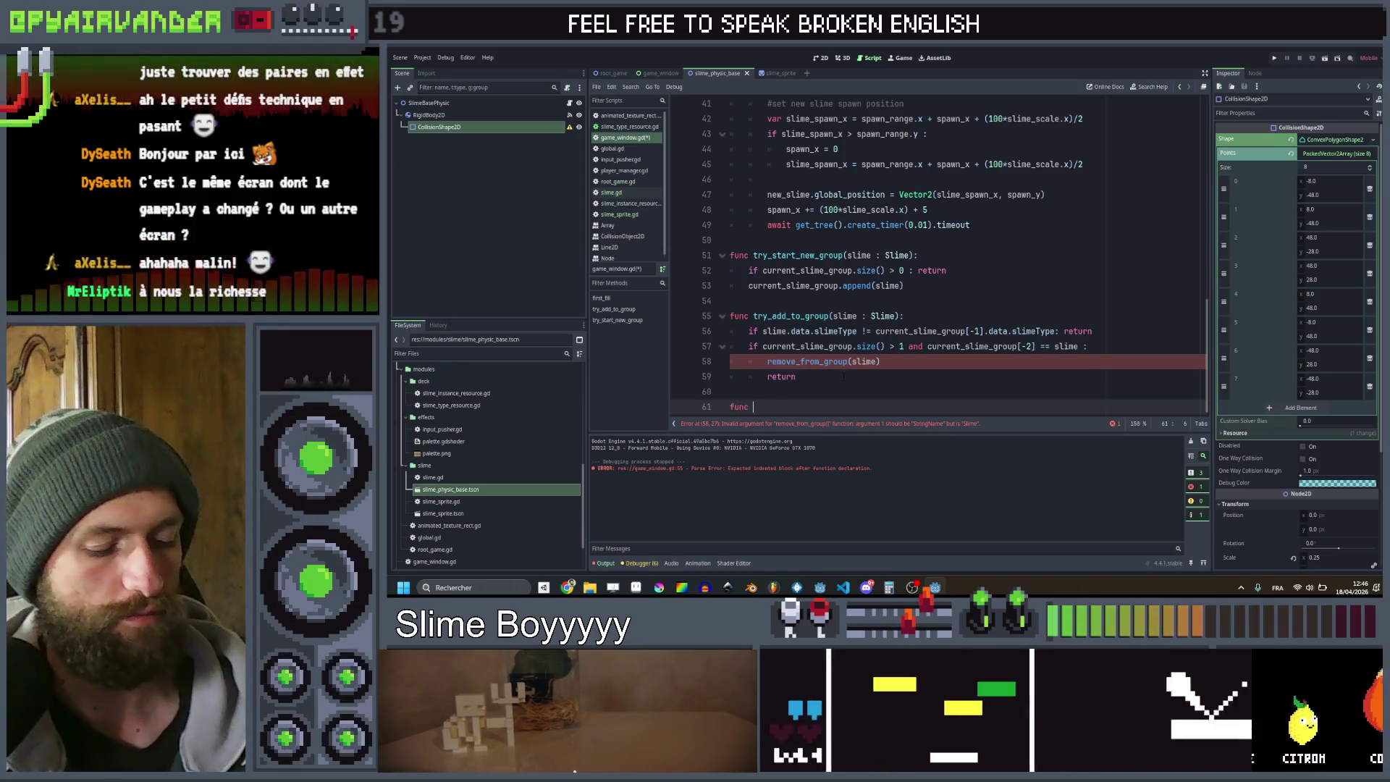
type("remove_fromù")
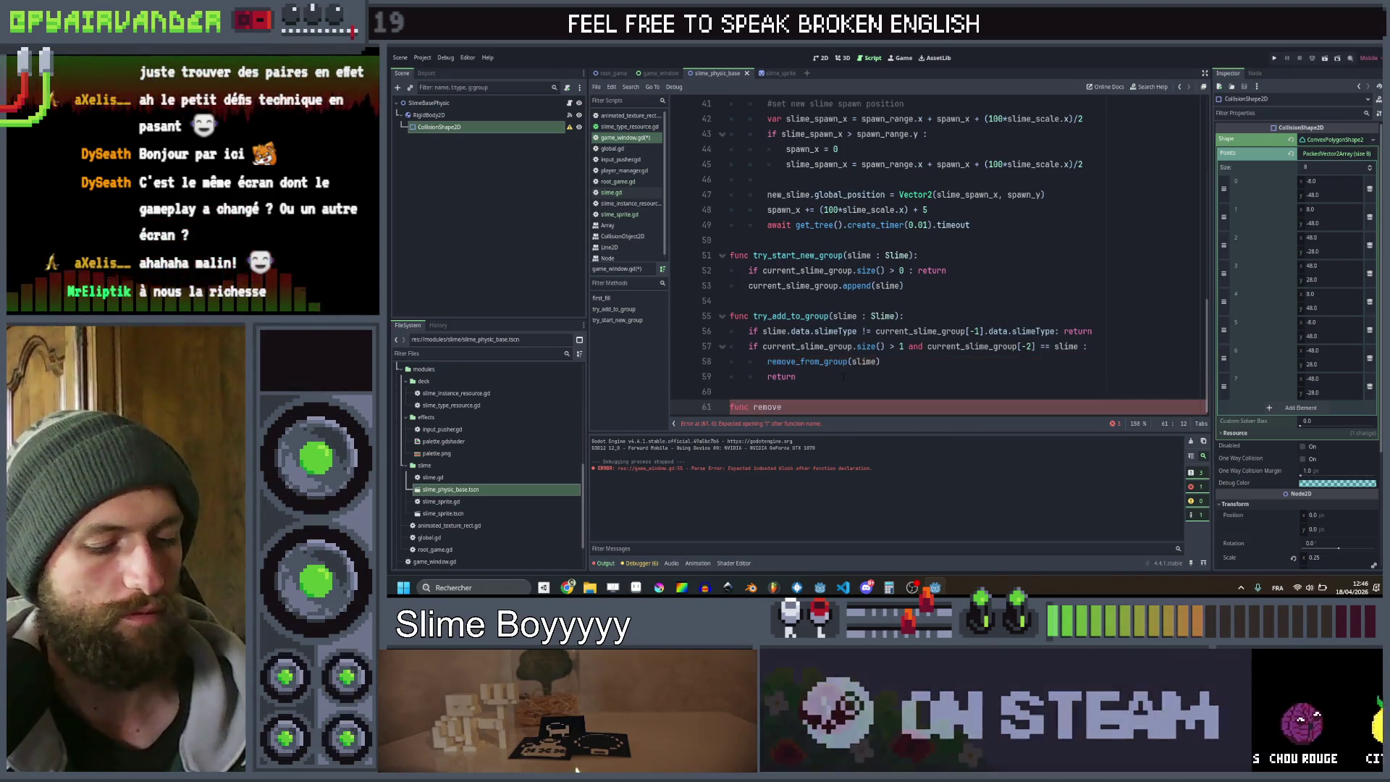
key("BackSpace")
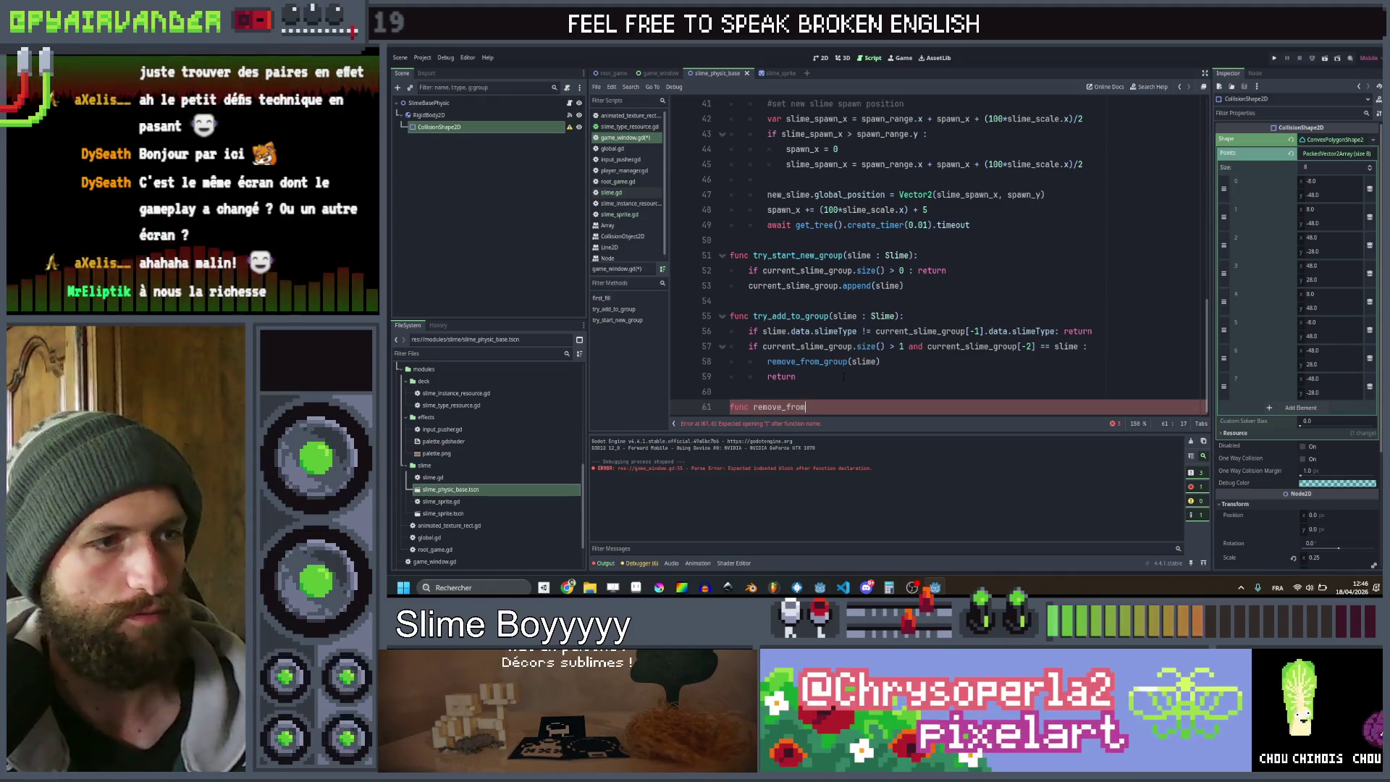
type("_group(sli")
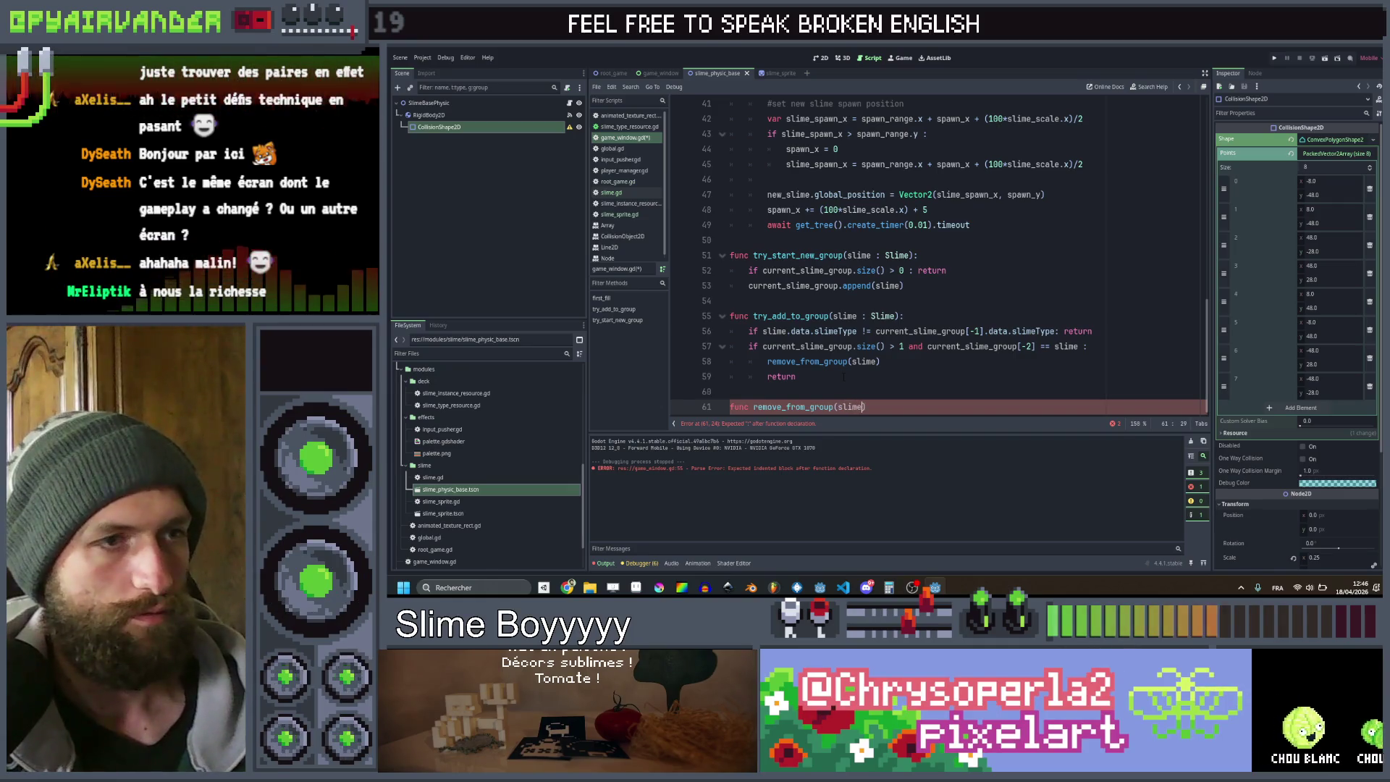
type(" me")
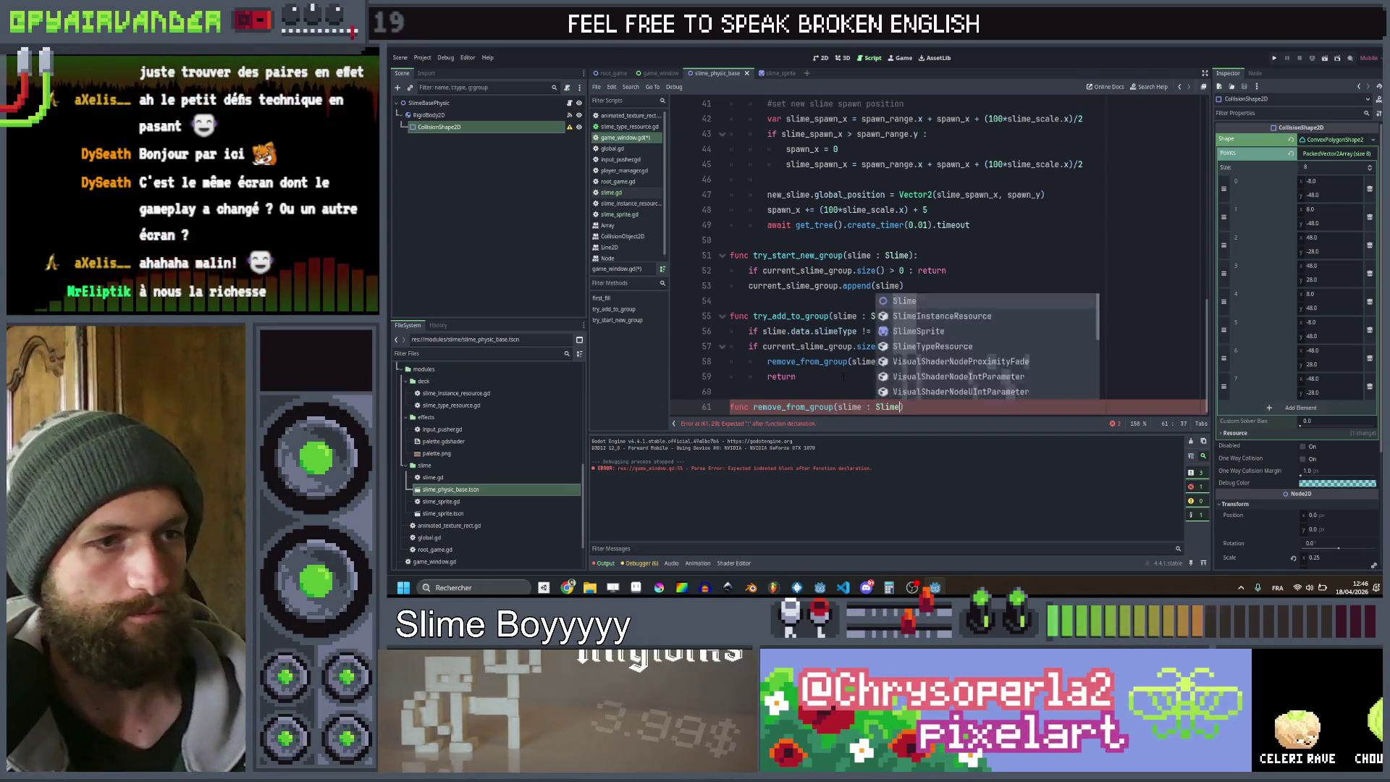
key("End")
key("Return")
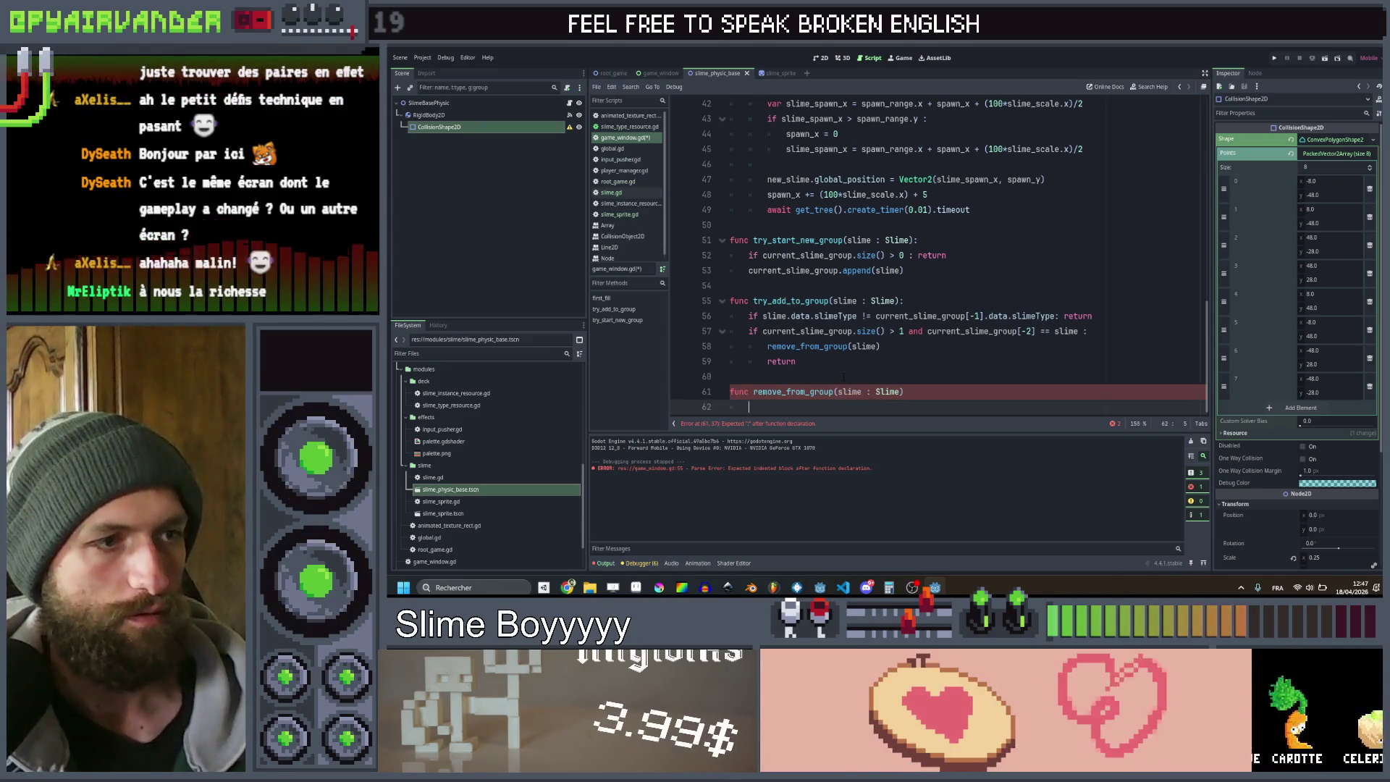
key("Tab")
Make its body 'current_slime_group.remove_at(current_slime_group.find(slime))'
type("curre")
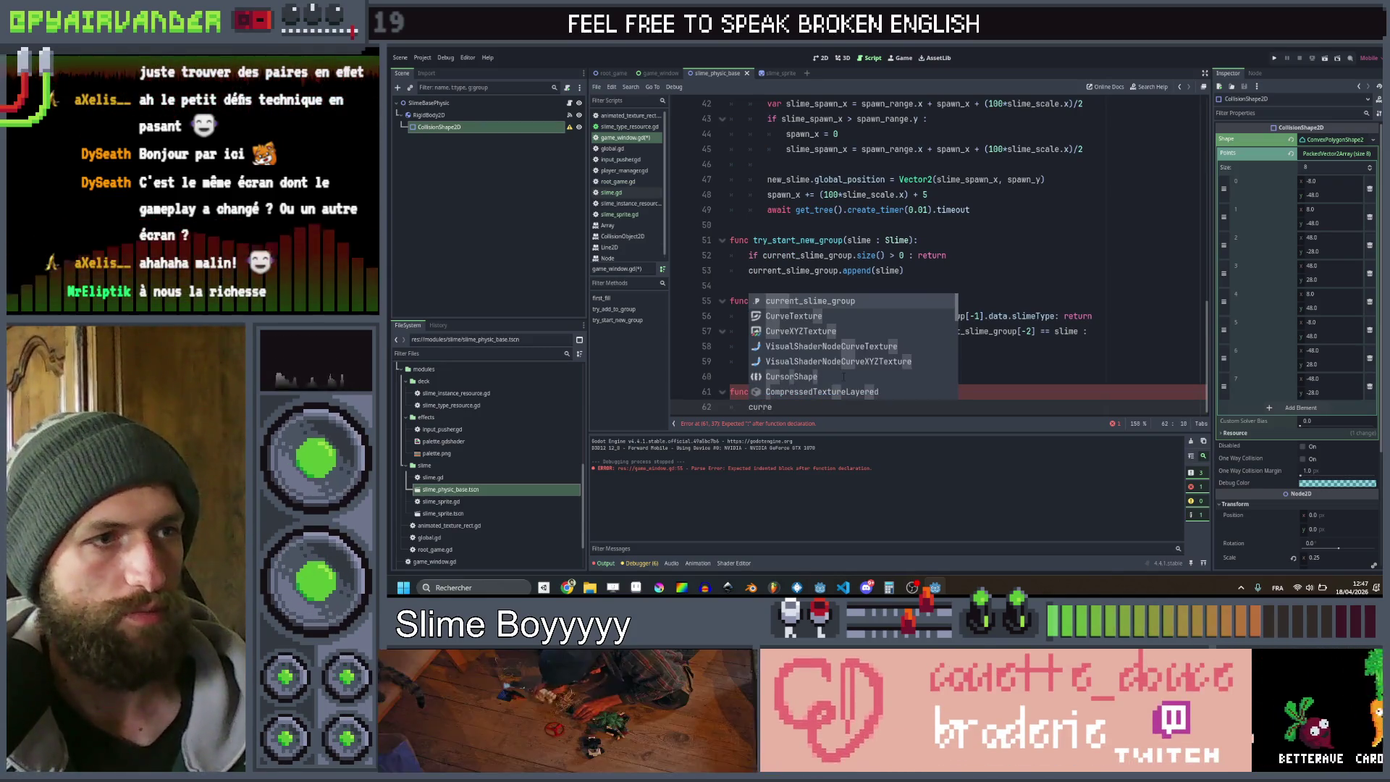
key("Return")
type(".remo")
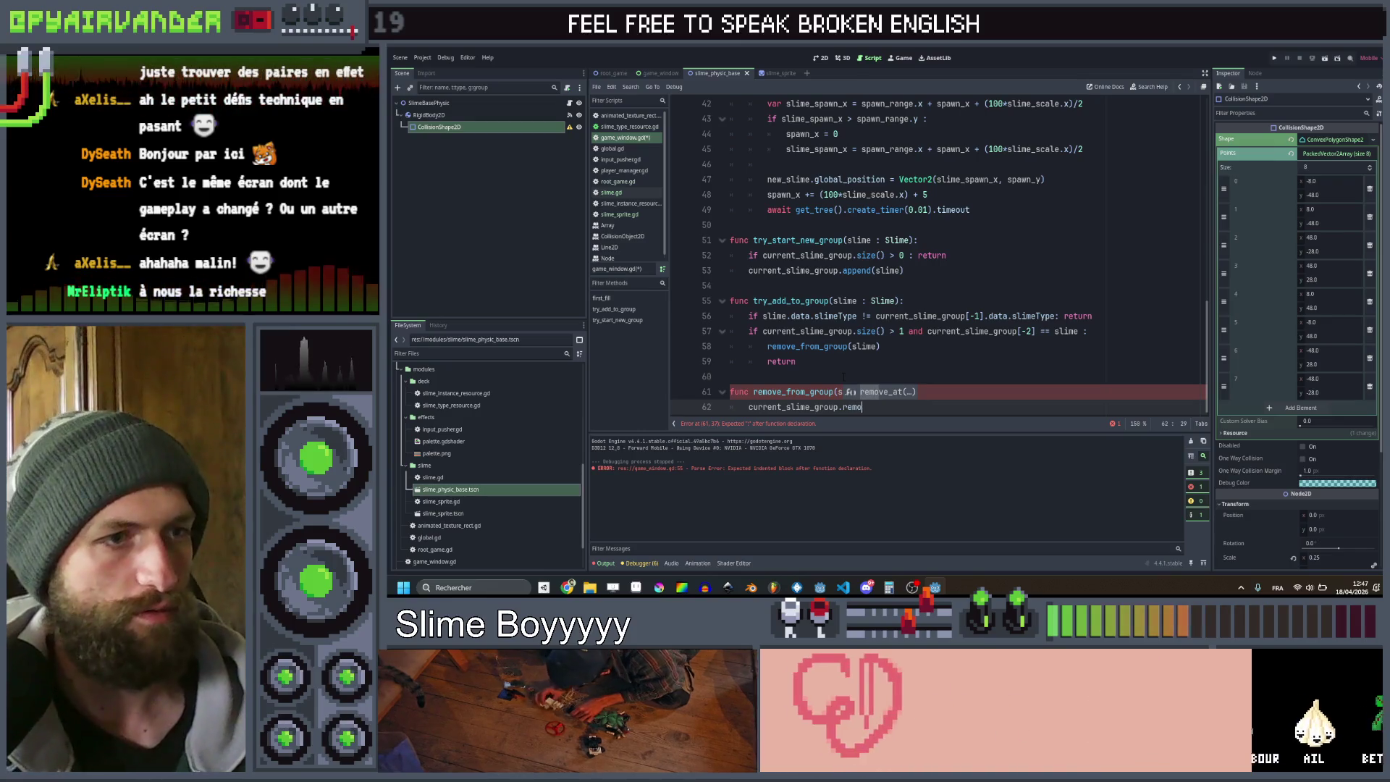
key("Return")
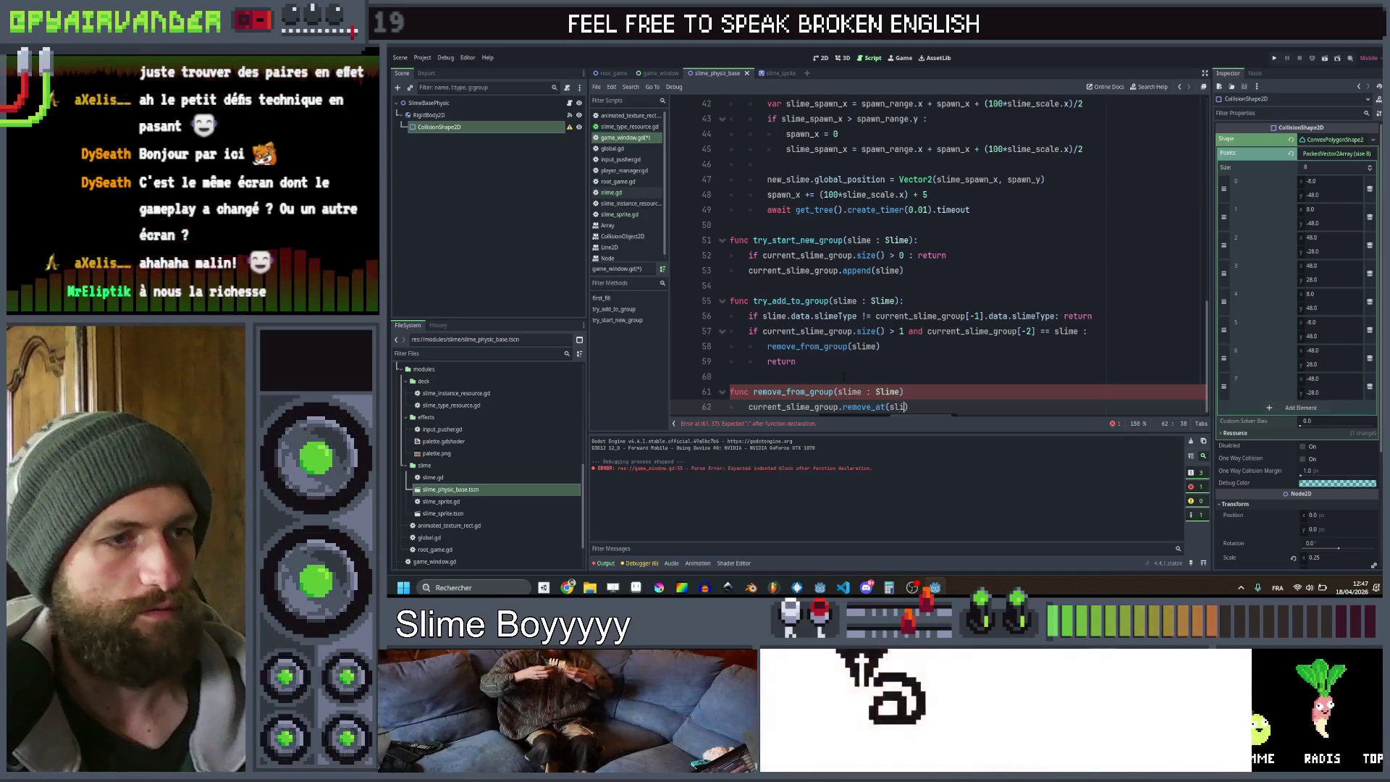
type("slim")
key("Return")
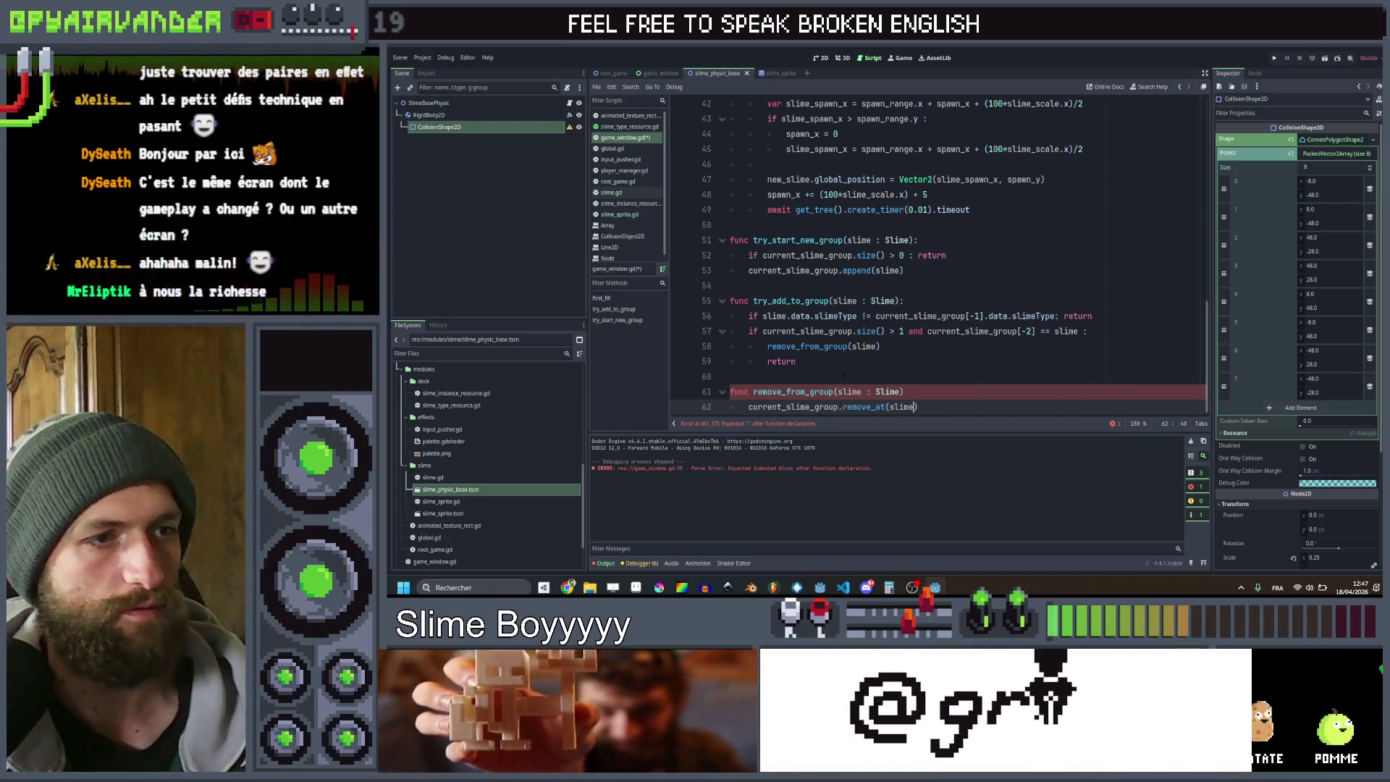
key("Left")
key("Left")
key("Left")
type("current_s")
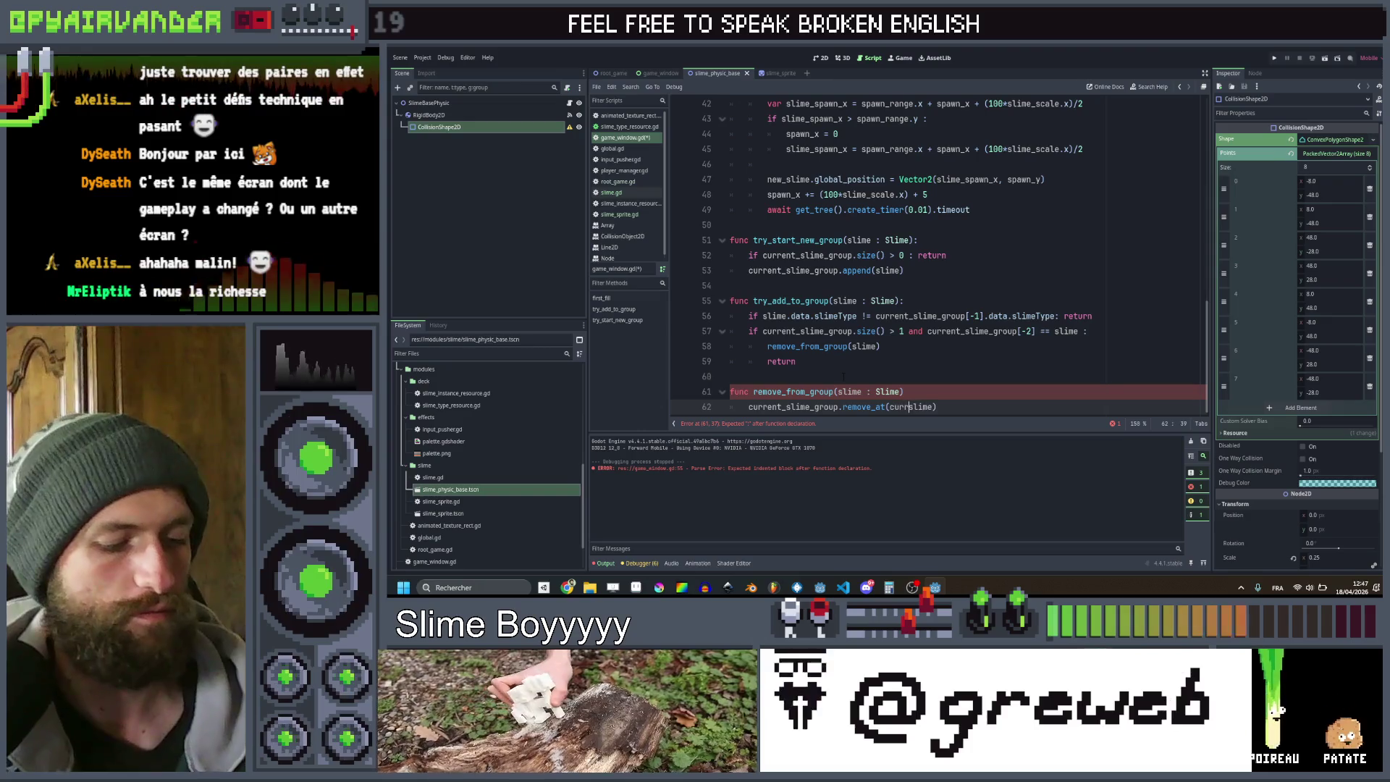
type("lime_grou")
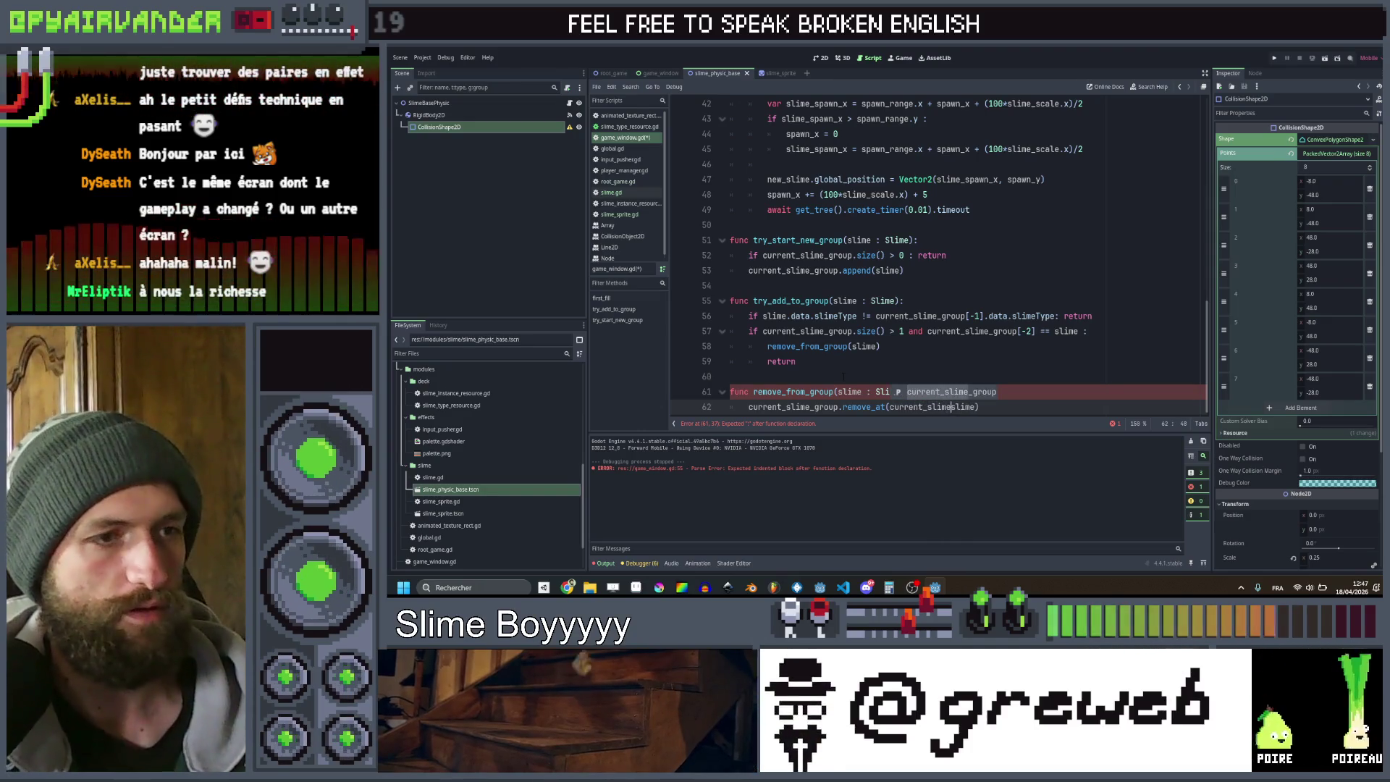
type("p.find(")
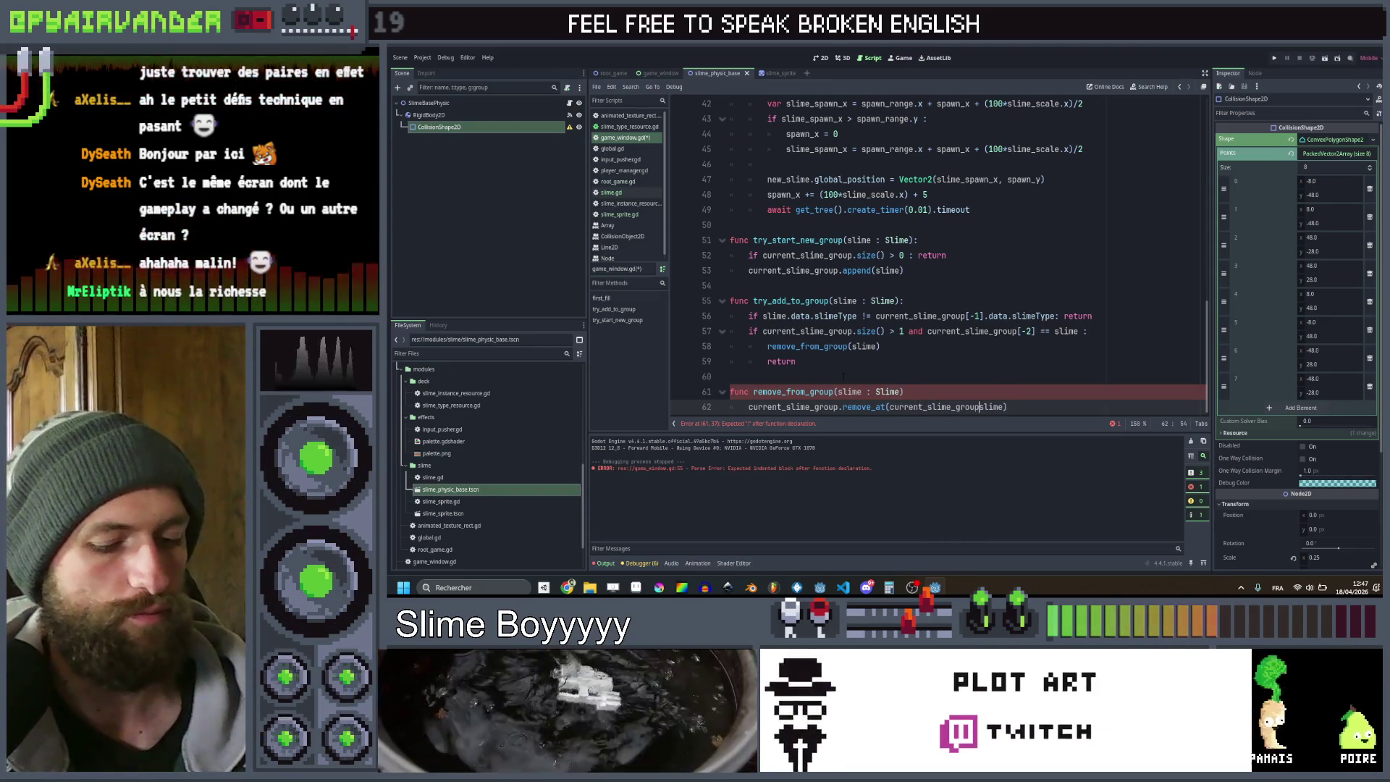
key("ctrl+Right")
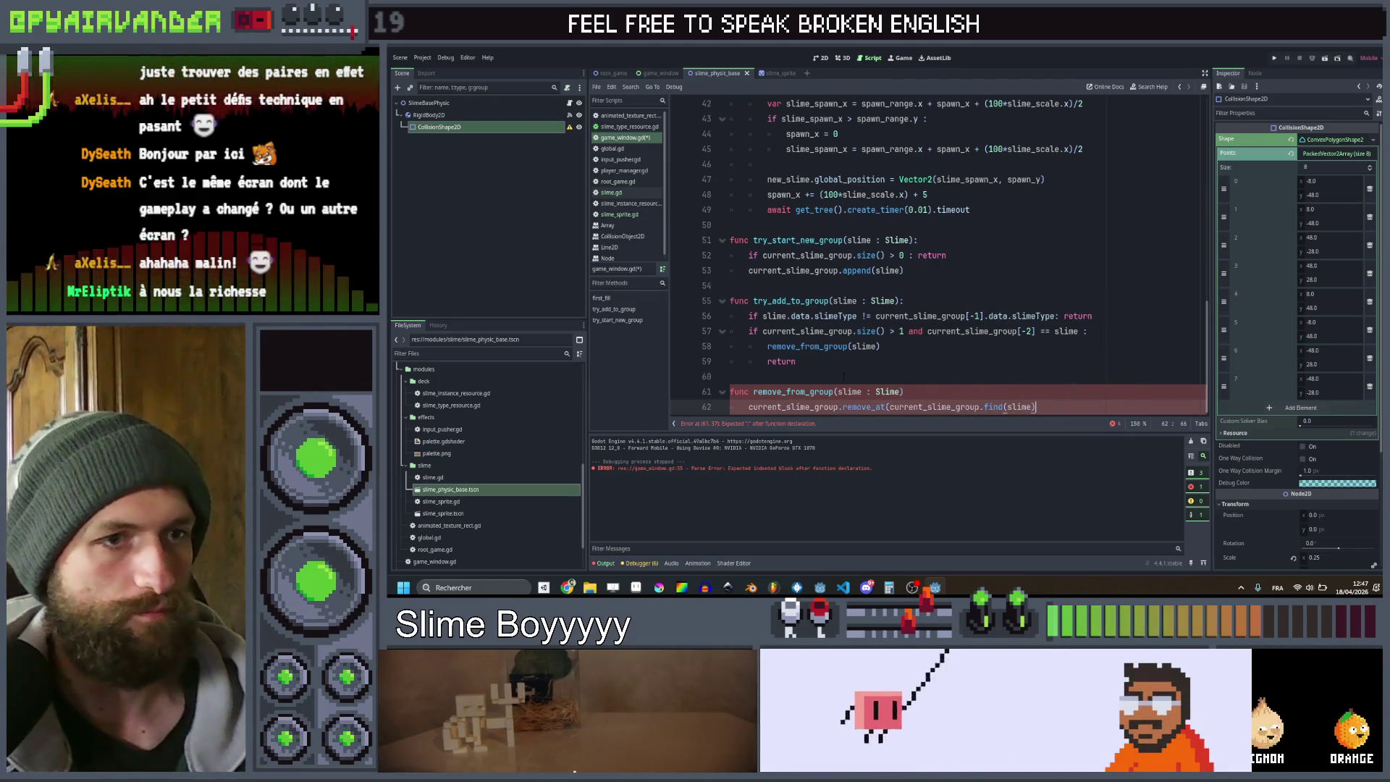
Rename the function to remove_from_slime_group, update the call on line 58, and begin an if after return
key("Up")
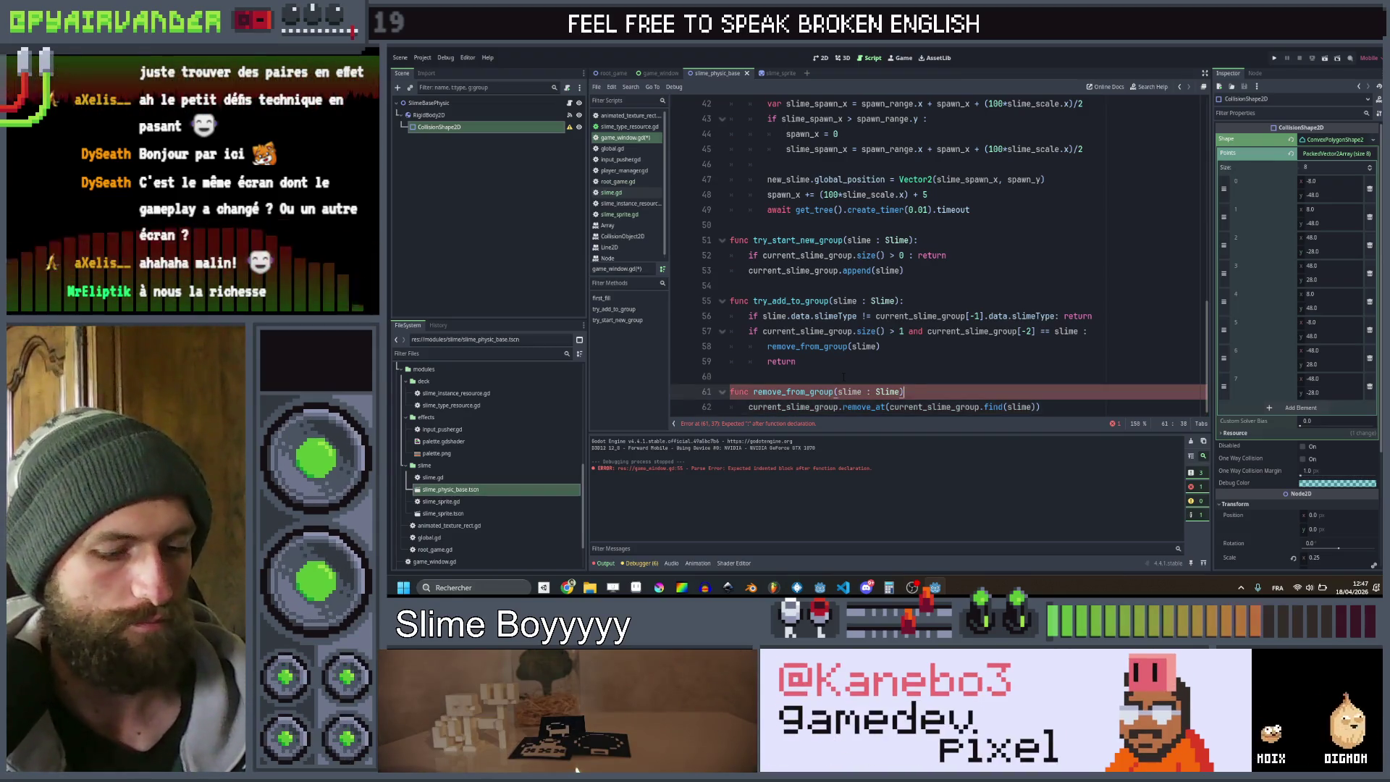
type(":")
scroll(846, 373, "down", 1)
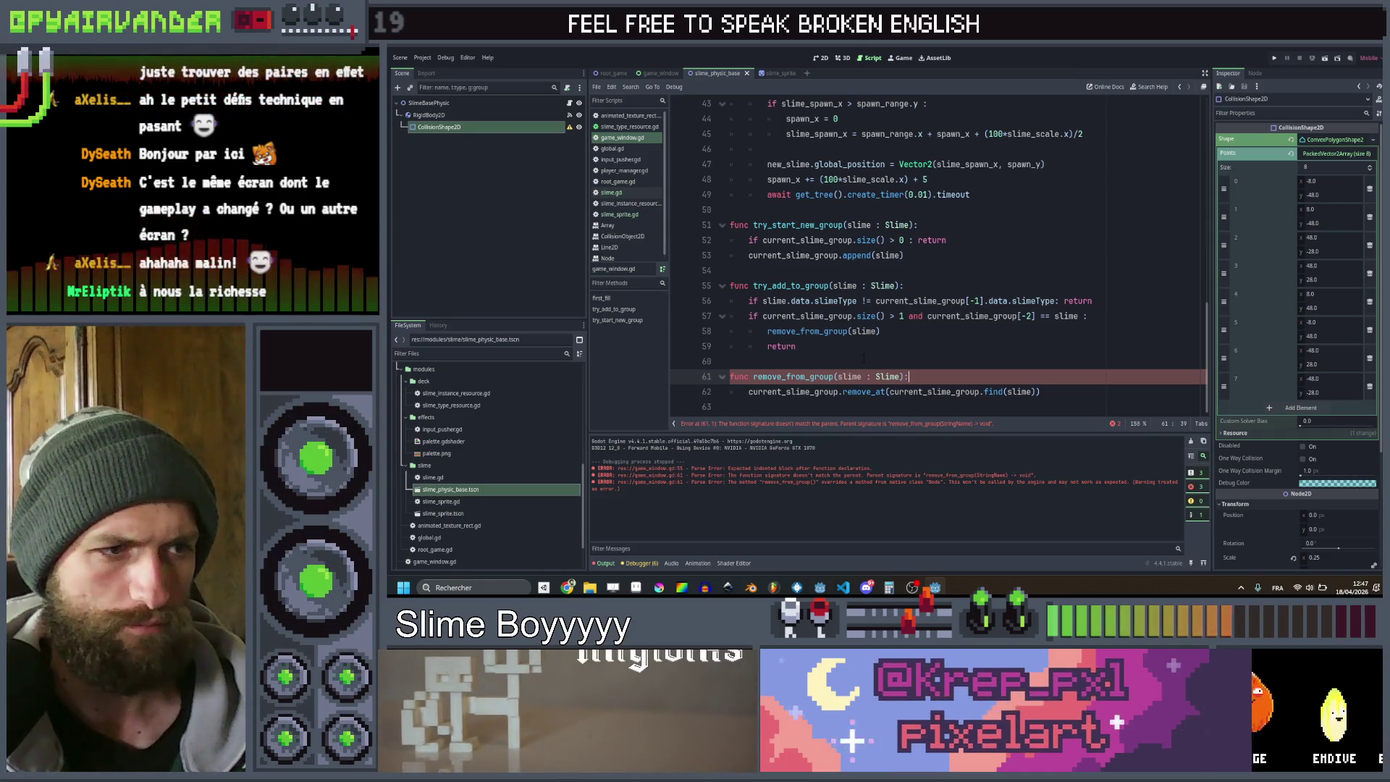
left_click(785, 376)
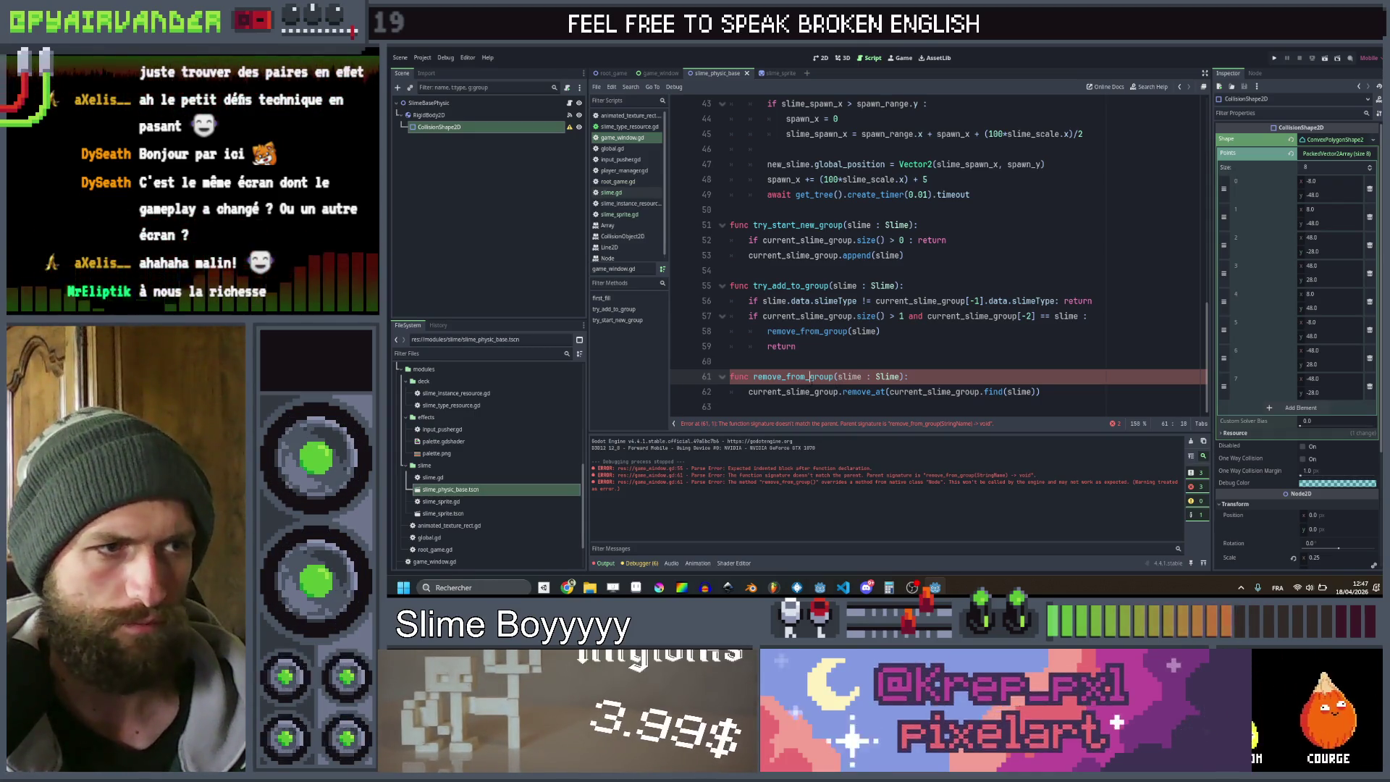
mouse_move(786, 377)
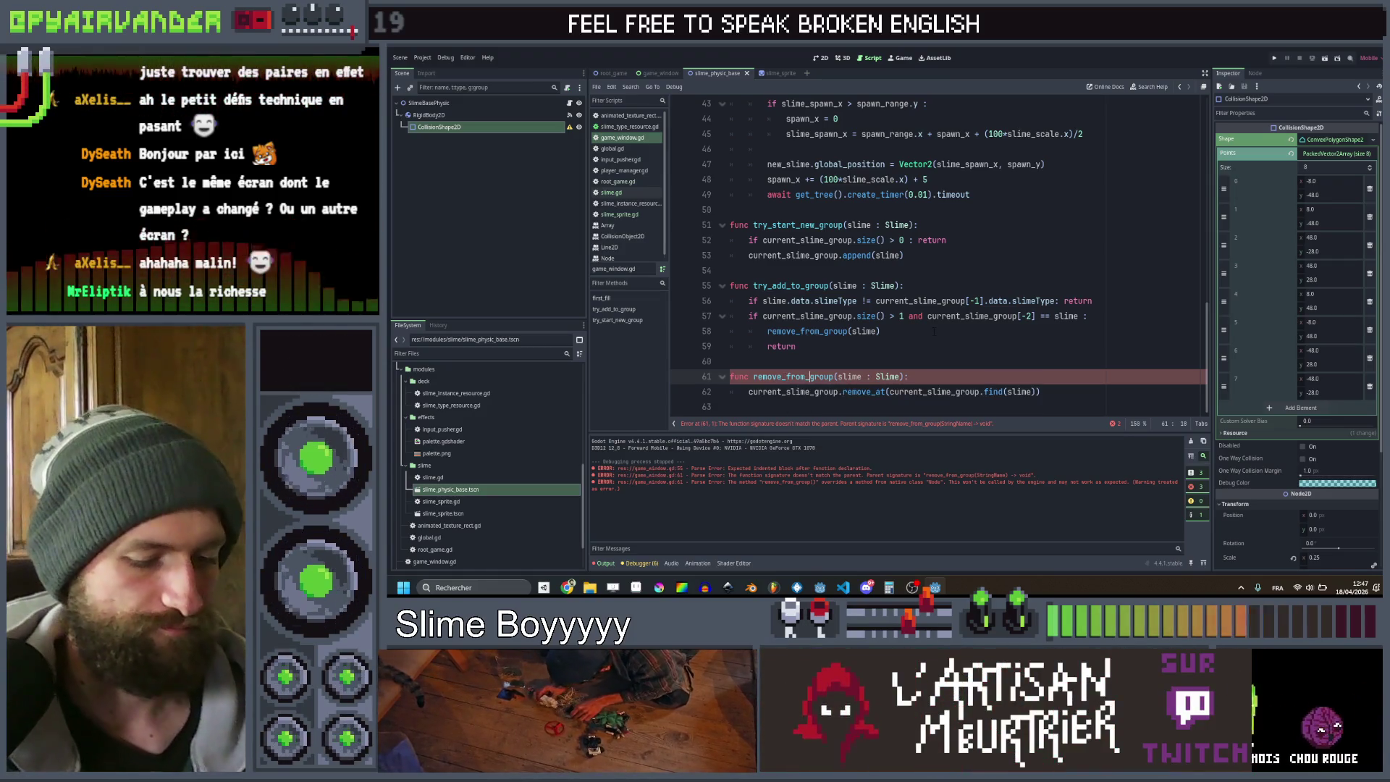
type("slime_")
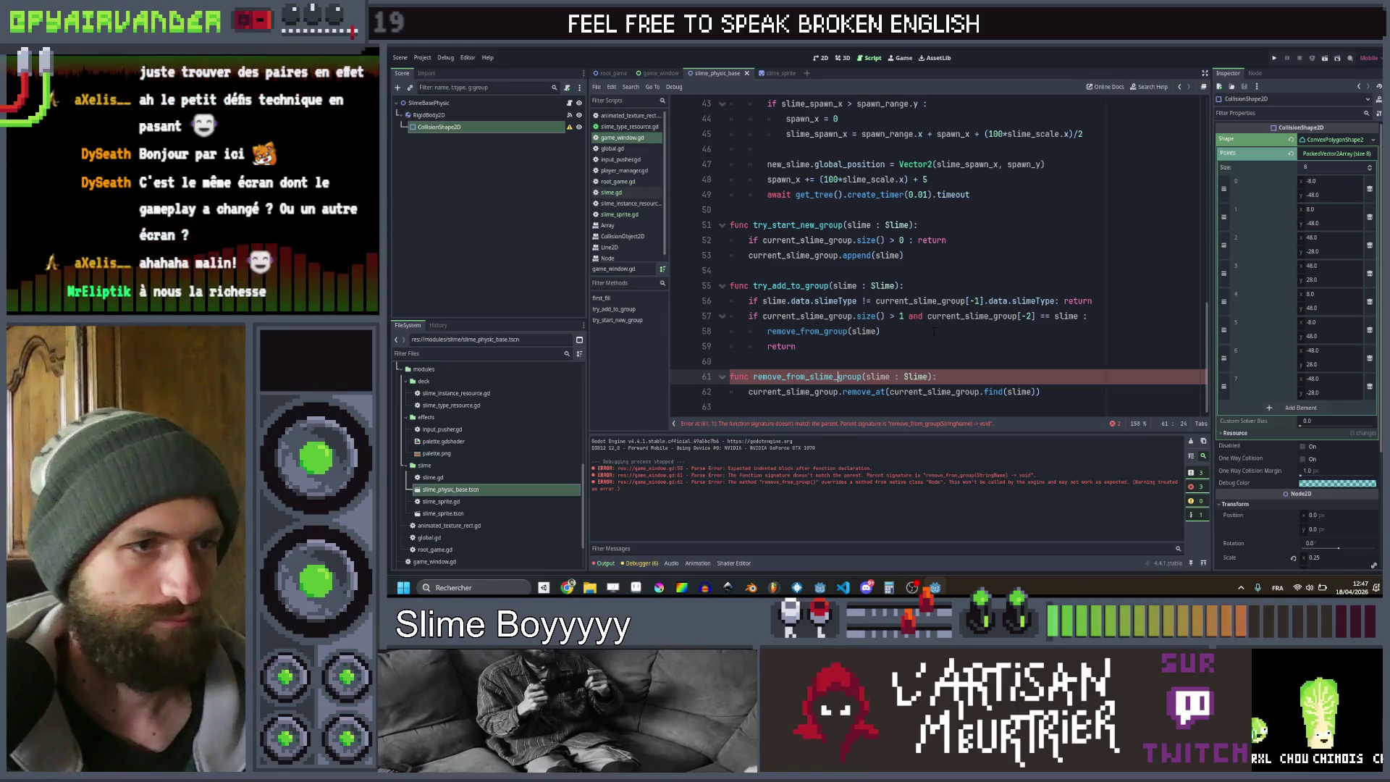
double_click(807, 376)
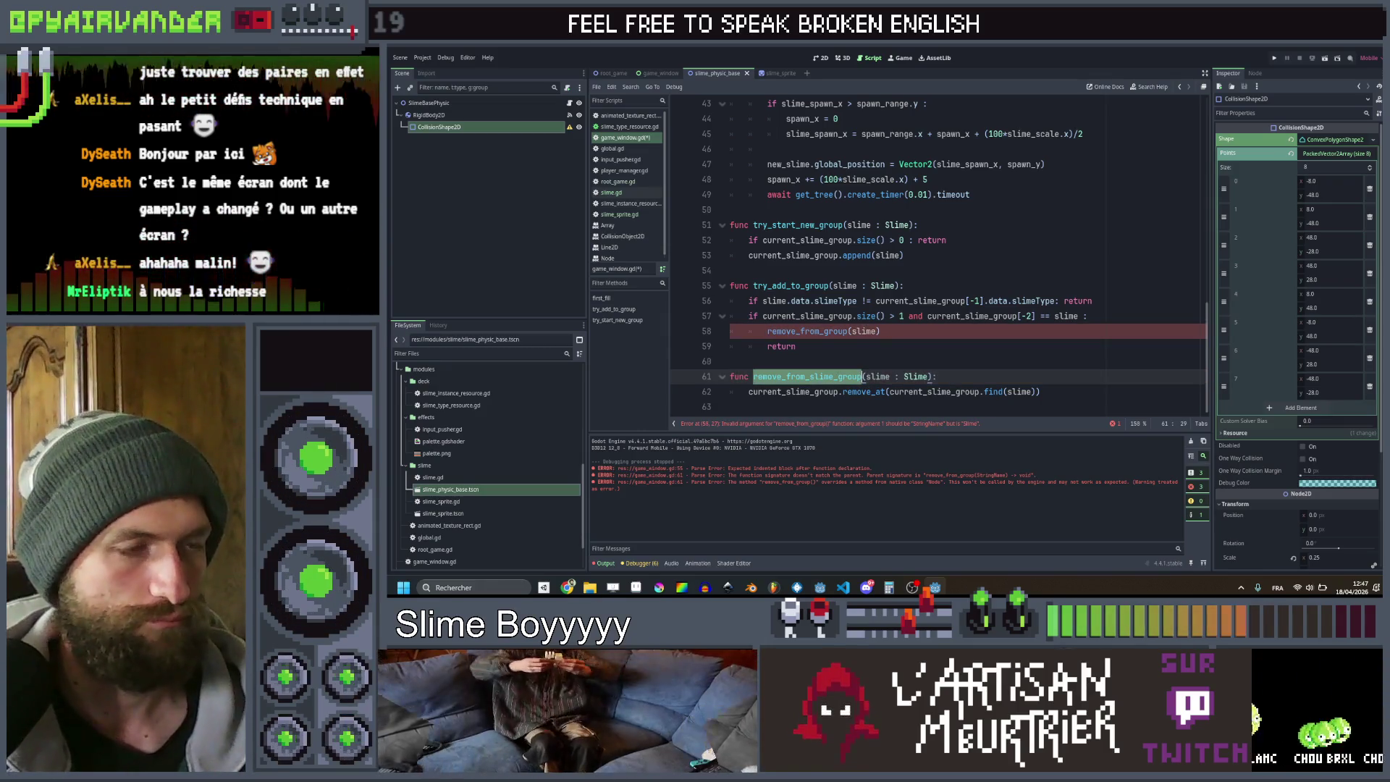
left_click(834, 330)
left_click(932, 350)
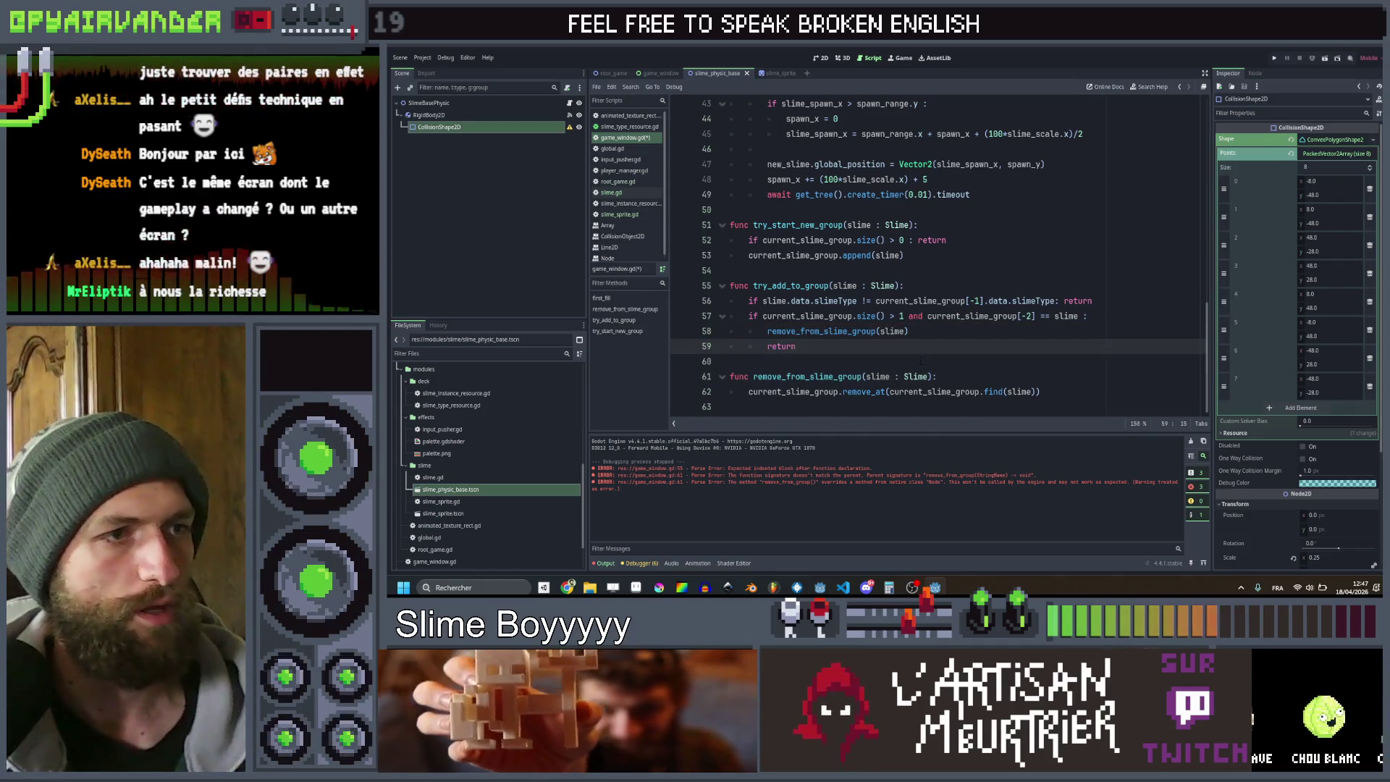
key("Return")
type("if")
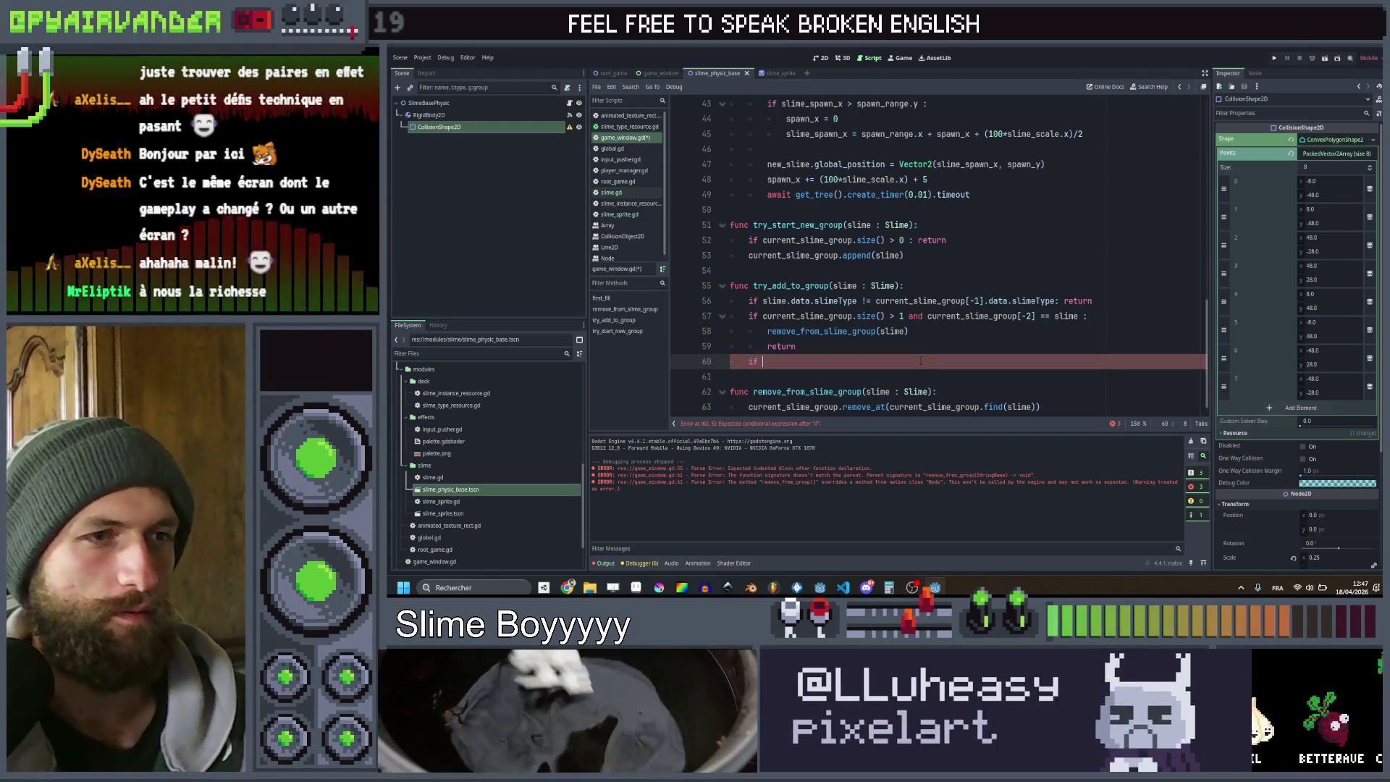
Start the line 60 condition with 'current_slime_group[-1].rigid_body_2d.get_colliding_bodies()', copying the group reference from line 56
key("Up")
key("Up")
key("Up")
key("Up")
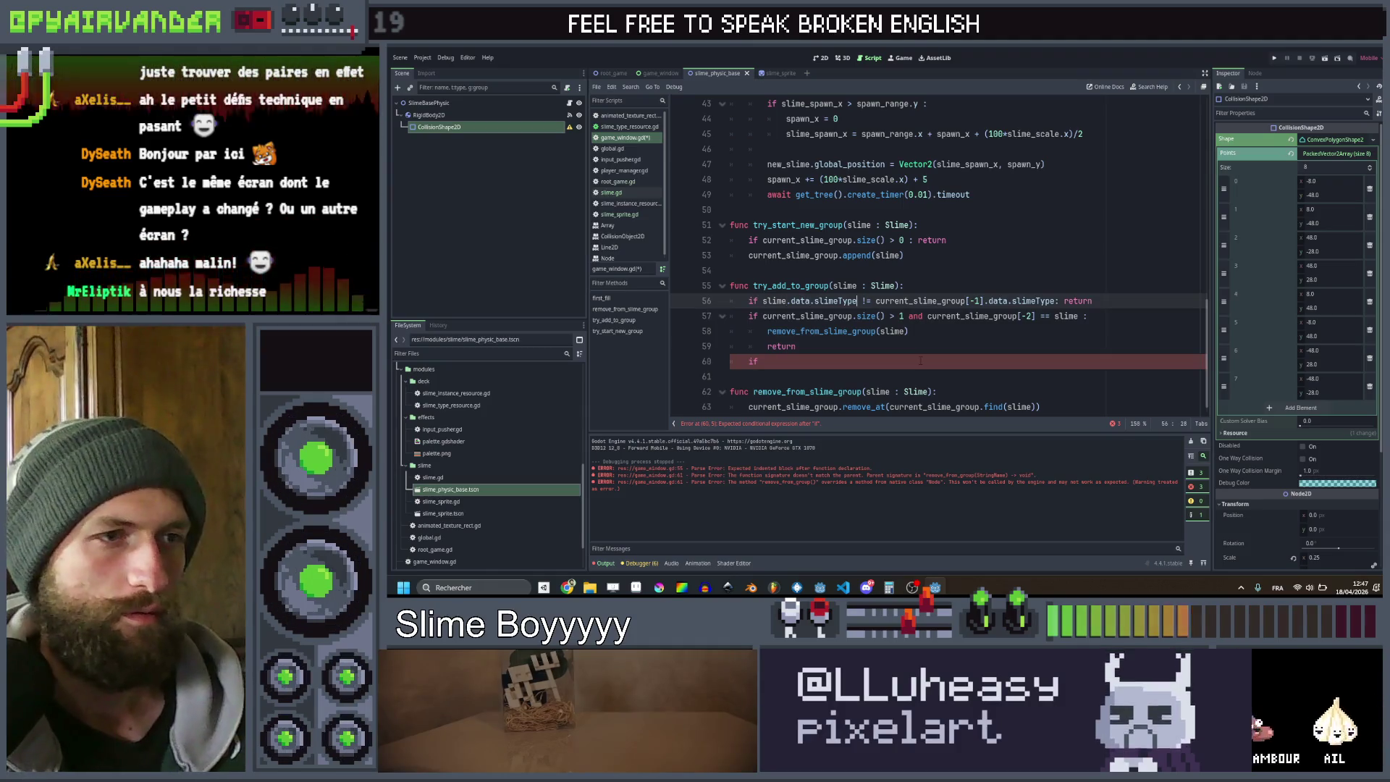
key("Right")
key("Right")
key("Right")
key("shift+ctrl+Right")
key("shift+ctrl+Right")
key("shift+ctrl+Right")
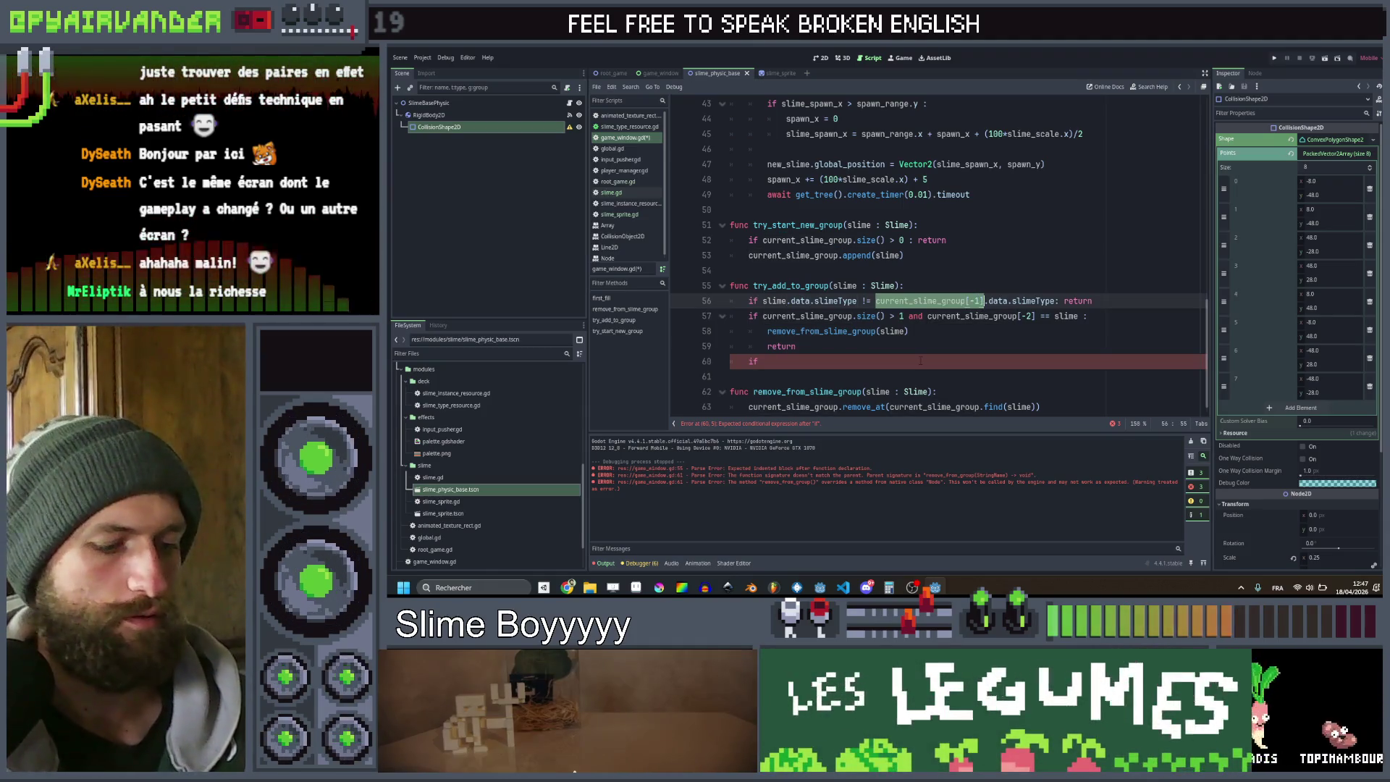
key("ctrl+c")
key("Down")
key("Down")
key("Down")
key("ctrl+v")
type(".")
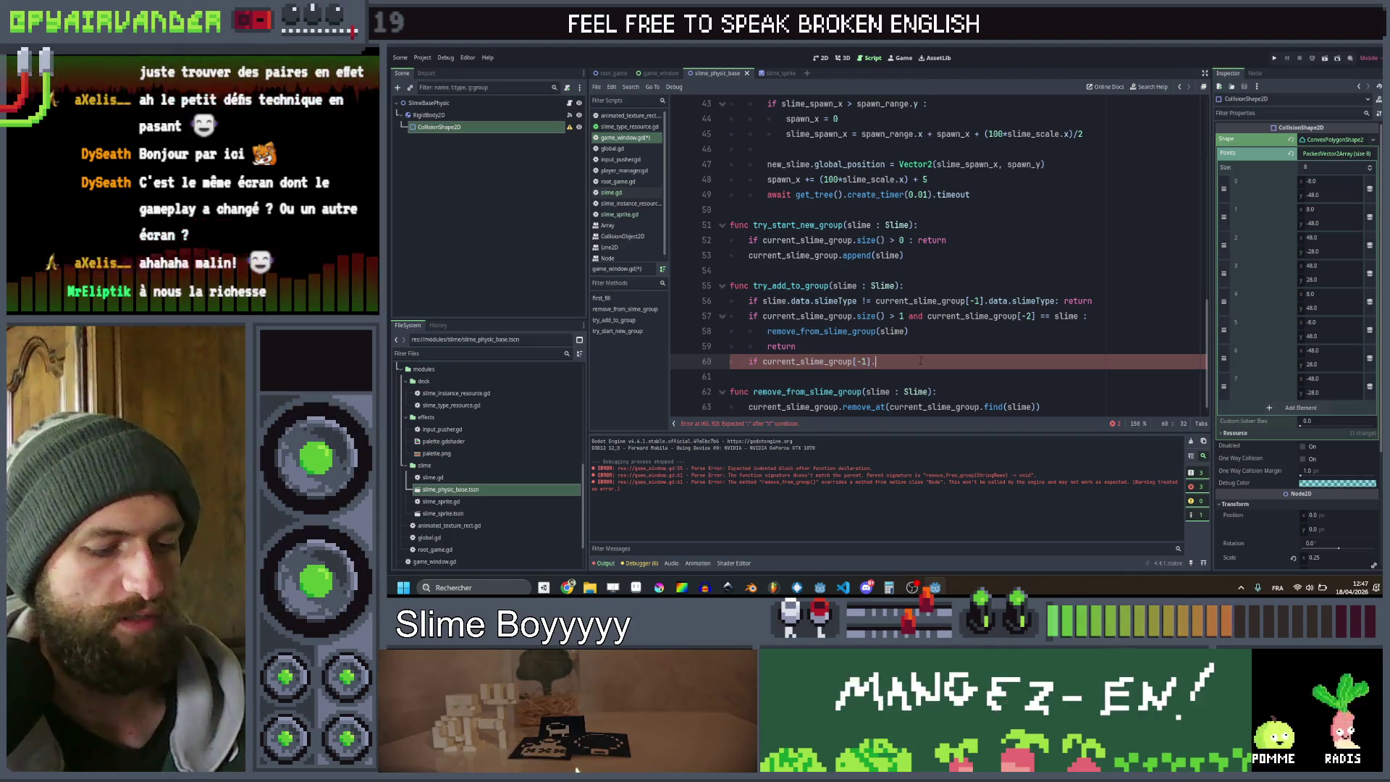
type("rigid_body_2d.")
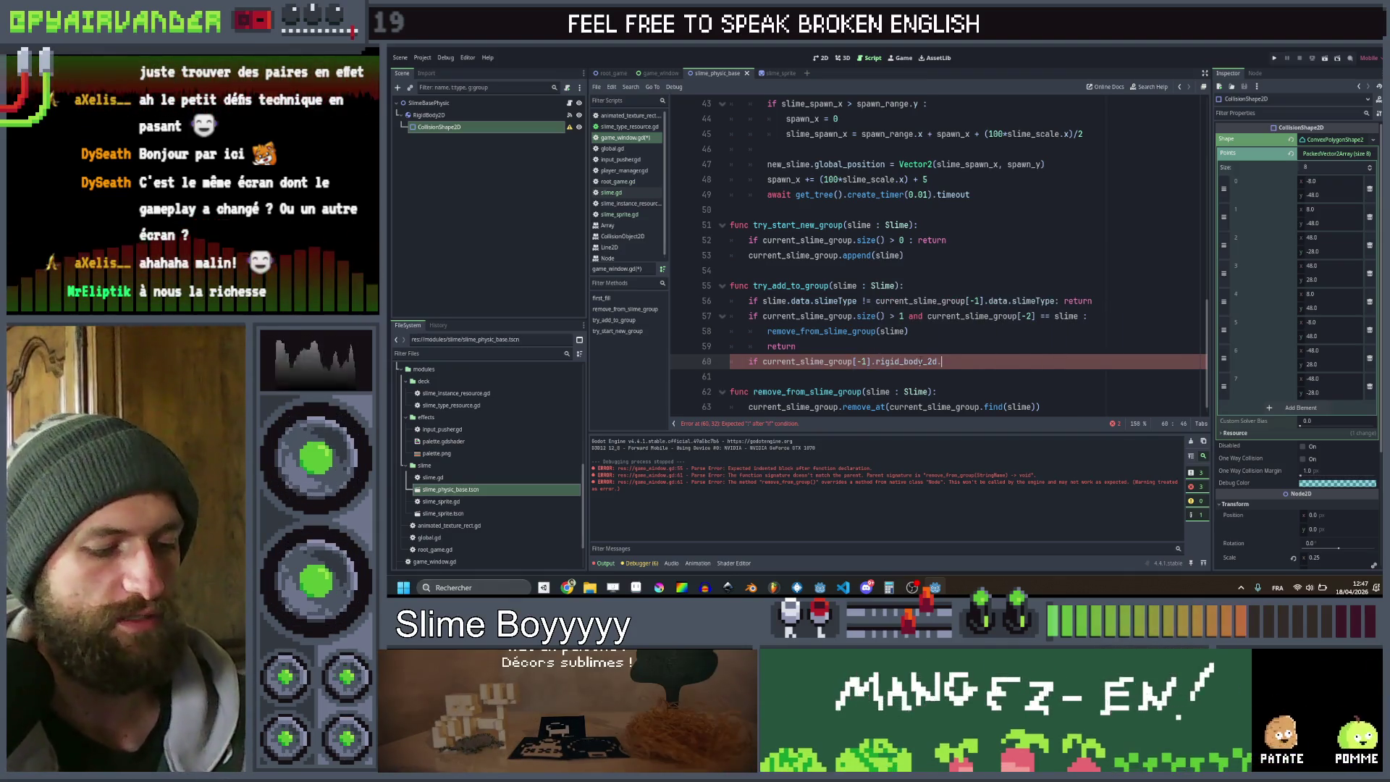
type("gze")
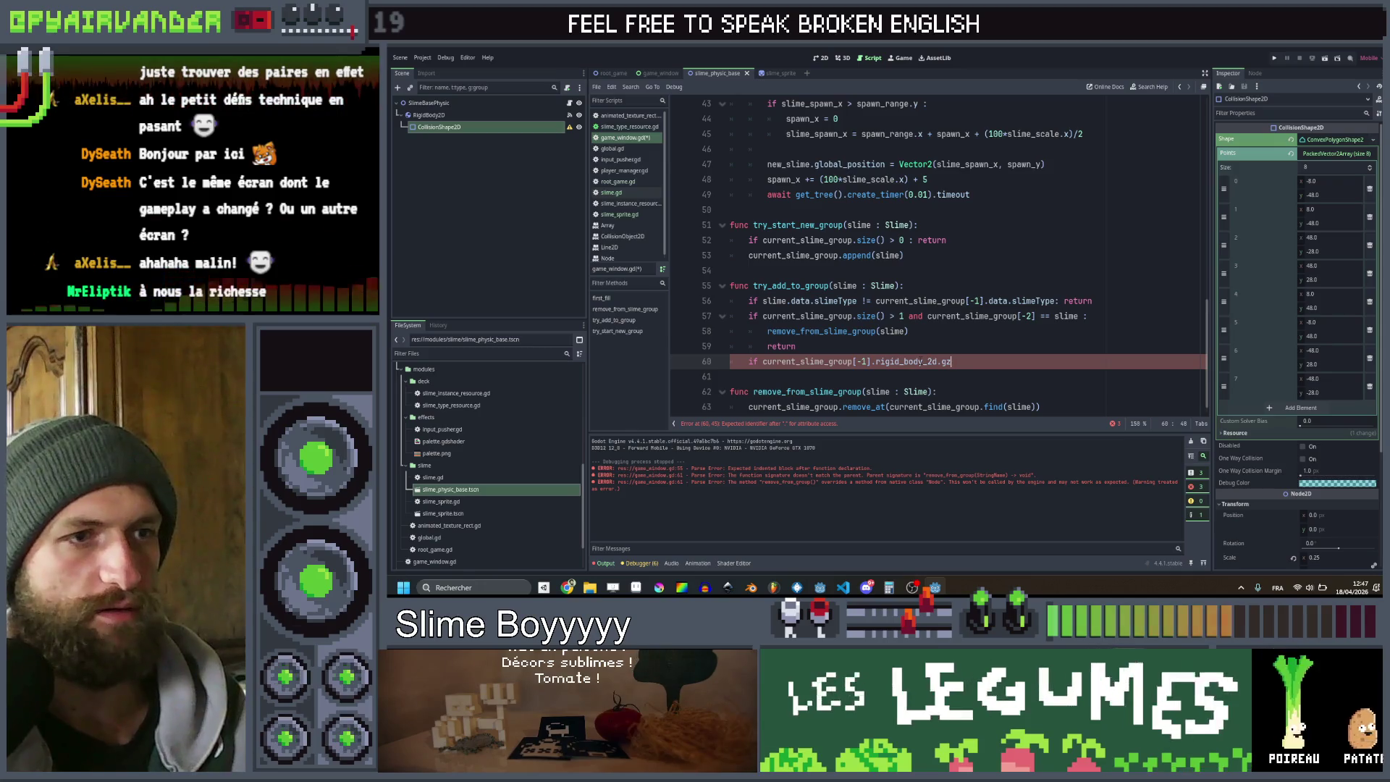
key("BackSpace")
type("et")
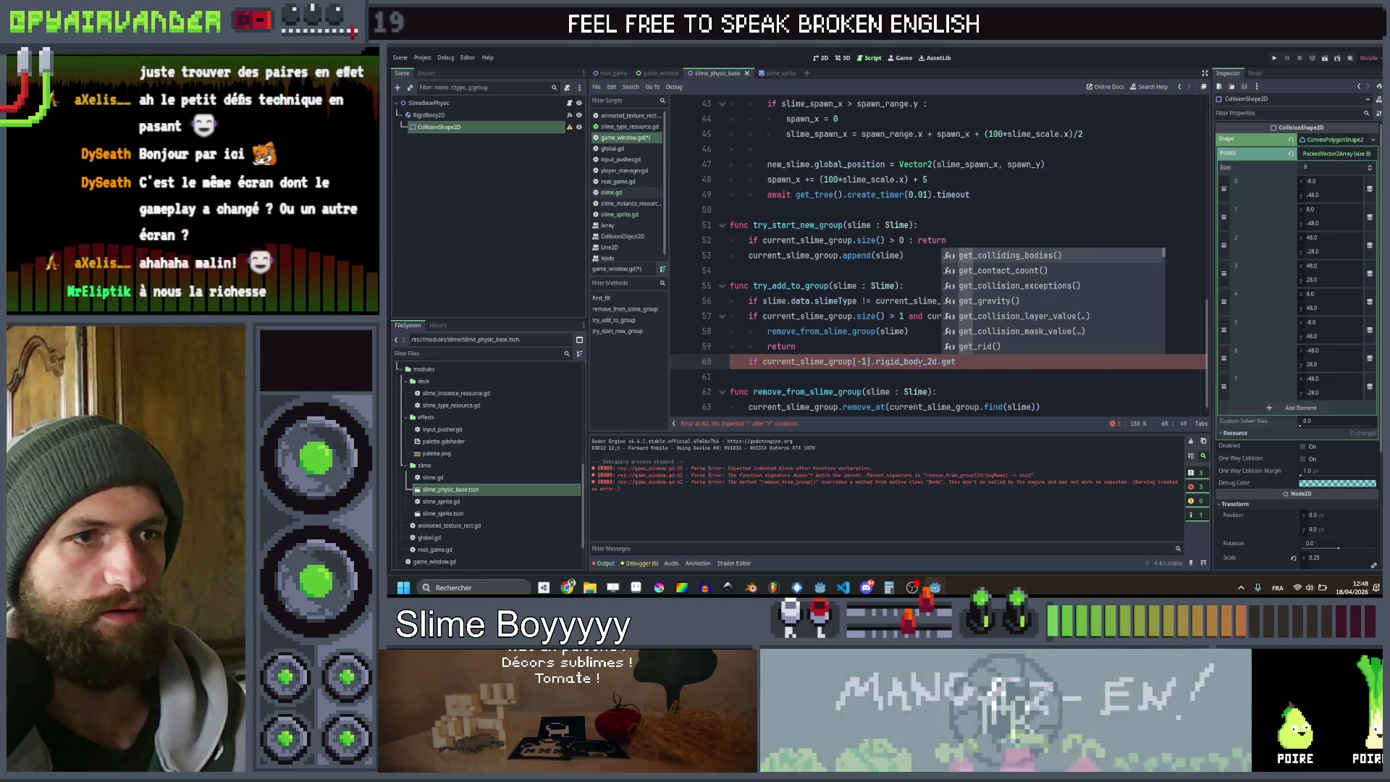
key("Return")
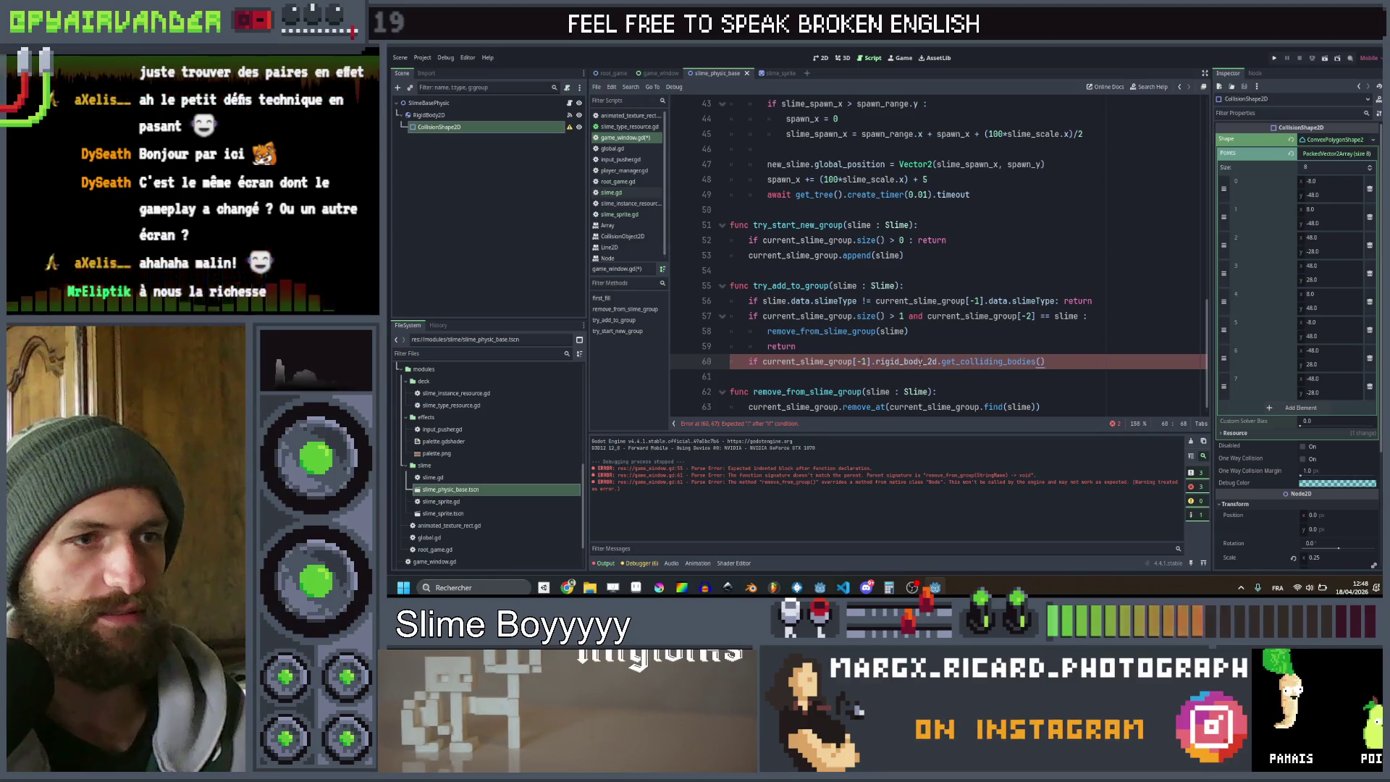
mouse_move(954, 366)
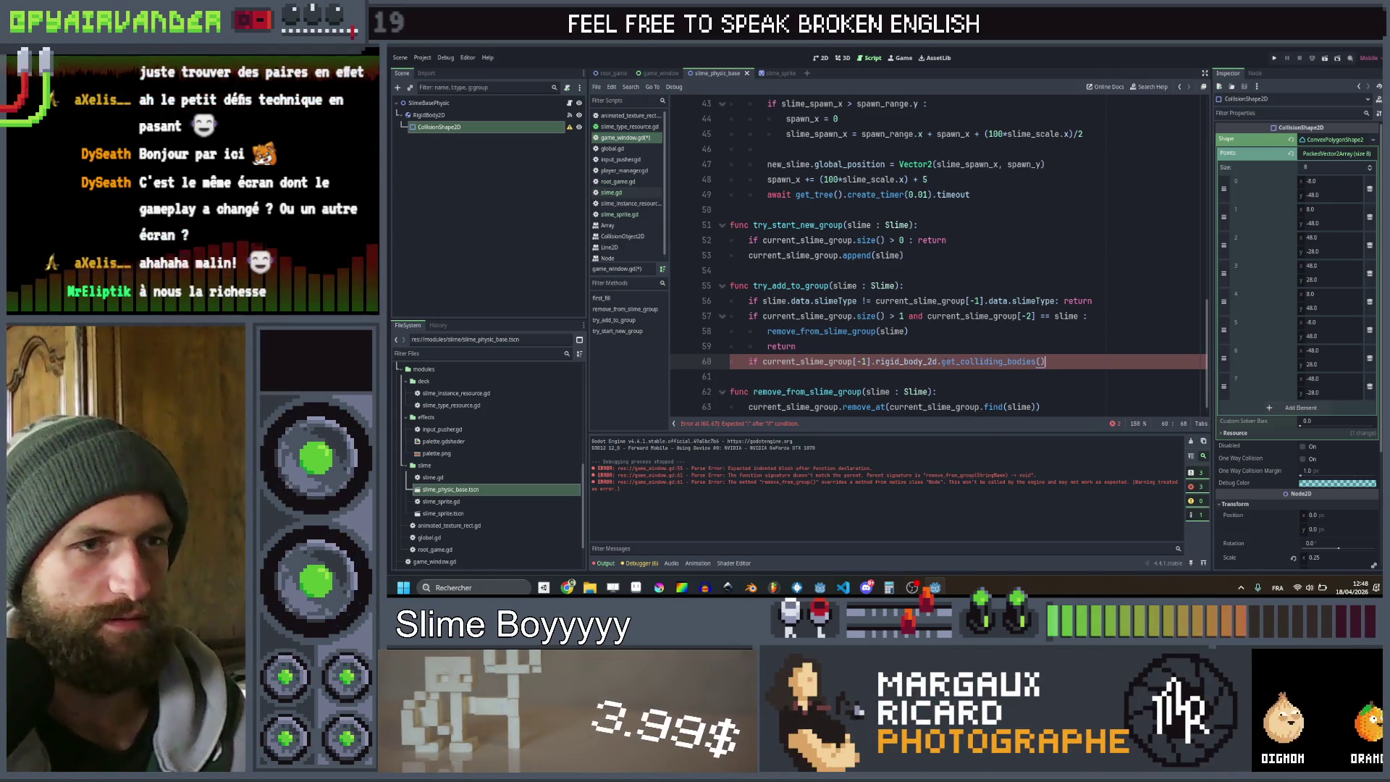
Finish the condition with '.has(slime.rigid_body_2d):'
type(".has(")
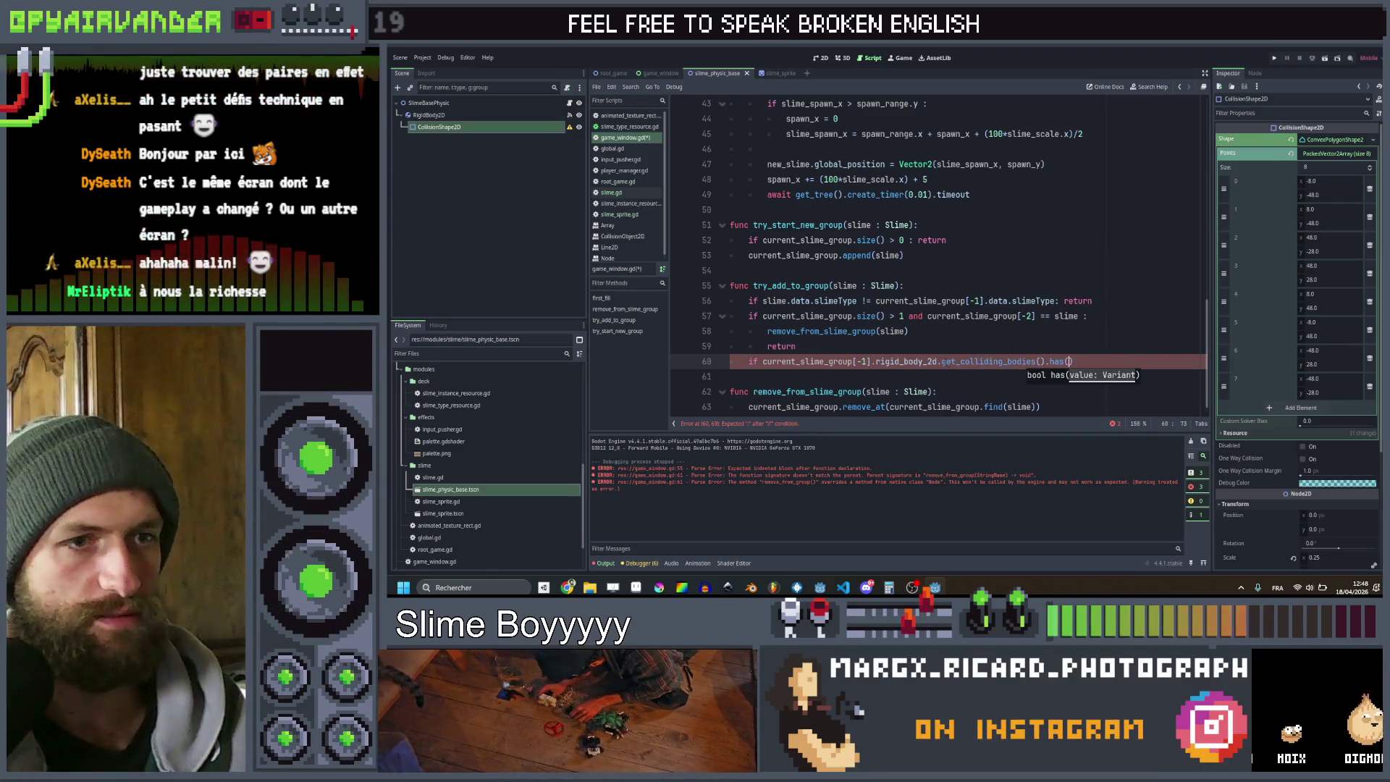
type("c")
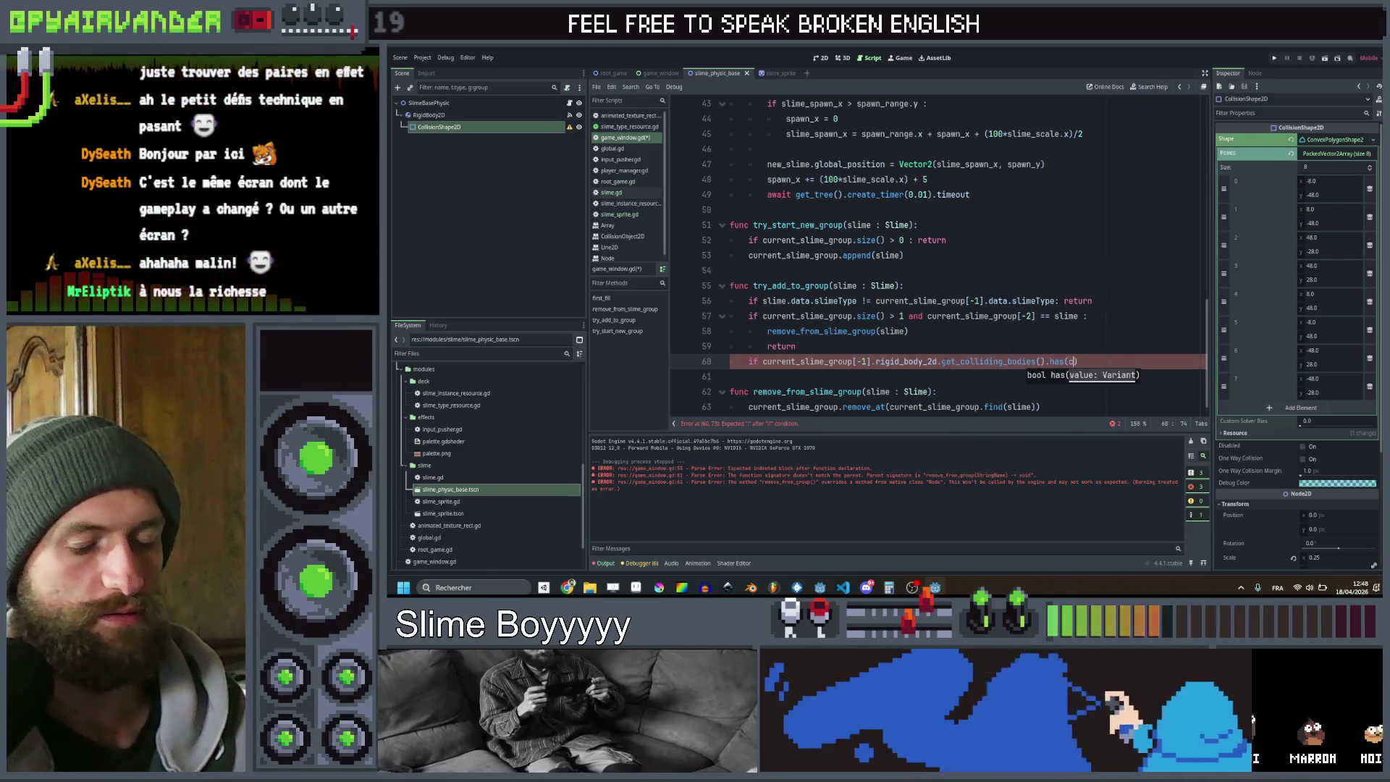
type("ur")
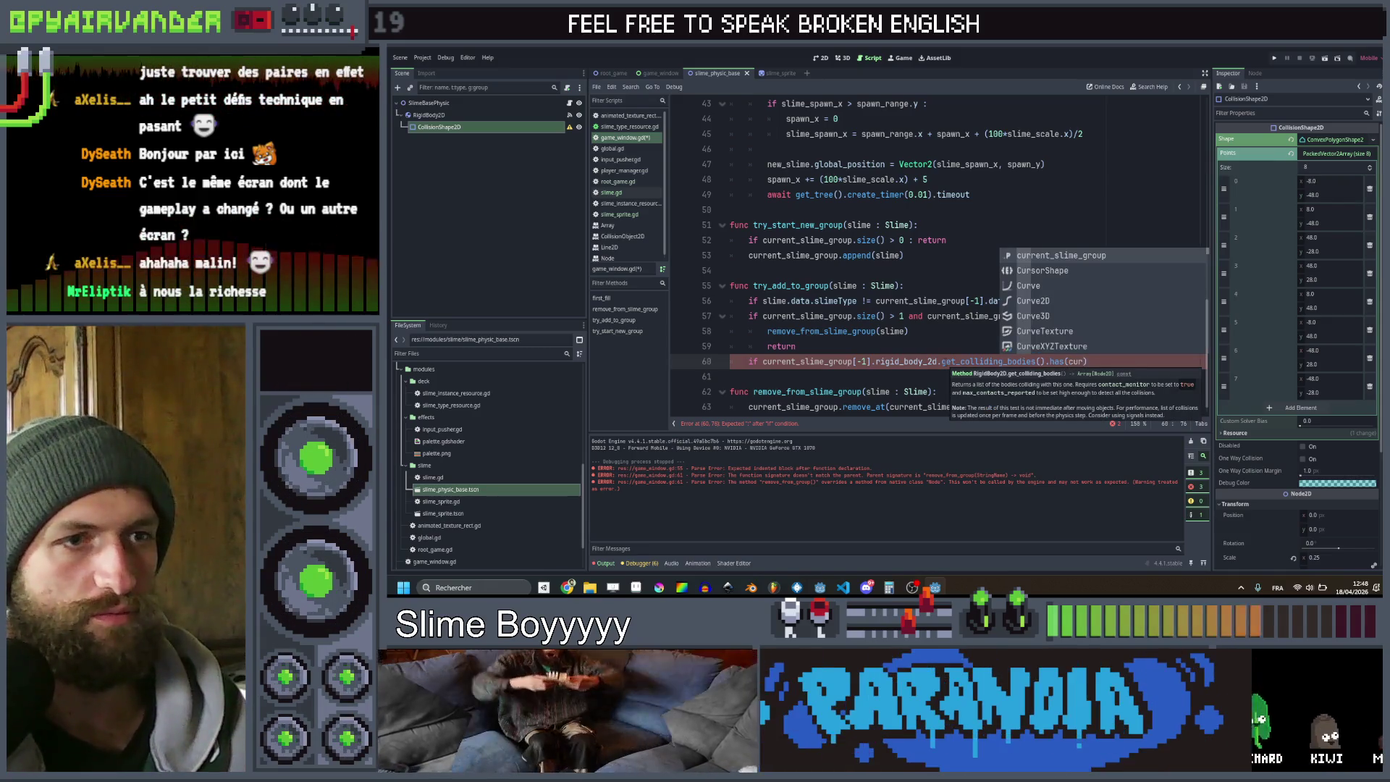
key("Return")
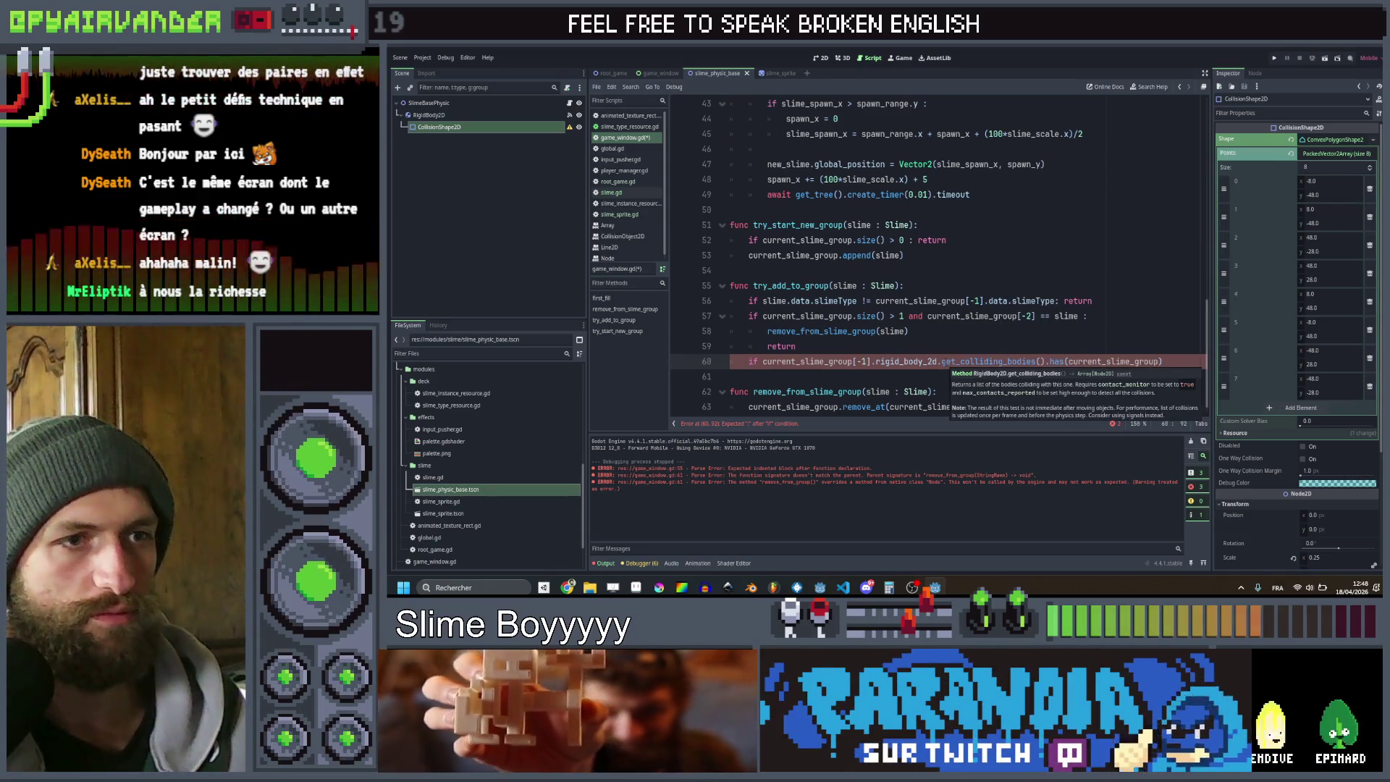
key("ctrl+BackSpace")
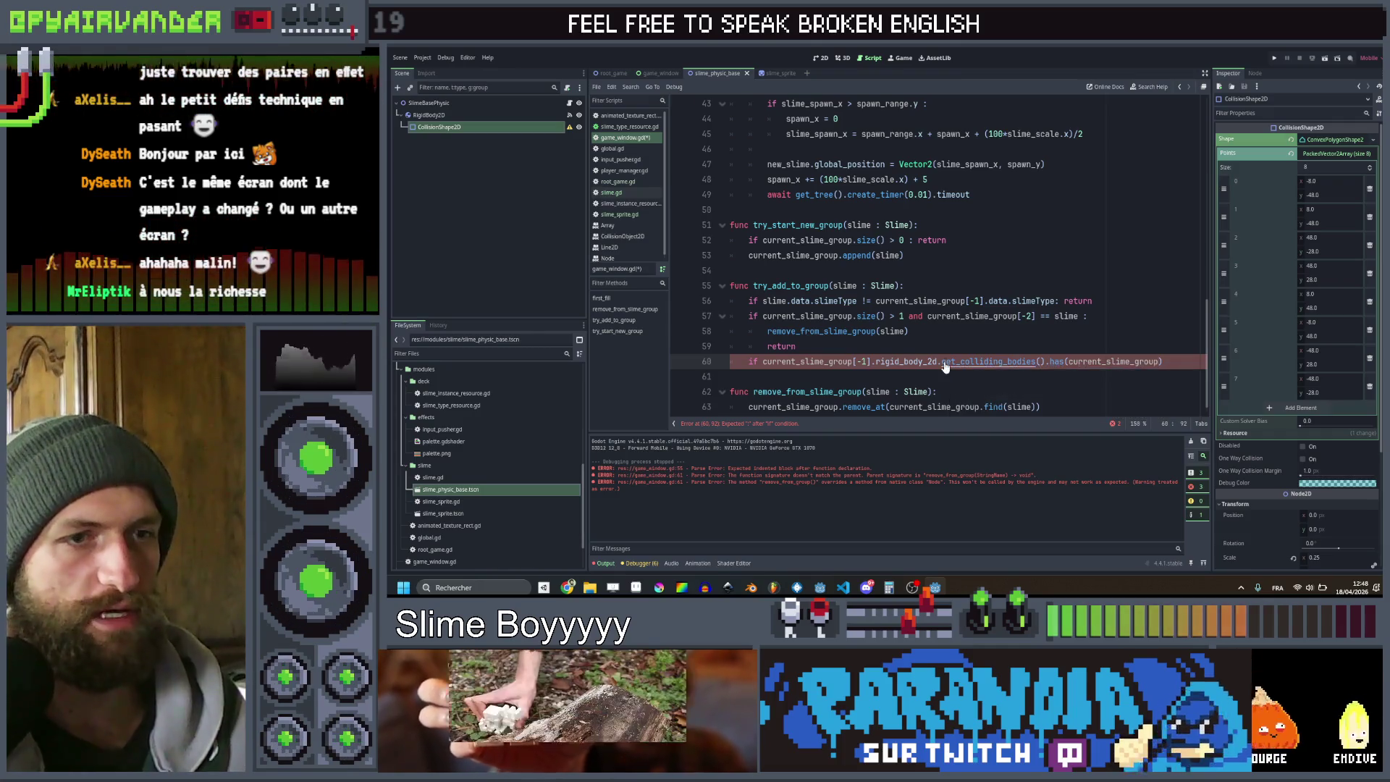
type("slime.ri")
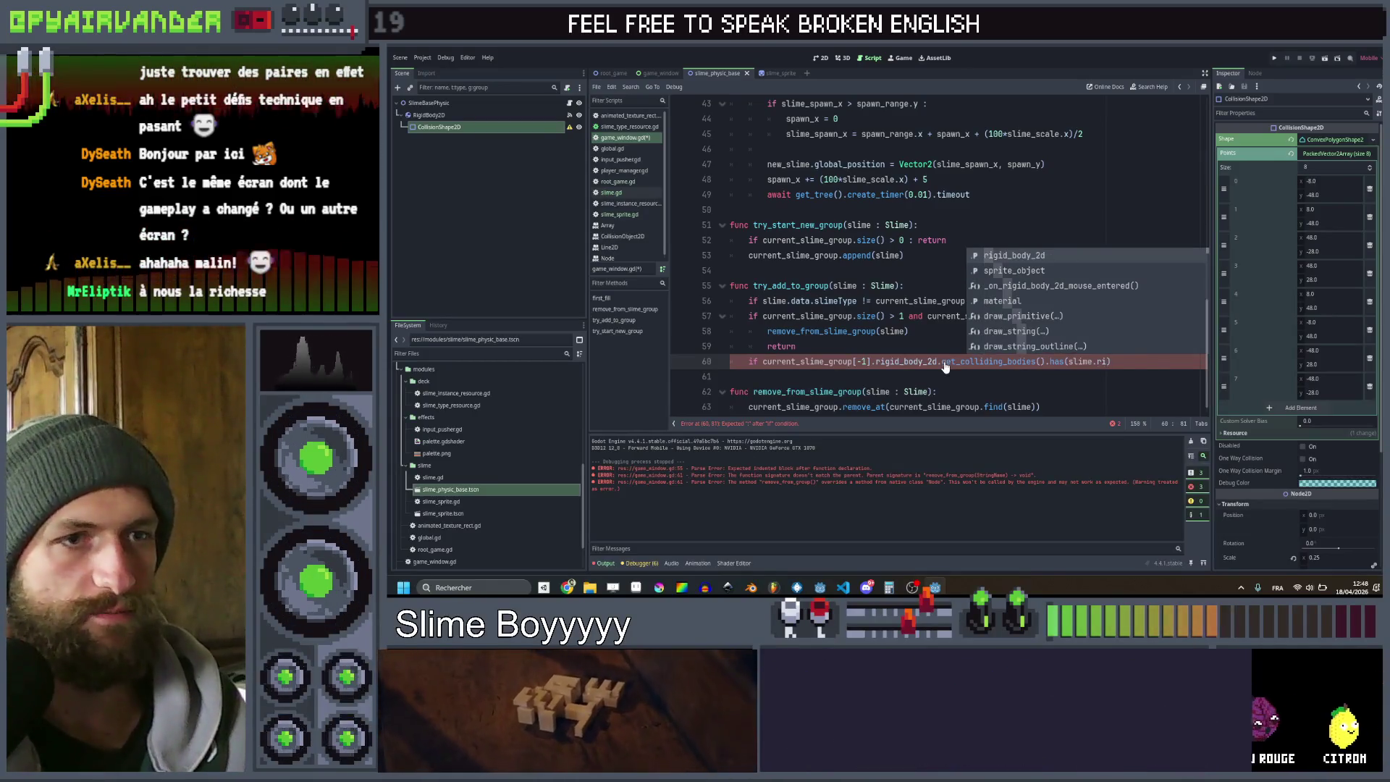
key("Return")
type(":")
Add 'current_slime_group.append(slime)' as the if body and save
key("Return")
type("c")
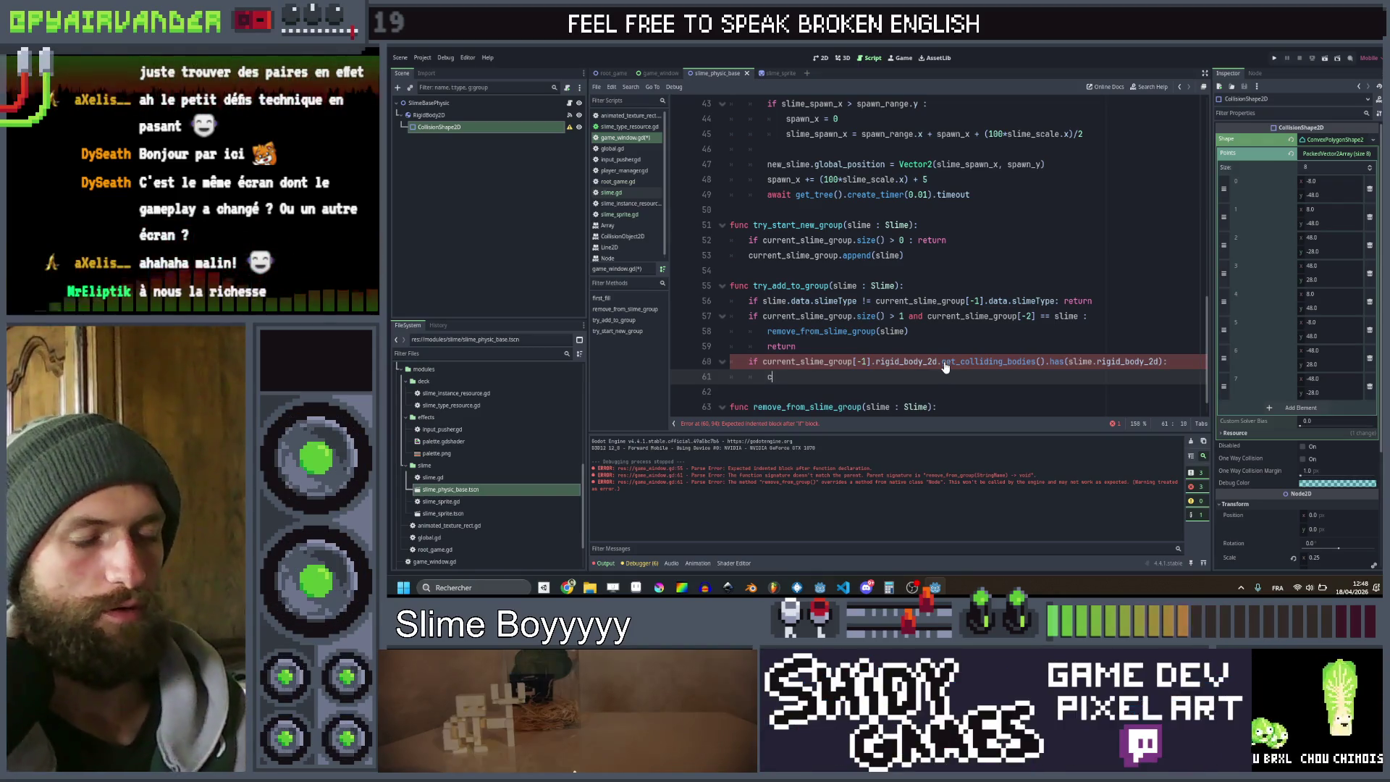
type("urre")
key("Return")
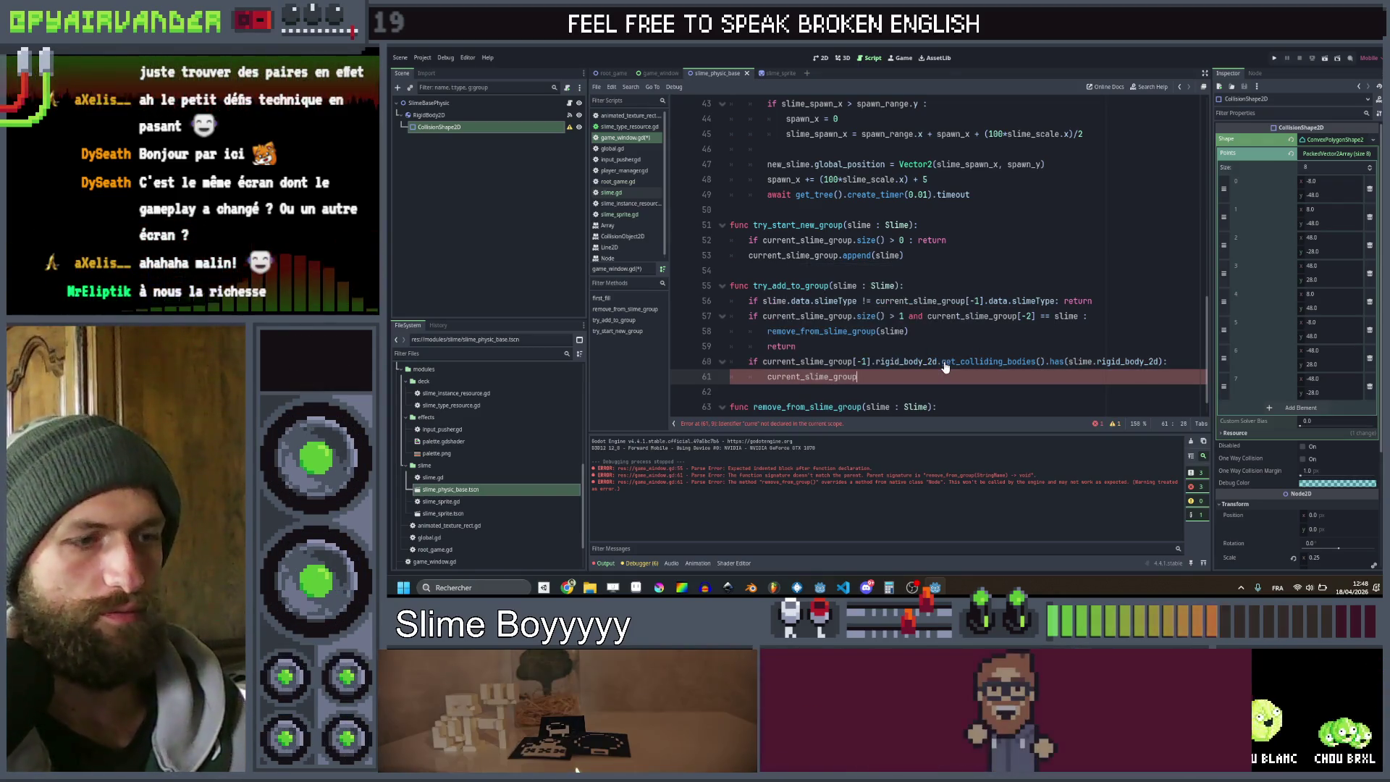
type(".append(slime")
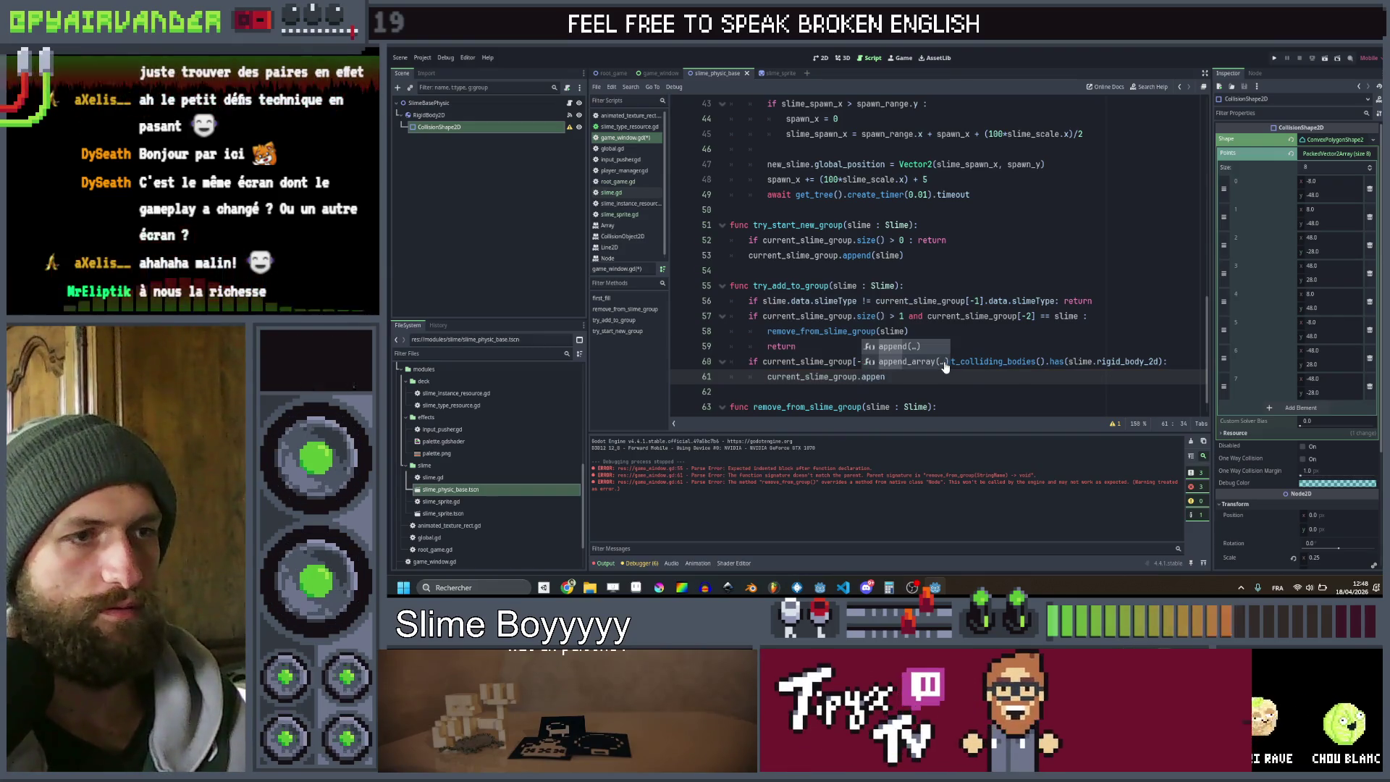
key("Return")
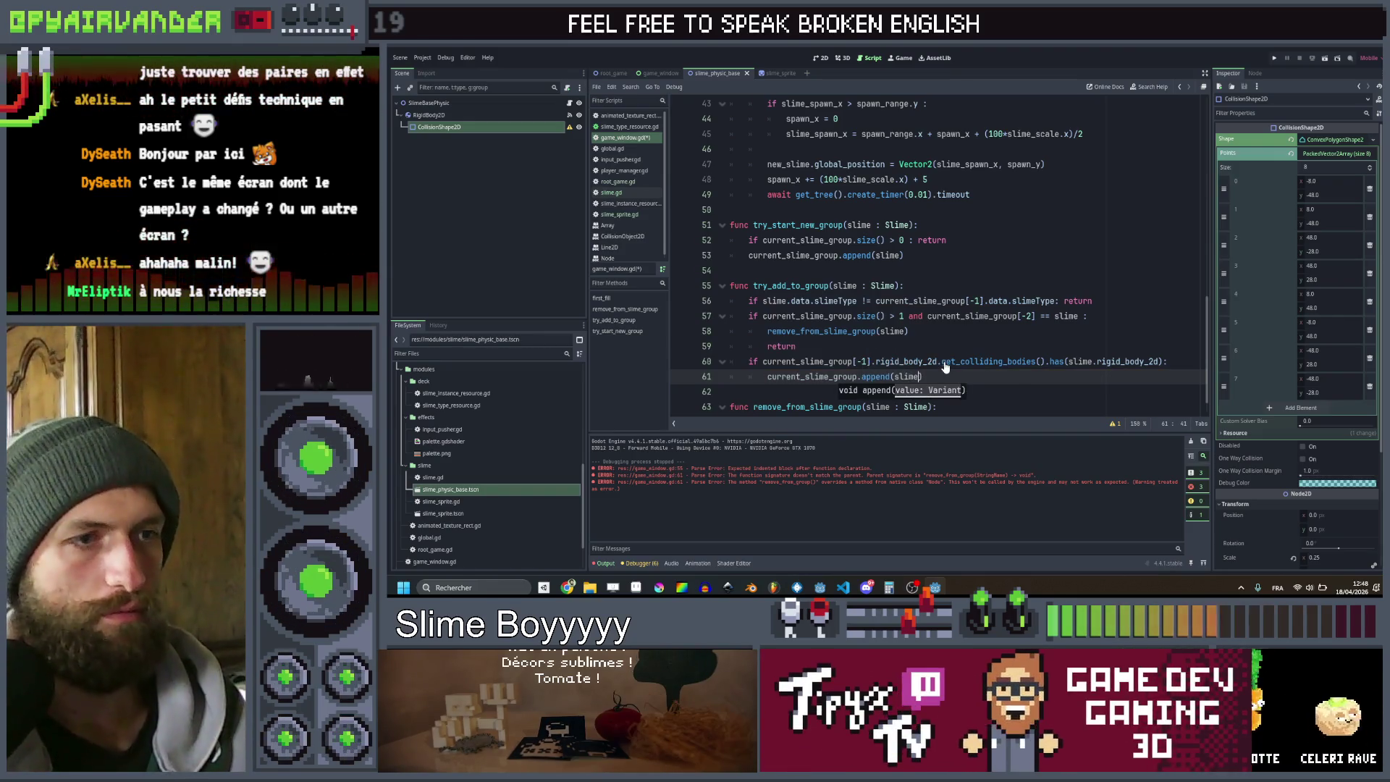
key("ctrl+s")
left_click(952, 389)
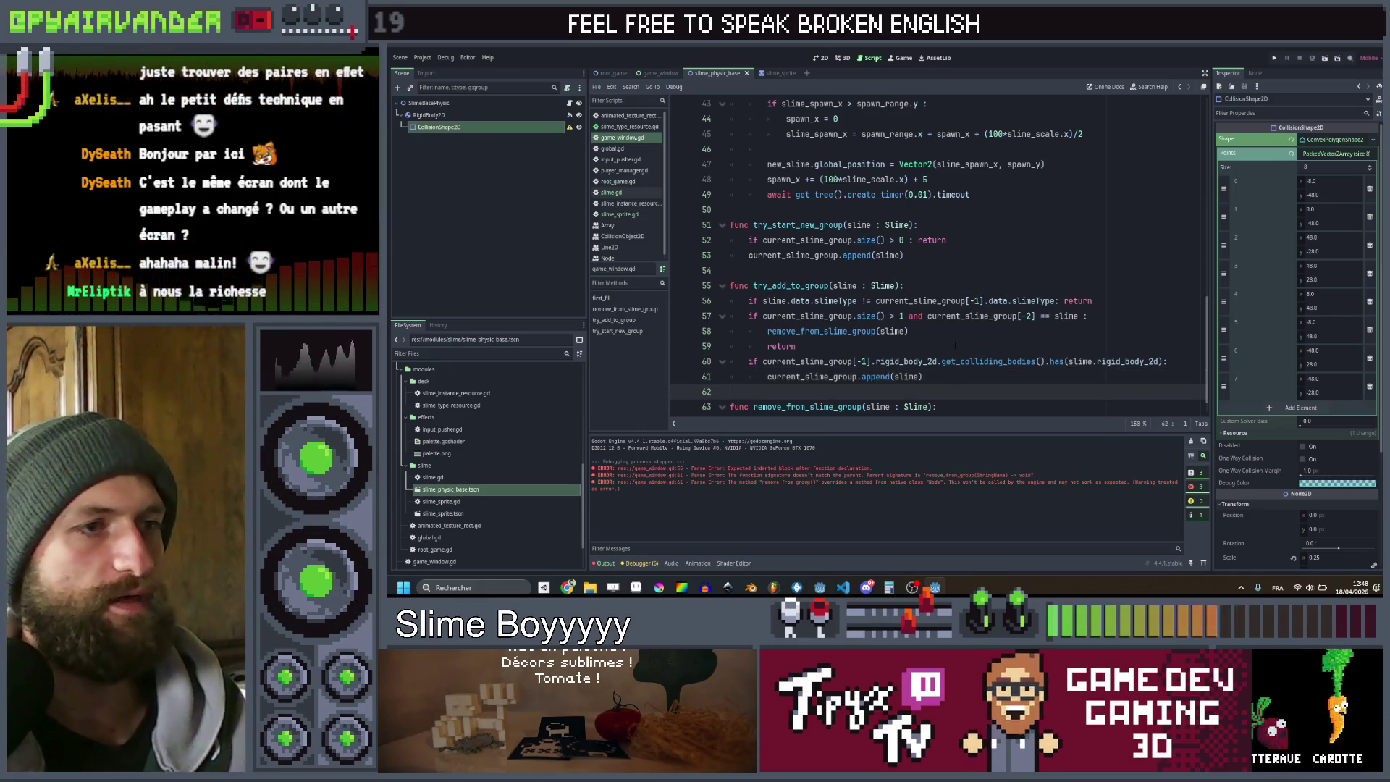
In the slime_sprite scene, add a line after the texture assignment starting 'if Global.root.game_window.current_slime_group.has'
left_click(778, 75)
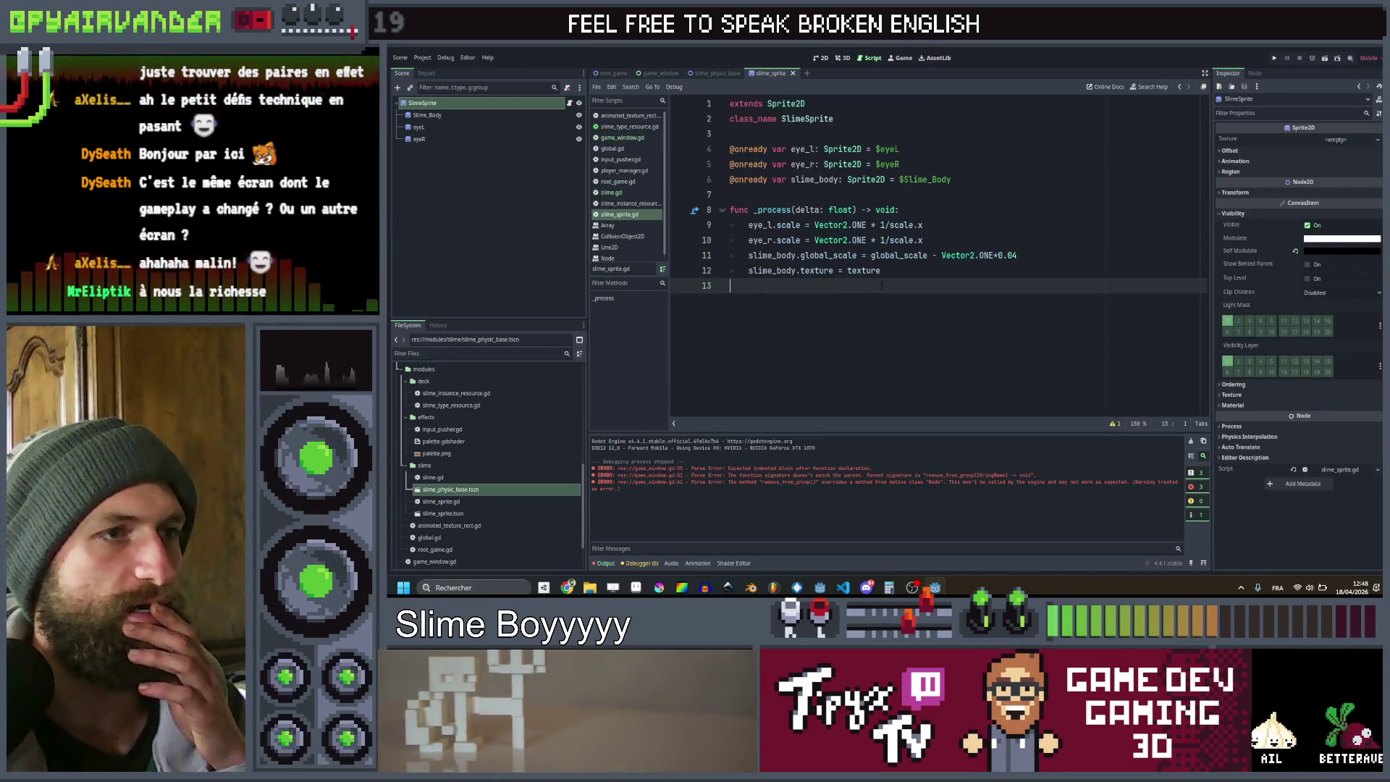
key("Return")
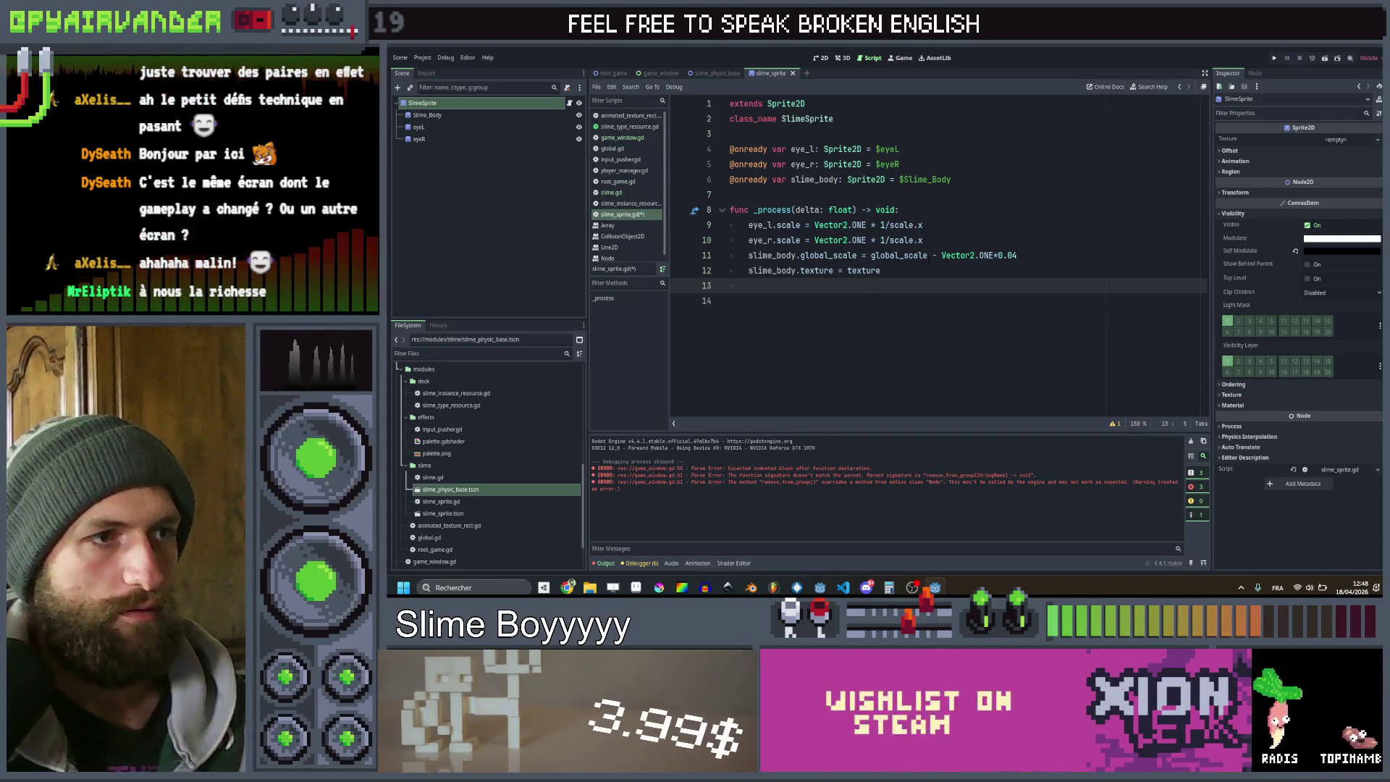
type("if ")
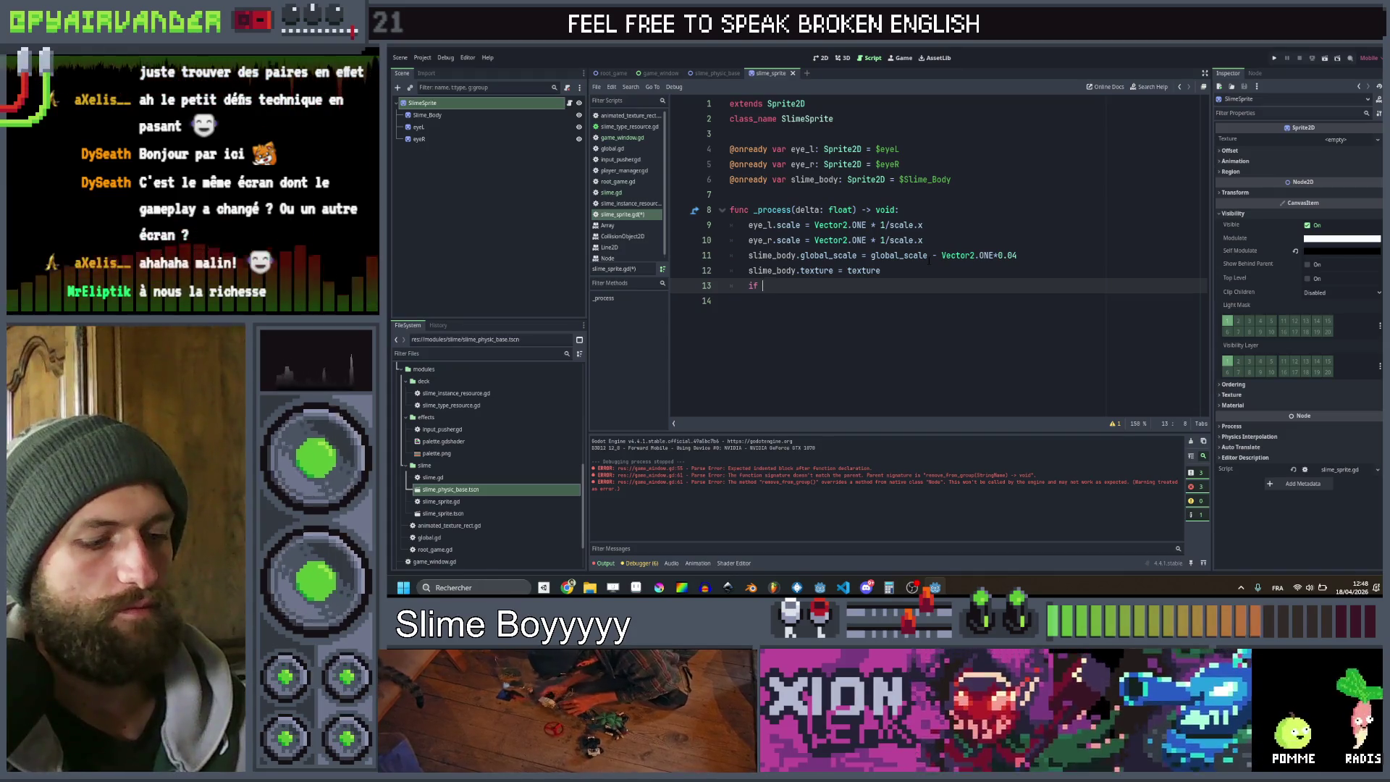
type("Global.ga")
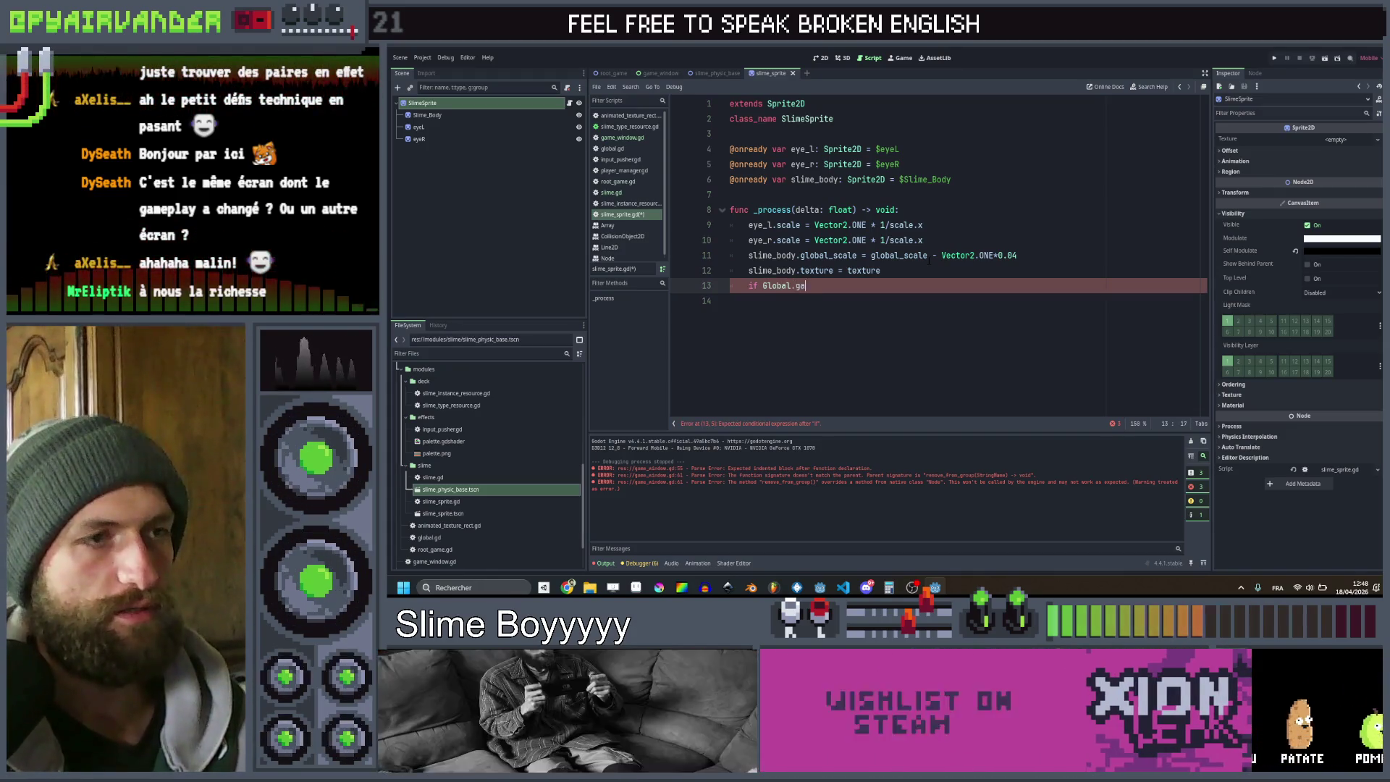
type("me")
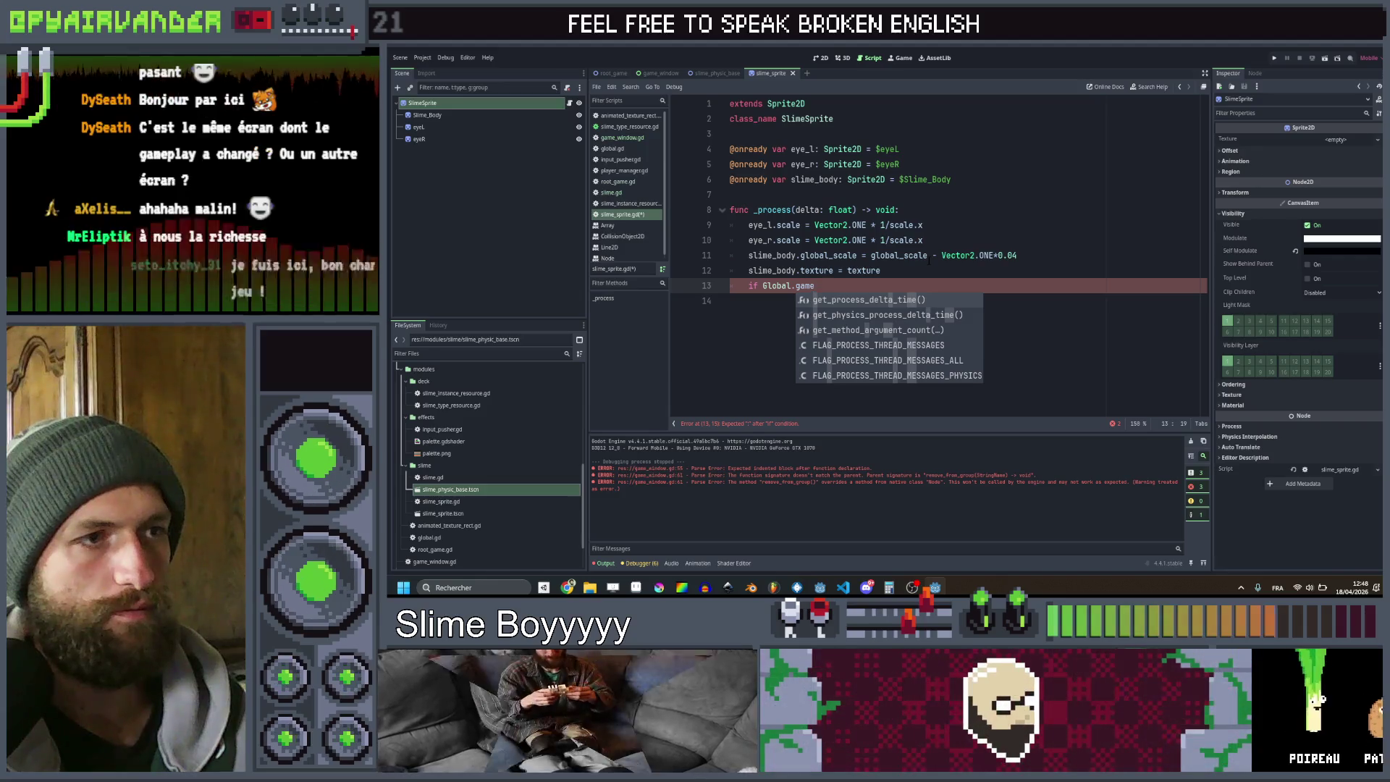
key("BackSpace")
key("BackSpace")
key("BackSpace")
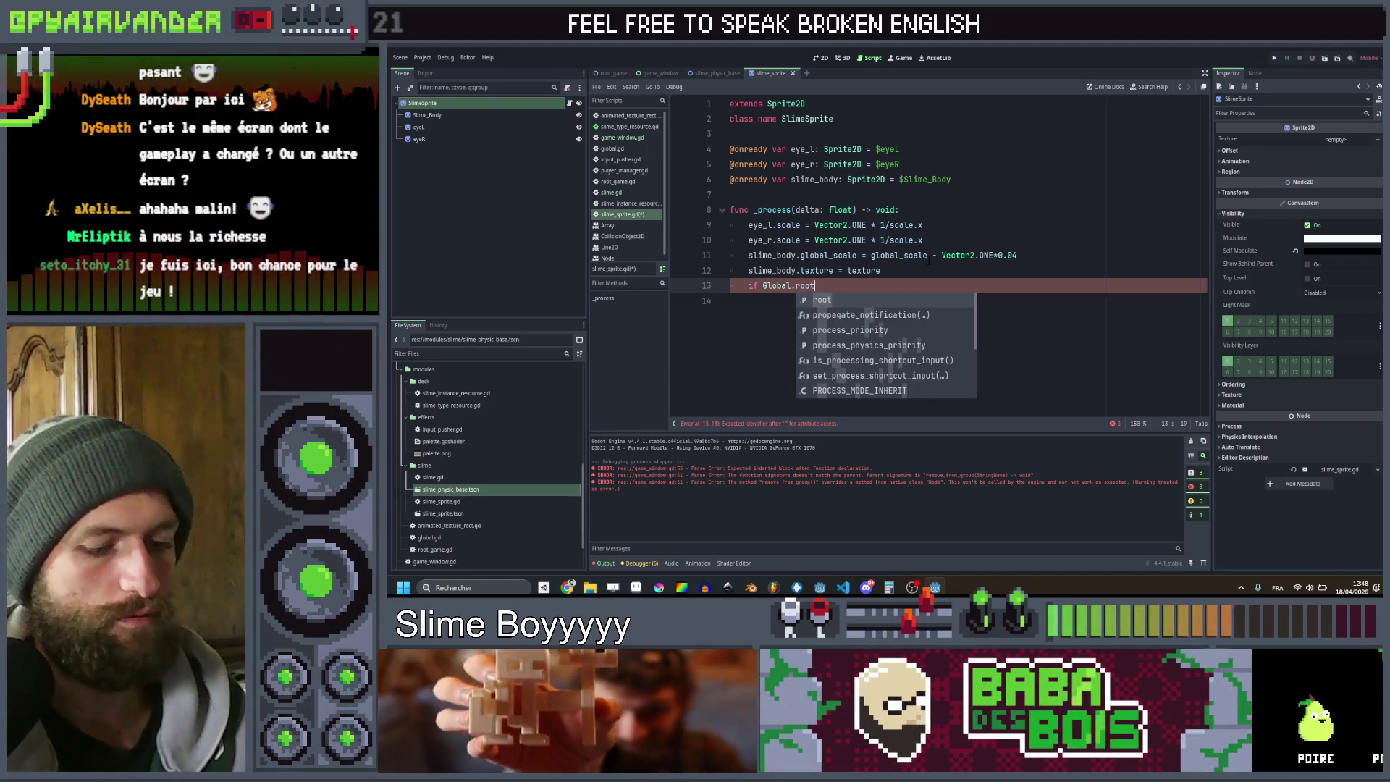
type(".gam")
key("Return")
type(".game_window.")
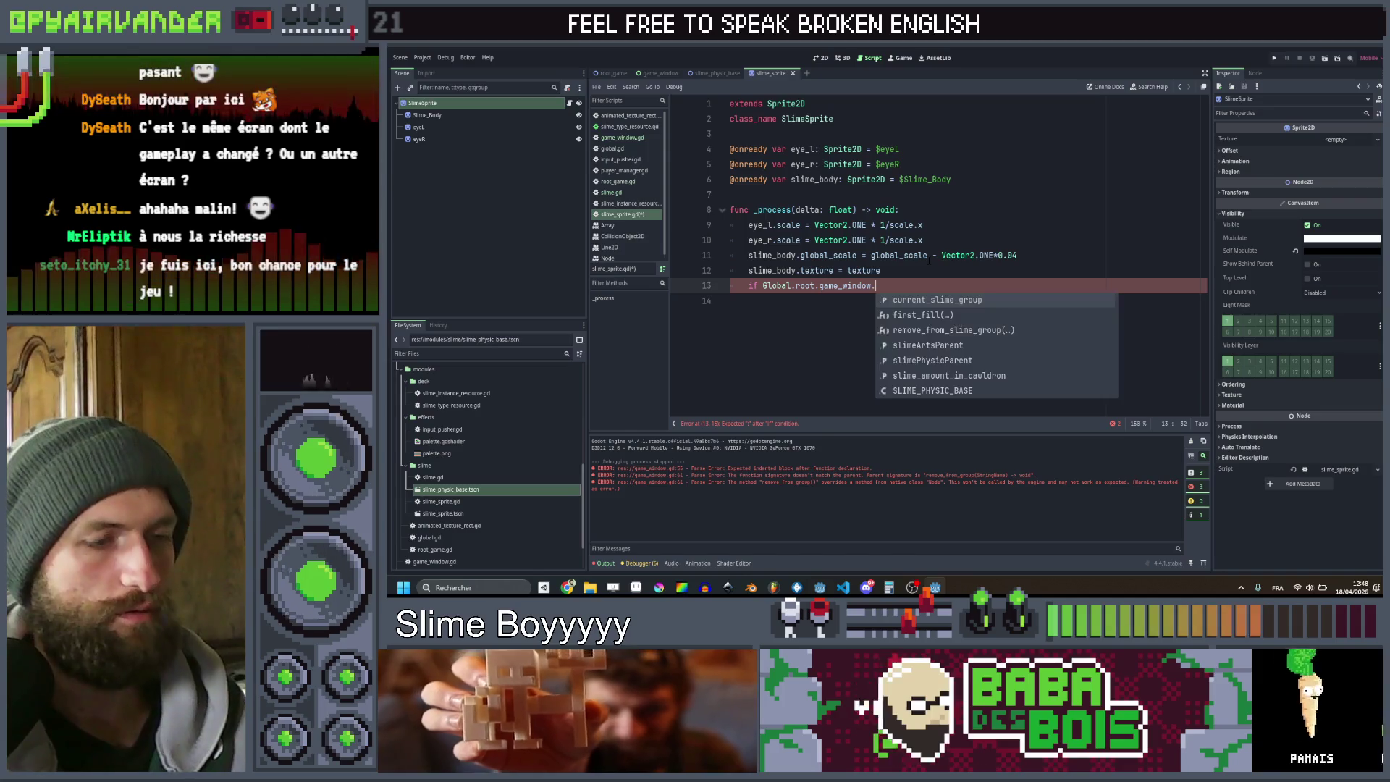
key("Return")
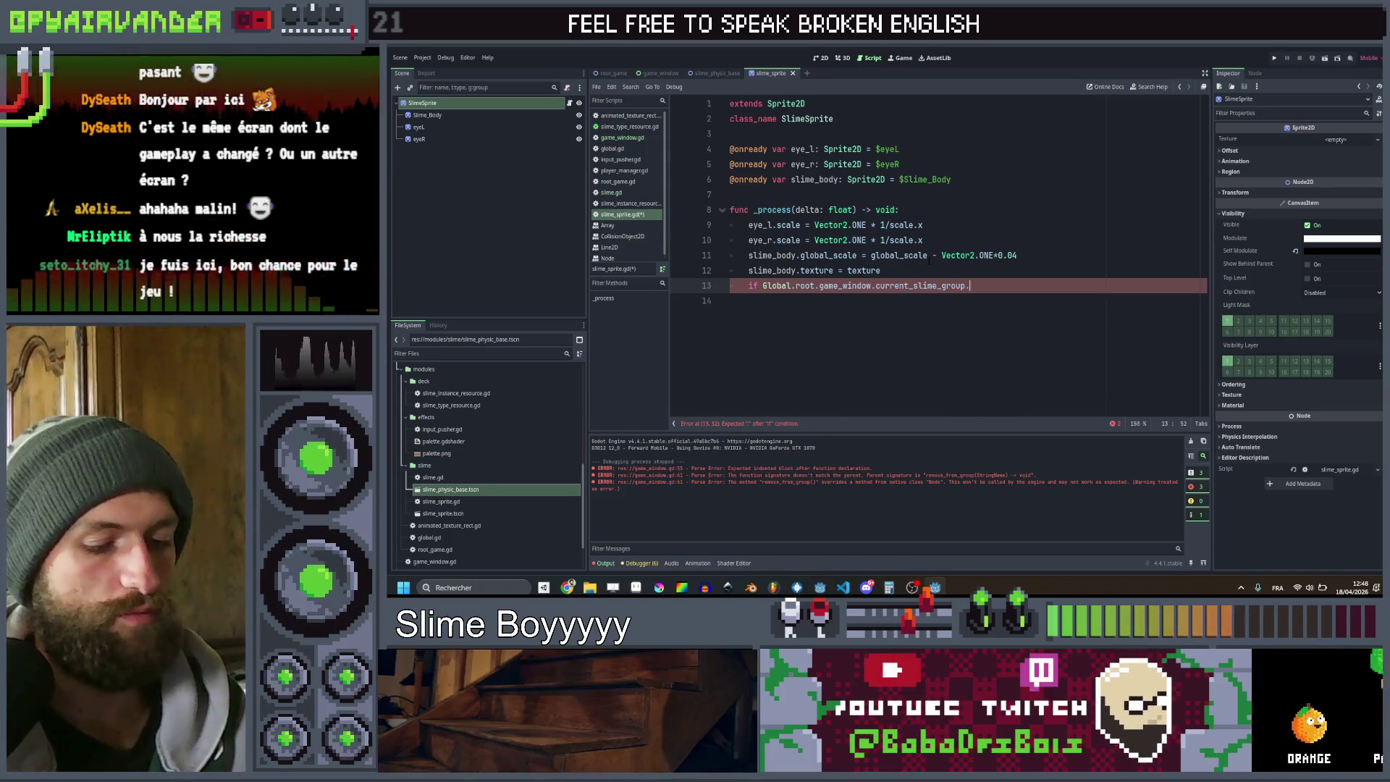
type(".has")
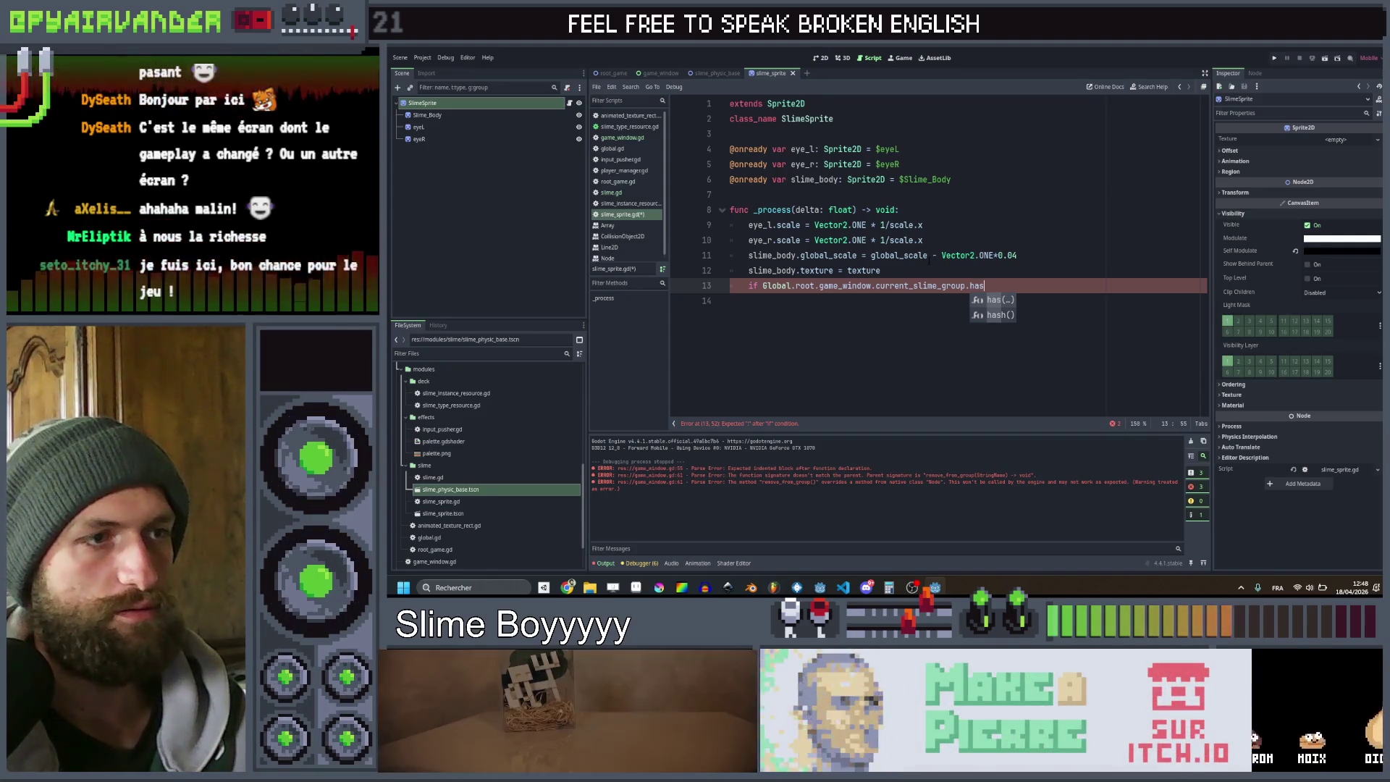
In slime.gd, add line 28 'if Global.root.game_window.current_slime_group.has(self):'
left_click(611, 191)
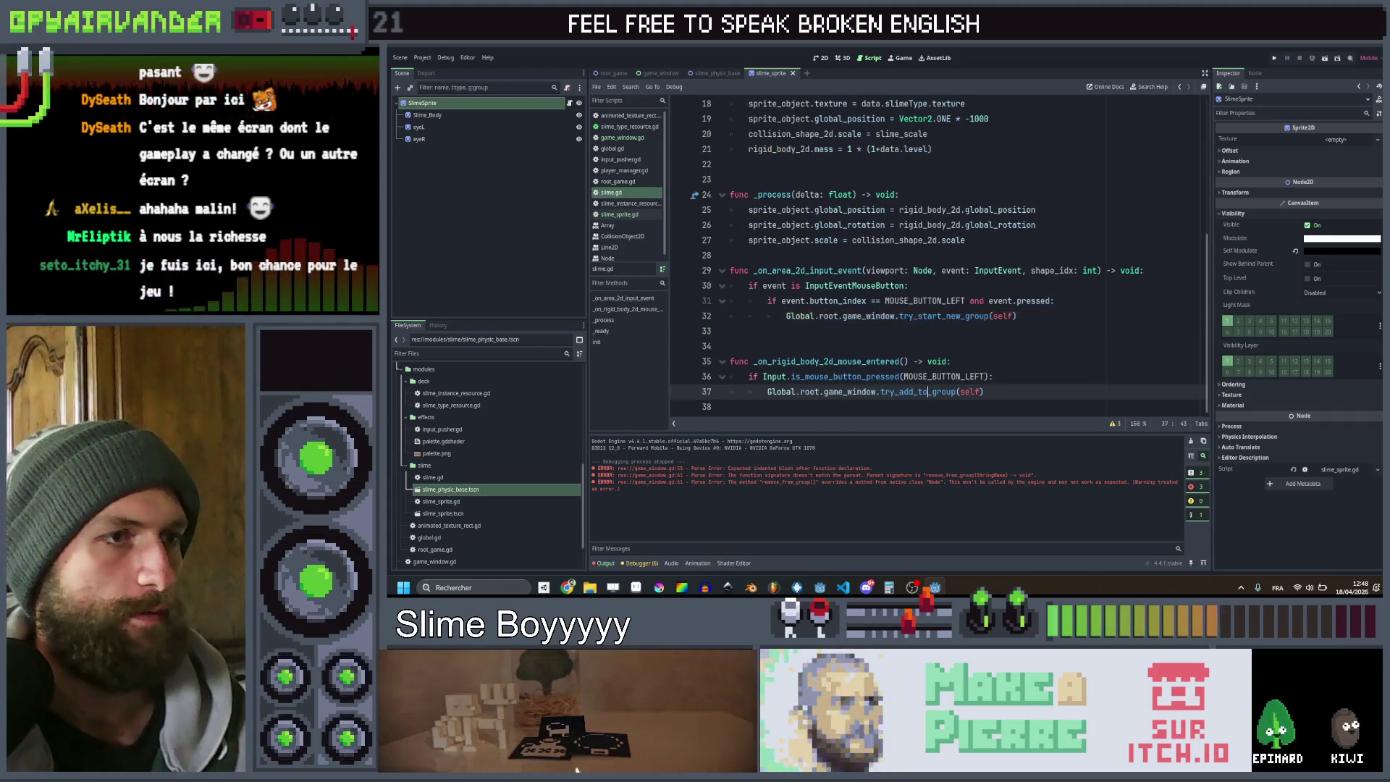
scroll(1006, 271, "down", 2)
left_click(1006, 270)
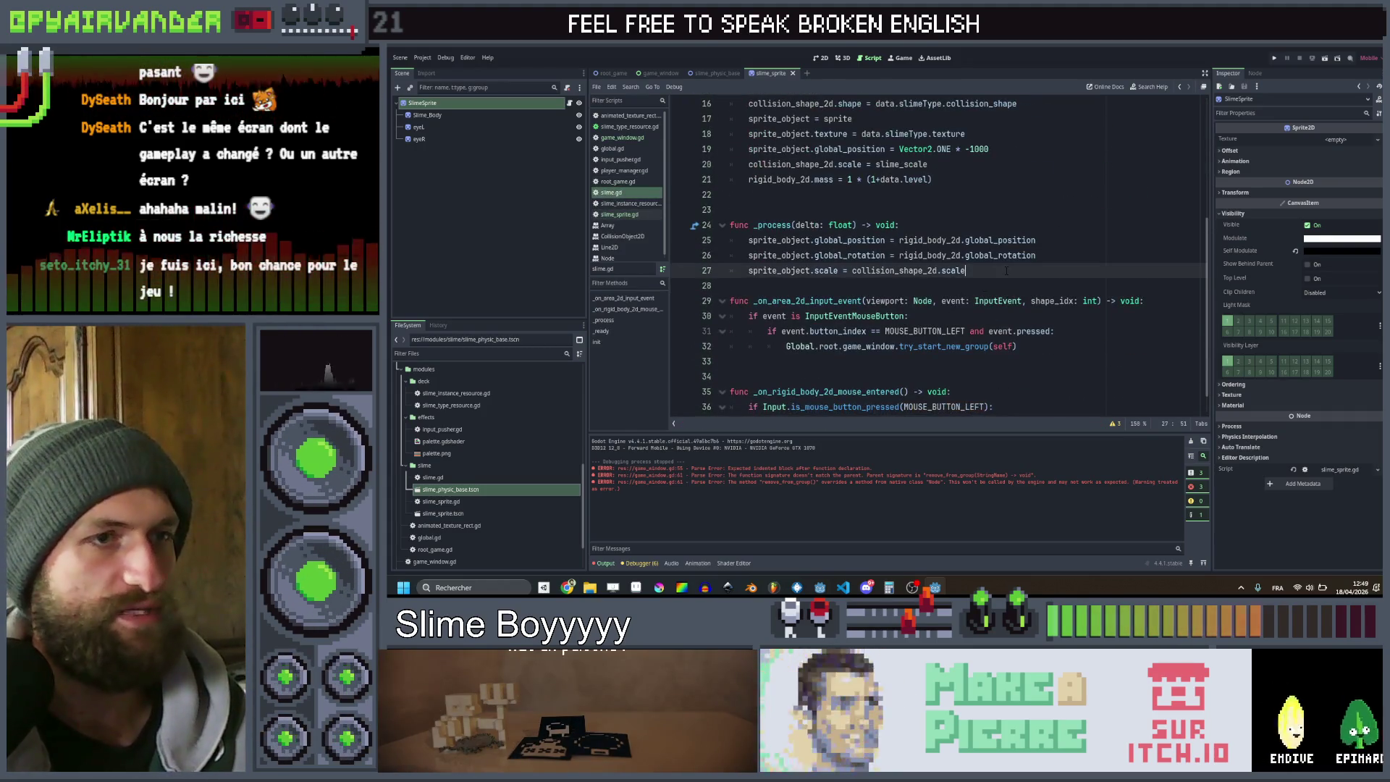
key("Return")
type("if Global.root.game_window.current_slime_group.has")
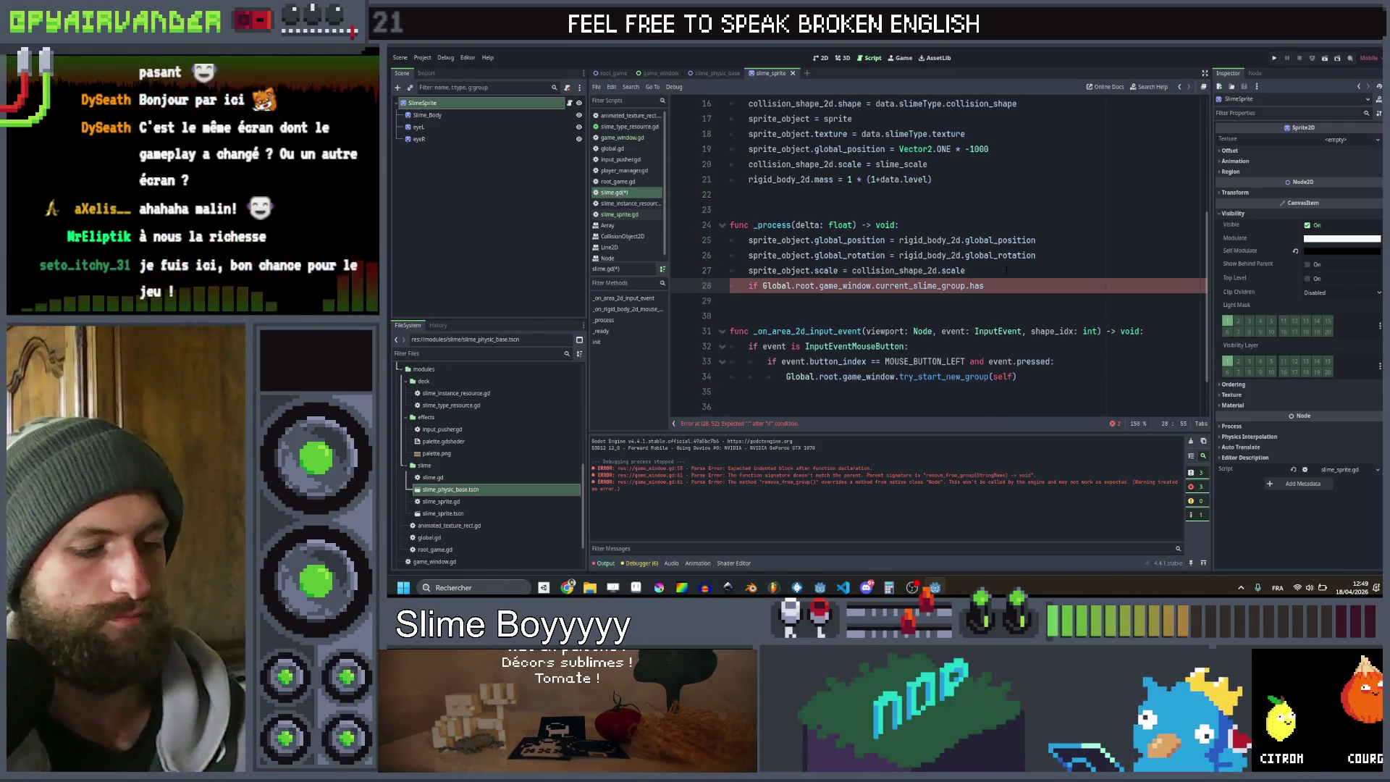
type("(self)")
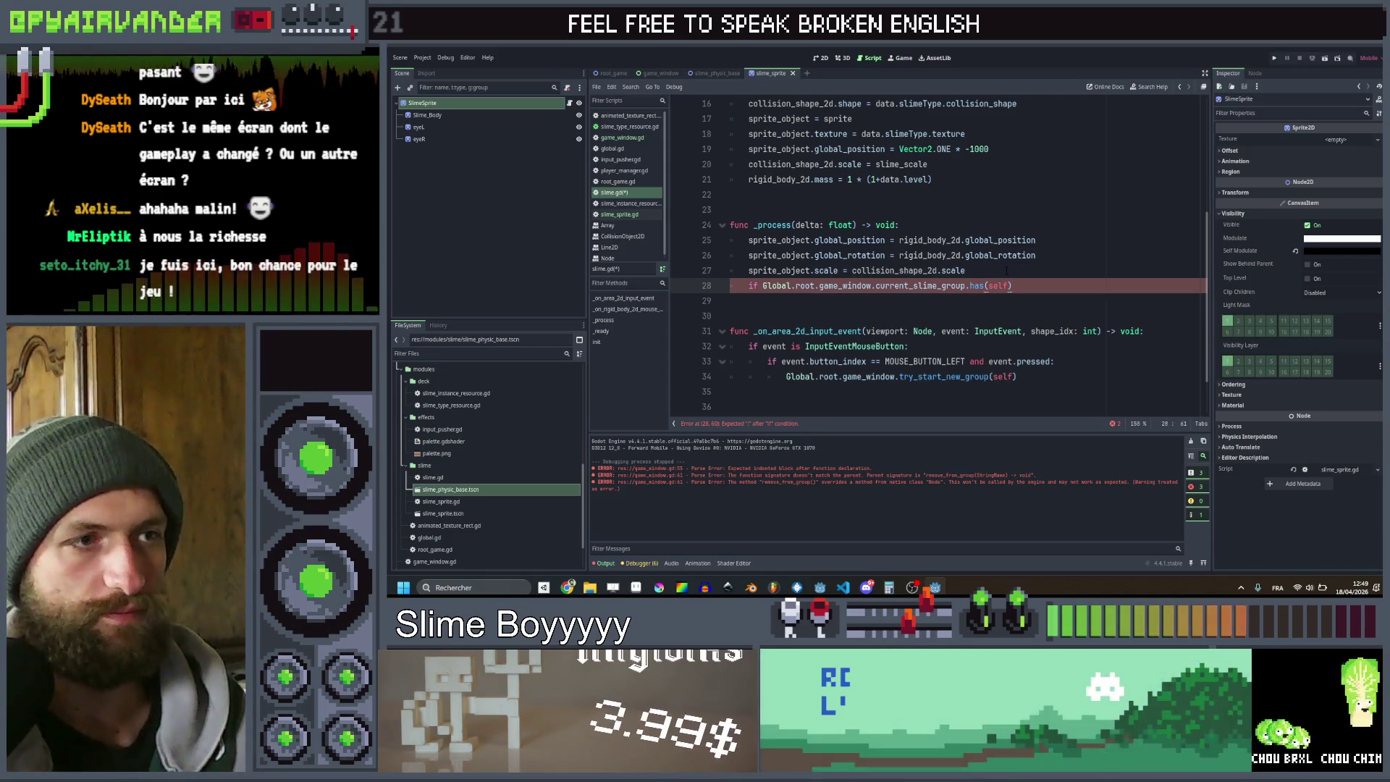
type(":")
key("Return")
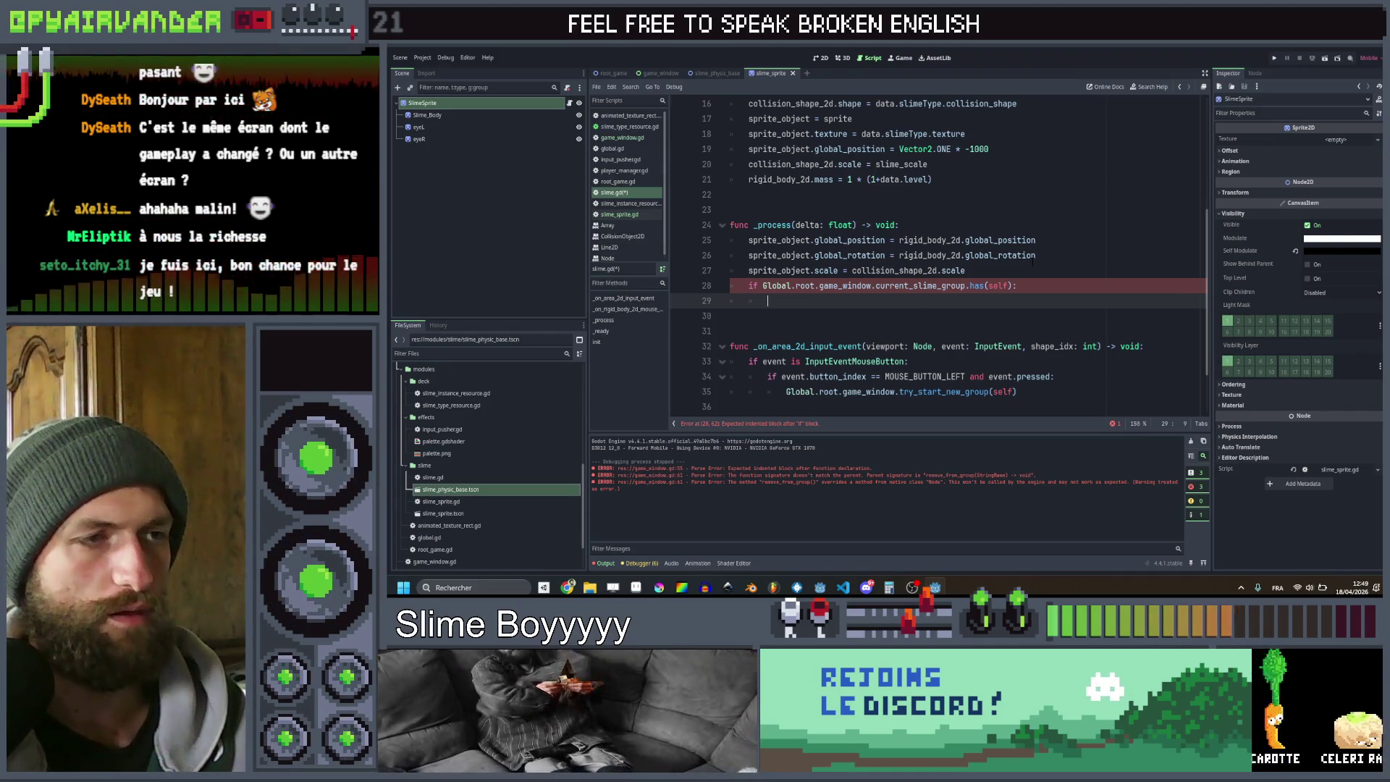
Inside the if, set sprite_object.modulate to Color.WHITE
type("sprite_object.mo")
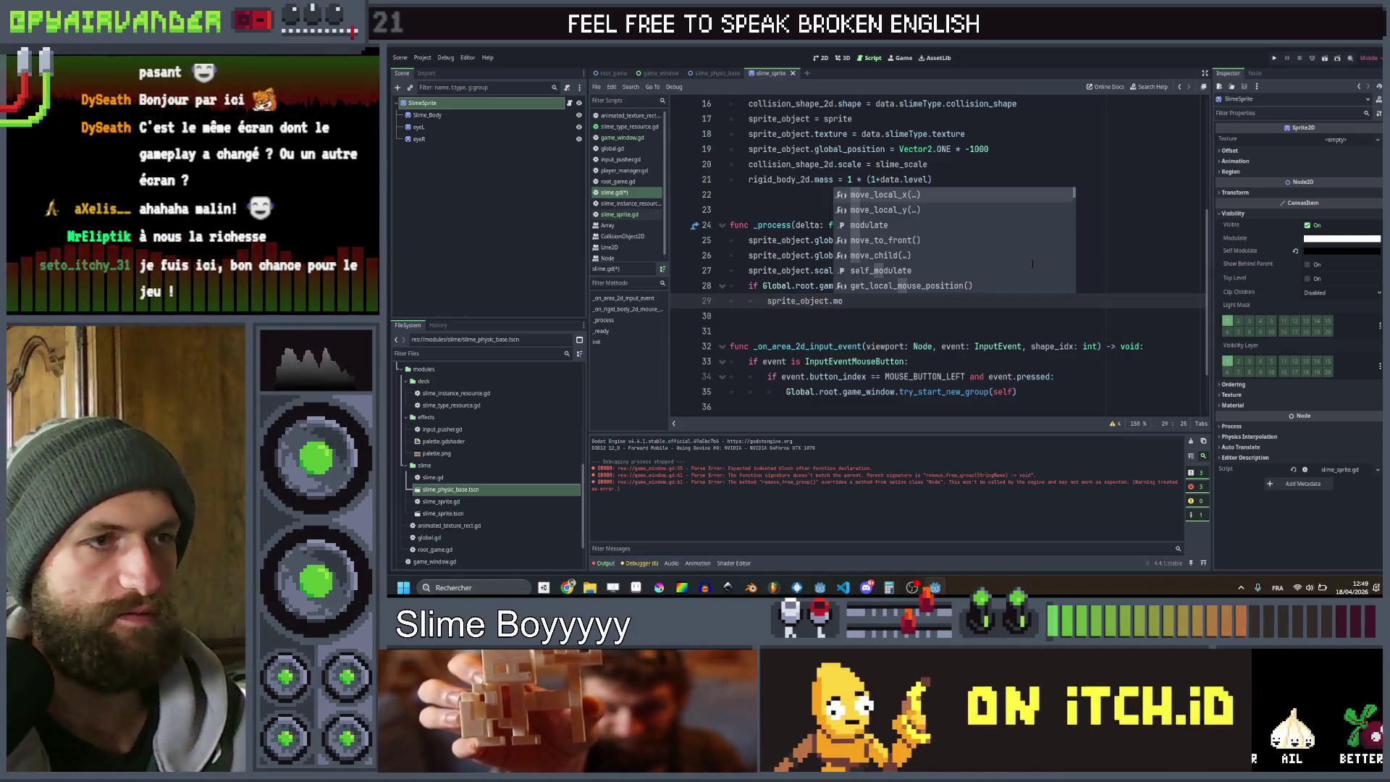
type("dulate =")
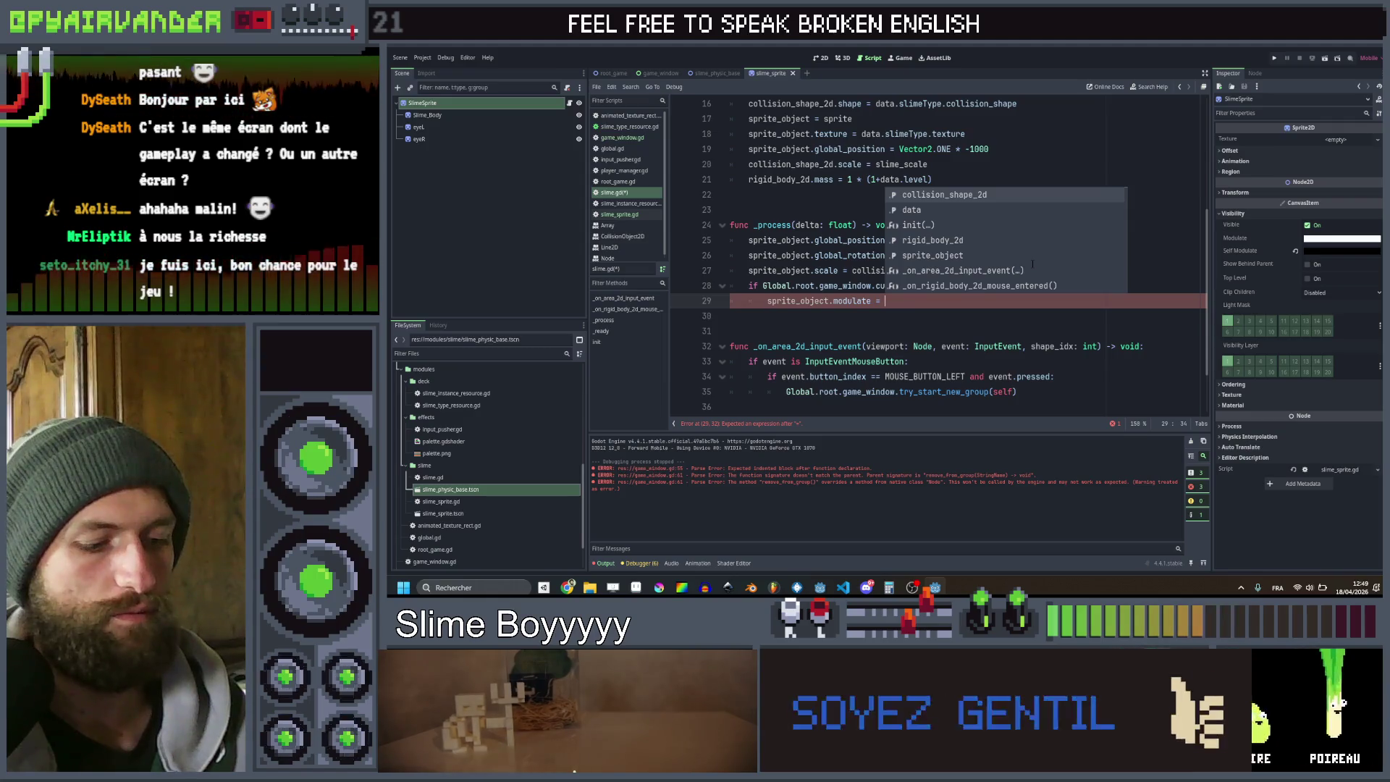
type("Co")
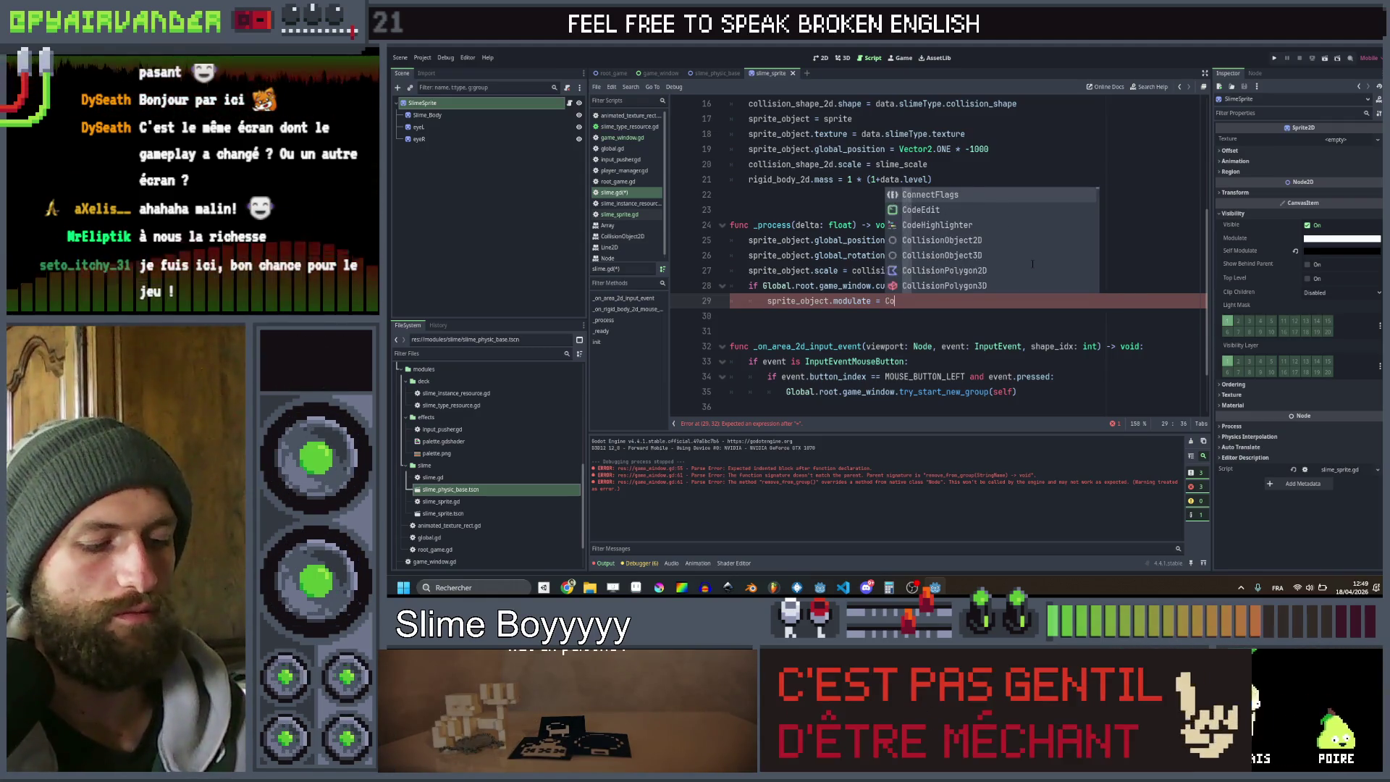
type("lor.whi")
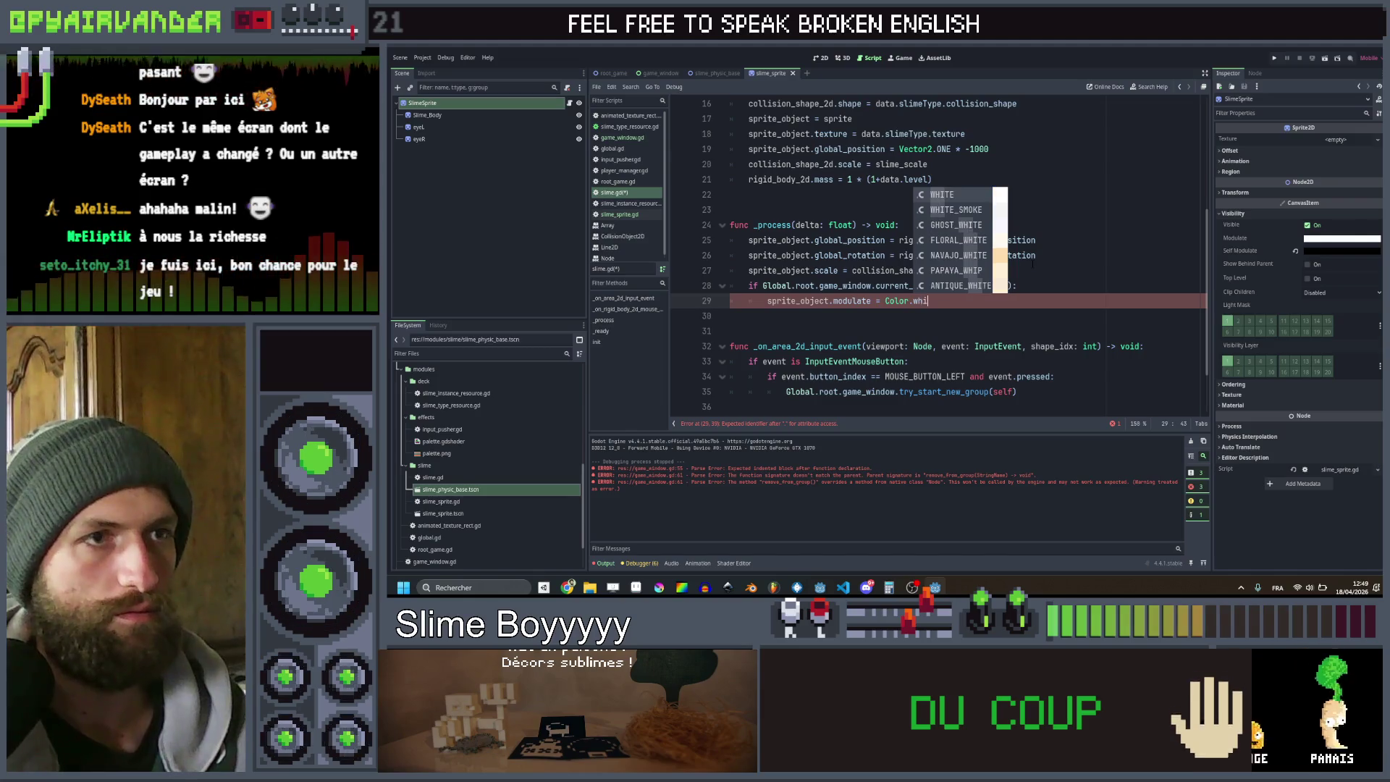
key("Return")
Add an else branch setting the modulate to Color.BLACK, save the script, and run the game
key("BackSpace")
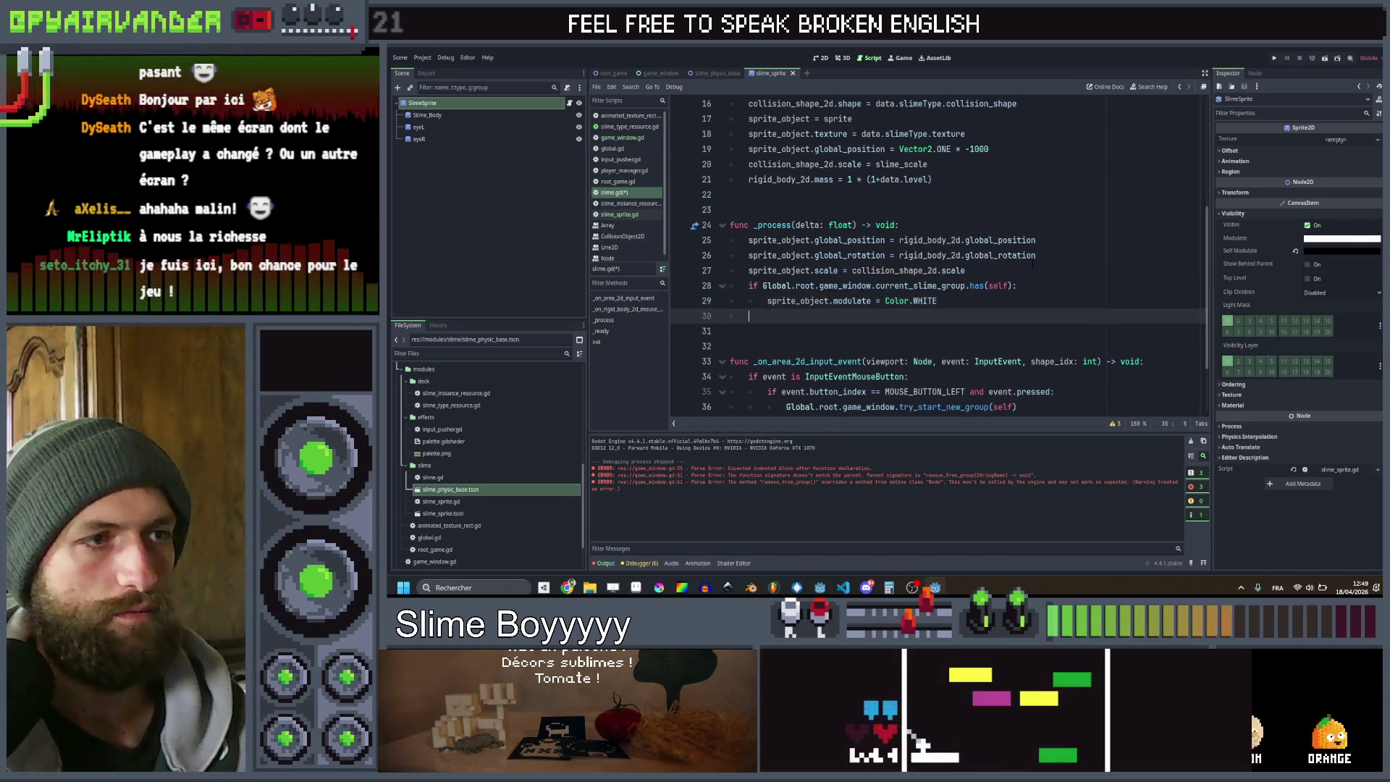
type("else")
key("Down")
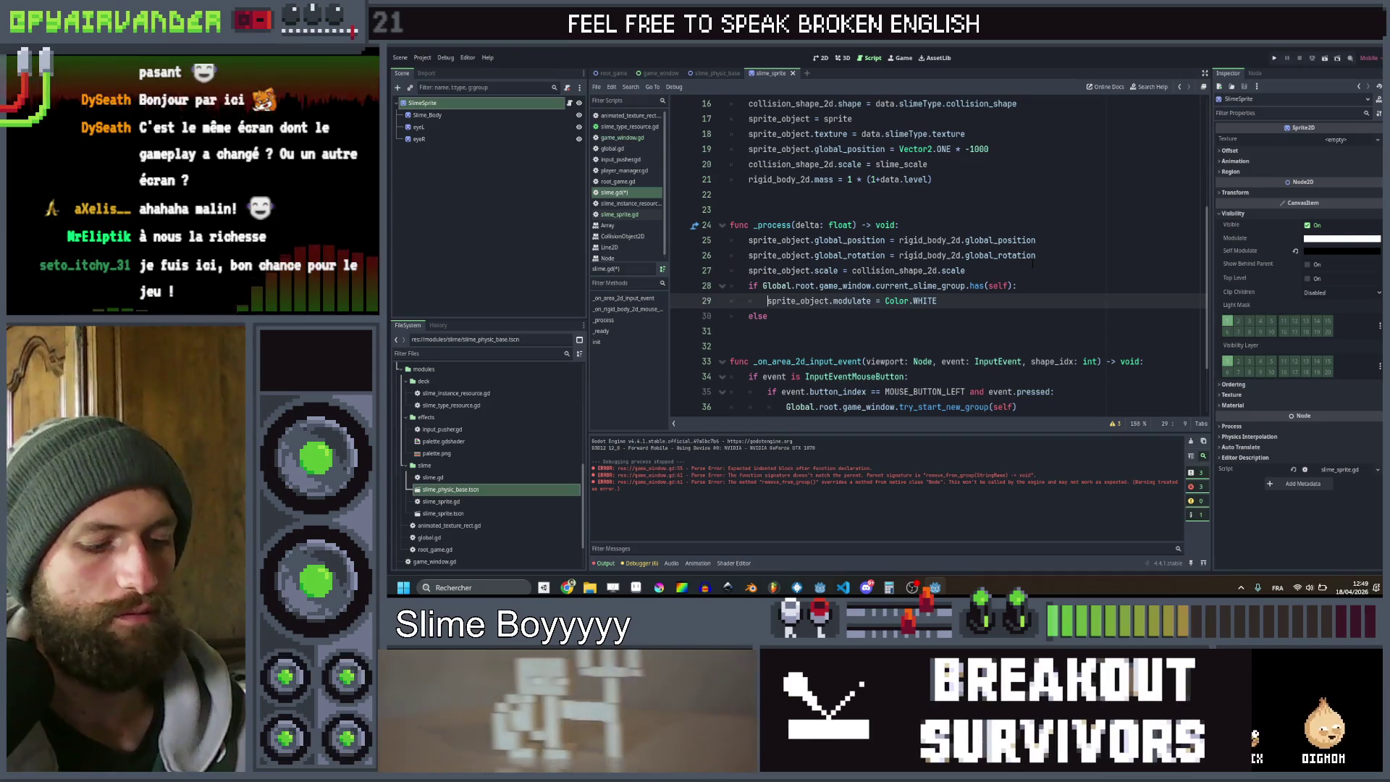
type("sprite_object.modulate = Color.WHITE")
key("Left")
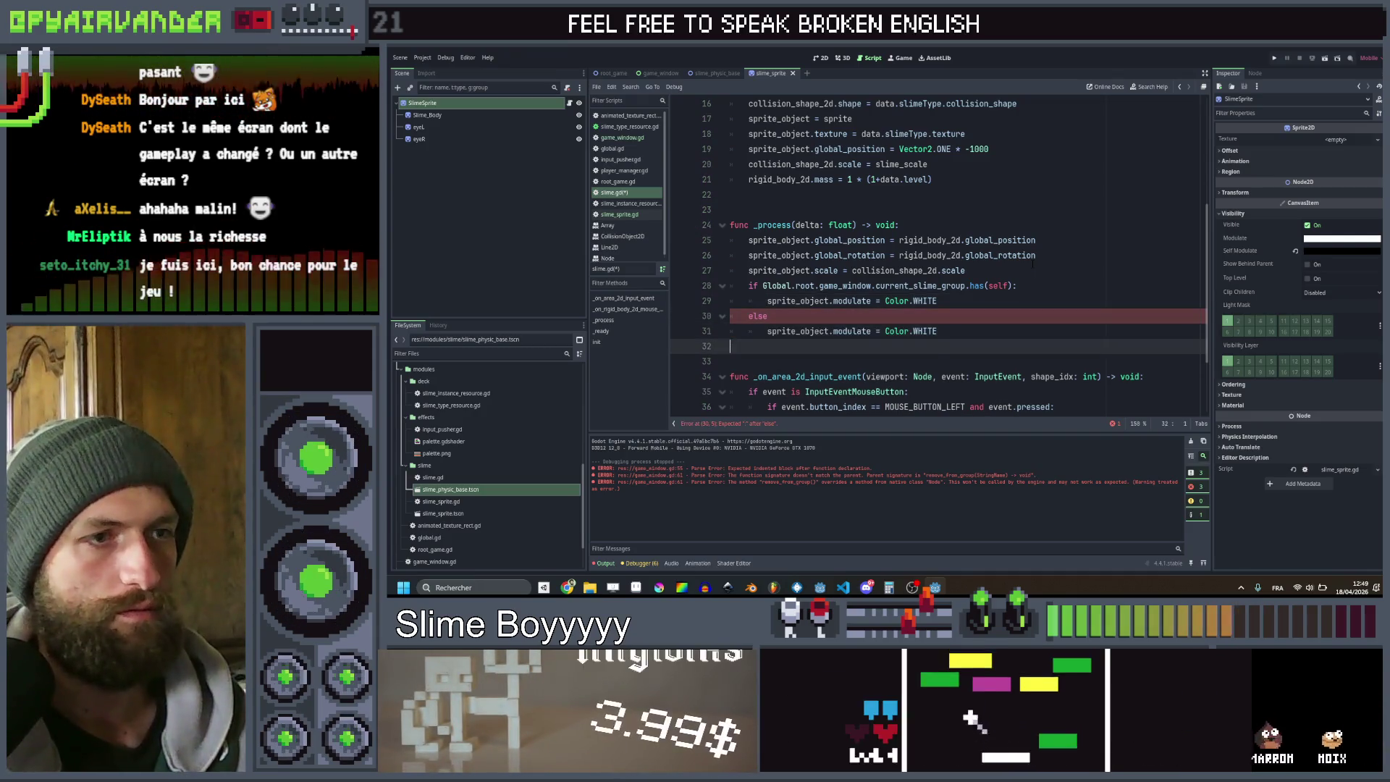
key("ctrl+shift+Left")
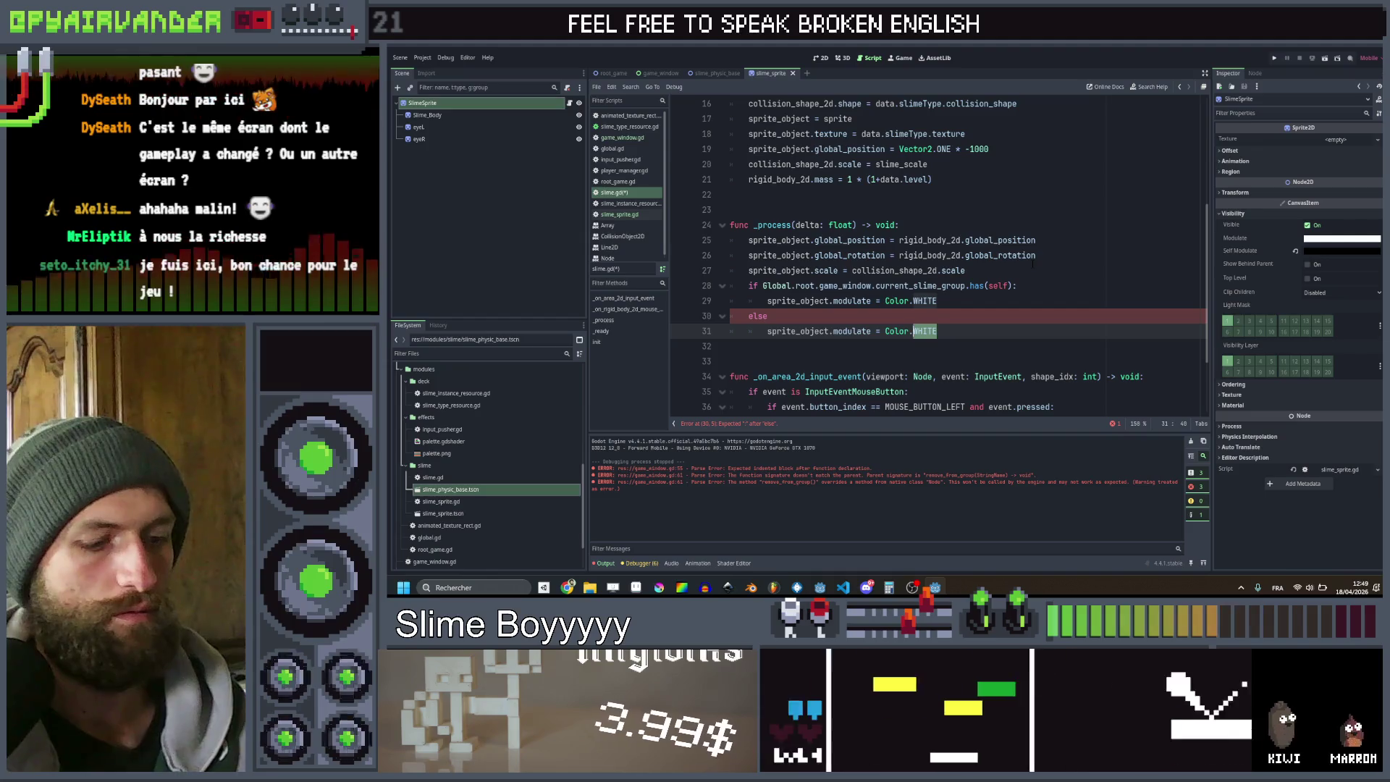
type("bla")
type("BLACK")
key("Return")
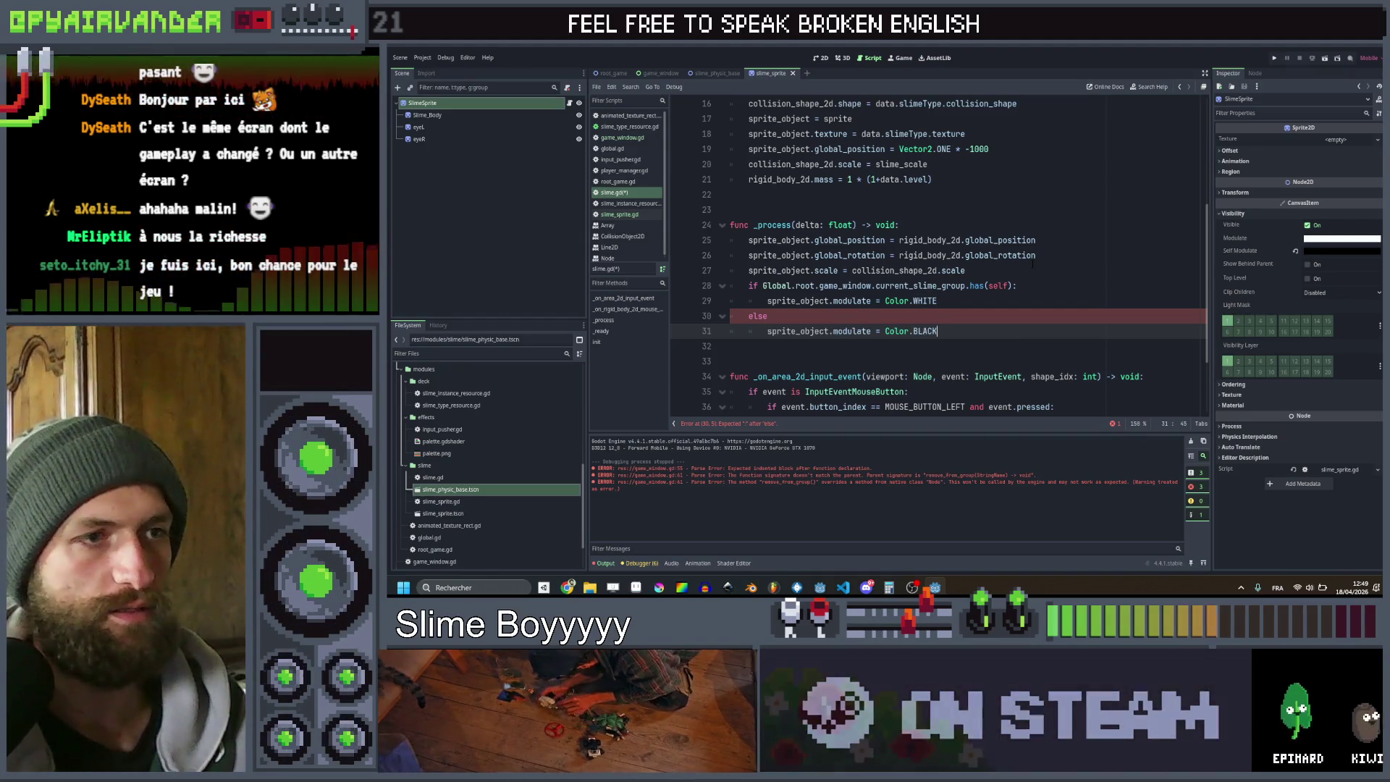
key("Up")
key("End")
type(":")
key("ctrl+s")
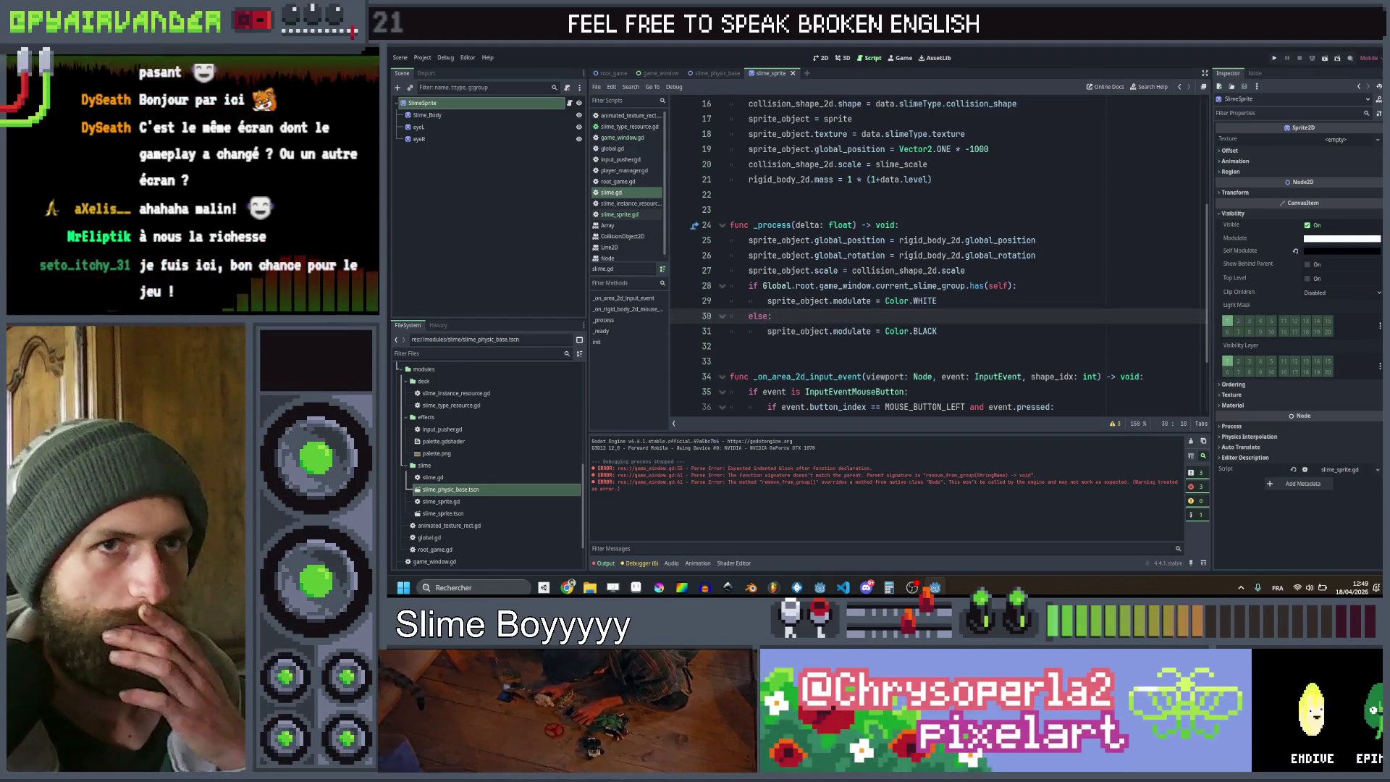
key("F5")
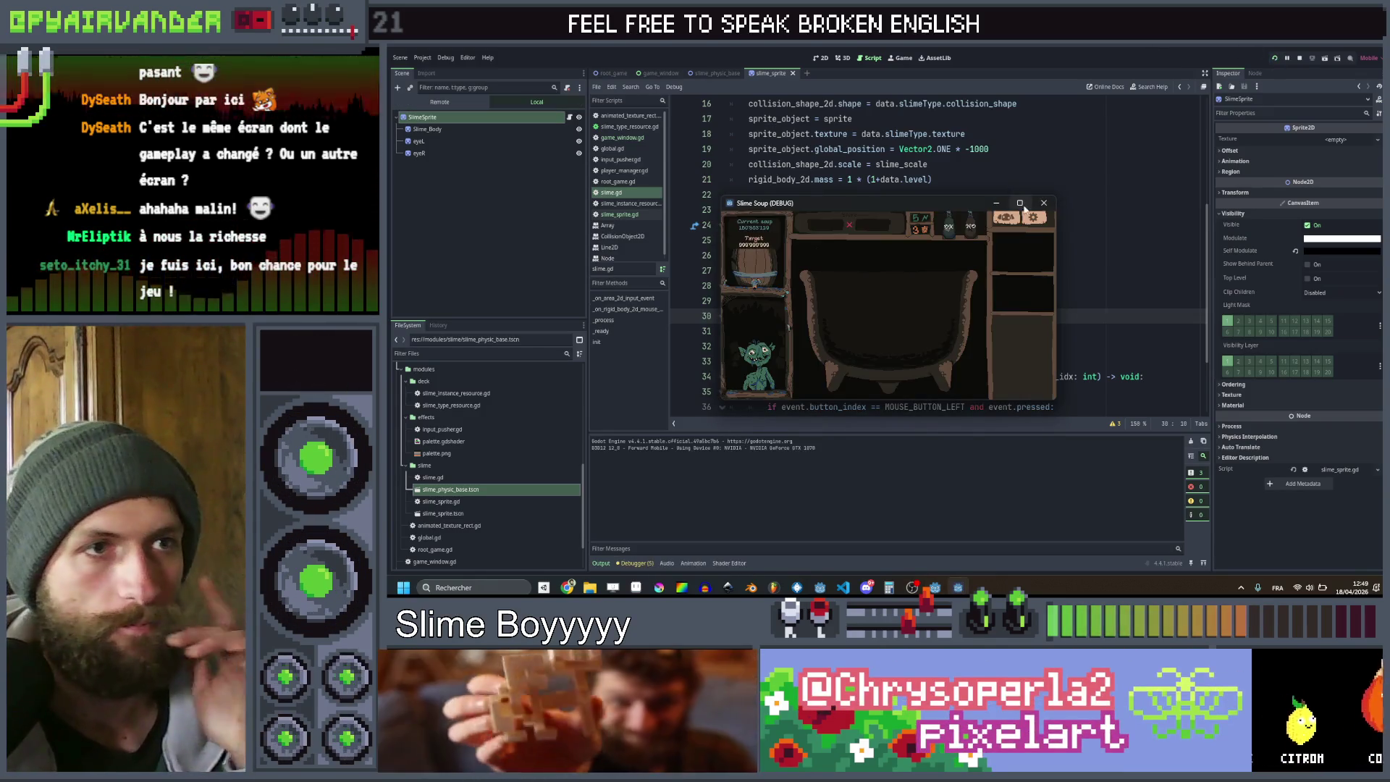
Stop the test run, change both tint lines from modulate to self_modulate, and test the game again
left_click(1021, 205)
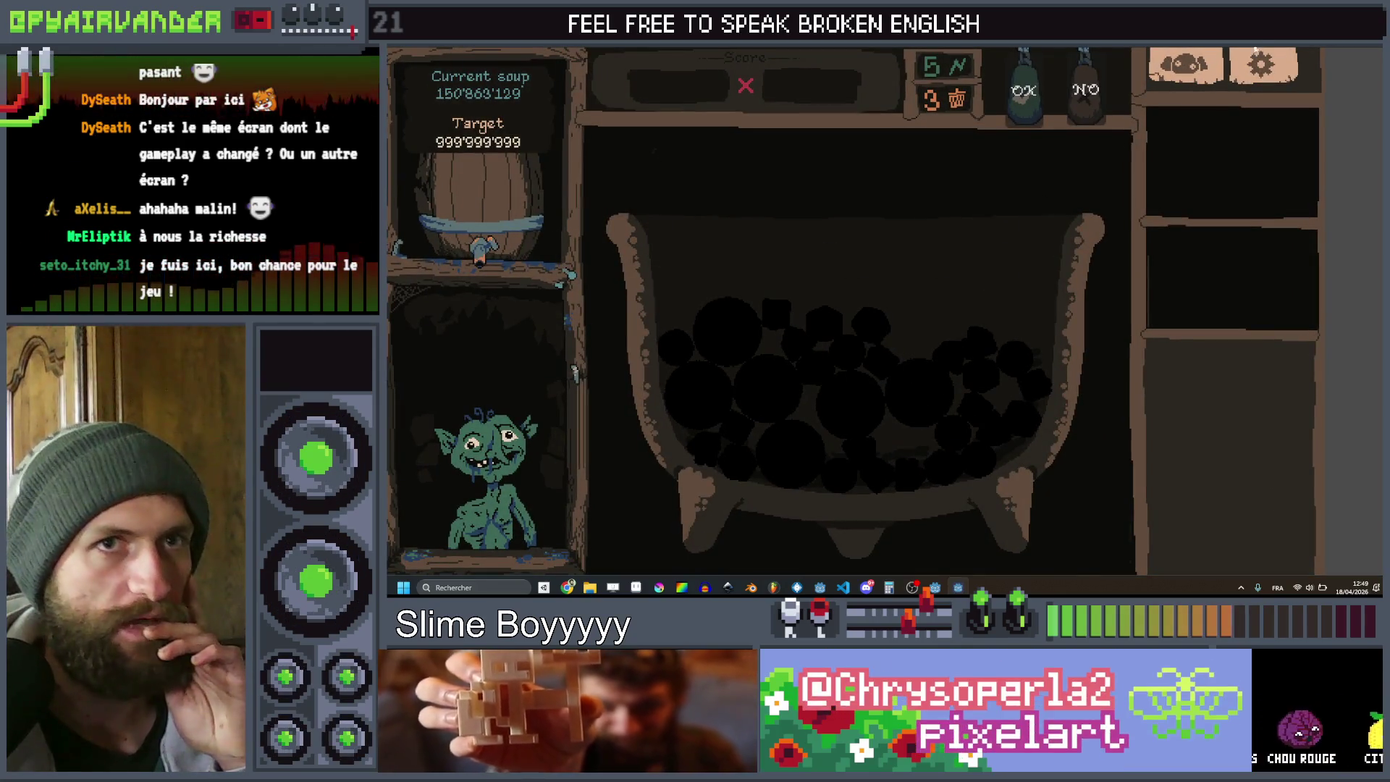
key("F8")
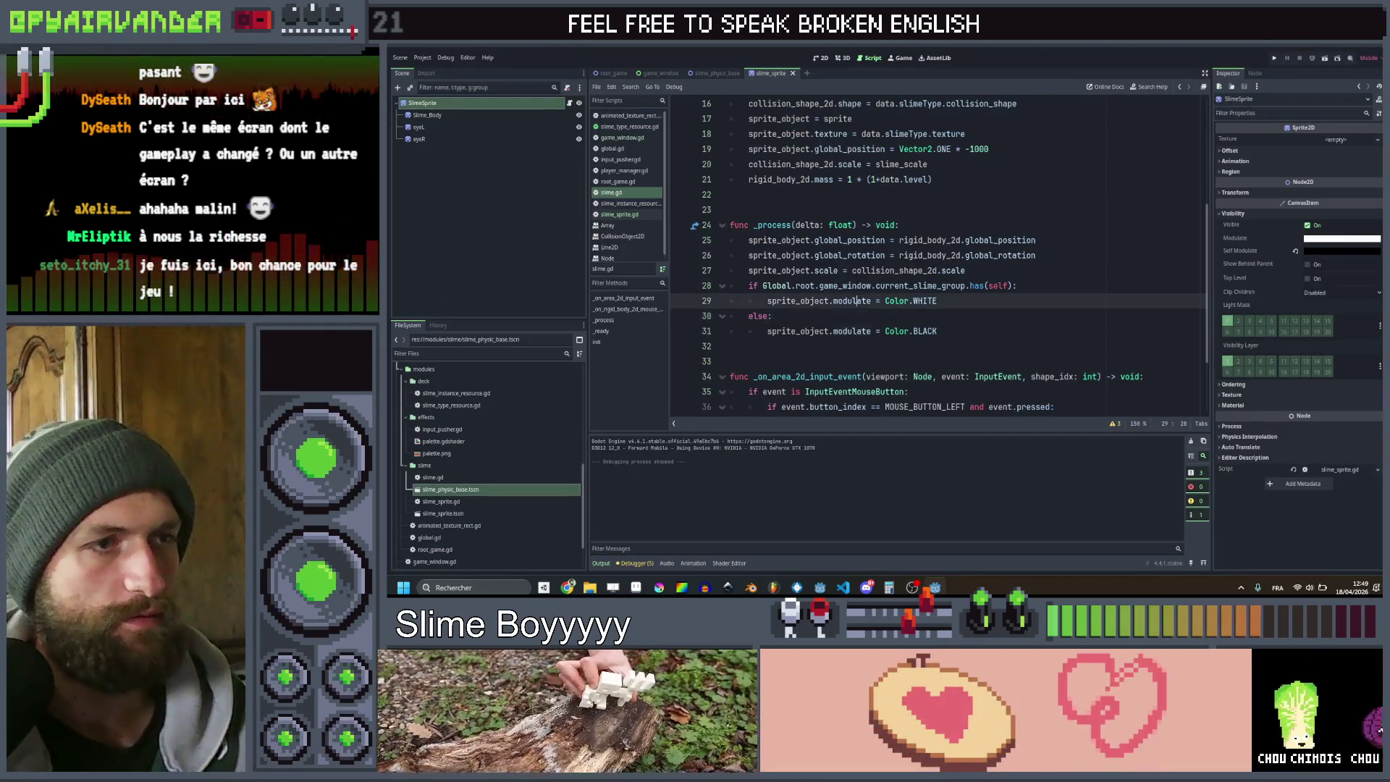
key("ctrl+d")
key("ctrl+d")
type("selkf")
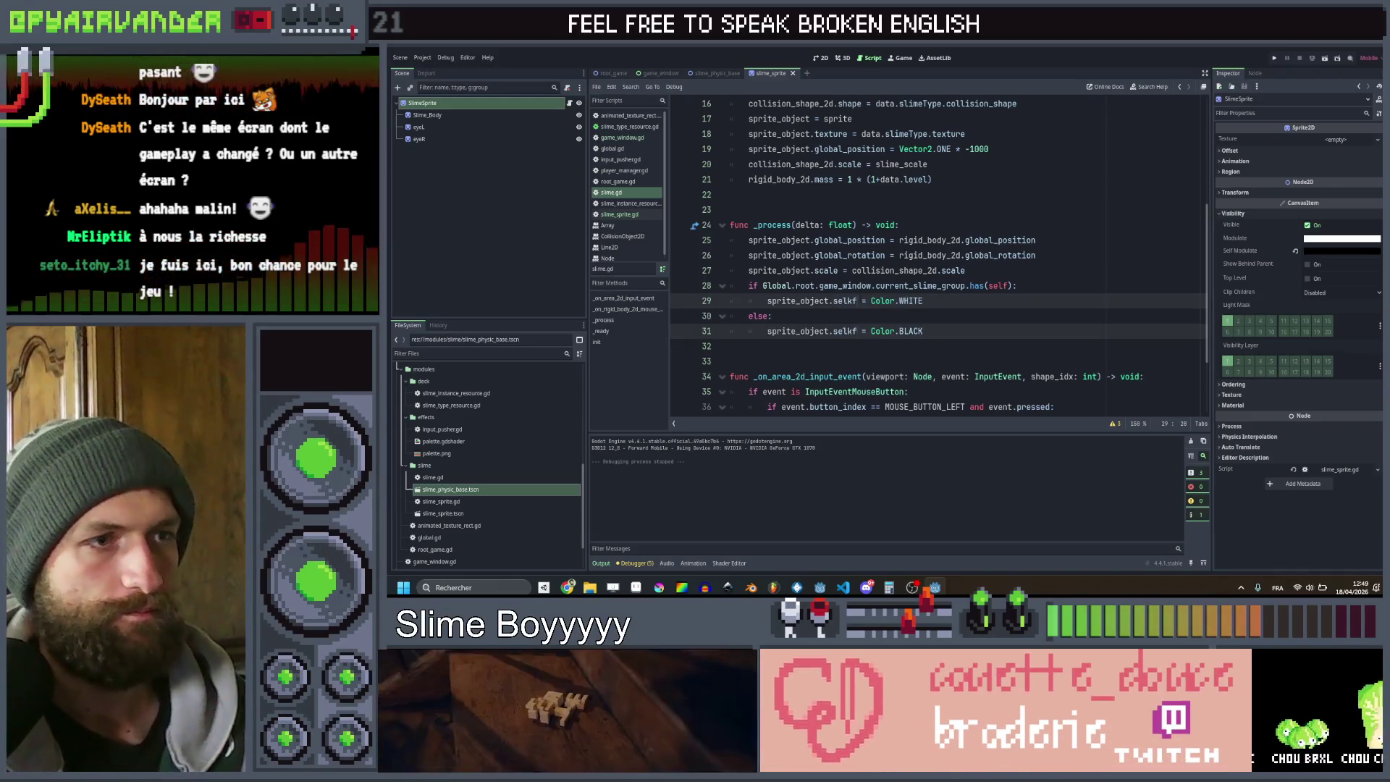
key("BackSpace")
key("BackSpace")
type("f")
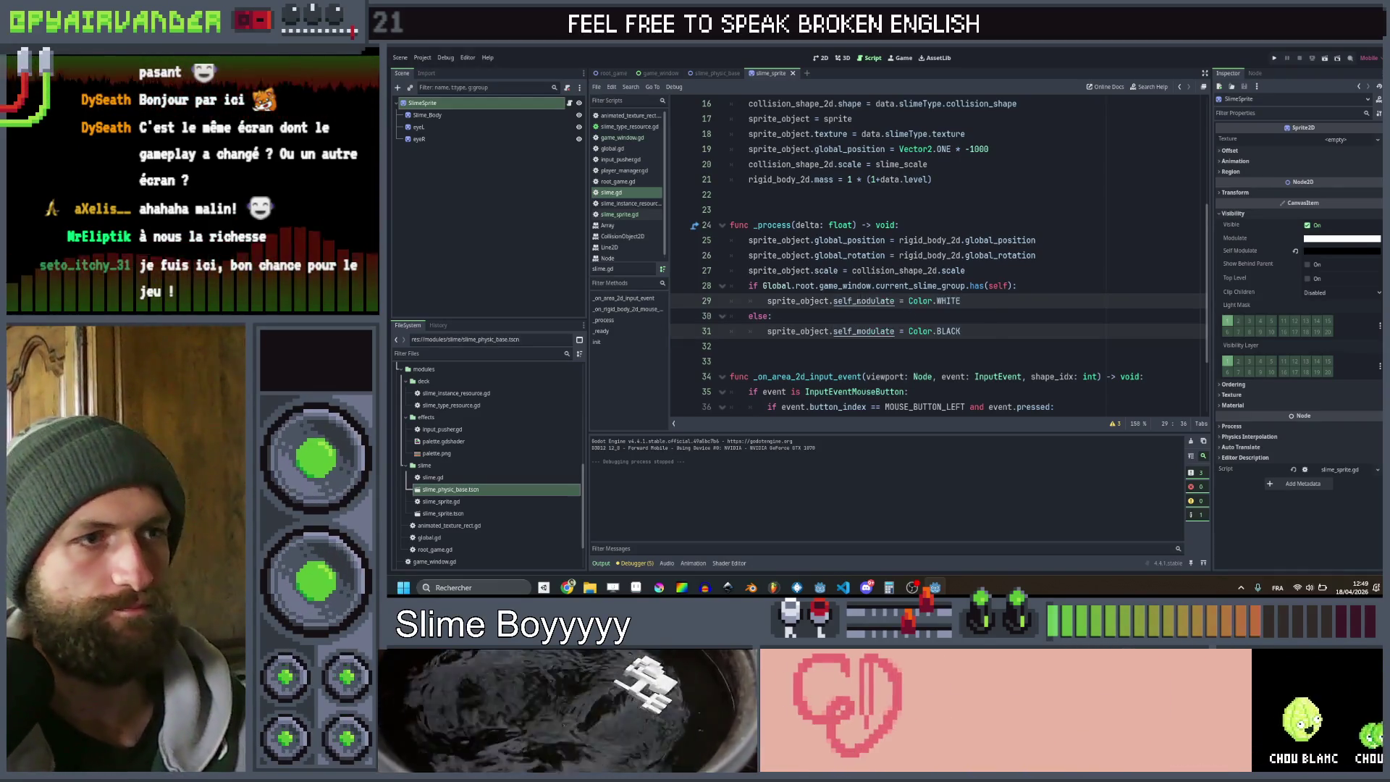
key("Return")
left_click(1273, 57)
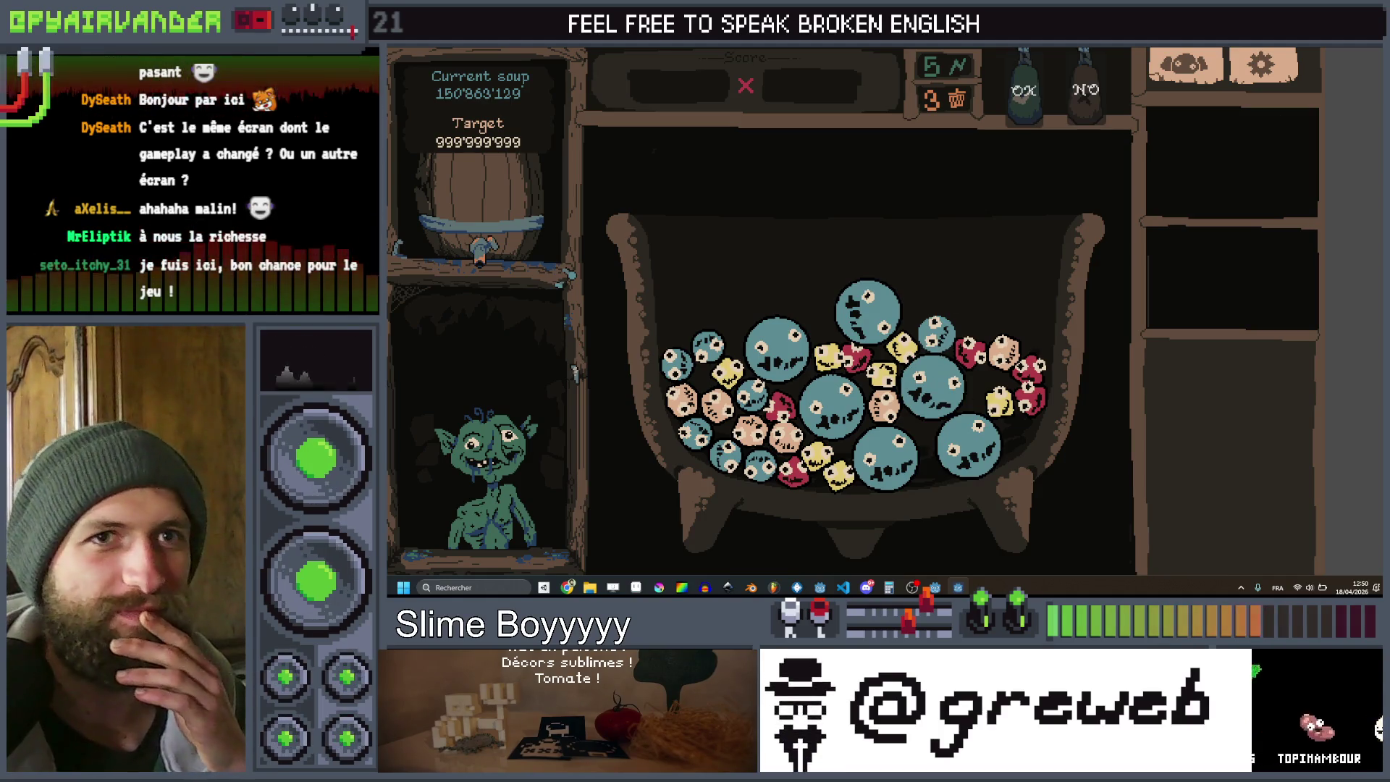
key("F8")
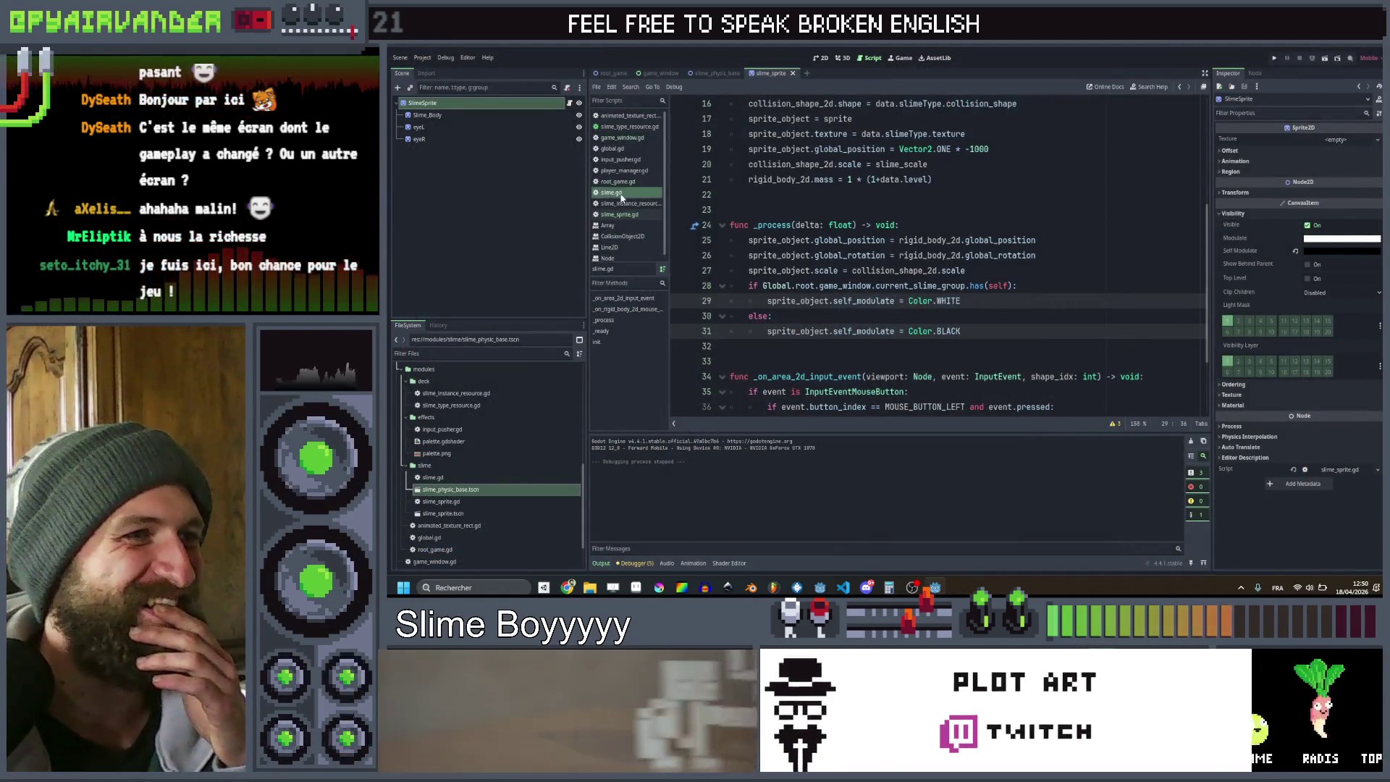
In game_window.gd, replace the slime argument on line 58 with current_slime_group[-1]
scroll(719, 138, "down", 3)
left_click(611, 138)
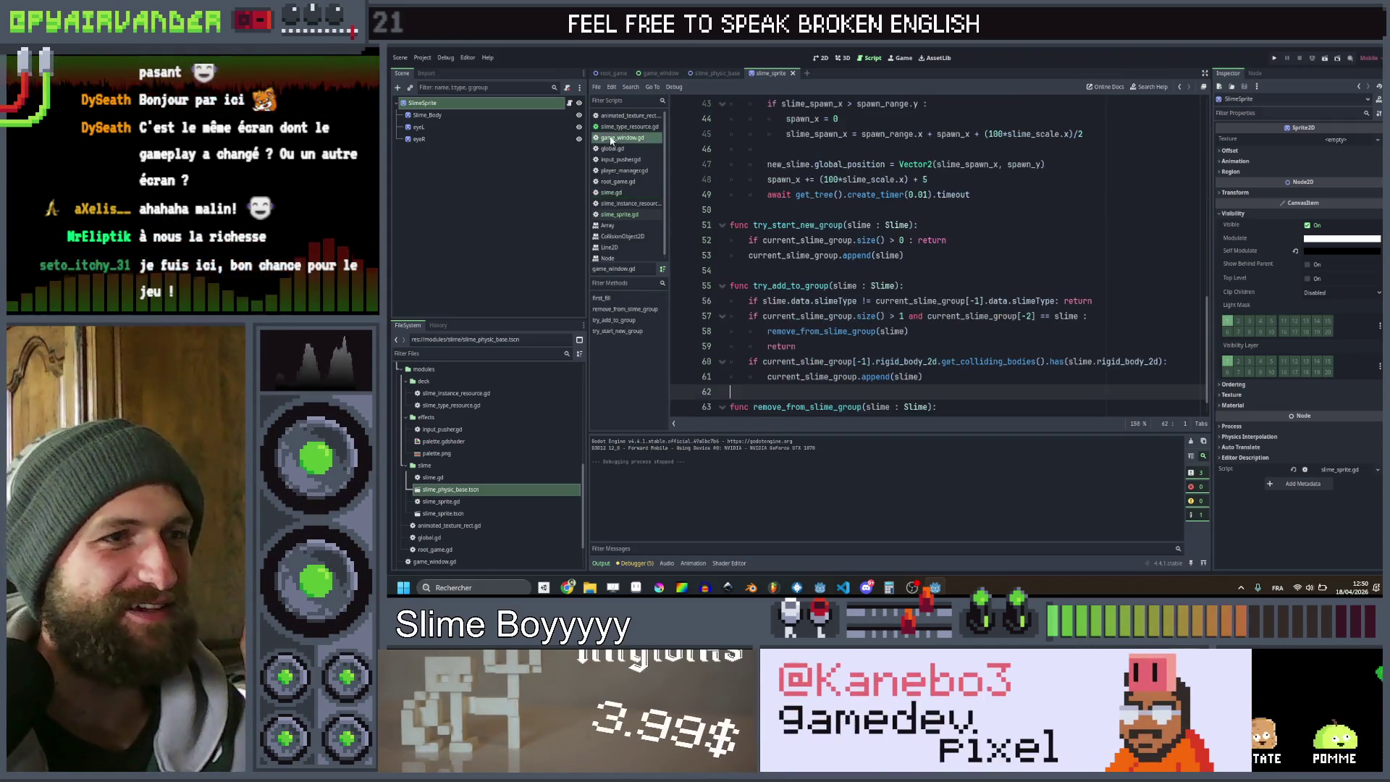
scroll(933, 254, "down", 1)
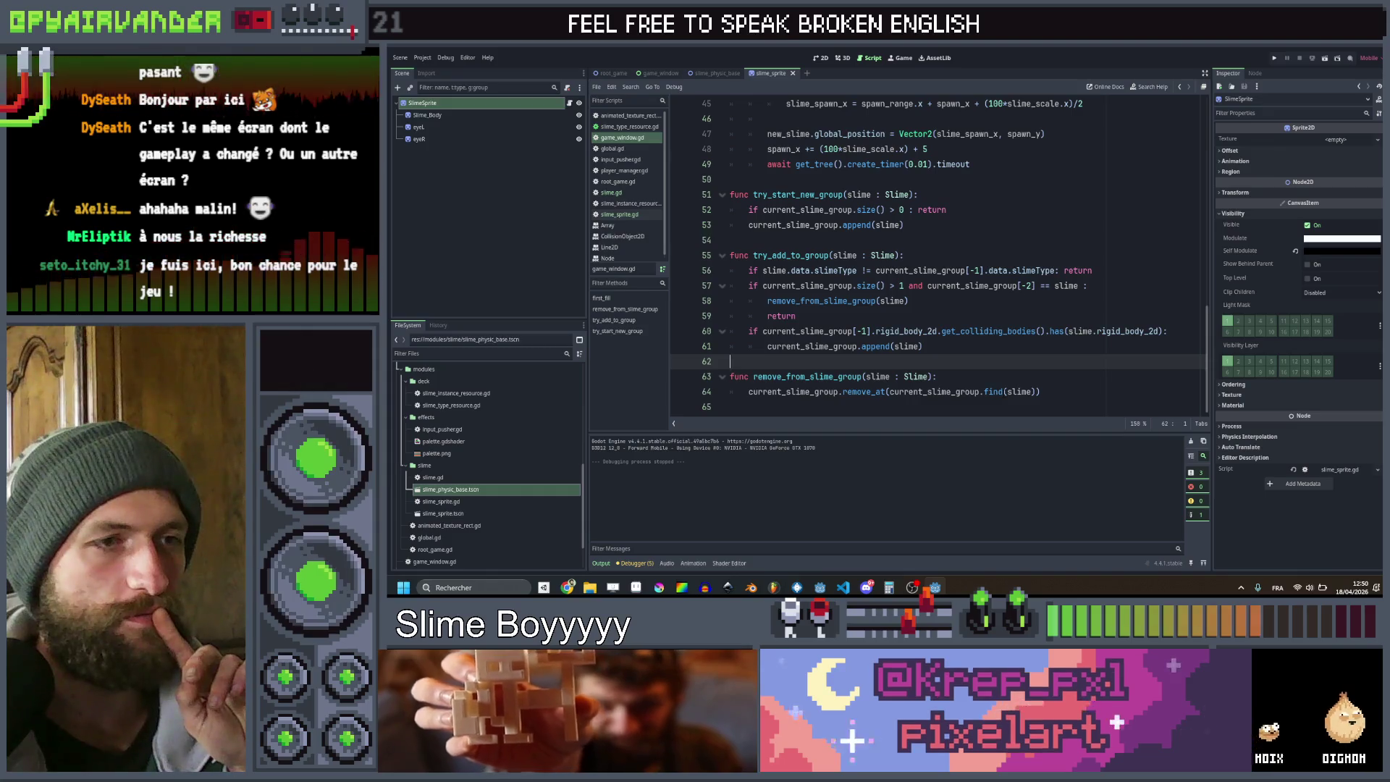
left_click(909, 300)
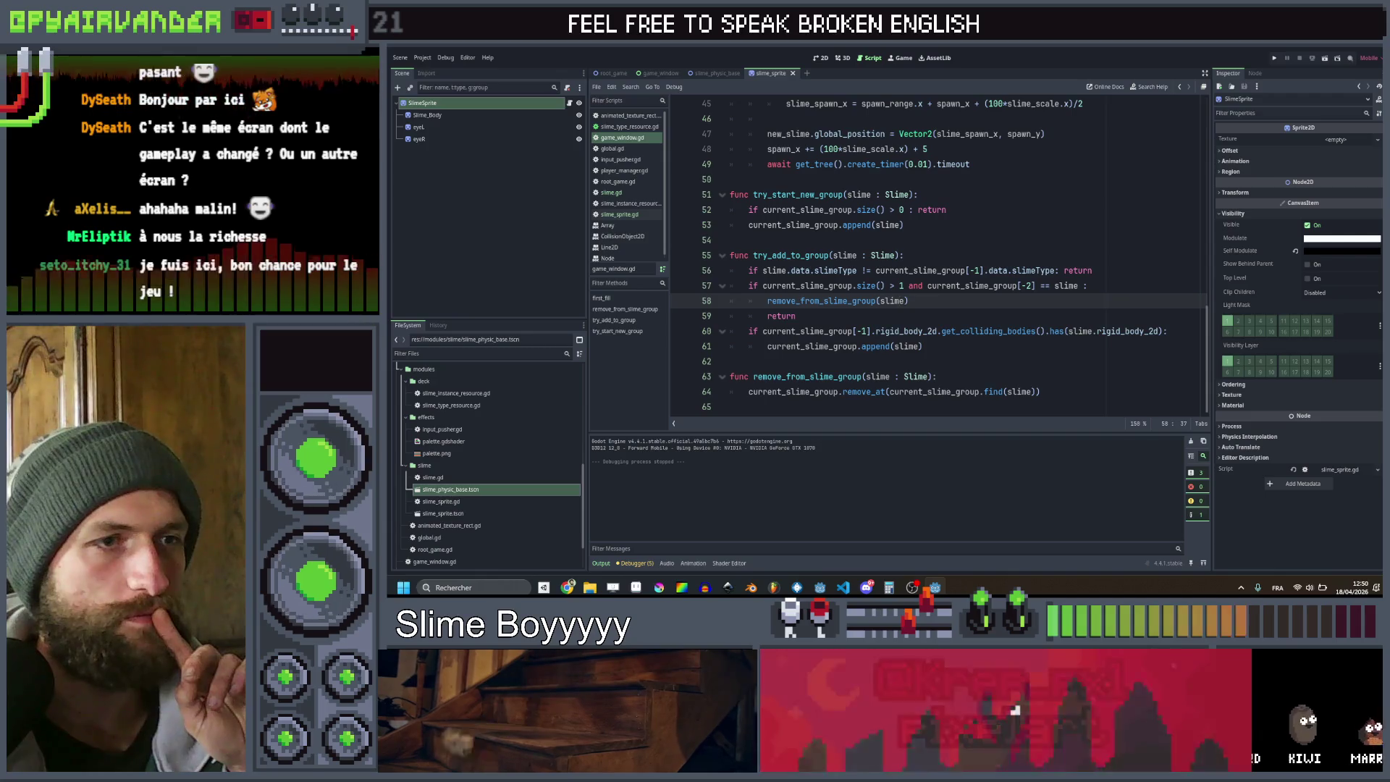
key("Right")
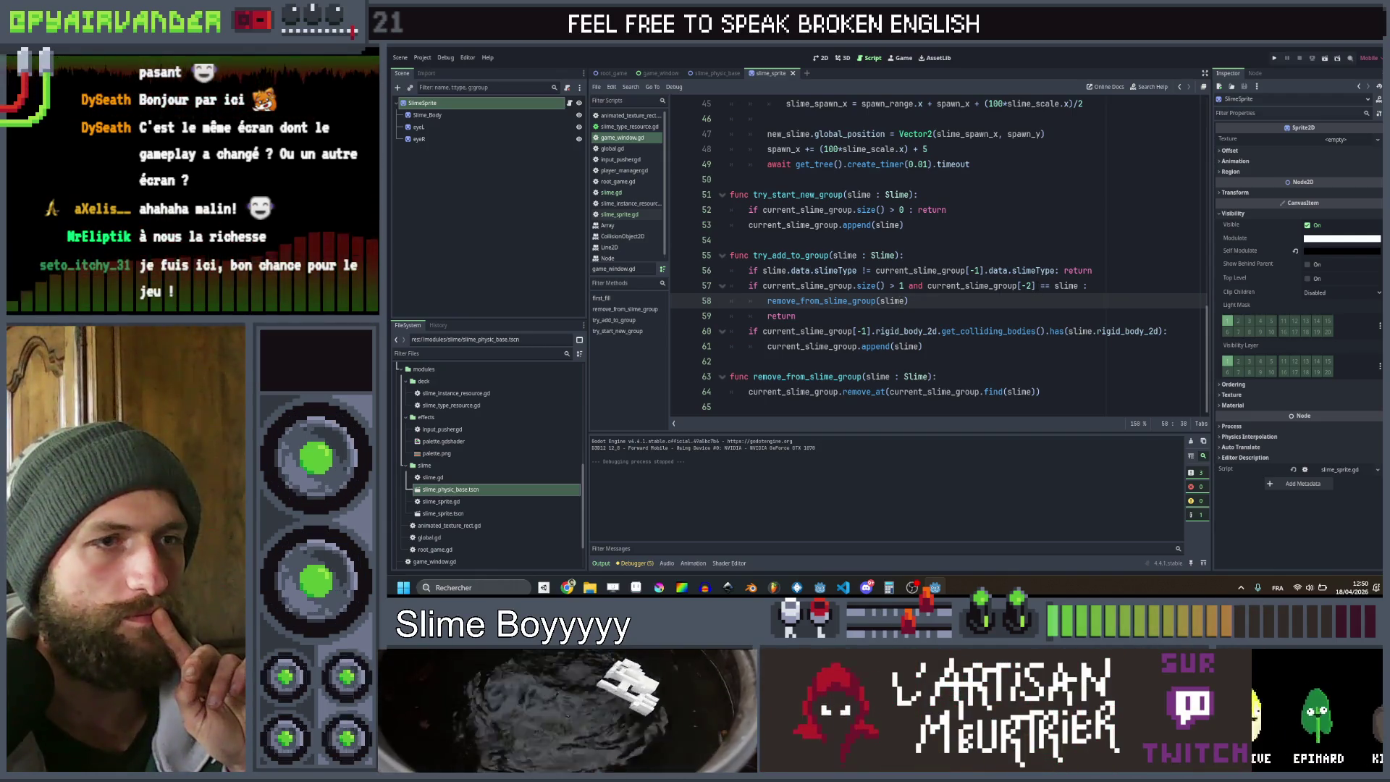
left_click(1023, 285)
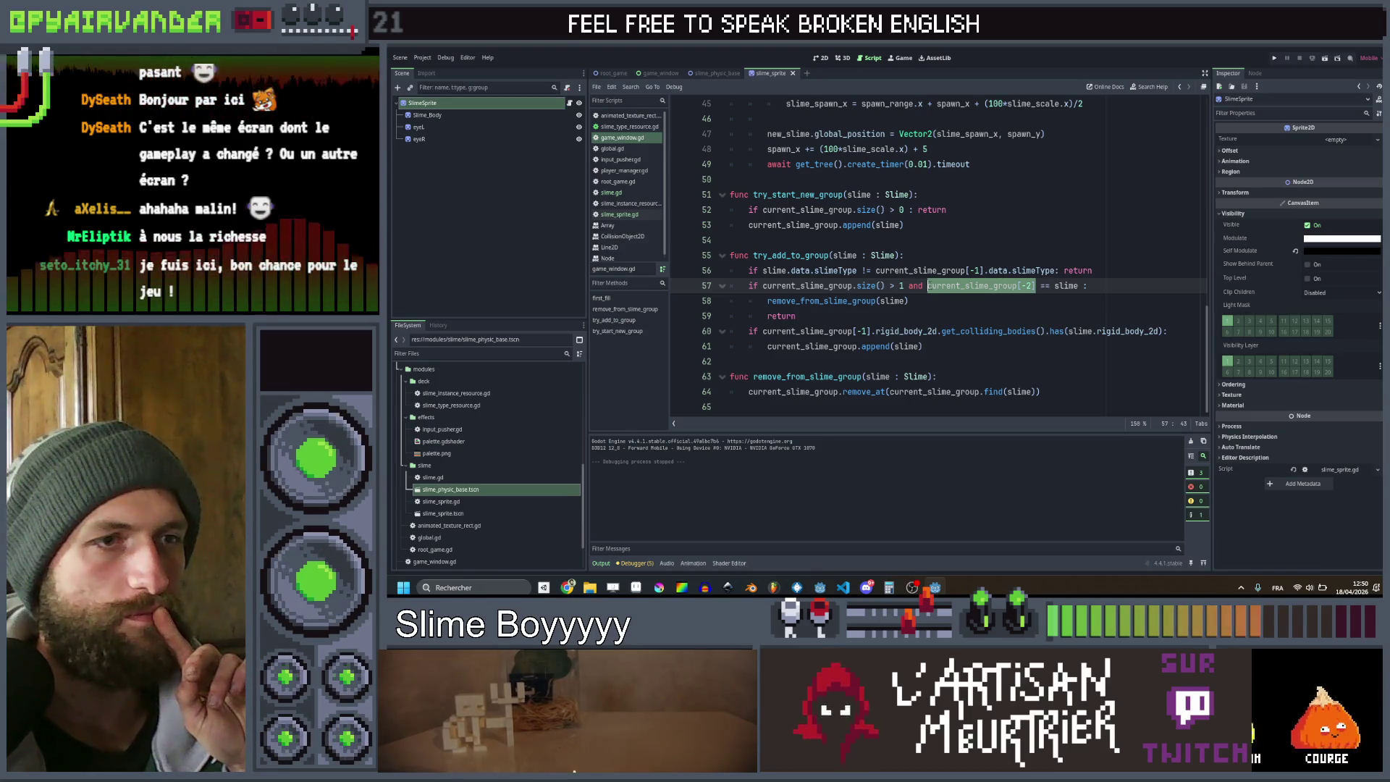
left_click(928, 300)
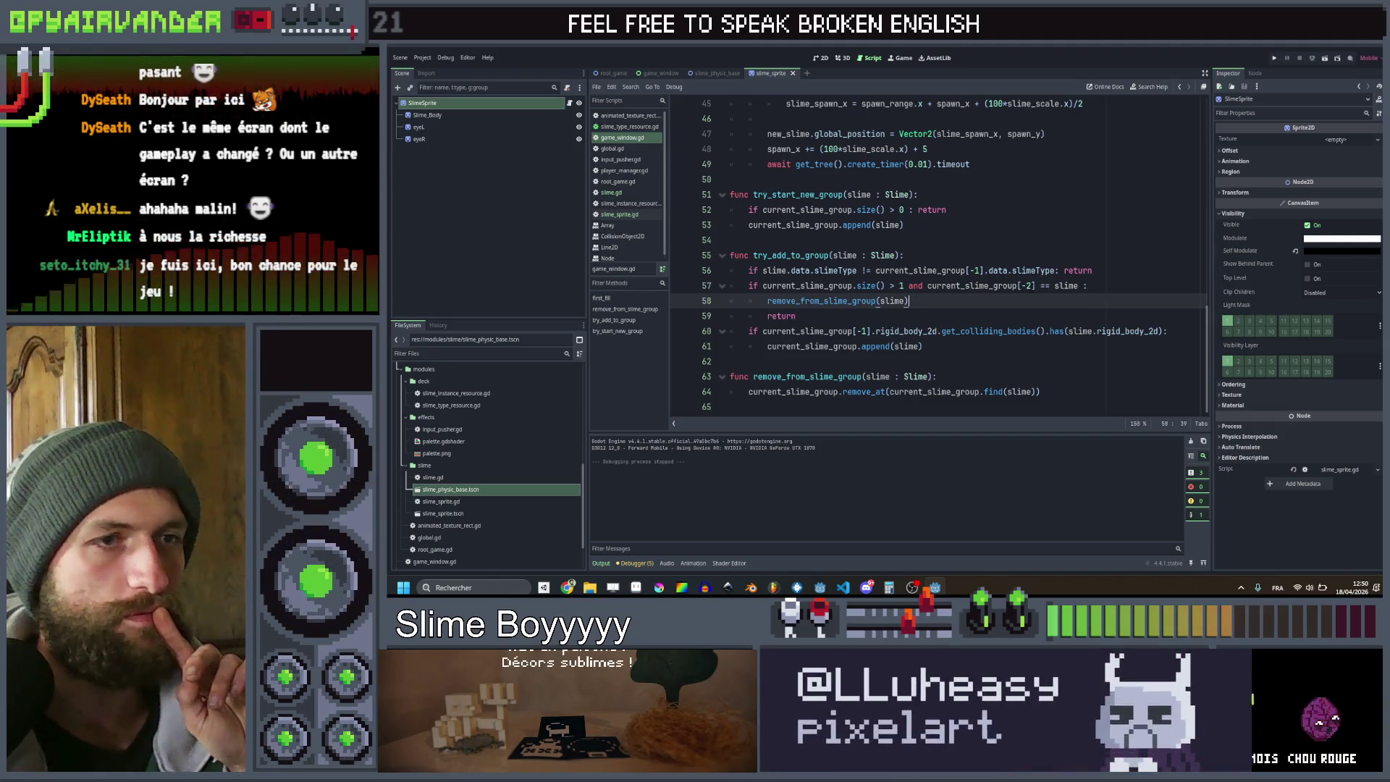
left_click_drag(982, 270, 884, 270)
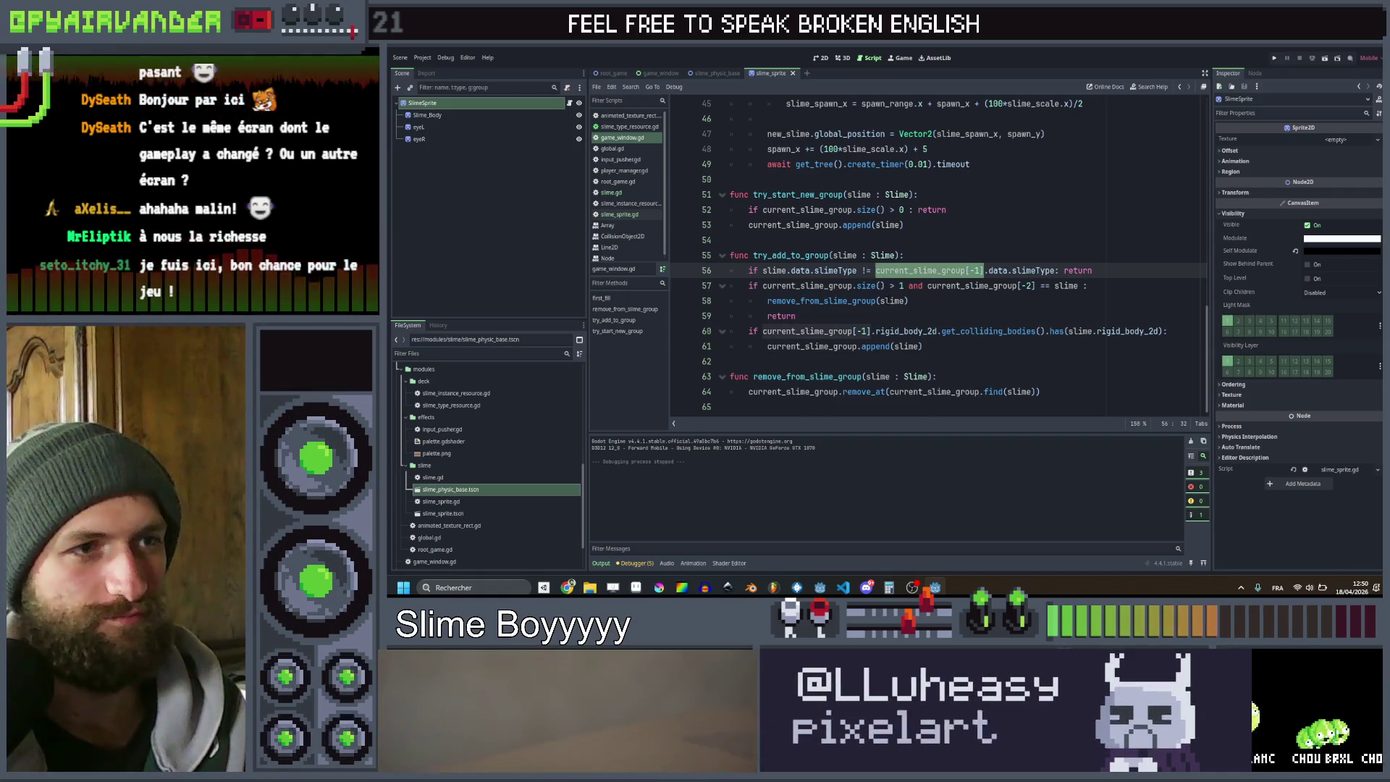
double_click(891, 300)
left_click(893, 315)
scroll(1050, 235, "up", 10)
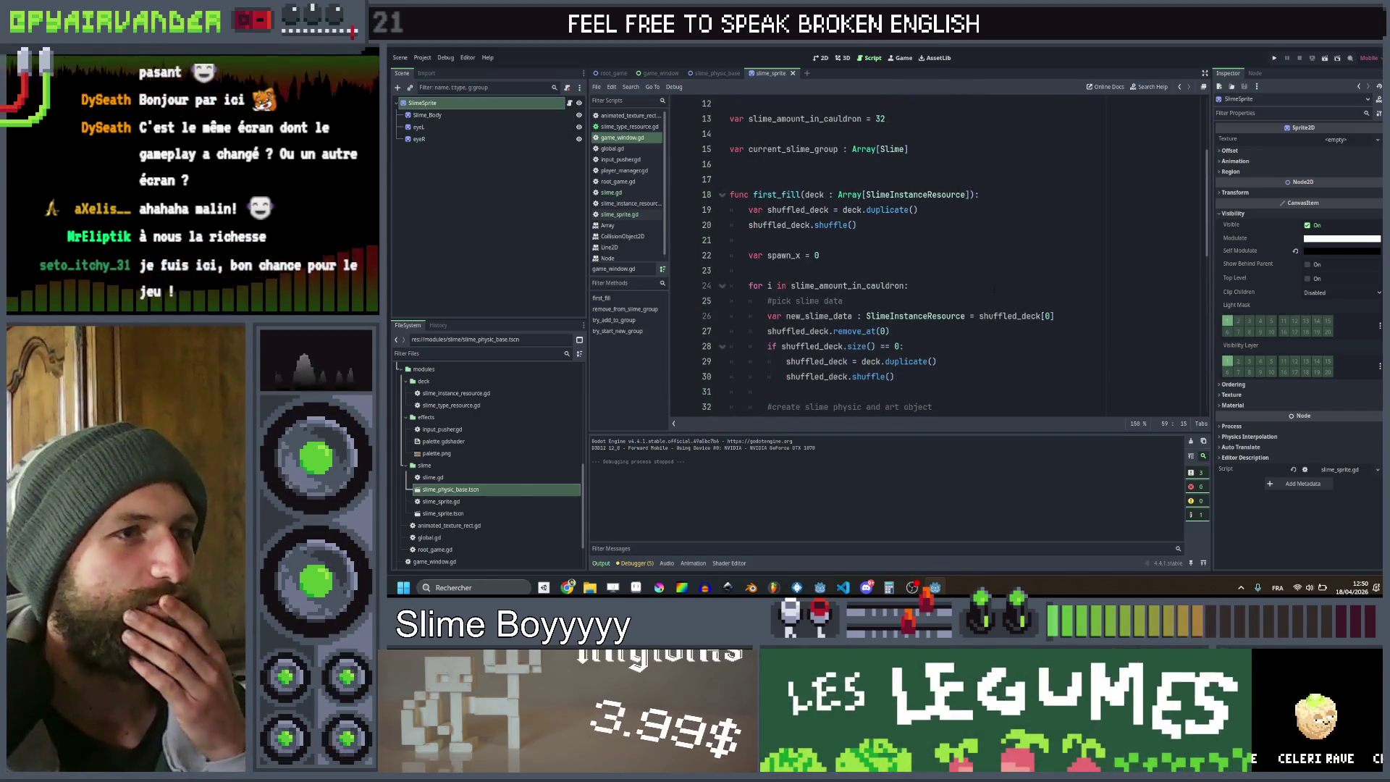
scroll(978, 286, "down", 2)
scroll(979, 285, "down", 8)
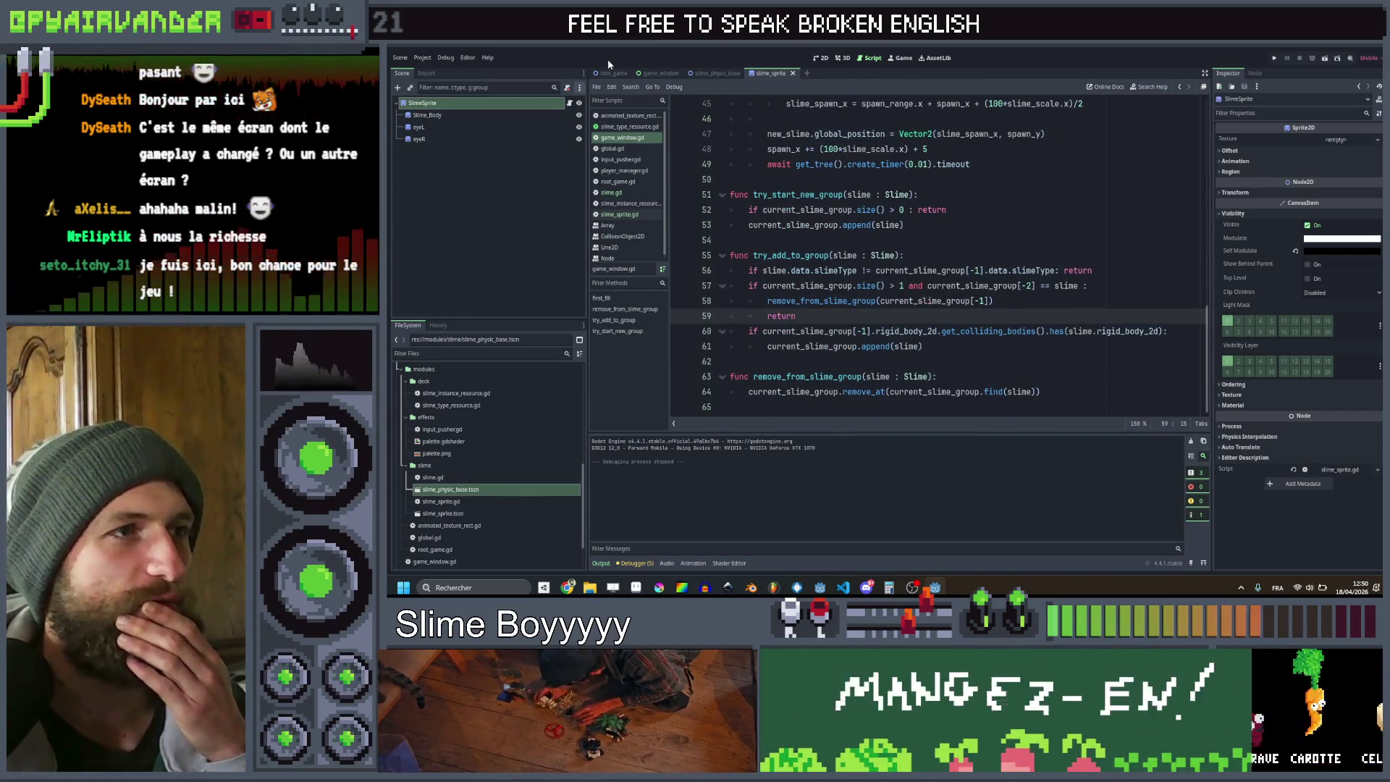
In the game_window scene, select the Line2D node and start renaming it
left_click(651, 73)
scroll(882, 210, "up", 10)
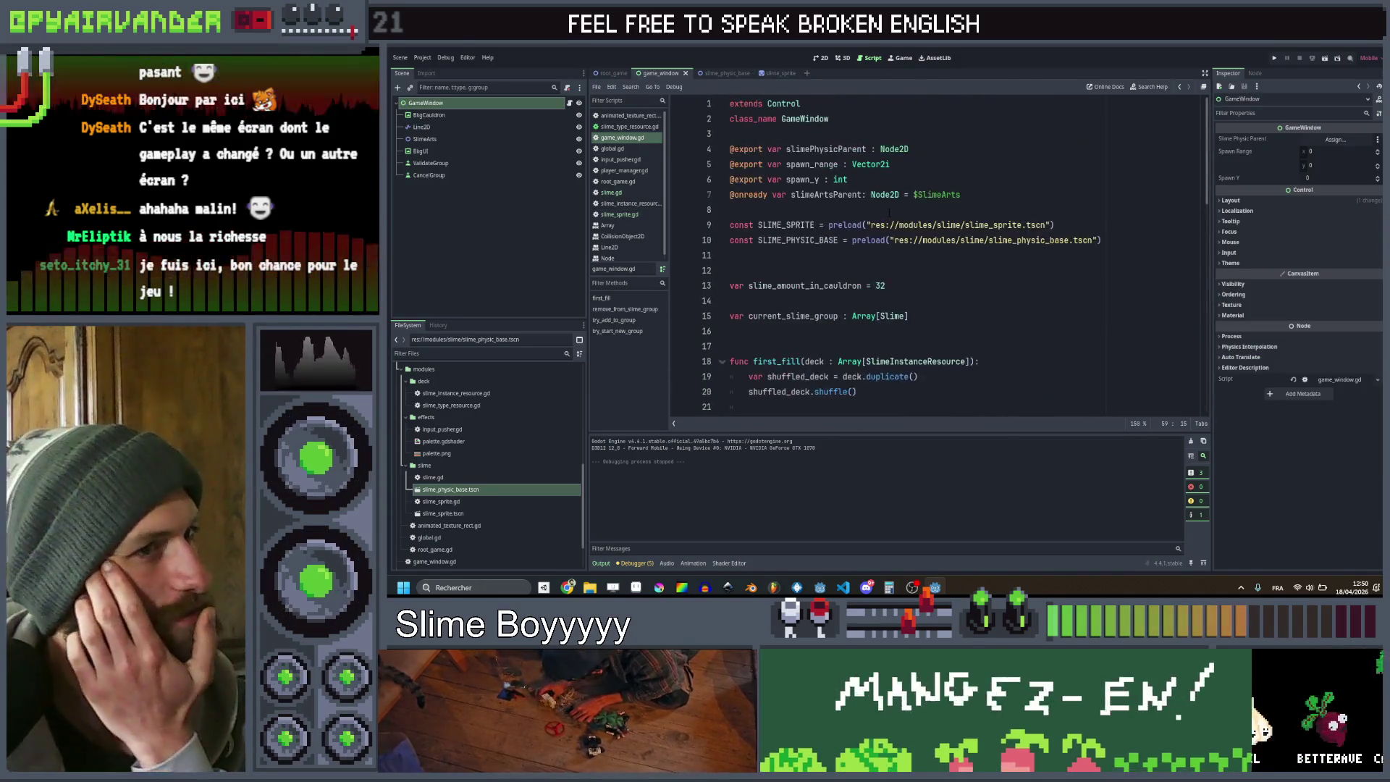
left_click(419, 127)
double_click(419, 127)
type("Slim")
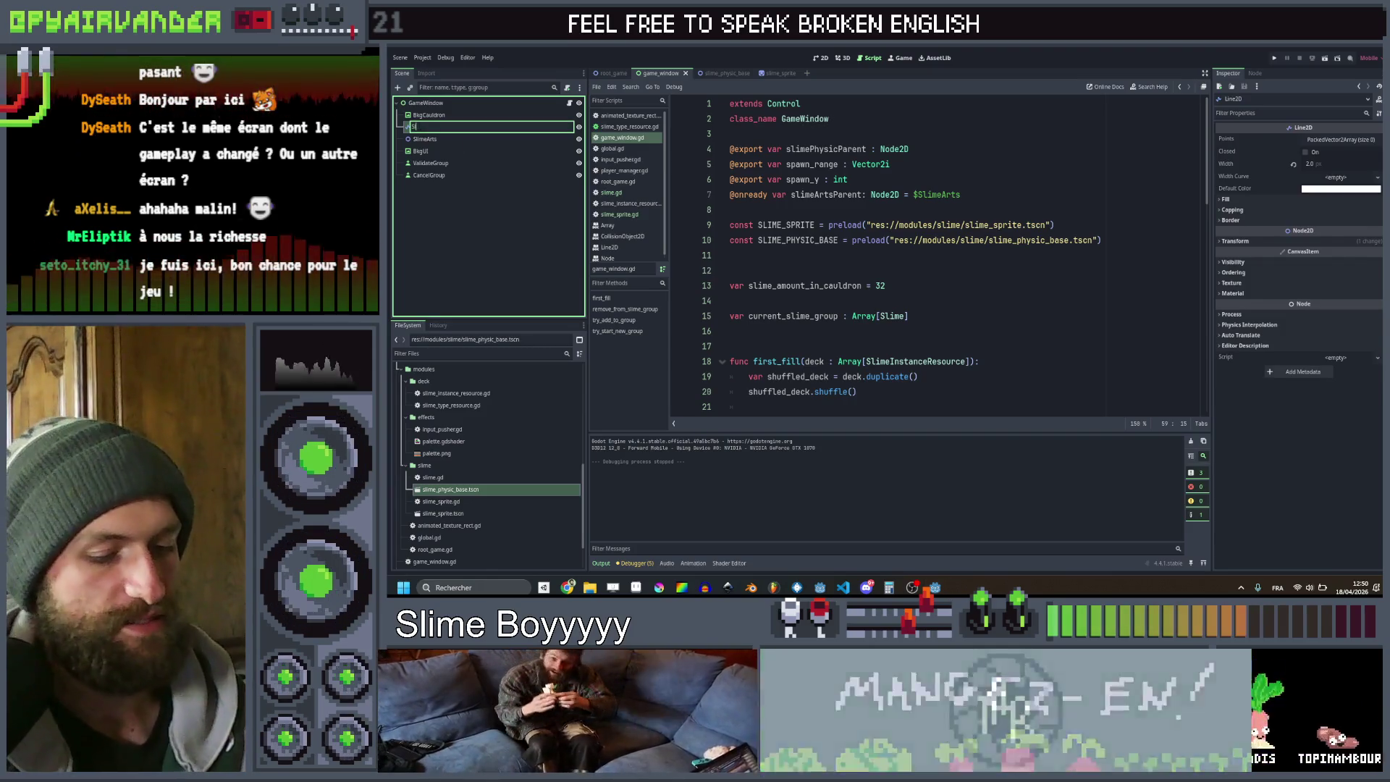
key("Return")
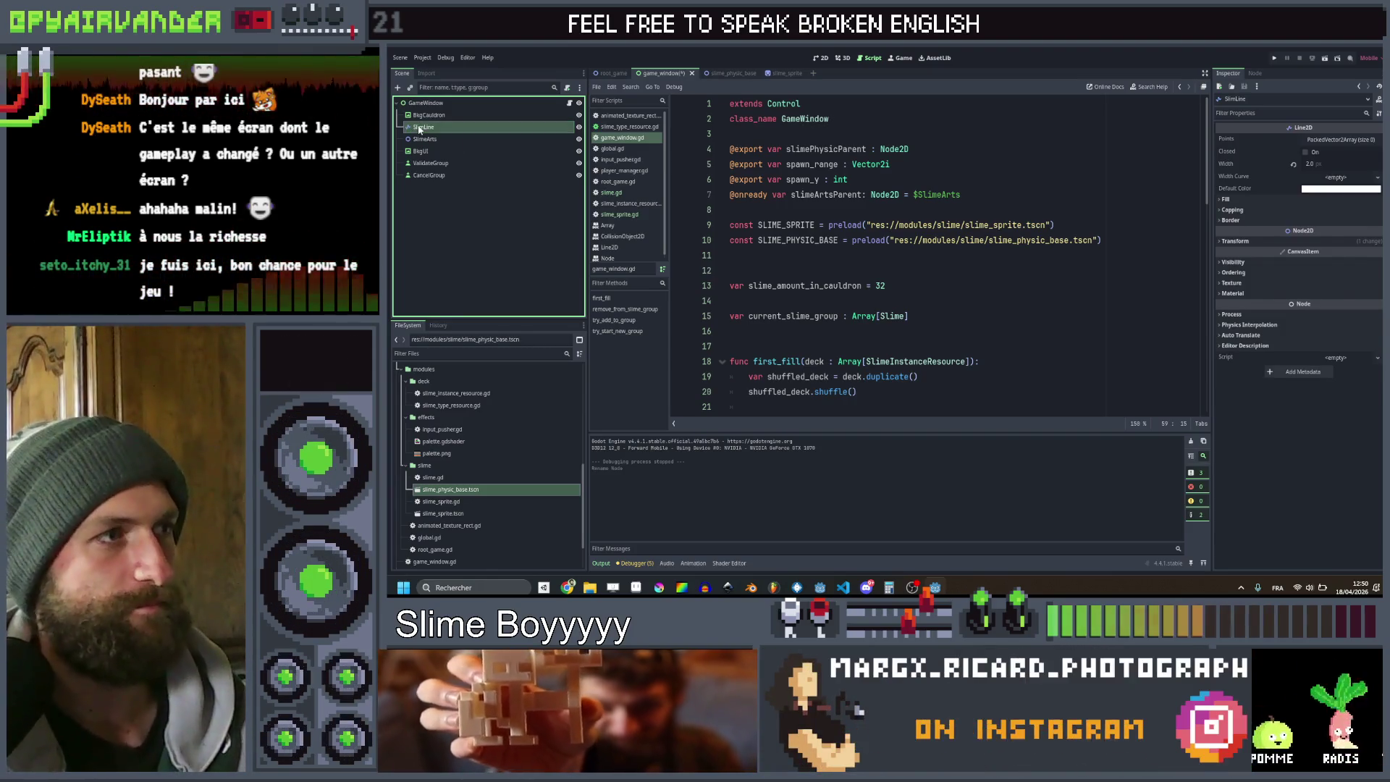
type("e")
key("Return")
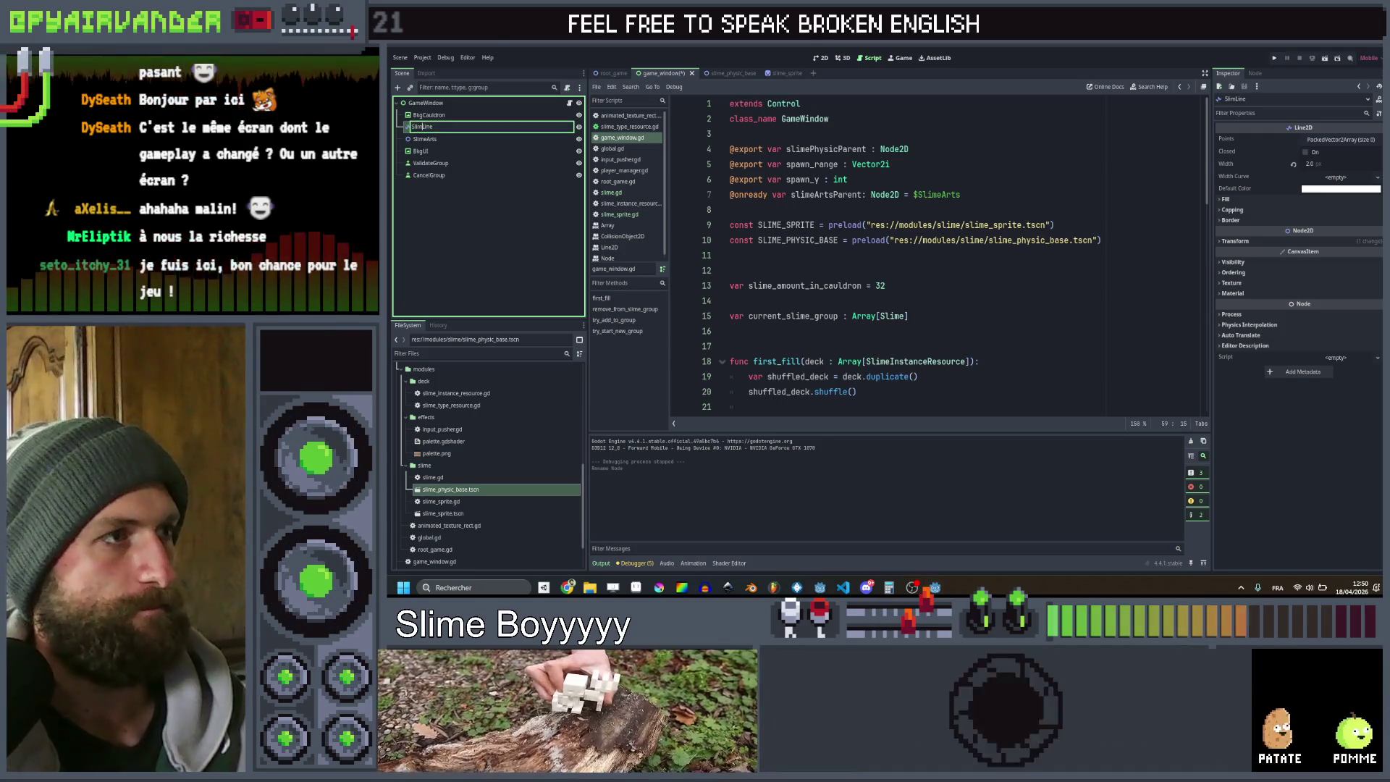
mouse_move(419, 128)
left_mouse_down()
mouse_move(760, 224)
mouse_move(731, 210)
left_mouse_up()
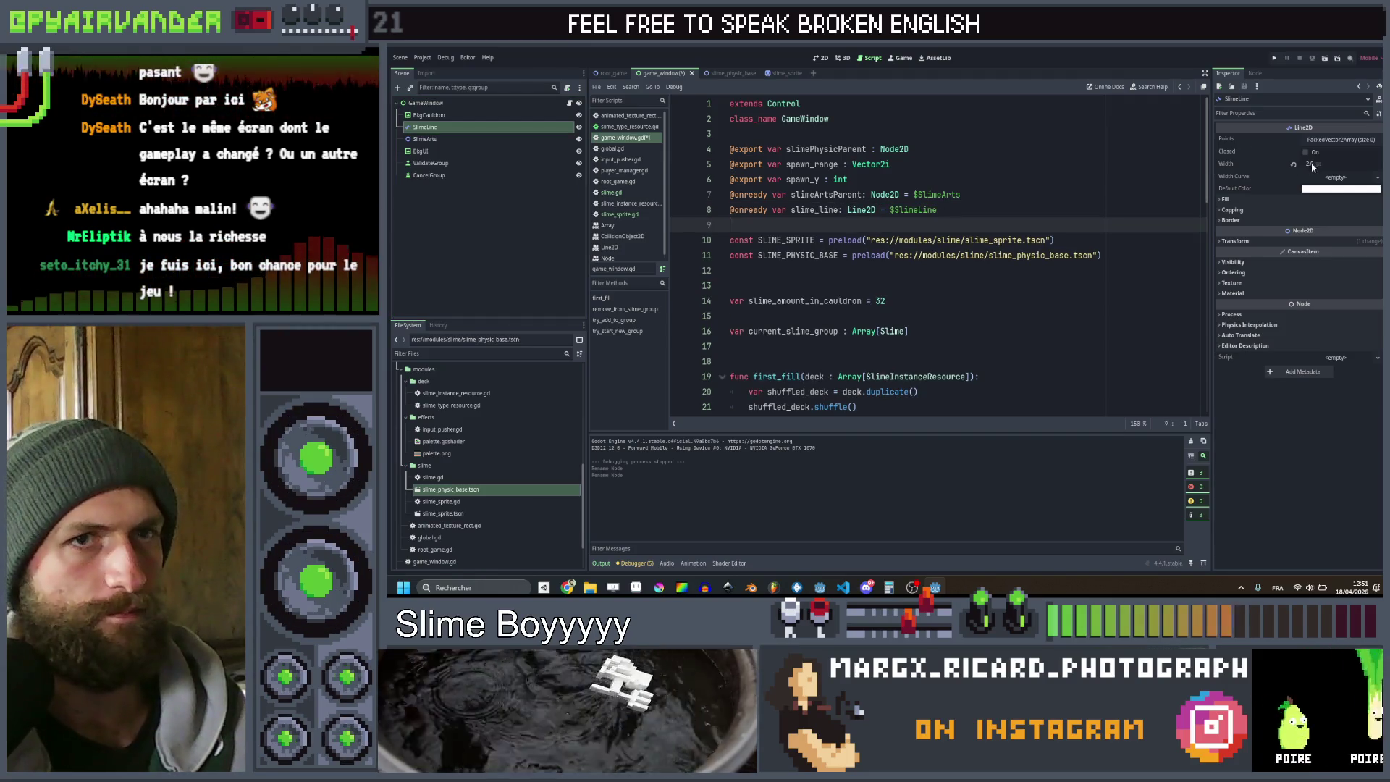
Set the SlimeLine width to 30 and put a blank line after the slime_line declaration
left_click(1310, 165)
type("30")
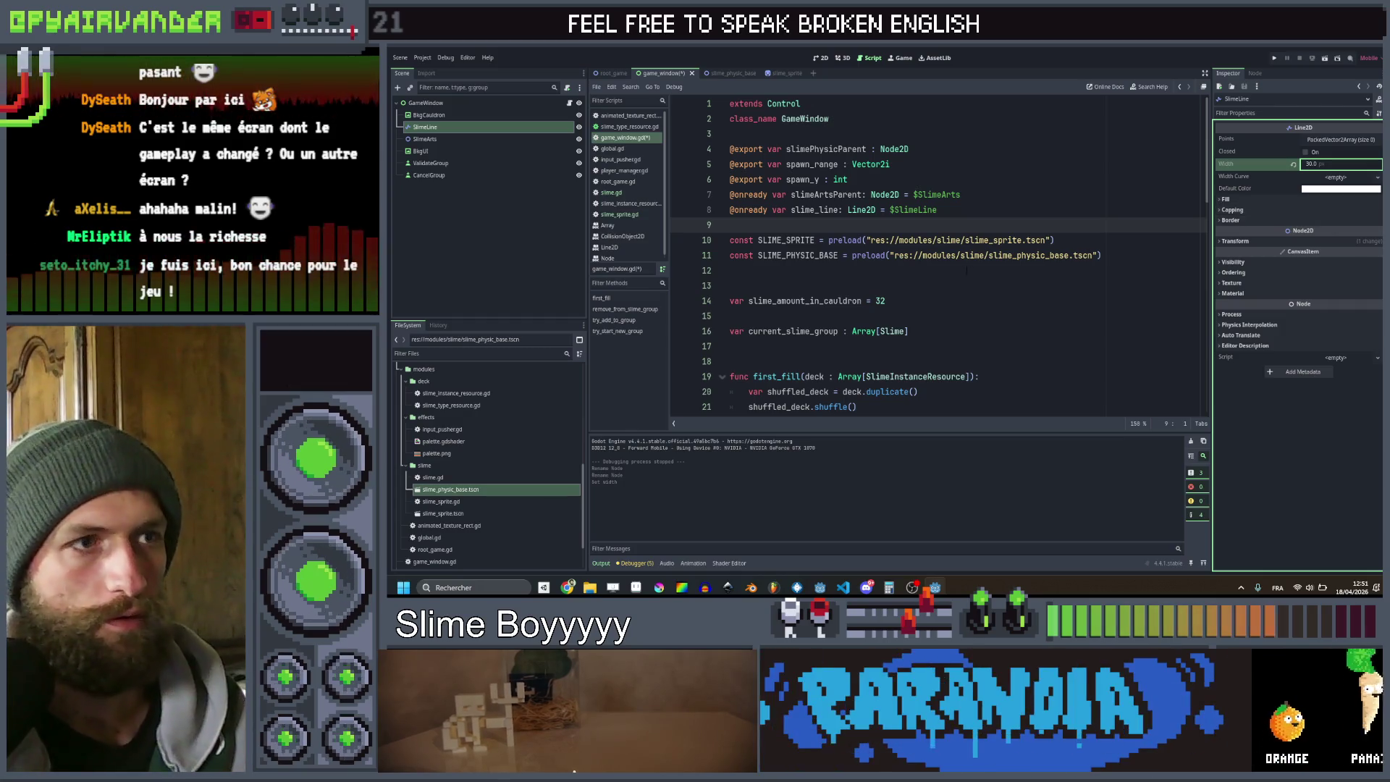
left_click(962, 193)
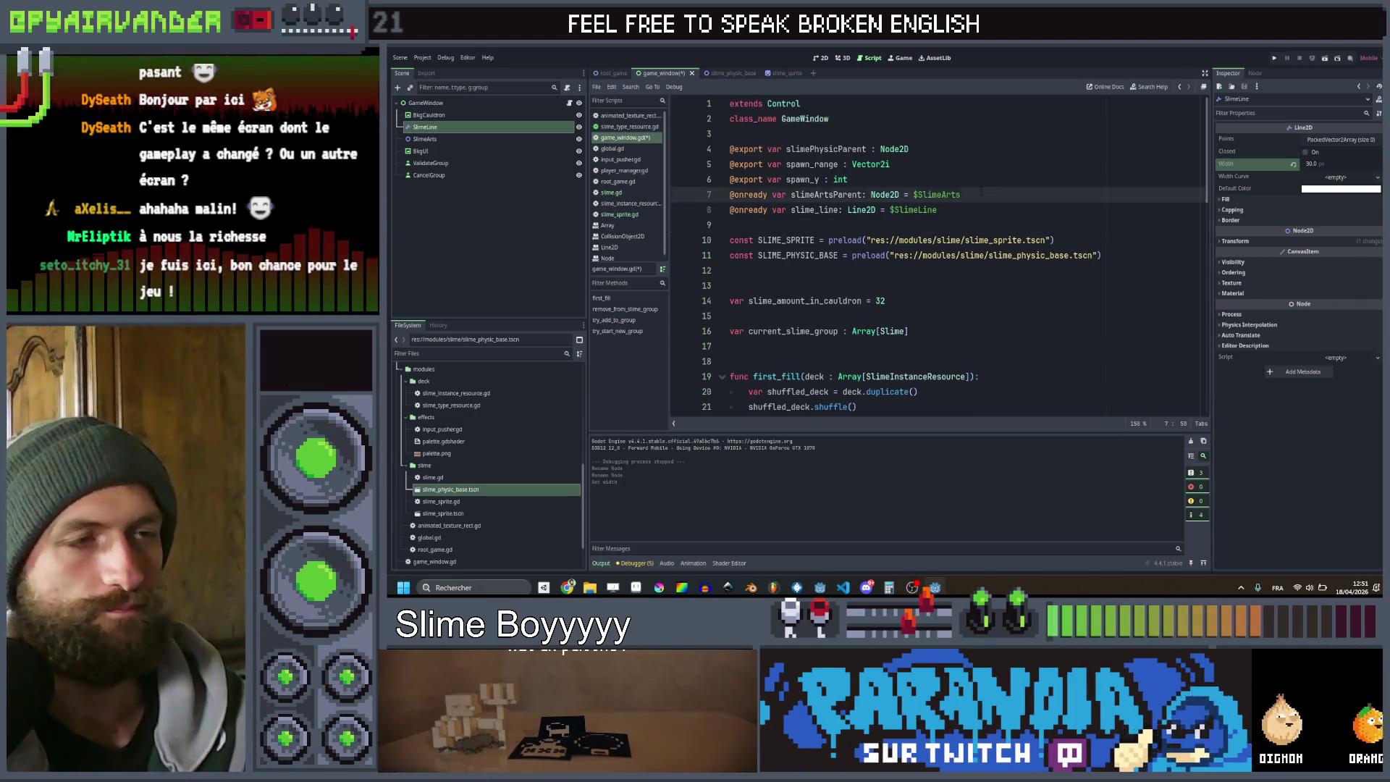
key("Return")
left_click(965, 240)
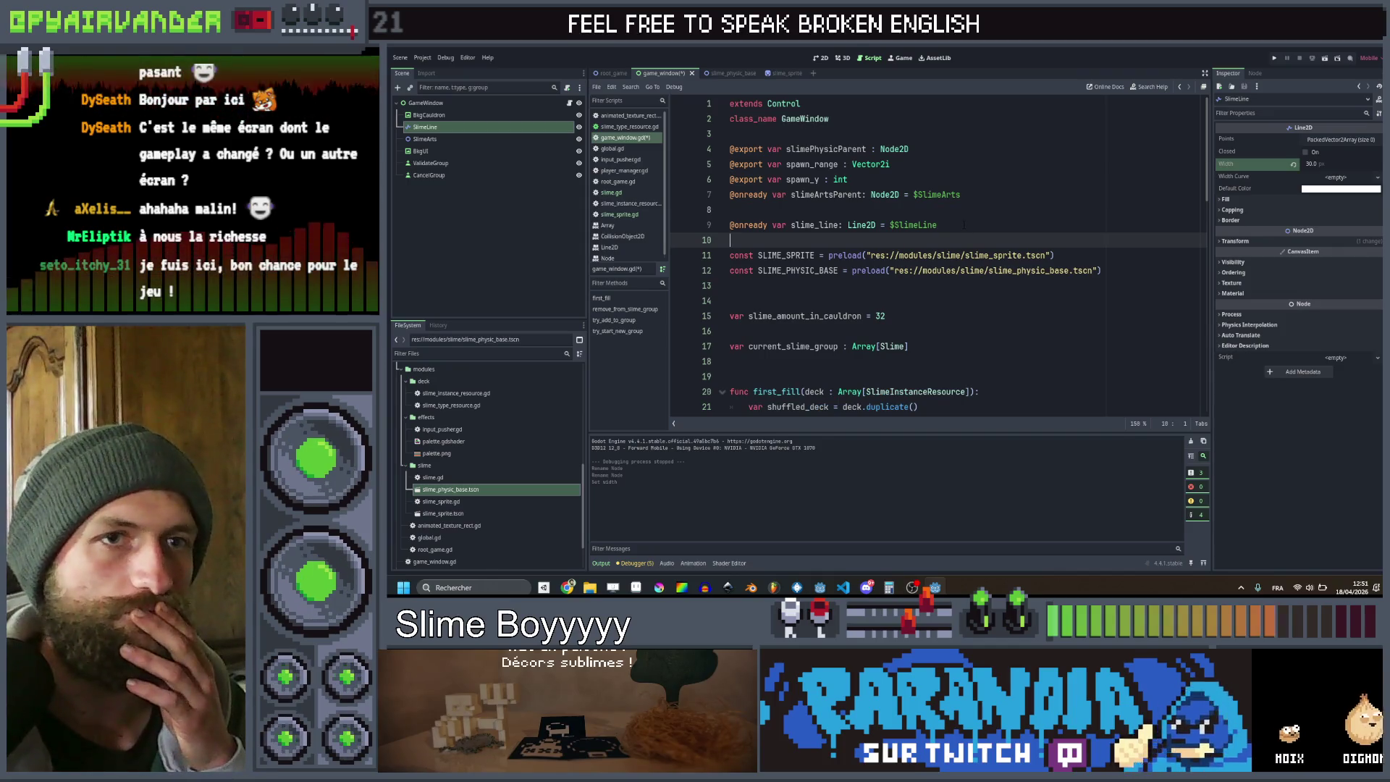
scroll(962, 225, "down", 8)
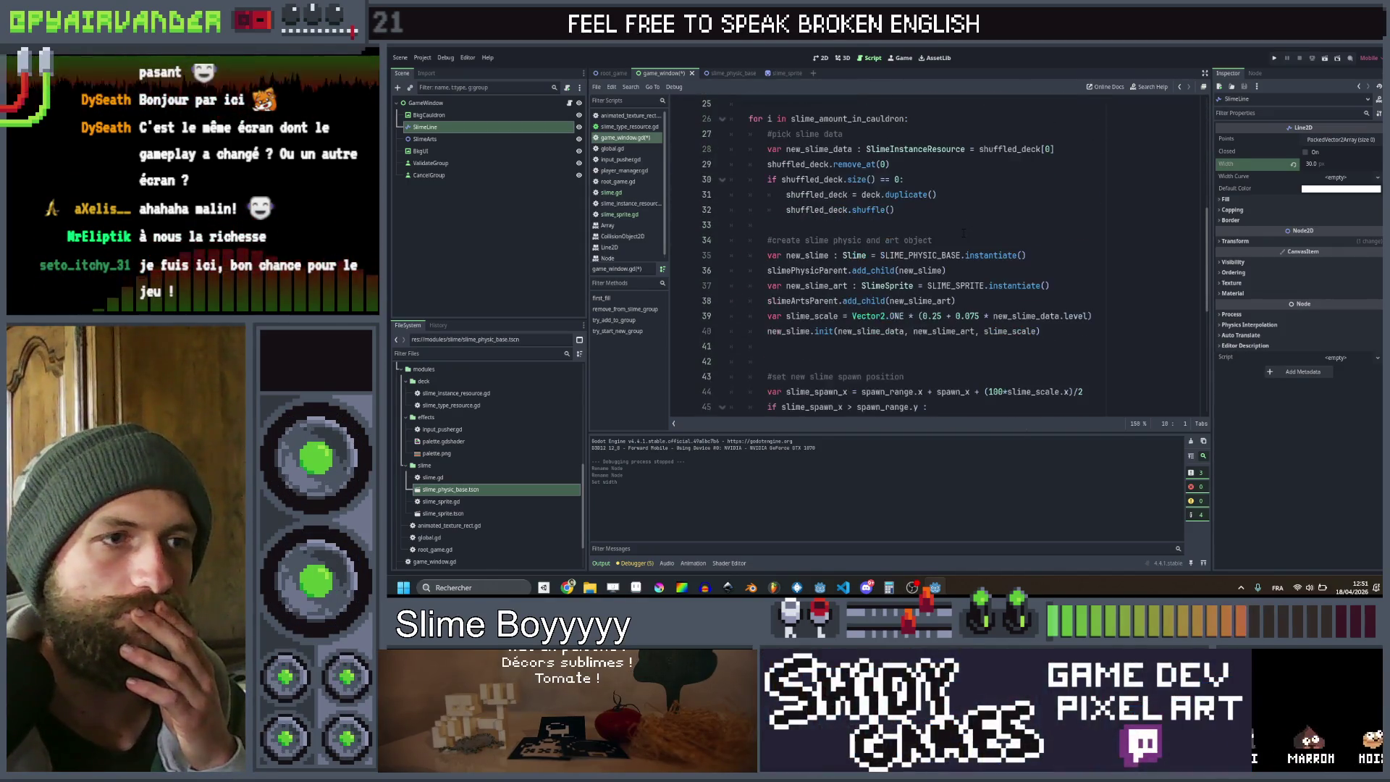
Add a new _process(delta) function below the slime-spawning loop
scroll(962, 233, "up", 6)
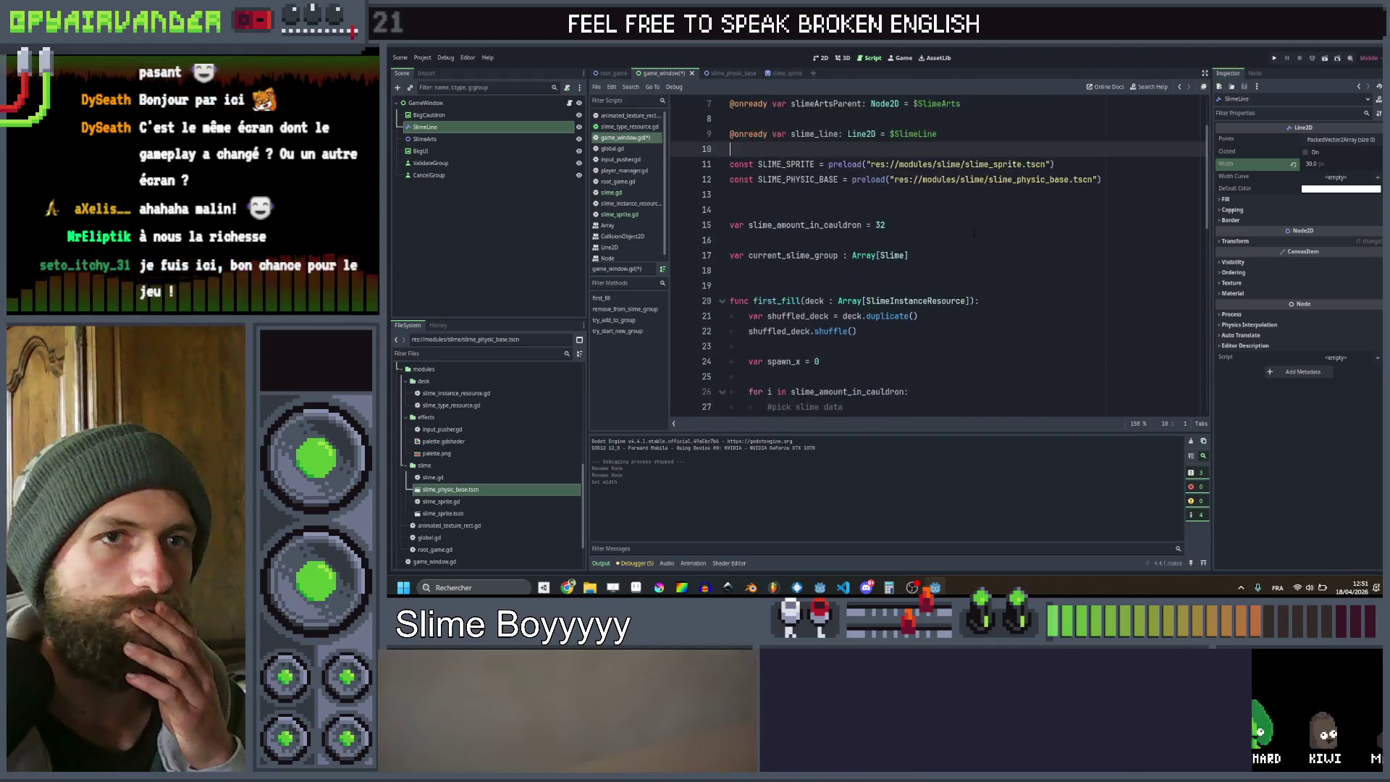
scroll(974, 233, "down", 5)
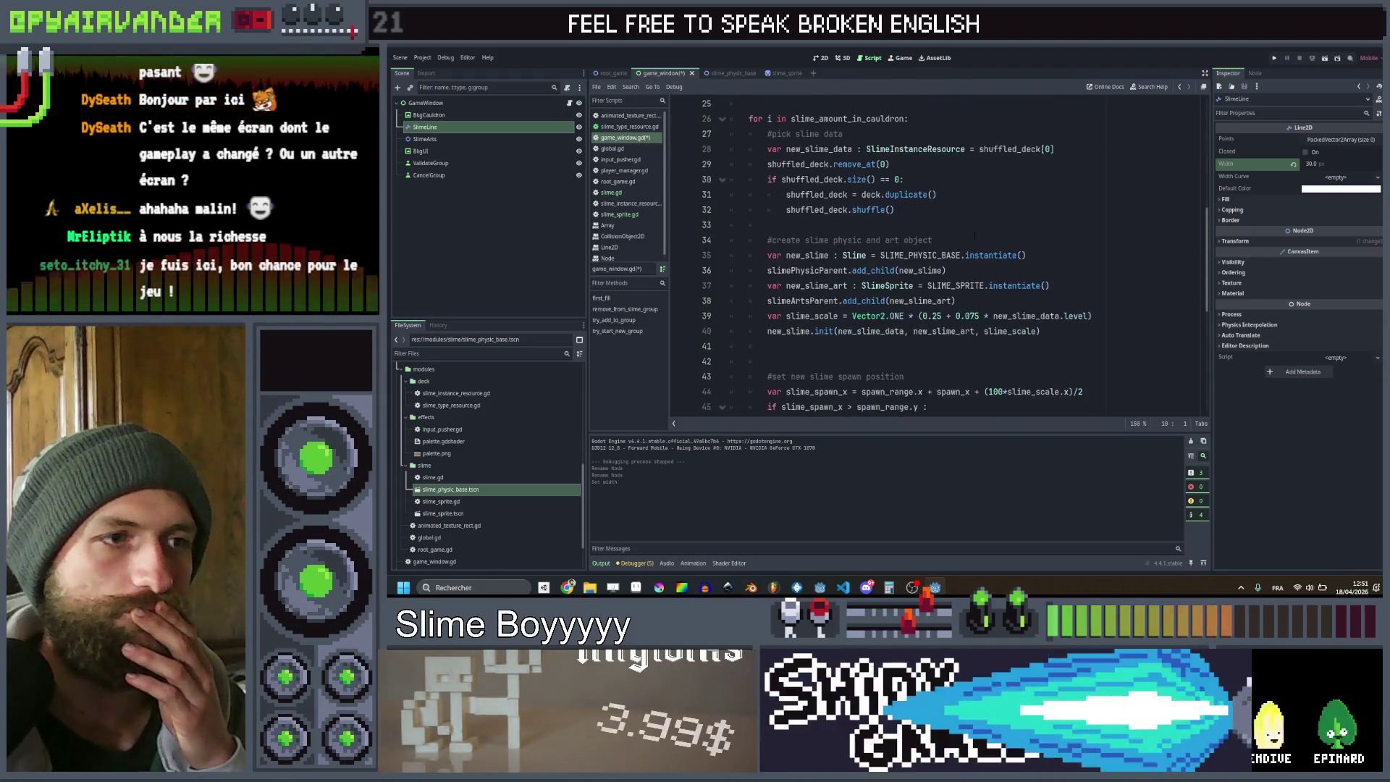
scroll(973, 234, "up", 6)
scroll(962, 238, "down", 15)
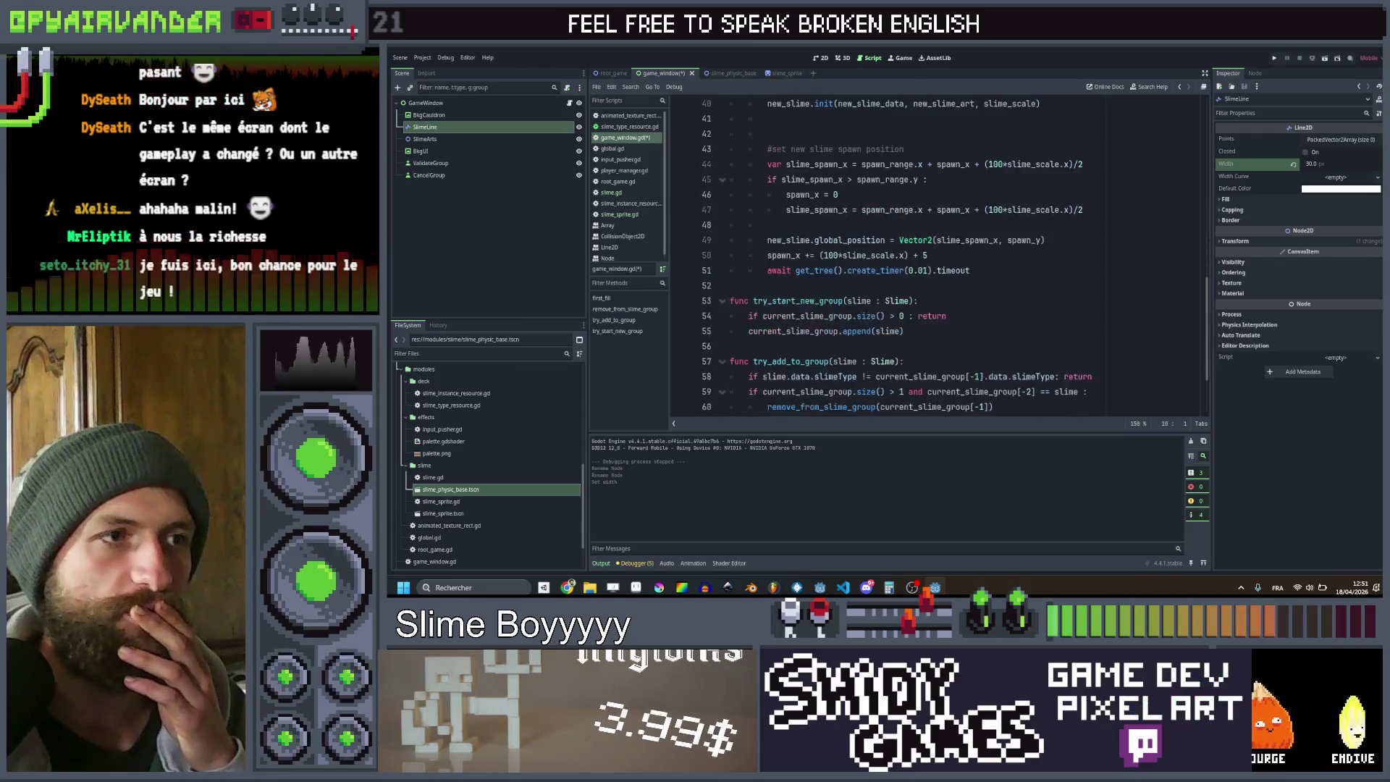
scroll(963, 239, "up", 1)
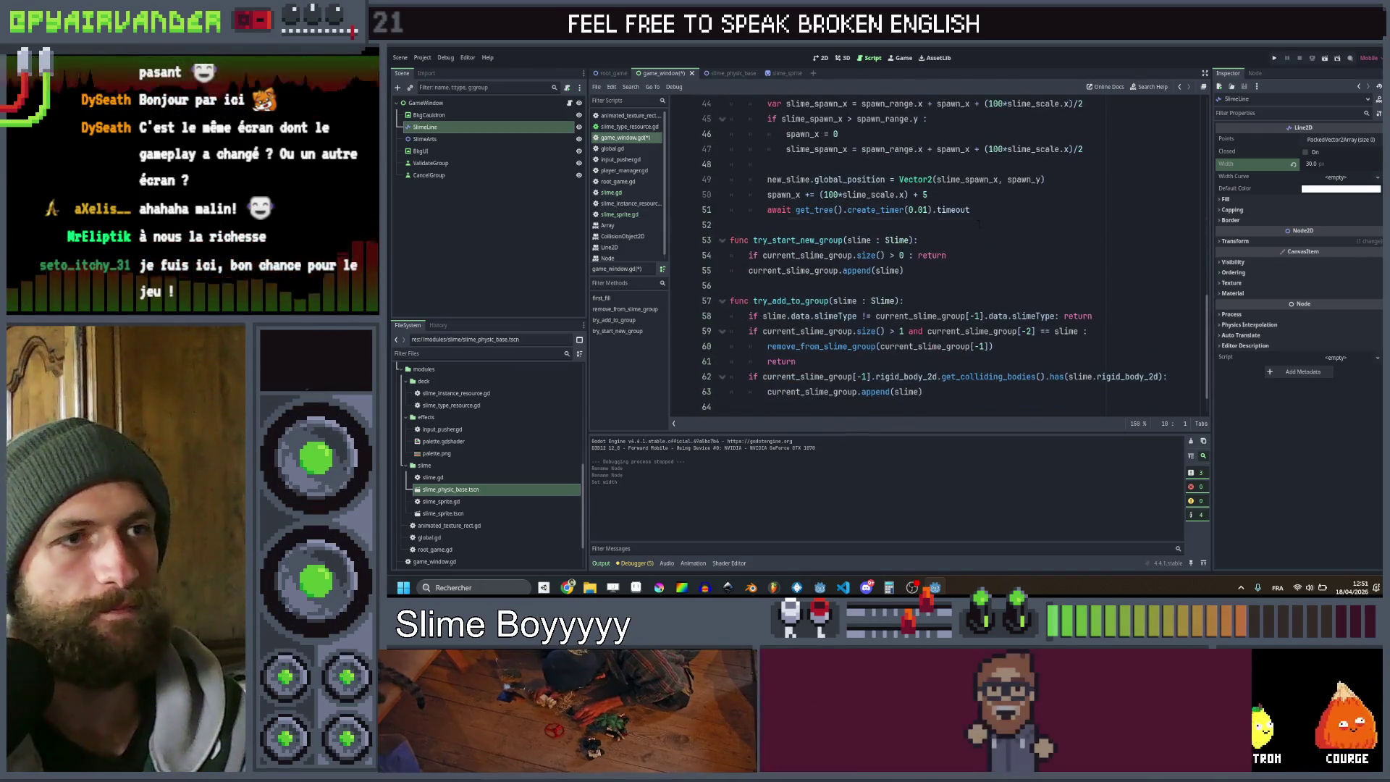
left_click(978, 225)
key("Return")
key("Return")
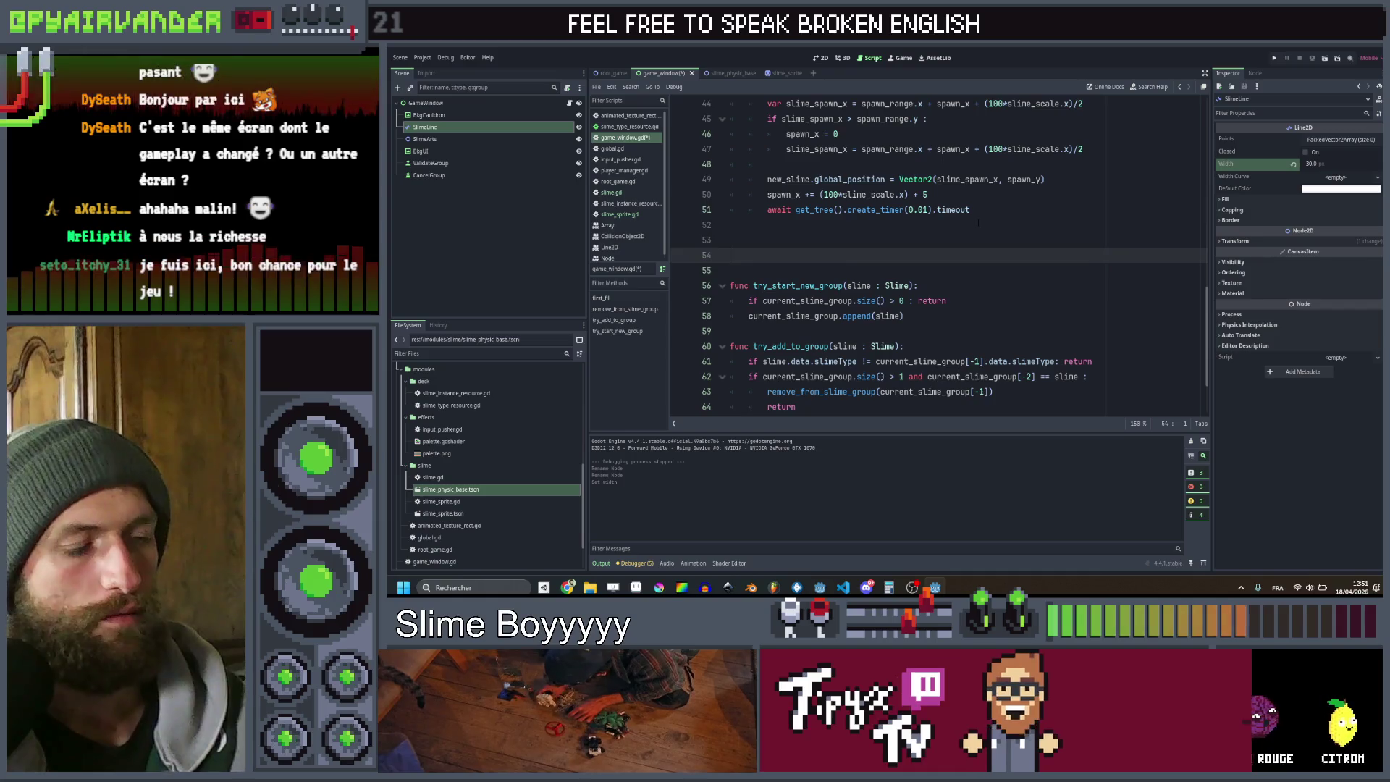
type("proce")
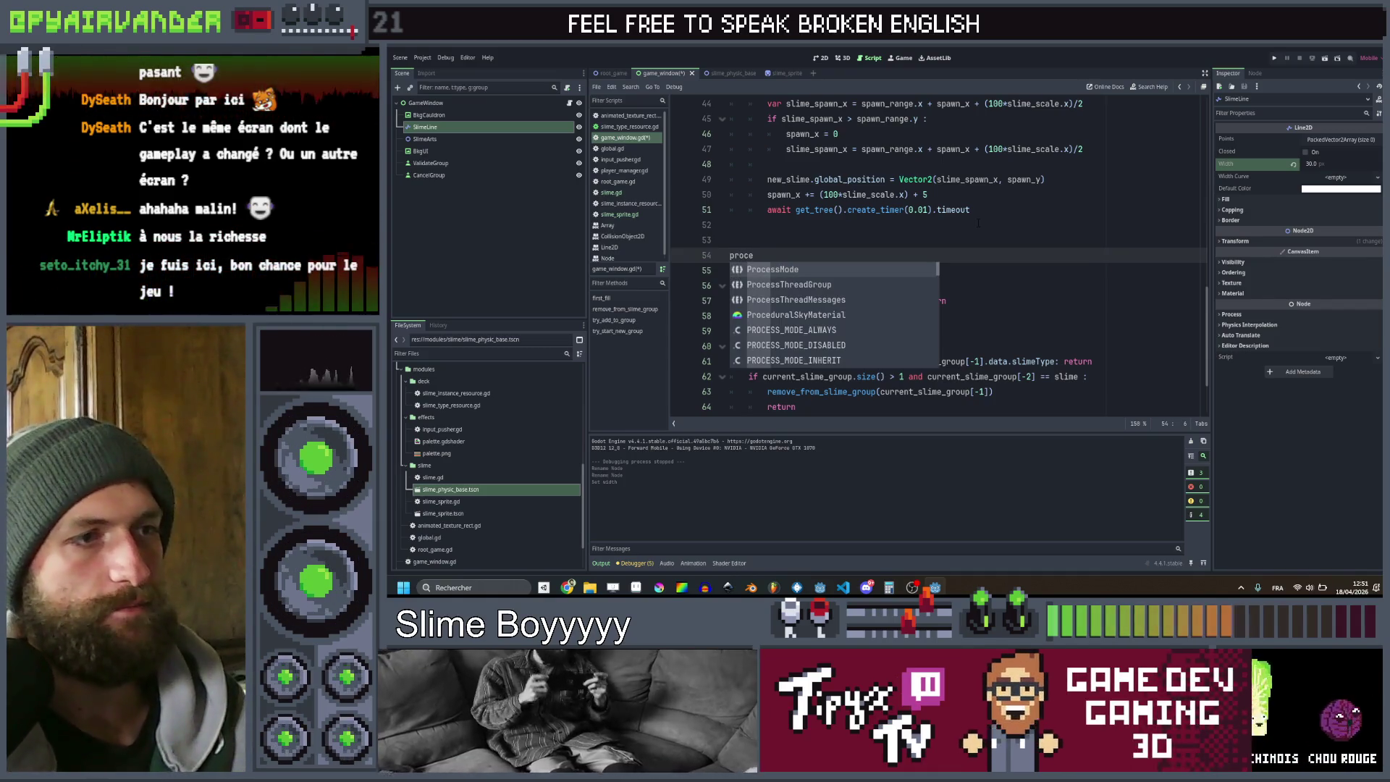
key("BackSpace")
key("BackSpace")
key("BackSpace")
type("func p")
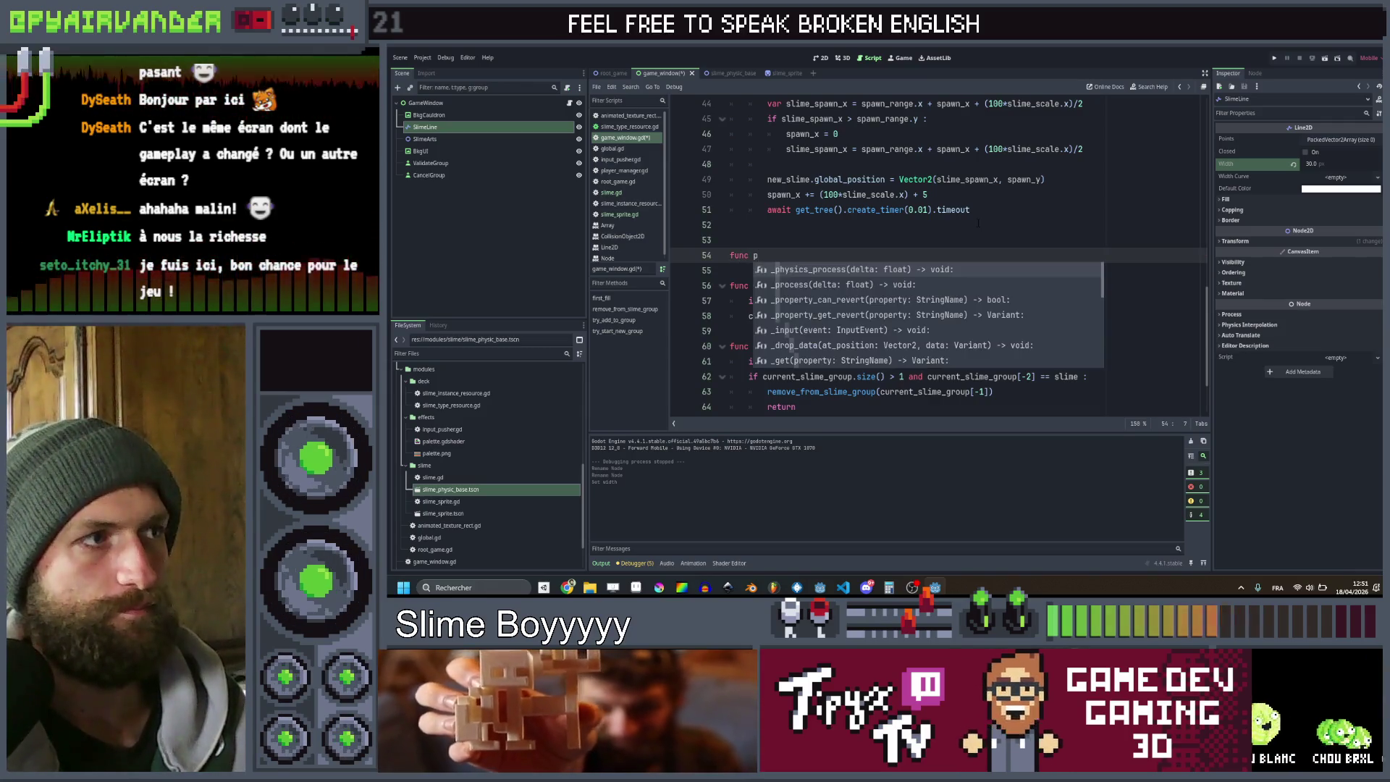
key("Down")
key("Return")
key("Return")
Write a for loop over current_slime_group, preceded by slime_line.clear_points()
type("float) -> void:")
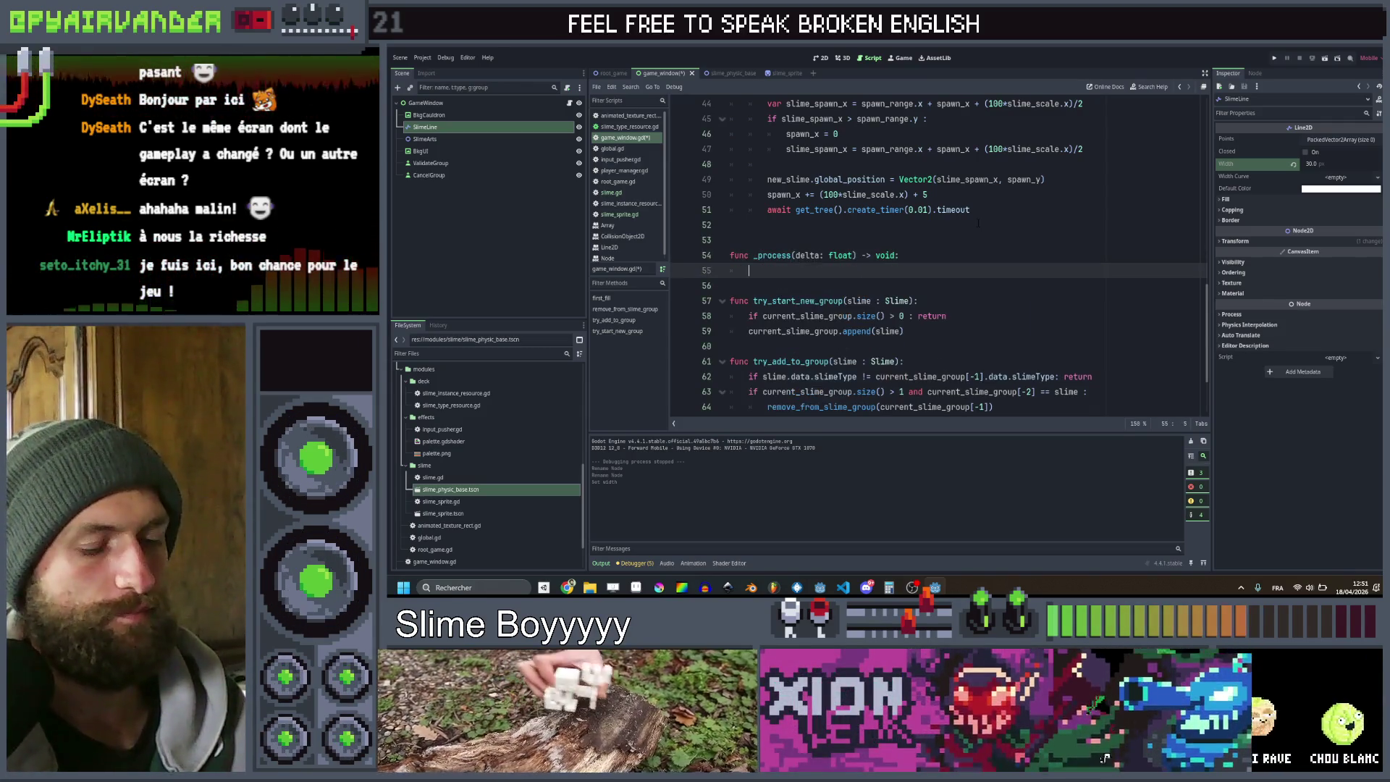
type("or ")
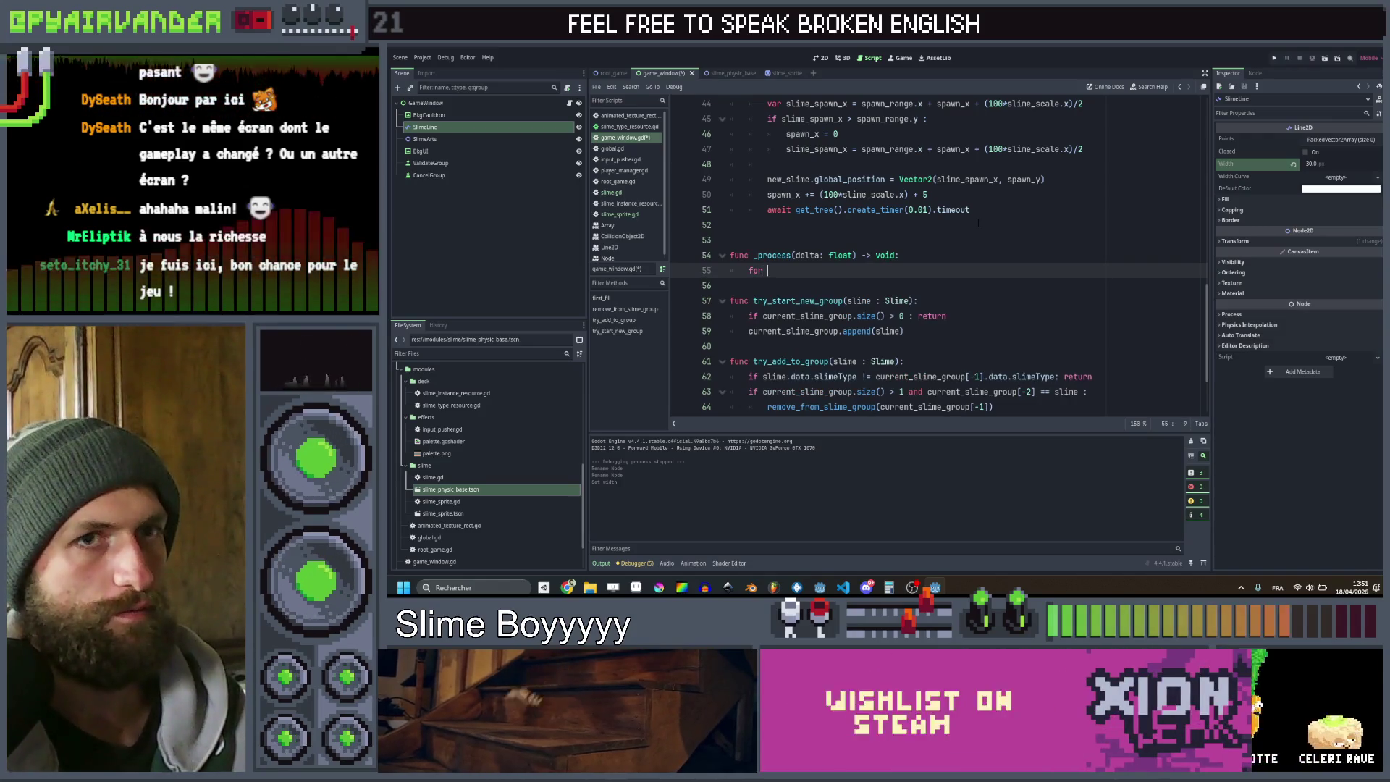
type("n in ")
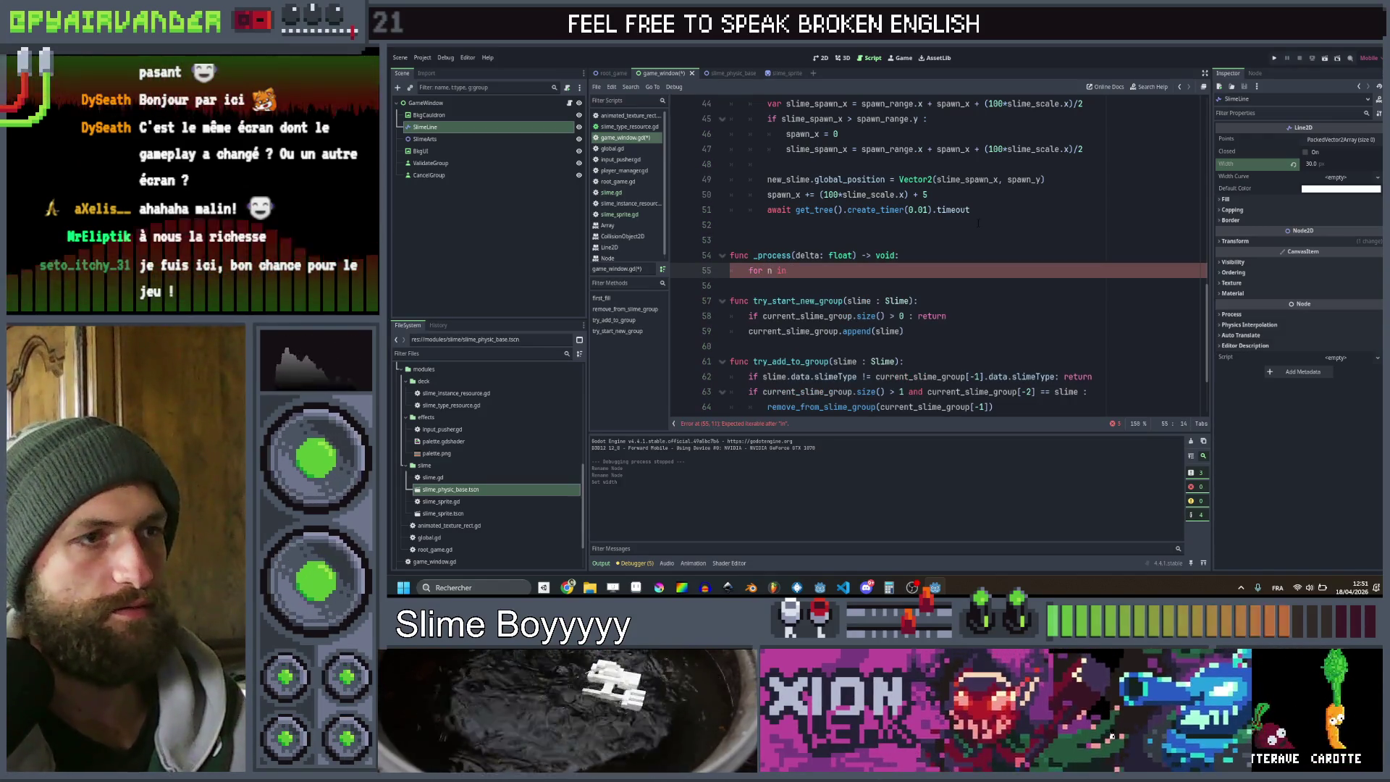
type("sli")
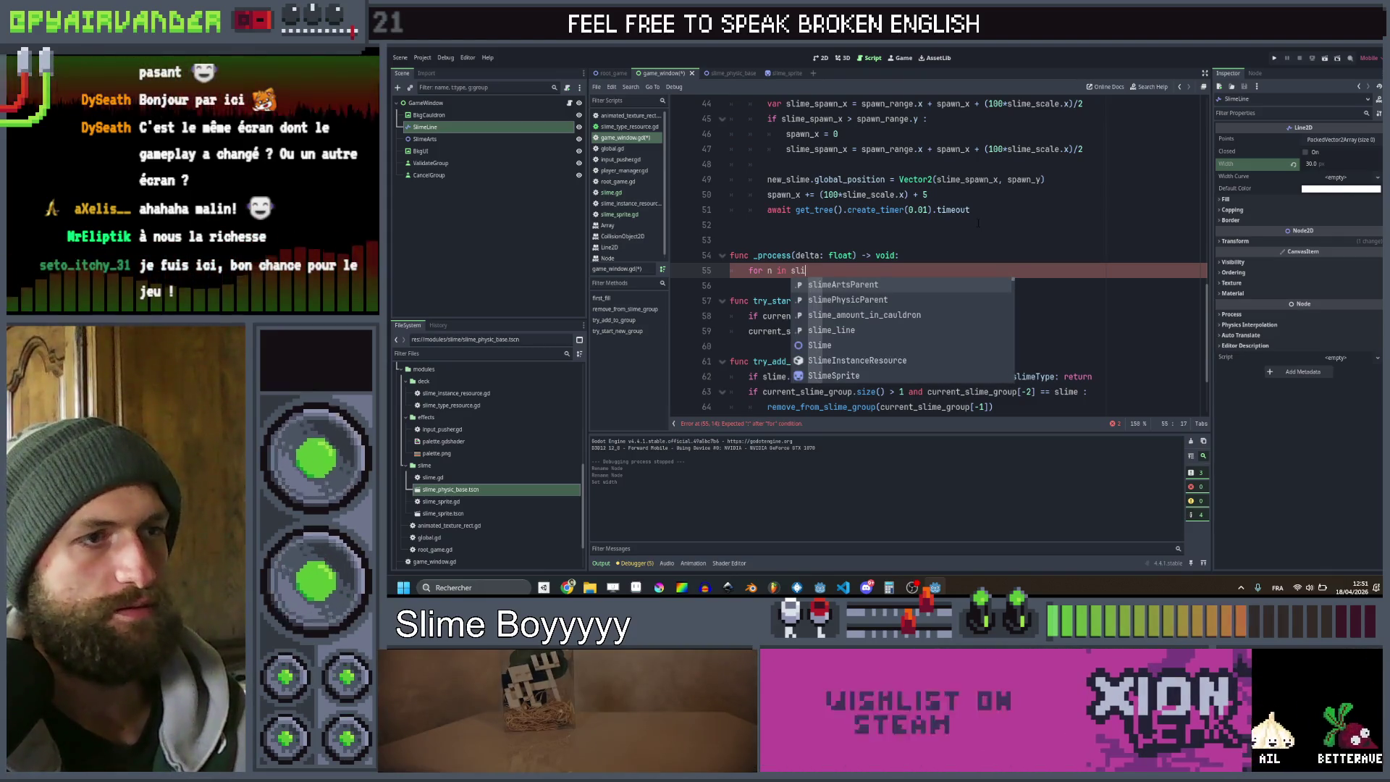
key("BackSpace")
key("BackSpace")
key("BackSpace")
type("c")
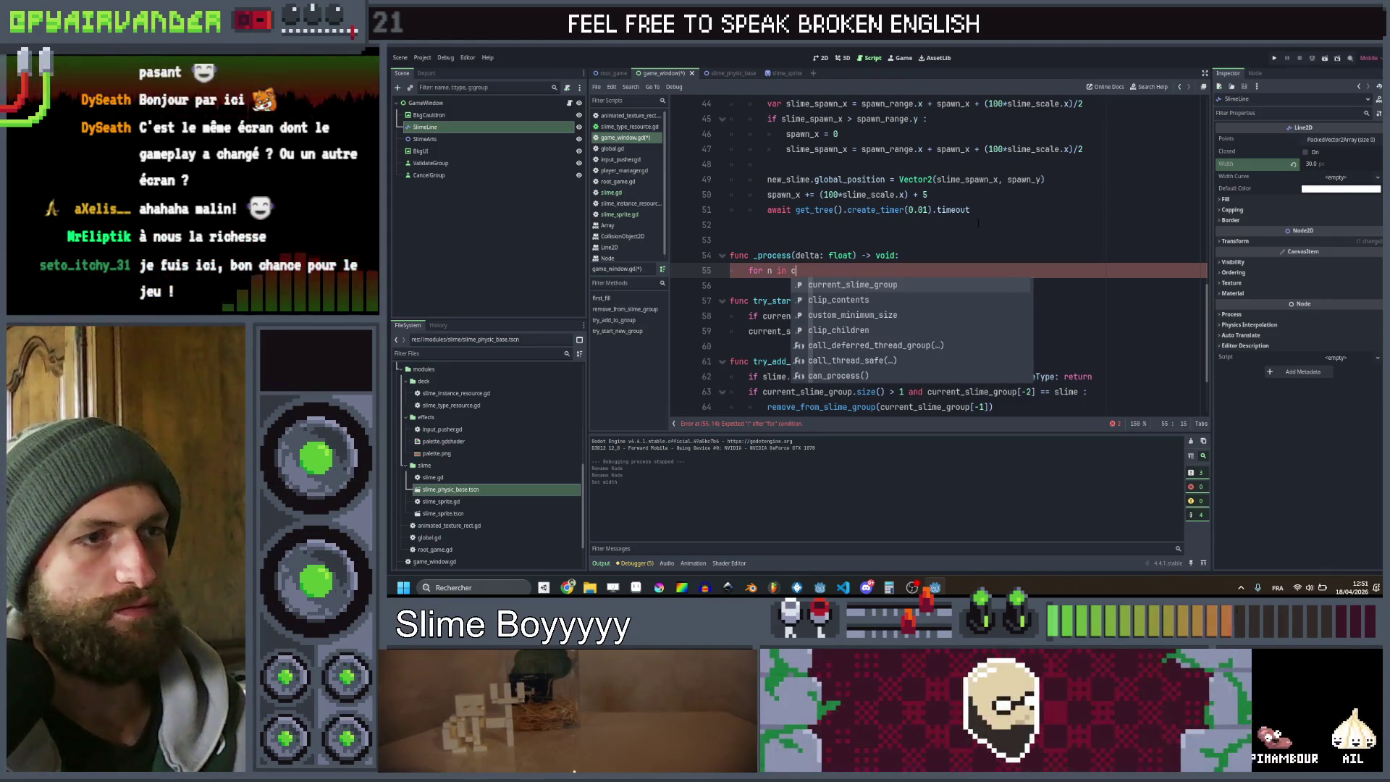
key("Return")
key("Up")
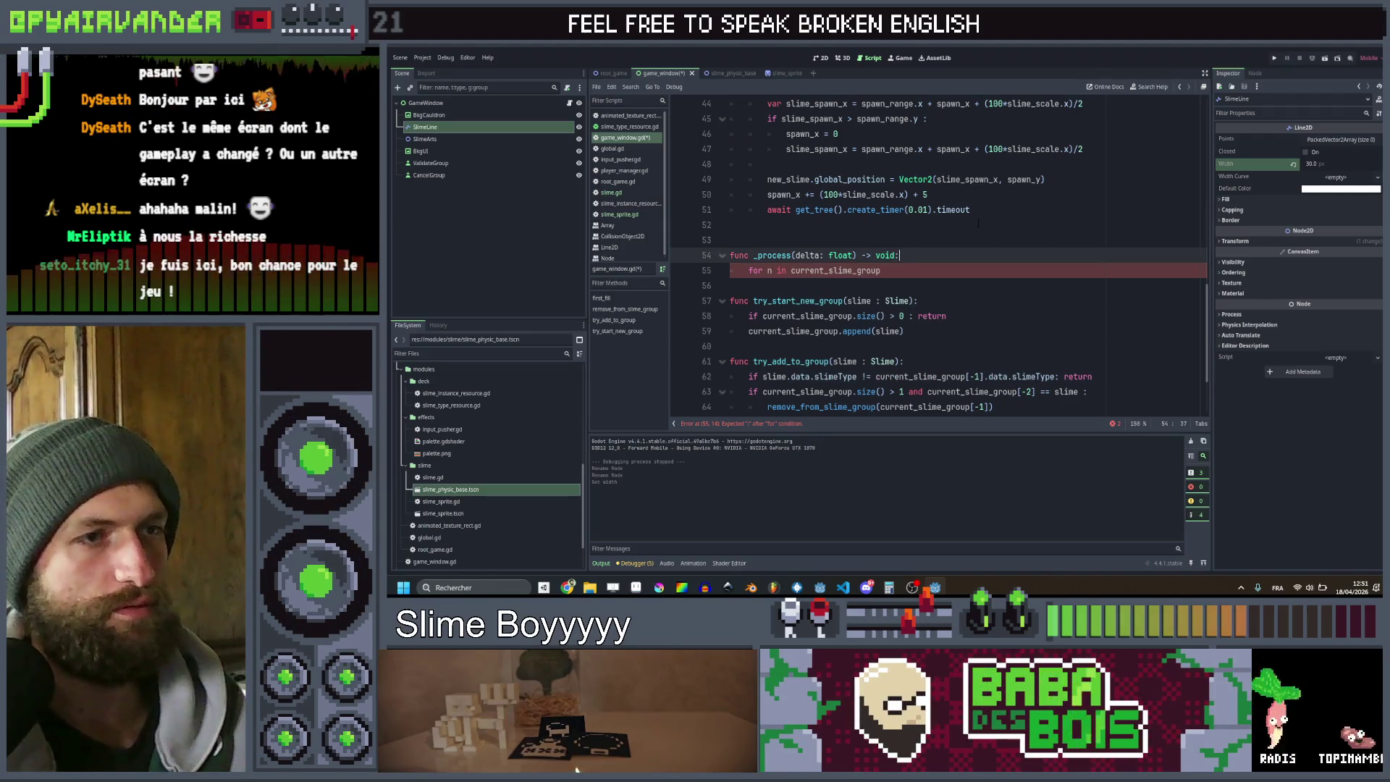
key("Return")
type("slim")
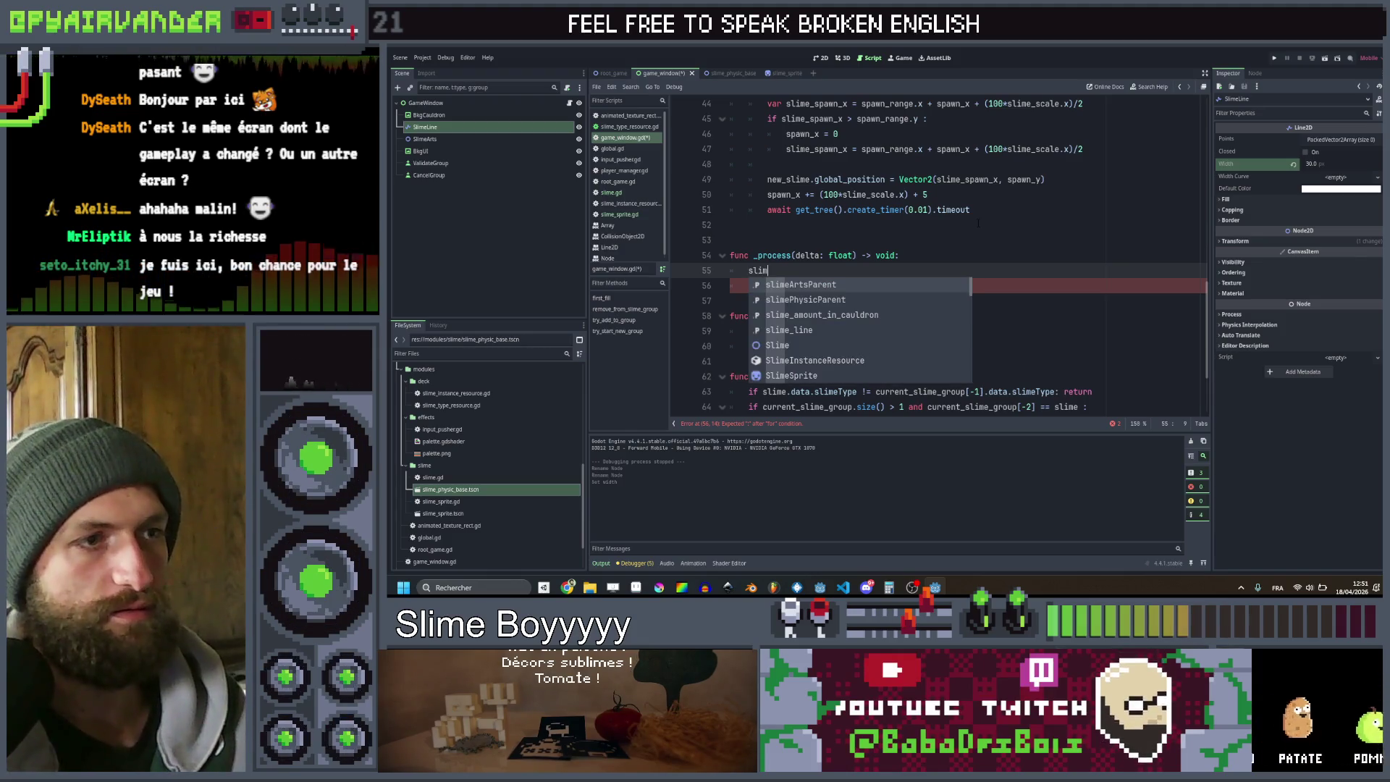
key("Return")
type(".cle")
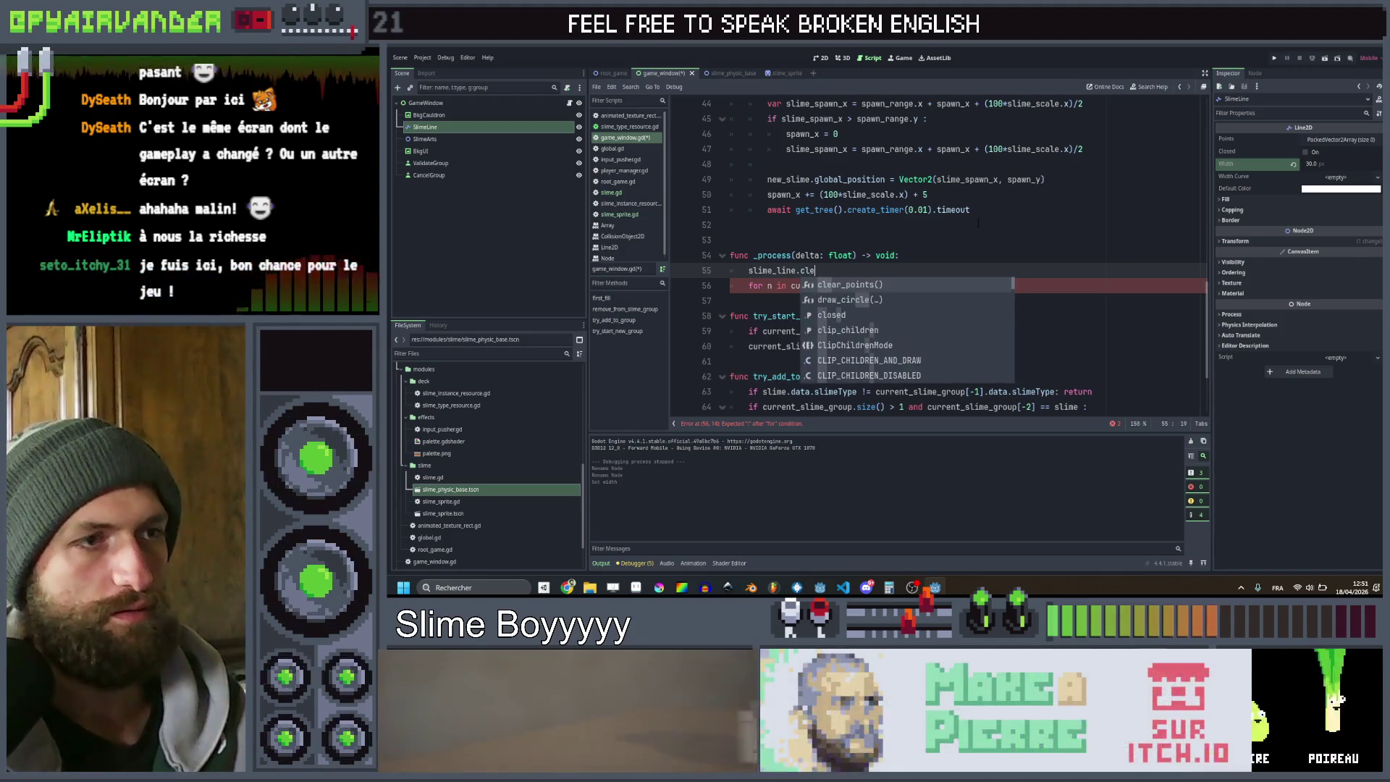
key("Return")
Inside the loop, call slime_line.add_point(n.position)
key("Down")
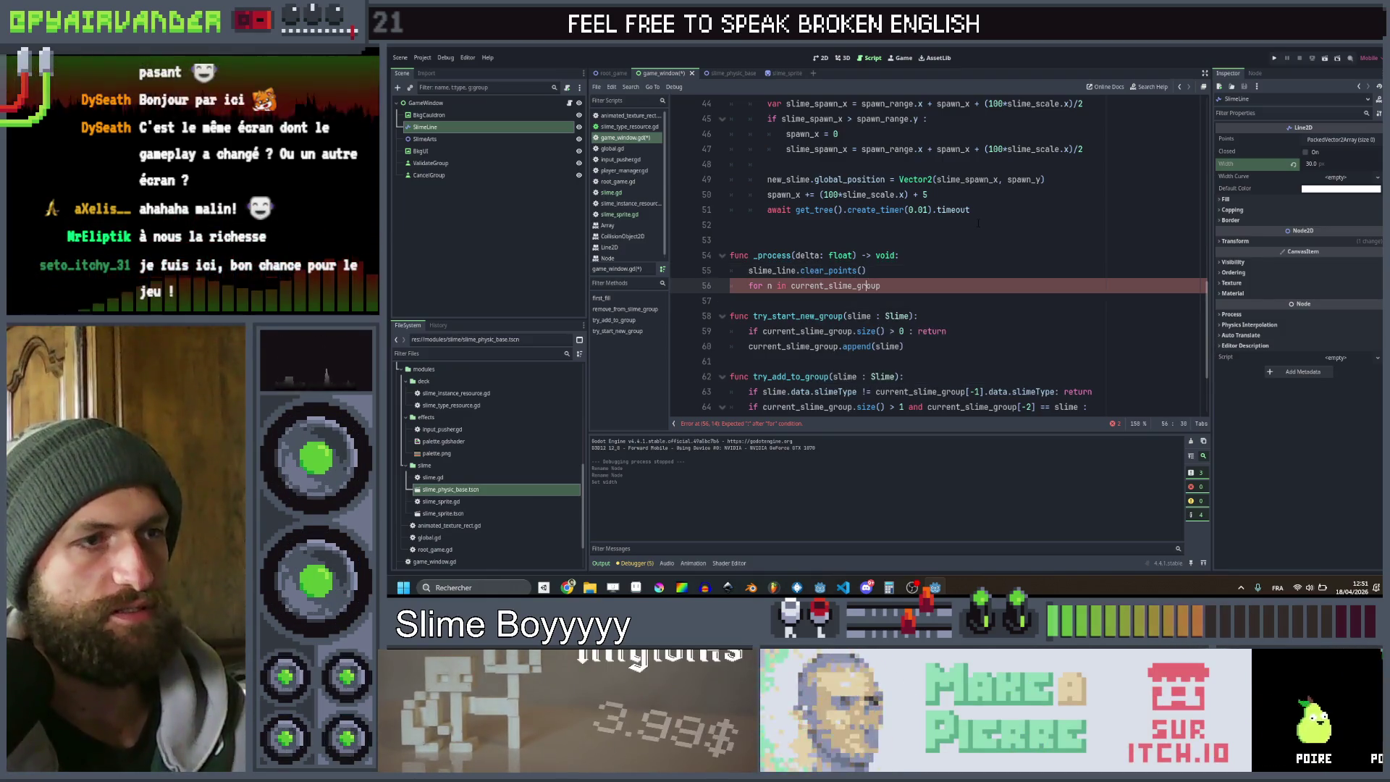
key("Return")
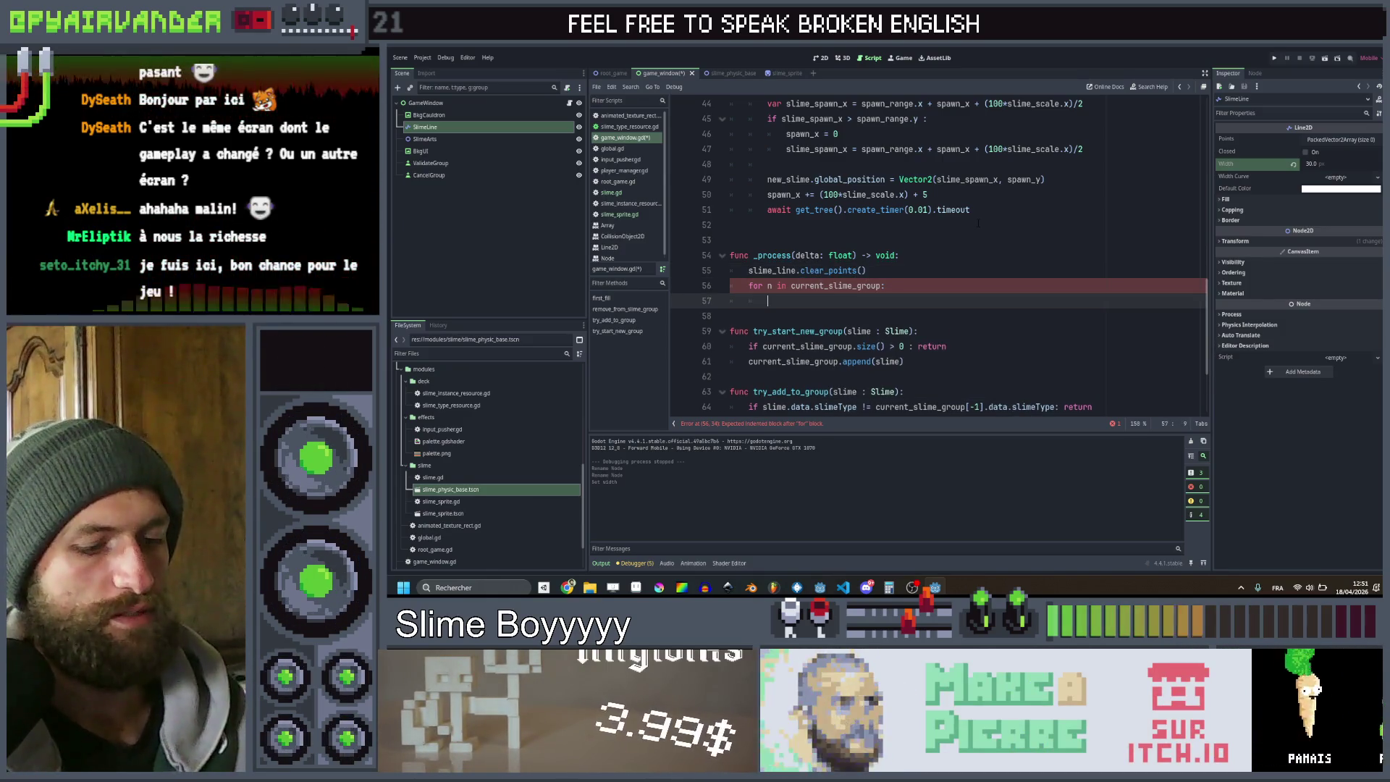
type("slime")
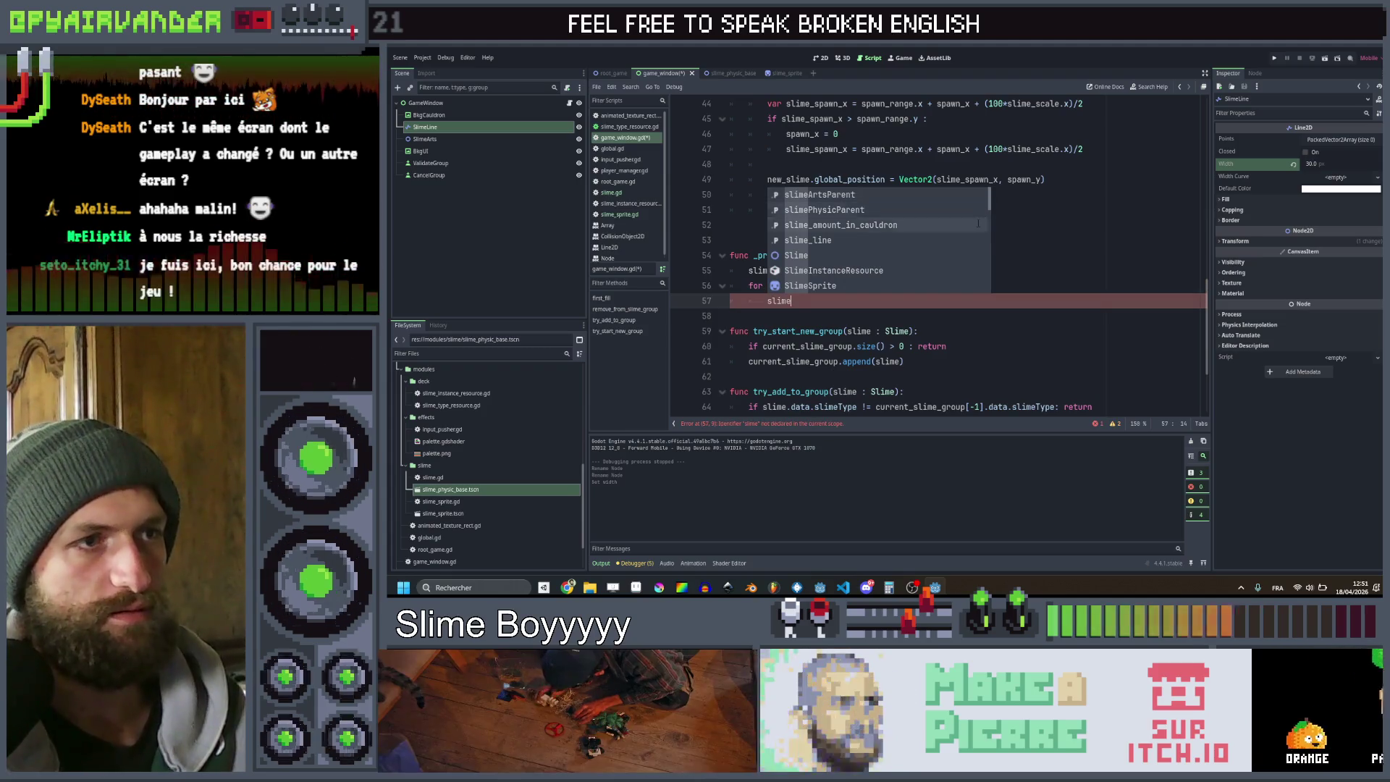
key("Return")
type("dd")
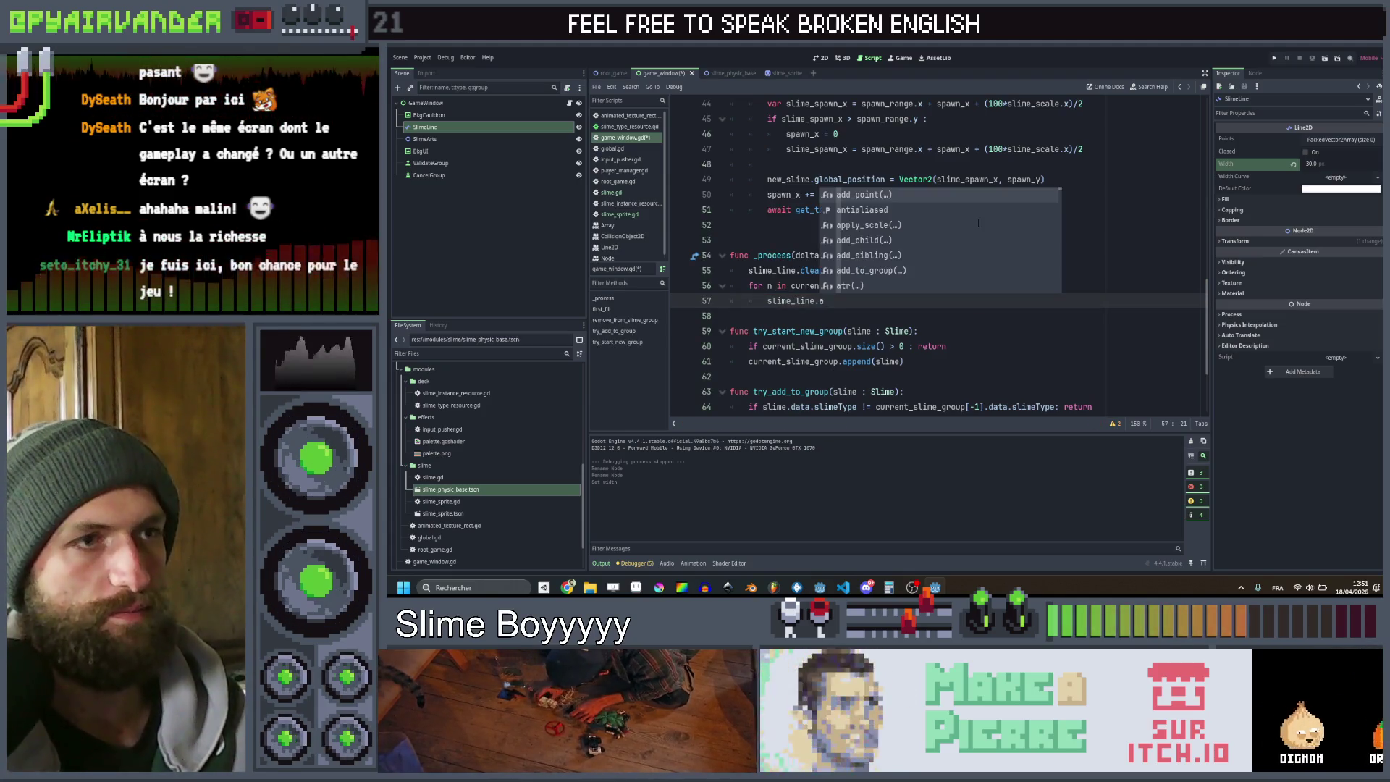
key("Return")
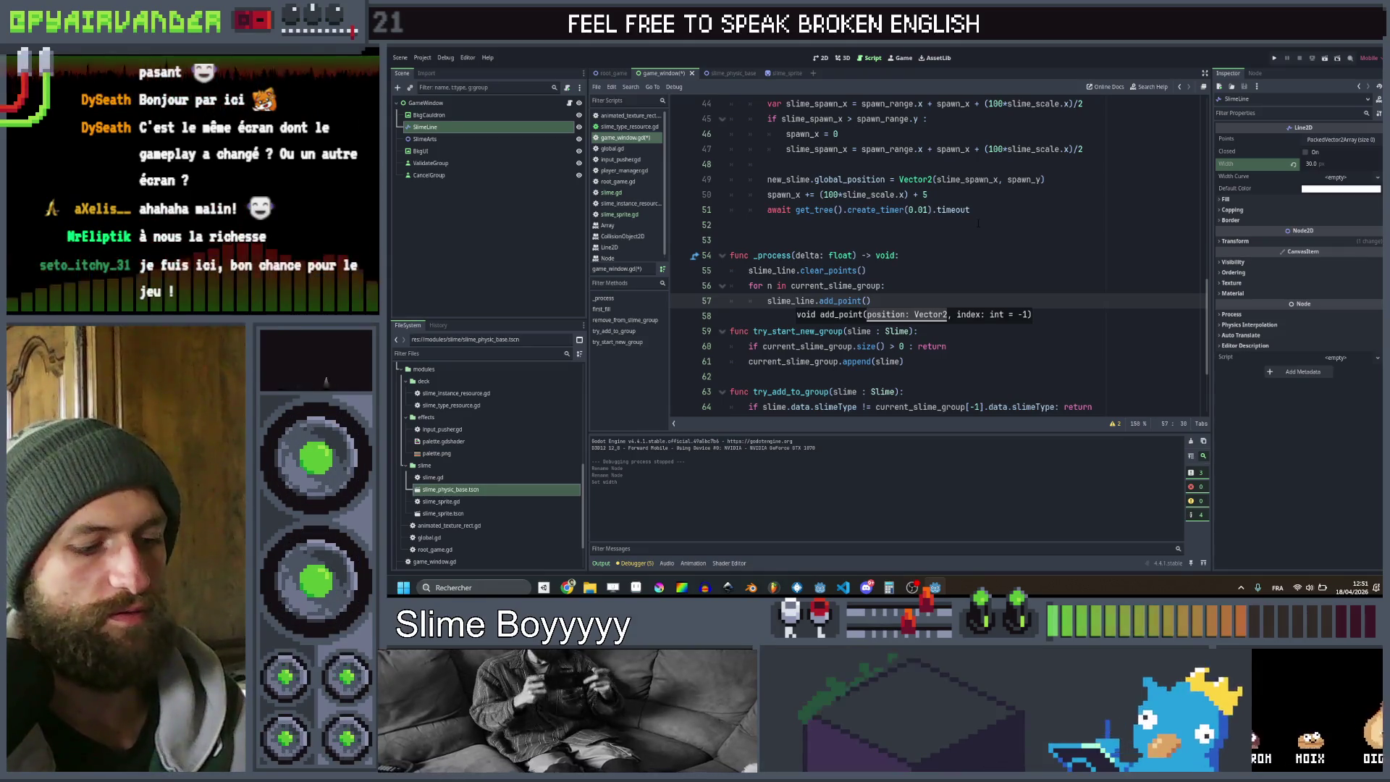
type("n.po")
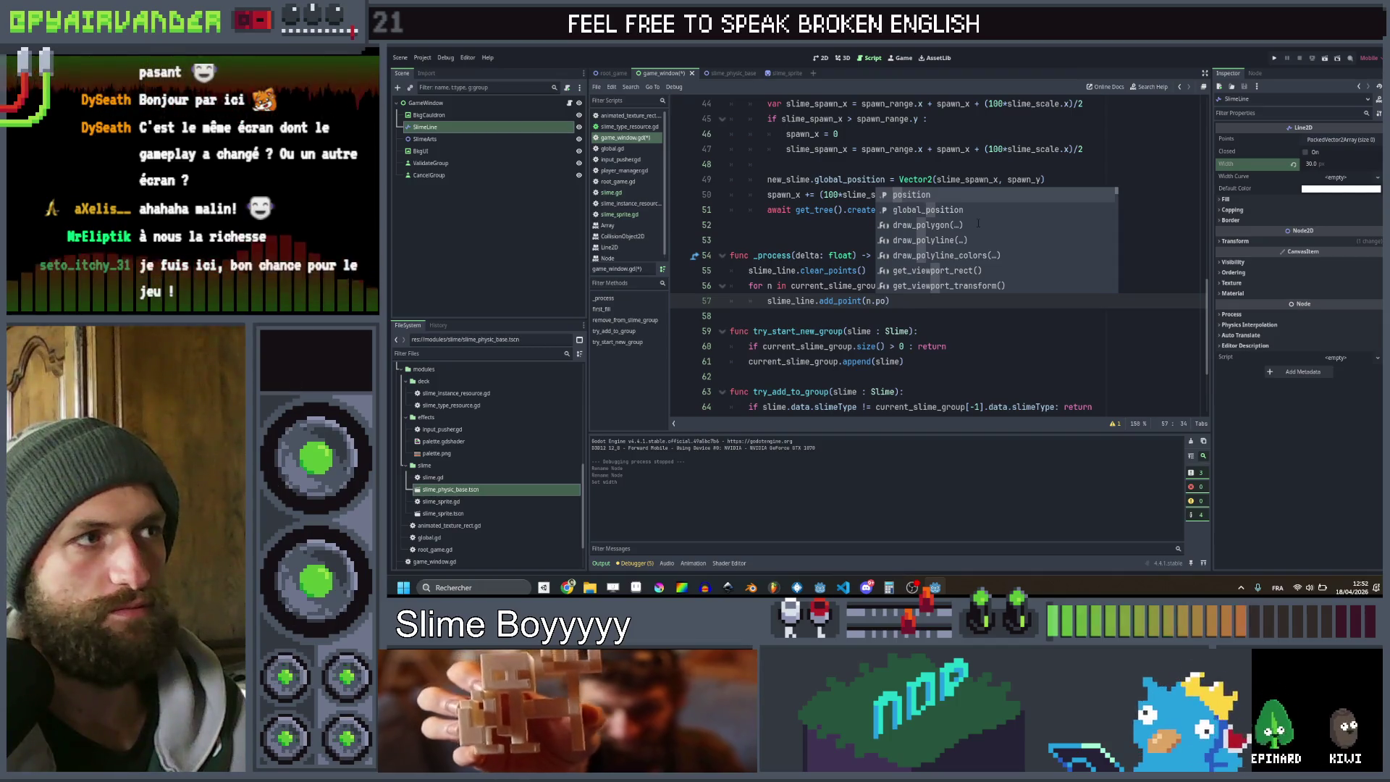
key("Return")
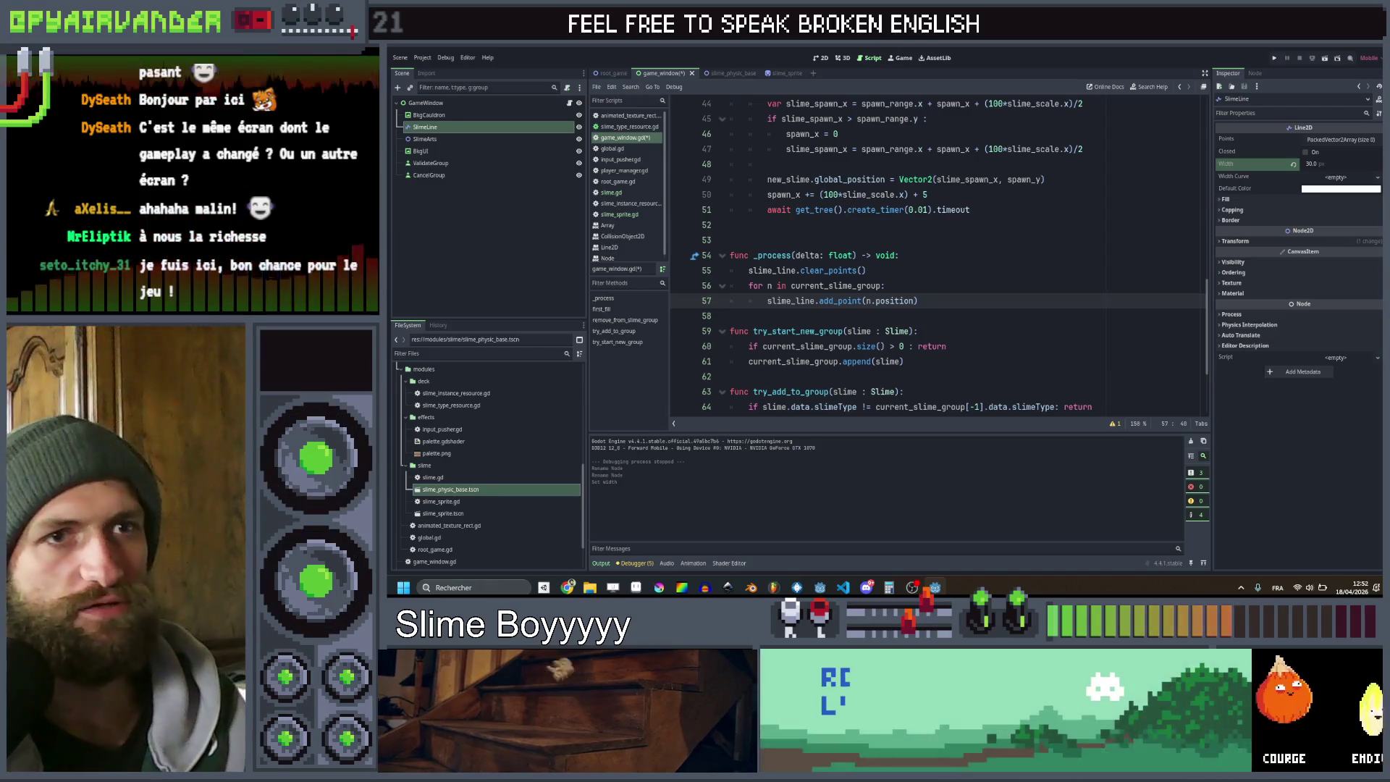
Expand and collapse the SlimeLine's Capping and Fill settings to inspect them
left_click(1243, 210)
left_click(1242, 211)
left_click(1242, 199)
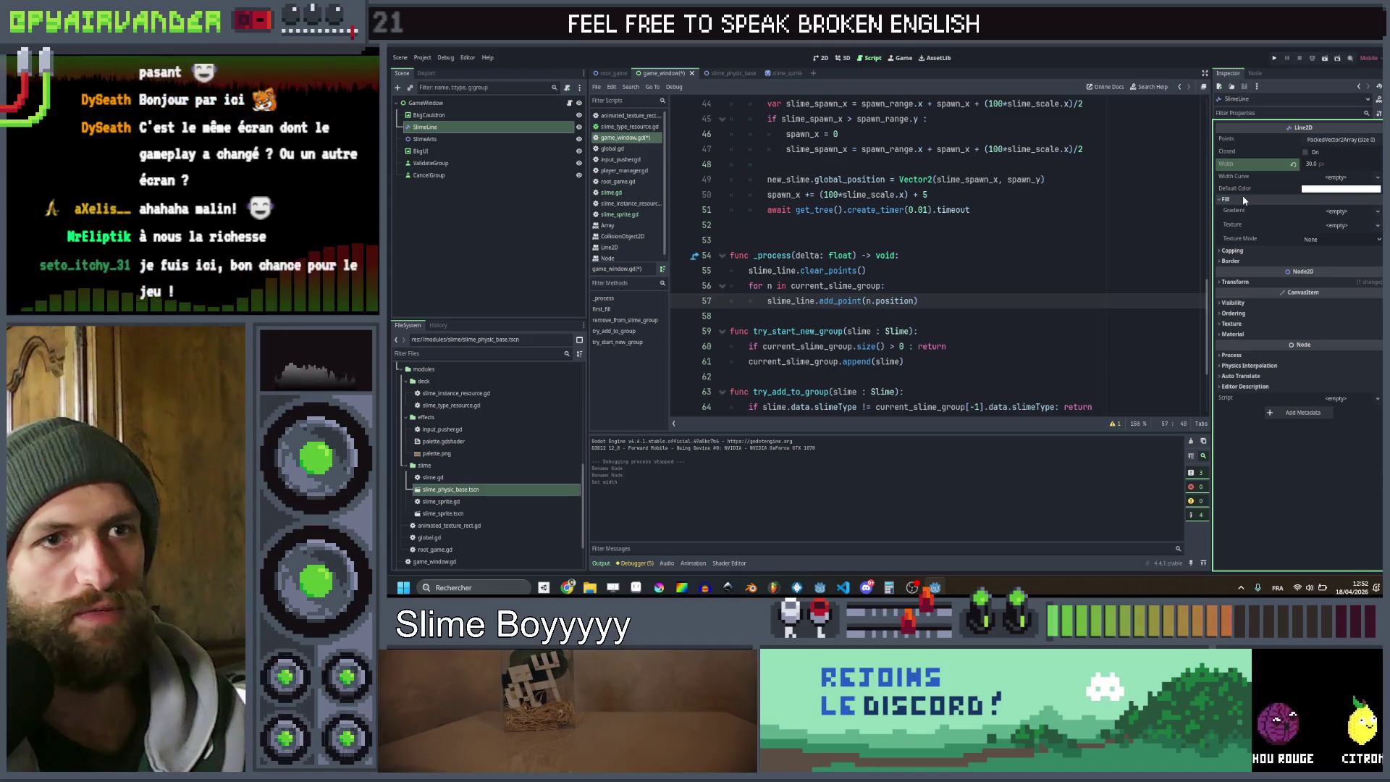
left_click(1242, 197)
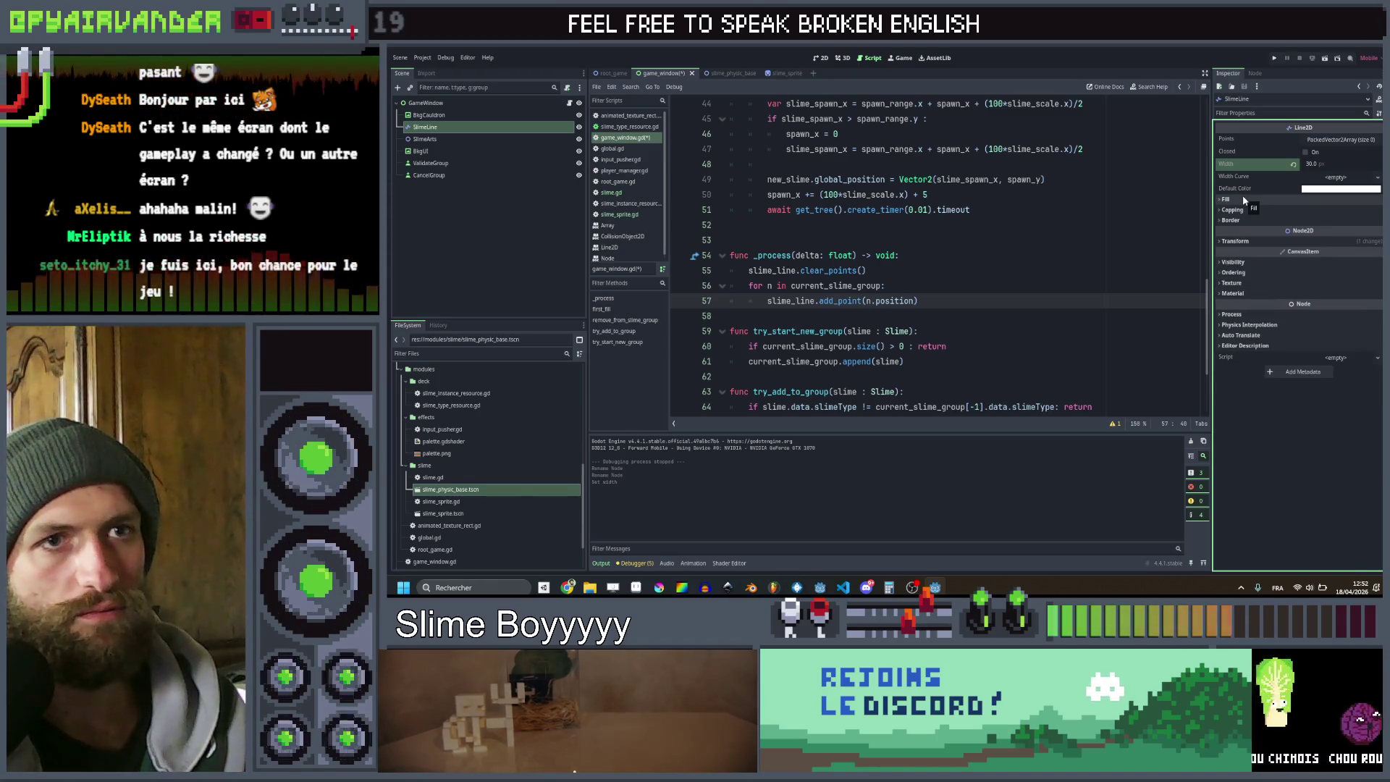
Move SlimeLine under SlimeArts, save game_window.gd, and start a new line after add_point
left_click_drag(437, 130, 441, 142)
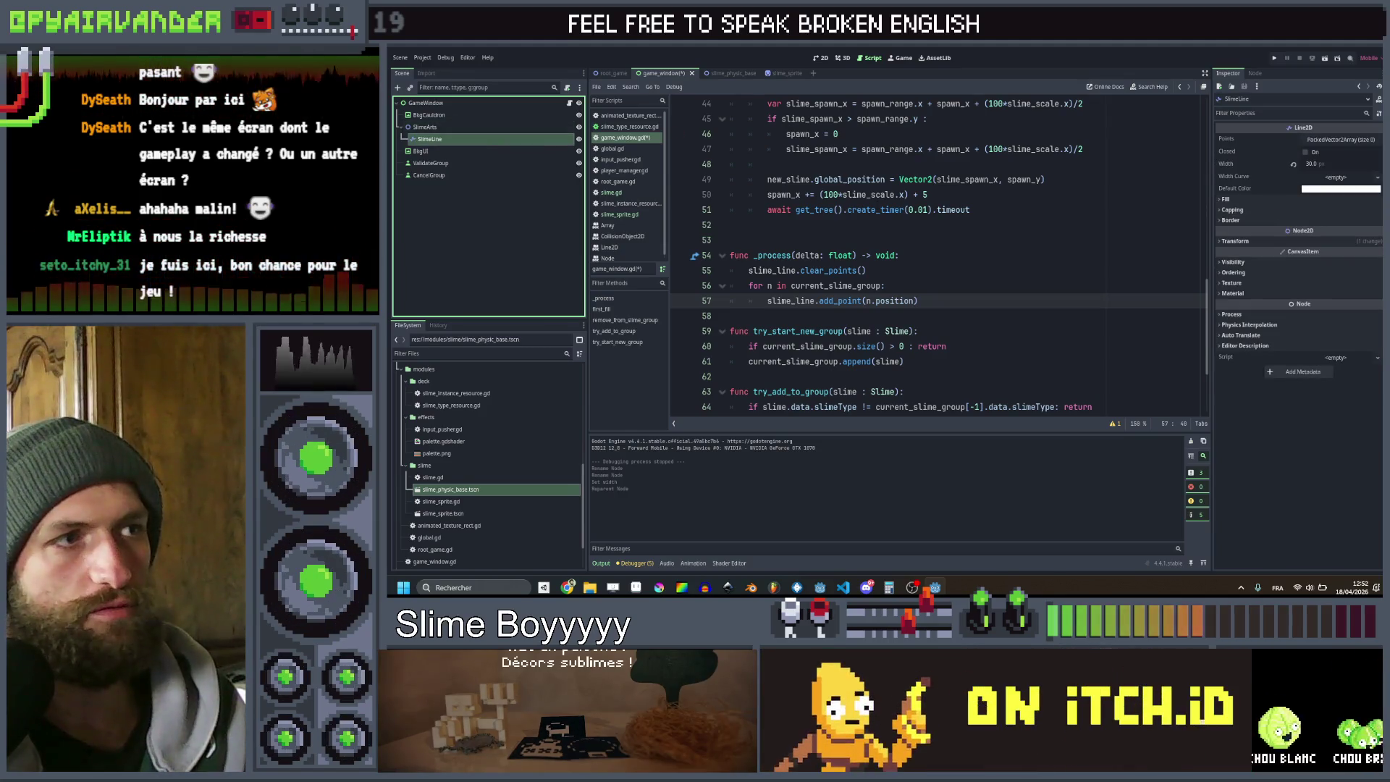
key("ctrl+s")
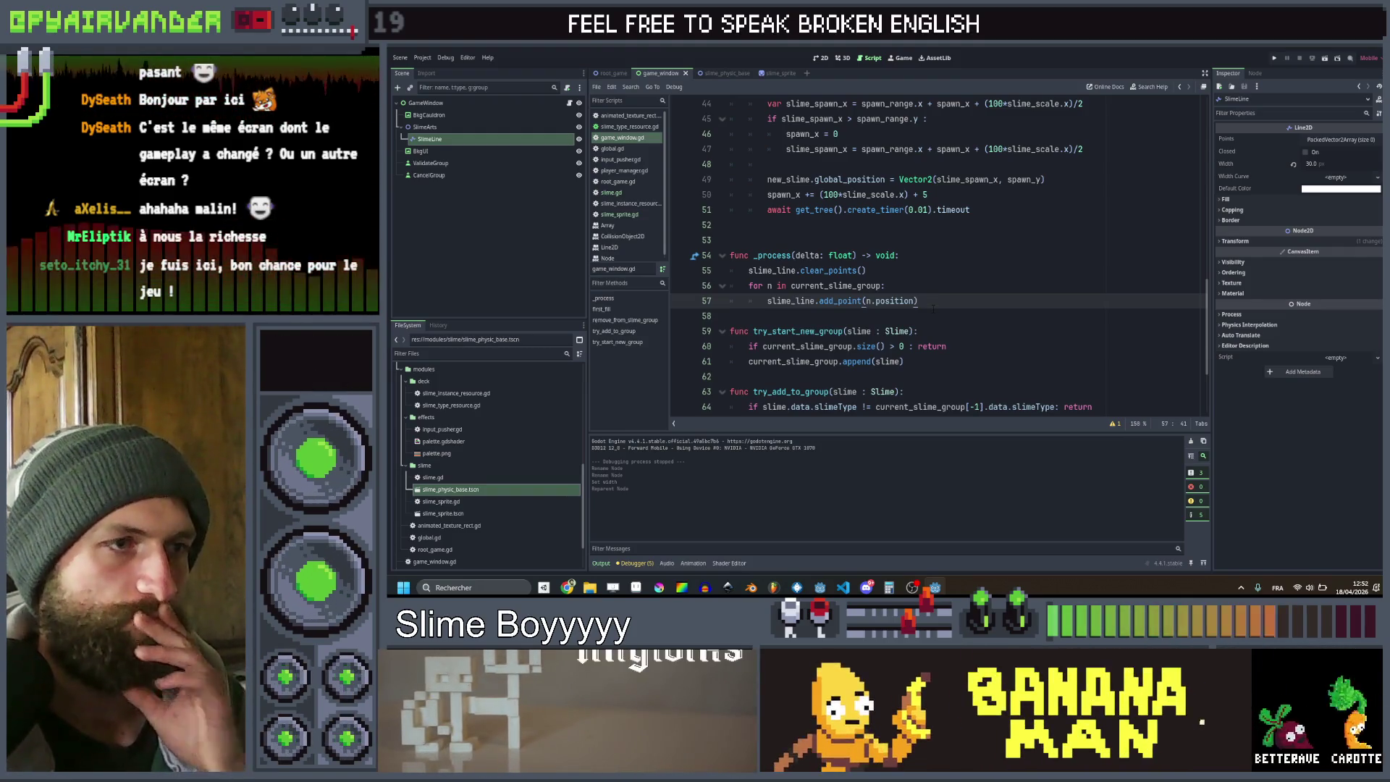
key("Return")
type("slime")
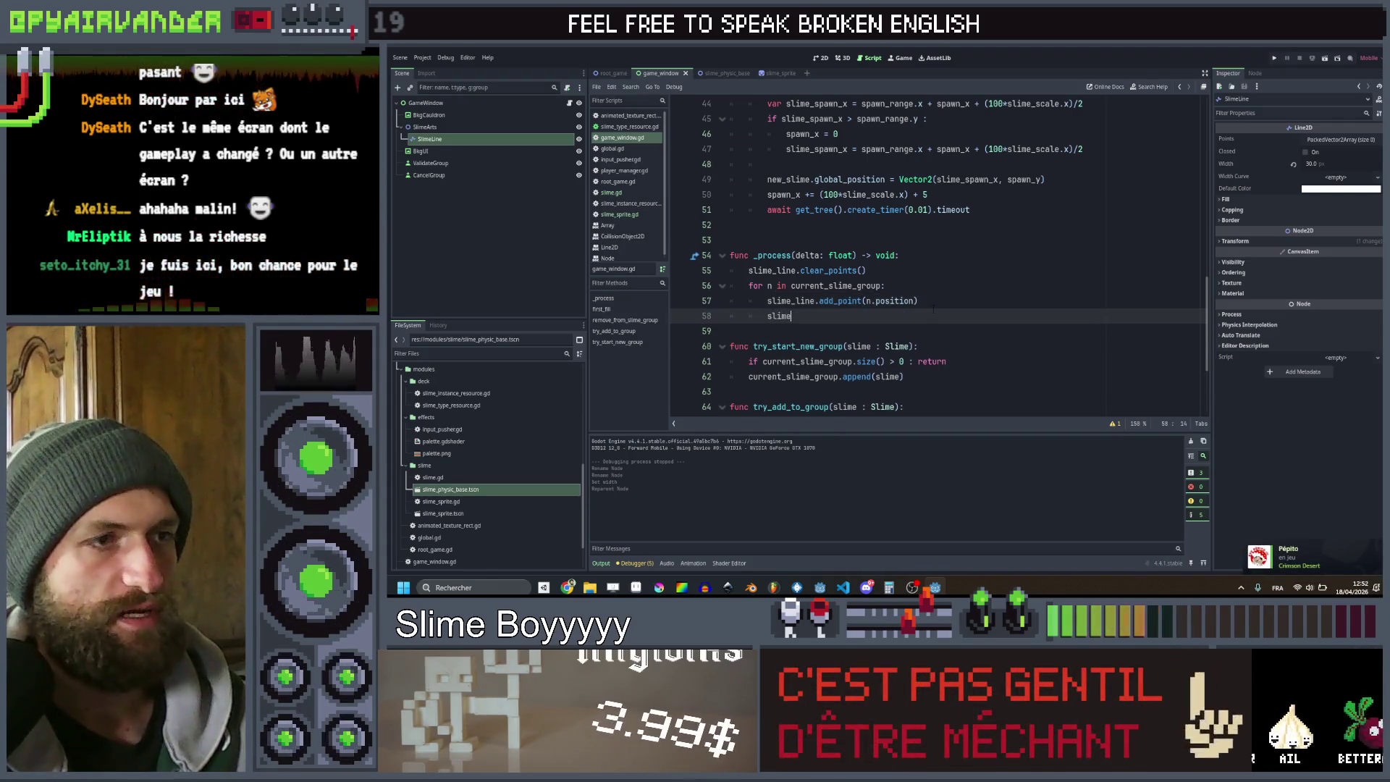
Add slime_line.default_color = n.data.slimeType.color in the loop, then open slime_instance_resource.gd
key("Down")
key("Down")
key("Down")
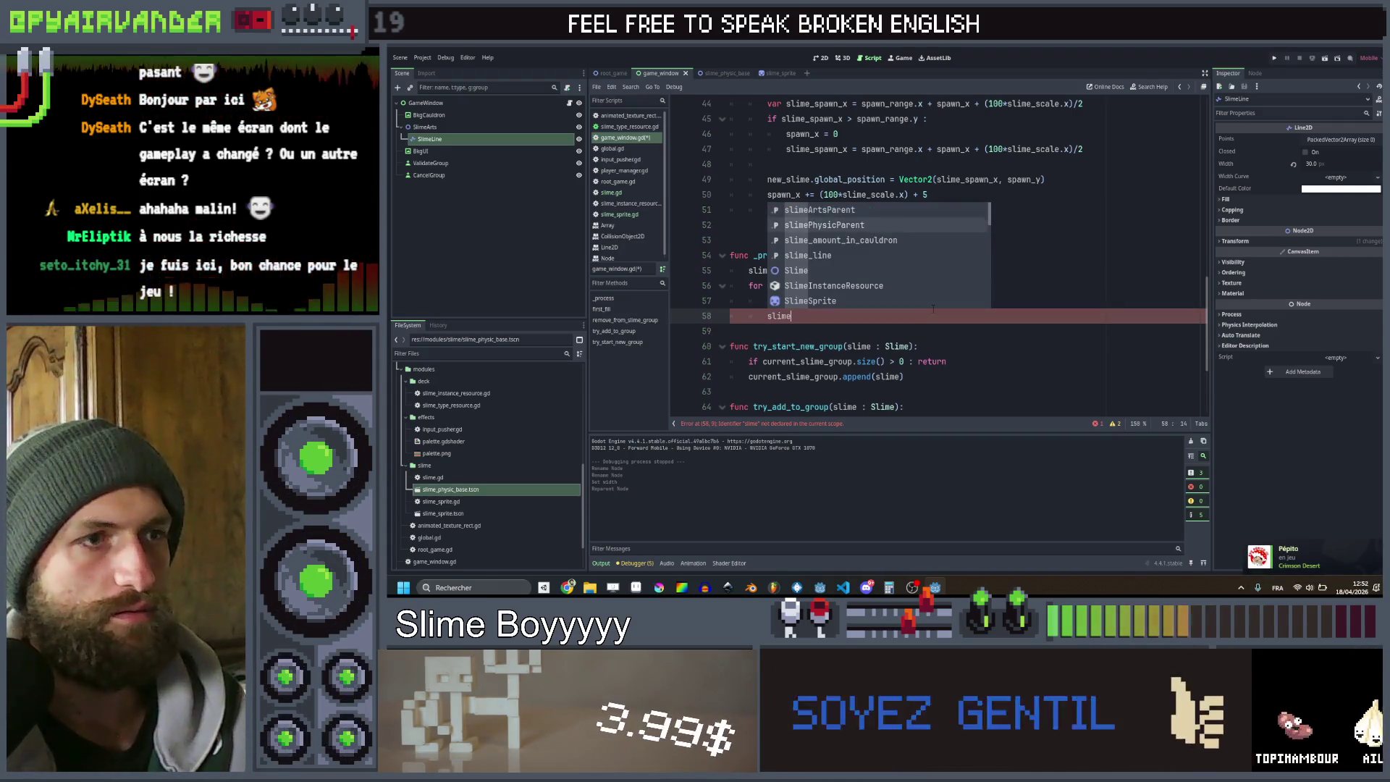
key("Return")
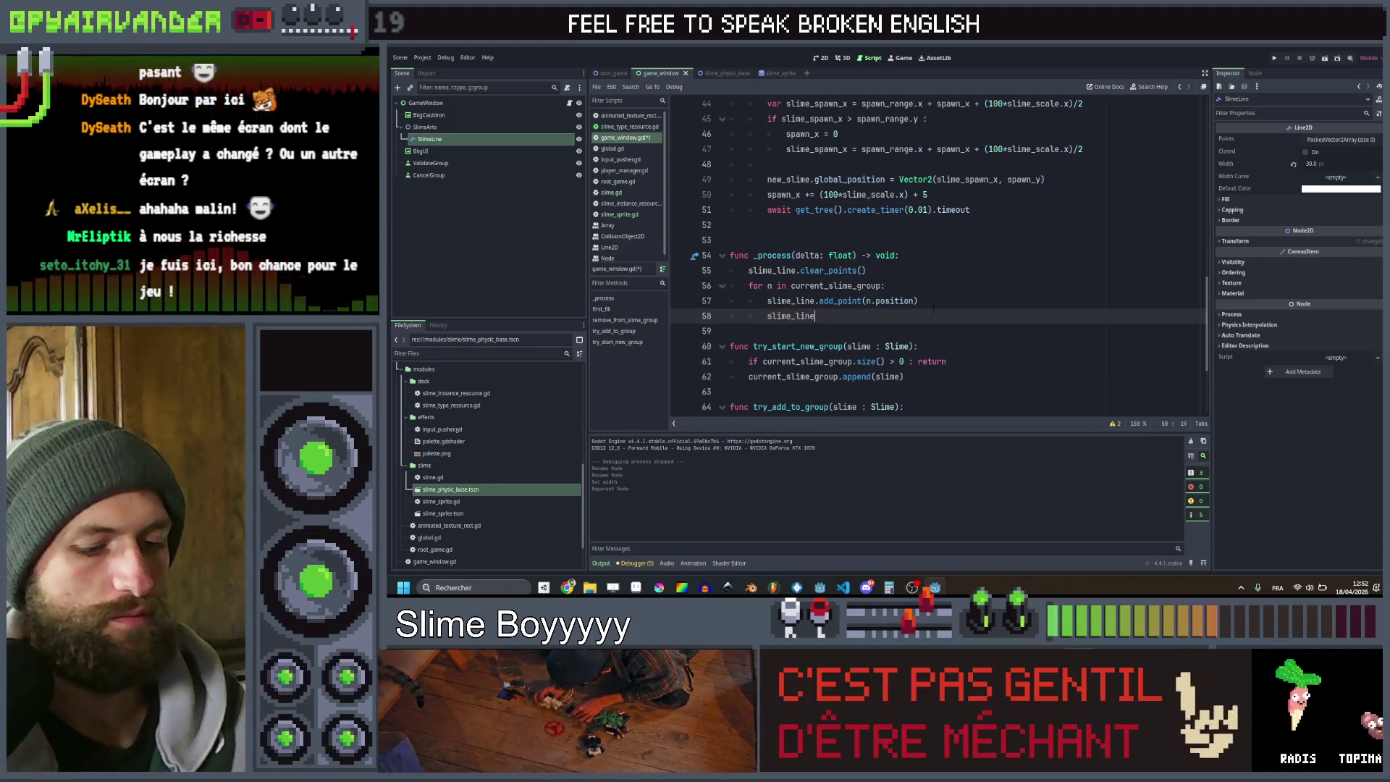
type(".c")
key("BackSpace")
key("BackSpace")
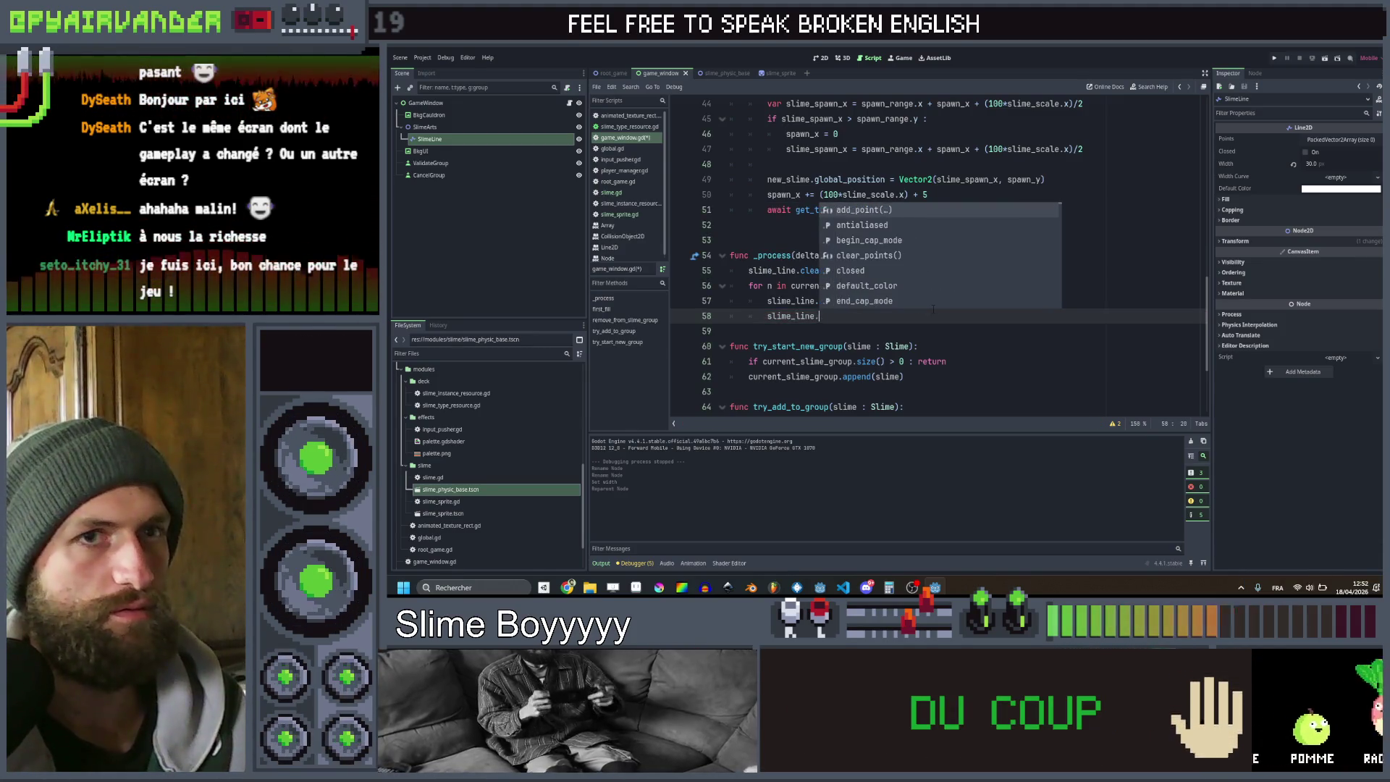
type("df")
key("Down")
key("Return")
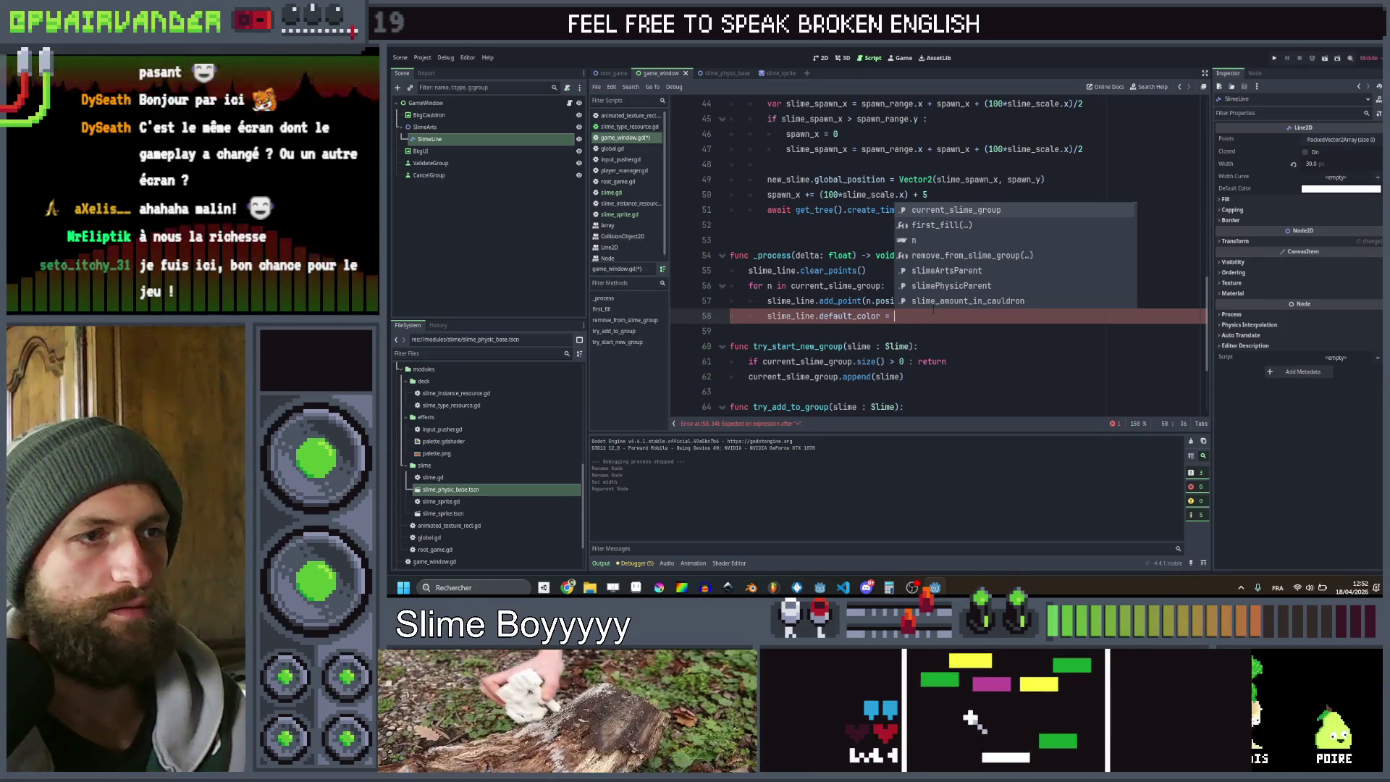
type("n.da")
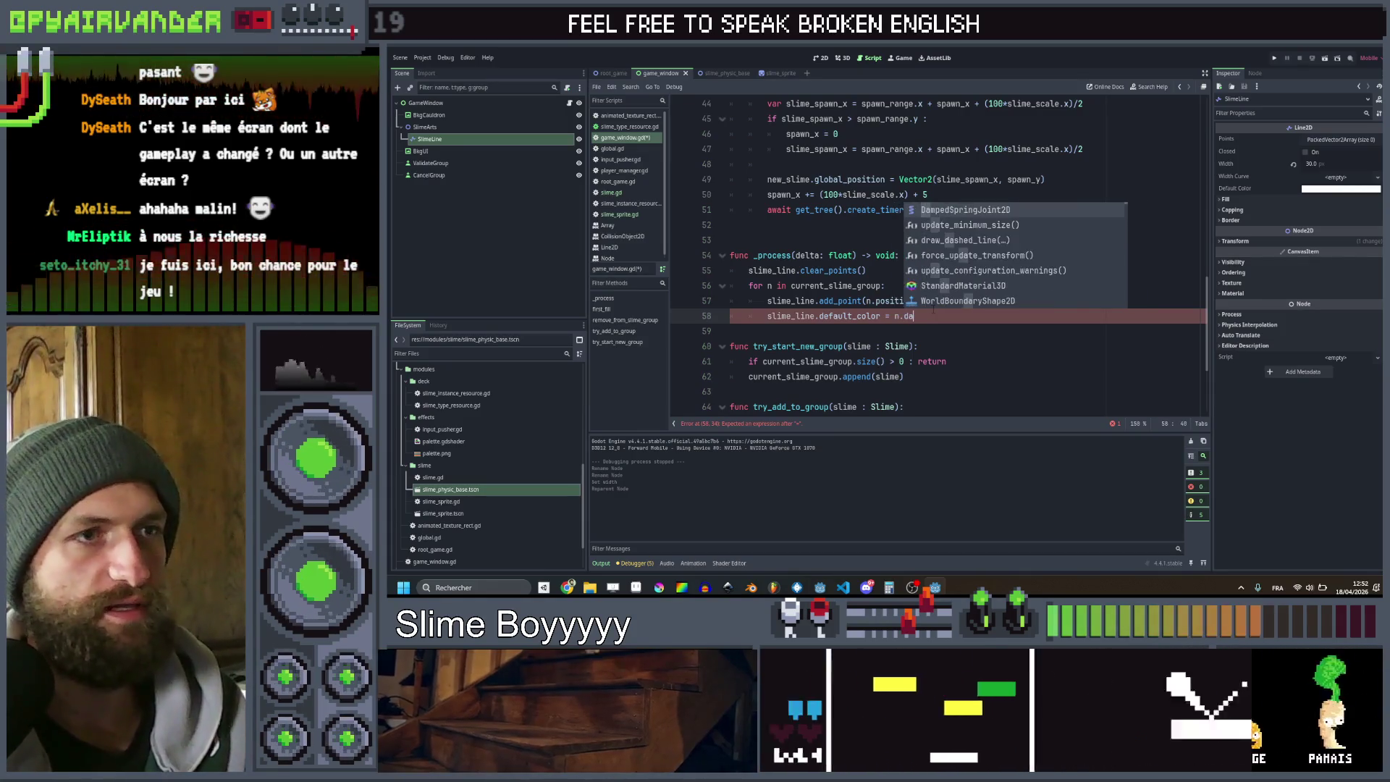
type("ta.slimeType")
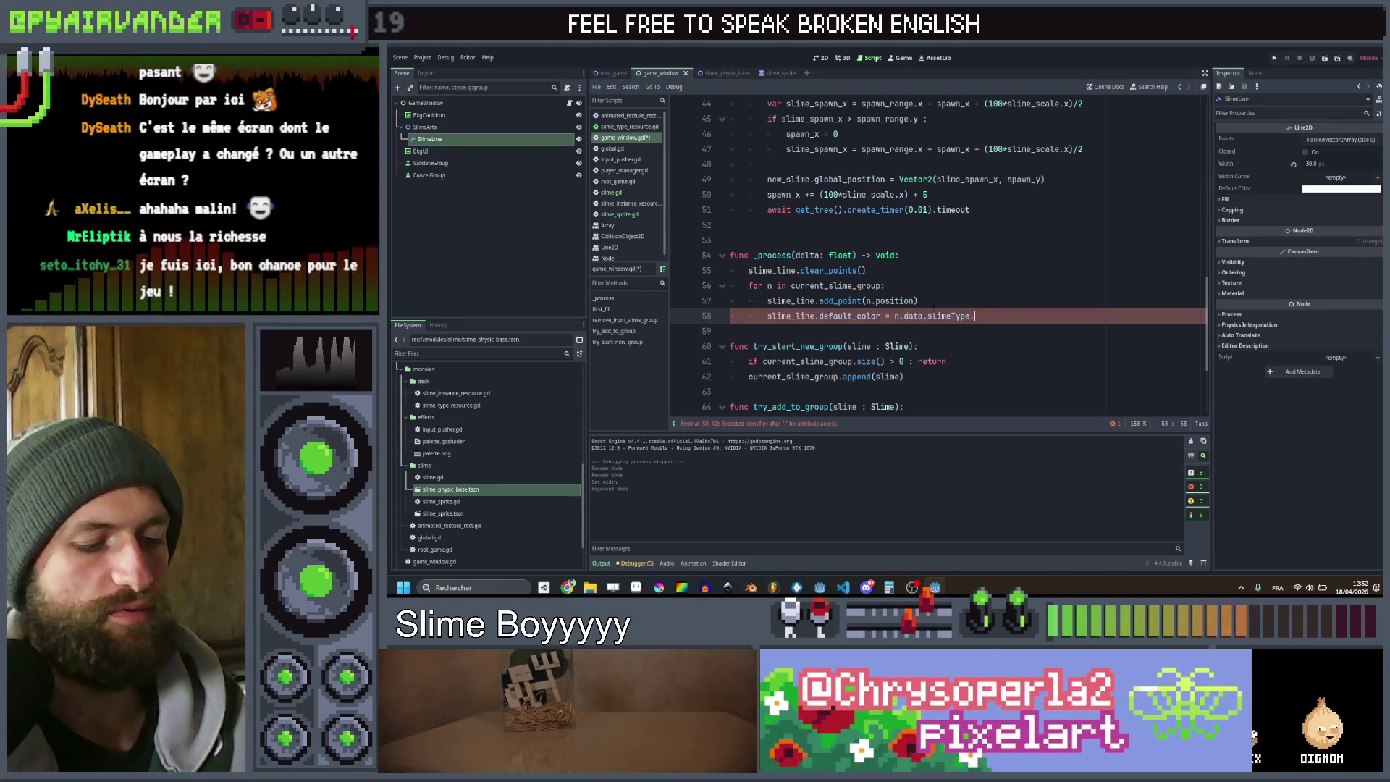
type(".color")
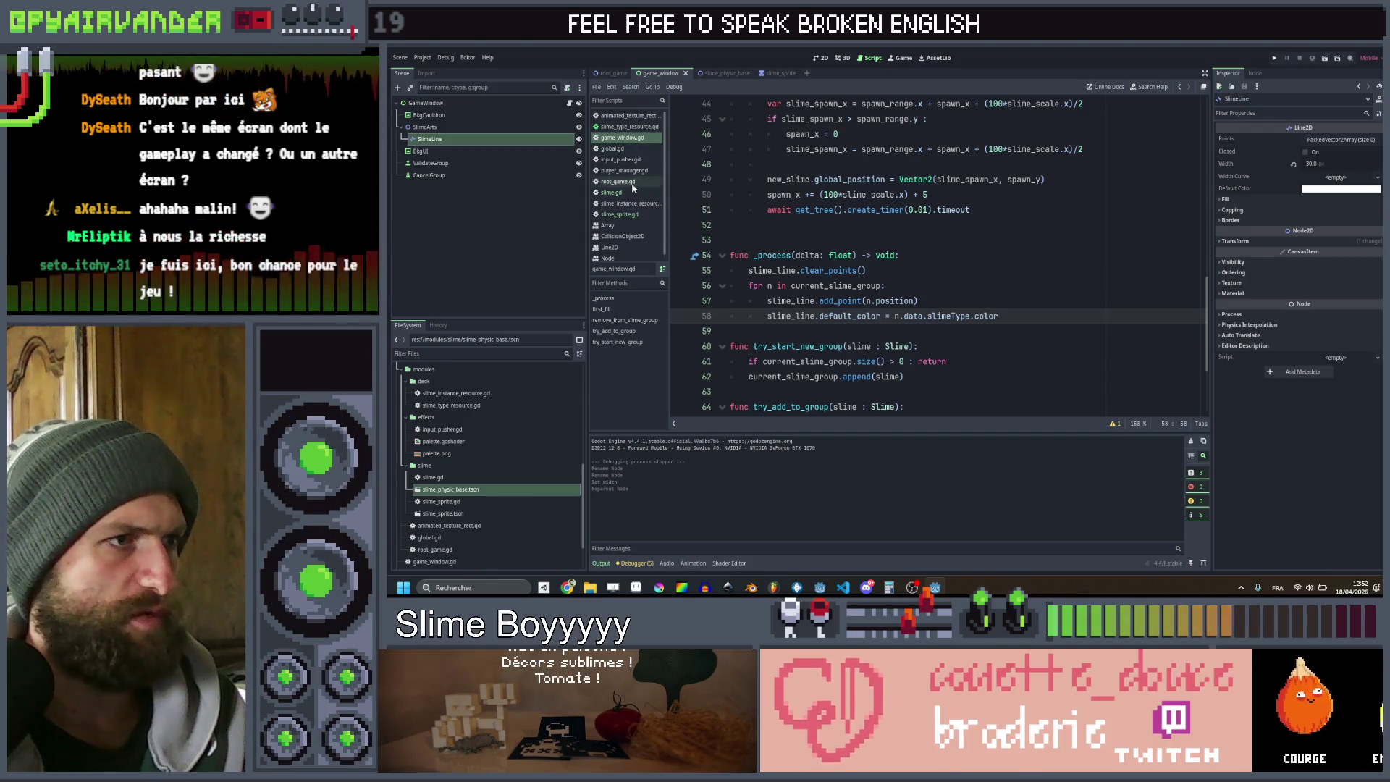
left_click(628, 203)
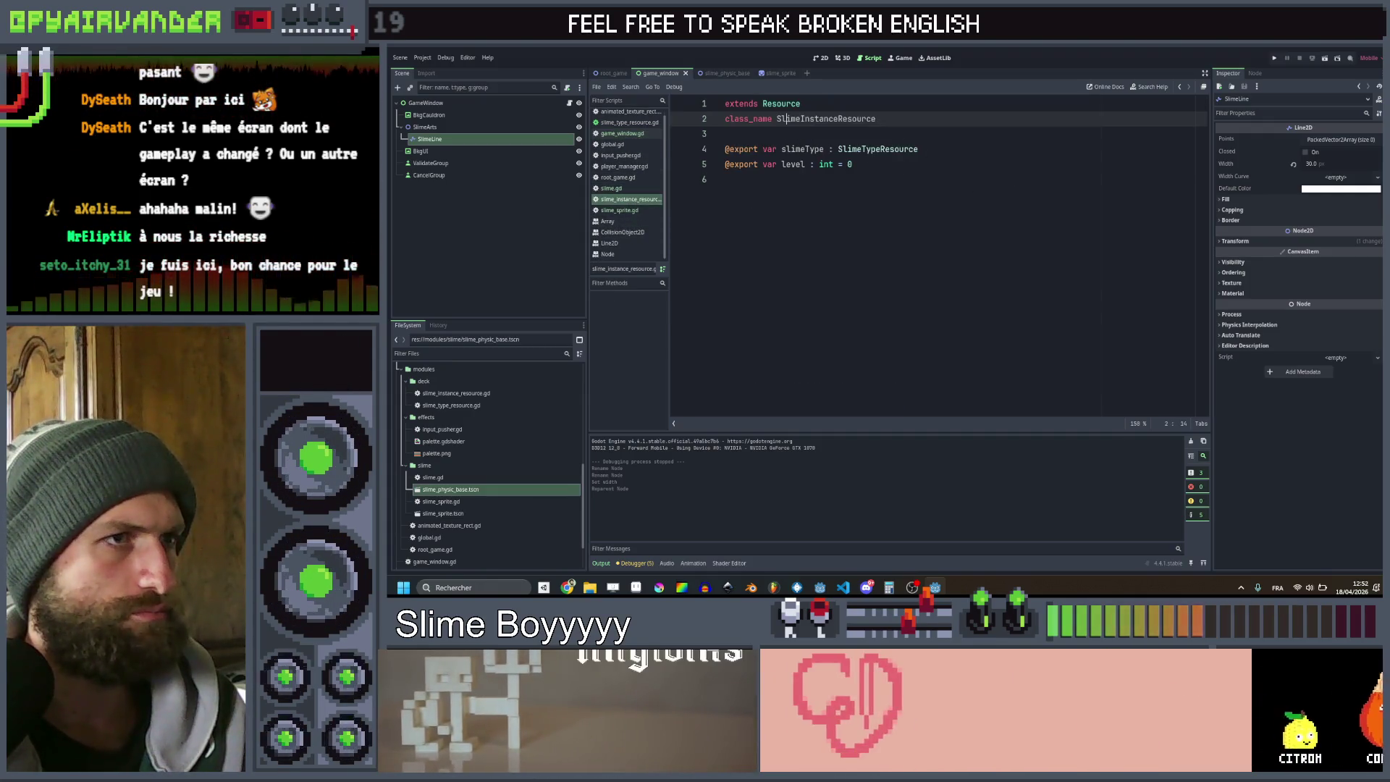
Open slime_type_resource.gd and duplicate the texture export line to create a color export
left_click(852, 156, "ctrl")
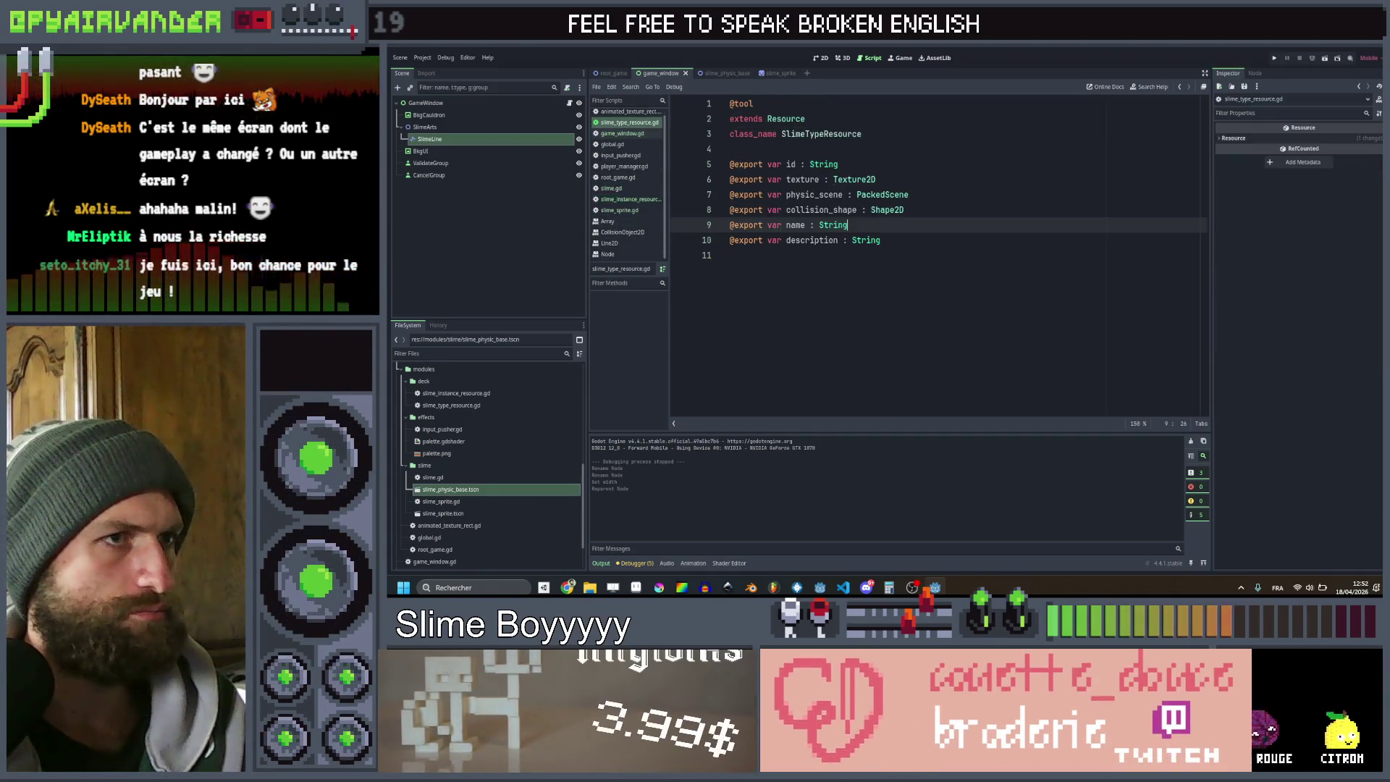
left_click(881, 168)
left_click(941, 180)
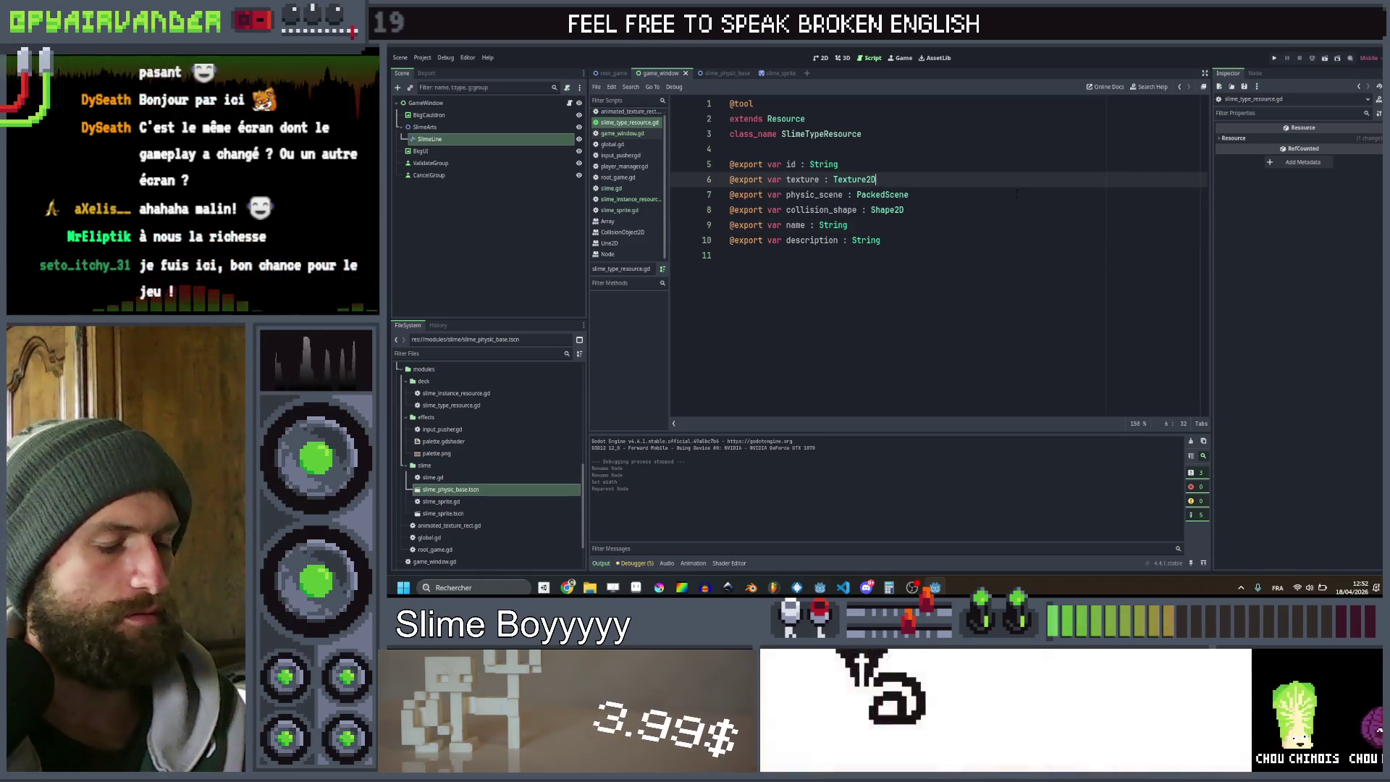
key("ctrl+c")
key("ctrl+v")
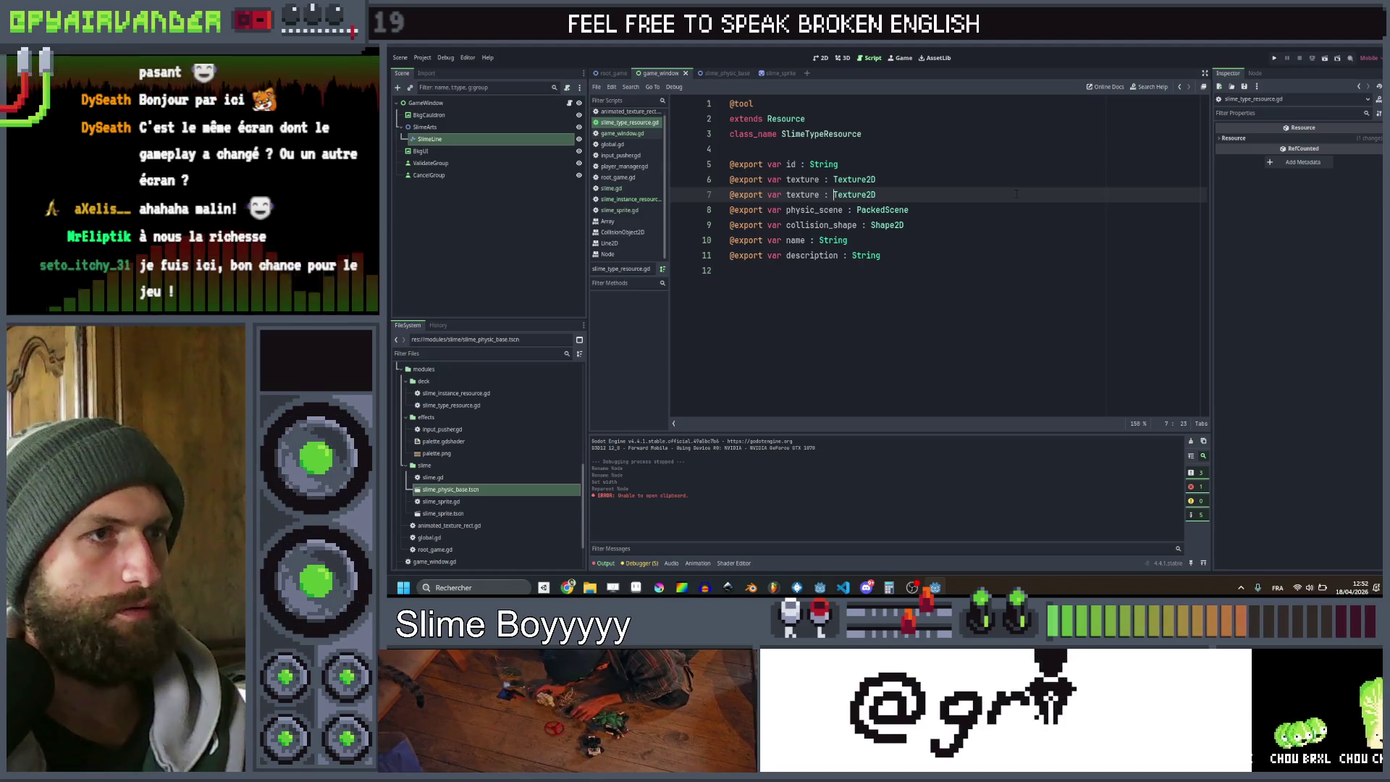
key("Left")
key("Left")
key("Left")
key("ctrl+d")
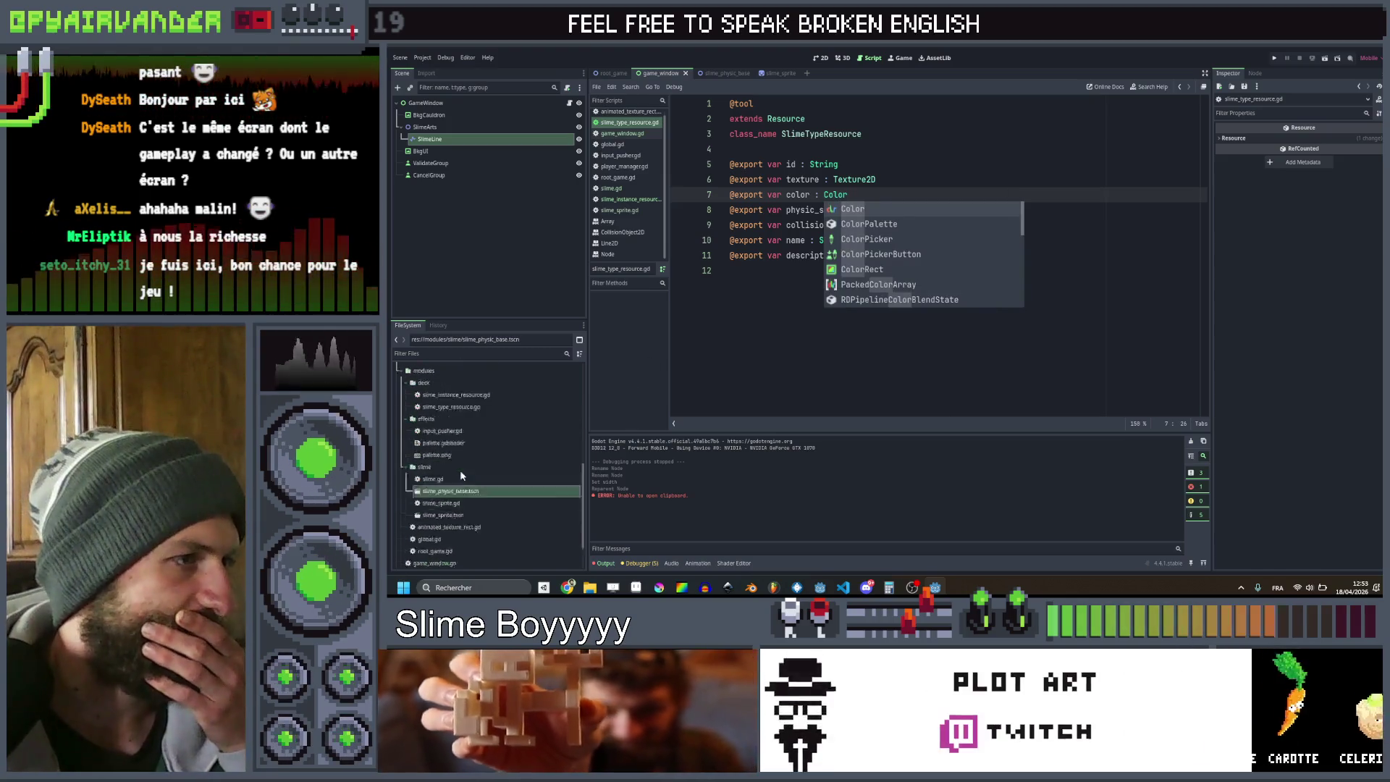
Eyedrop texture colours into the Color of slime_bile (yellow) and slime_blood (red b03a48)
scroll(460, 475, "up", 3)
left_click(440, 425)
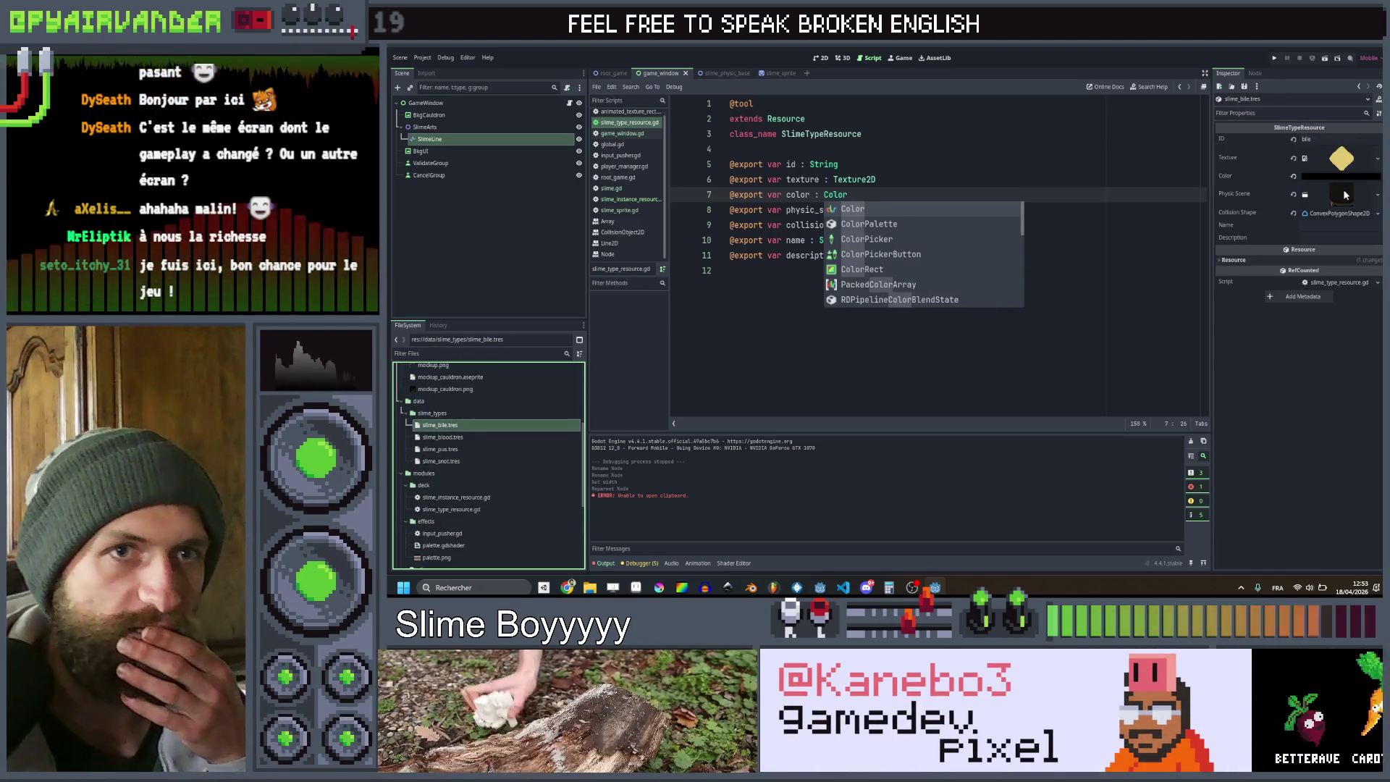
left_click(1354, 179)
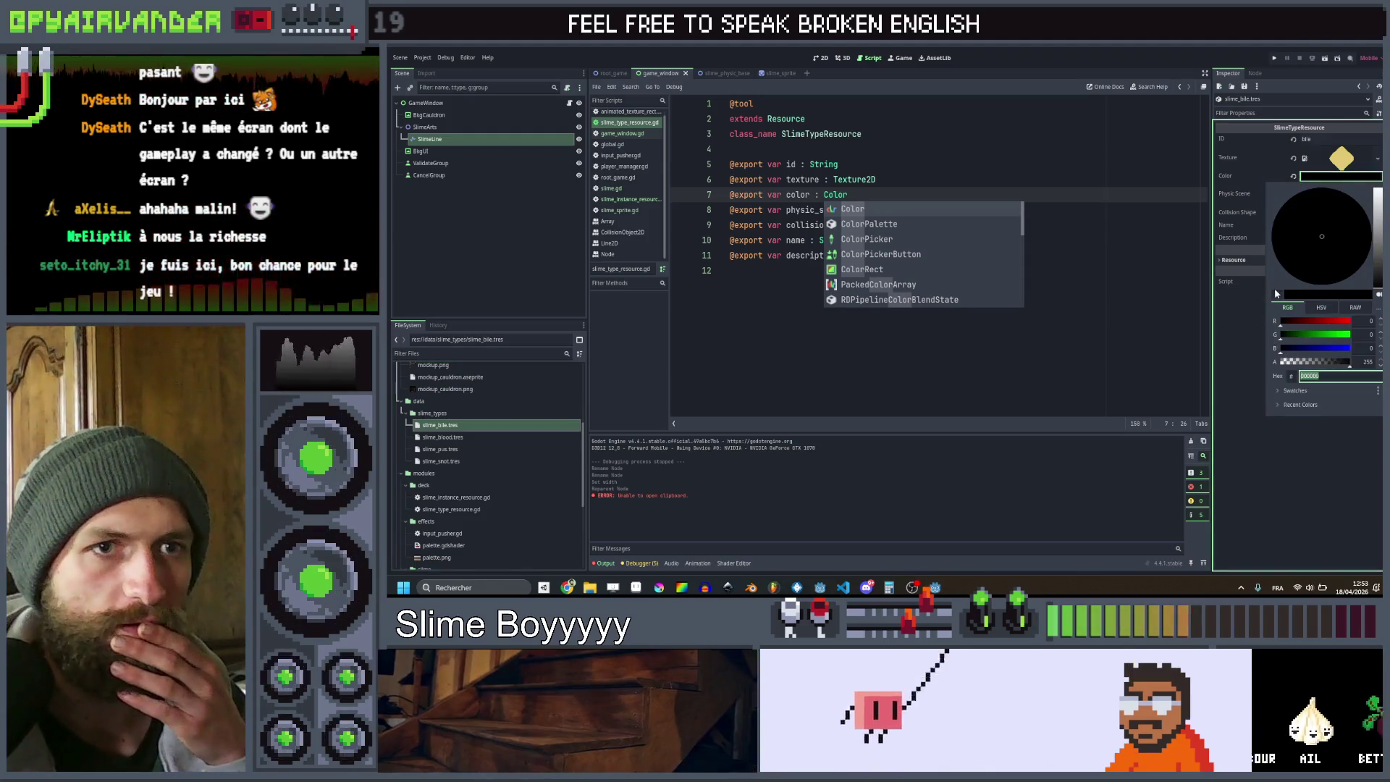
left_click(1342, 155)
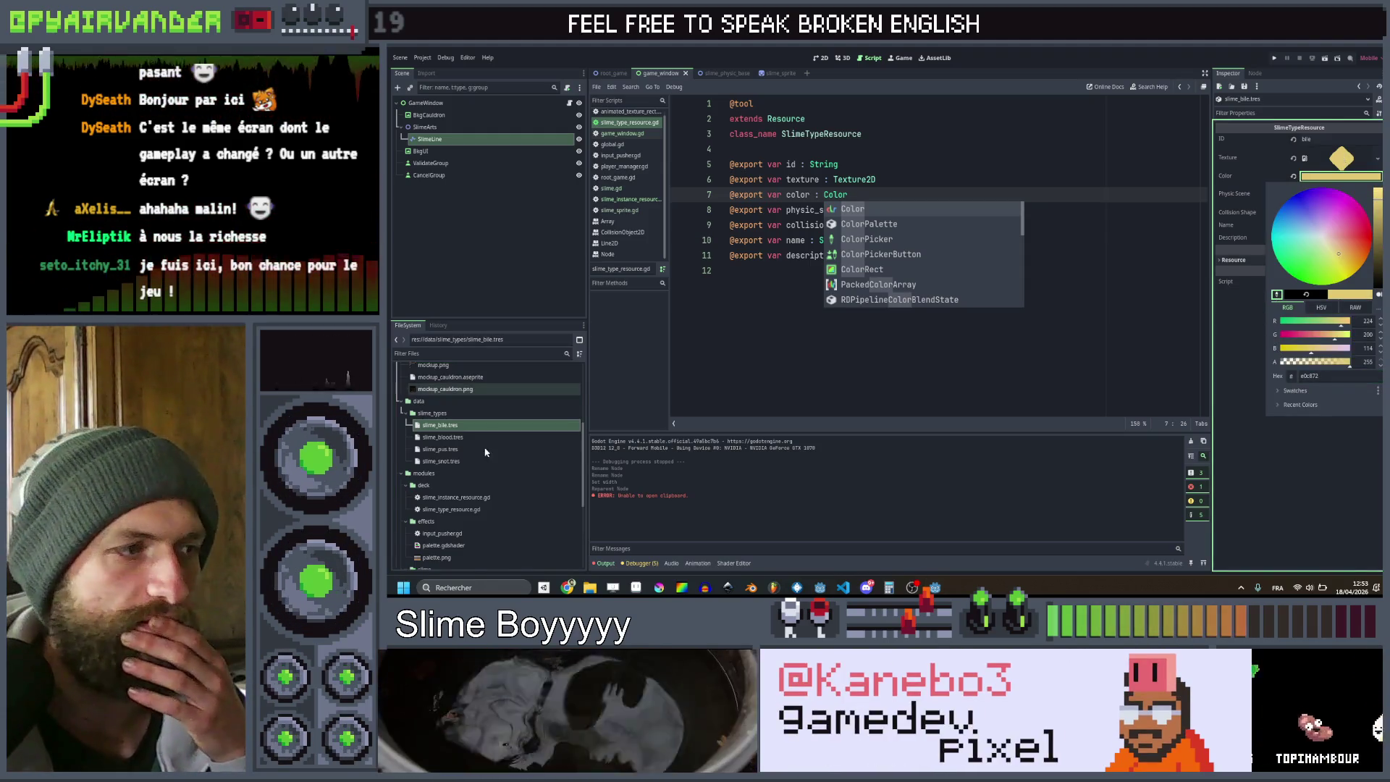
left_click(438, 437)
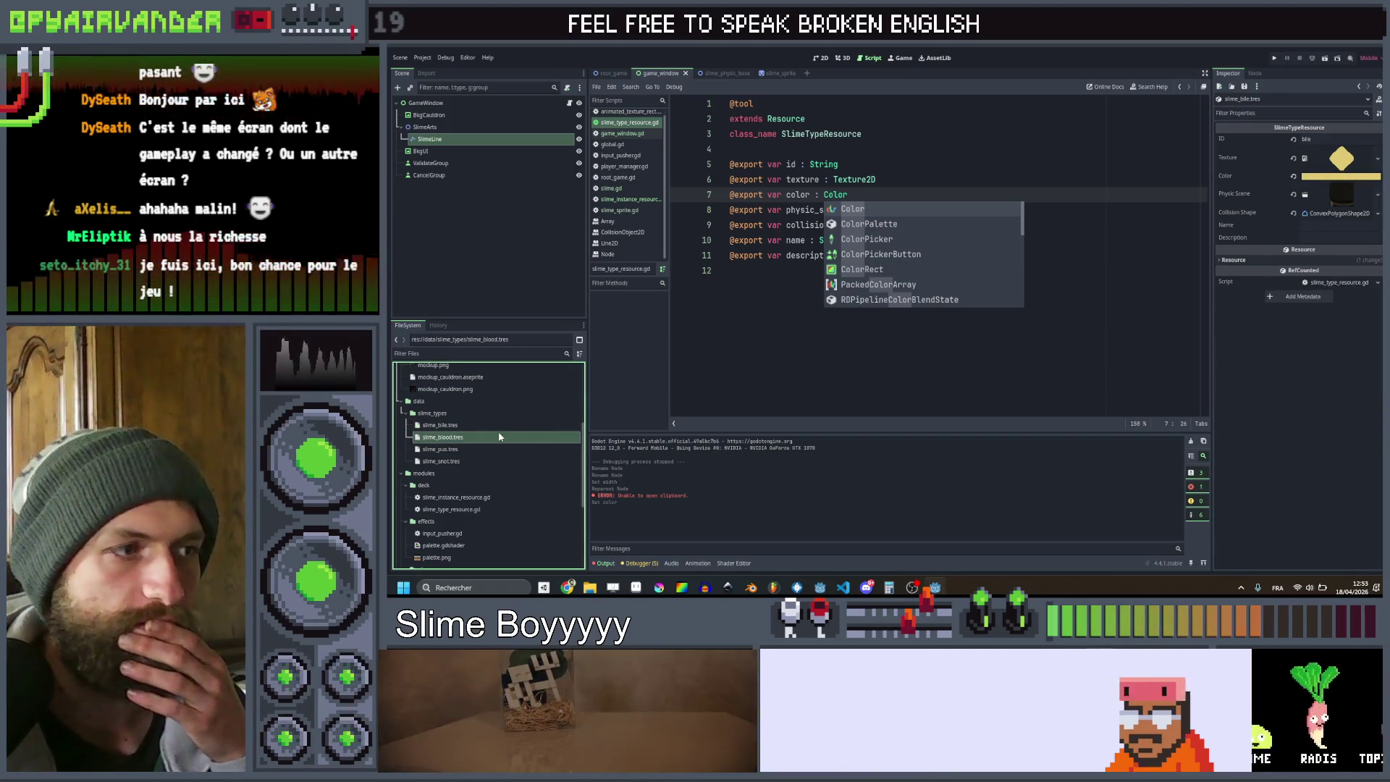
left_click(1341, 176)
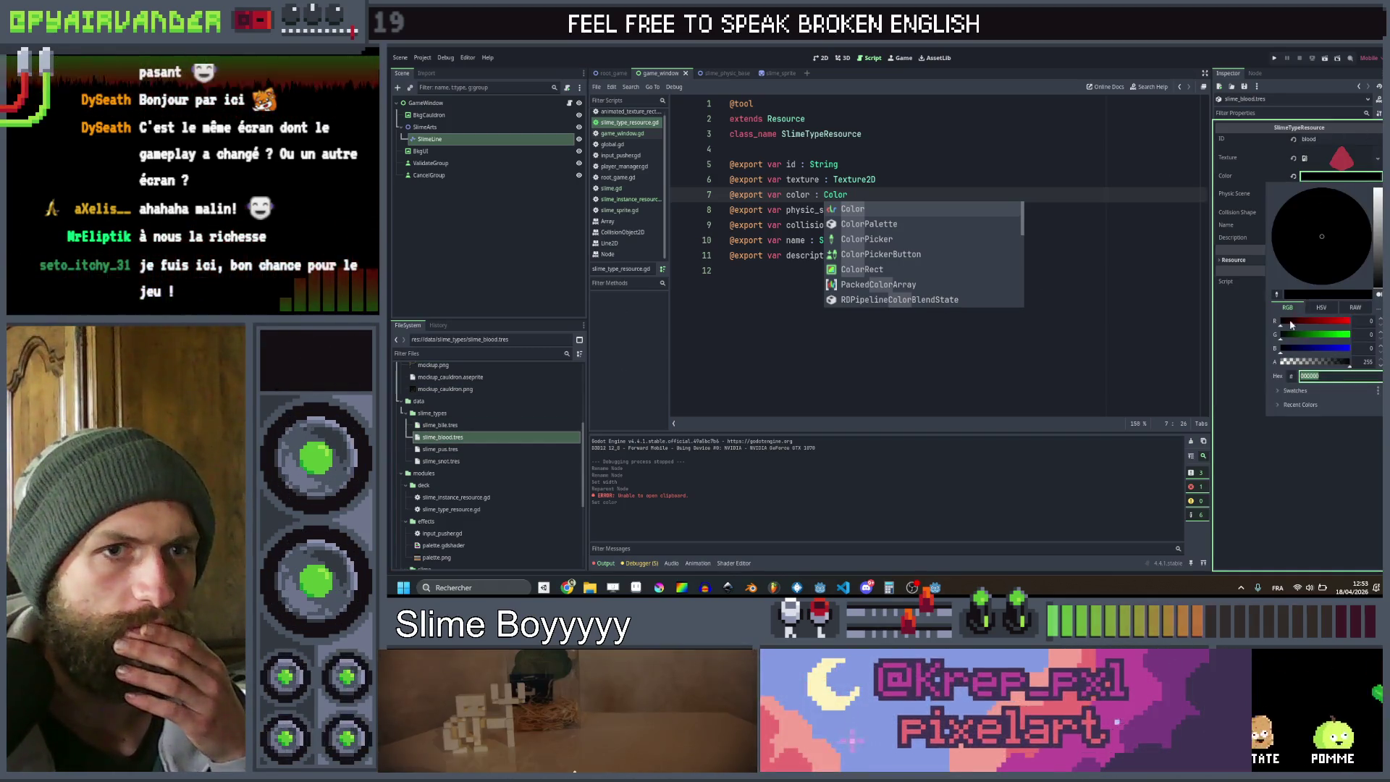
left_click(1275, 294)
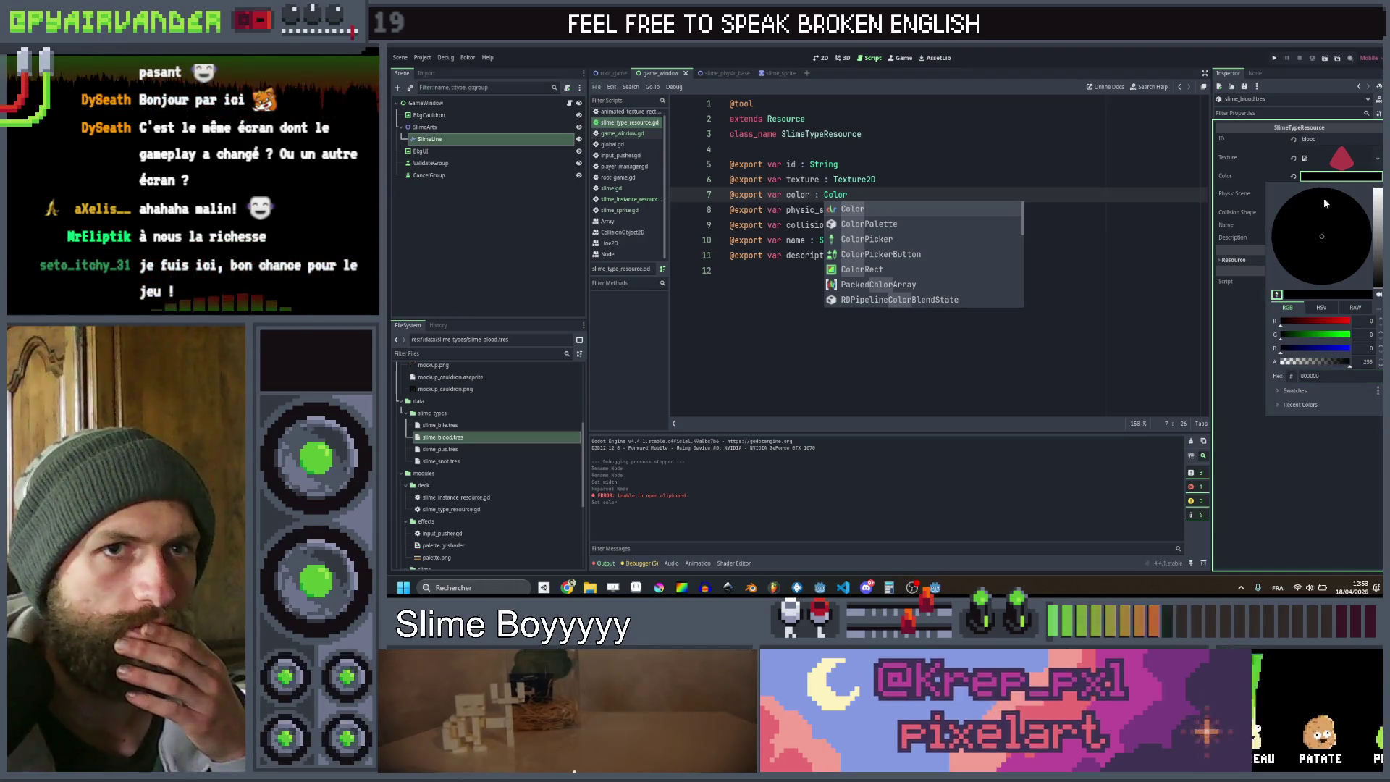
left_click(1346, 161)
Give slime_pus tan d9ac8b and slime_snot teal, then save and run the game
left_click(440, 449)
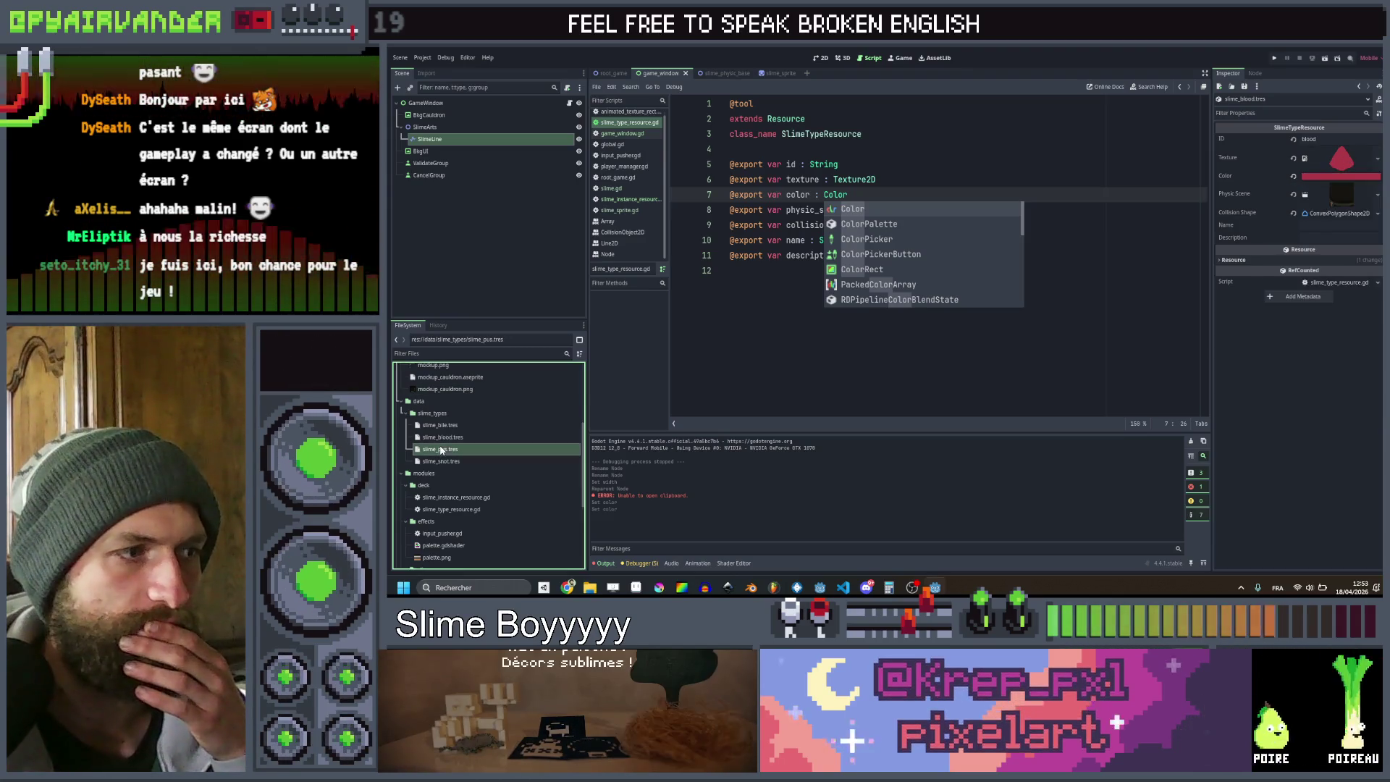
left_click(1321, 176)
left_click(1275, 294)
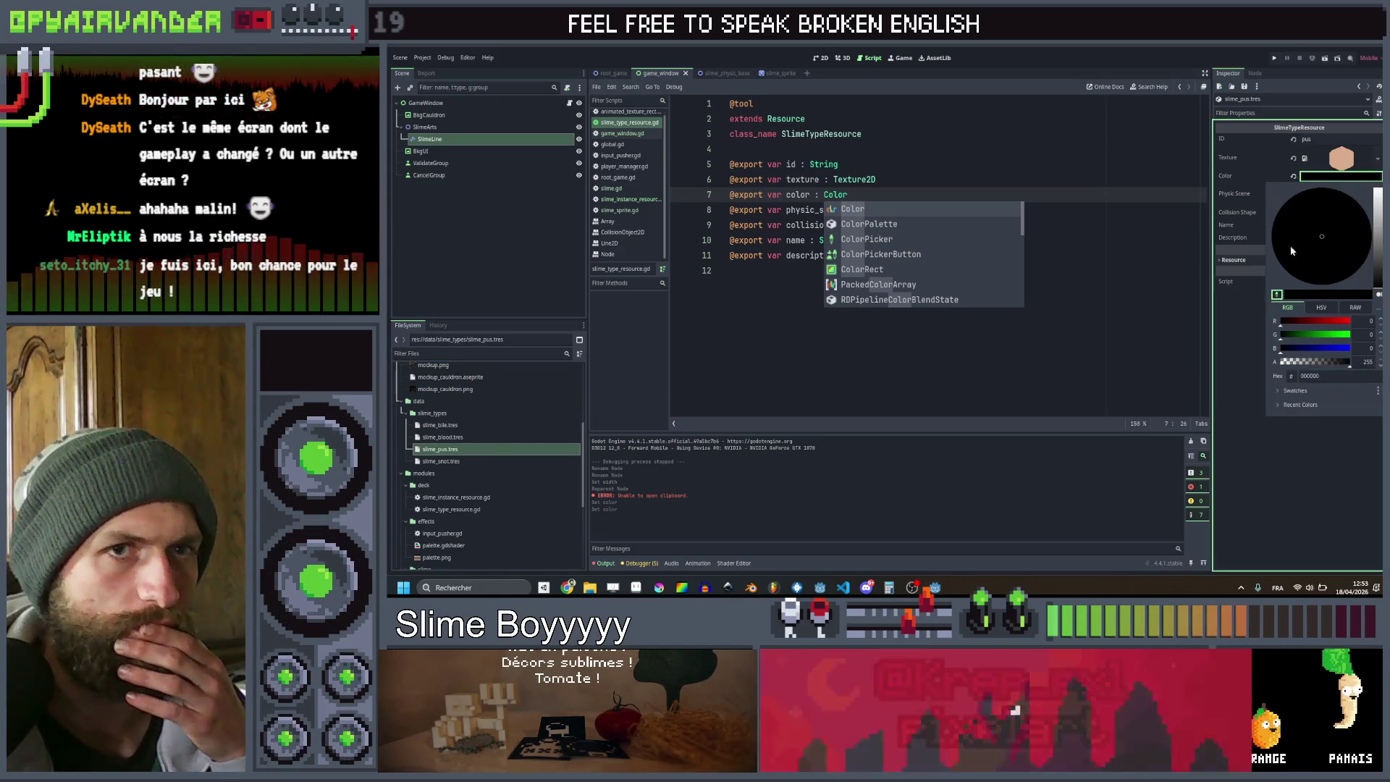
left_click(1343, 154)
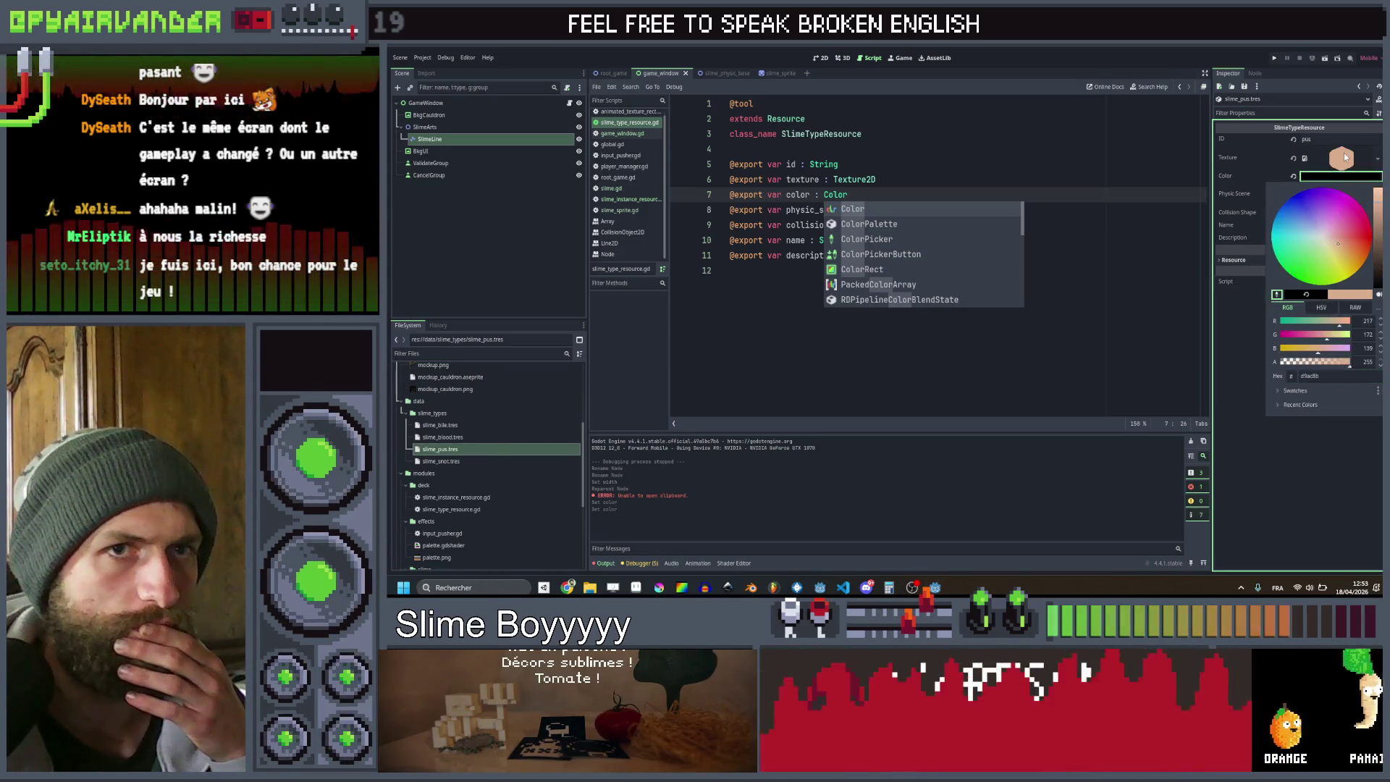
left_click(450, 461)
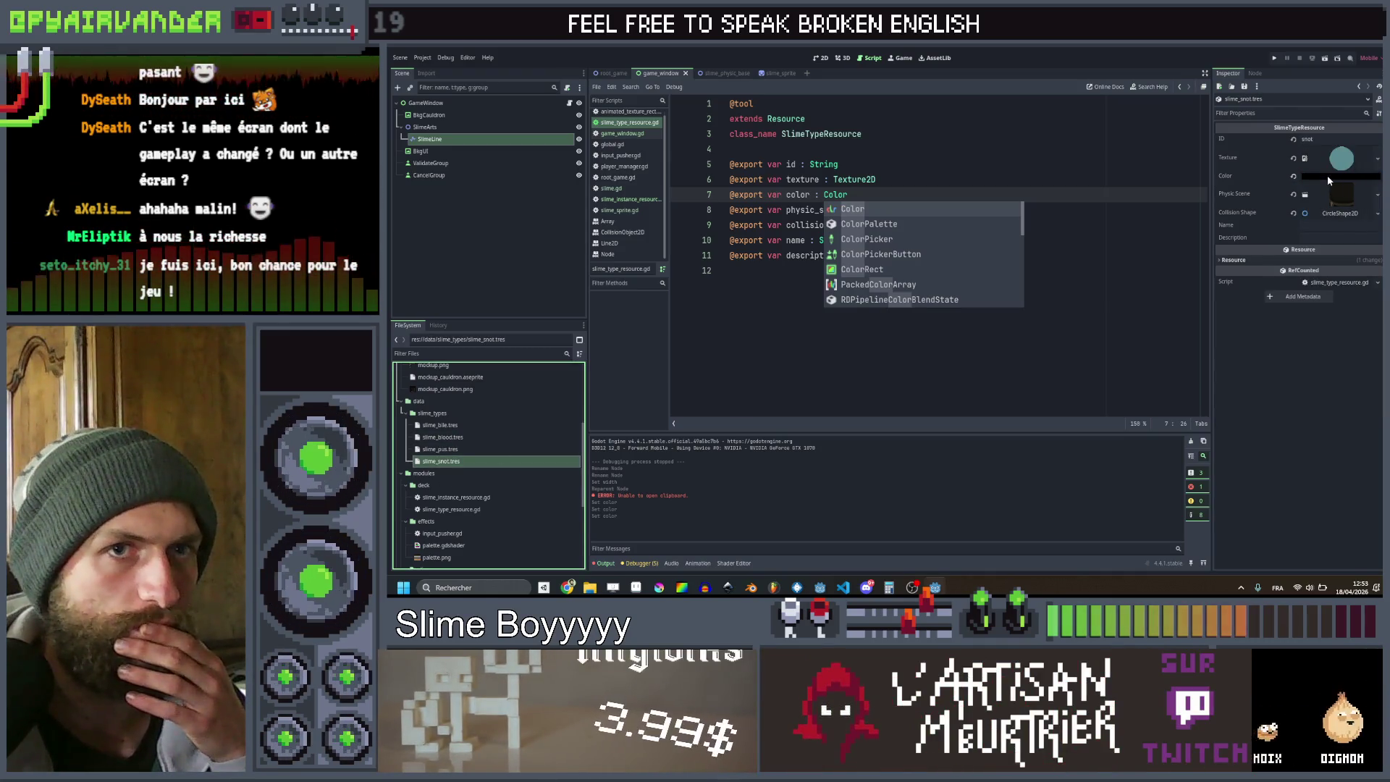
left_click(1326, 175)
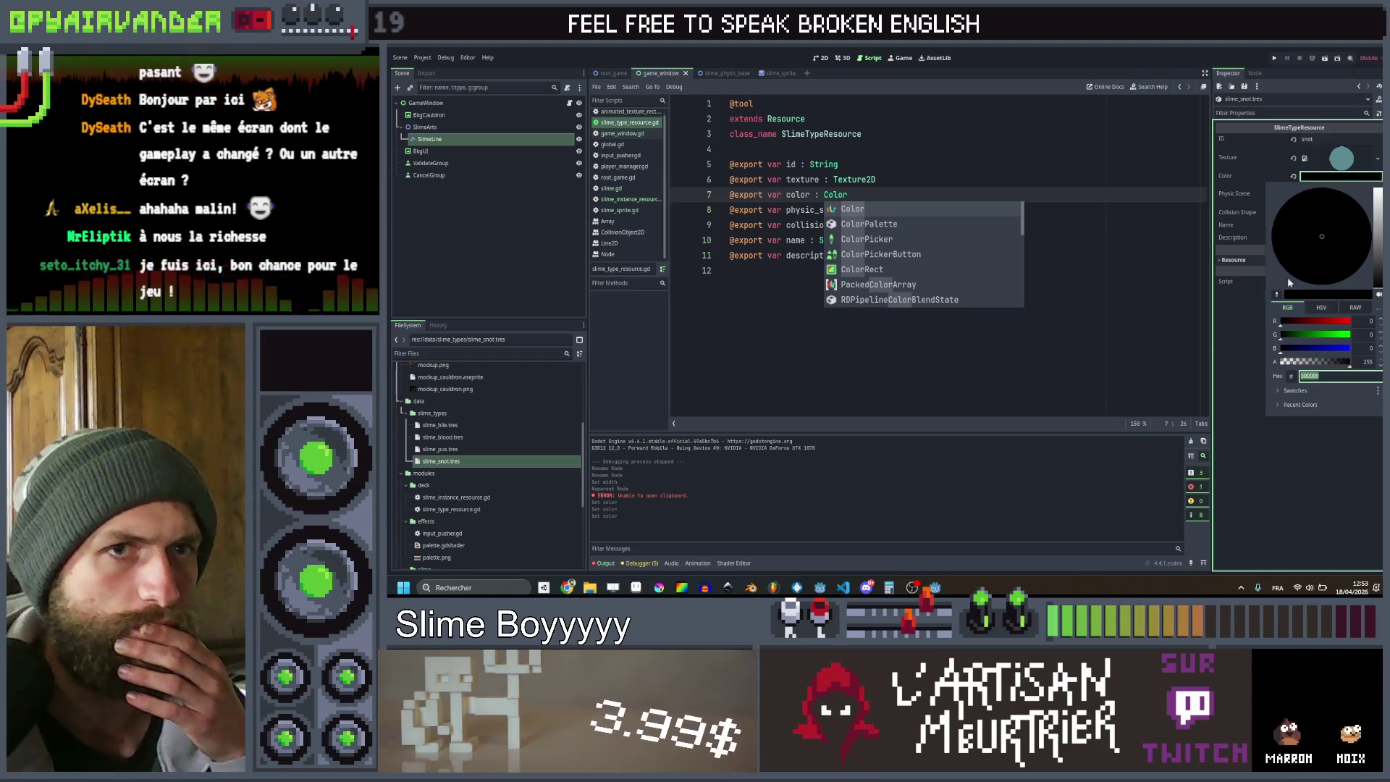
left_click(1341, 160)
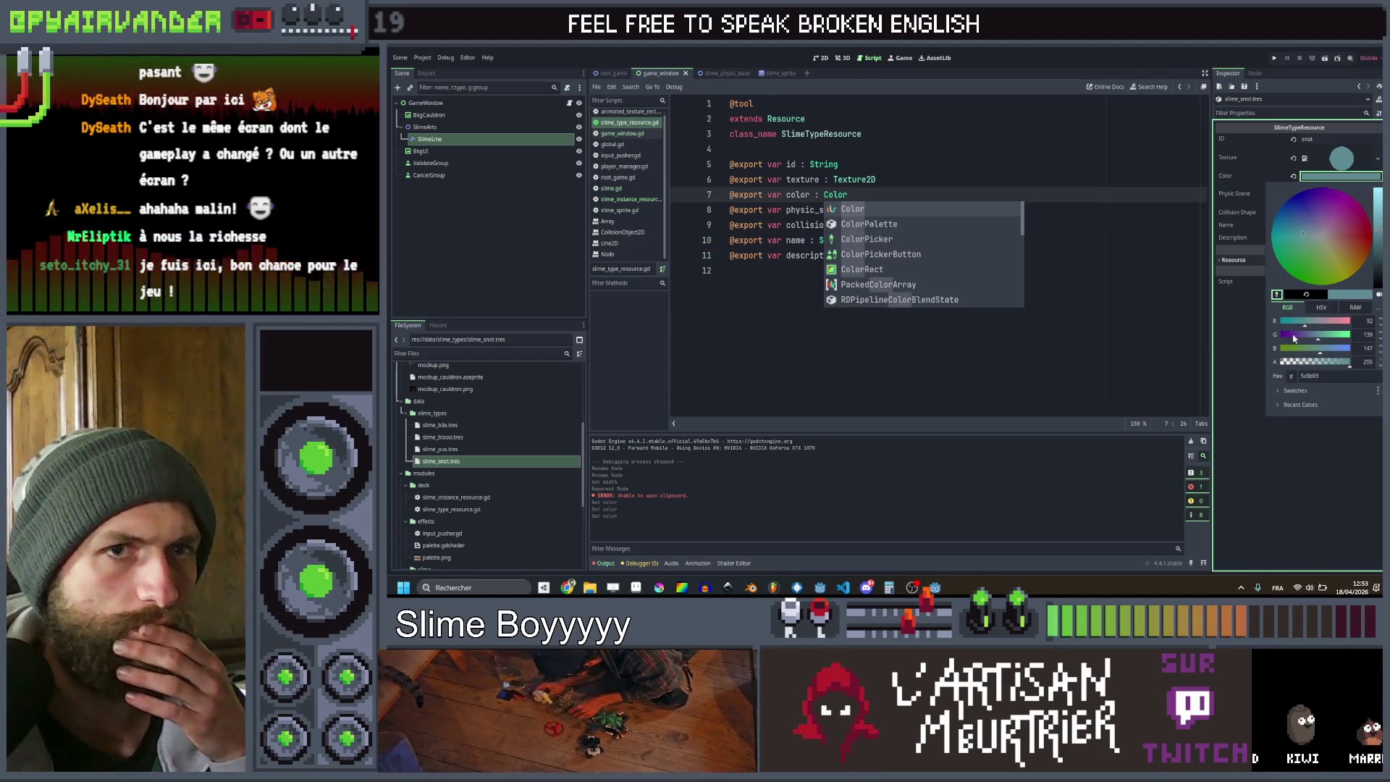
left_click(1281, 427)
key("ctrl+s")
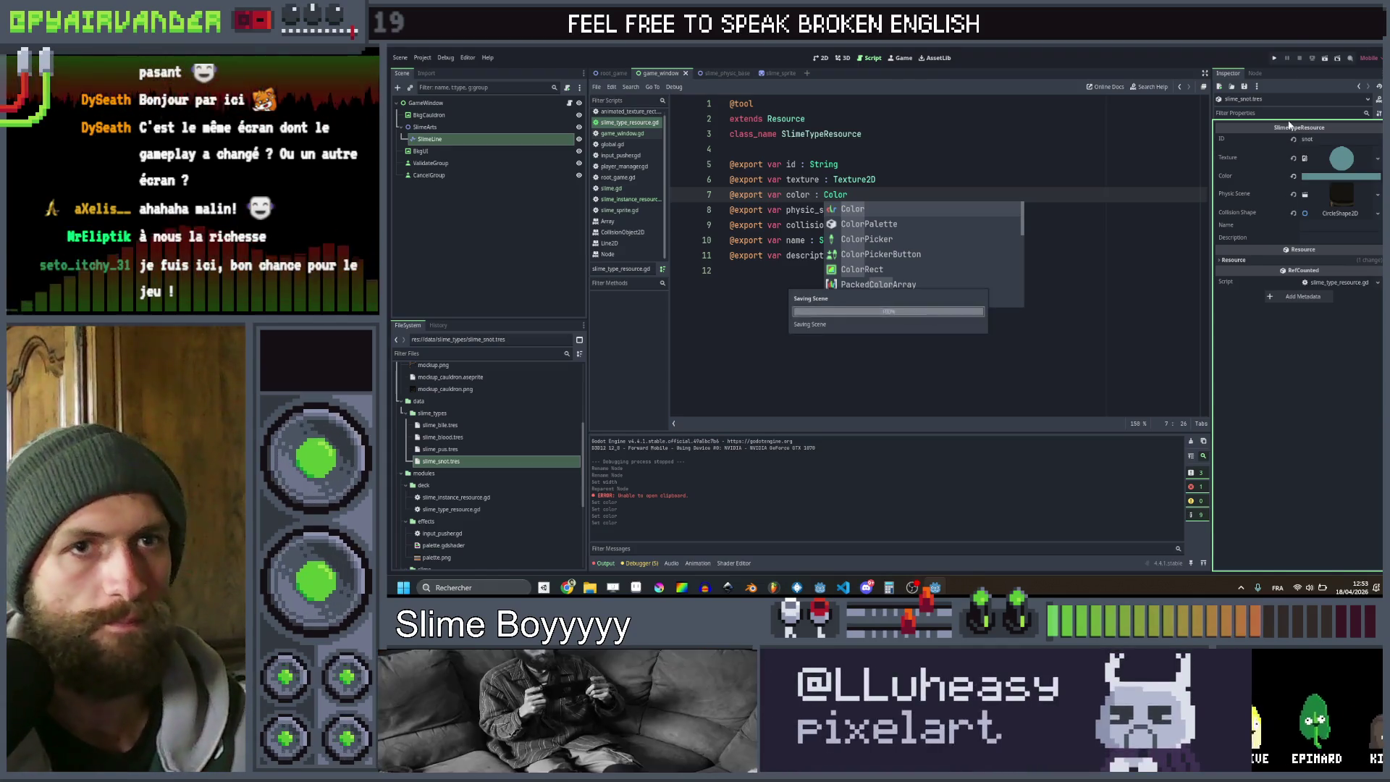
left_click(1275, 58)
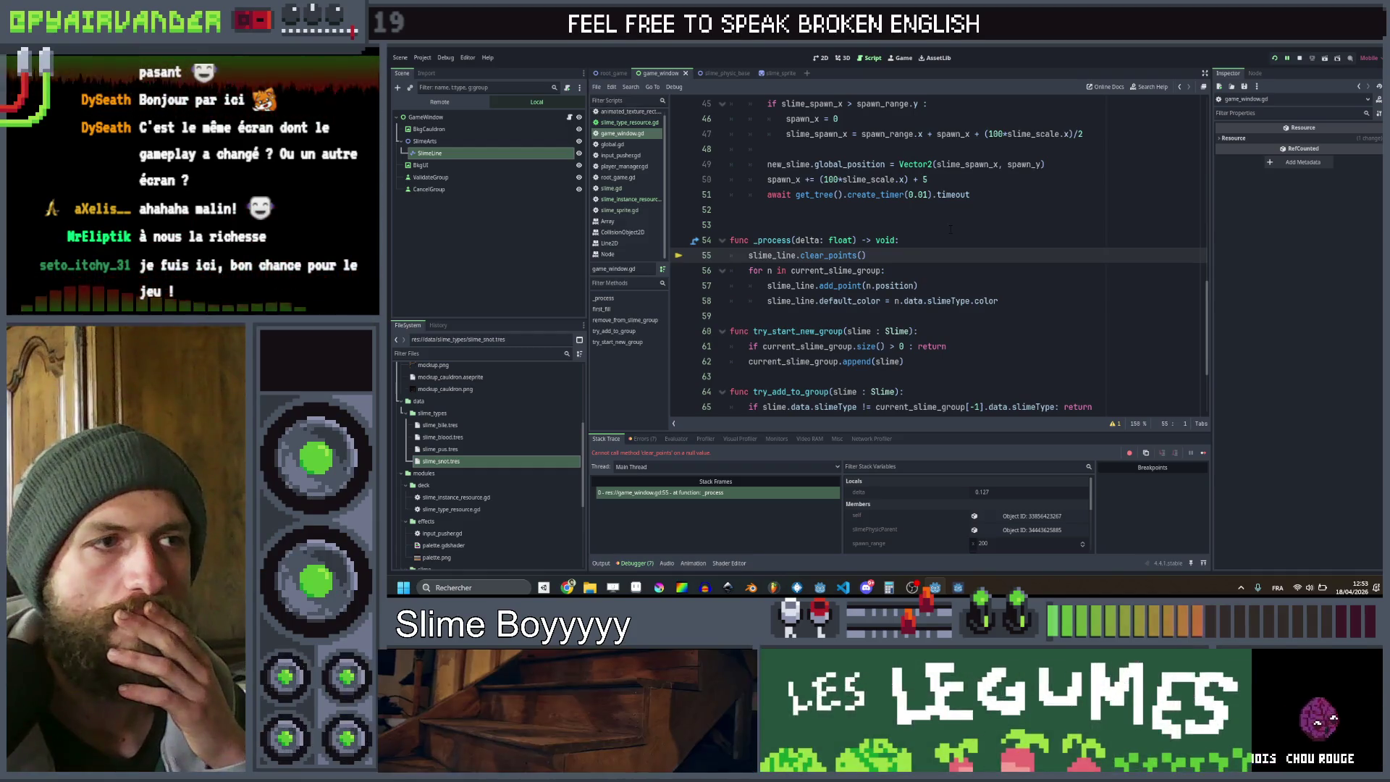
Replace line 9's slime_line path with $SlimeArts/SlimeLine by dragging the node, then run the game
scroll(950, 229, "up", 14)
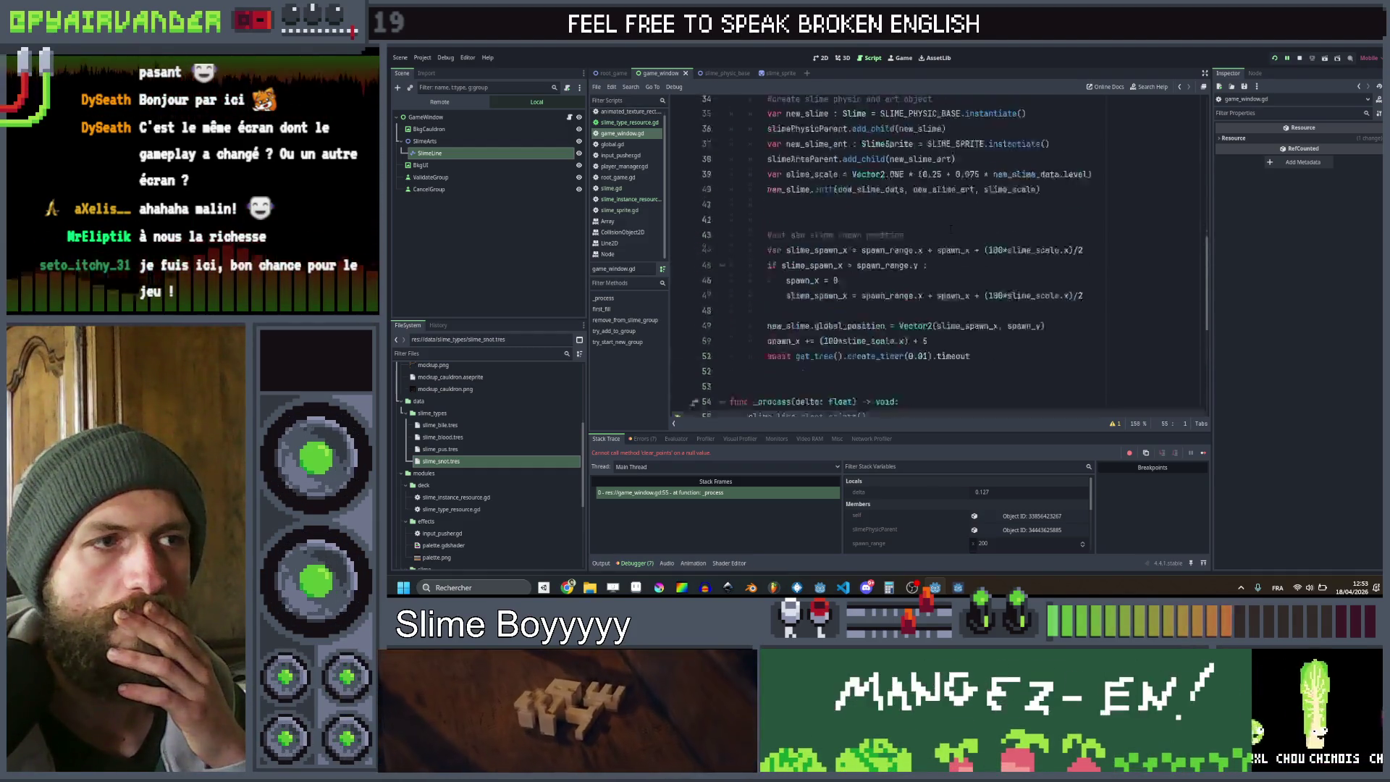
scroll(950, 229, "up", 1)
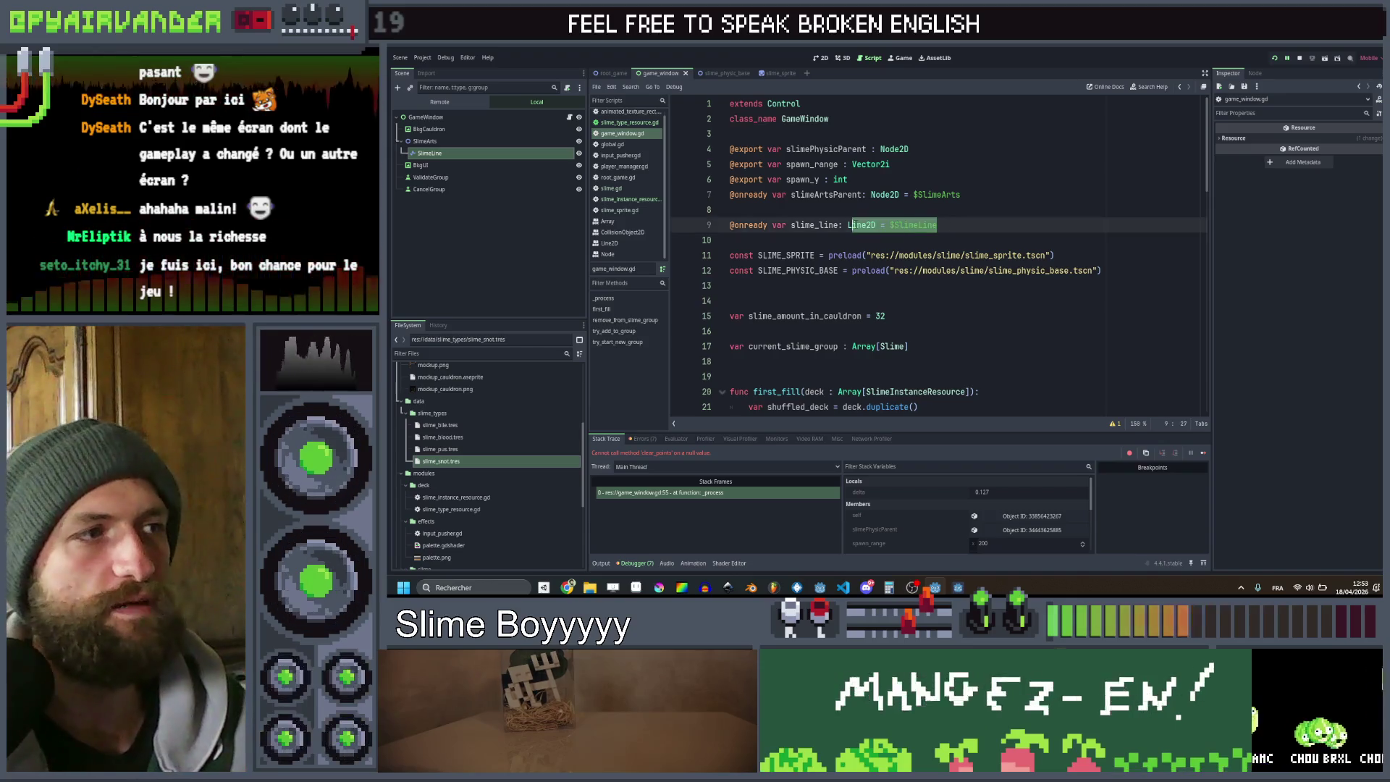
key("BackSpace")
type("ine2D =")
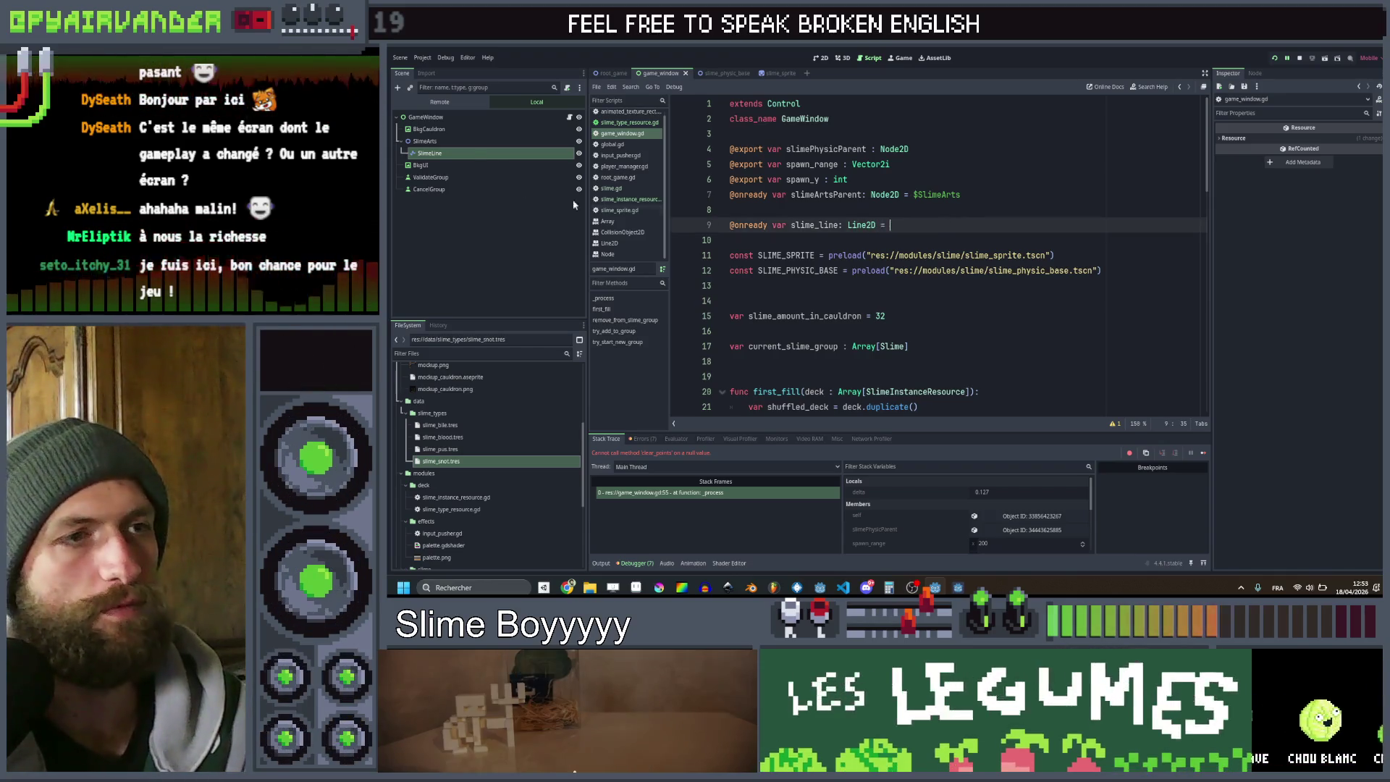
left_click_drag(464, 156, 888, 226)
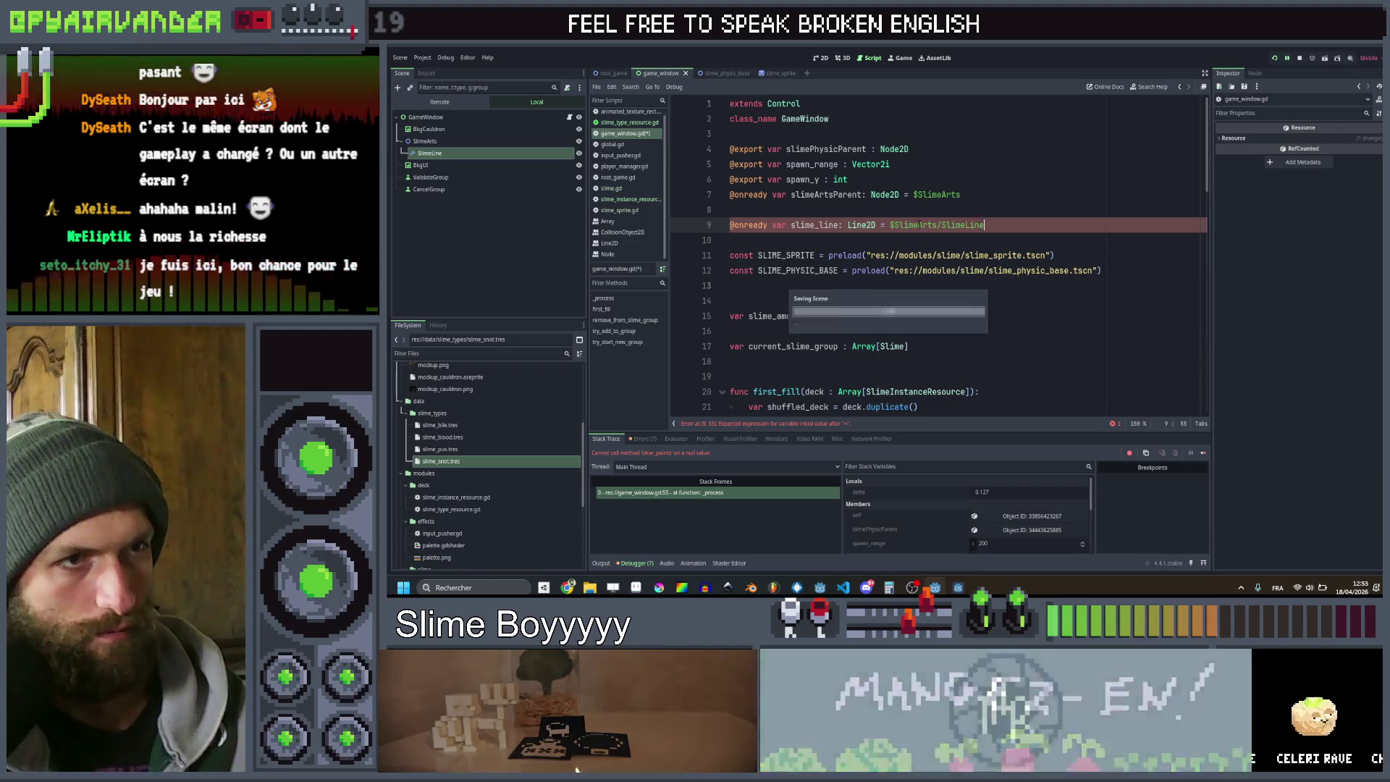
left_click(1273, 58)
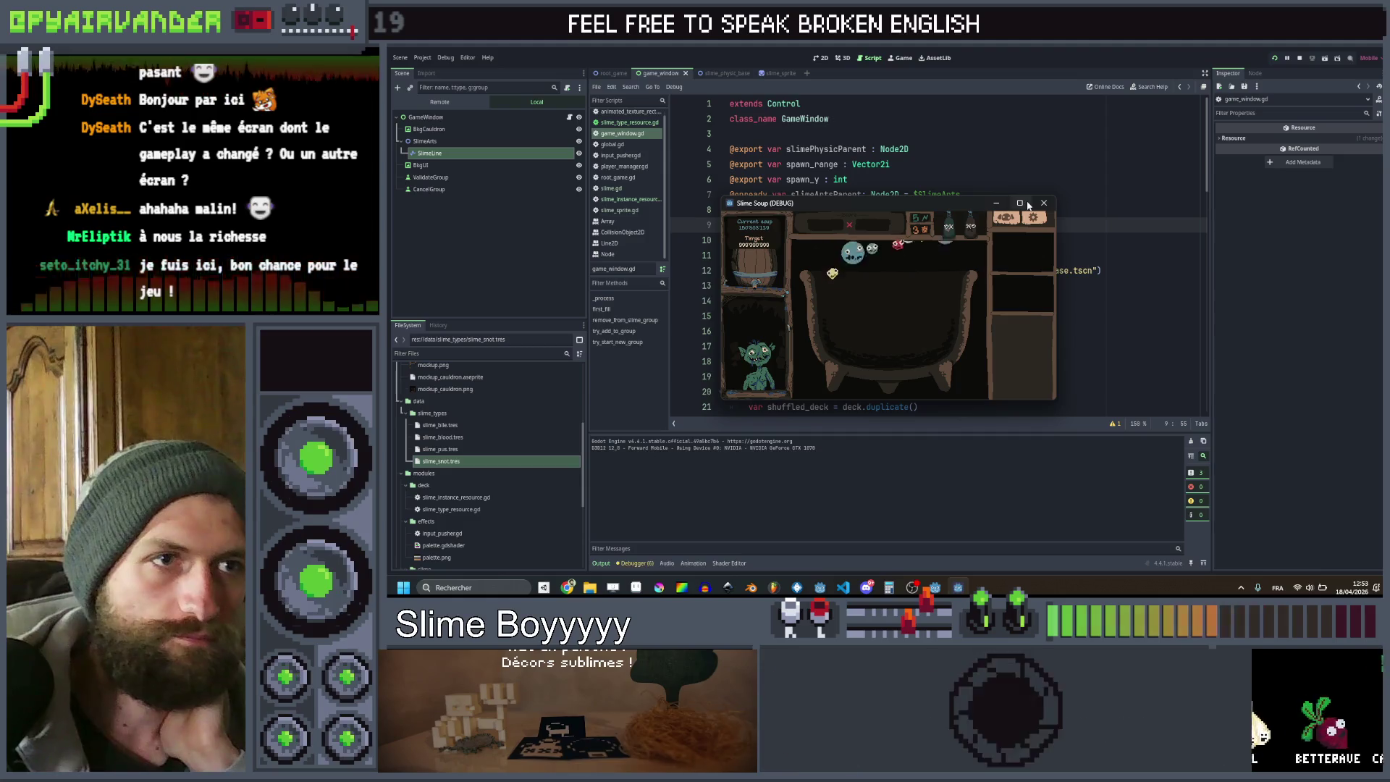
Maximize the game window to watch the cauldron slimes, then close it with Alt+F4
left_click(1024, 198)
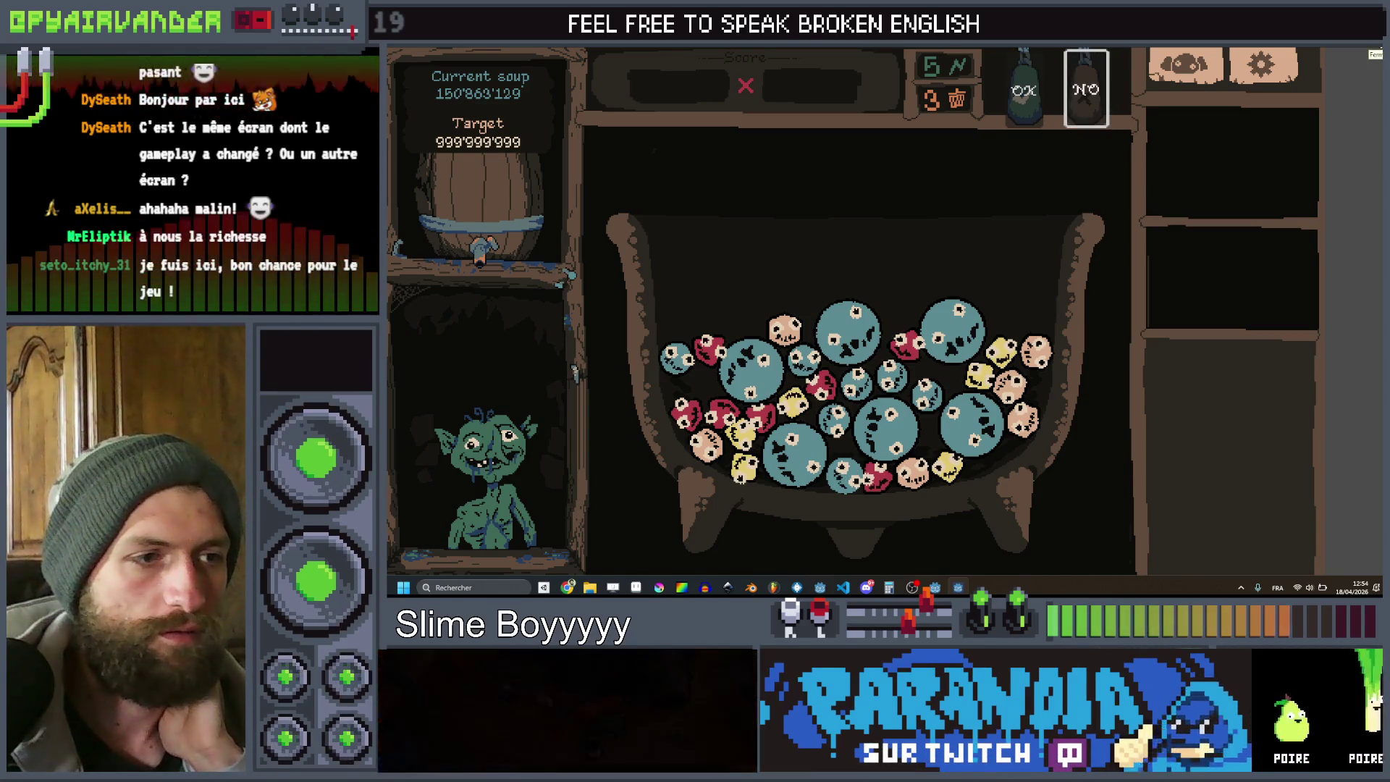
key("alt+F4")
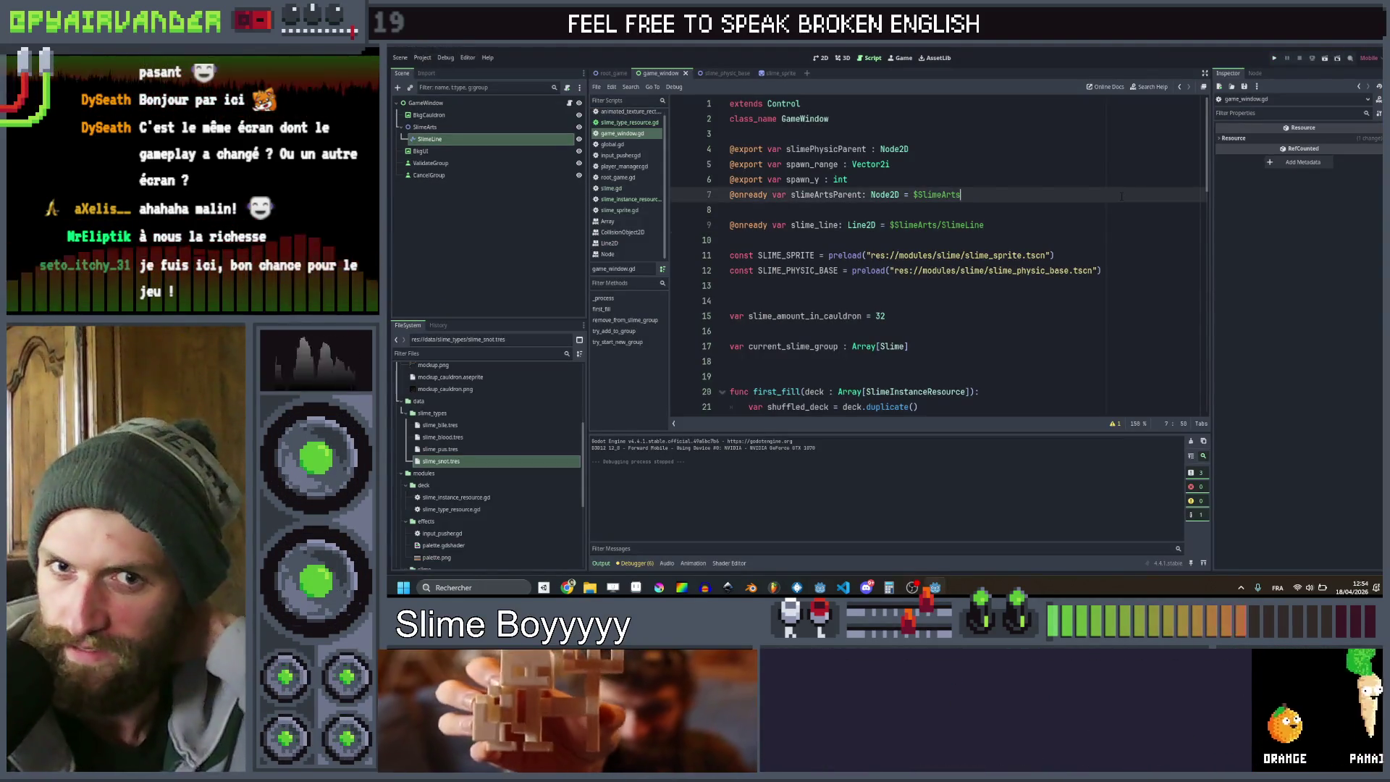
Duplicate CollisionShape2D in the slime_physic_base scene, keeping the copy named CollisionShape2D2
scroll(1133, 176, "down", 10)
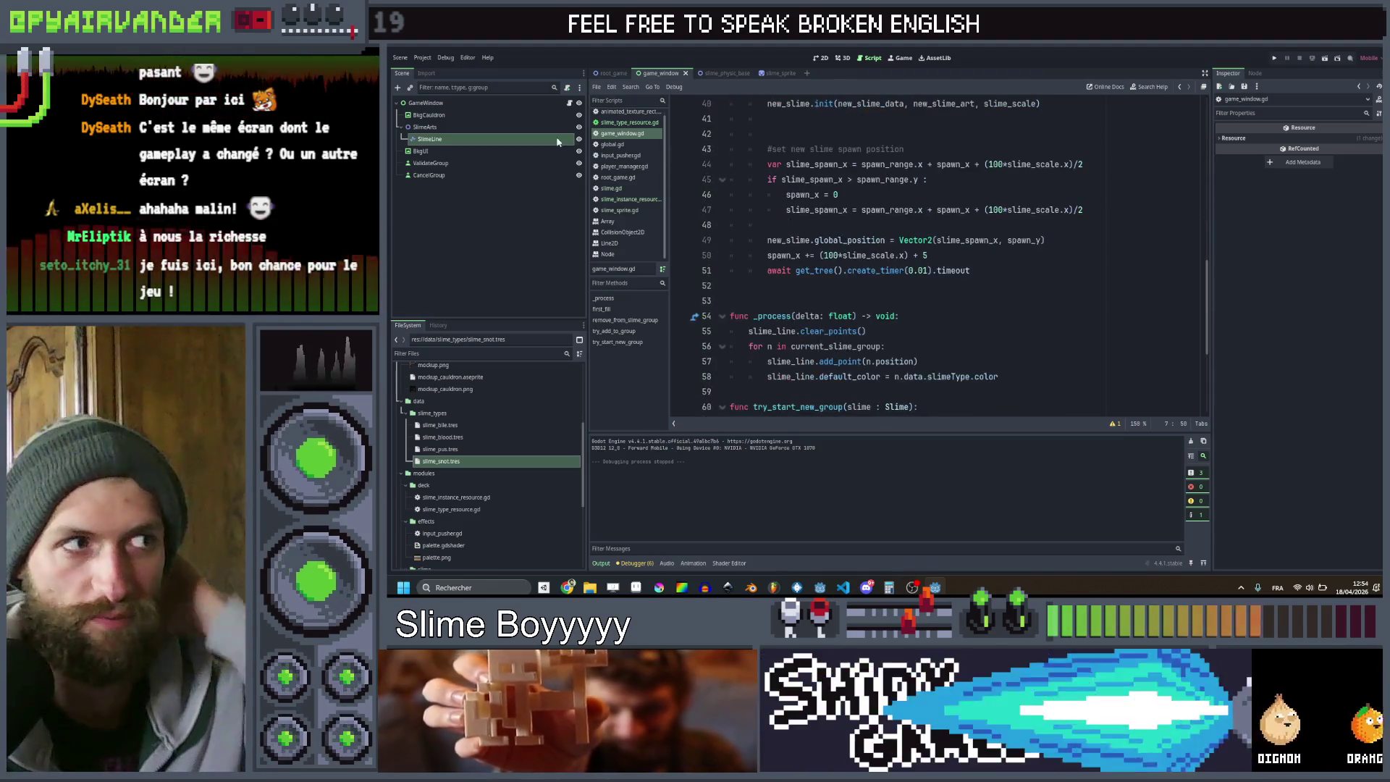
left_click(725, 75)
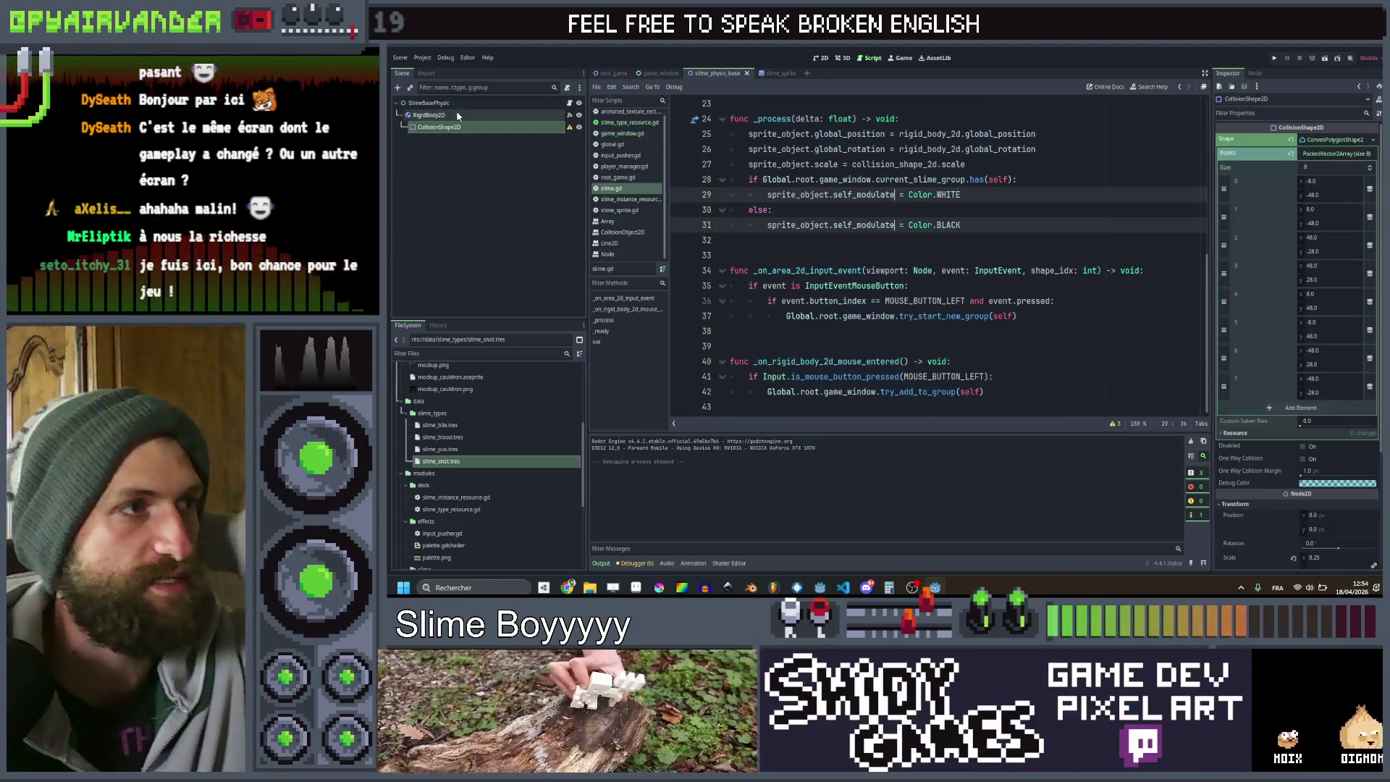
left_click(463, 127)
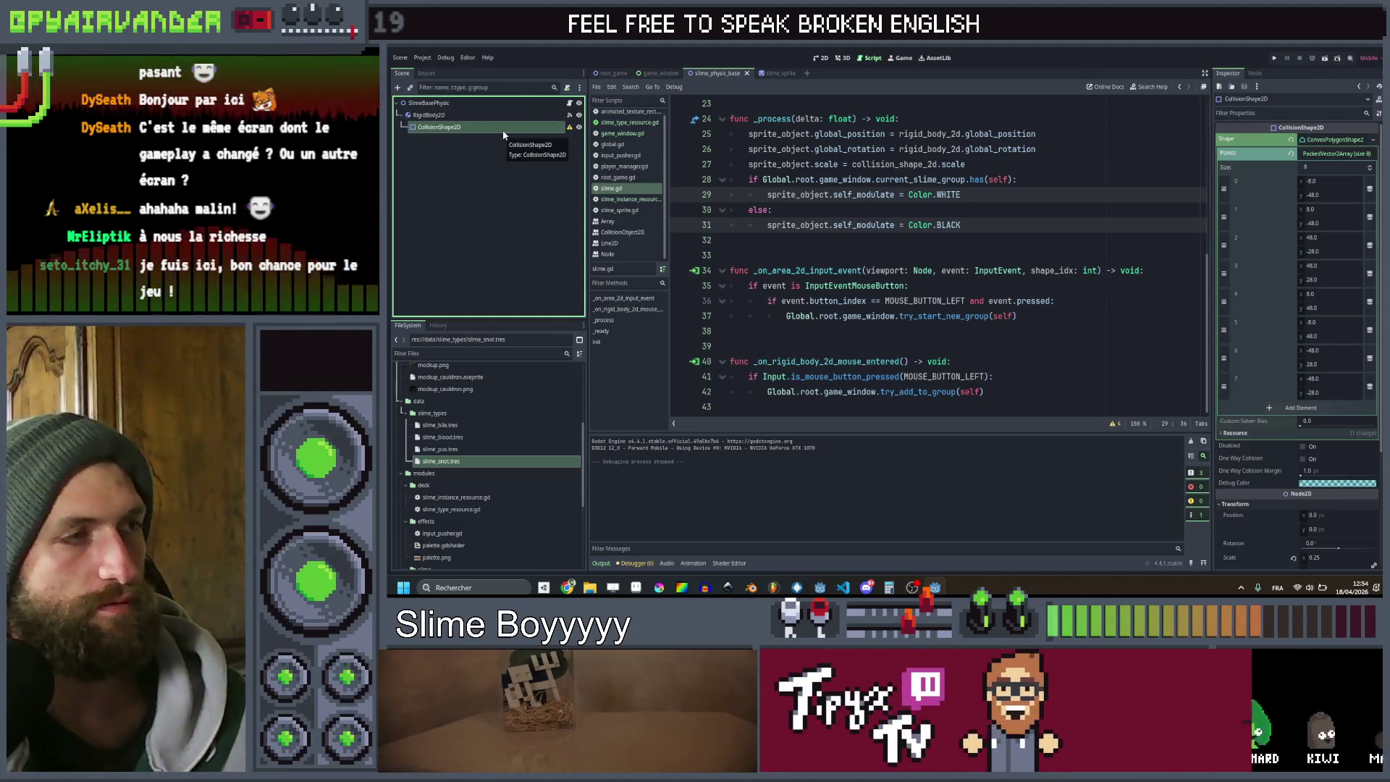
key("ctrl+d")
double_click(482, 137)
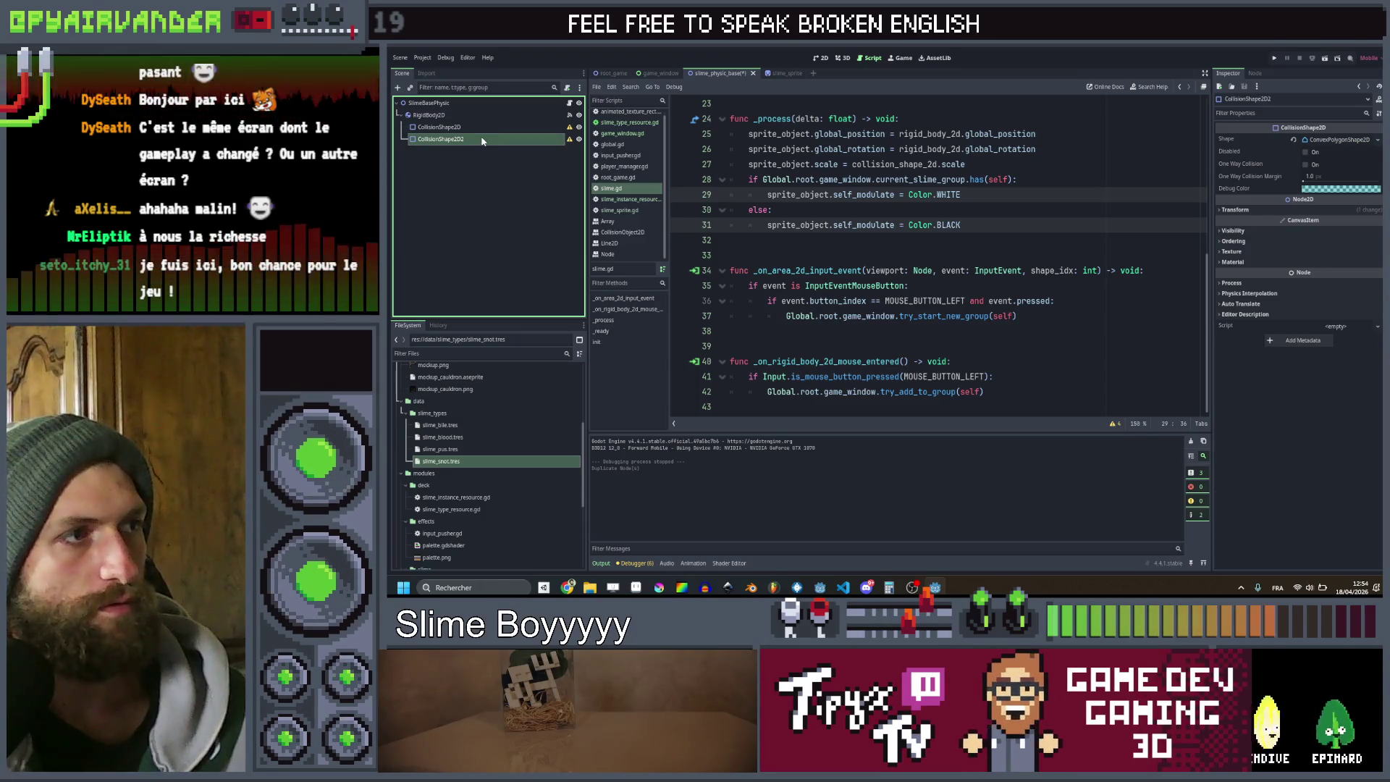
key("BackSpace")
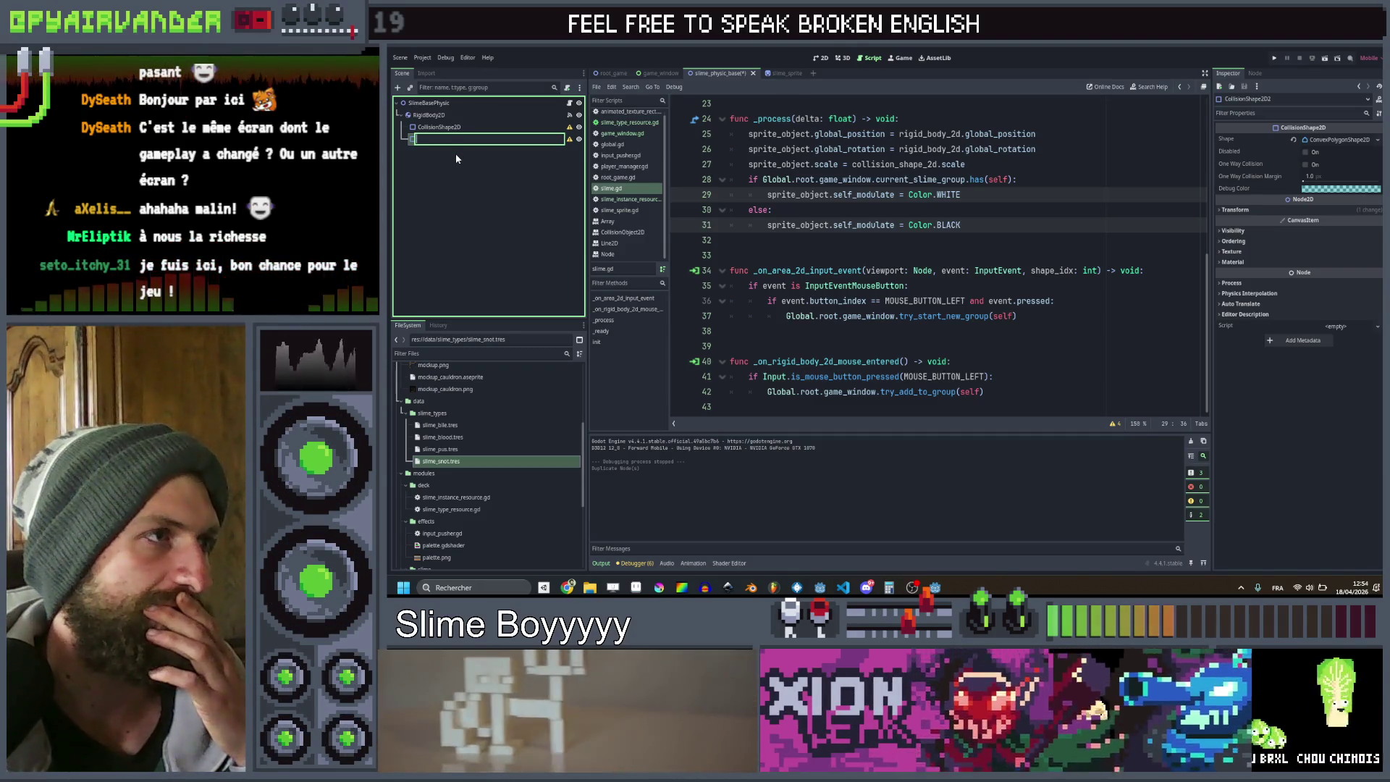
key("Escape")
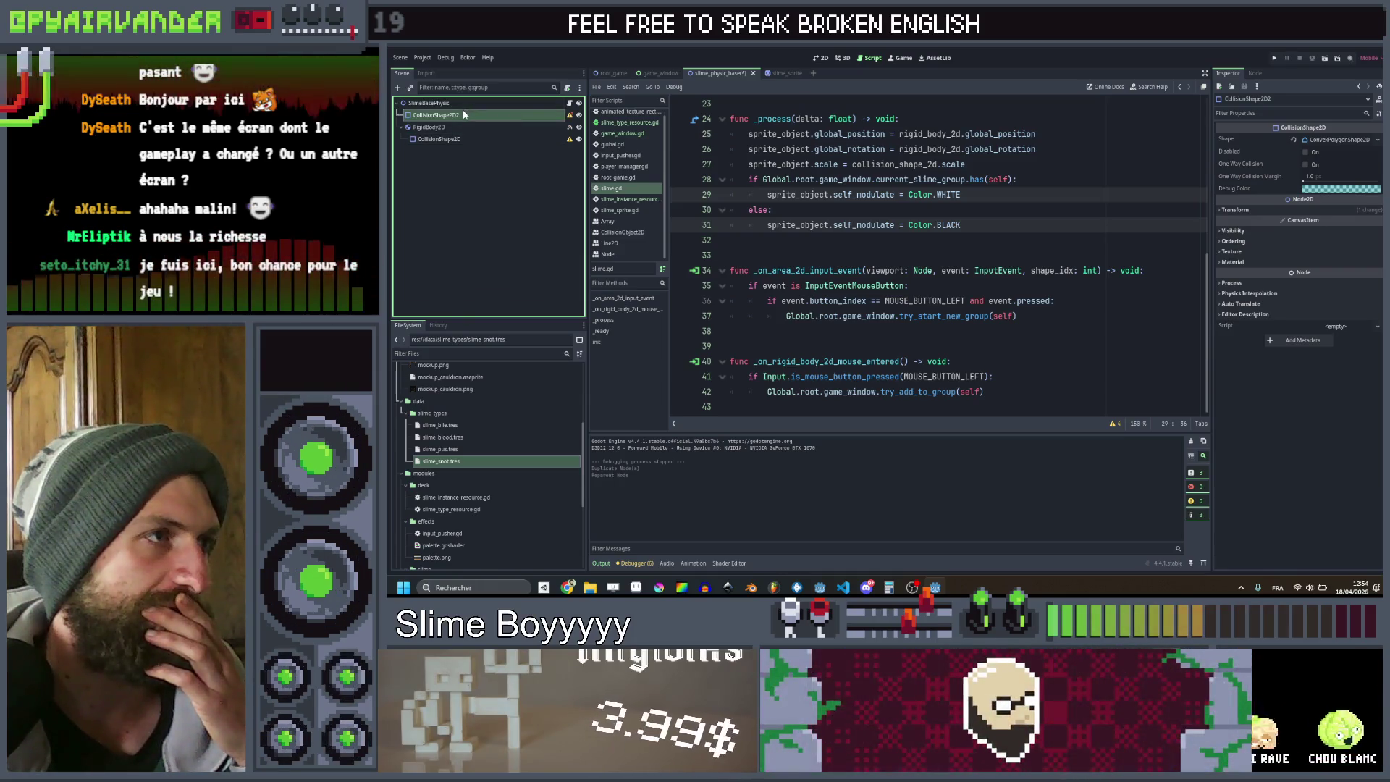
Add an Area2D child to SlimeBasePhysic, move it to the top, and rename it MergeArea
left_click(463, 105)
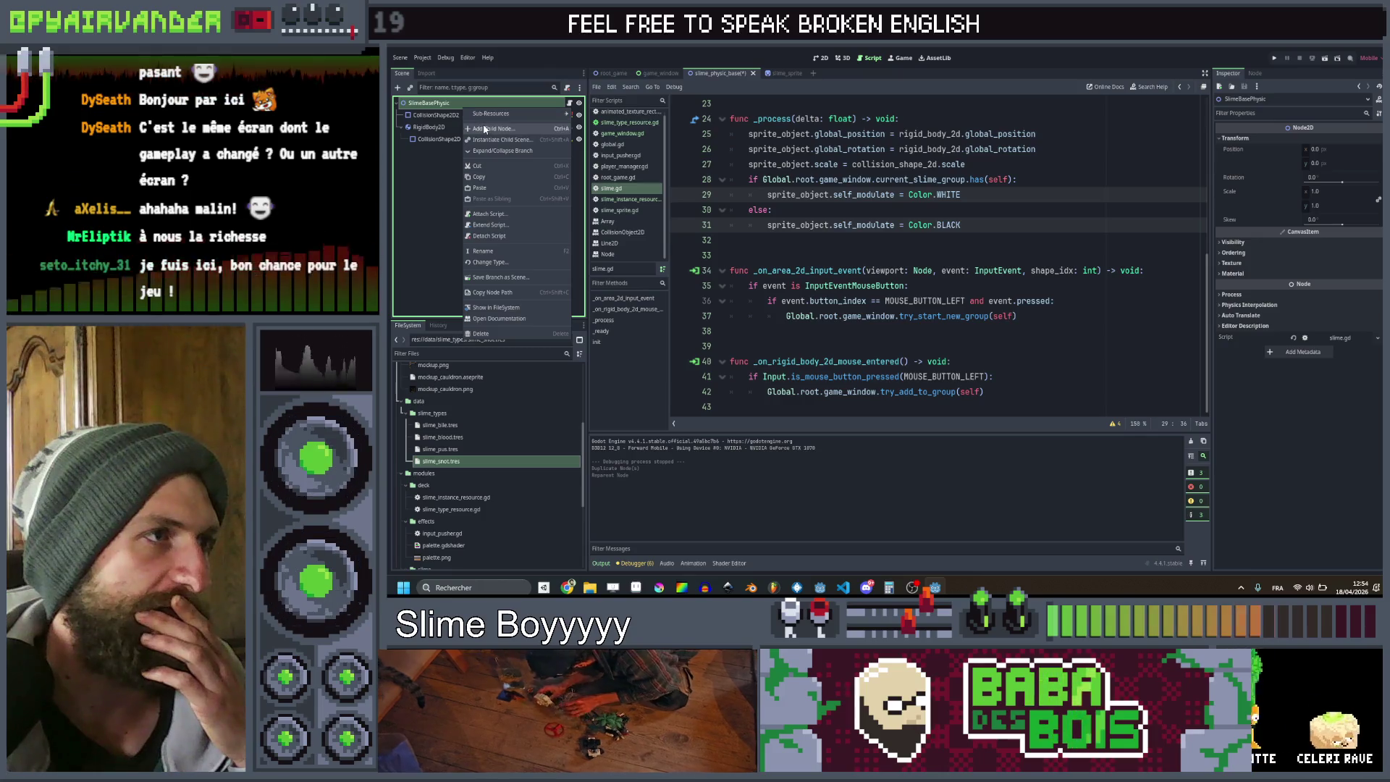
key("ctrl+a")
type("spriare")
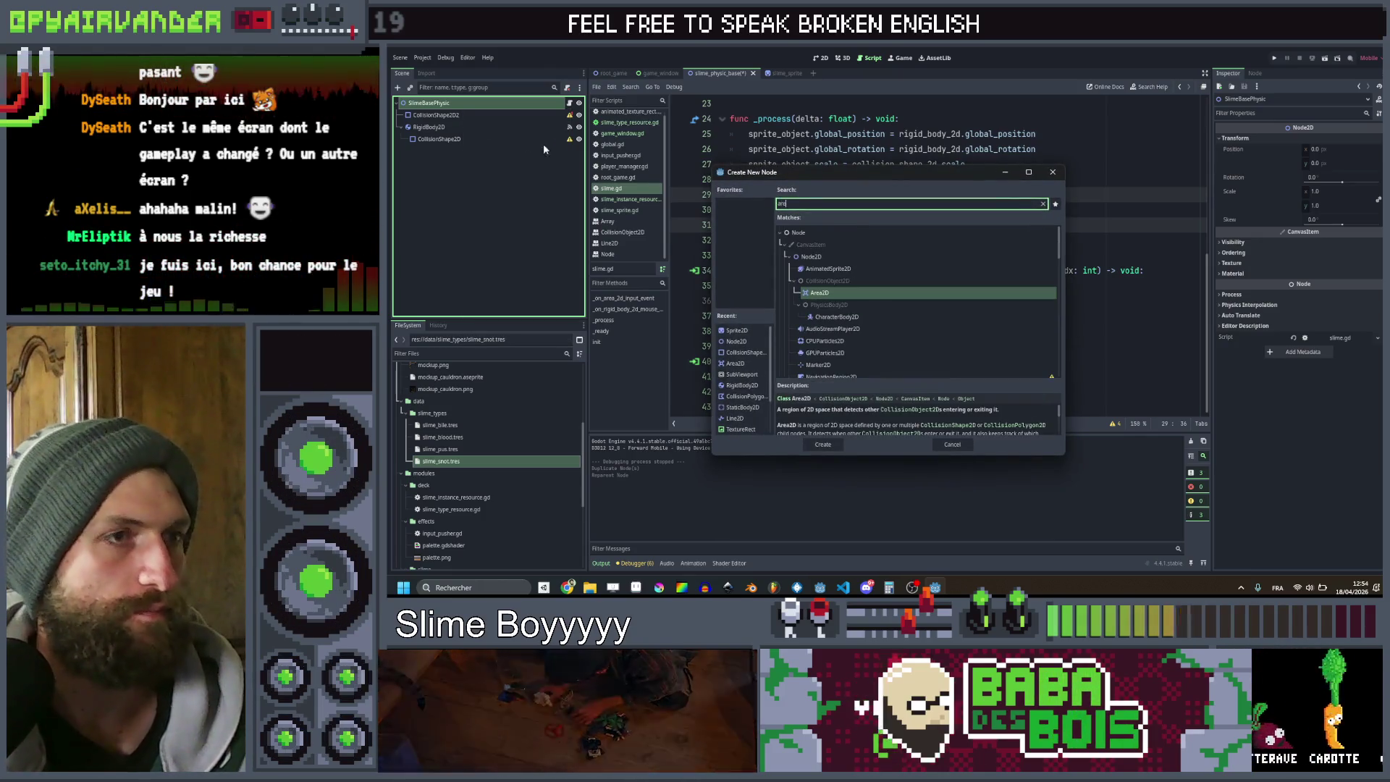
double_click(823, 293)
left_click_drag(437, 150, 438, 114)
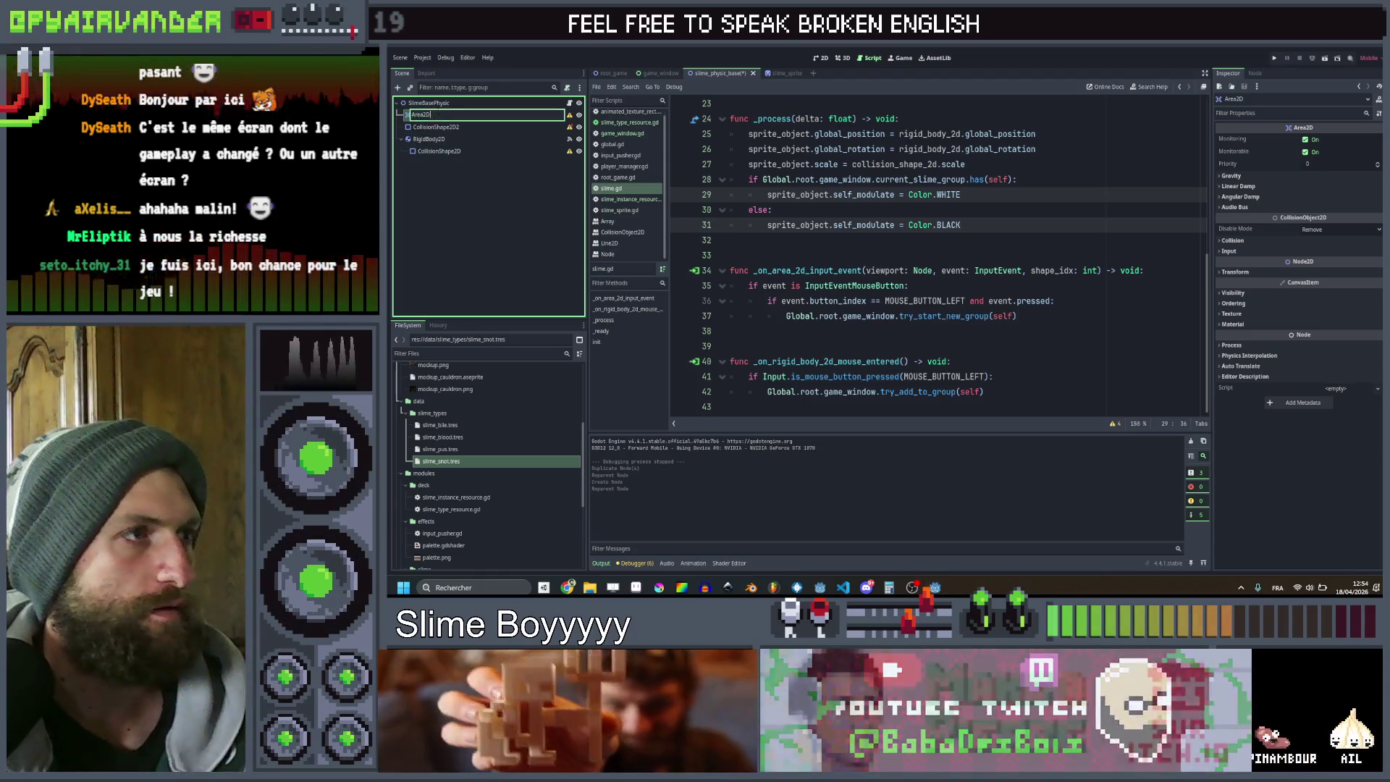
key("F2")
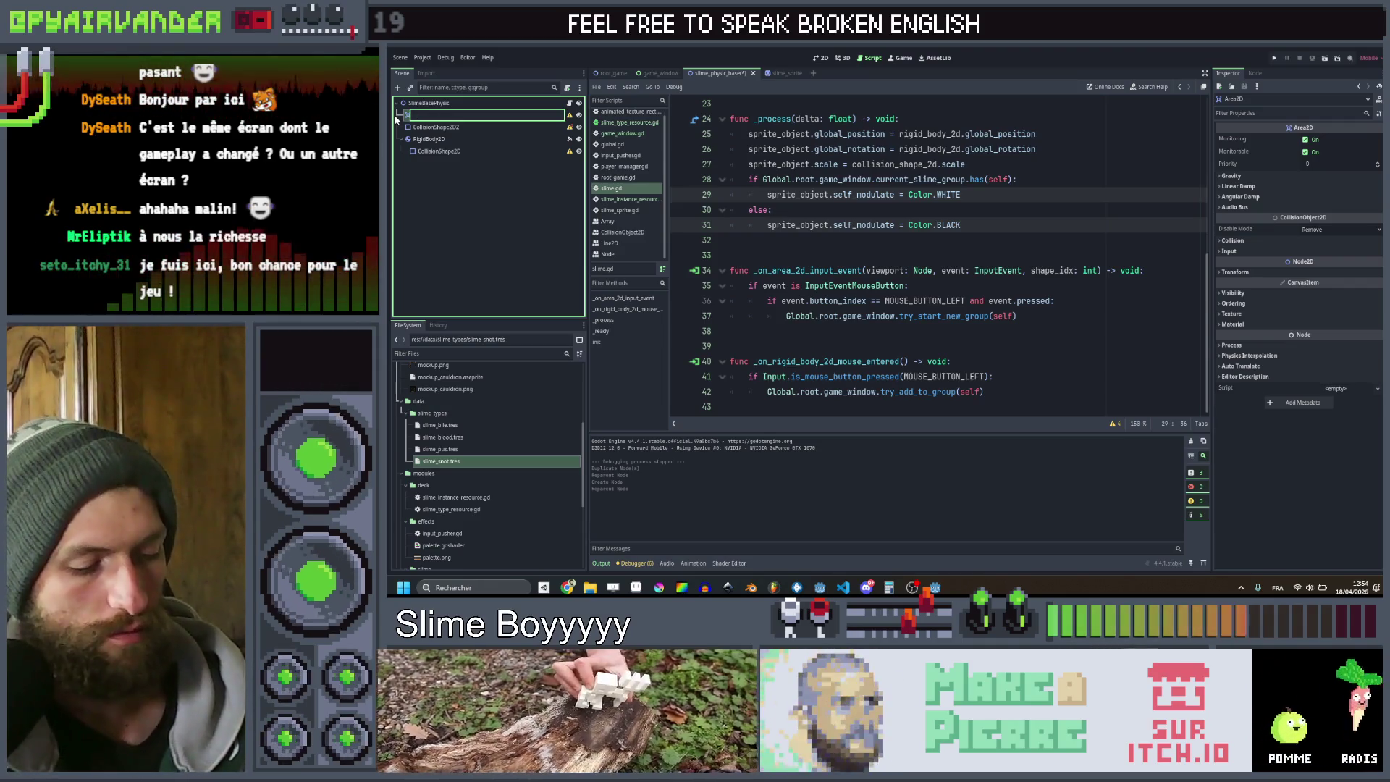
type("MergeAre")
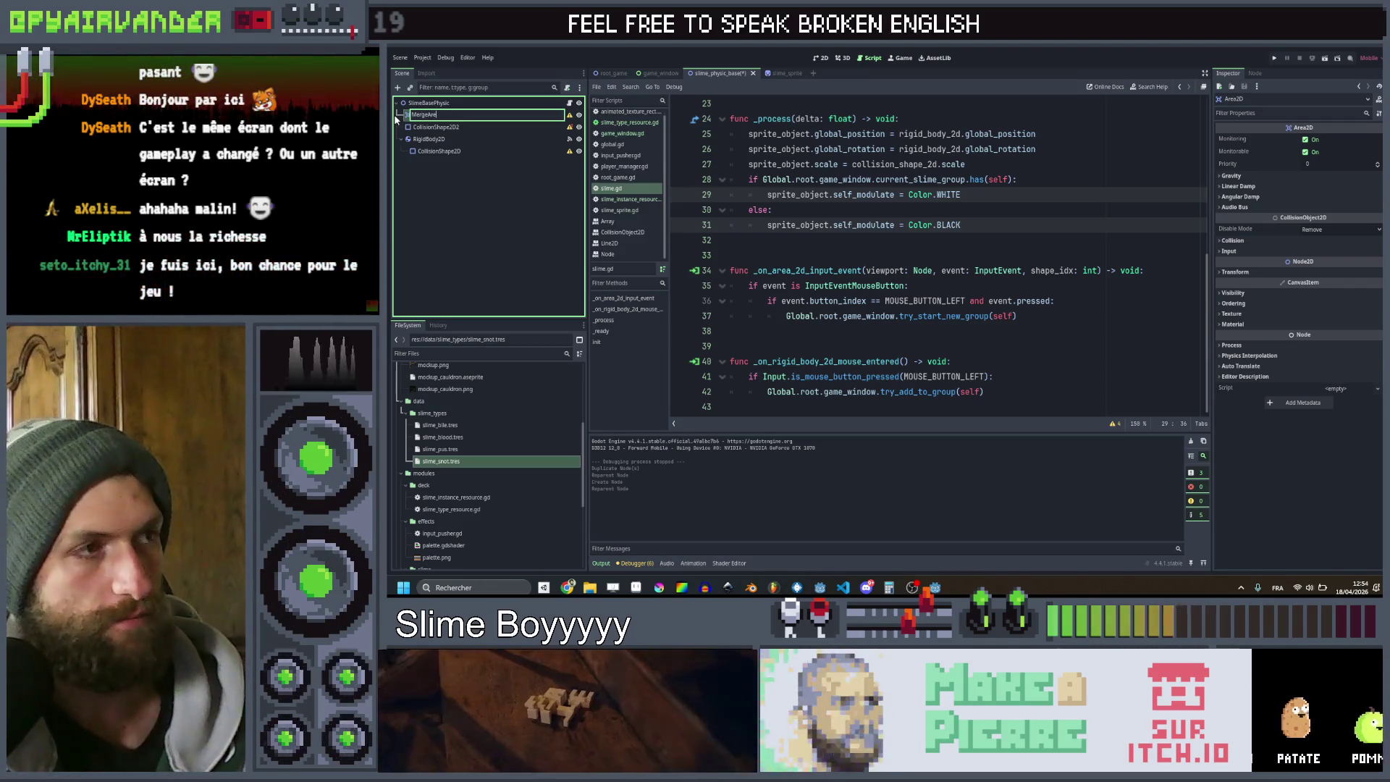
type("a")
key("Return")
Move CollisionShape2D2 into MergeArea and rename it CollisionShape2D
mouse_move(442, 127)
left_mouse_down()
mouse_move(471, 136)
mouse_move(471, 116)
left_mouse_up()
double_click(468, 126)
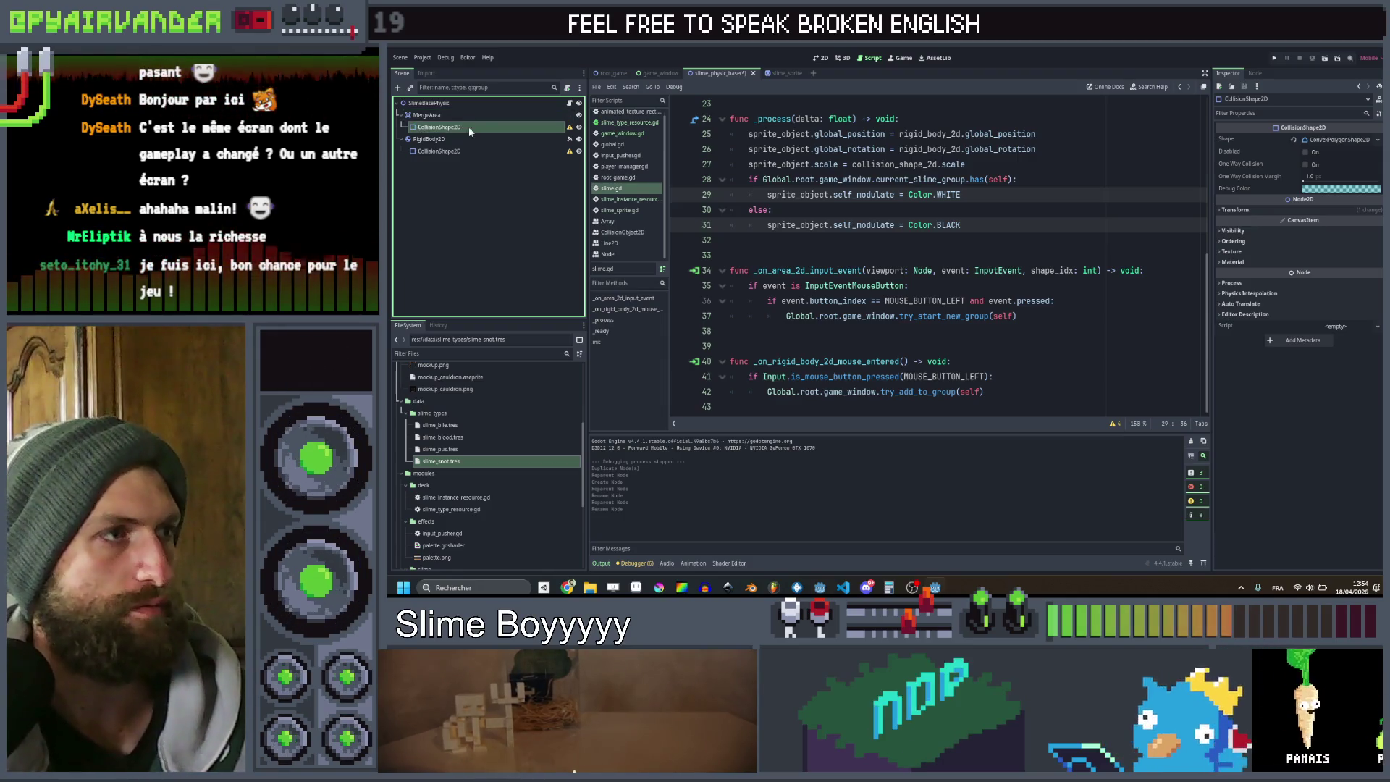
key("BackSpace")
left_click(480, 118)
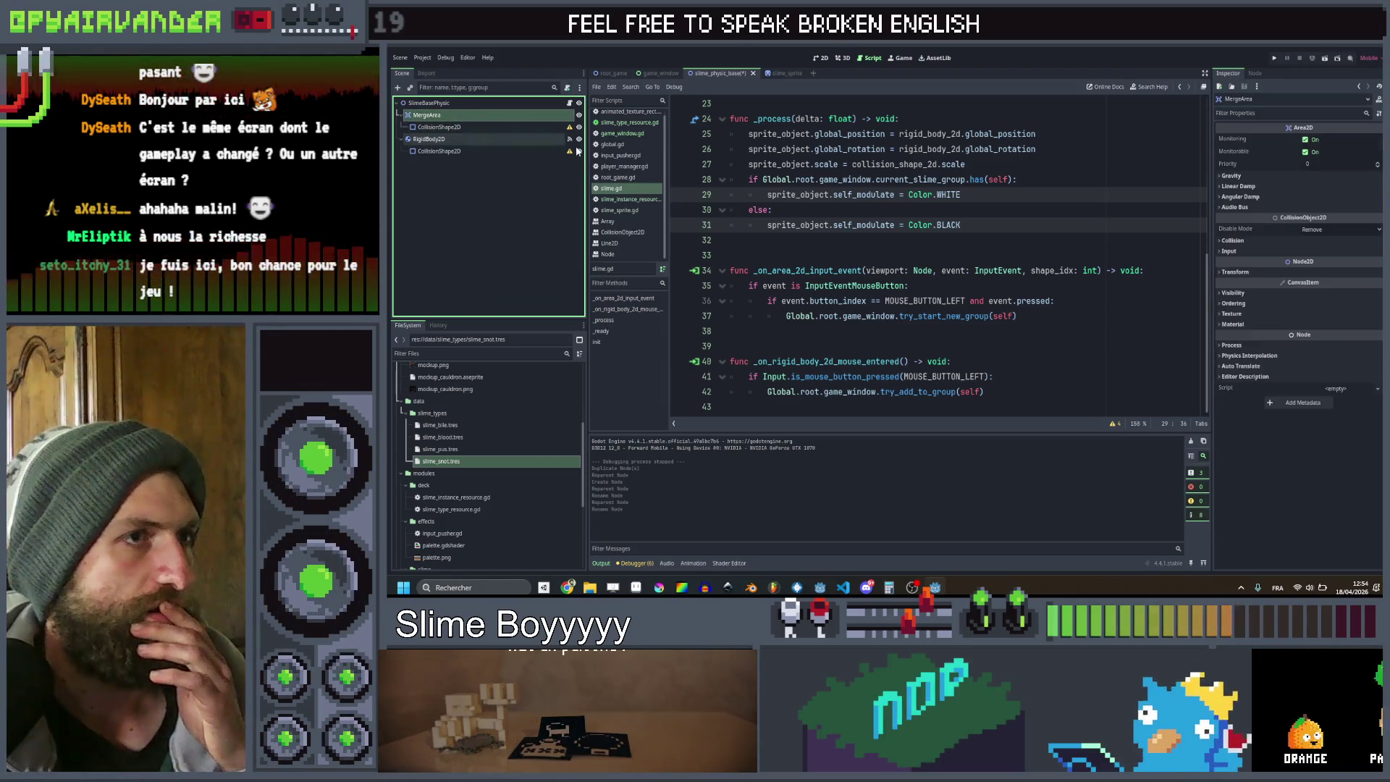
scroll(796, 253, "up", 4)
scroll(934, 253, "up", 3)
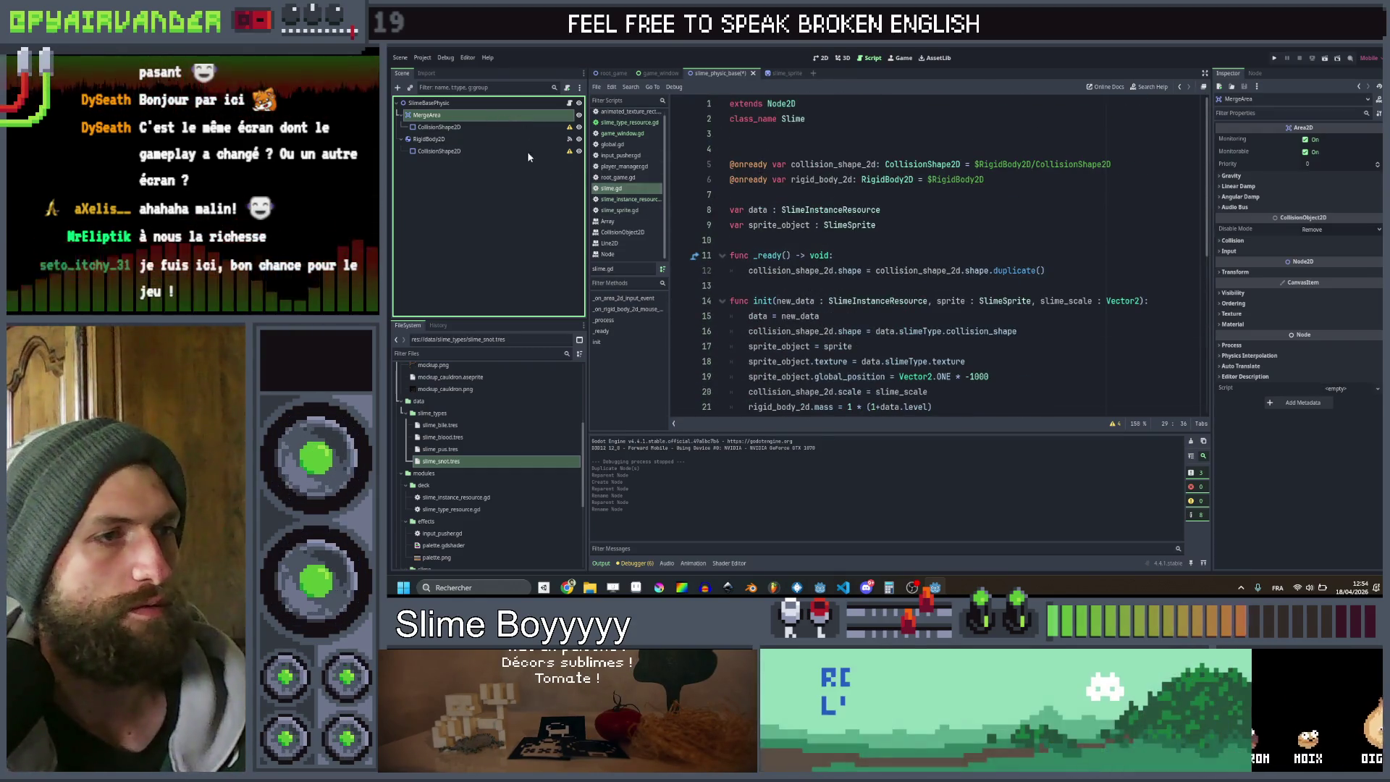
mouse_move(842, 235)
left_mouse_down()
mouse_move(883, 242)
mouse_move(872, 277)
mouse_move(871, 204)
left_mouse_up()
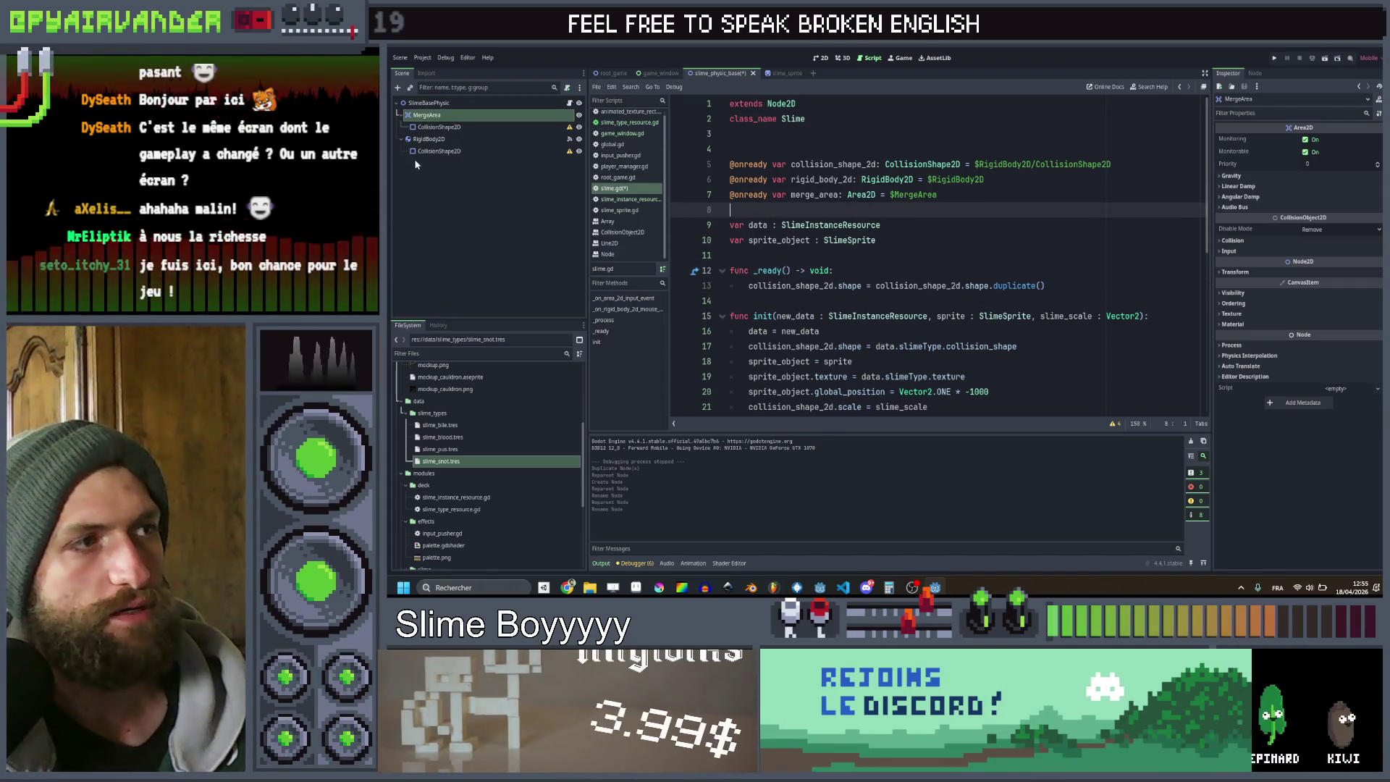
left_click(438, 126)
key("F2")
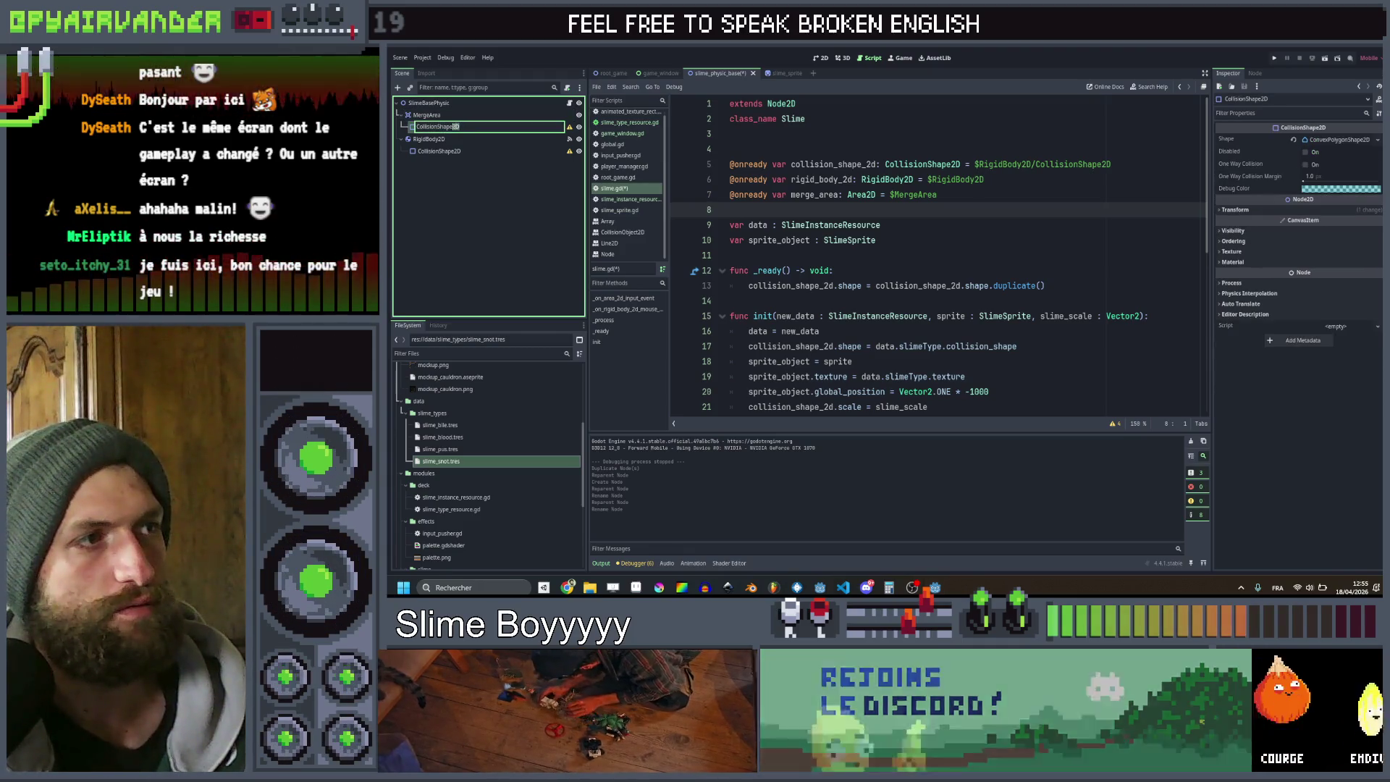
key("shift+Left")
key("shift+Left")
type("a")
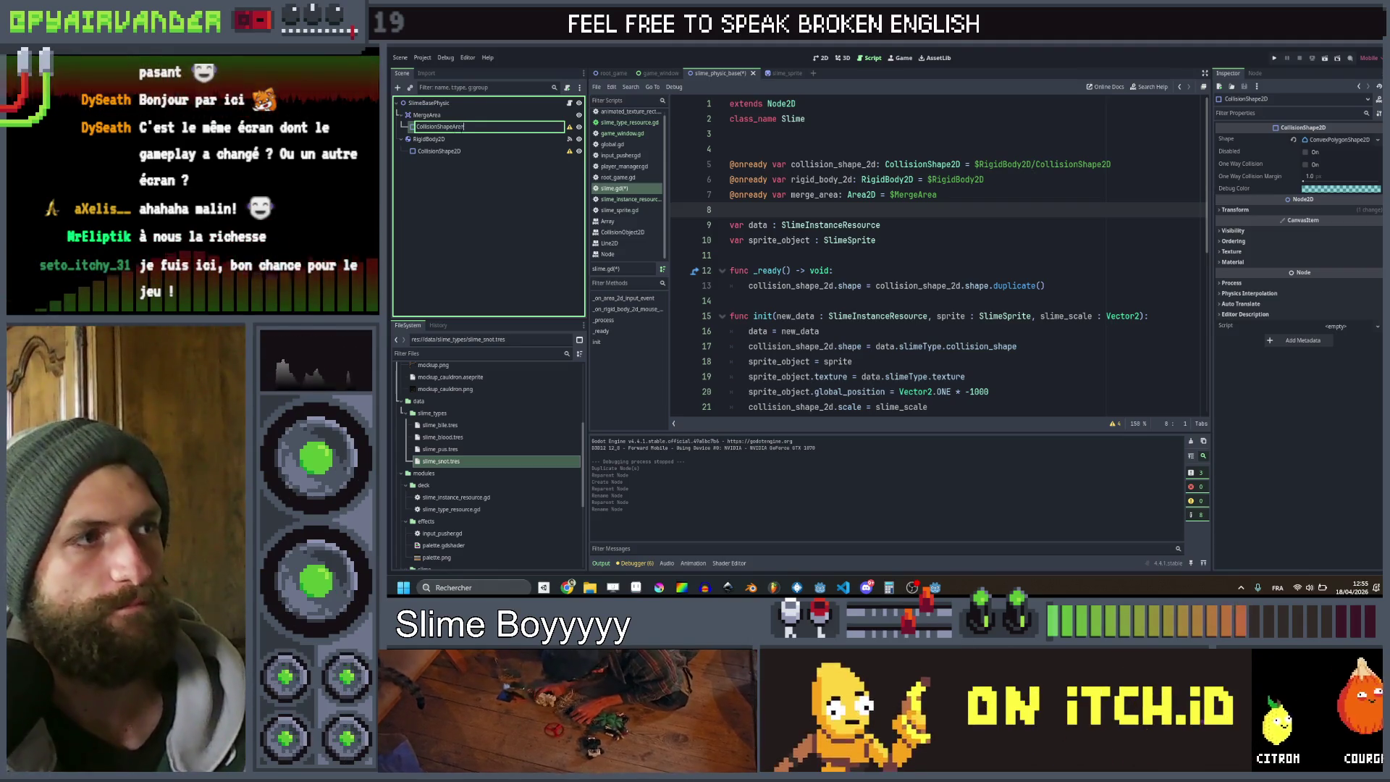
key("Return")
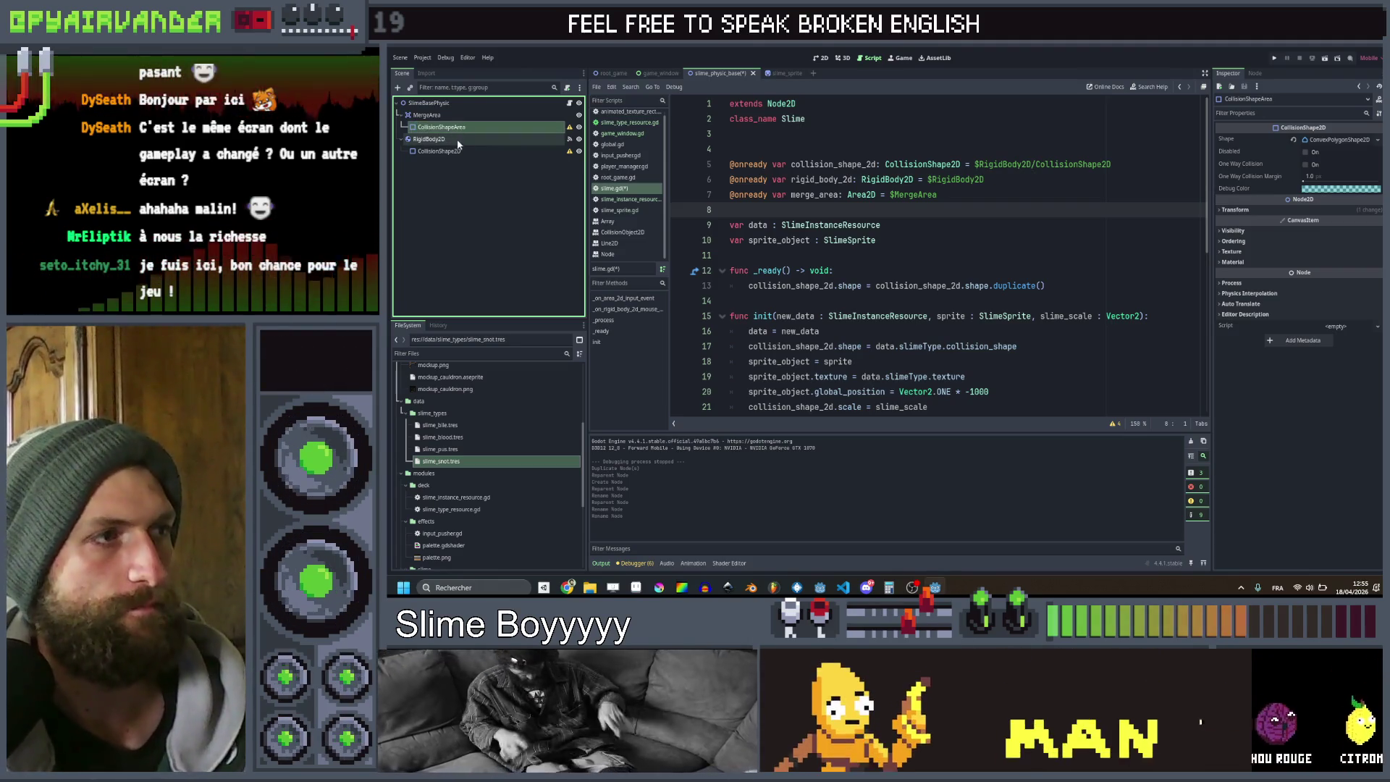
left_click_drag(462, 129, 955, 222)
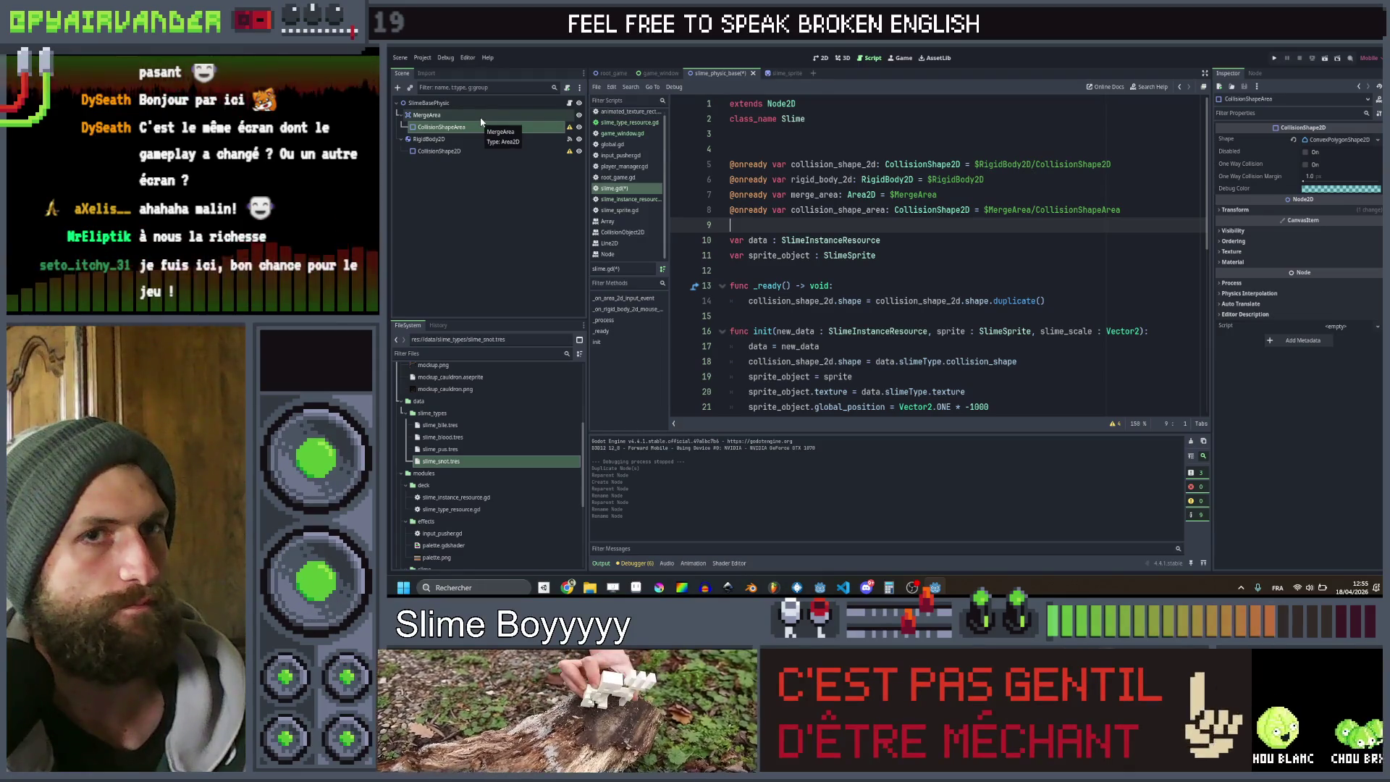
scroll(954, 239, "down", 4)
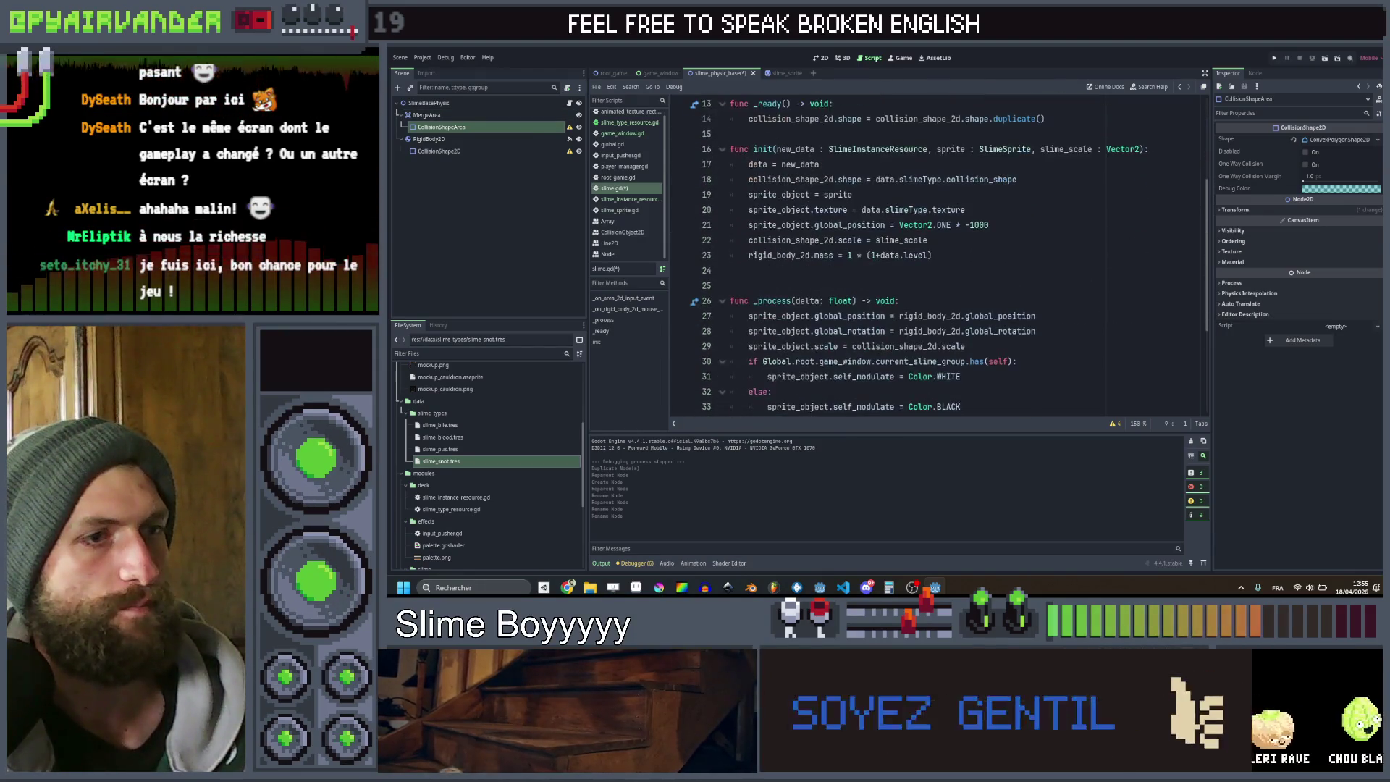
left_click(954, 239)
scroll(953, 240, "up", 3)
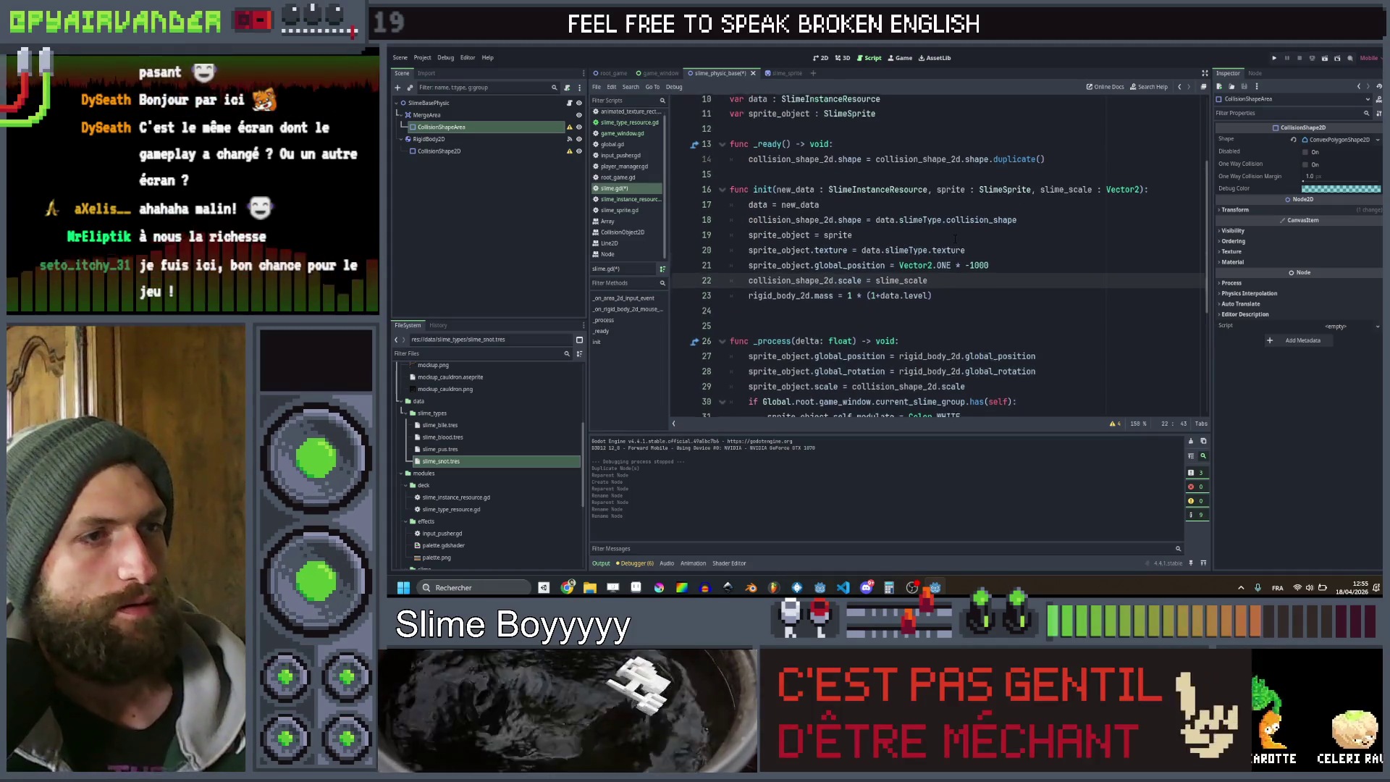
scroll(954, 240, "down", 5)
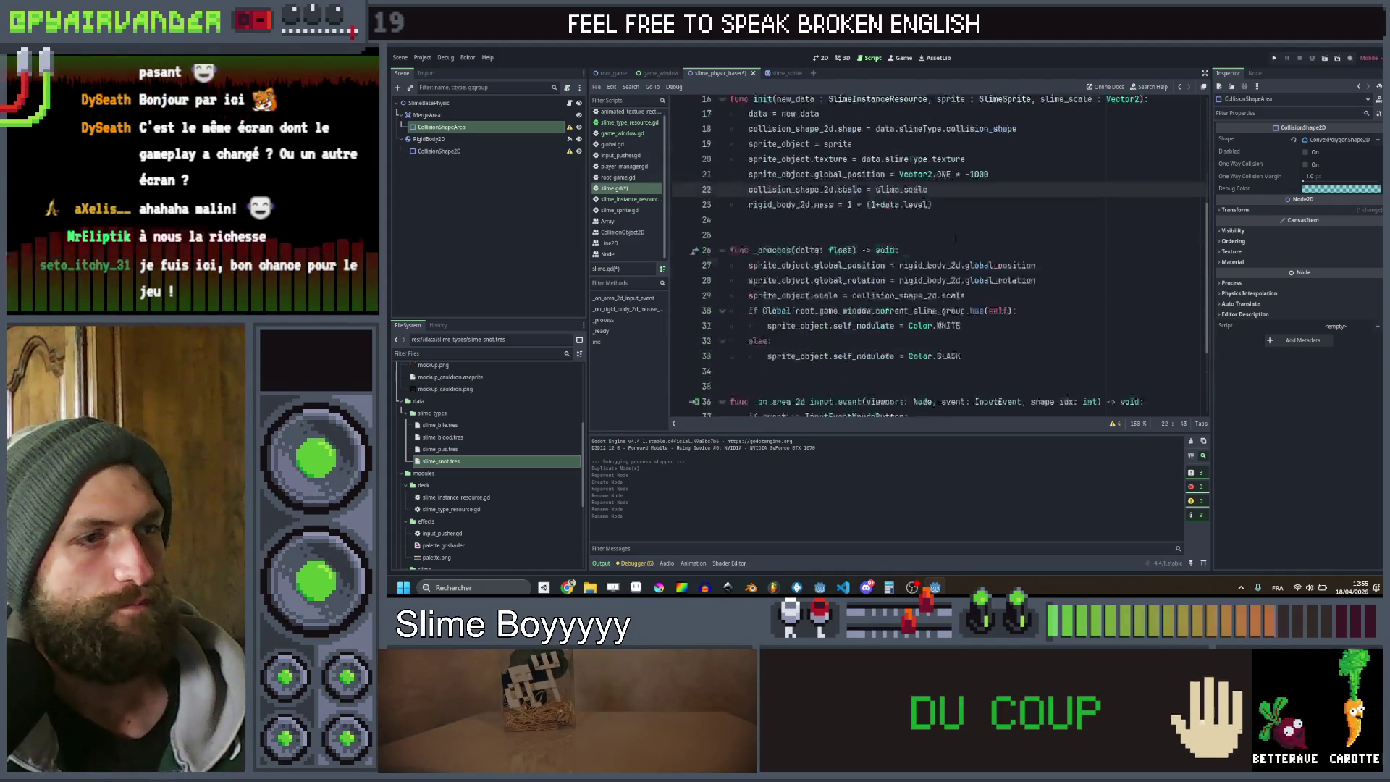
left_click(998, 254)
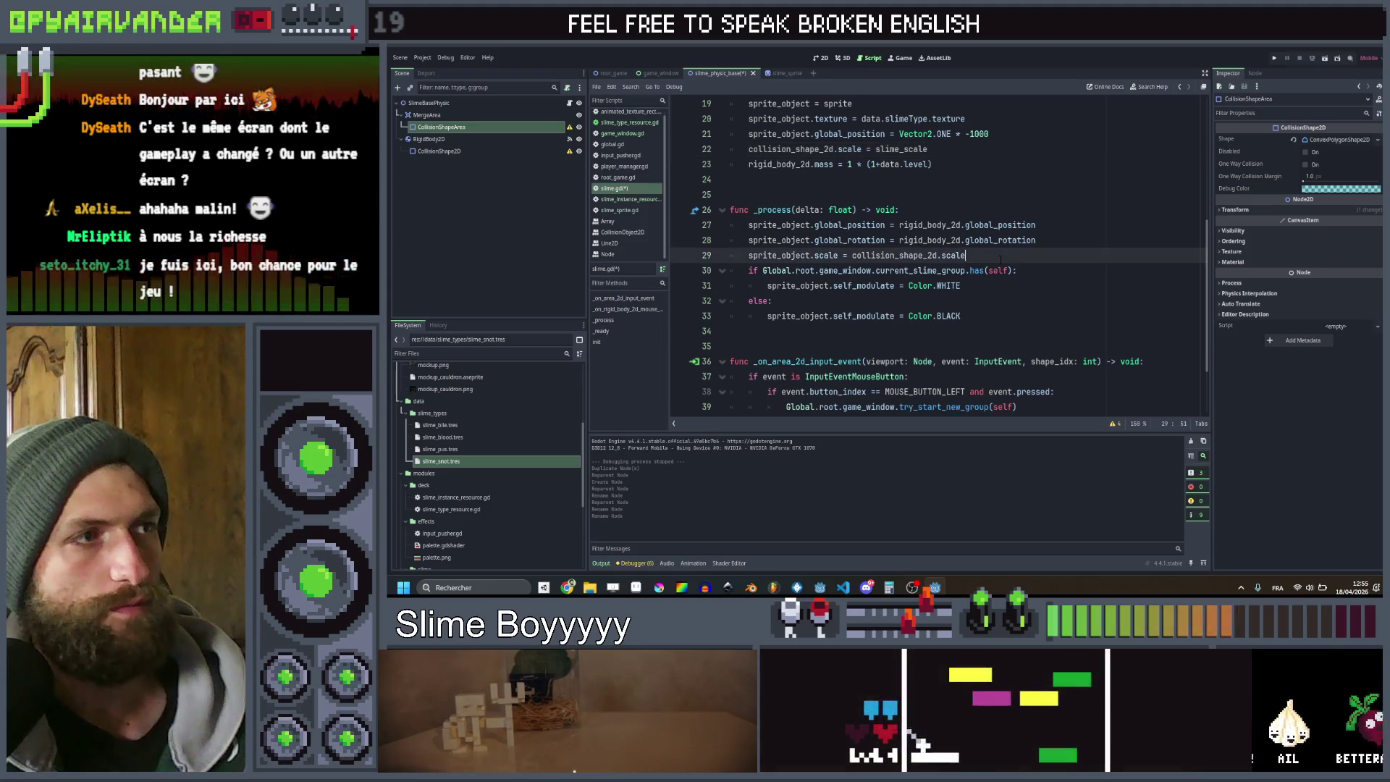
scroll(999, 255, "up", 1)
left_click(514, 115)
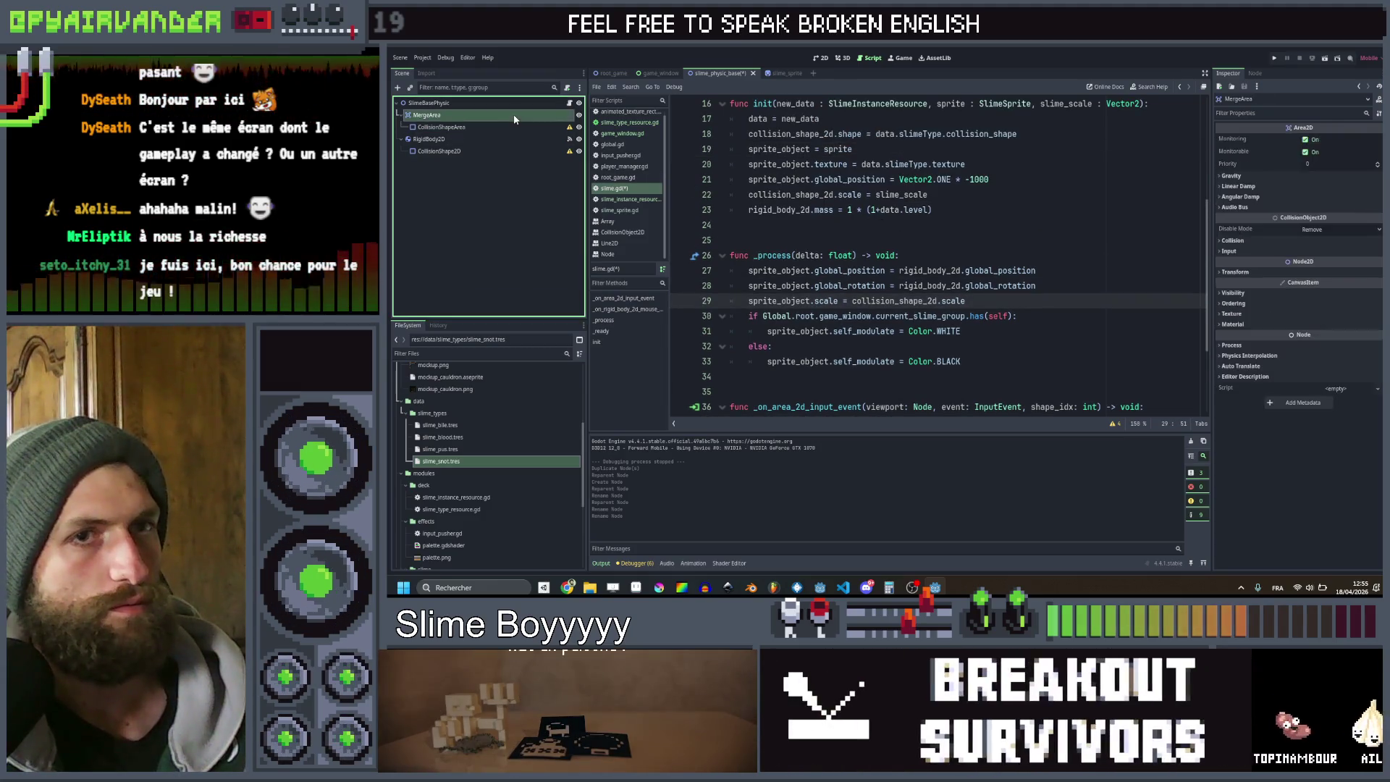
left_click(1229, 251)
left_click(1307, 263)
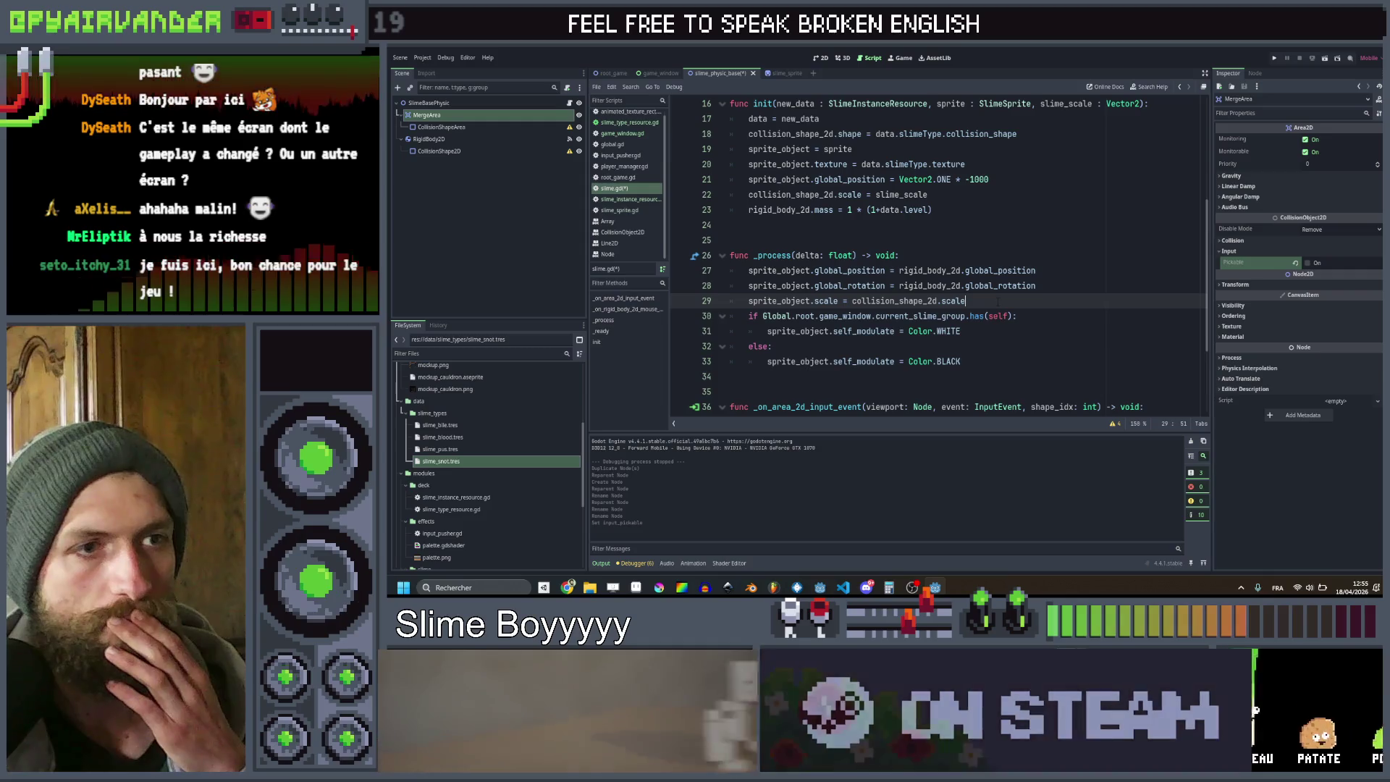
key("ctrl+s")
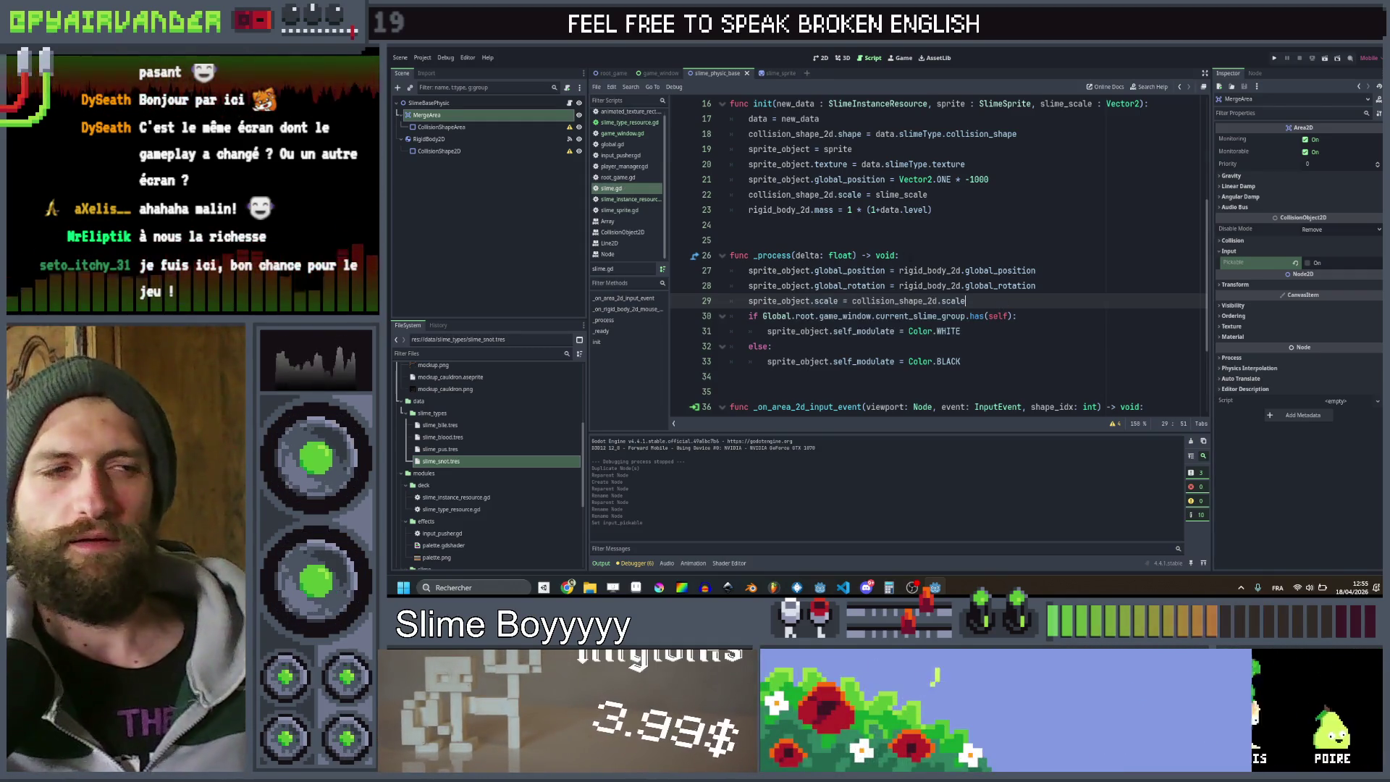
scroll(934, 254, "up", 5)
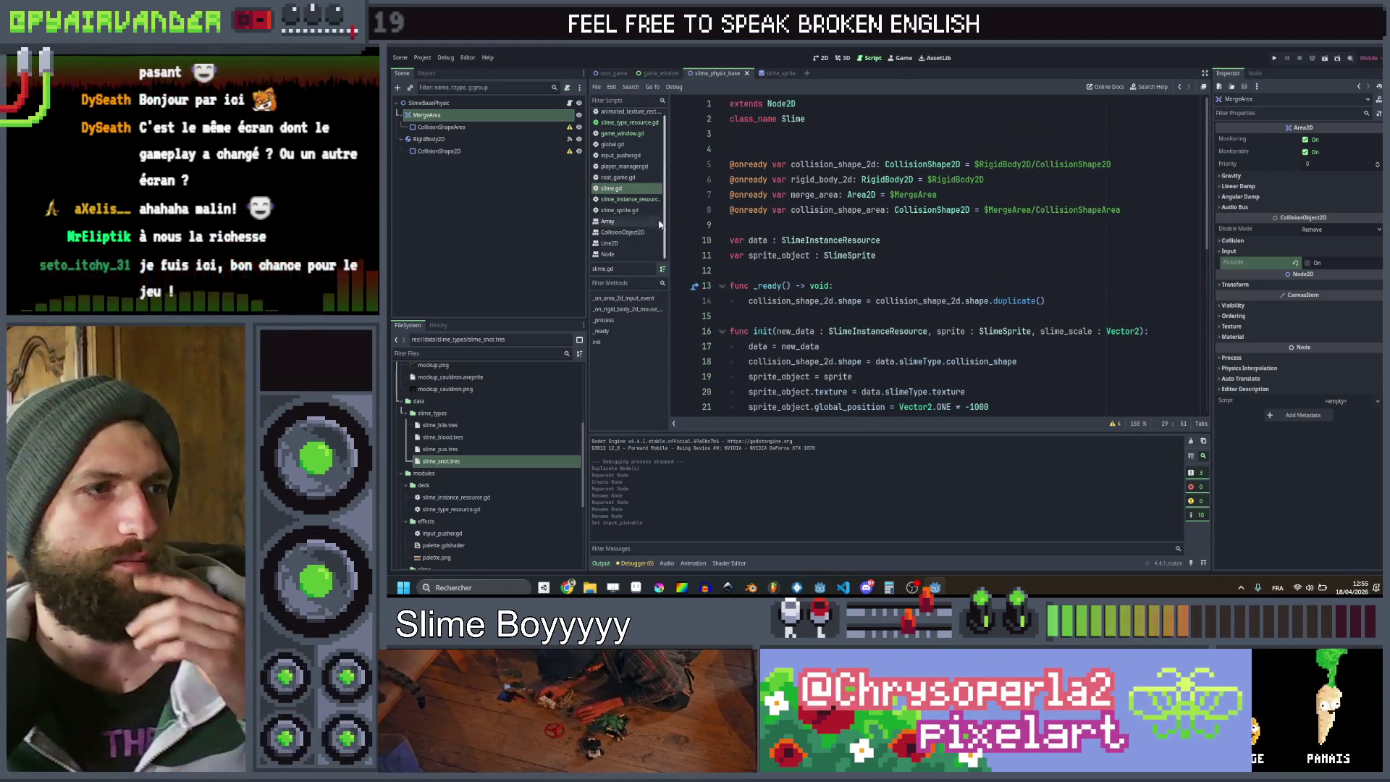
scroll(934, 253, "down", 8)
scroll(934, 253, "up", 3)
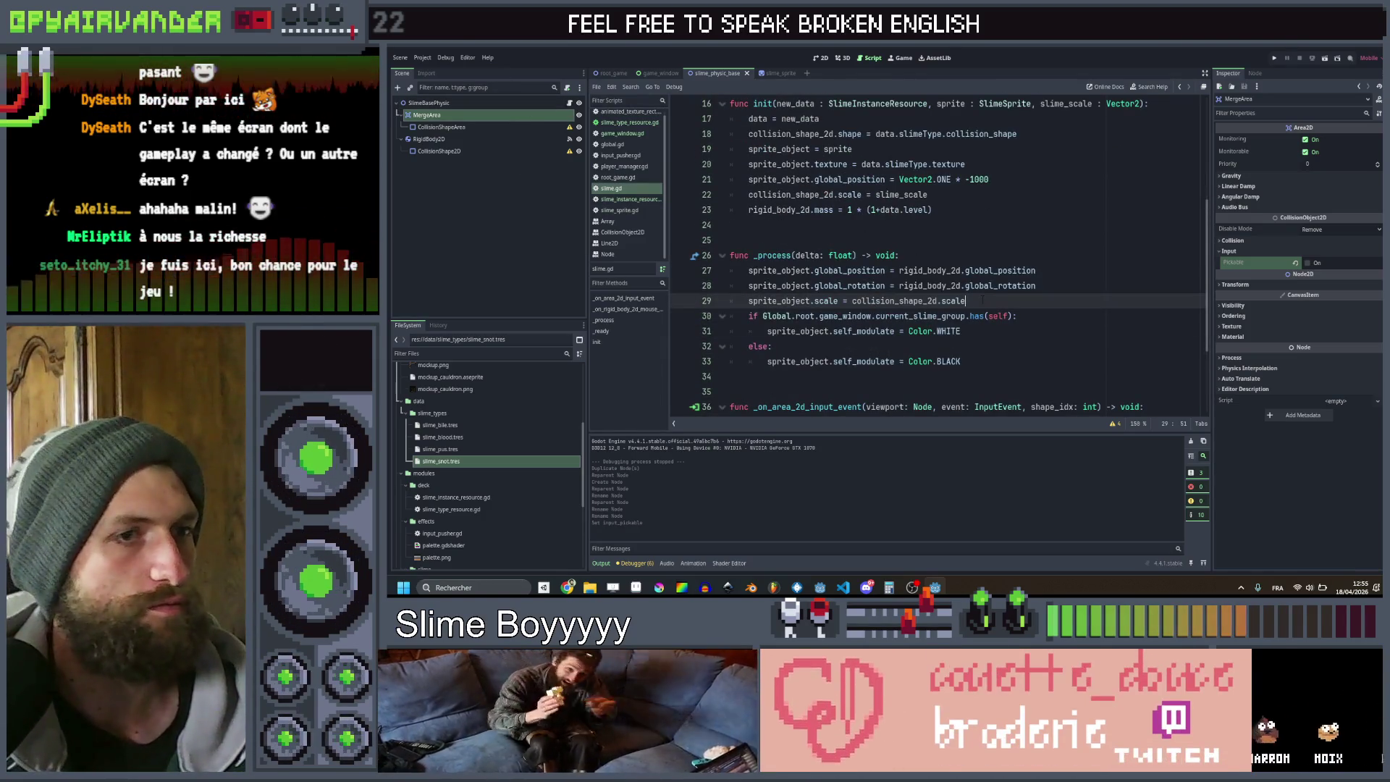
key("Return")
Add merge_area.global_position = rigid_body_2d.global_position to _process
type("mer")
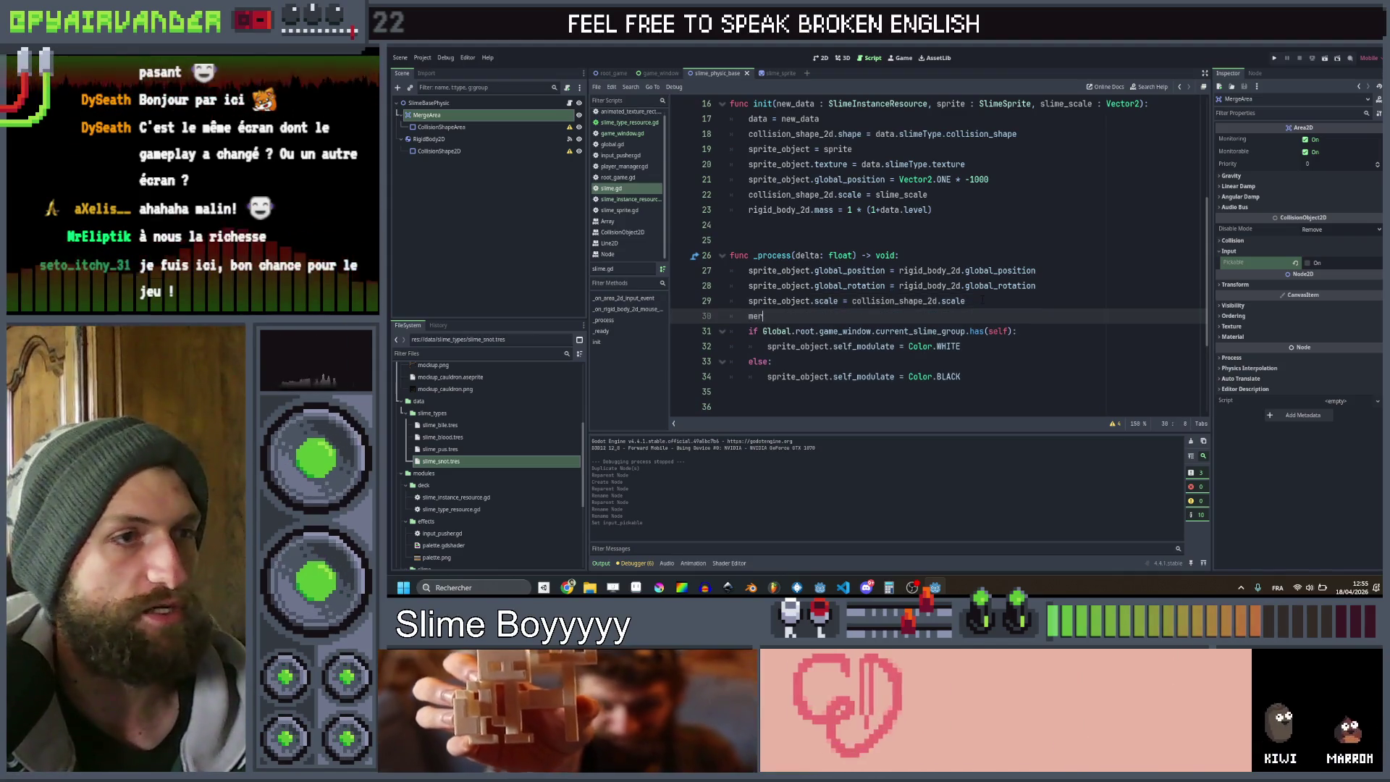
type("ge_area.glo")
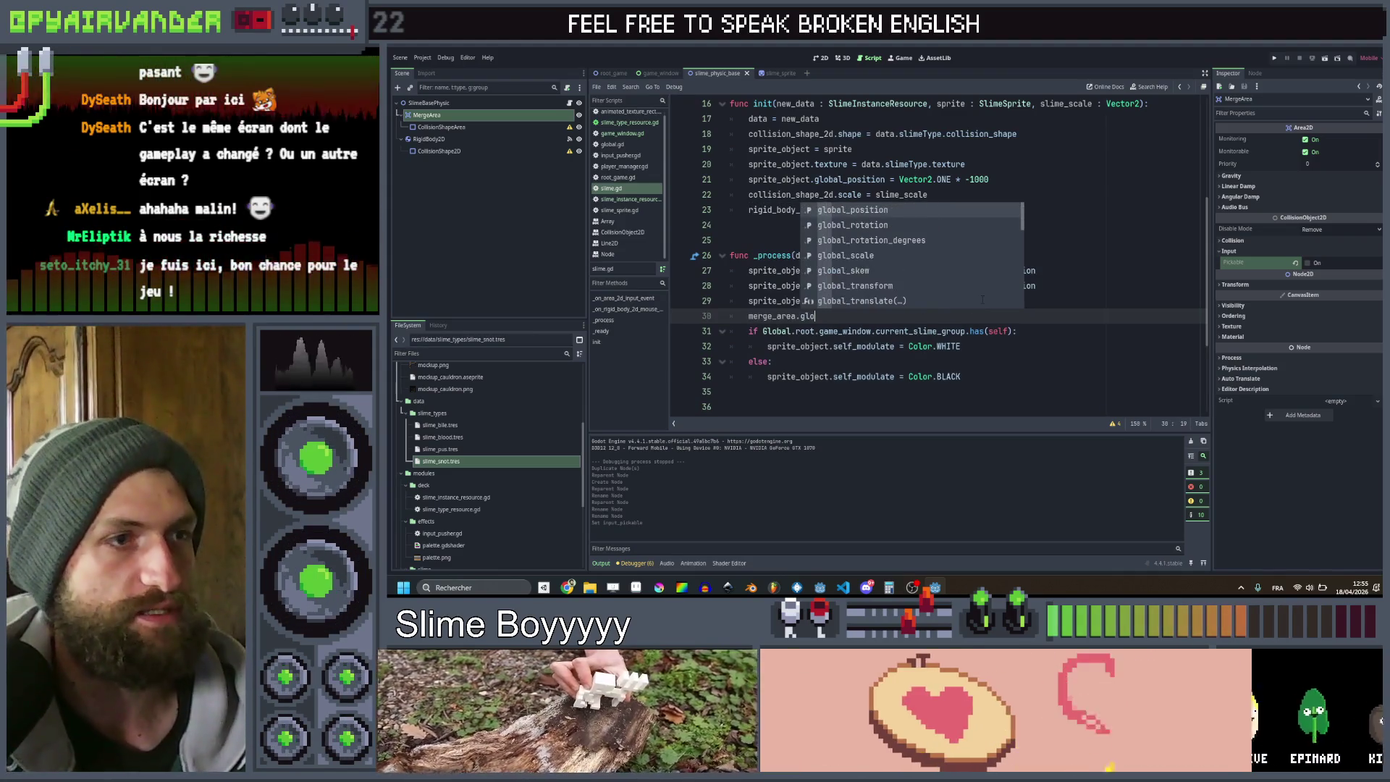
key("Return")
type("= g")
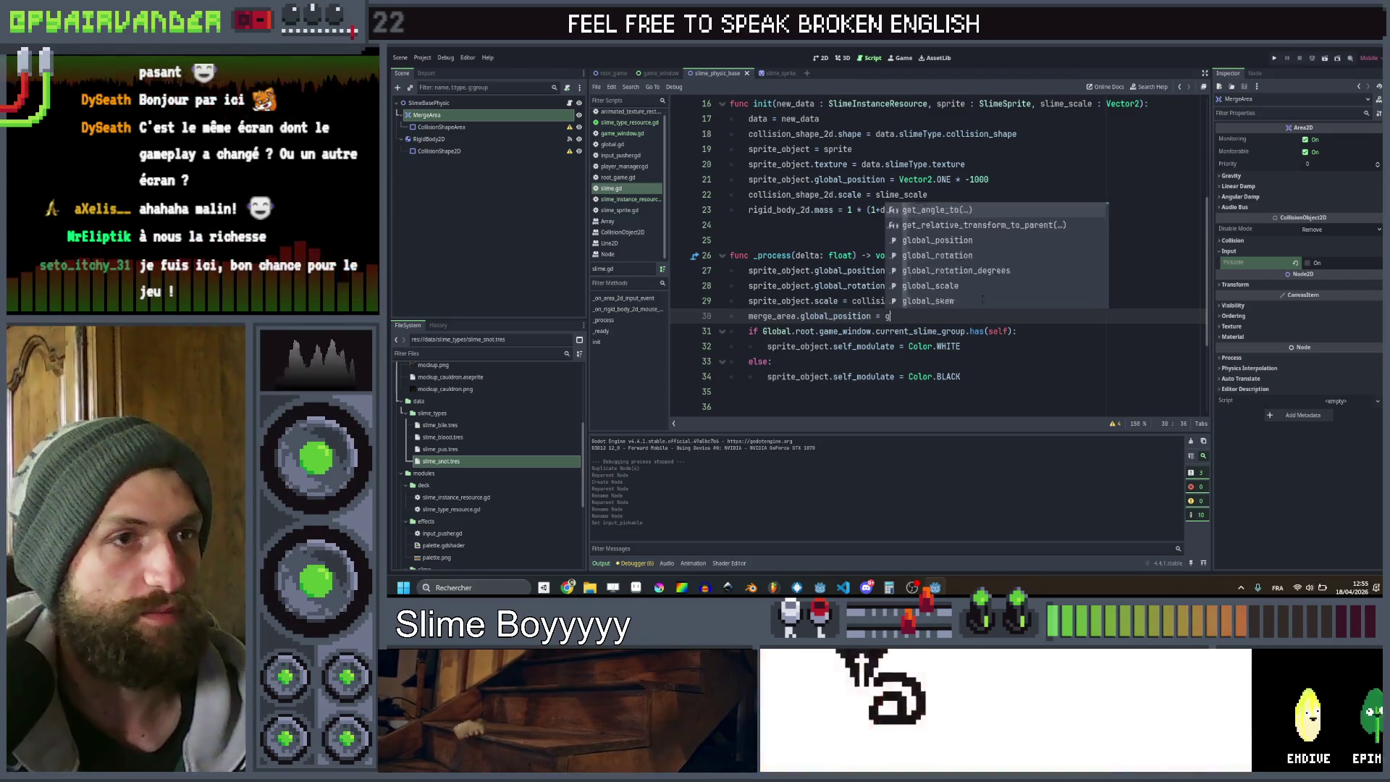
key("Escape")
key("Up")
key("Up")
key("Up")
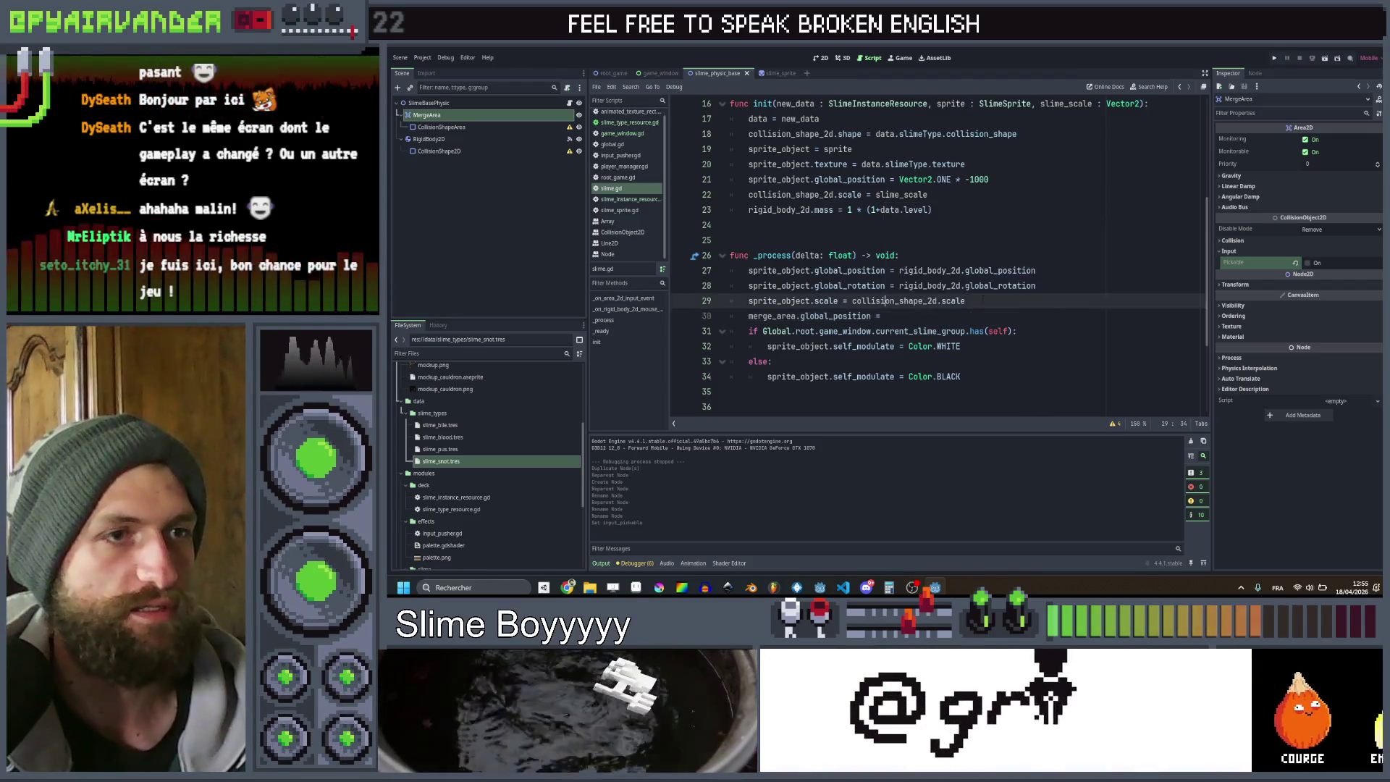
key("ctrl+shift+Right")
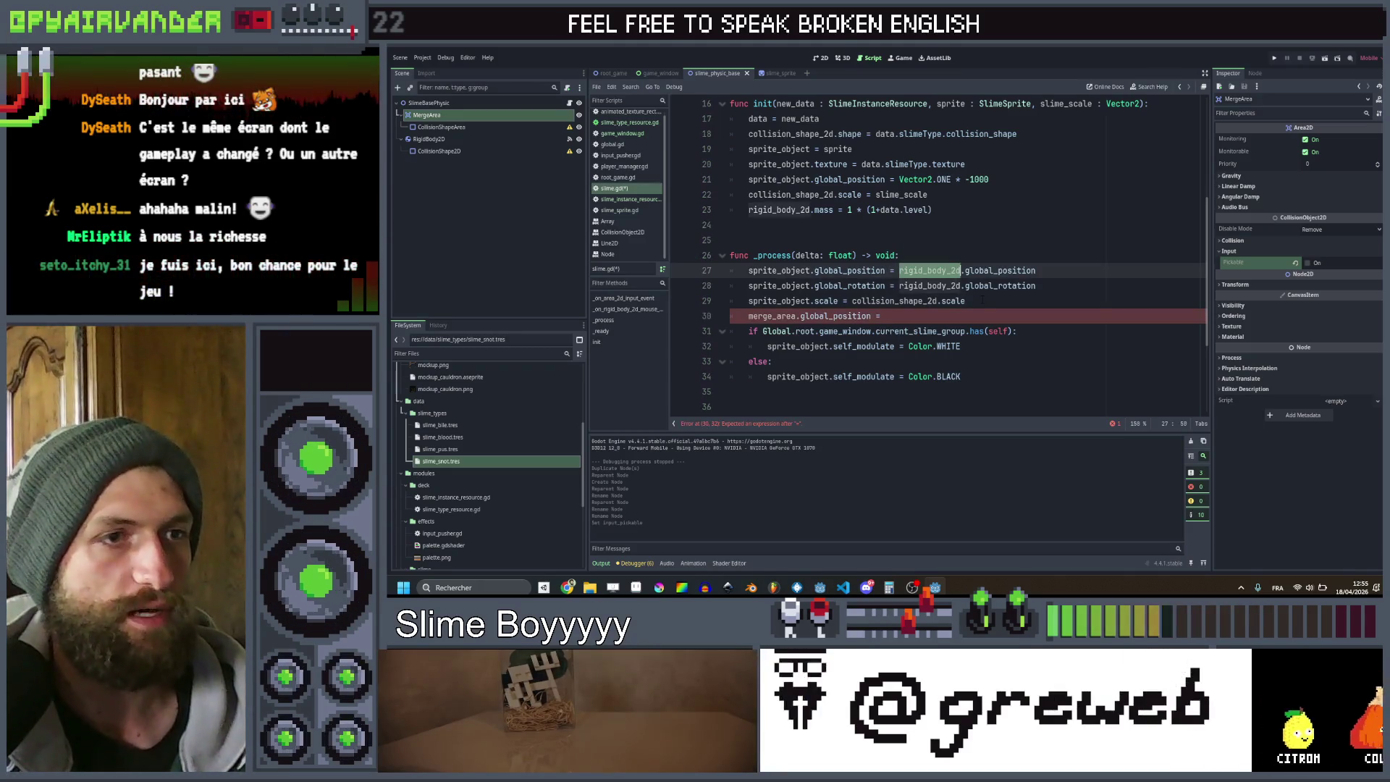
key("Down")
key("Down")
key("Down")
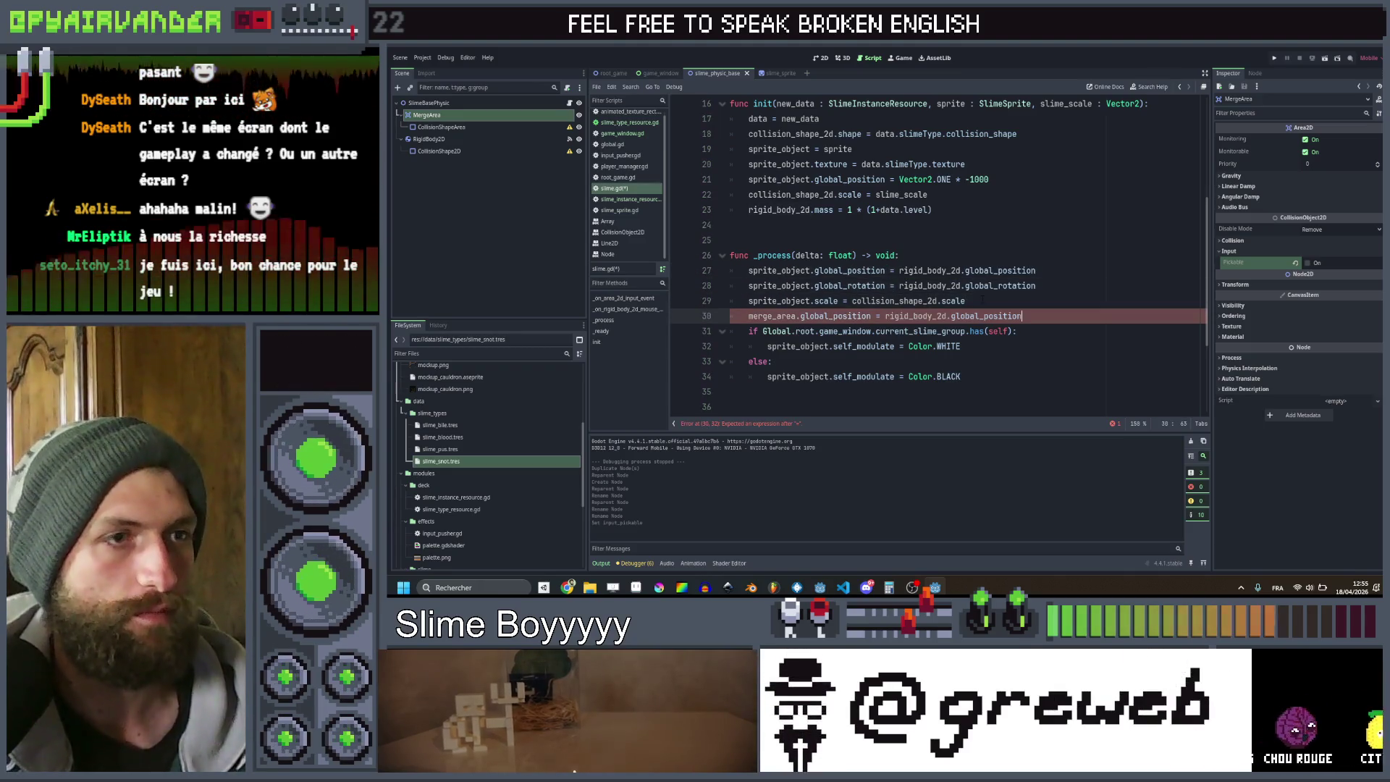
Duplicate that line and switch both properties to global_rotation, leaving a blank line after
key("ctrl+shift+d")
left_click(799, 345)
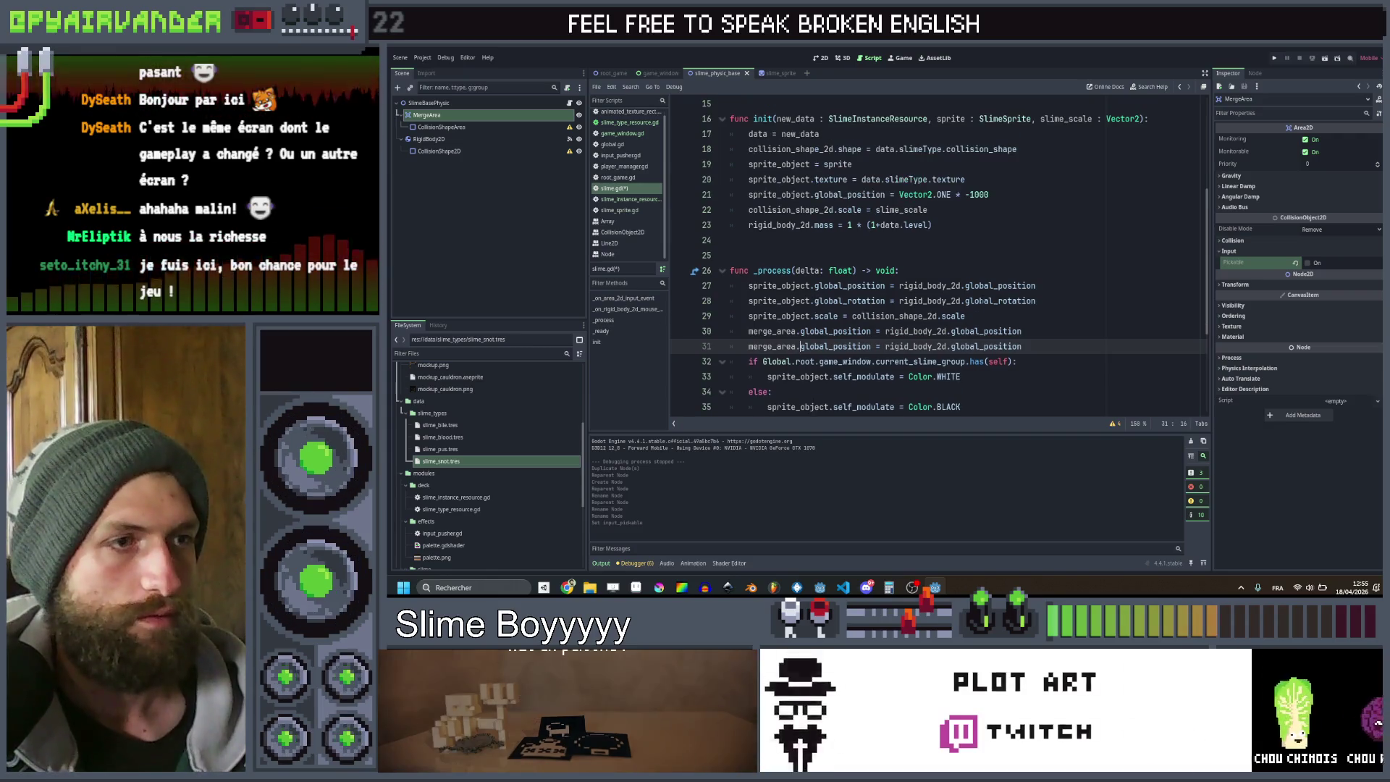
key("ctrl+shift+Right")
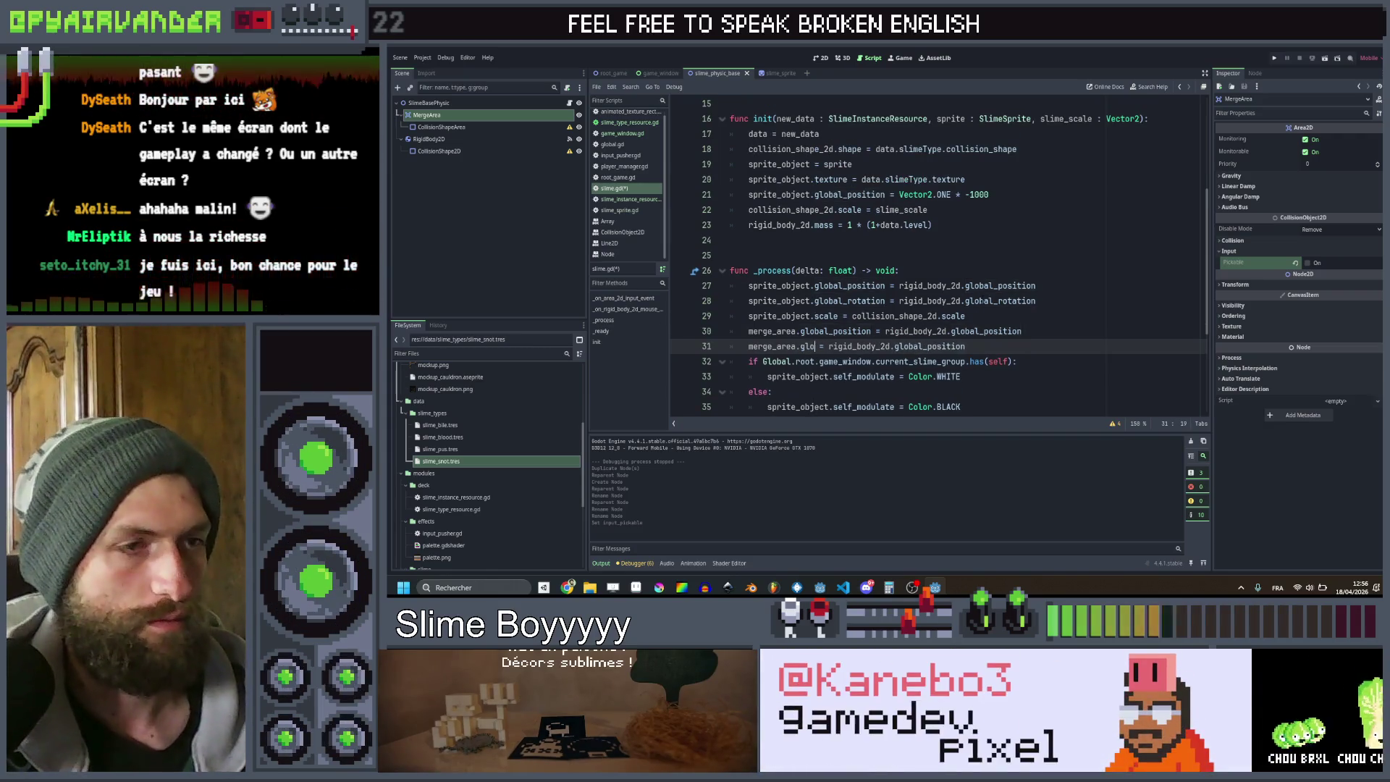
type("glo")
key("Down")
key("Return")
key("End")
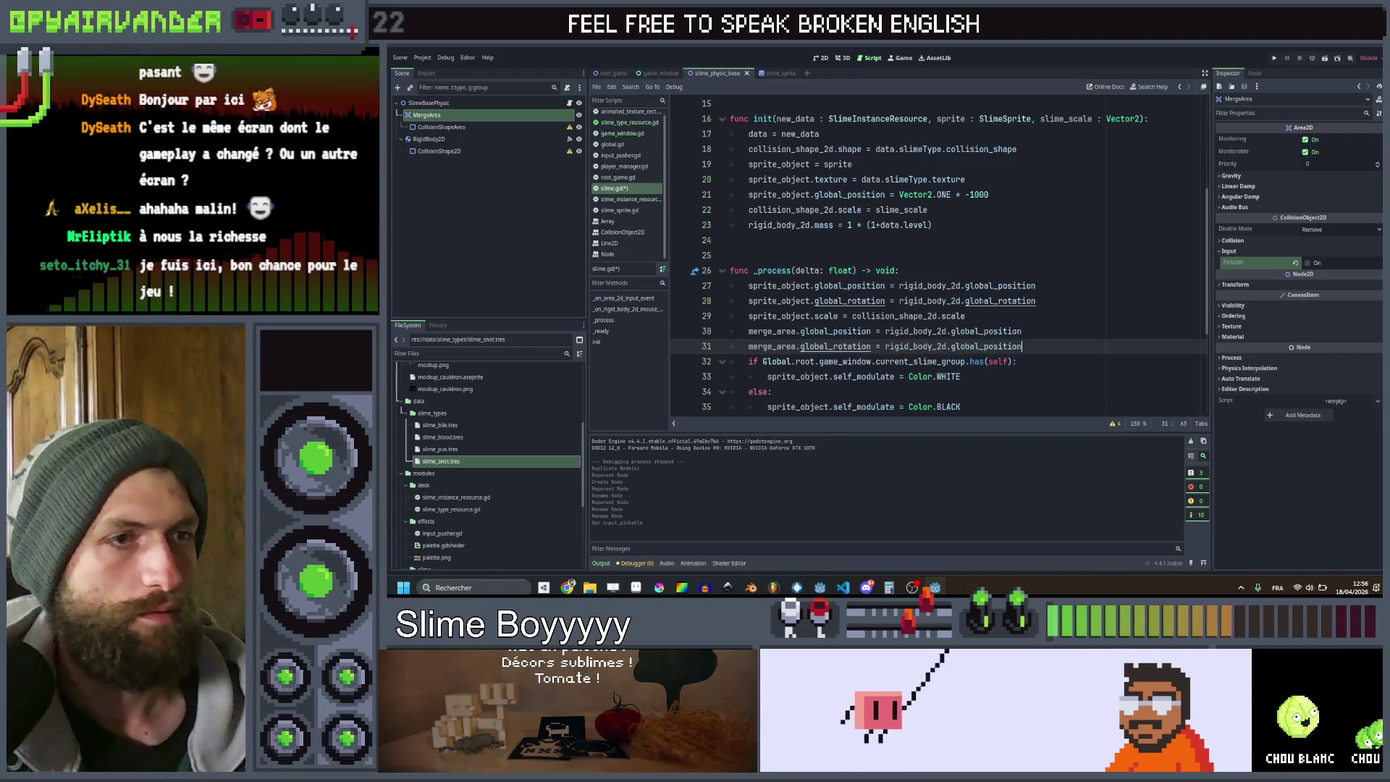
type("g")
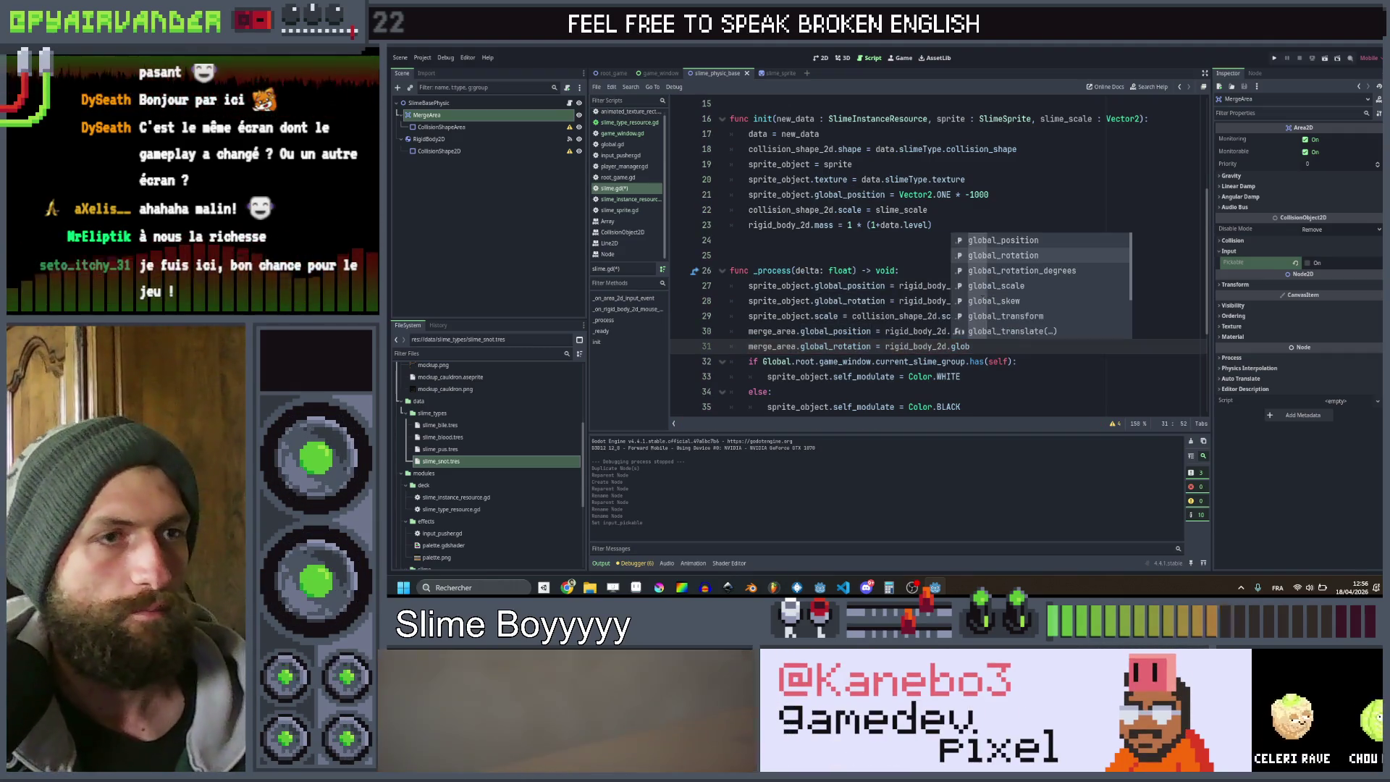
key("Return")
key("Return")
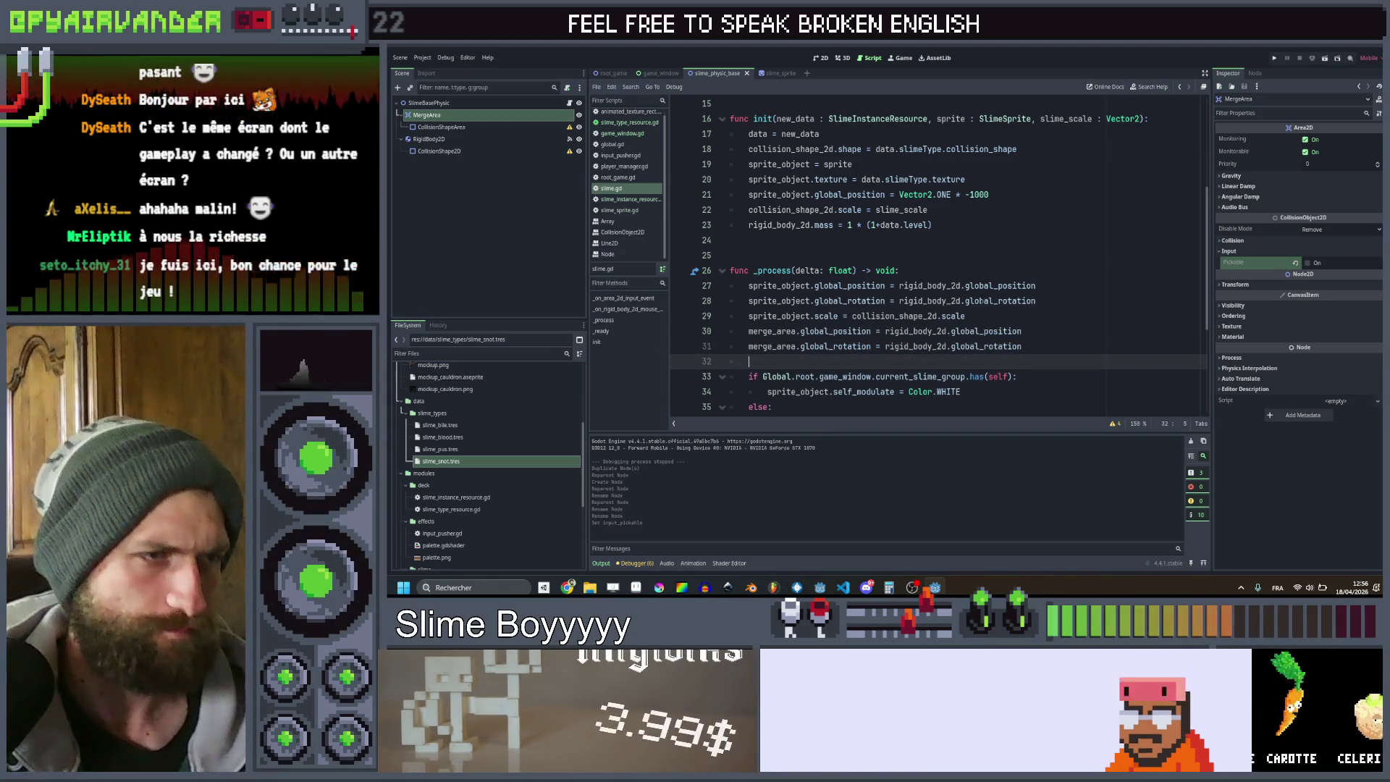
key("Up")
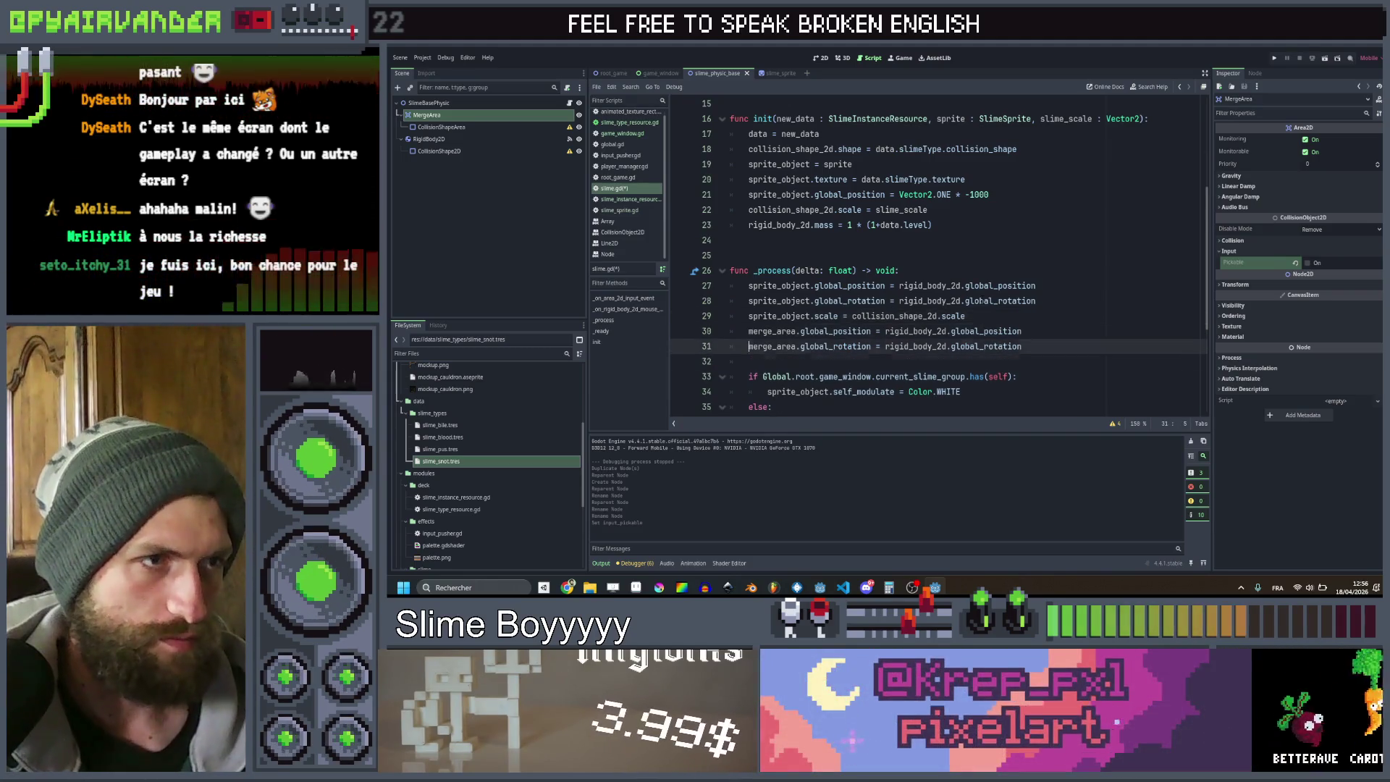
key("Down")
key("Up")
key("Up")
key("Up")
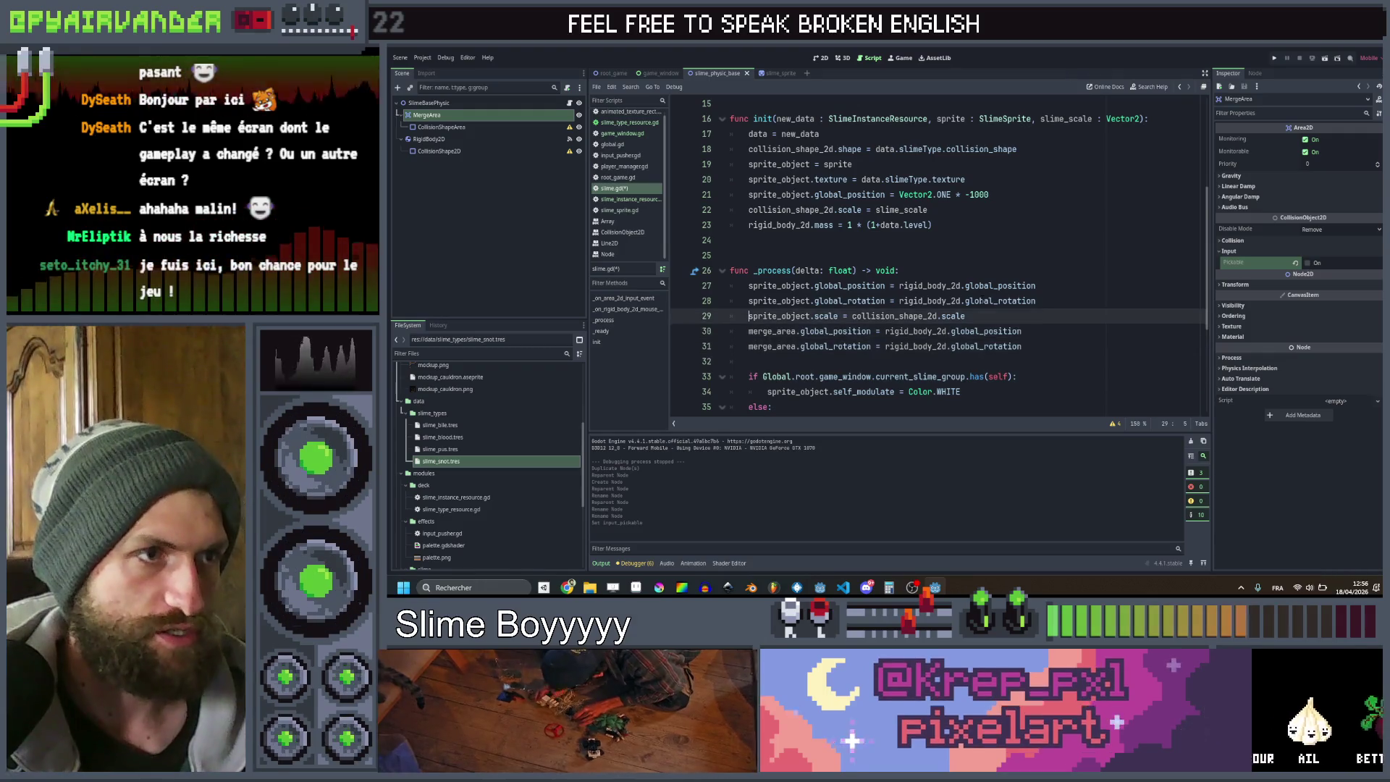
key("Down")
key("Down")
key("Down")
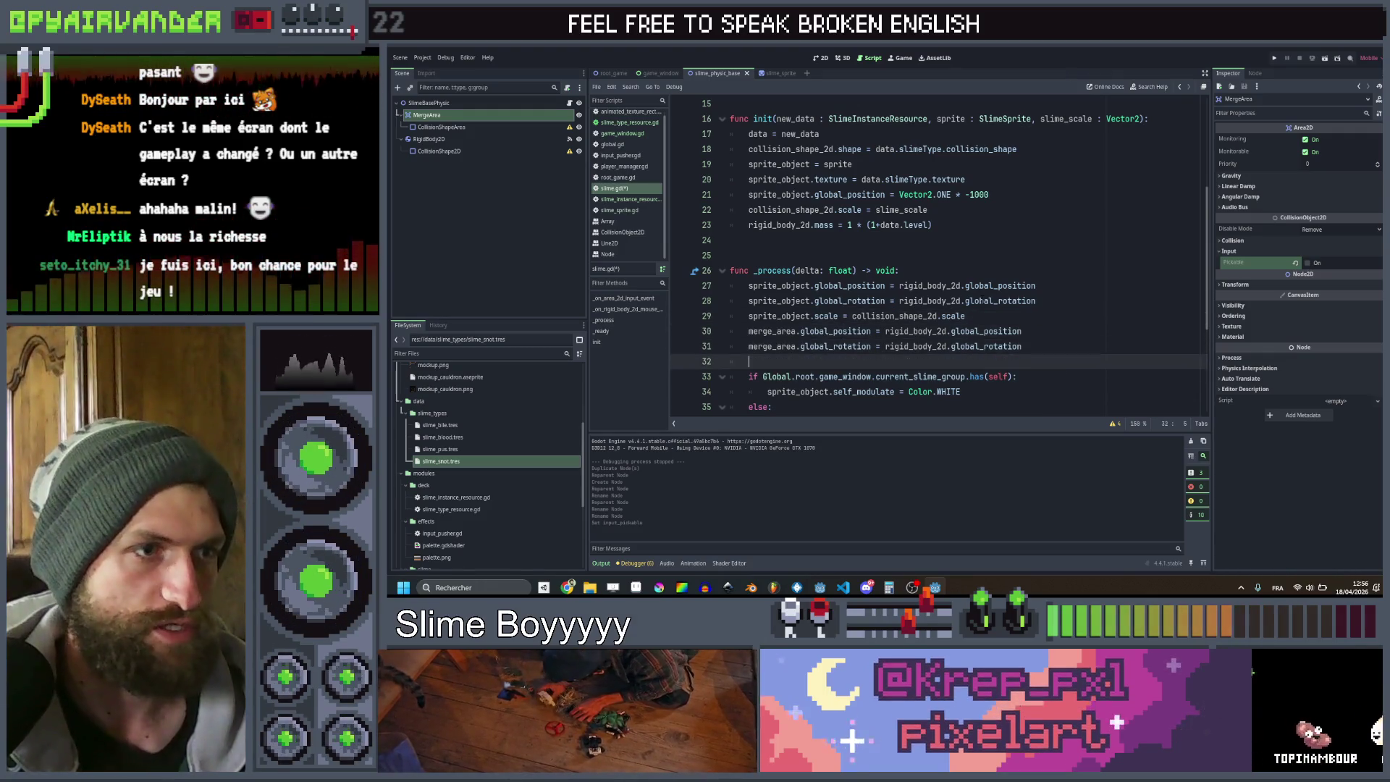
On line 32, write collision_shape_area.global_scale = collision_shape_2d.scale using autocomplete
type("col")
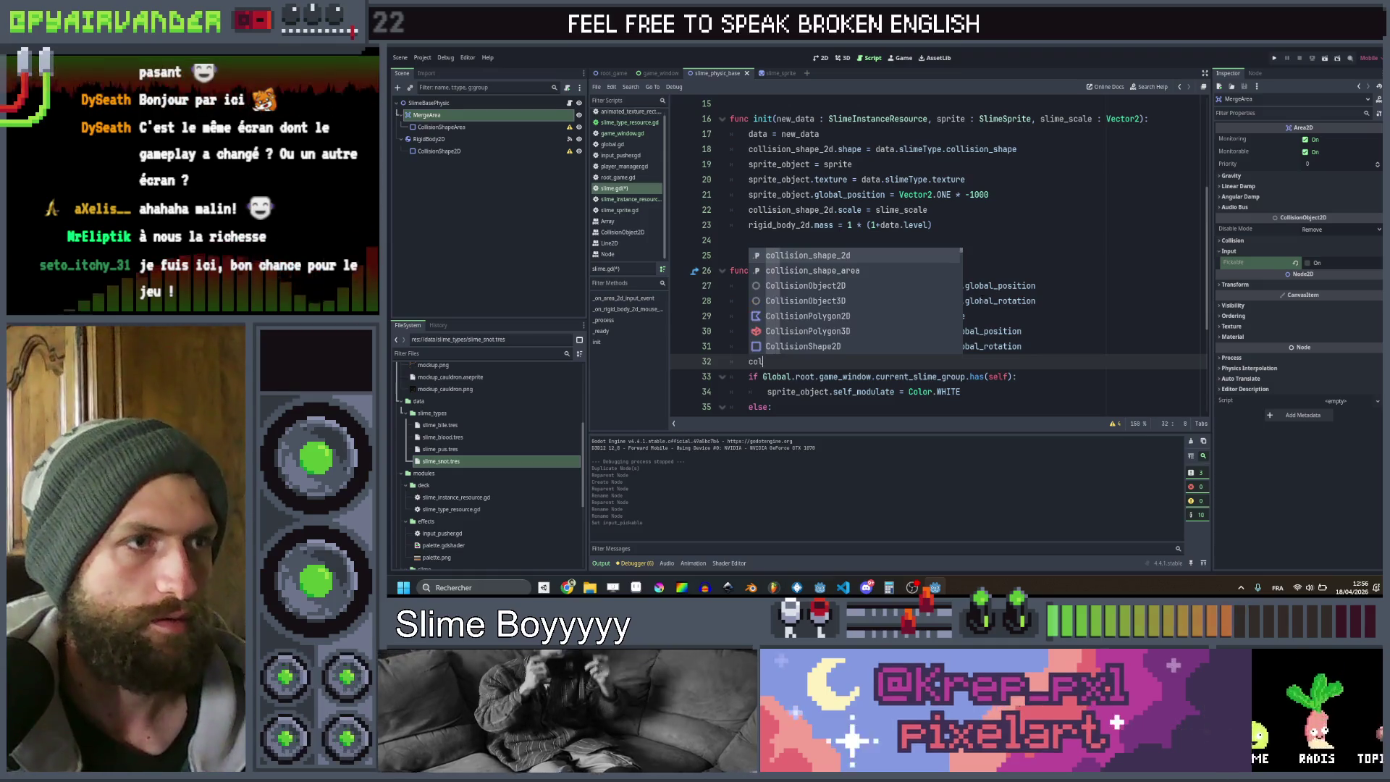
type("lision_shape_area.glo")
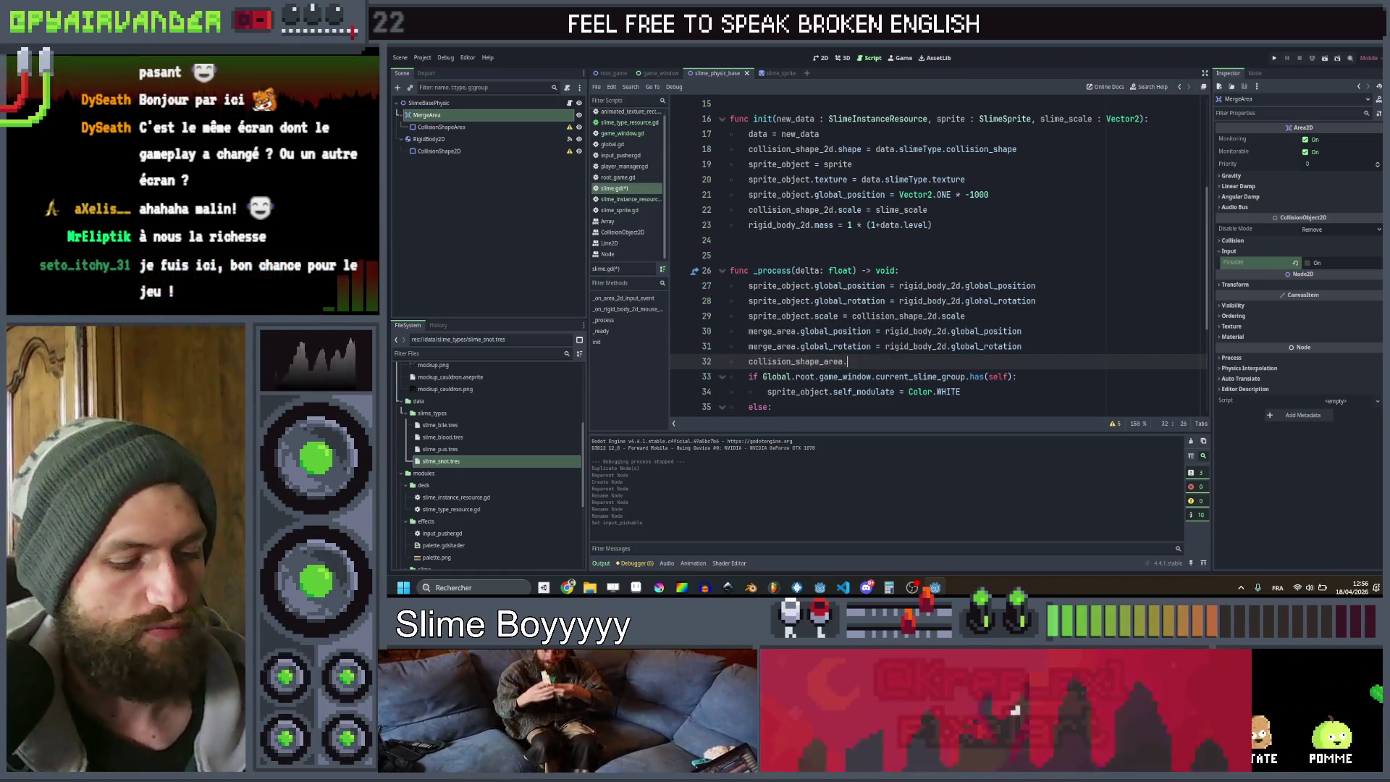
left_click(982, 299)
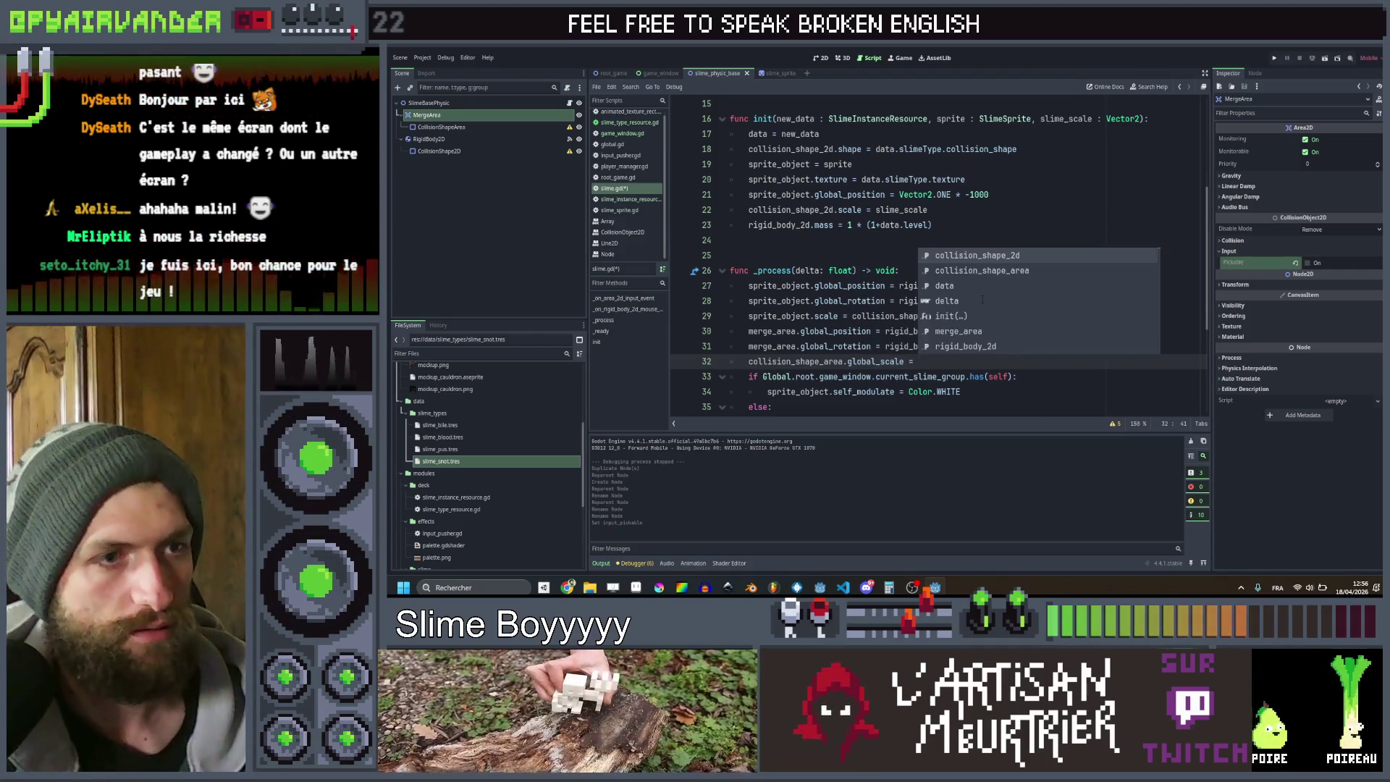
key("Return")
type(".glo")
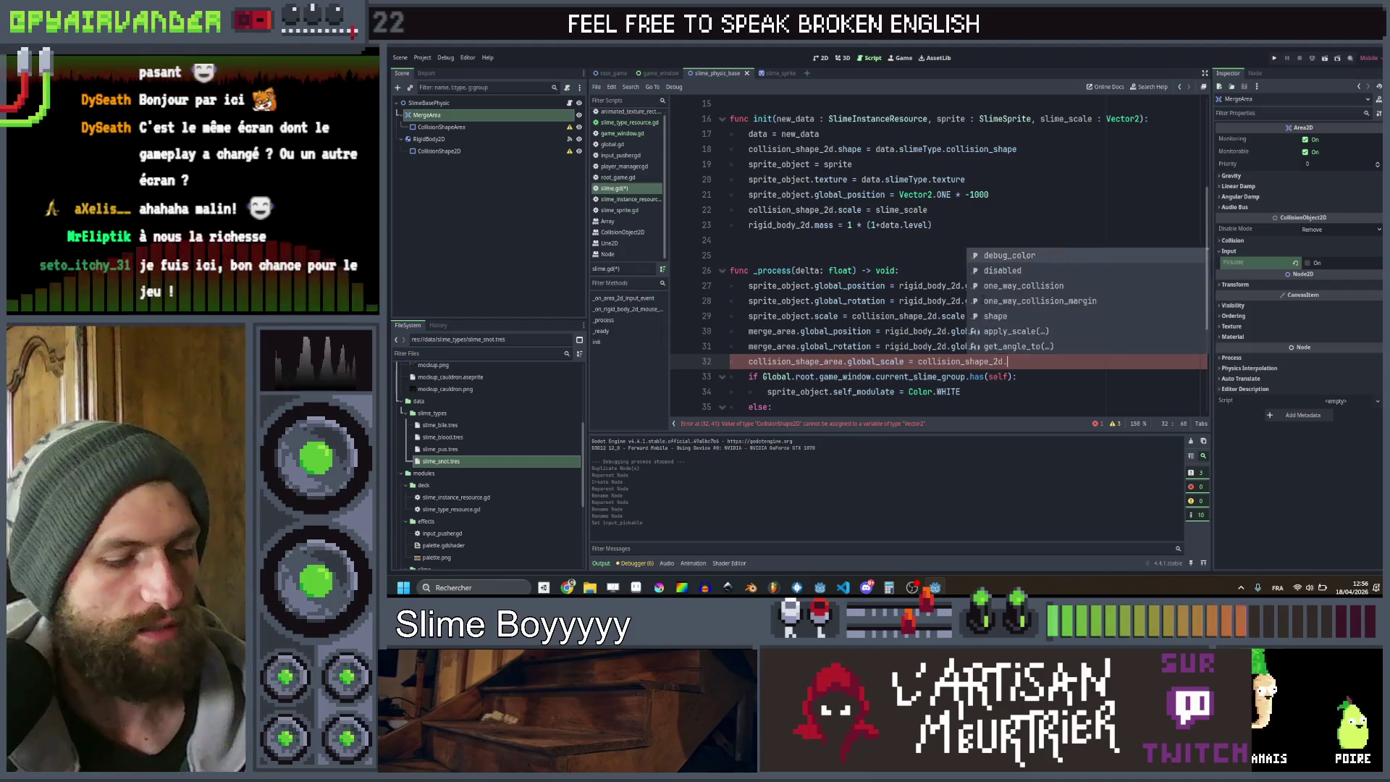
type("bal_s")
key("Return")
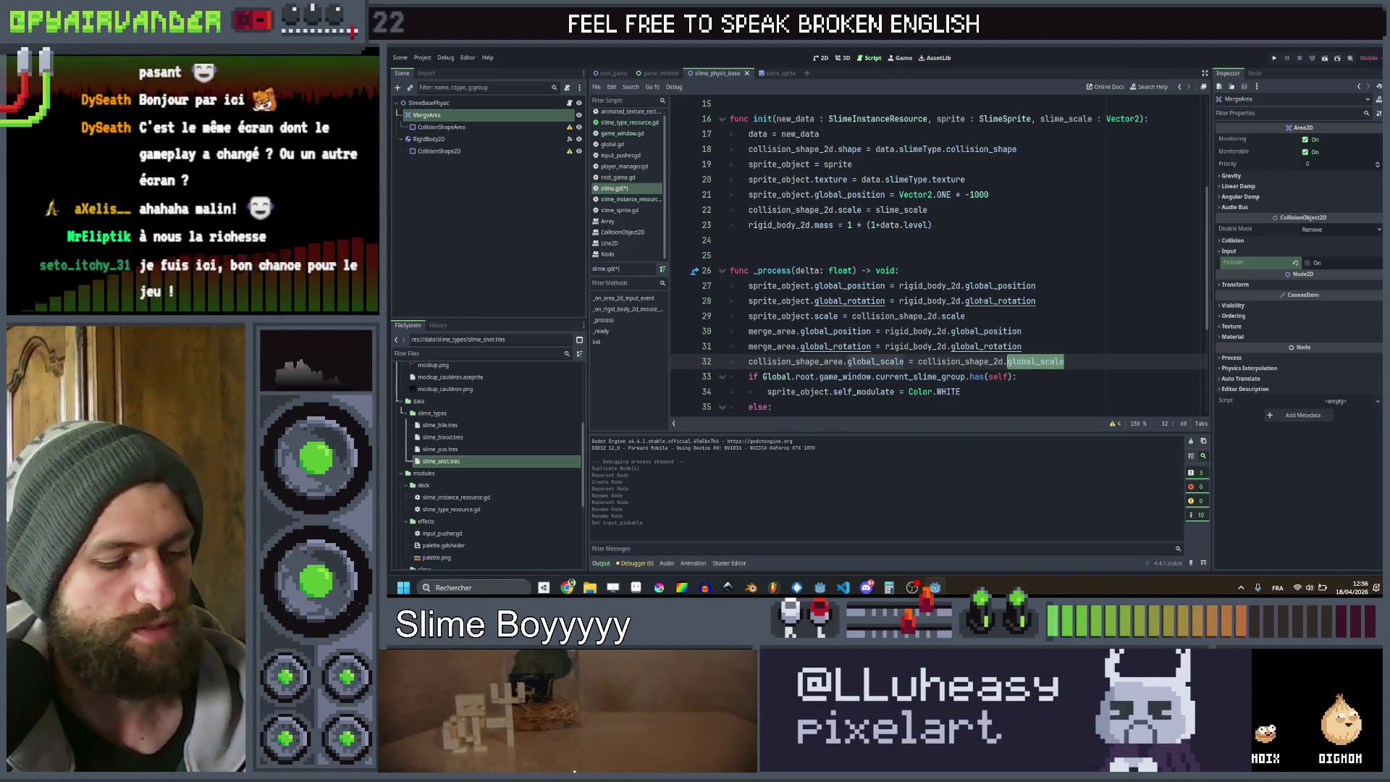
type("scale")
key("Return")
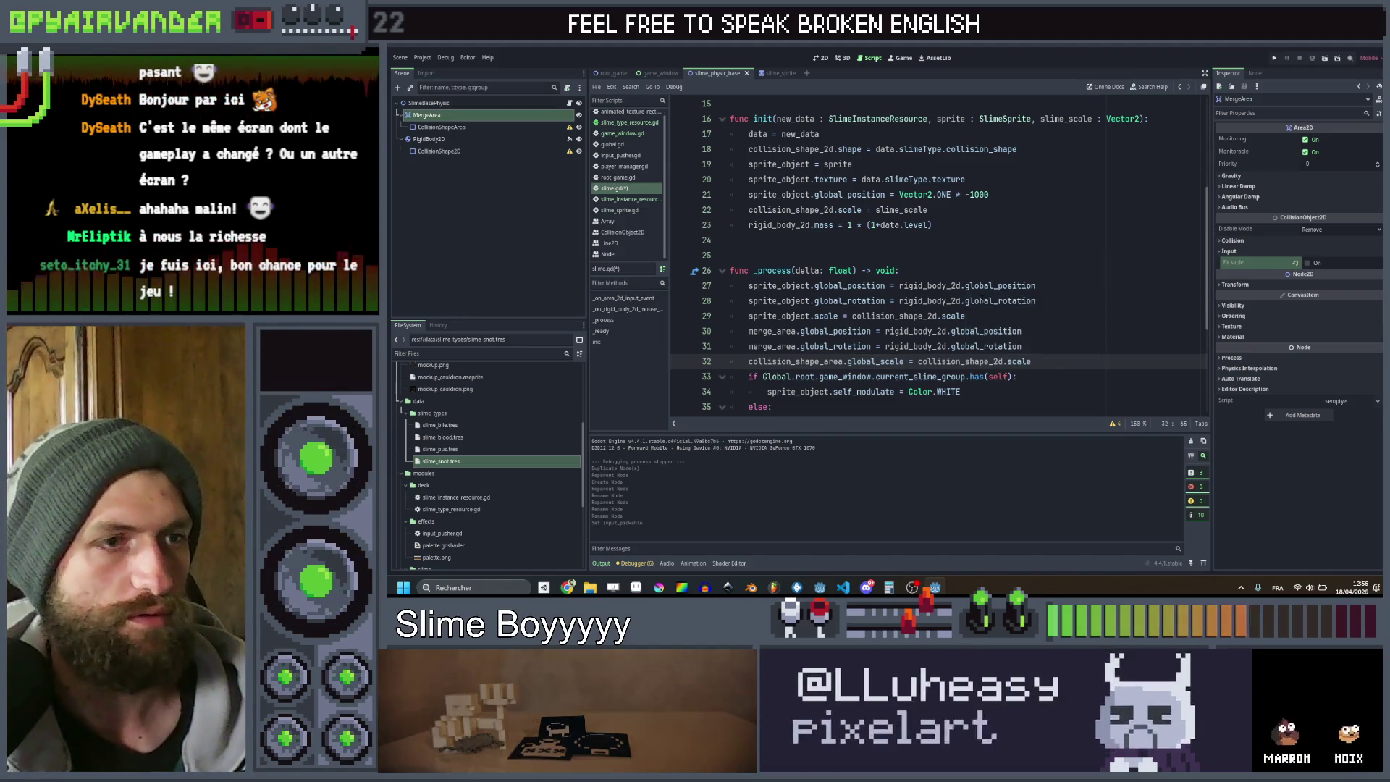
Change the left side to scale, append + Vector2.ONE * 0.1, and save slime.gd
left_click(905, 361)
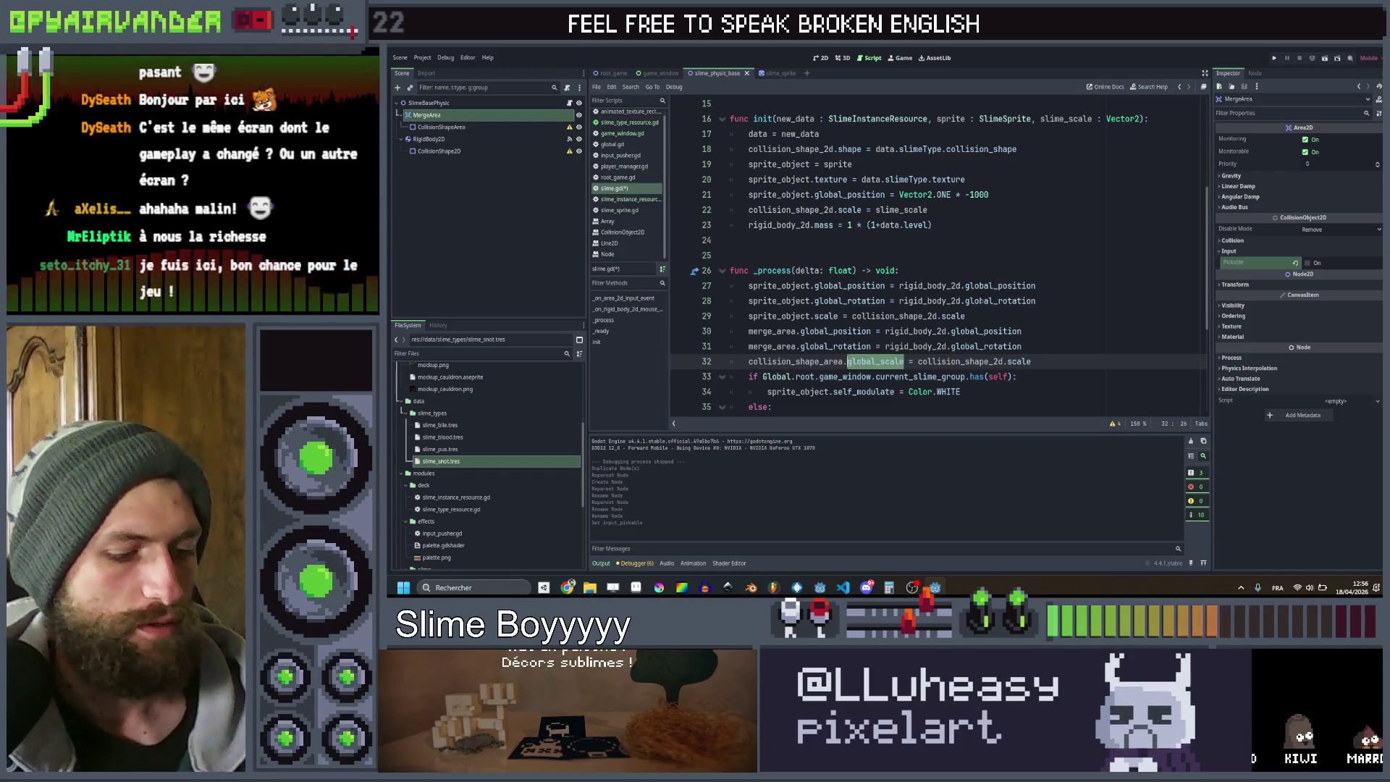
type("ale")
key("End")
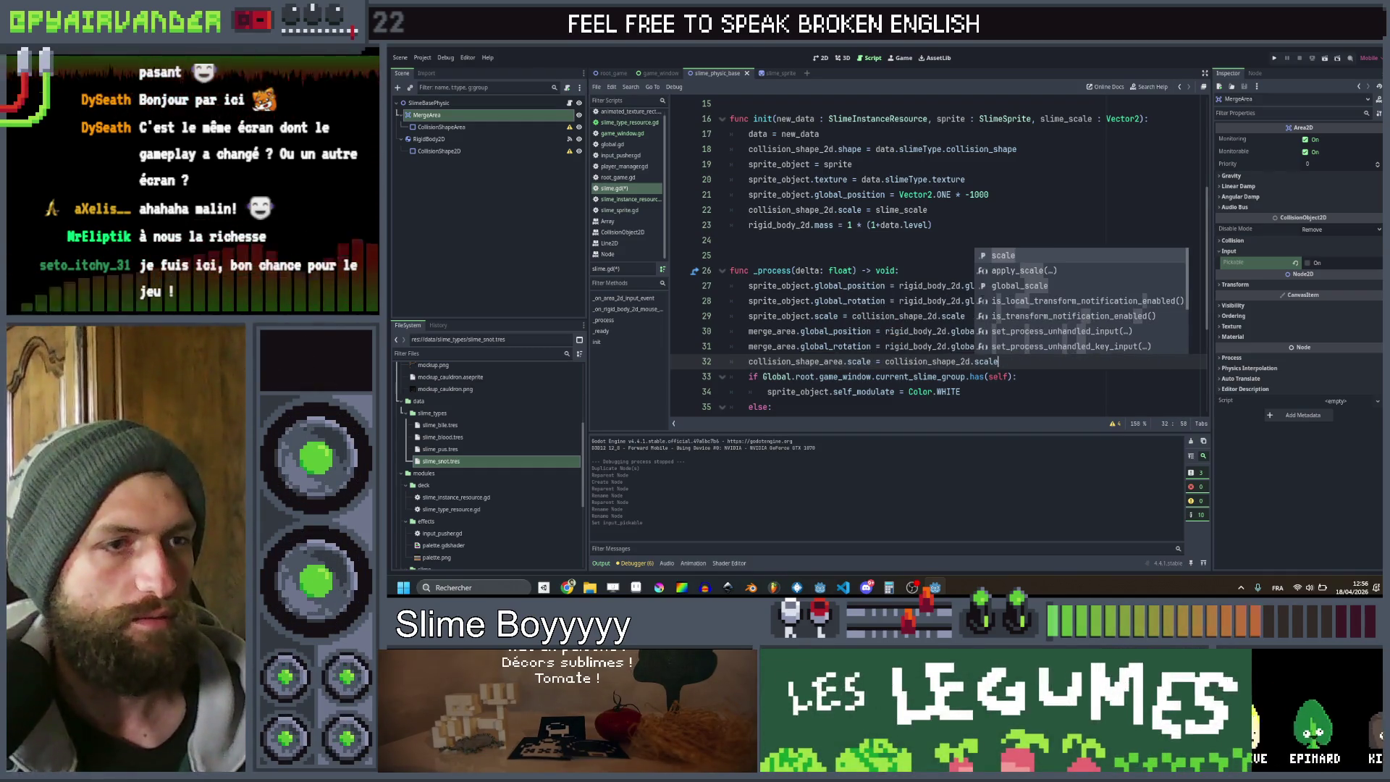
type(" + Vector")
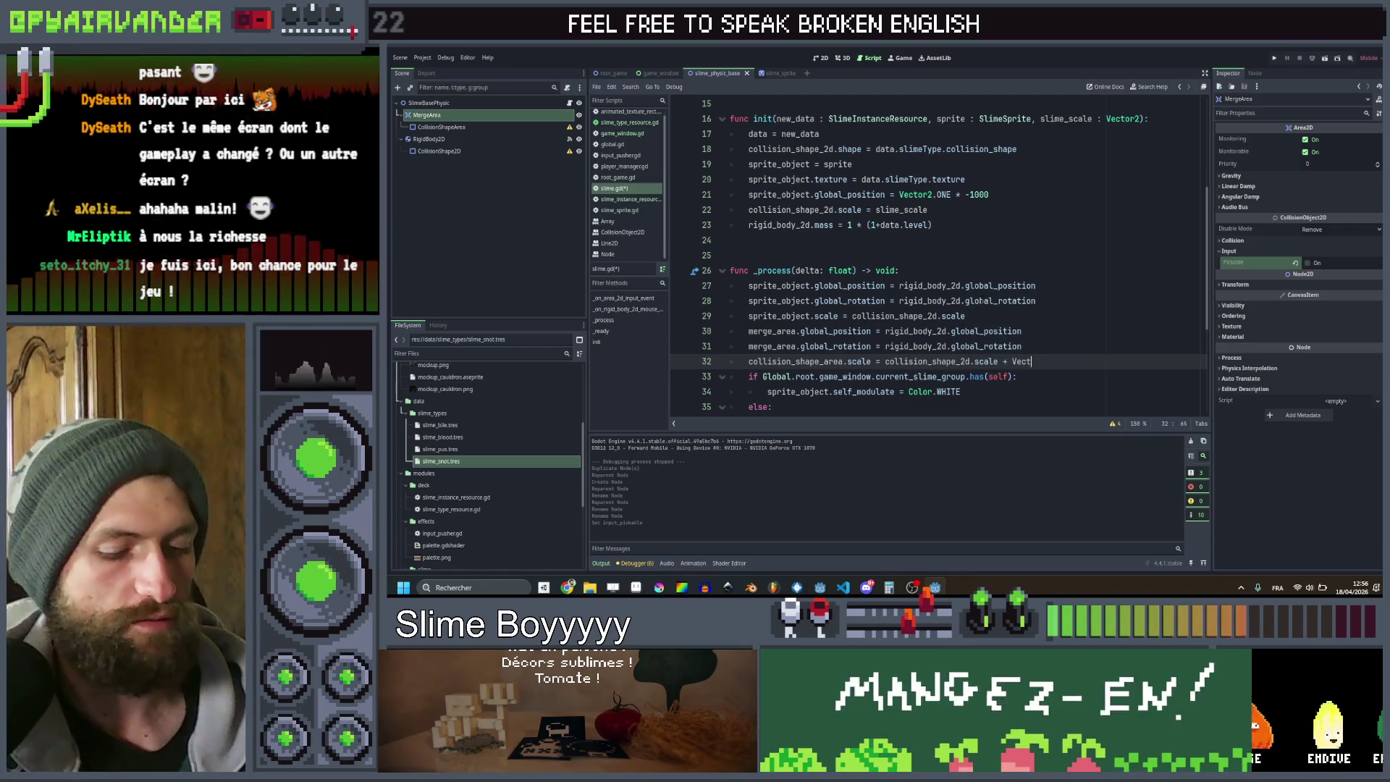
type("2.ONE")
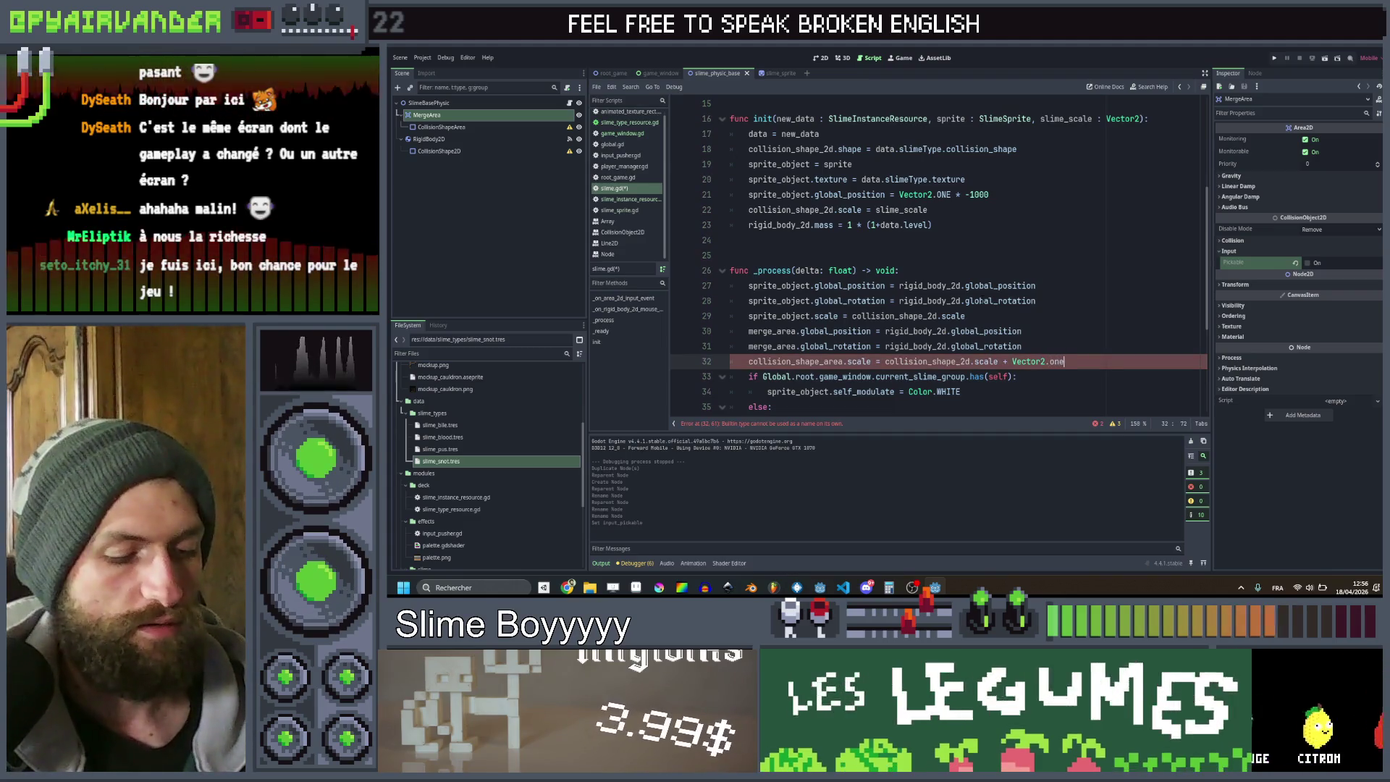
key("Return")
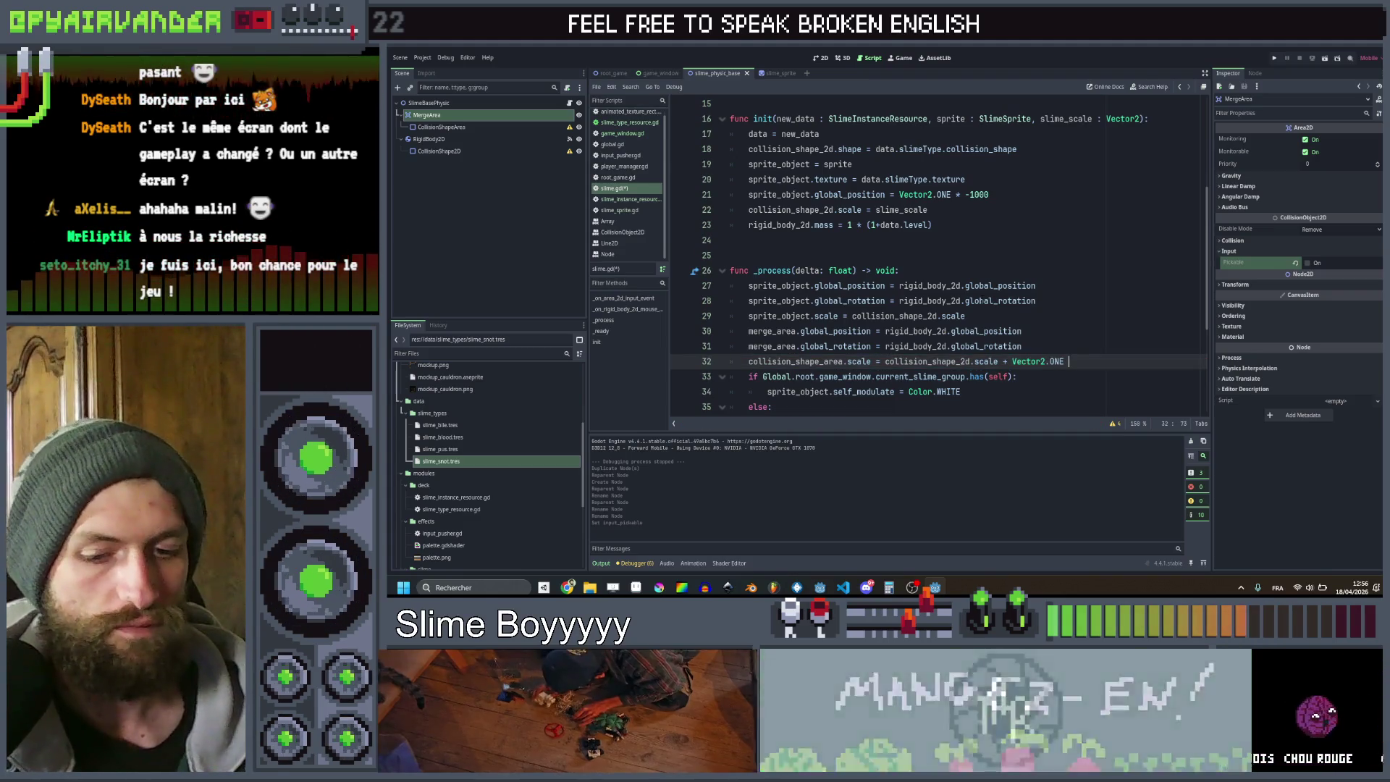
type("* 0.")
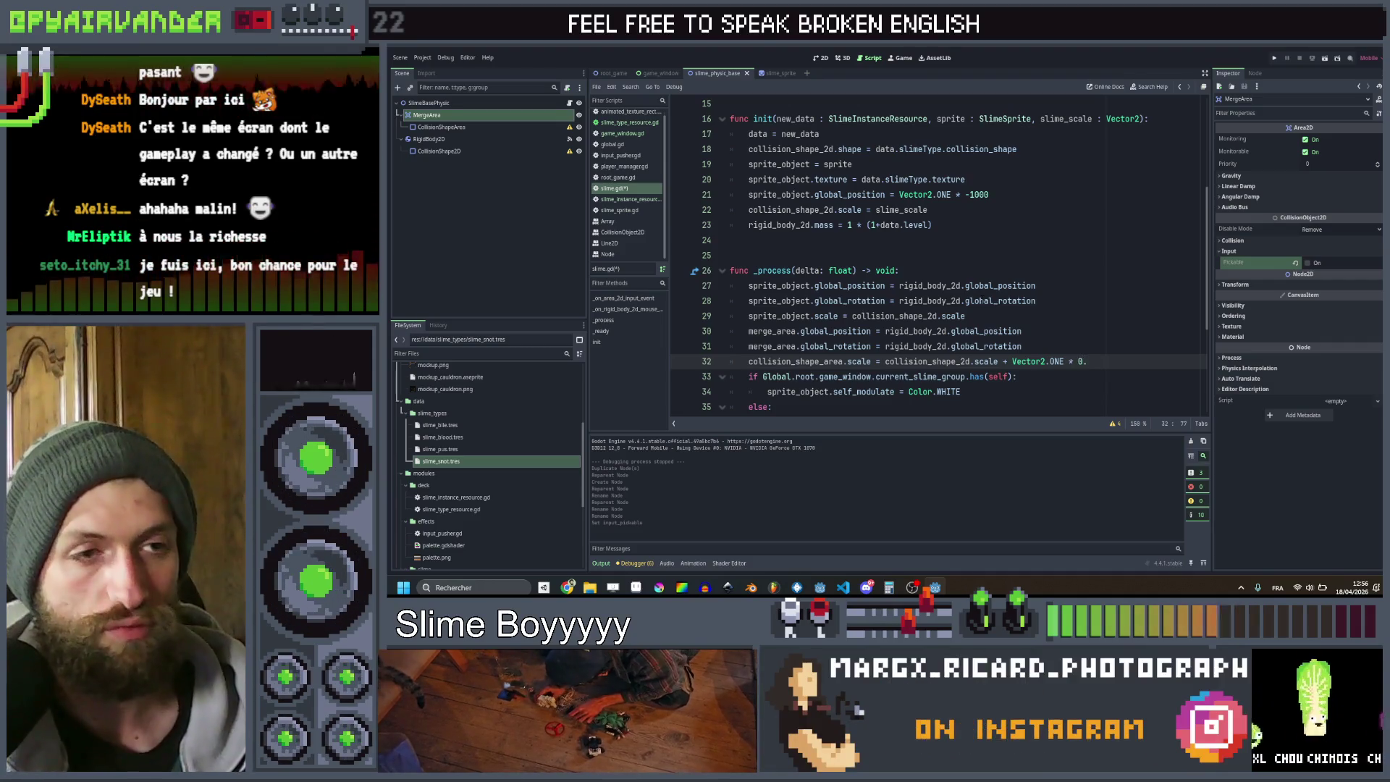
type("1")
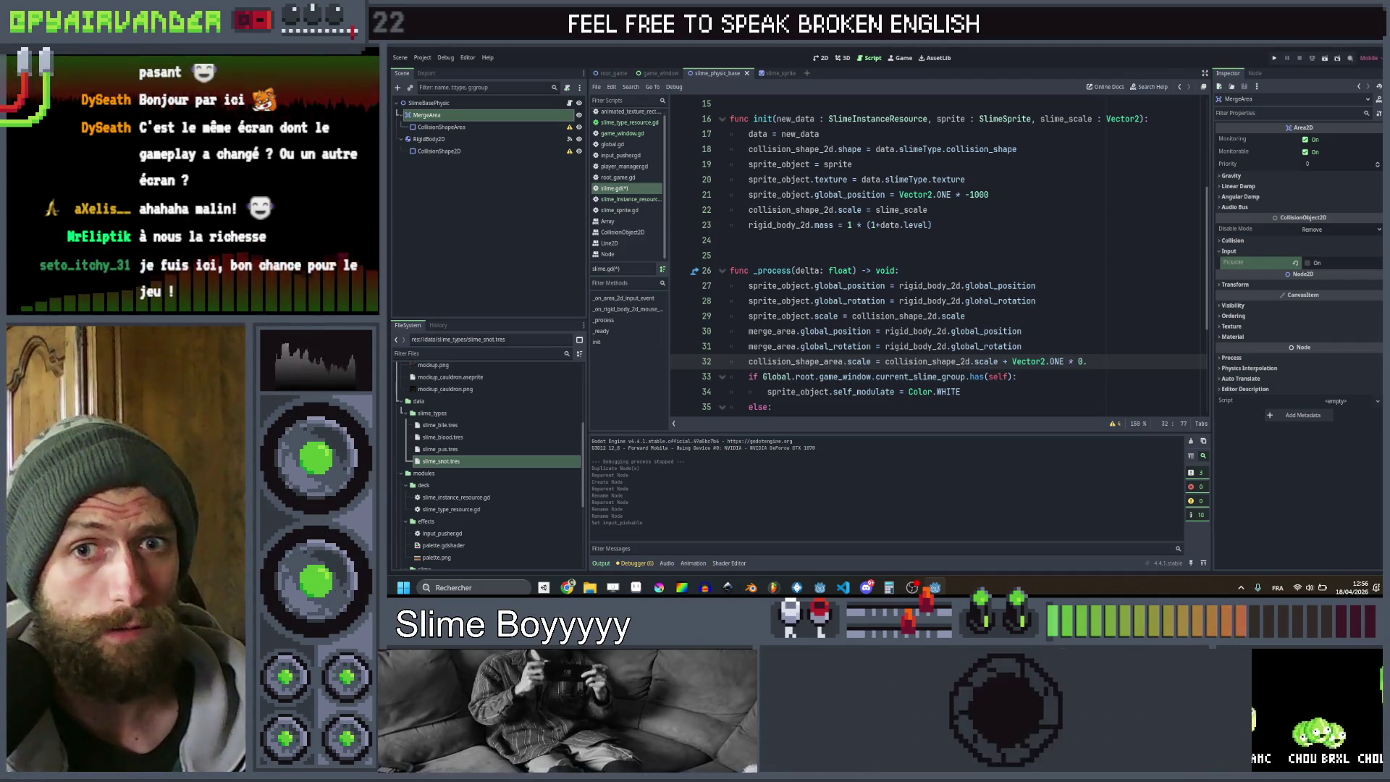
key("ctrl+s")
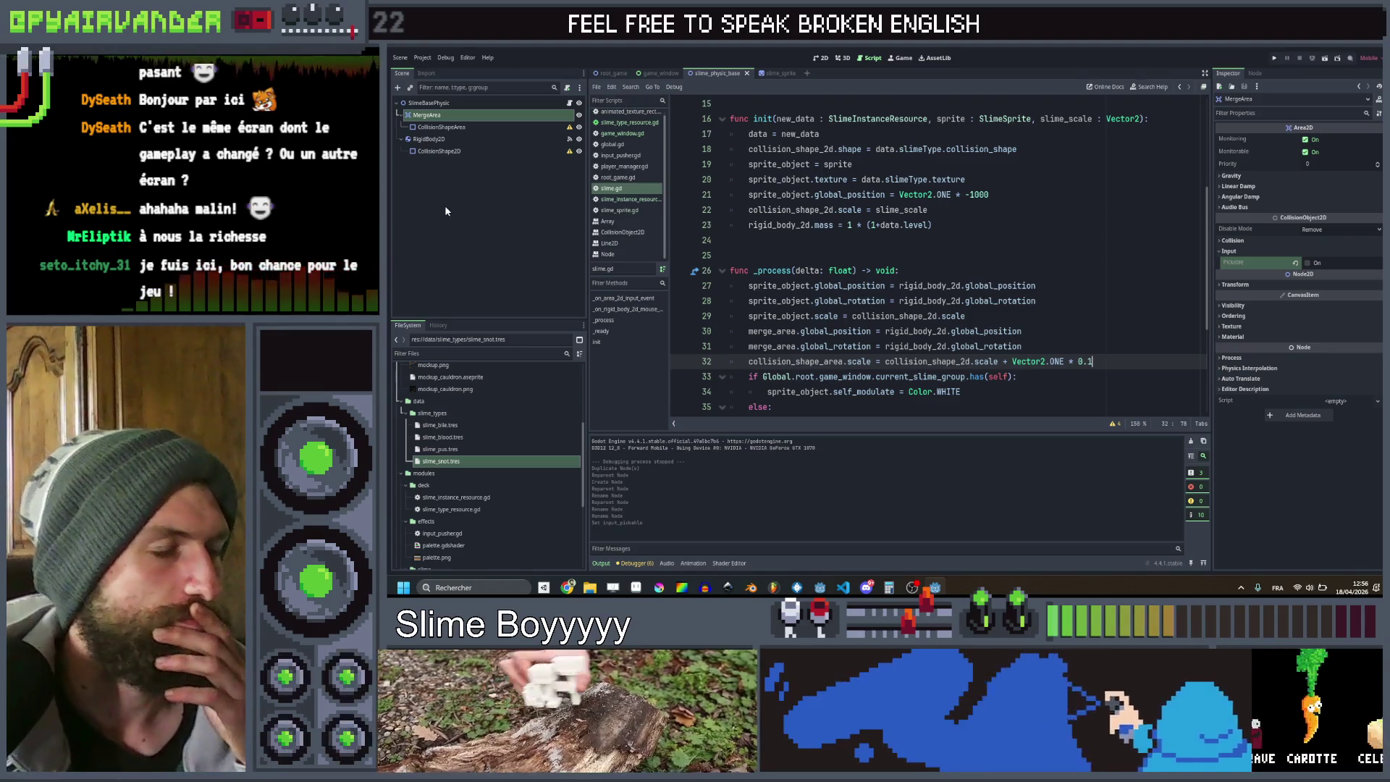
scroll(934, 253, "up", 1)
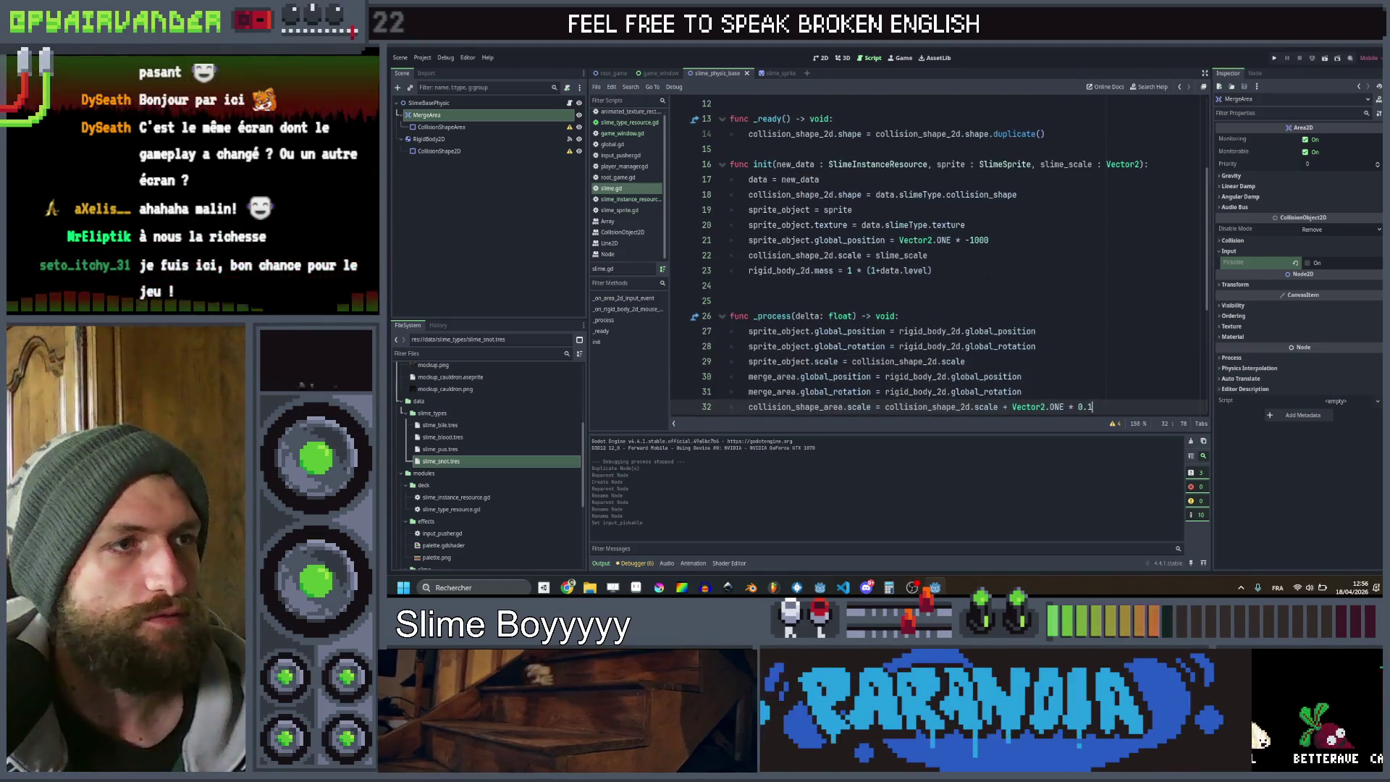
Duplicate init's collision shape line to assign collision_shape_area.shape, then switch to game_window.gd
scroll(934, 254, "up", 1)
left_click(944, 301)
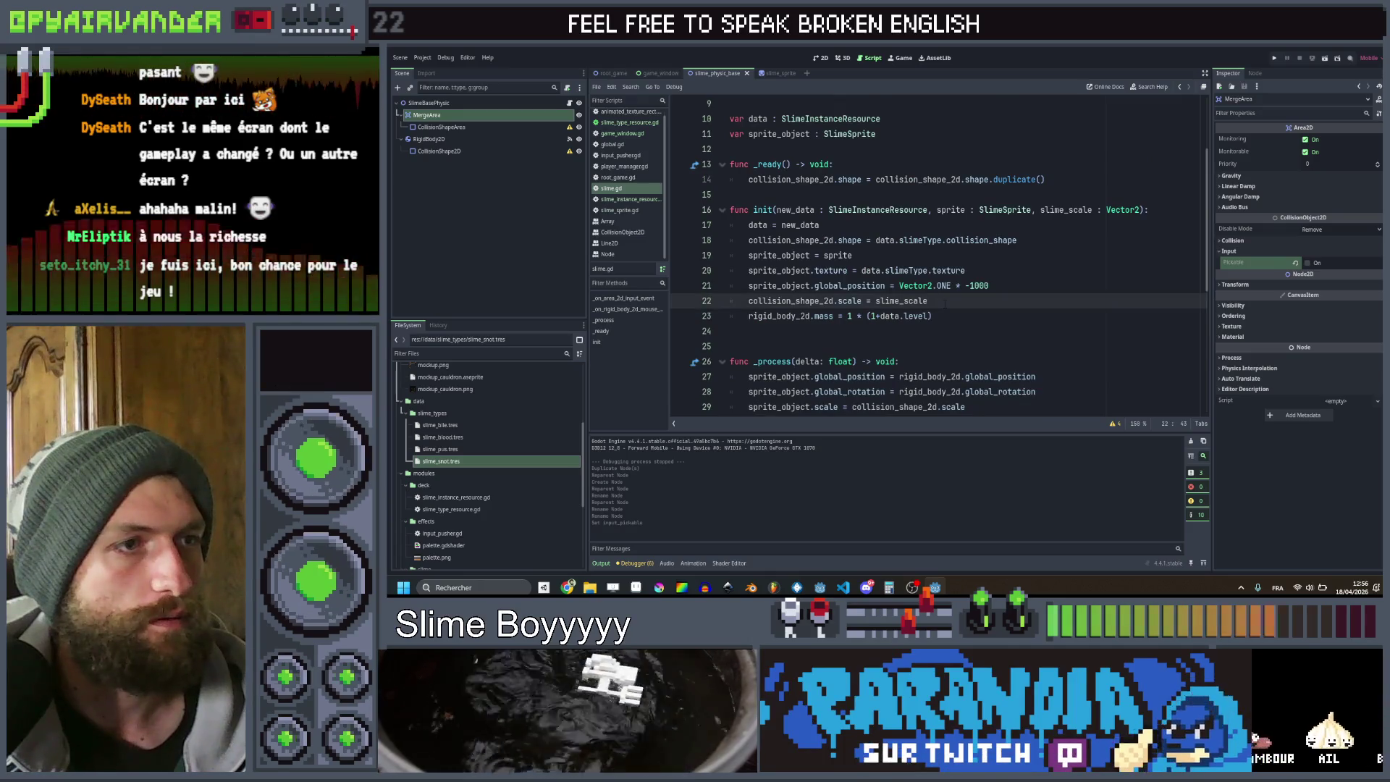
left_click(1025, 239)
key("ctrl+shift+d")
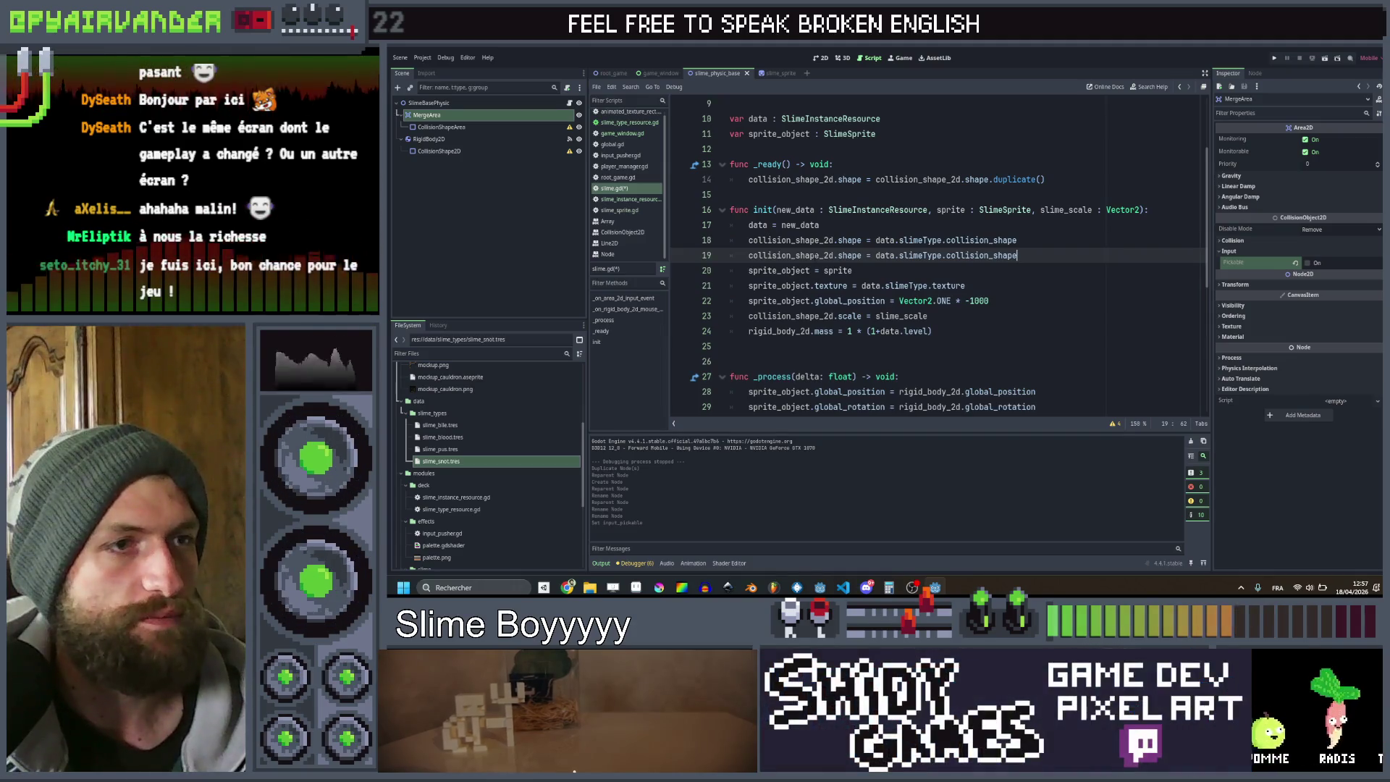
scroll(934, 253, "down", 3)
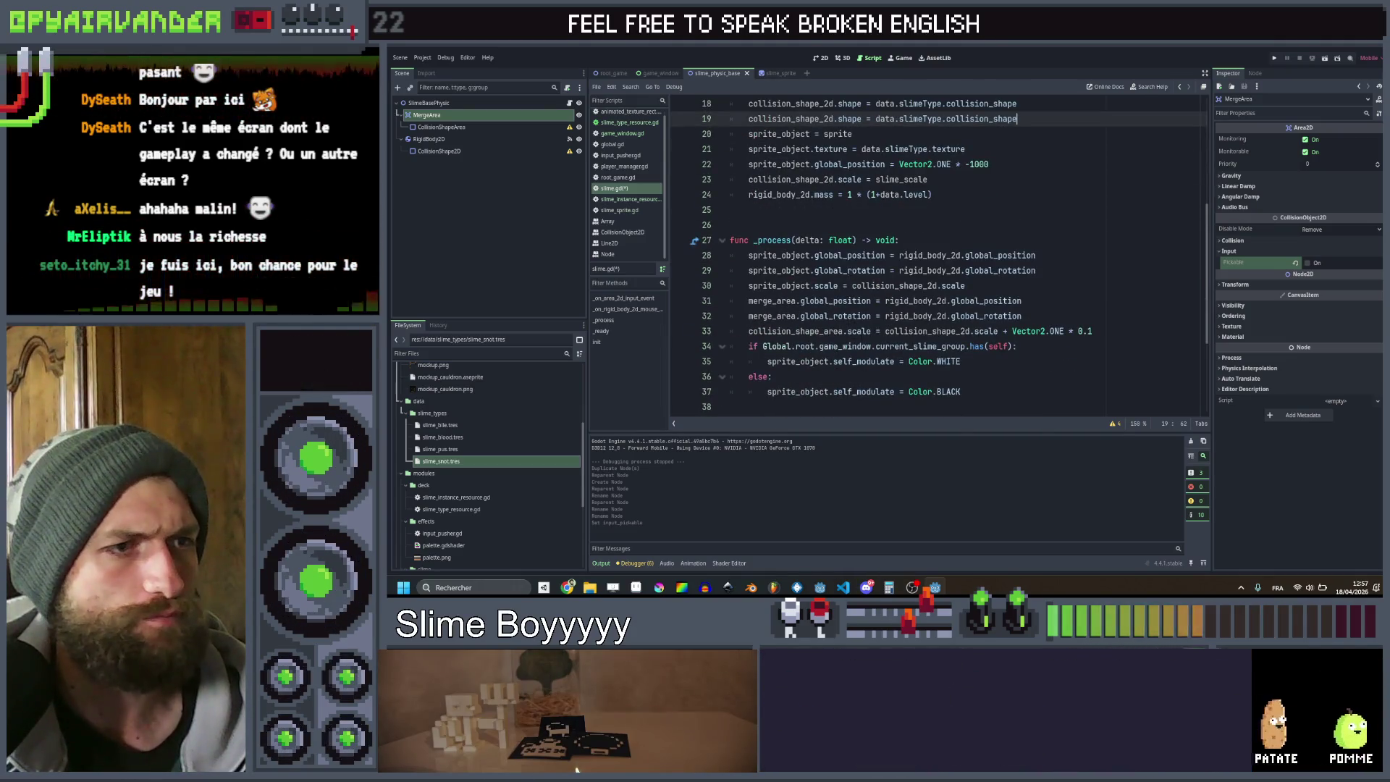
left_click(841, 331)
scroll(842, 331, "up", 3)
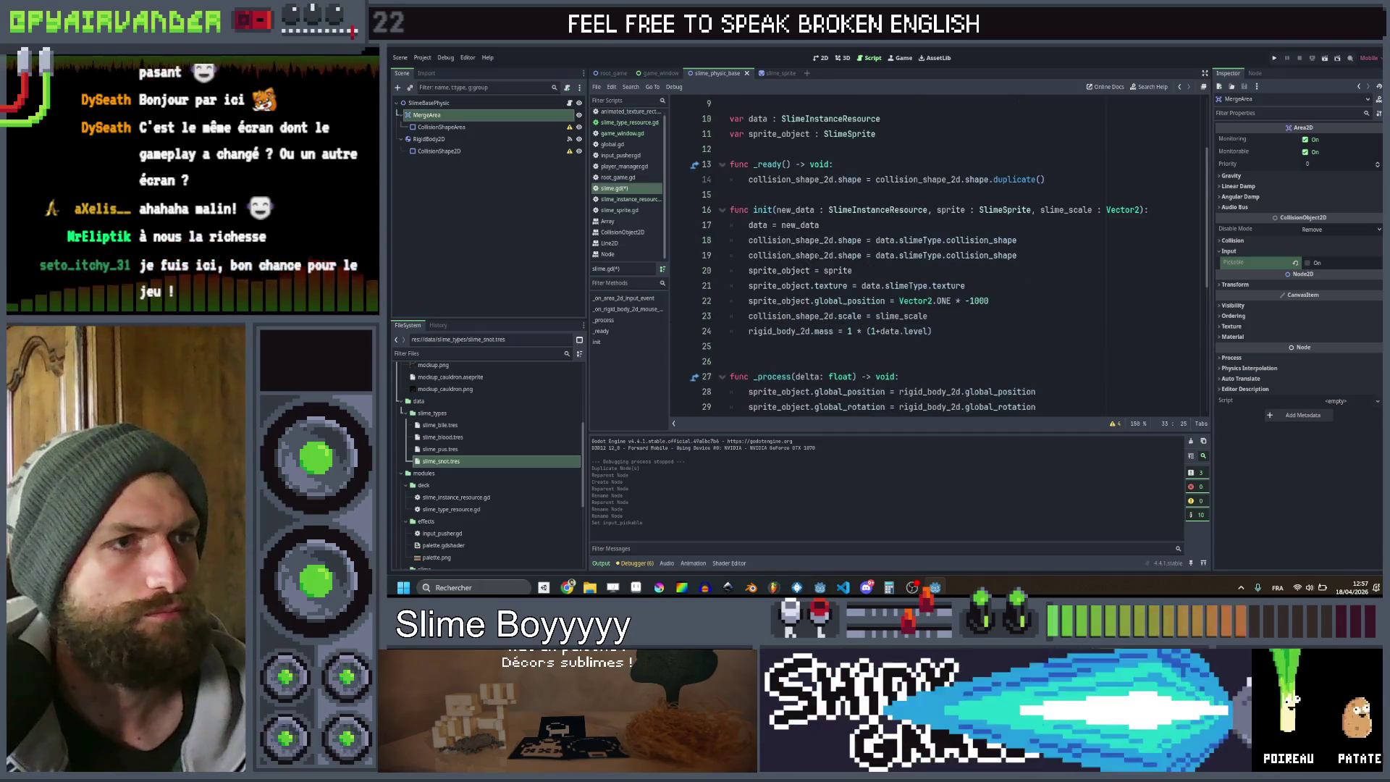
key("ctrl+z")
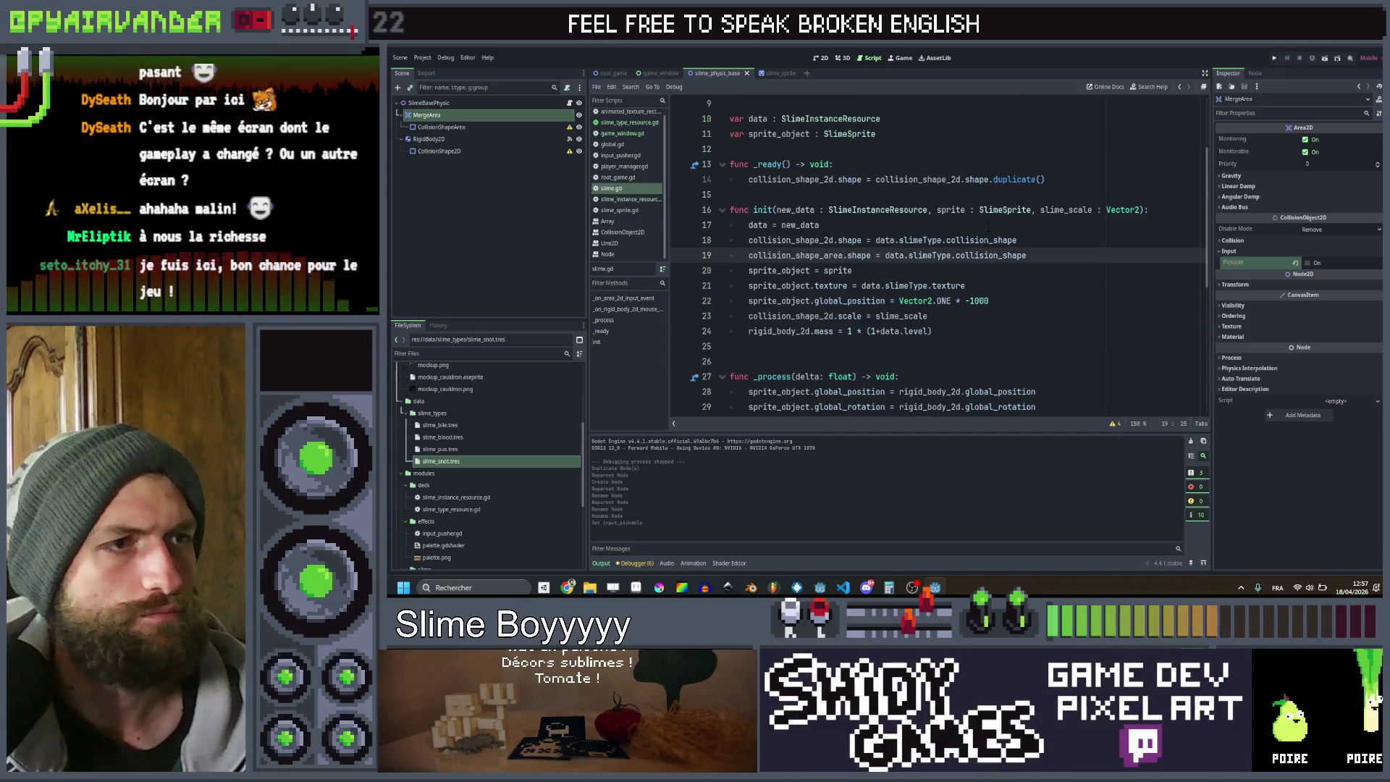
left_click(988, 226)
key("ctrl+shift+Tab")
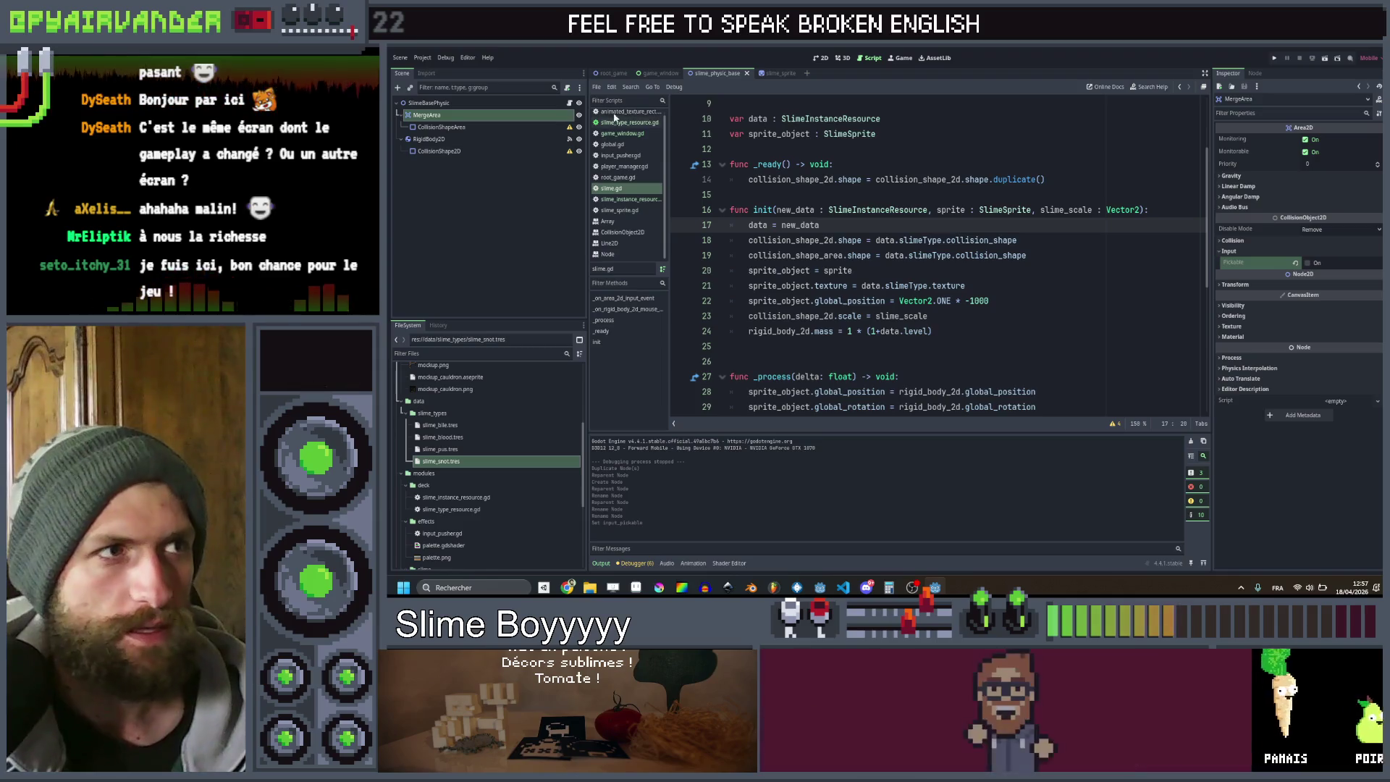
scroll(934, 254, "down", 1)
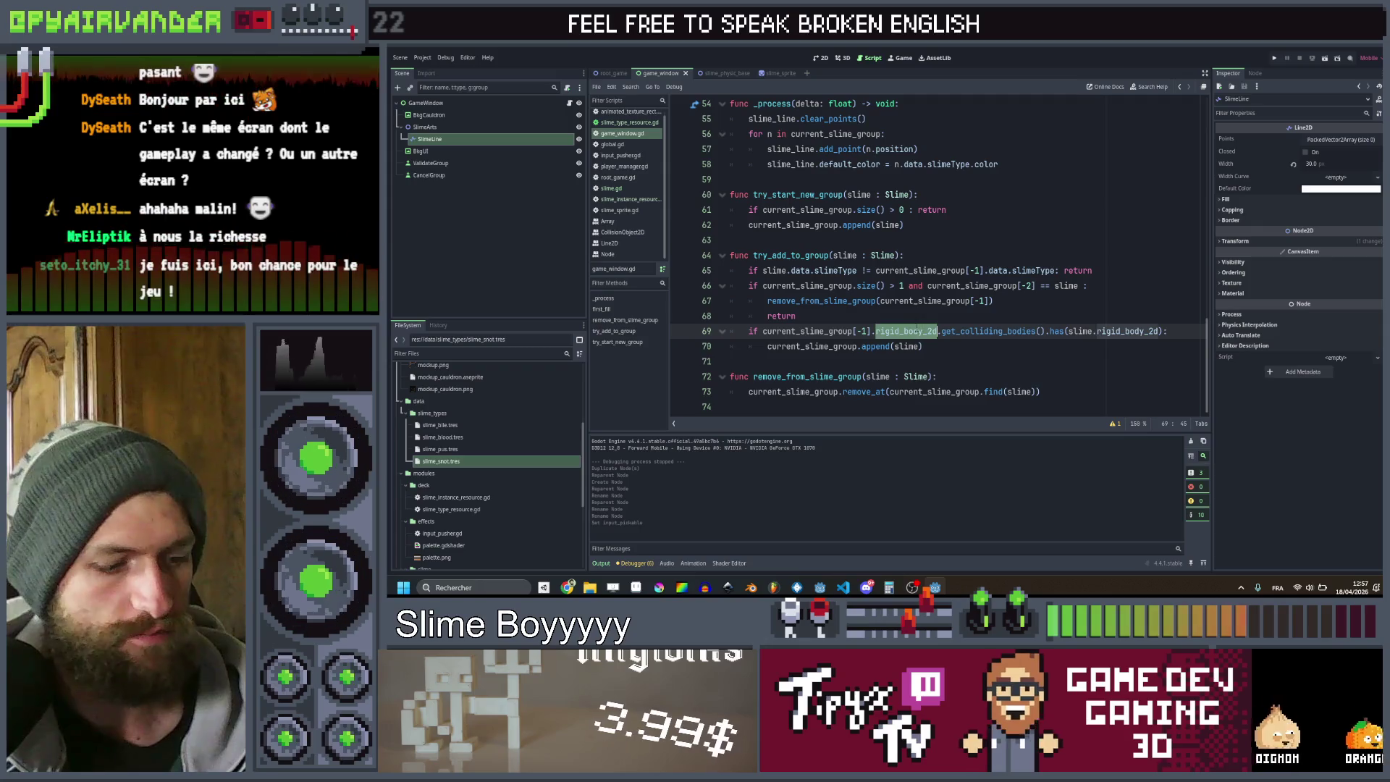
Make line 69 check merge_area.get_overlapping_areas() against slime.merge_area, then run the game
type("mer")
key("Return")
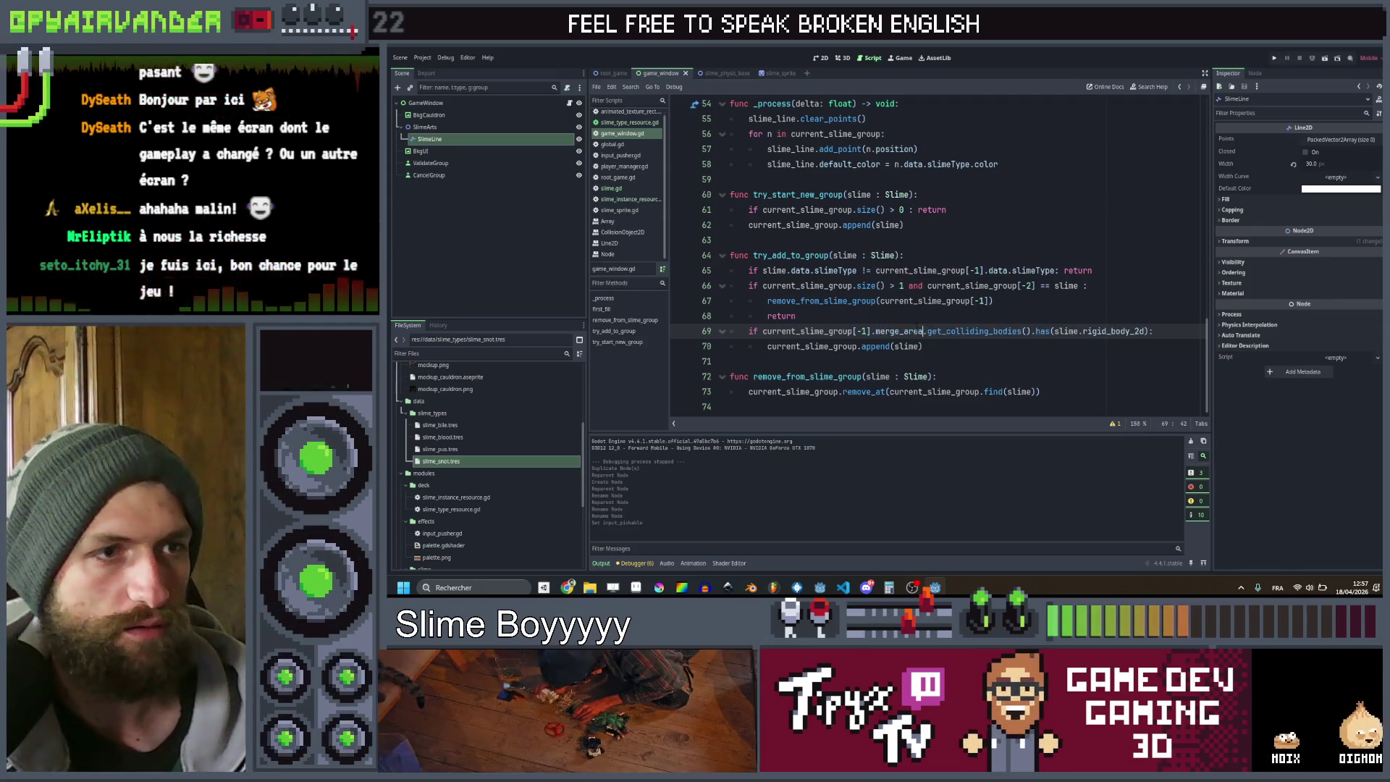
key("ctrl+shift+Right")
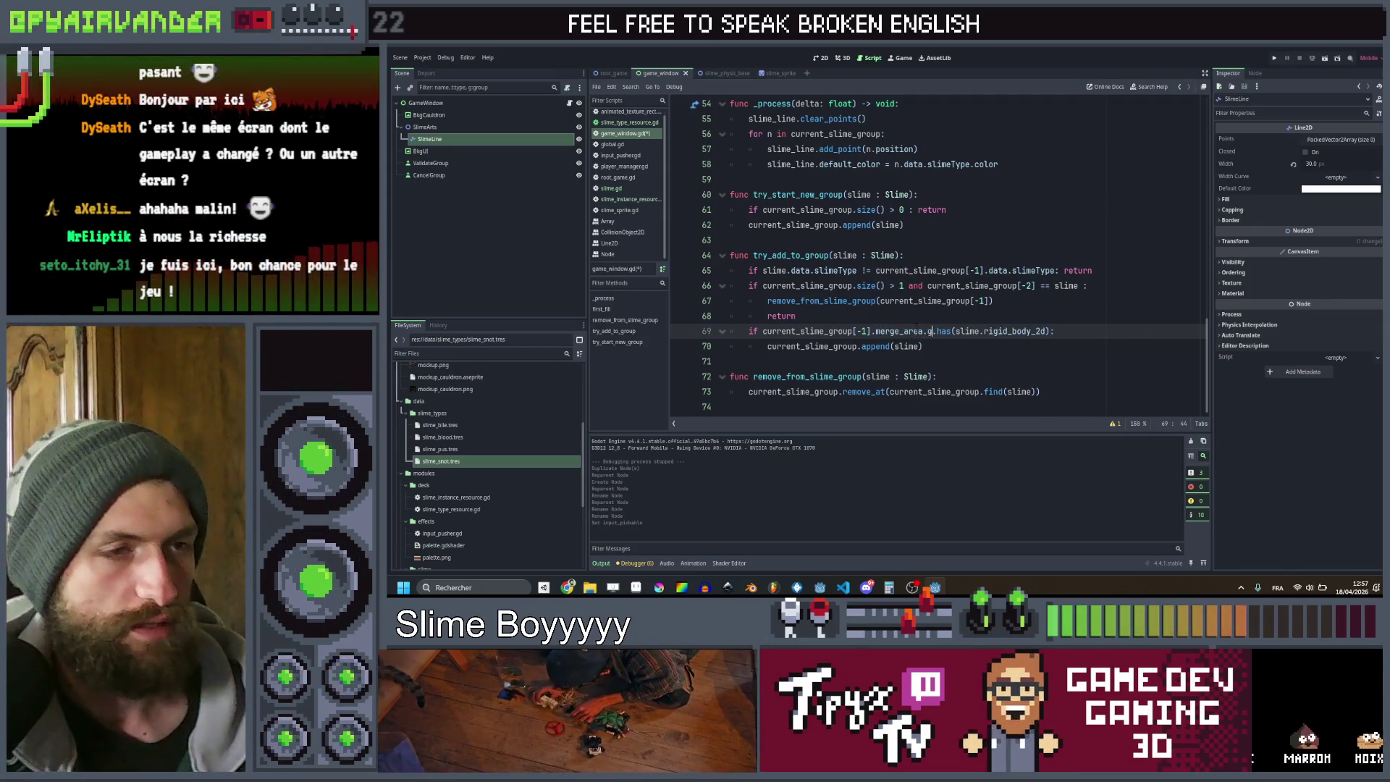
type("et")
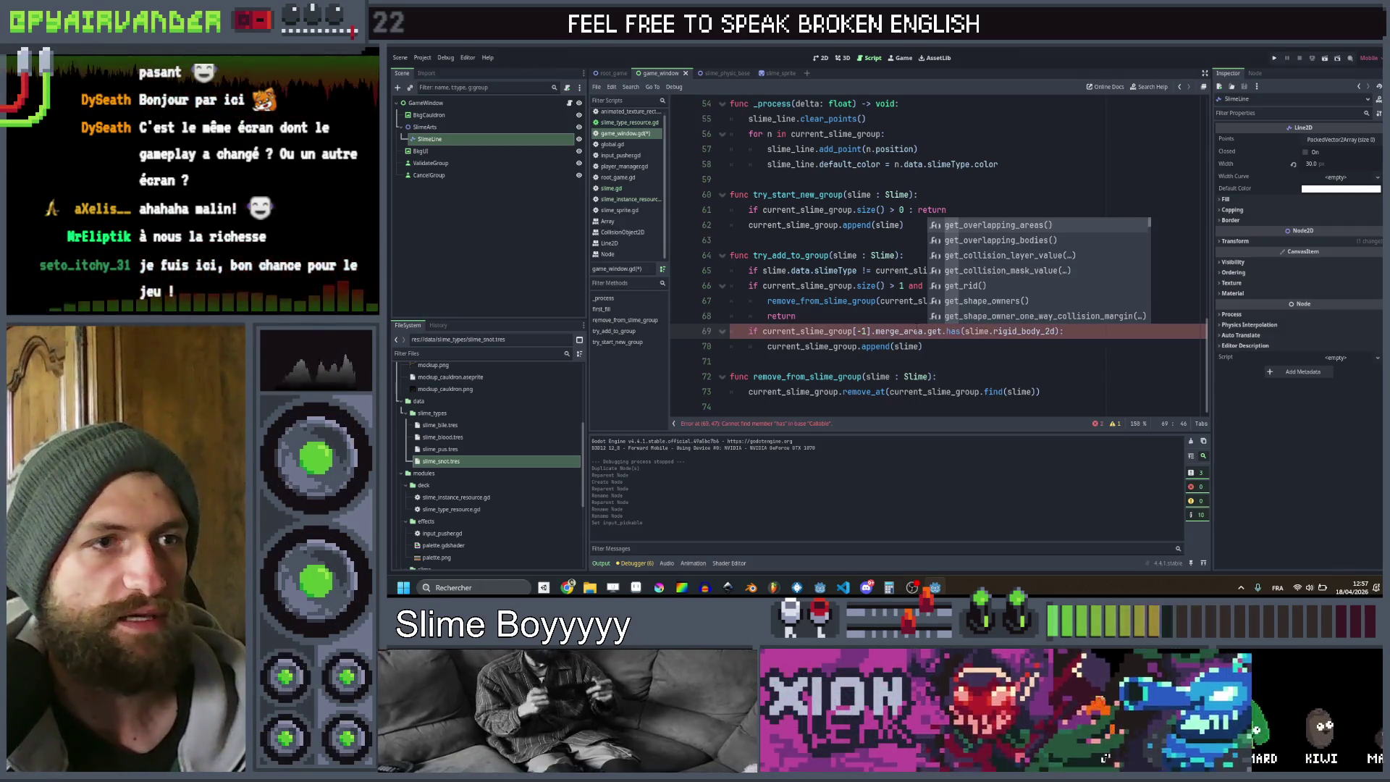
key("Return")
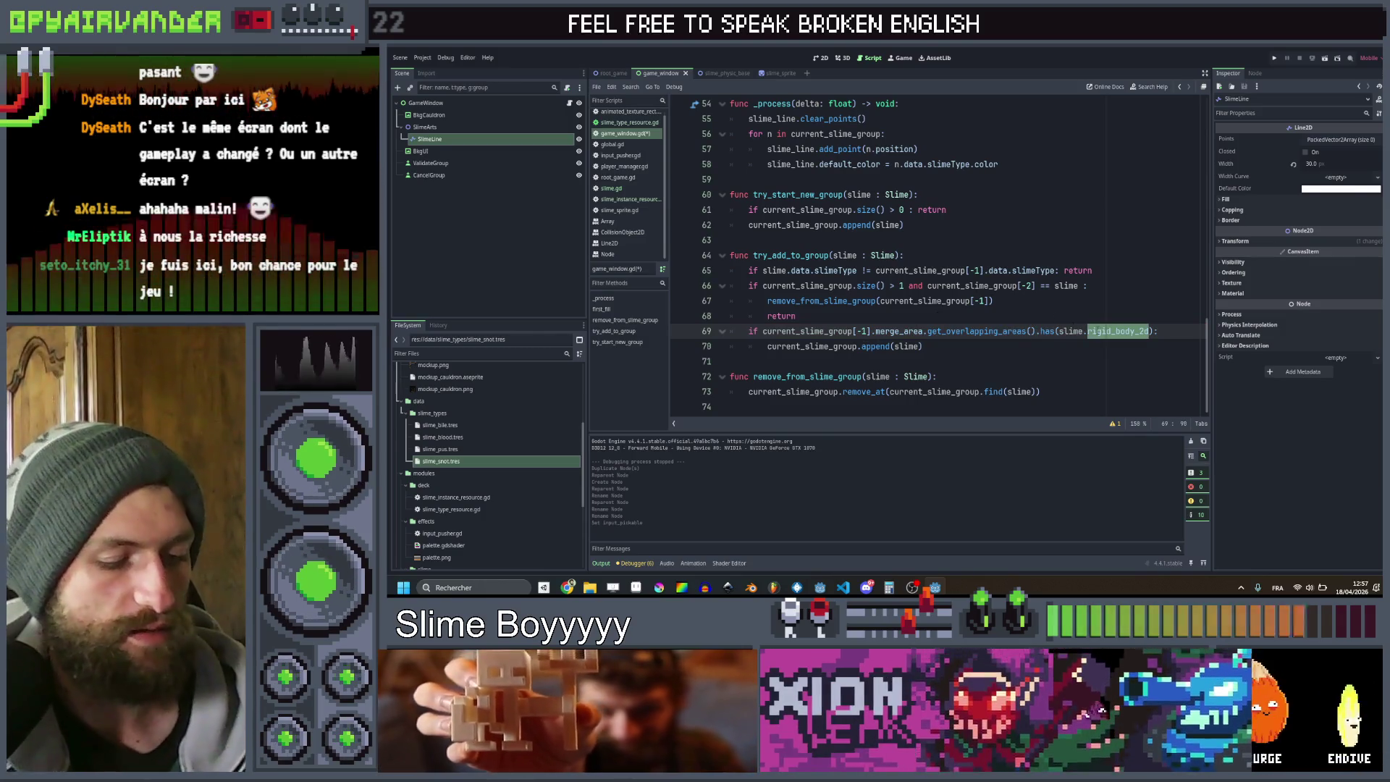
type("merge")
key("Return")
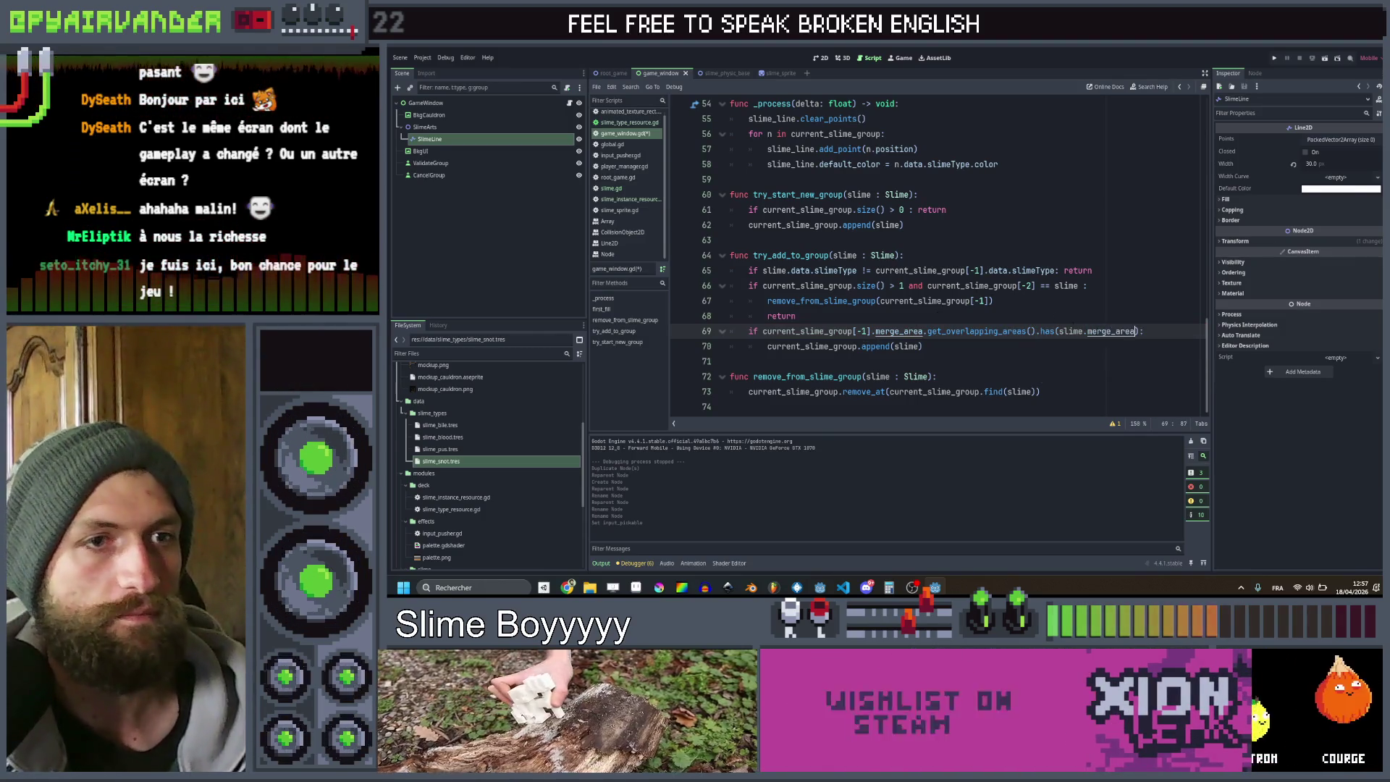
left_click(1275, 57)
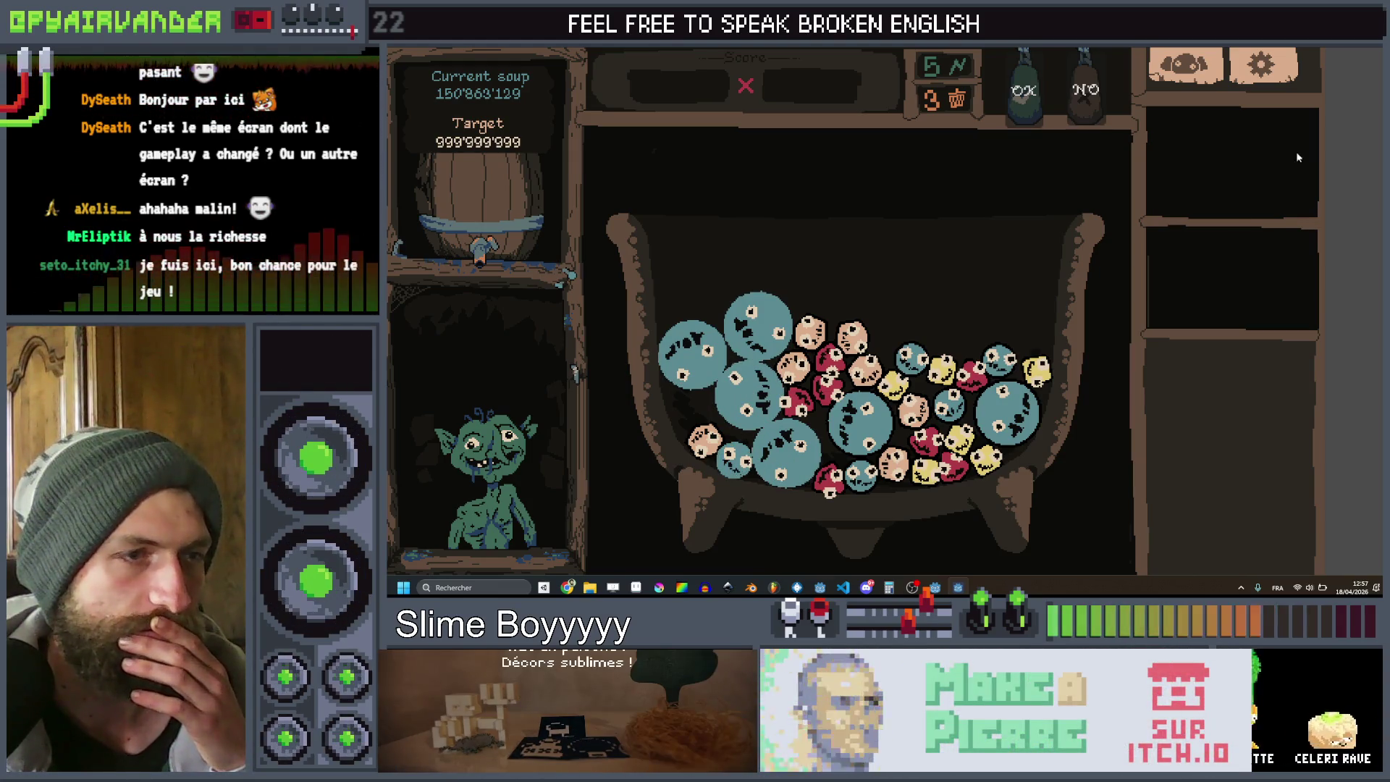
key("F8")
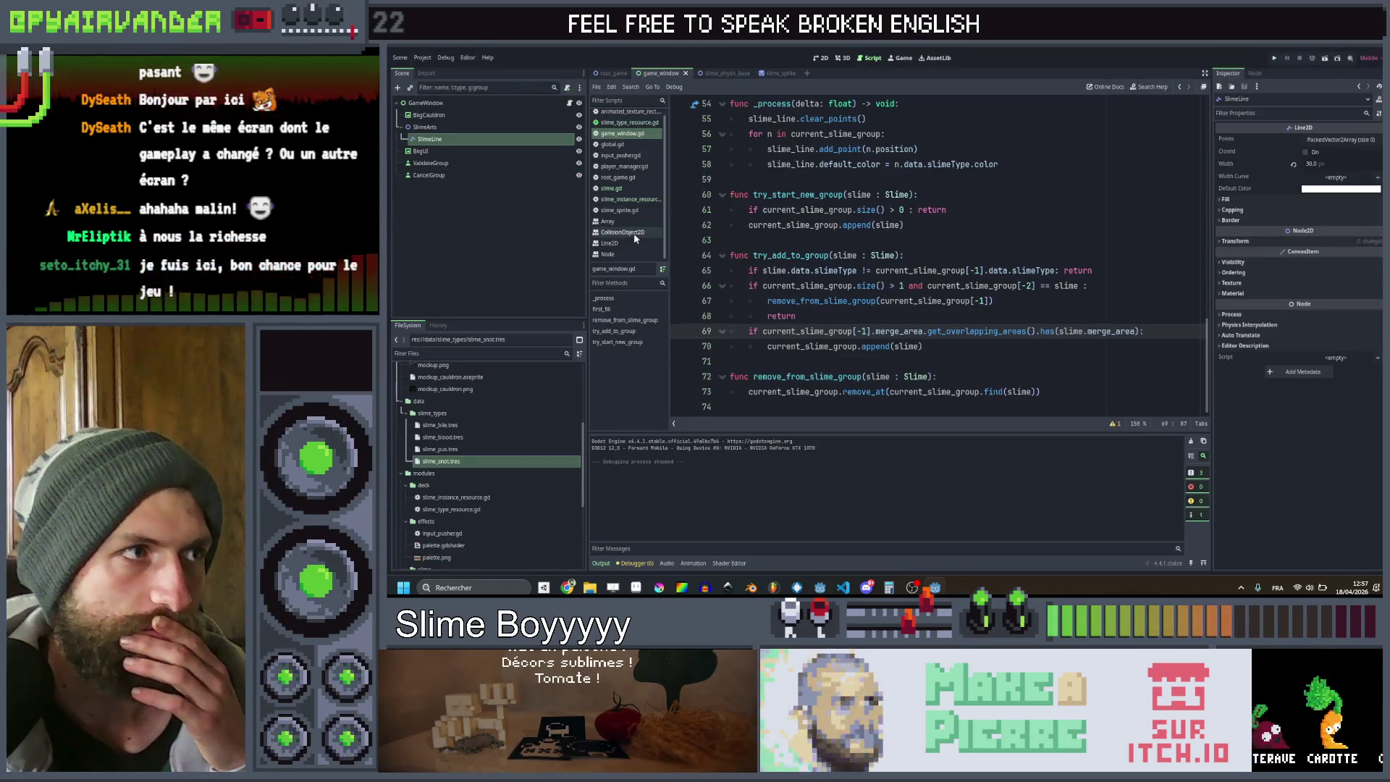
scroll(934, 253, "up", 12)
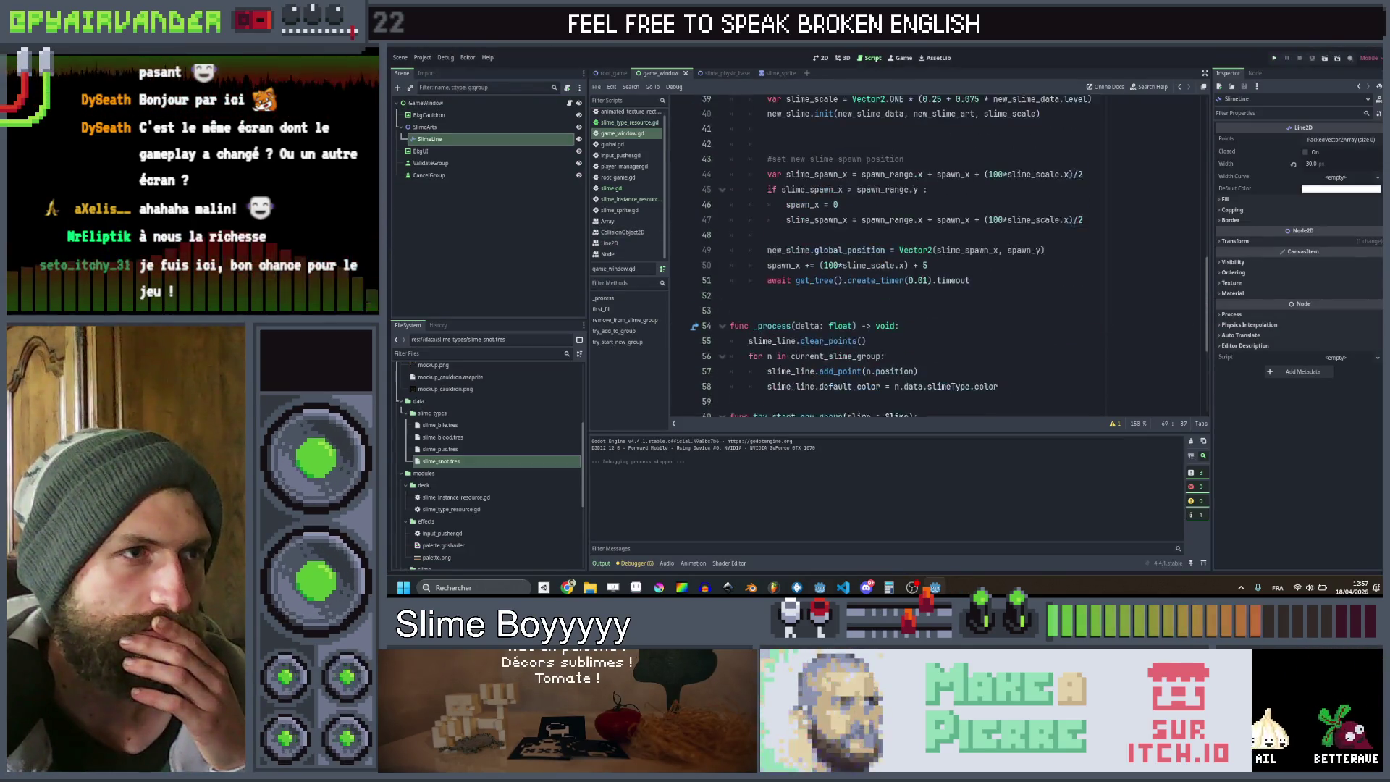
scroll(933, 253, "down", 7)
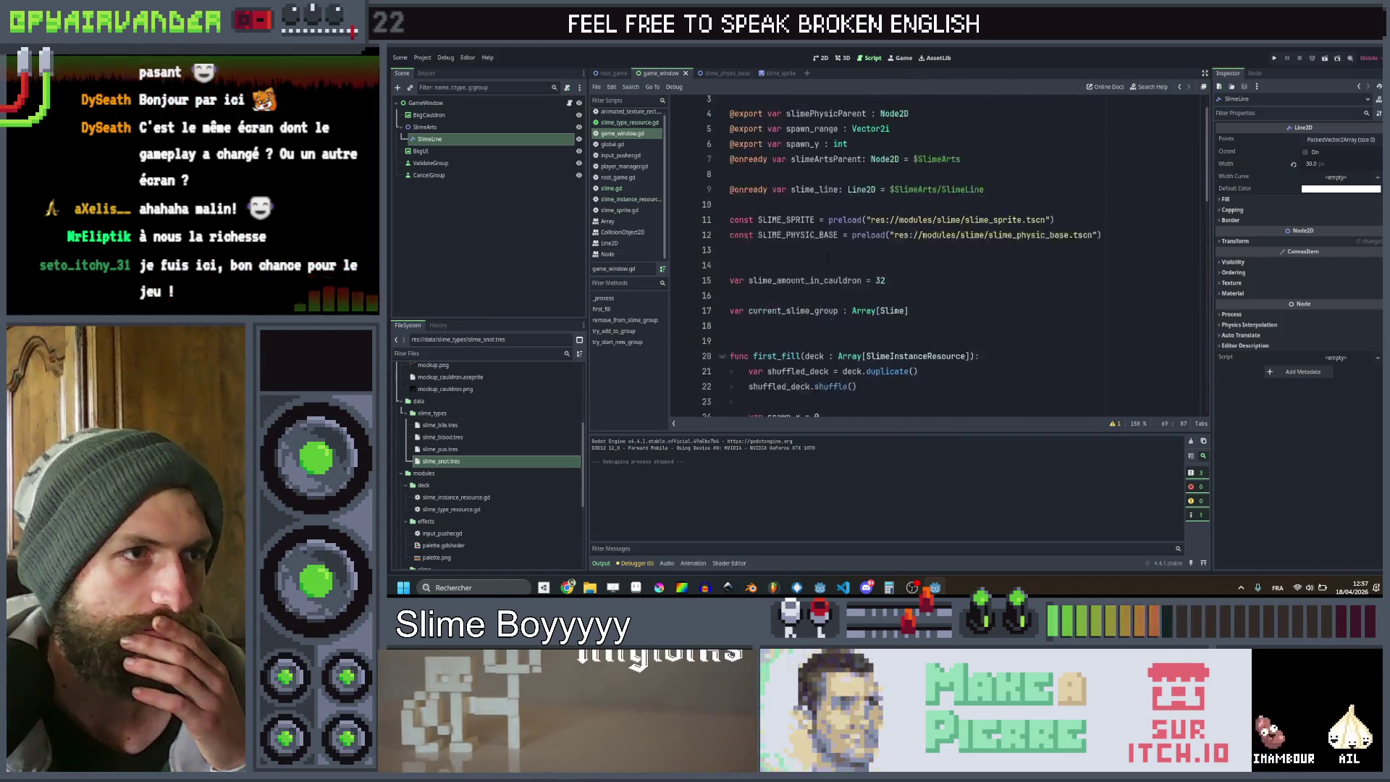
scroll(934, 254, "down", 4)
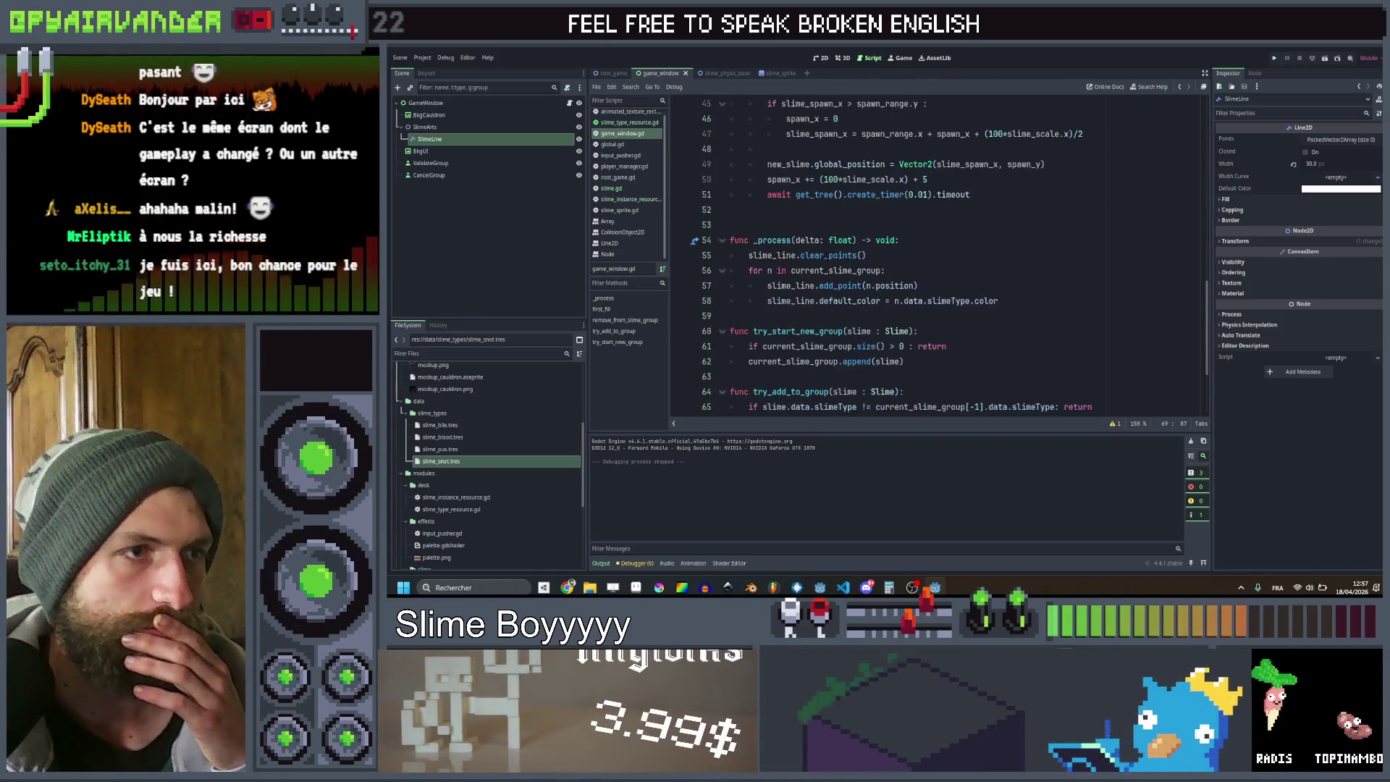
mouse_move(839, 241)
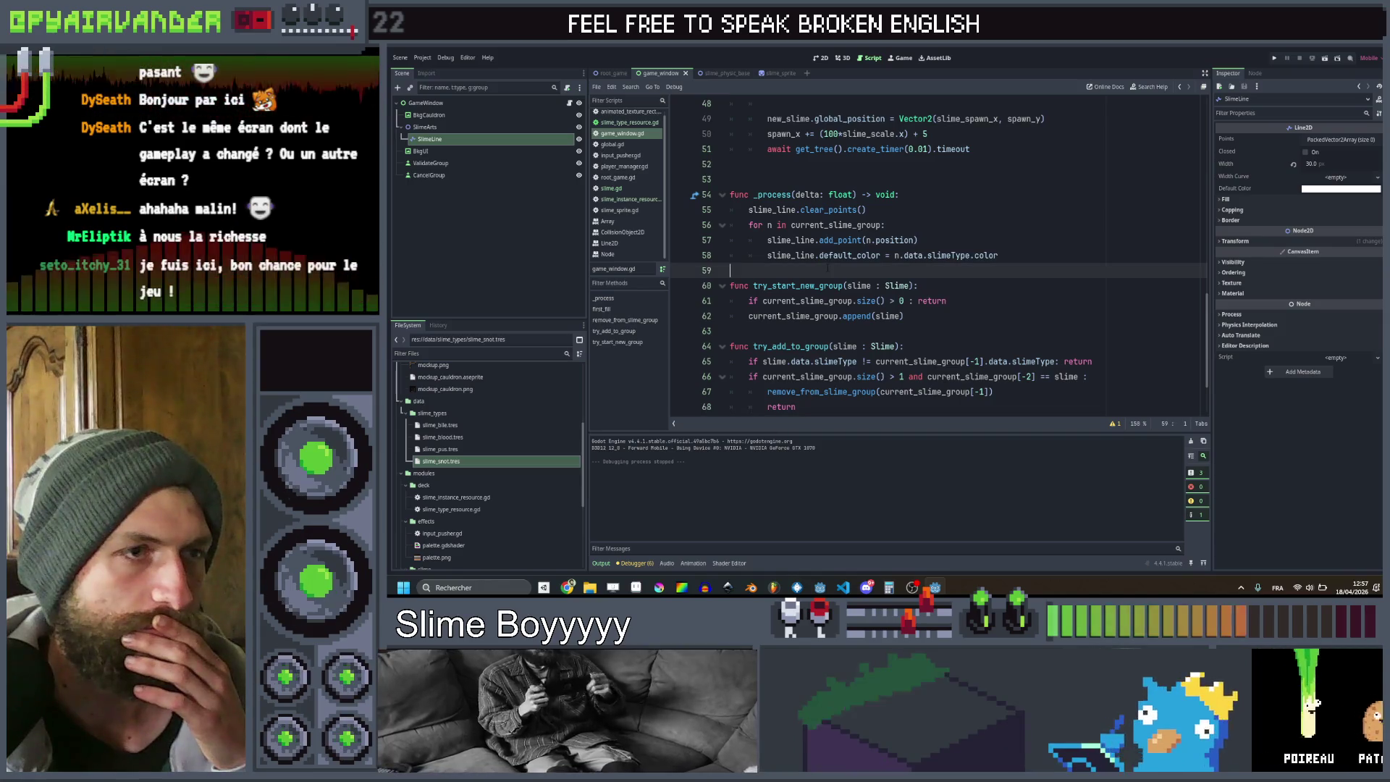
left_click(839, 241)
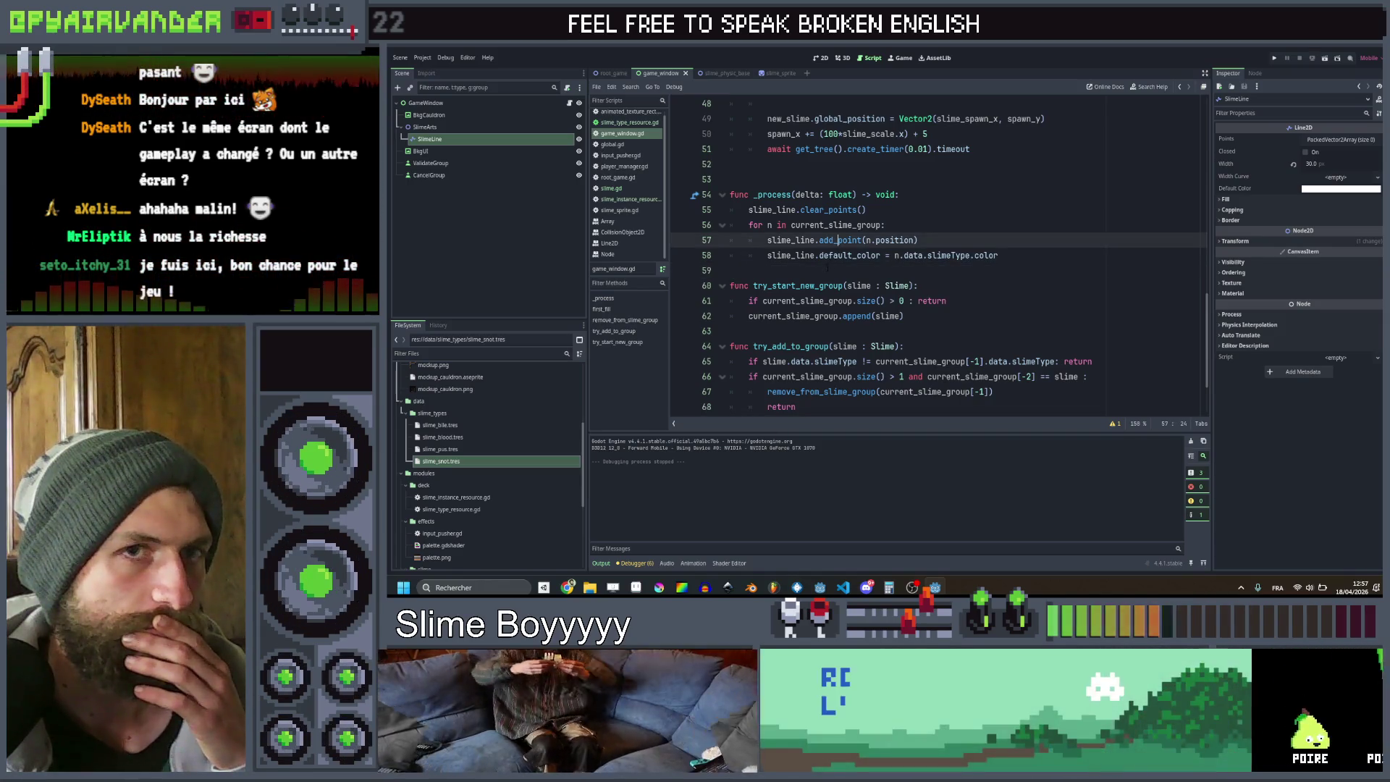
left_click(827, 269)
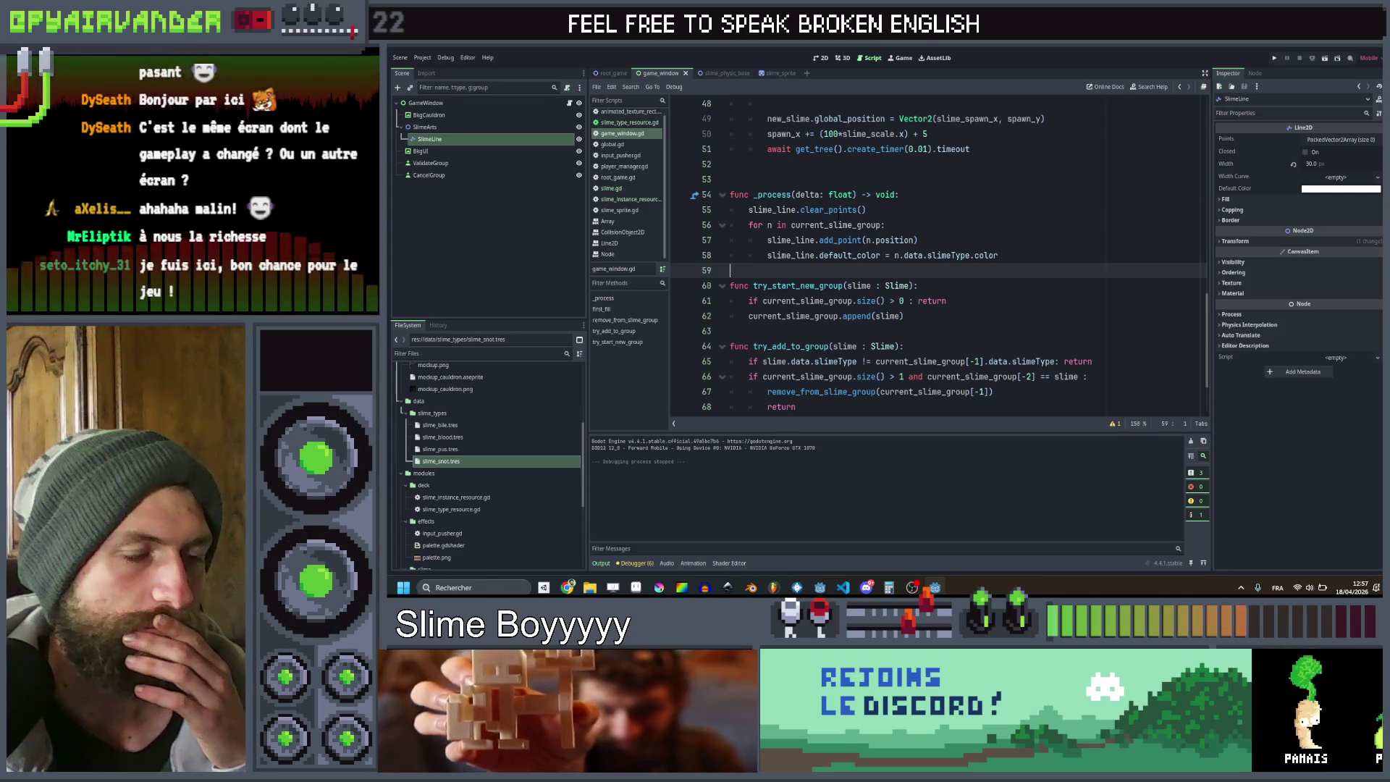
left_click(838, 210)
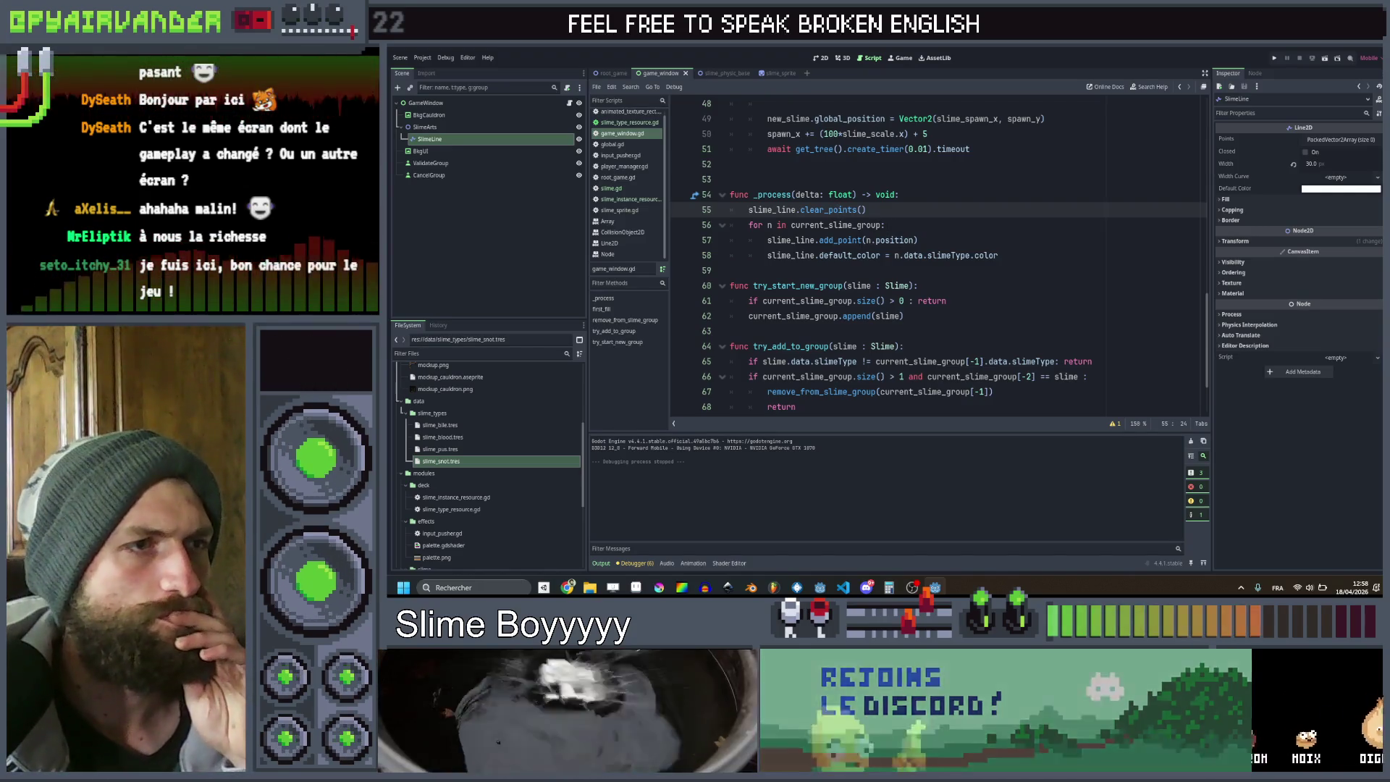
mouse_move(843, 241)
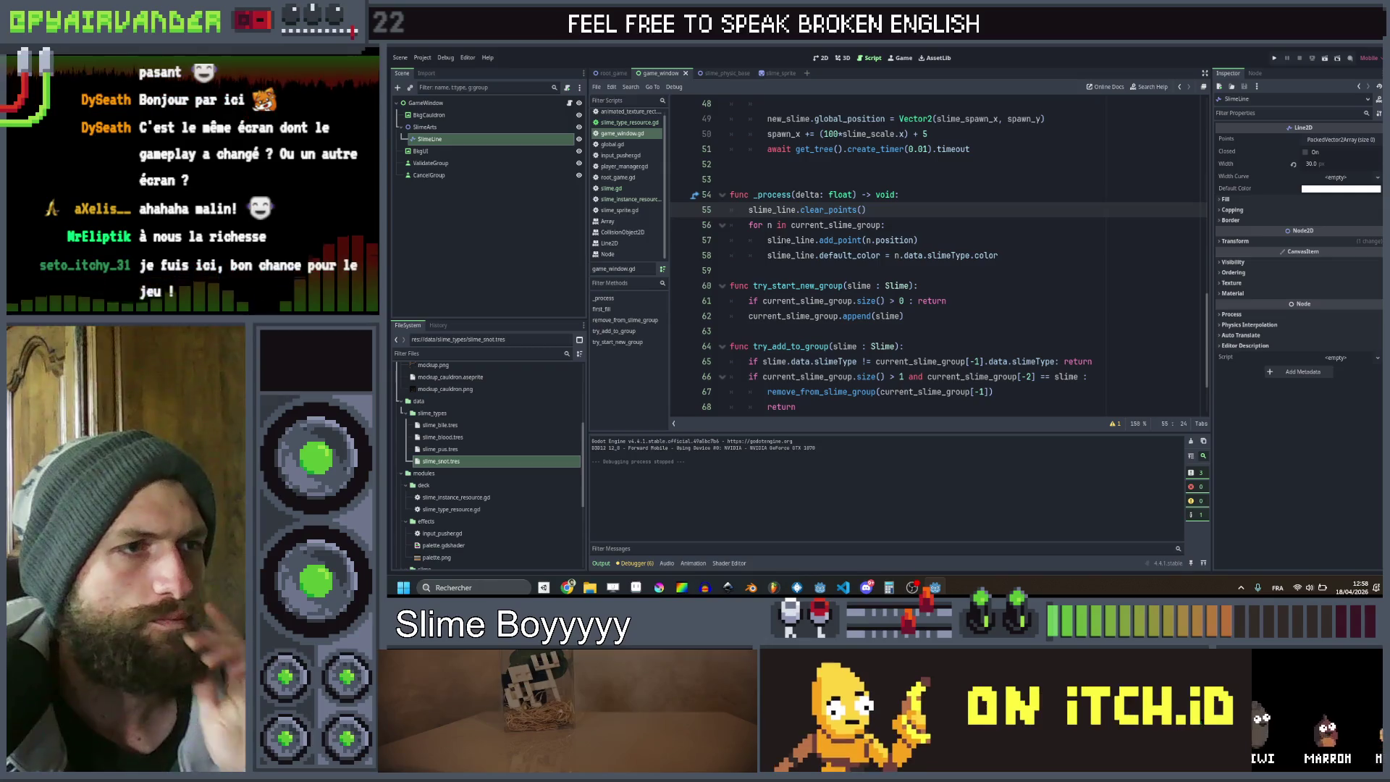
Replace the slime_line.add_point call with slime_line.set_point_position using n.position
double_click(791, 240)
key("ctrl+c")
key("ctrl+shift+Return")
key("ctrl+v")
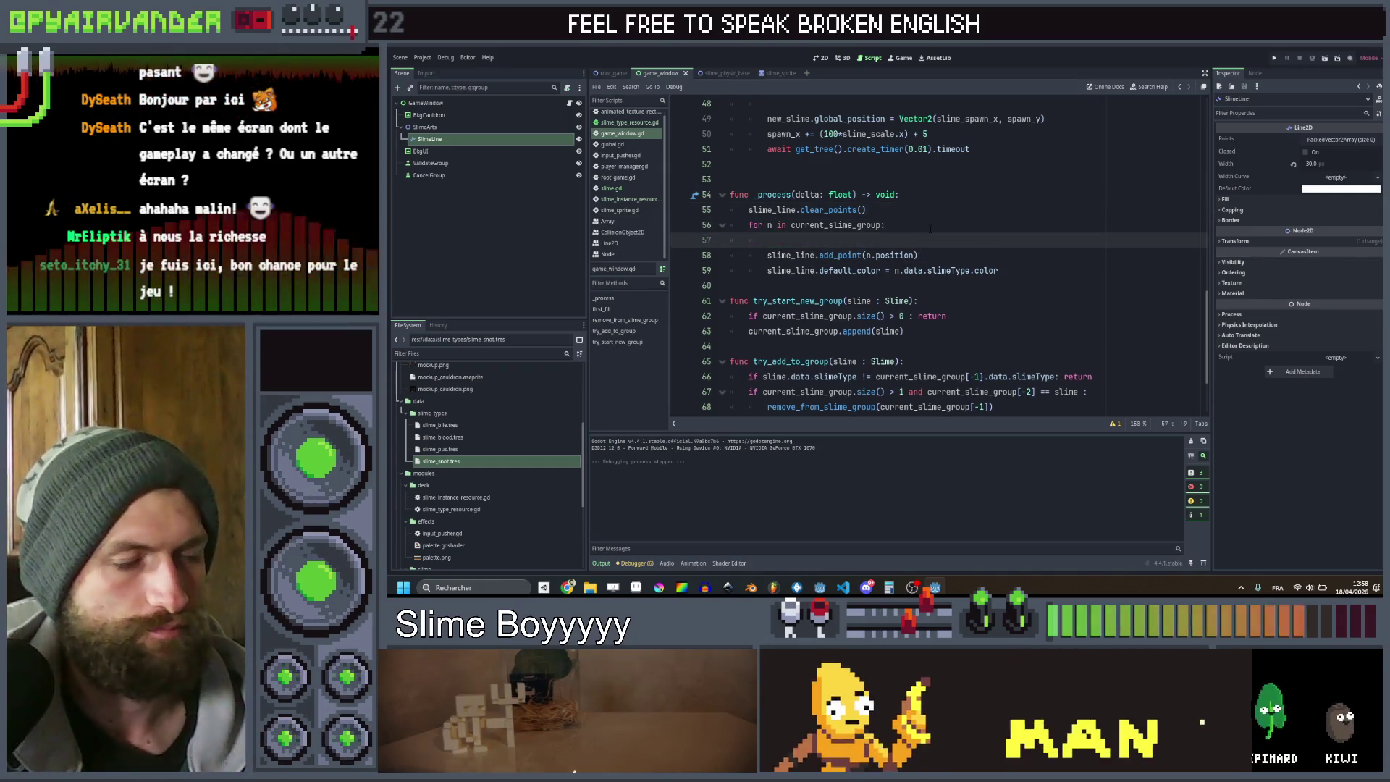
type("set_p")
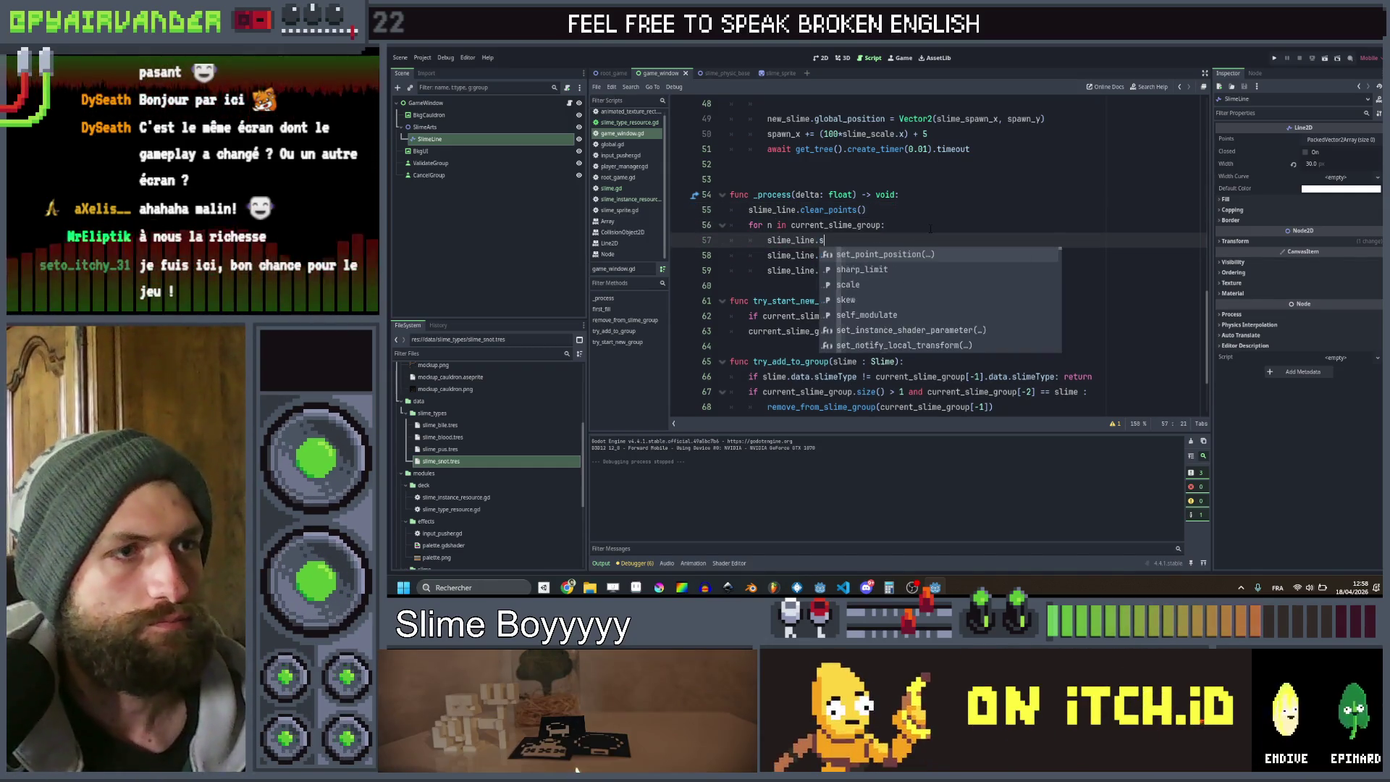
key("Return")
key("Down")
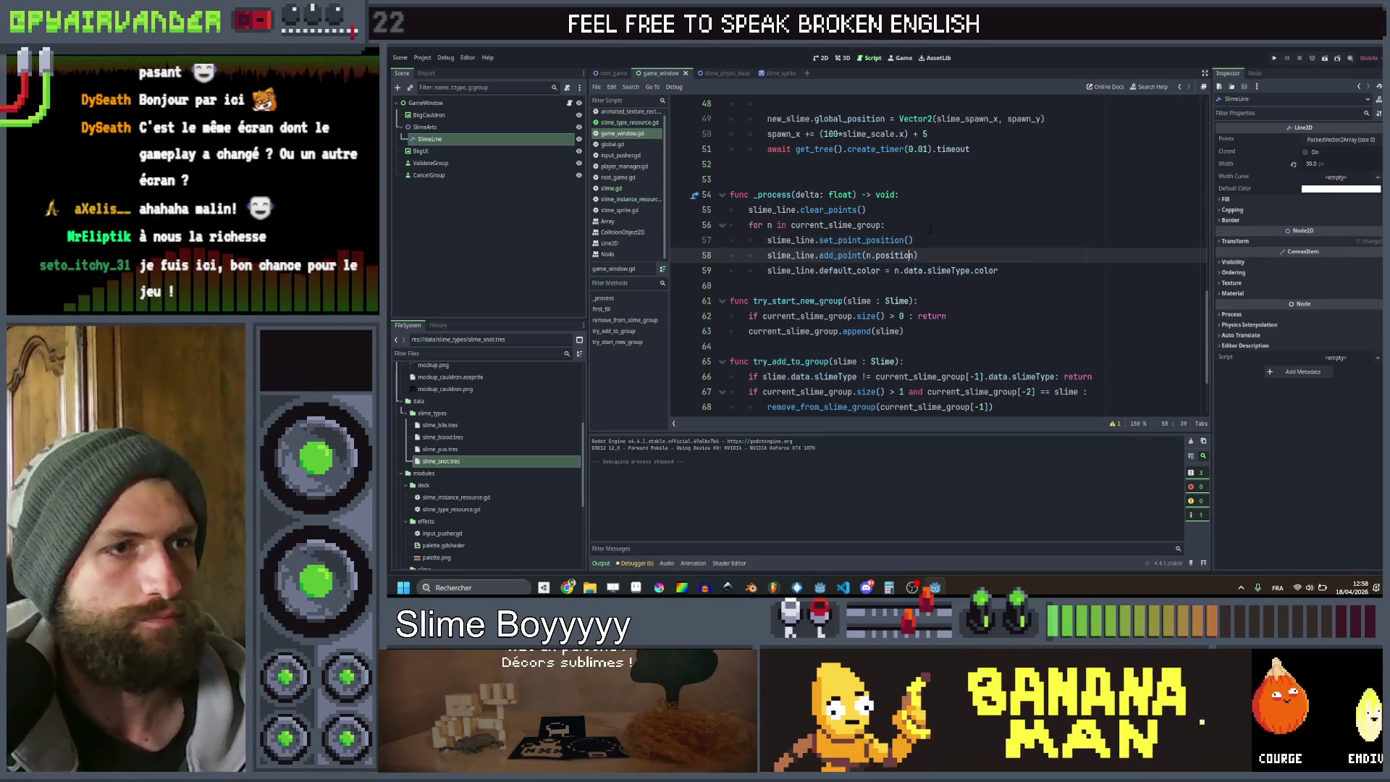
key("ctrl+shift+Left")
key("ctrl+shift+Left")
key("ctrl+shift+Left")
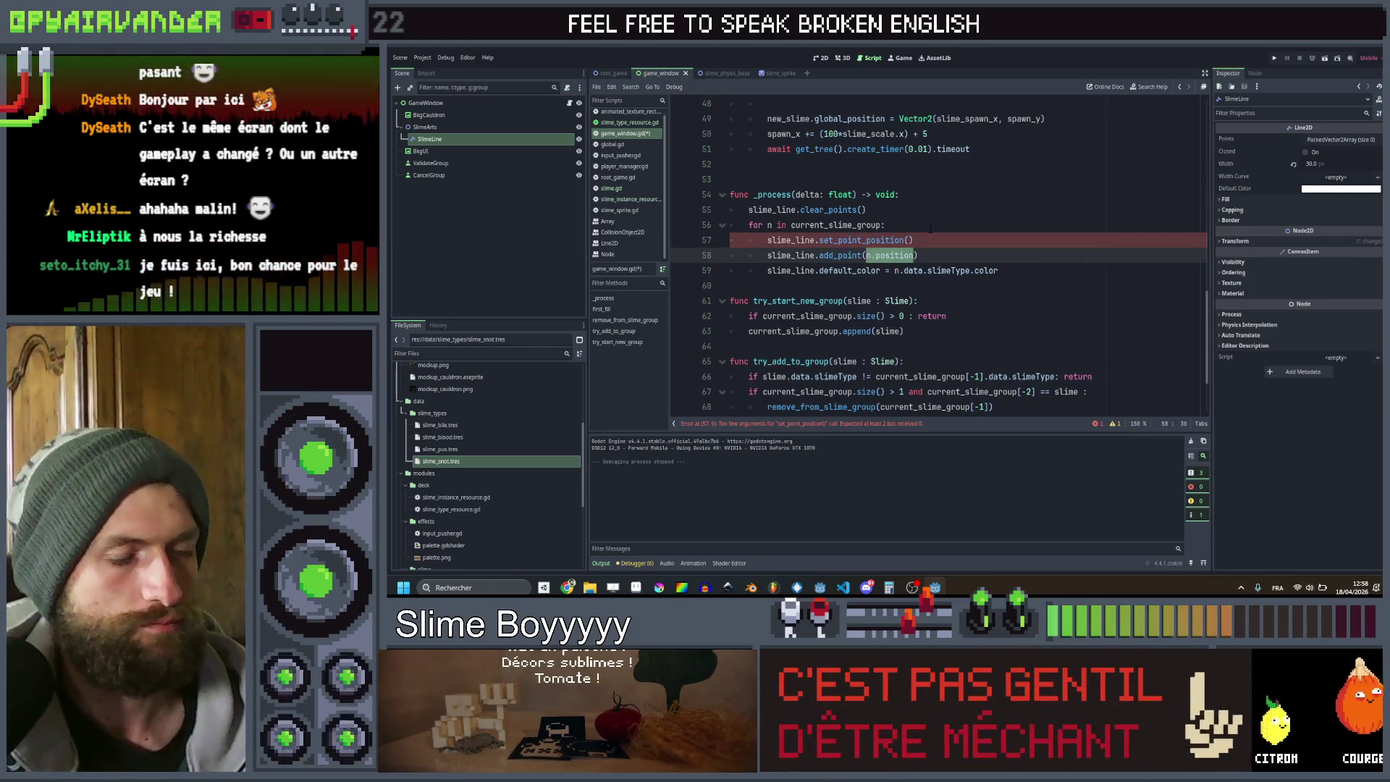
key("ctrl+x")
key("Up")
key("End")
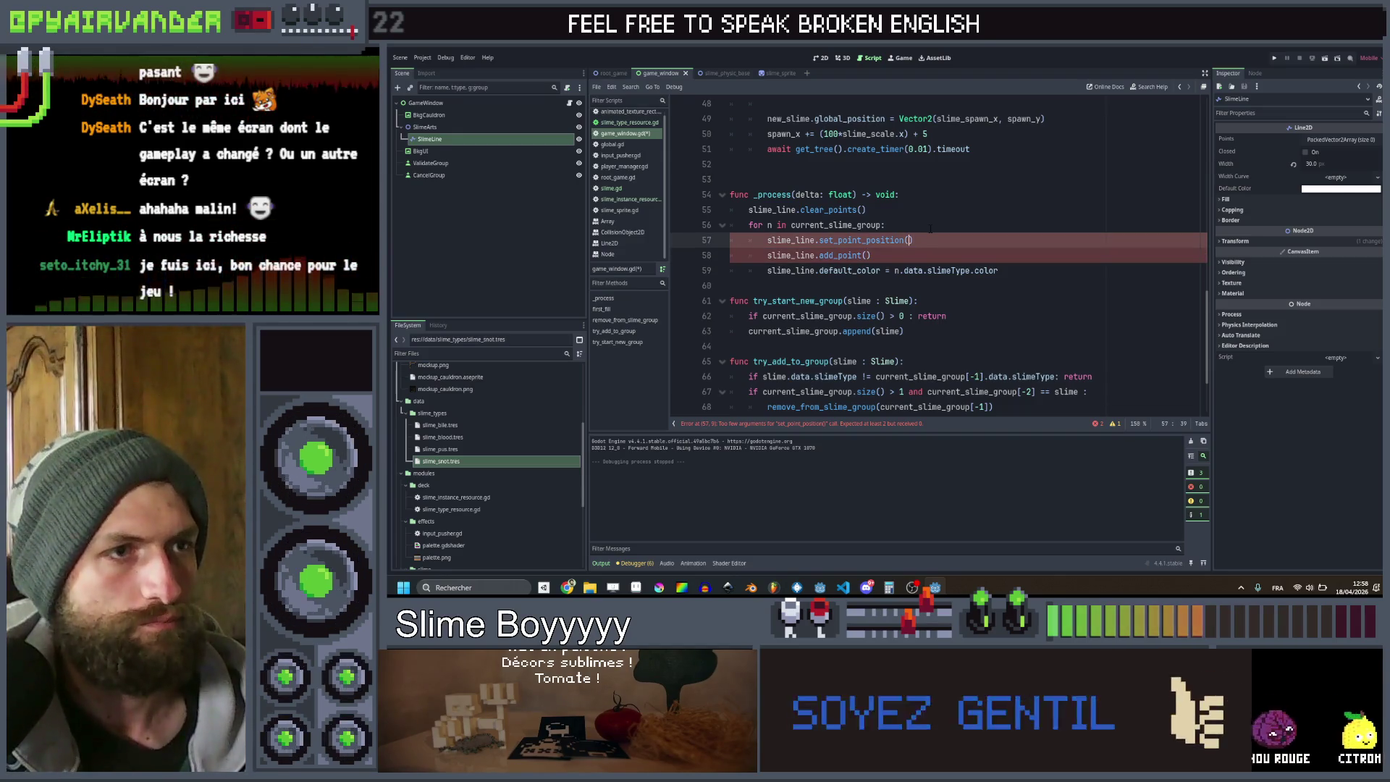
key("ctrl+v")
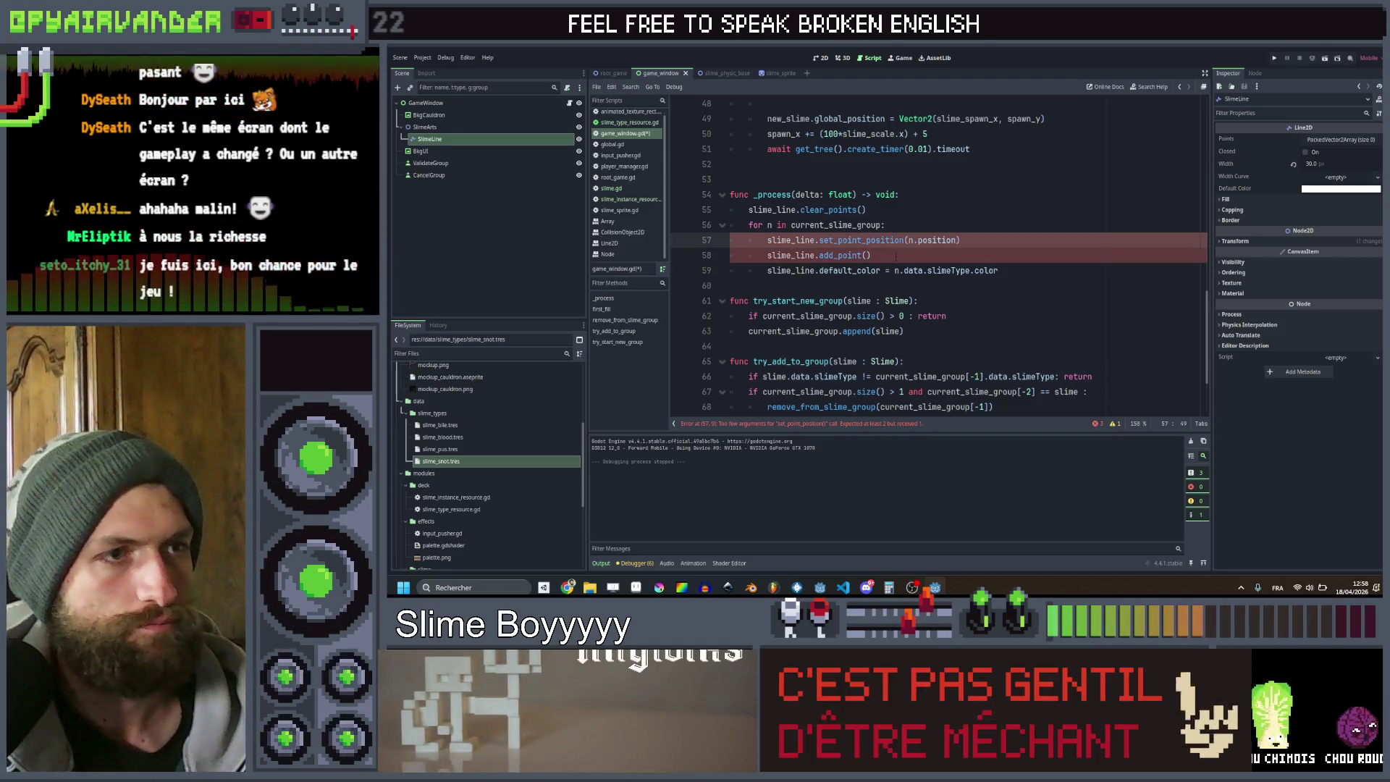
left_click(896, 256)
key("ctrl+shift+k")
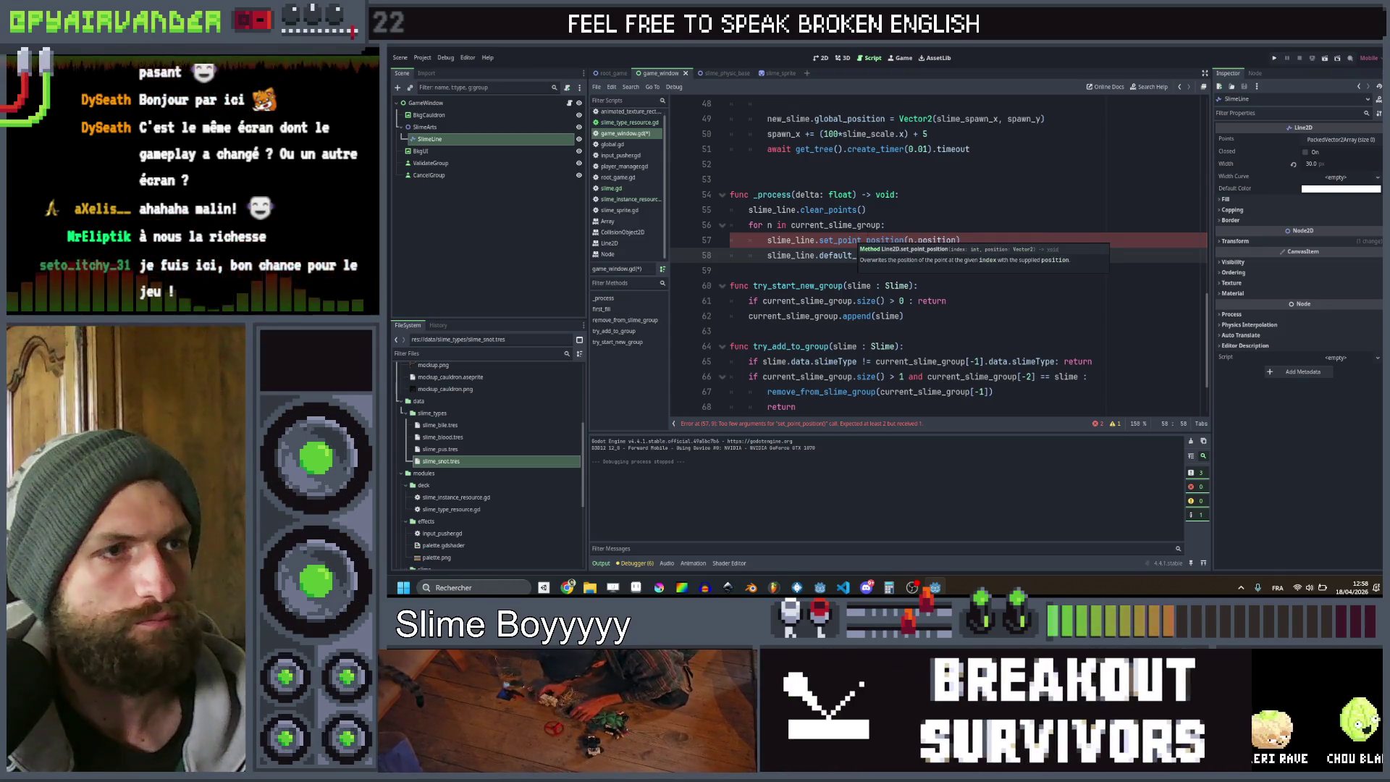
Loop over current_slime_group.size() and begin indexing current_slime_group inside set_point_position
left_click(881, 225)
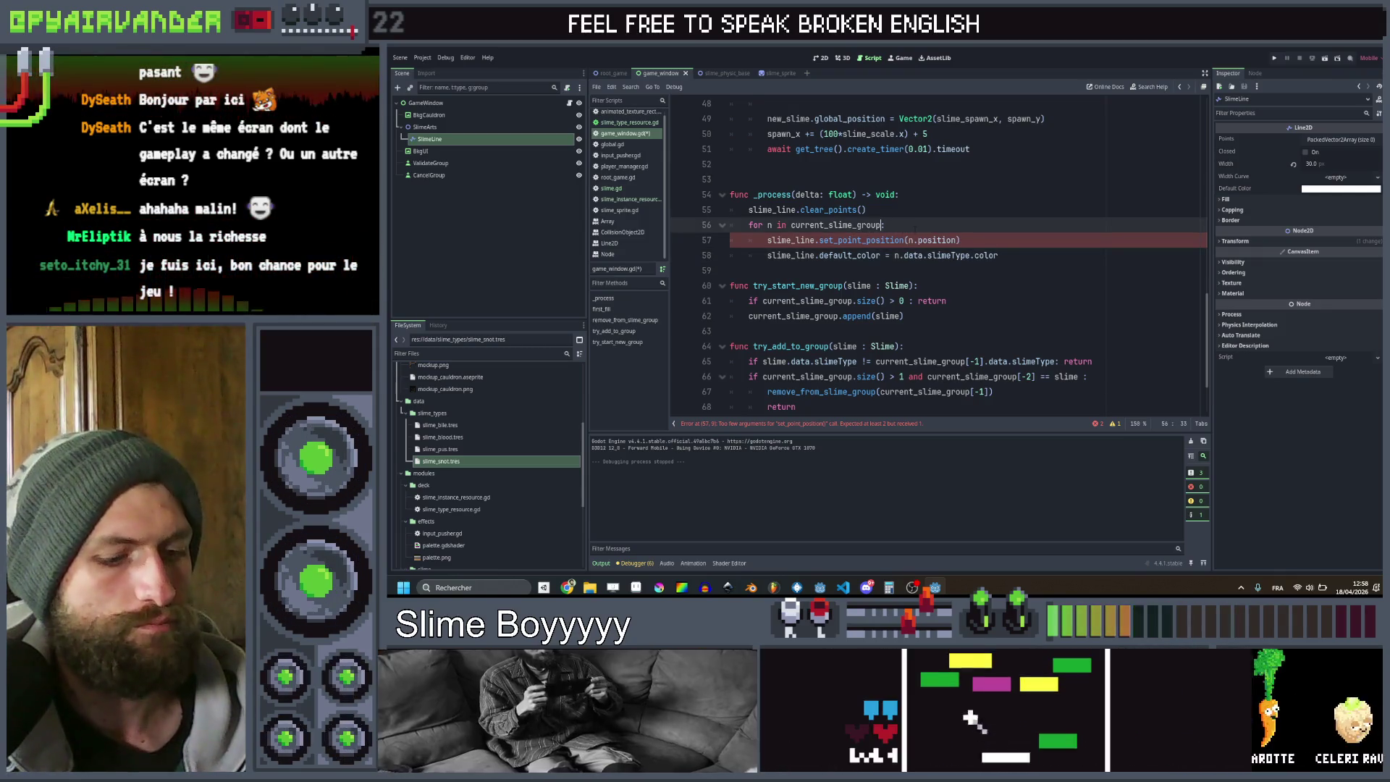
type(".si")
key("Return")
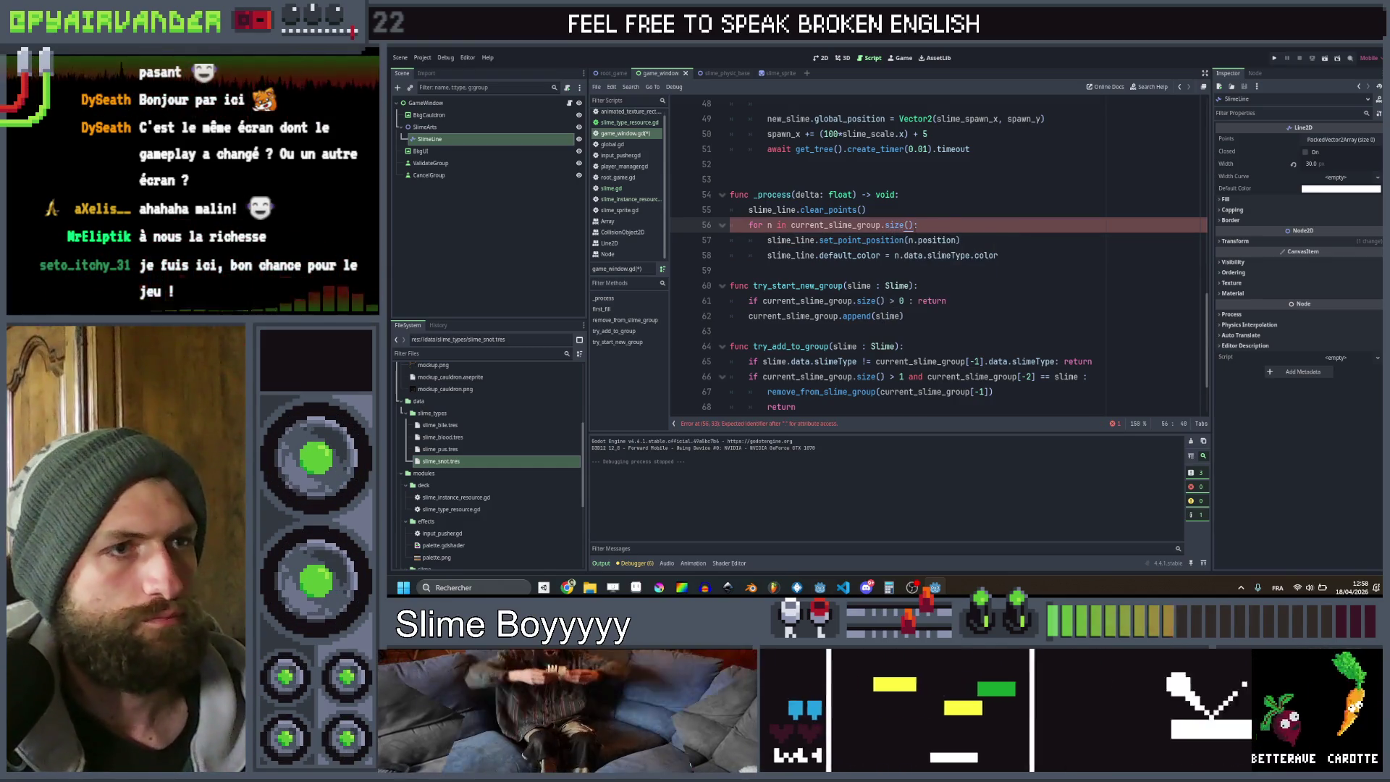
type(":")
left_click(910, 240)
double_click(872, 225)
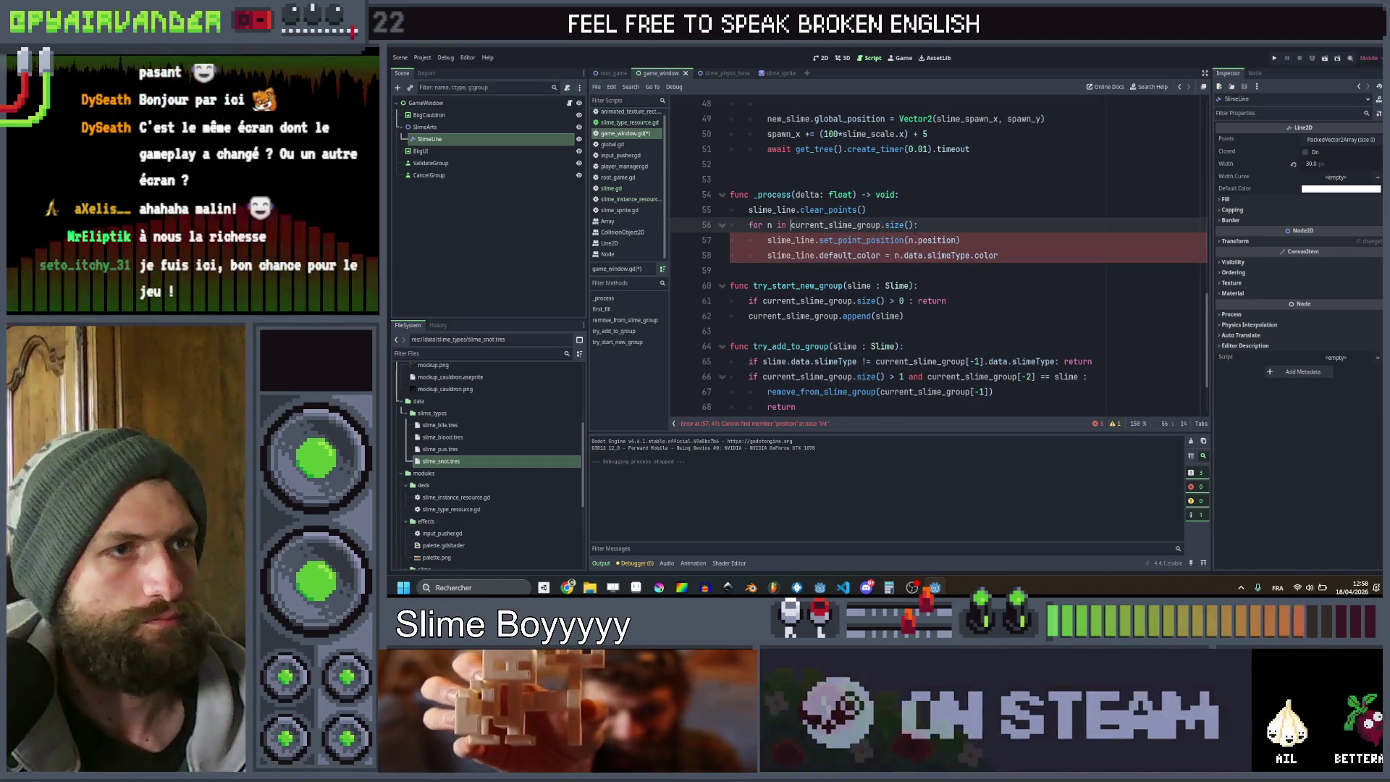
left_click(909, 239)
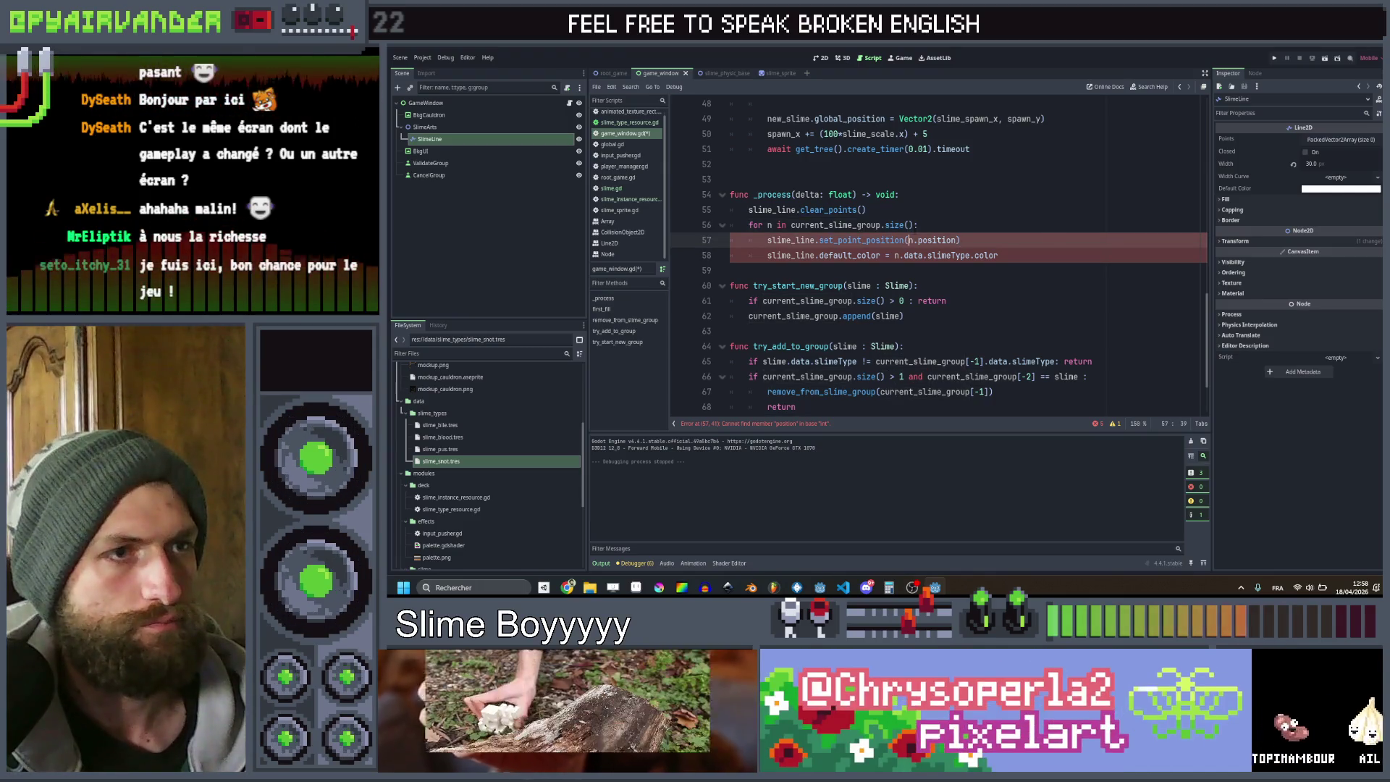
type("current_slime_group[")
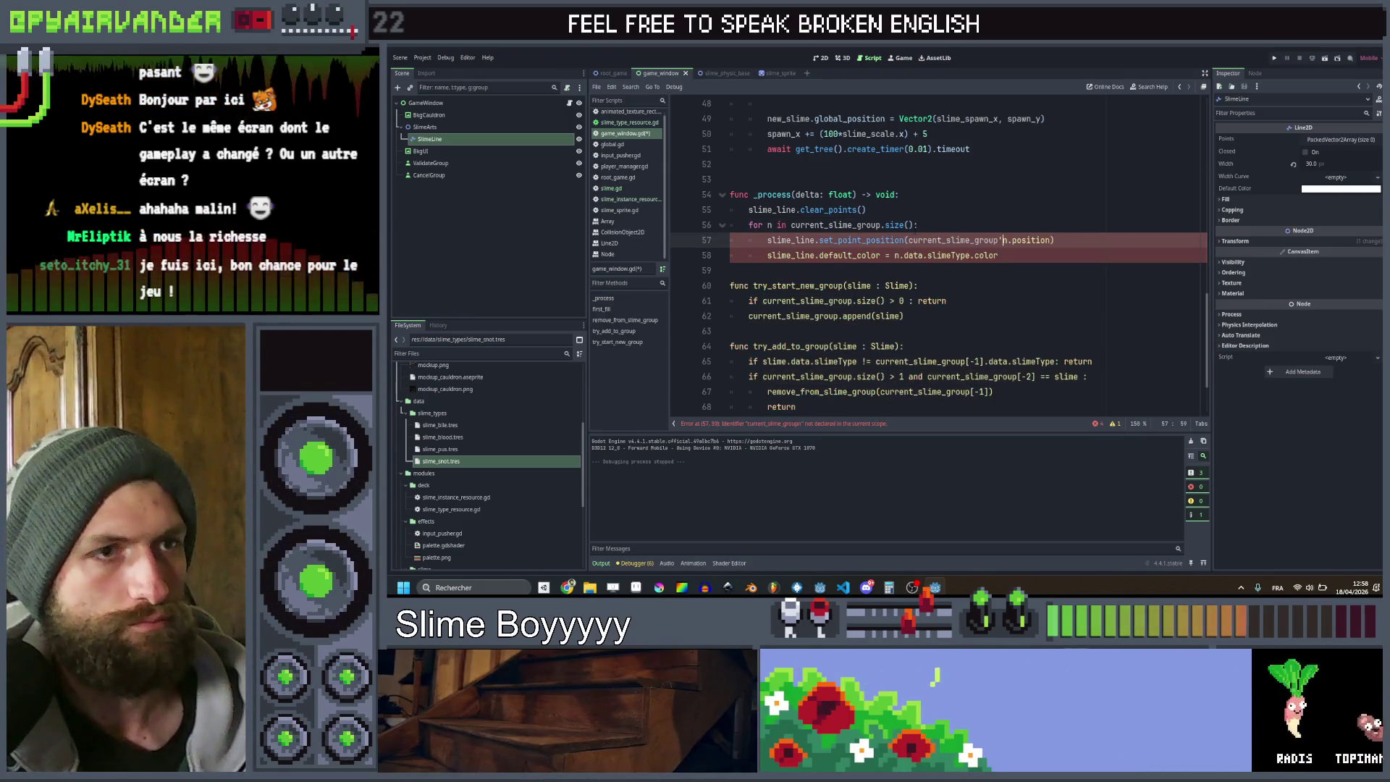
type("[")
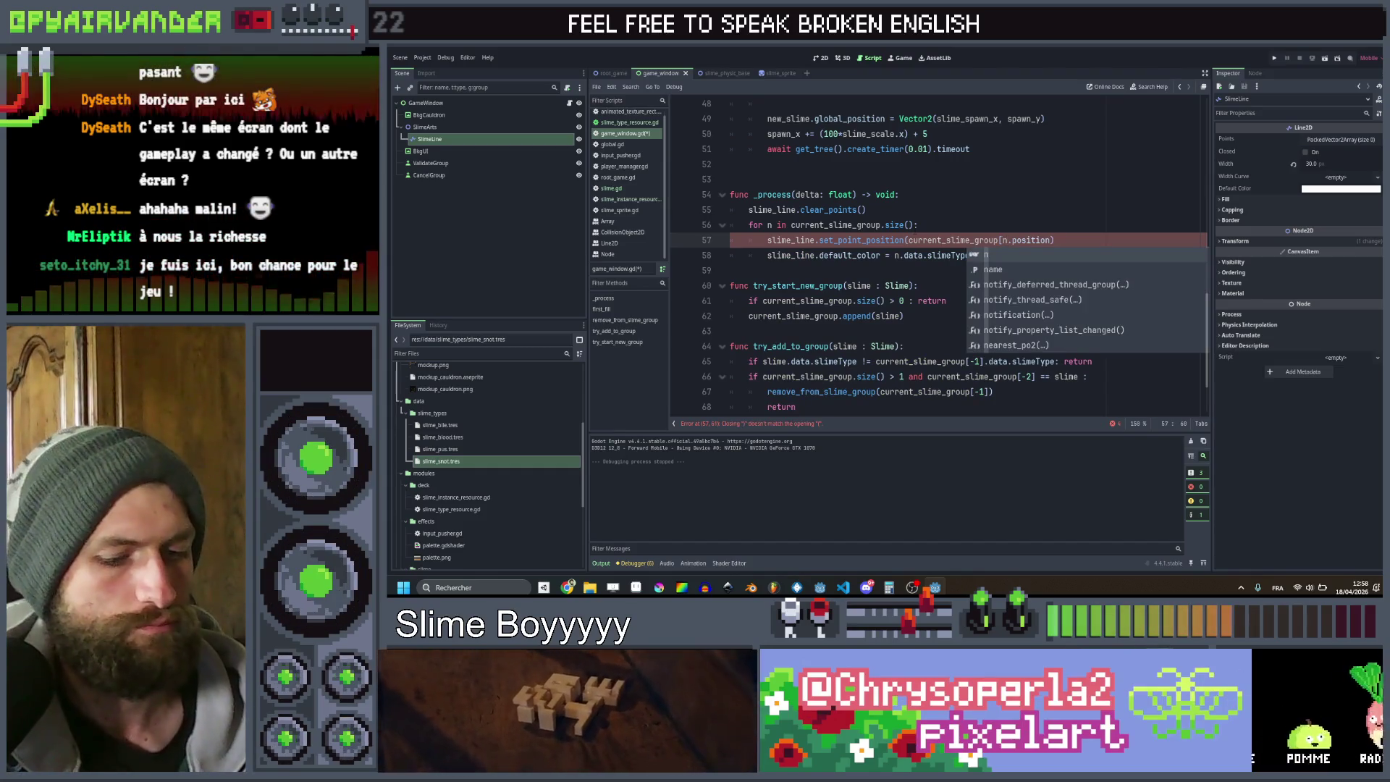
type("]")
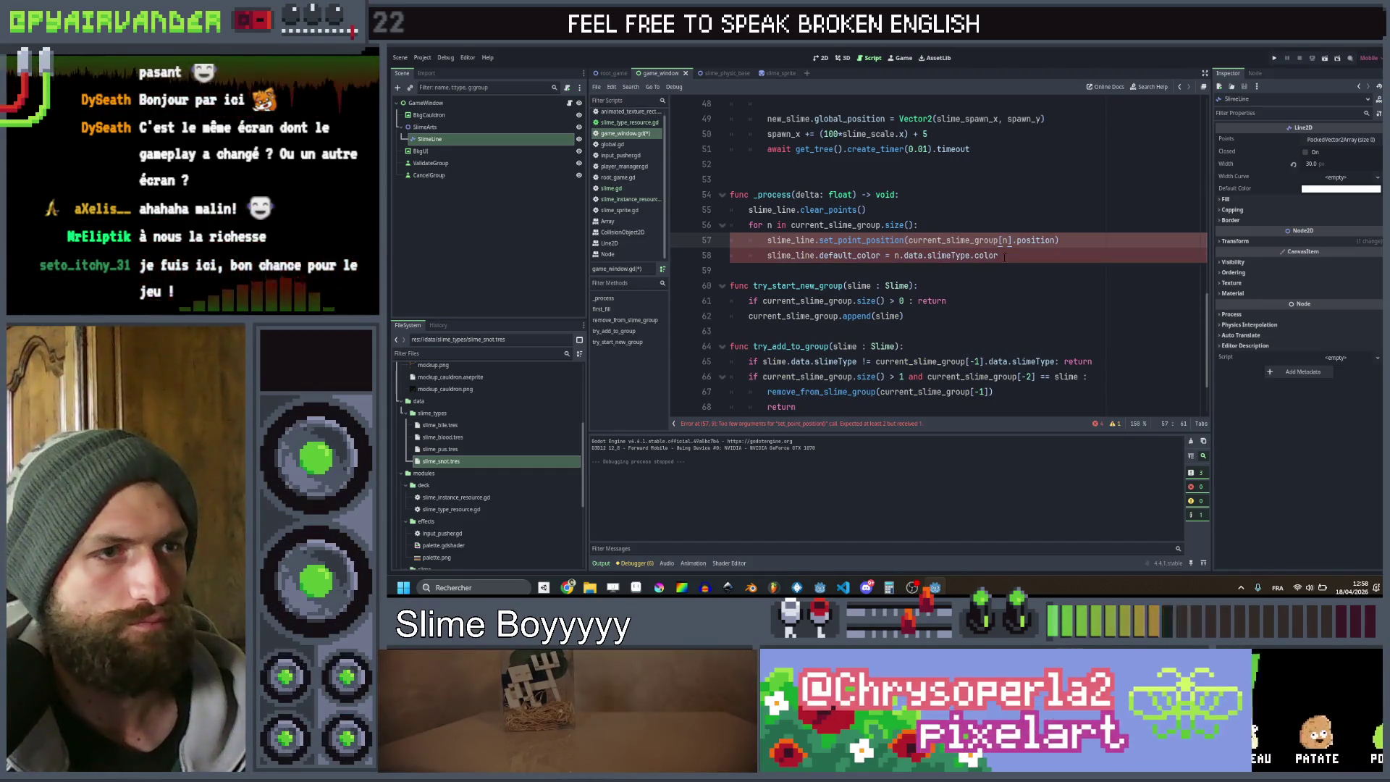
Delete the default_color and clear_points lines and pass n as set_point_position's first argument
left_click(1003, 255)
key("ctrl+x")
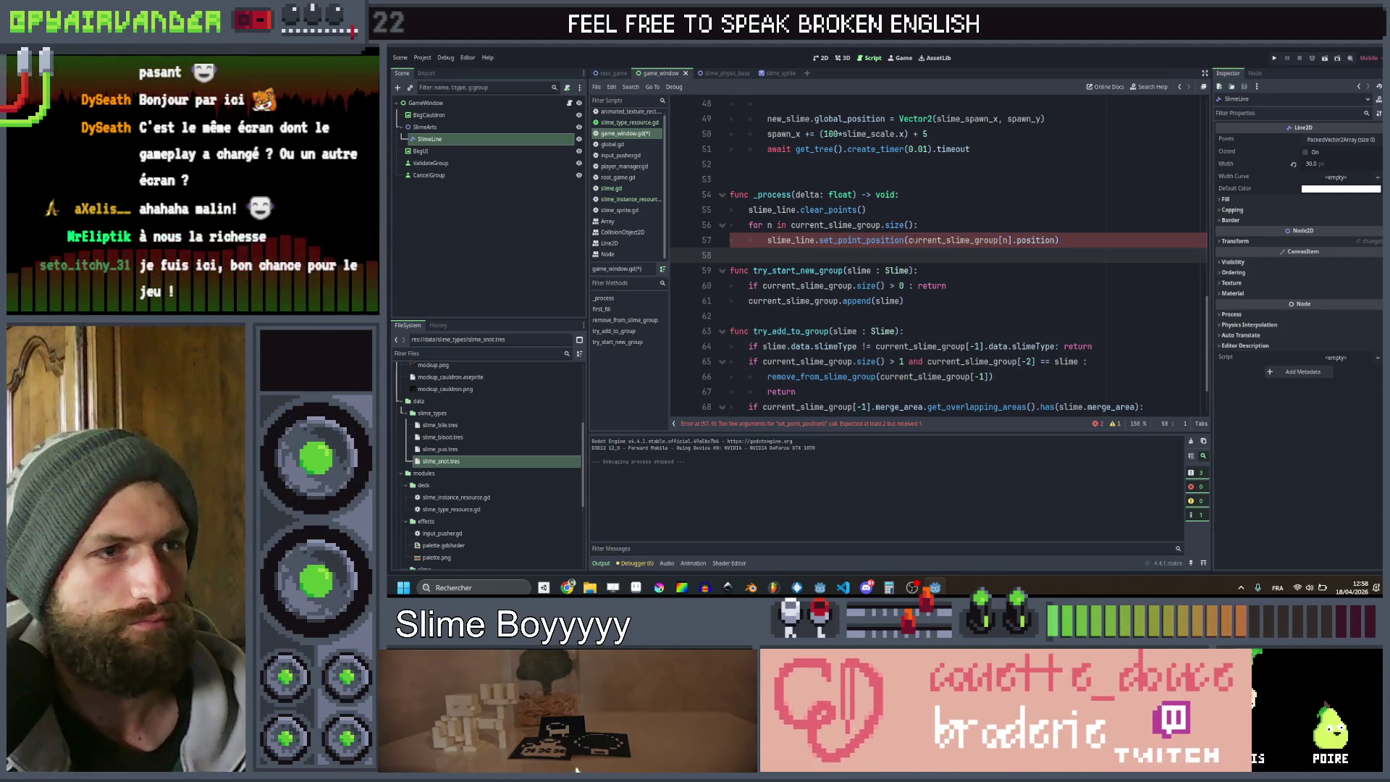
left_click(908, 239)
type("n,")
key("Escape")
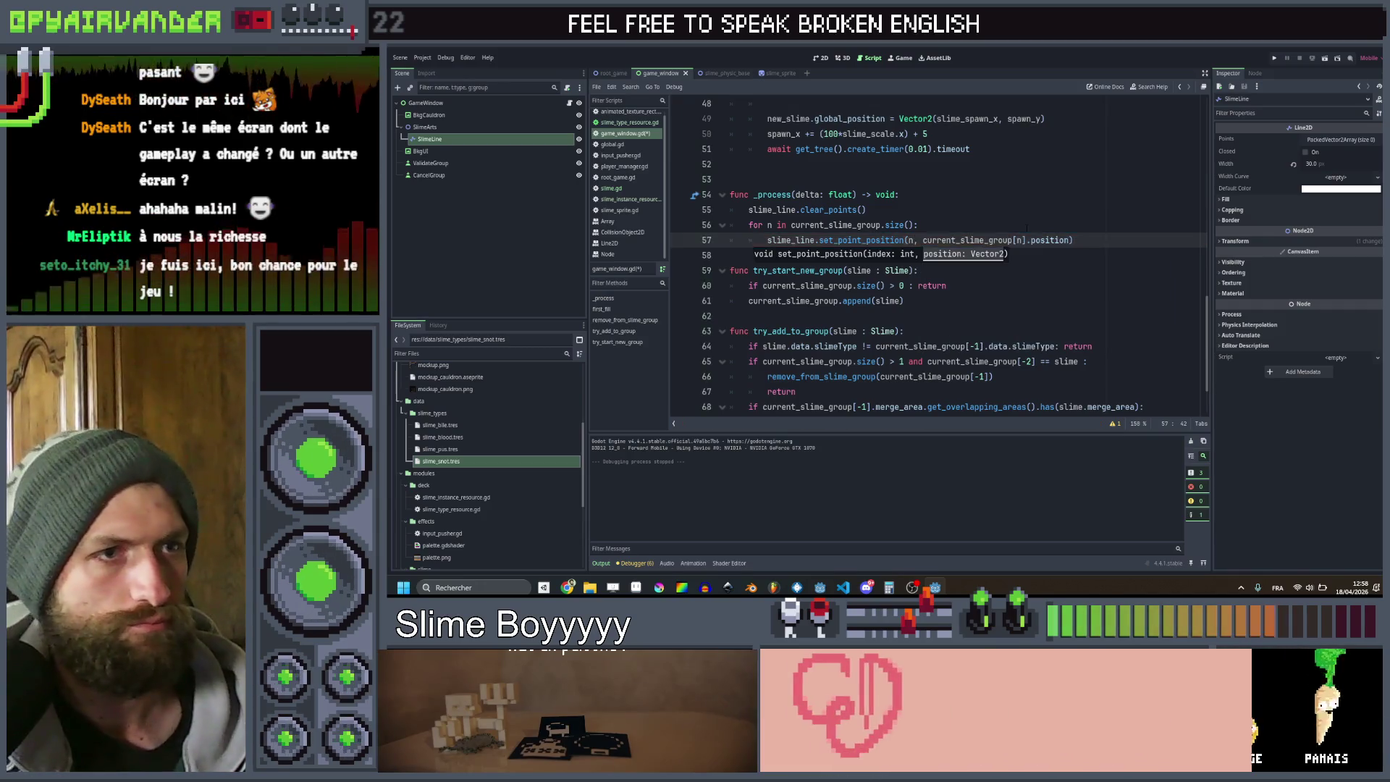
left_click(939, 225)
key("Up")
key("ctrl+shift+k")
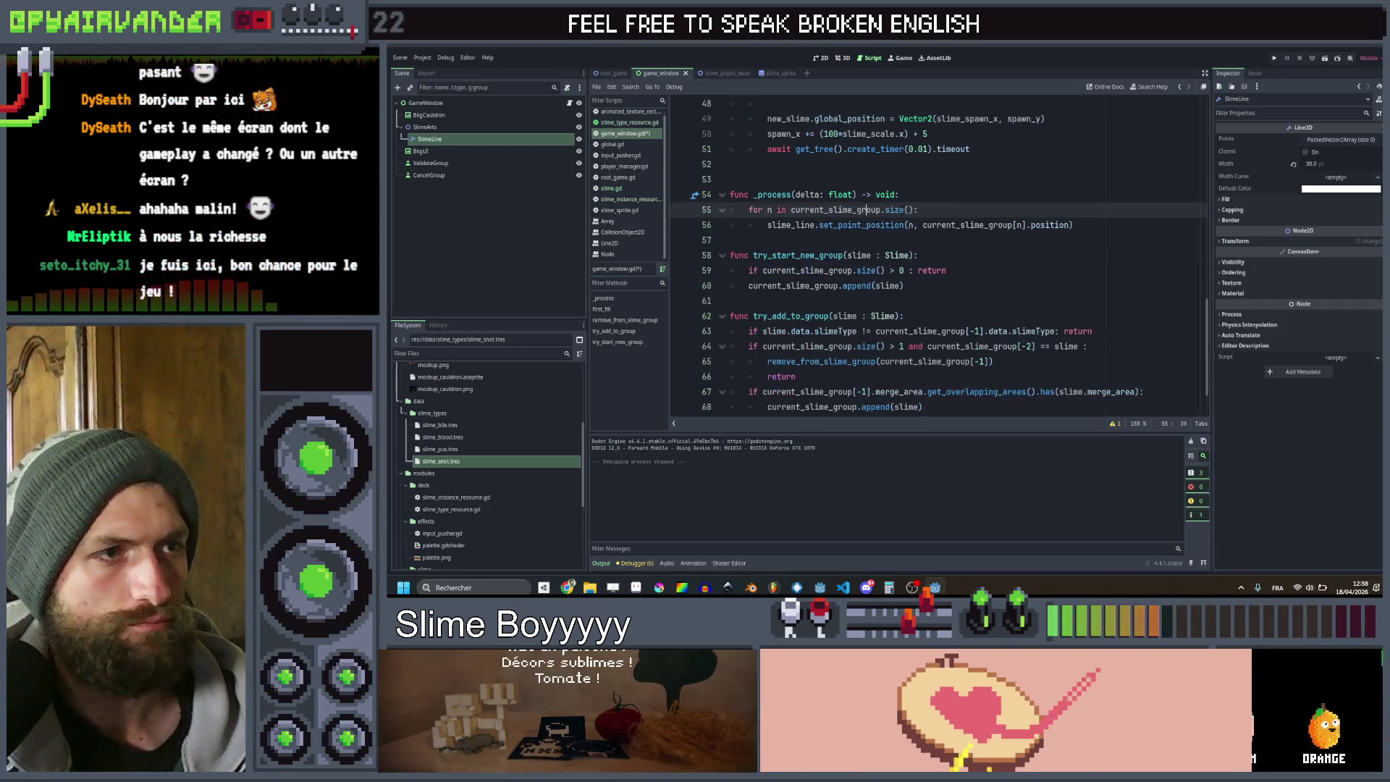
scroll(904, 239, "down", 2)
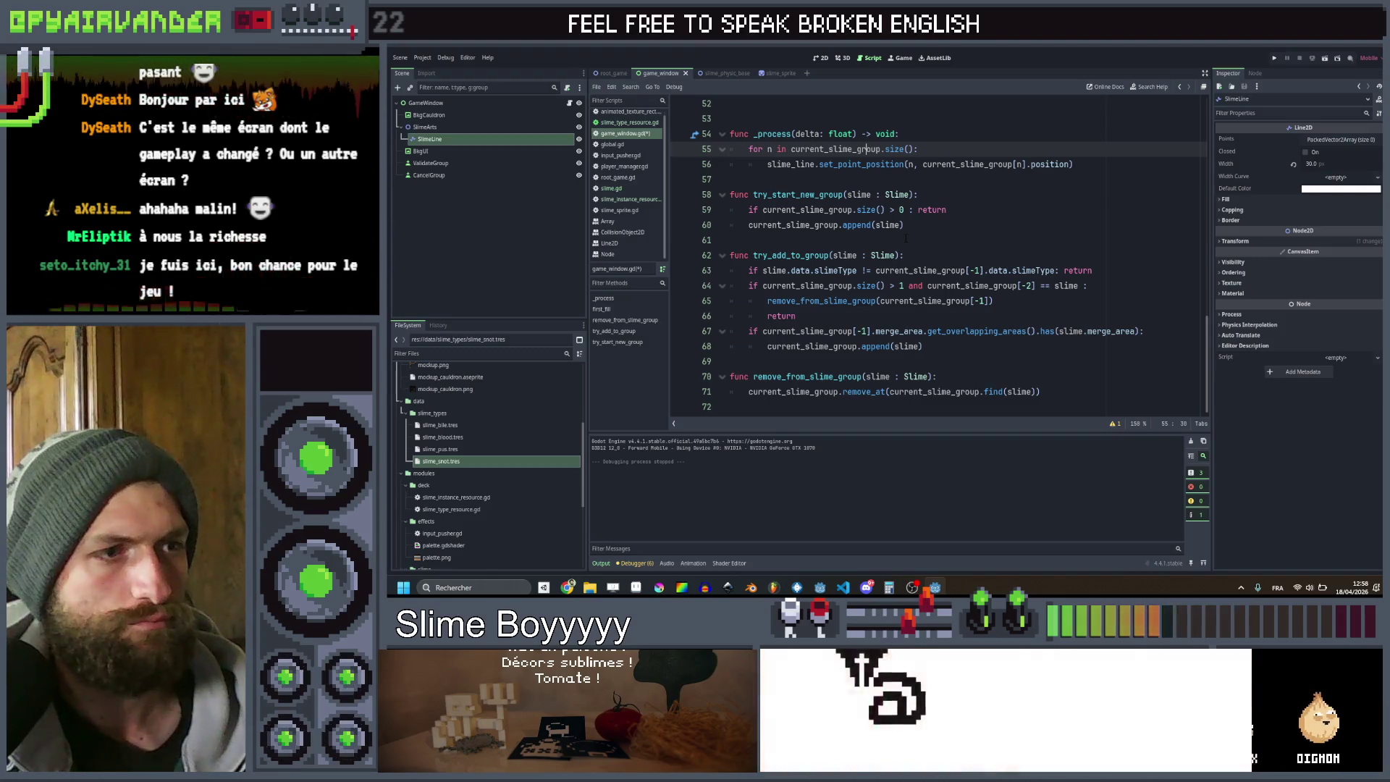
left_click(1053, 392)
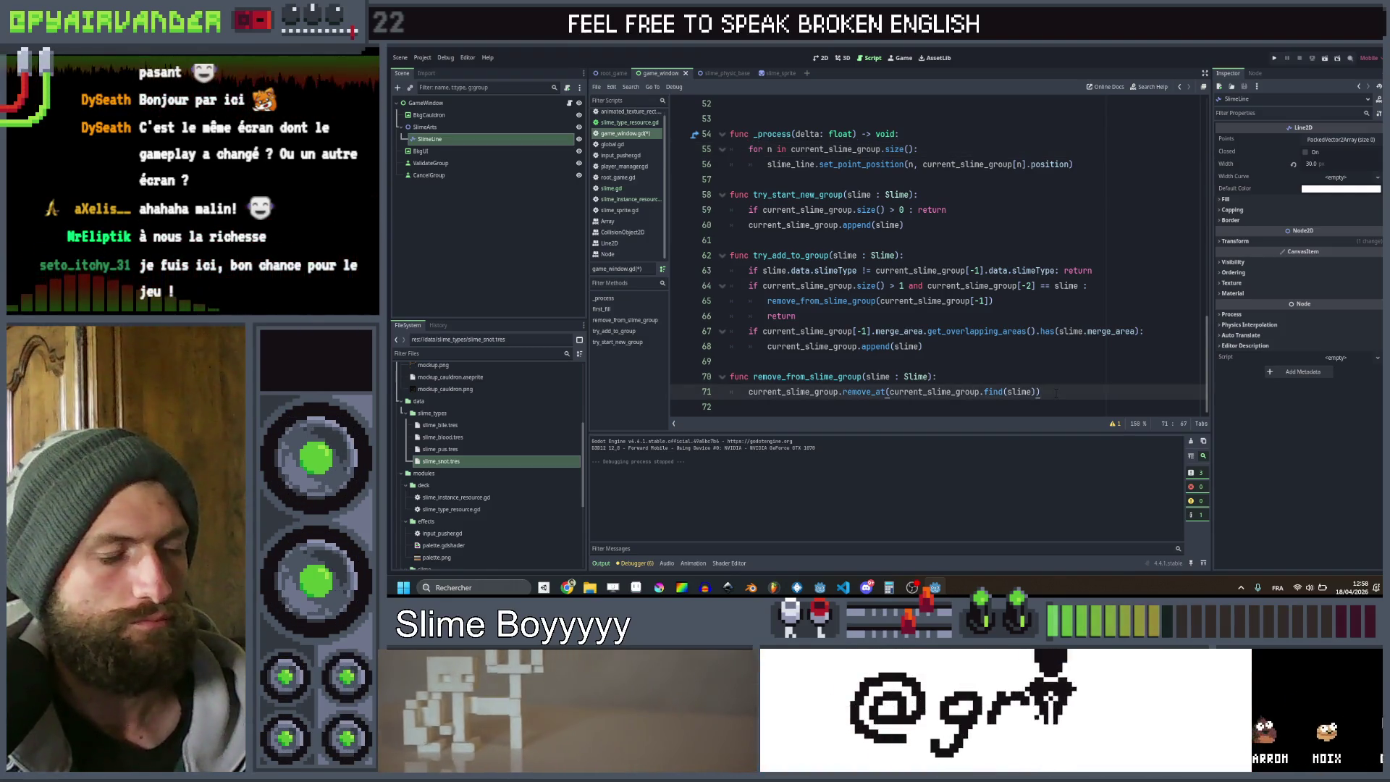
key("Return")
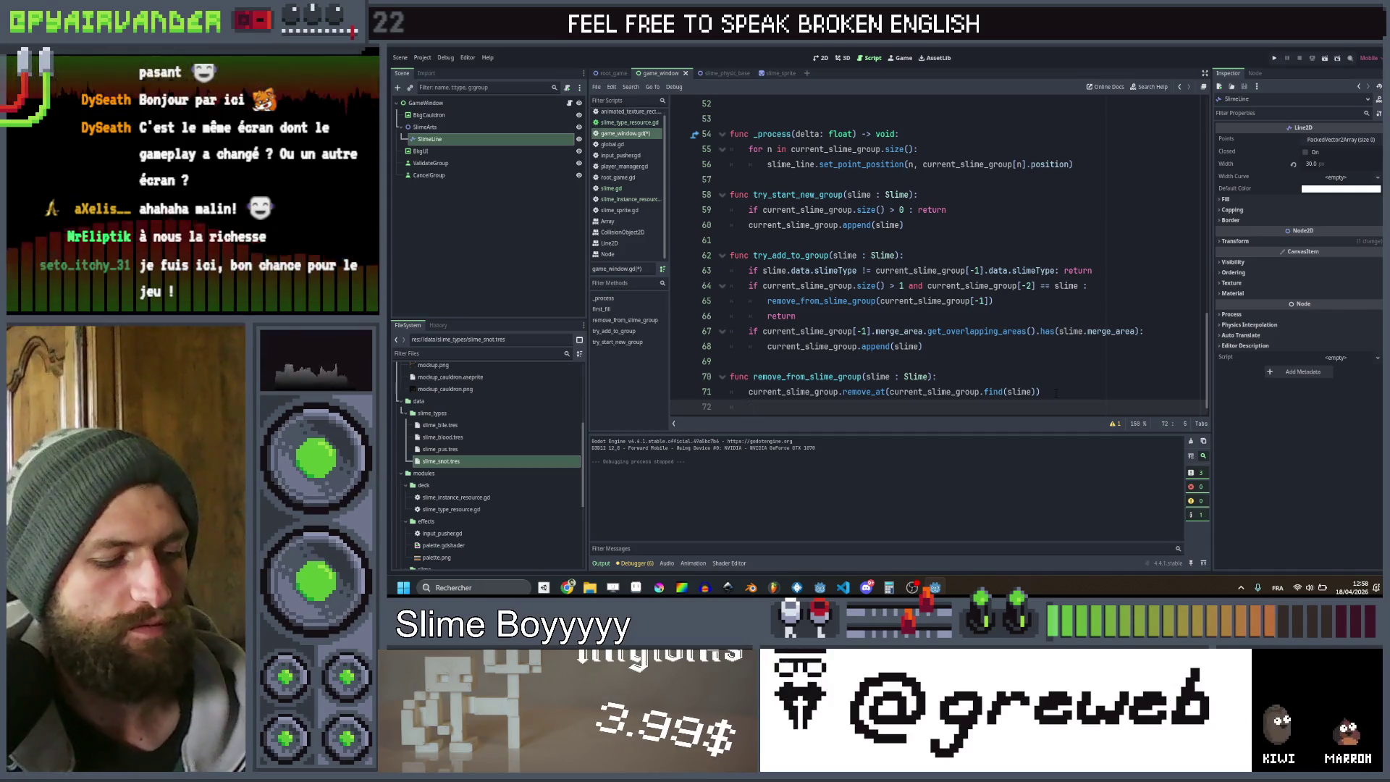
type("slime")
Add slime_line.remove_point(slime_line.points.size()-1) to remove_from_slime_group and save
key("Escape")
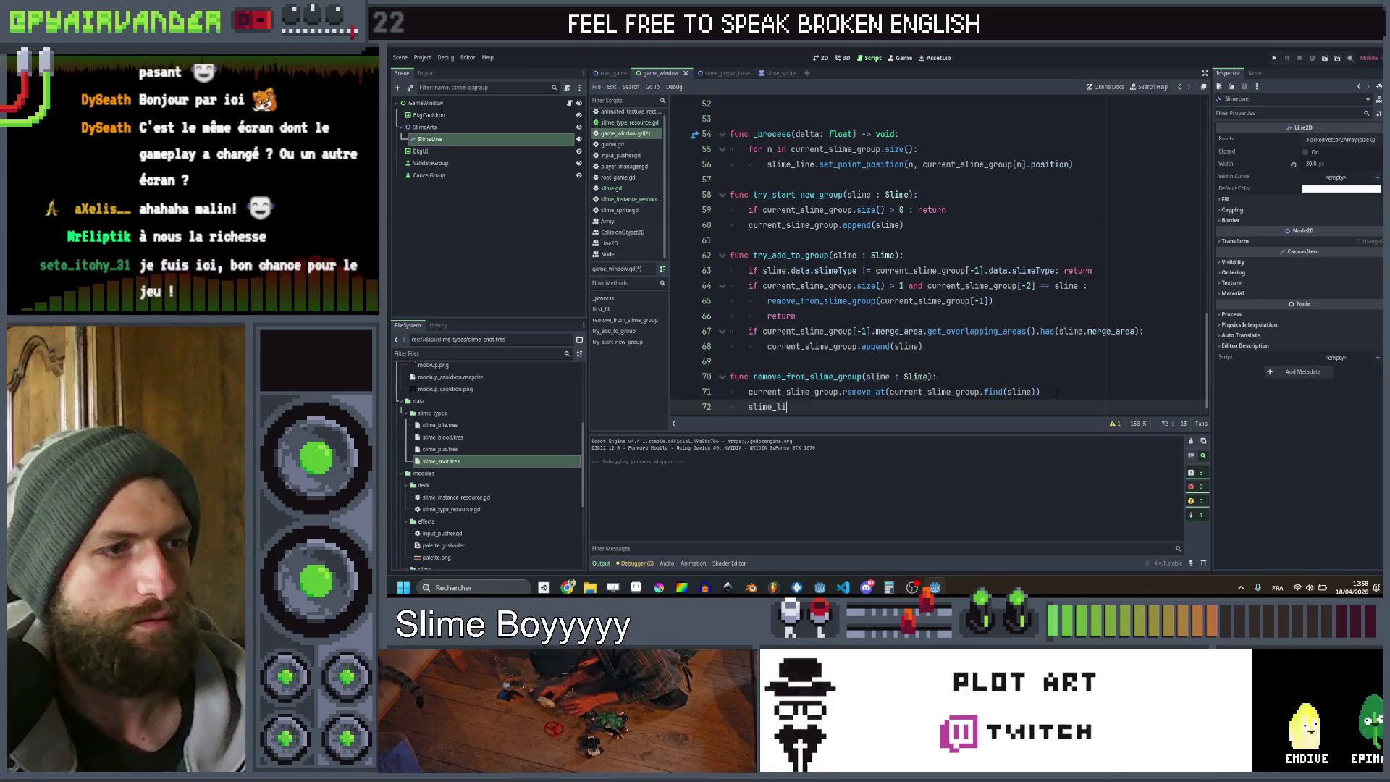
type("ne.remo")
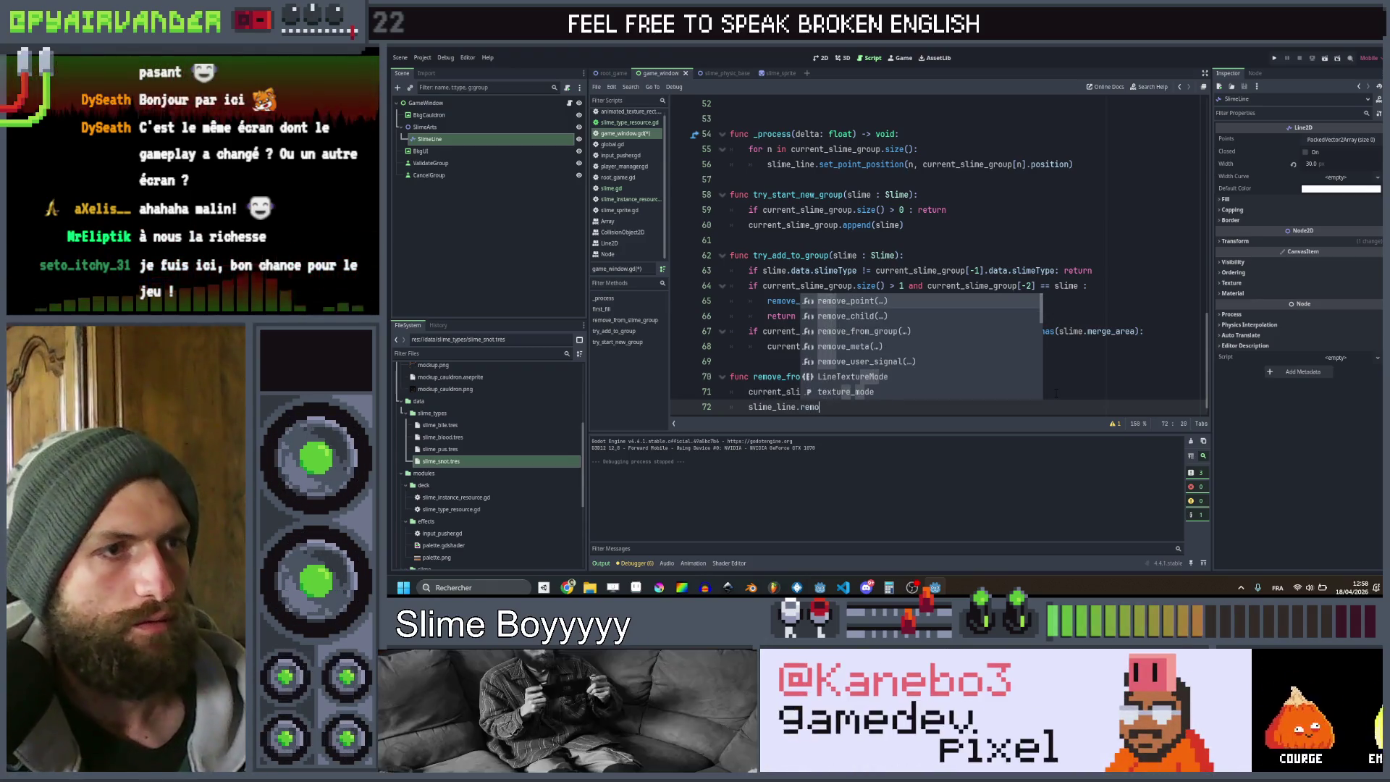
key("Return")
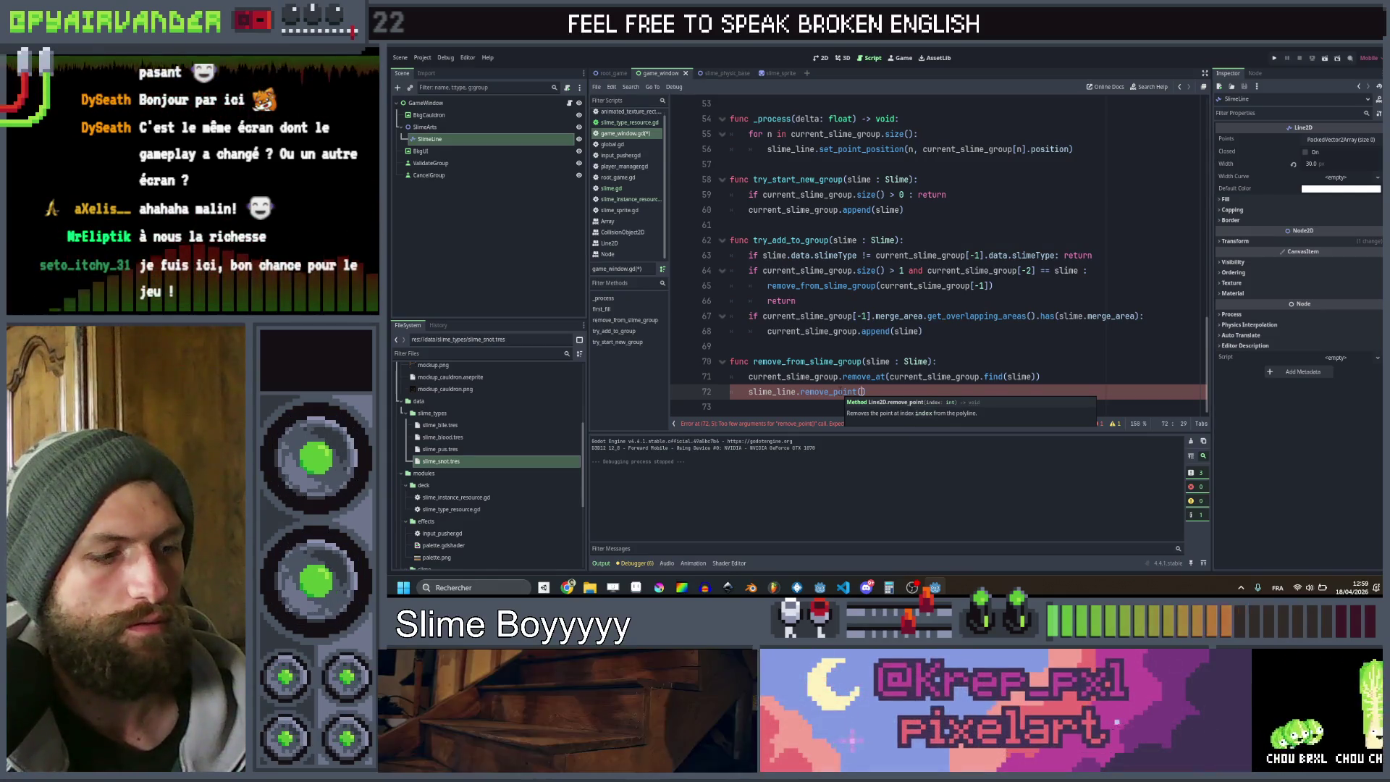
type("slime")
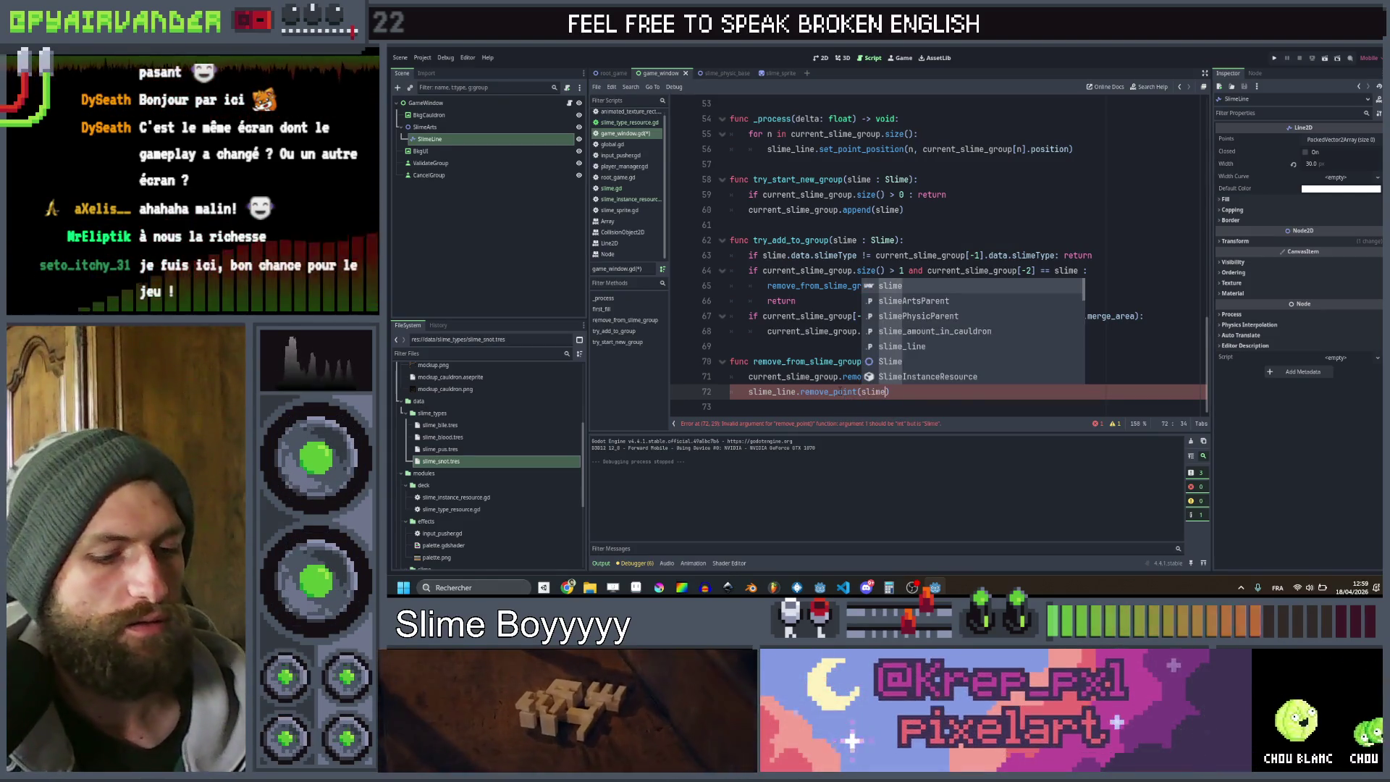
type("_line.")
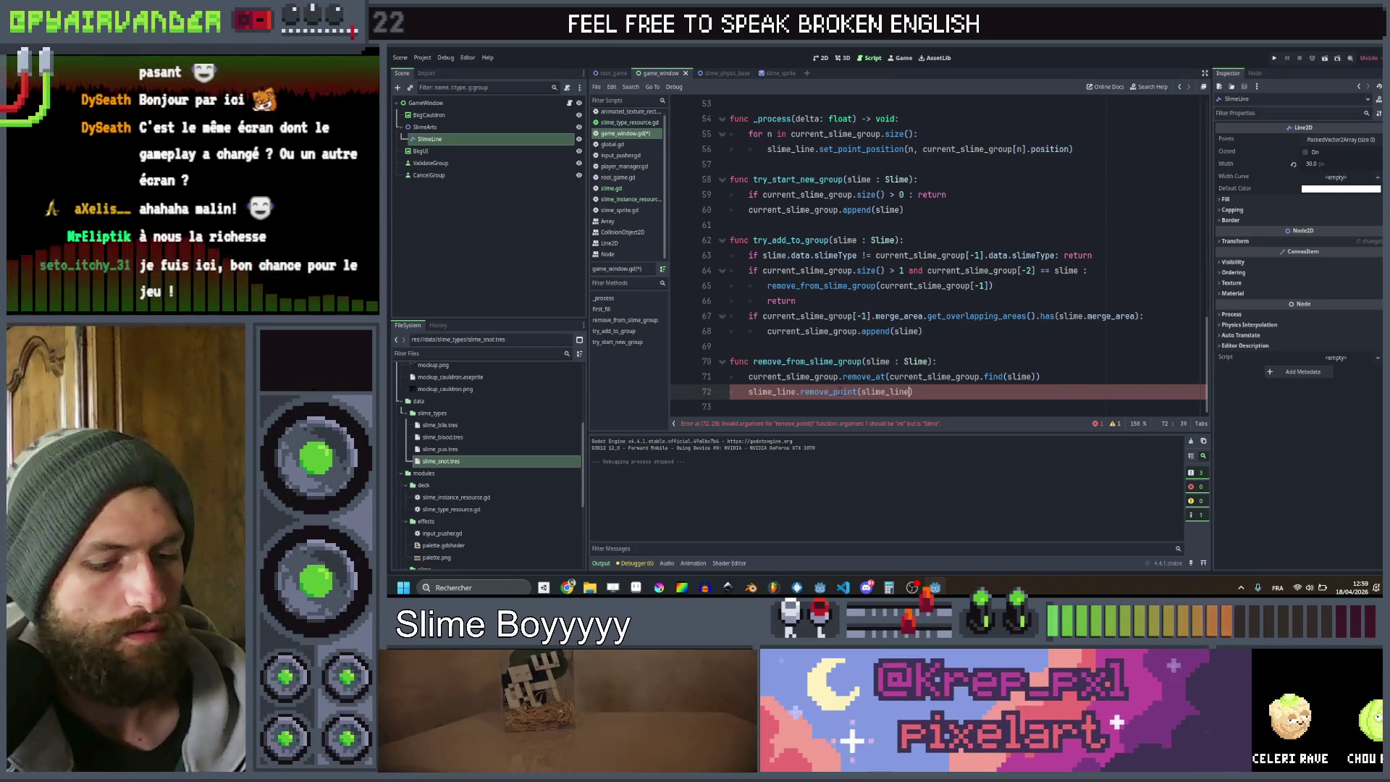
type("points")
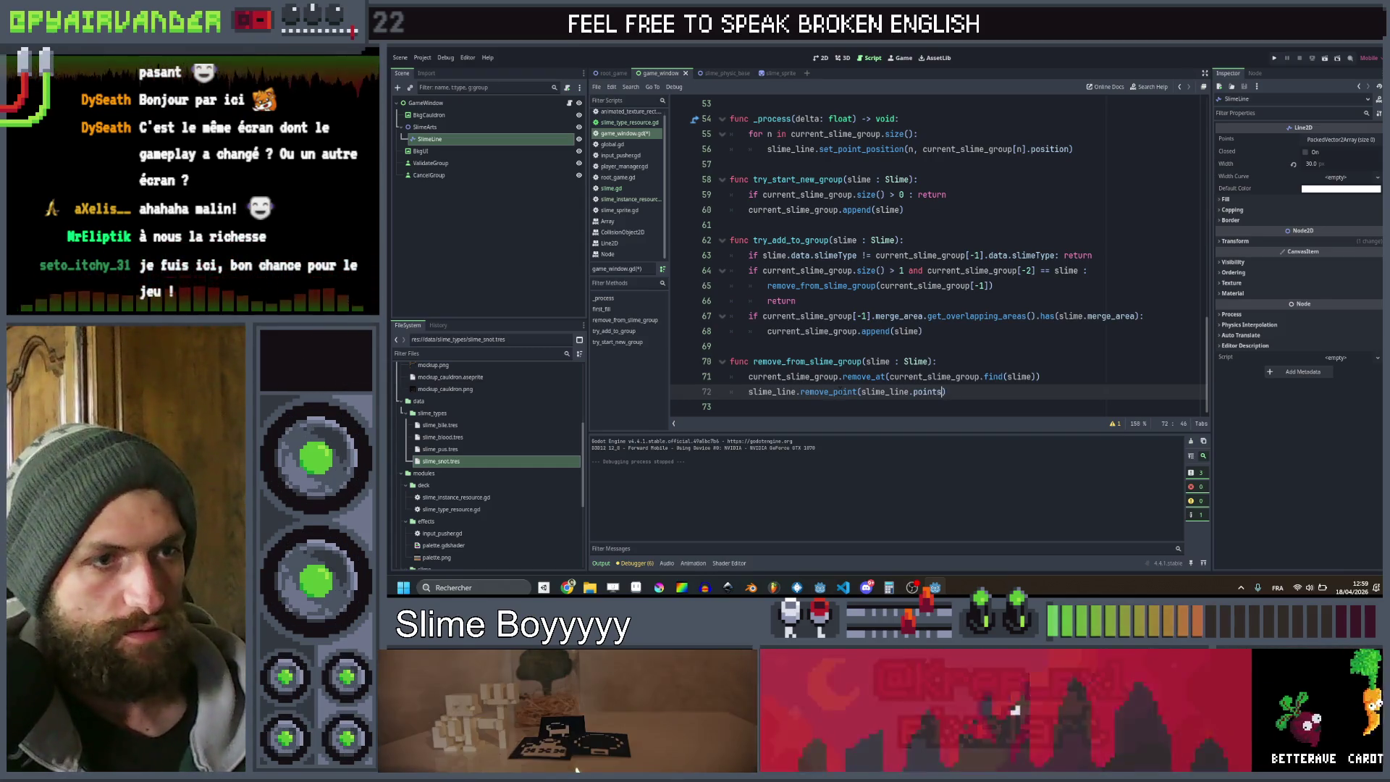
type(".size(")
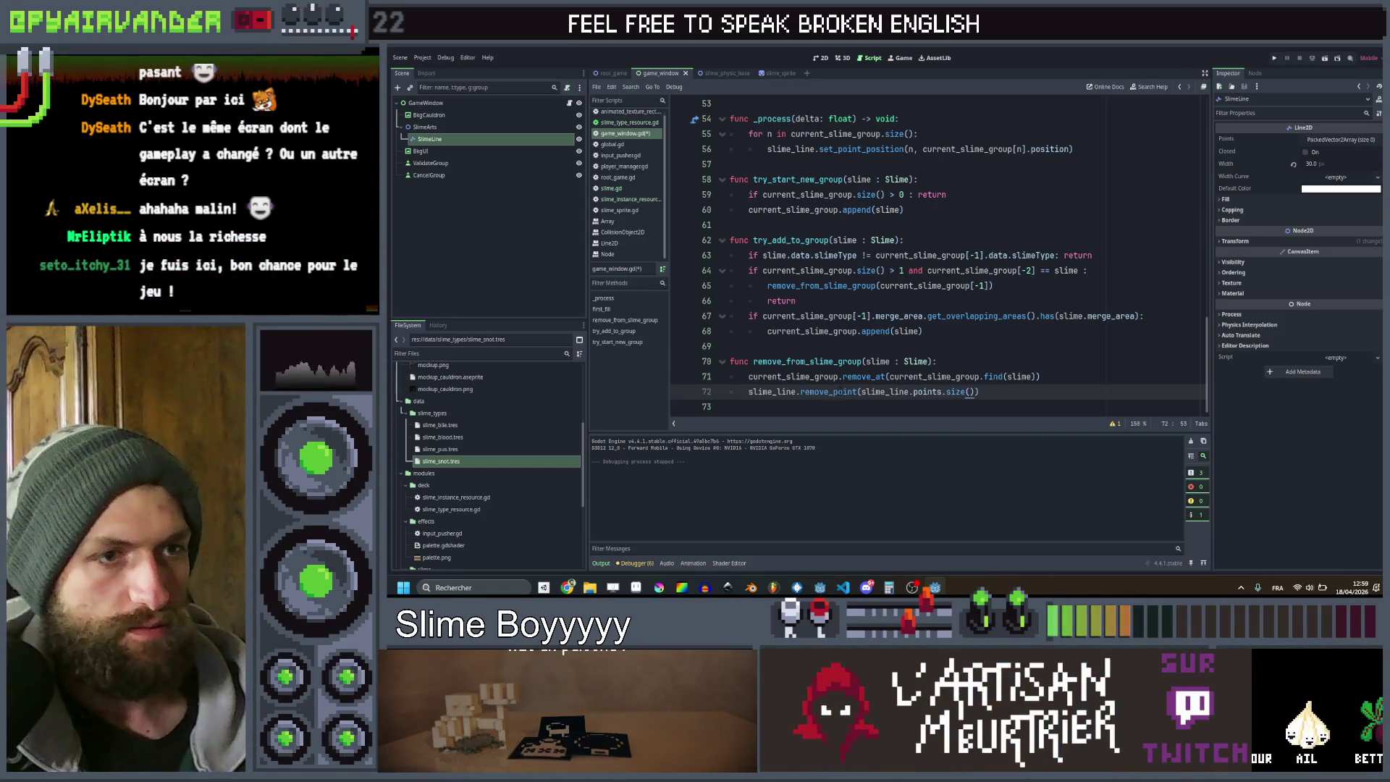
key("ctrl+s")
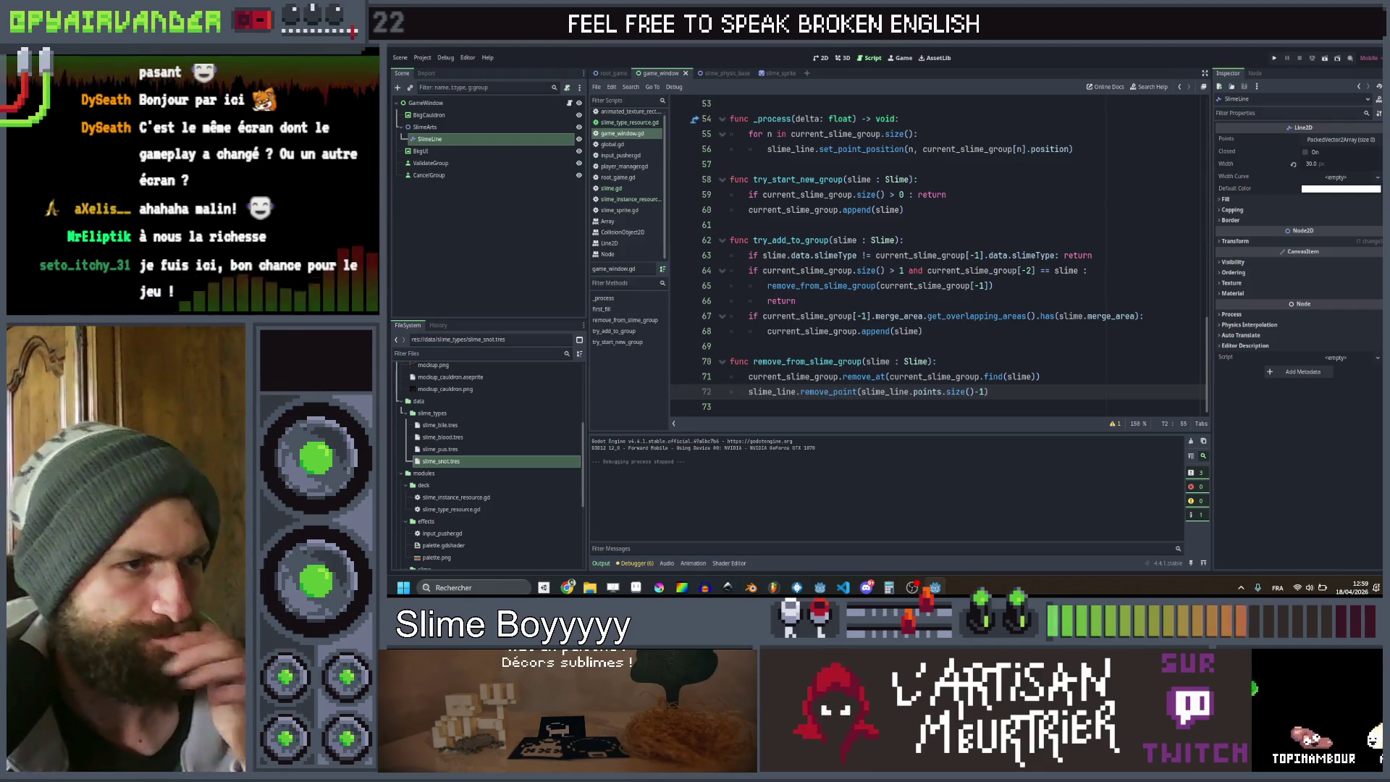
Start a slime_line.add_point(slime… call after the append in try_add_to_group
left_click(944, 335)
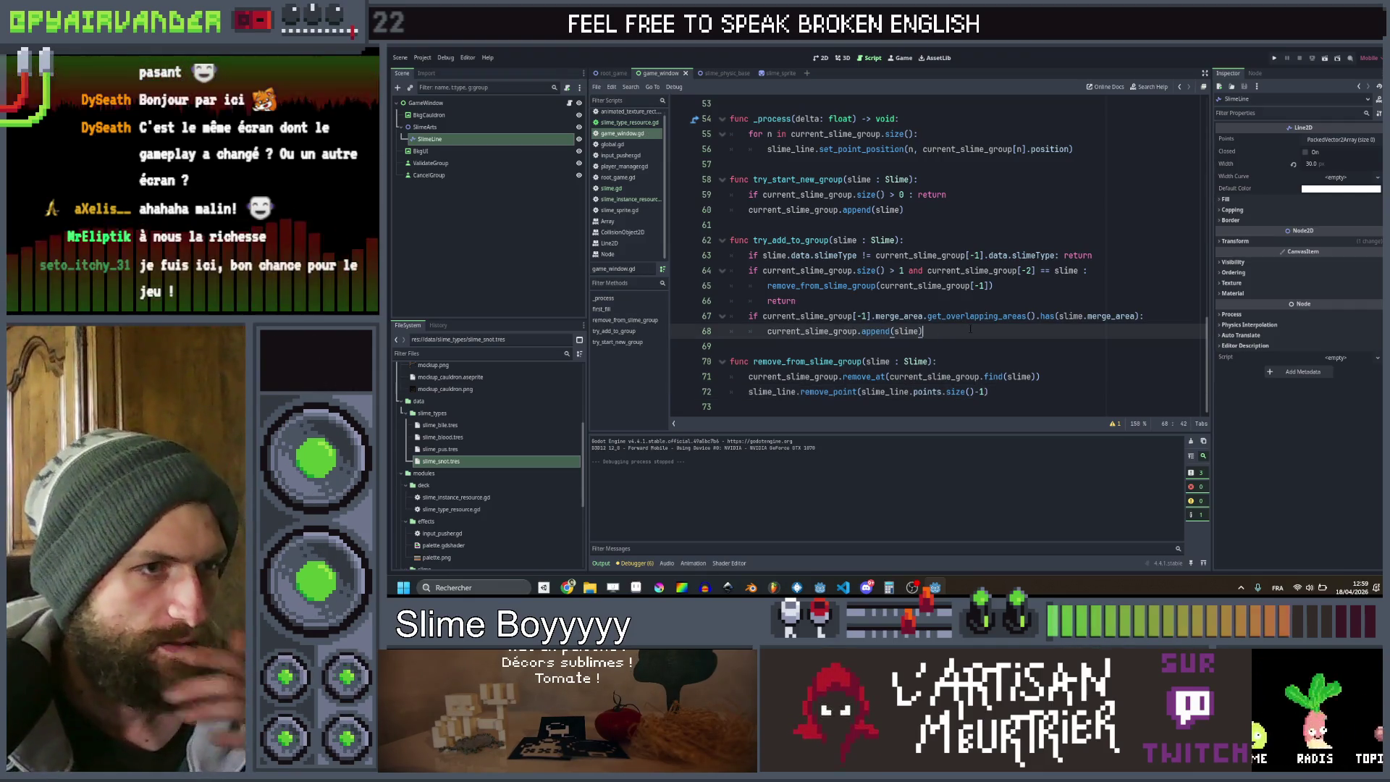
key("Return")
type("slim")
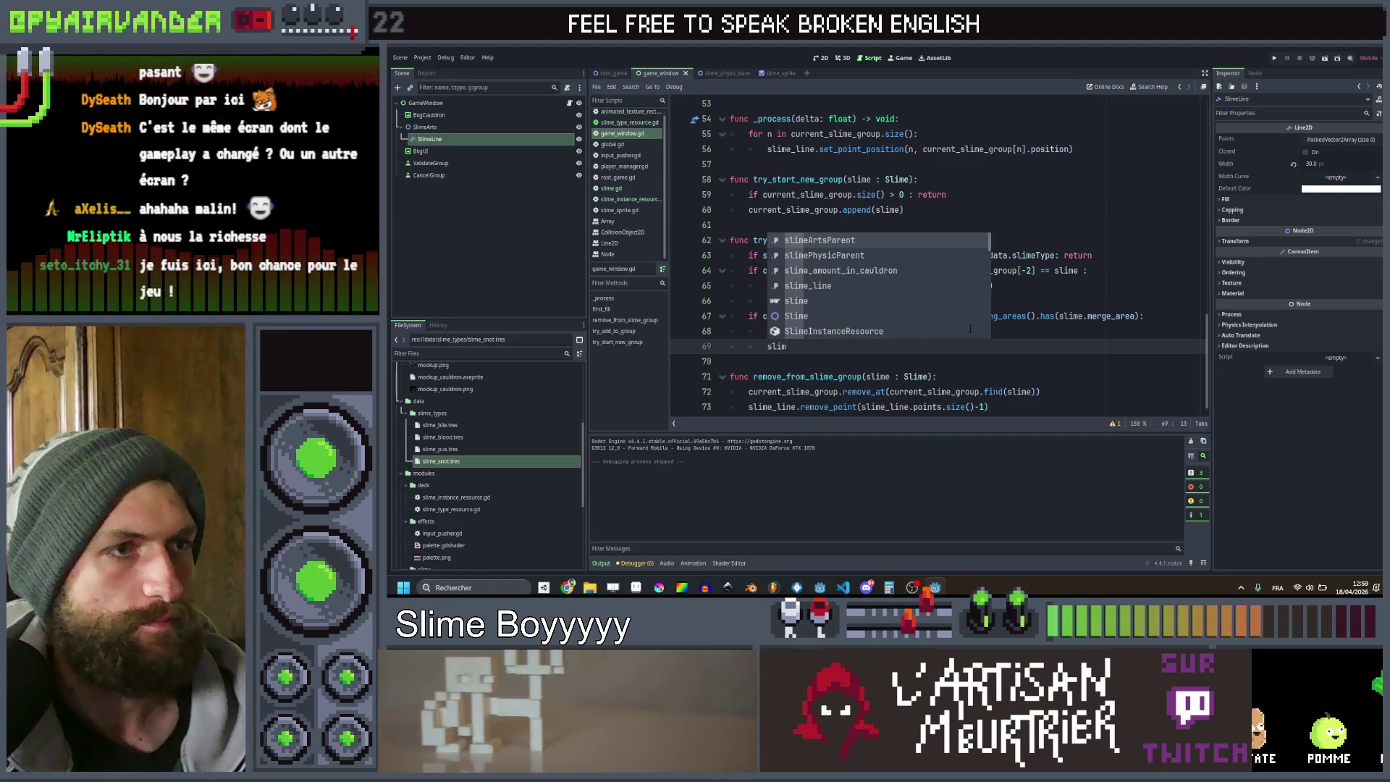
type("e_l")
key("Return")
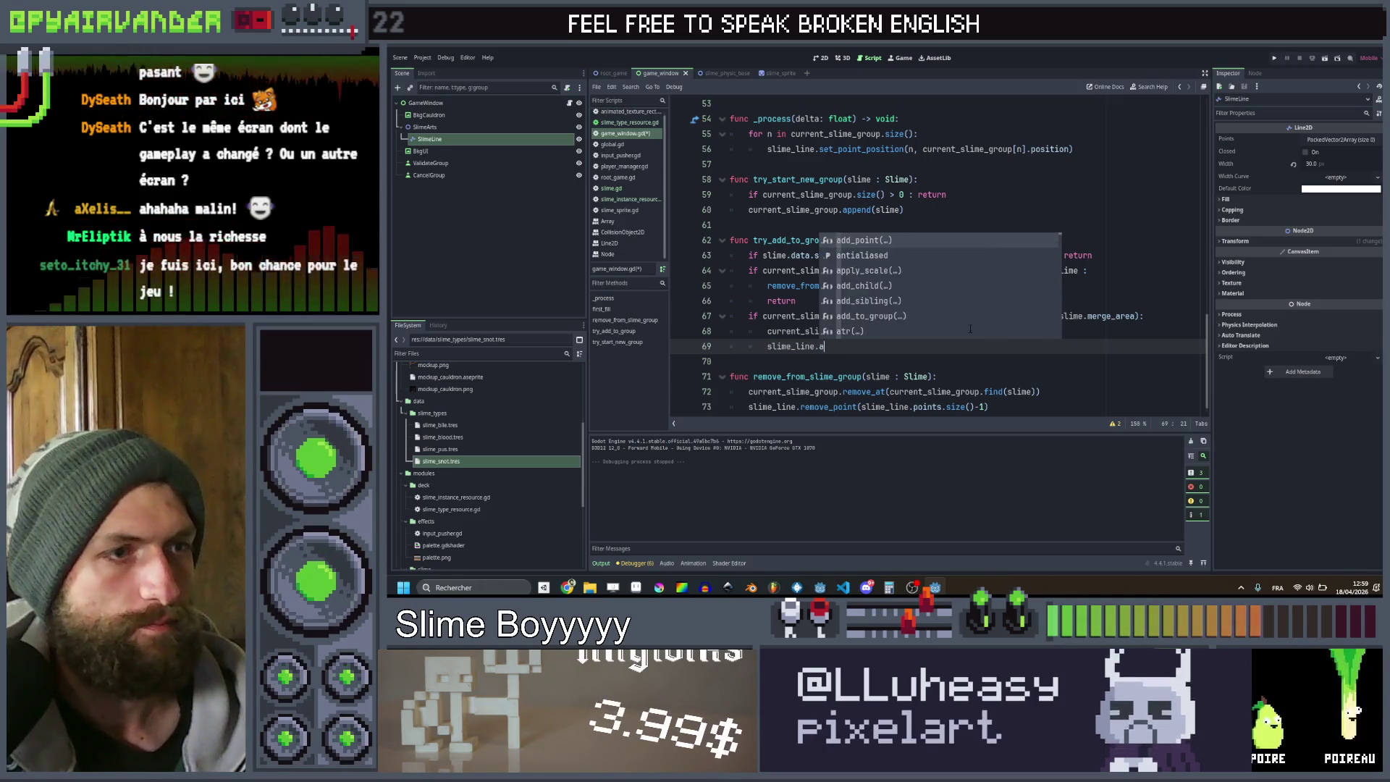
key("Return")
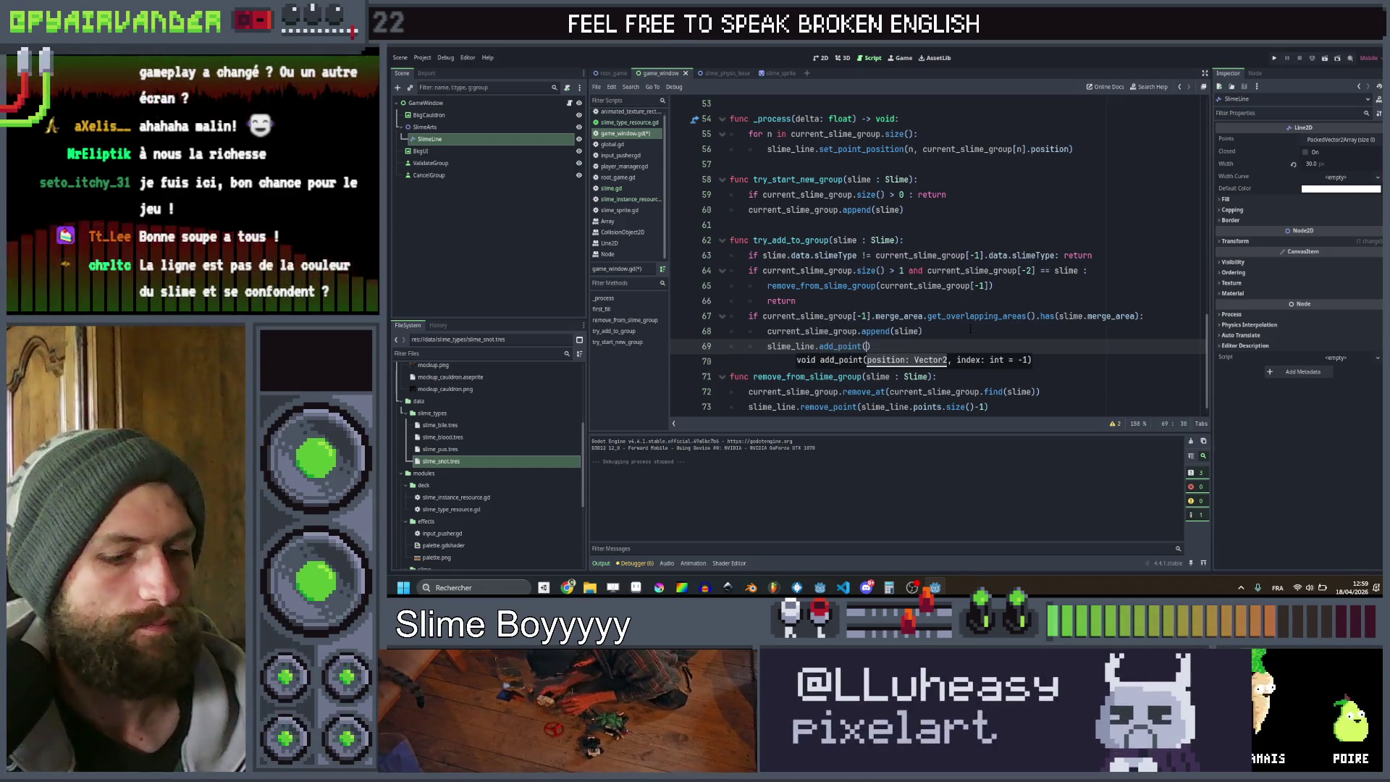
type("slime.po")
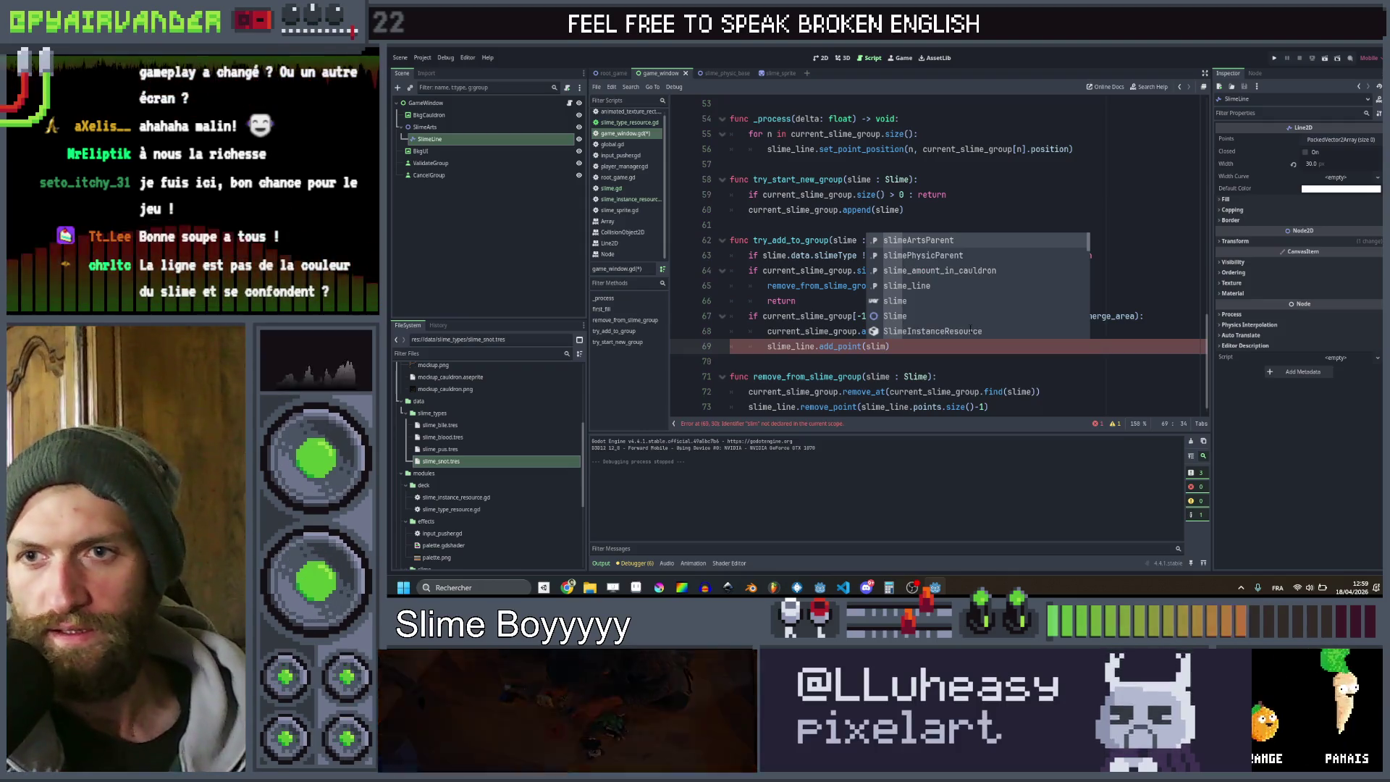
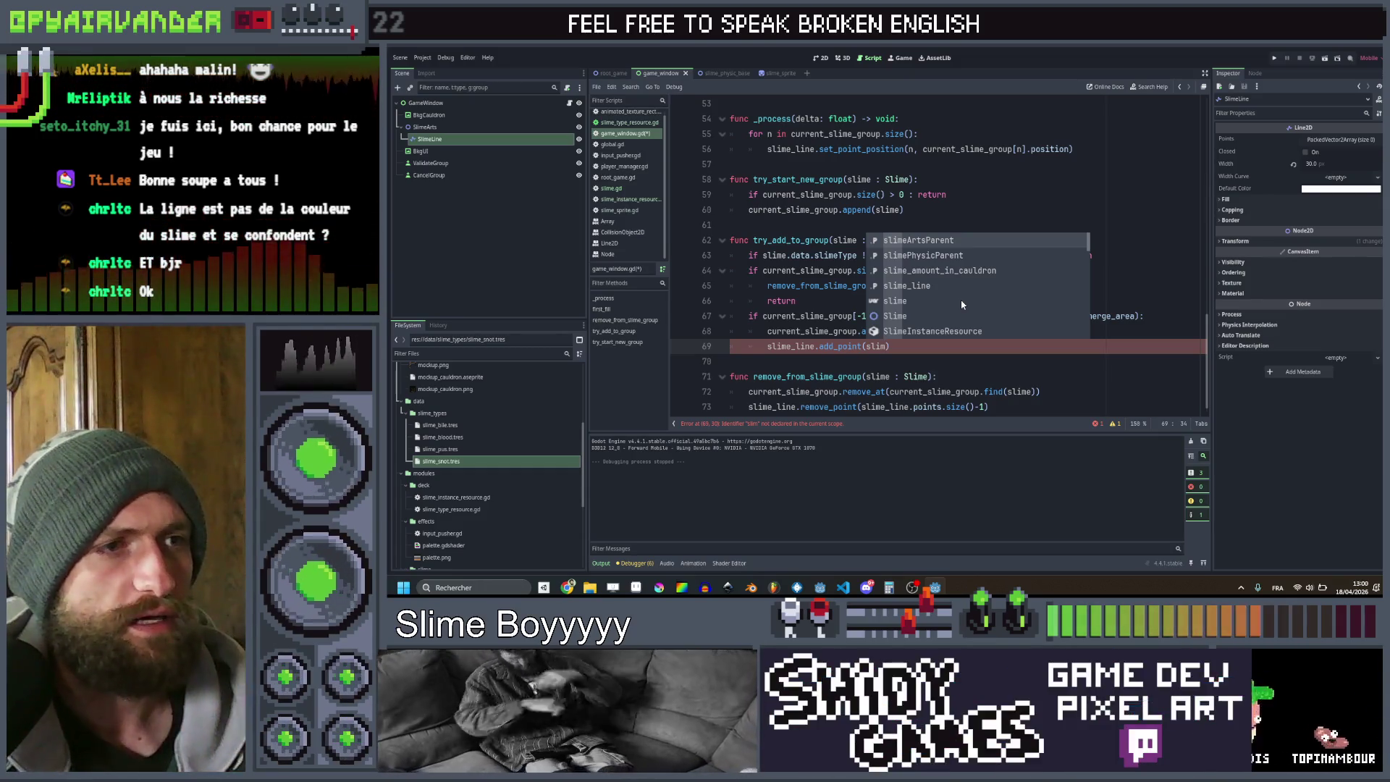
Make the add_point call on line 69 use slime.rigid_body_2d.position, and save
type("e")
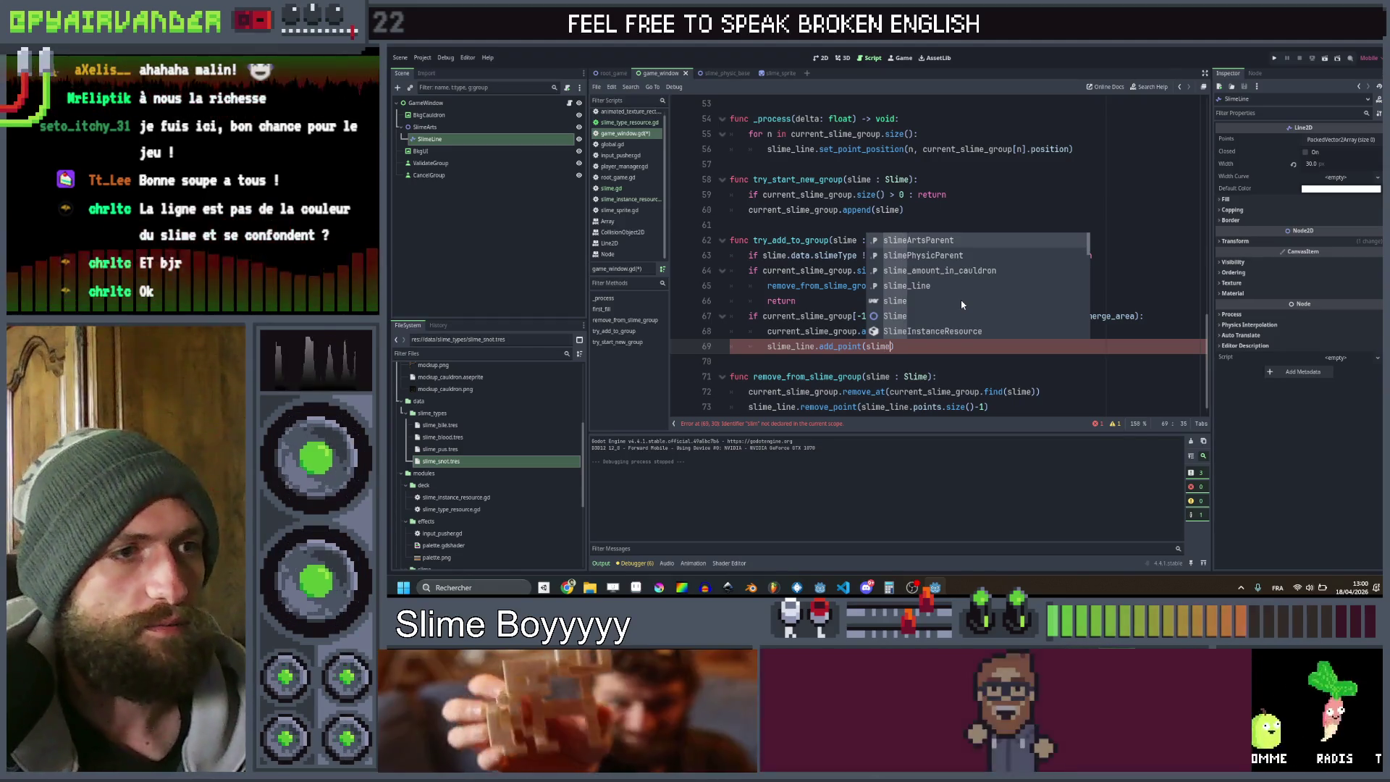
type(".po")
key("Return")
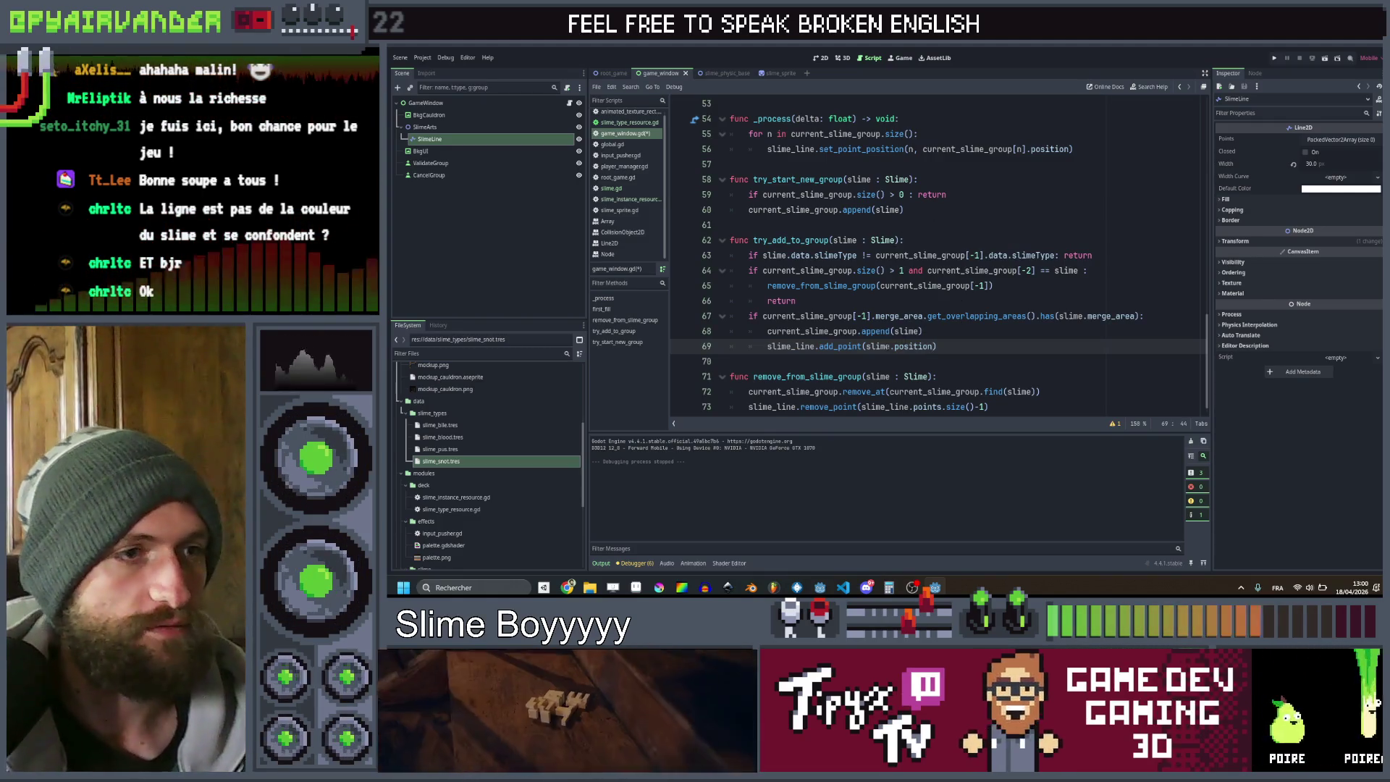
left_click(895, 346)
type("rigid_body_2d.")
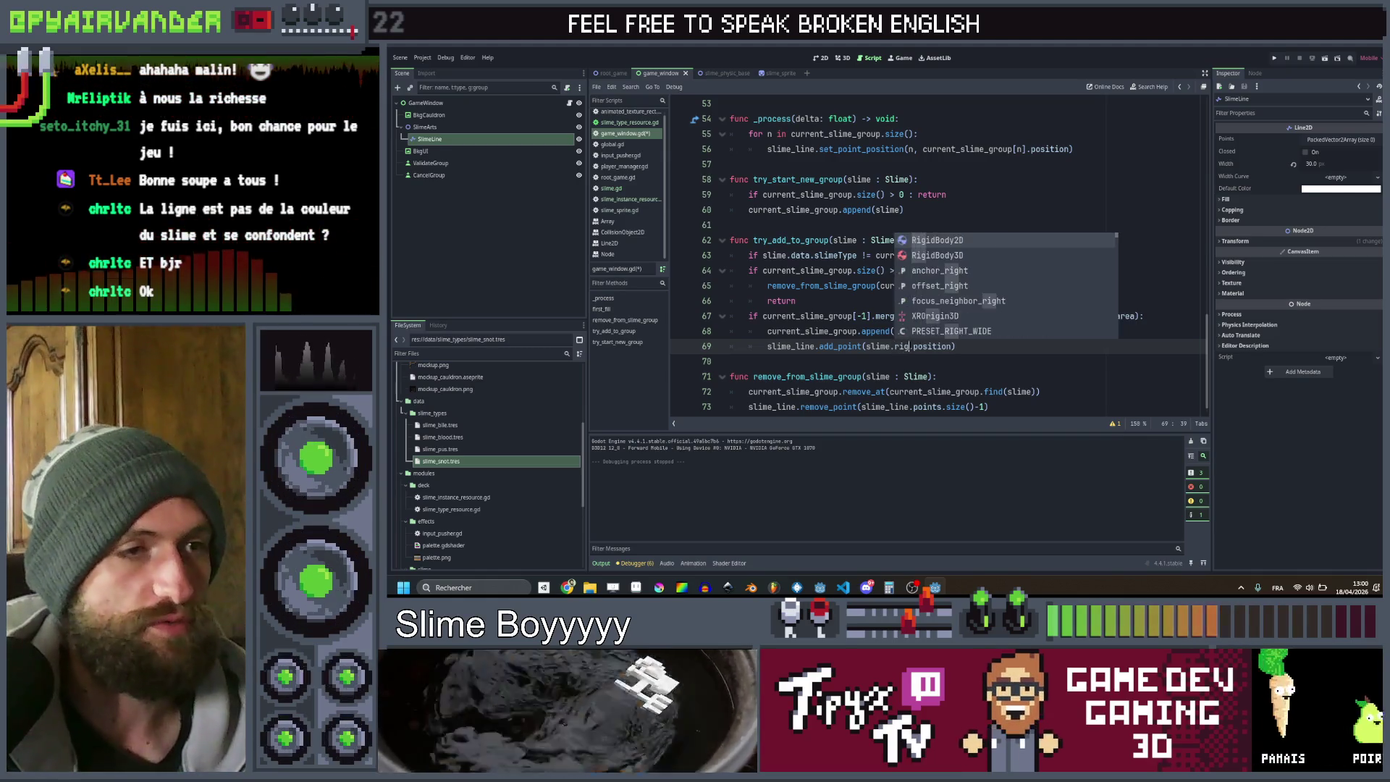
key("ctrl+s")
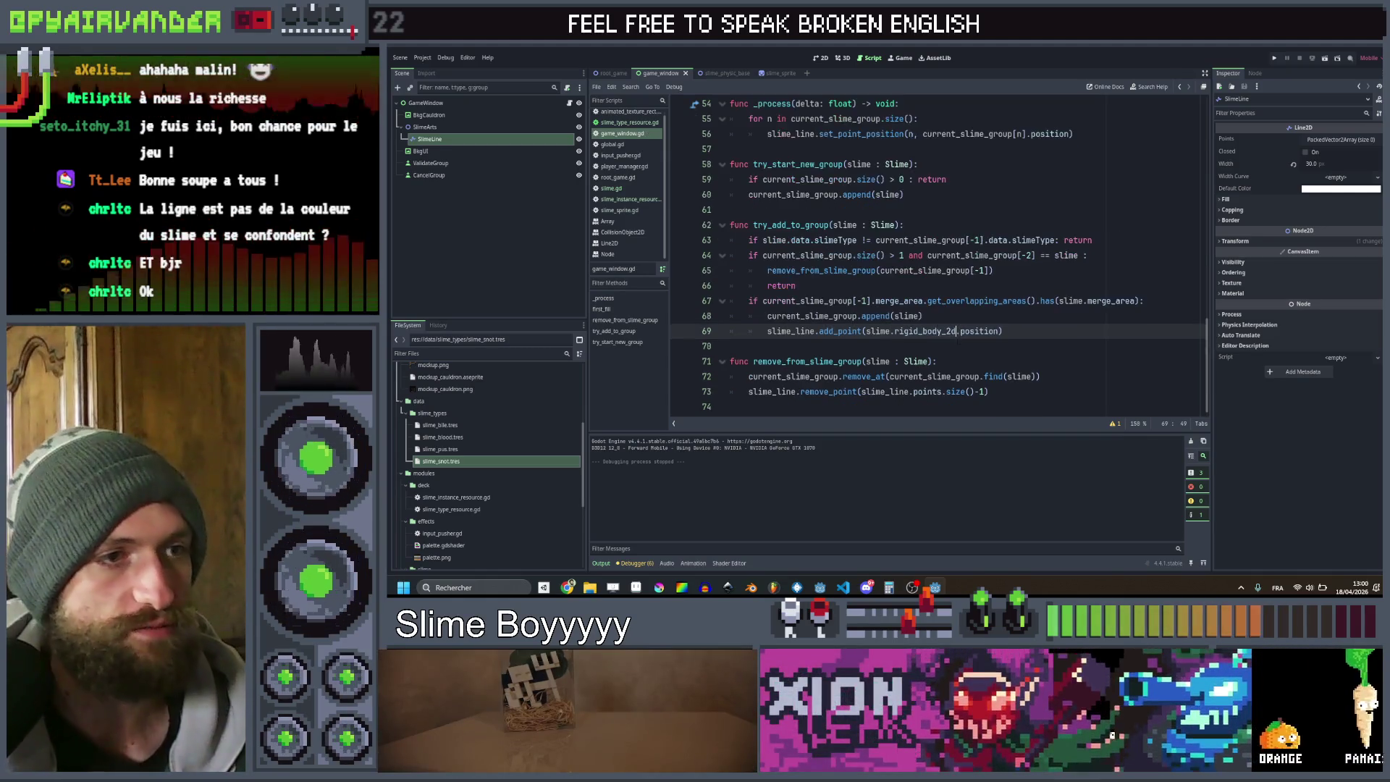
Change set_point_position on line 56 to use slime.rigid_body_2d.position, and save
scroll(924, 346, "down", 1)
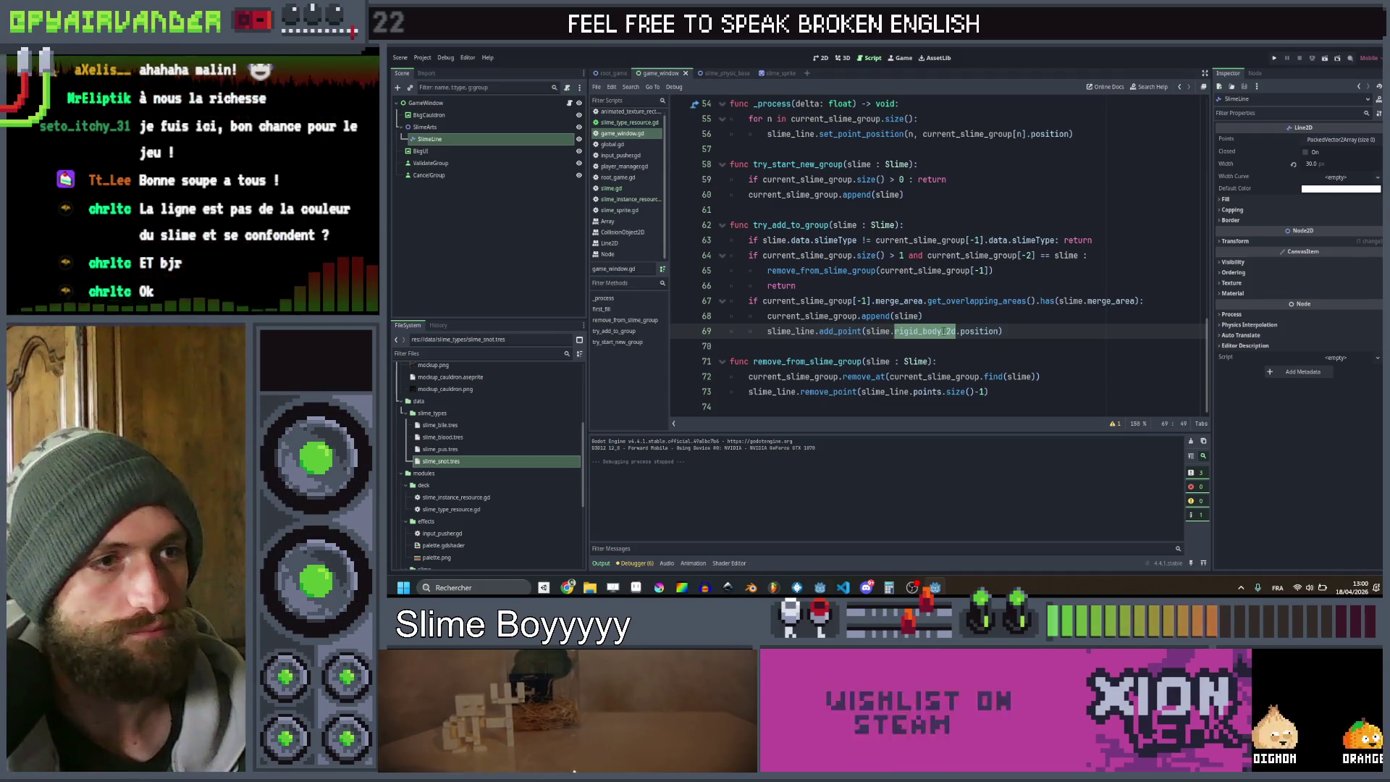
scroll(944, 332, "up", 9)
scroll(941, 254, "up", 3)
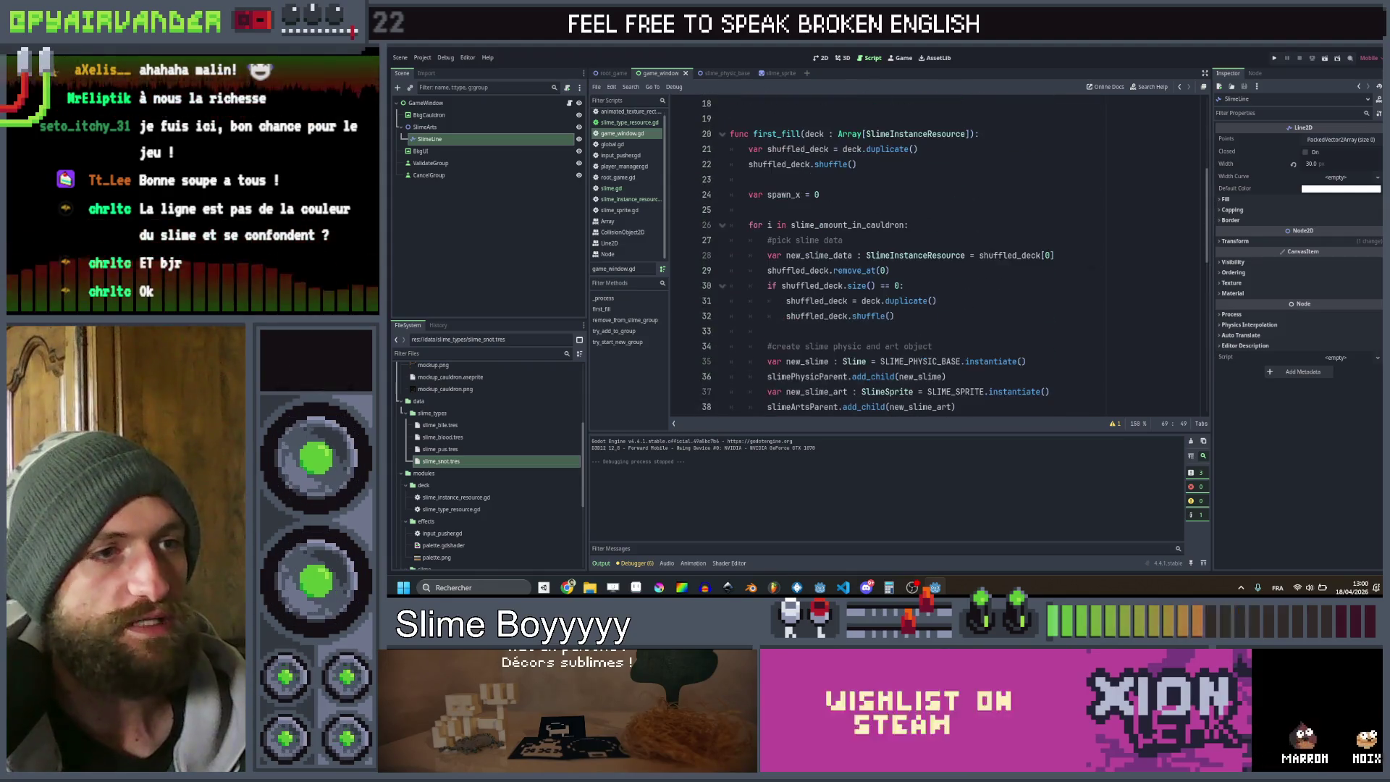
scroll(984, 223, "down", 11)
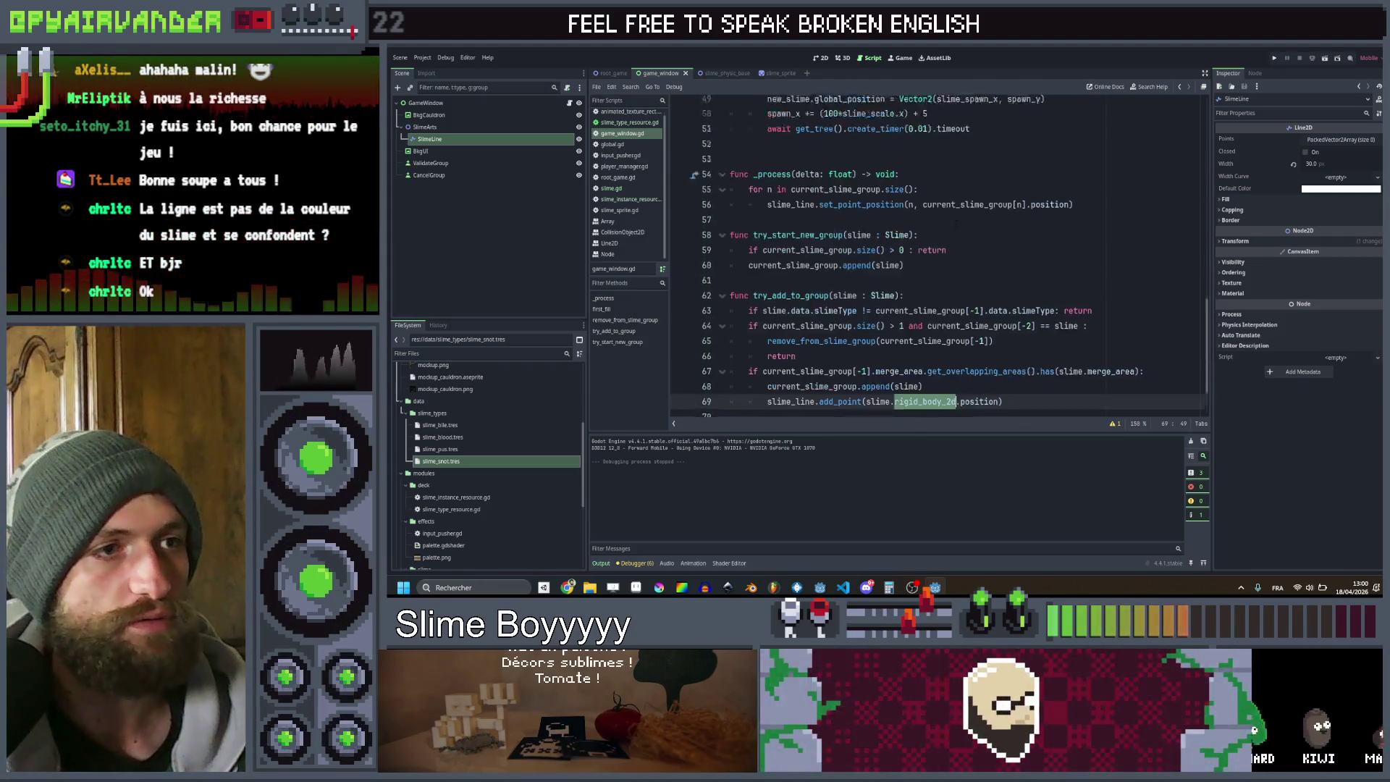
scroll(980, 222, "up", 1)
type("rigid_body_2d.")
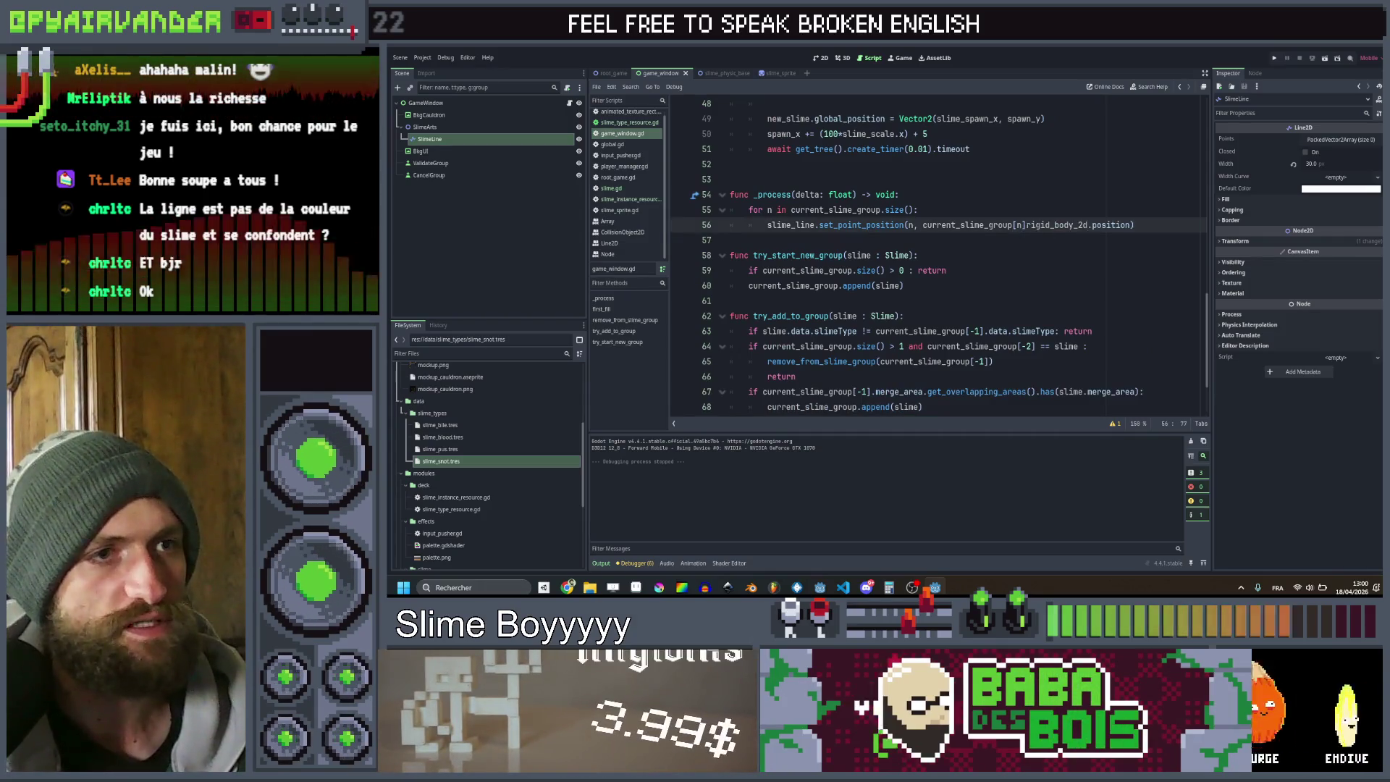
left_click(1029, 225)
type(".")
key("ctrl+s")
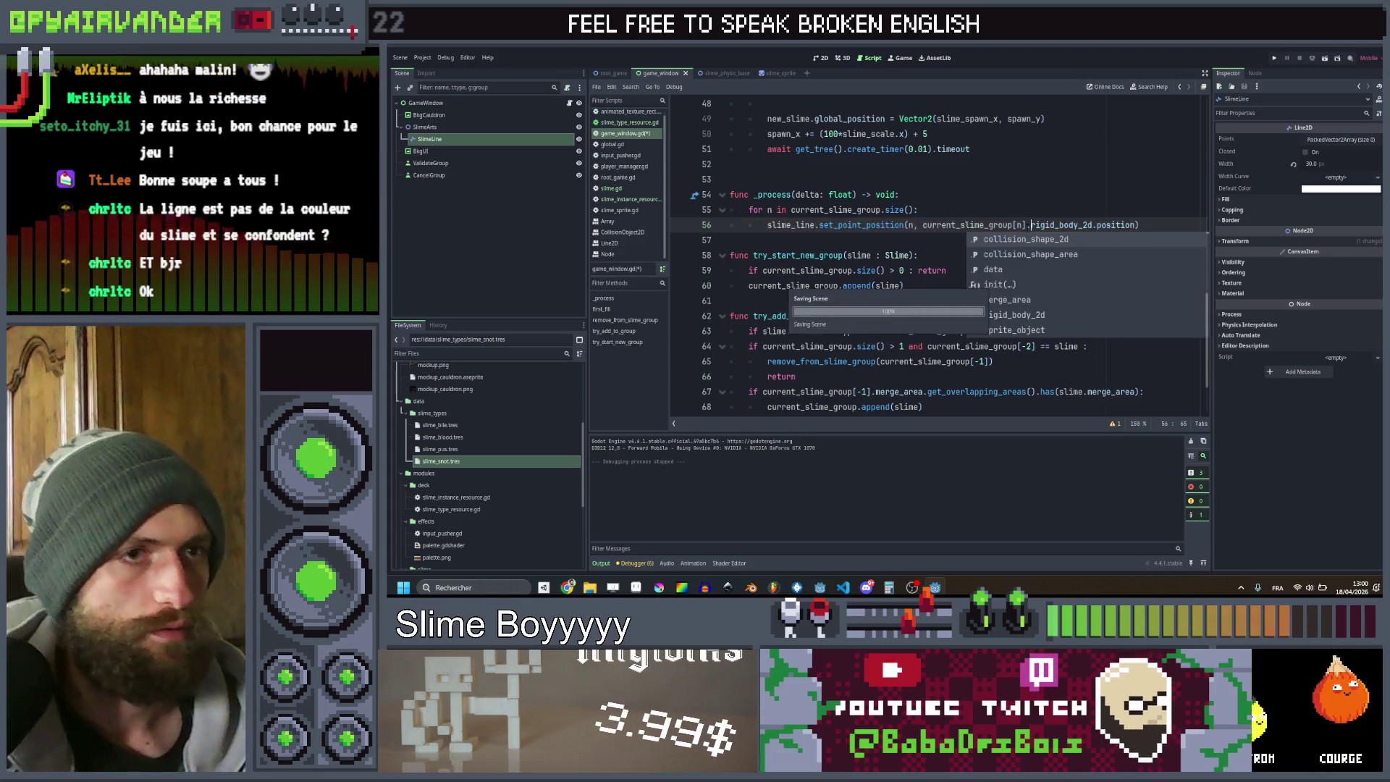
Copy the add_point statement from line 69 into try_start_new_group on line 61
left_click(996, 209)
scroll(996, 209, "down", 2)
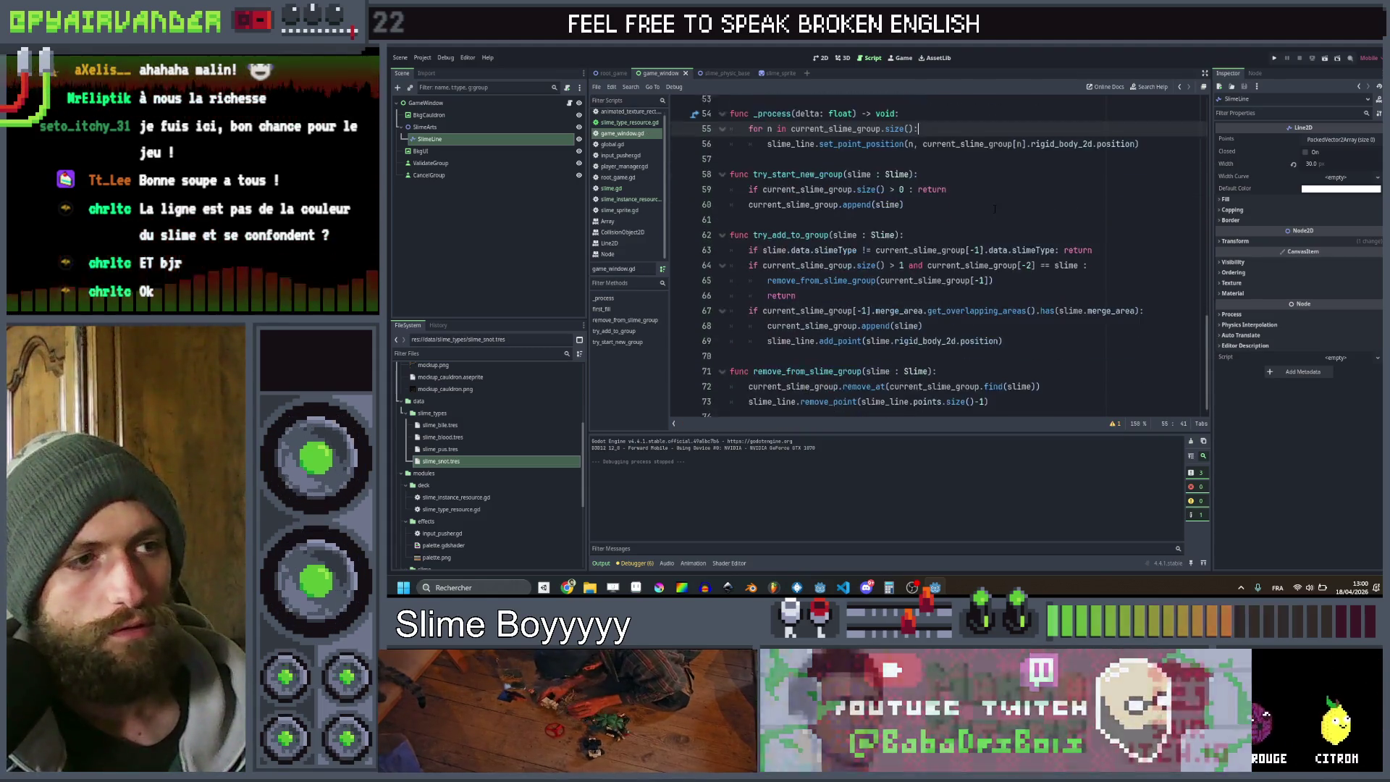
scroll(943, 350, "up", 3)
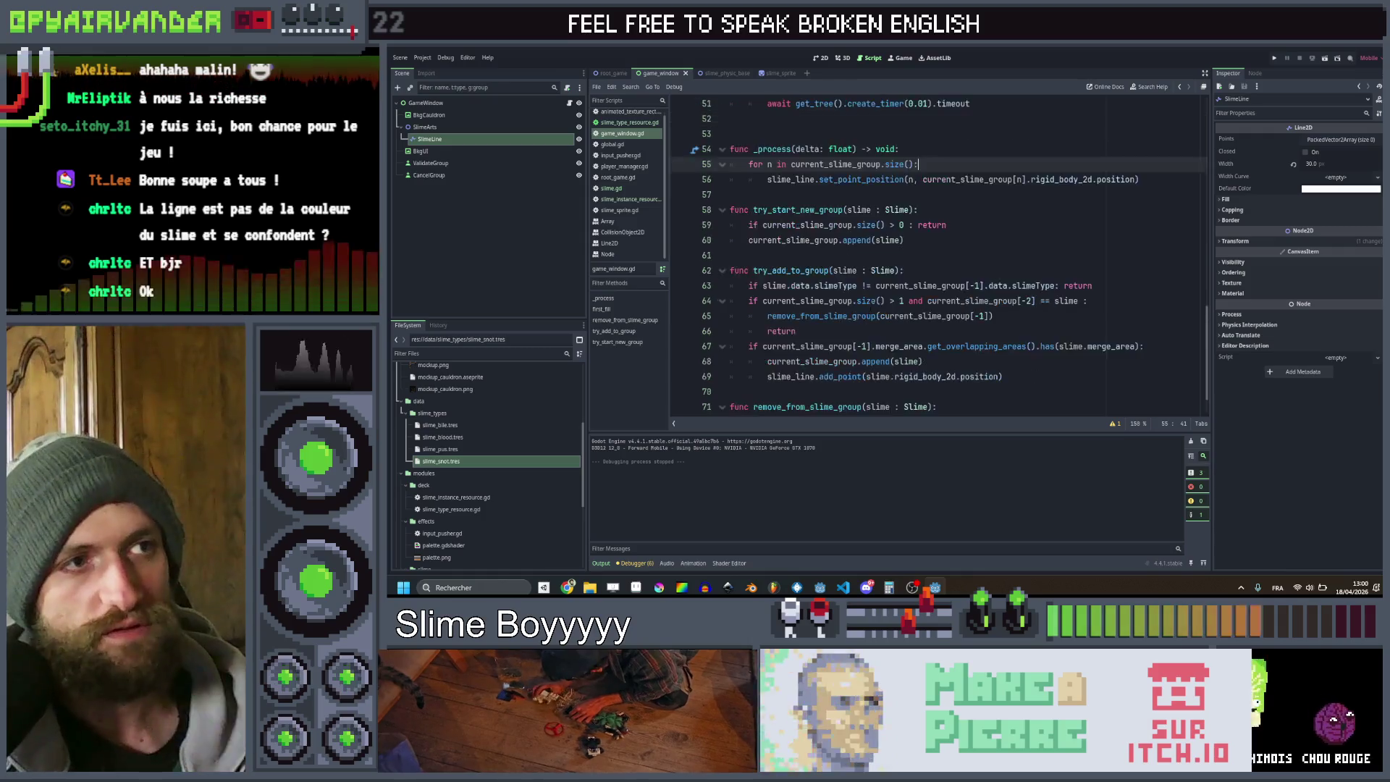
scroll(943, 350, "down", 3)
left_click(1026, 318)
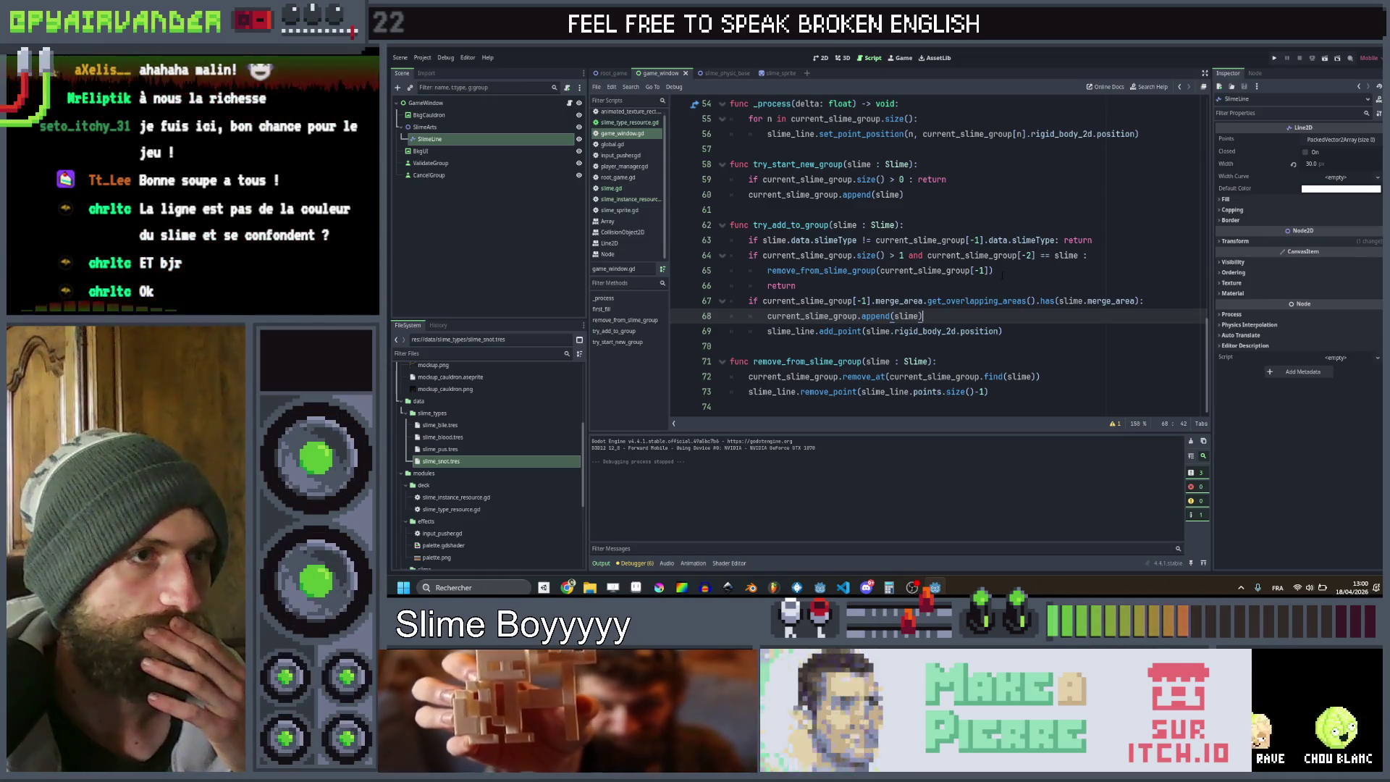
left_click_drag(1002, 331, 776, 330)
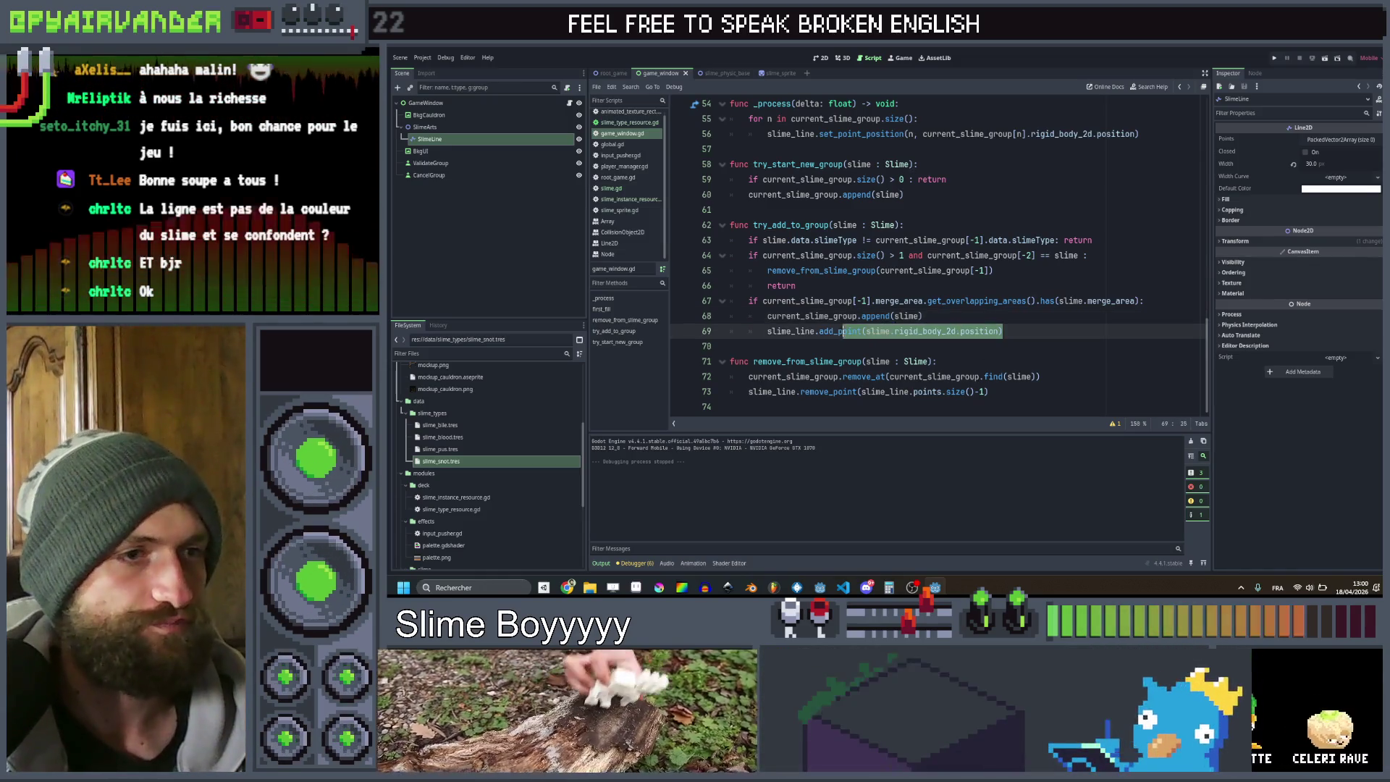
key("ctrl+c")
left_click(791, 206)
key("ctrl+v")
key("Return")
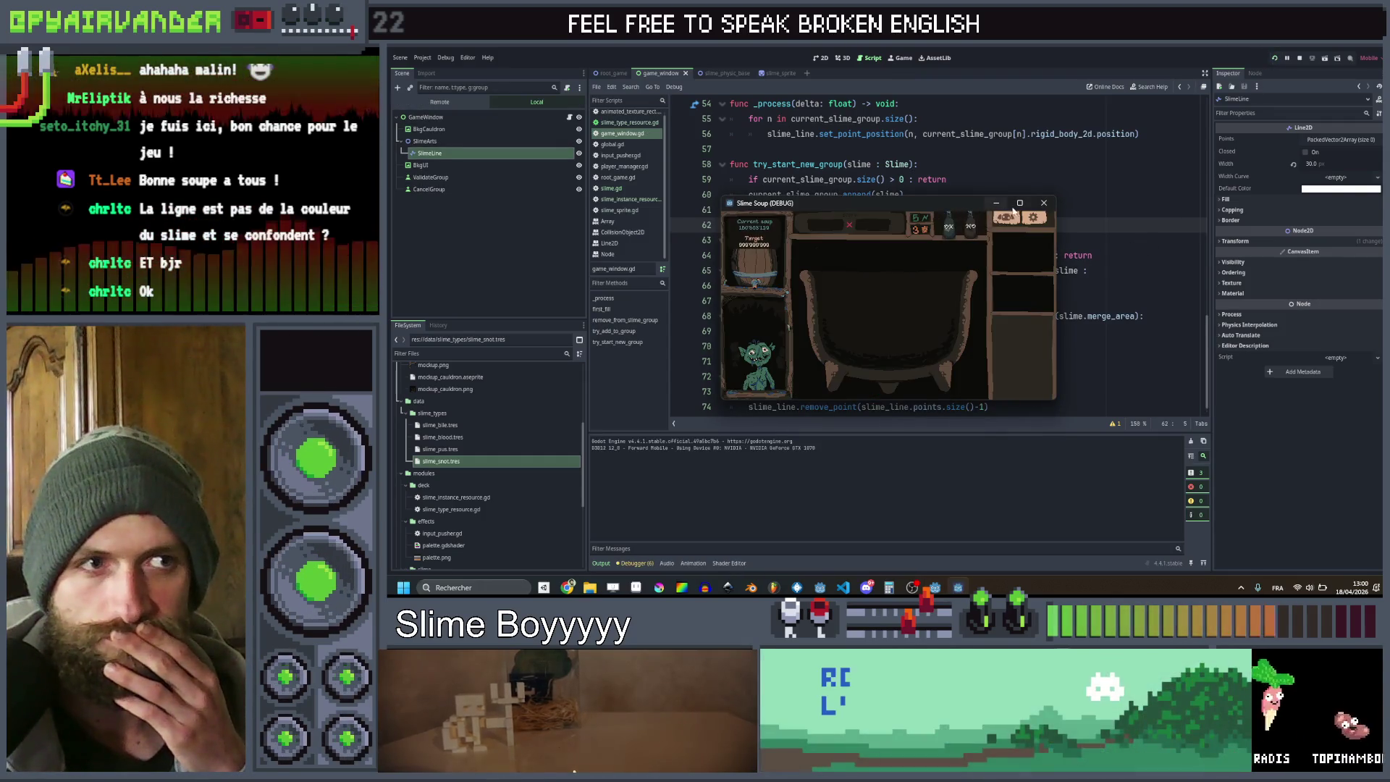
Maximize the Slime Soup test window, watch the slimes fill the cauldron, then close it
left_click(1018, 205)
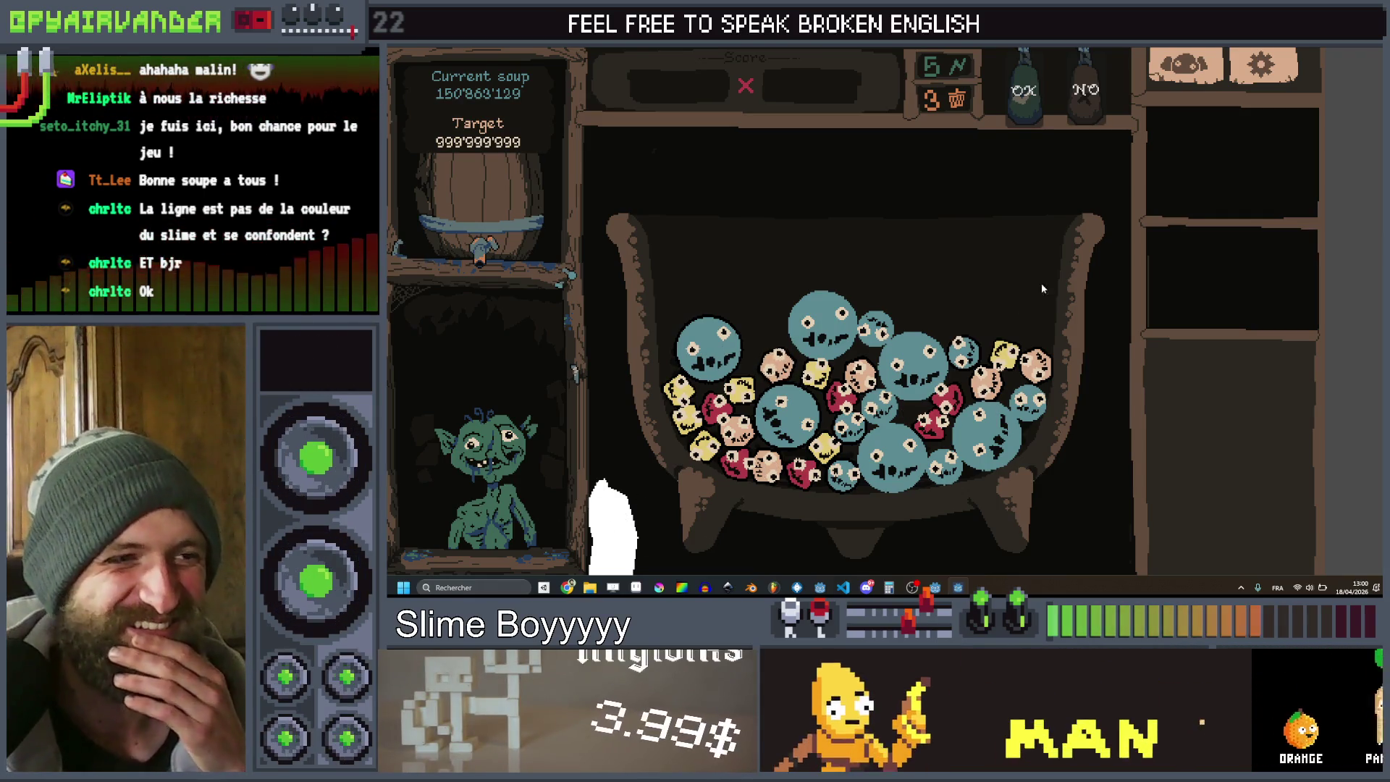
left_click(1375, 47)
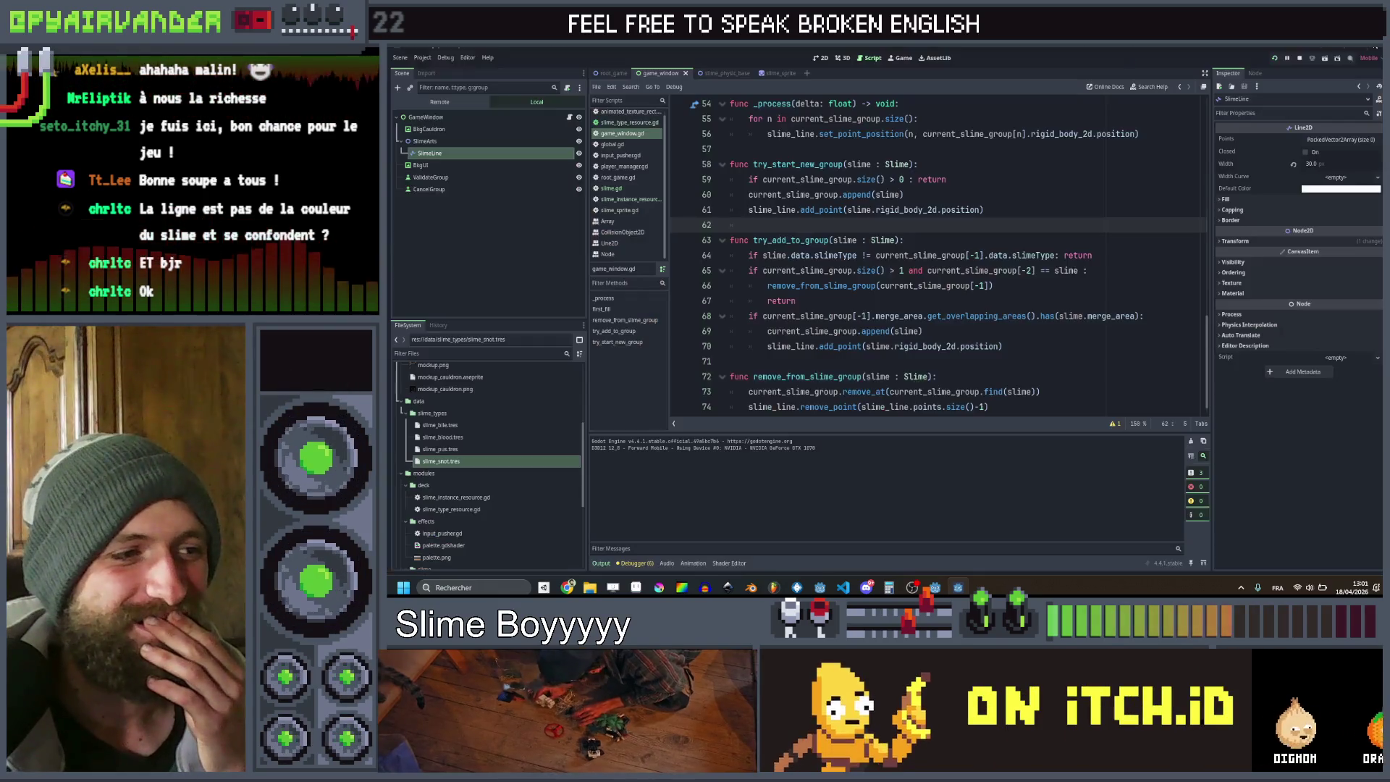
Move SlimeLine up between BkgCauldron and SlimeArts in the Scene dock
scroll(925, 229, "down", 1)
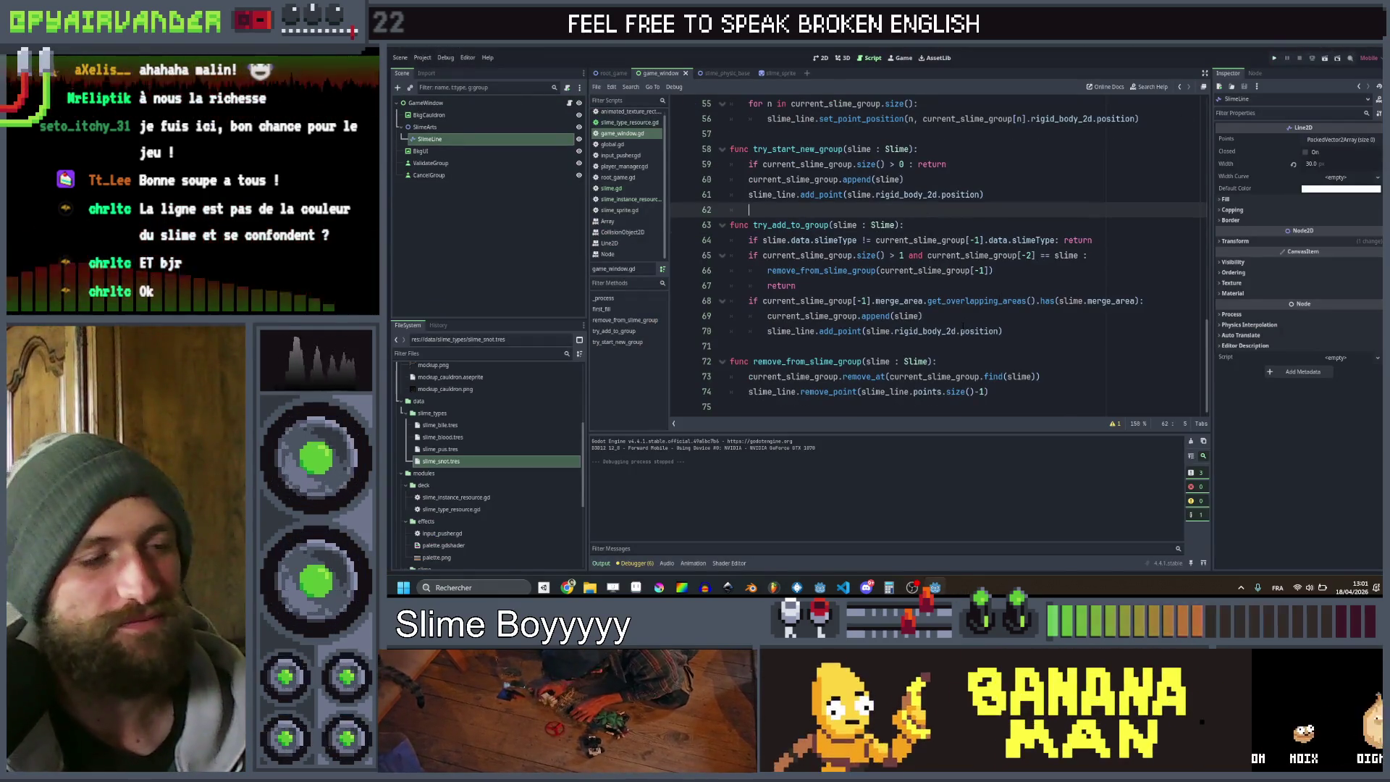
mouse_move(978, 335)
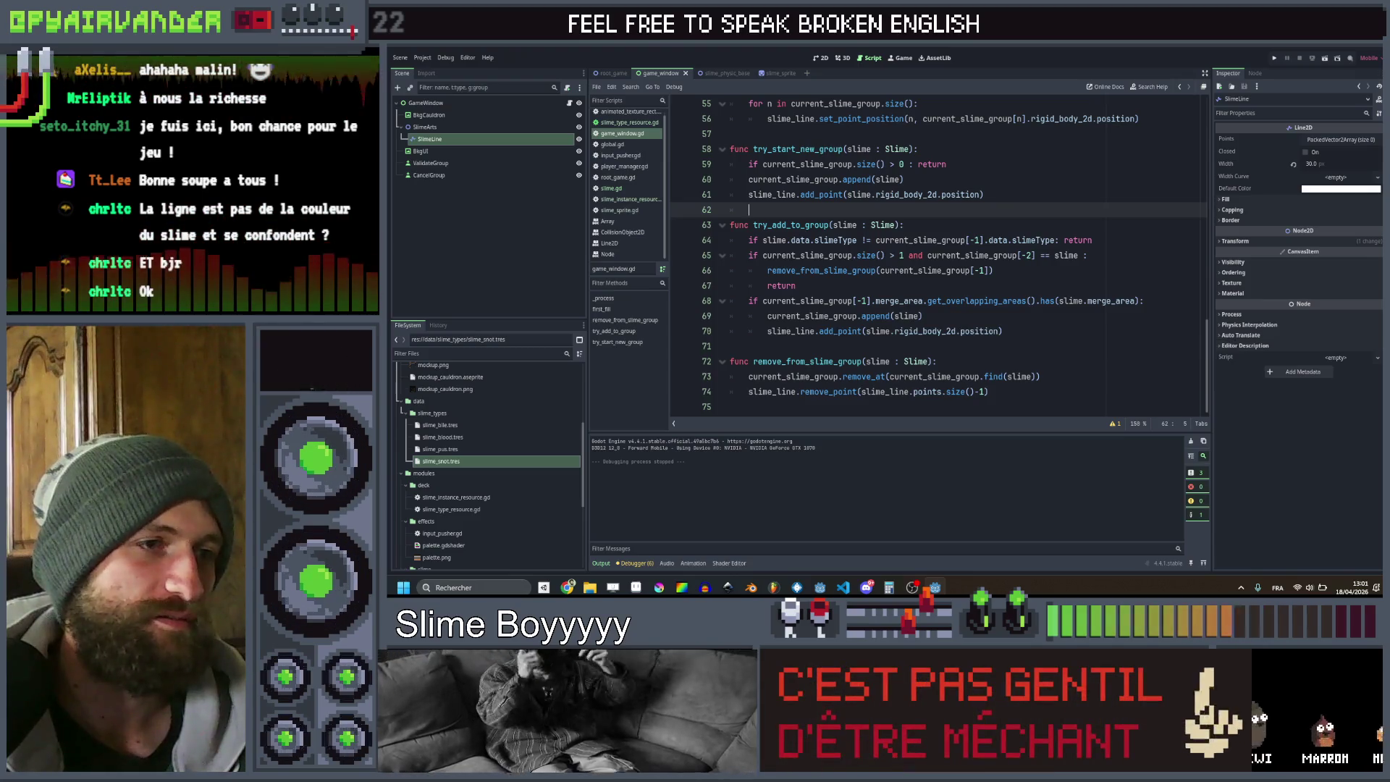
mouse_move(840, 332)
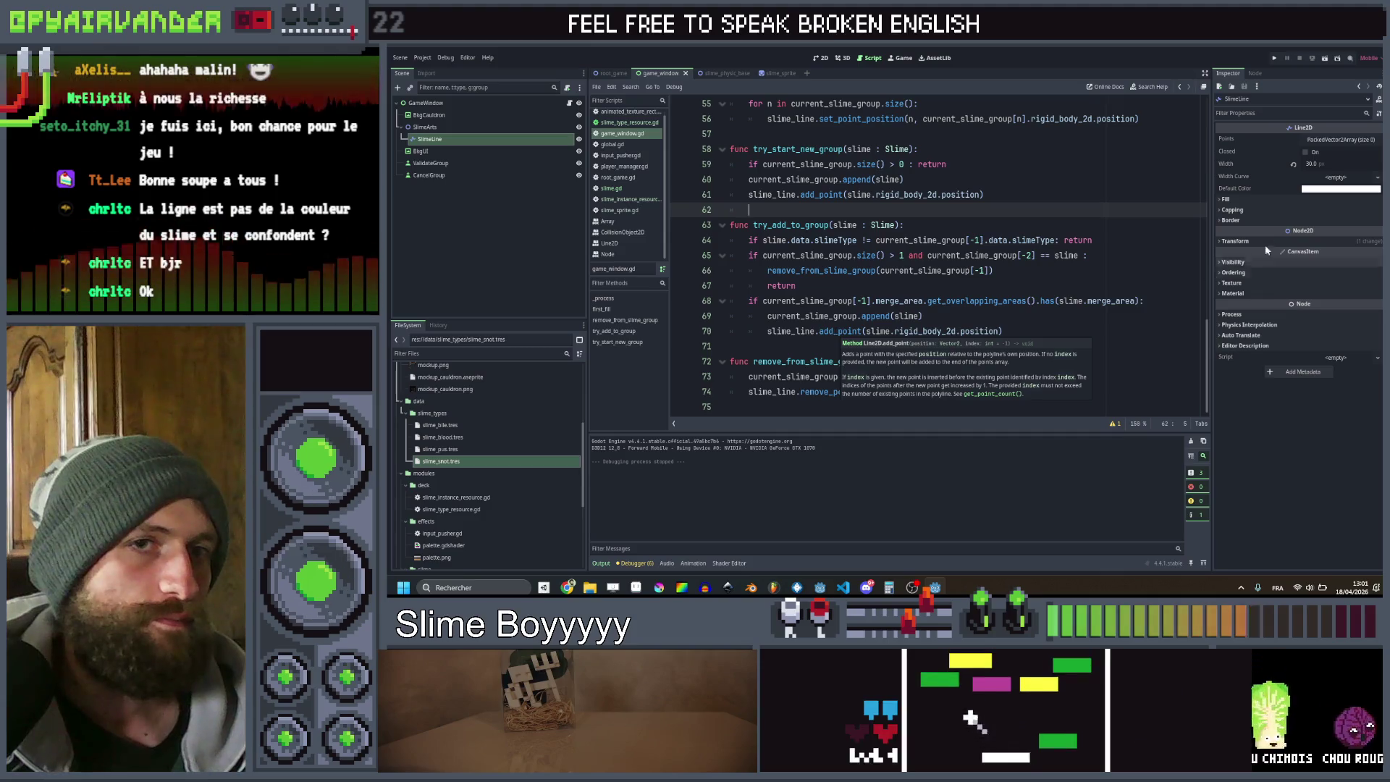
left_click(1249, 201)
left_click(1248, 201)
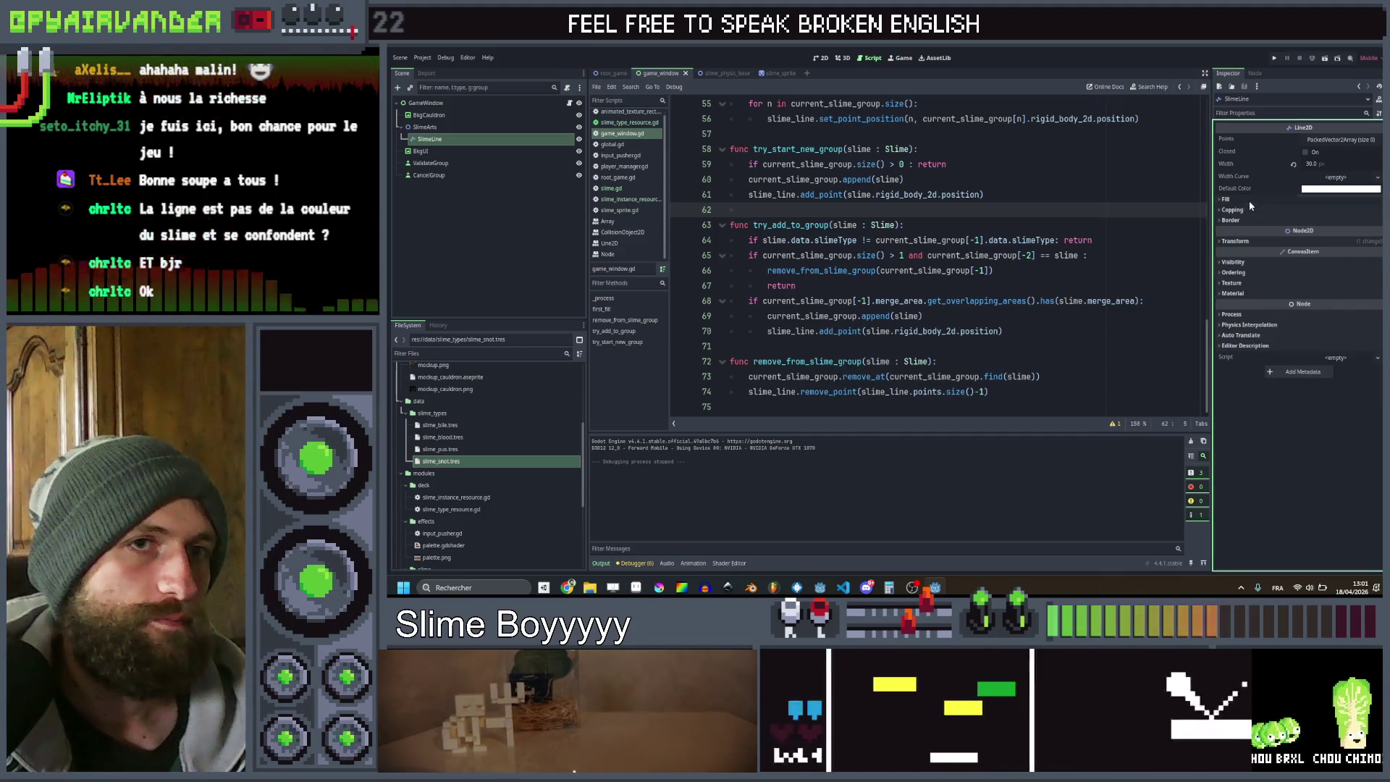
left_click_drag(434, 141, 437, 118)
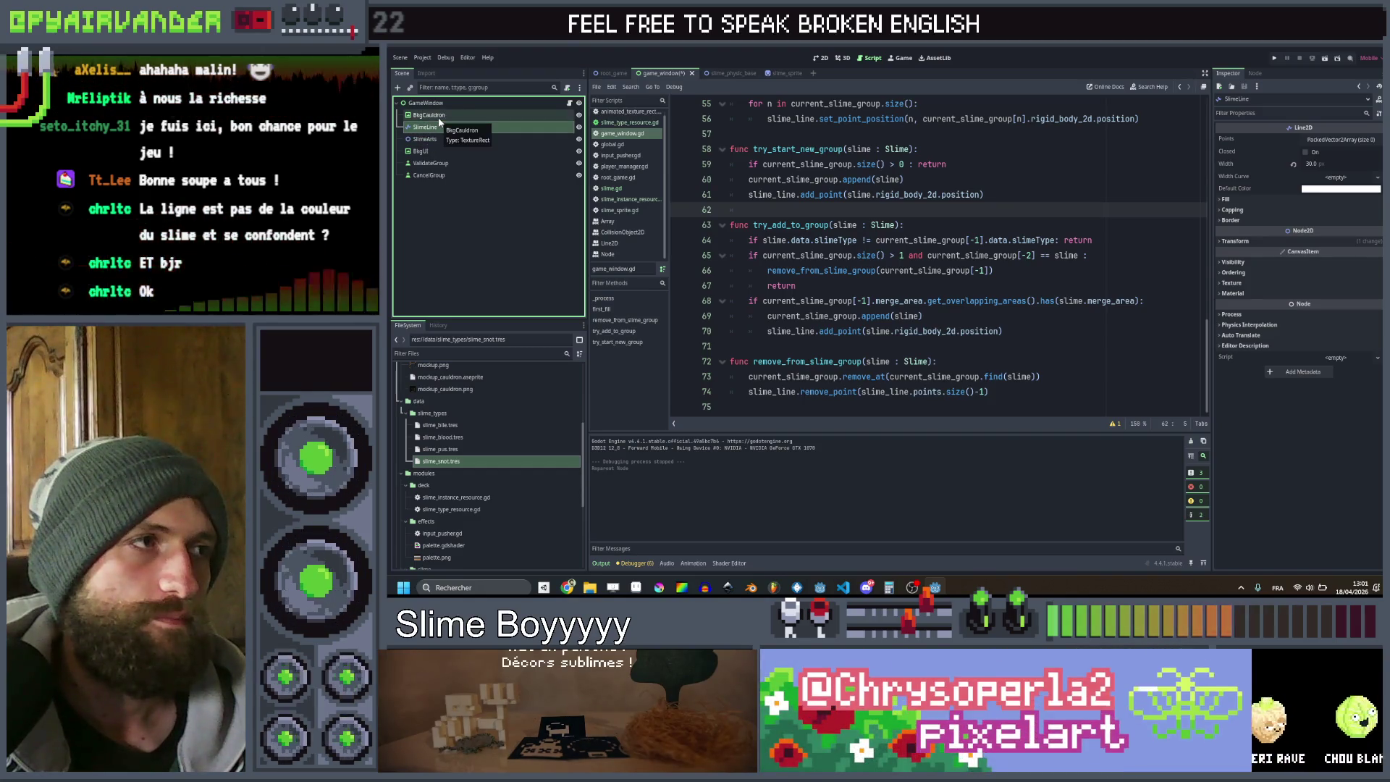
Replace position with global_position on lines 56, 61 and 70 using multi-selection
left_click(974, 331)
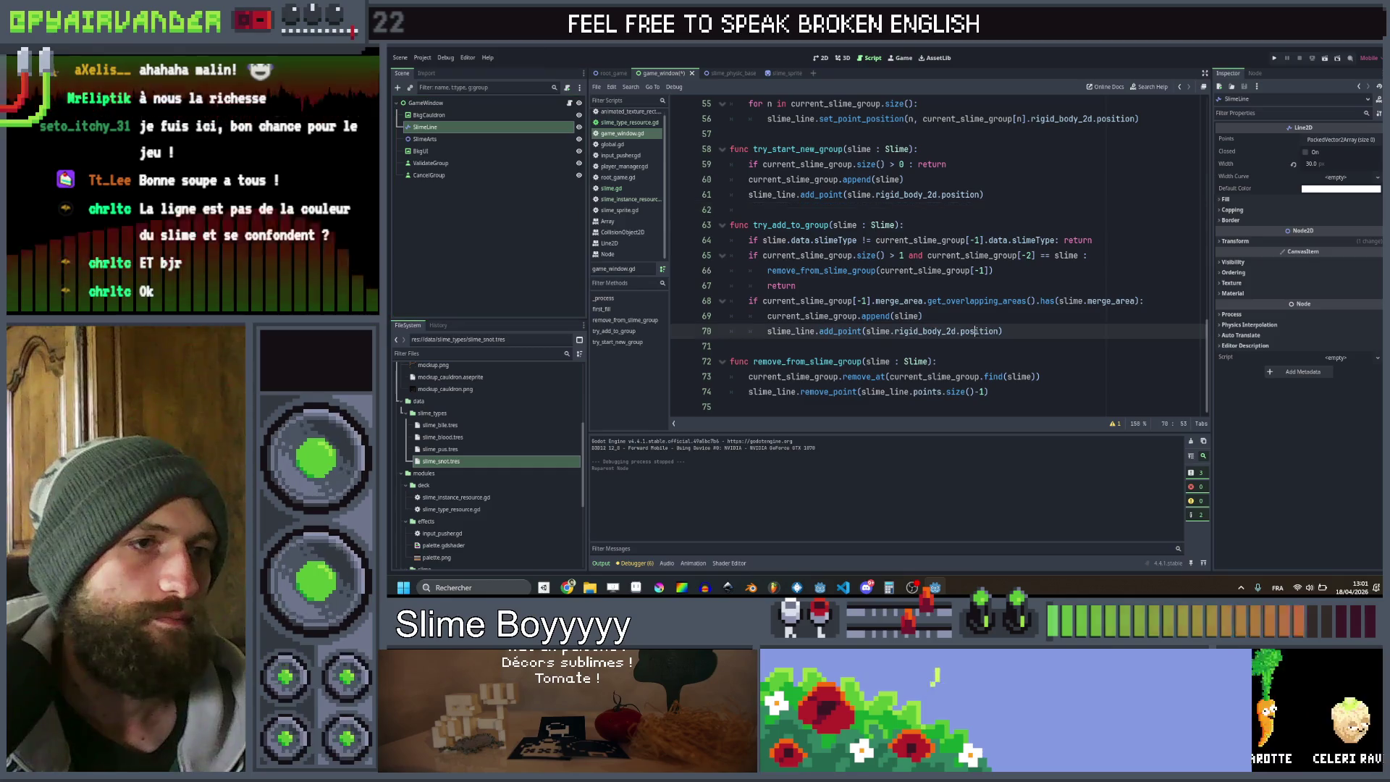
double_click(959, 194)
scroll(960, 194, "up", 3)
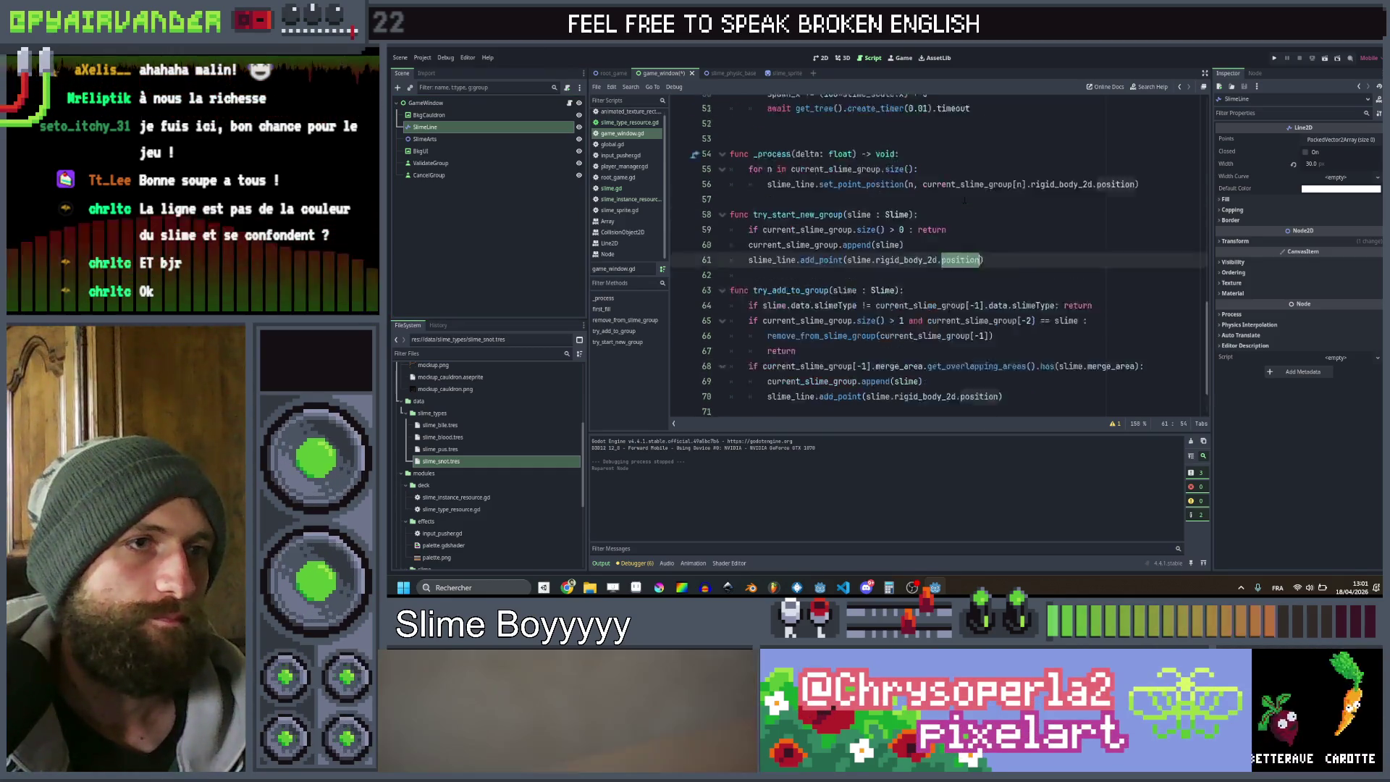
left_click_drag(980, 330, 876, 331)
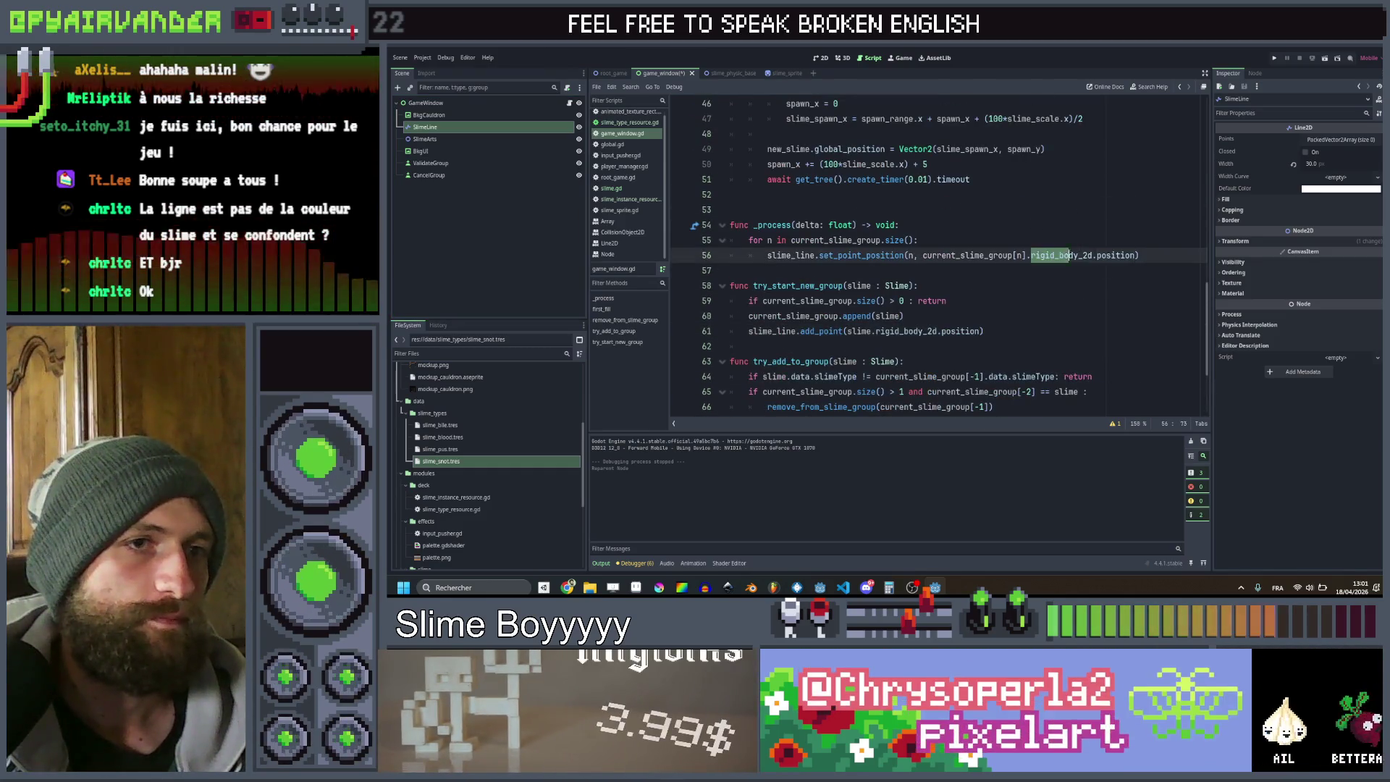
key("ctrl+d")
key("Right")
key("ctrl+shift+Left")
key("ctrl+d")
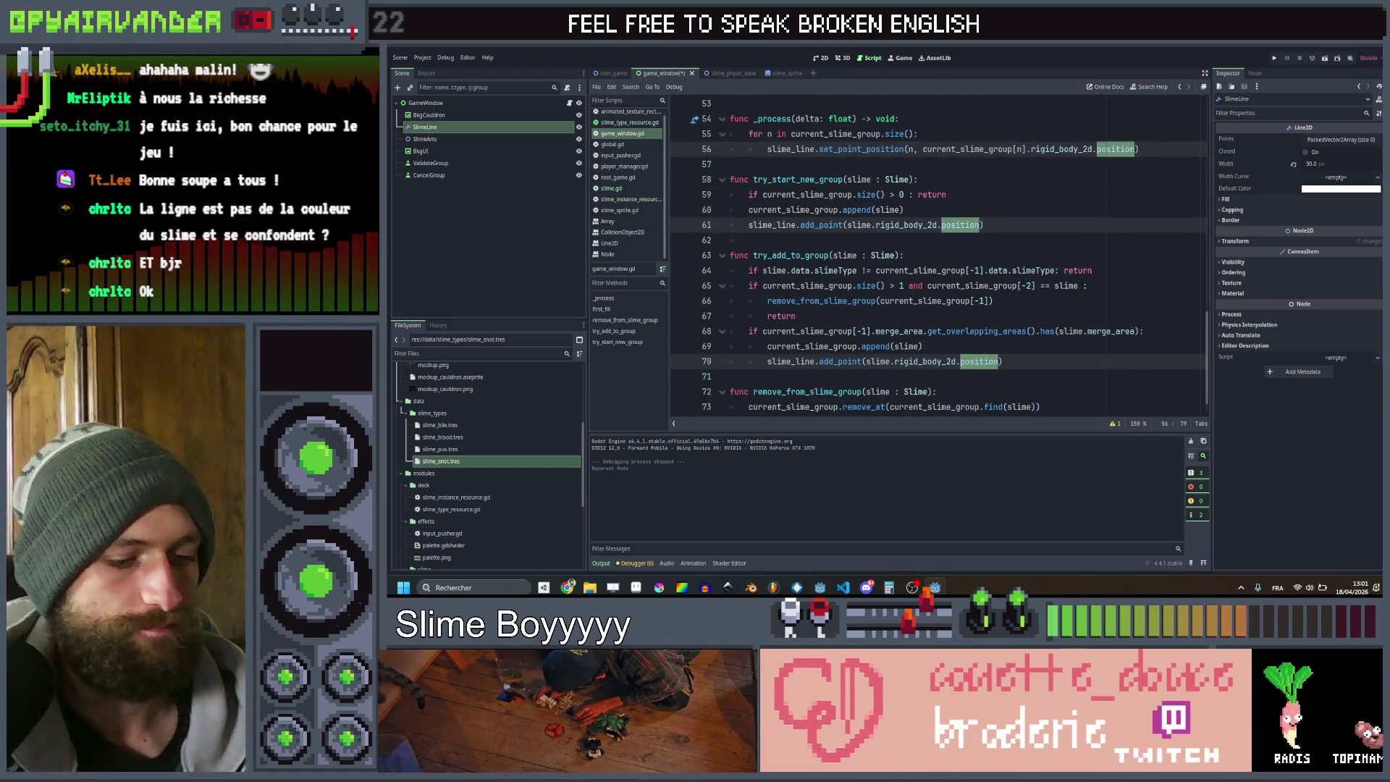
type("global_position")
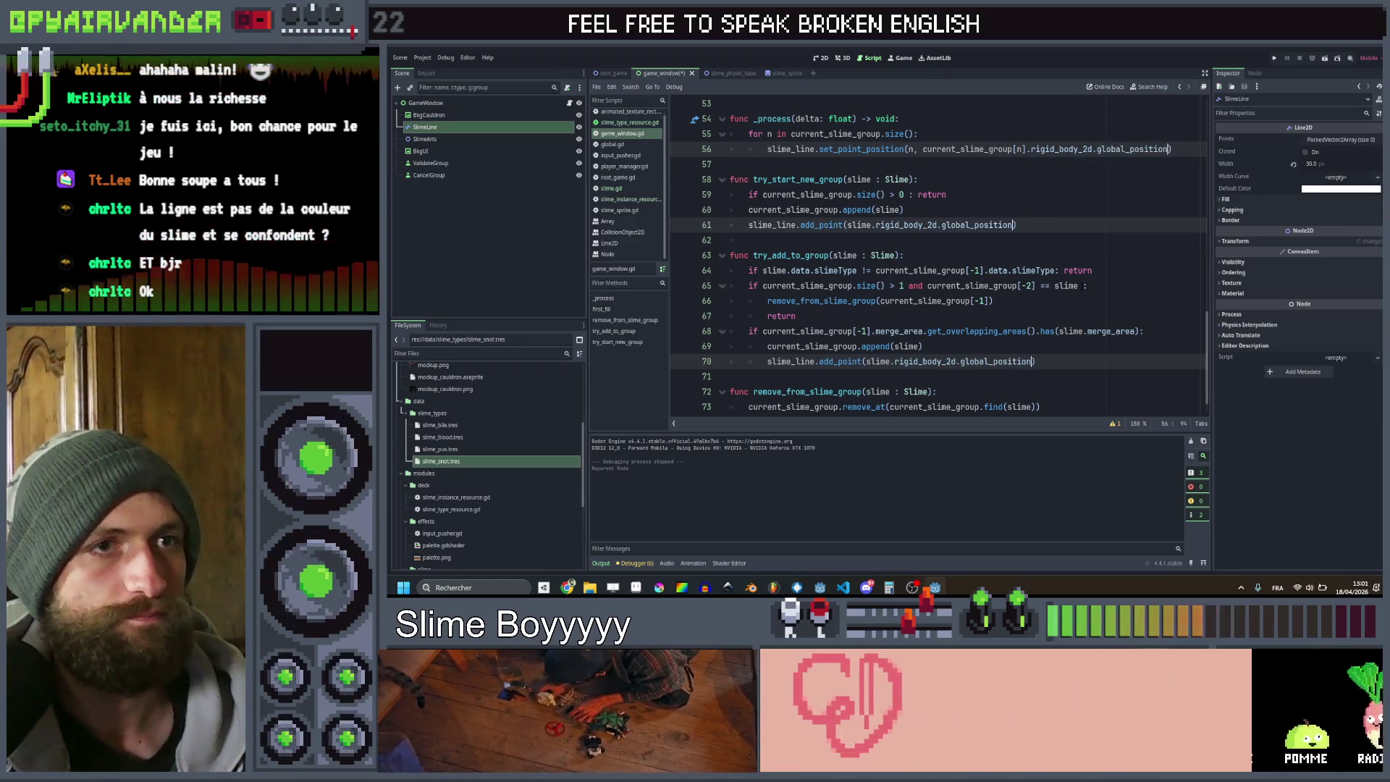
left_click(1039, 239)
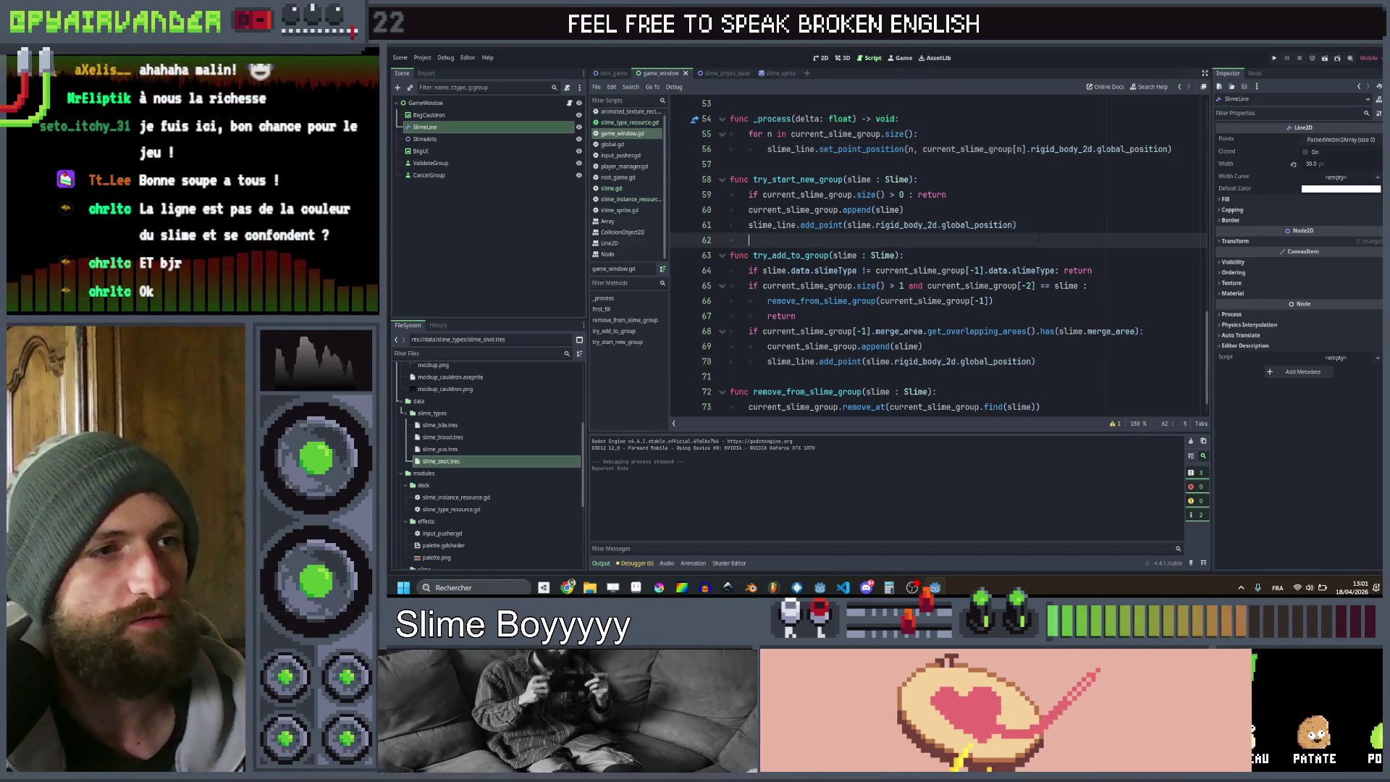
On a new line 62, set slime_line.default_color to slime.data.slimeType.color
key("Return")
key("Up")
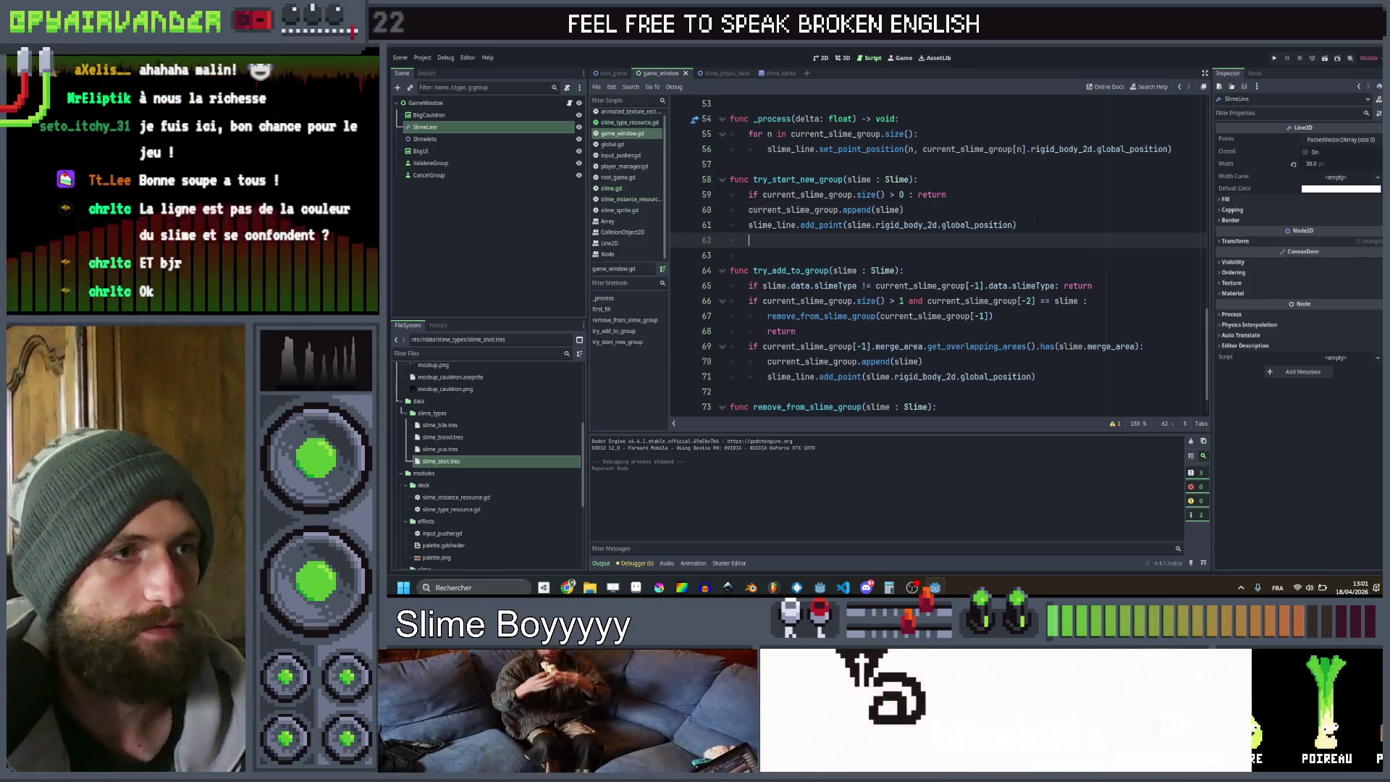
type("slim")
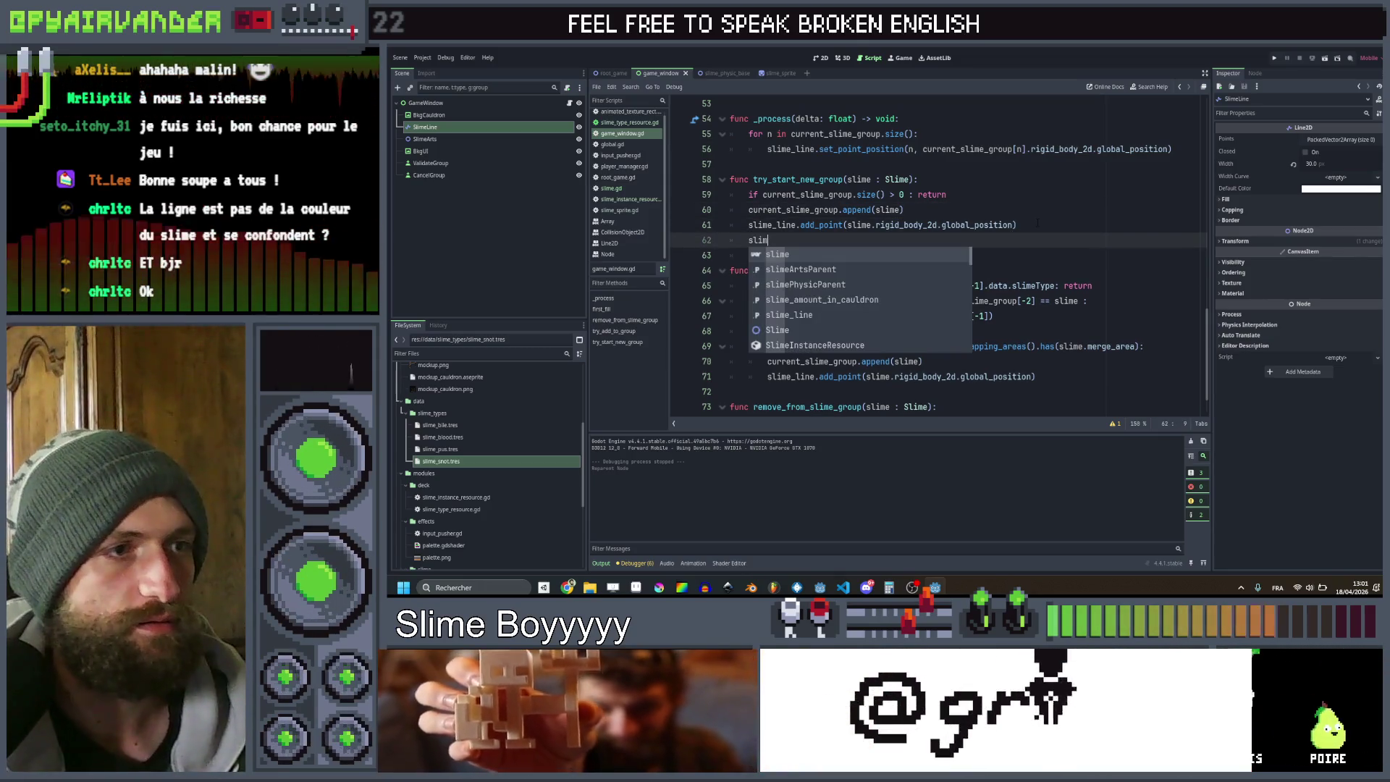
key("Return")
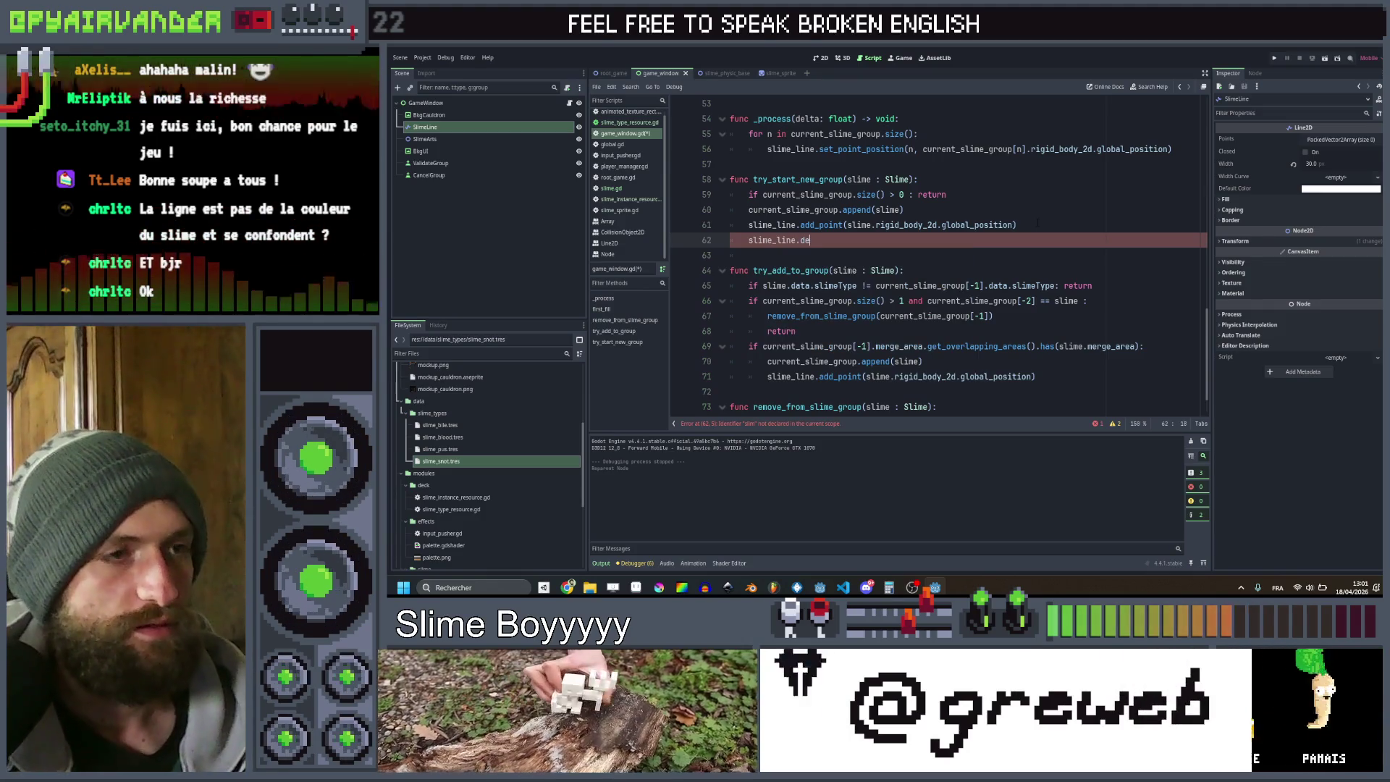
key("Return")
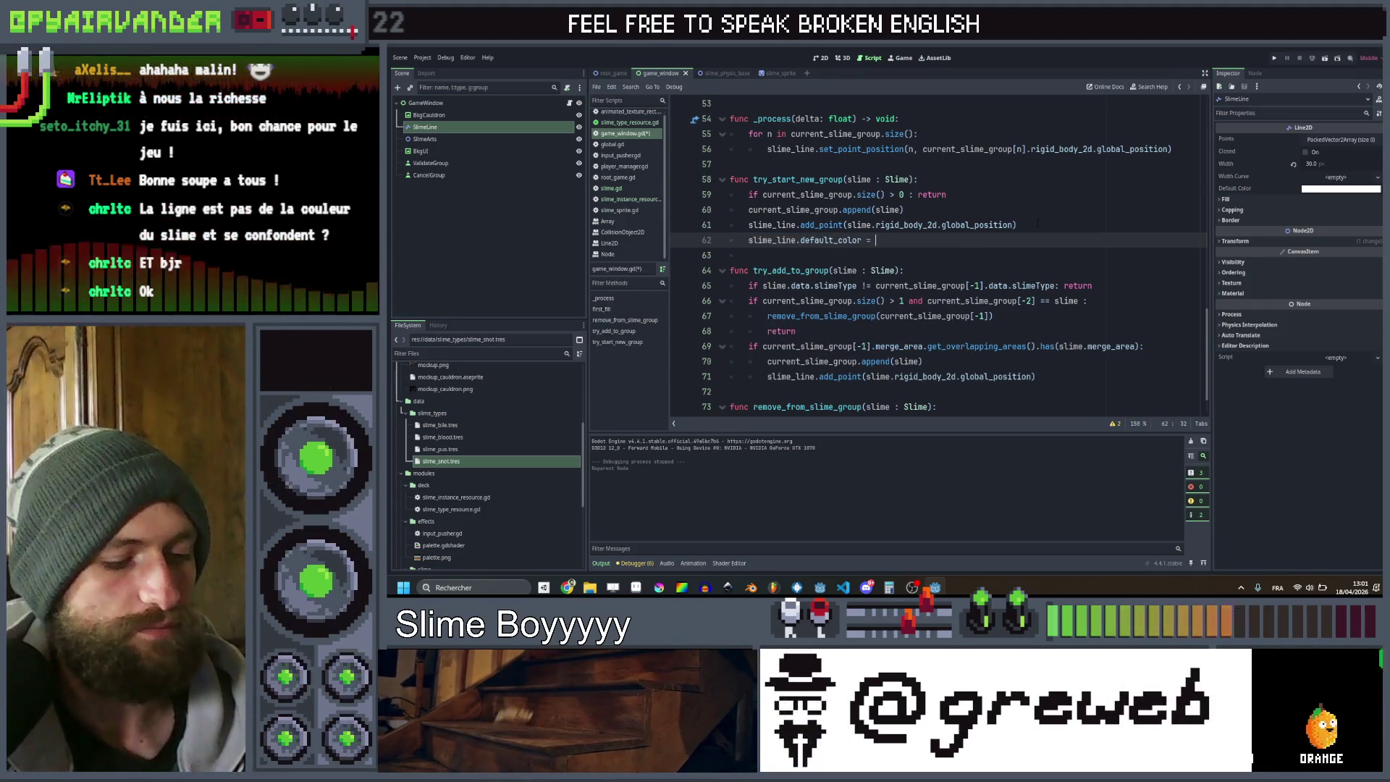
type("slim")
key("Return")
type(".")
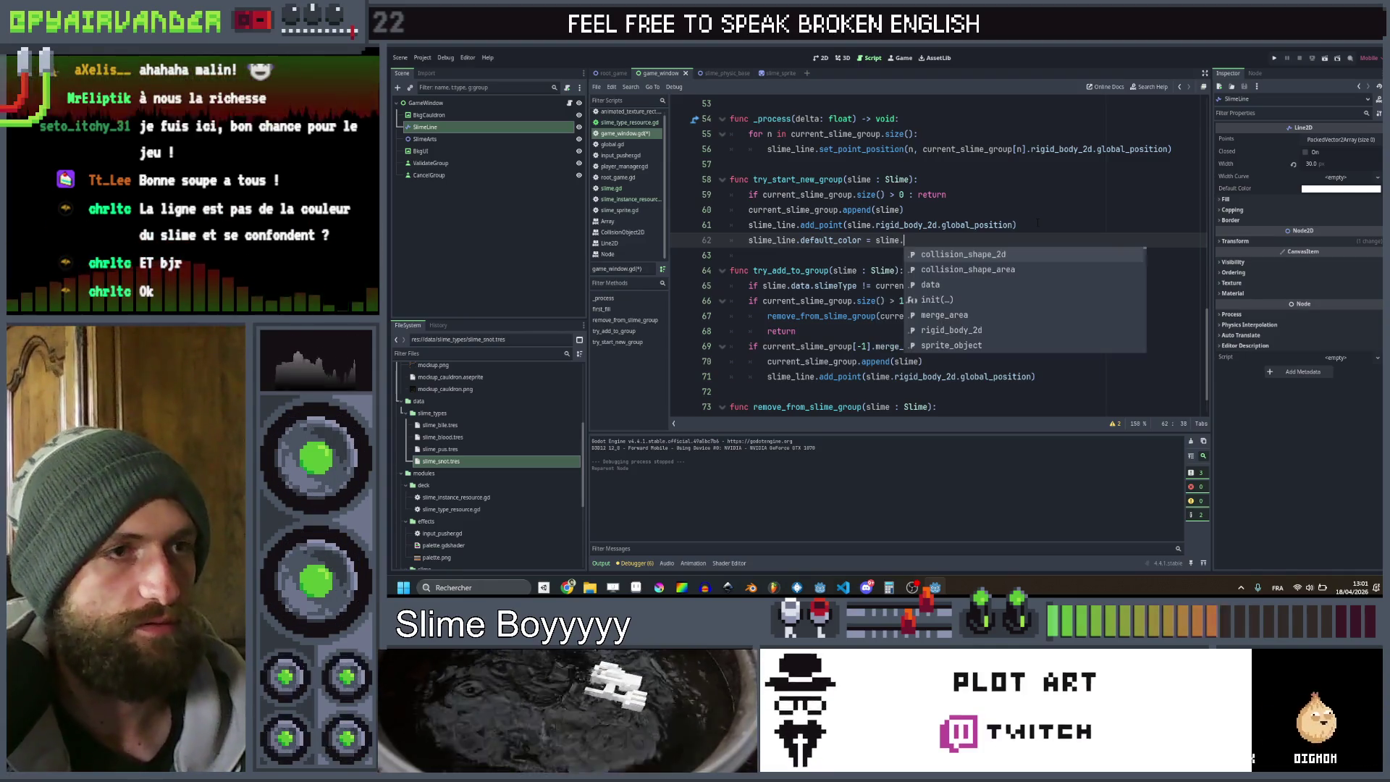
type("po")
key("BackSpace")
key("BackSpace")
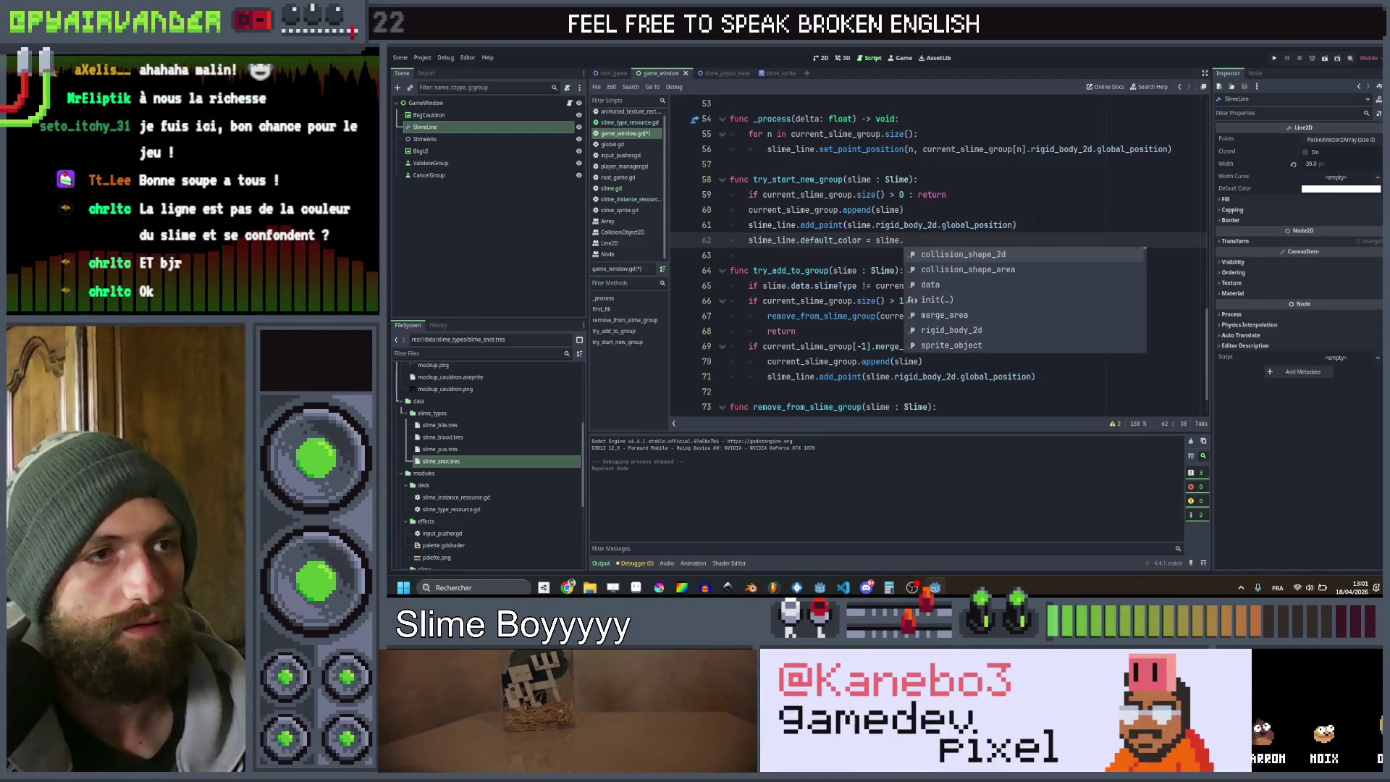
key("Return")
type(".slime")
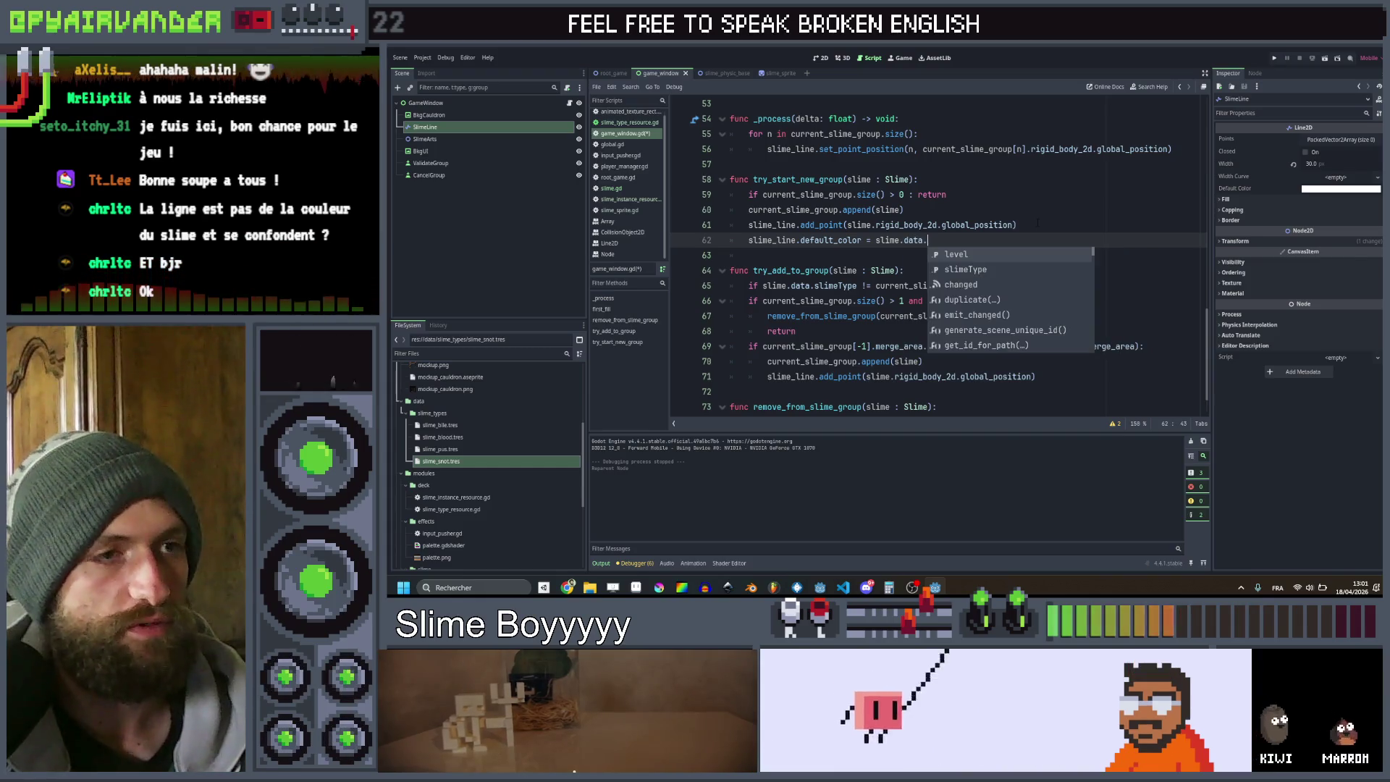
key("Return")
type(".co")
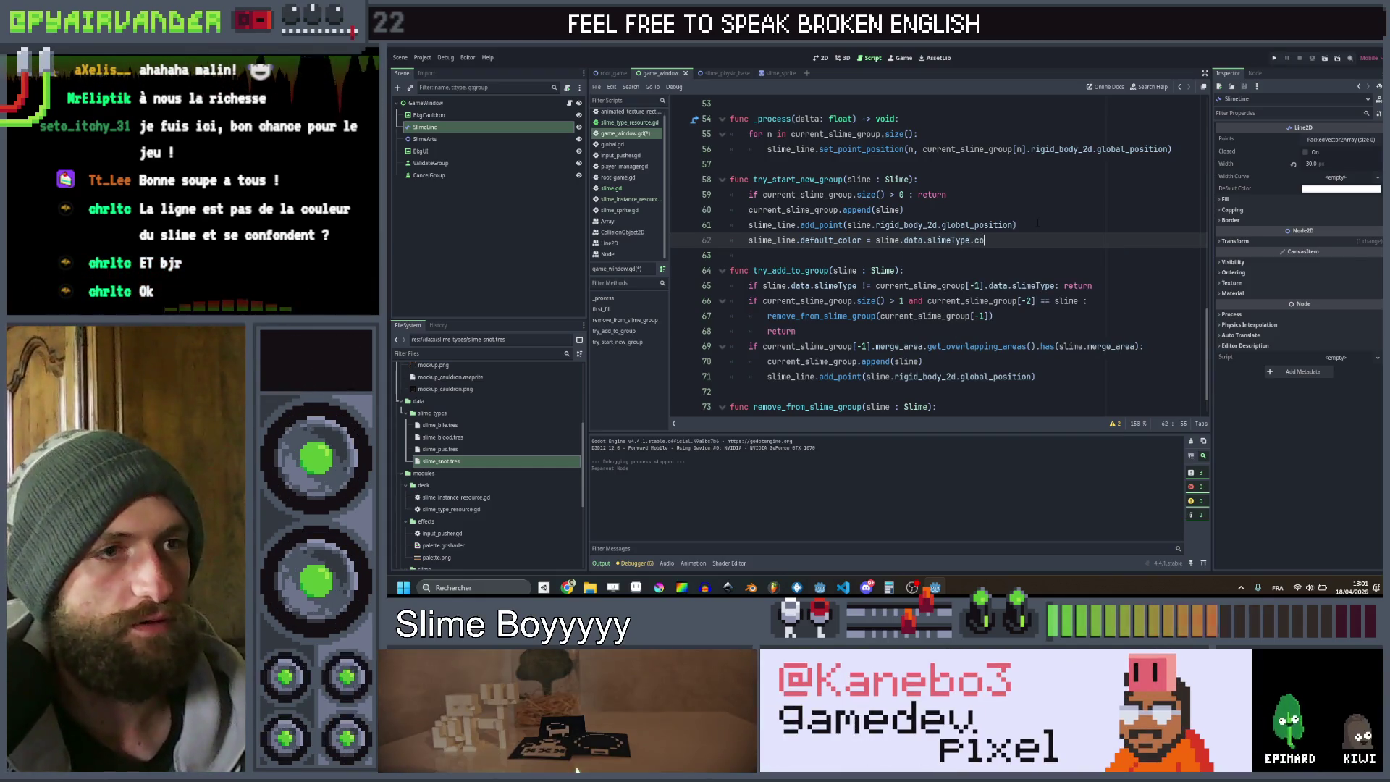
key("Return")
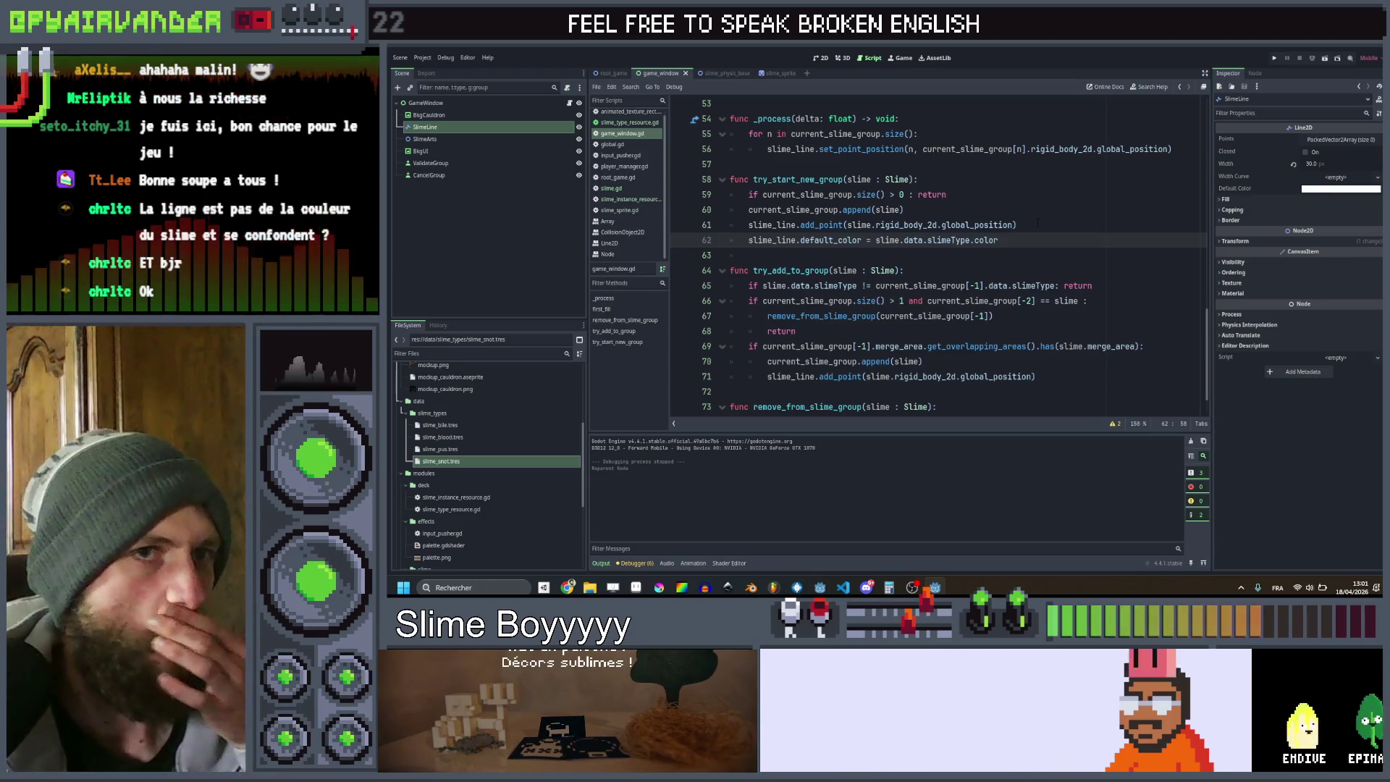
Set the SlimeLine width to 20.0 px and test-run the game maximized
left_click(1335, 162)
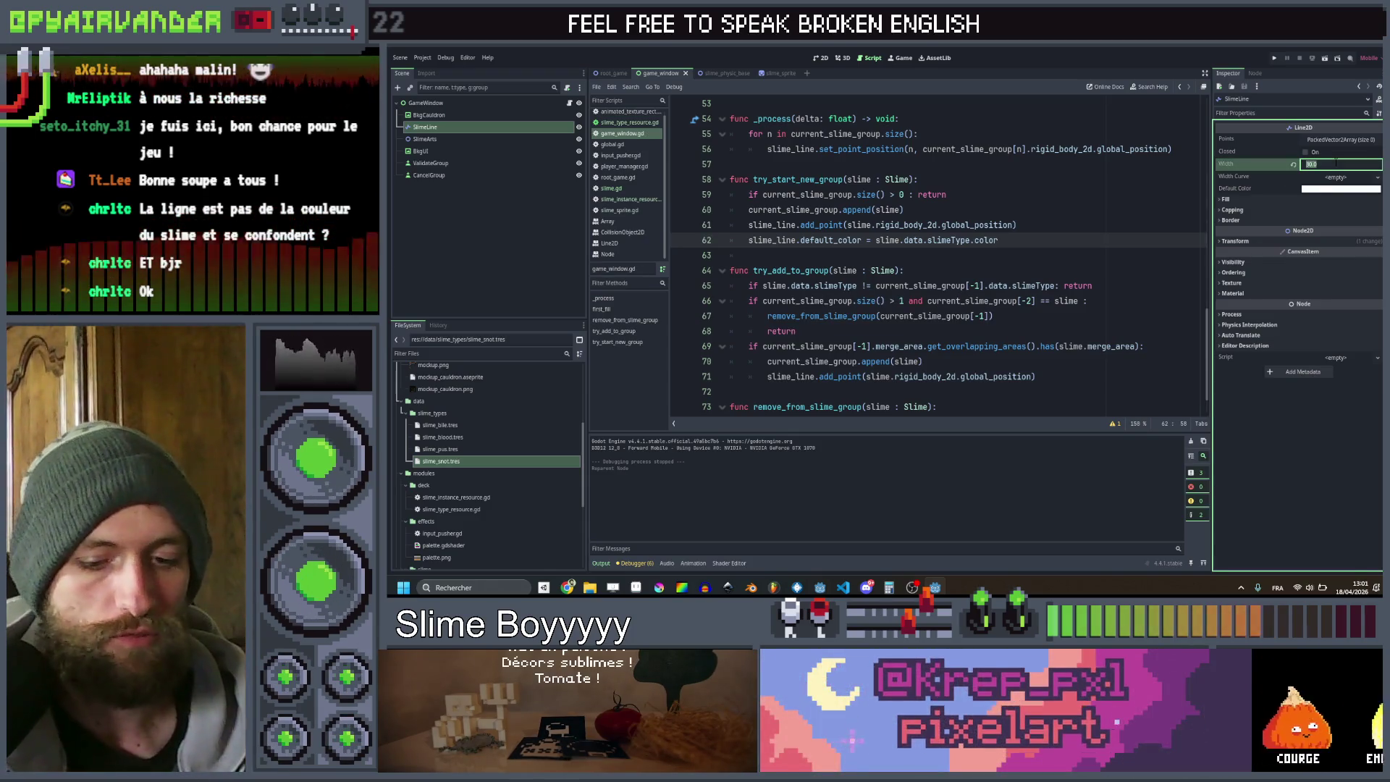
key("Return")
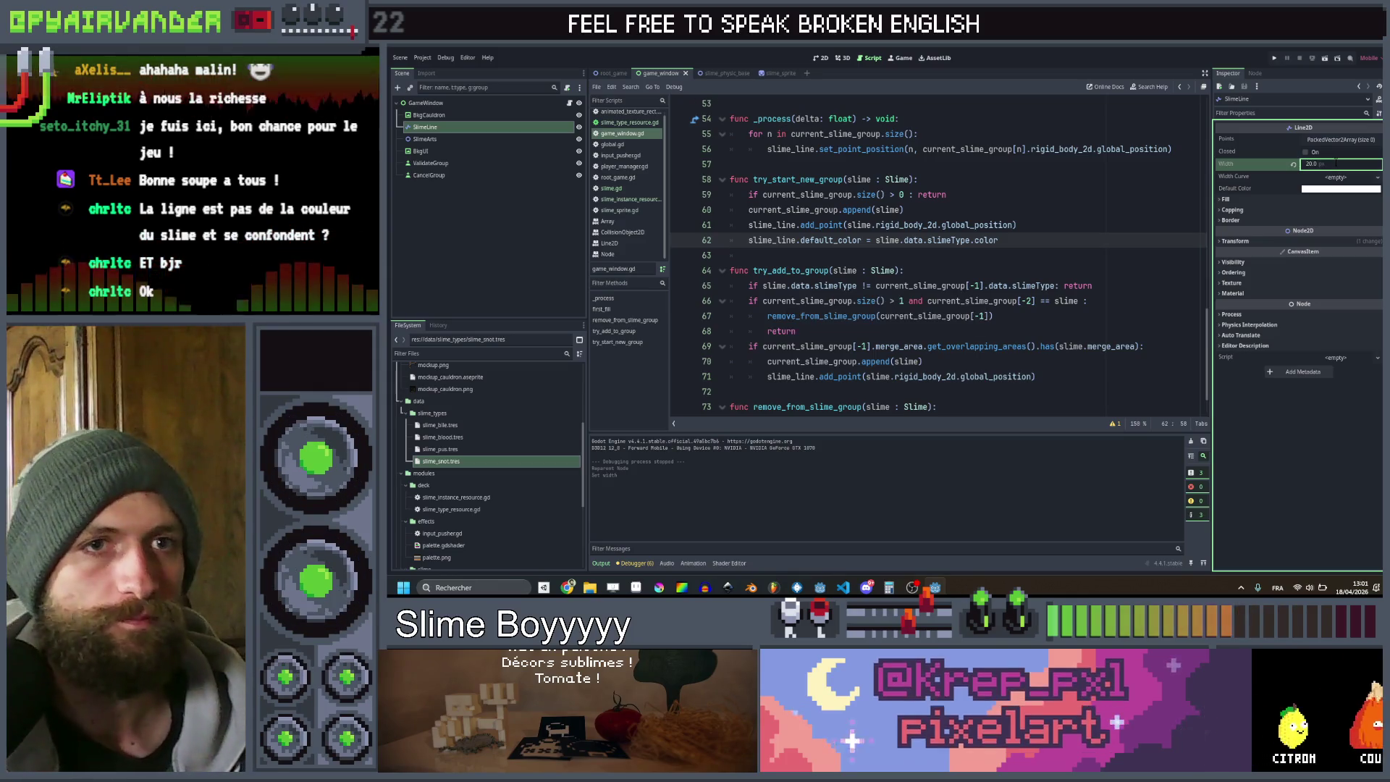
left_click(1272, 56)
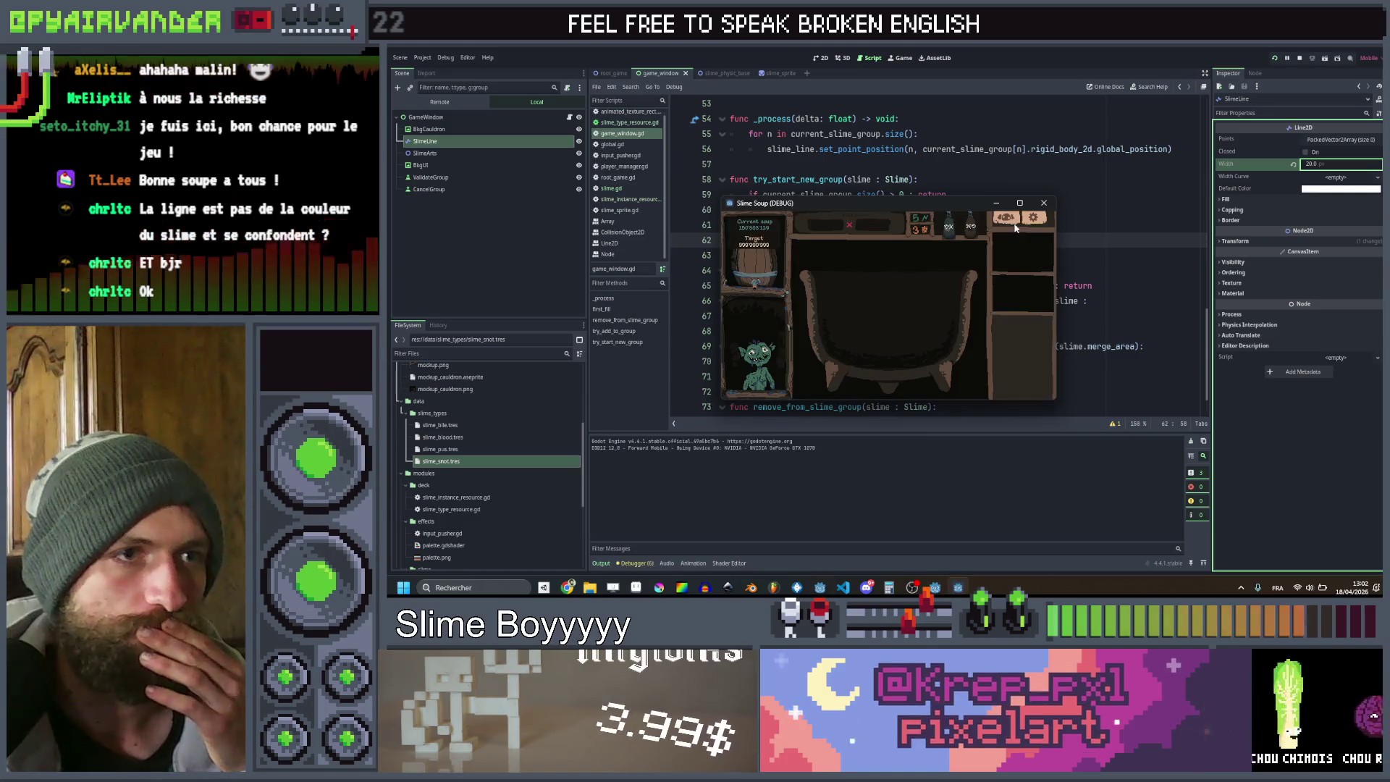
left_click(1021, 204)
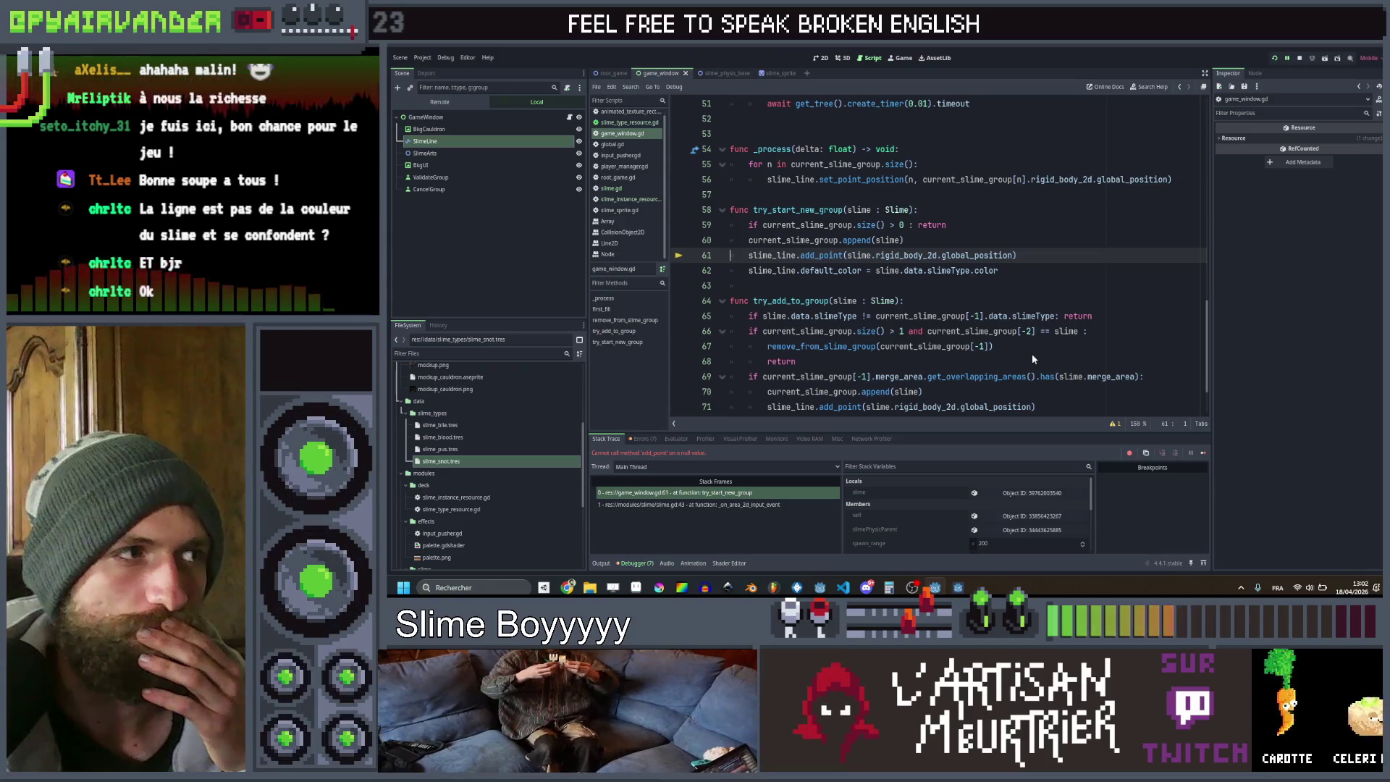
Change line 9's node path from $SlimeArts/SlimeLine to $SlimeLine
scroll(1054, 216, "up", 10)
scroll(1042, 202, "up", 7)
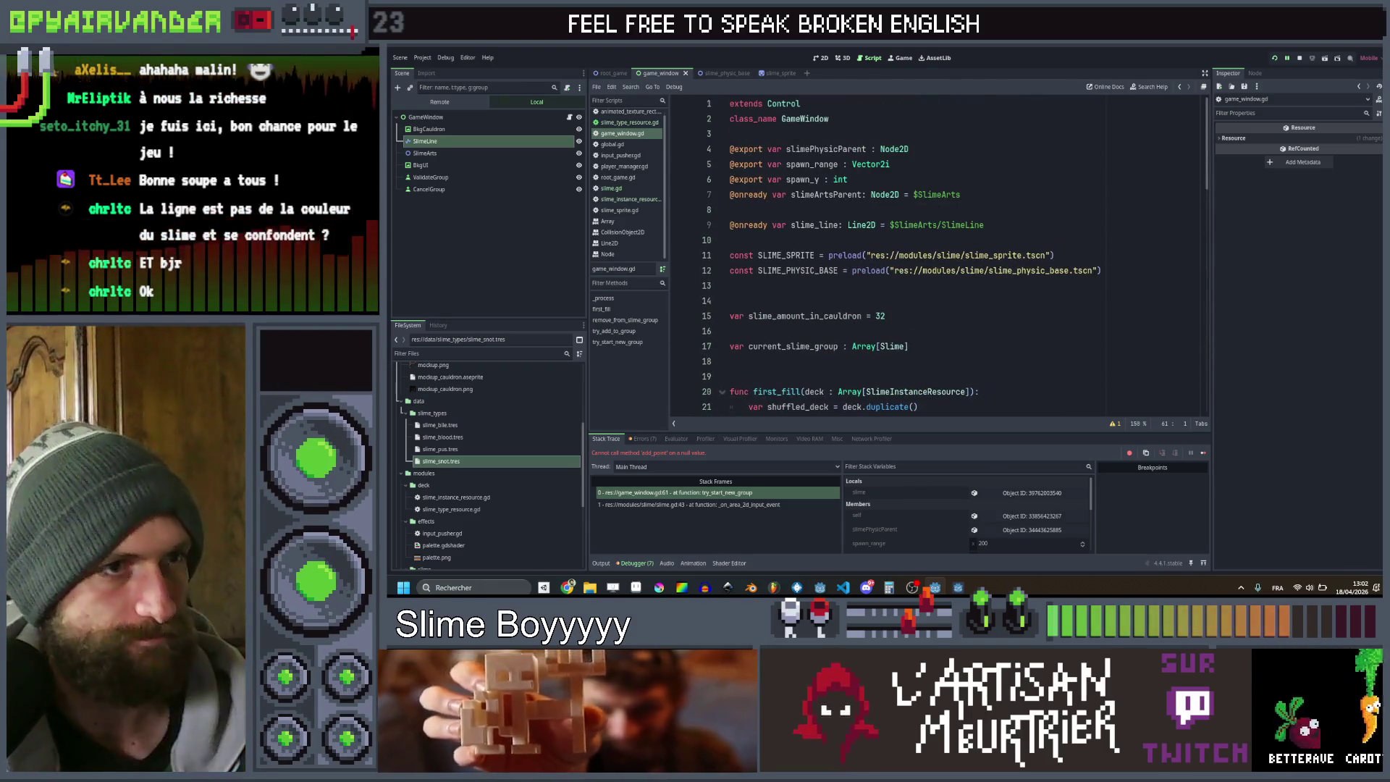
double_click(915, 225)
key("BackSpace")
key("Delete")
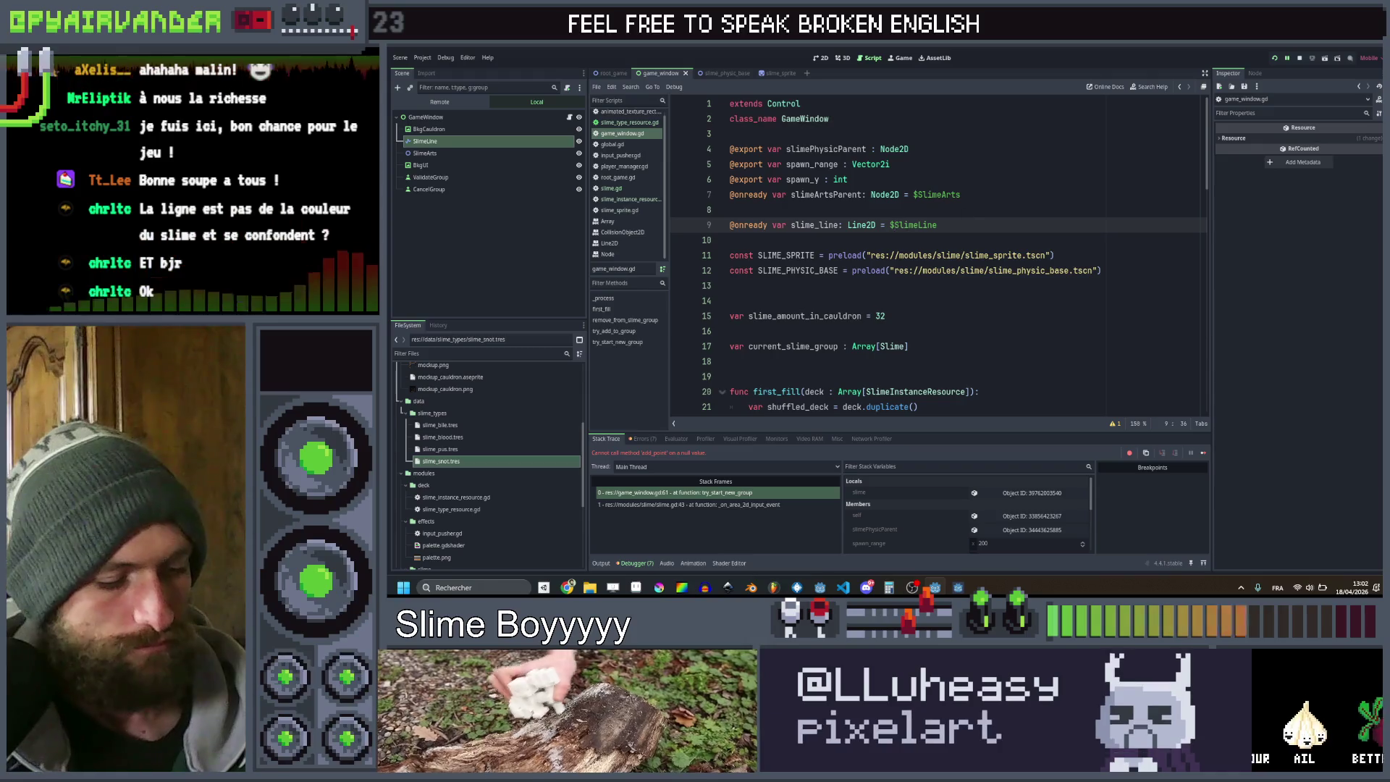
Rerun the game to test the fixed path, stop it, and return to the 2D view
left_click(1273, 57)
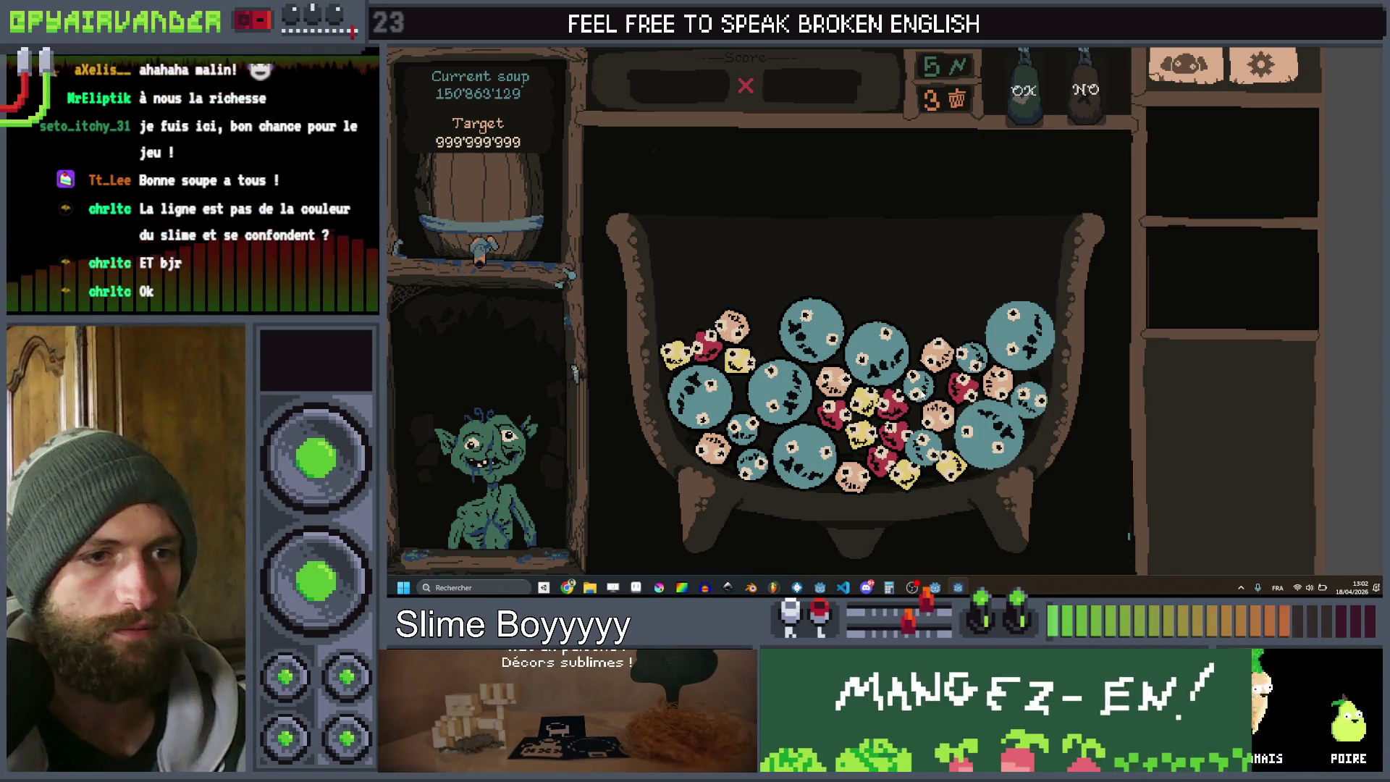
key("F8")
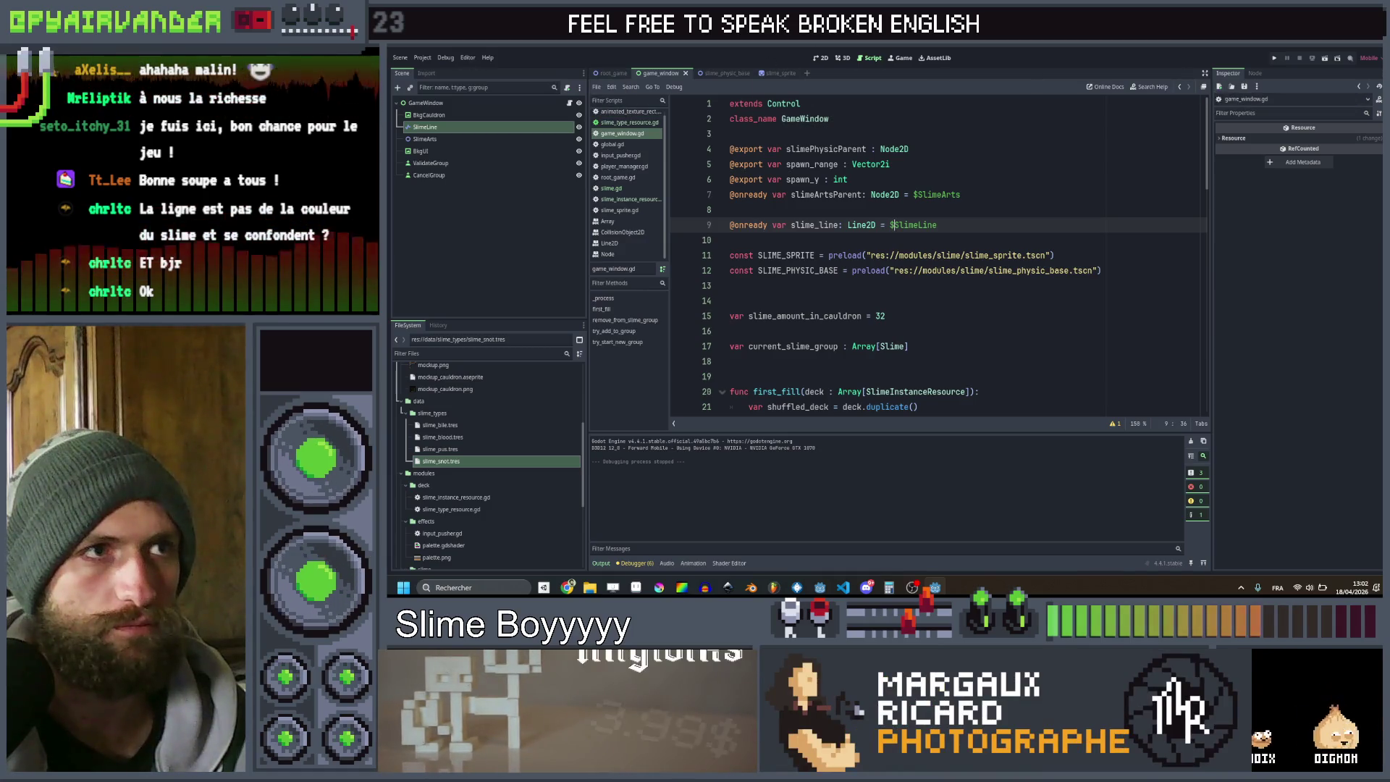
left_click(820, 58)
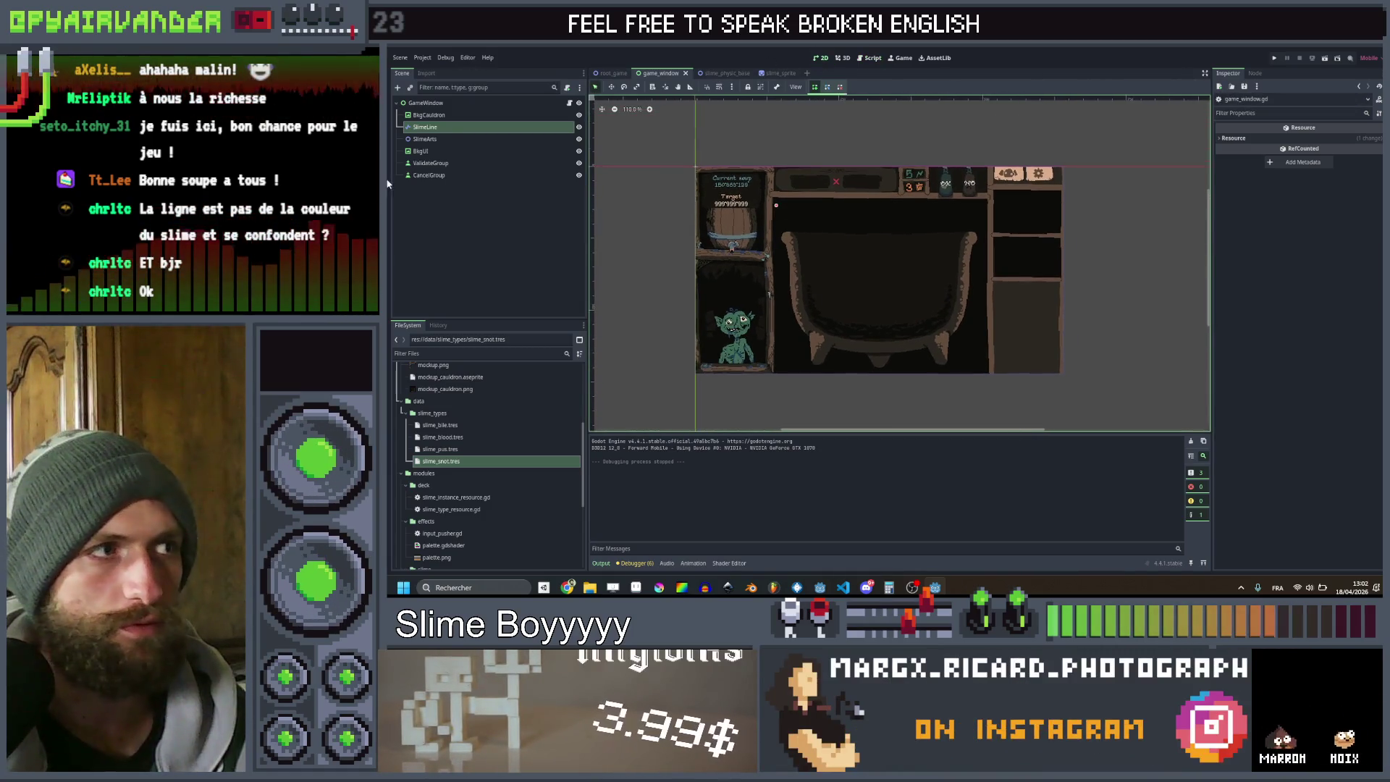
Reset SlimeLine's Transform Position to (0, 0), save, and test-run the game
left_click(448, 128)
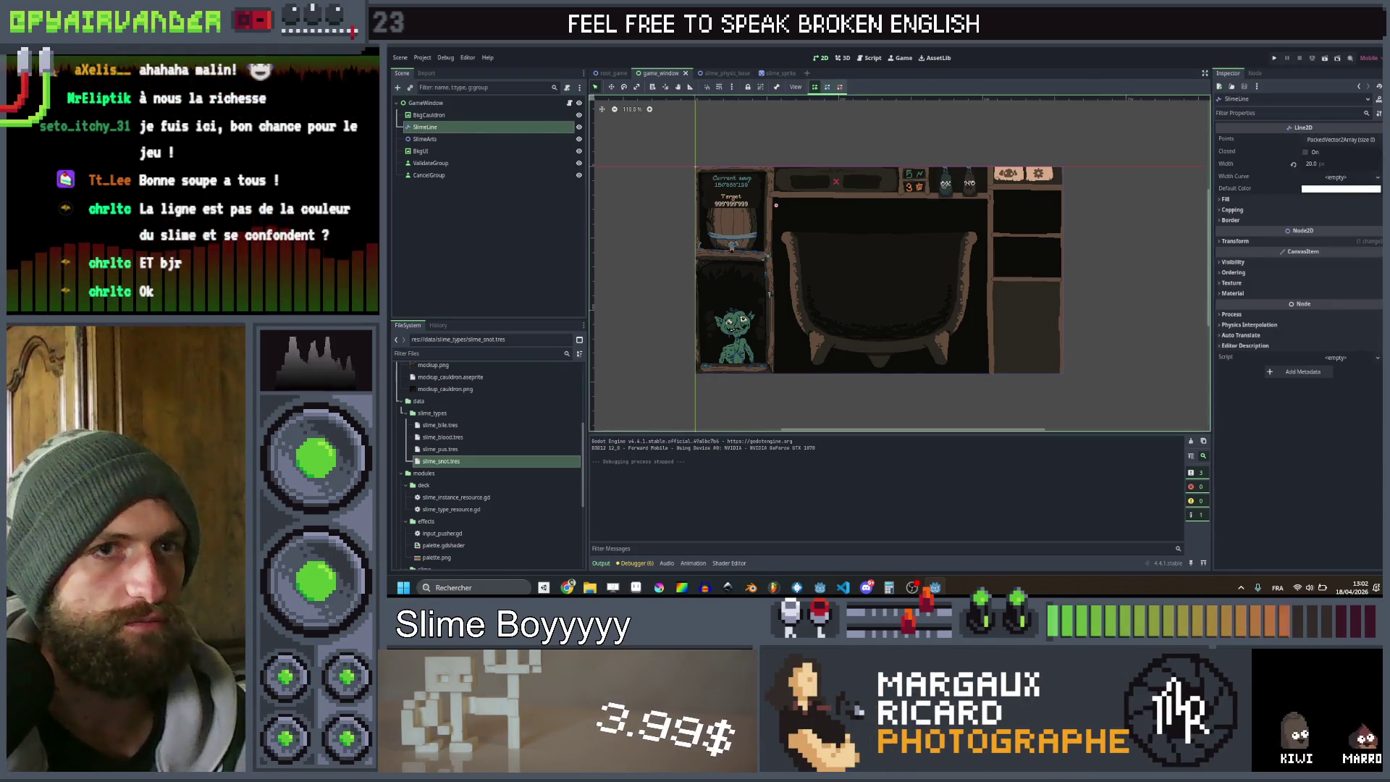
left_click(1238, 241)
left_click(1297, 252)
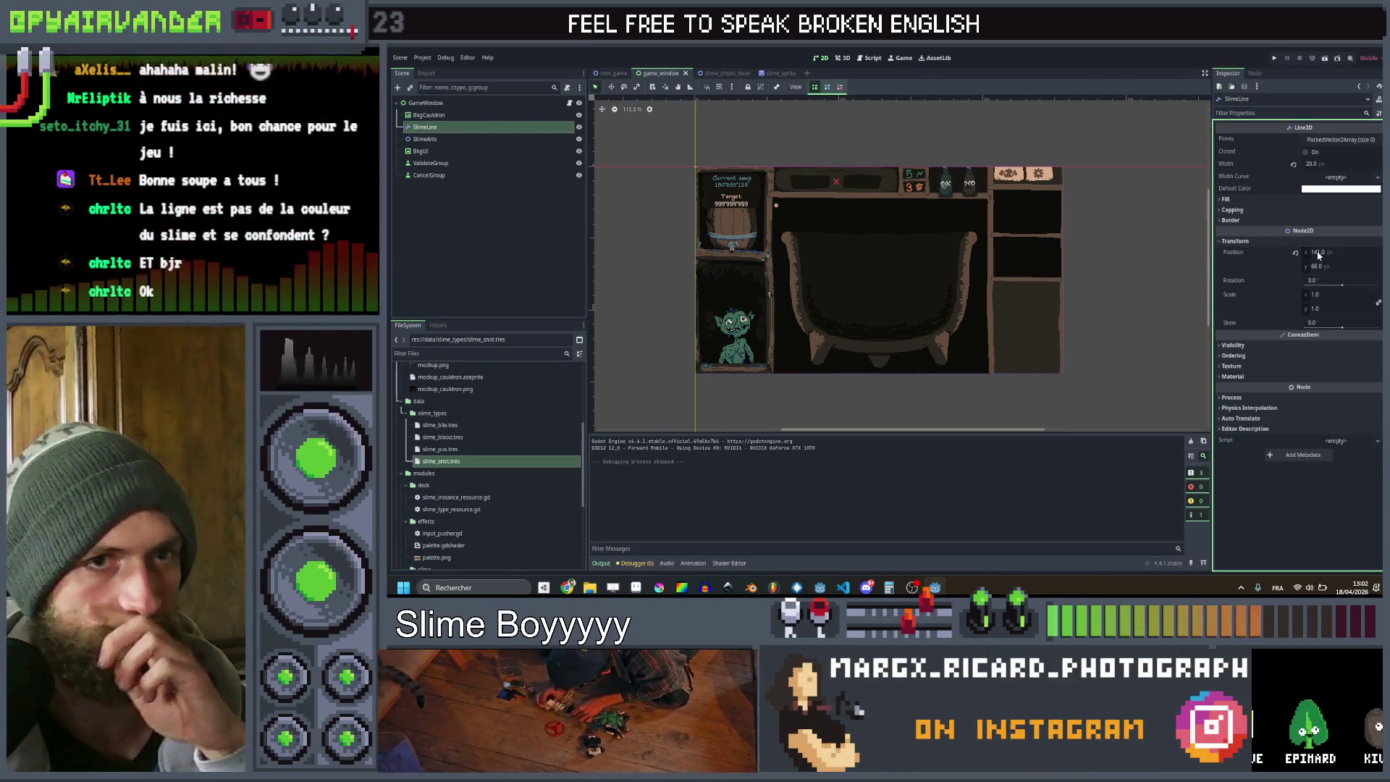
left_click(1295, 253)
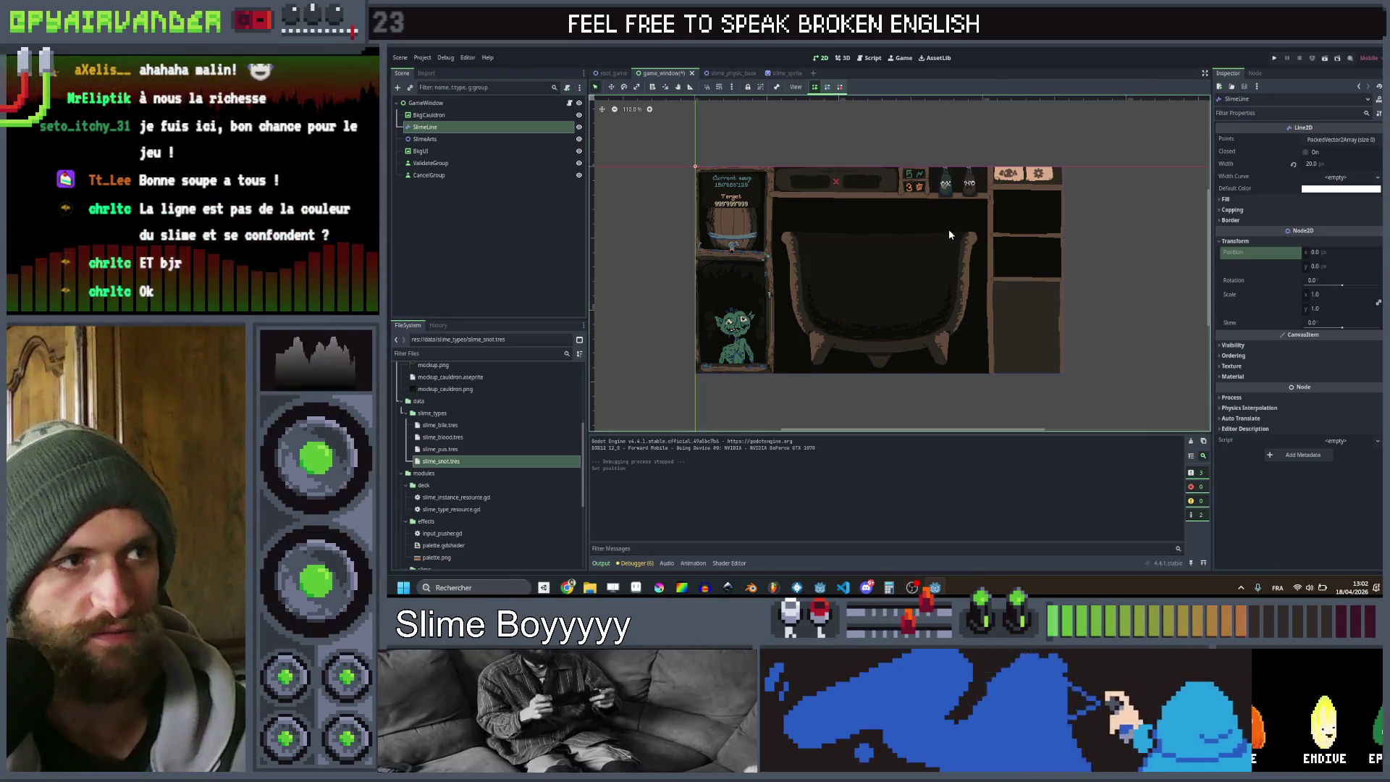
key("ctrl+s")
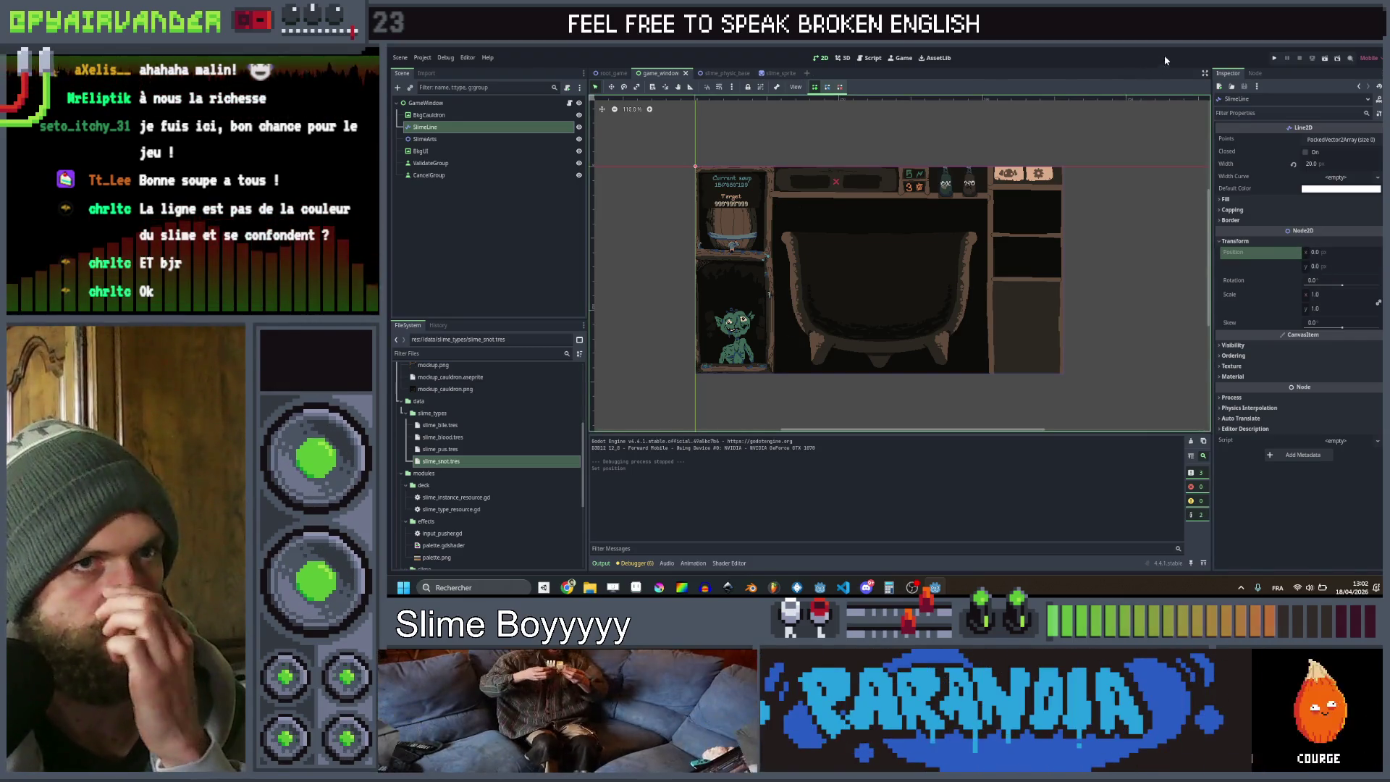
left_click(1274, 59)
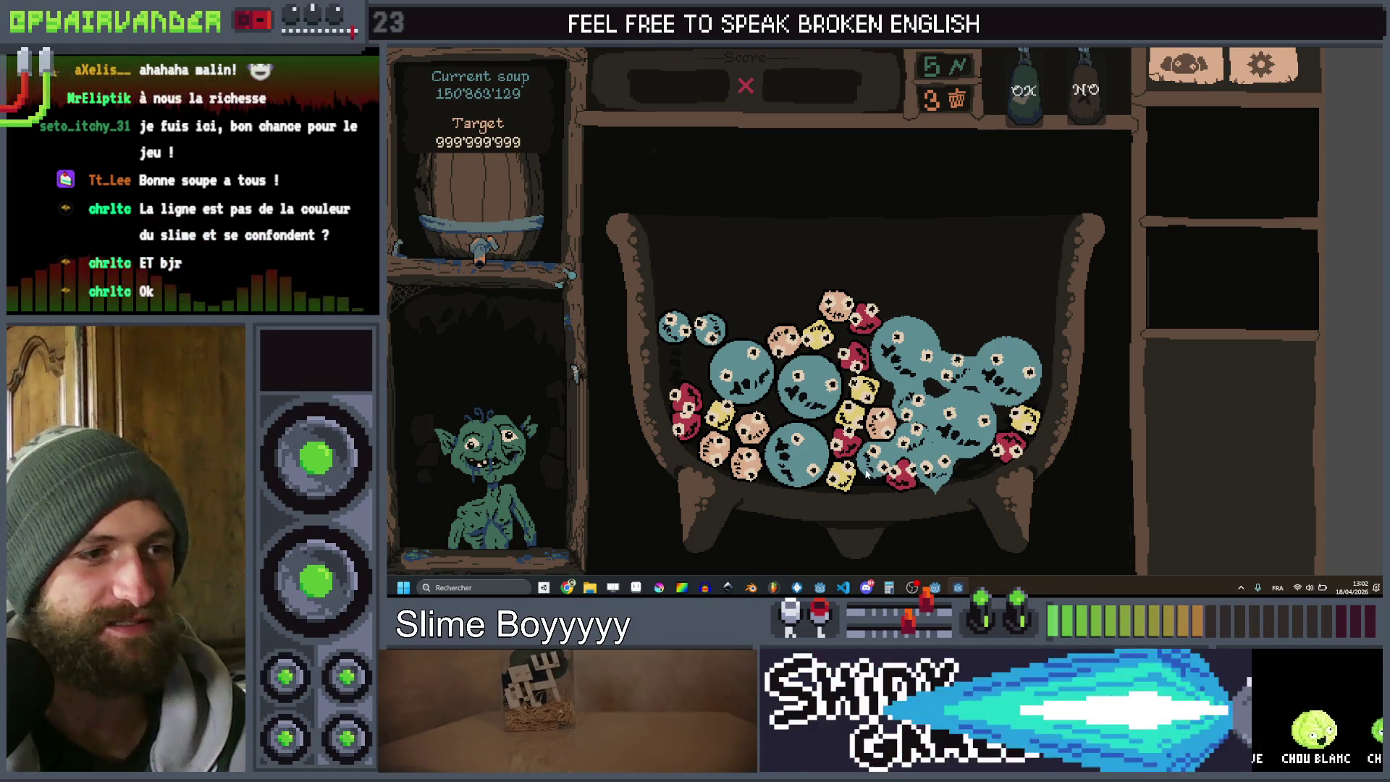
key("alt+F4")
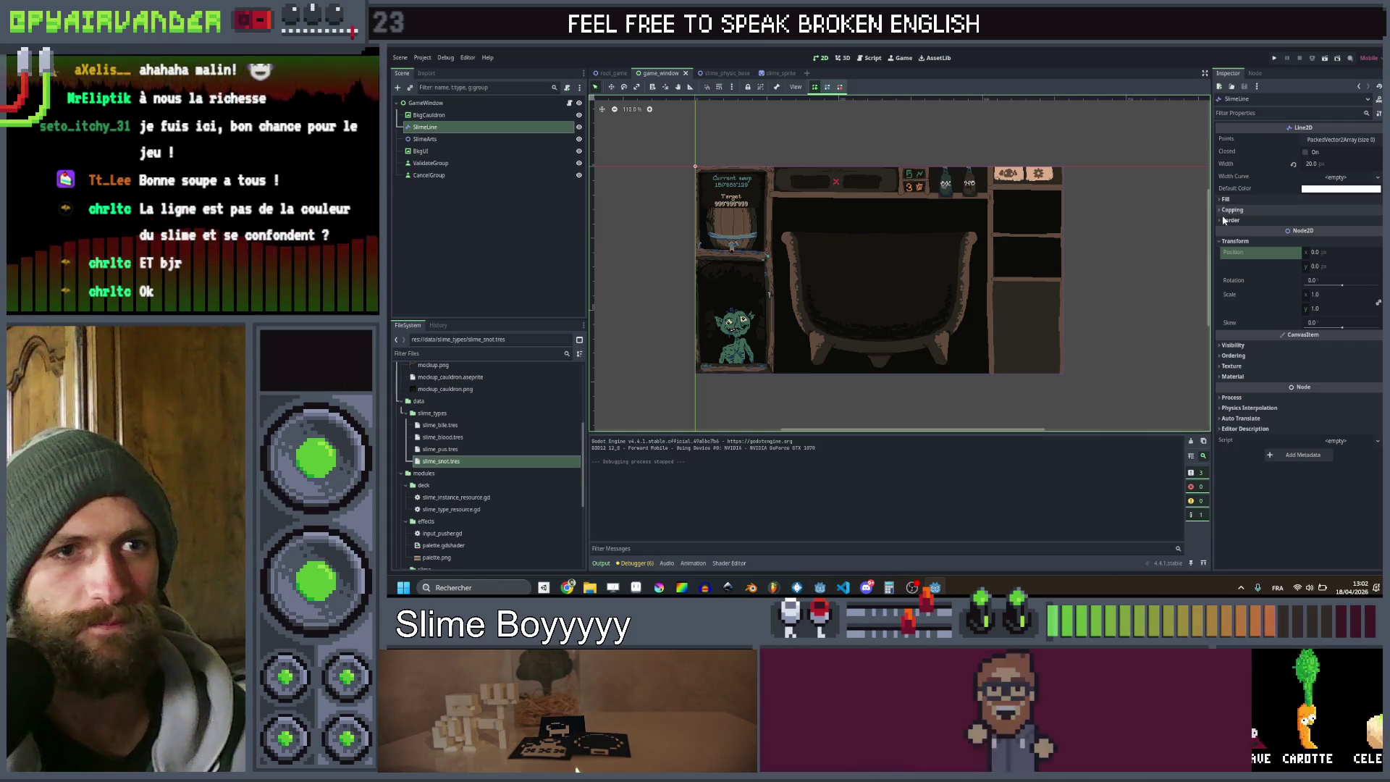
Give SlimeLine Bevel joint mode and border round precision 8, then run the game
left_click(1229, 220)
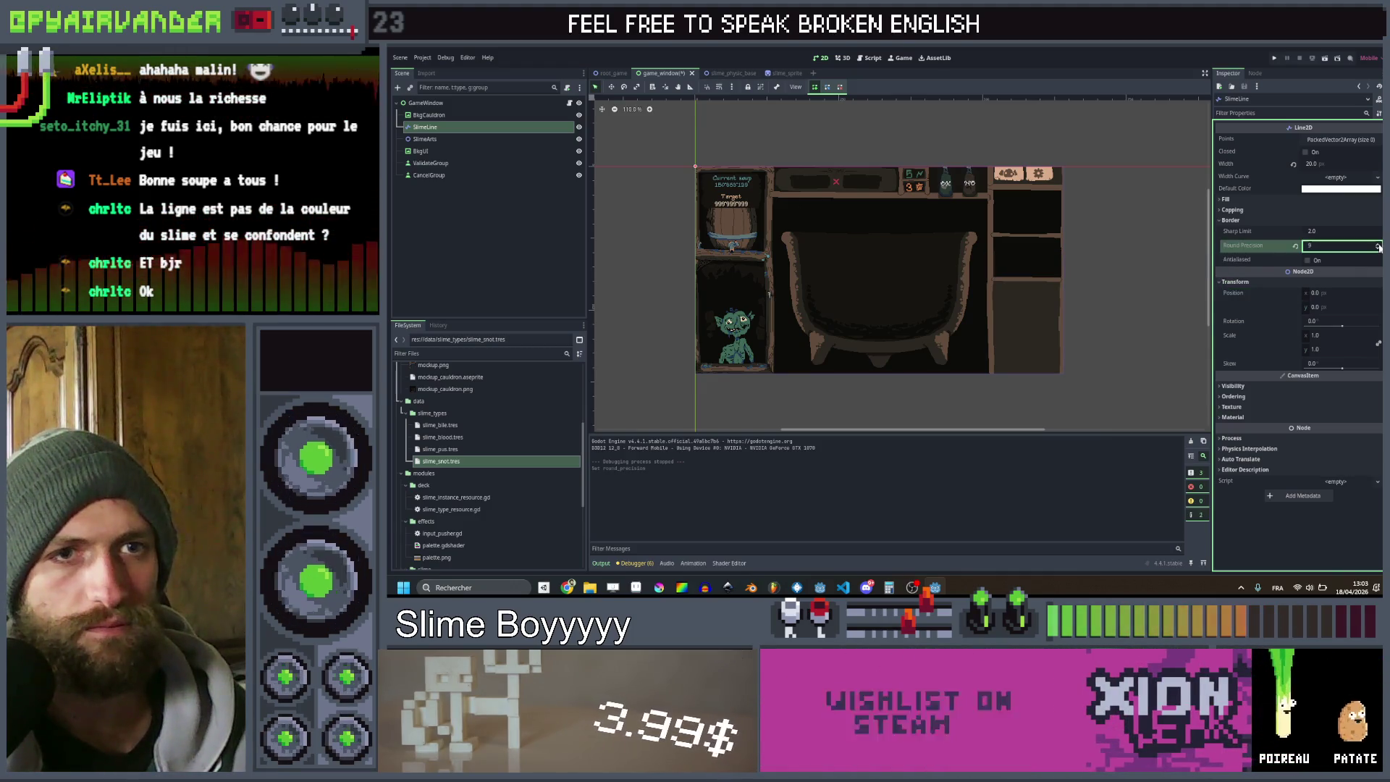
left_click(1378, 245)
left_click(1378, 245)
left_click(1378, 246)
left_click(1236, 211)
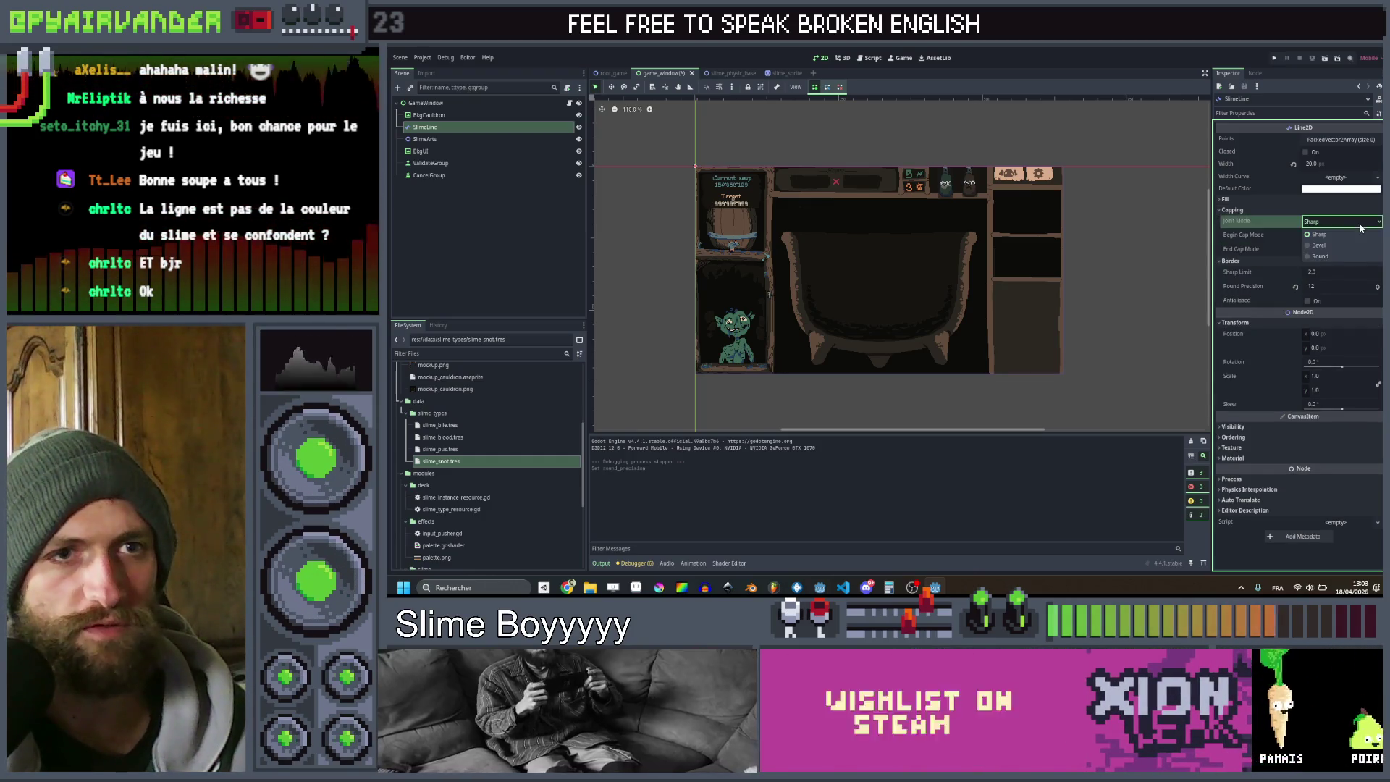
left_click(1335, 255)
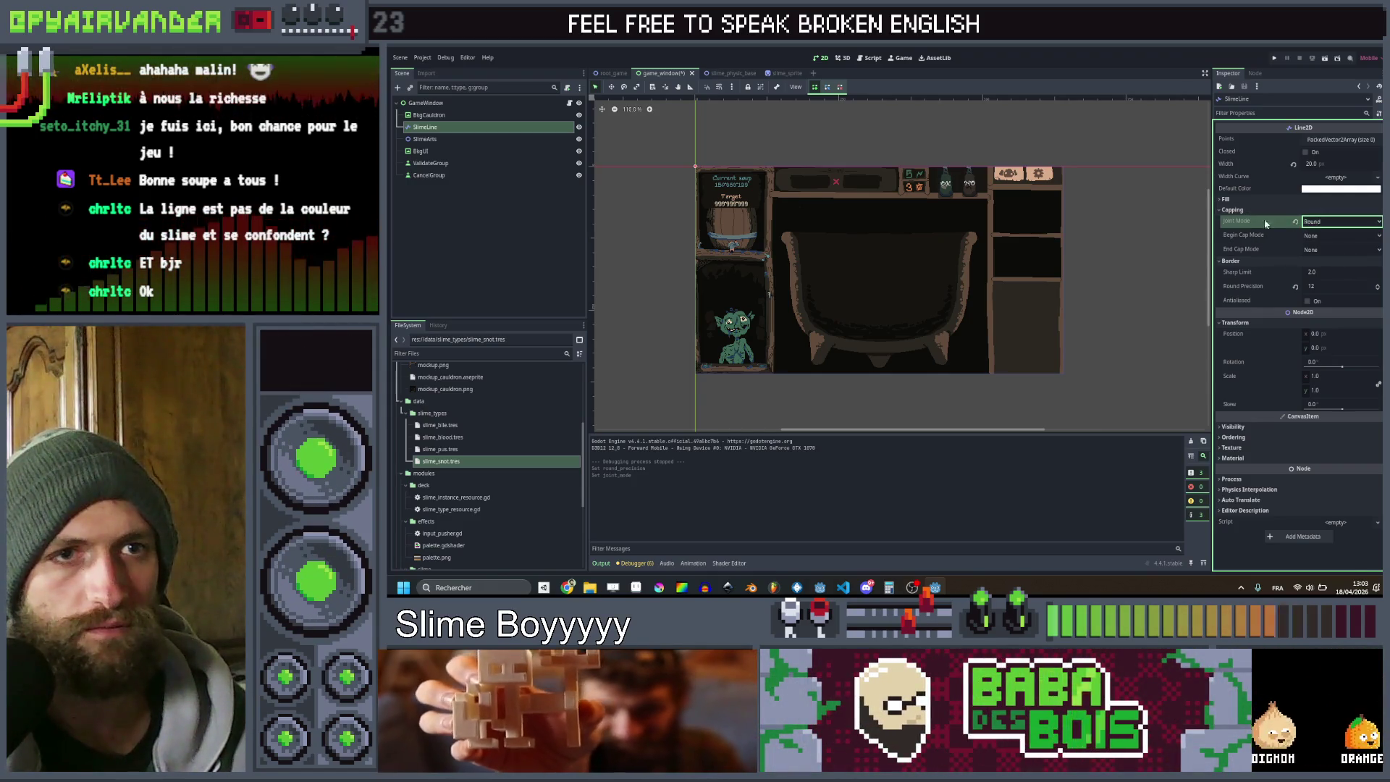
left_click(1340, 221)
left_click(1335, 242)
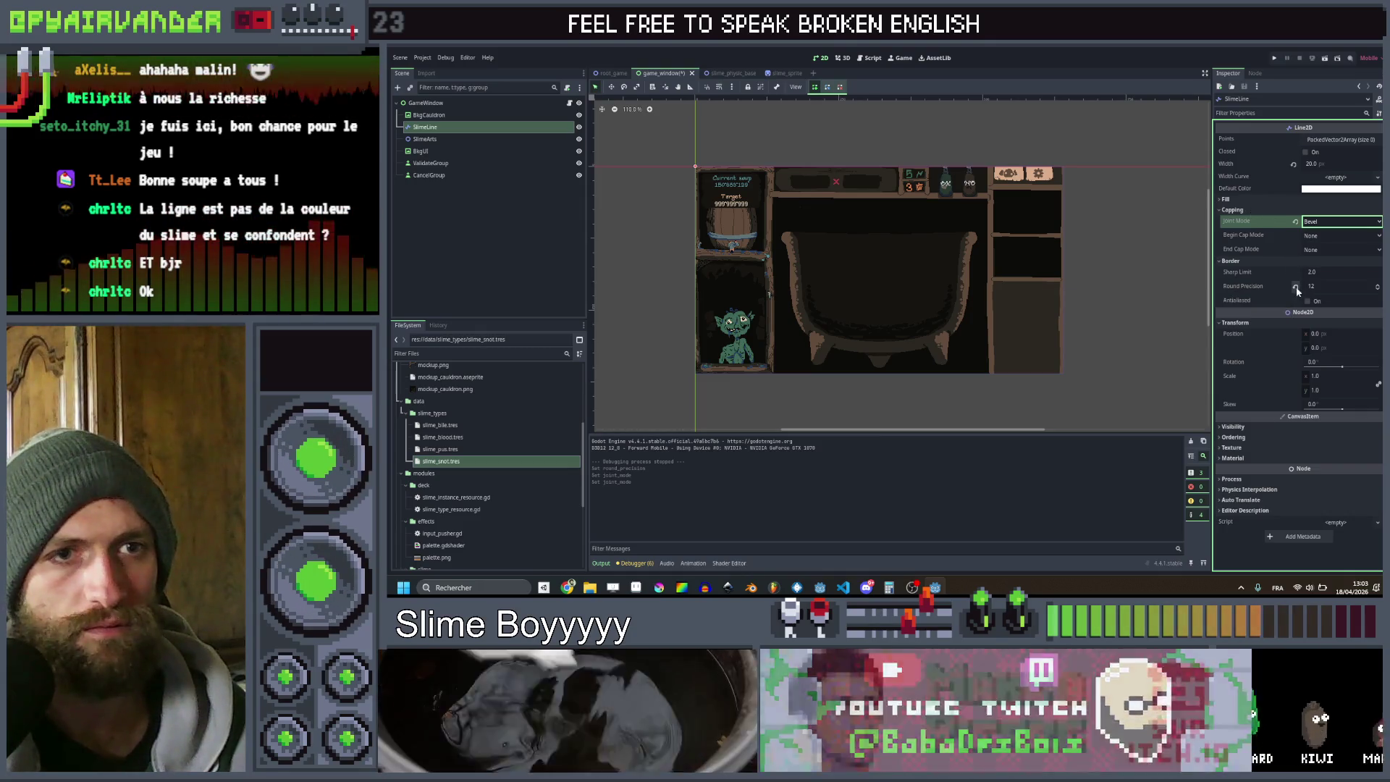
left_click(1322, 285)
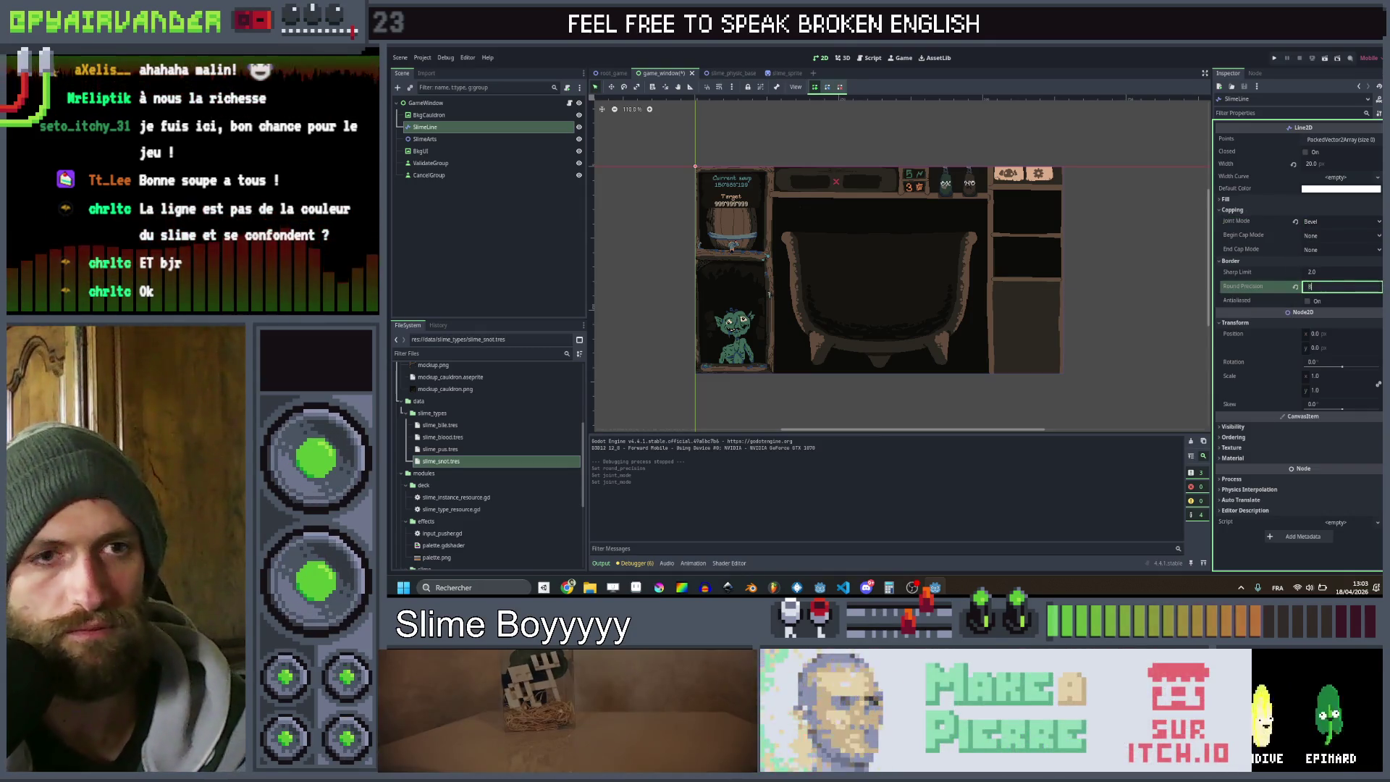
left_click(1241, 197)
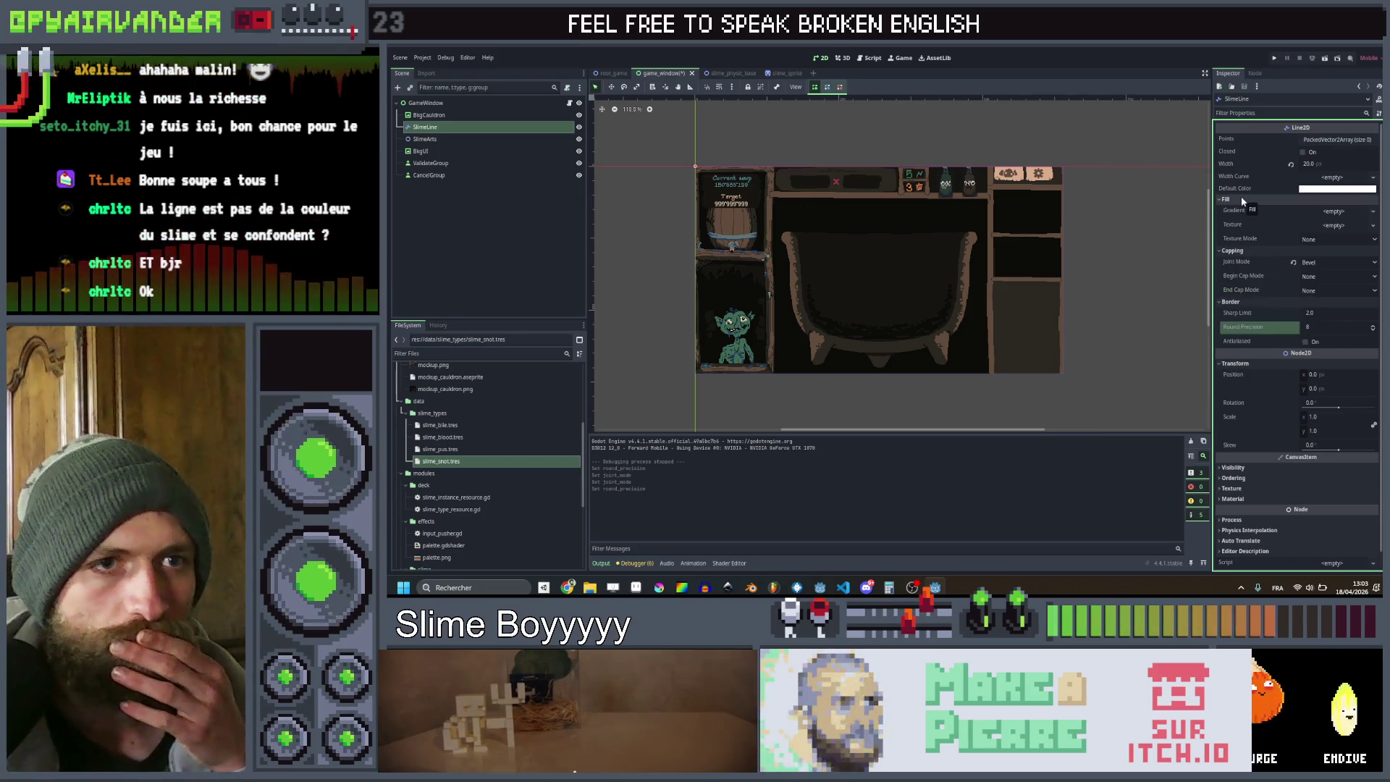
left_click(1272, 58)
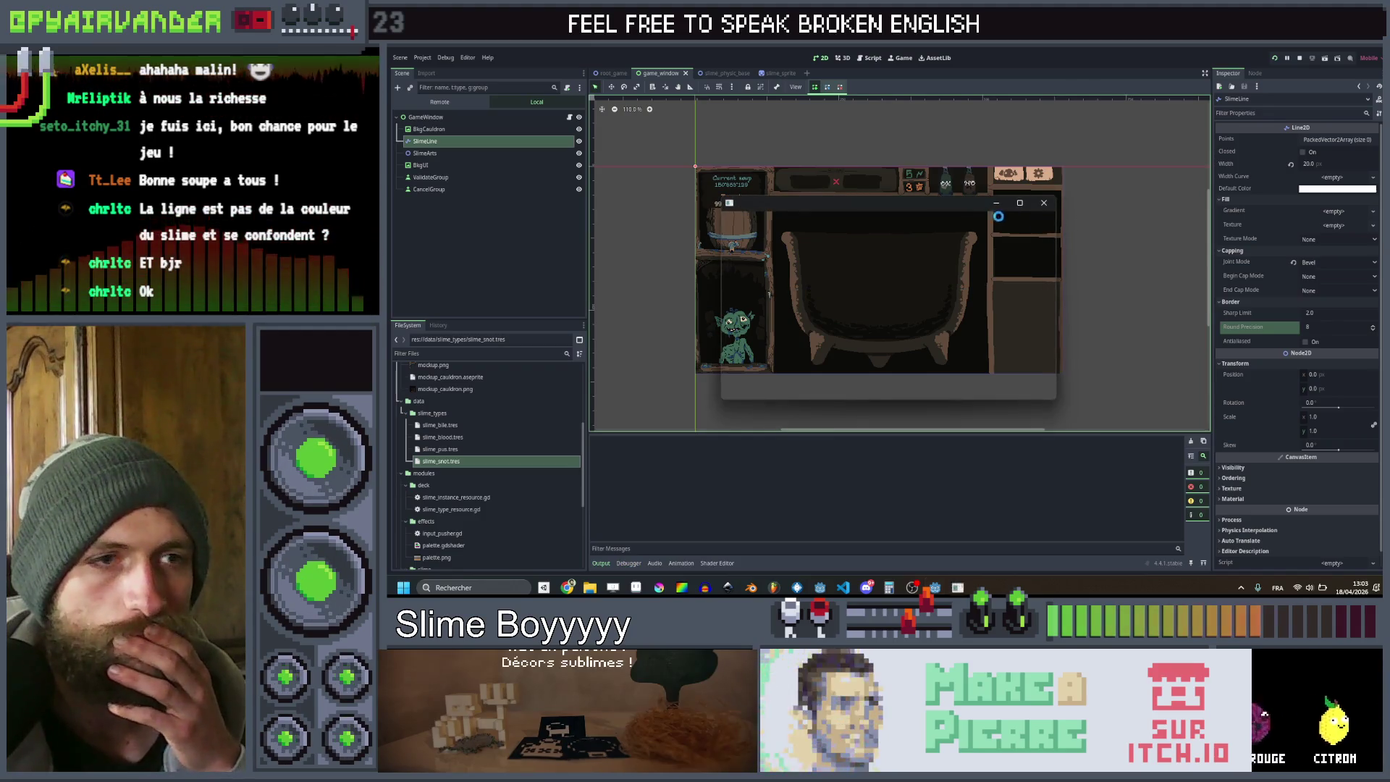
Maximize the Bevel-joint test run, close it, and switch to game_window.gd
left_click(1027, 203)
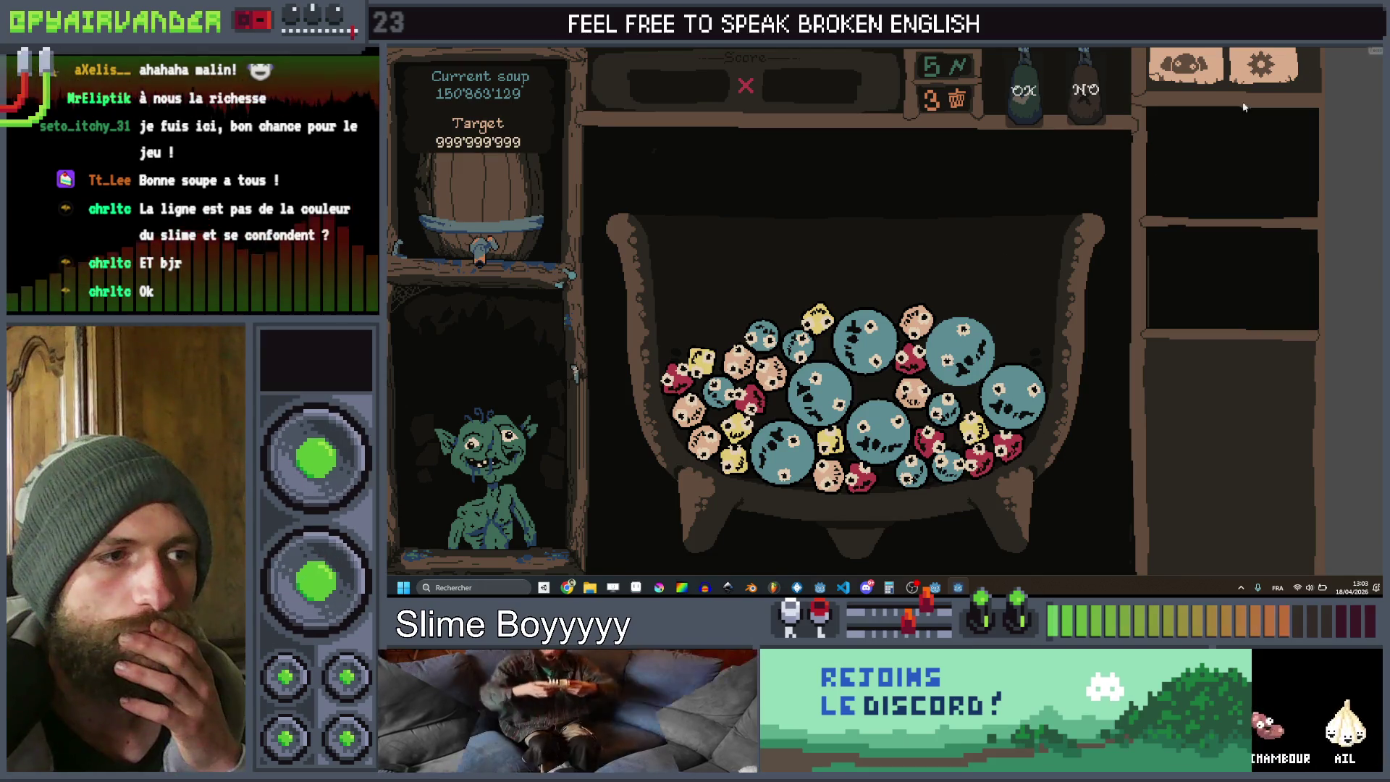
left_click(1370, 64)
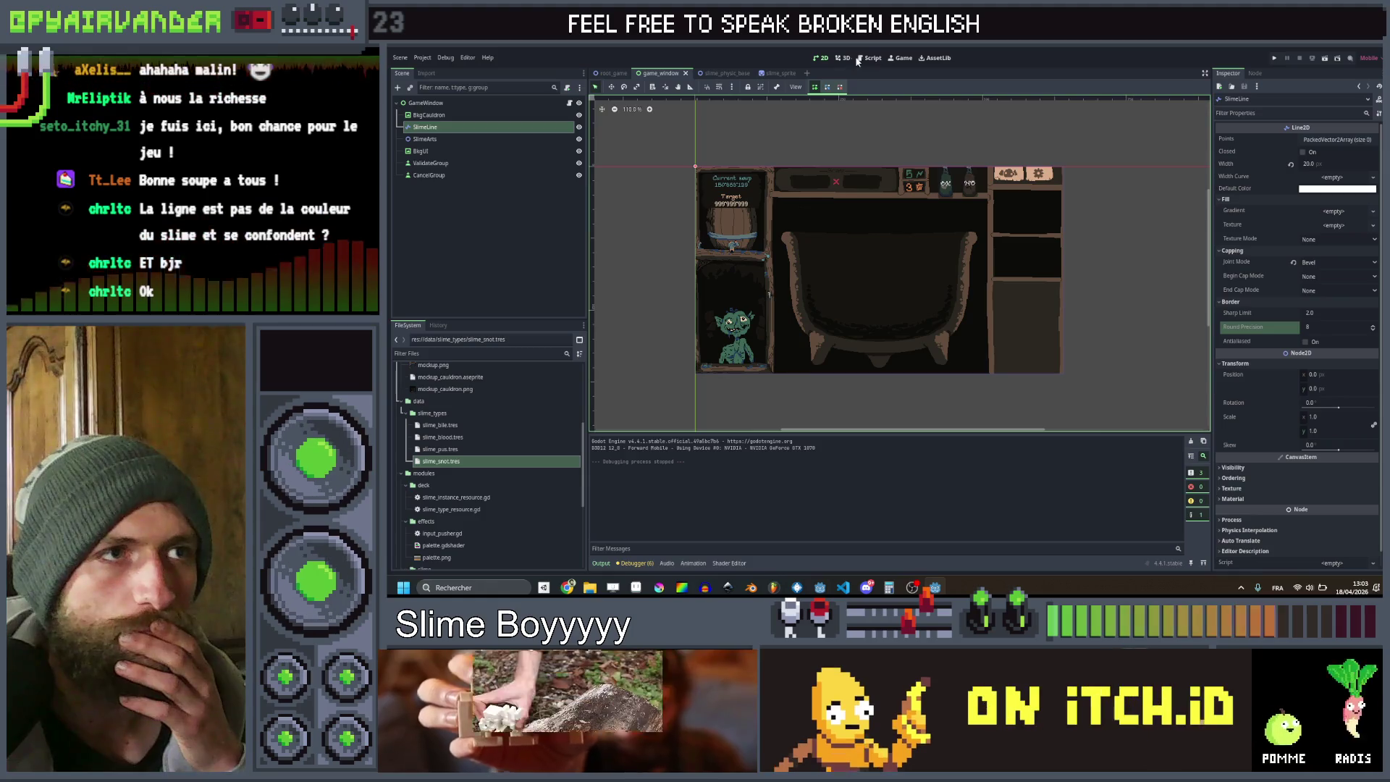
left_click(873, 58)
Change the group-size check in try_start_new_group from '> 0' to '> 1'
scroll(919, 258, "down", 14)
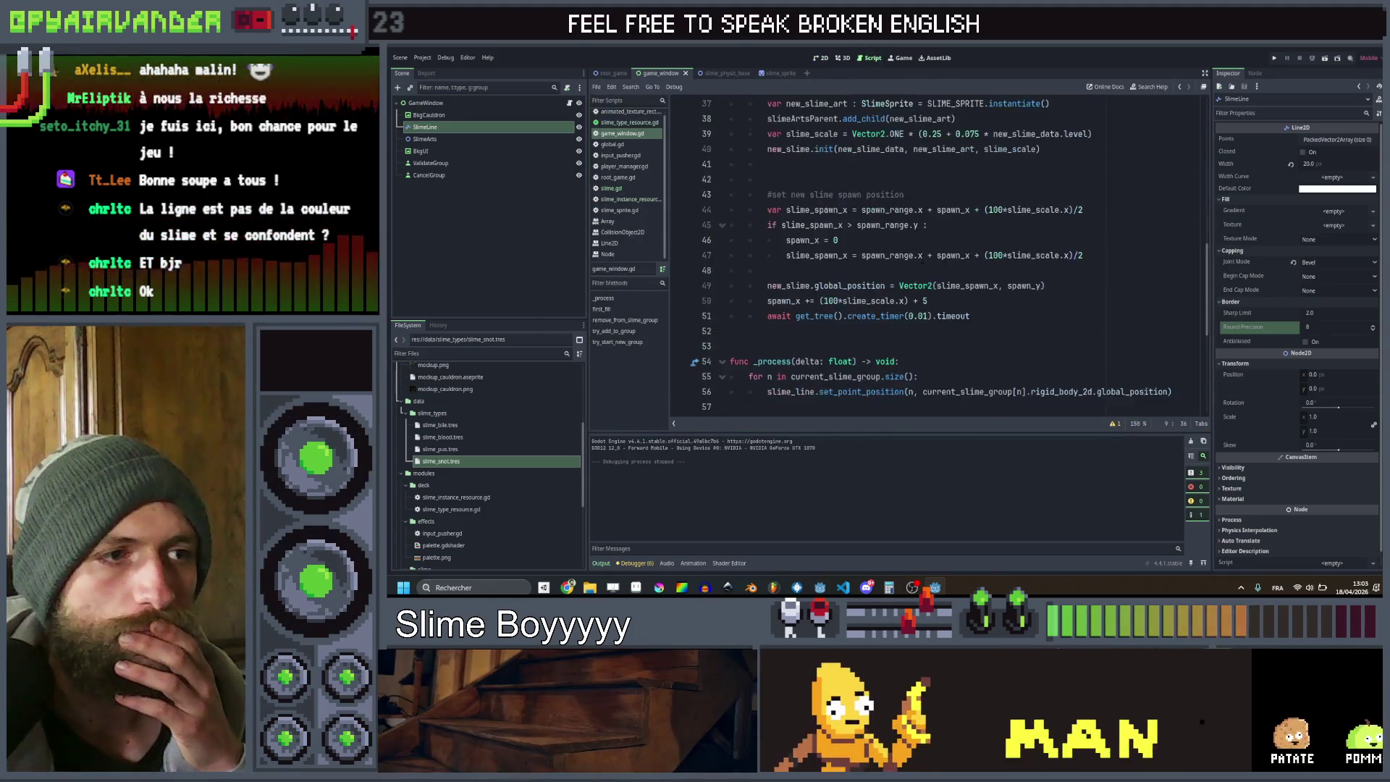
scroll(919, 259, "down", 2)
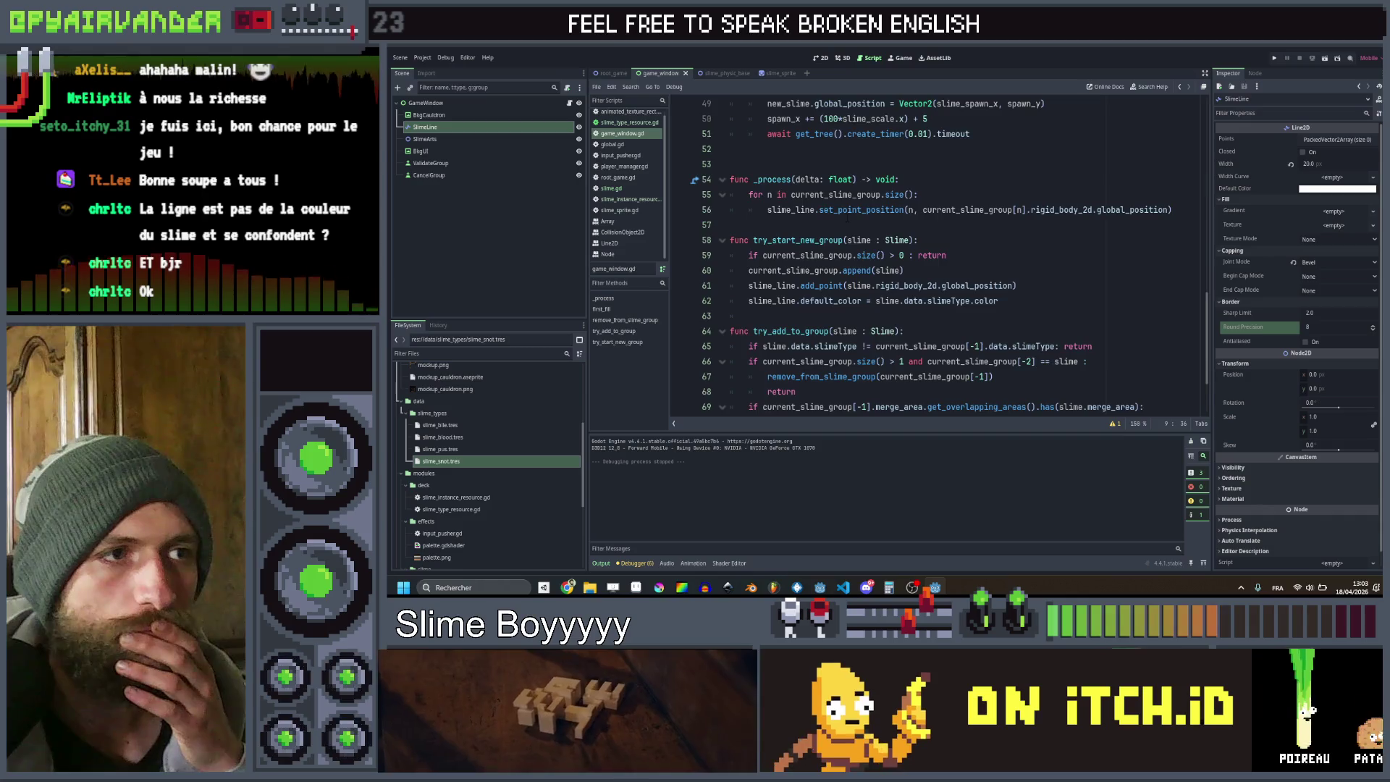
scroll(846, 217, "down", 1)
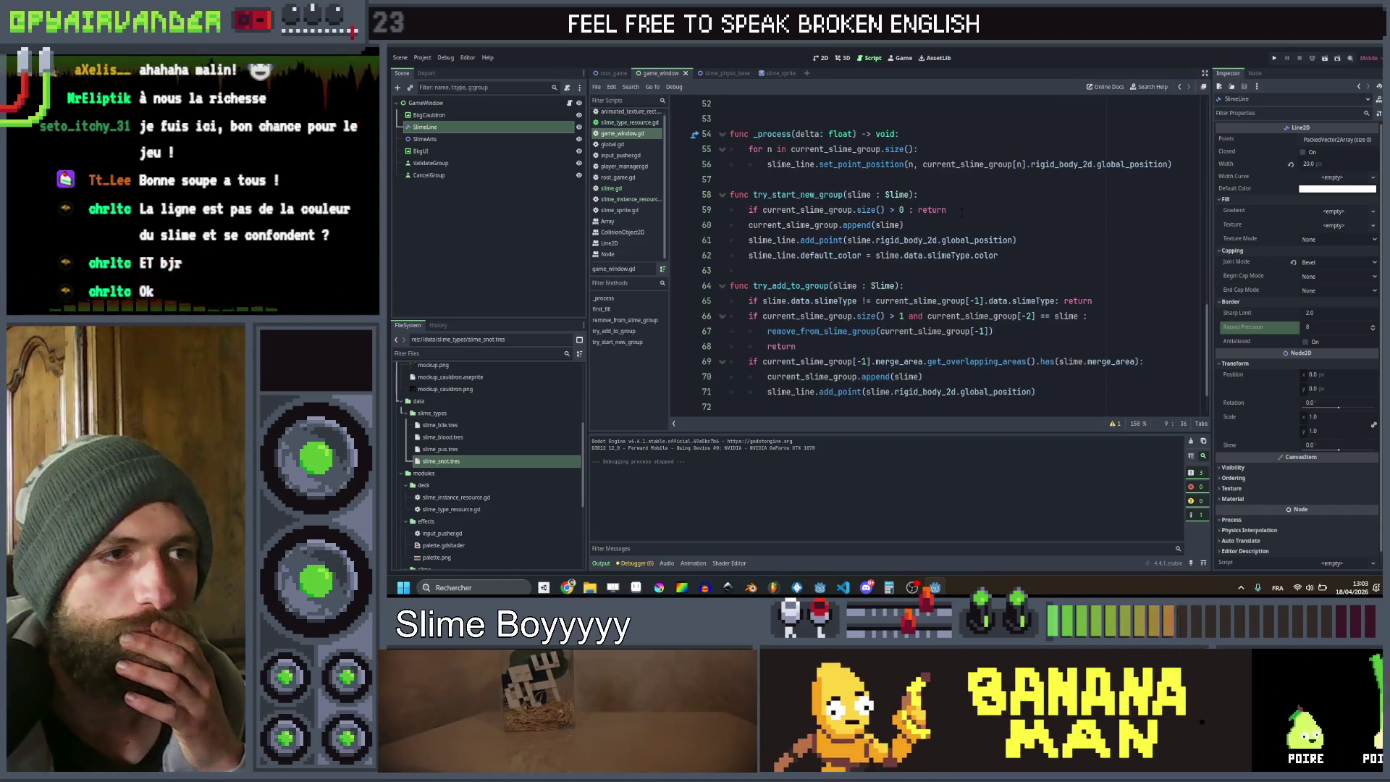
left_click(900, 209)
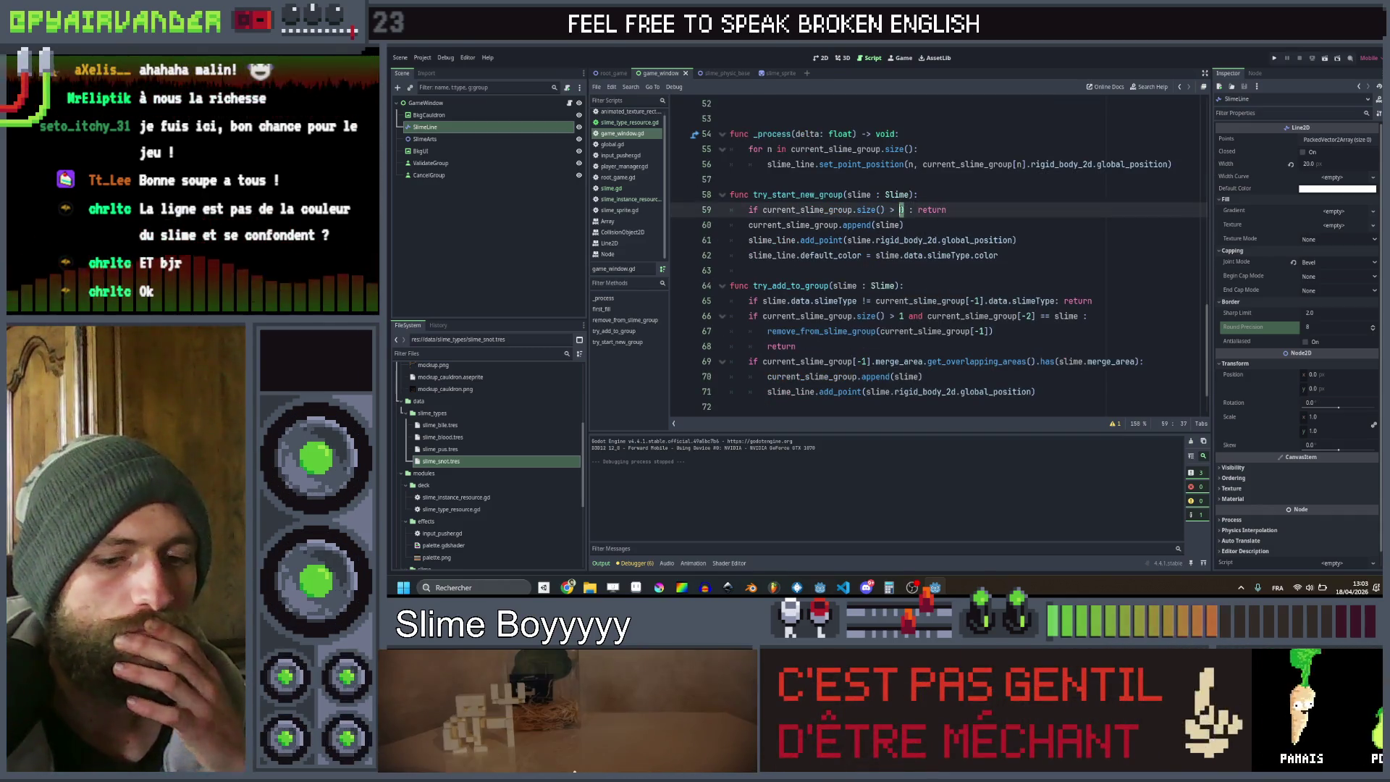
key("Delete")
type("1")
key("Return")
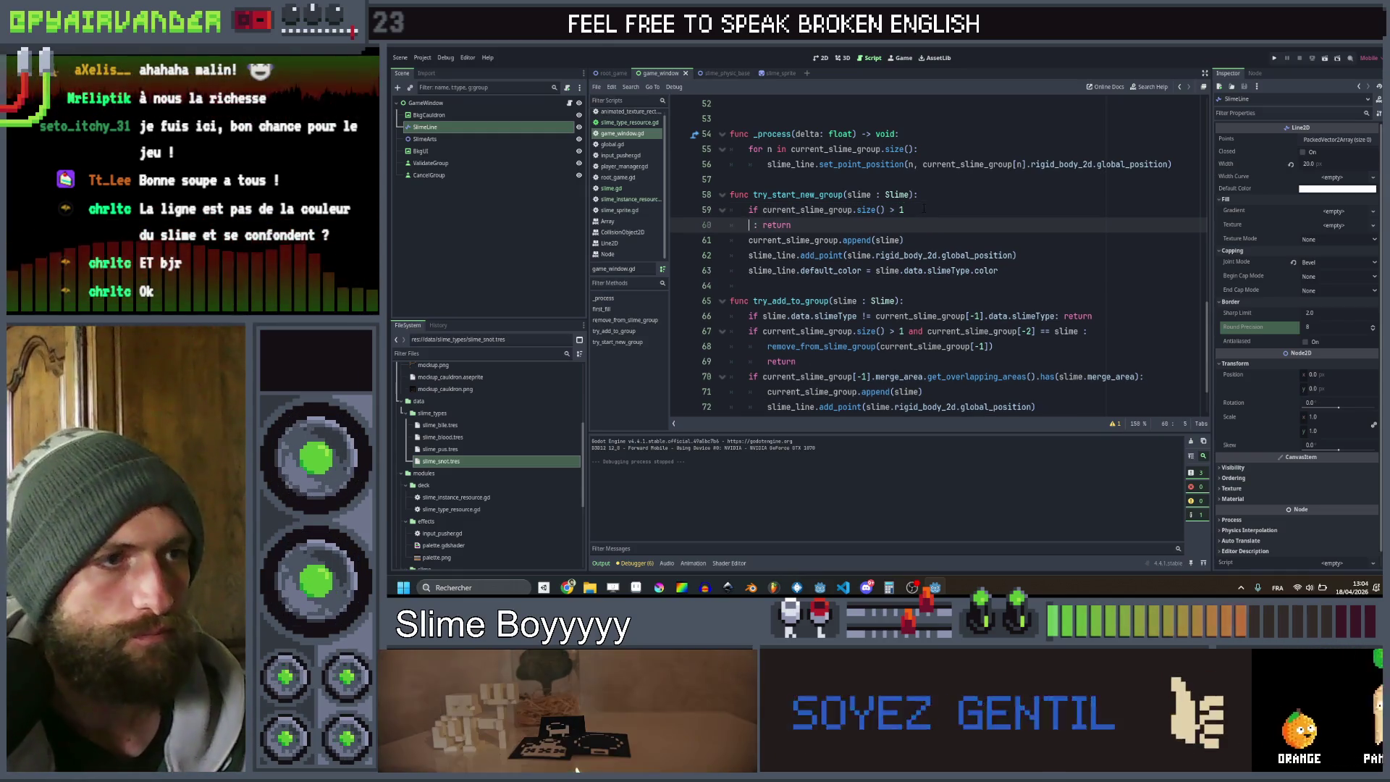
key("BackSpace")
key("BackSpace")
key("End")
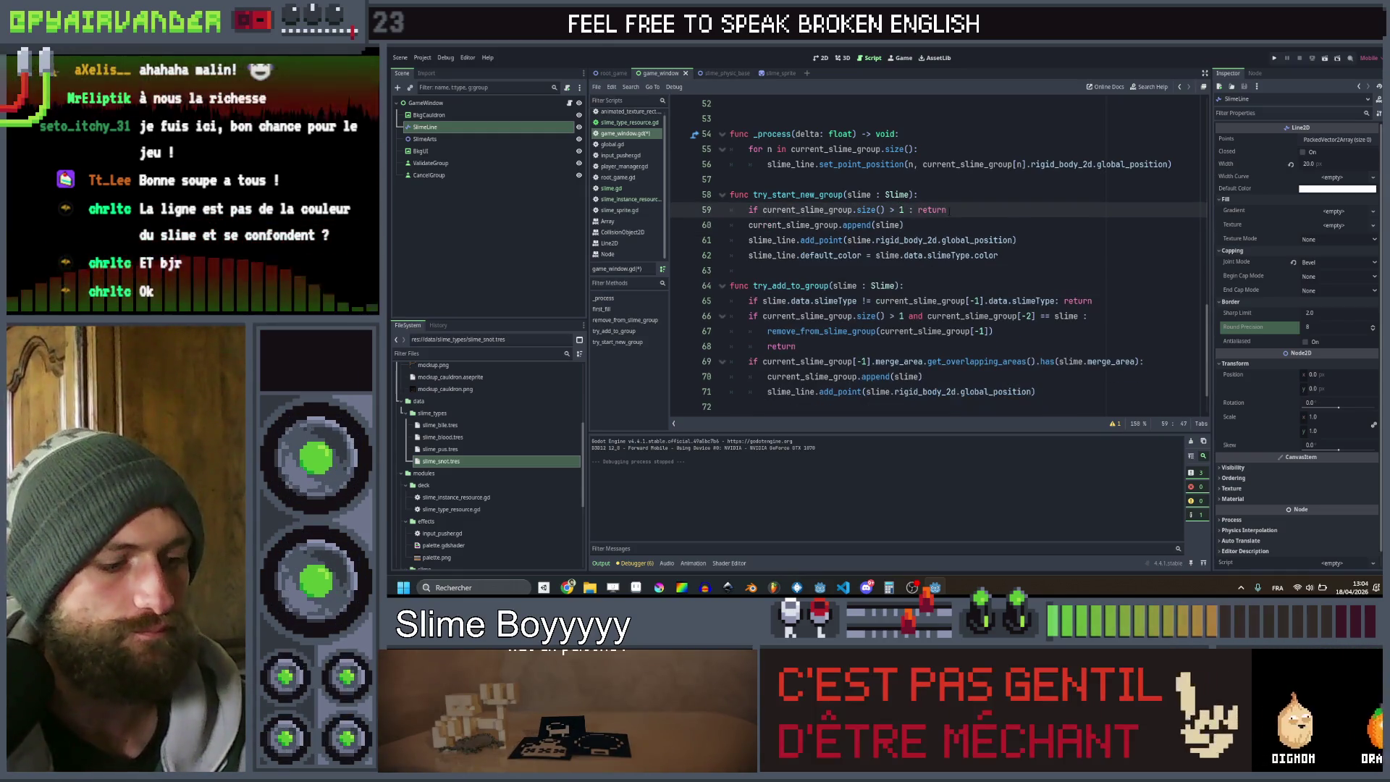
Duplicate the size check on line 60 as a '== 1' branch
key("Return")
key("Up")
key("ctrl+alt+Down")
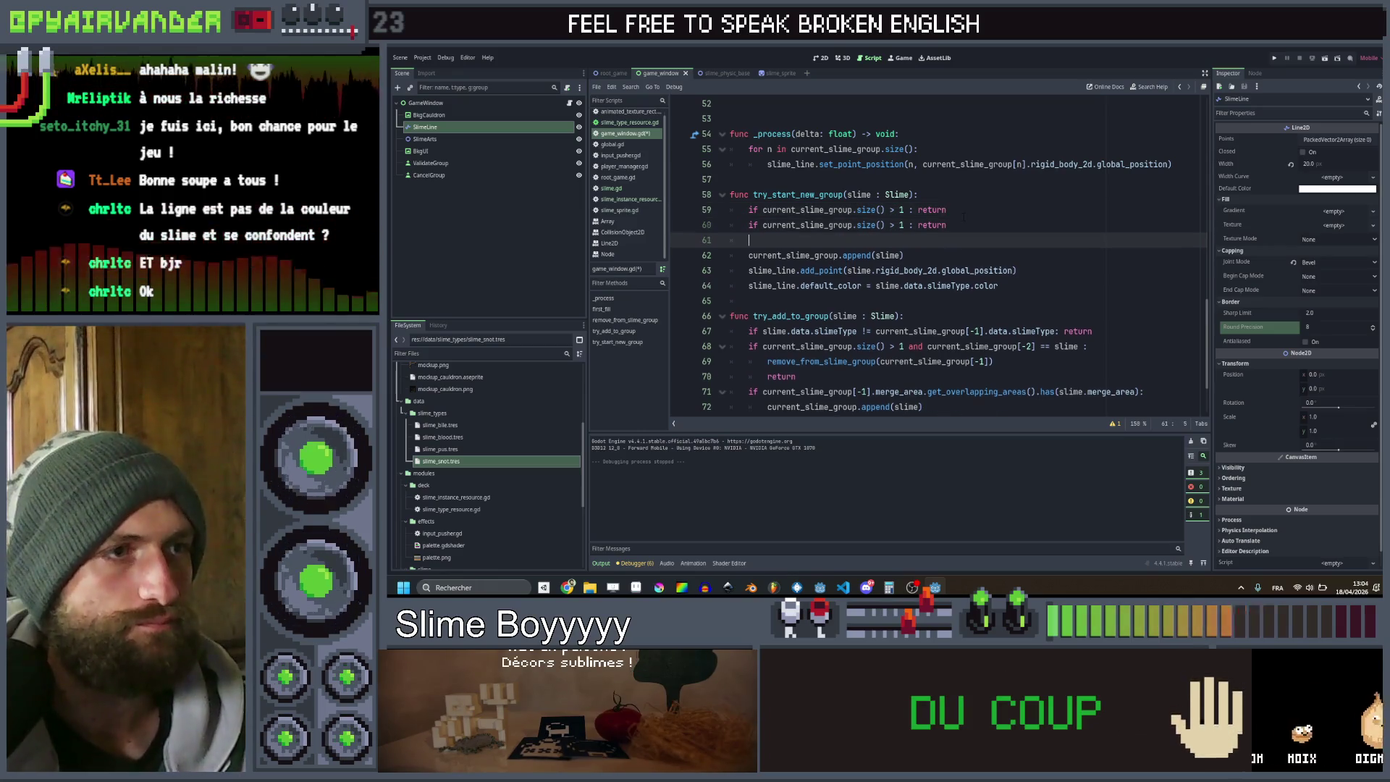
key("Home")
key("ctrl+Right")
key("ctrl+Right")
key("ctrl+Right")
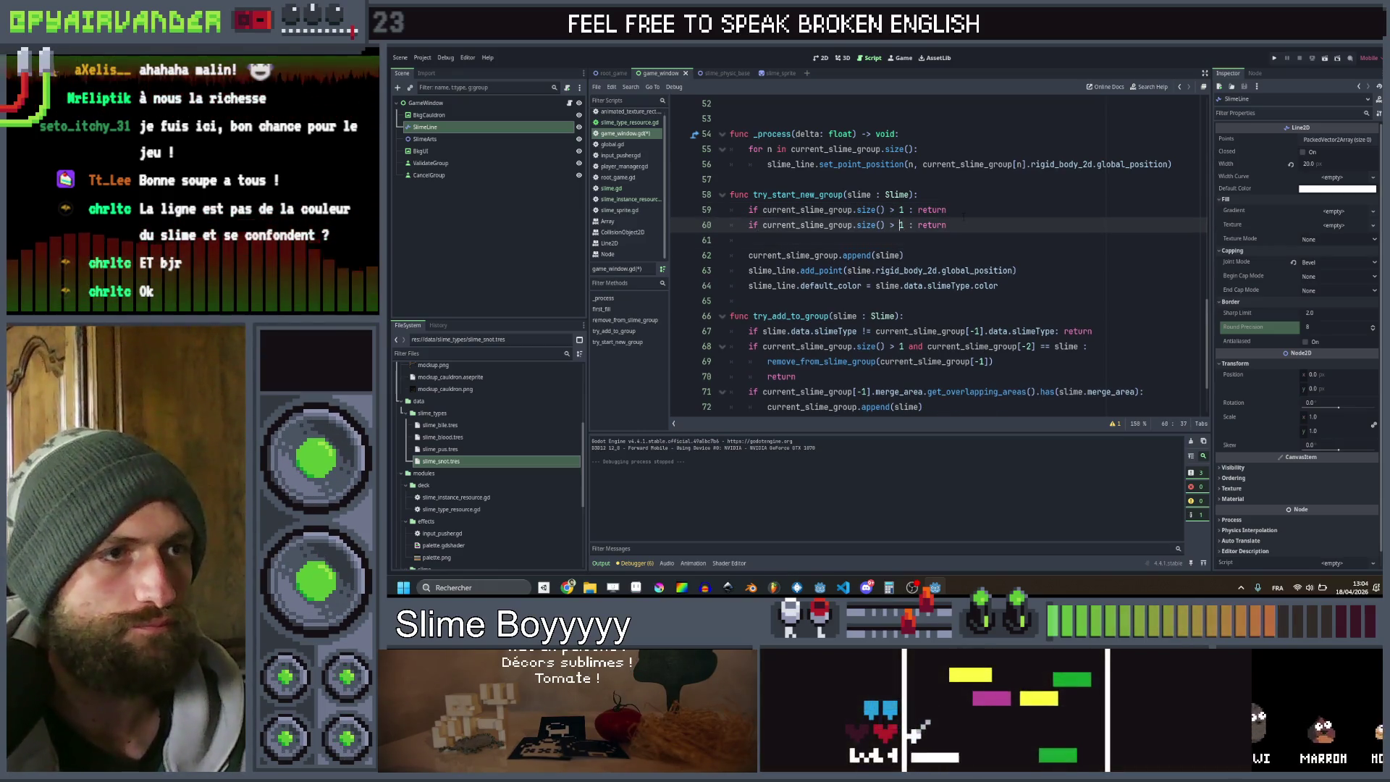
key("BackSpace")
type("==")
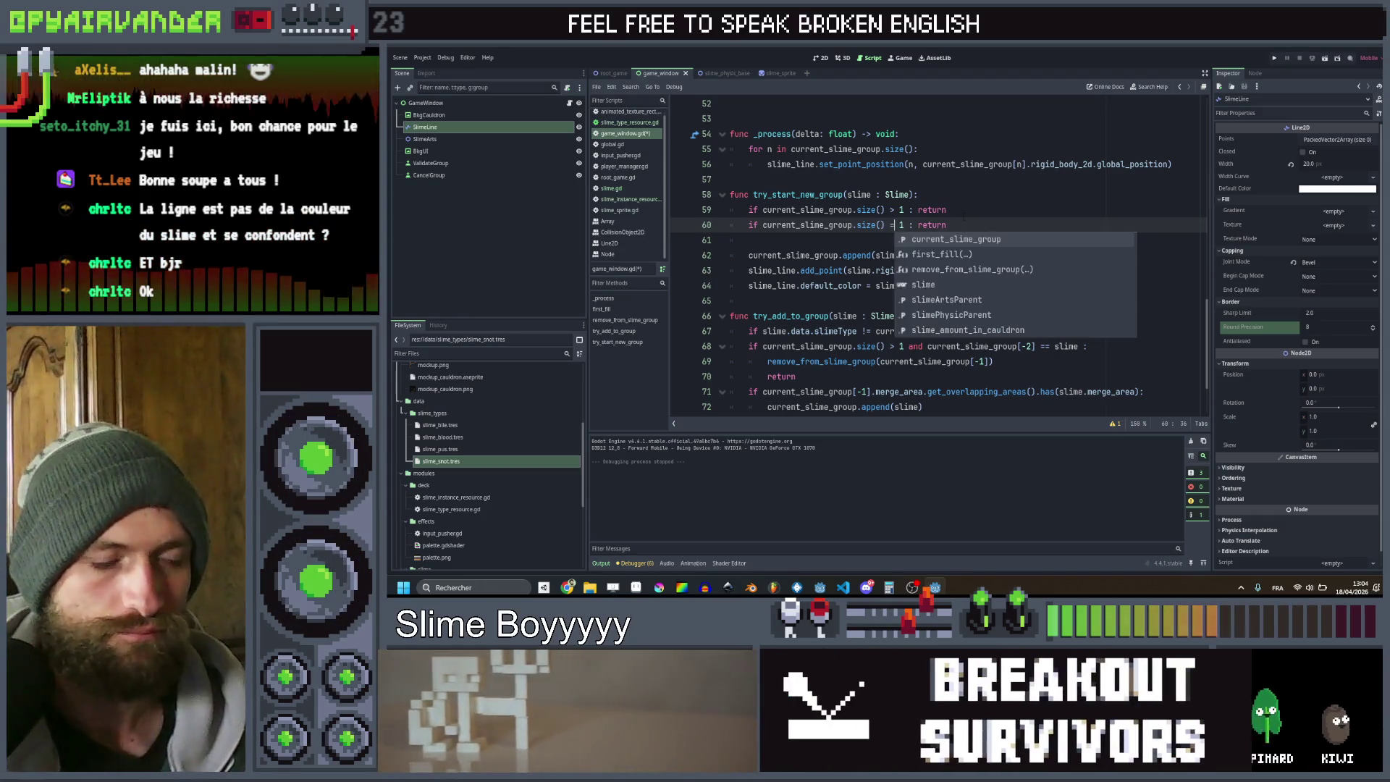
key("BackSpace")
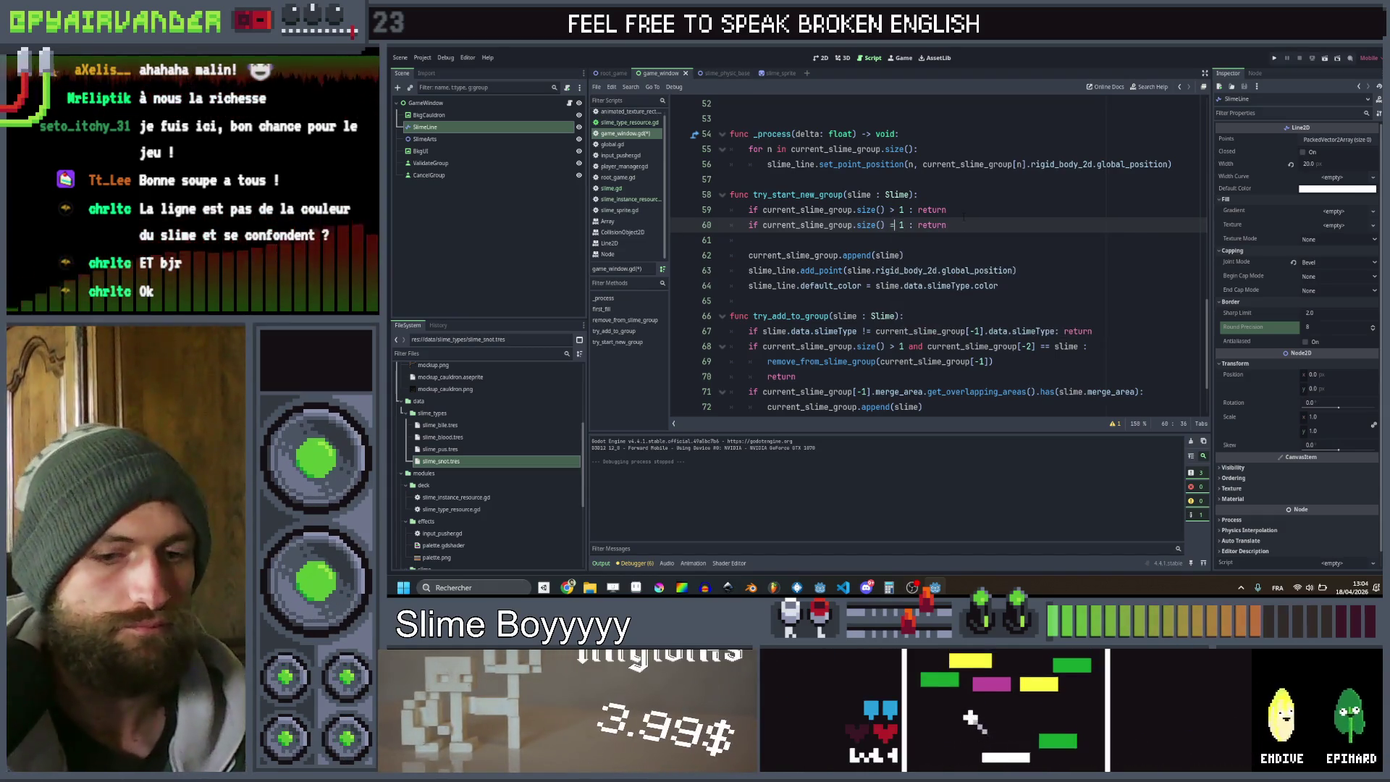
type("=")
key("End")
key("BackSpace")
key("BackSpace")
key("BackSpace")
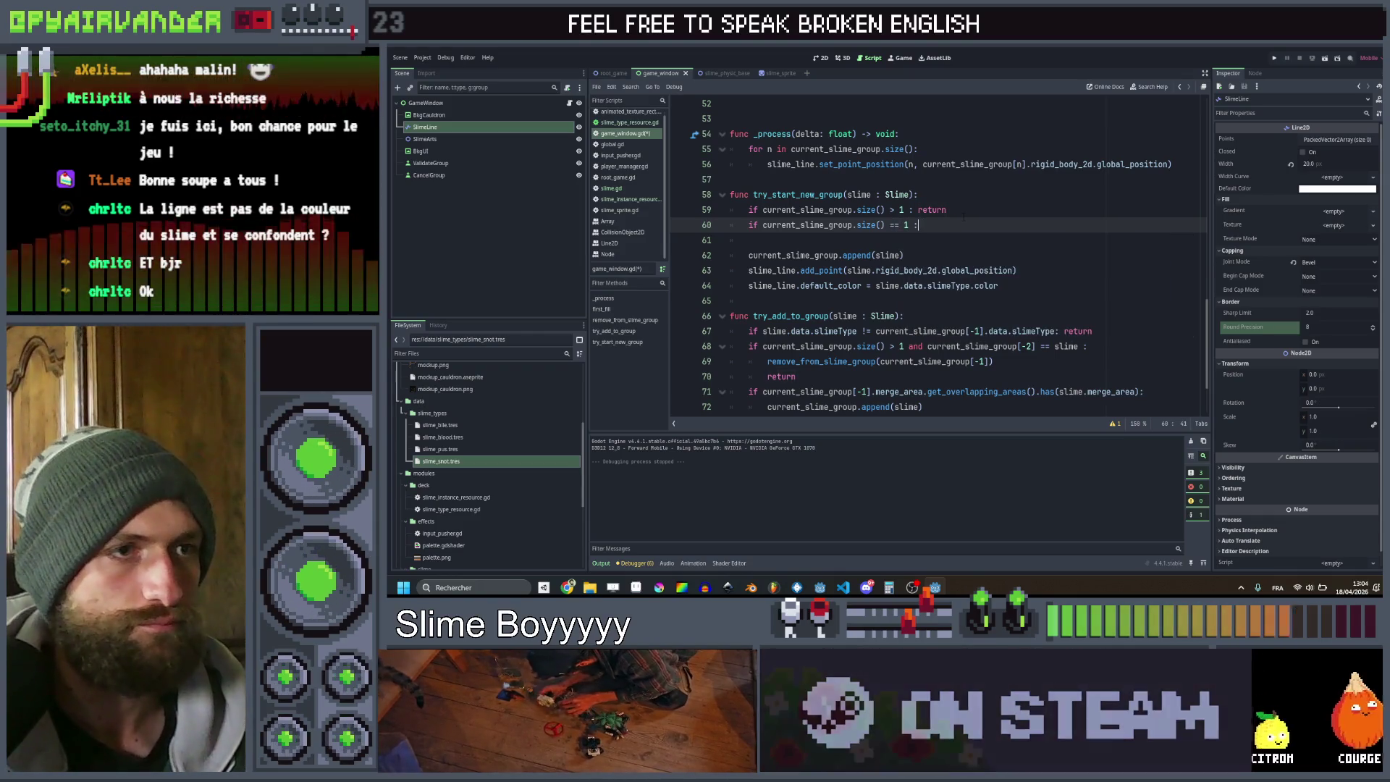
Add current_slime_group.clear() and slime_line.clear_points() to the '== 1' branch, then run the game
key("Return")
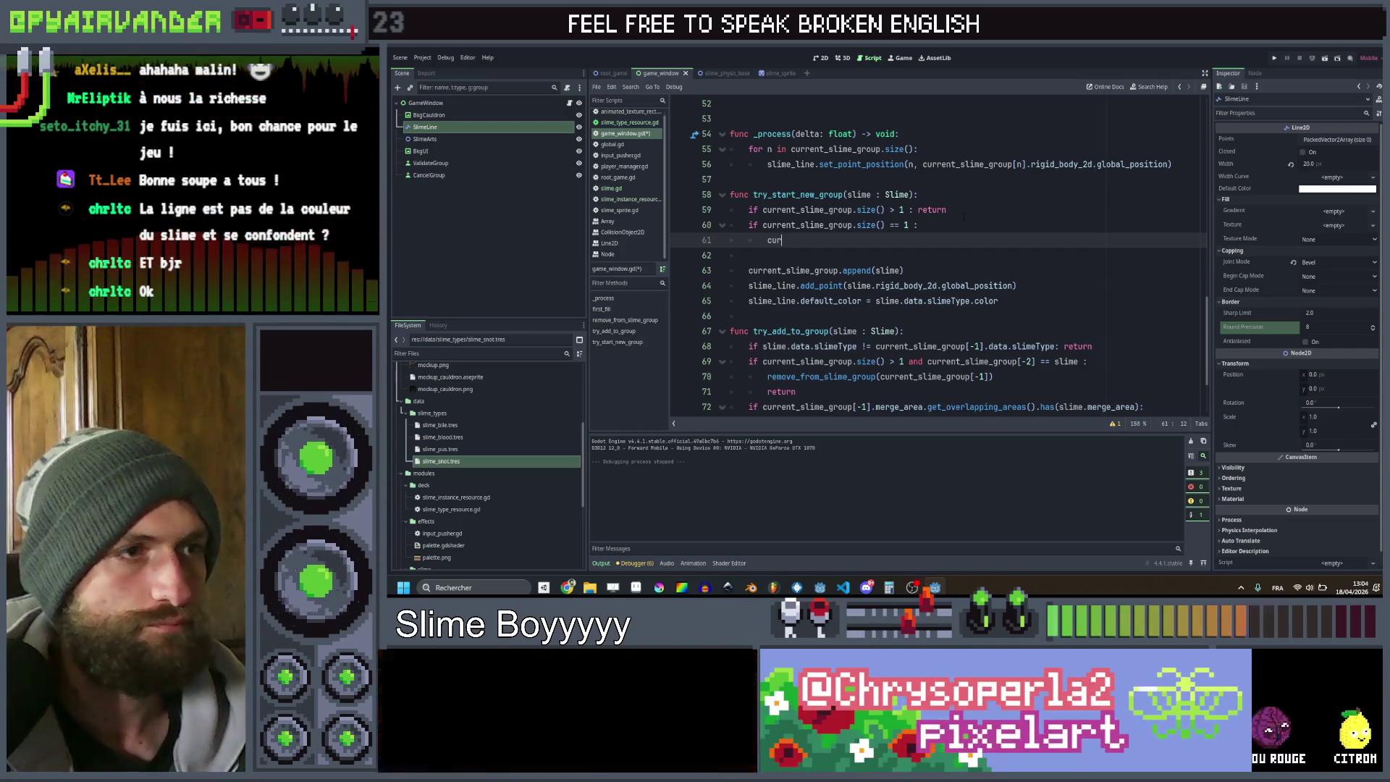
type("ur")
key("Return")
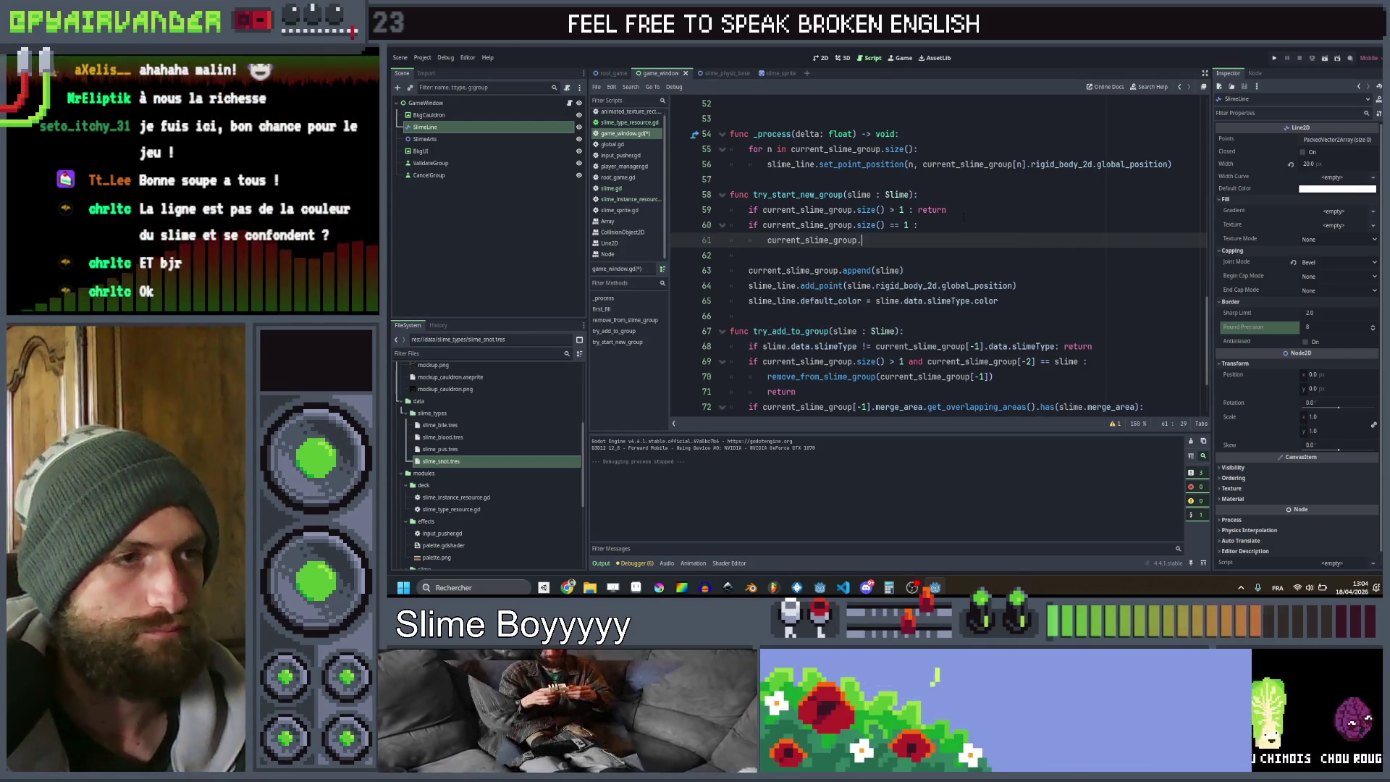
type("clear(")
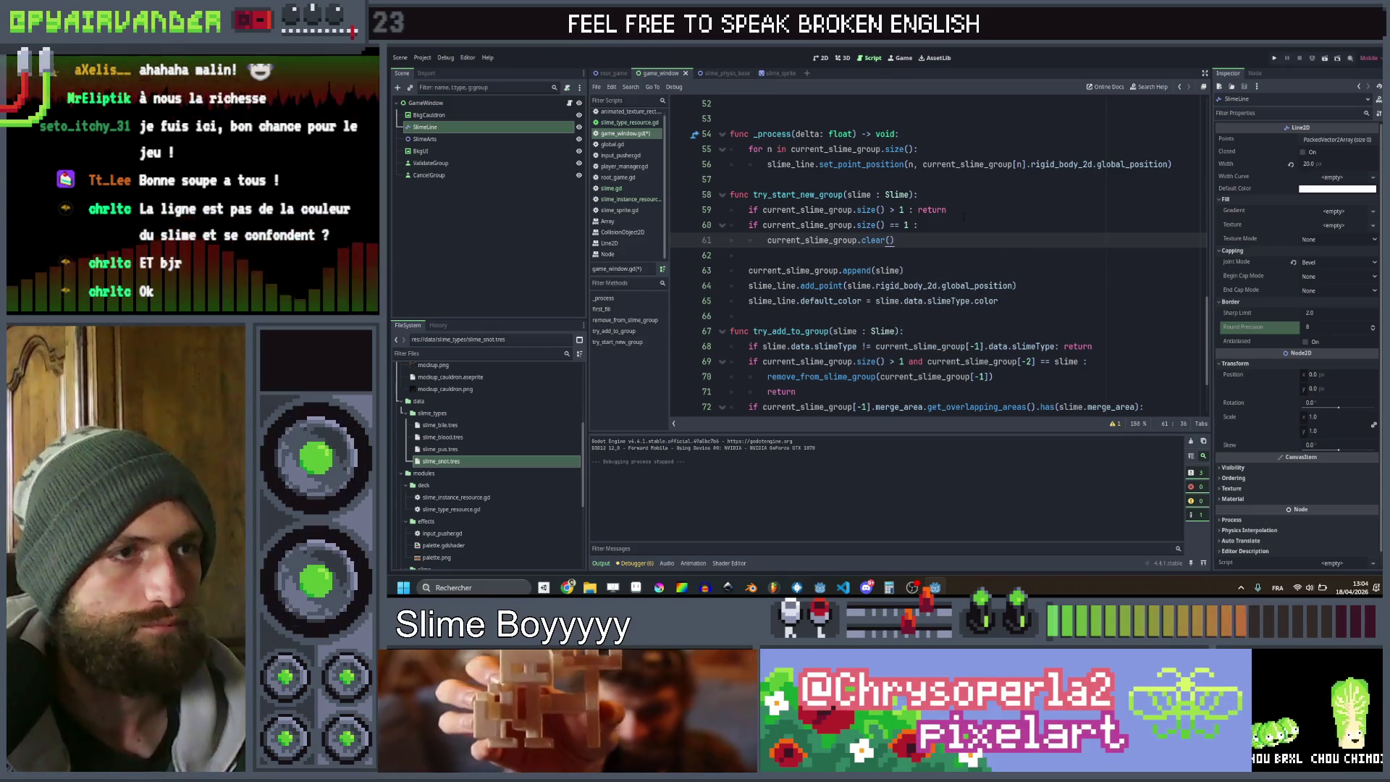
key("Return")
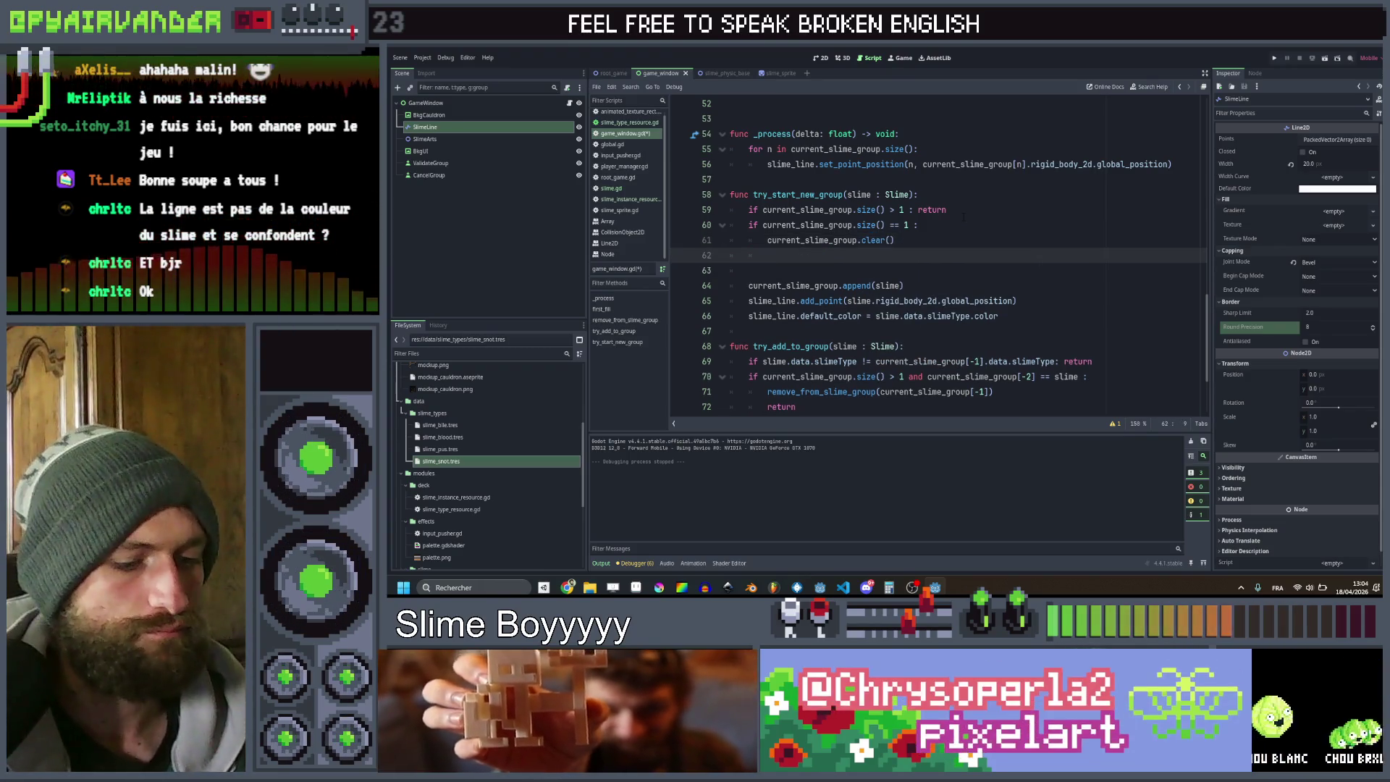
type("slime_line")
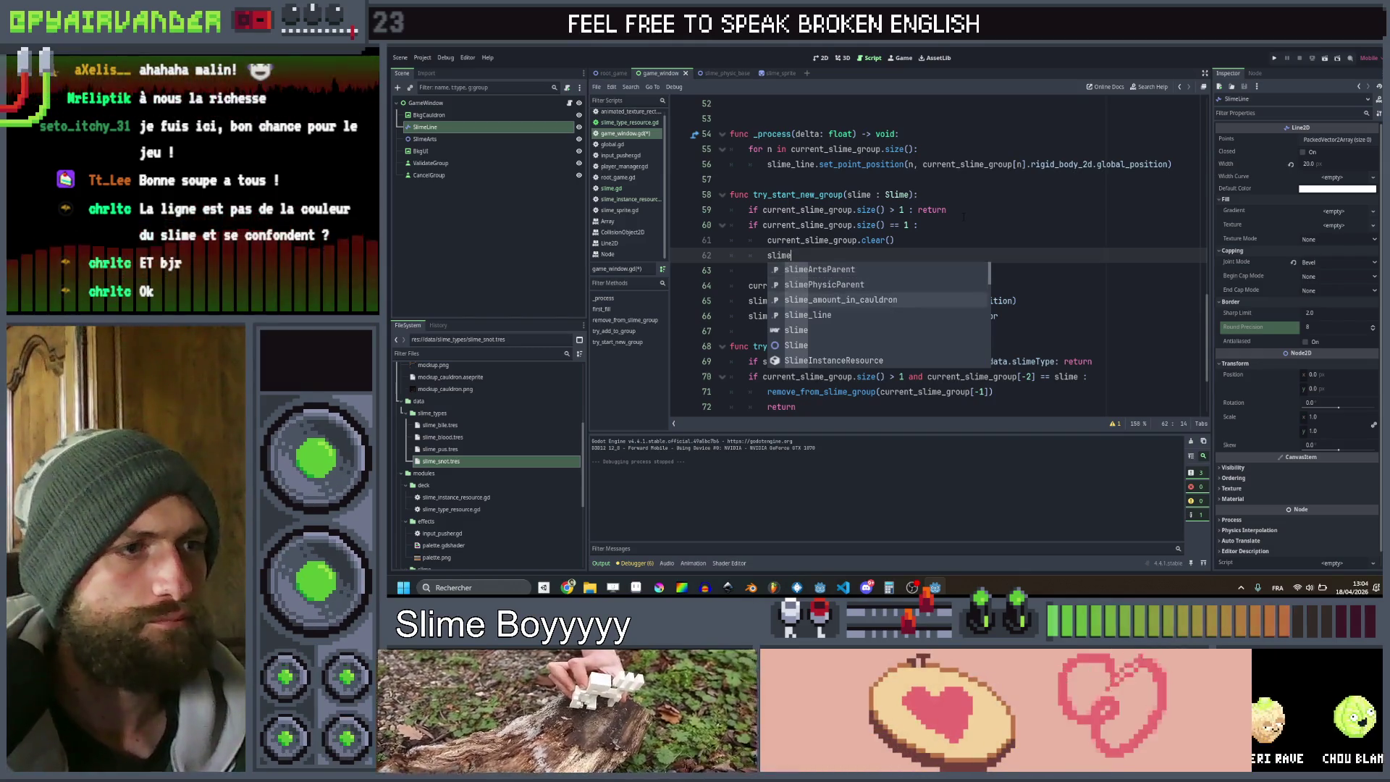
type(".cle")
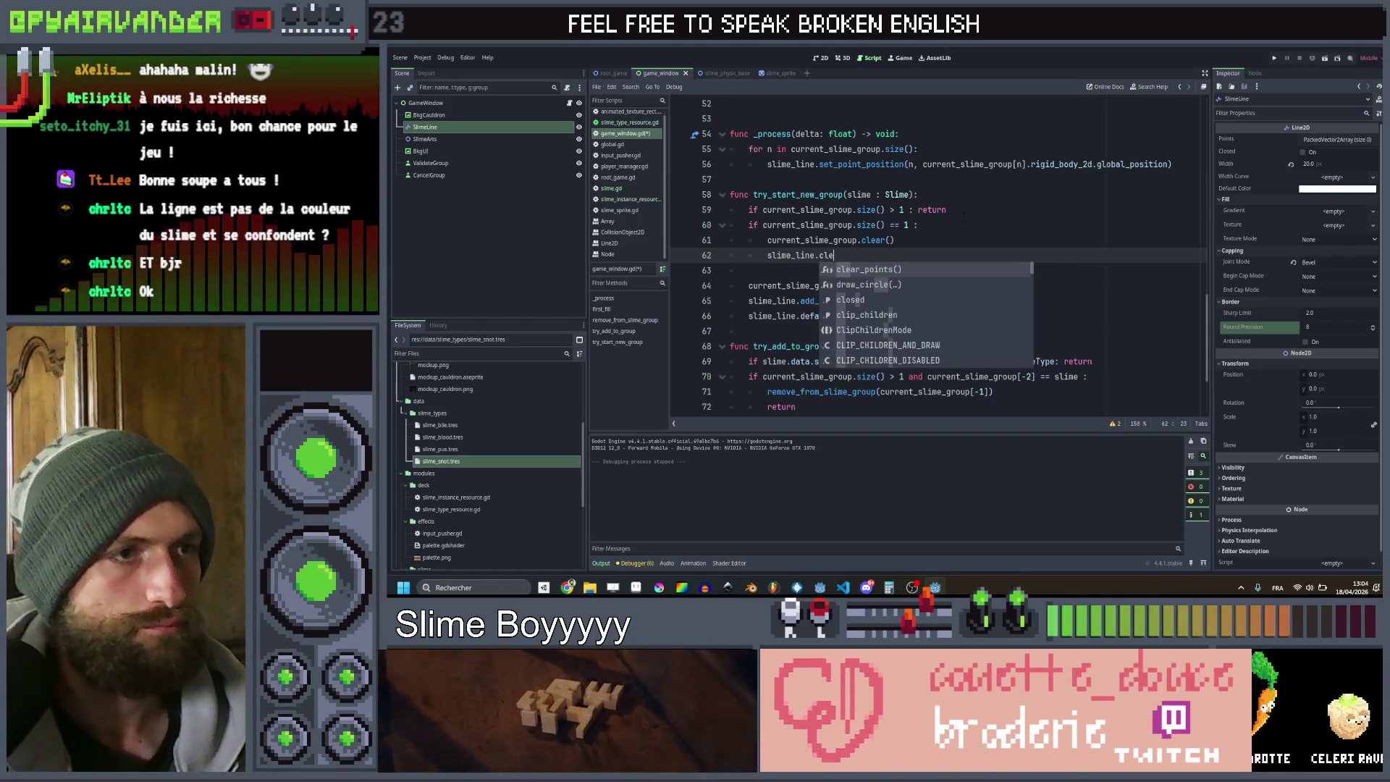
key("Return")
left_click(1274, 57)
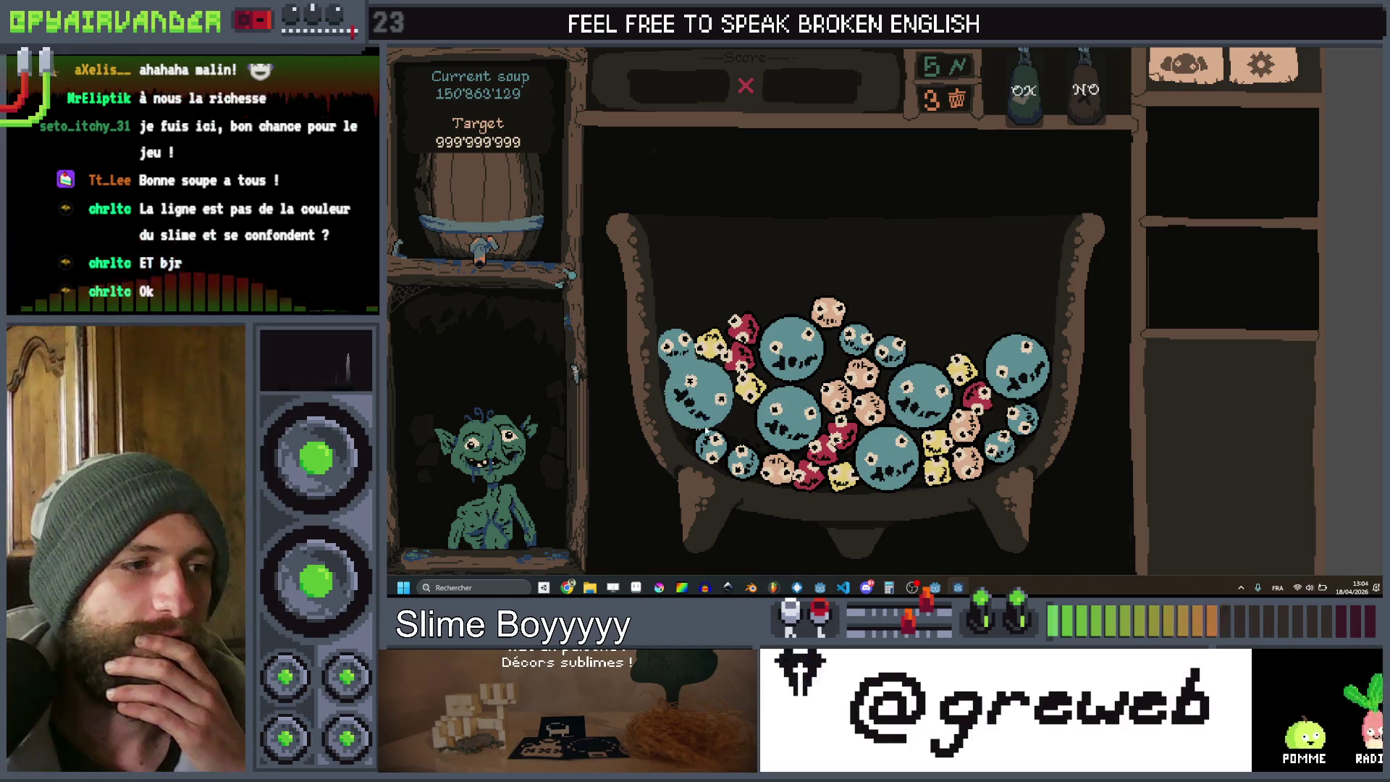
mouse_move(679, 360)
left_mouse_down()
mouse_move(738, 456)
mouse_move(797, 422)
mouse_move(792, 351)
mouse_move(854, 337)
mouse_move(891, 351)
mouse_move(916, 395)
mouse_move(890, 485)
left_mouse_up()
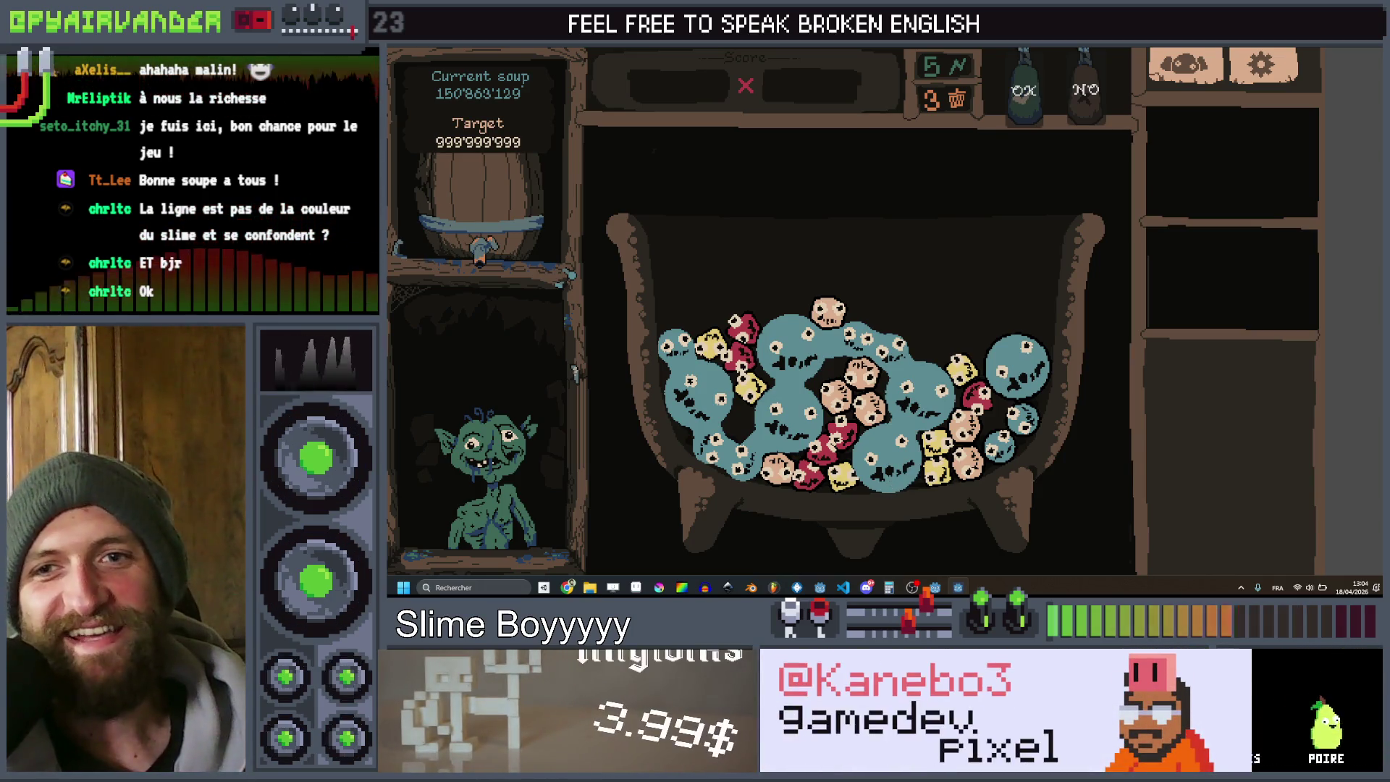
mouse_move(958, 587)
mouse_move(897, 430)
left_mouse_down()
mouse_move(912, 394)
mouse_move(856, 333)
mouse_move(719, 456)
left_mouse_up()
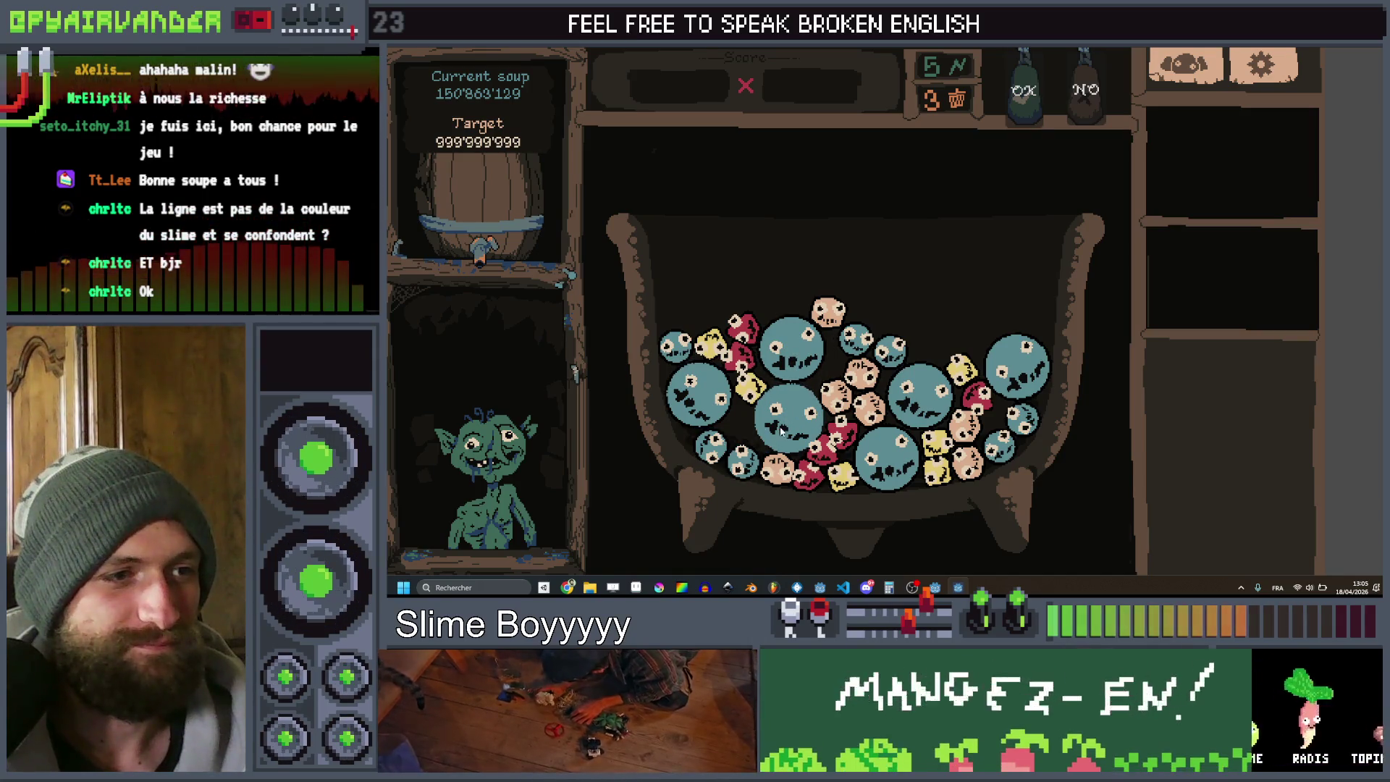
left_click_drag(786, 410, 881, 353)
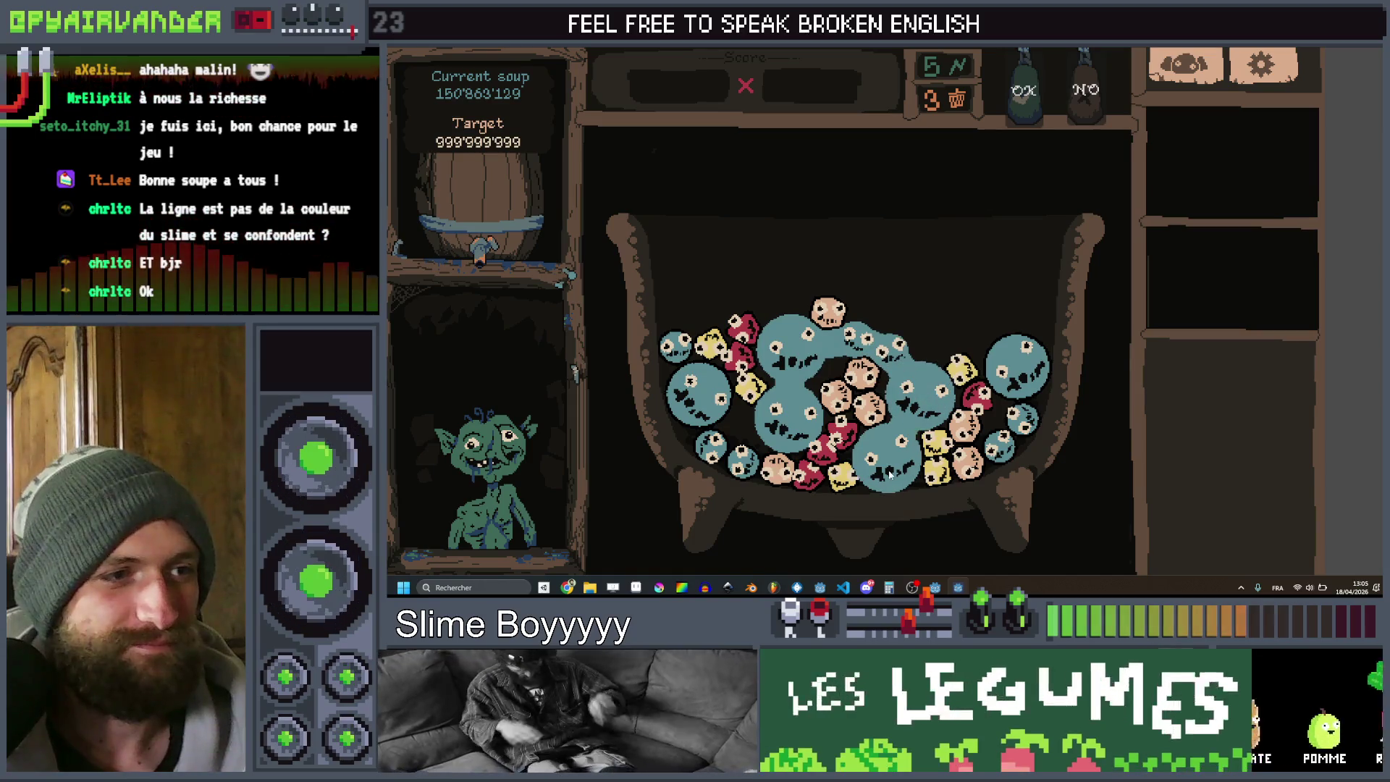
left_click_drag(913, 420, 913, 420)
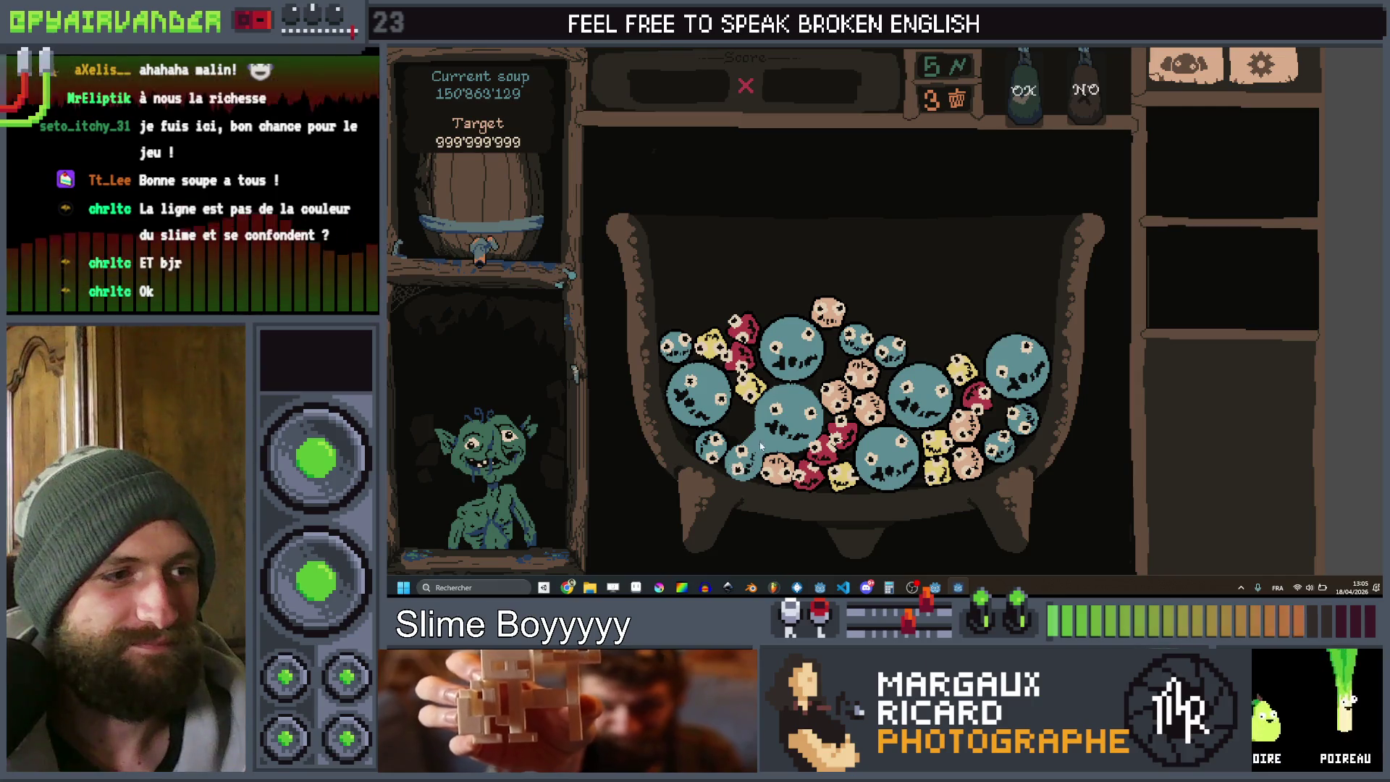
left_click_drag(744, 424, 742, 465)
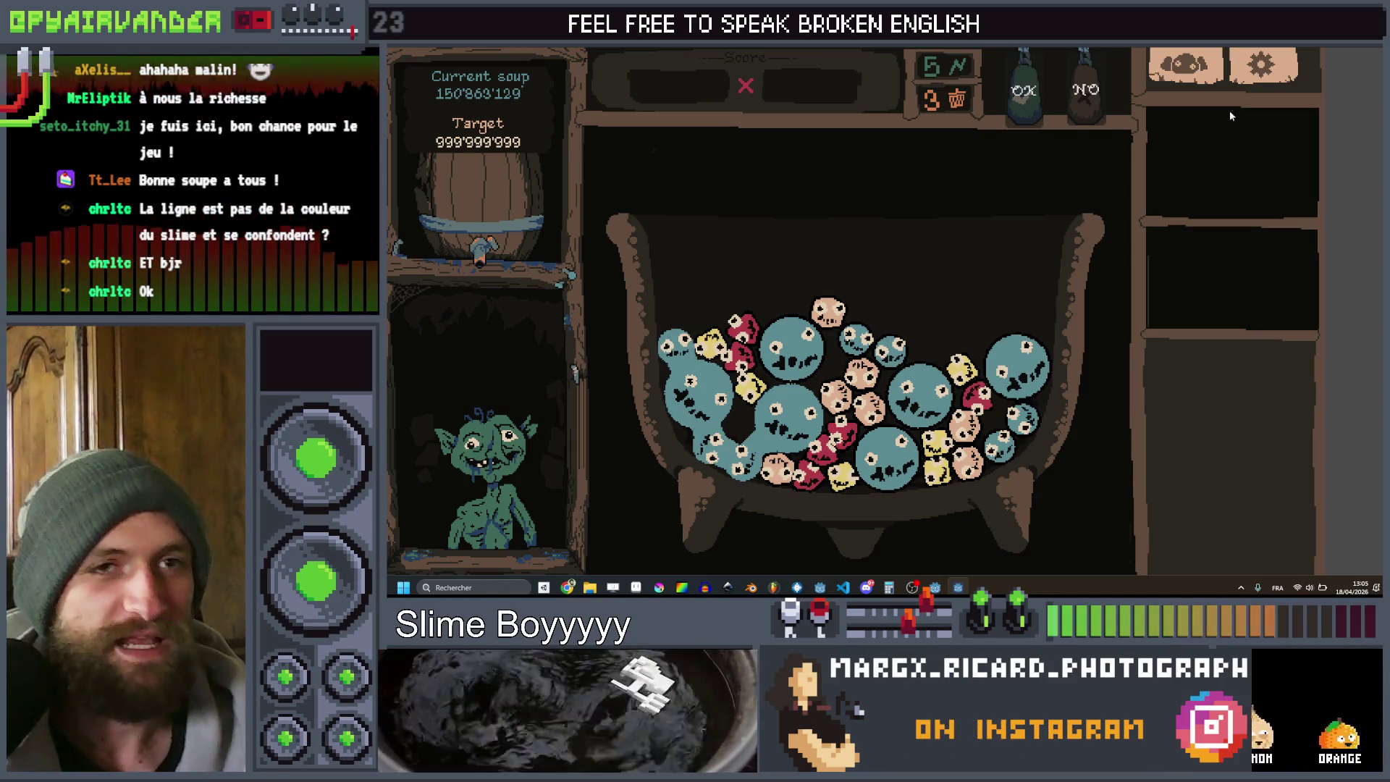
key("F8")
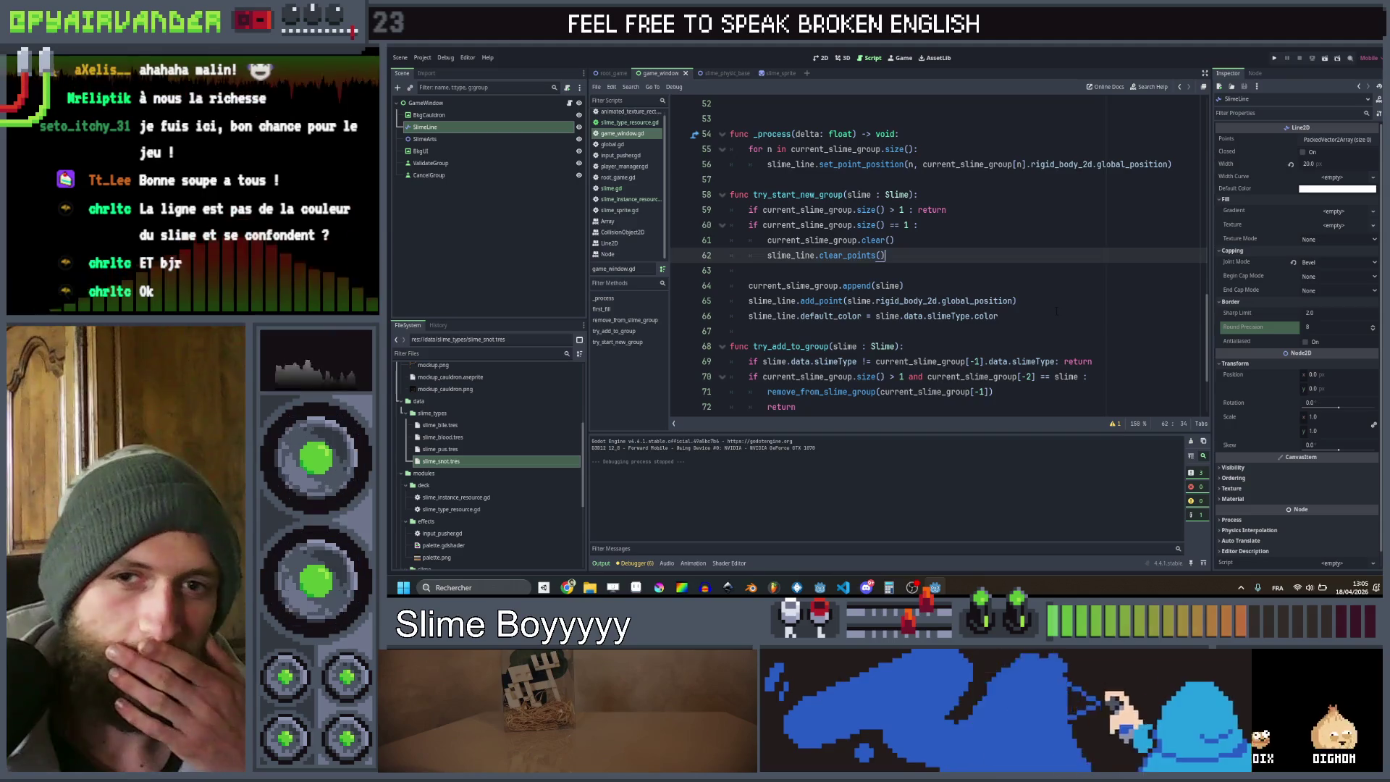
left_click(1056, 312)
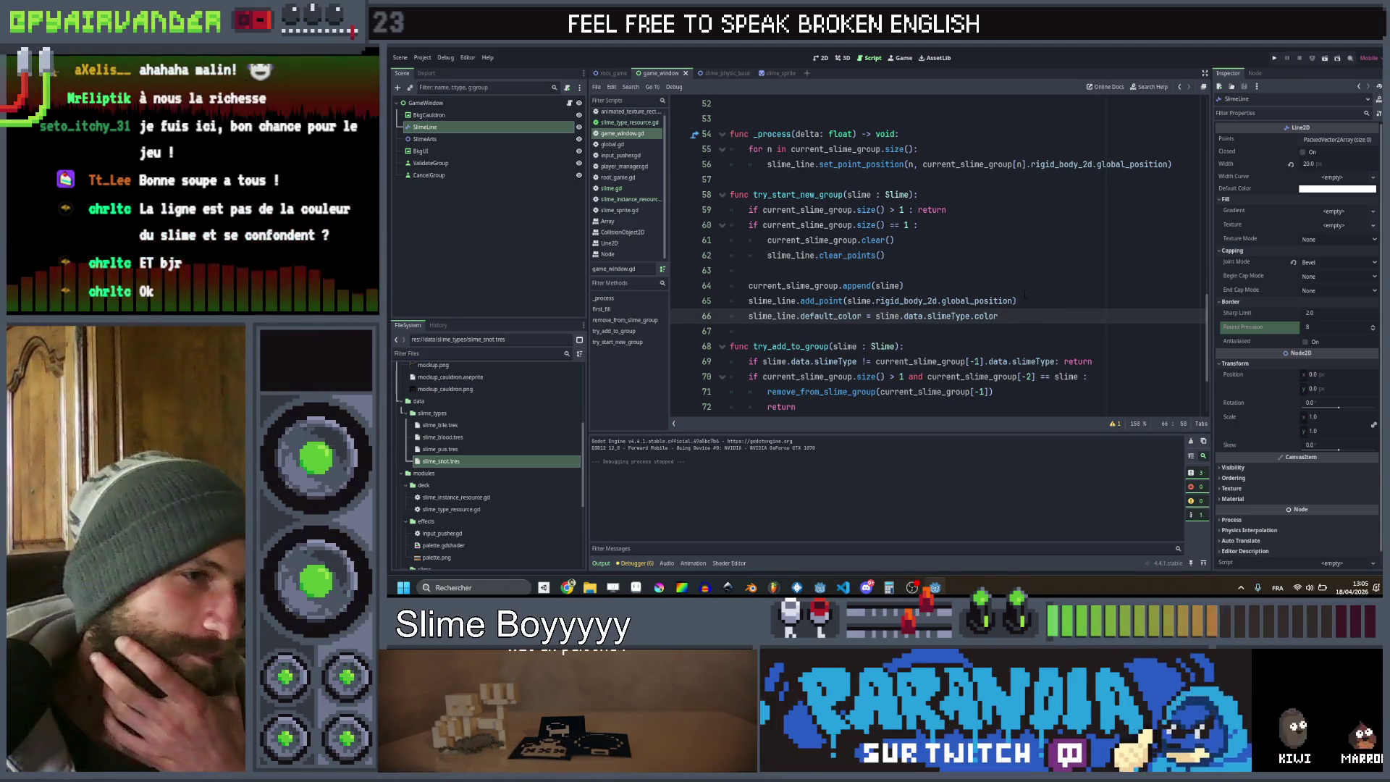
scroll(1024, 294, "down", 3)
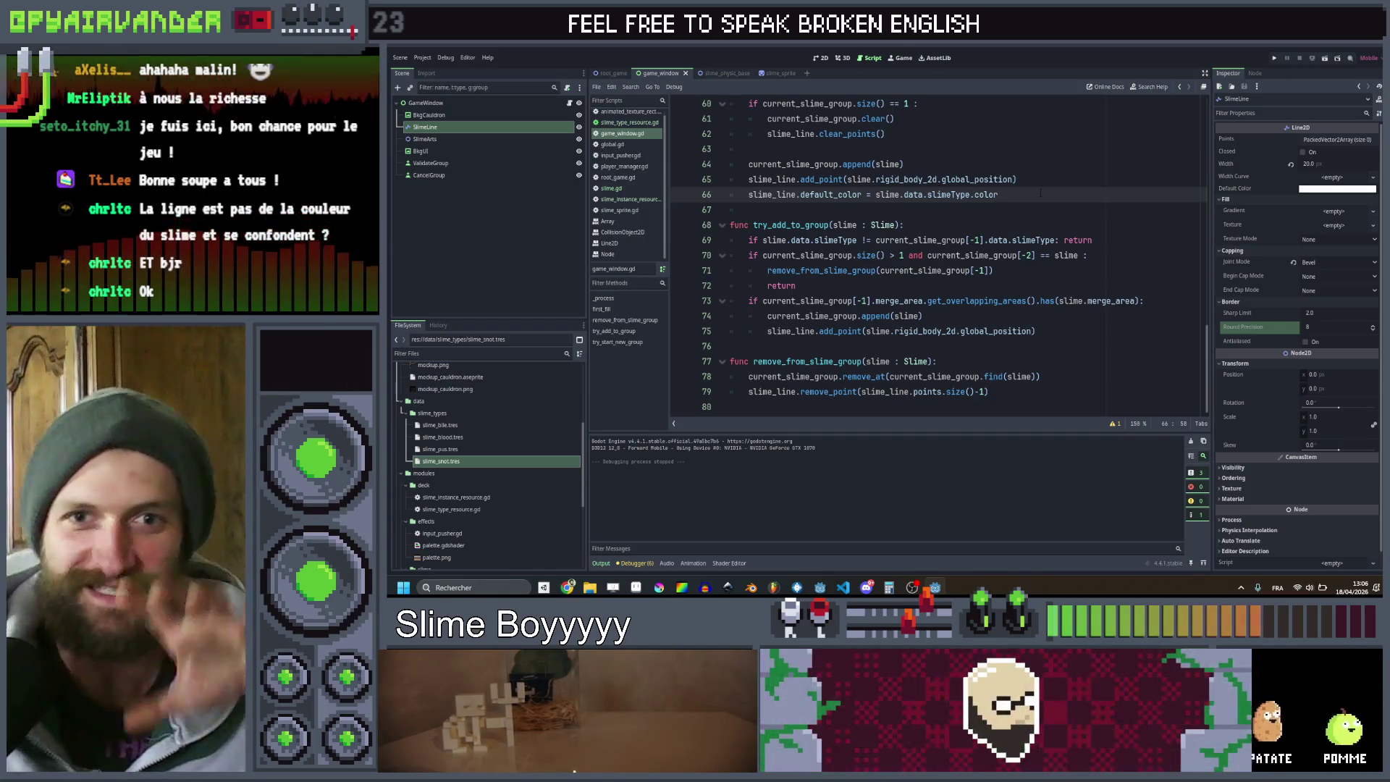
left_click(782, 73)
Move Slime_Body2 above Slime_Body, rename it Slime_Outline, and save the scene
left_click(429, 115)
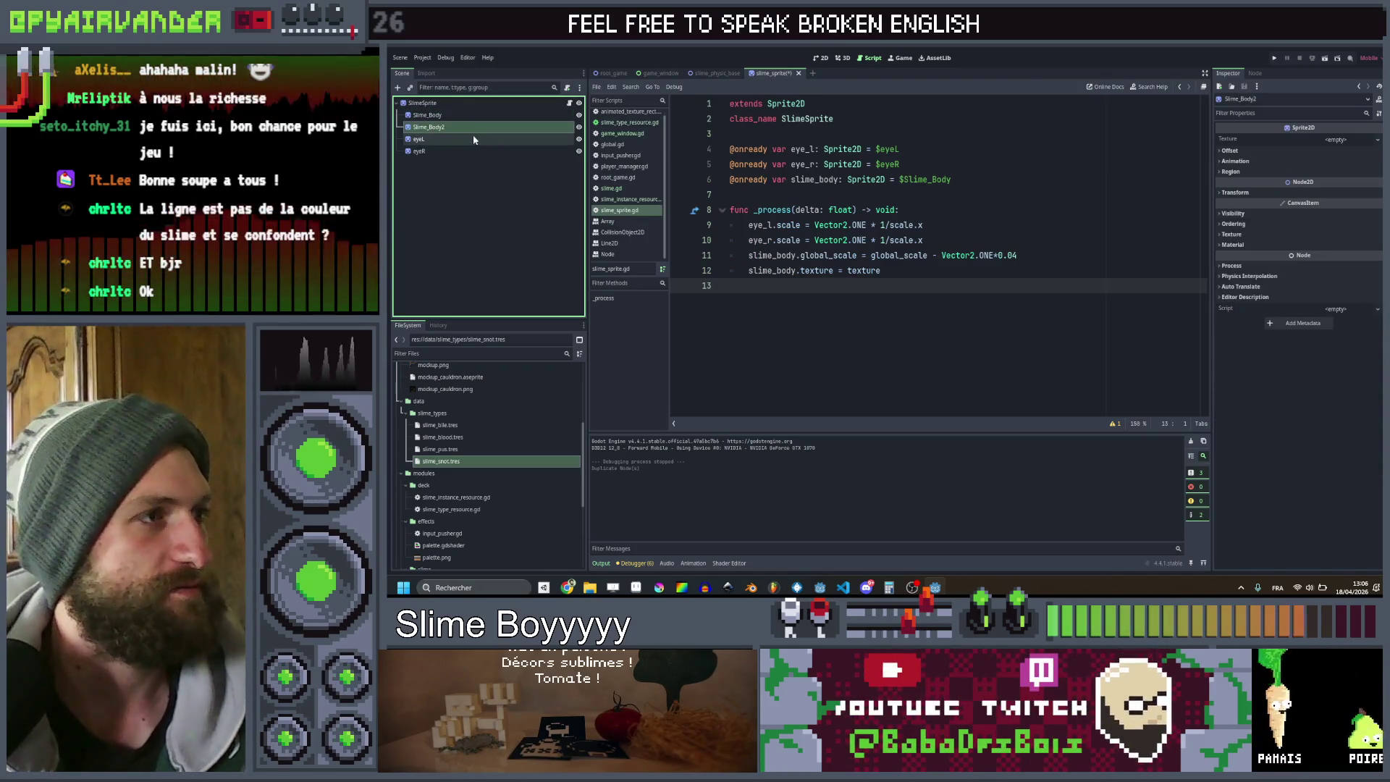
left_click_drag(466, 132, 464, 112)
left_click(464, 115)
left_click(458, 116)
type("Slime_Outline")
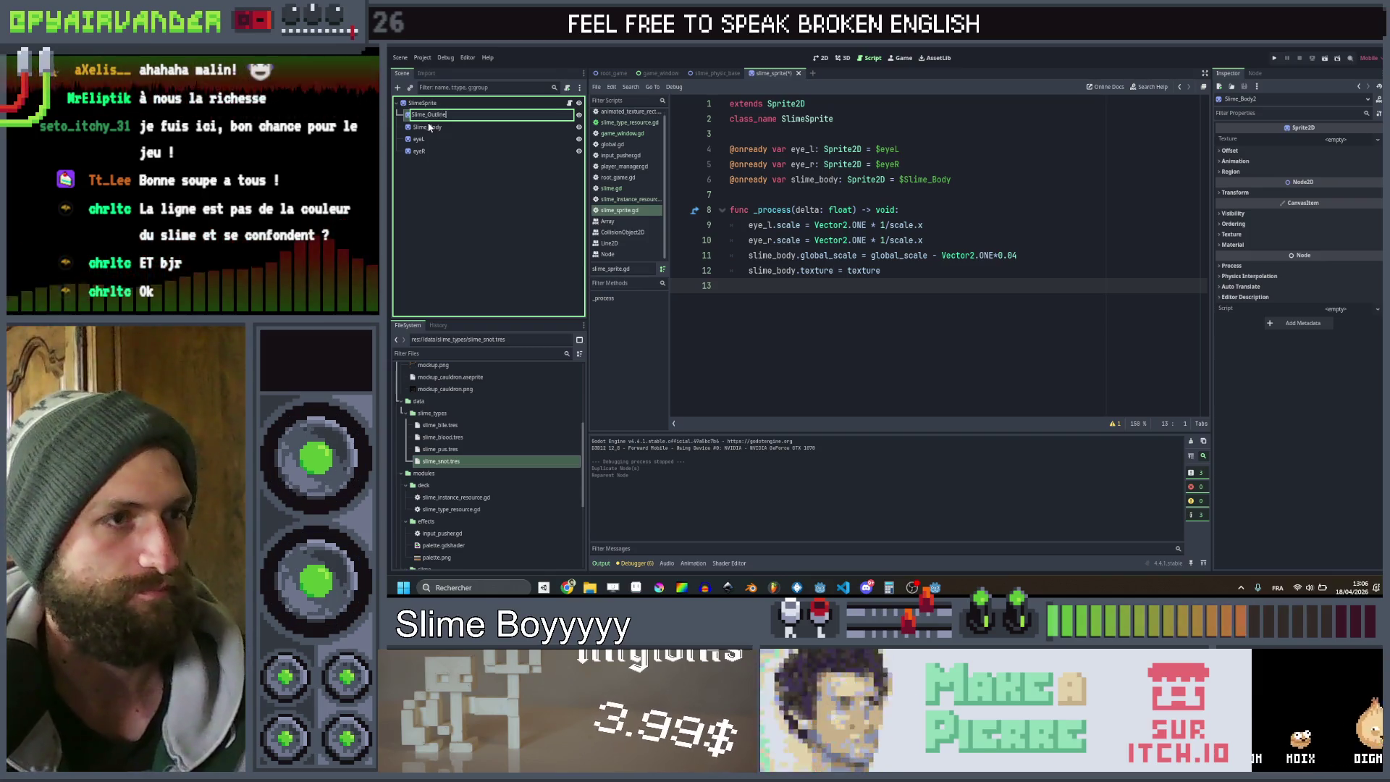
key("Return")
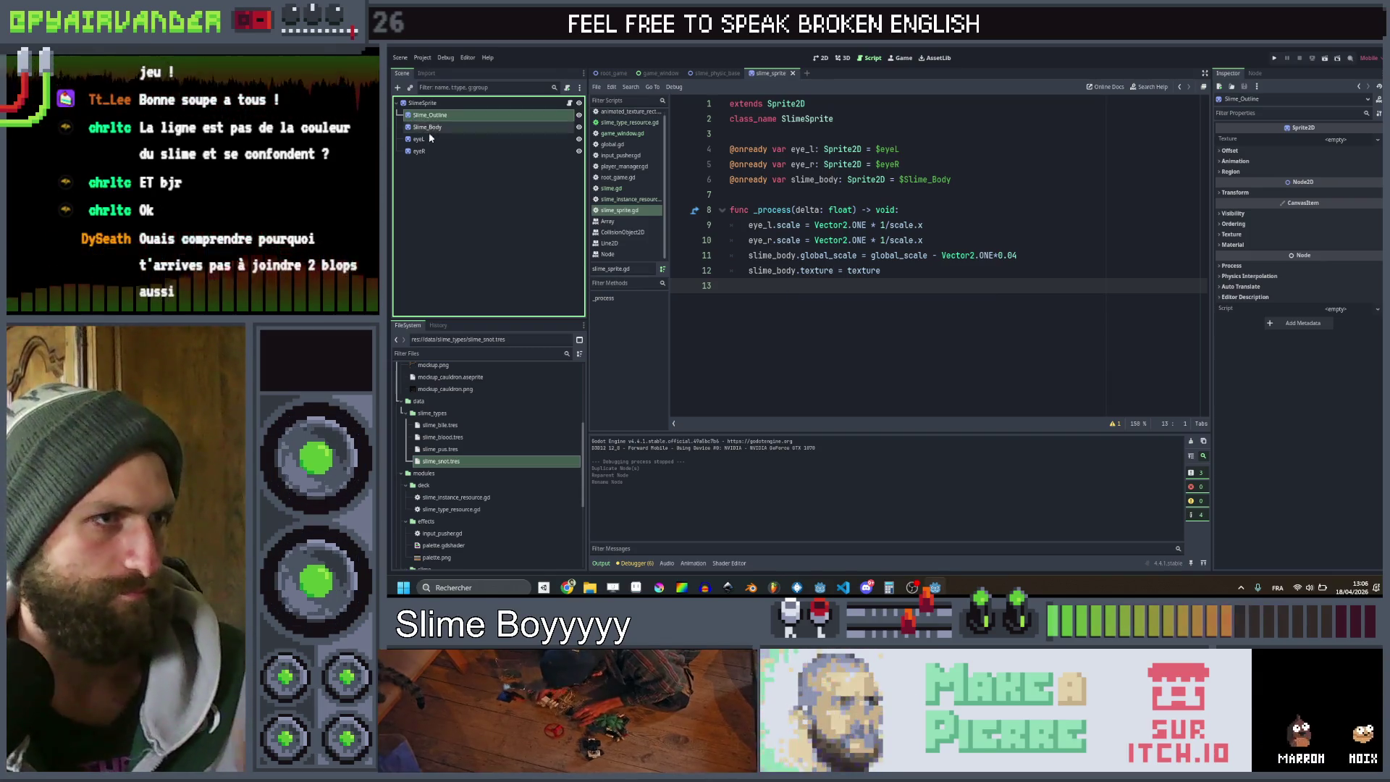
key("ctrl+s")
left_click(431, 194)
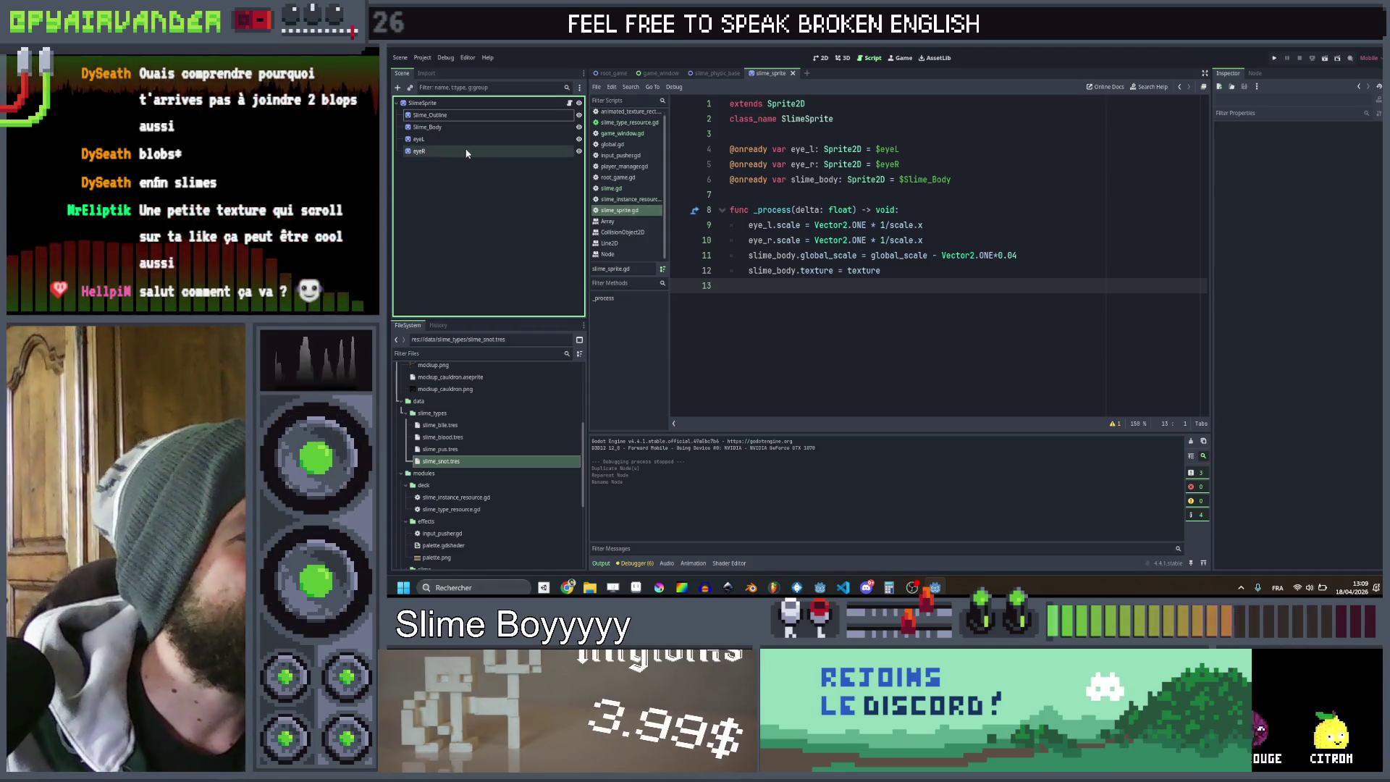
Inspect the SlimeSprite root, Slime_Outline and Slime_Body nodes in the 2D view
left_click(470, 103)
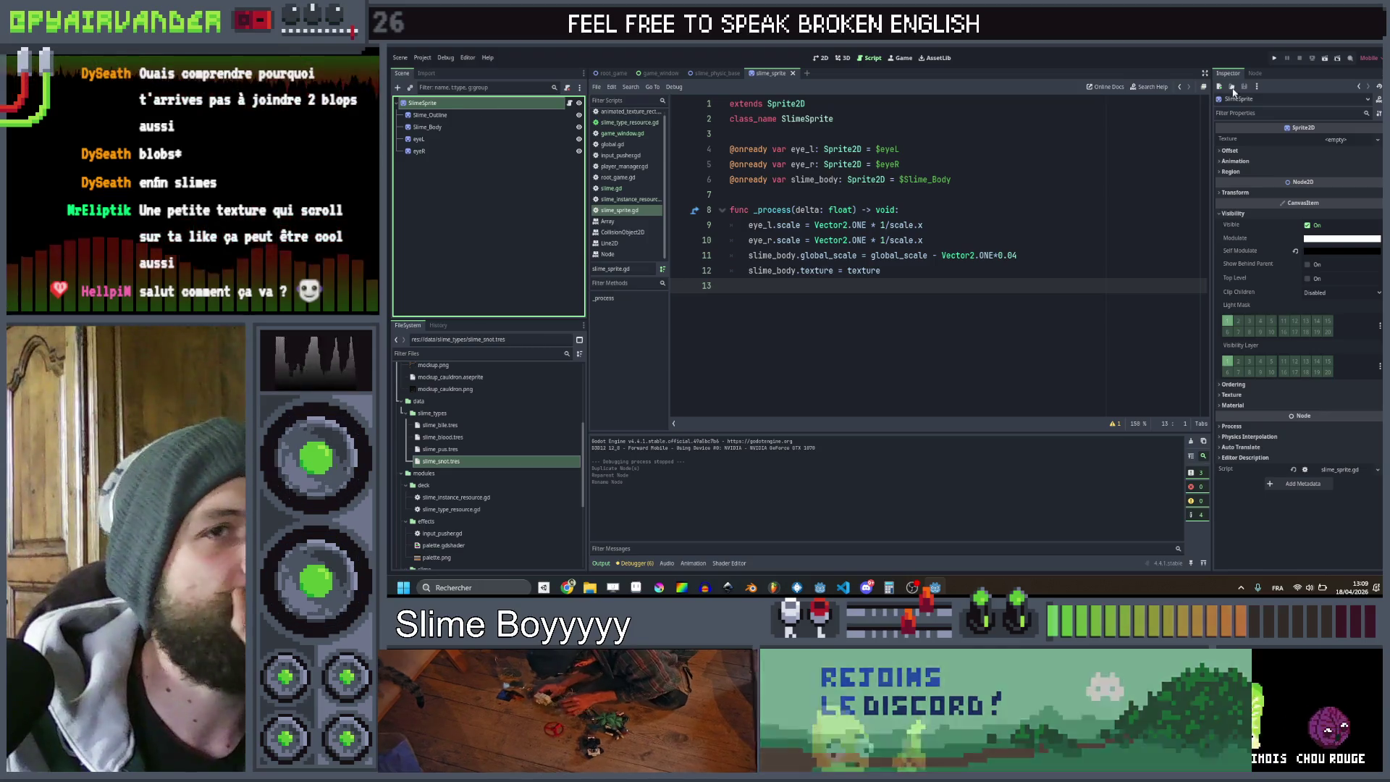
left_click(823, 58)
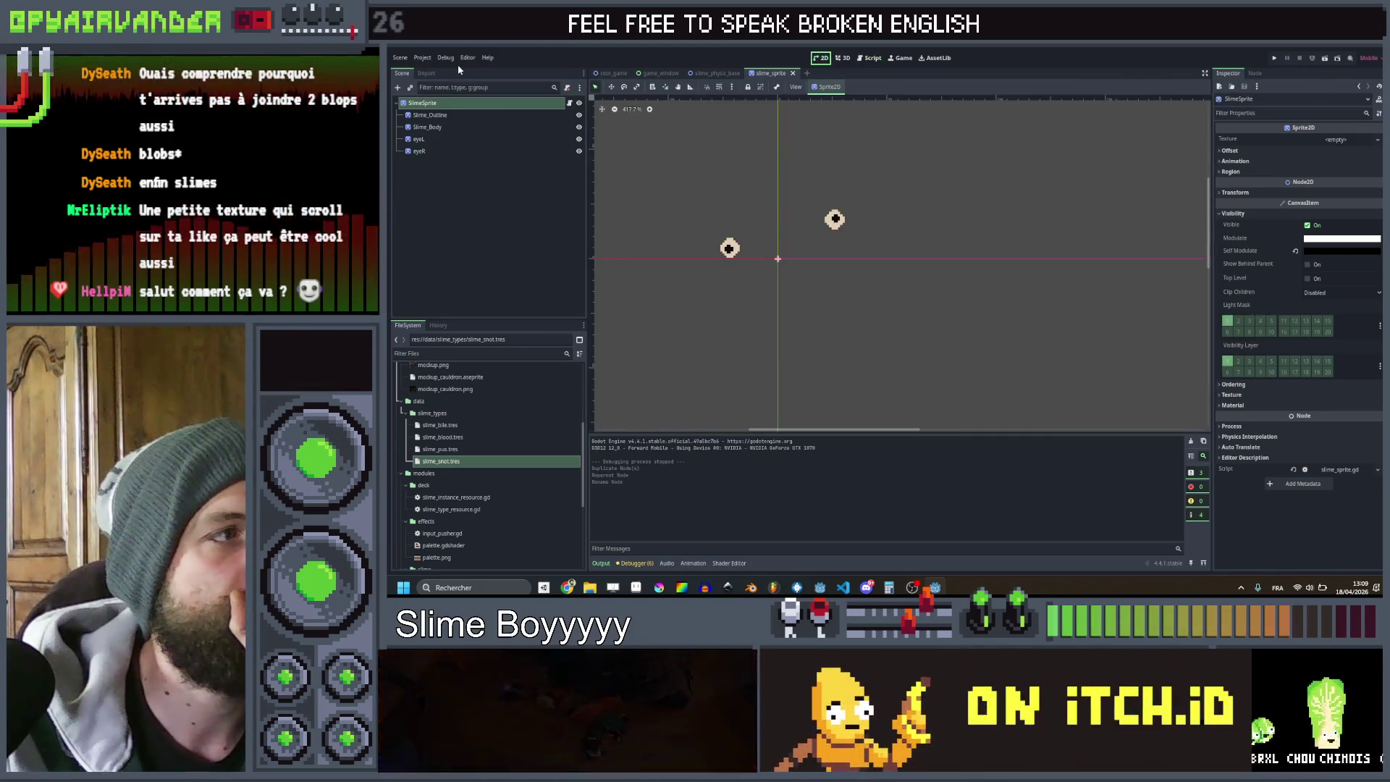
left_click(434, 115)
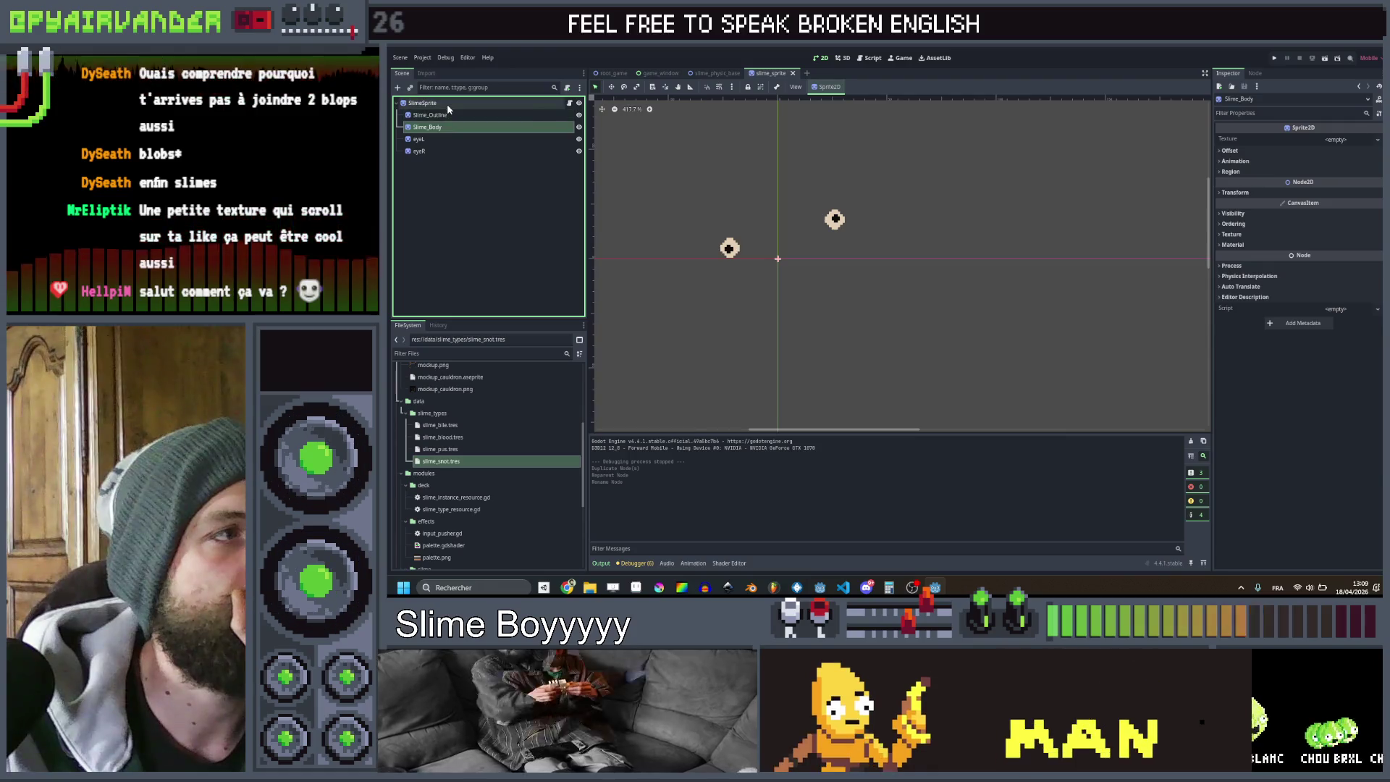
left_click(446, 103)
left_click(441, 126)
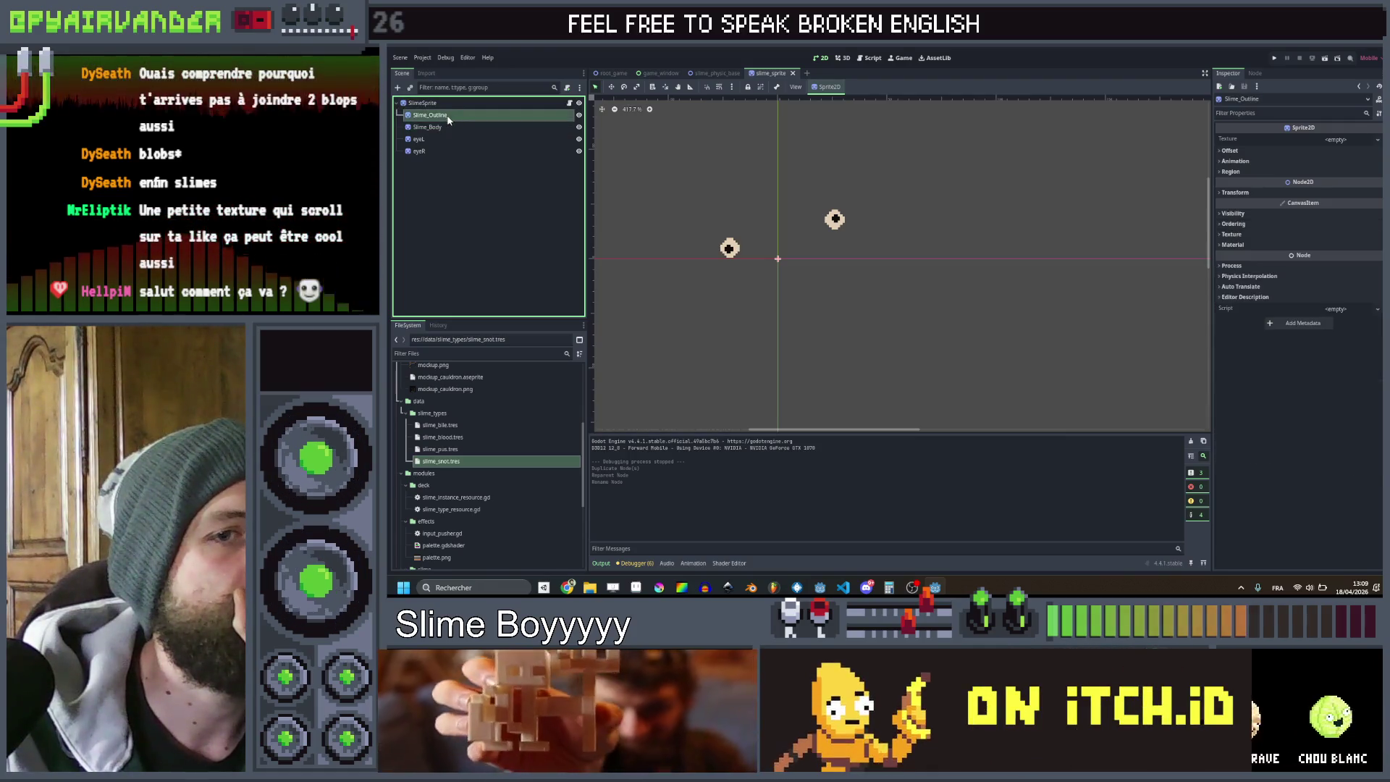
left_click(446, 104)
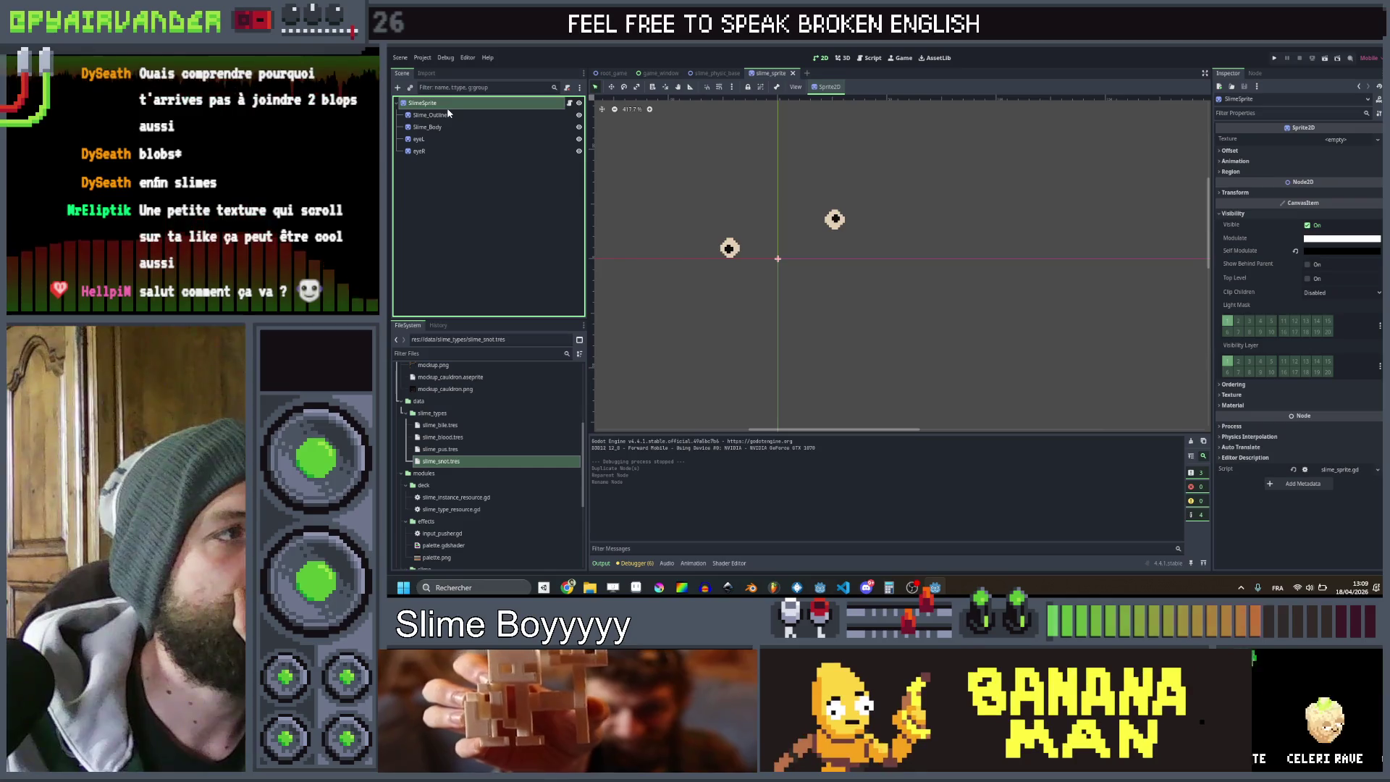
right_click(511, 107)
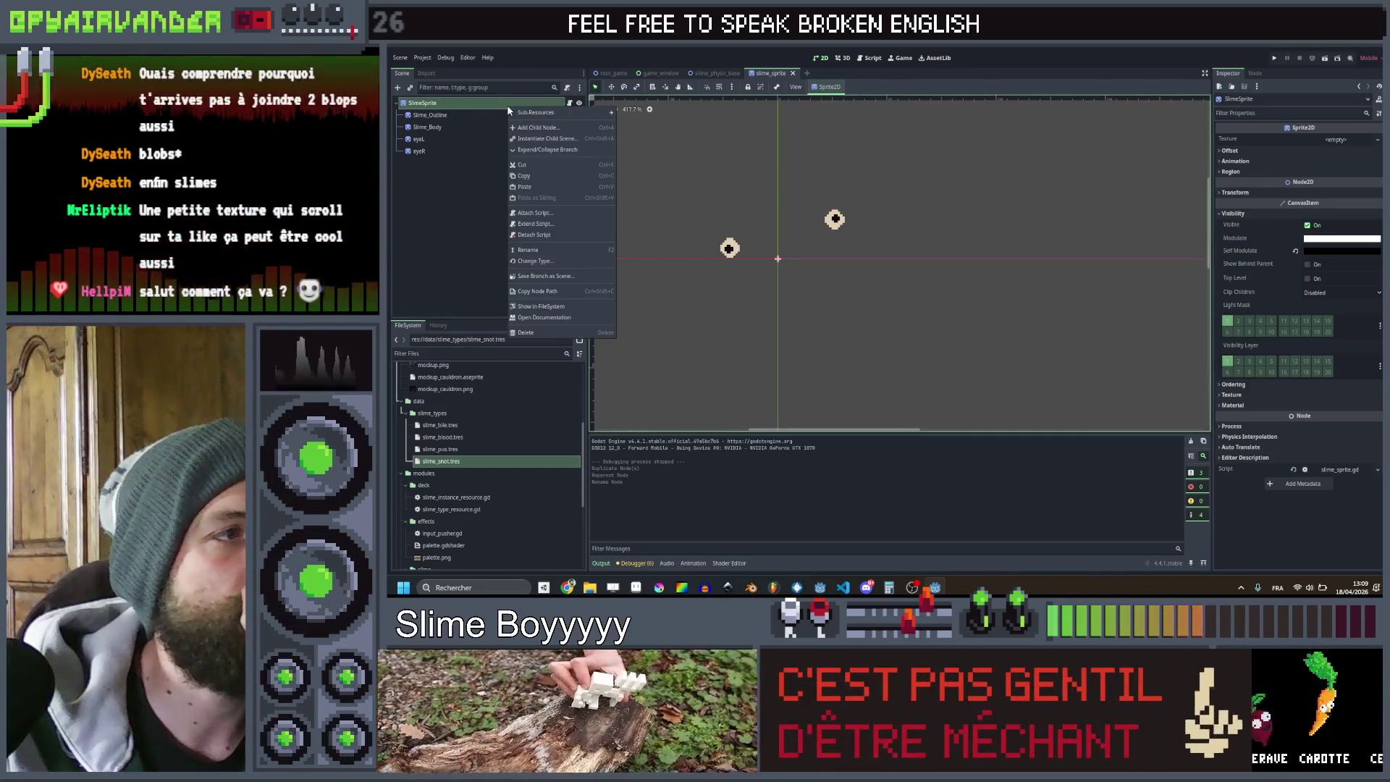
key("Escape")
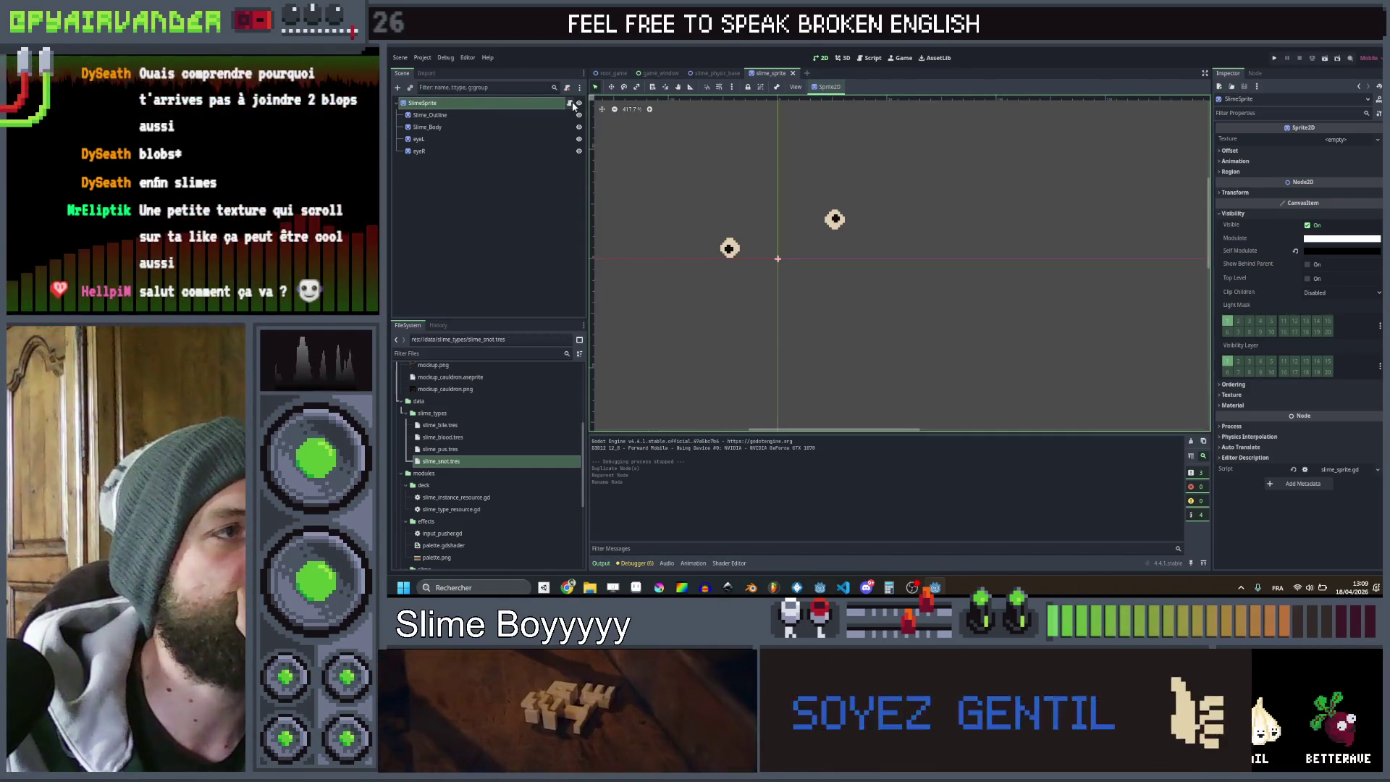
left_click(569, 103)
double_click(785, 103)
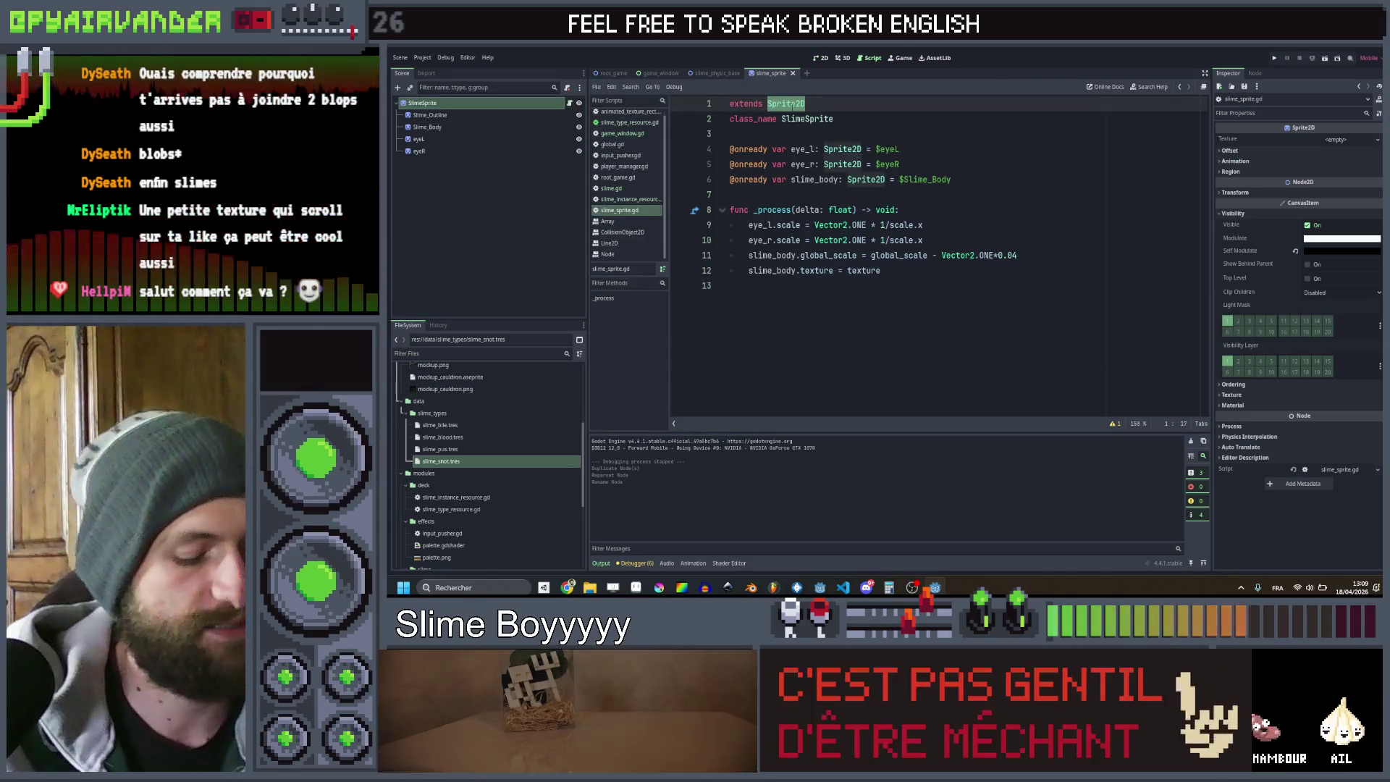
type("Node")
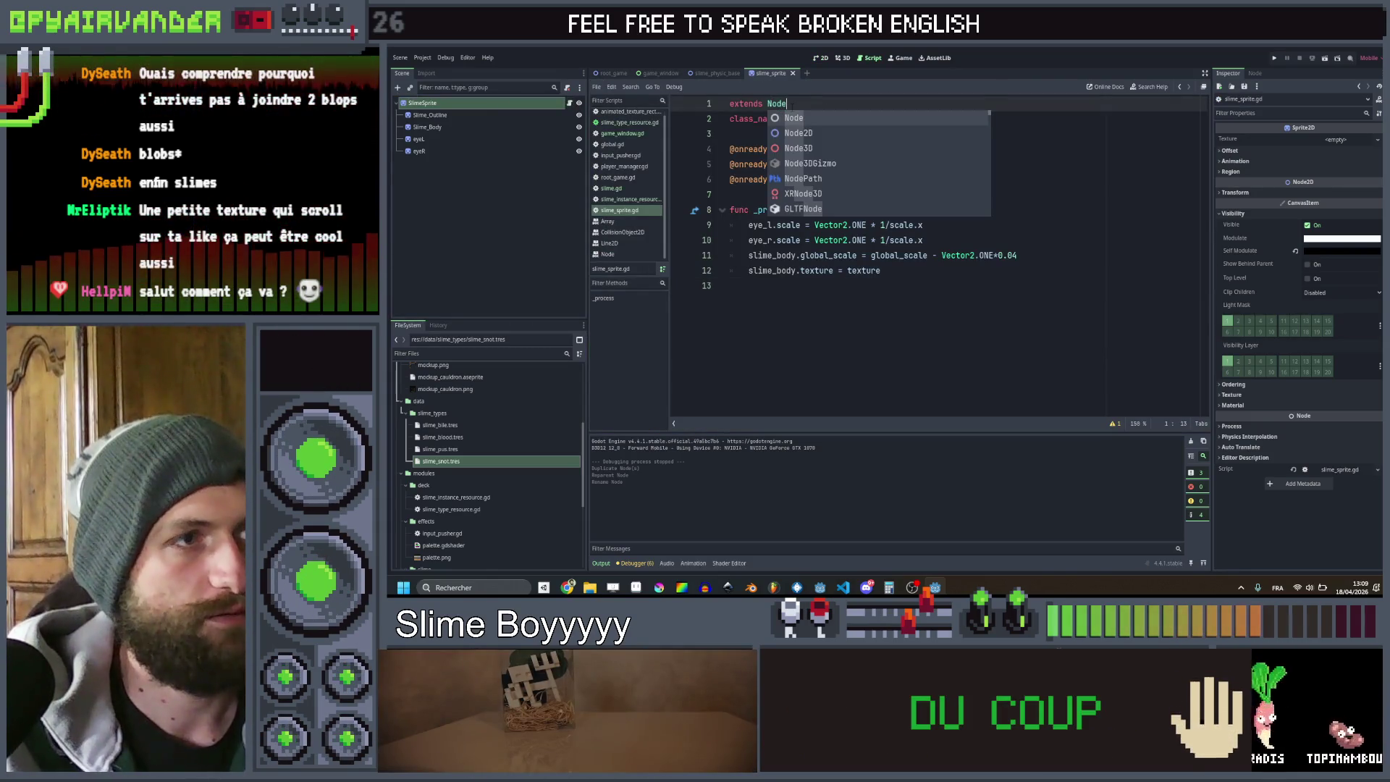
key("Escape")
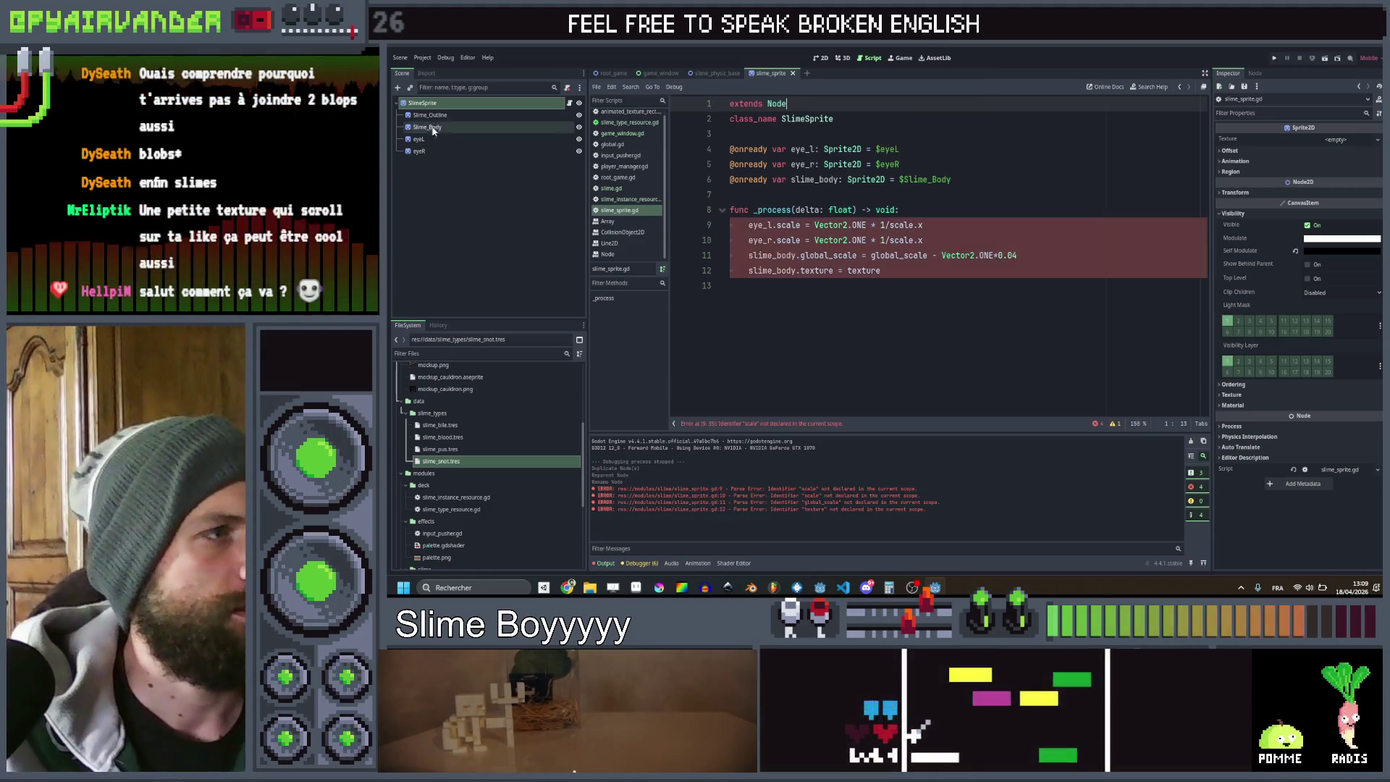
mouse_move(430, 115)
left_mouse_down()
mouse_move(782, 138)
mouse_move(786, 194)
left_mouse_up()
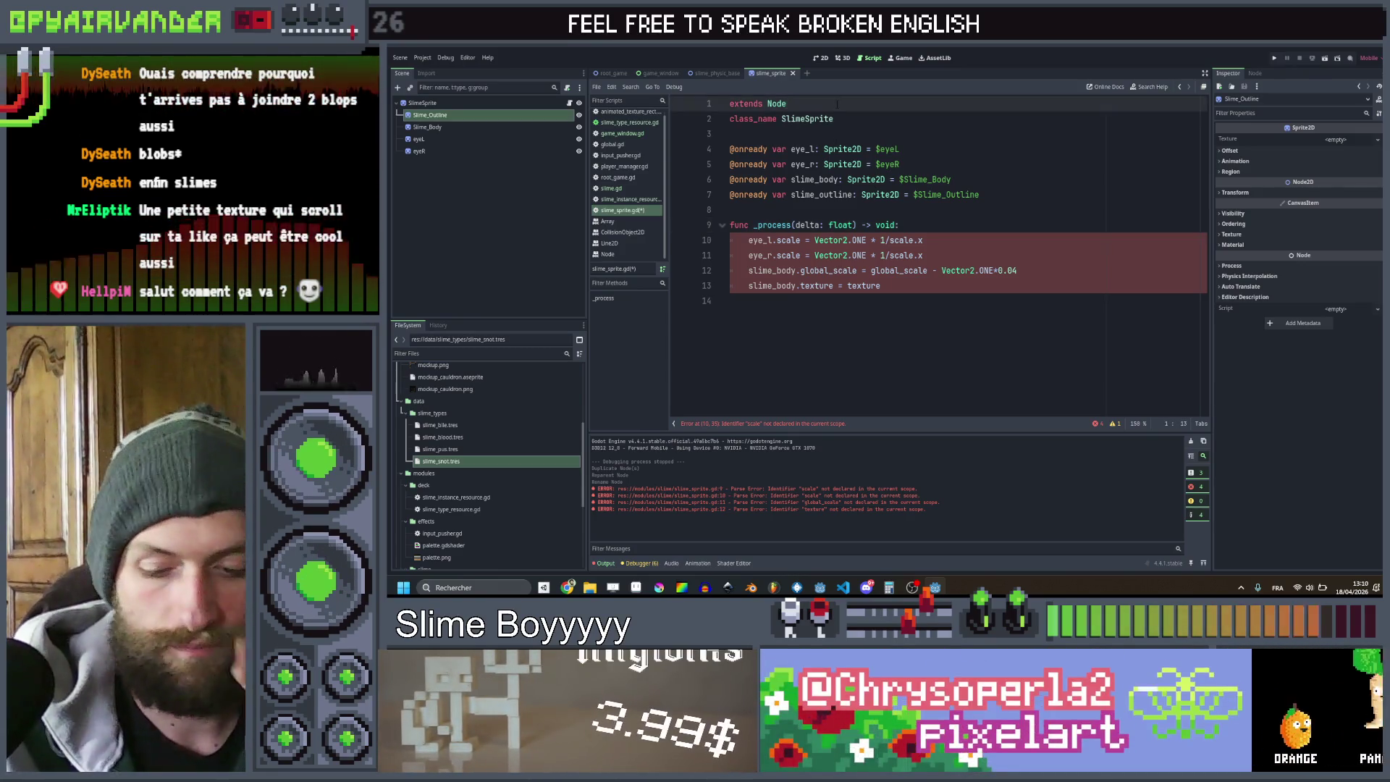
type("2D")
left_click(1039, 134)
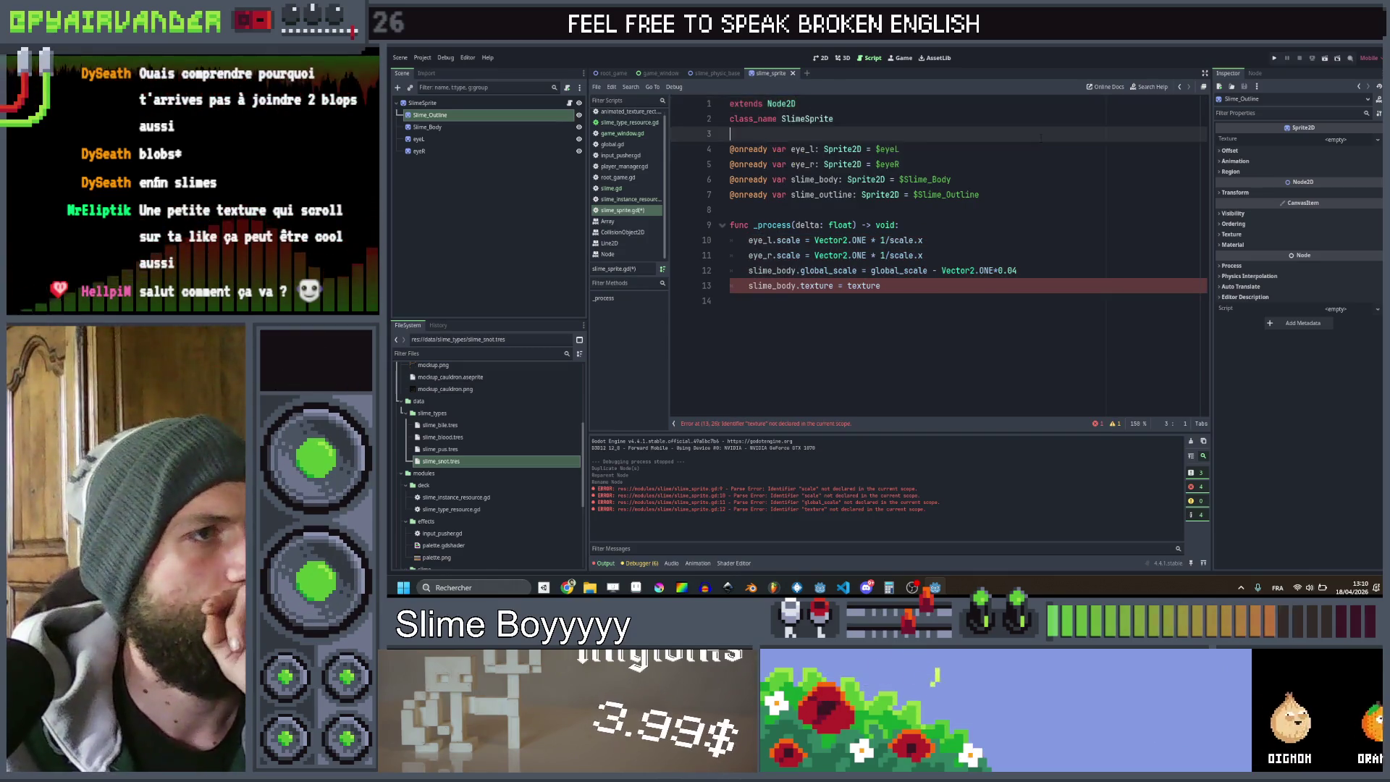
left_click(489, 106)
right_click(488, 105)
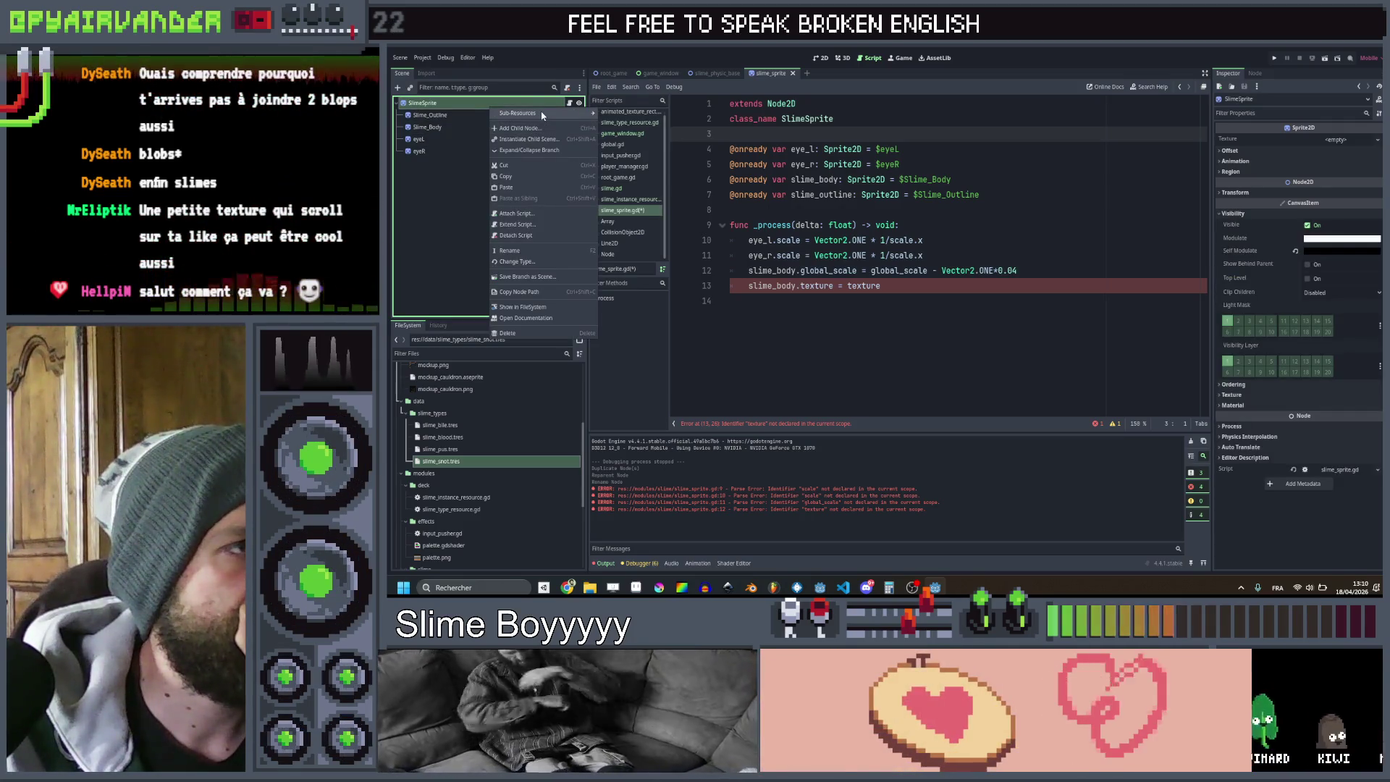
Change SlimeSprite's type to Node2D, set line 13 to 'slime_outline.texture = slime_body.texture', and save
left_click(547, 262)
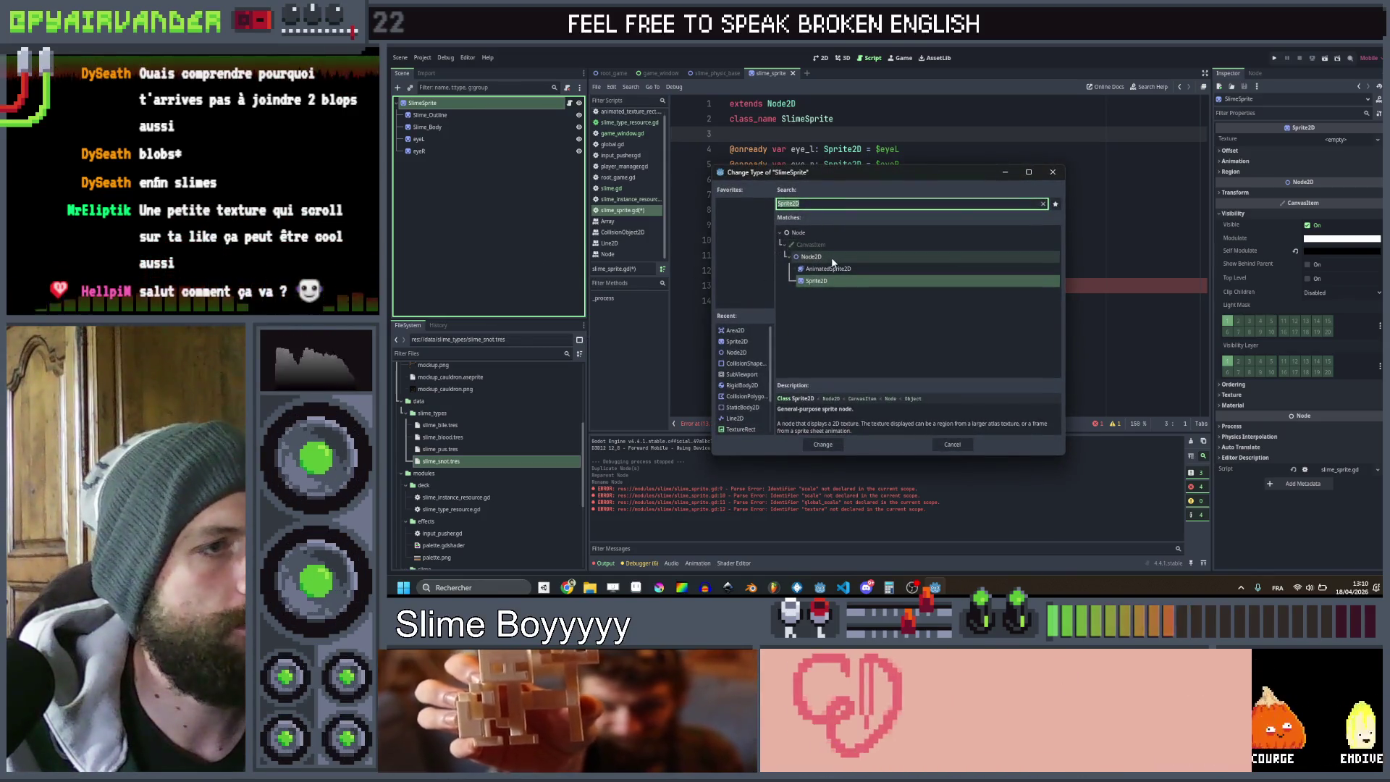
double_click(833, 258)
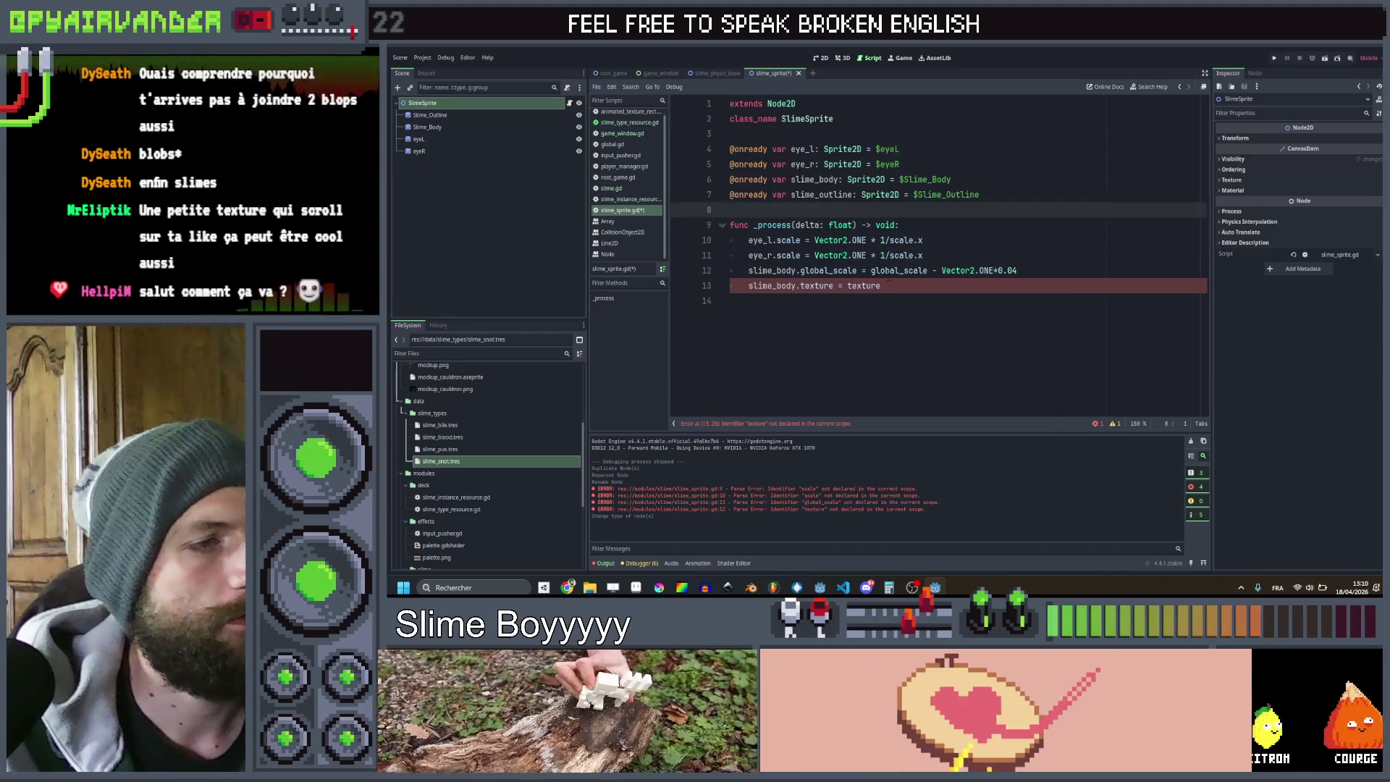
double_click(820, 195)
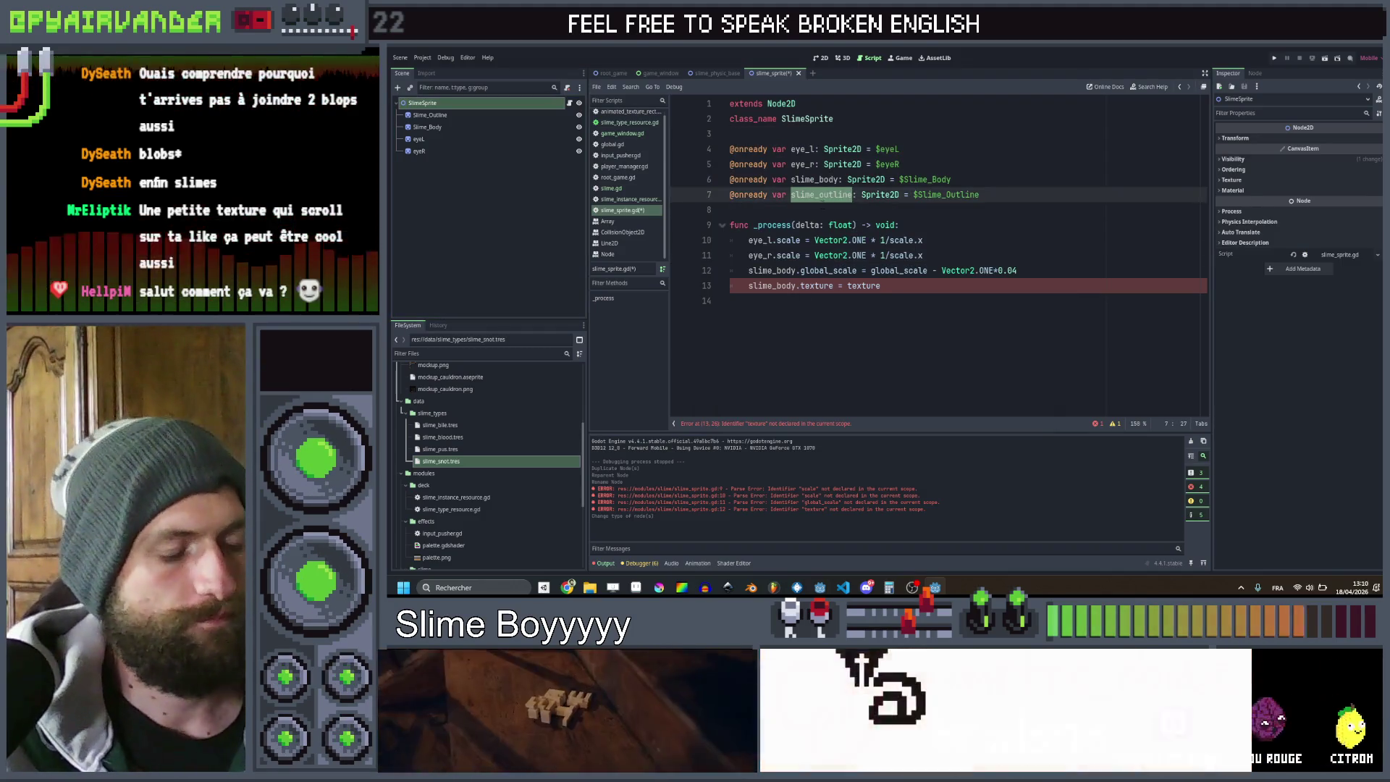
key("ctrl+c")
double_click(772, 285)
key("ctrl+v")
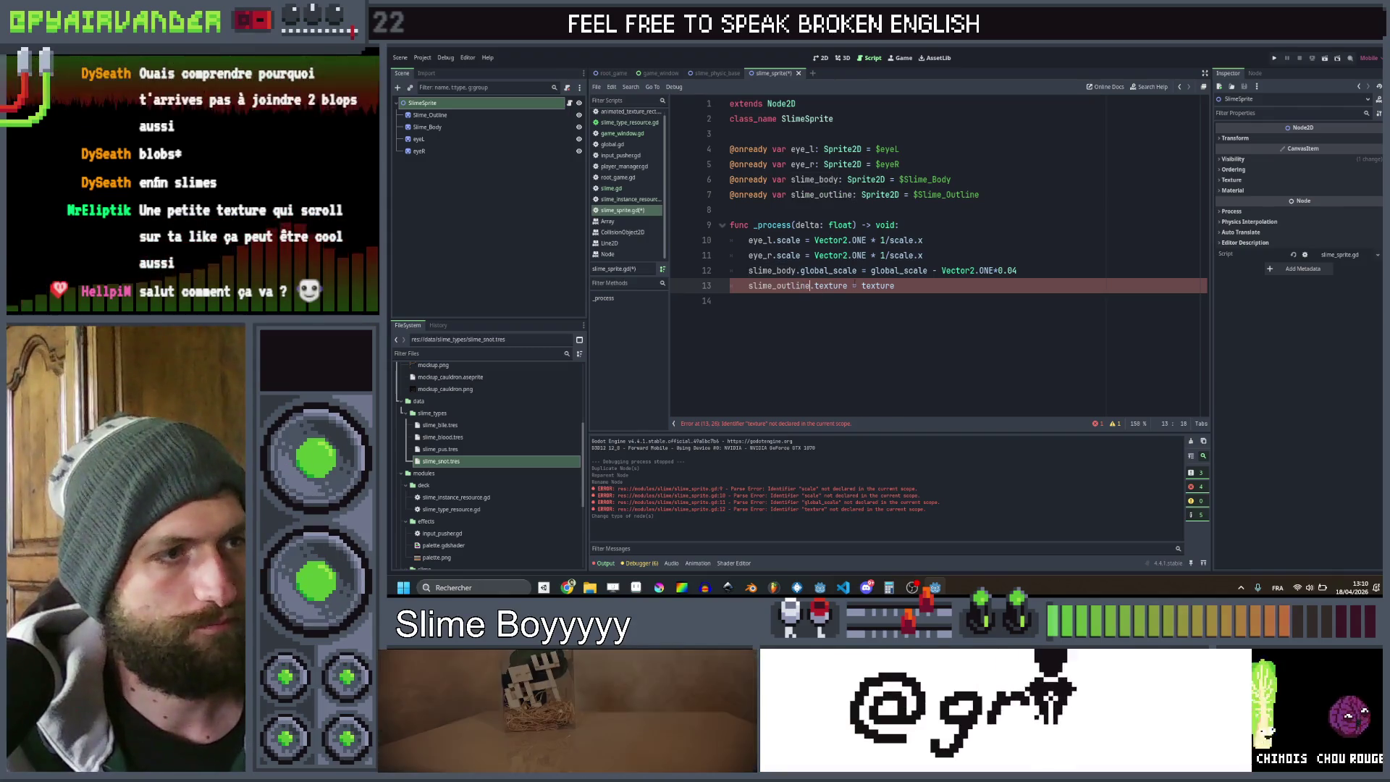
double_click(757, 272)
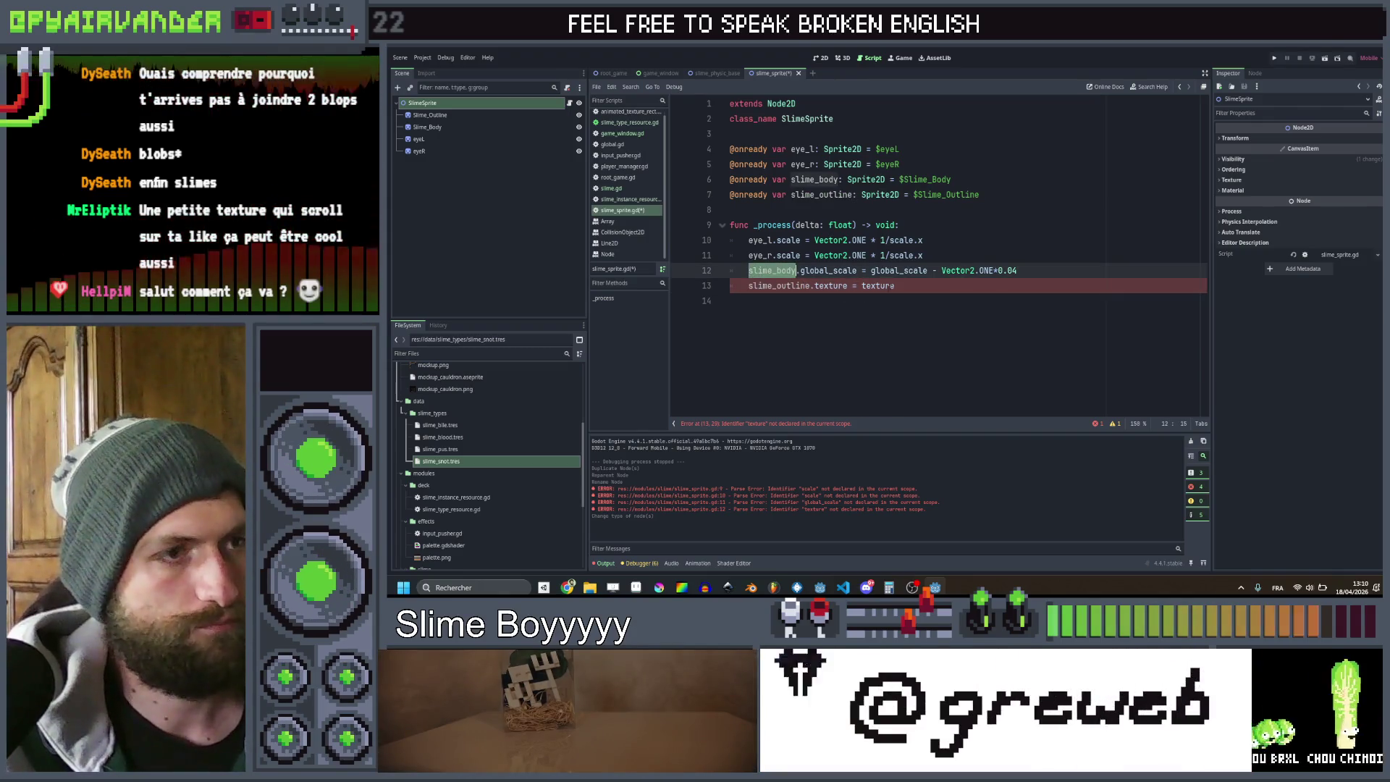
key("ctrl+c")
left_click(861, 285)
key("ctrl+v")
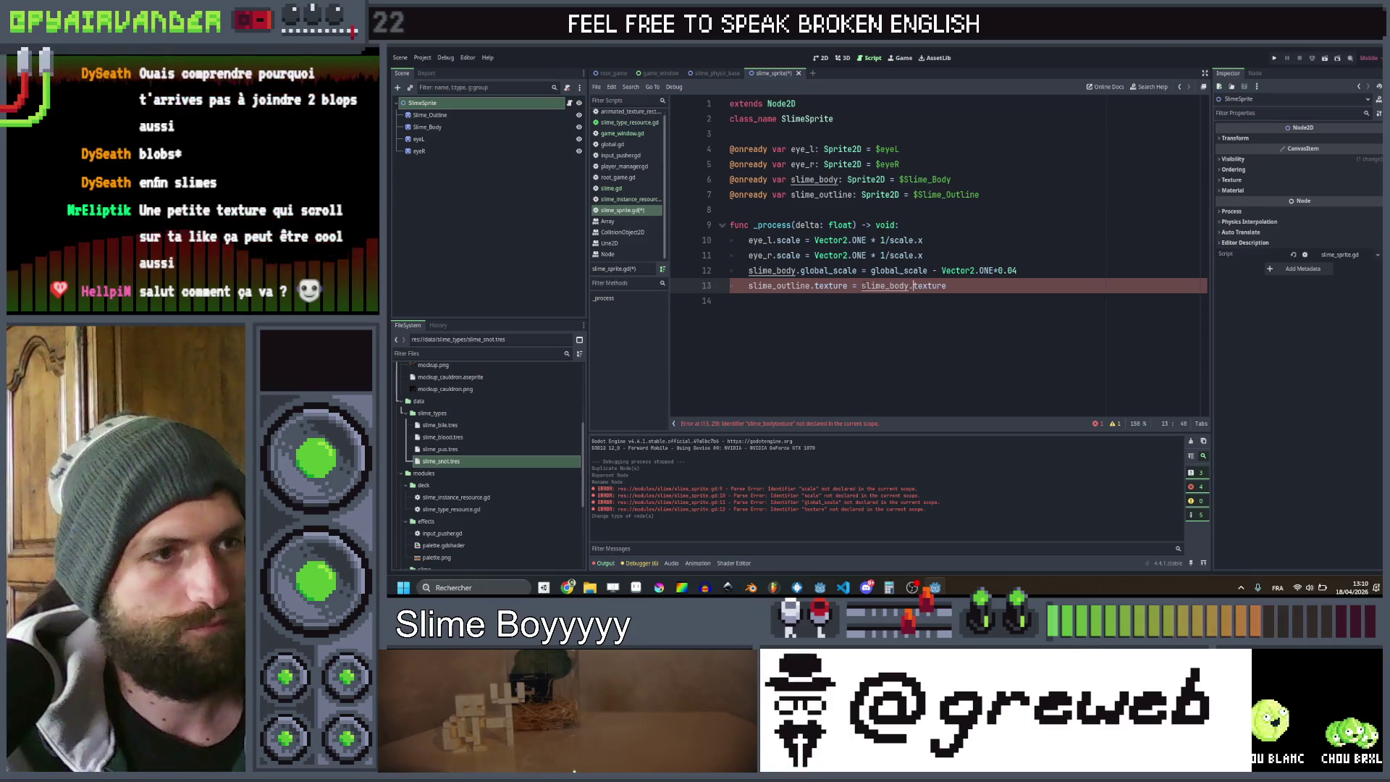
key("ctrl+s")
left_click(934, 240)
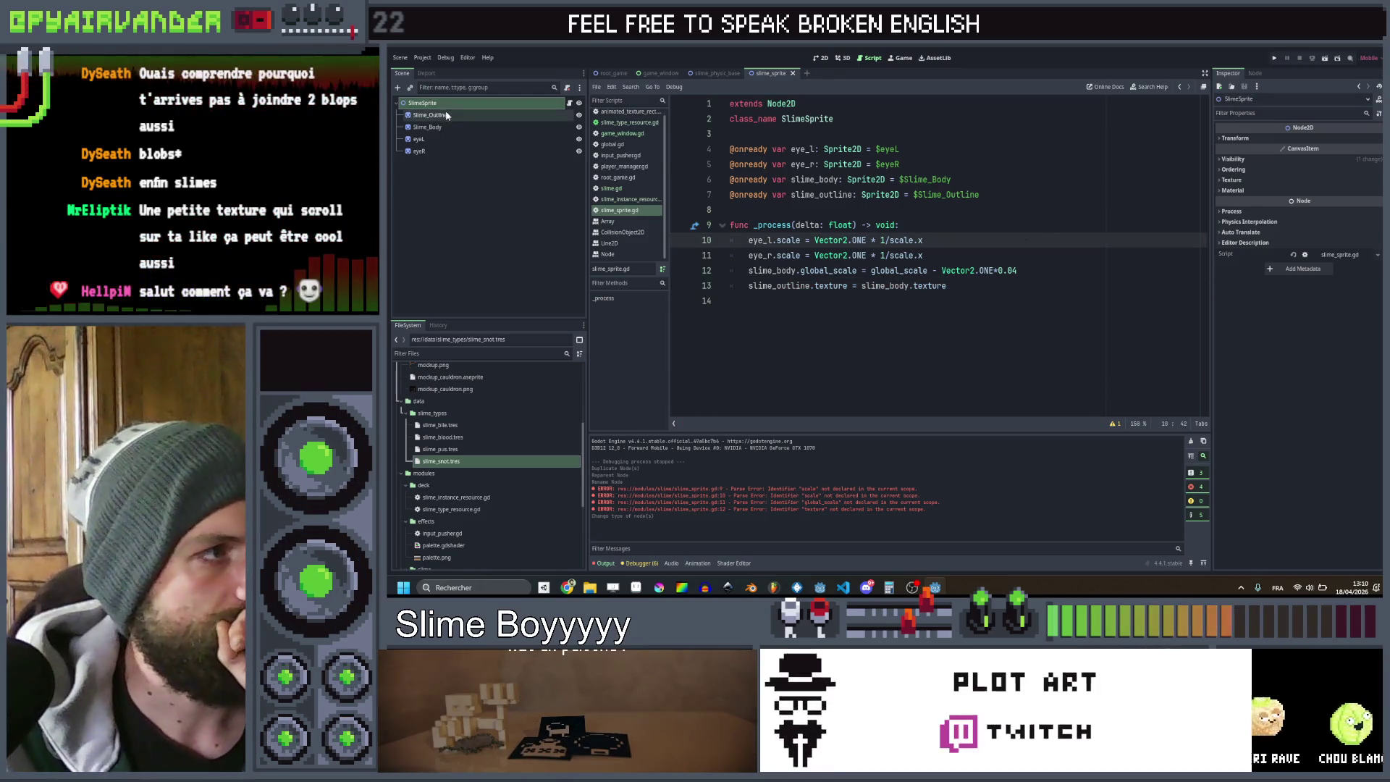
Reparent eyeL and eyeR under Slime_Body in the Scene tree
left_click(429, 128)
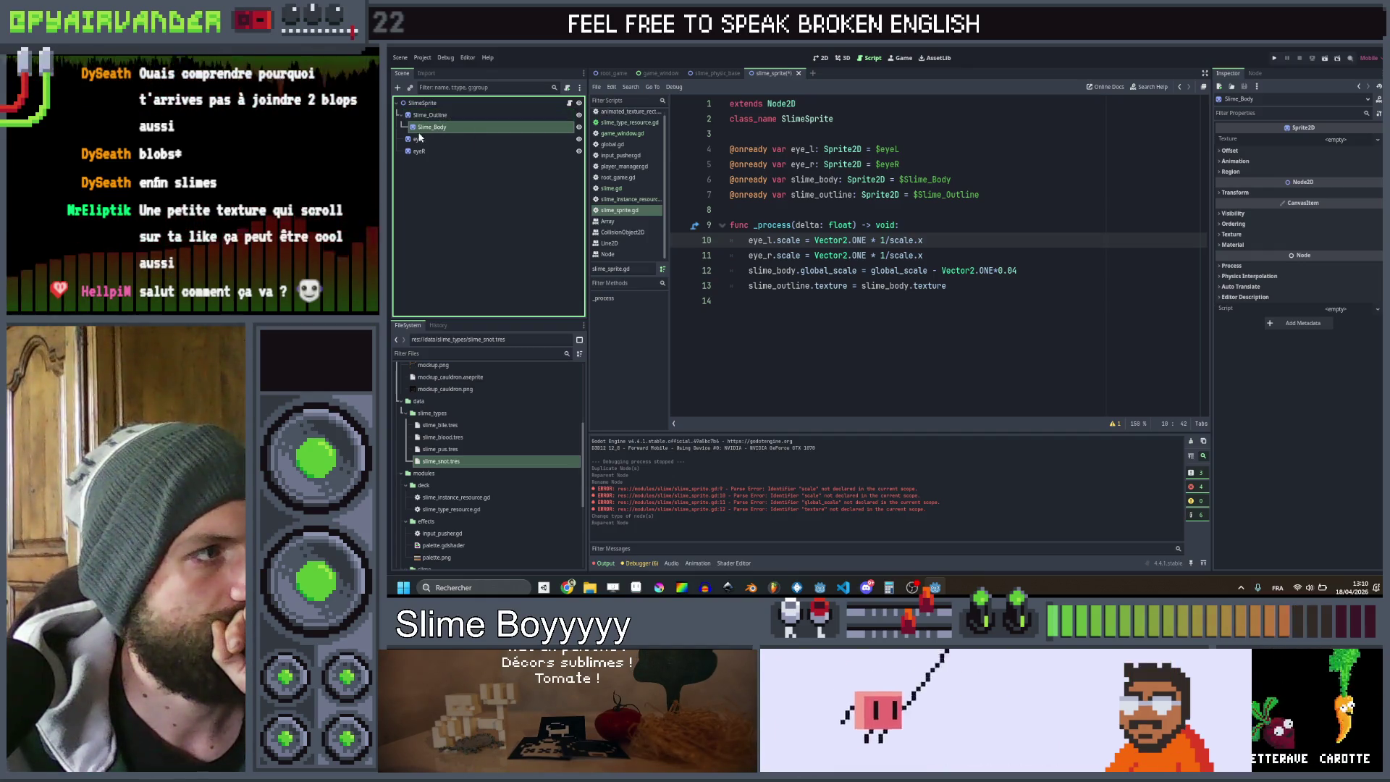
mouse_move(419, 141)
left_mouse_down()
mouse_move(441, 127)
mouse_move(434, 145)
mouse_move(438, 121)
left_mouse_up()
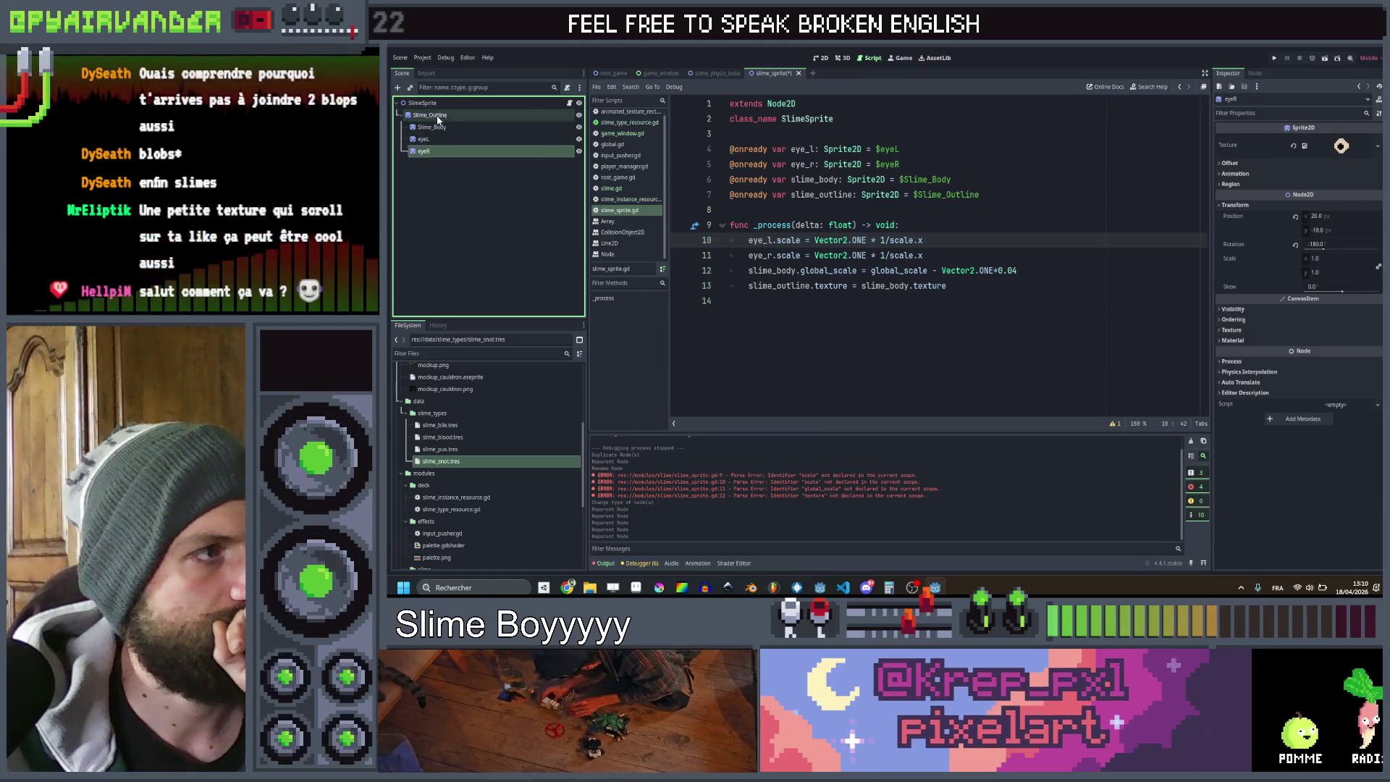
left_click(750, 315)
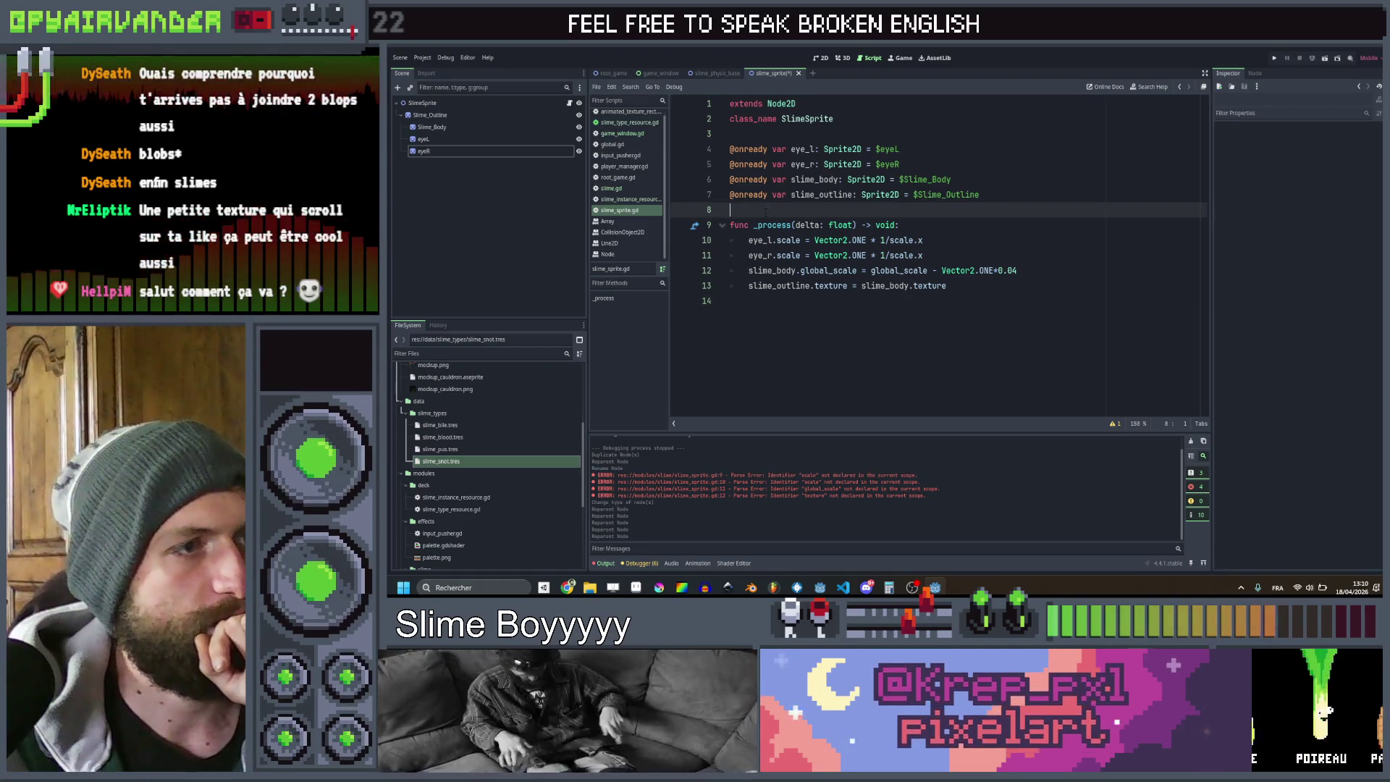
Declare a 'var shaking' variable above the _process function
left_click(731, 210)
key("Return")
key("Return")
key("Up")
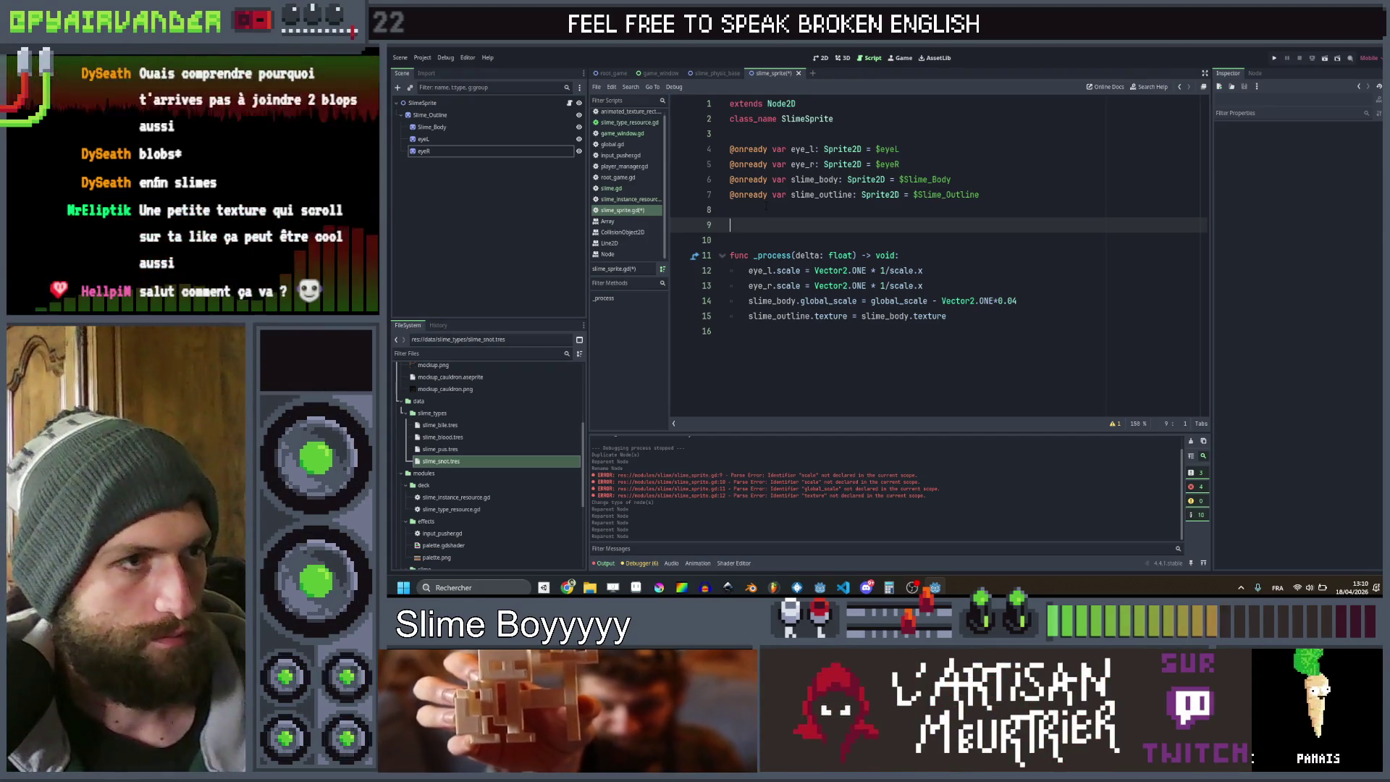
type("bool")
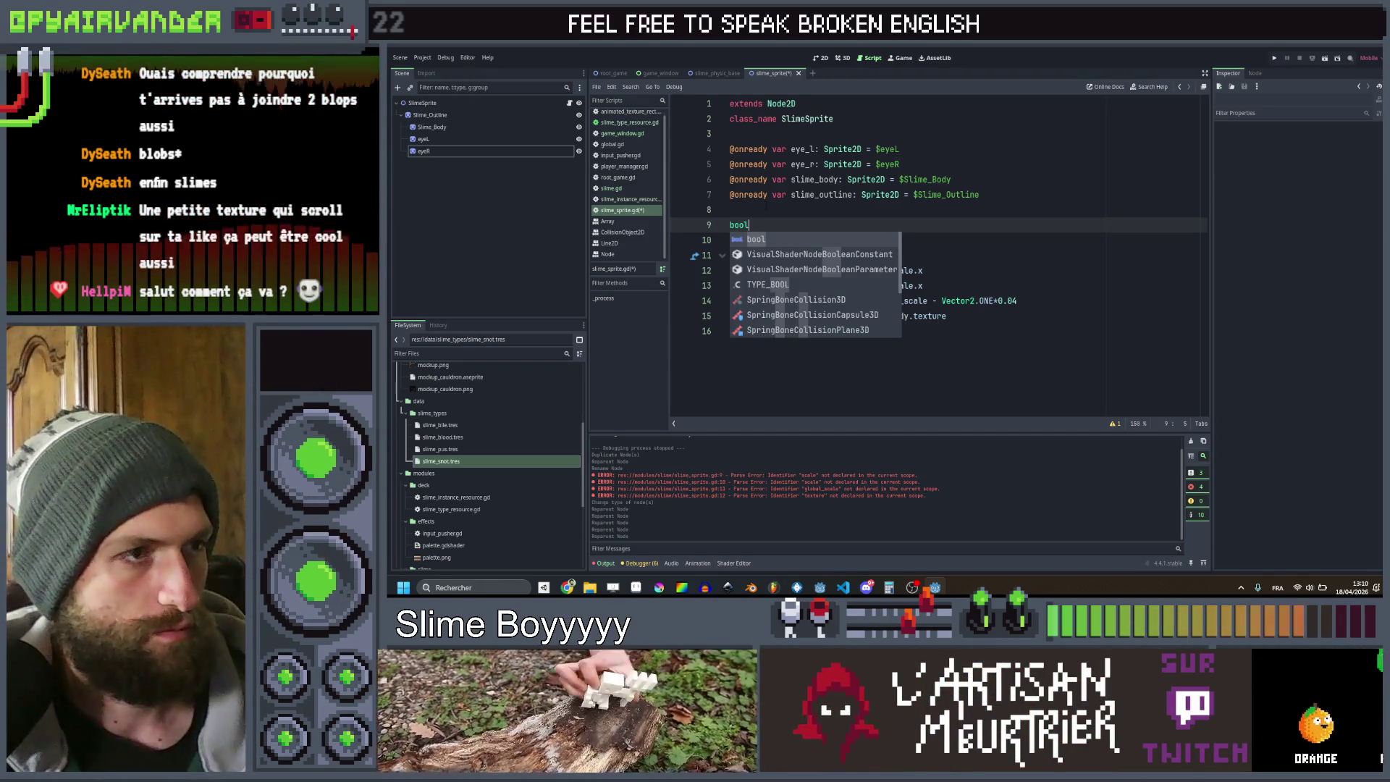
key("Home")
type("var shak")
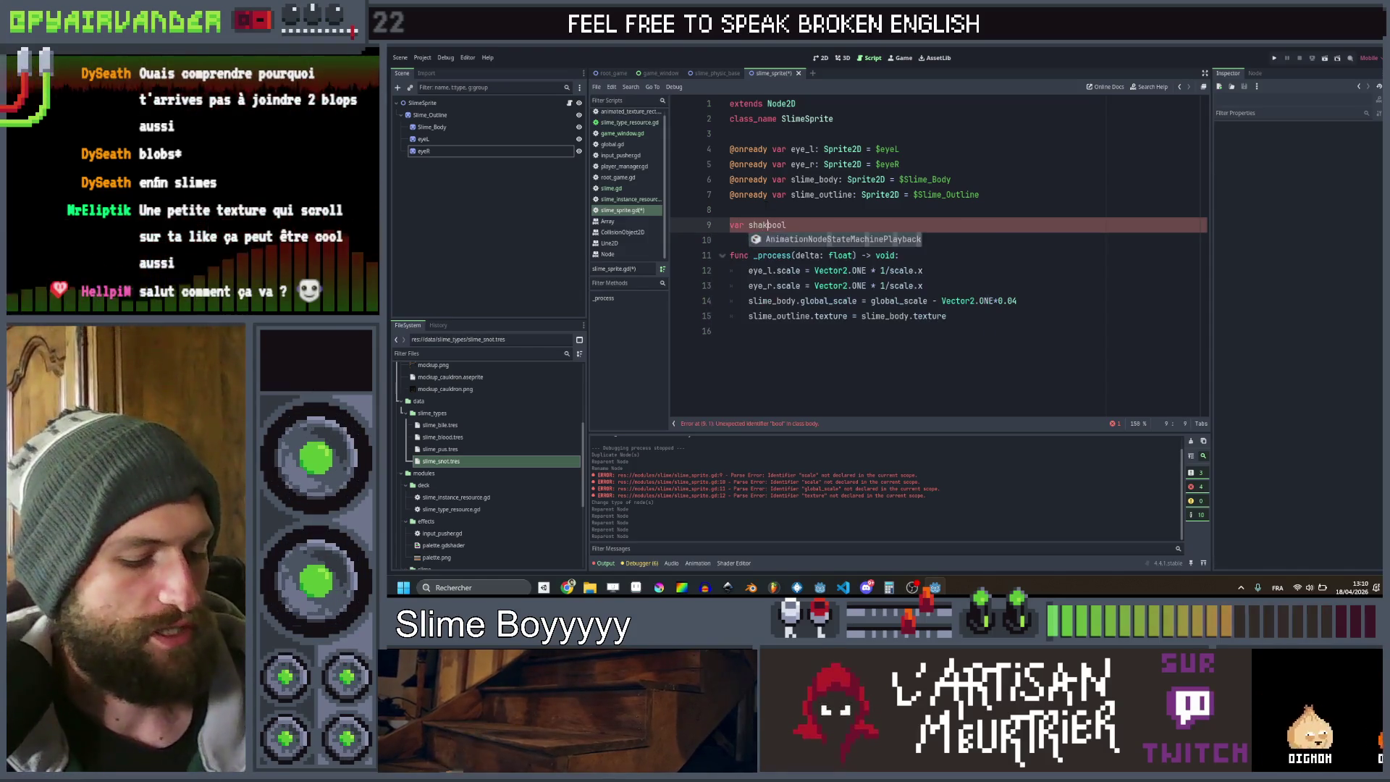
type("ing")
Start an 'if shaking:' block in _process that sets slime_outline.position
key("Down")
key("Down")
key("Down")
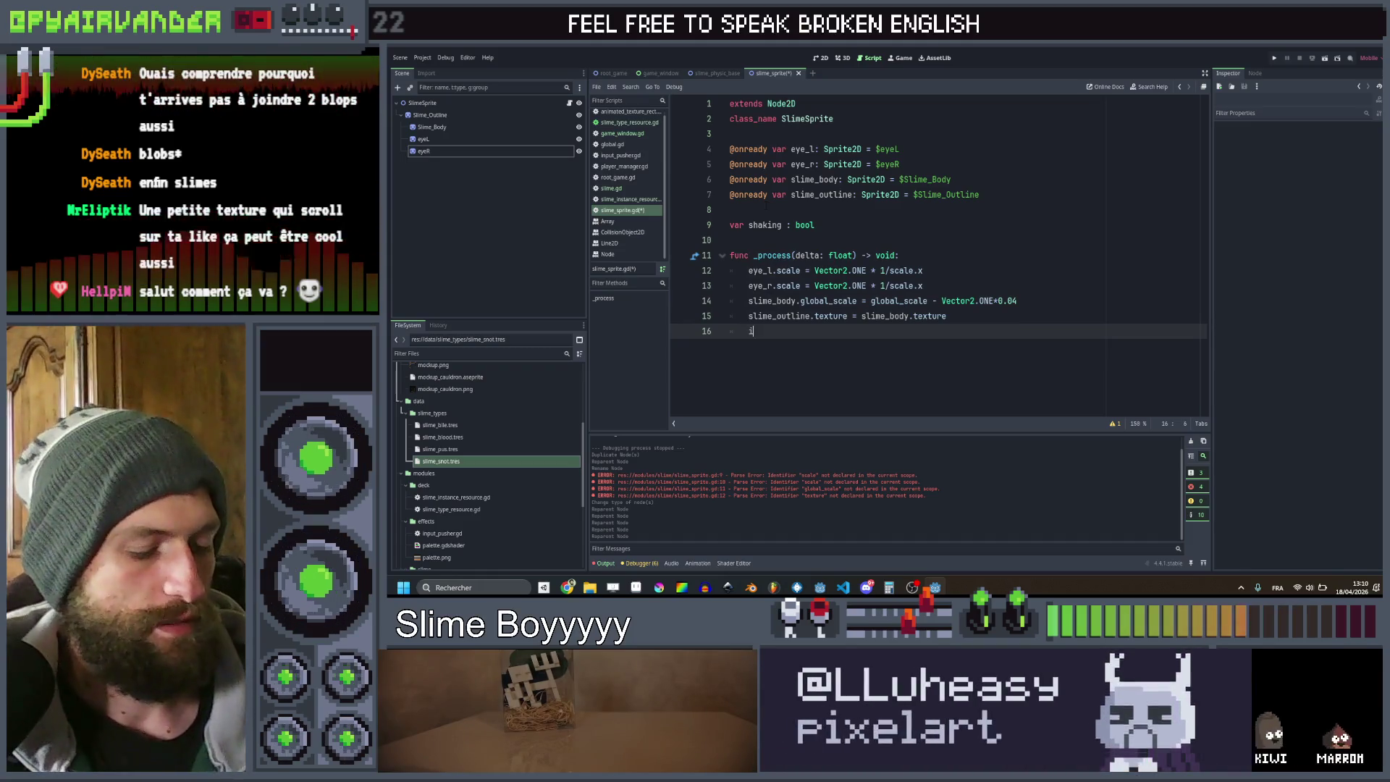
type("f shak")
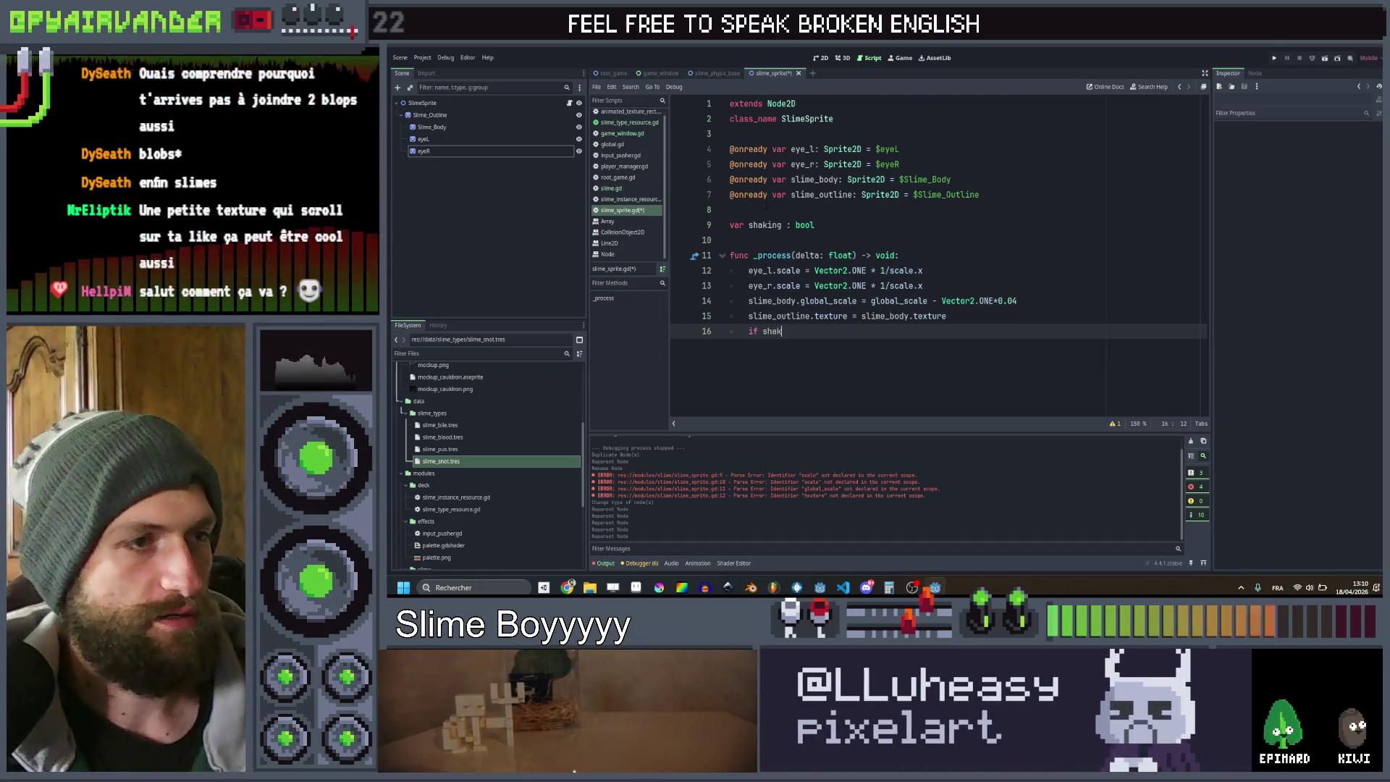
key("Return")
key("Return")
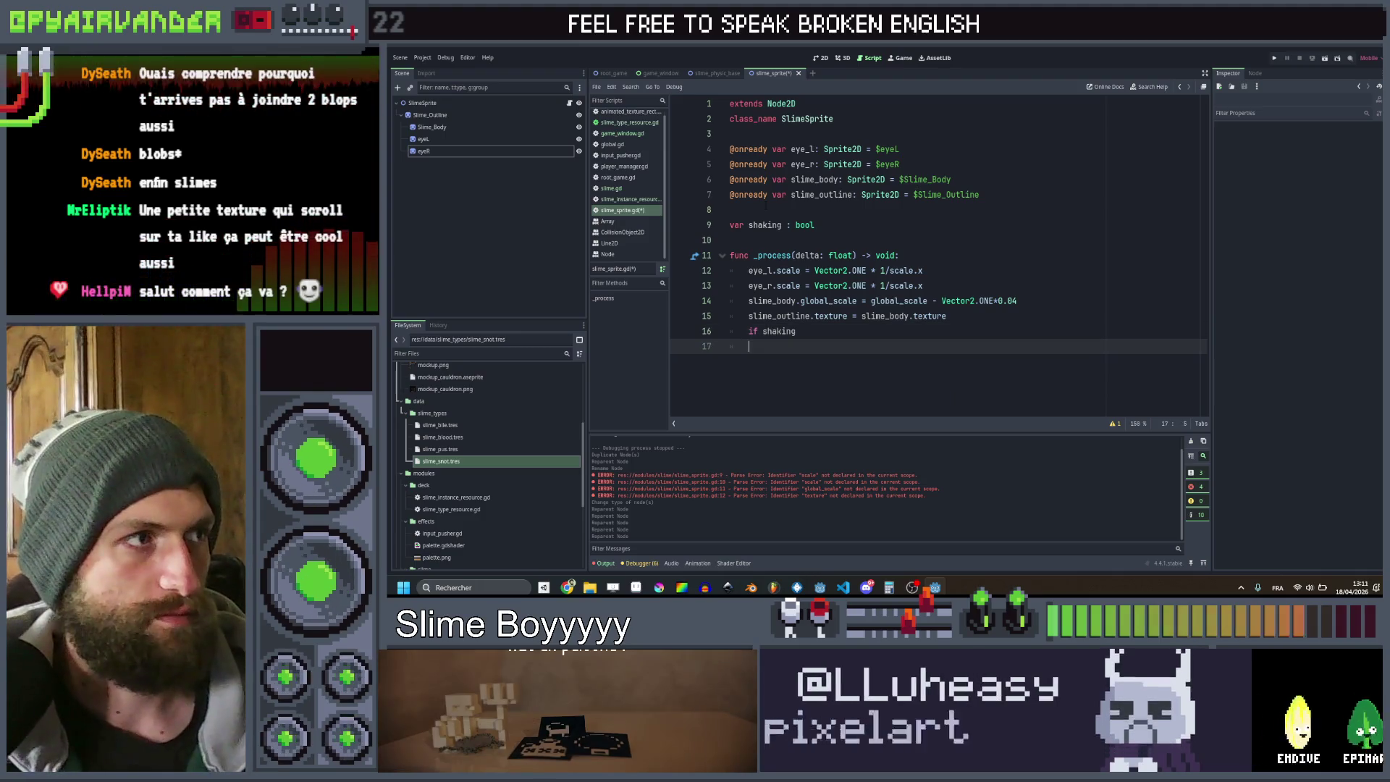
type("sli")
key("Return")
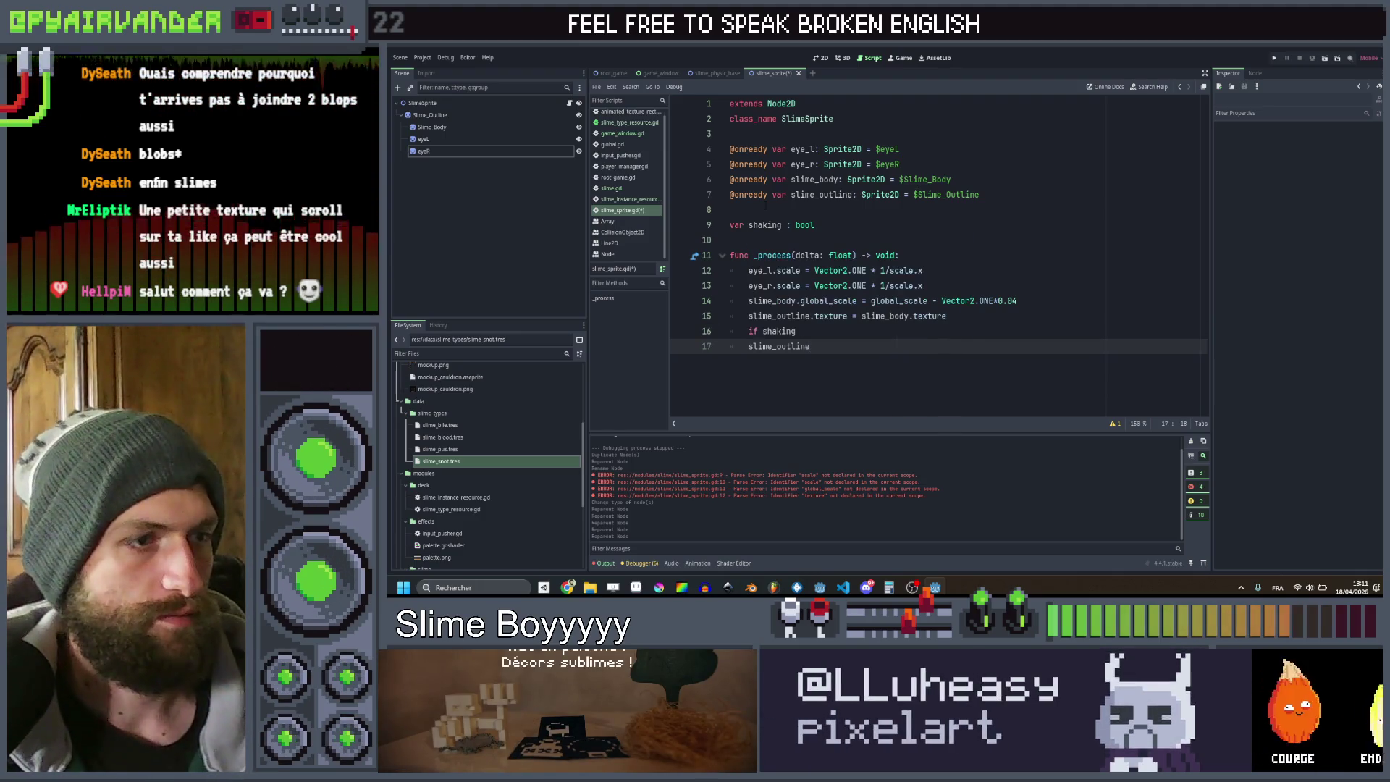
type(".pos")
key("Return")
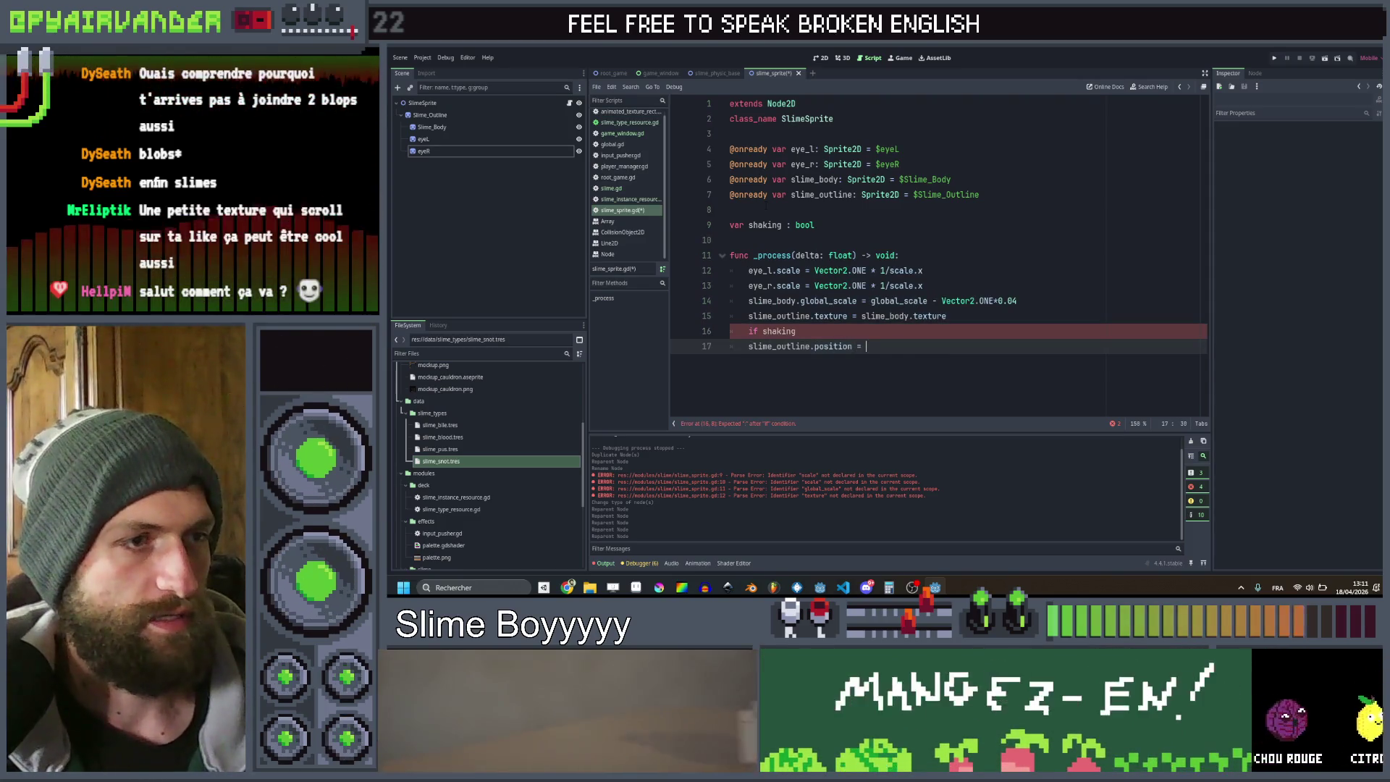
Assign the outline position Vector2(randf(), randf()).normalized() * 0.03
type("= ra")
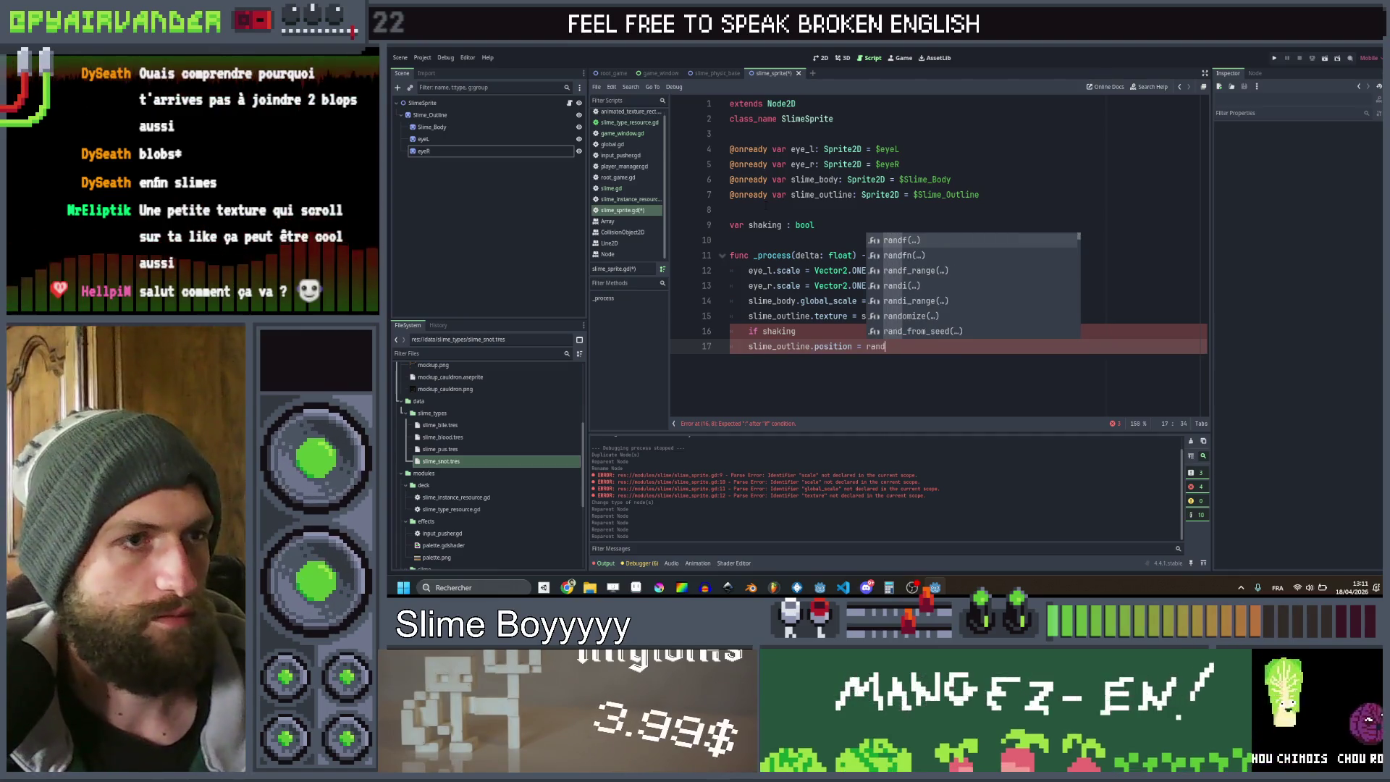
type("nd")
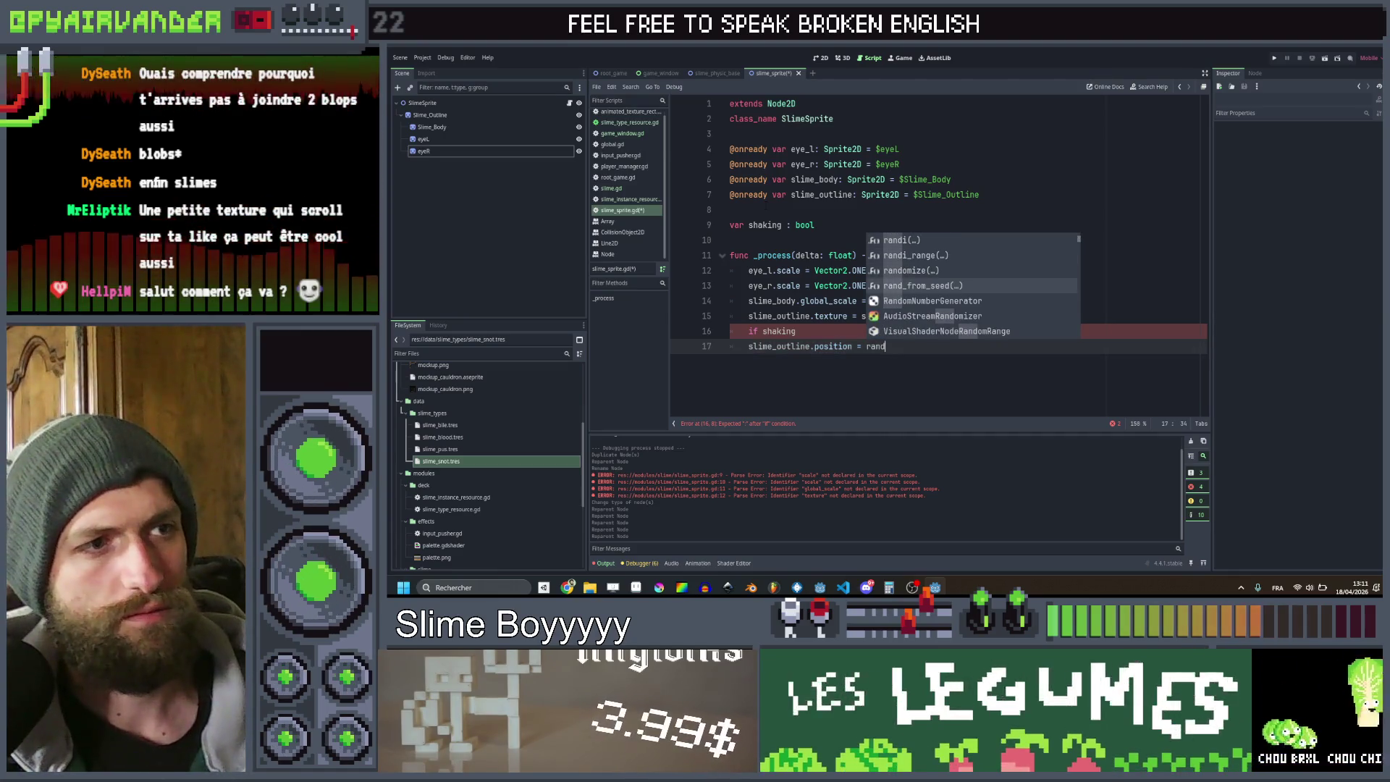
key("Down")
key("Down")
key("Down")
key("Down")
key("Down")
key("Down")
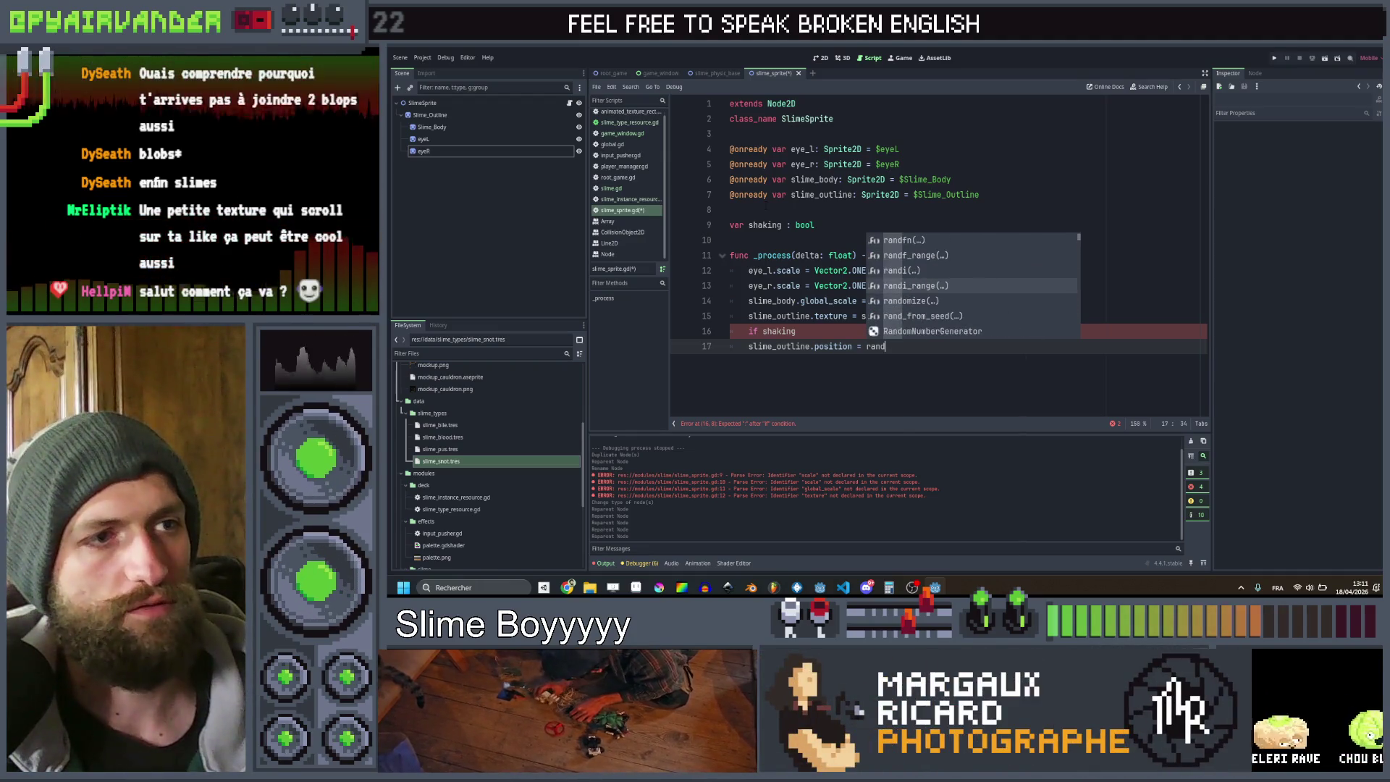
key("Up")
key("Up")
key("Up")
key("Up")
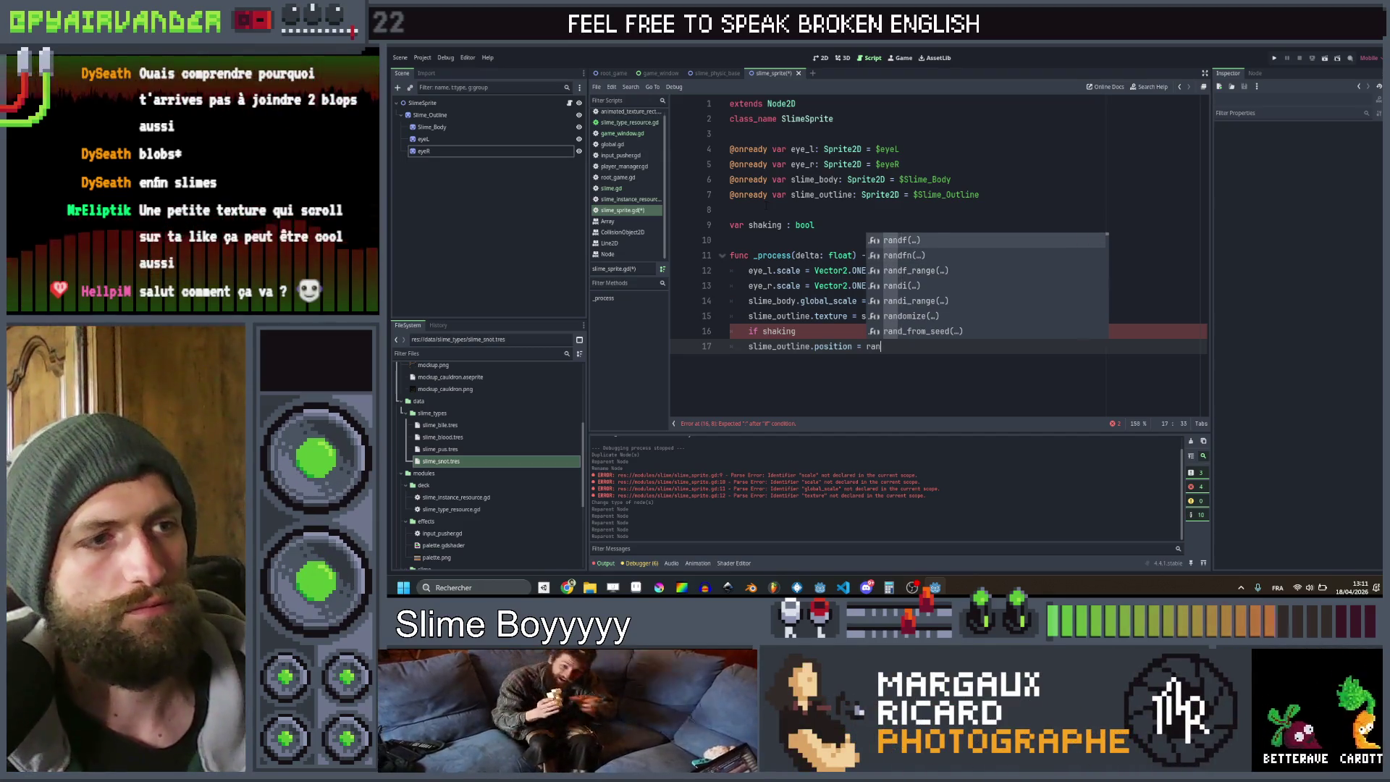
key("BackSpace")
key("BackSpace")
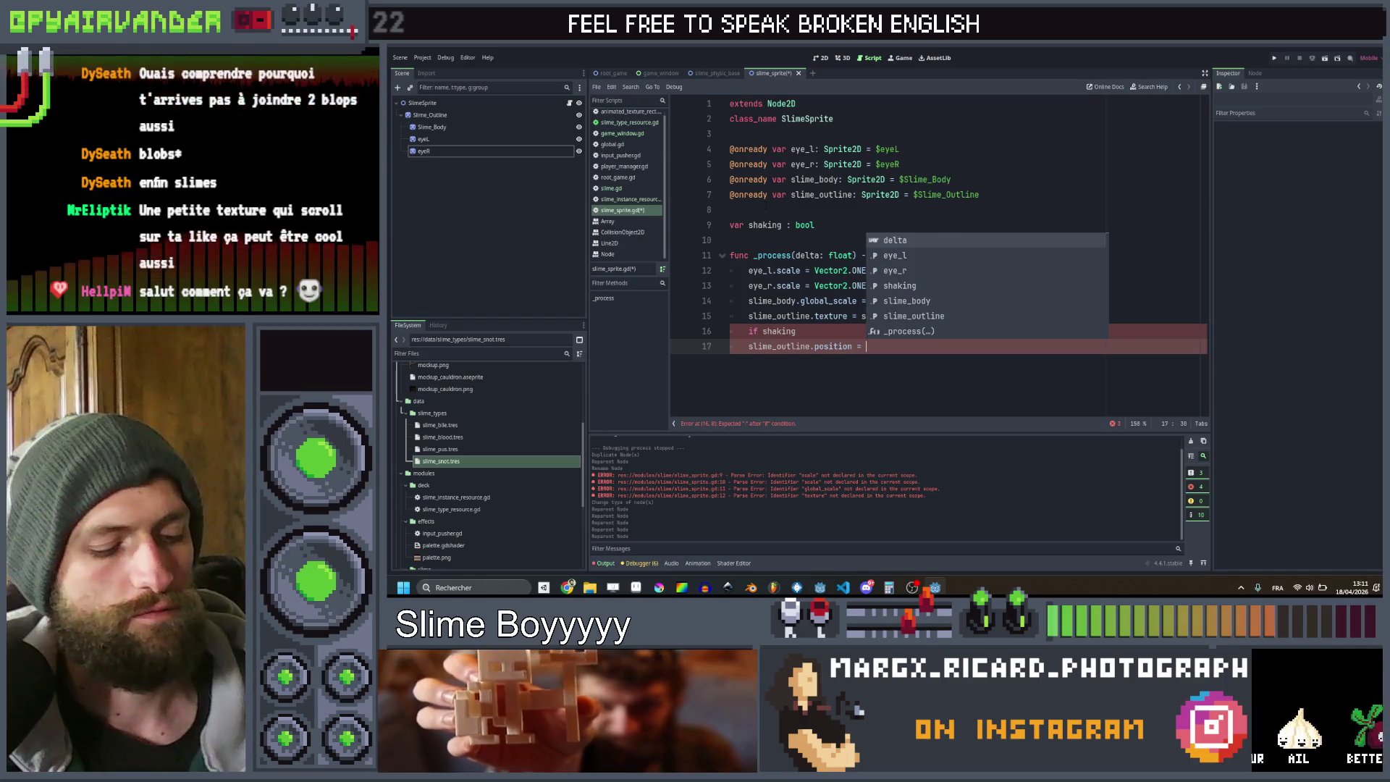
type("Vector2")
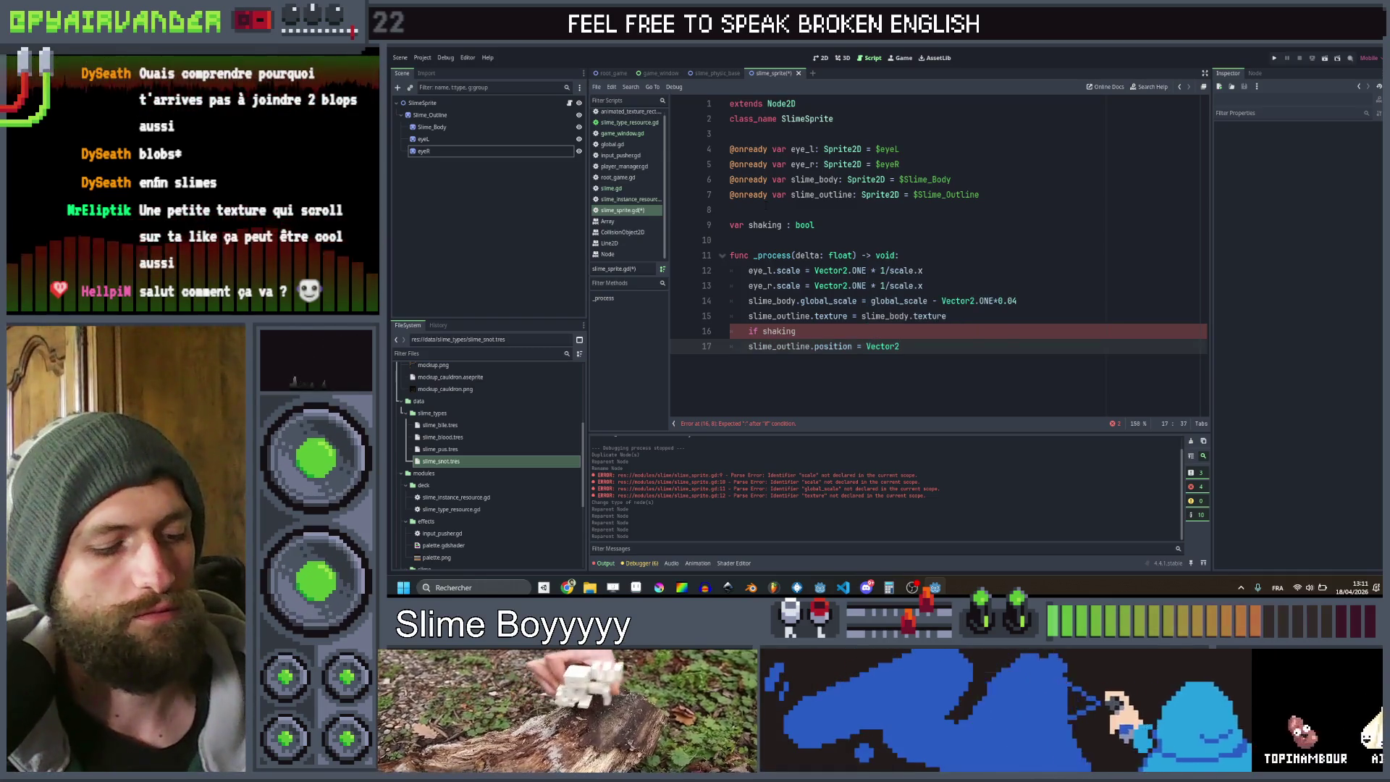
type("(")
key("BackSpace")
key("BackSpace")
key("BackSpace")
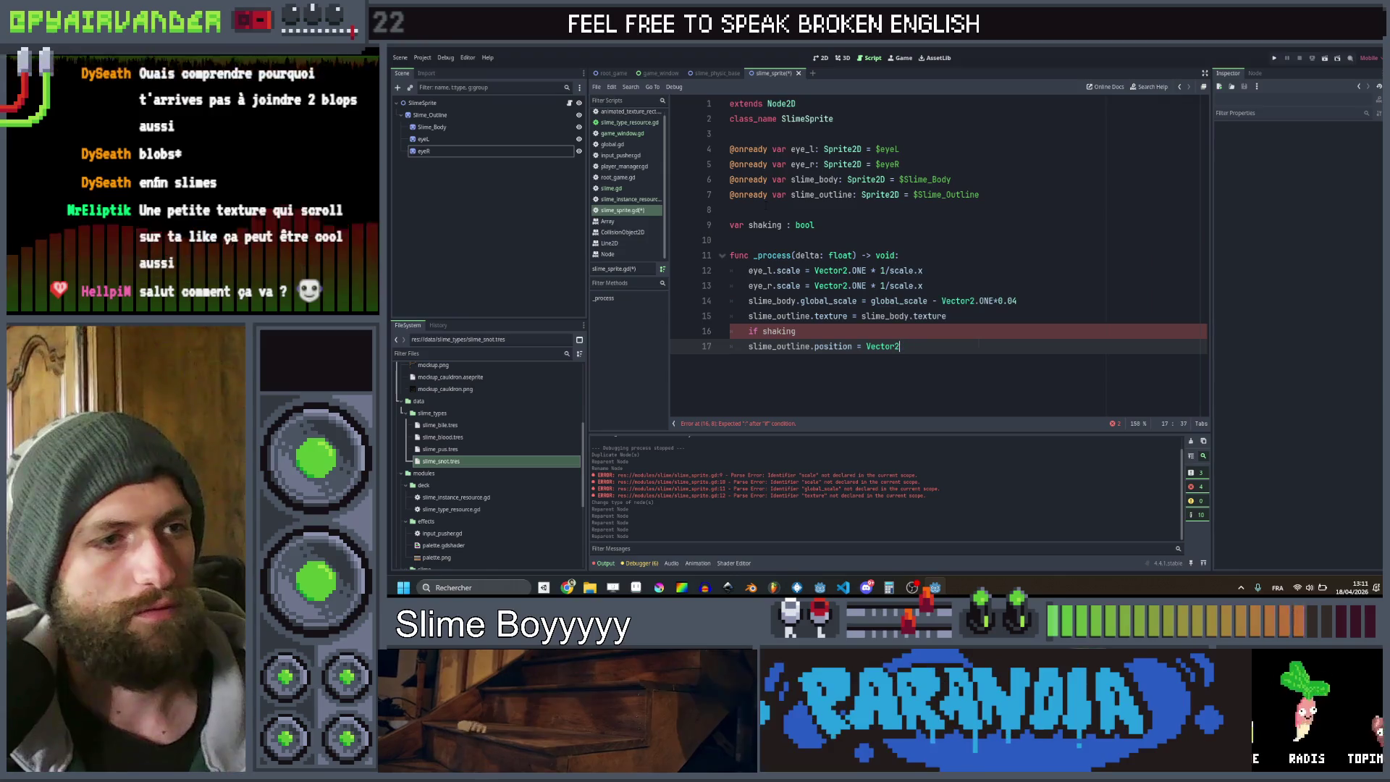
type("(ran")
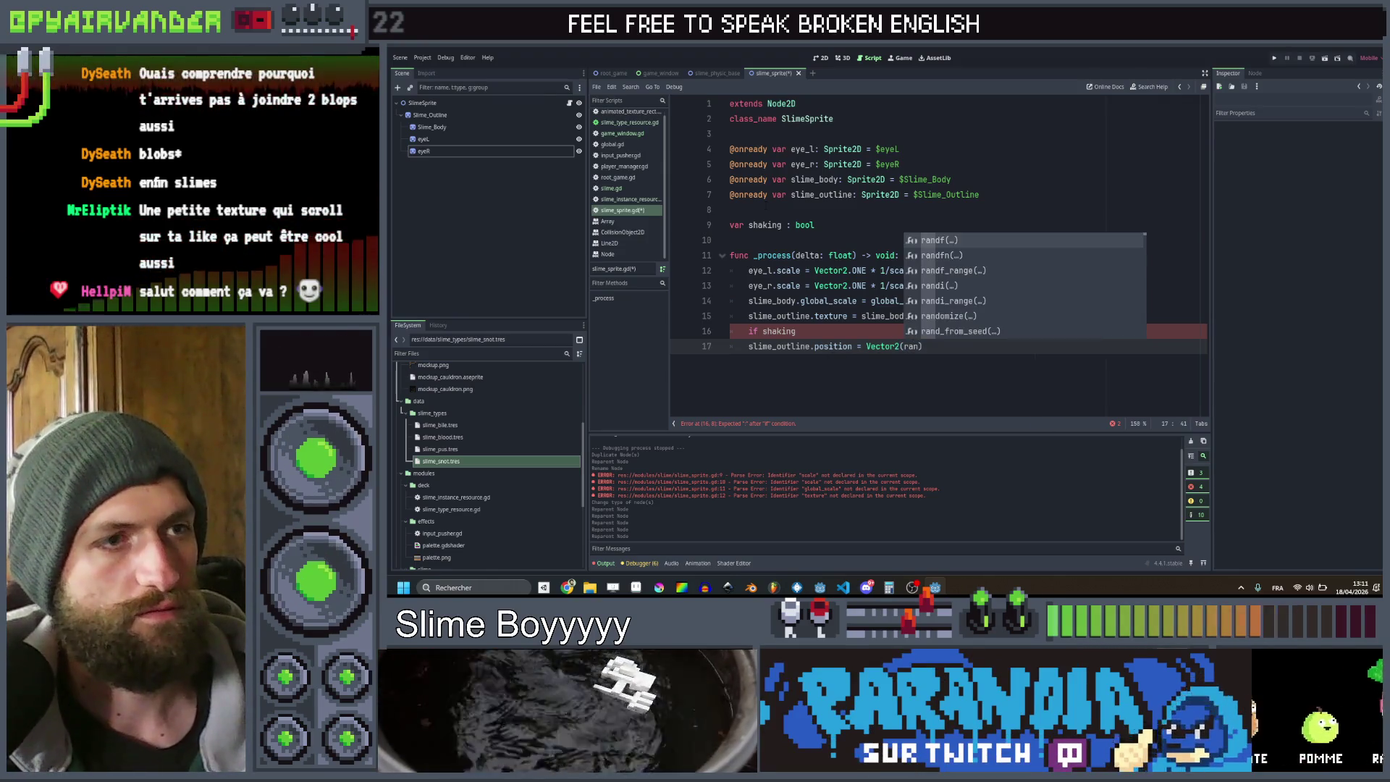
key("Return")
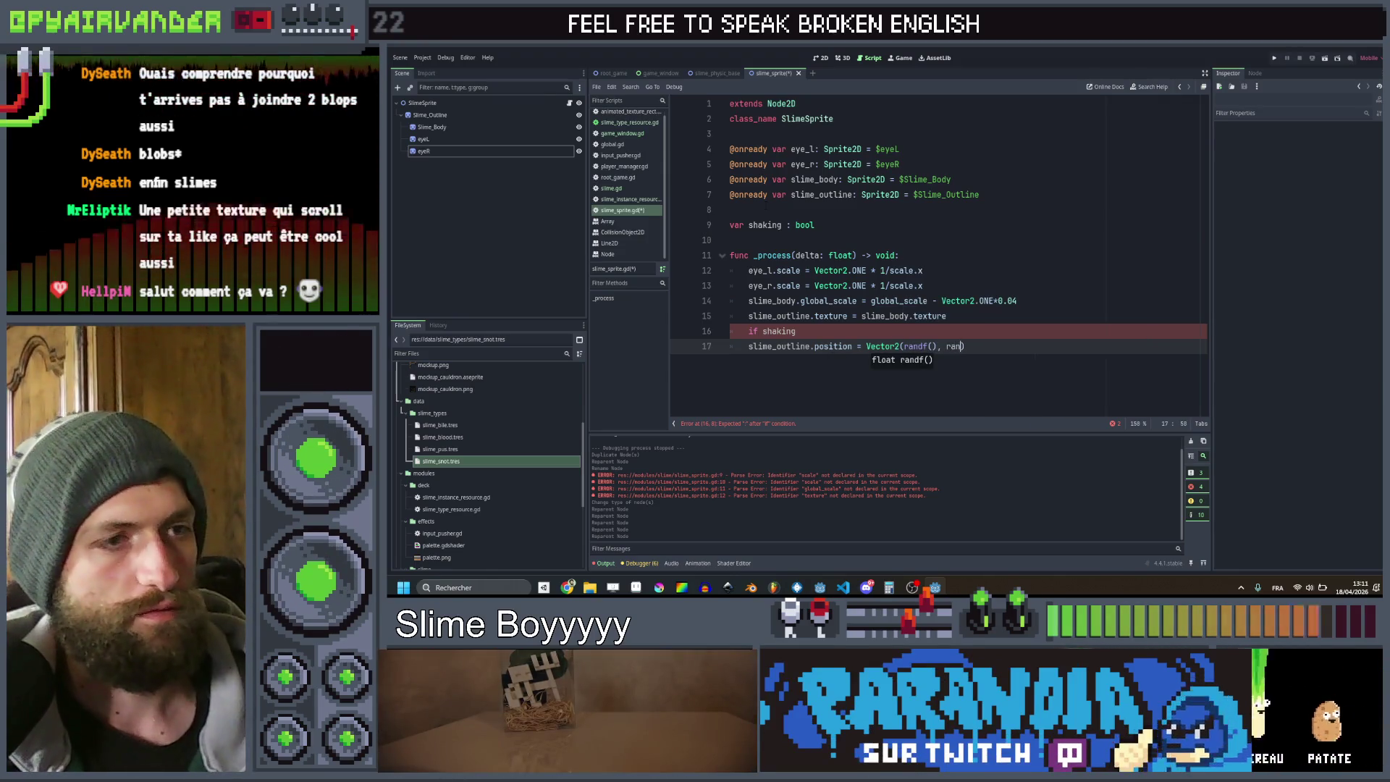
key("Return")
type(".norm")
key("Return")
type("* 0.")
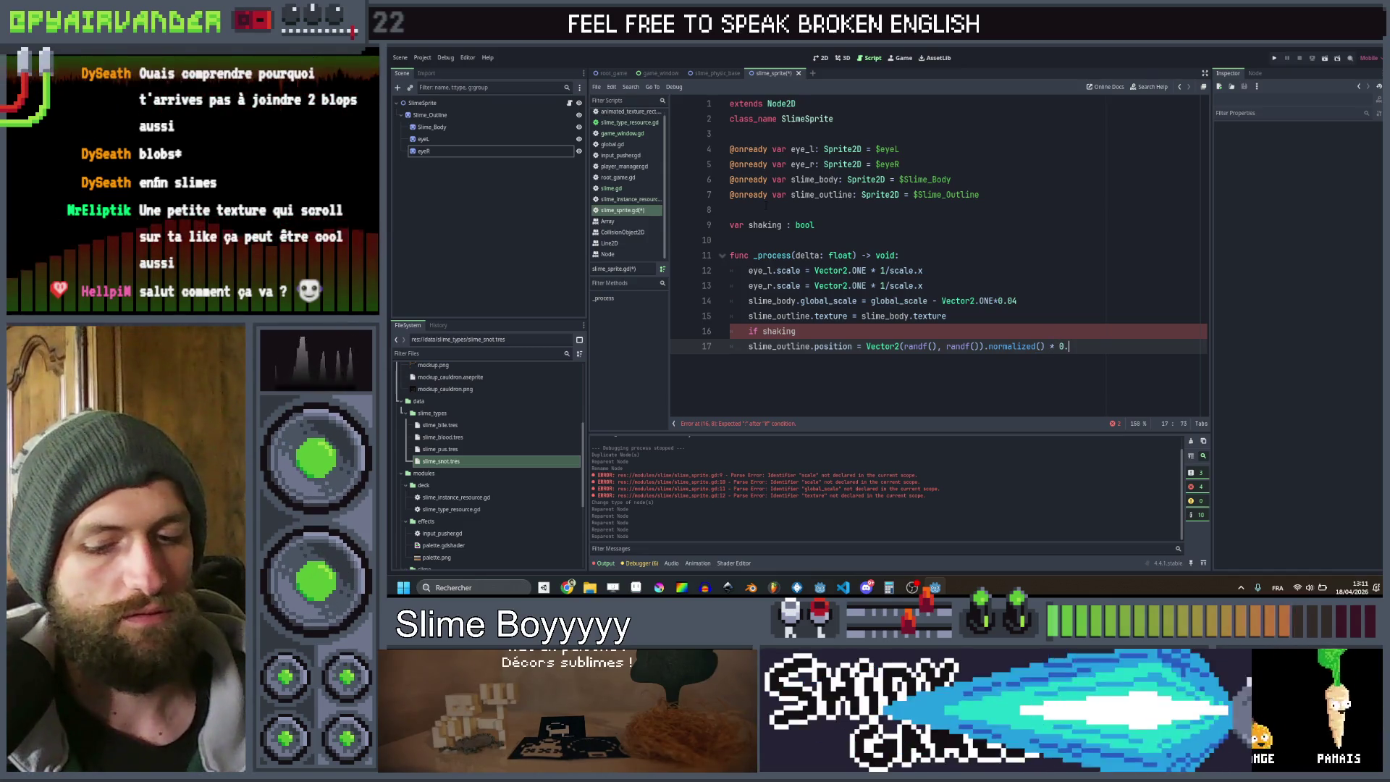
type("03")
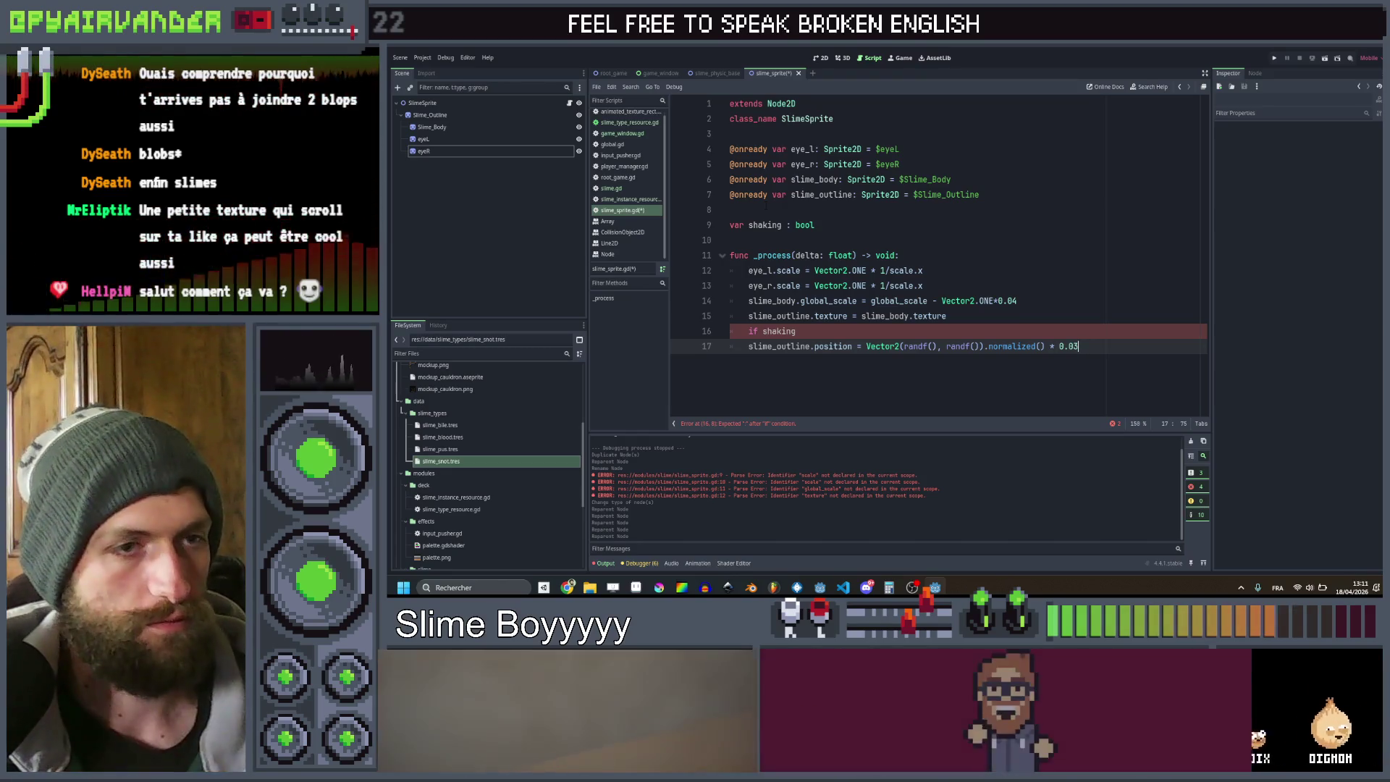
Add an else branch resetting slime_outline.position to Vector2.ZERO and save the script
key("Up")
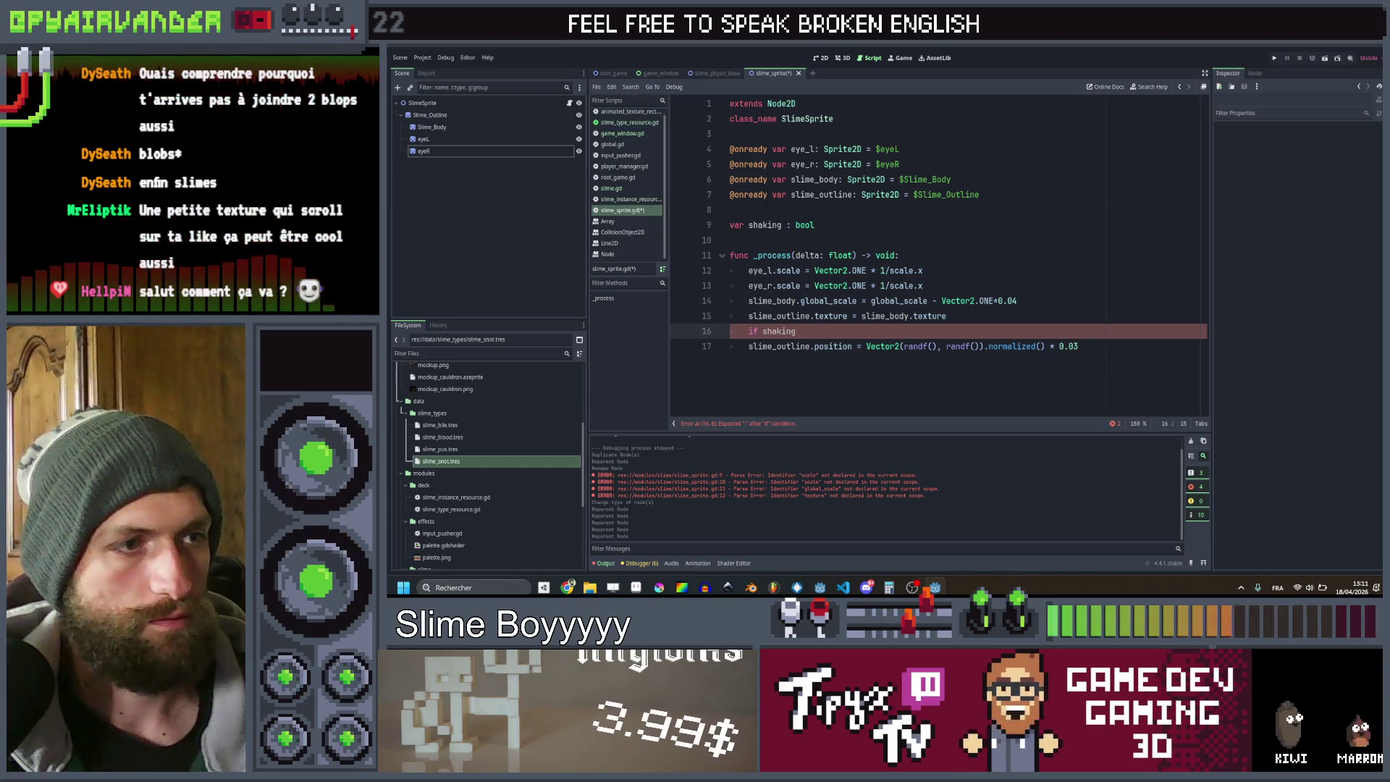
type(":")
left_click(749, 346)
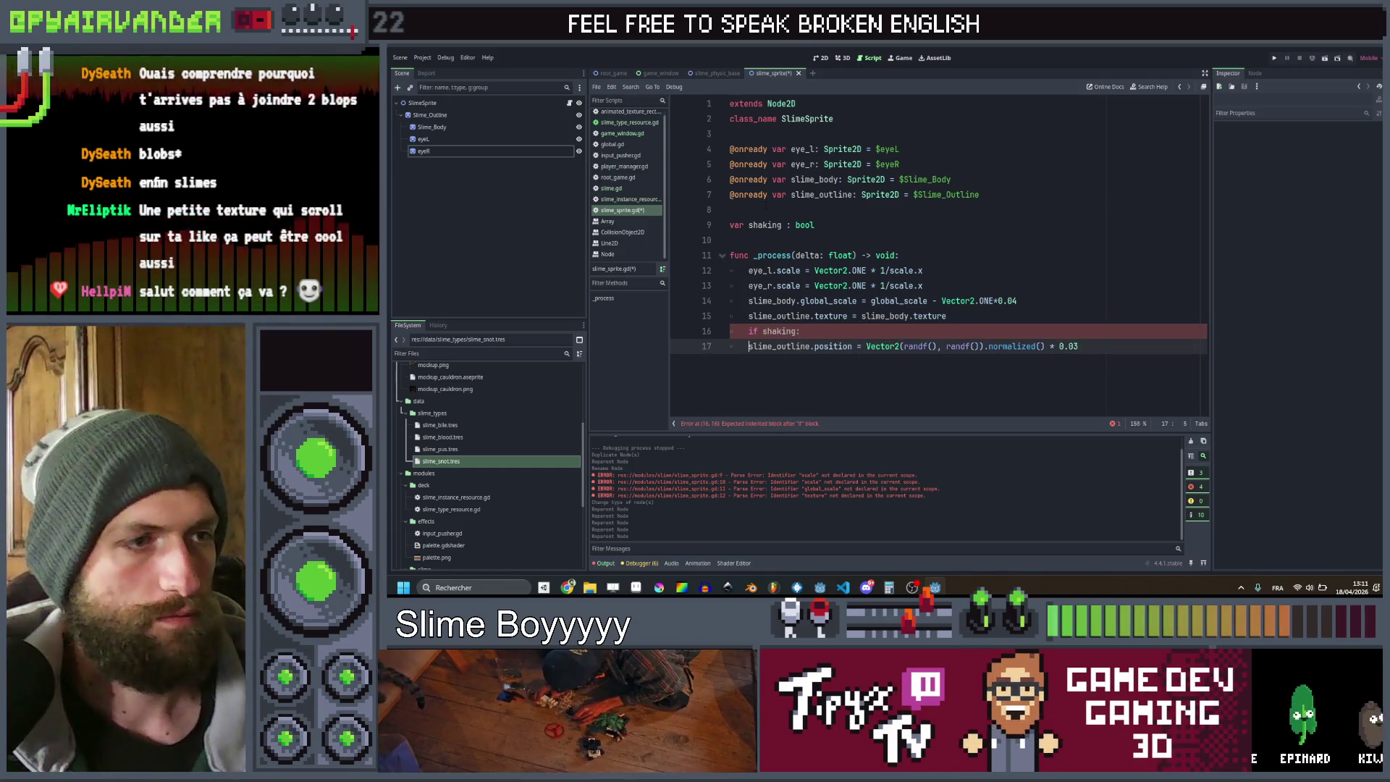
key("ctrl+s")
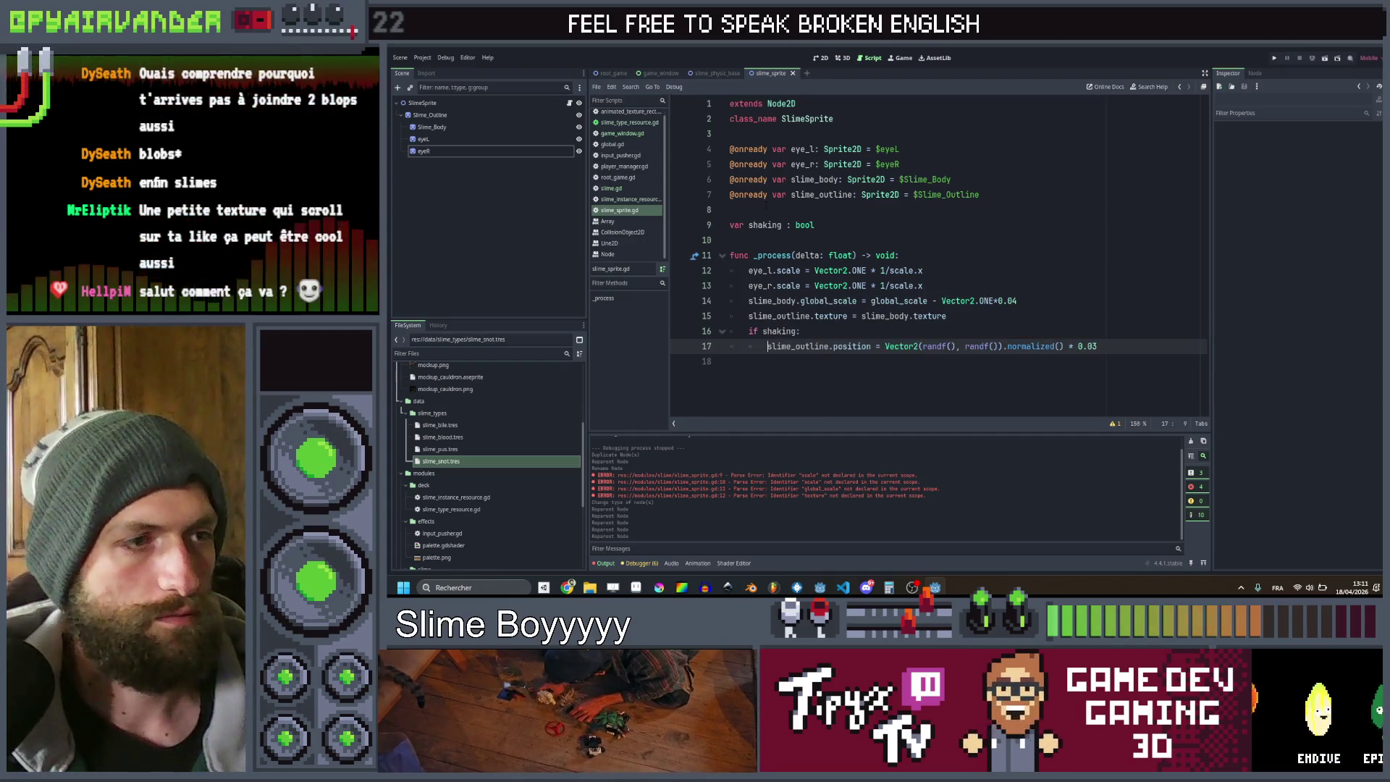
key("Down")
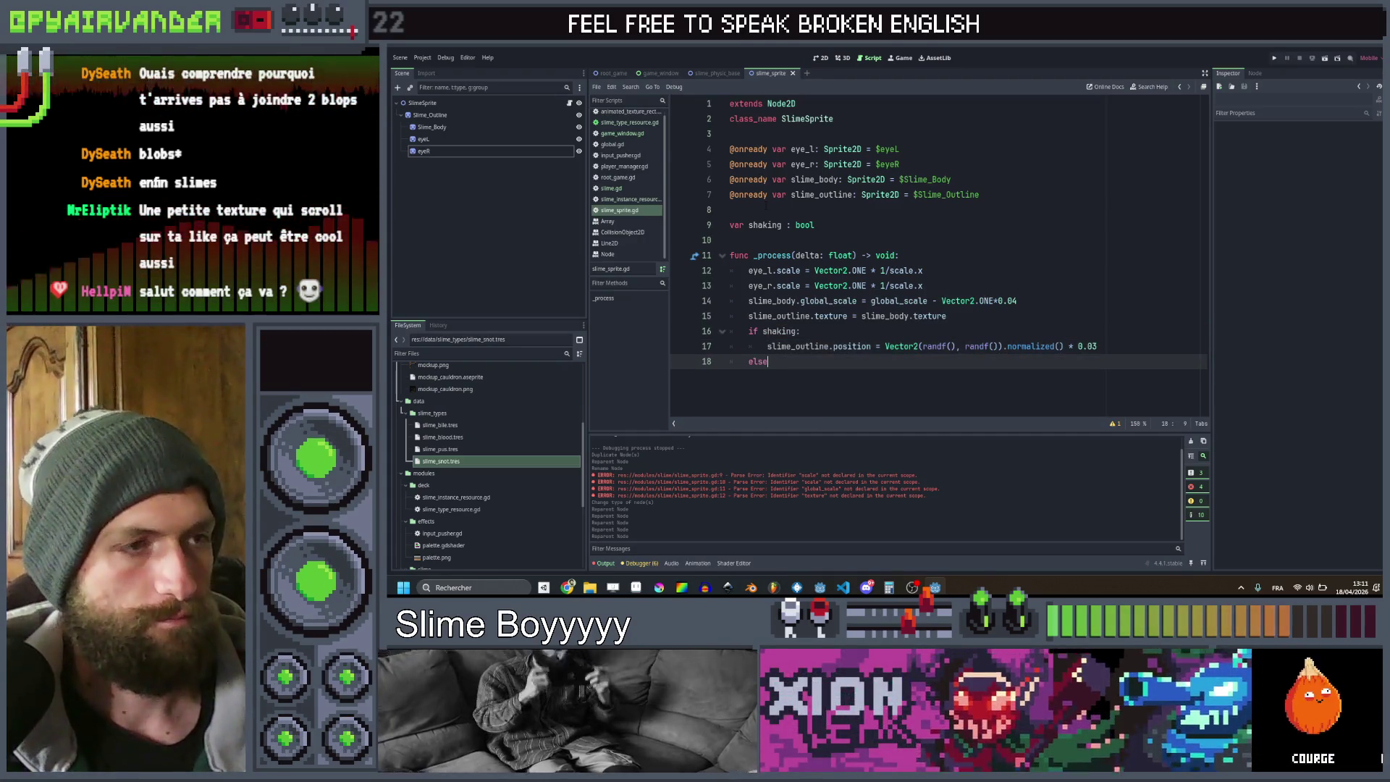
key("Up")
key("ctrl+shift+Right")
key("ctrl+shift+Right")
key("ctrl+shift+Right")
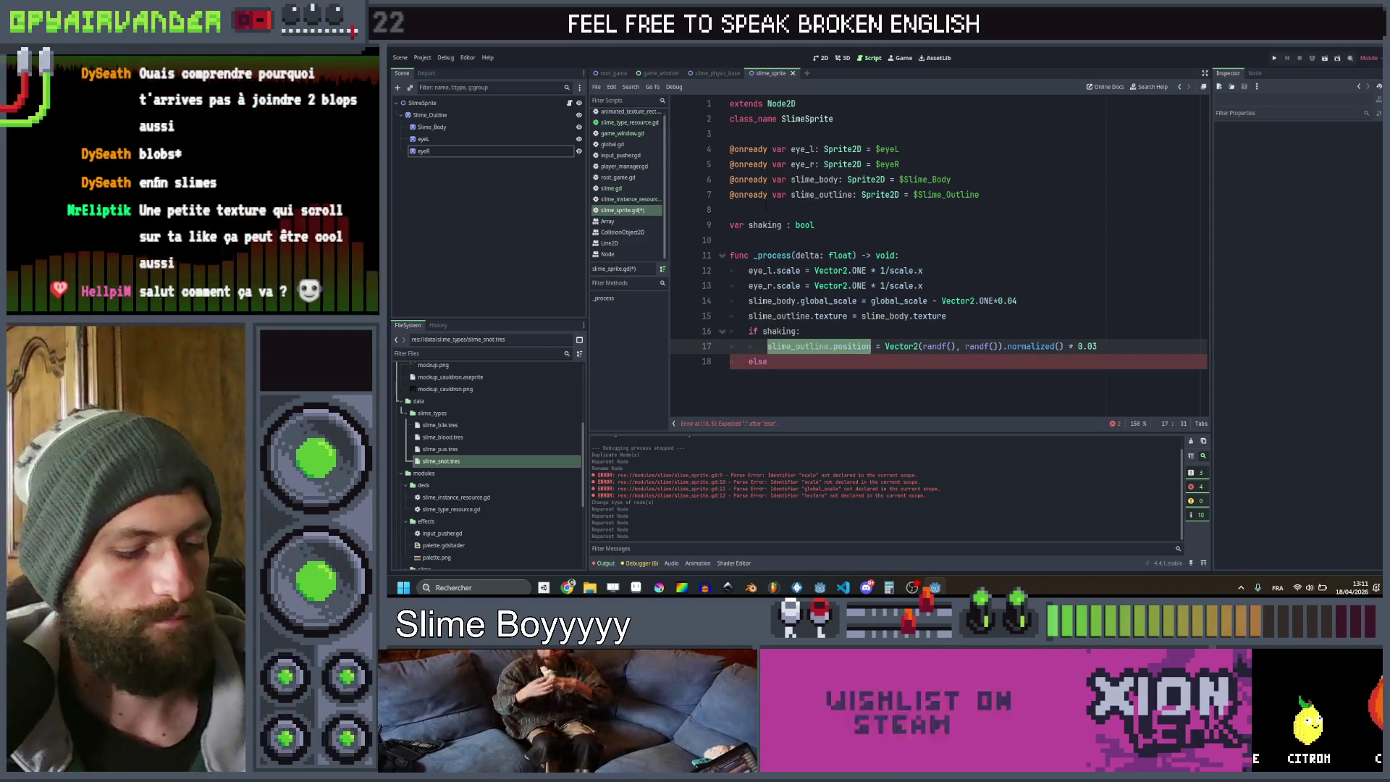
key("Down")
type(":")
key("Return")
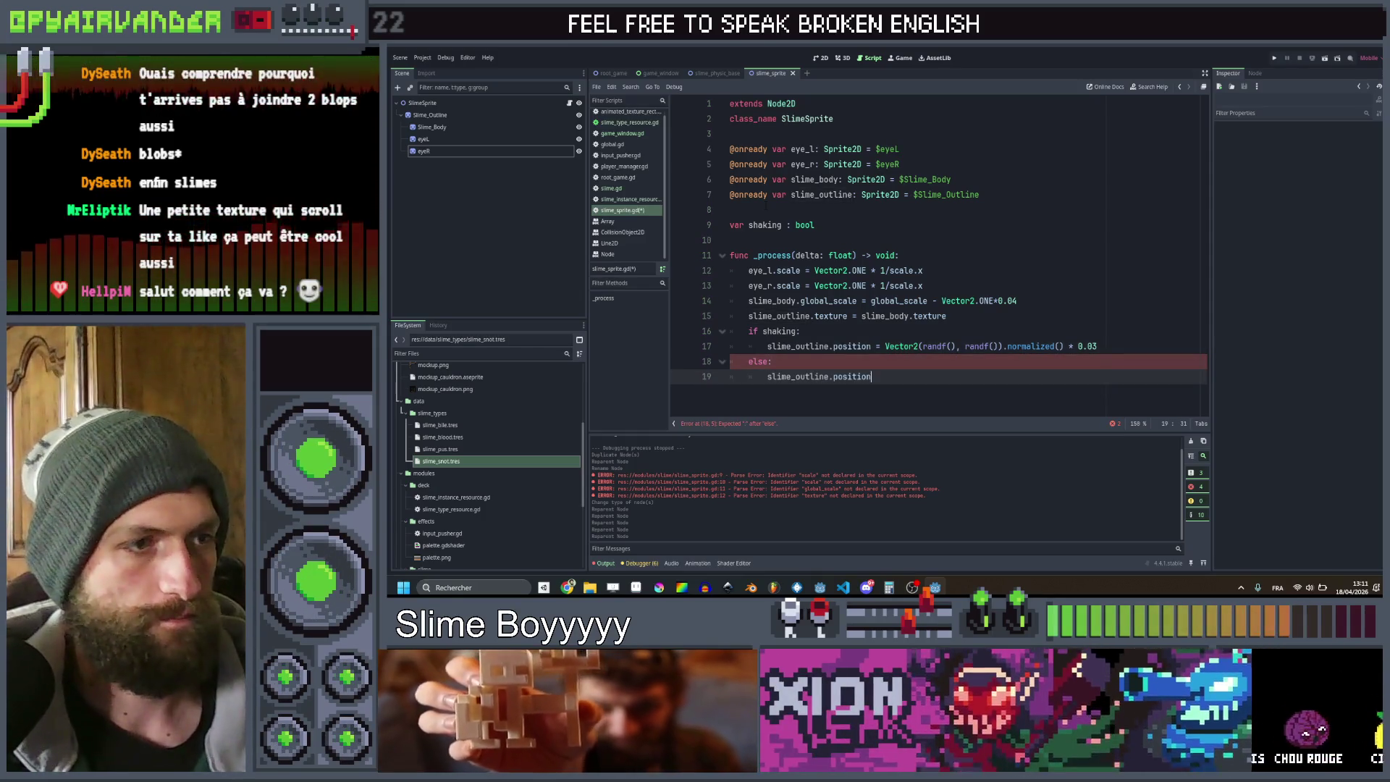
type(" = Vec")
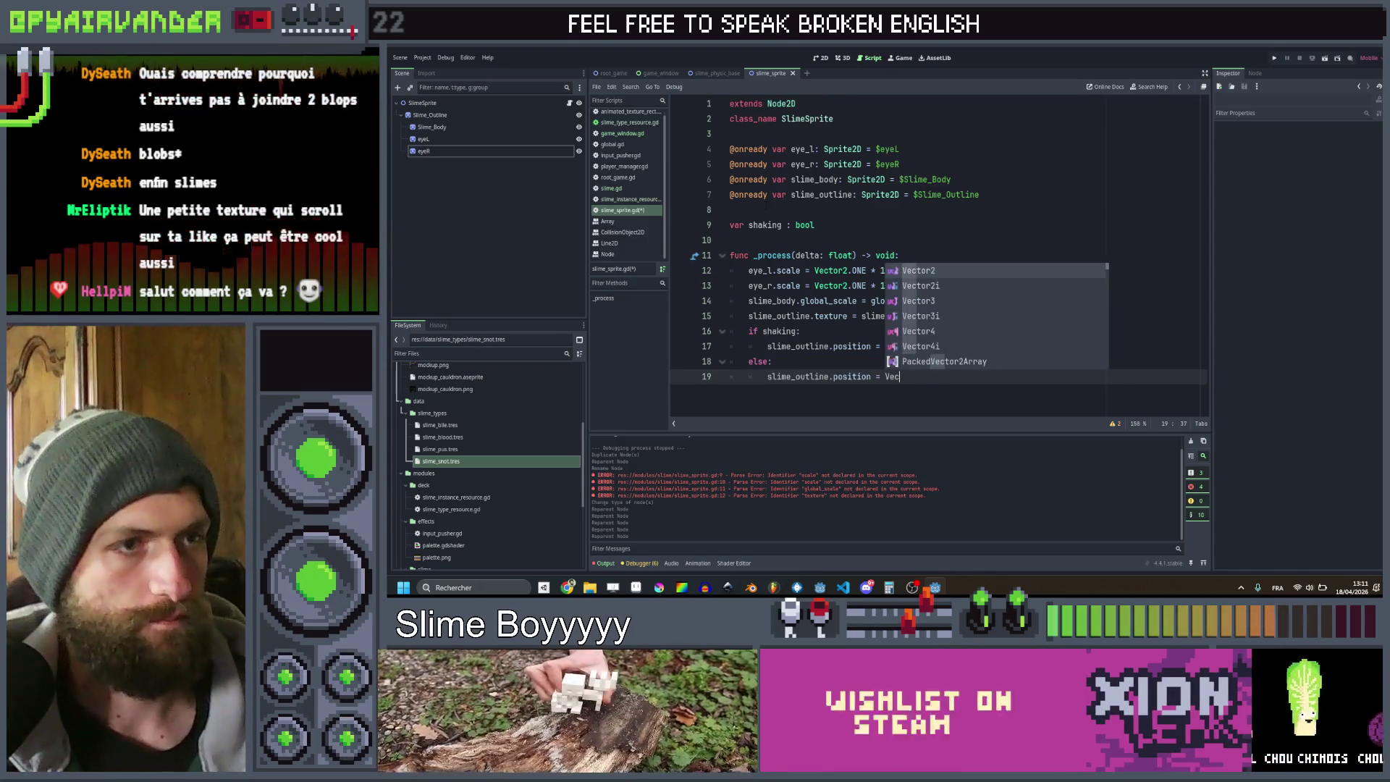
type("tor2.ZERO")
key("ctrl+s")
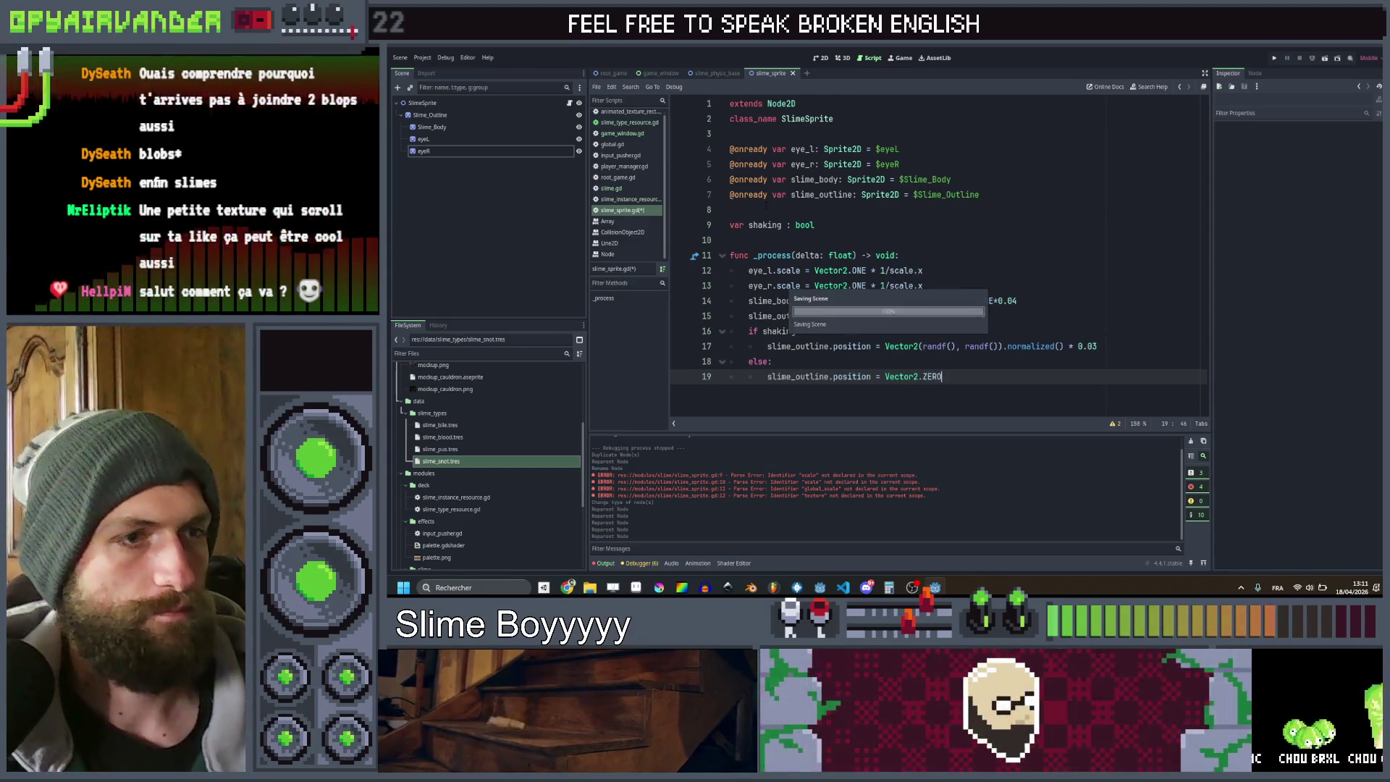
left_click(1095, 316)
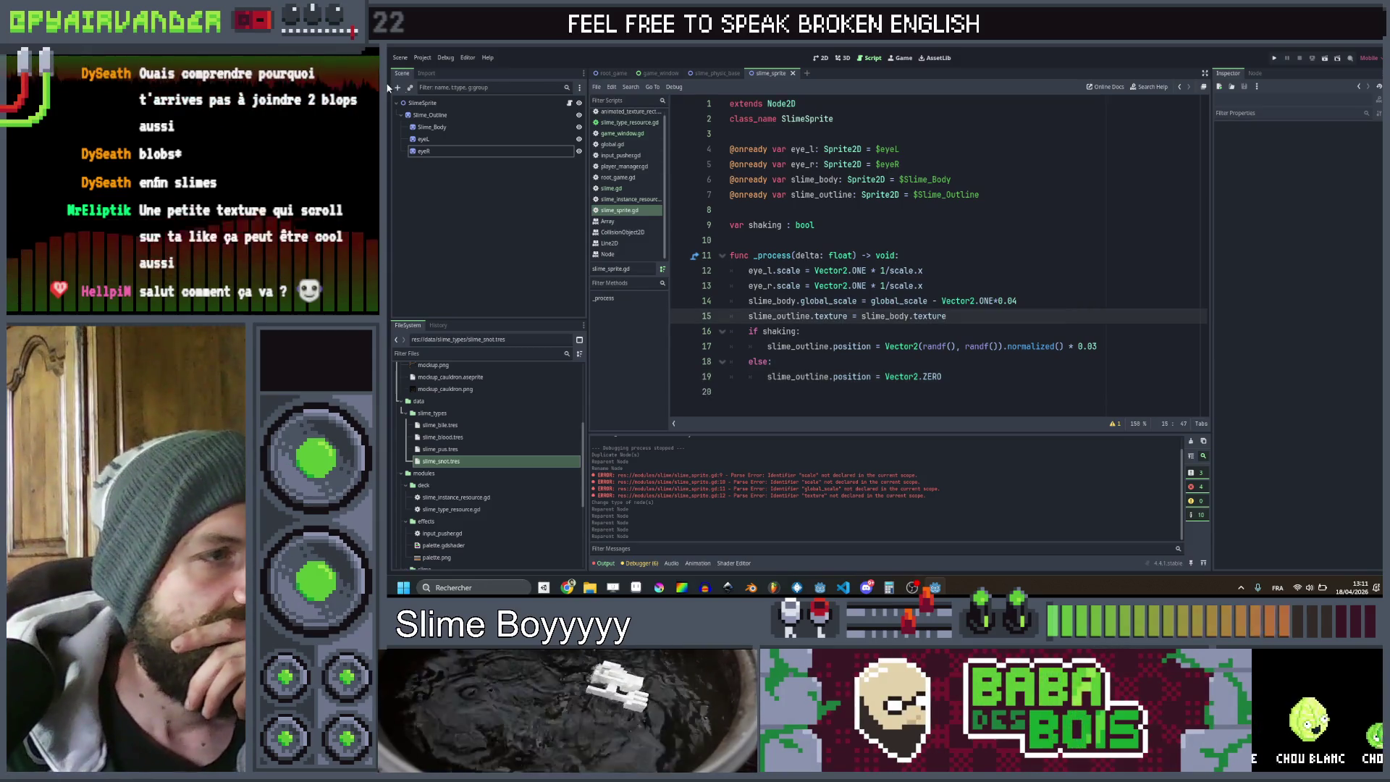
left_click(611, 189)
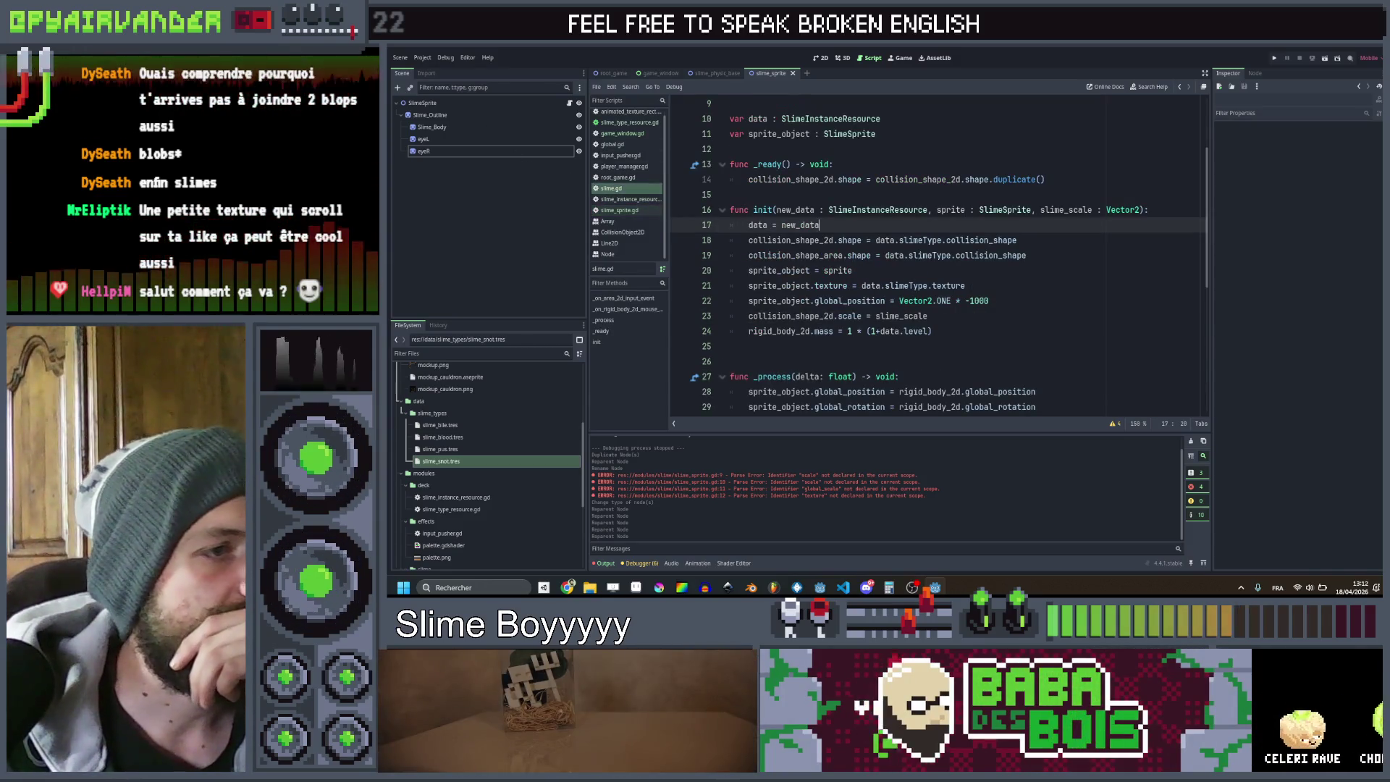
Make the white modulate line target sprite_object.slime_outline.self_modulate
scroll(939, 253, "down", 5)
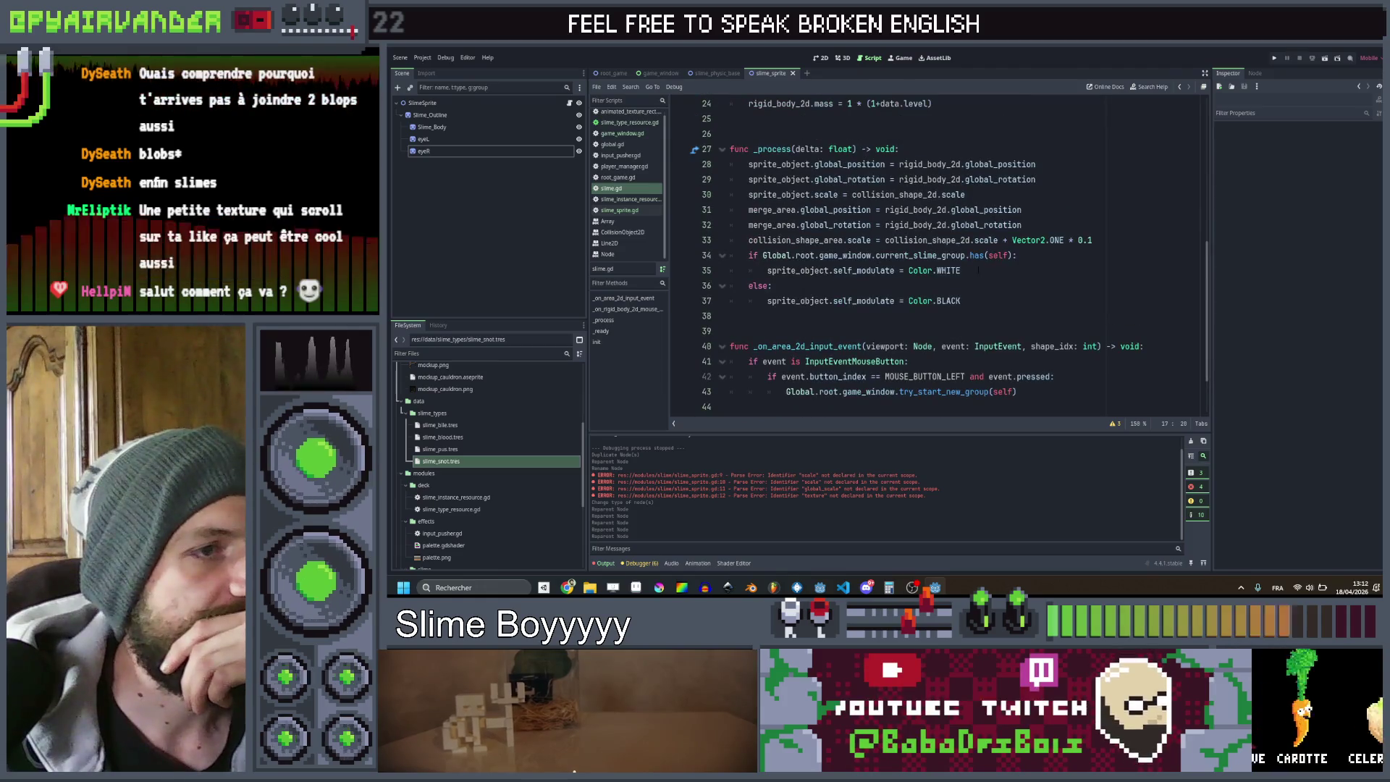
left_click(978, 269)
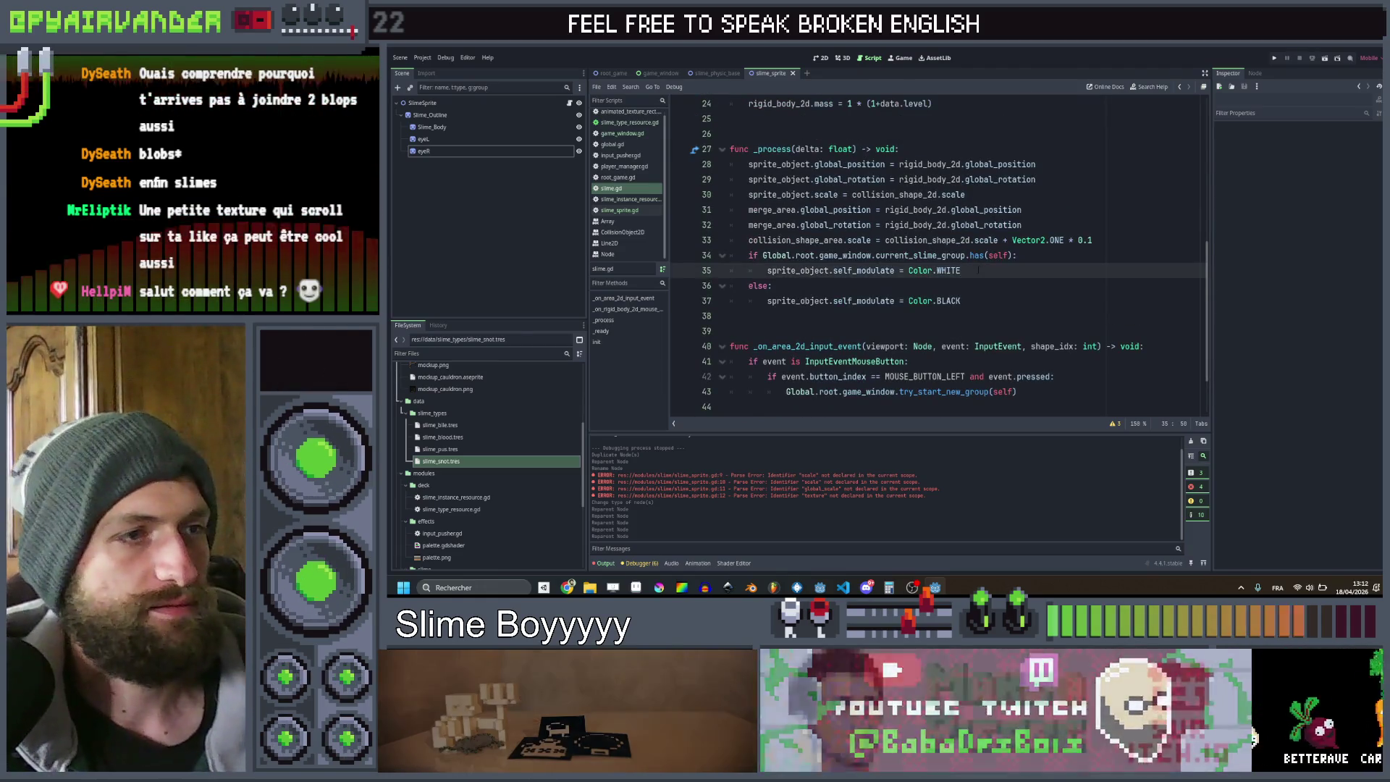
key("Return")
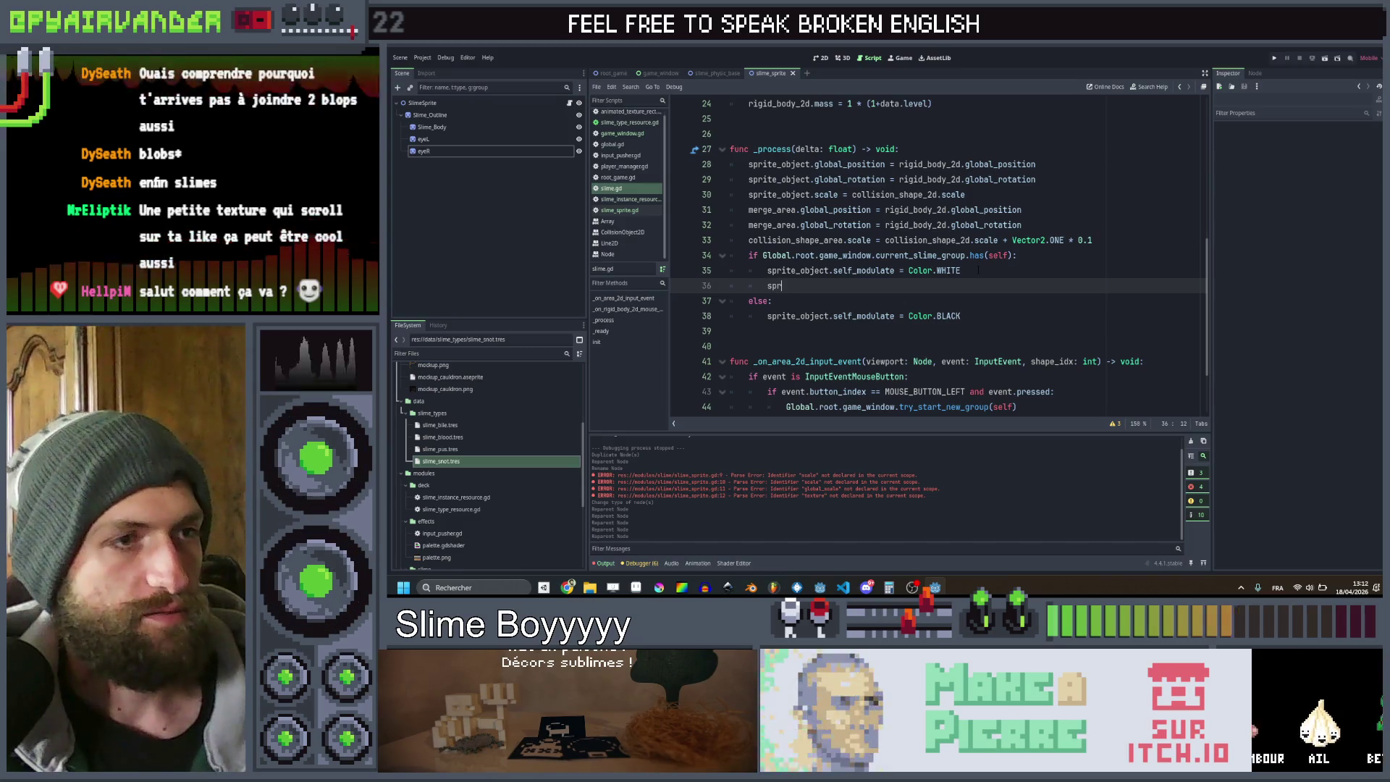
type("i")
key("Return")
key("Up")
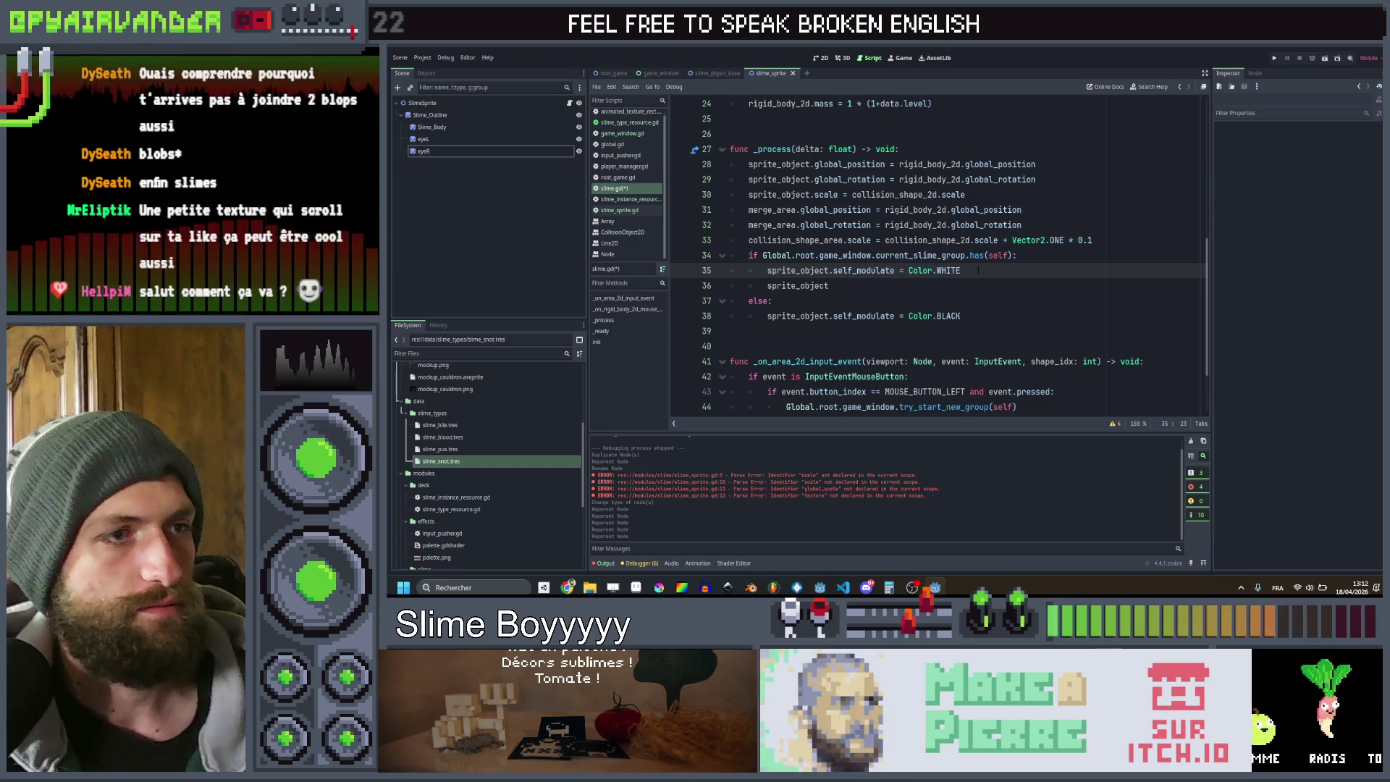
key("ctrl+space")
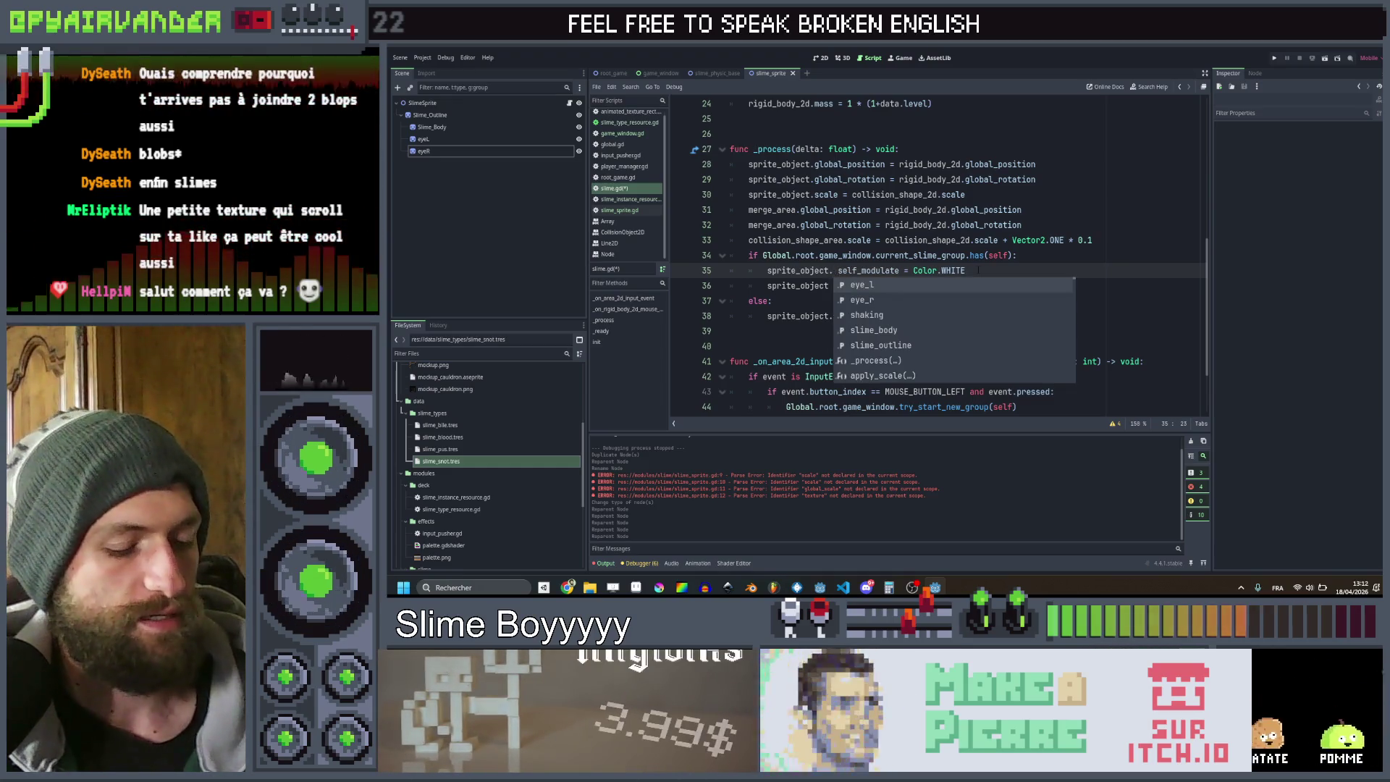
type("slime_o")
key("Return")
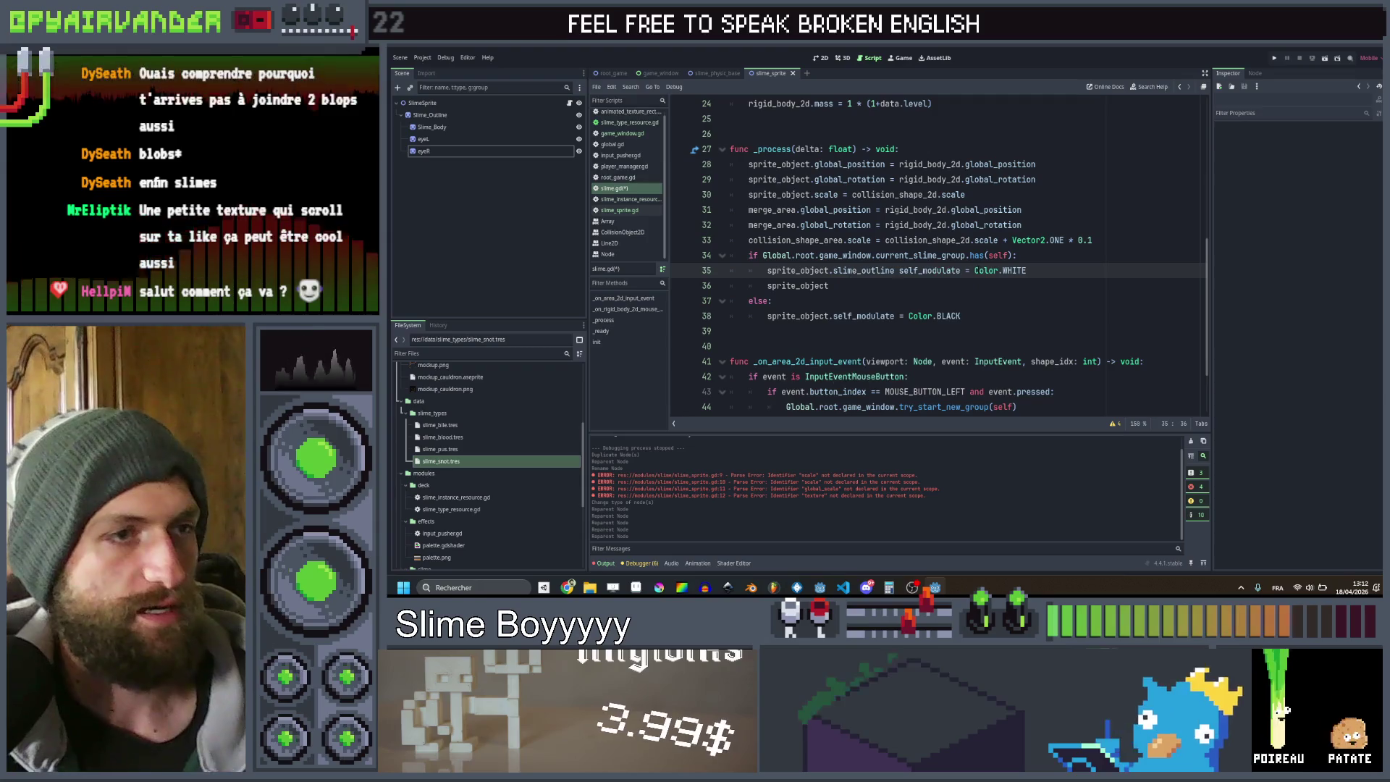
key("BackSpace")
key("ctrl+space")
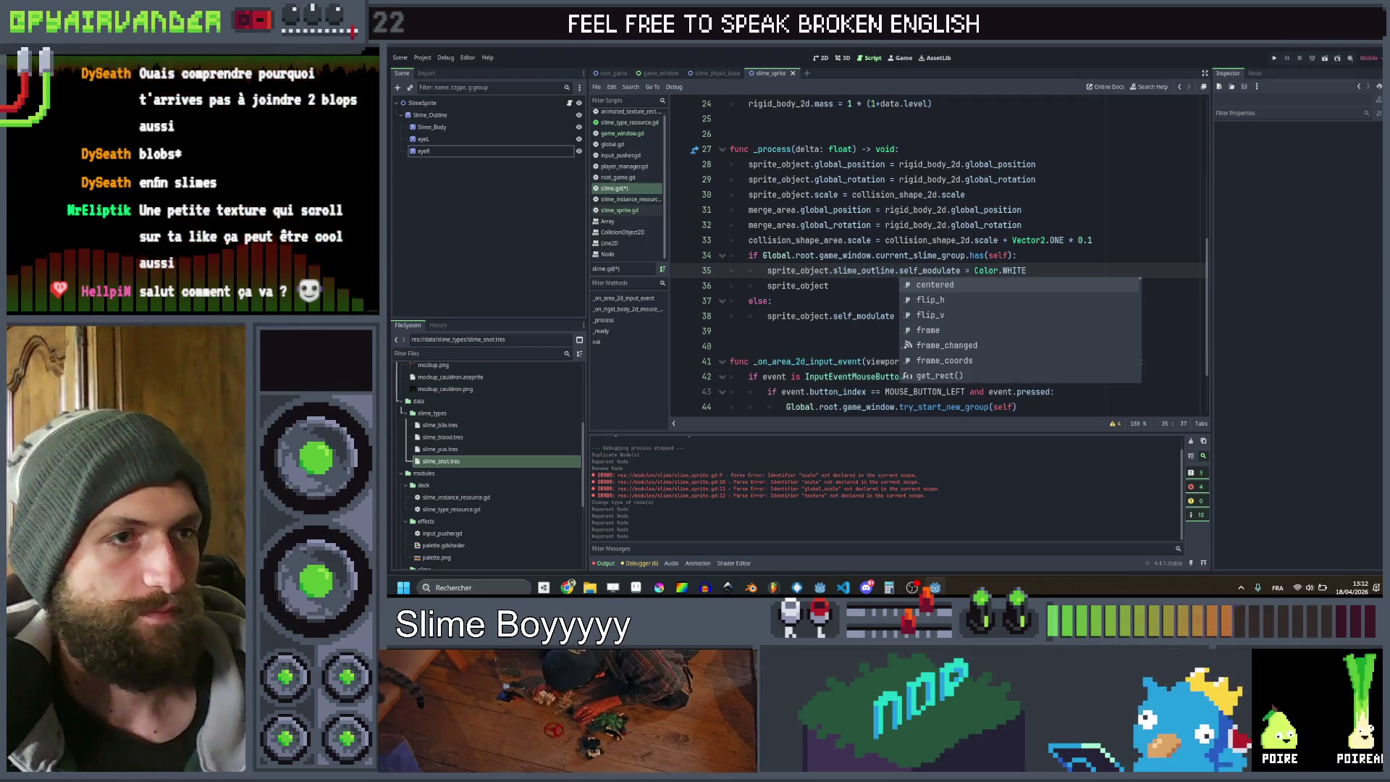
key("ctrl+shift+Left")
key("ctrl+shift+Left")
key("ctrl+shift+Right")
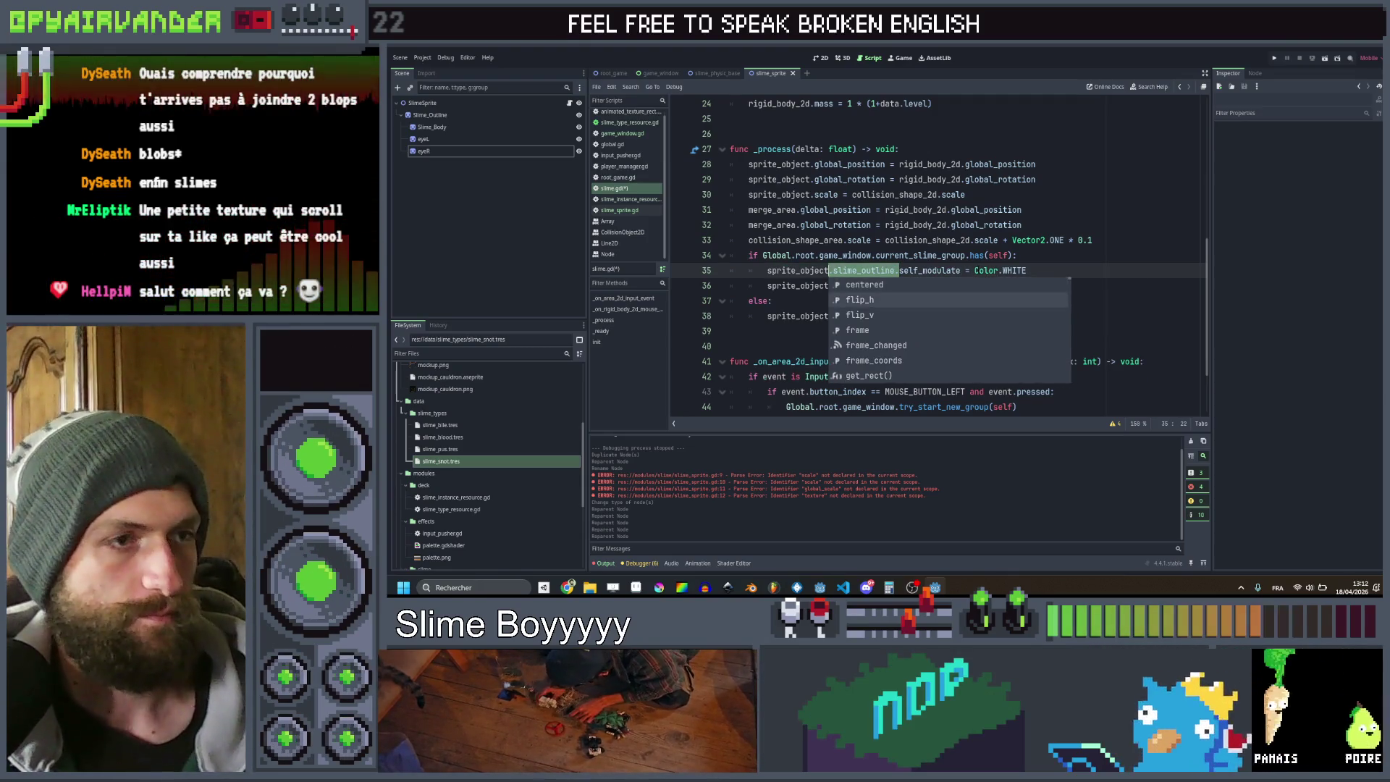
key("Escape")
Add the same slime_outline prefix to the else branch's black modulate line and save
key("Down")
key("Down")
key("Down")
left_click(832, 316)
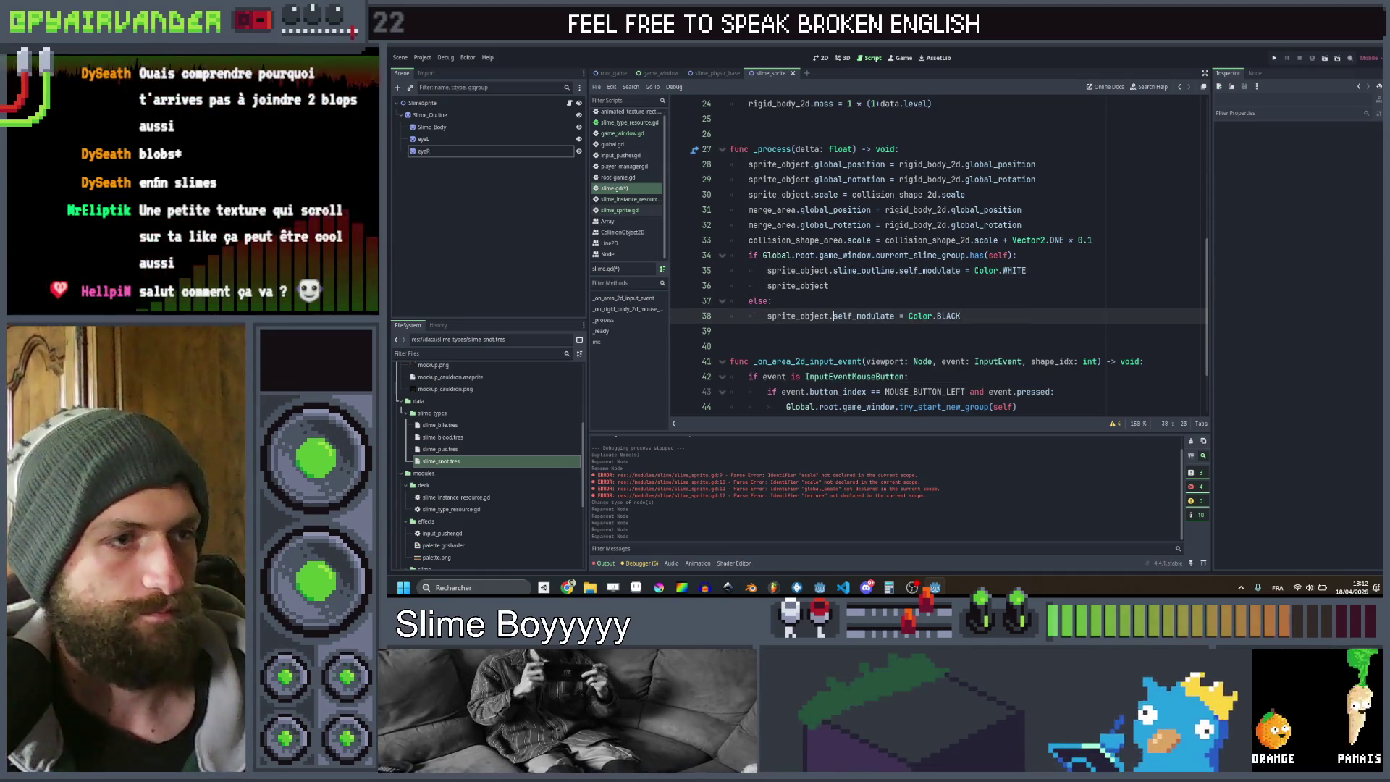
key("ctrl+v")
key("Up")
key("Up")
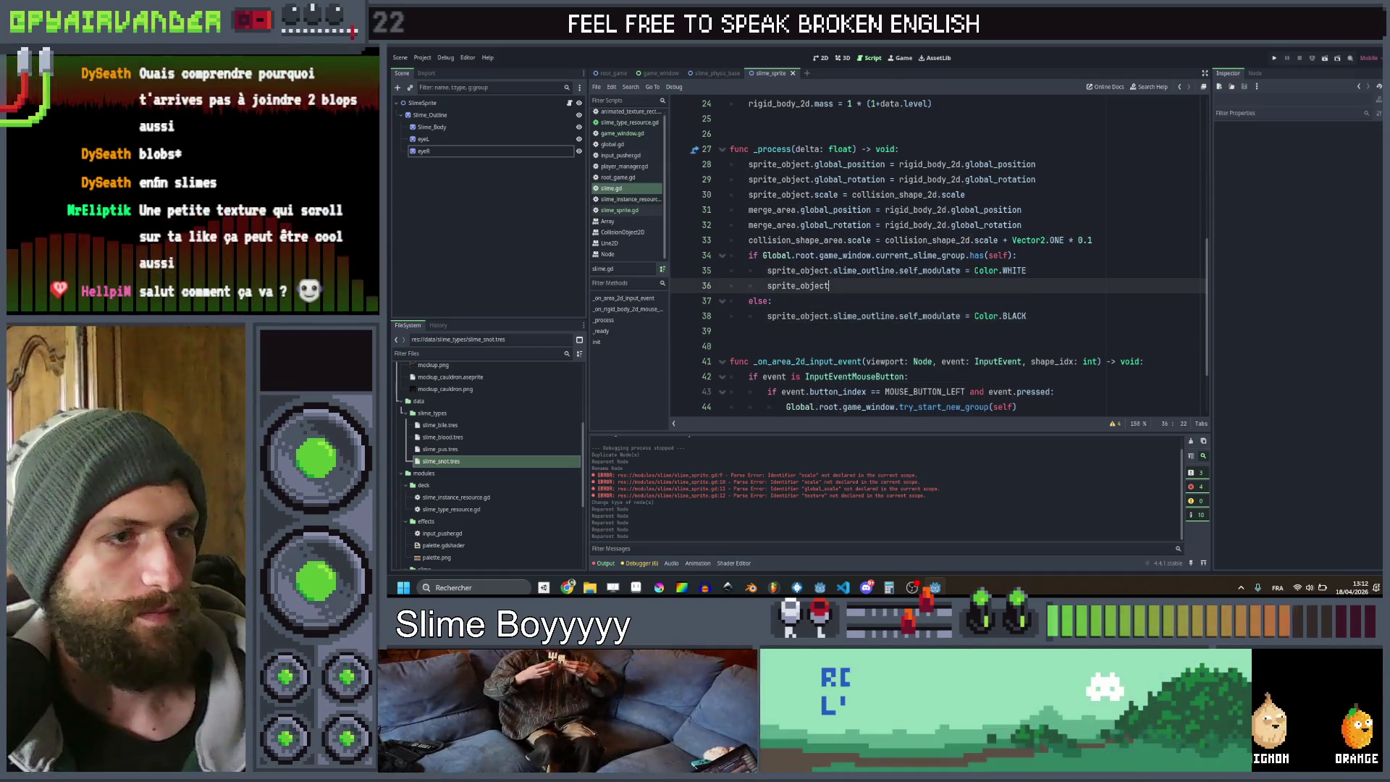
key("ctrl+s")
Set sprite_object.shaking = true for selected slimes and false in the else branch, then save
type(".shaking = true")
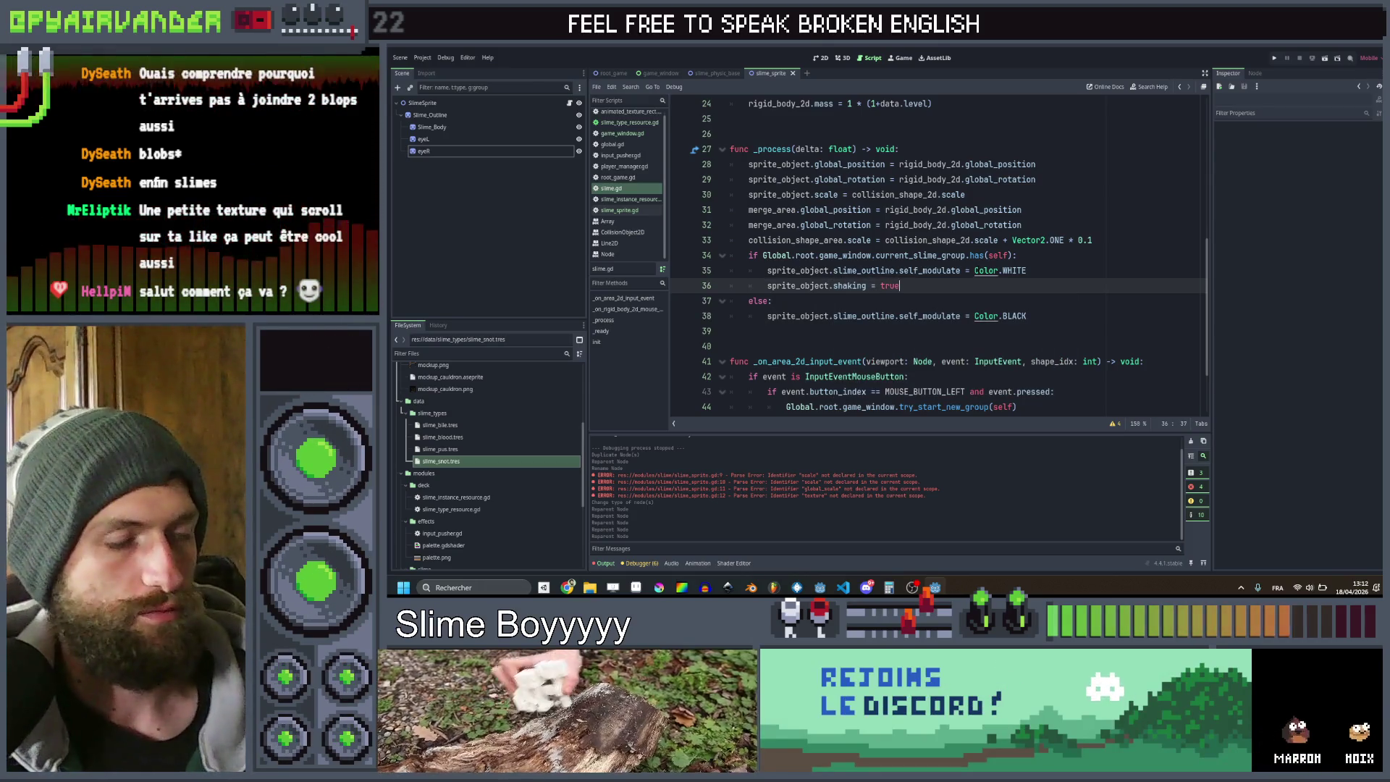
key("ctrl+c")
key("Down")
key("Down")
key("Down")
key("ctrl+v")
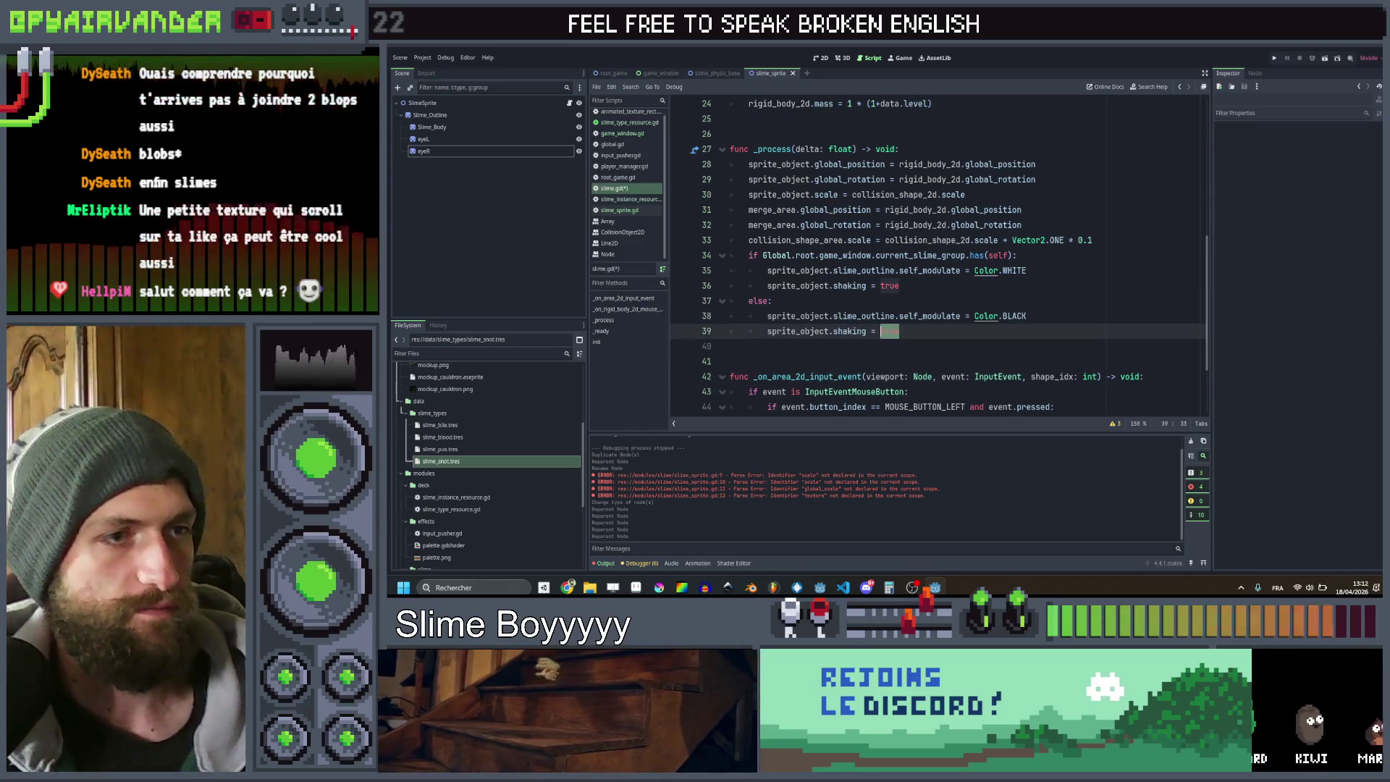
type("e")
key("ctrl+s")
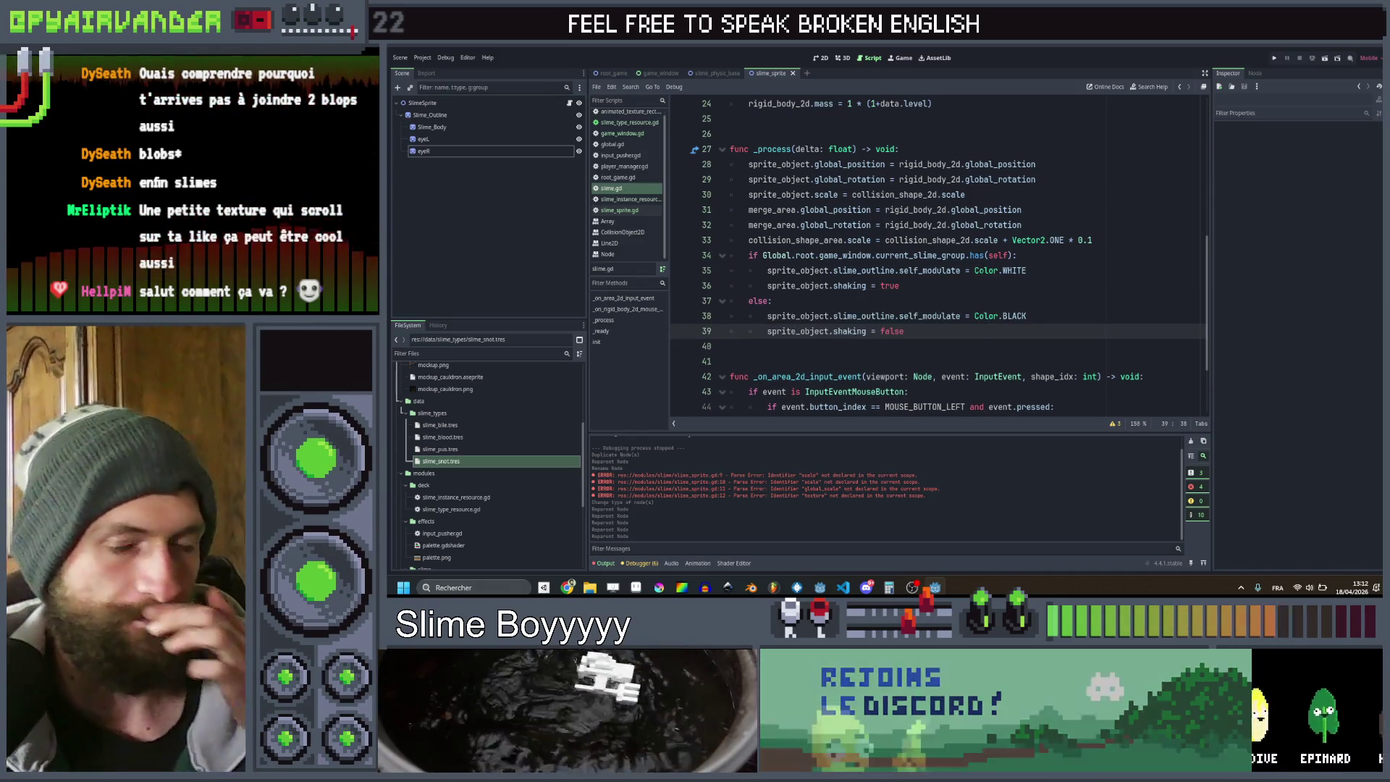
left_click(991, 292)
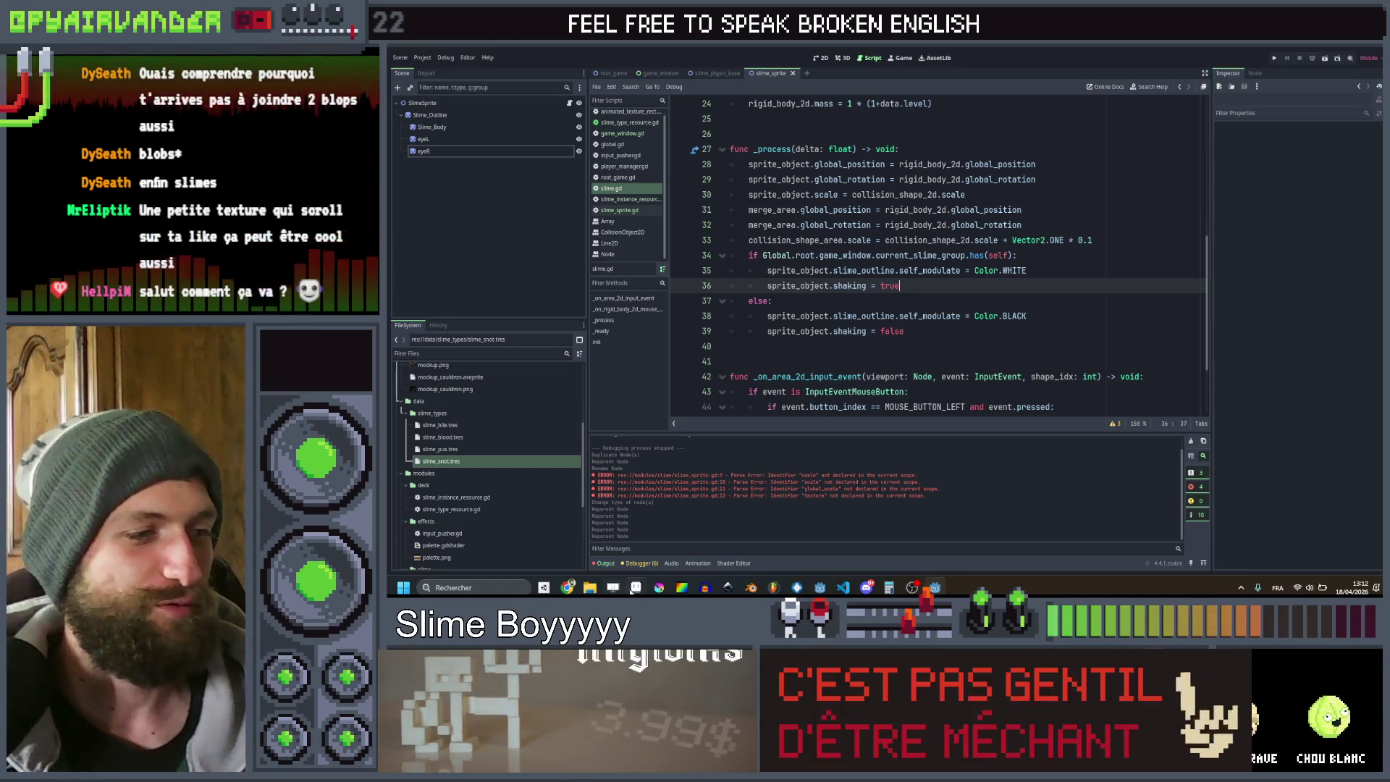
key("alt+Tab")
Try moving the pupil and sketching a stroke on eye.png, then undo back to the original eye
left_click_drag(991, 259, 1084, 309)
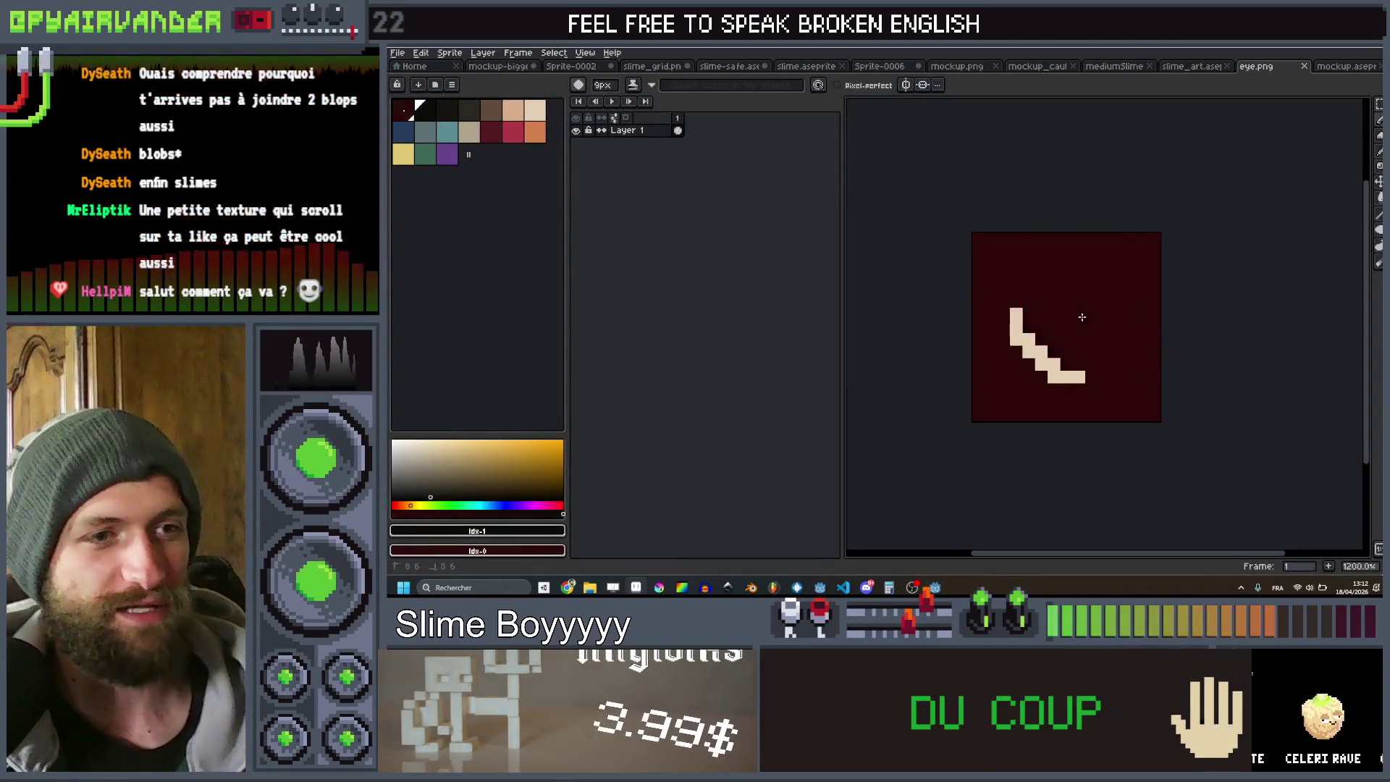
key("ctrl+z")
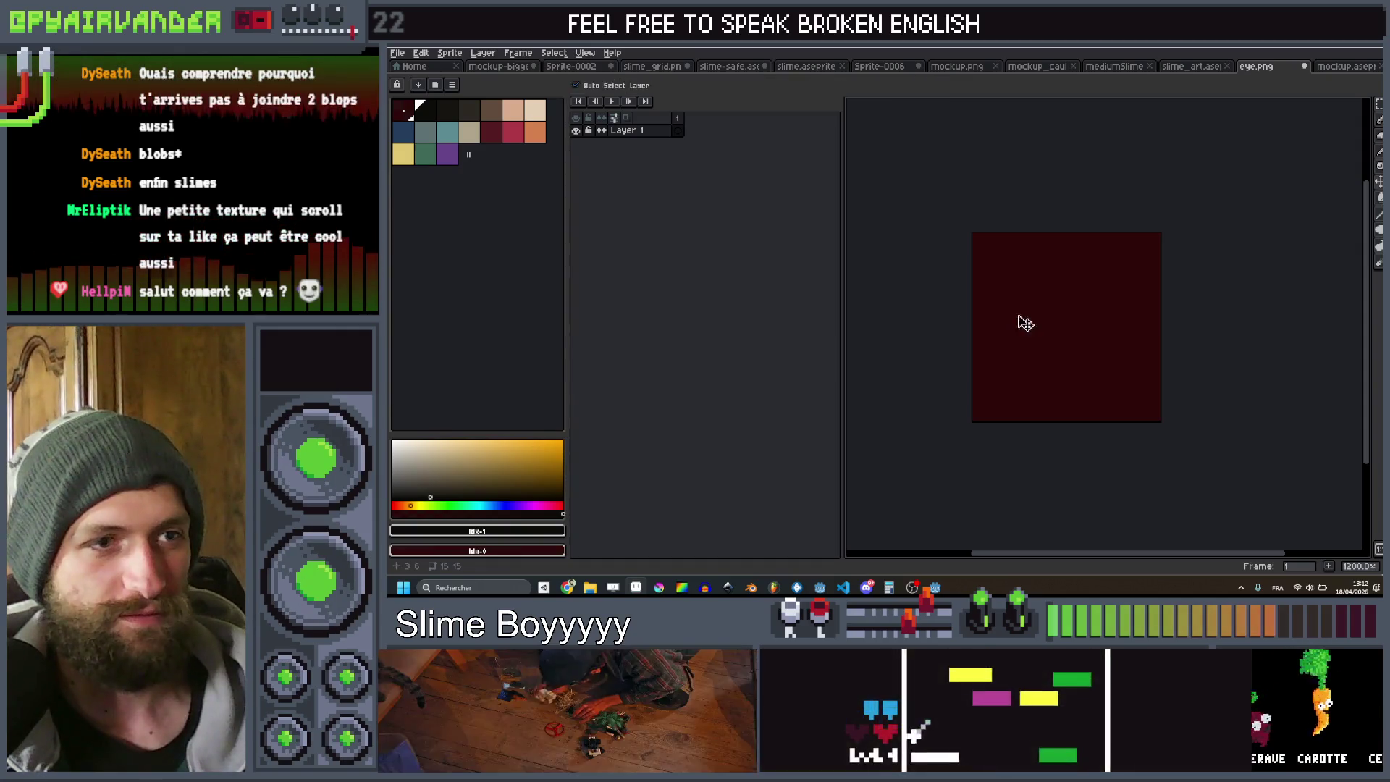
left_click_drag(1110, 298, 1085, 372)
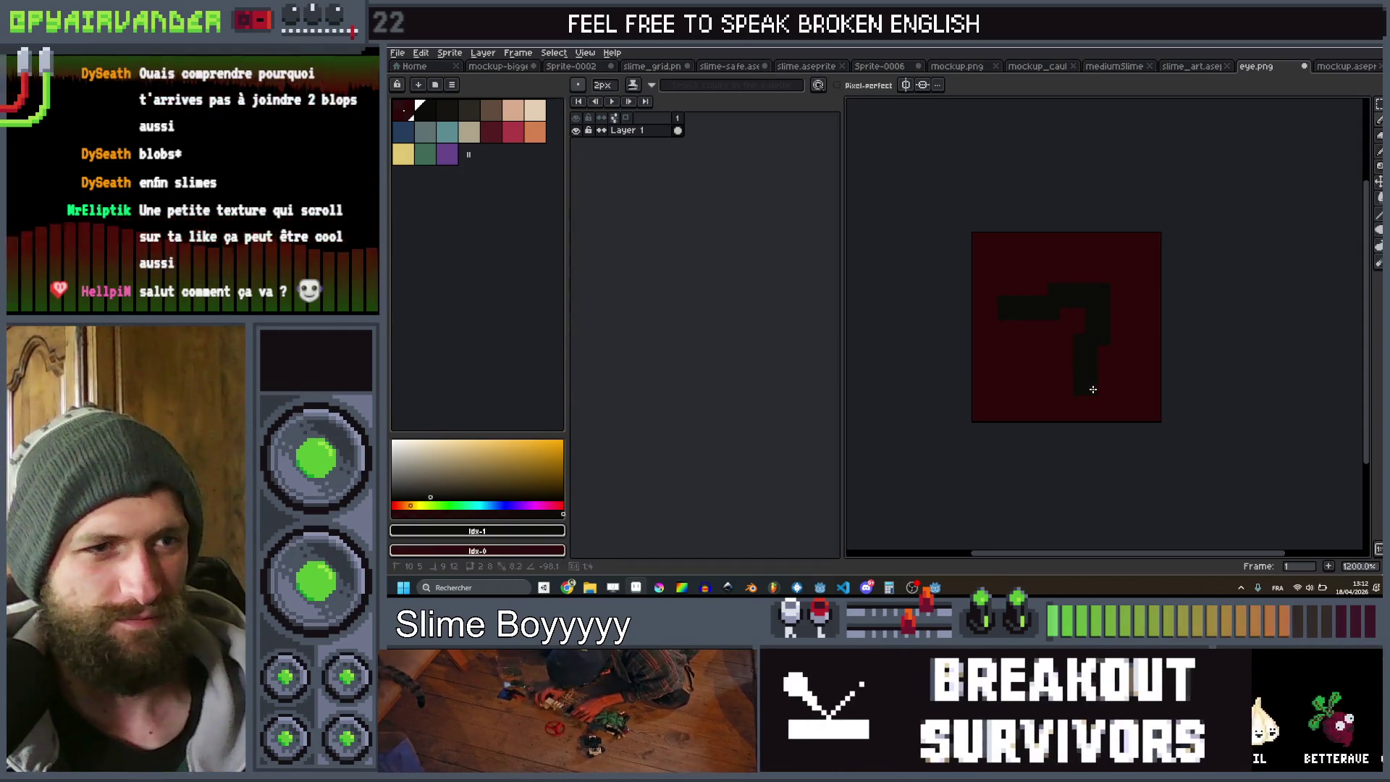
scroll(1160, 345, "down", 3)
scroll(1269, 343, "up", 3)
key("ctrl+z")
key("ctrl+z")
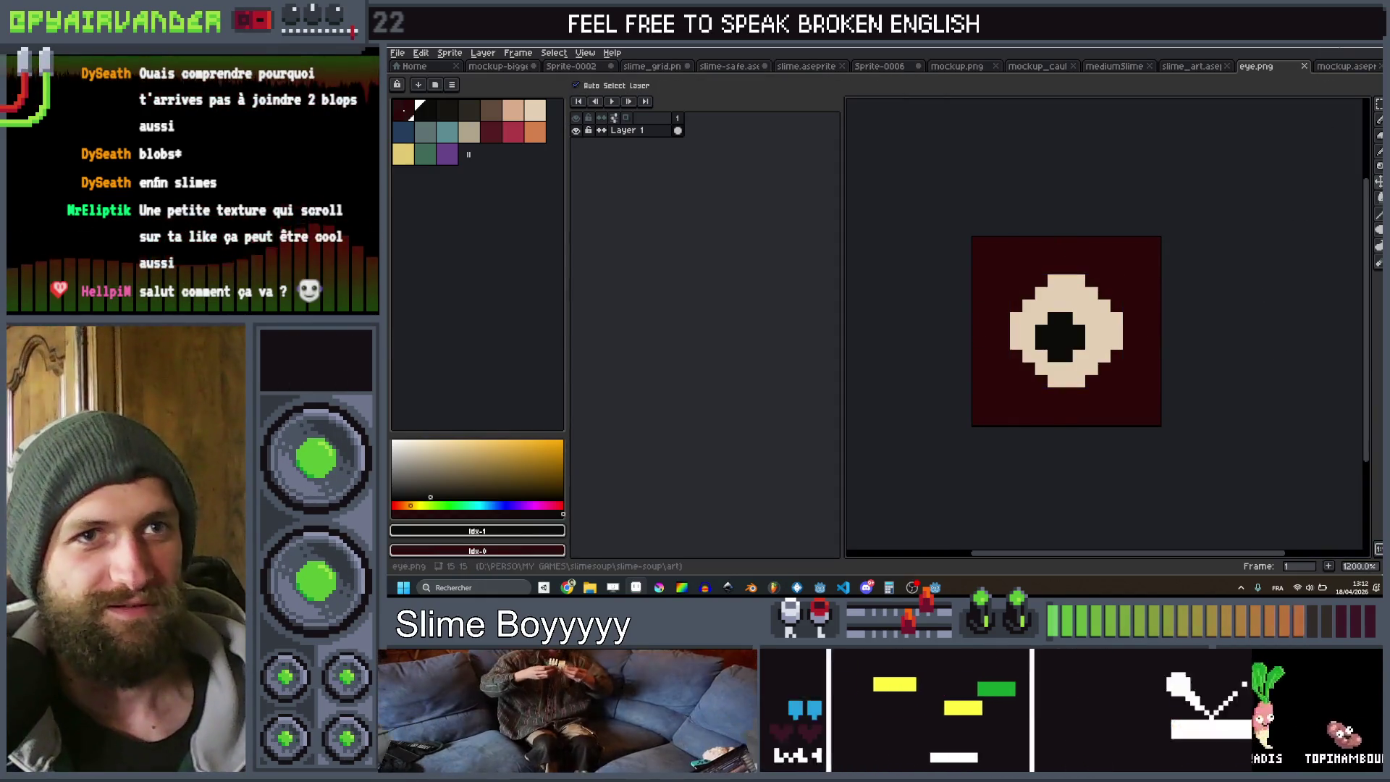
key("alt+Tab")
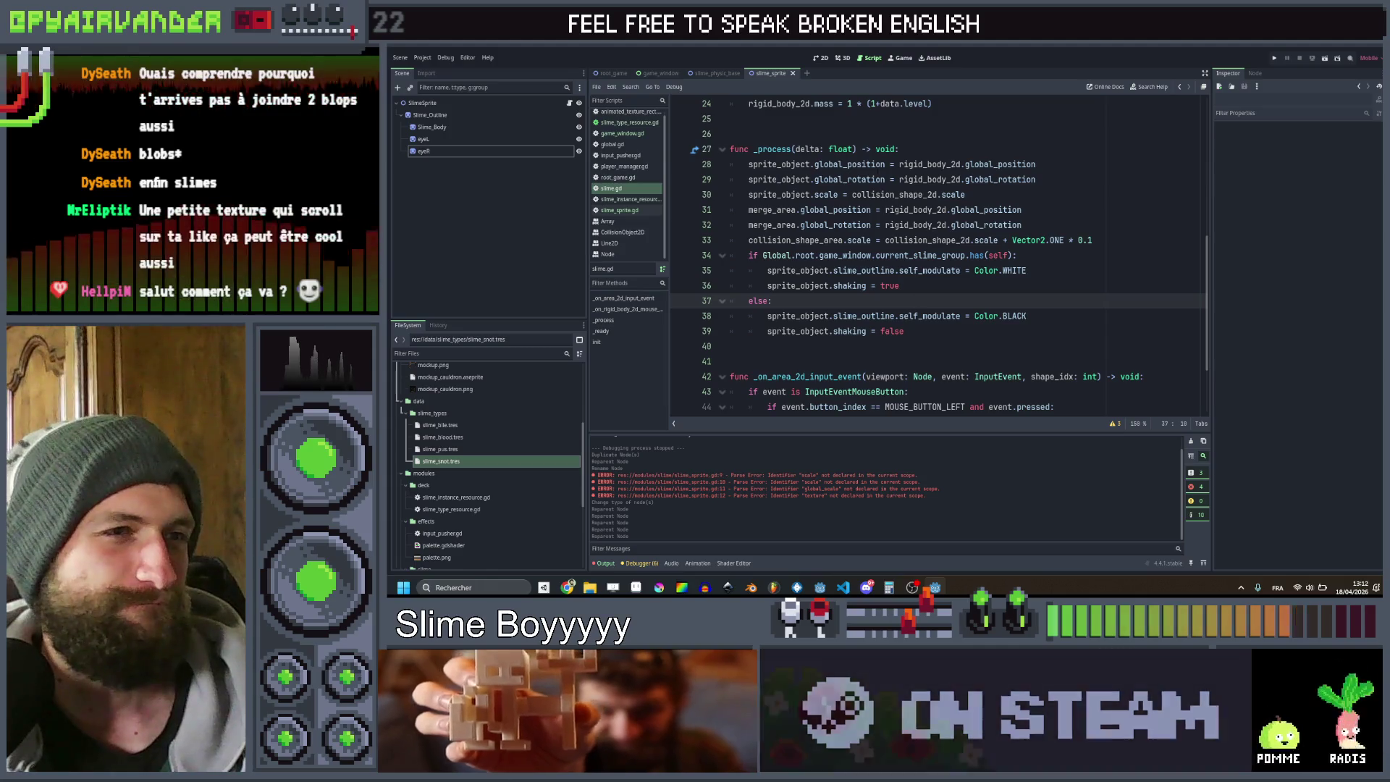
Change line 21 of slime.gd to assign the texture to sprite_object.slime_body.texture and save
scroll(914, 302, "up", 3)
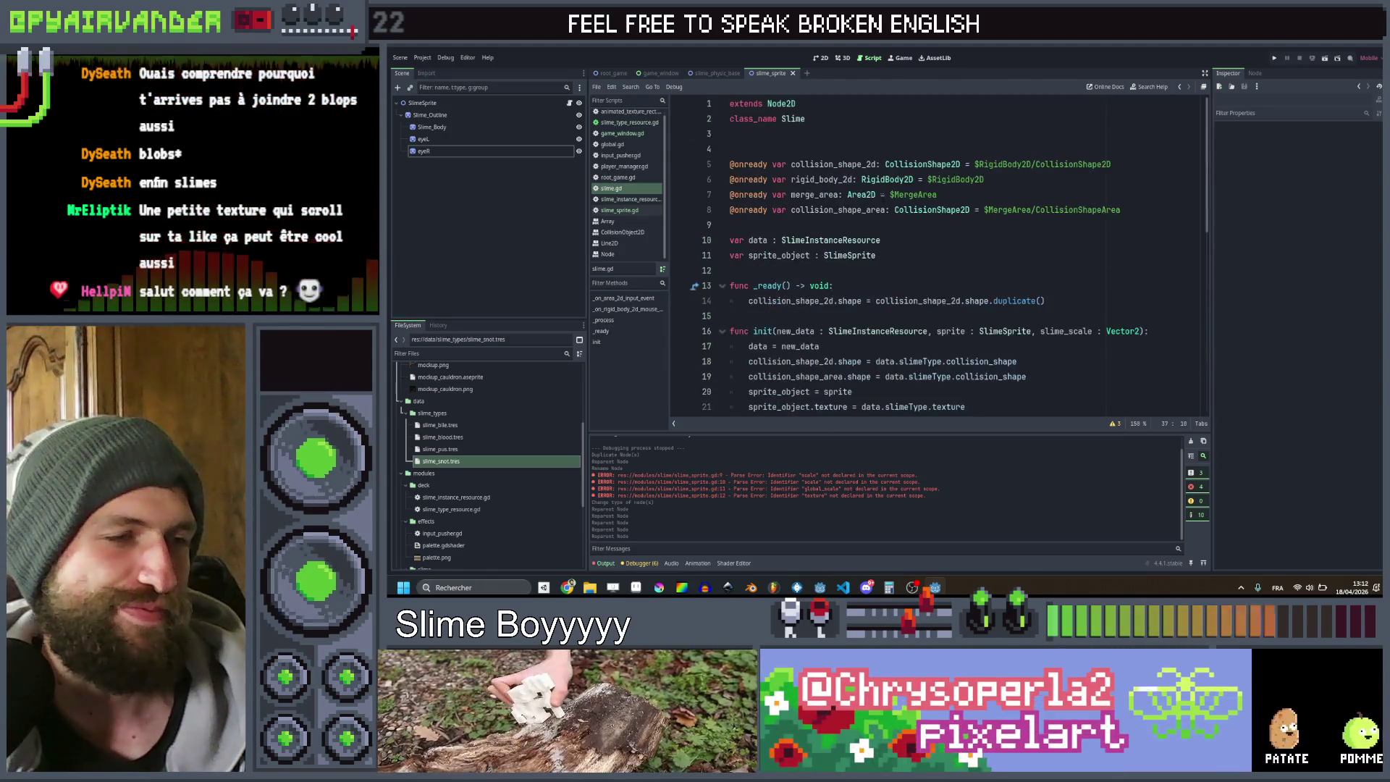
scroll(885, 203, "down", 5)
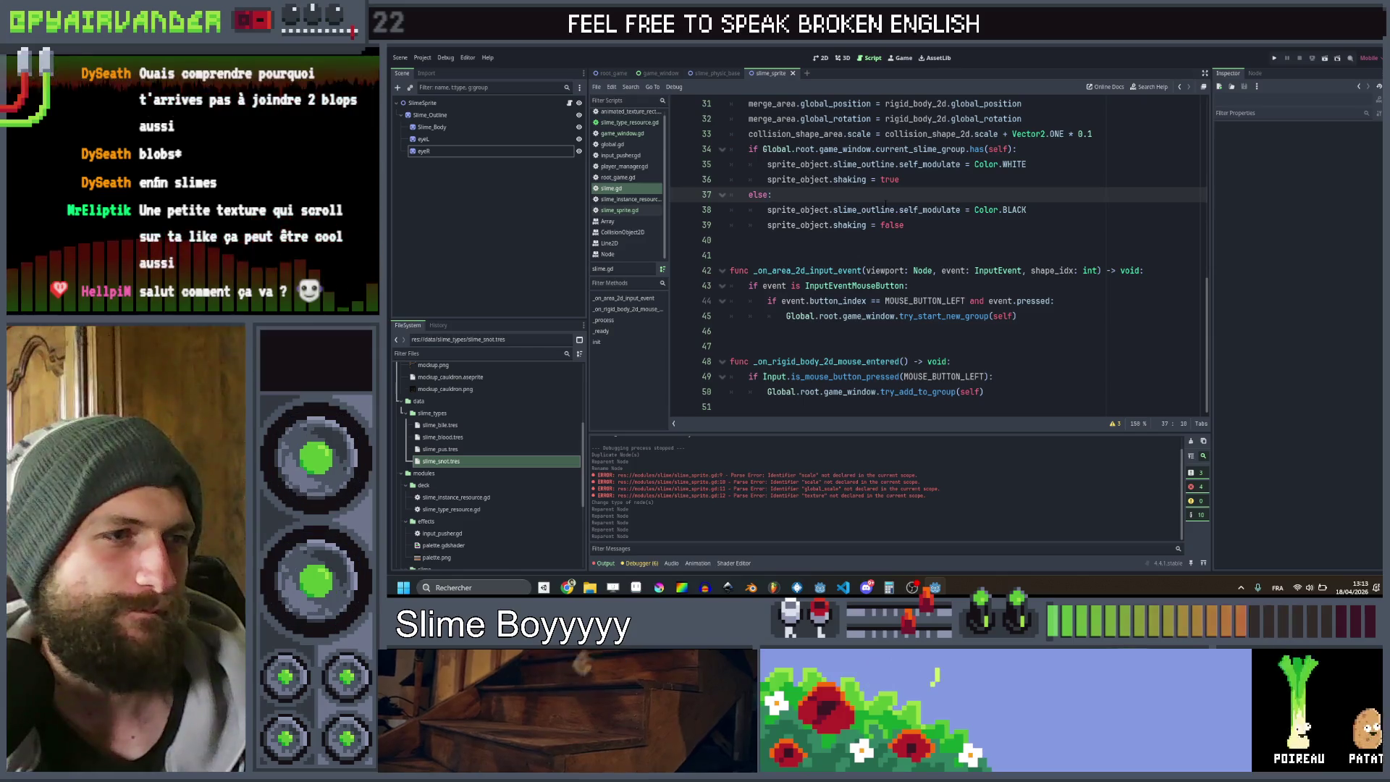
scroll(889, 208, "up", 2)
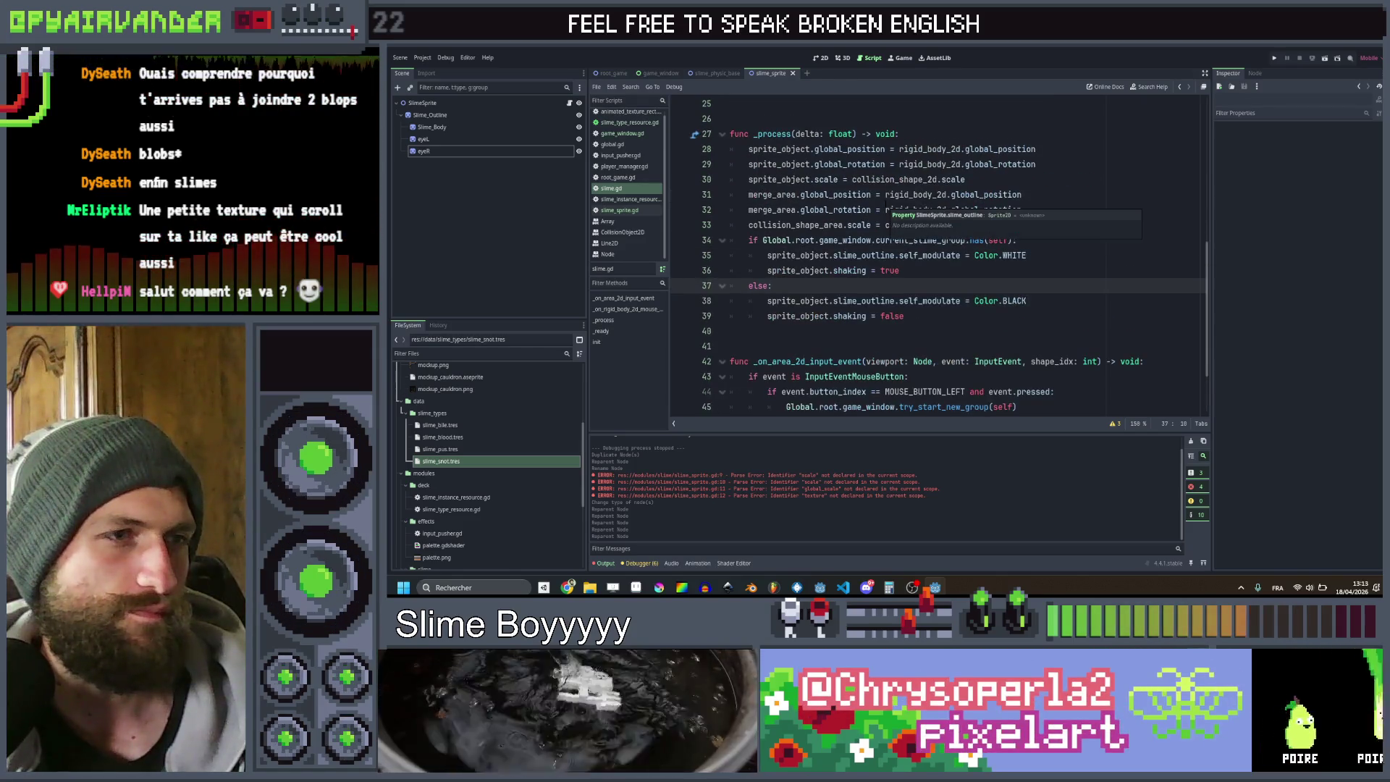
scroll(887, 210, "up", 1)
scroll(886, 199, "up", 4)
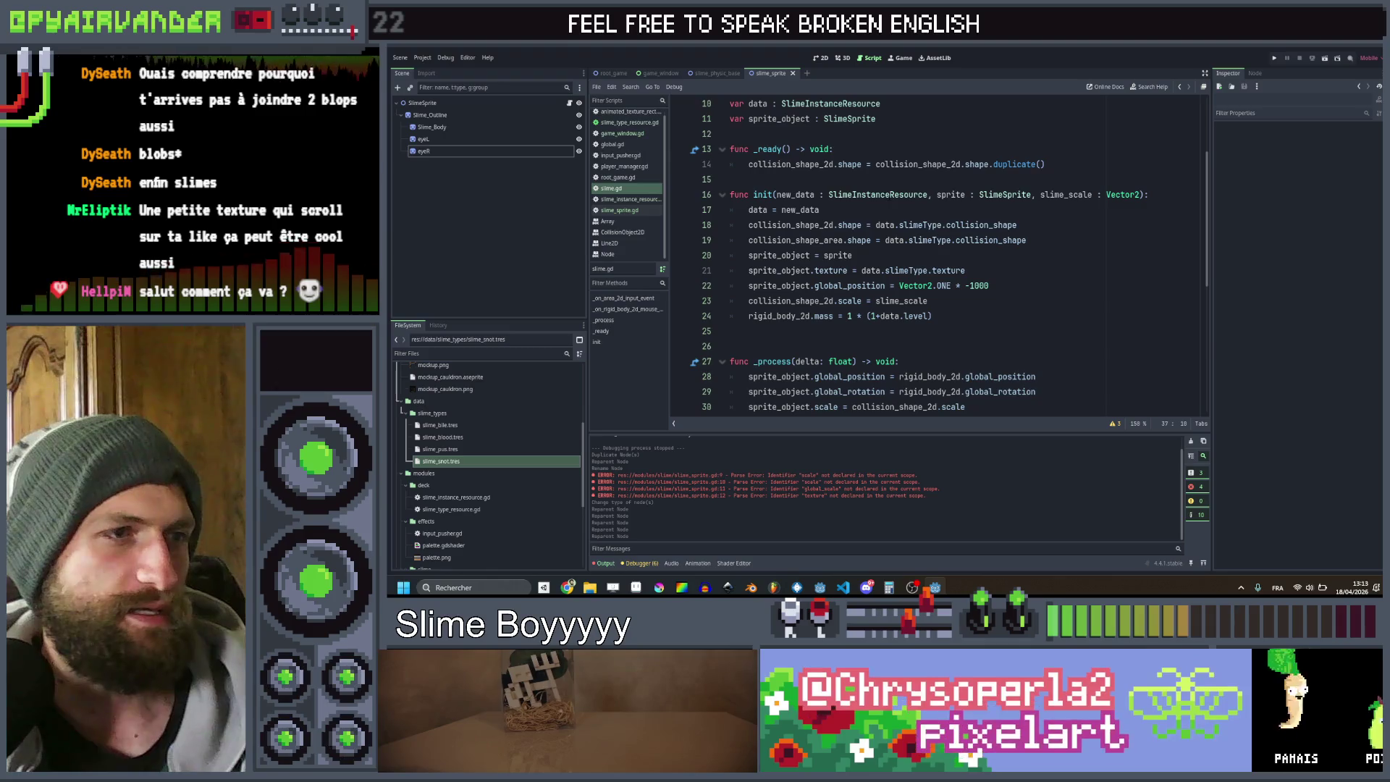
left_click(823, 255)
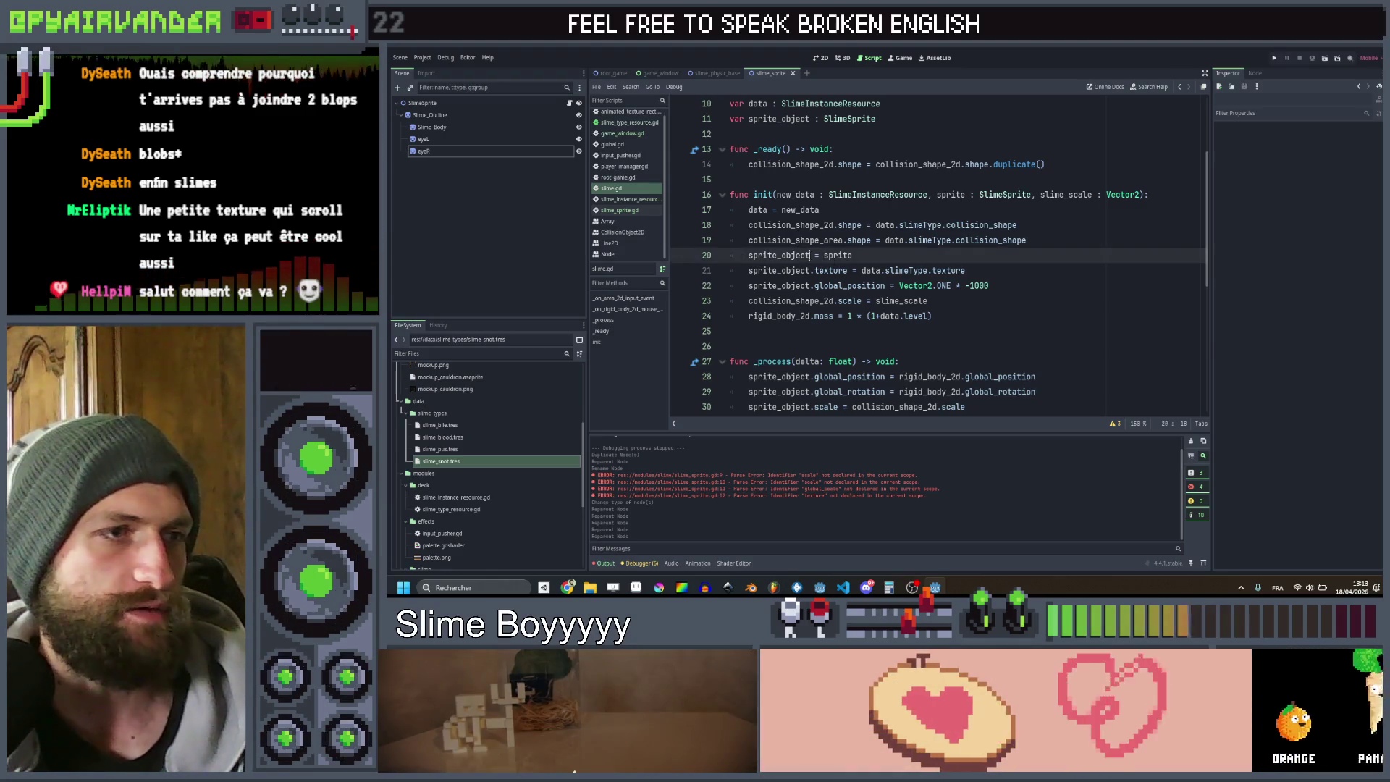
mouse_move(955, 271)
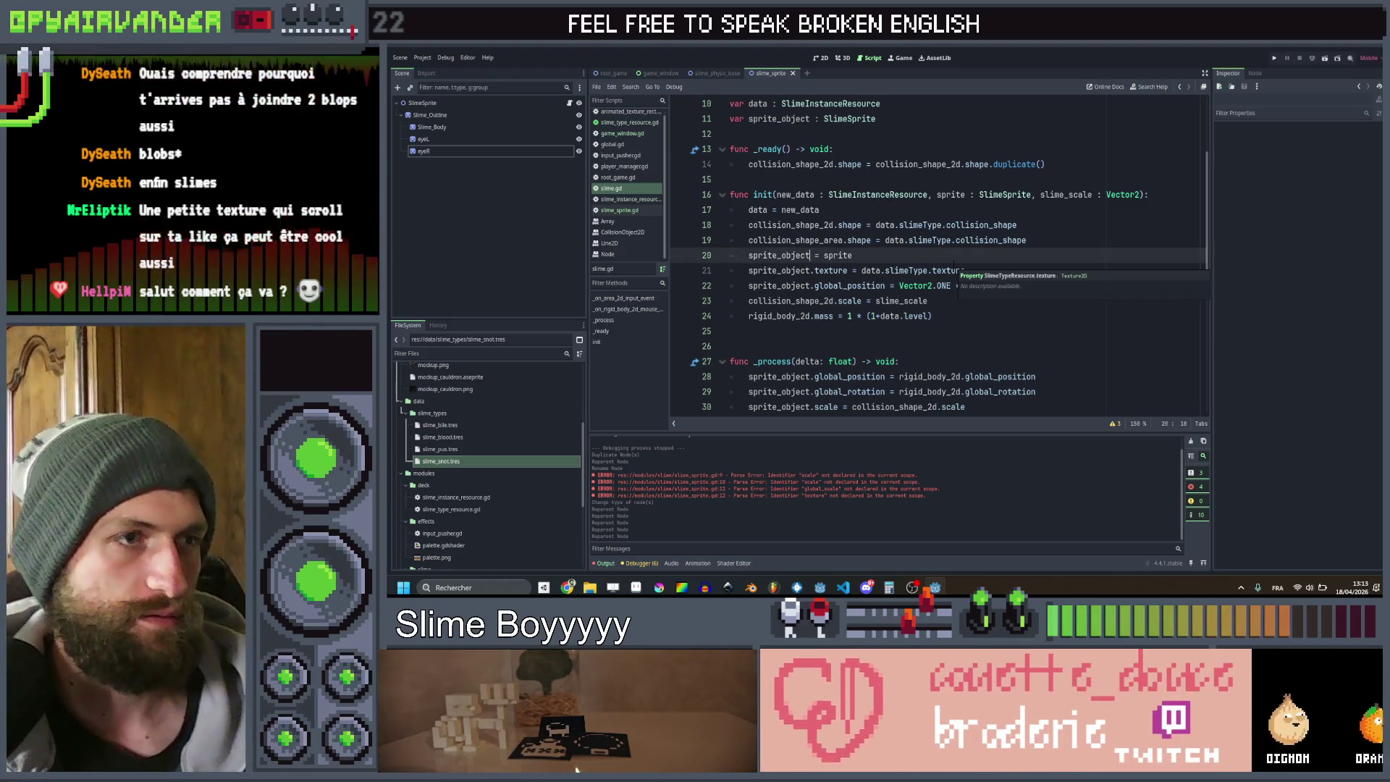
left_click(814, 270)
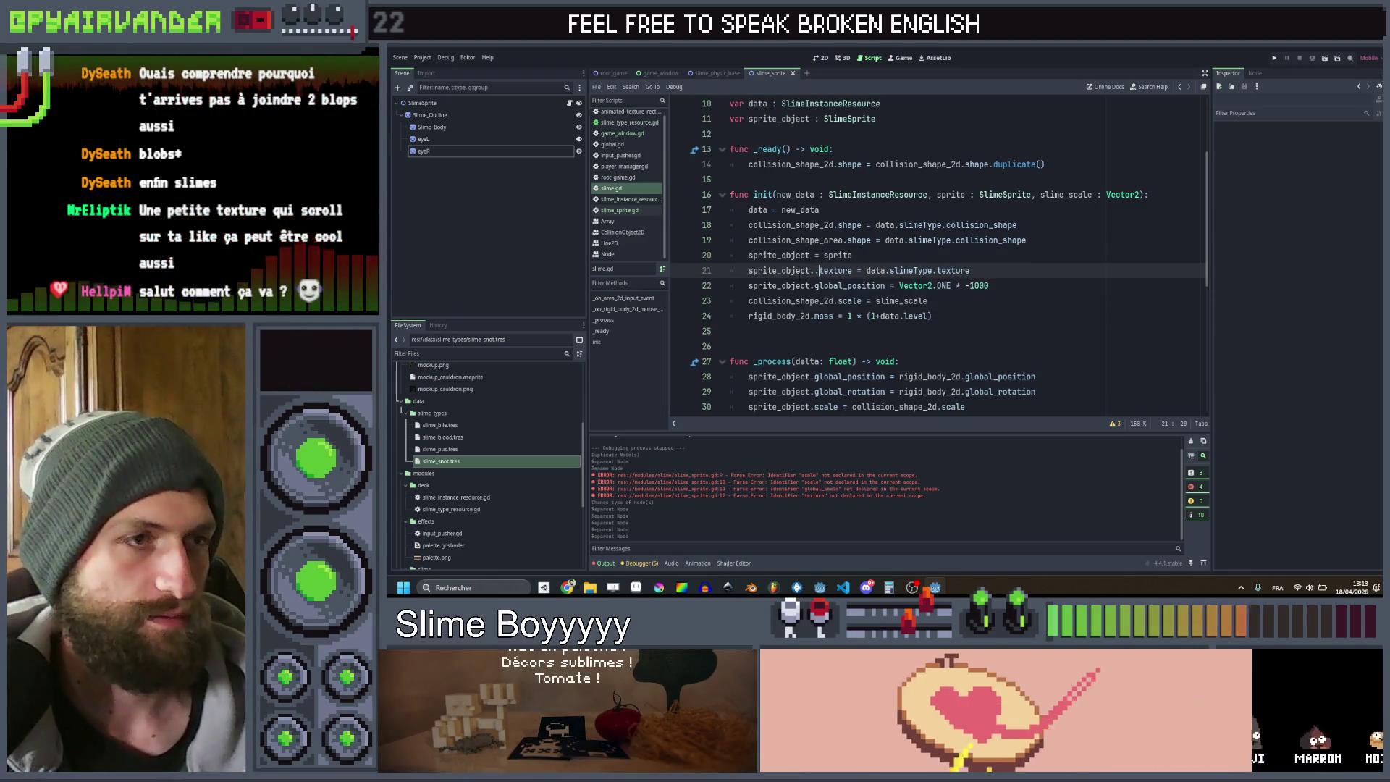
type(".slime_body")
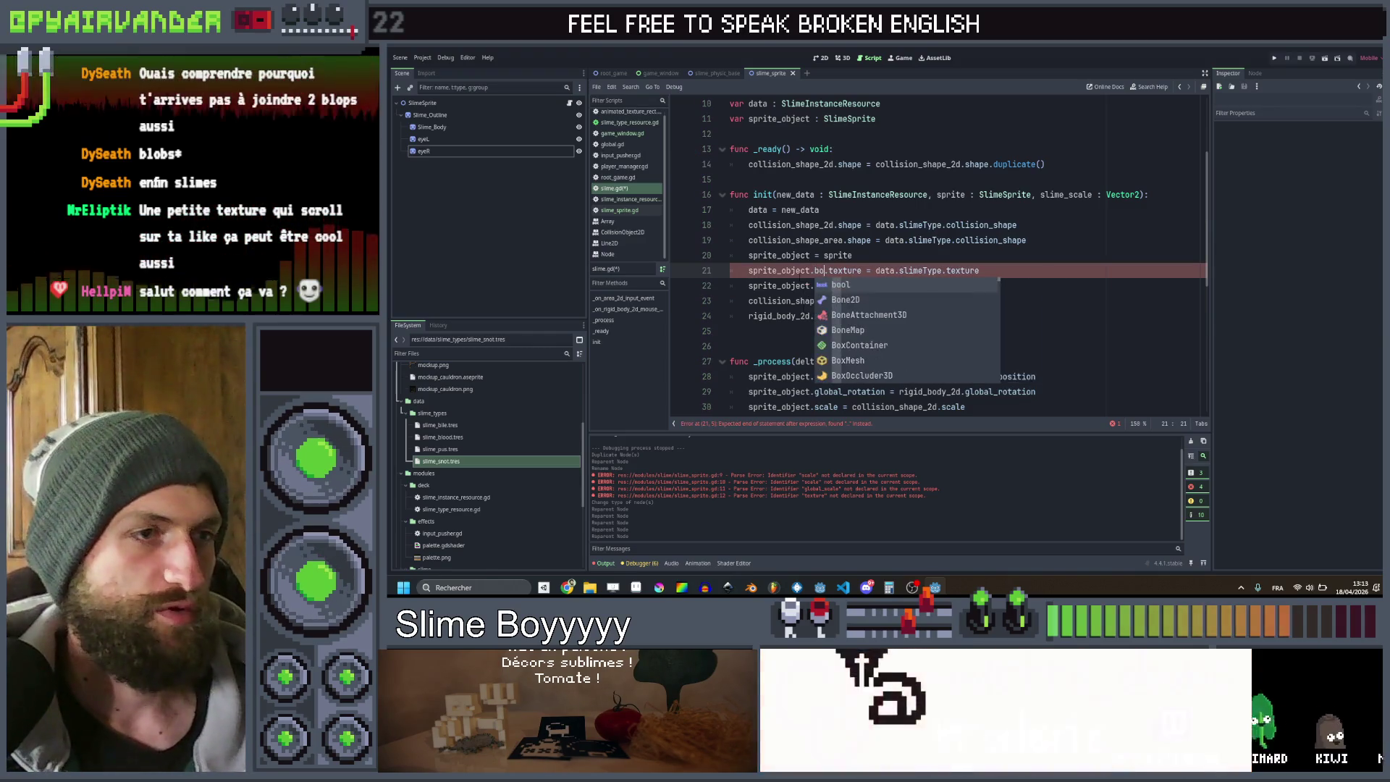
key("ctrl+s")
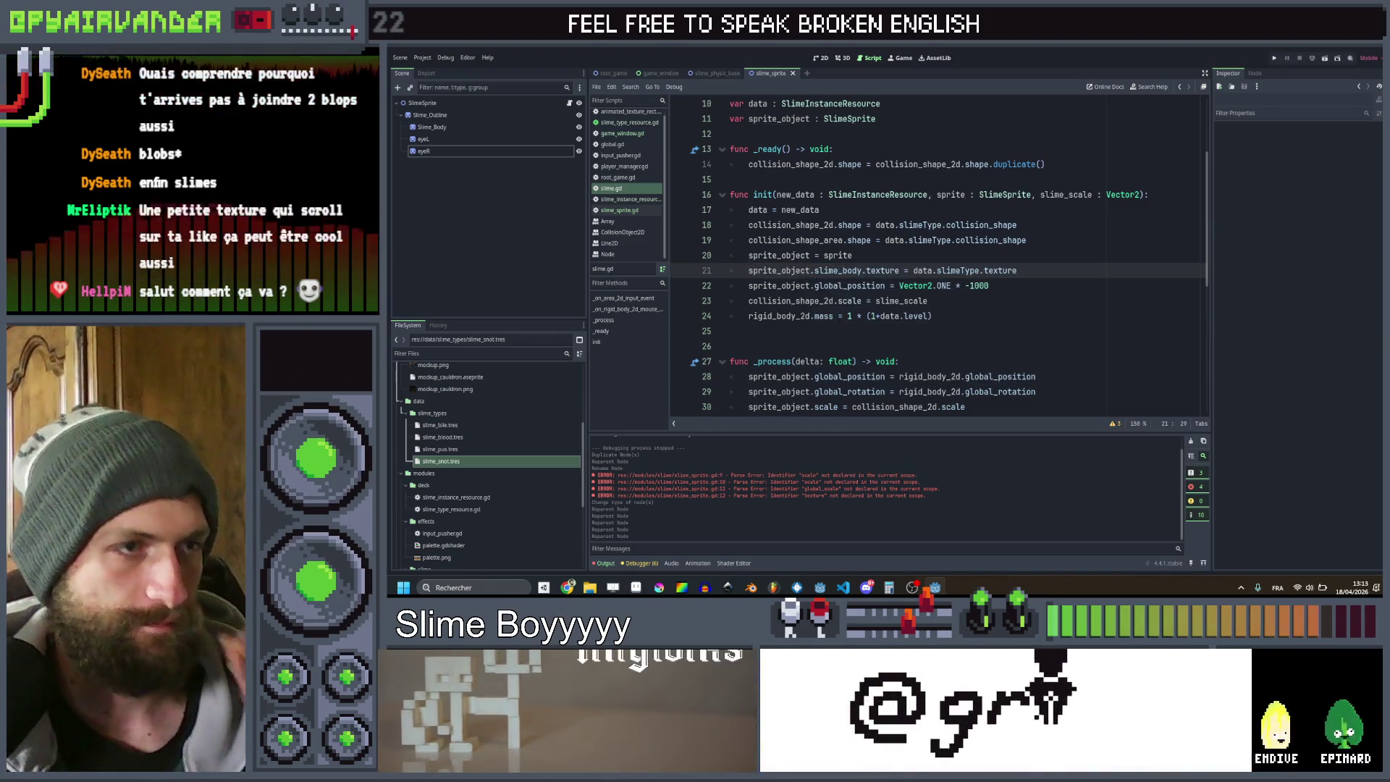
key("Up")
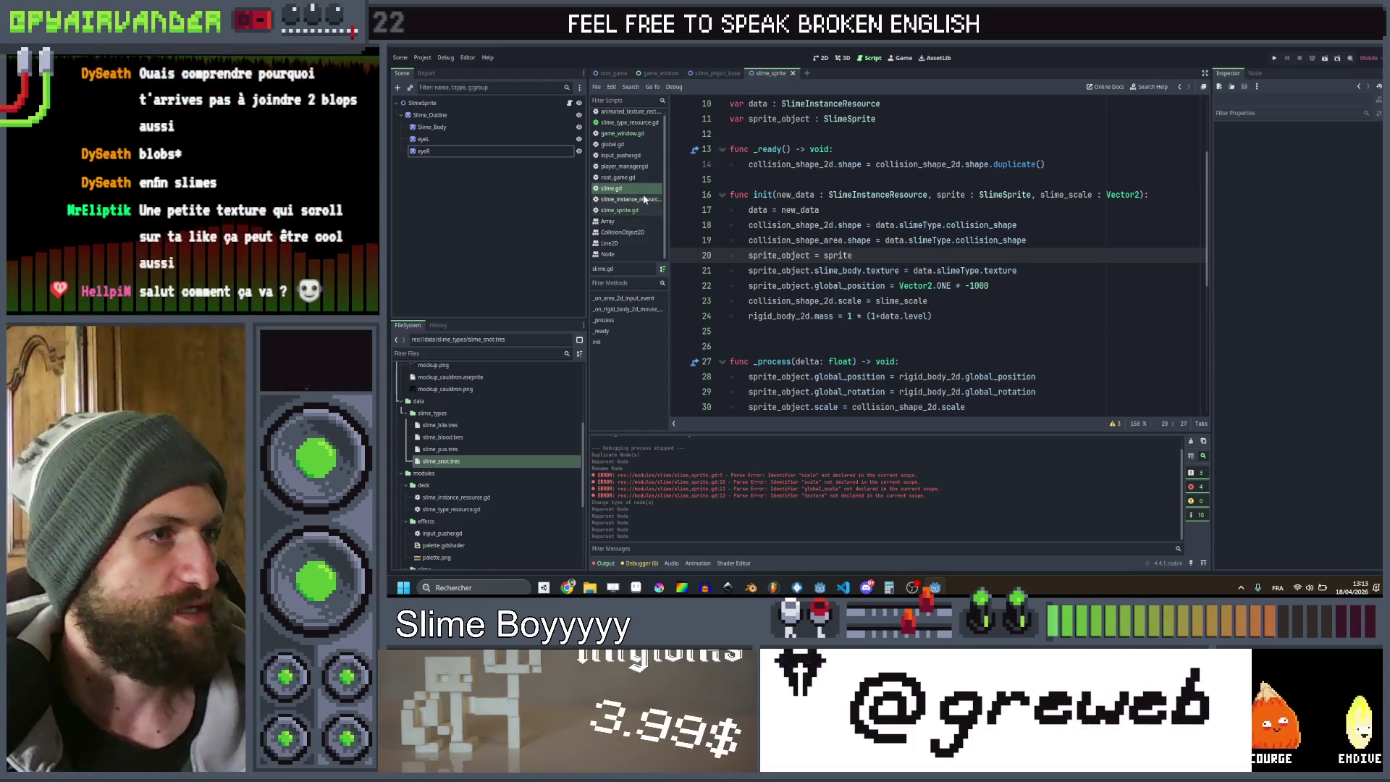
left_click(648, 212)
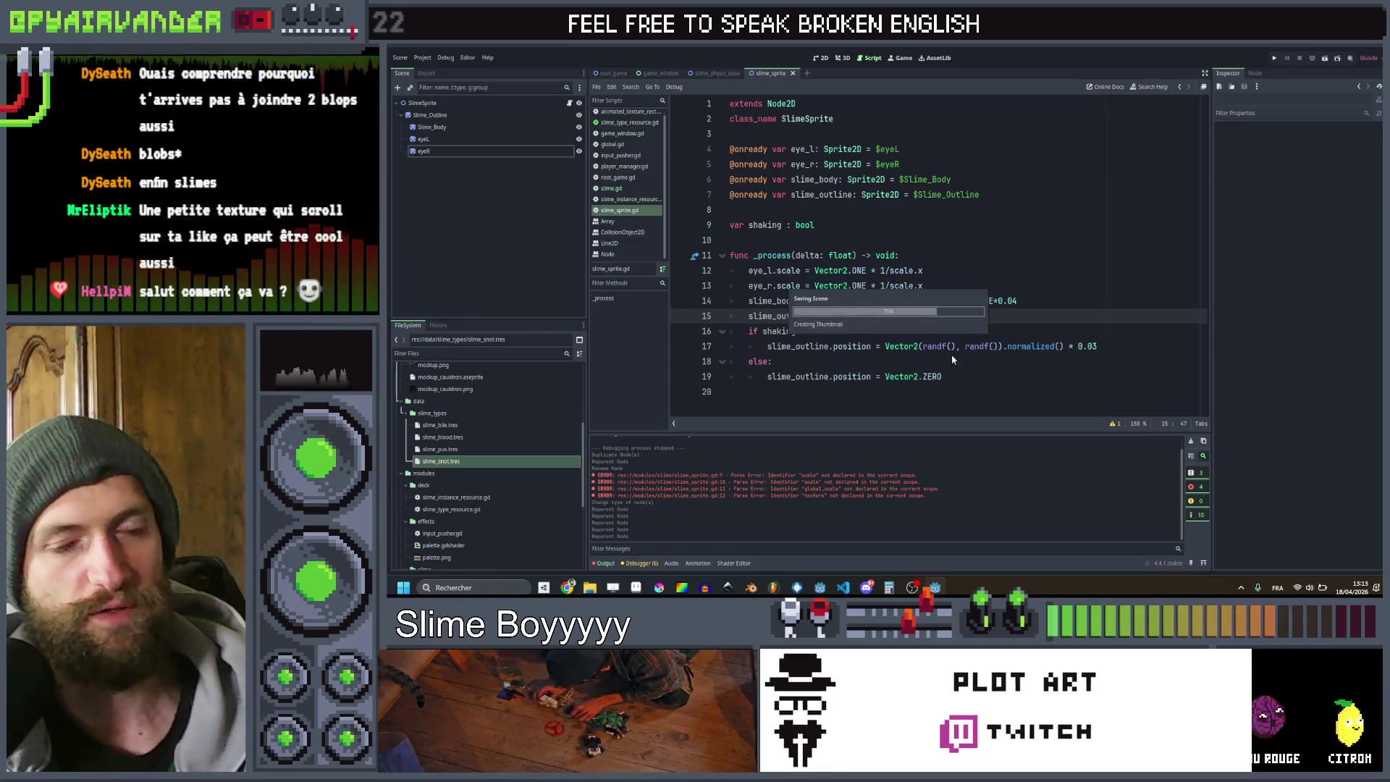
Run the game with F5 and inspect the error on slime.gd line 21
key("F5")
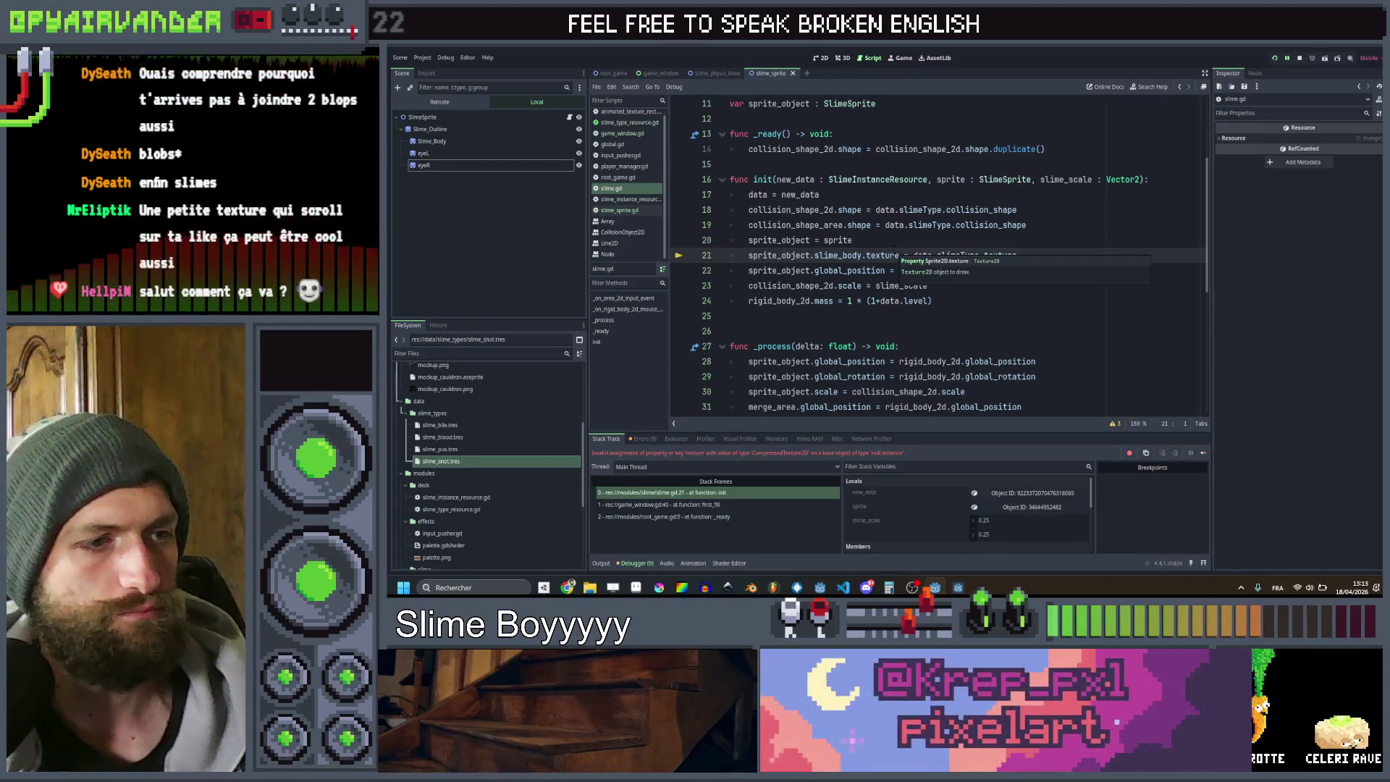
left_click(1006, 225)
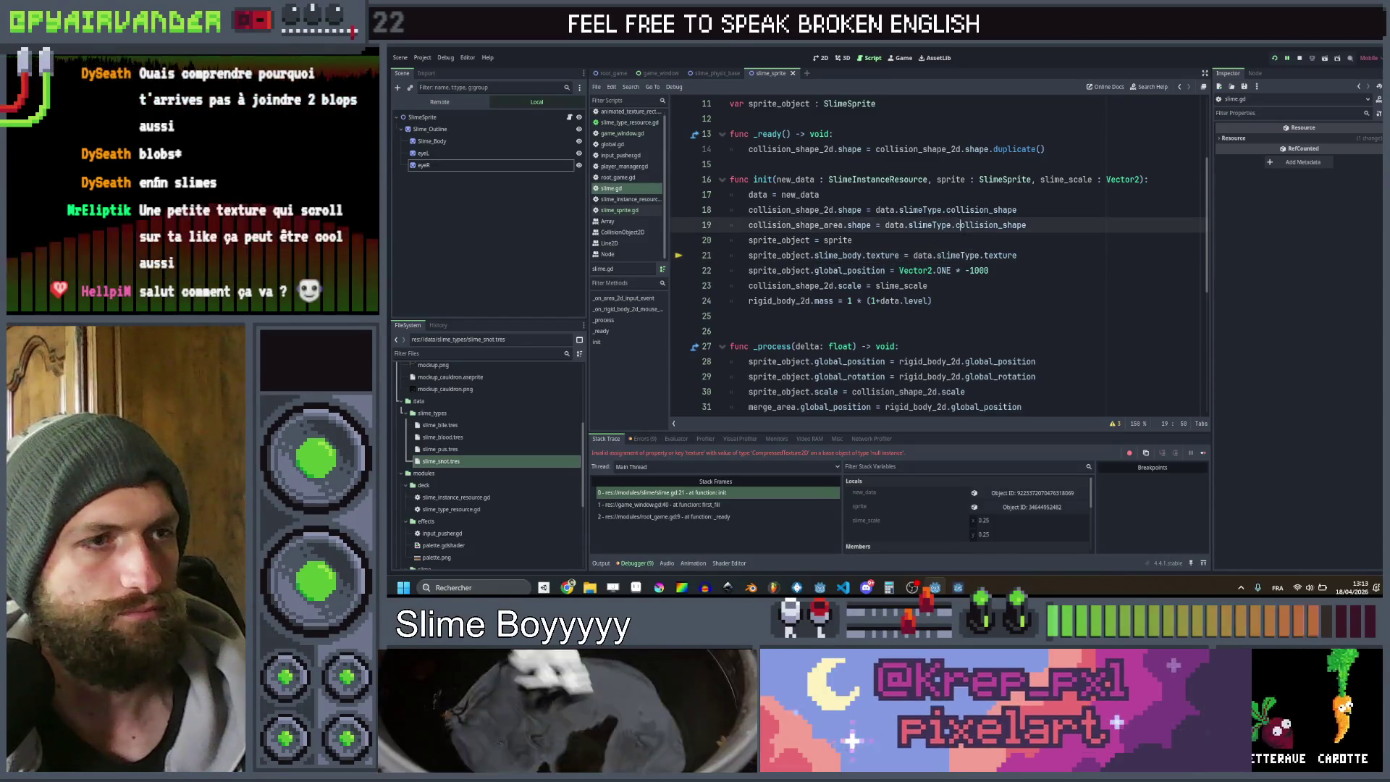
left_click_drag(952, 239, 950, 255)
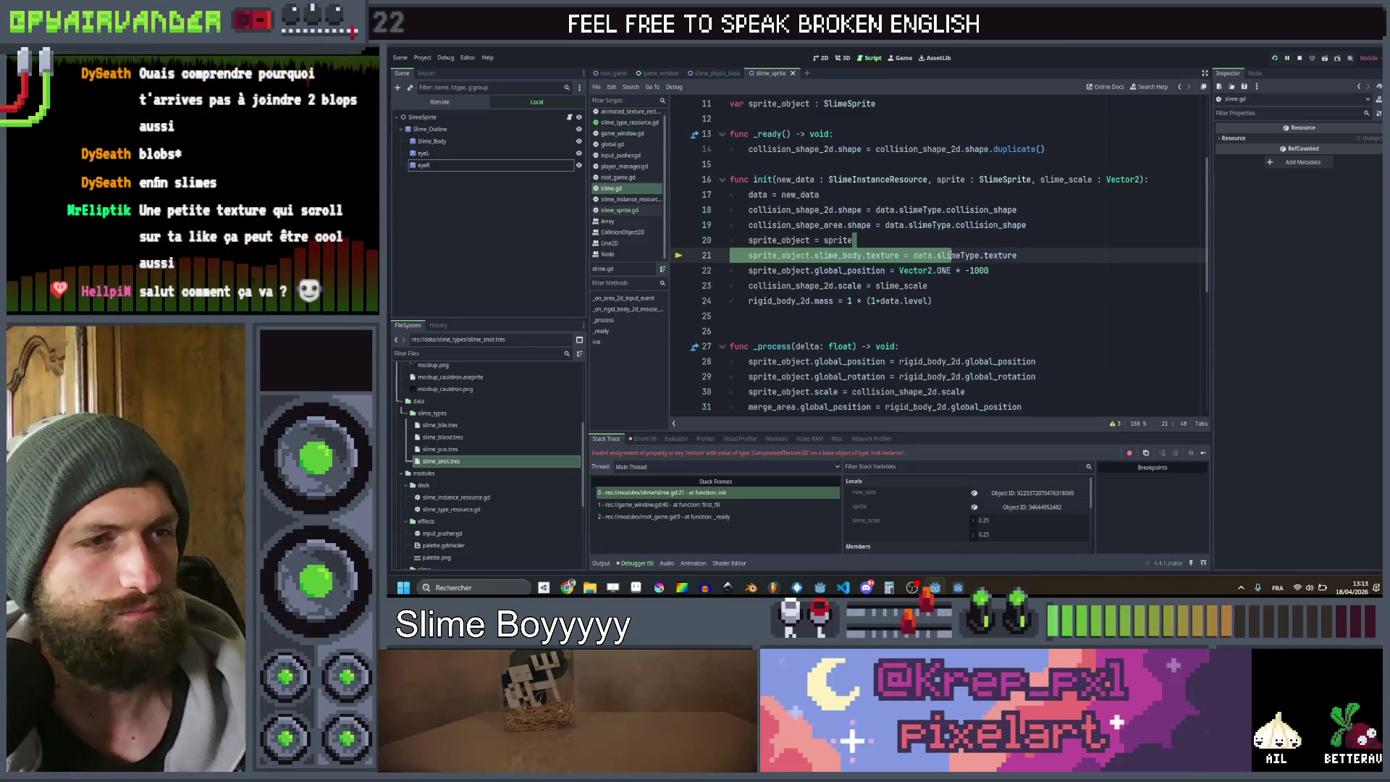
double_click(837, 255)
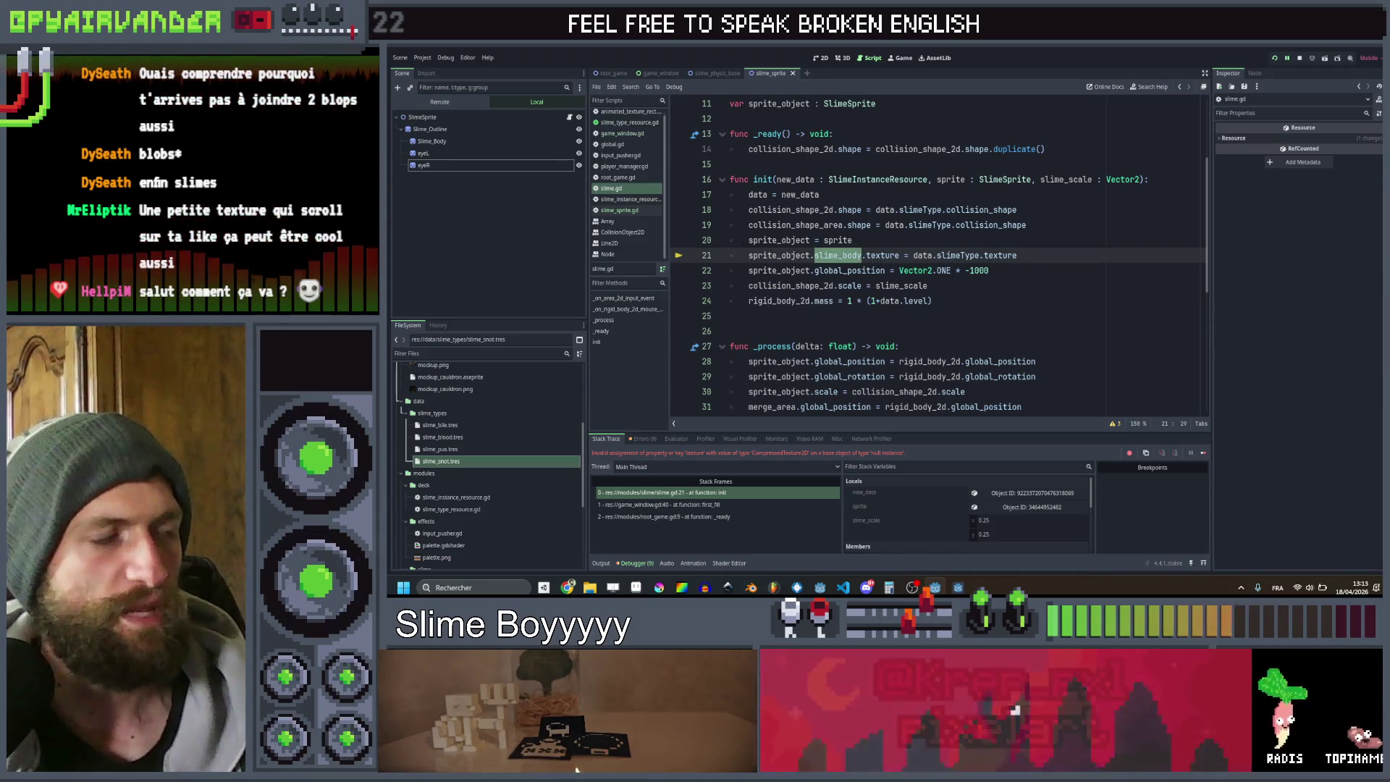
Select the eye node paths on lines 4–5 of slime_sprite.gd
left_click(618, 210)
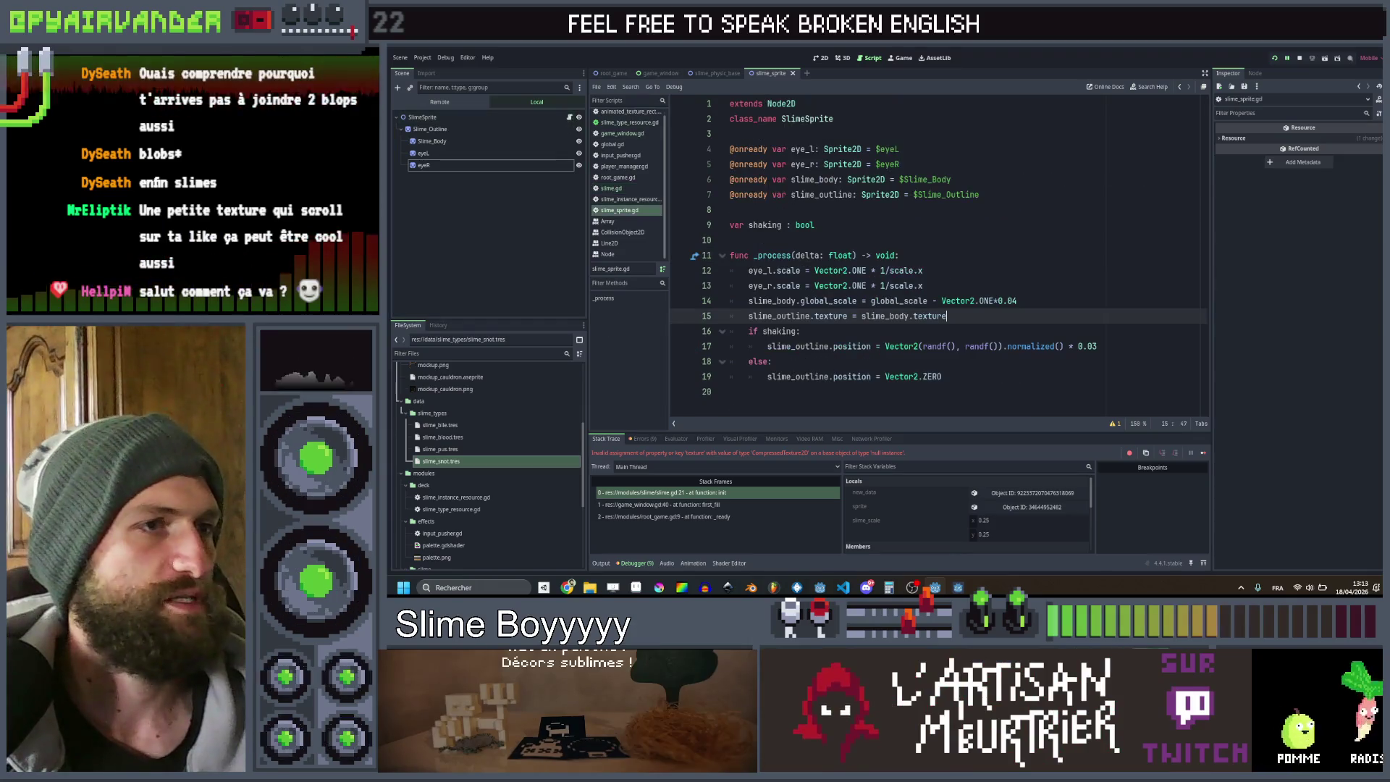
mouse_move(900, 164)
left_mouse_down()
mouse_move(879, 149)
mouse_move(882, 165)
left_mouse_up()
left_click(899, 149)
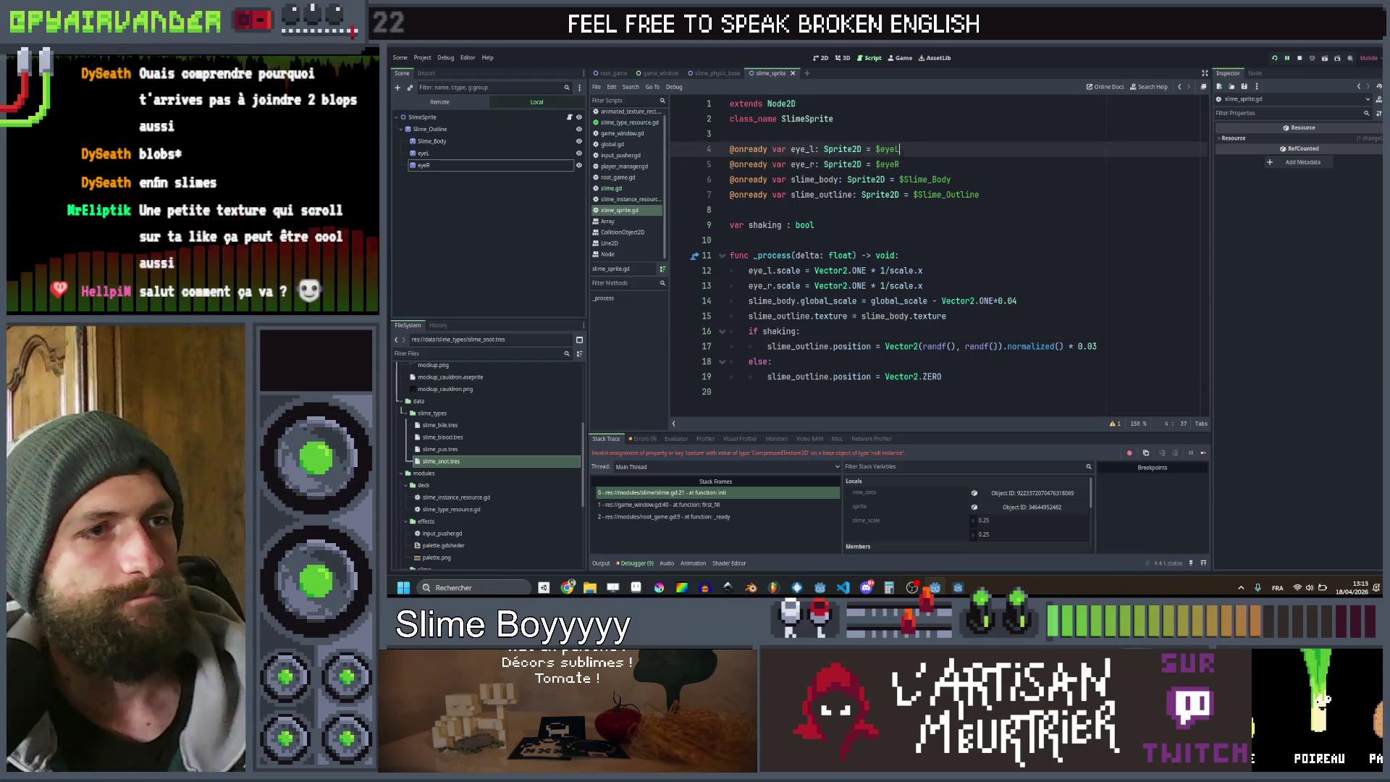
Re-point eye_l, eye_r and slime_body to eyeL, eyeR and Slime_Body under $Slime_Outline, then run the project
key("BackSpace")
key("BackSpace")
left_click(898, 165)
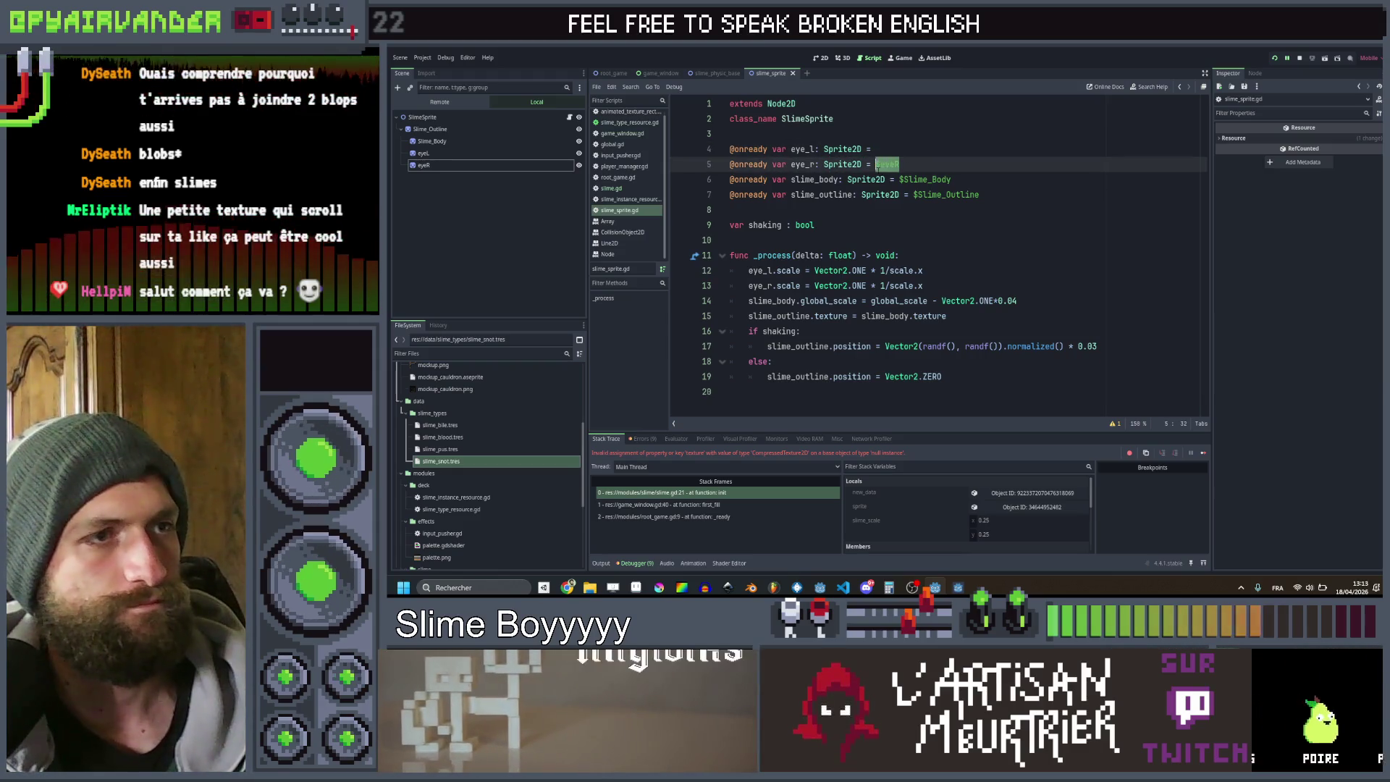
key("BackSpace")
left_click_drag(950, 180, 900, 180)
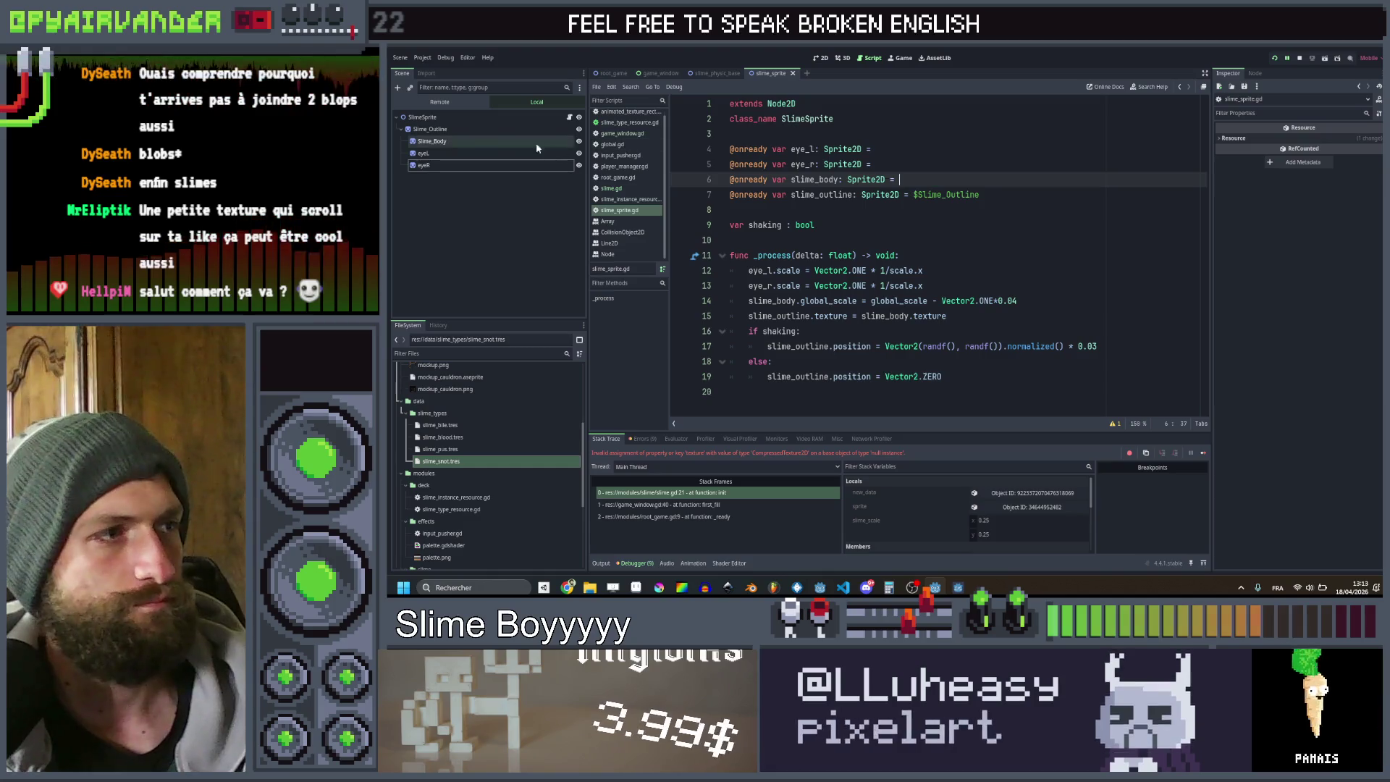
mouse_move(437, 159)
left_mouse_down()
mouse_move(897, 164)
mouse_move(898, 149)
left_mouse_up()
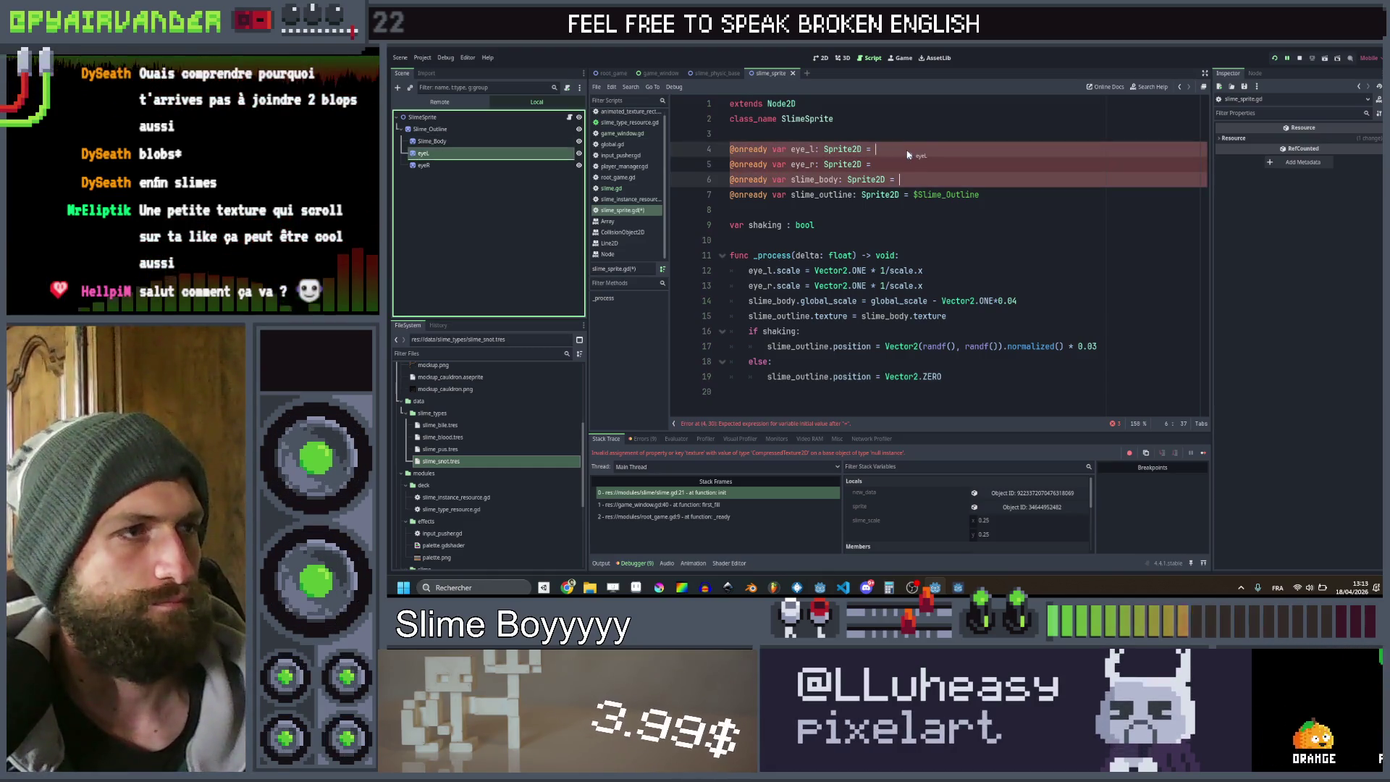
left_click_drag(436, 165, 935, 164)
left_click(500, 142)
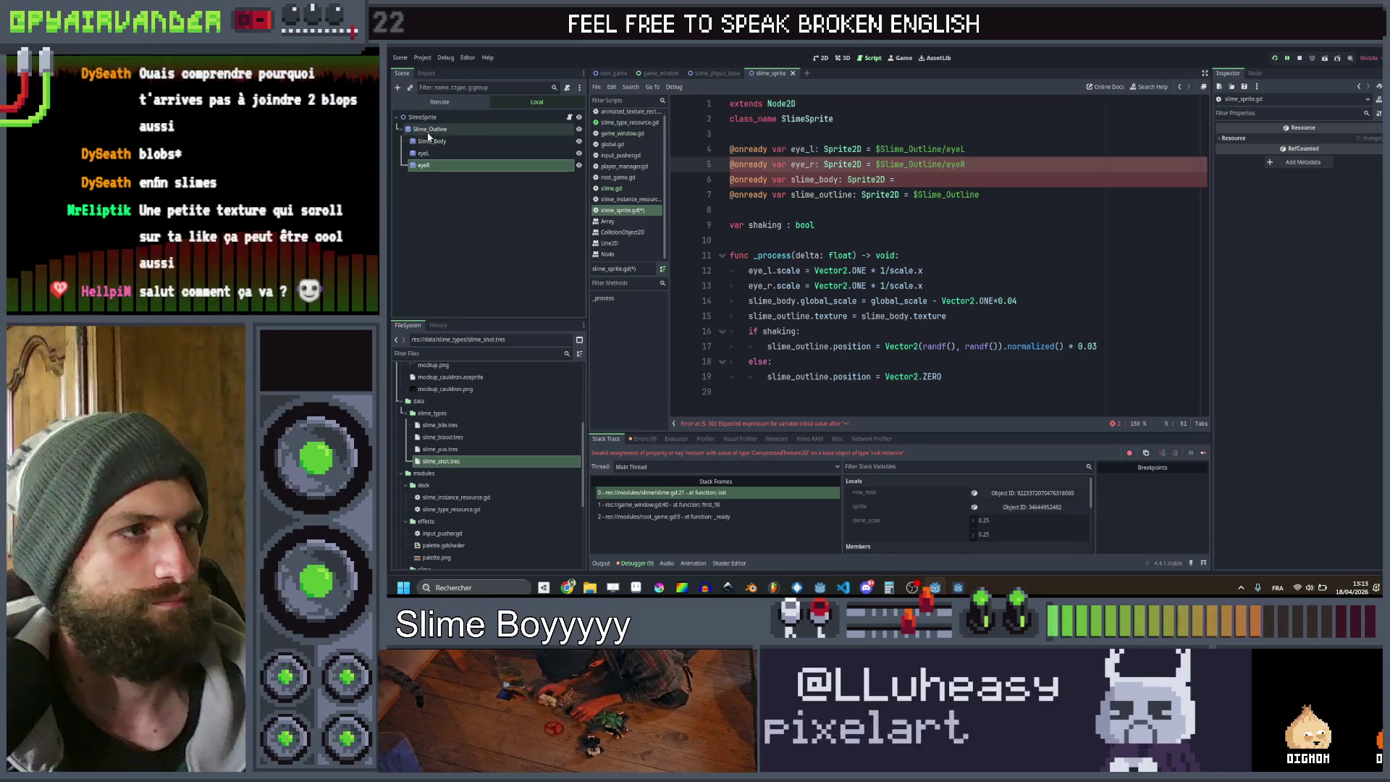
mouse_move(502, 150)
left_mouse_down()
mouse_move(962, 180)
mouse_move(898, 179)
left_mouse_up()
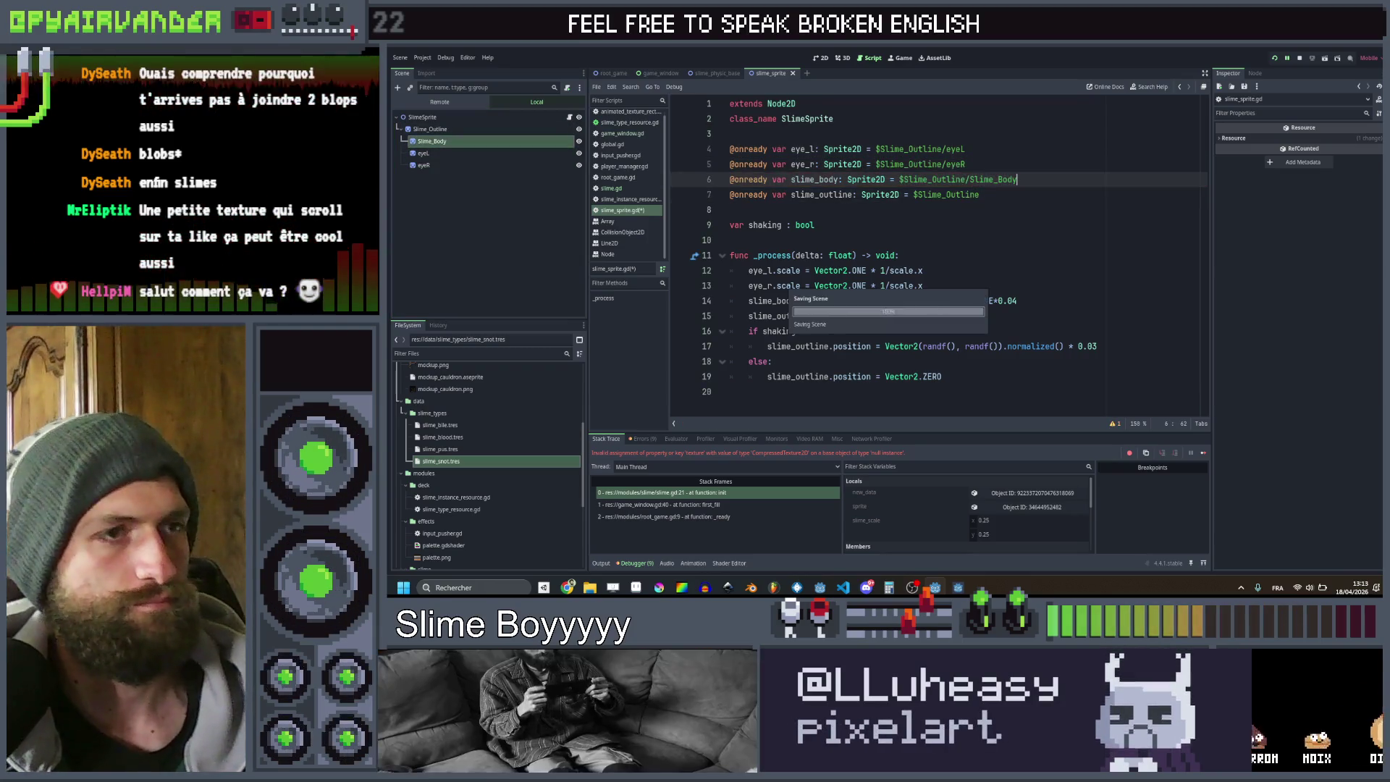
left_click(1272, 58)
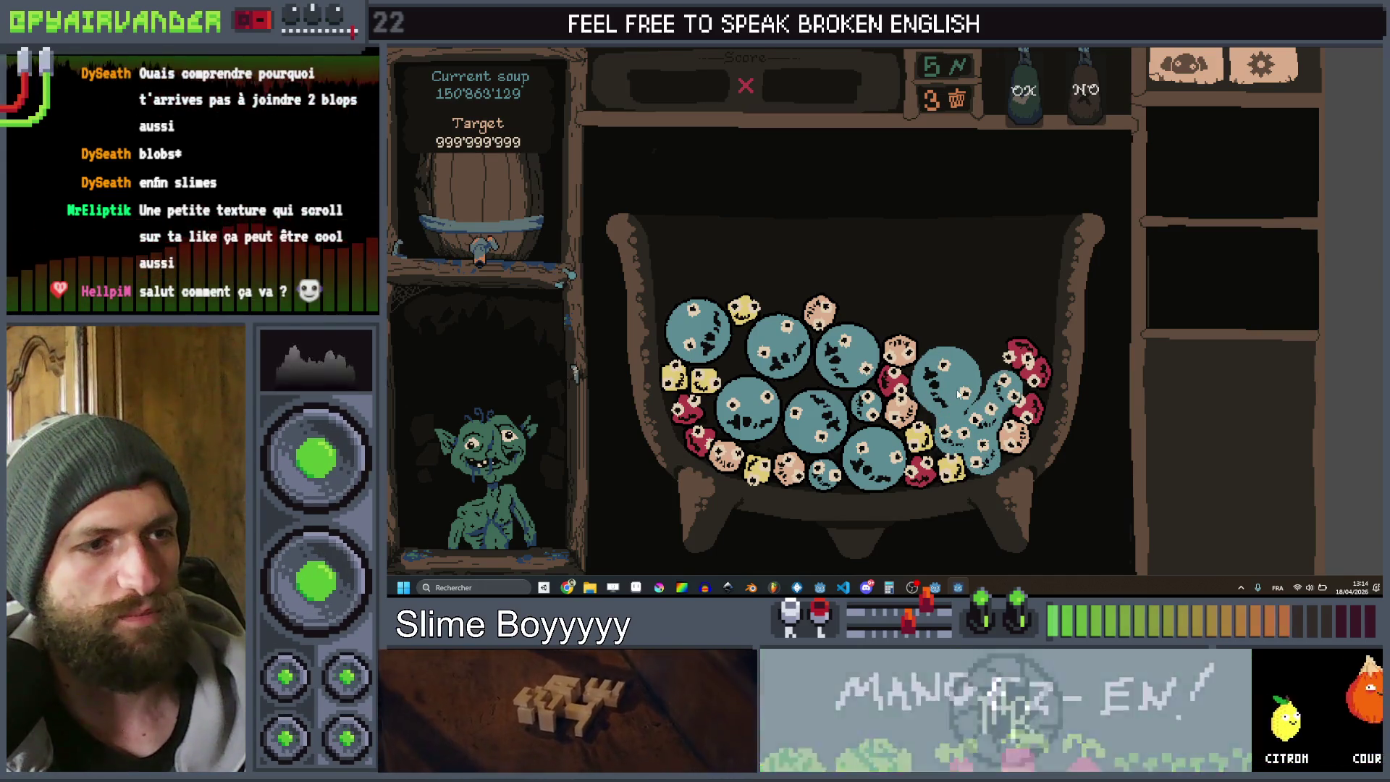
Change the line 17 shake amount from 0.03 to 0.1 and test it by pulling a slime
key("F8")
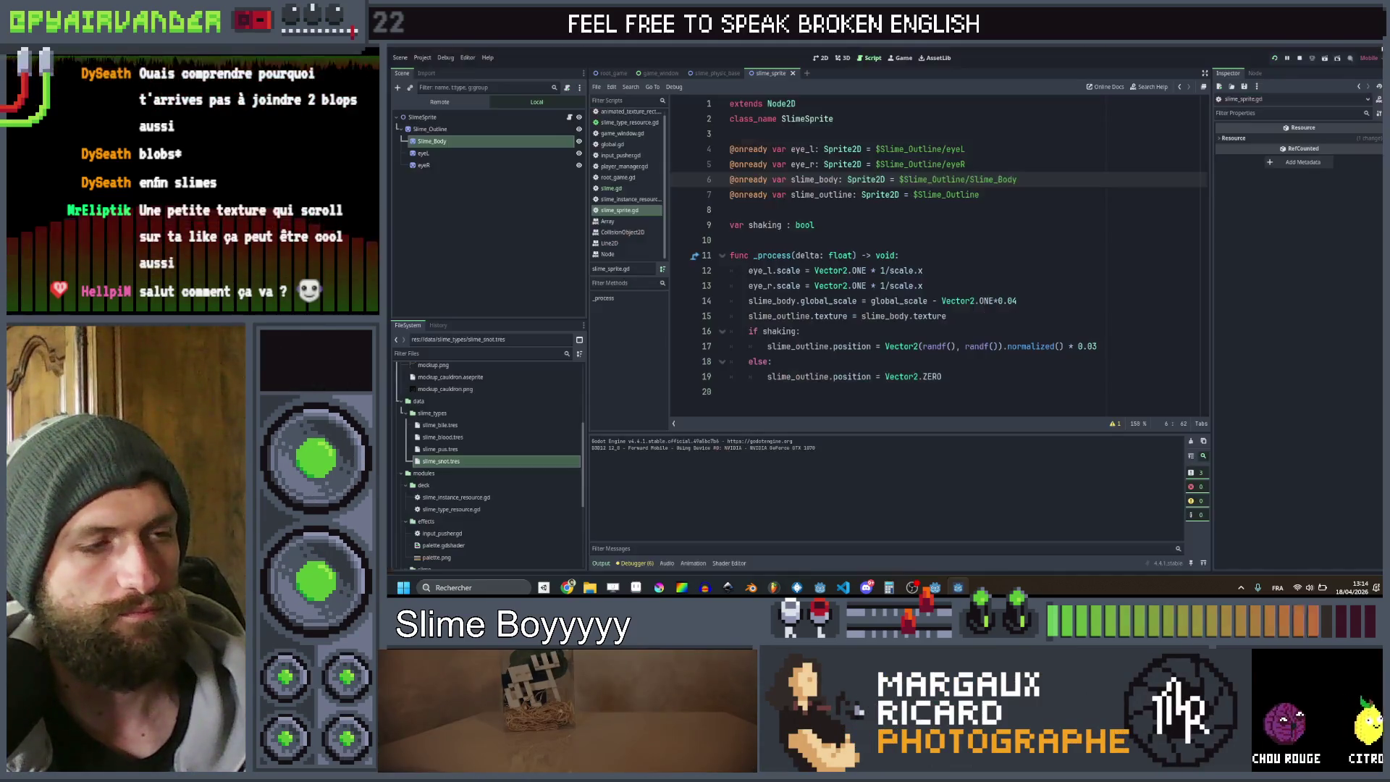
double_click(1092, 346)
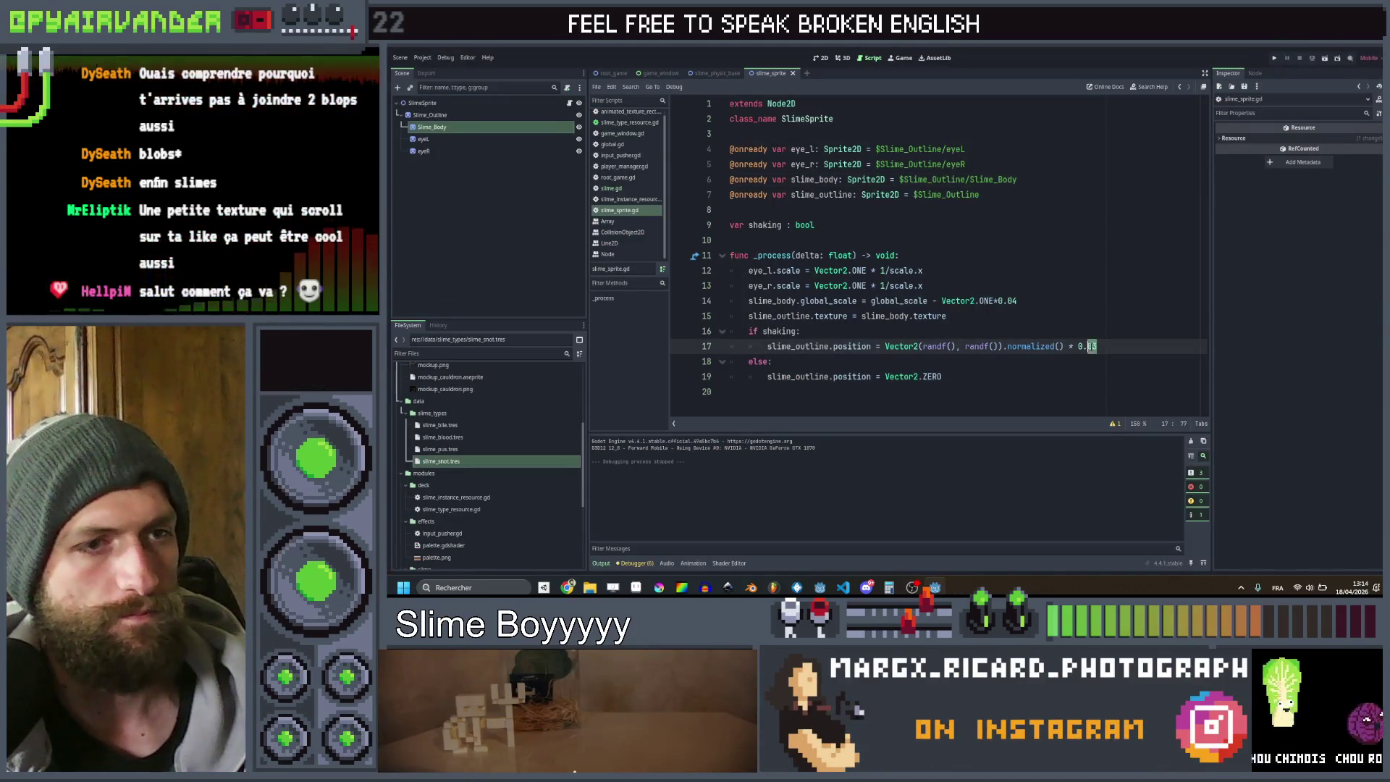
type("1")
left_click(1106, 316)
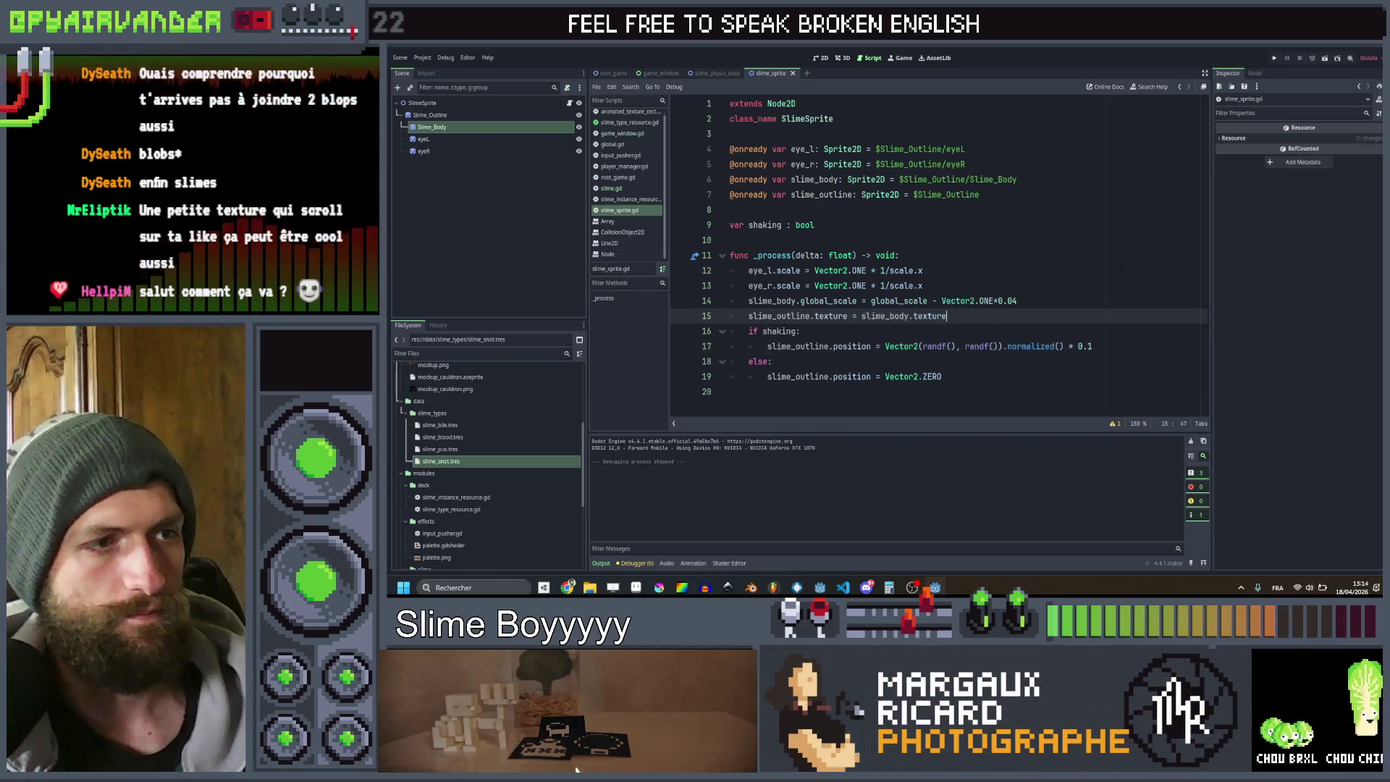
left_click(1273, 57)
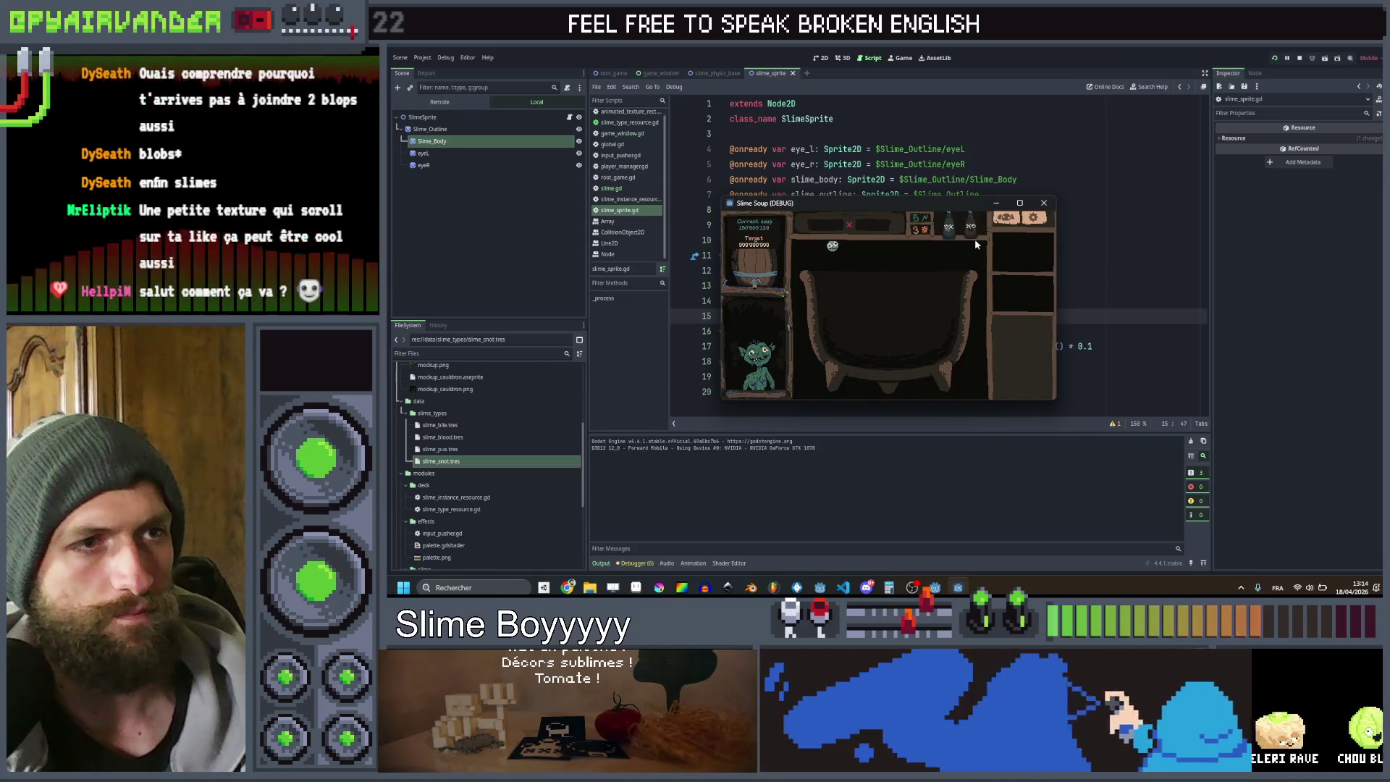
left_click(1024, 207)
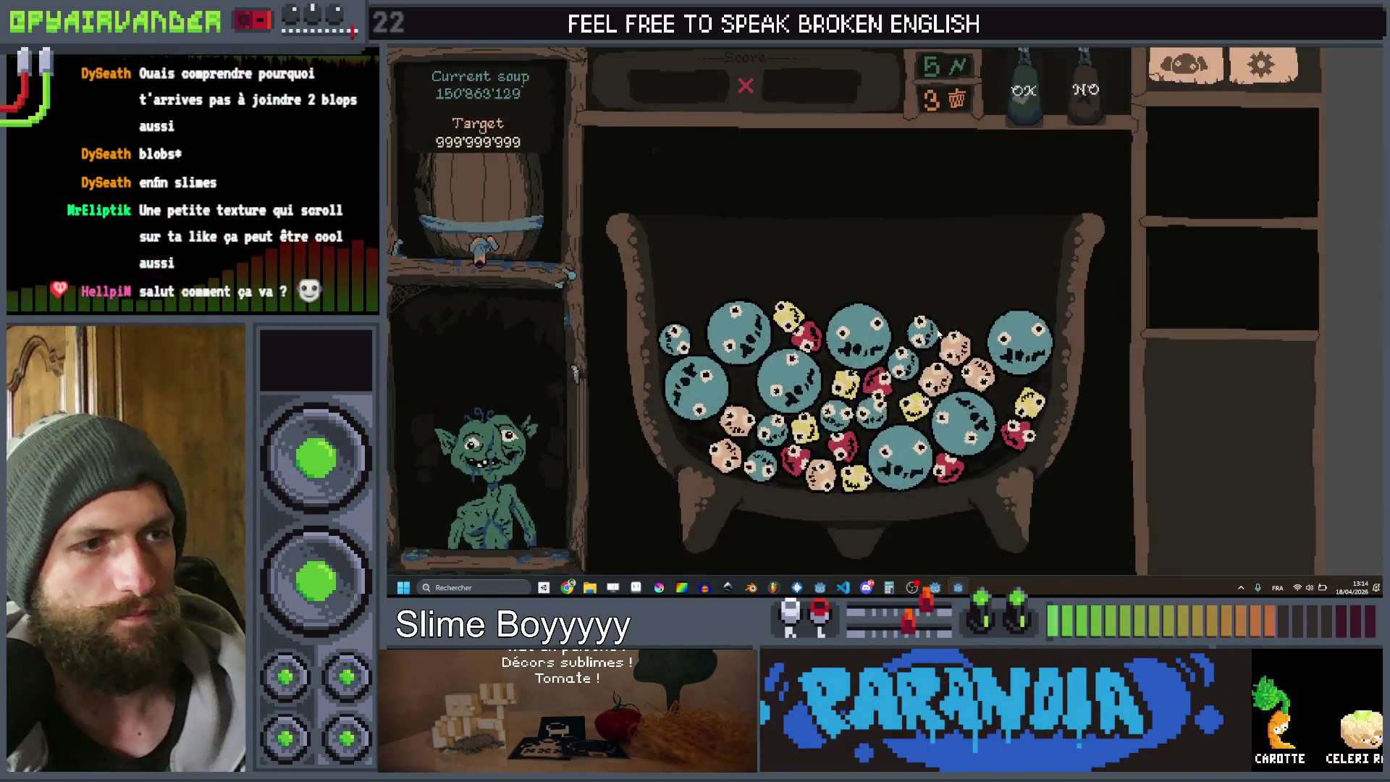
left_click_drag(920, 332, 902, 373)
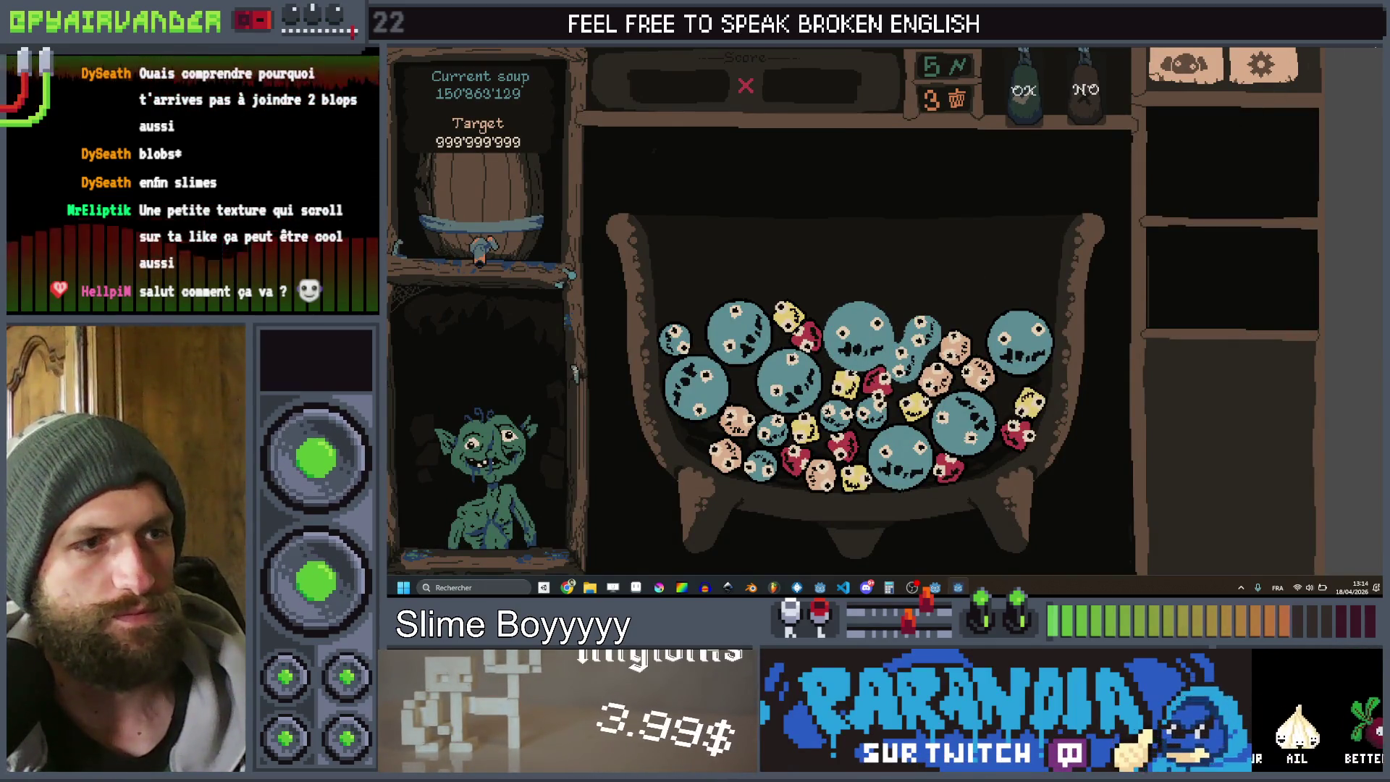
key("F8")
Raise the shake amount to 10 and test it by chaining slimes in the game
double_click(1083, 345)
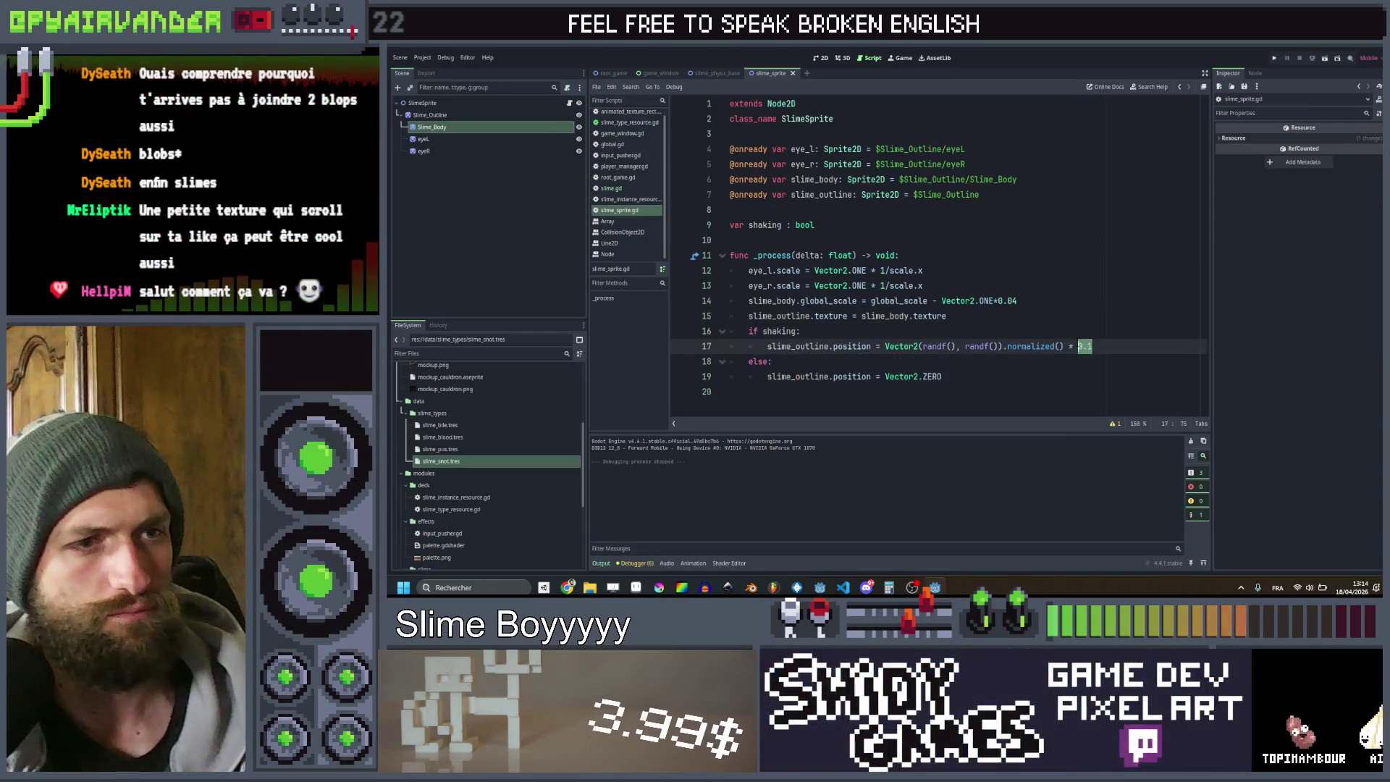
type("10")
left_click(800, 331)
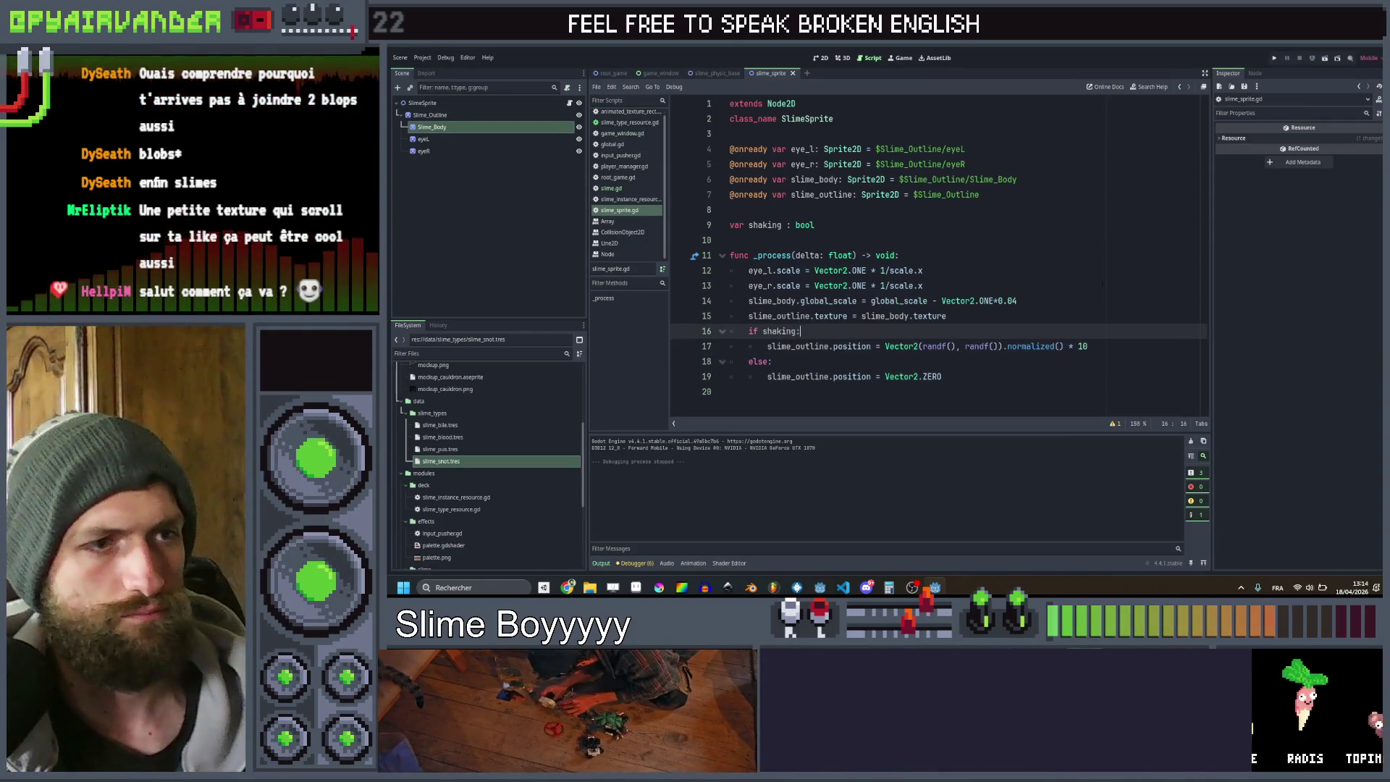
left_click(1274, 59)
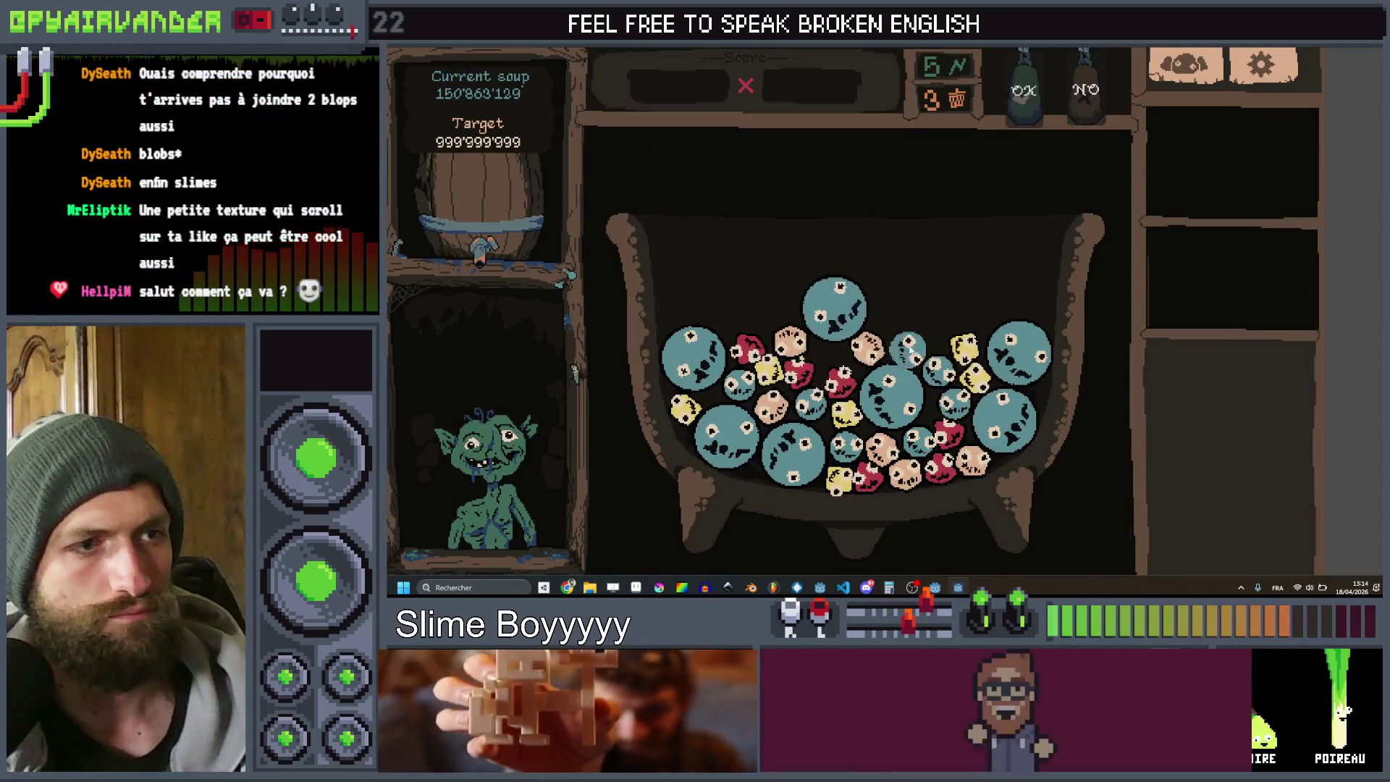
left_click_drag(910, 351, 999, 427)
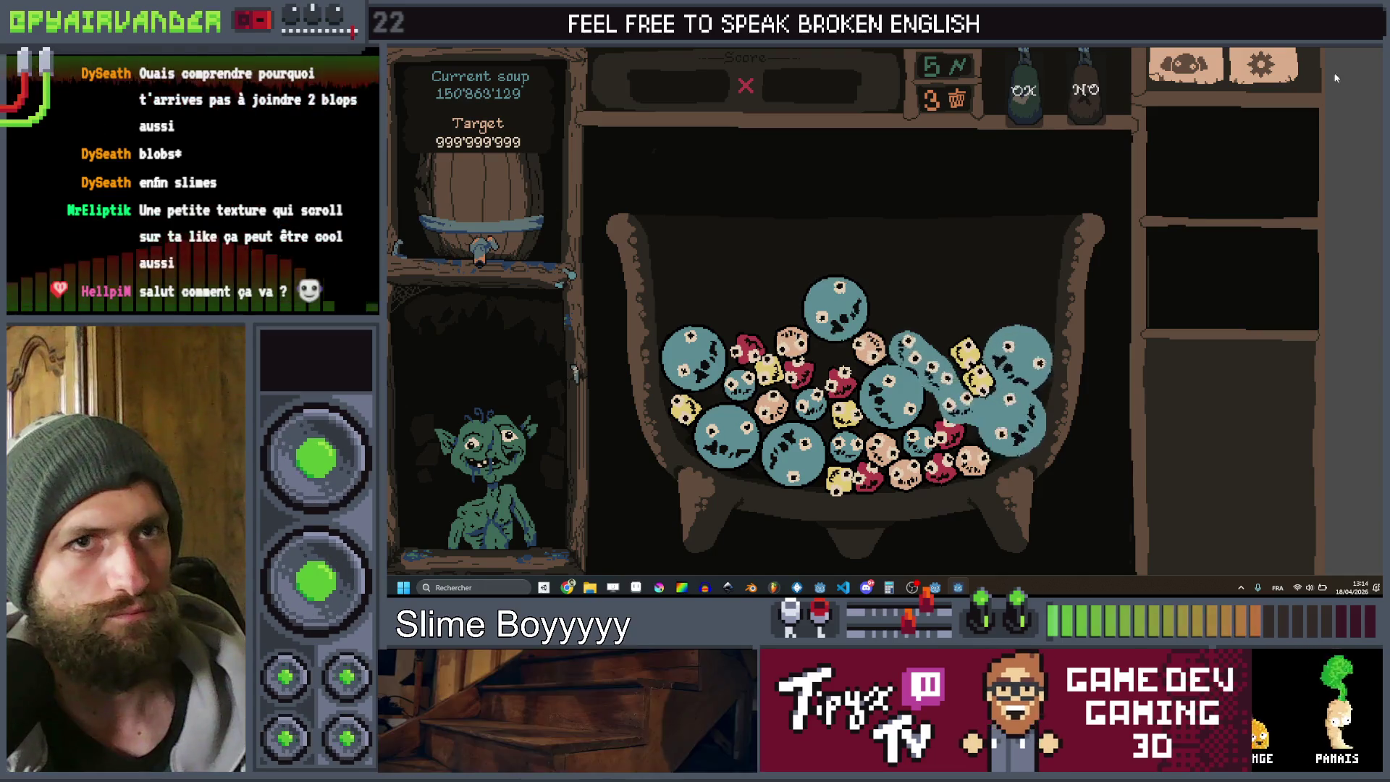
key("F8")
double_click(1082, 346)
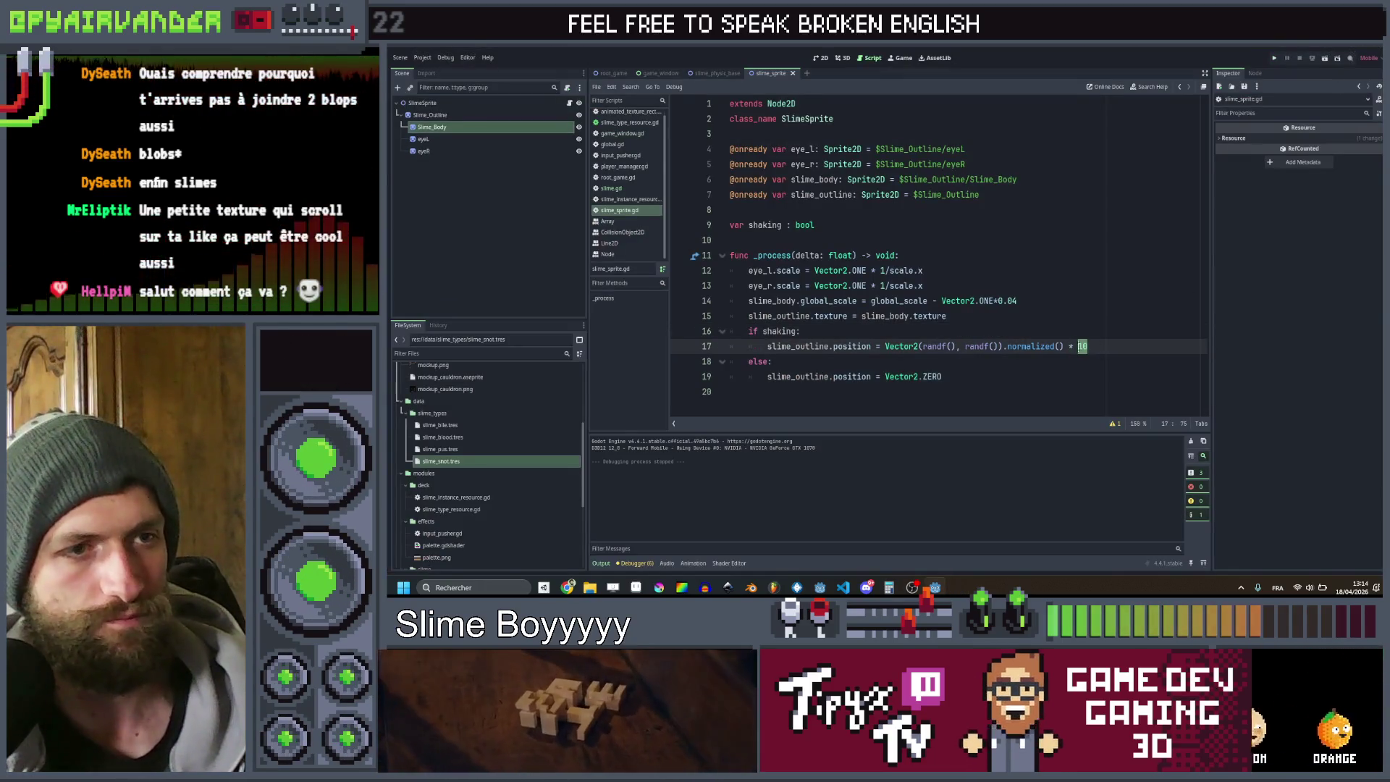
Set the shake multiplier to 5, save, test by dragging slimes, then close the game for Aseprite
type("5")
left_click(945, 315)
key("ctrl+s")
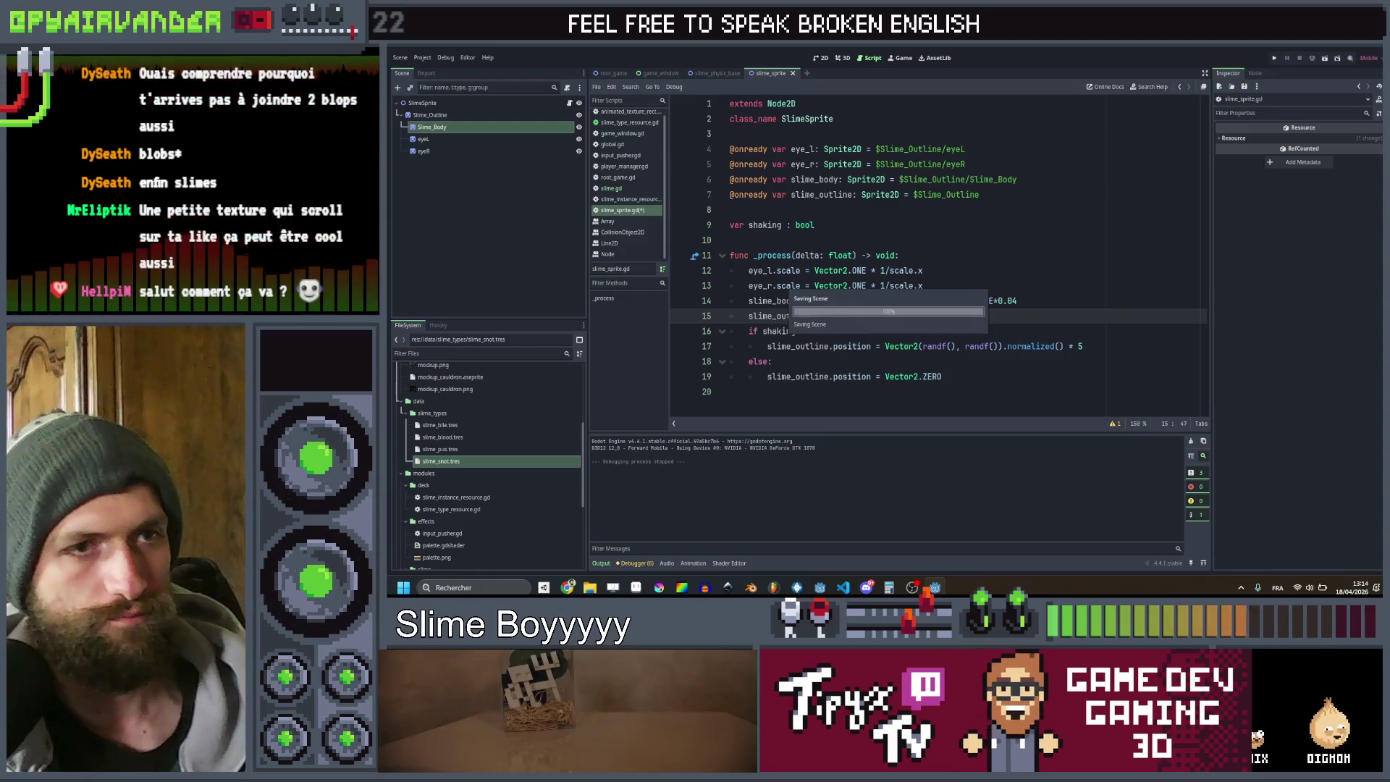
left_click(1274, 58)
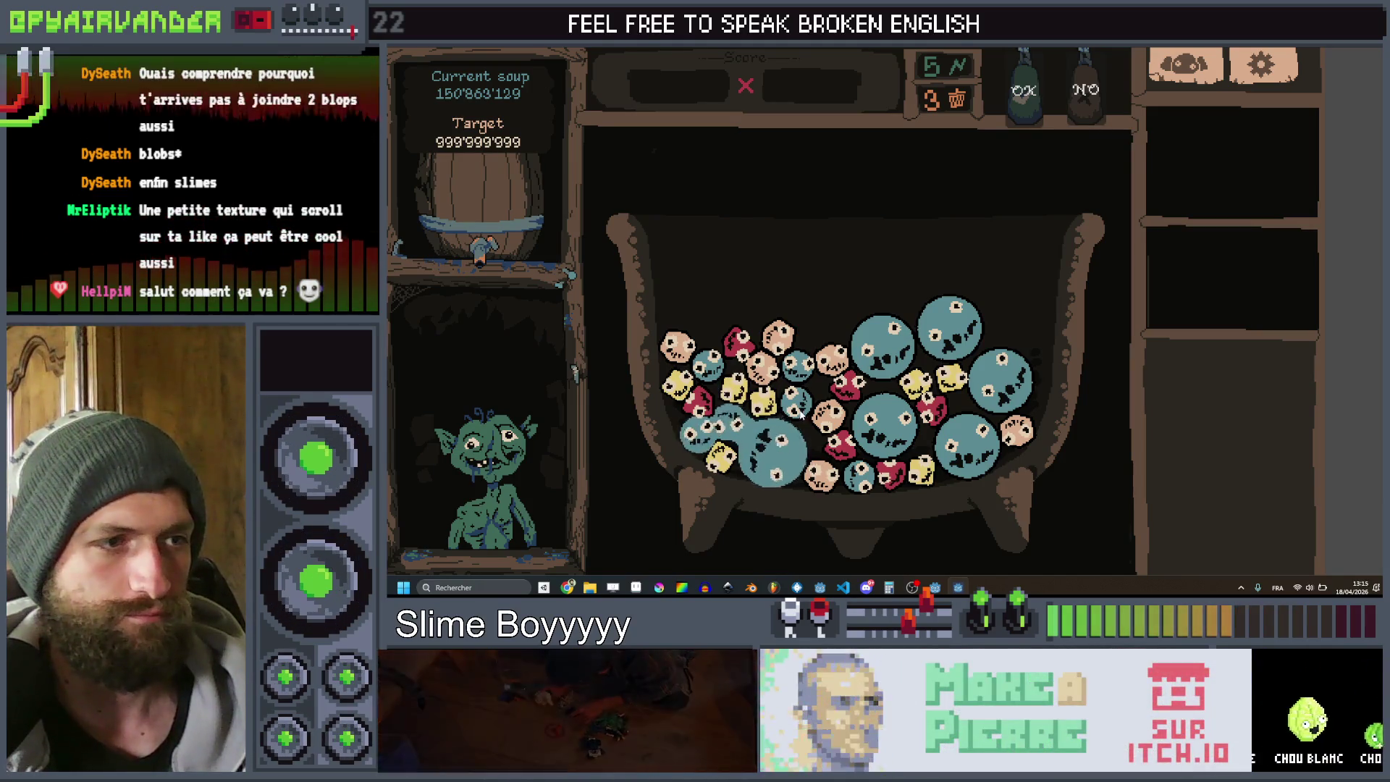
left_click_drag(741, 429, 799, 371)
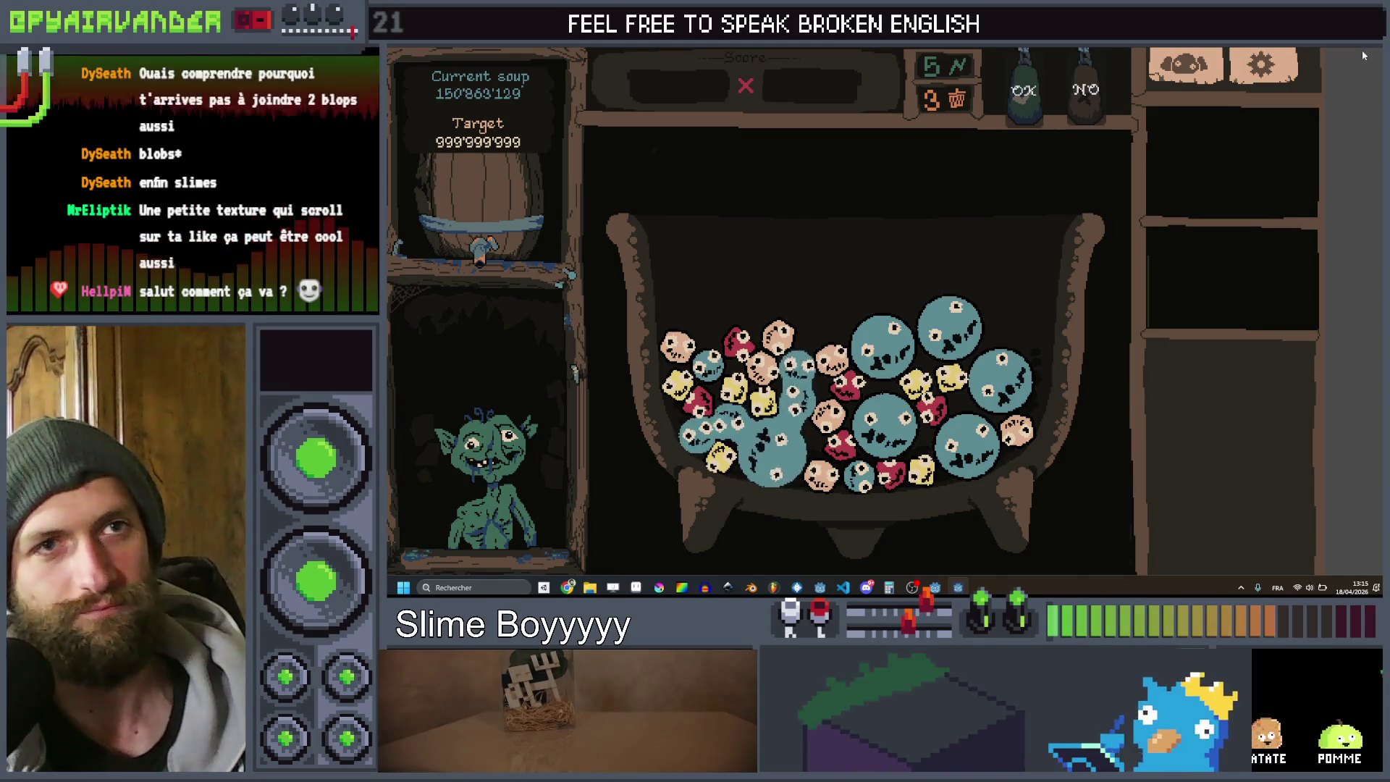
key("alt+F4")
key("alt+Tab")
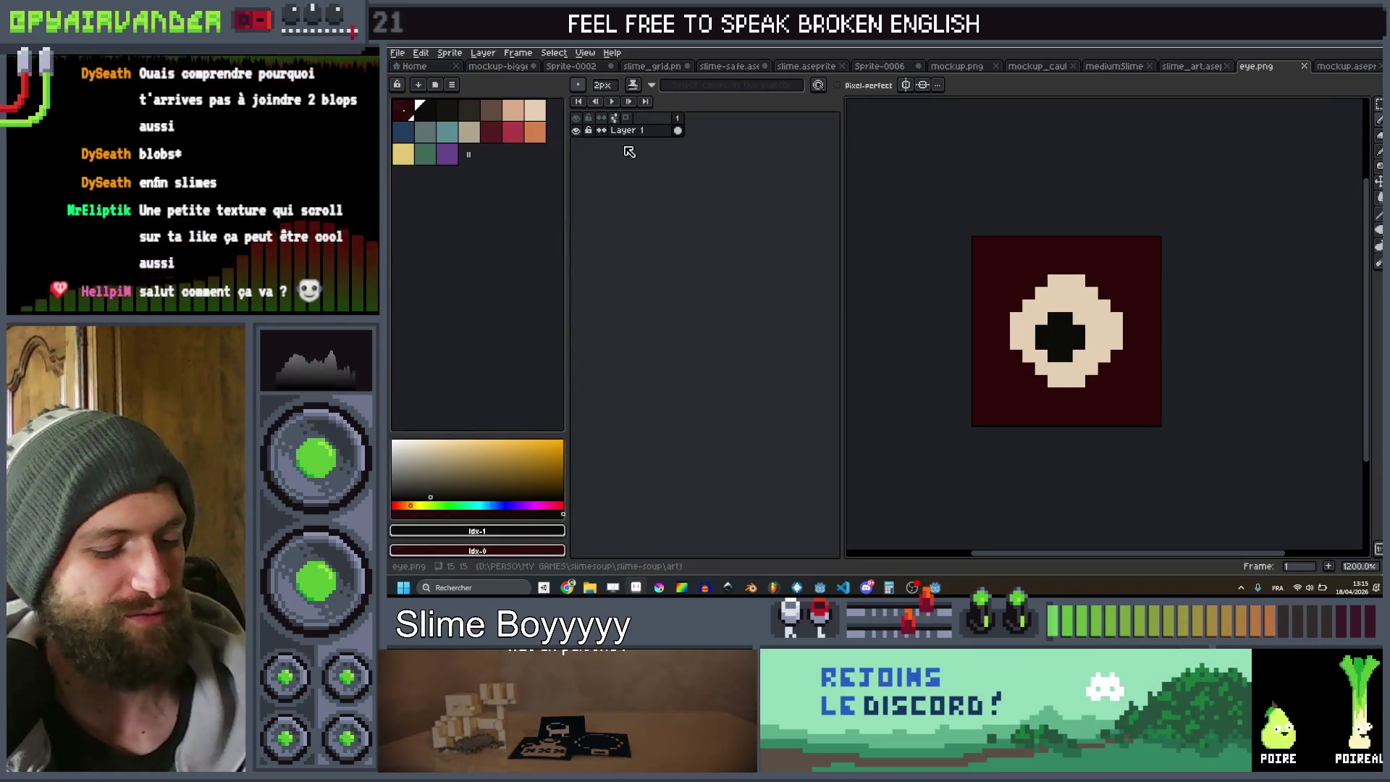
Add a second frame to the eye sprite and paint a black pupil in its centre
key("alt+n")
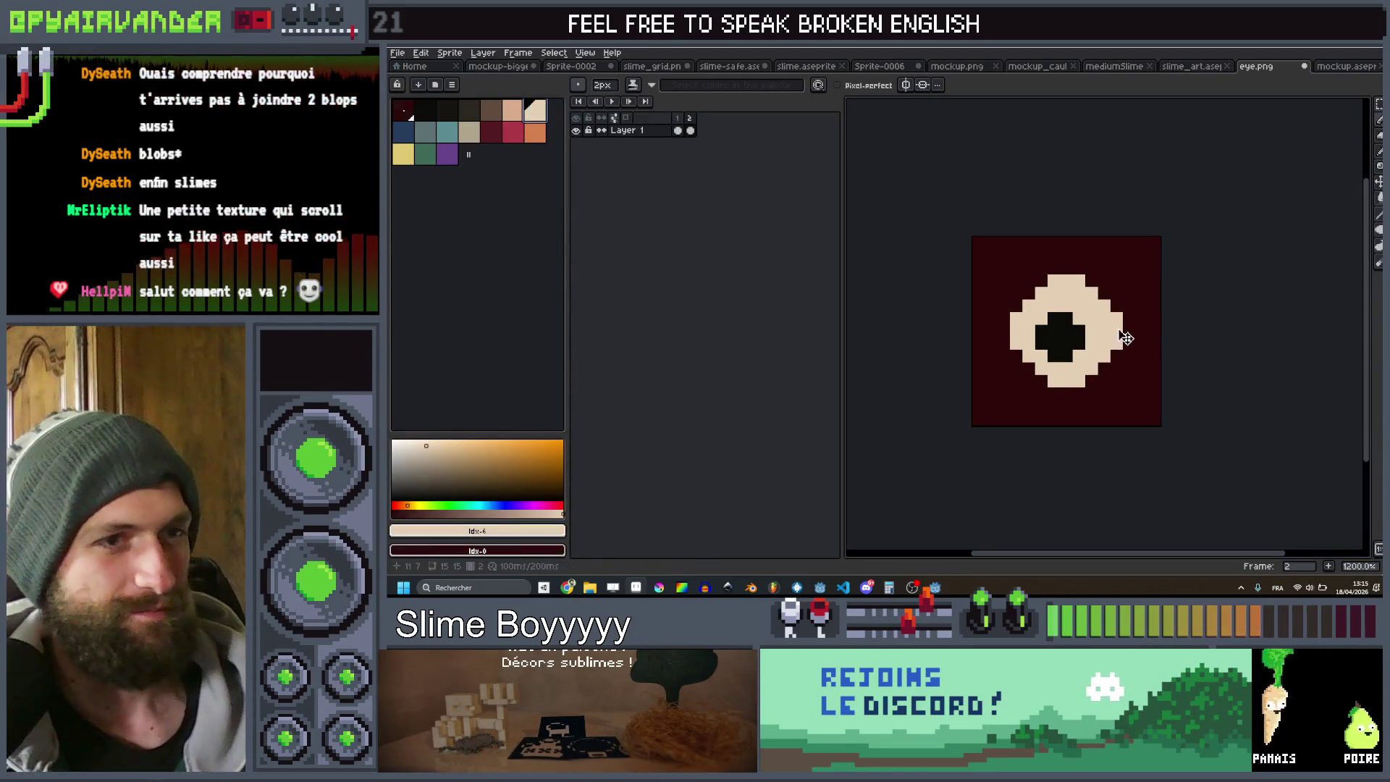
scroll(1058, 320, "up", 6, "alt")
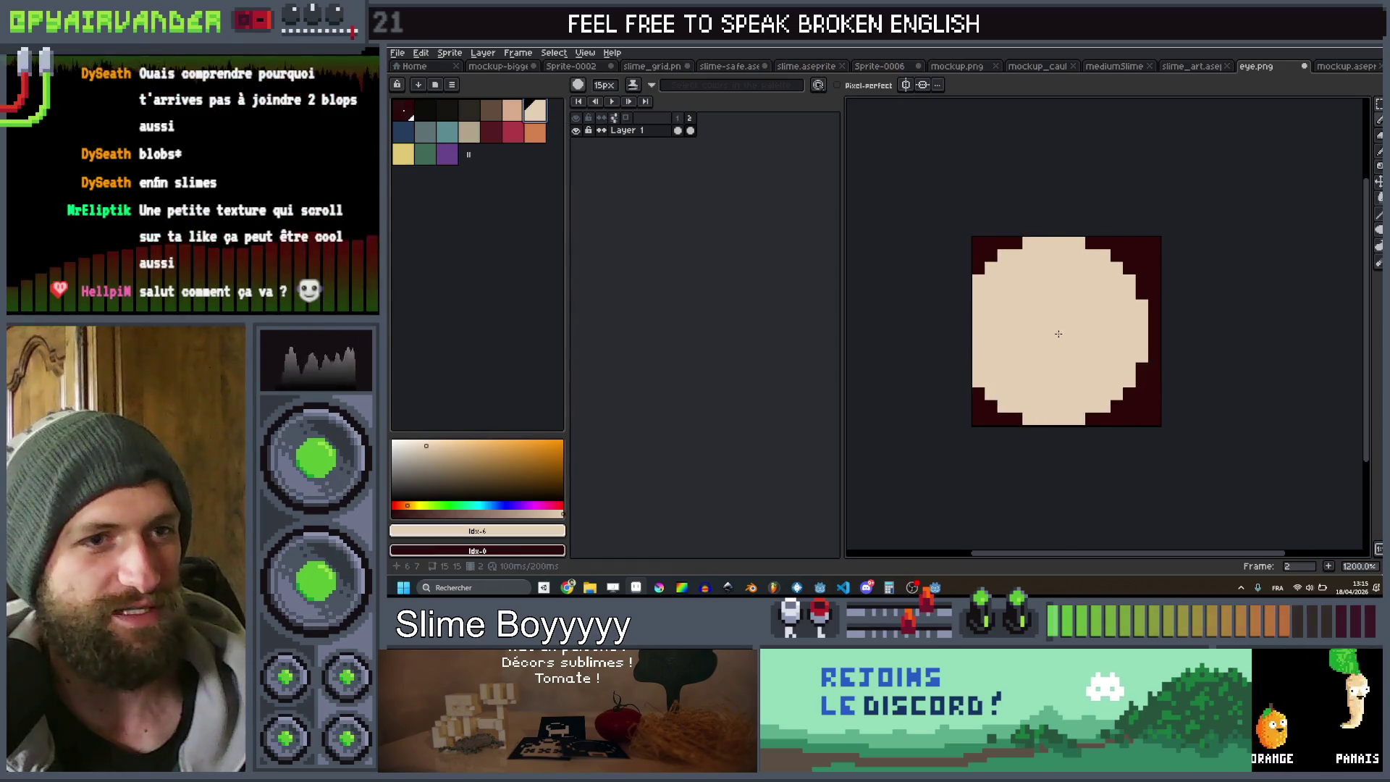
scroll(1064, 333, "down", 7, "alt")
key("bracketleft")
key("bracketleft")
key("bracketleft")
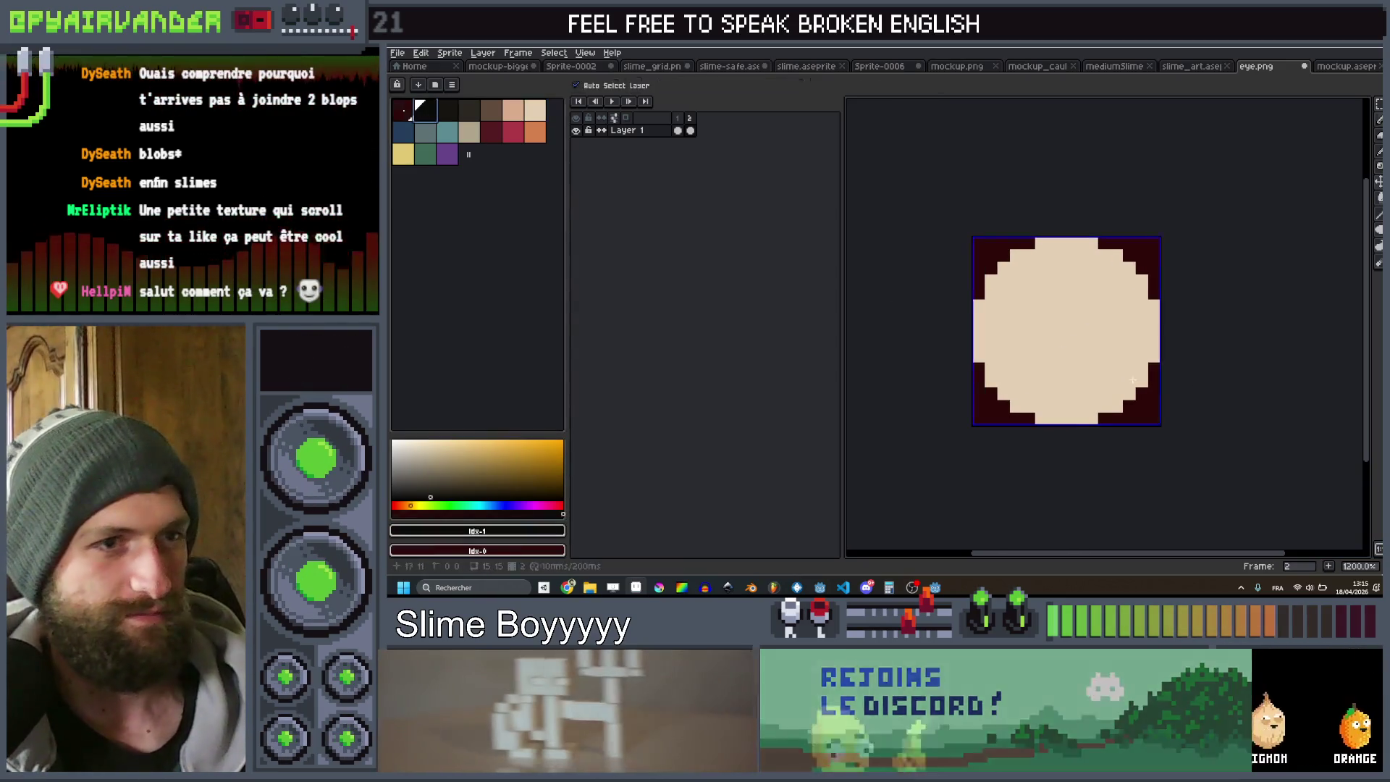
left_click(1044, 354)
scroll(1048, 354, "down", 4, "alt")
scroll(1143, 332, "down", 4)
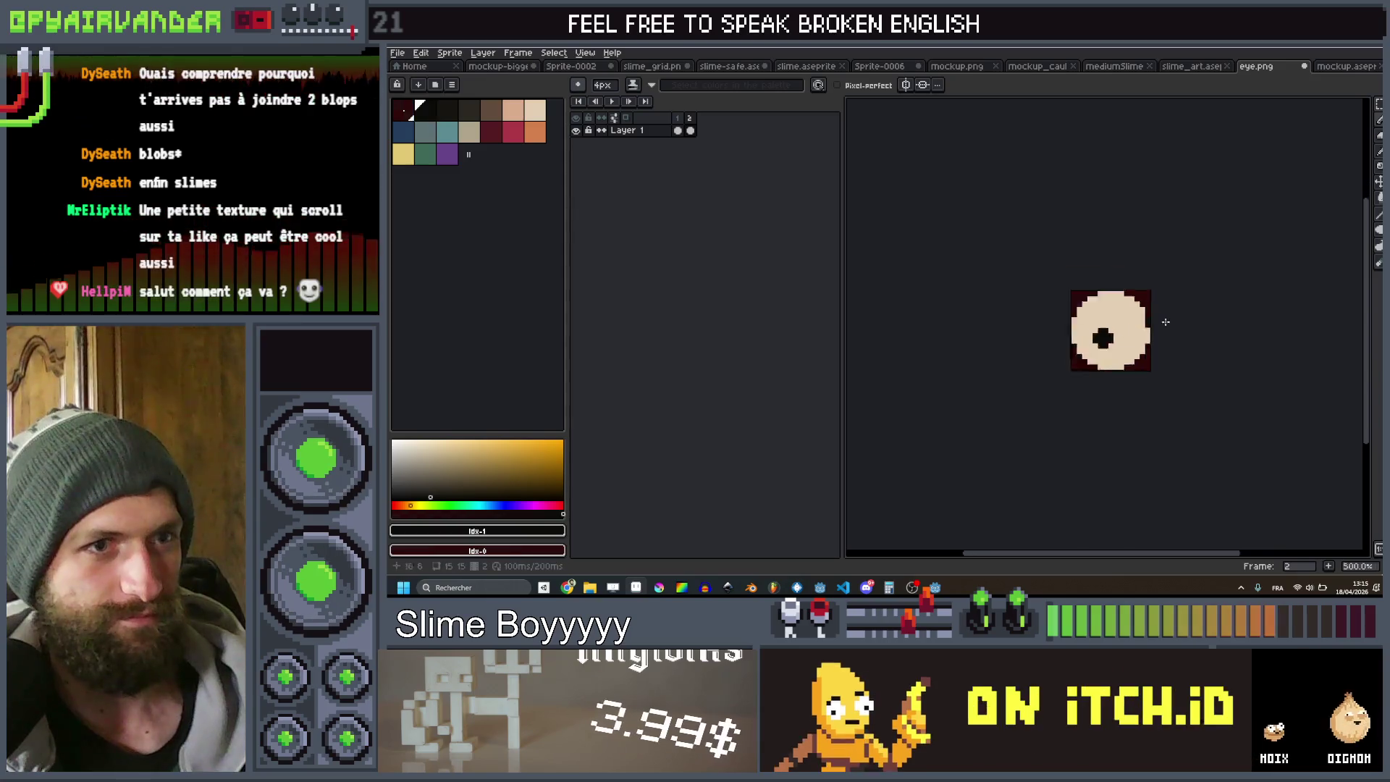
key("Tab")
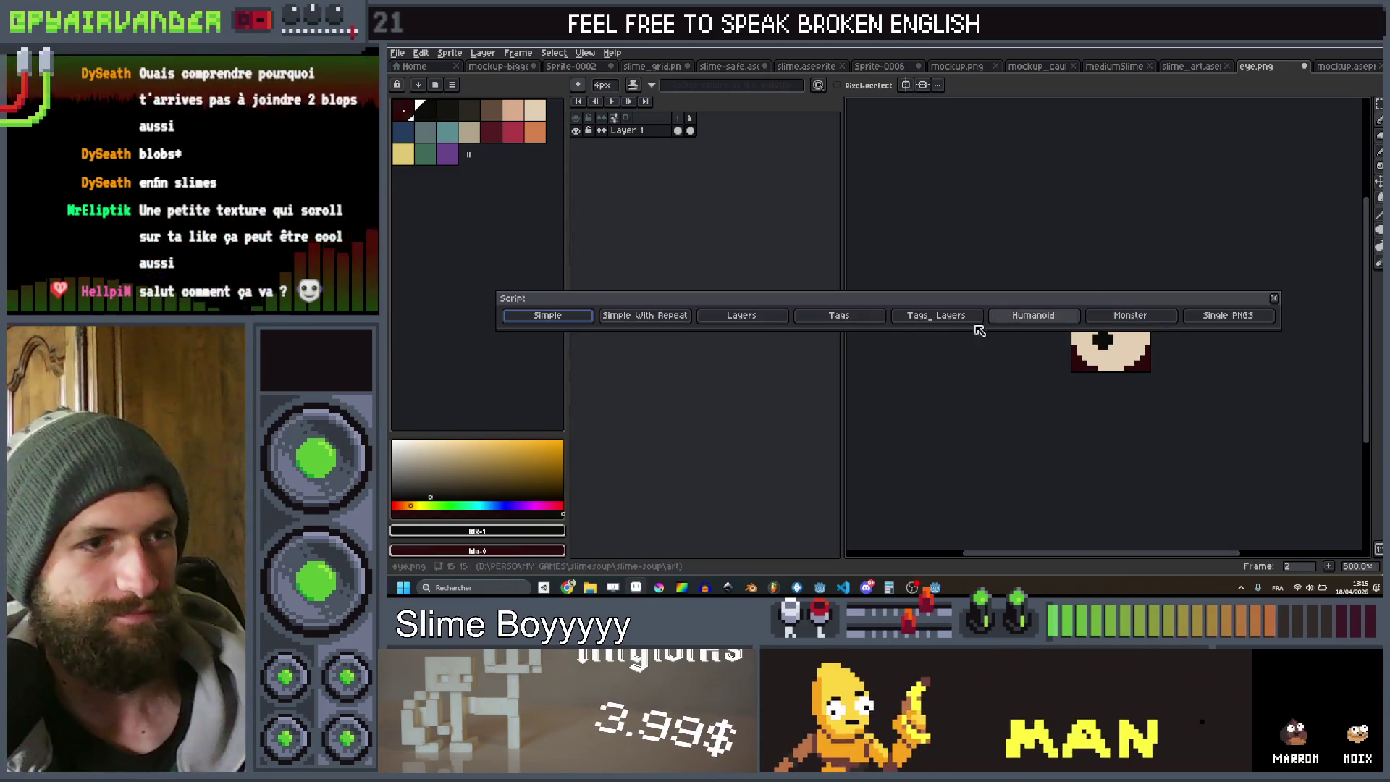
key("Escape")
Export the sprite as eye.png instead of a gif and return to Godot
key("ctrl+alt+shift+s")
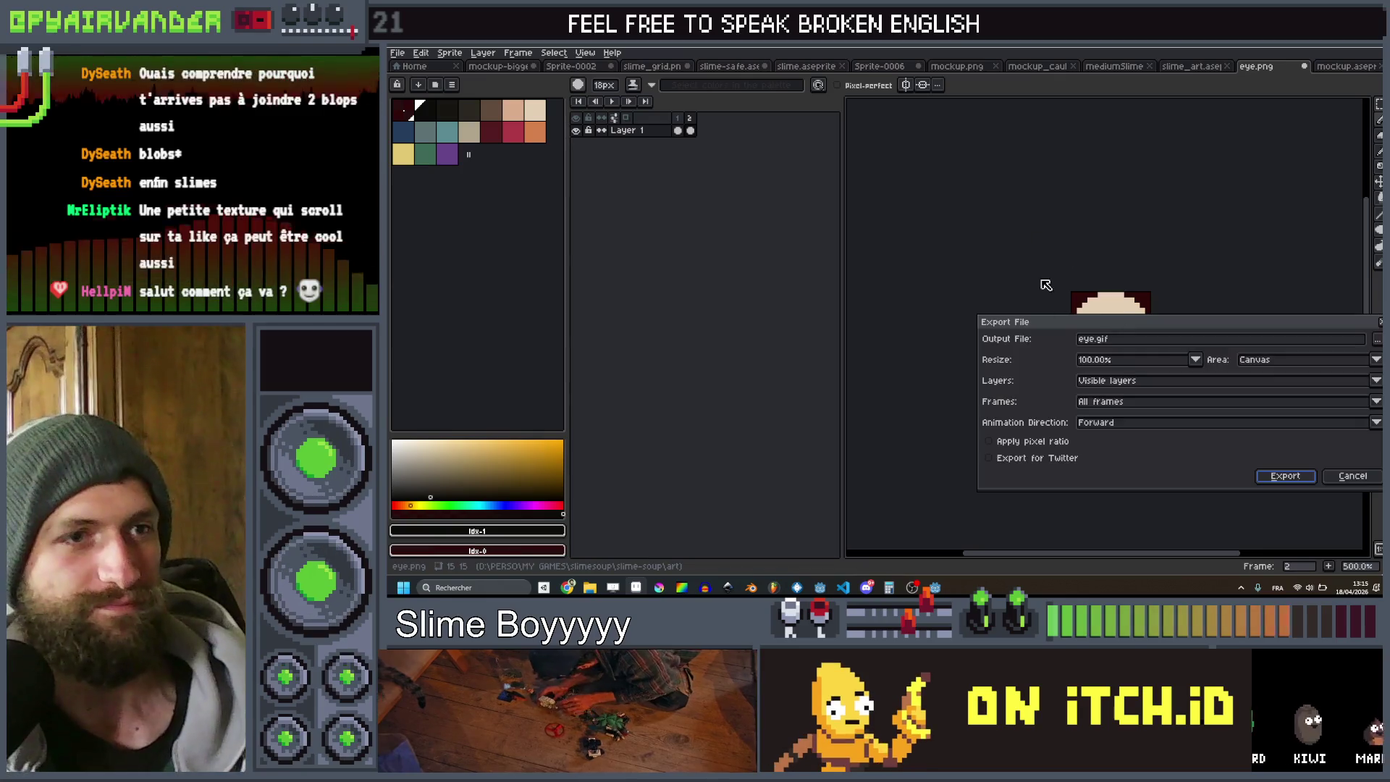
left_click(1110, 341)
key("BackSpace")
key("BackSpace")
key("BackSpace")
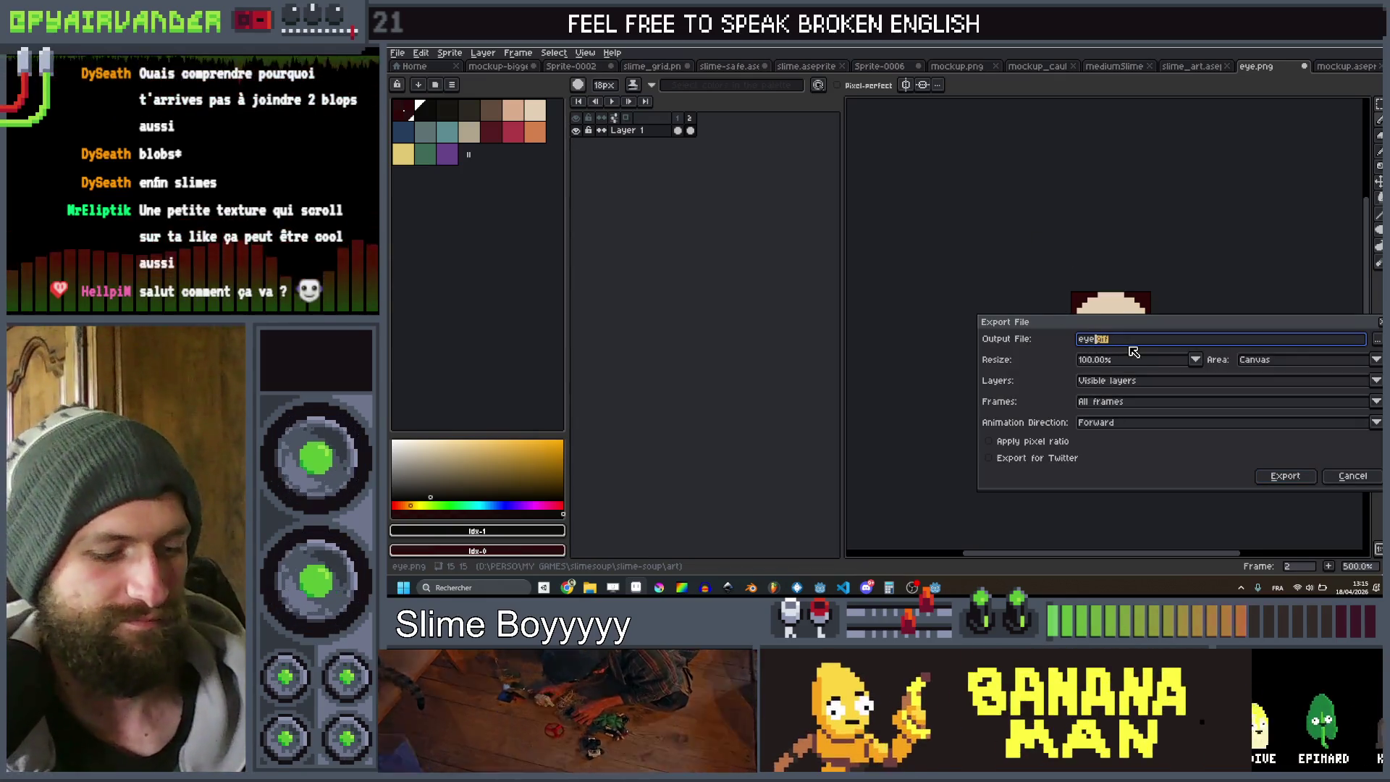
type("png")
key("Return")
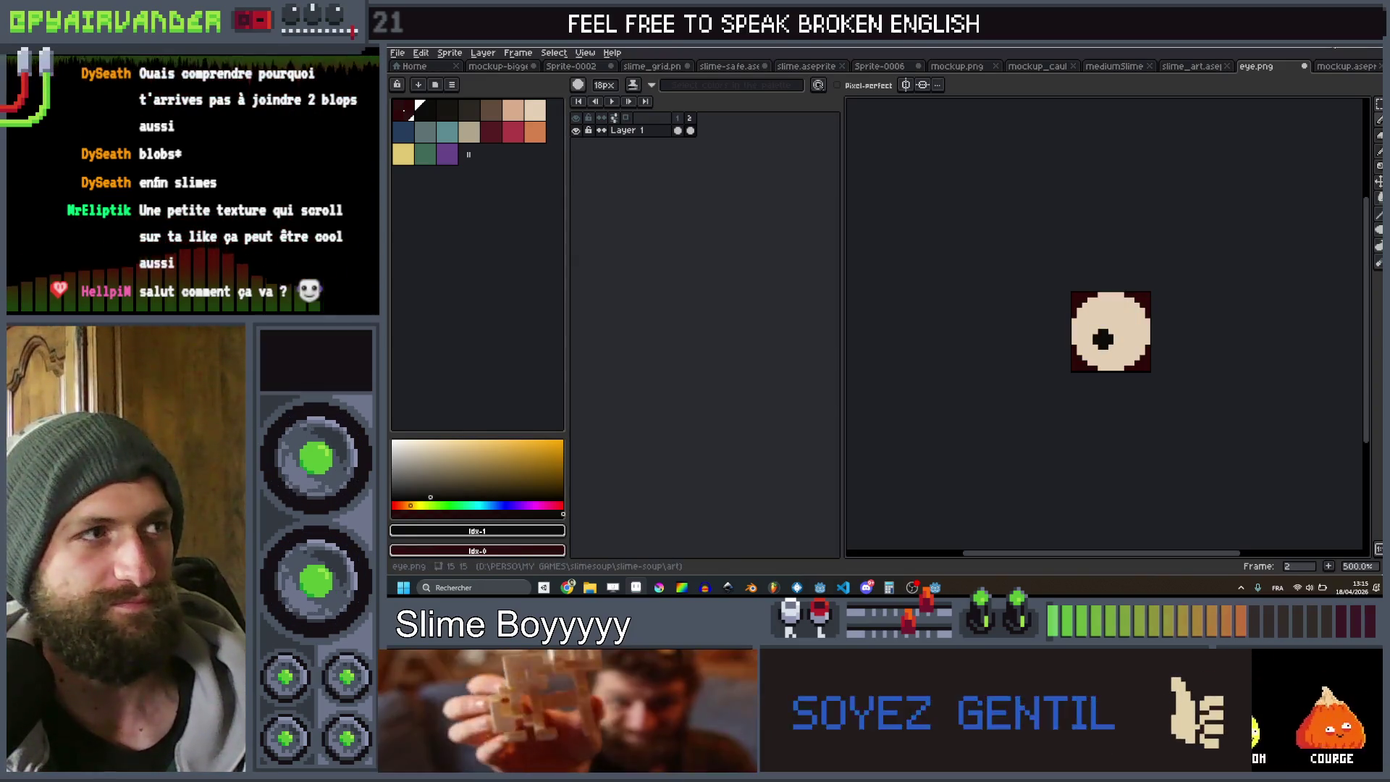
key("alt+Tab")
scroll(484, 449, "up", 3)
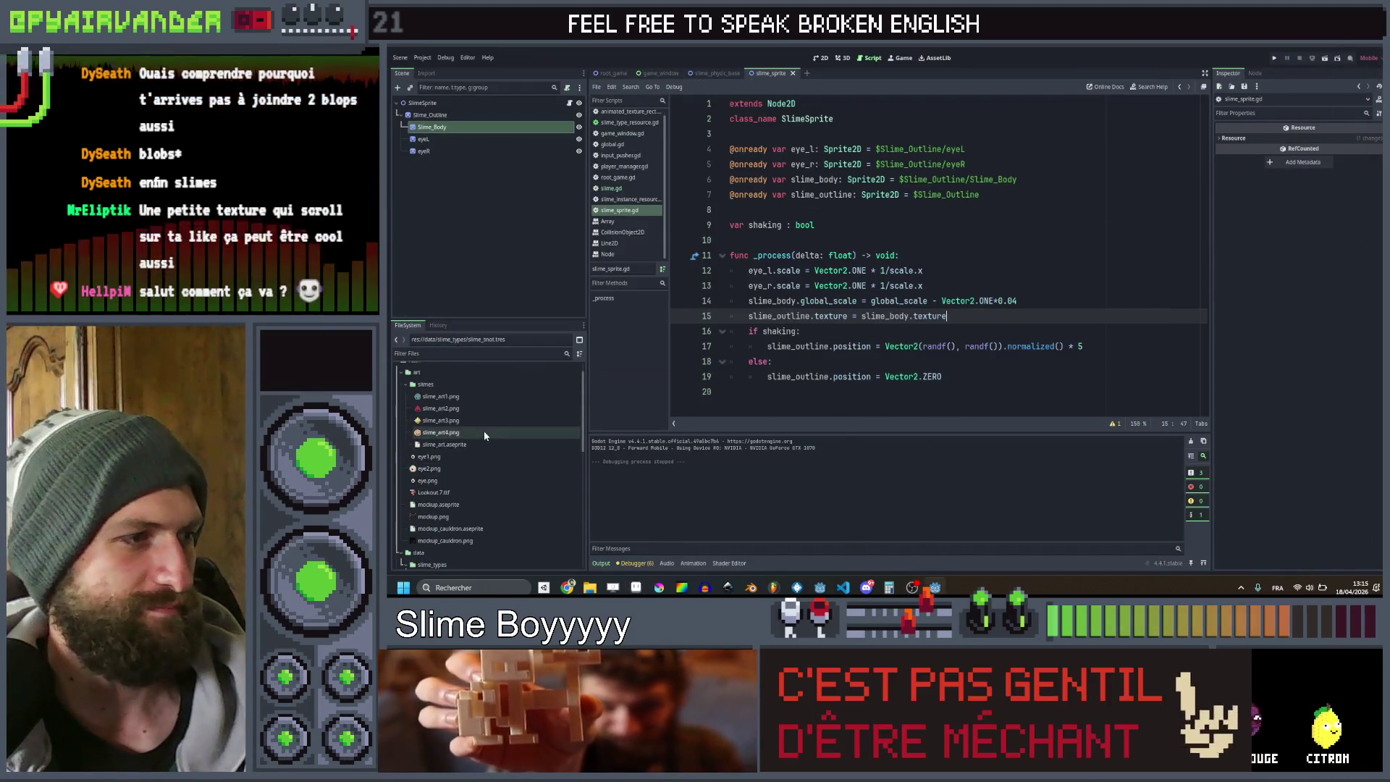
Assign eye1.png as the texture of both the eyeL and eyeR sprites
left_click(446, 481)
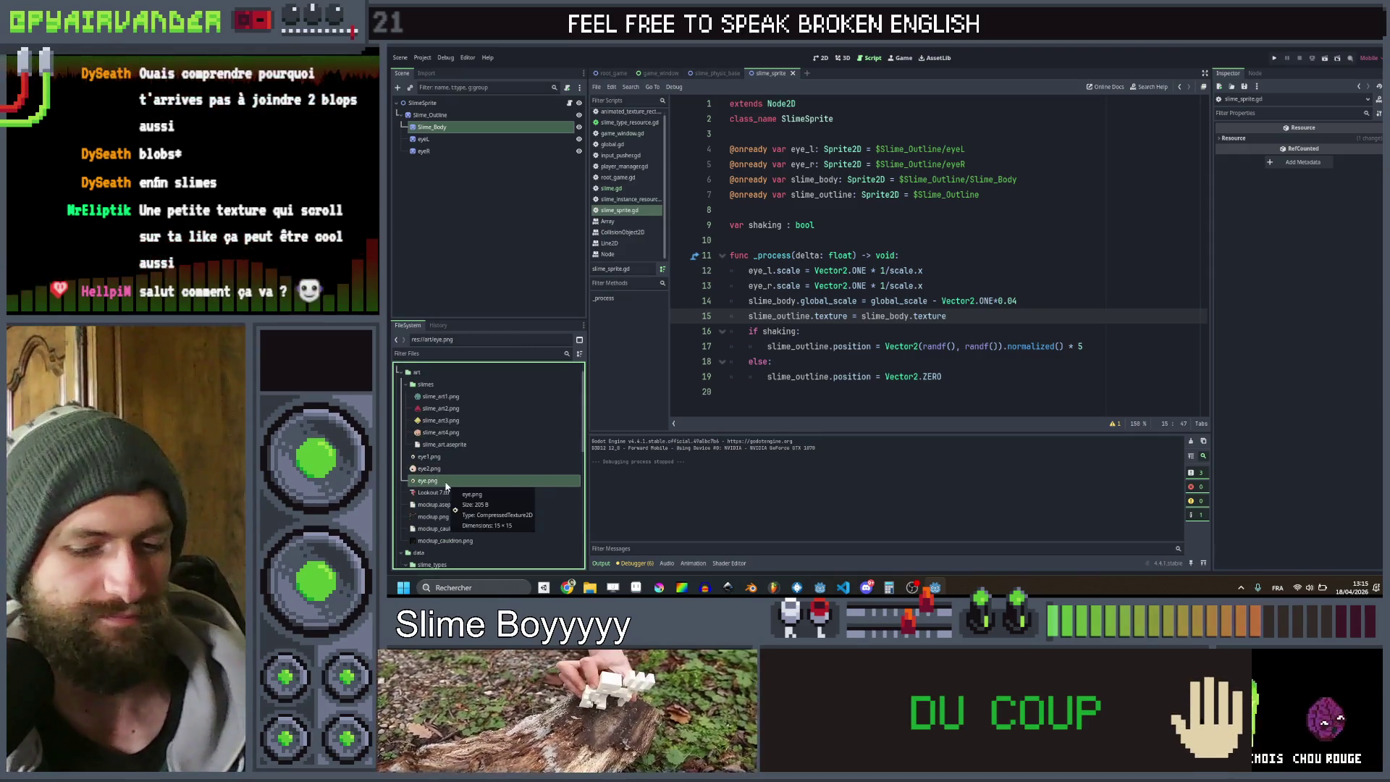
key("Delete")
key("Escape")
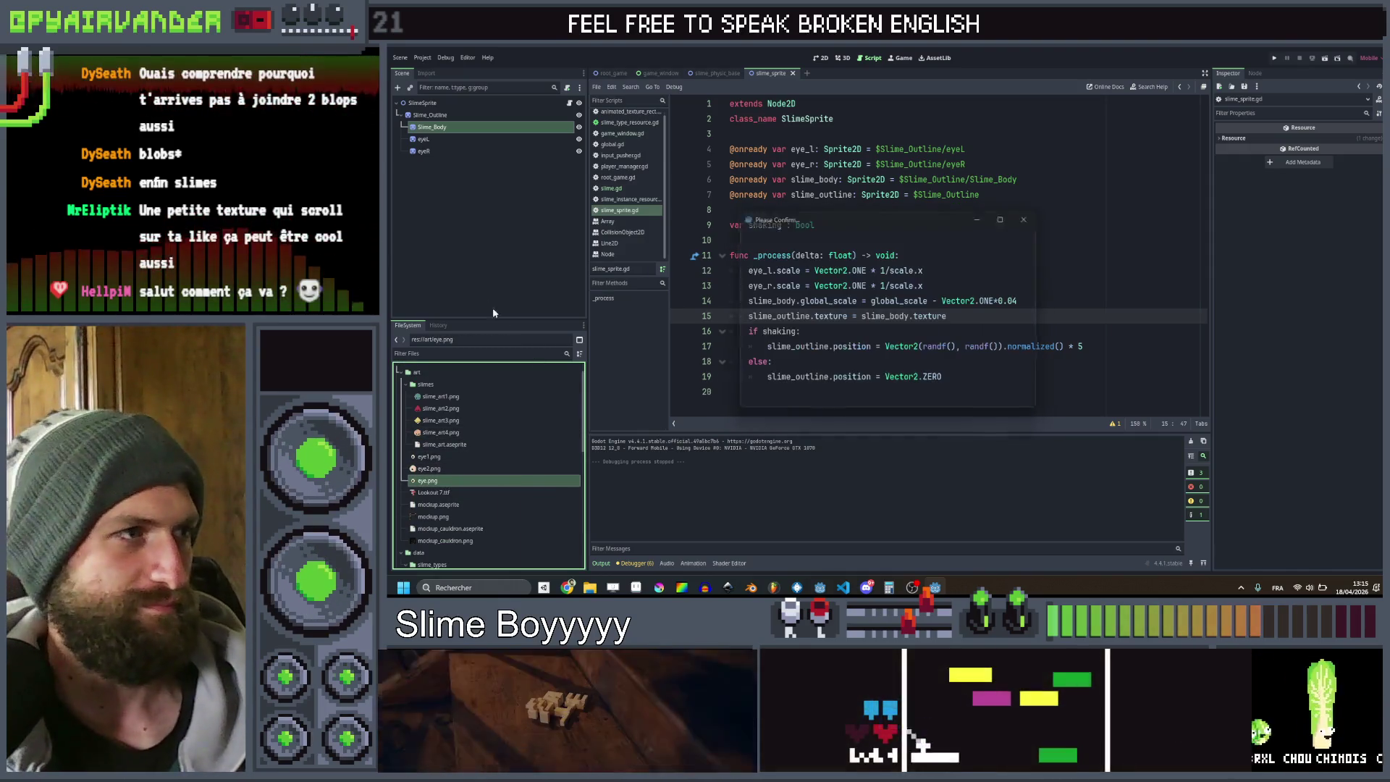
left_click(428, 469)
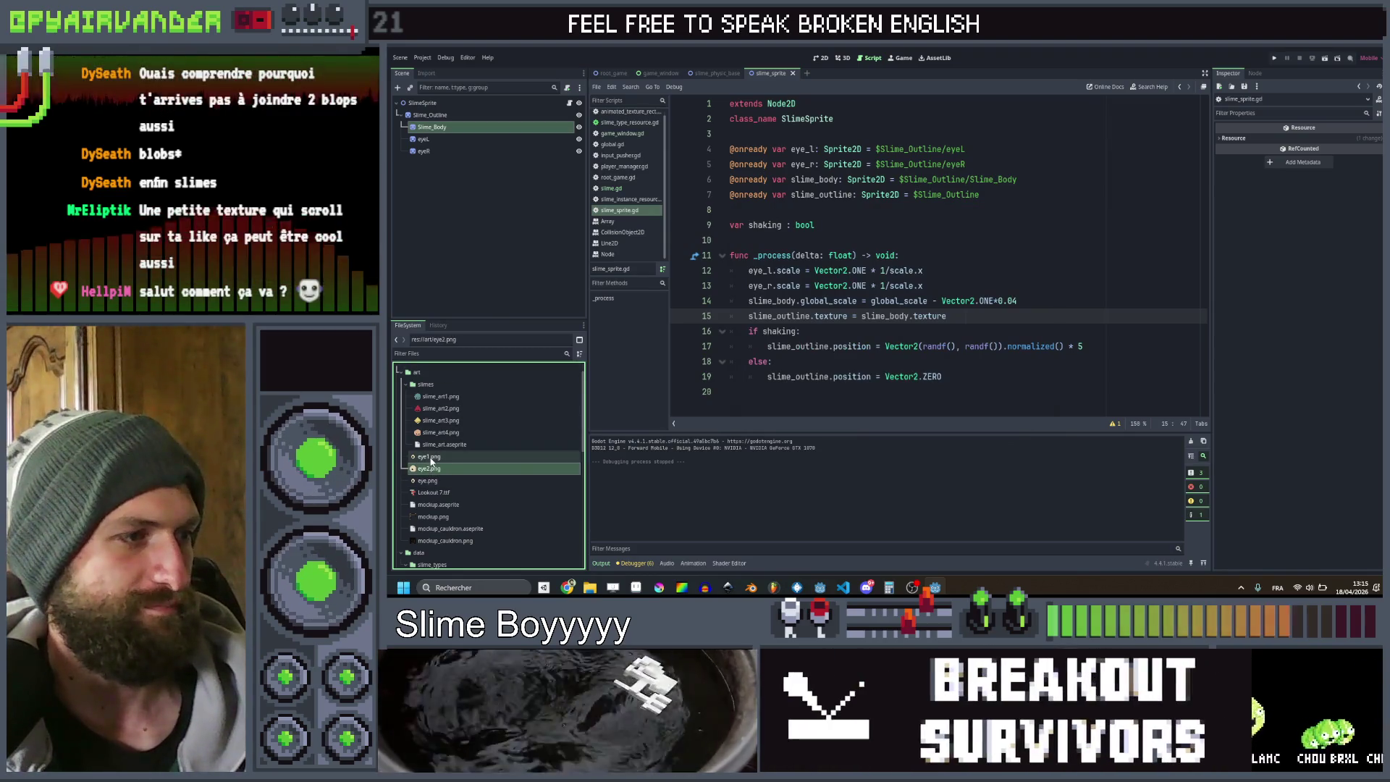
left_click(447, 139)
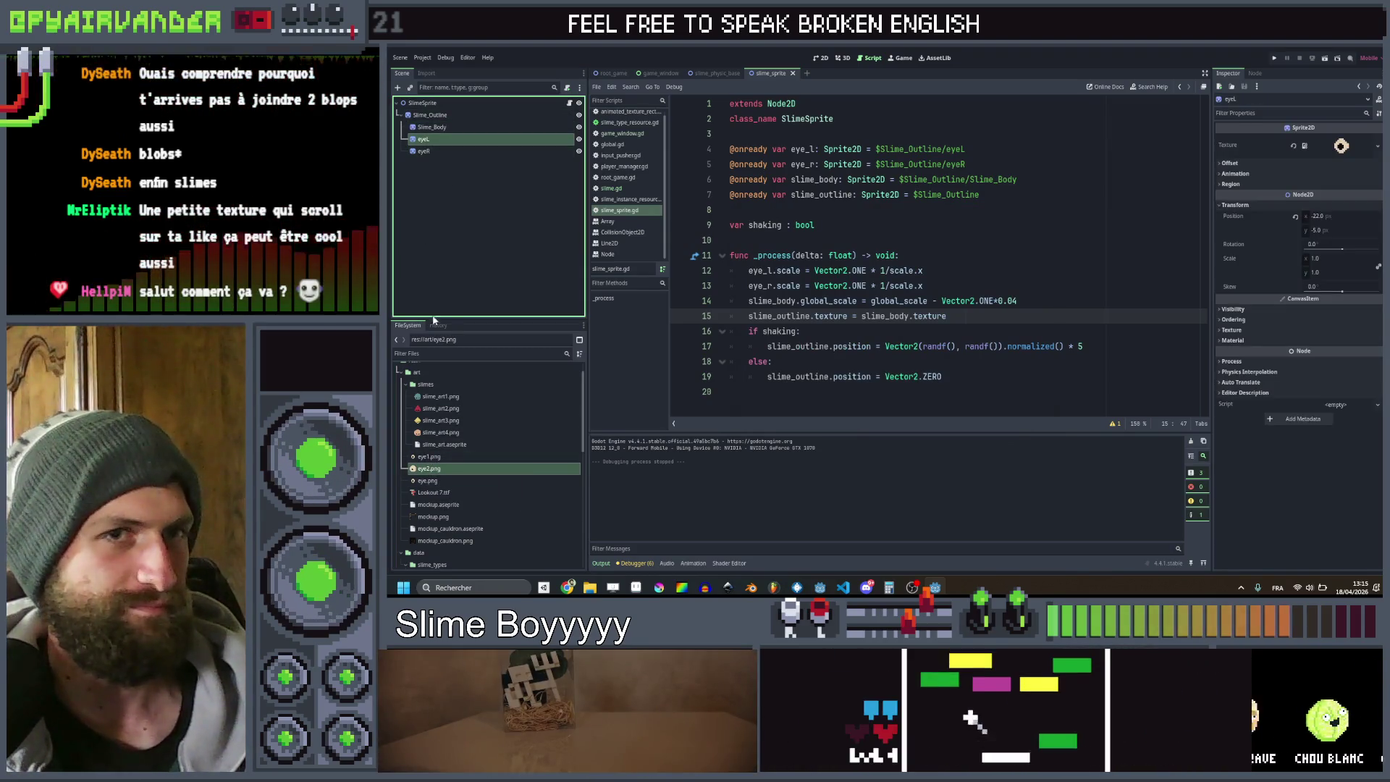
mouse_move(434, 456)
left_mouse_down()
mouse_move(941, 334)
mouse_move(1341, 146)
left_mouse_up()
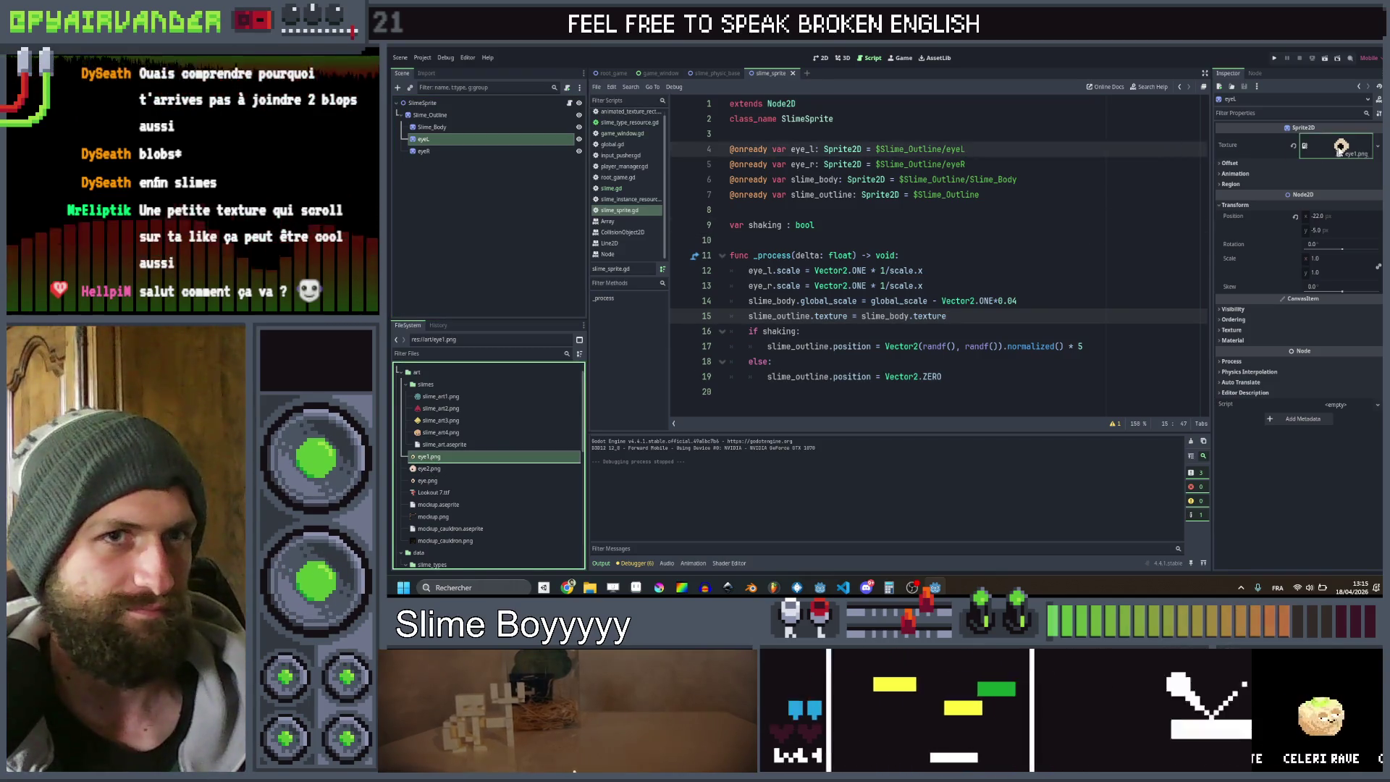
left_click(428, 152)
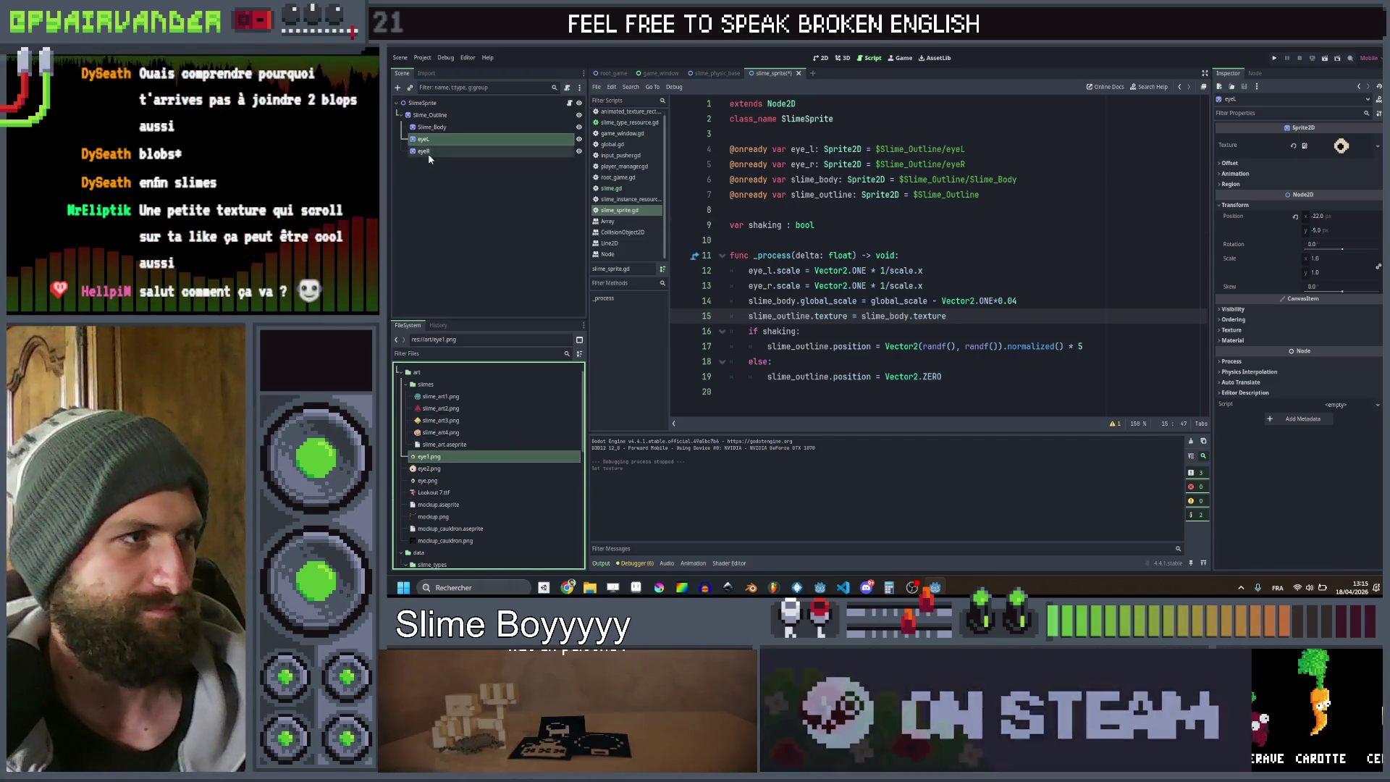
mouse_move(445, 460)
left_mouse_down()
mouse_move(941, 348)
mouse_move(1334, 151)
left_mouse_up()
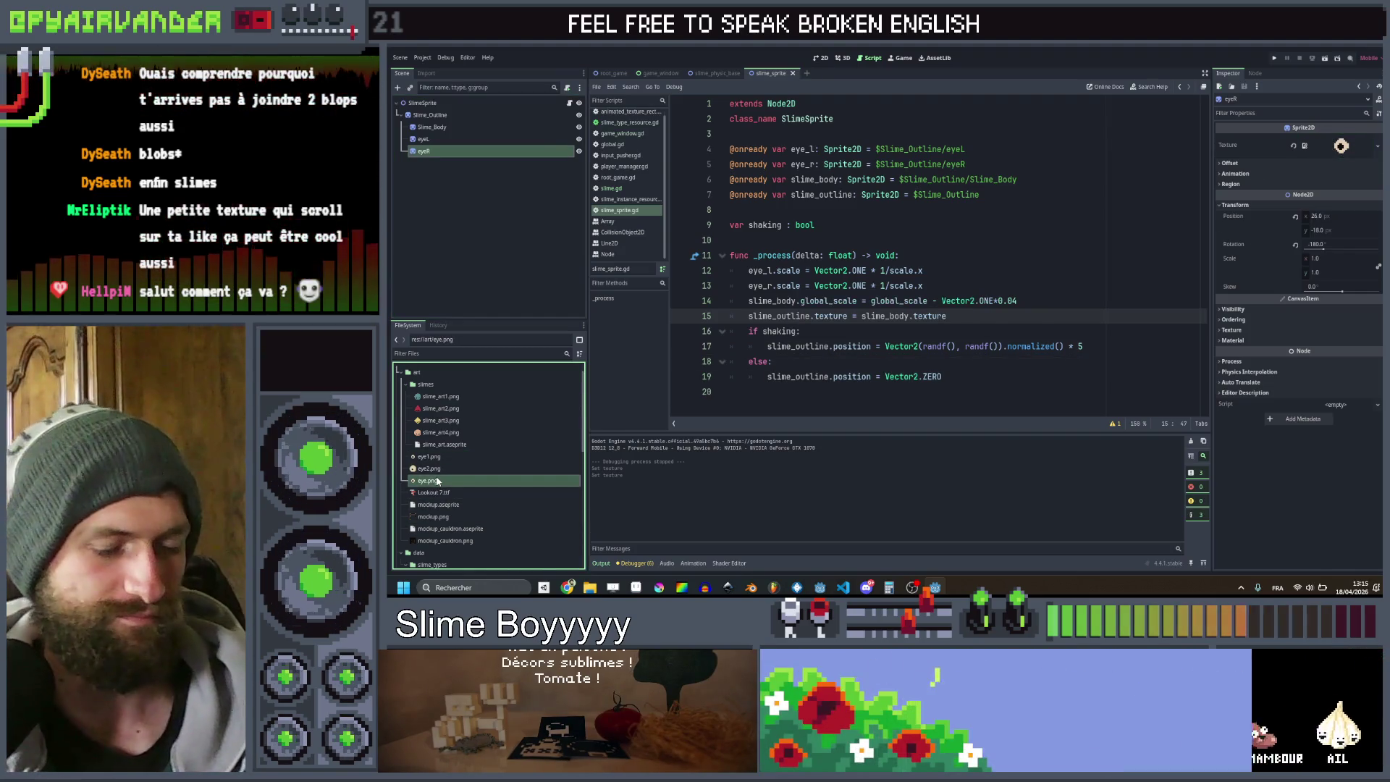
Save, delete the old eye.png, and add preload constants for eye1.png and eye2.png
key("ctrl+s")
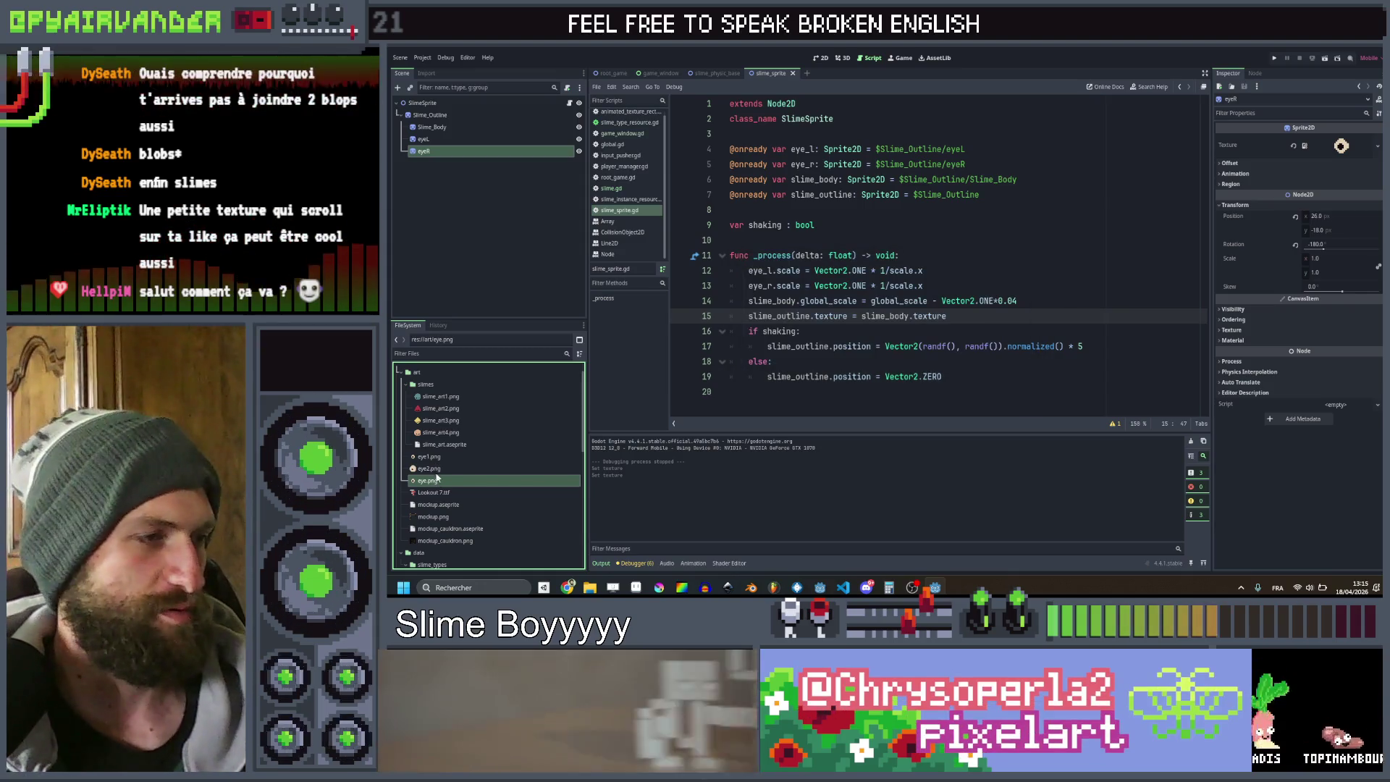
key("Delete")
key("Return")
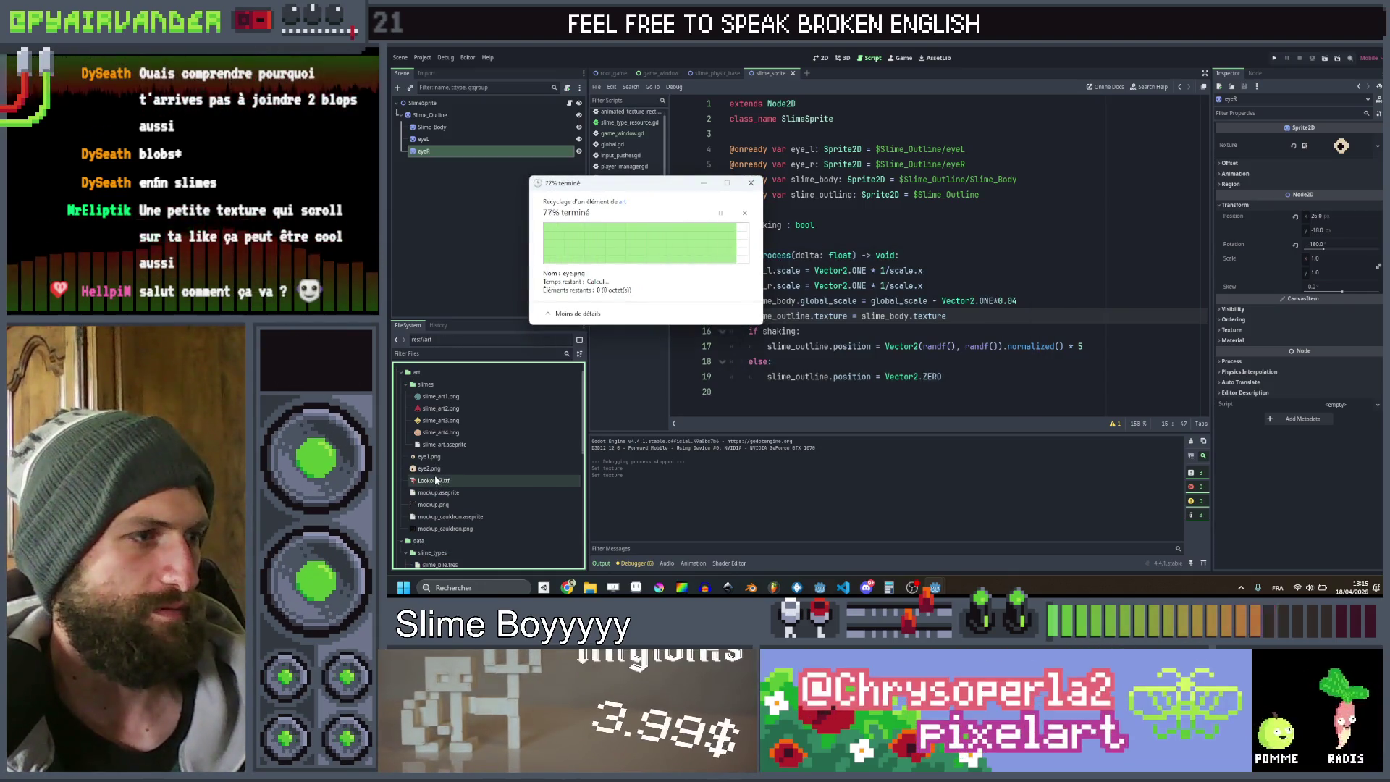
left_click(434, 468)
mouse_move(434, 468)
left_mouse_down()
mouse_move(724, 137)
mouse_move(731, 209)
left_mouse_up()
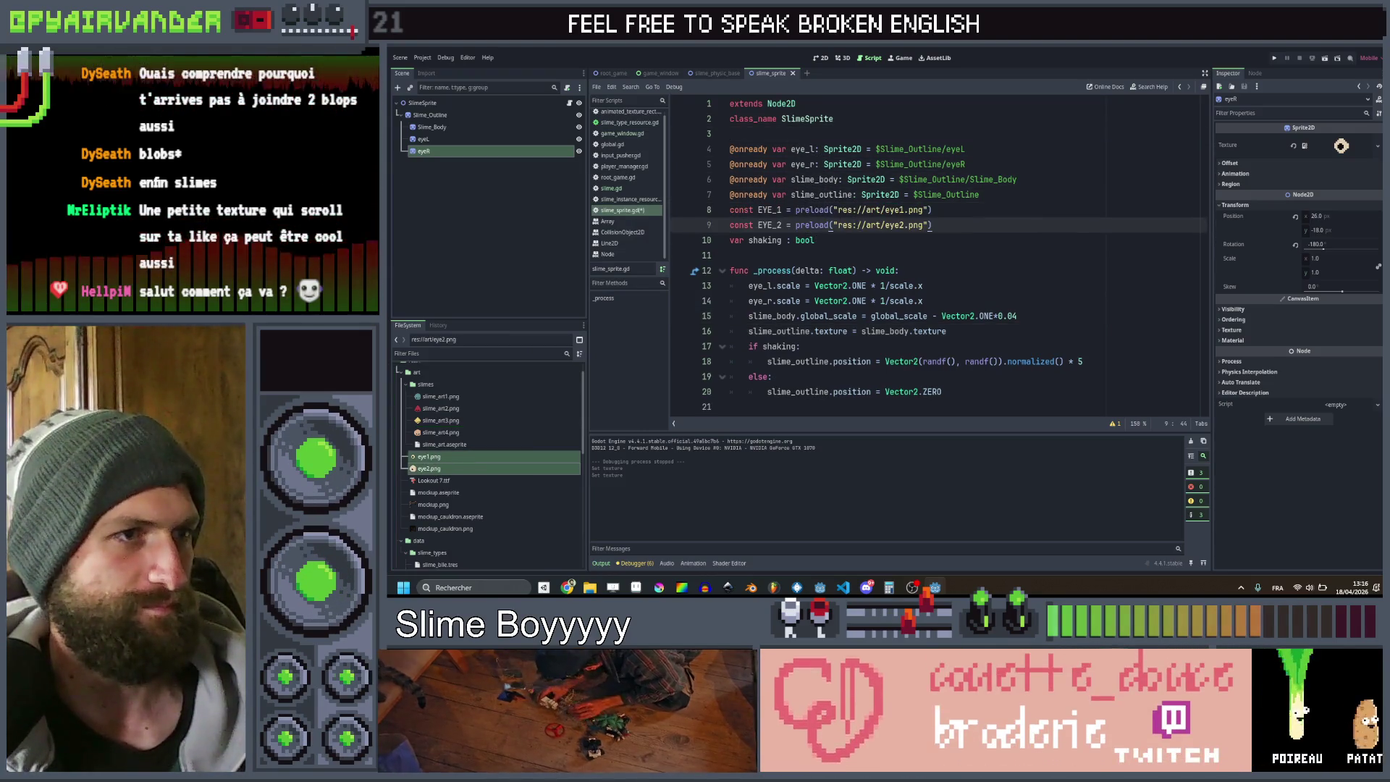
In the shaking branch, set eye_l.texture and eye_r.texture to EYE_2
left_click(1115, 353)
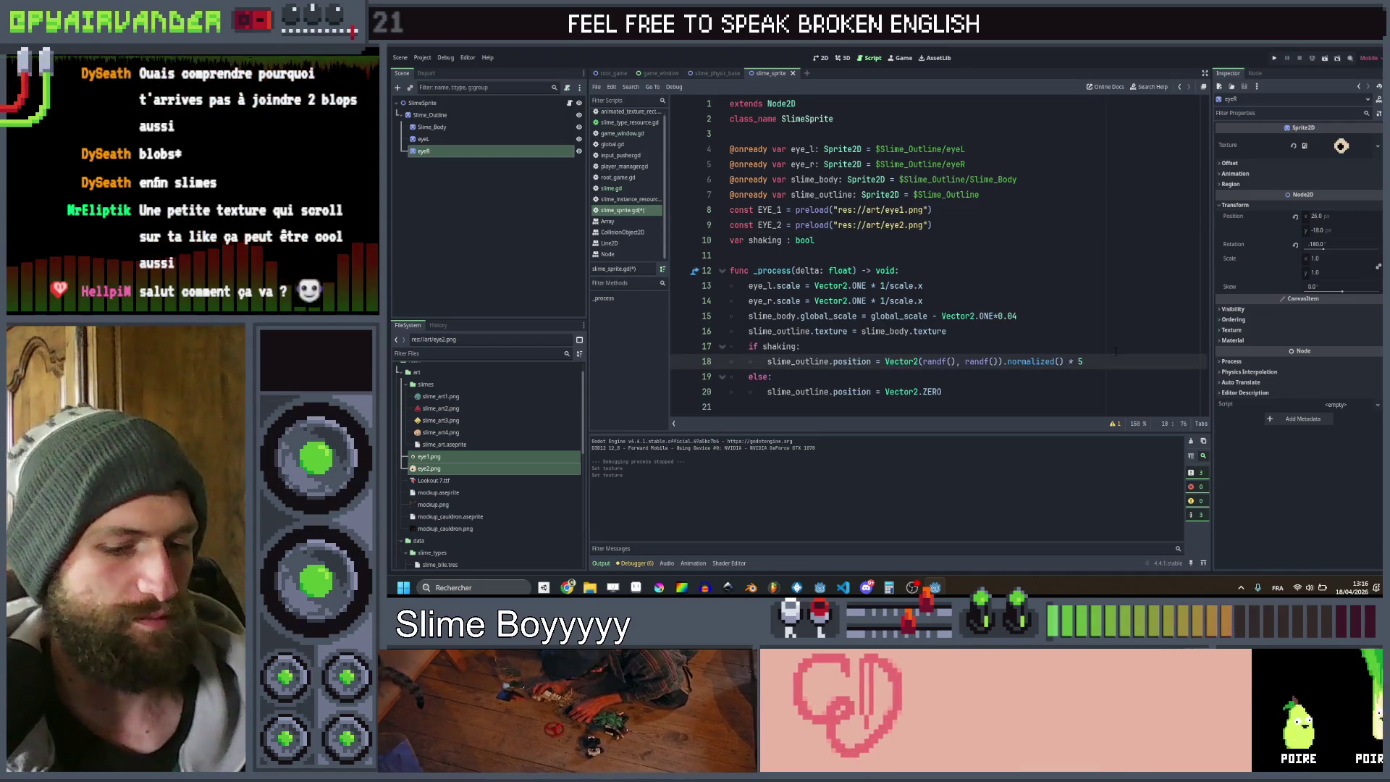
key("Return")
type("eye_l")
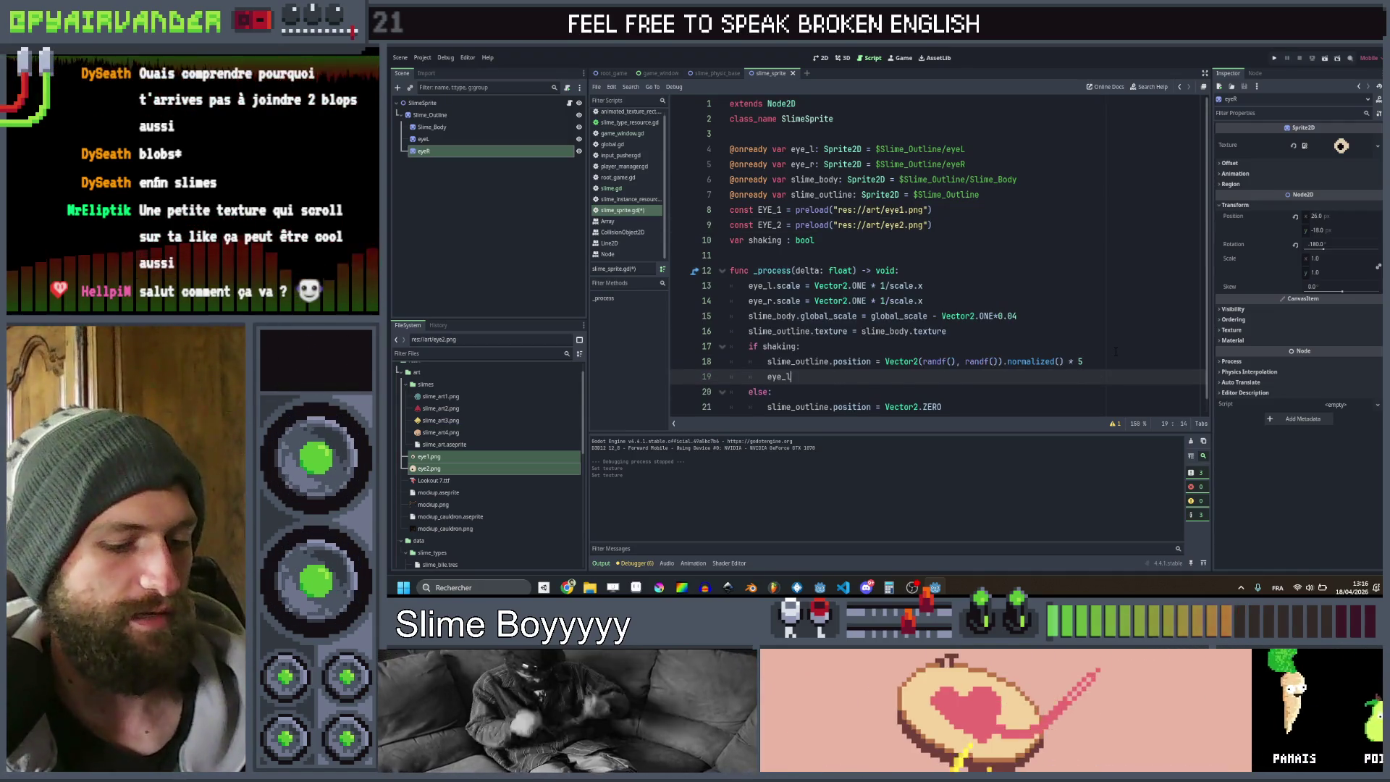
type(".texture ")
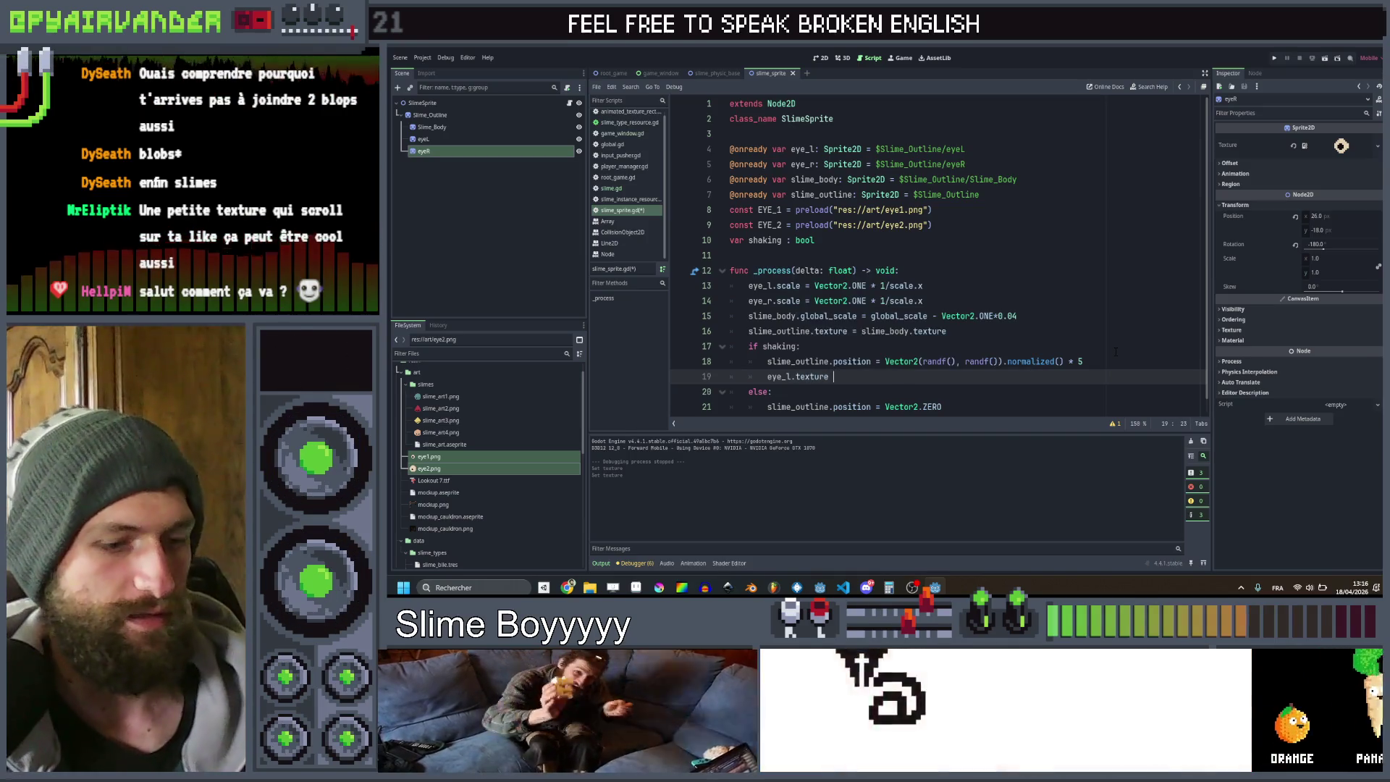
type("= eye")
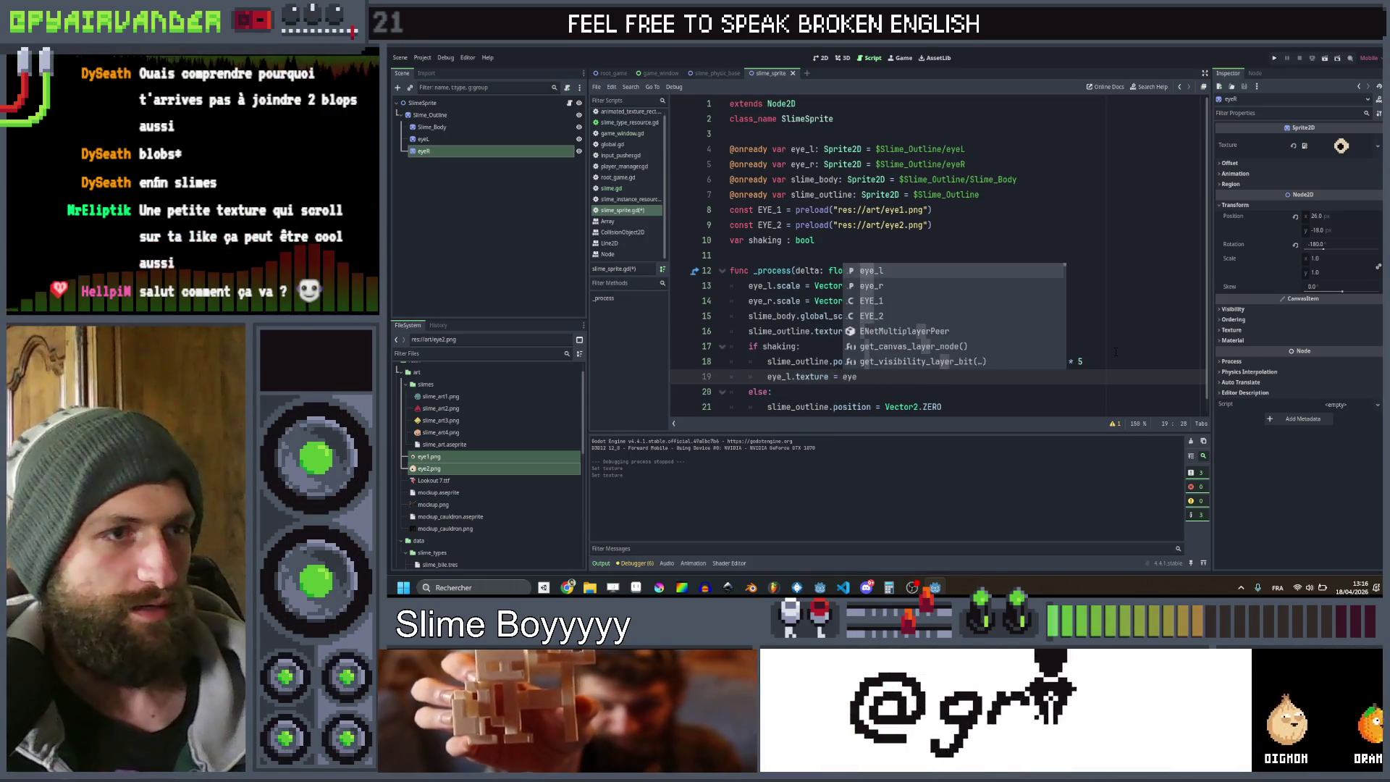
type("_2")
key("Return")
key("ctrl+d")
key("ctrl+Left")
key("ctrl+Left")
key("ctrl+Left")
type("r")
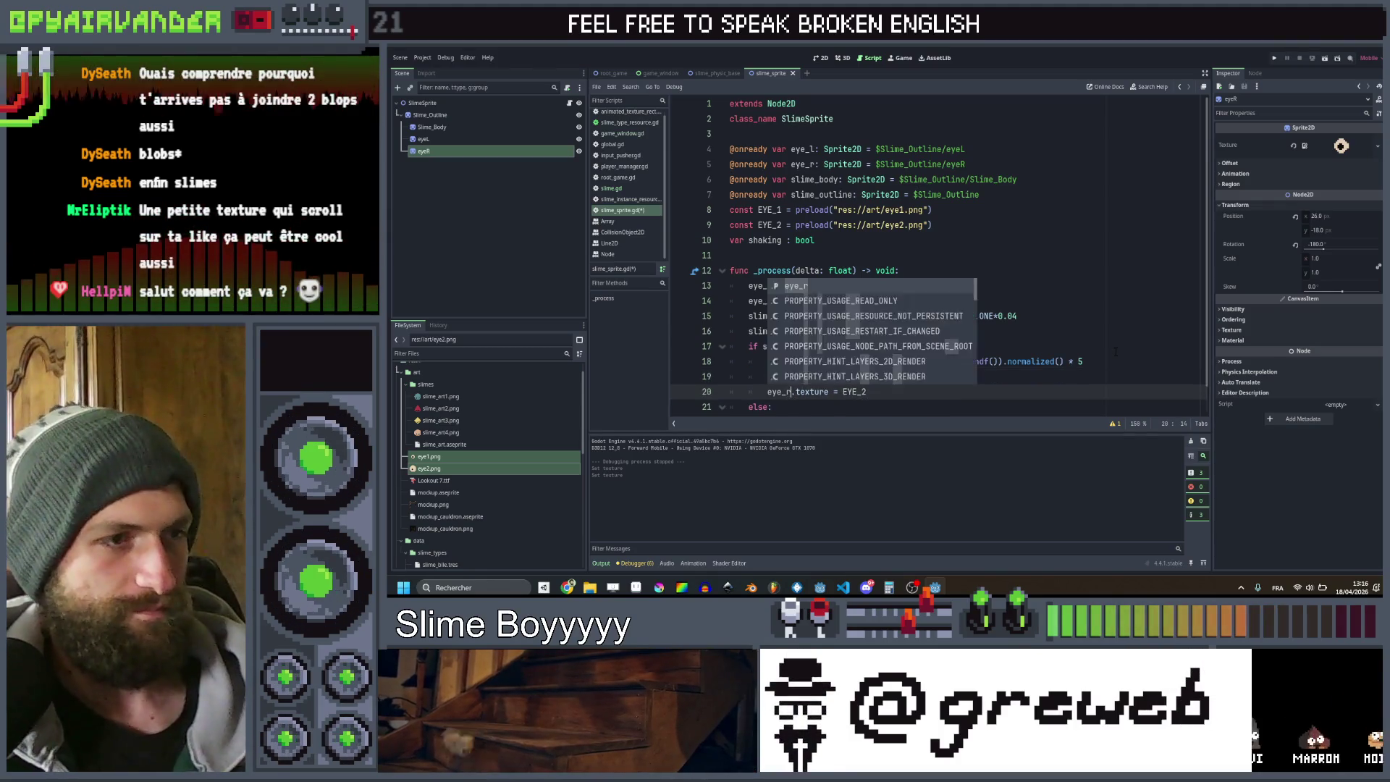
key("Escape")
Copy both eye lines into the else branch using EYE_1, then save and run the game
key("shift+Up")
key("shift+Left")
key("shift+Left")
key("shift+Left")
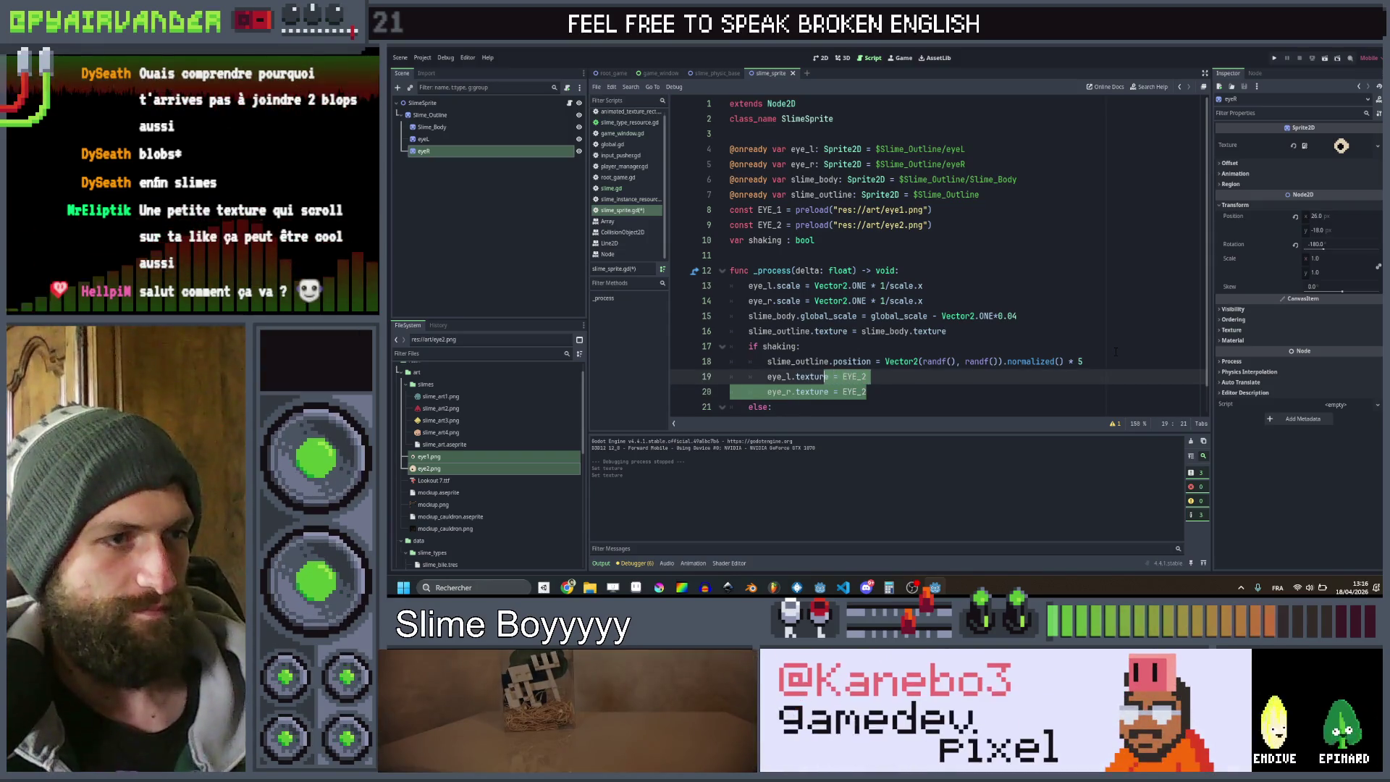
key("shift+Home")
key("ctrl+c")
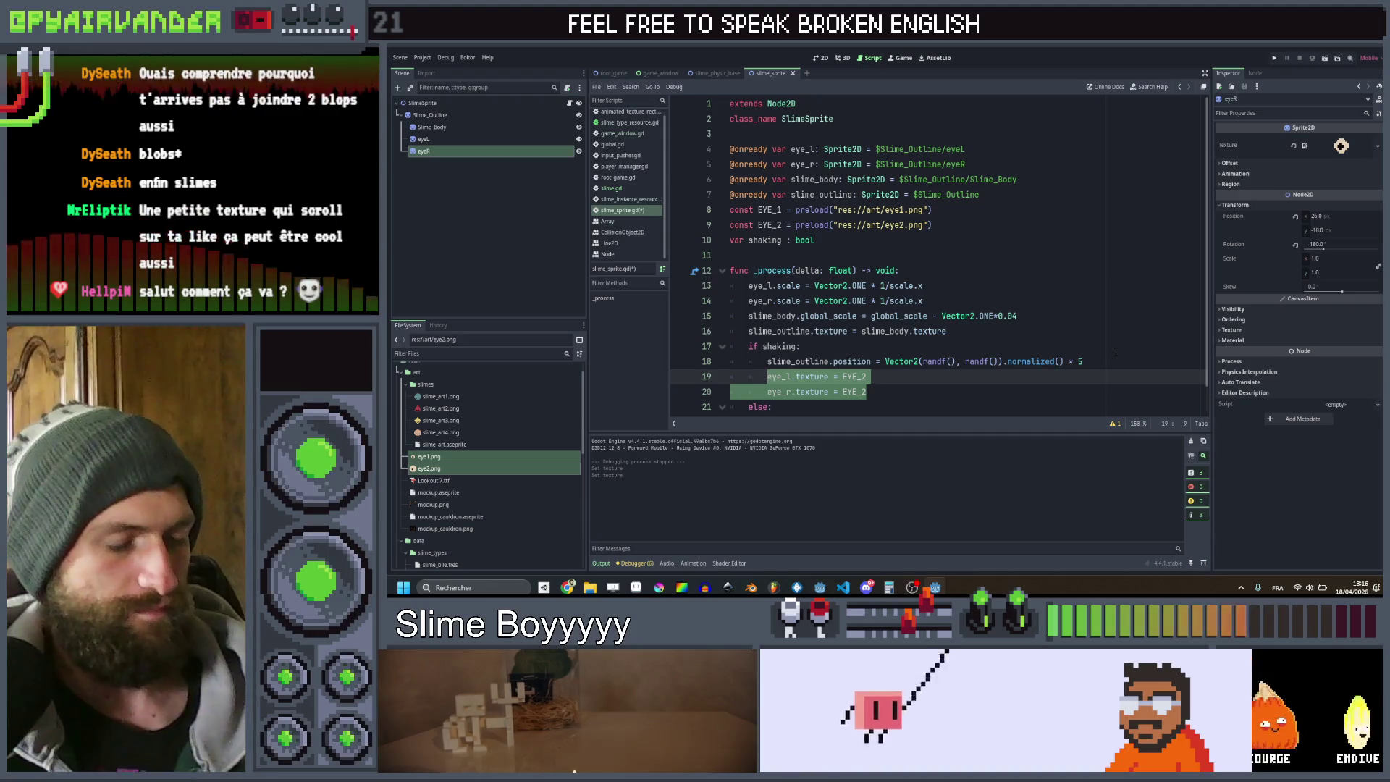
scroll(1059, 351, "down", 1)
left_click(951, 391)
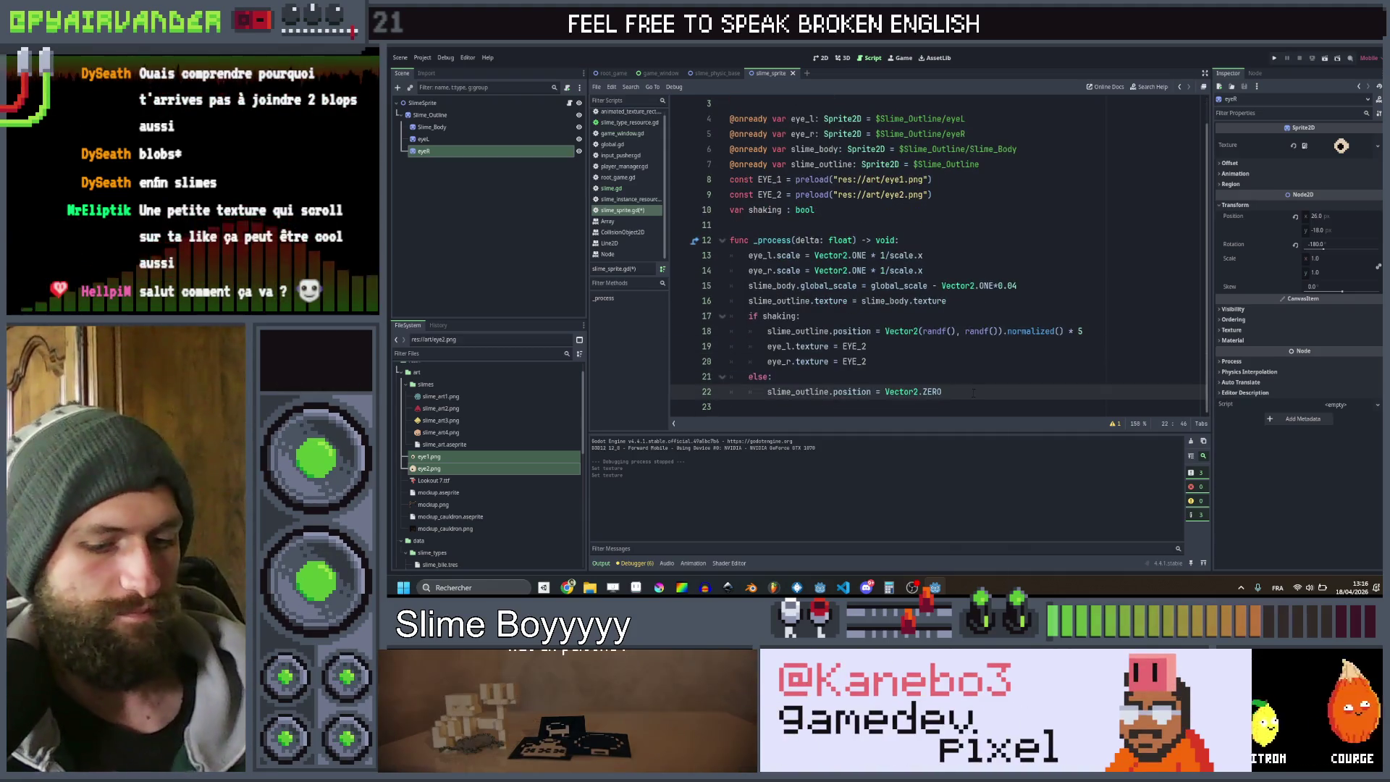
key("Return")
key("ctrl+v")
key("Up")
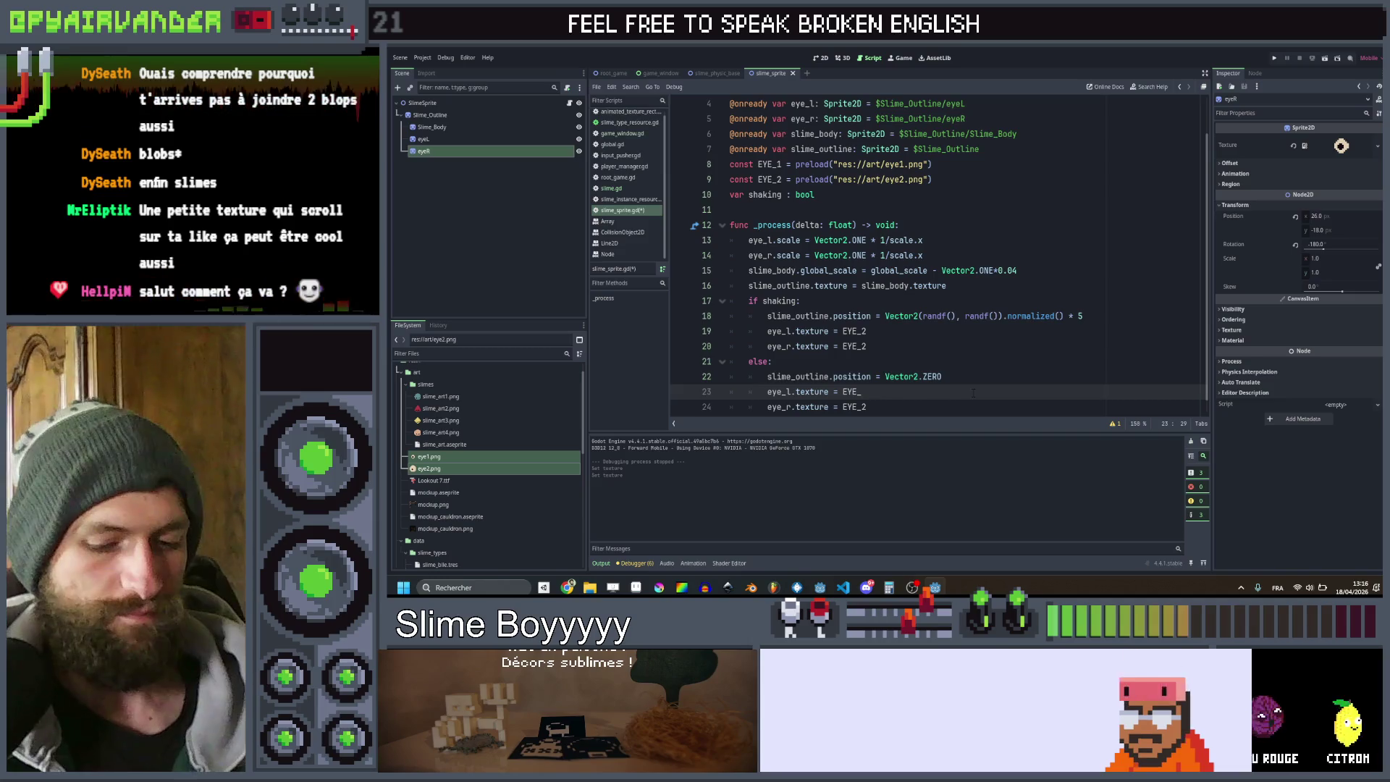
type("1")
key("Down")
key("BackSpace")
type("1")
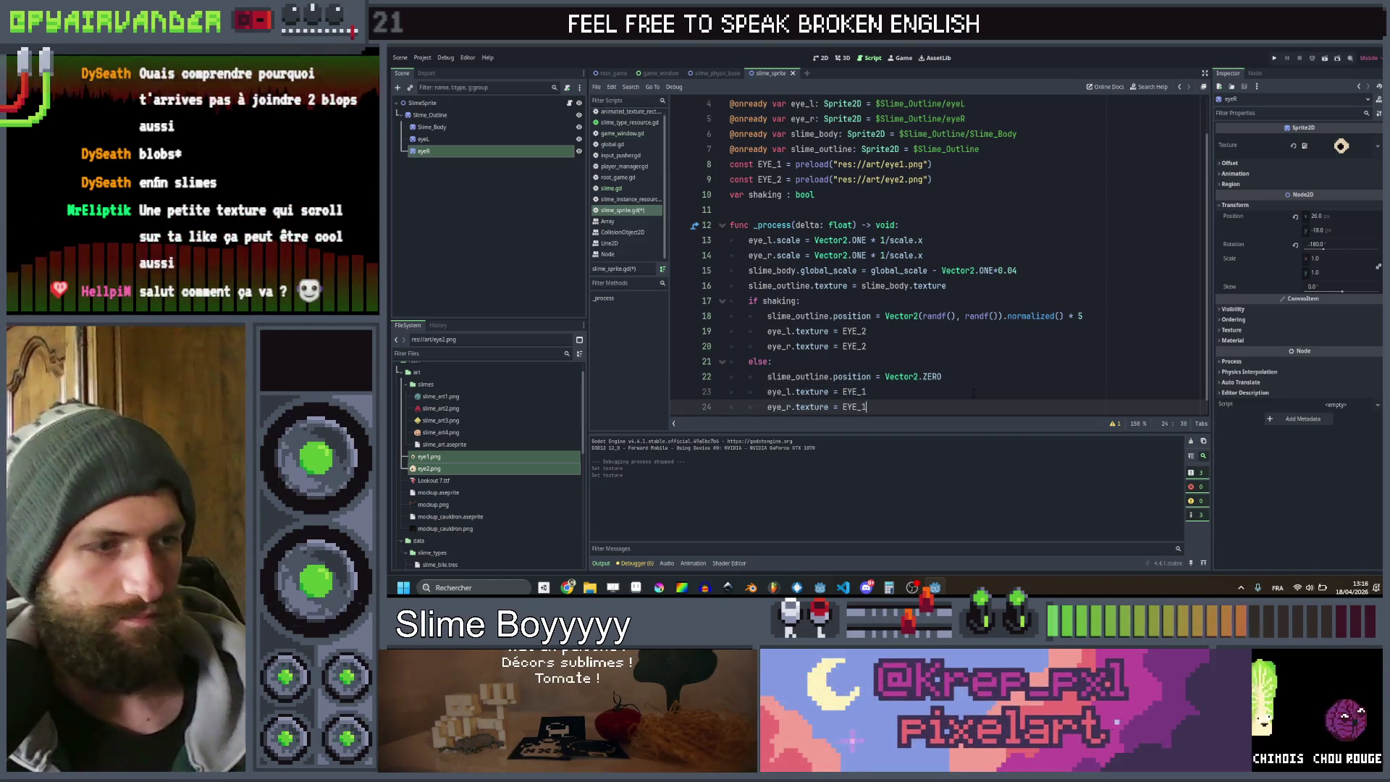
key("ctrl+s")
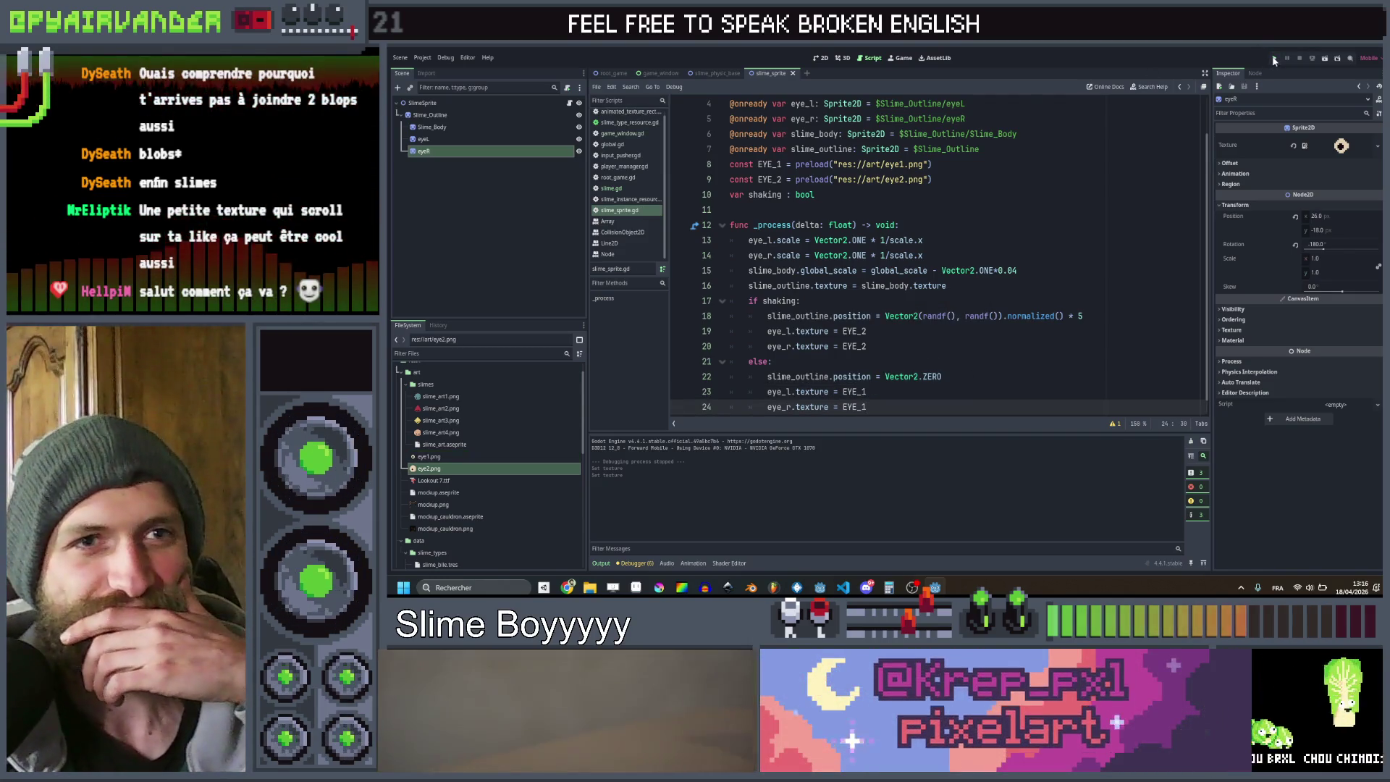
left_click(1273, 60)
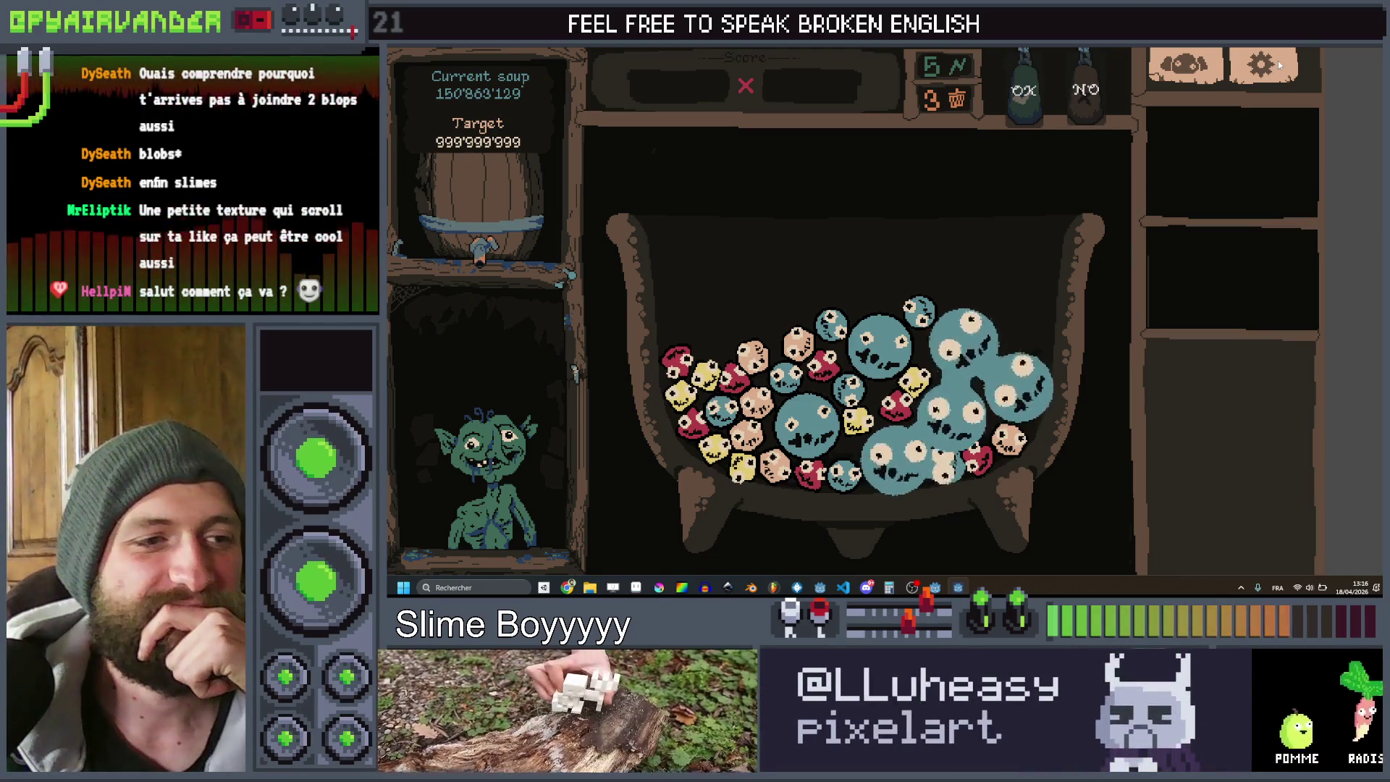
Close the Slime Soup test window after watching the eyes swap
key("alt+F4")
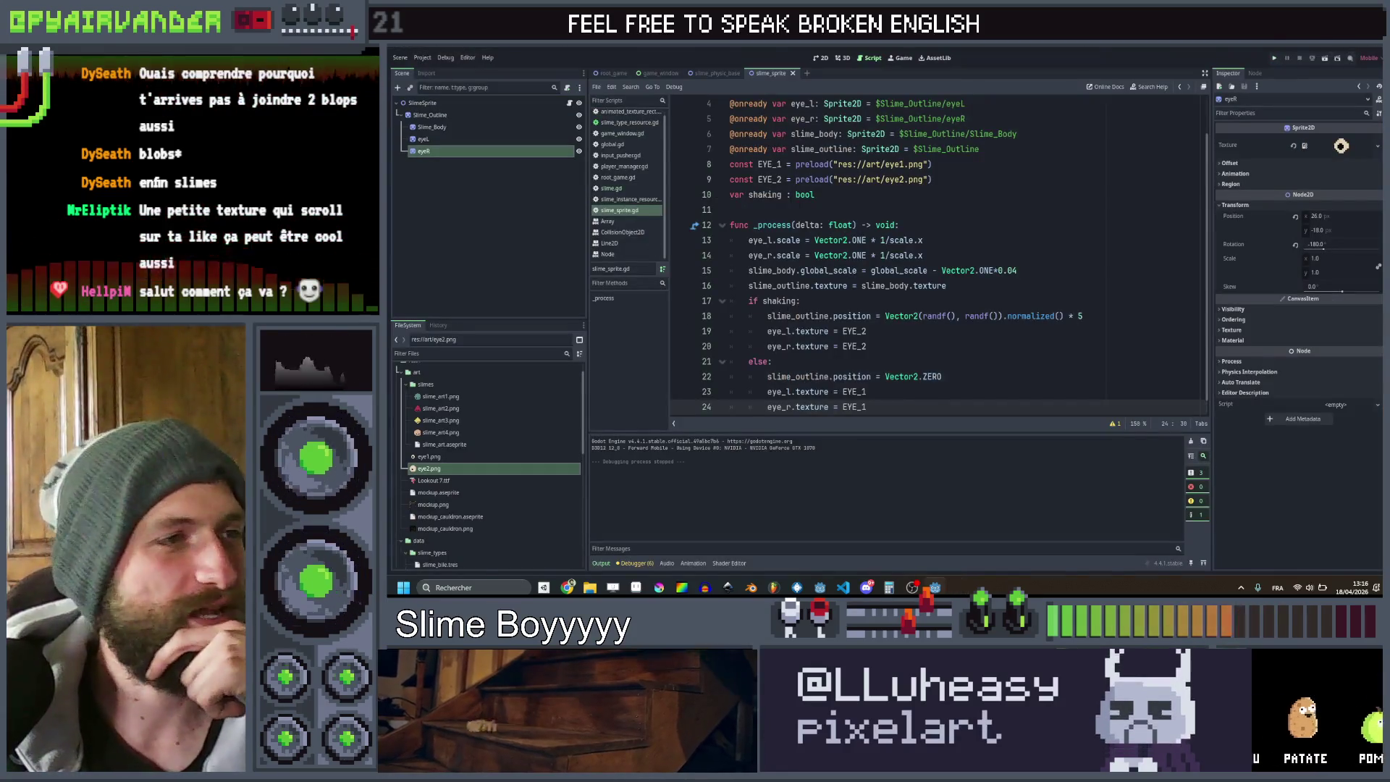
Look over slime.gd, then open game_window.gd and select rigid_body_2d.global_position on line 75
left_click(625, 187)
scroll(930, 212, "down", 7)
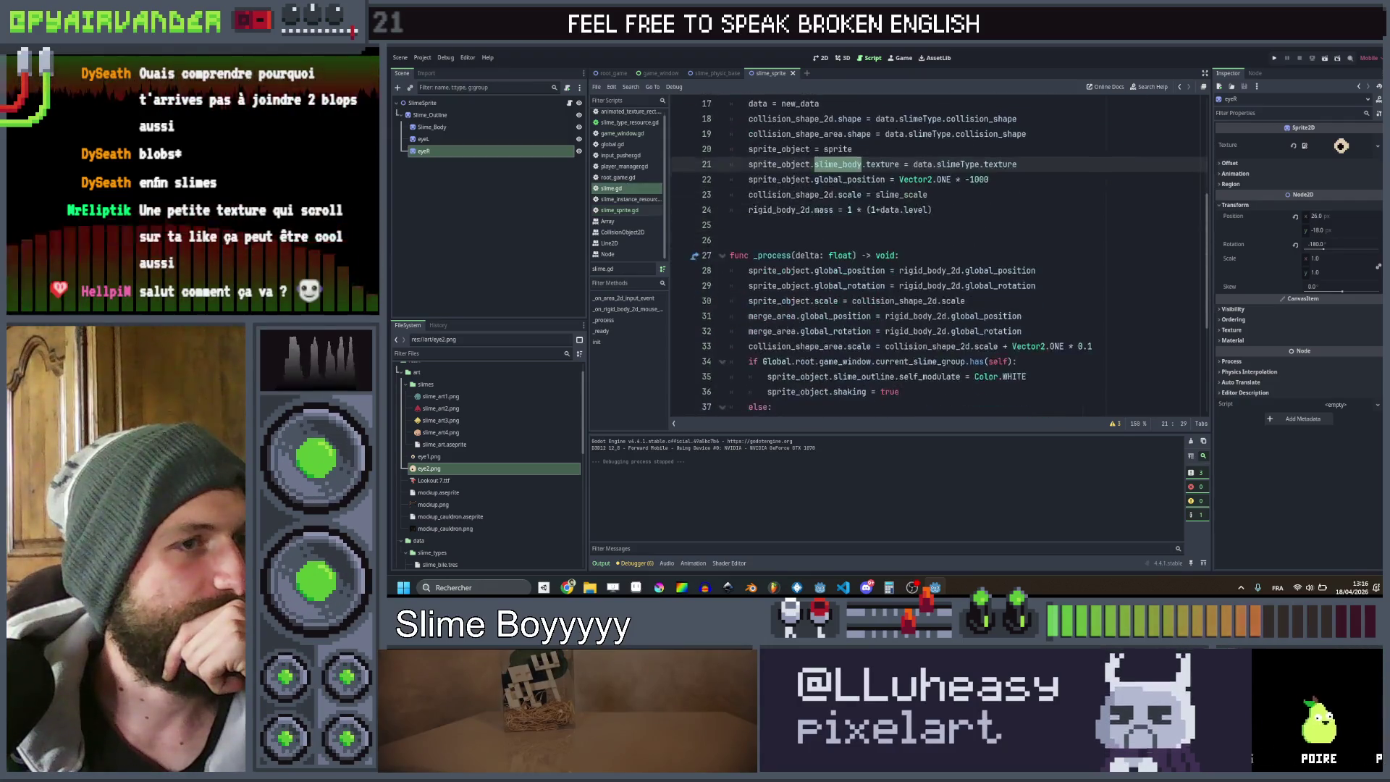
scroll(930, 212, "up", 6)
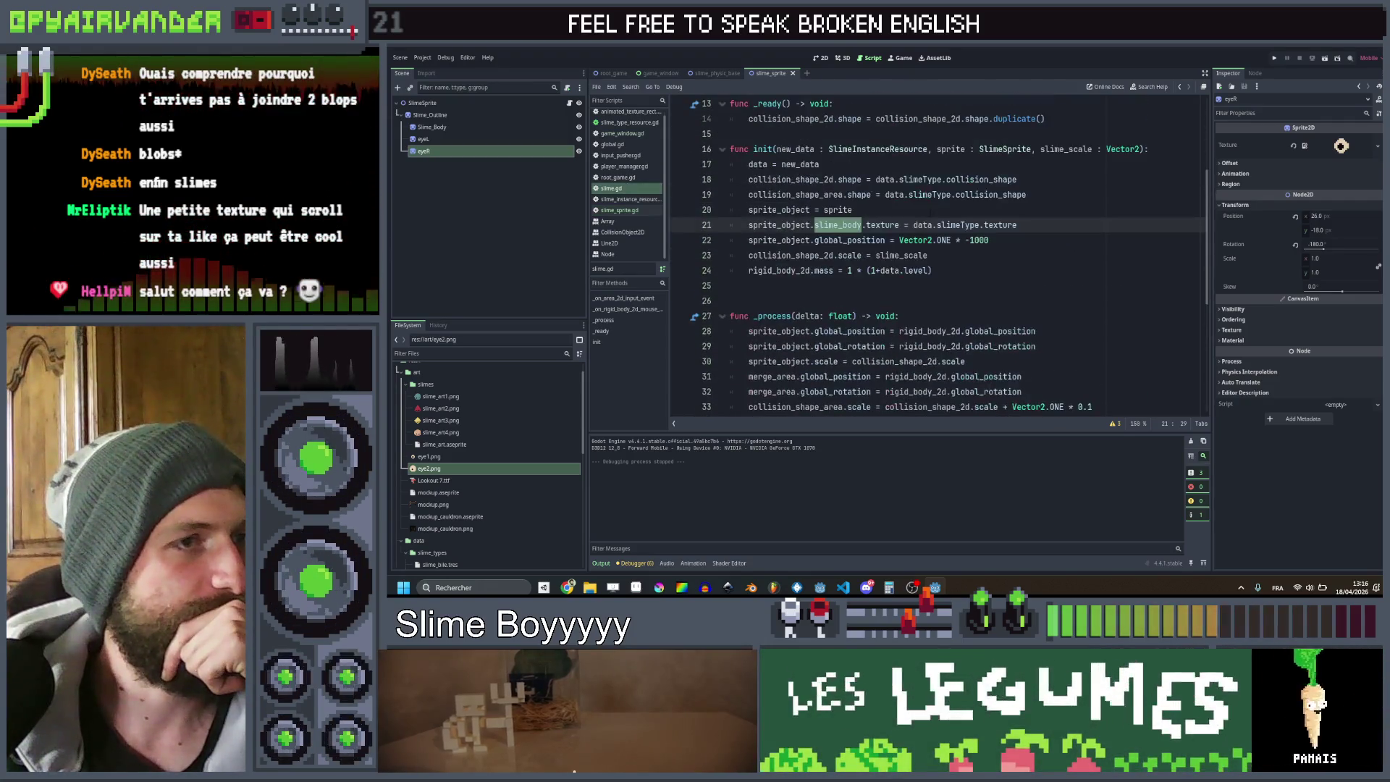
left_click(645, 138)
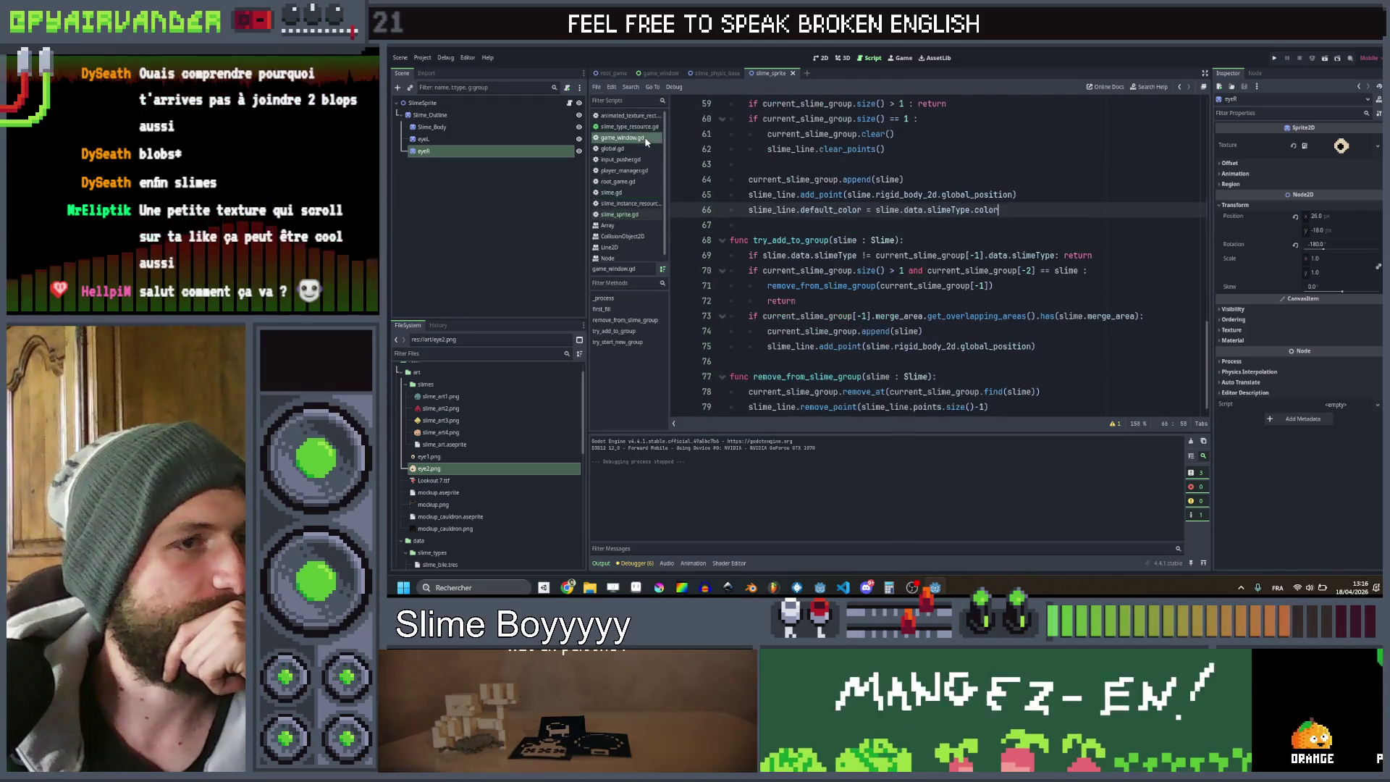
scroll(1131, 269, "down", 1)
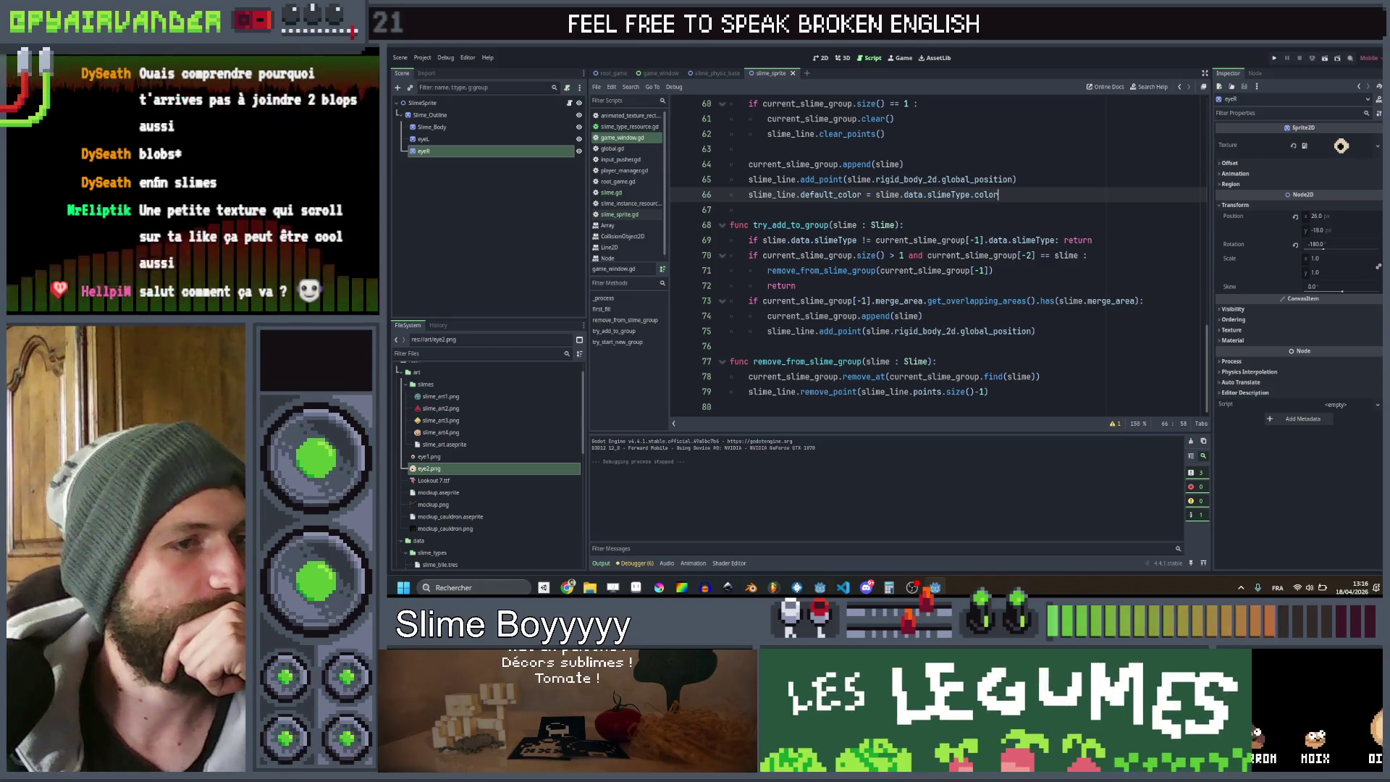
double_click(925, 331)
left_click_drag(1030, 331, 895, 331)
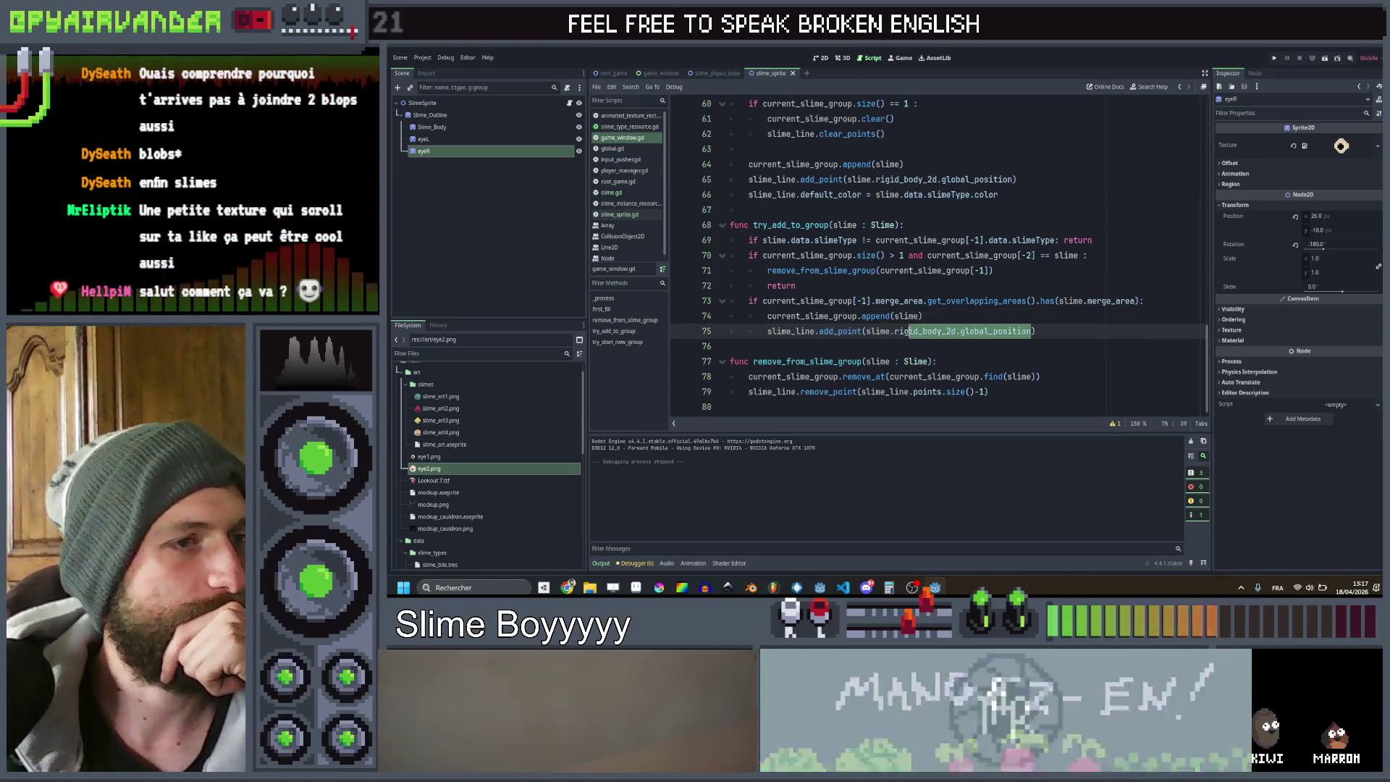
scroll(924, 281, "up", 2)
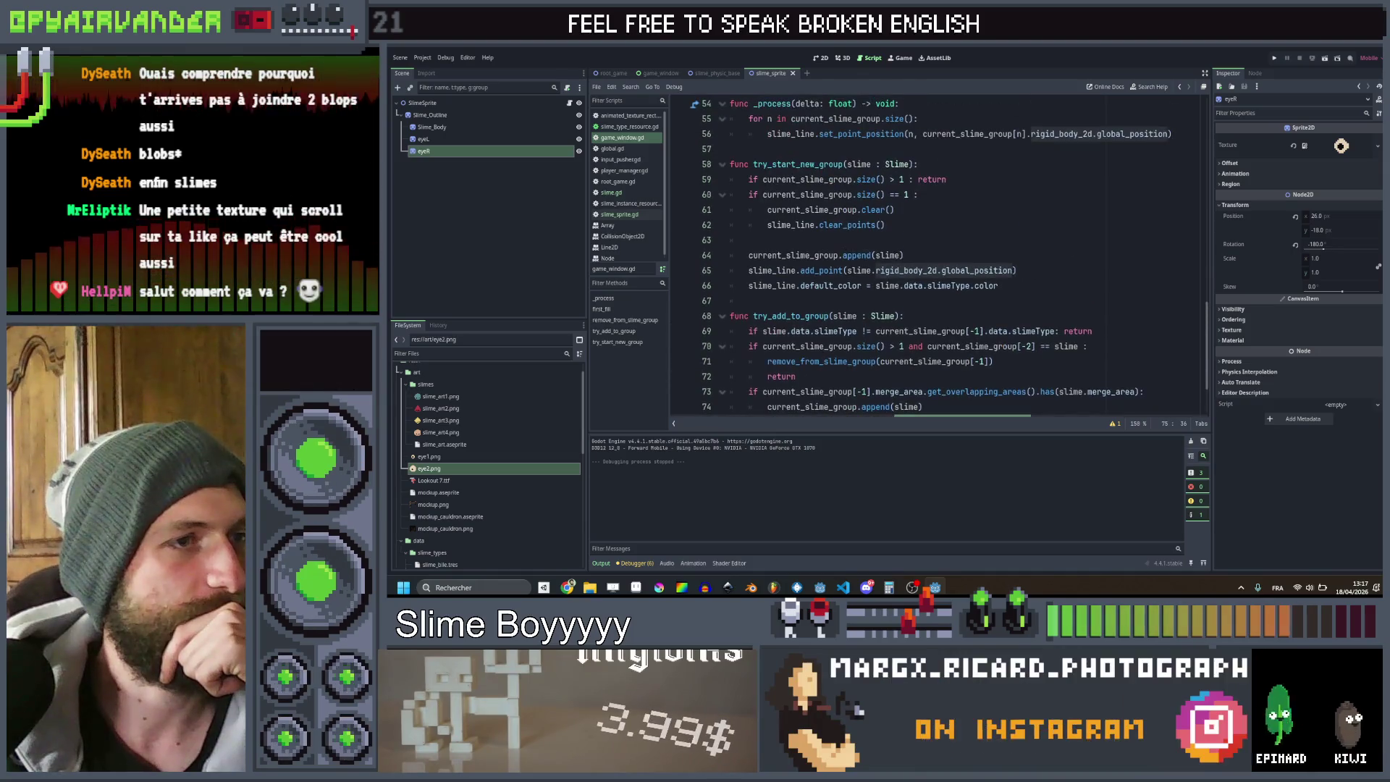